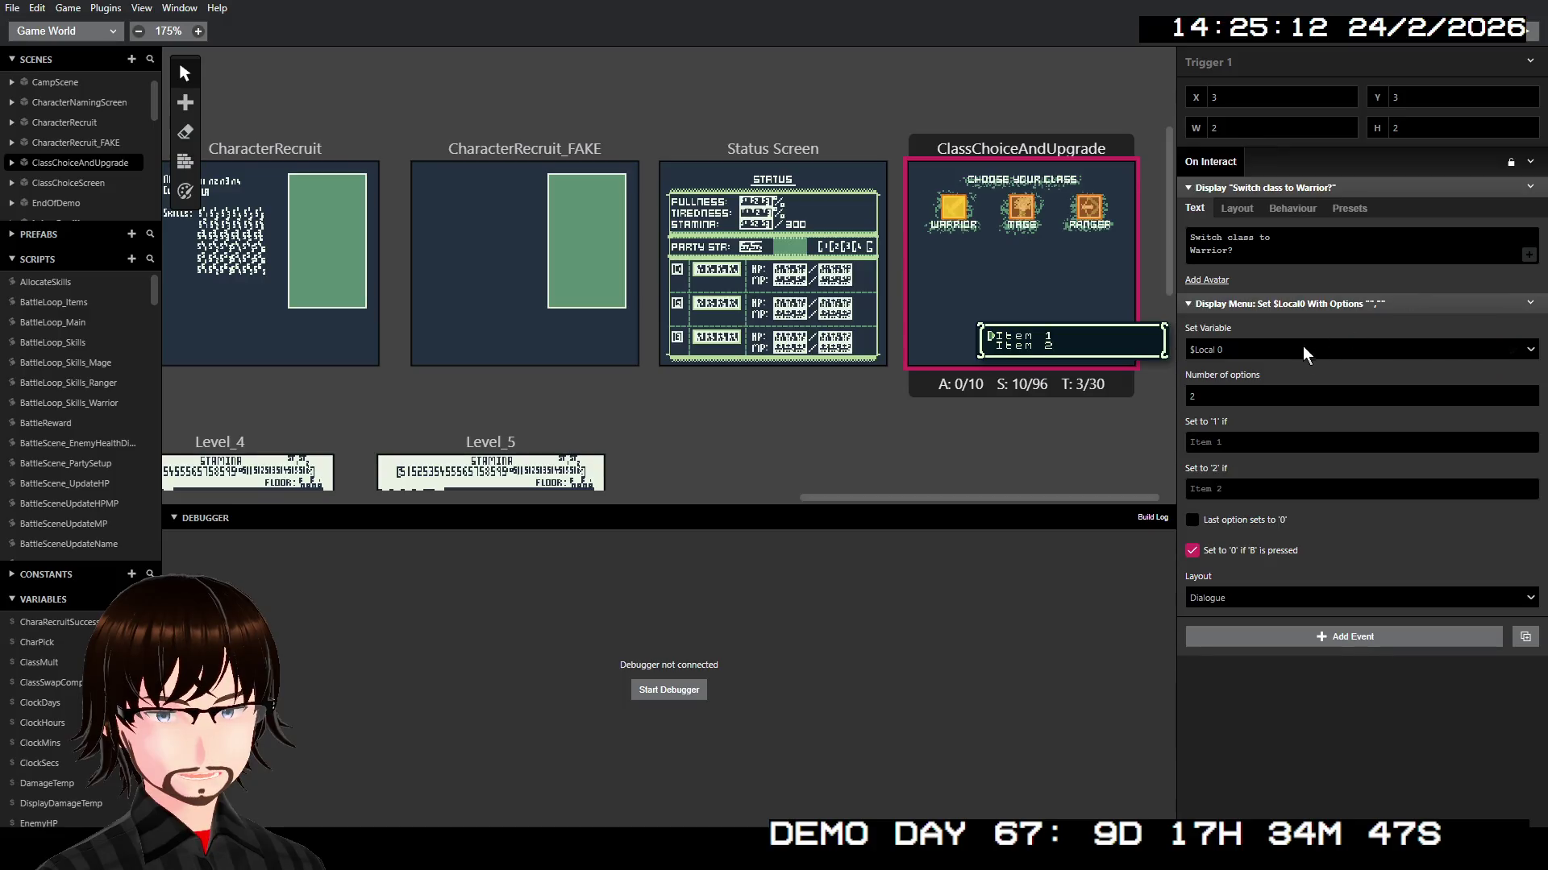
Step: Store the Yes/No menu answer in $MenuChoice_global, with No setting 0, using Menu layout
left_click(1294, 348)
type("menu")
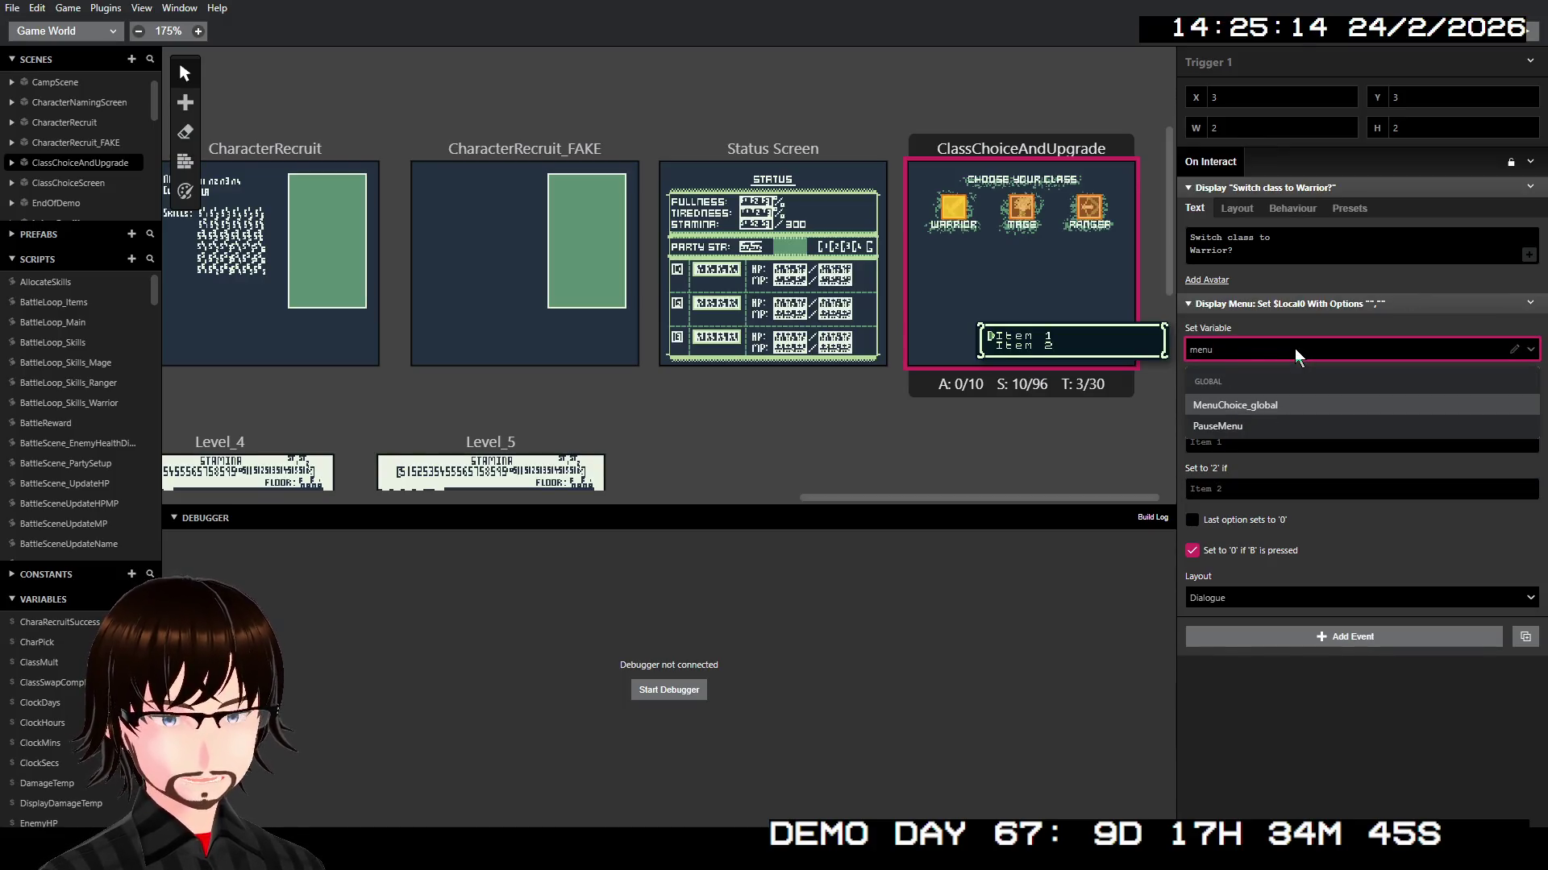
left_click(1253, 404)
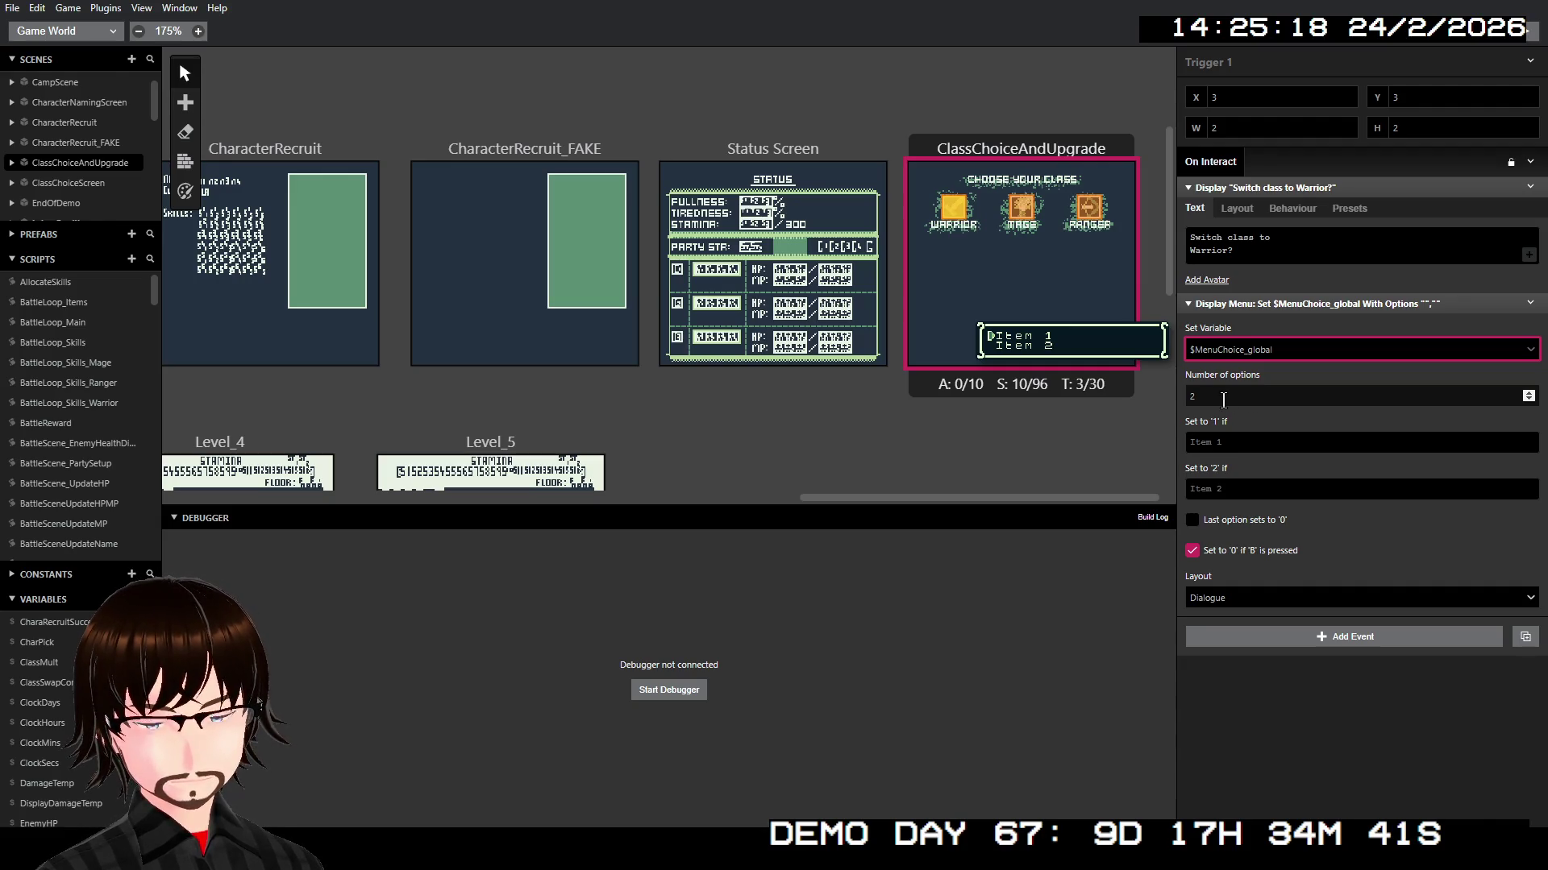
left_click(1223, 441)
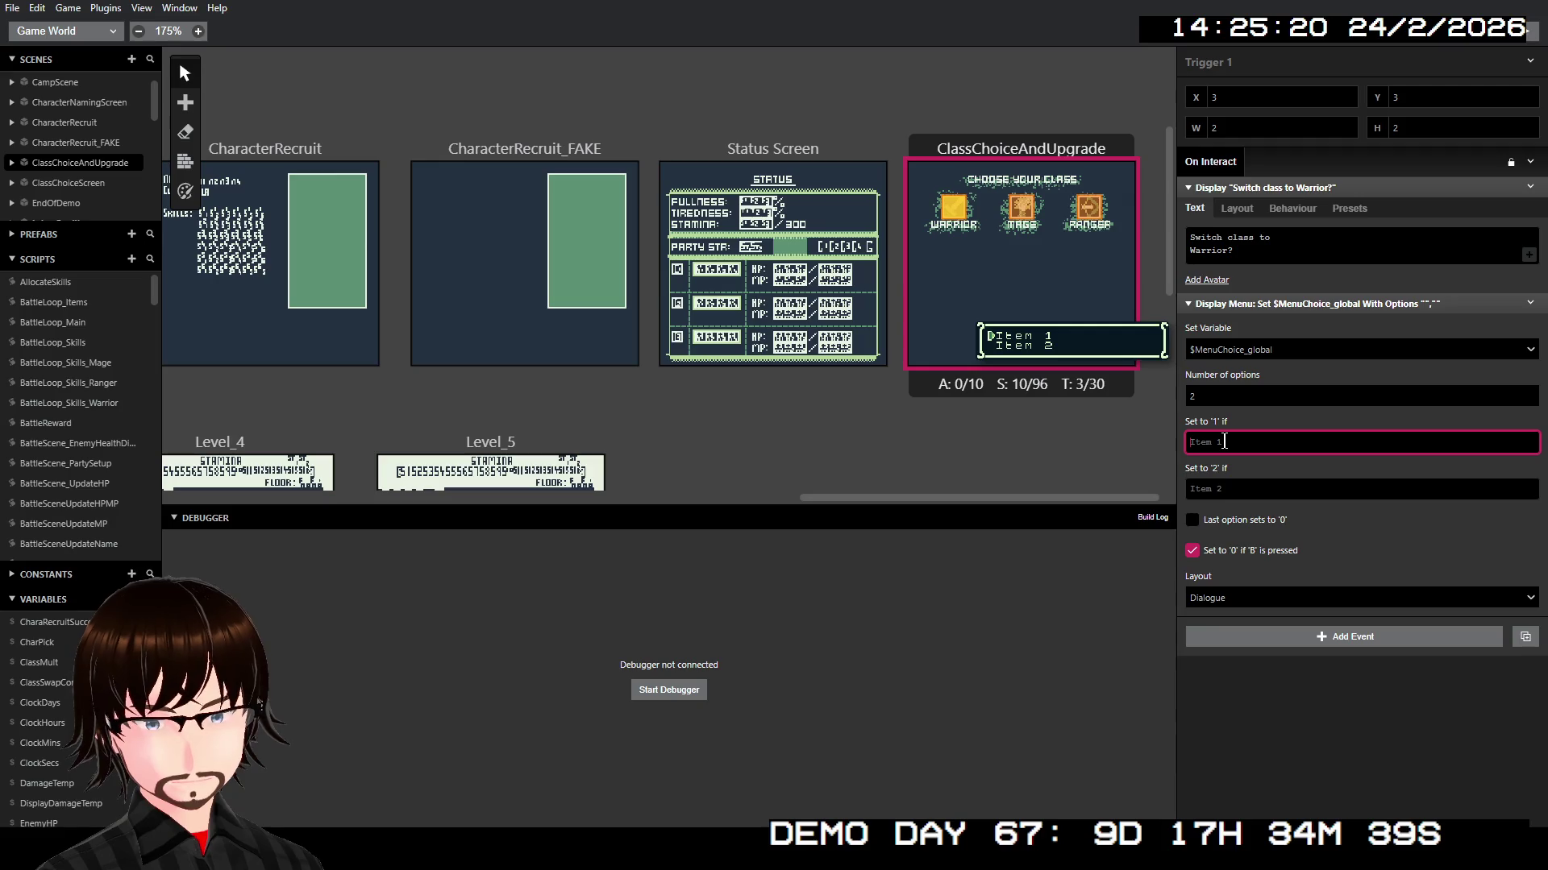
type("Yes")
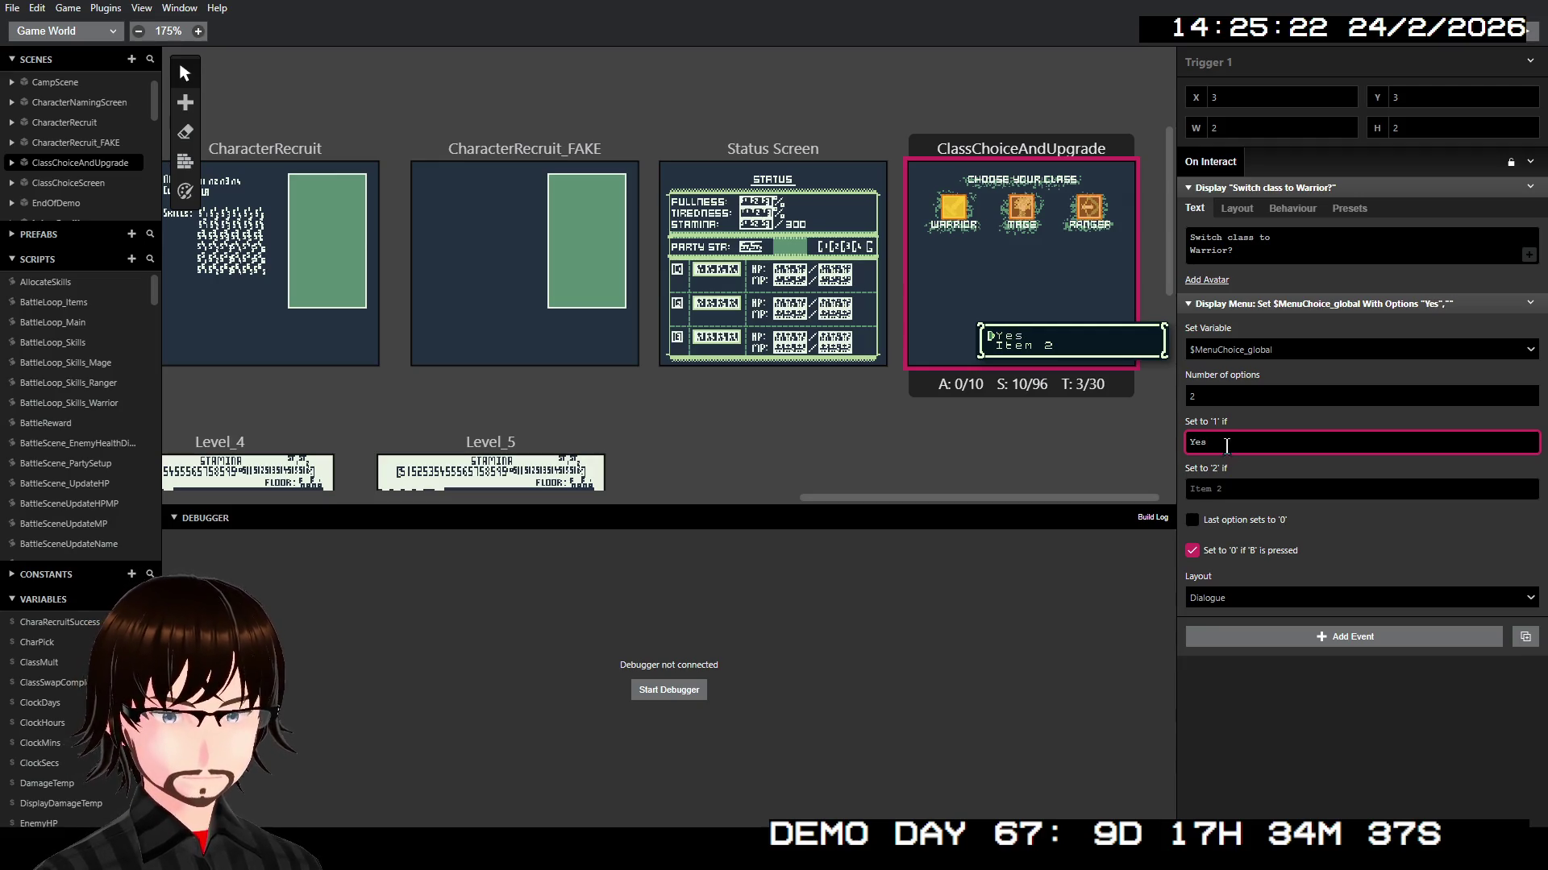
left_click(1255, 492)
type("No")
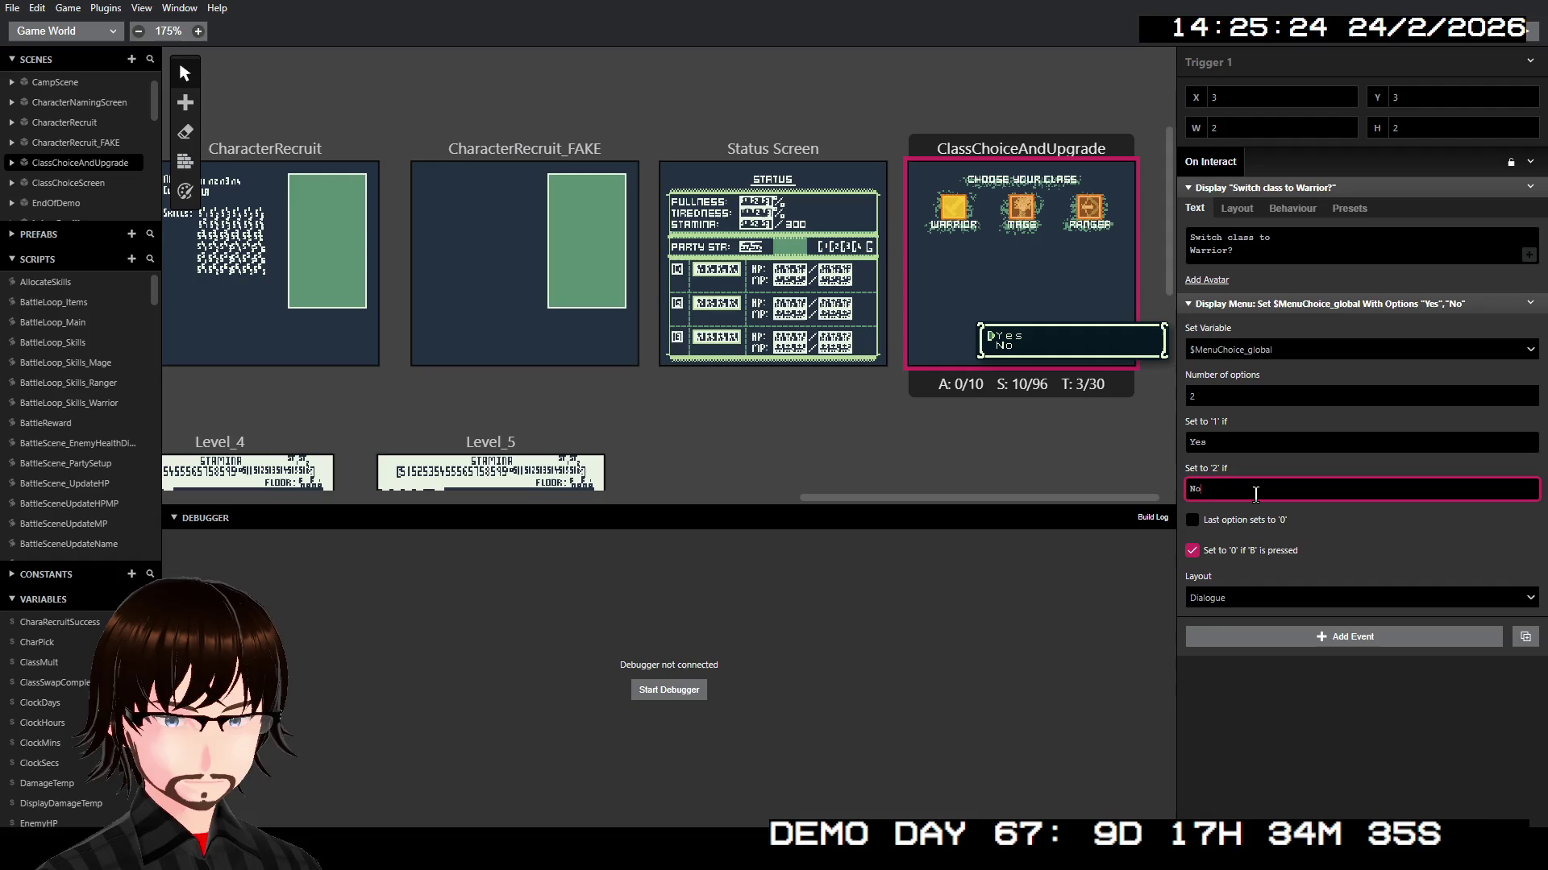
left_click(1229, 522)
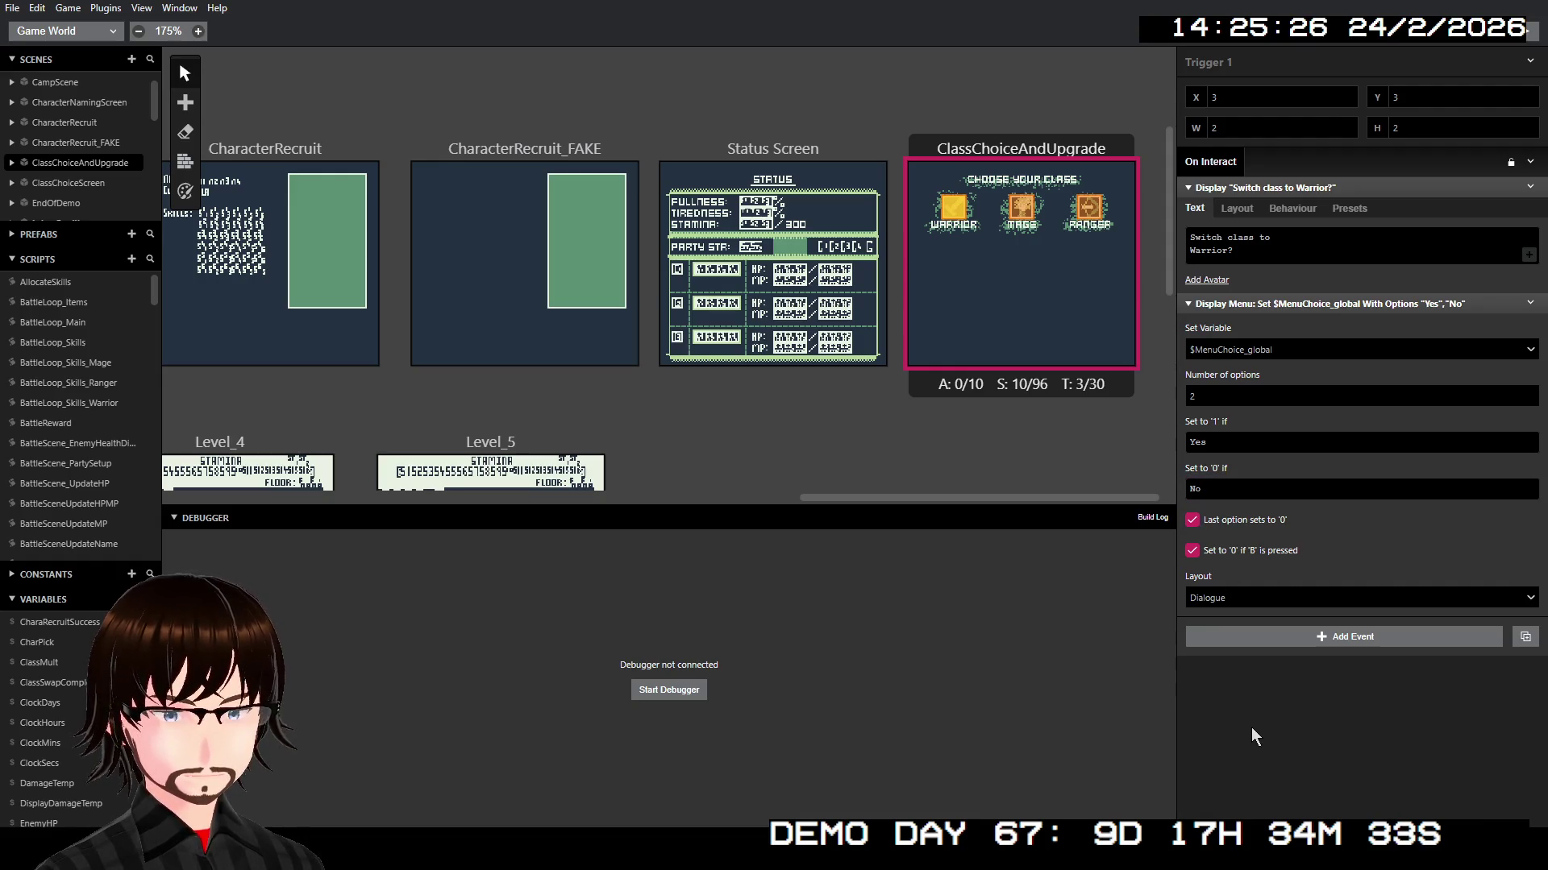
left_click(1221, 597)
left_click(1226, 648)
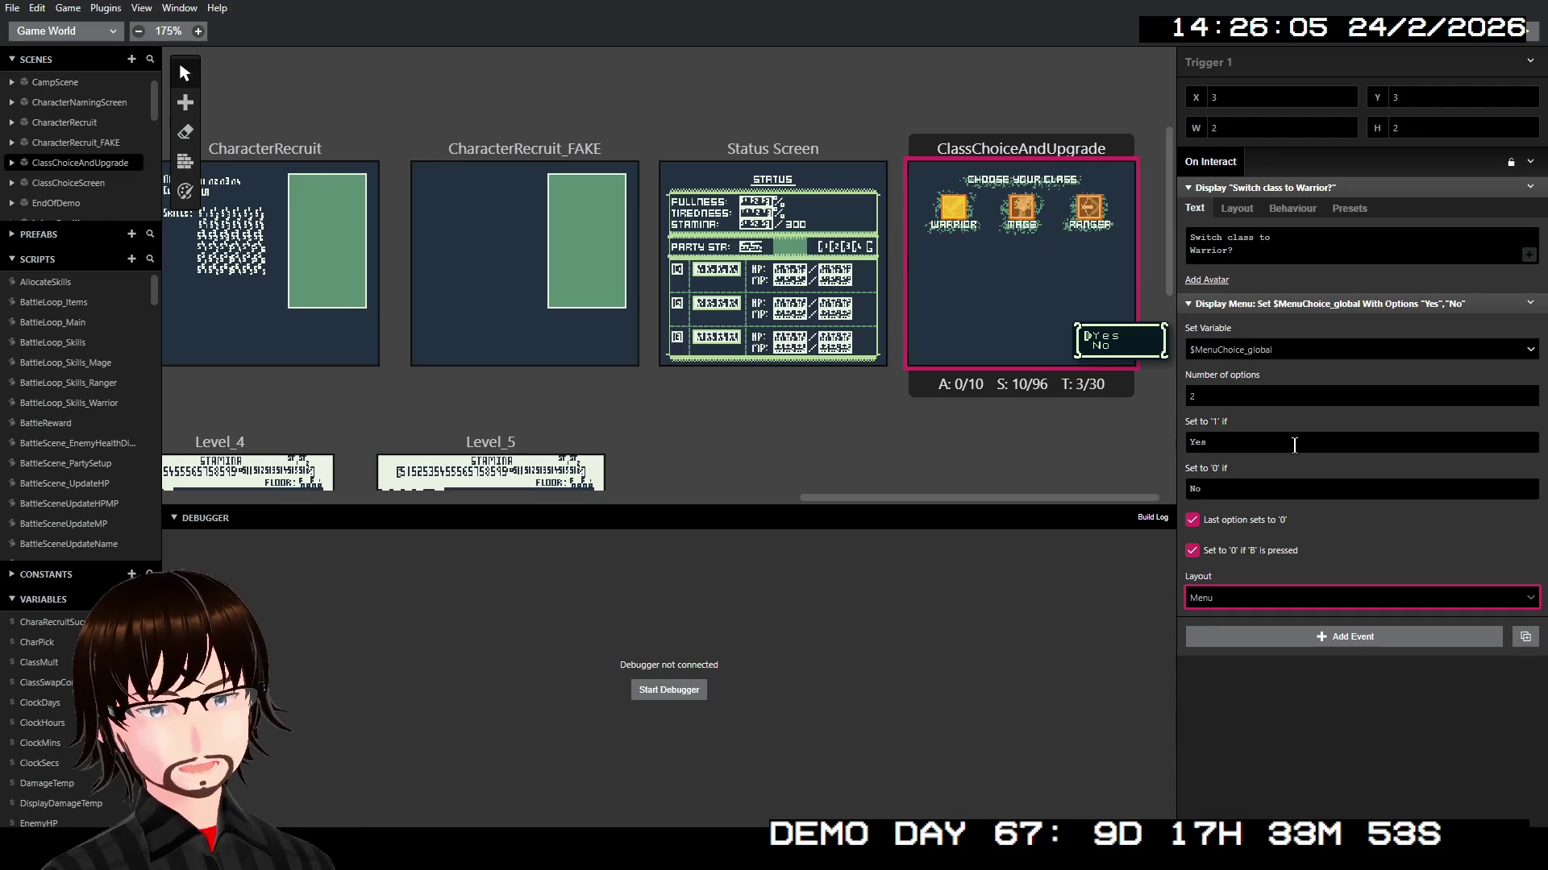
Step: Add a Switch on $MenuChoice_global with one case and no Else branch
left_click(1269, 631)
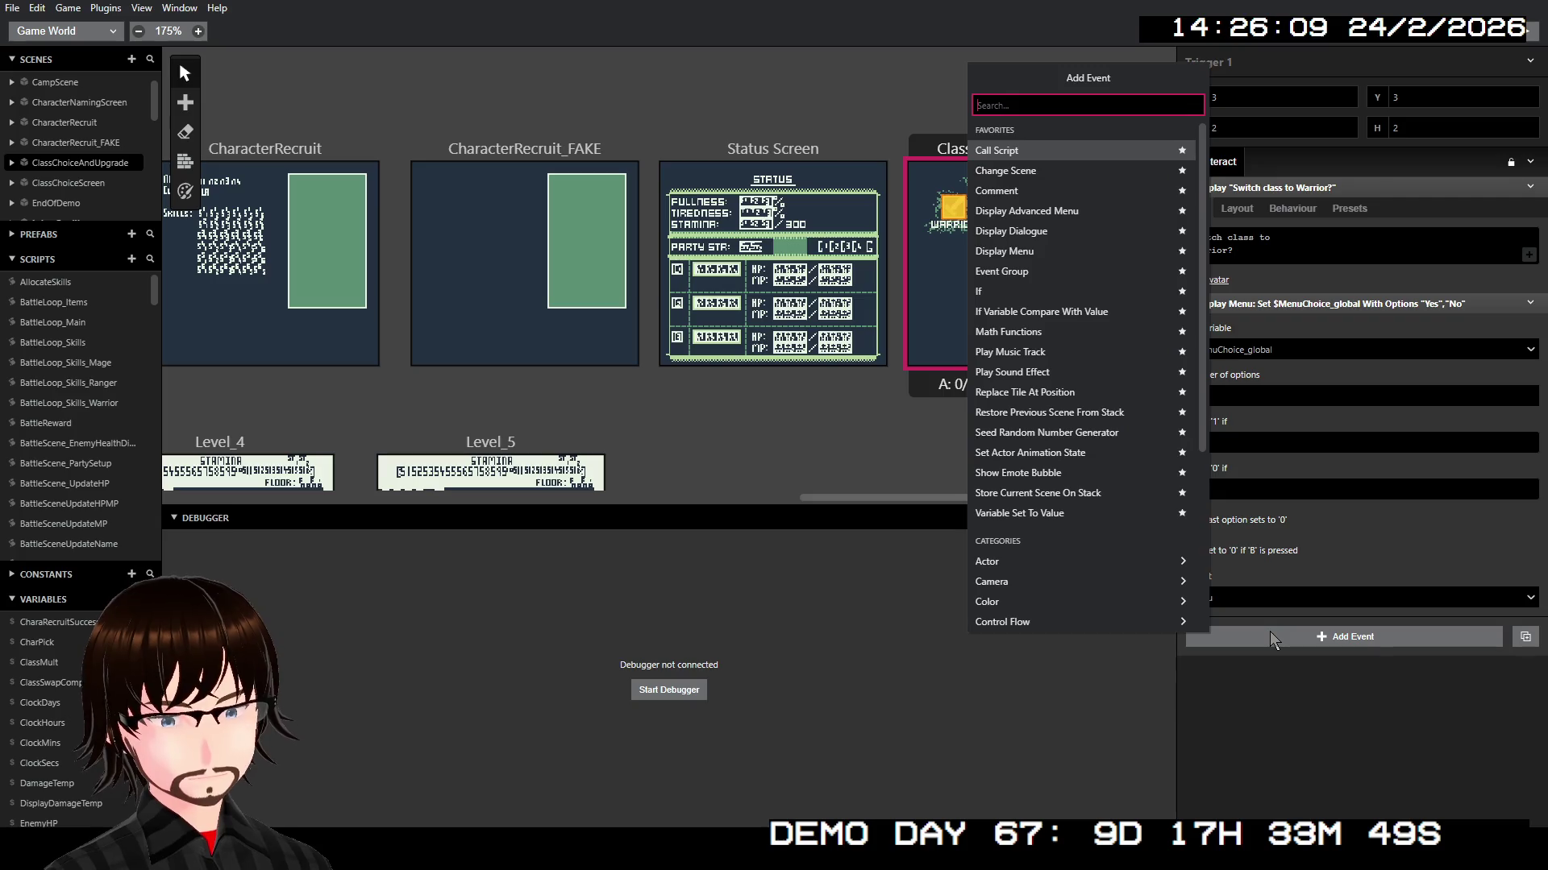
type("sw")
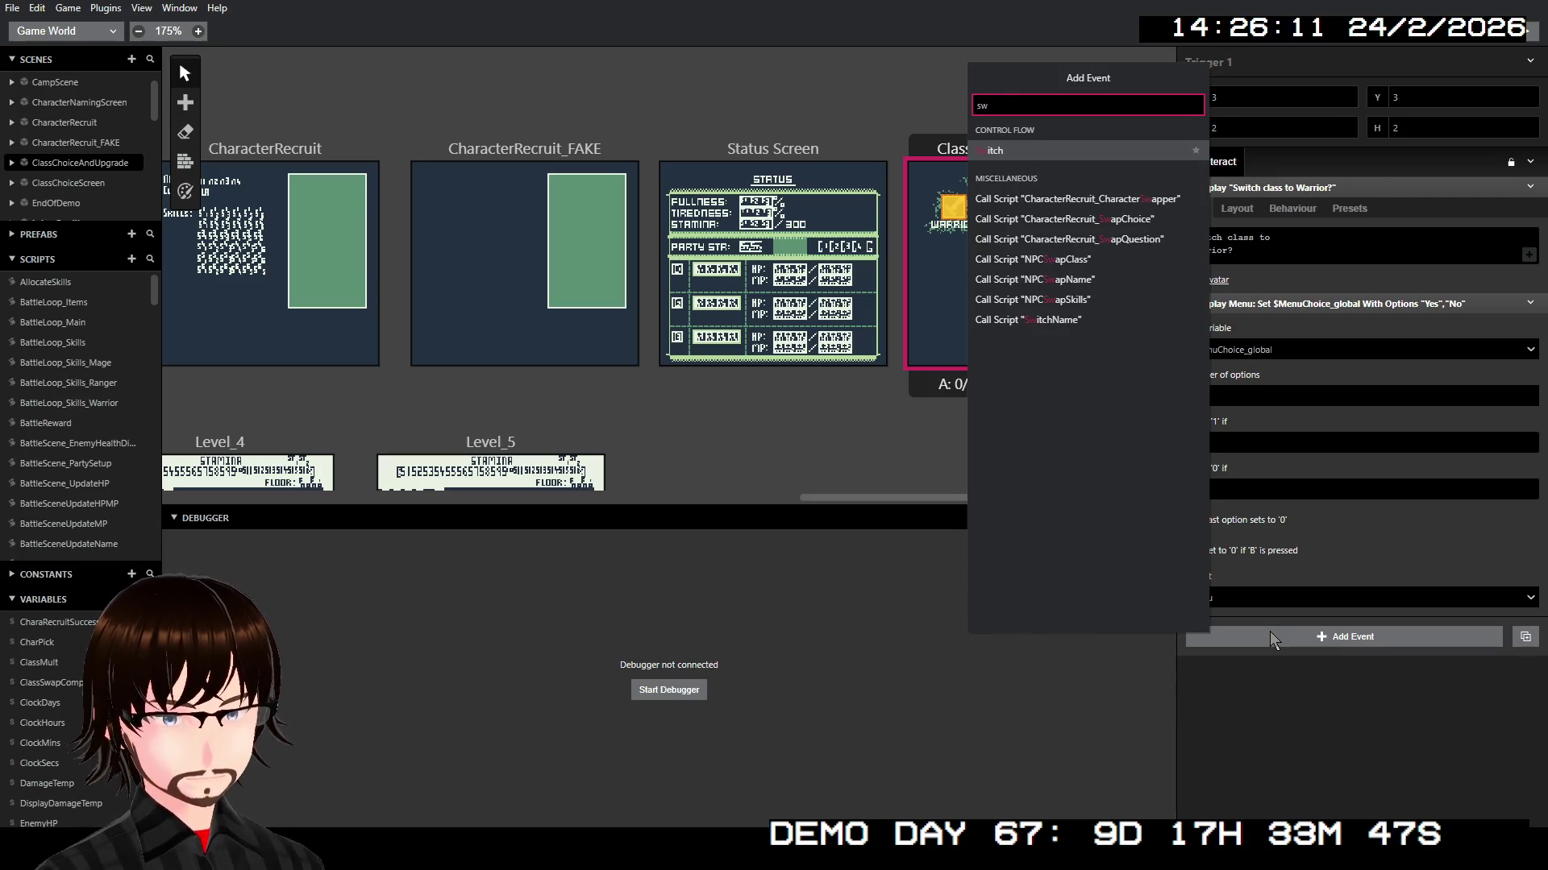
key("Return")
left_click(1251, 674)
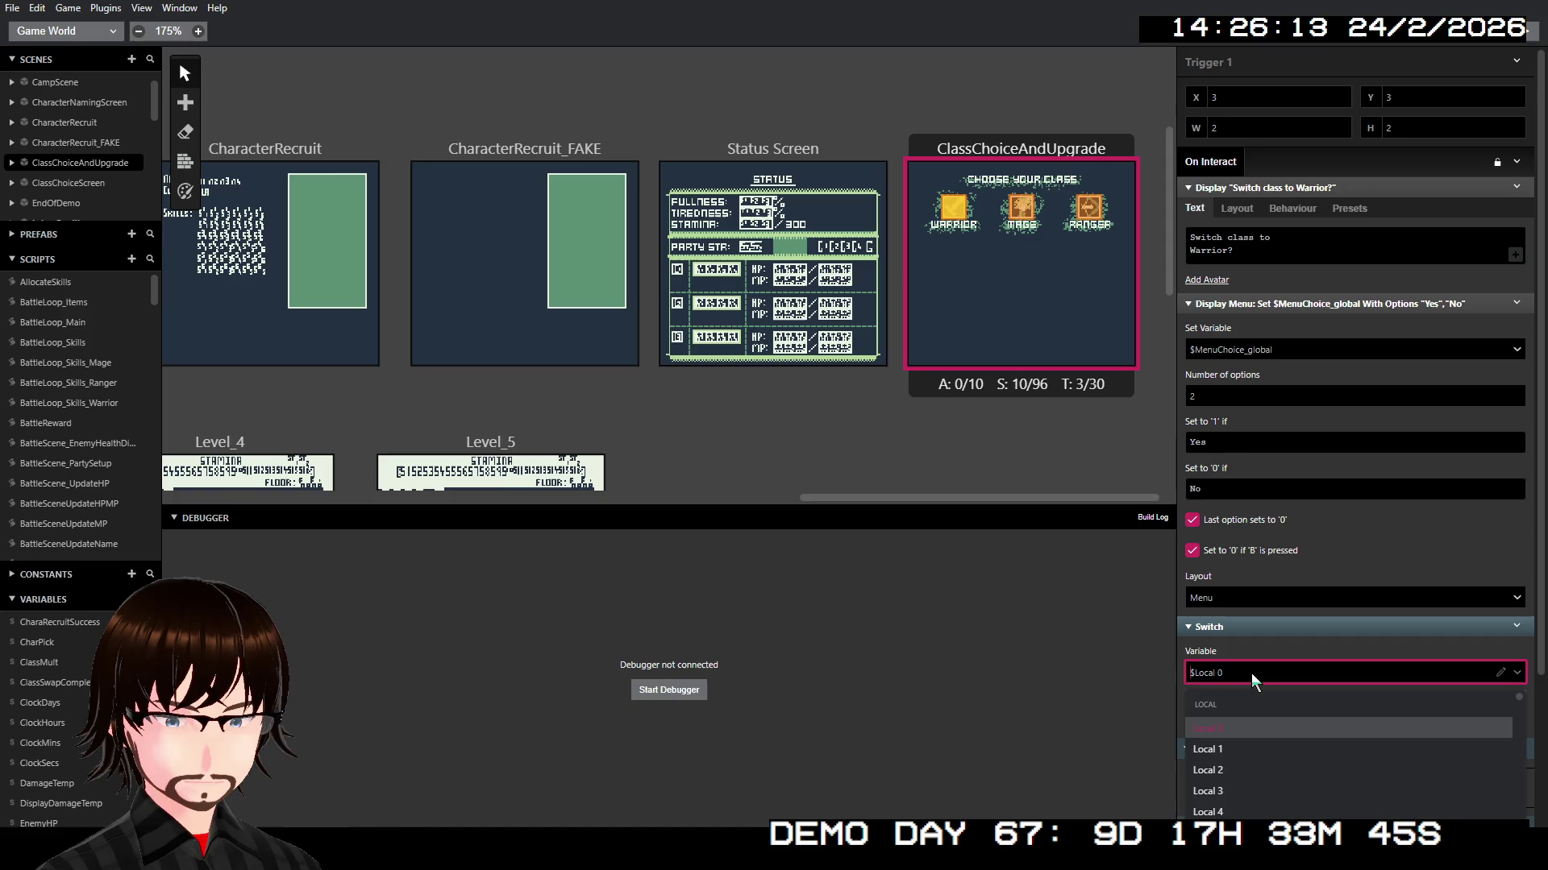
type("menu")
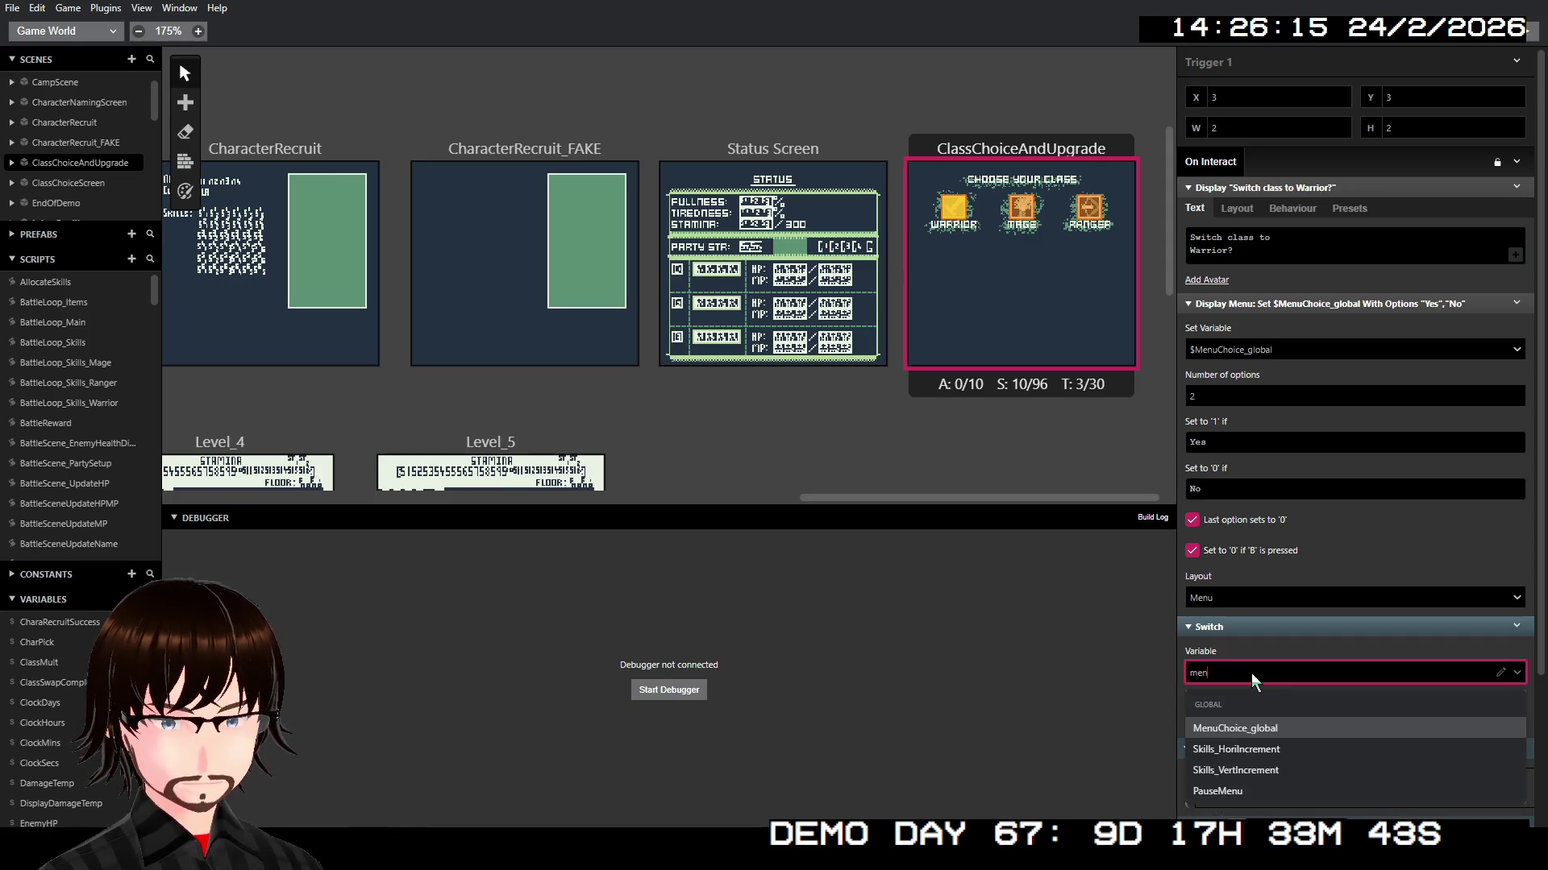
key("Return")
scroll(1237, 604, "down", 3)
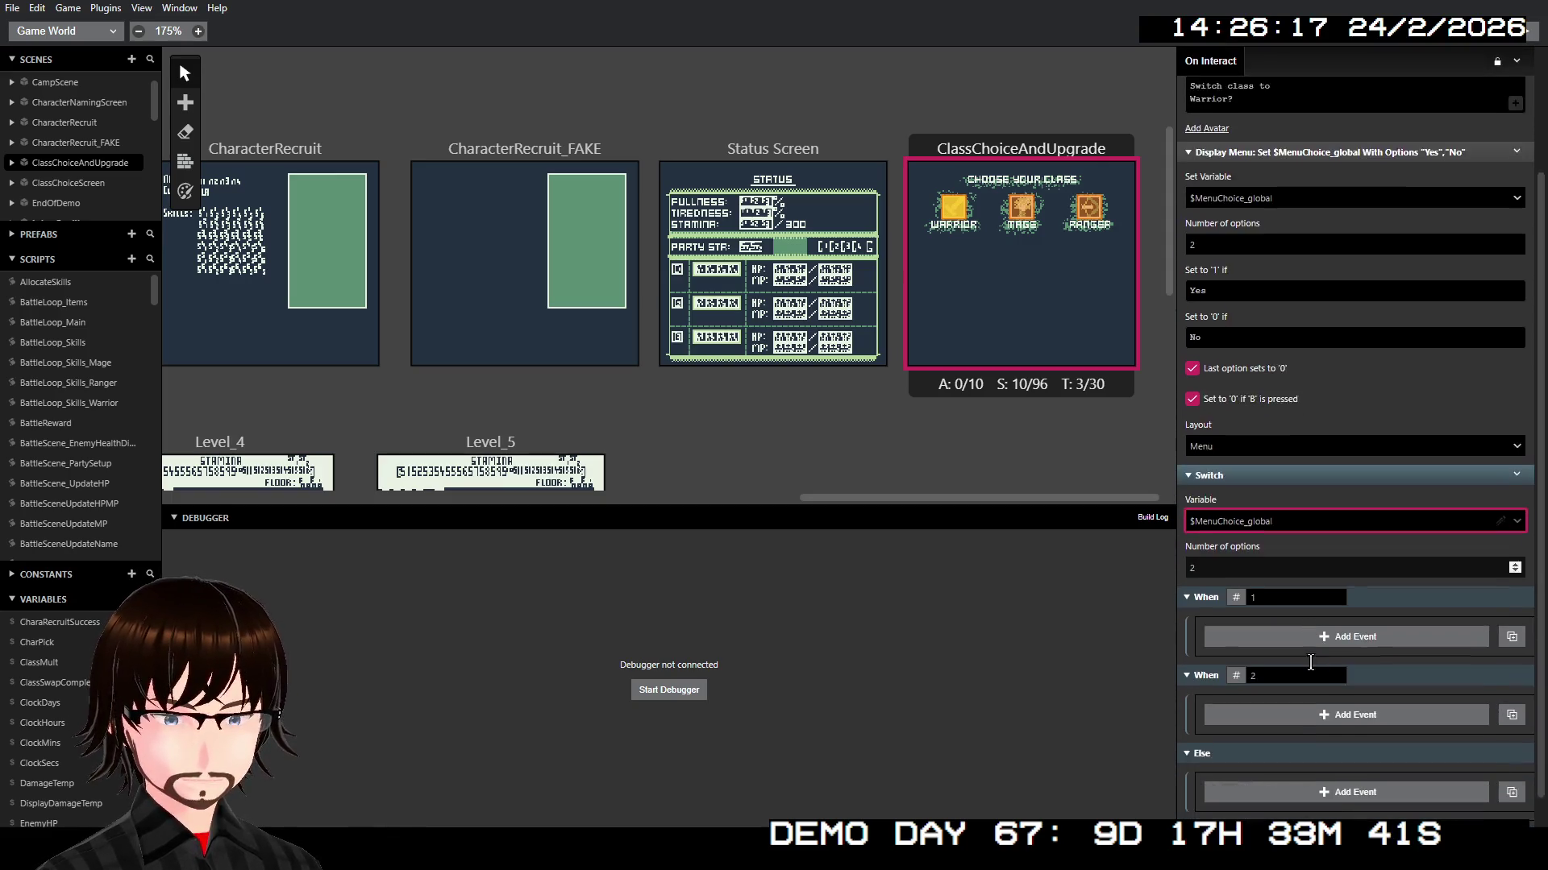
left_click(1227, 542)
key("BackSpace")
type("1")
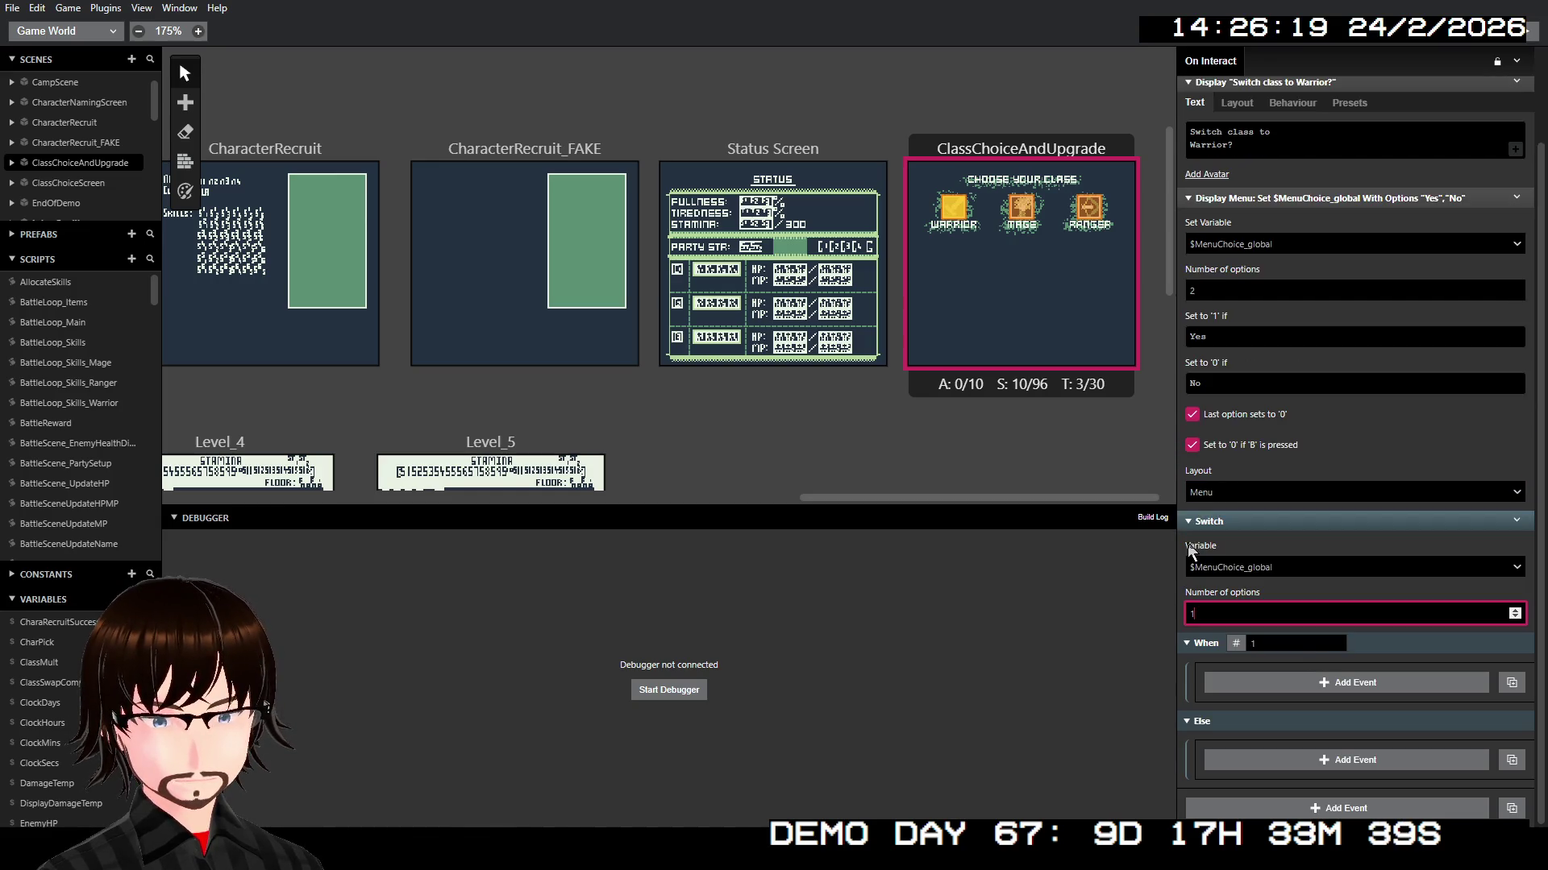
left_click(1516, 520)
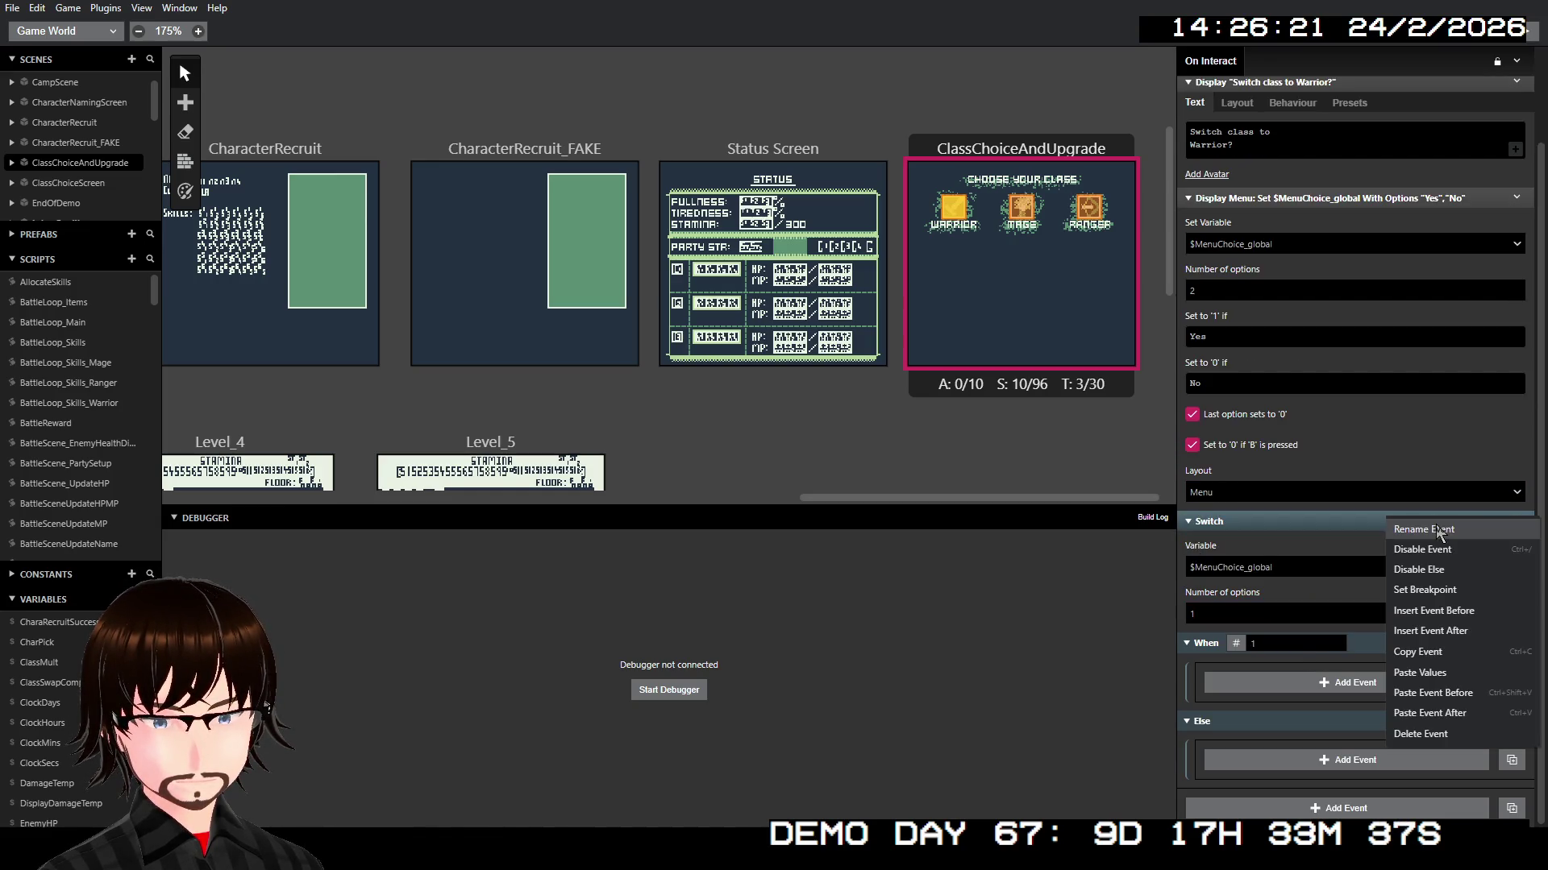
left_click(1456, 574)
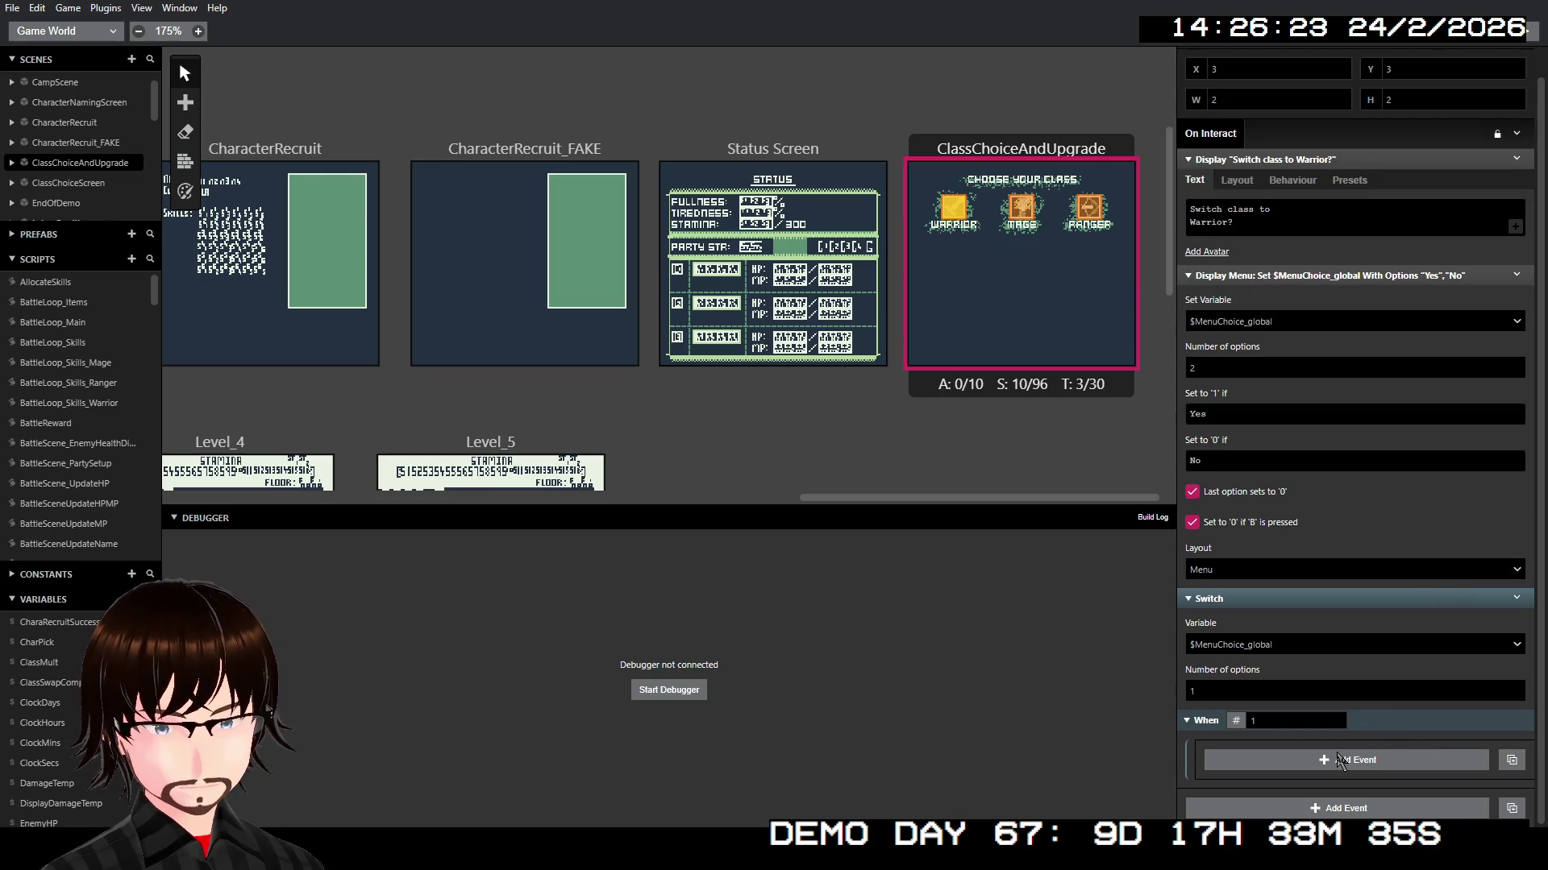
Step: Inside the When 1 case, set $PlayerClass to 140
left_click(1308, 761)
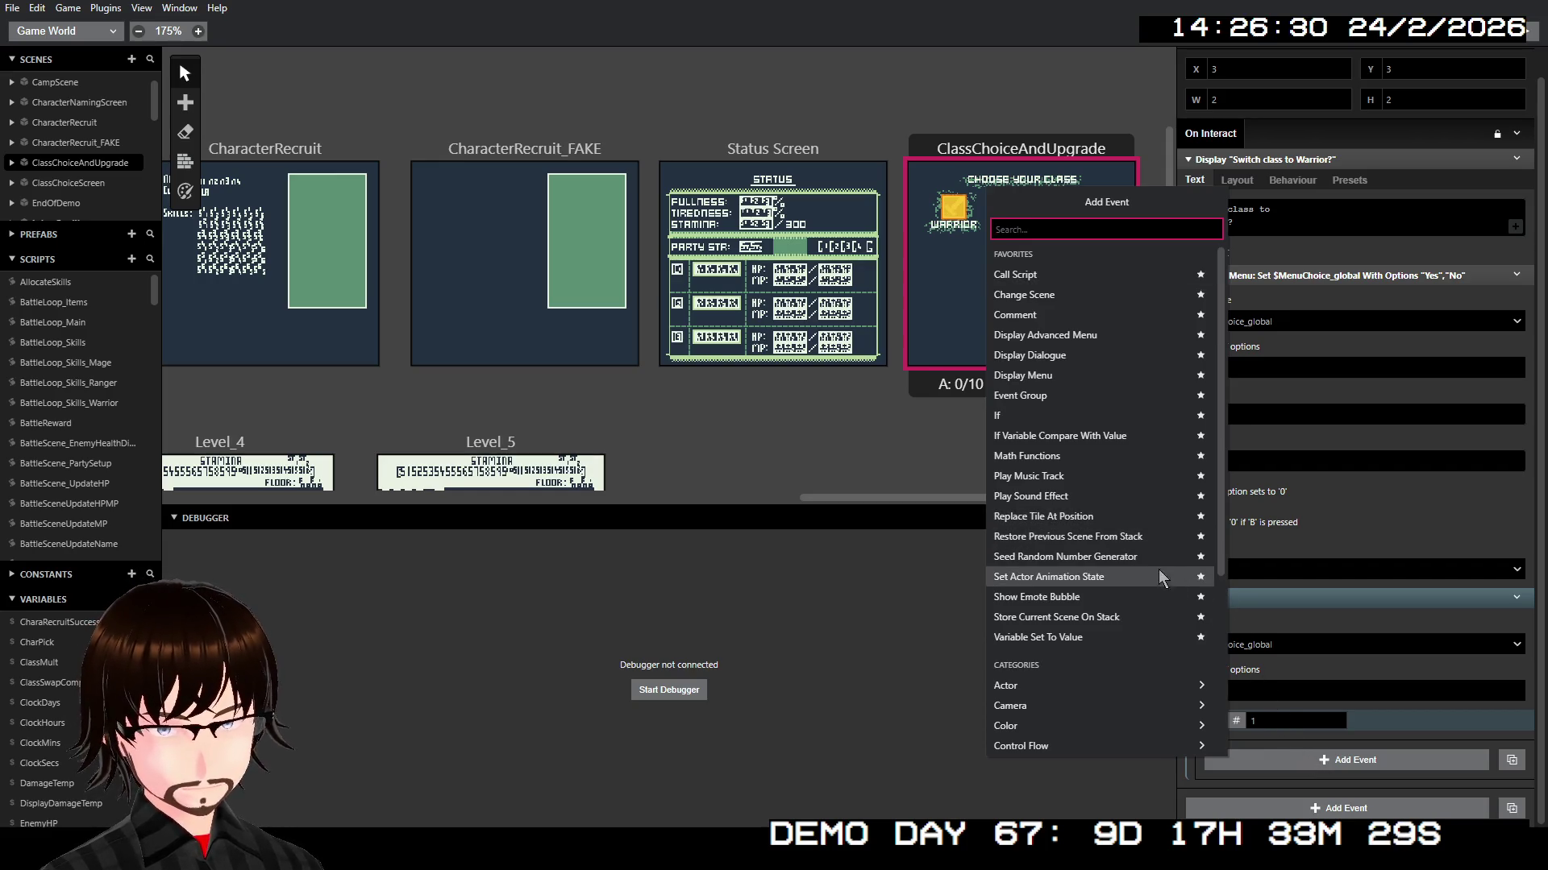
left_click(1086, 637)
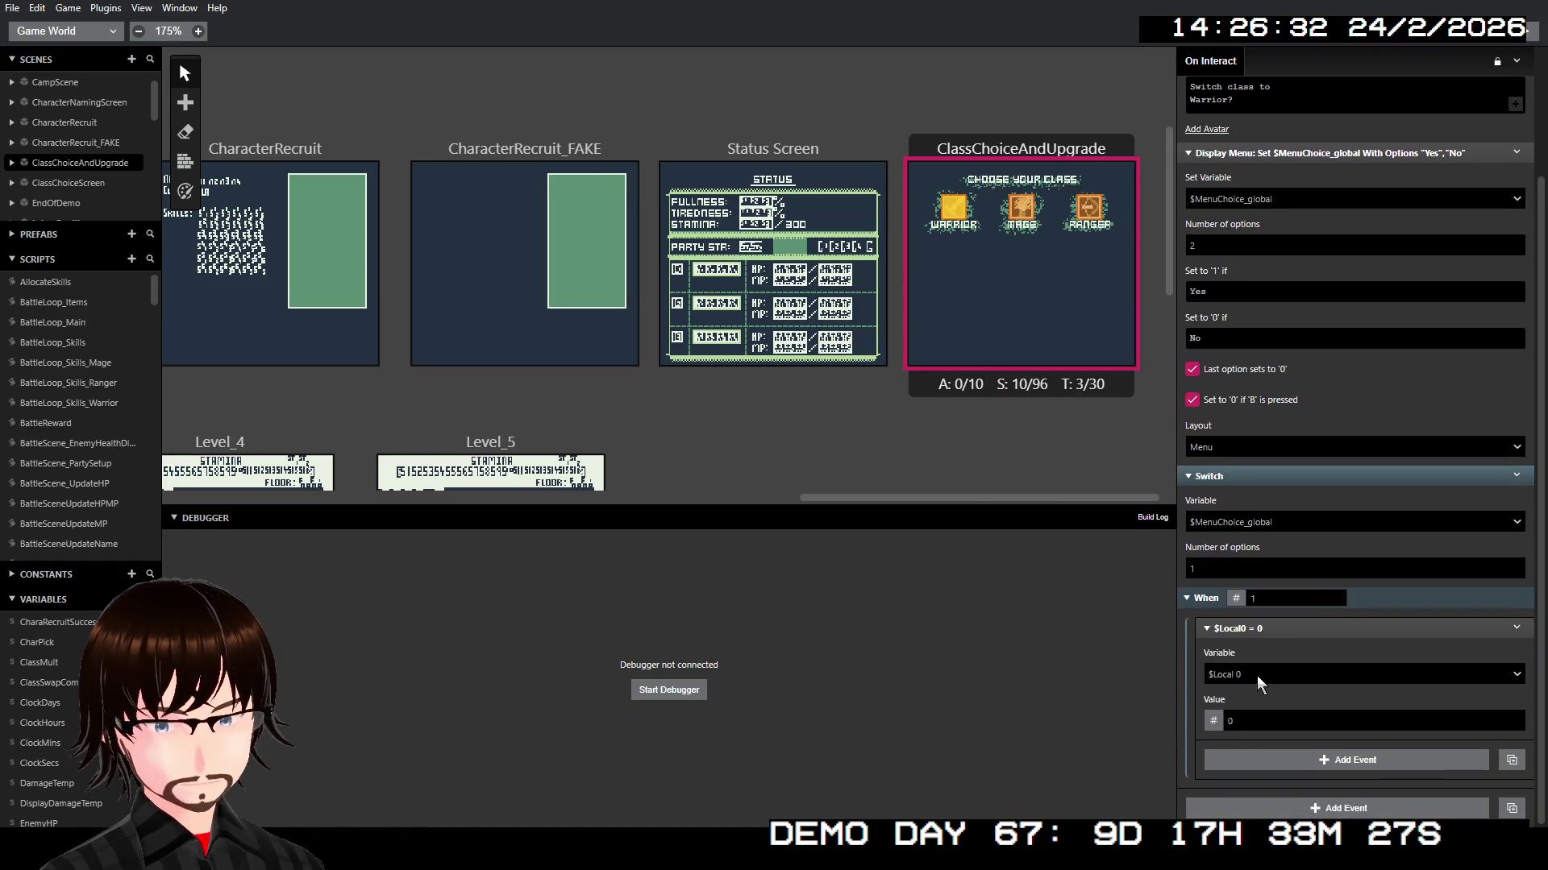
left_click(1256, 674)
type("play")
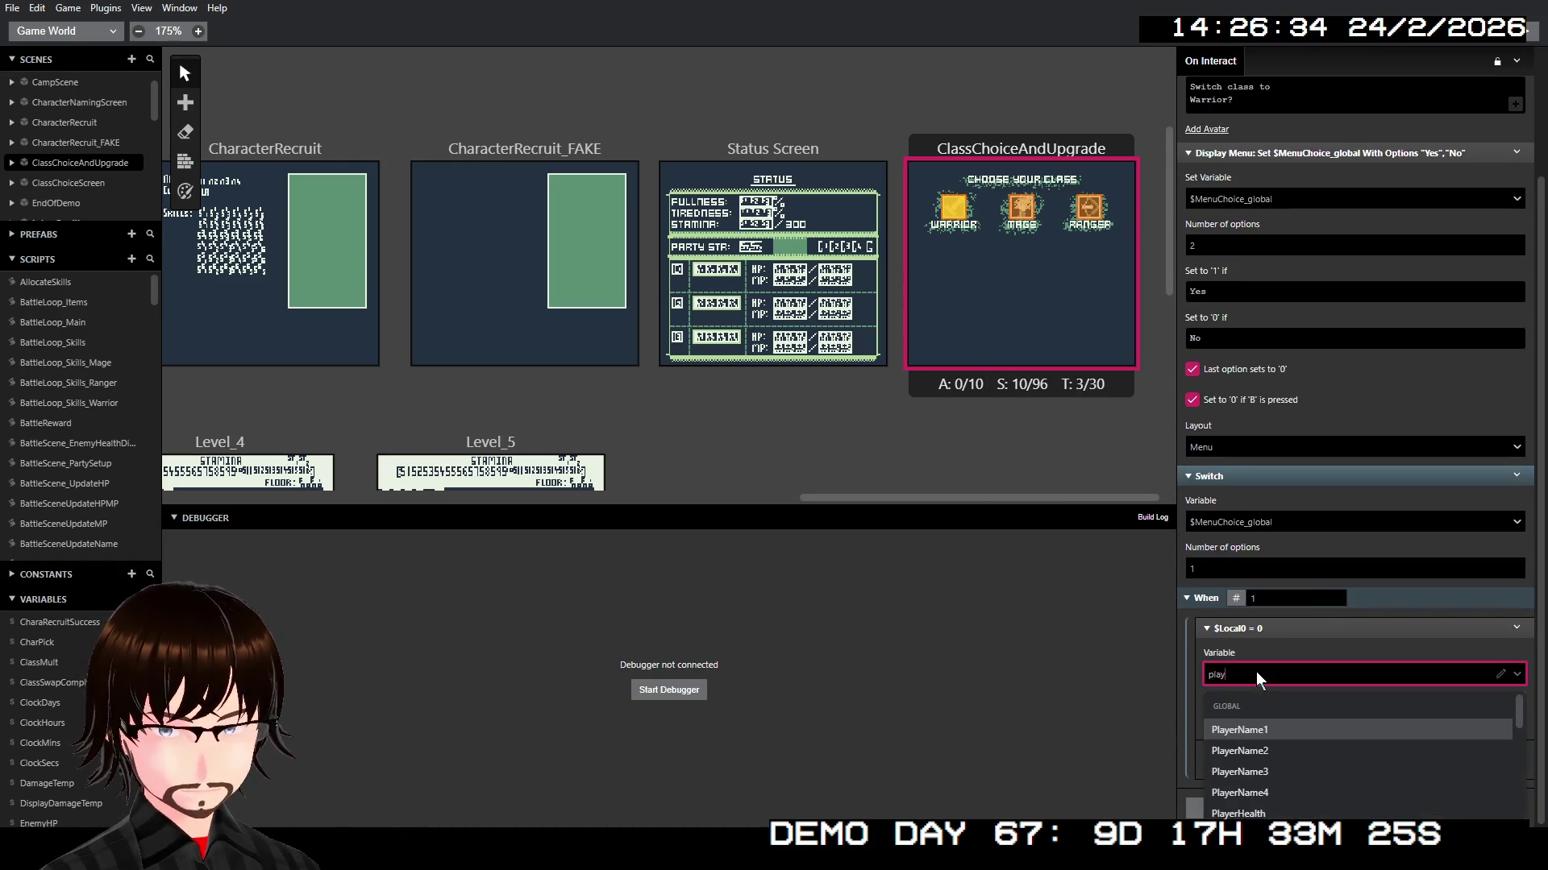
type("erc")
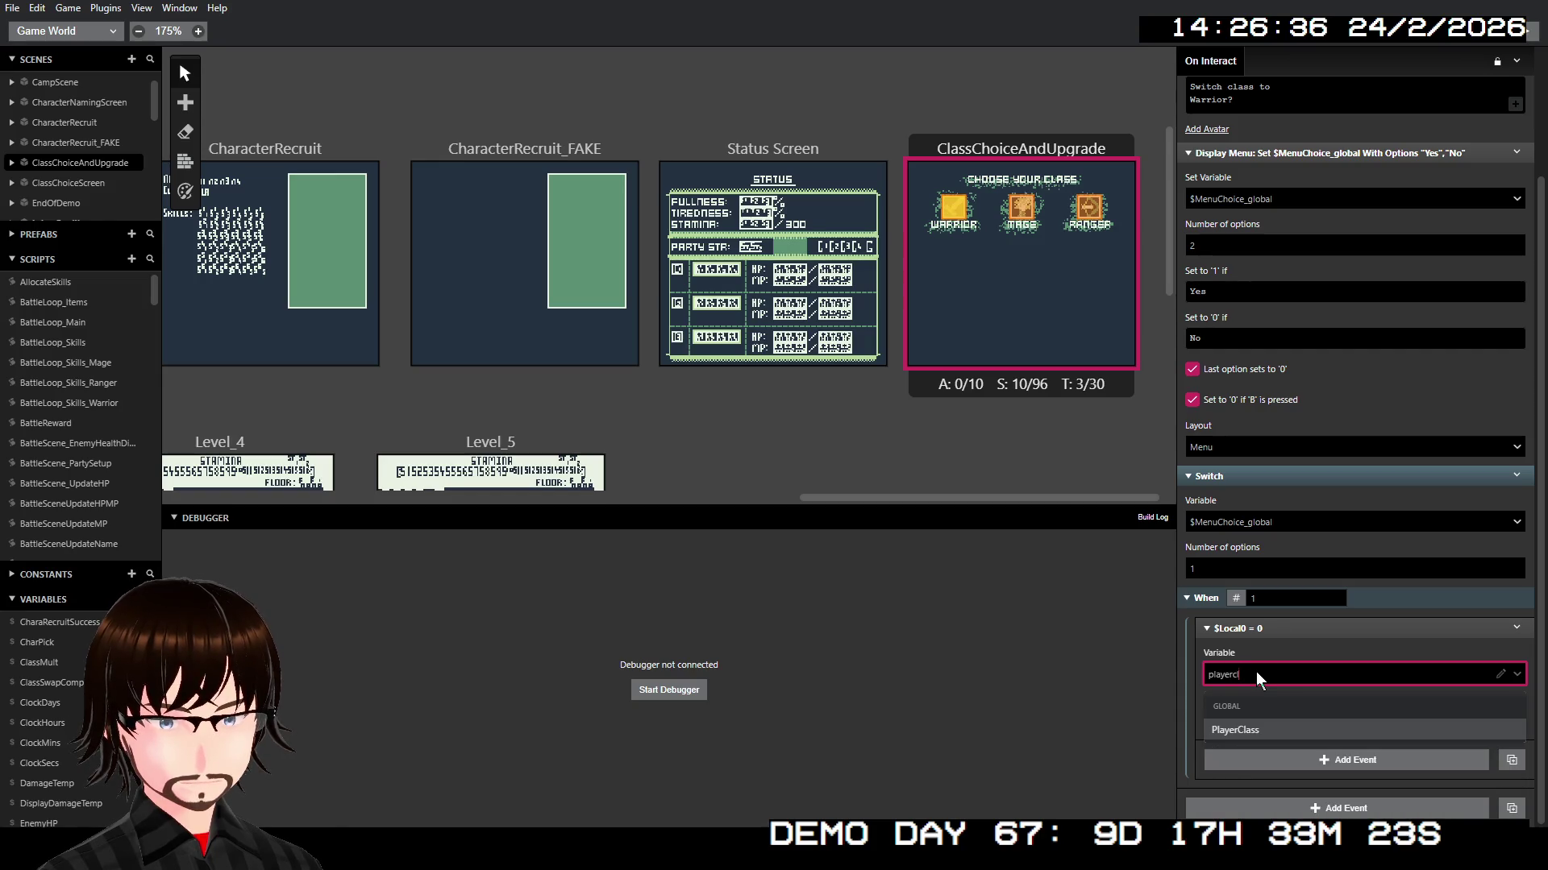
key("Return")
left_click(1268, 718)
type("1")
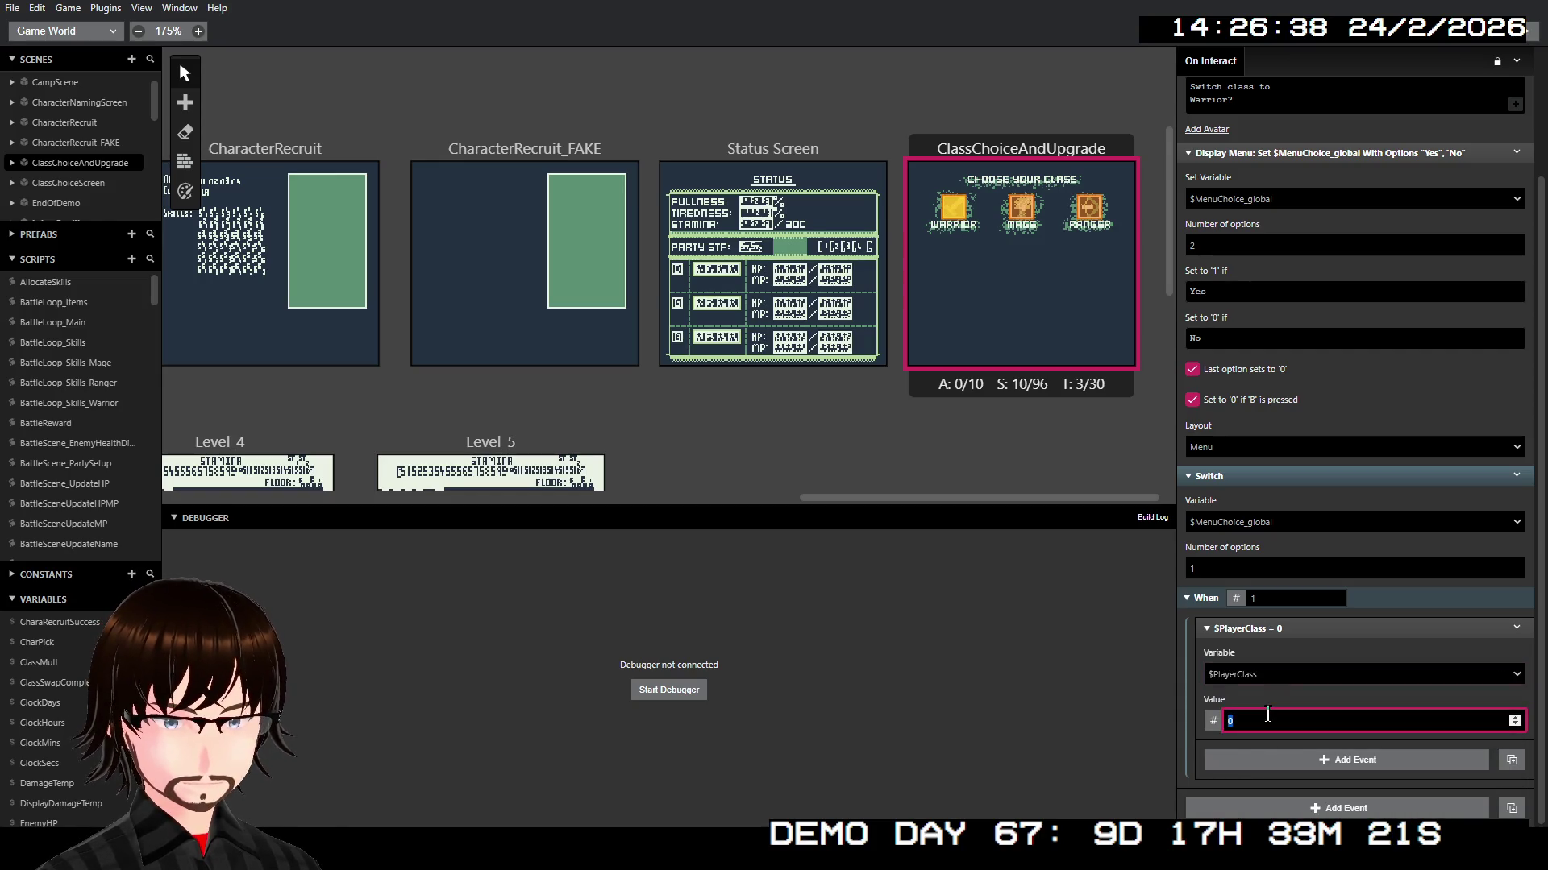
type("40")
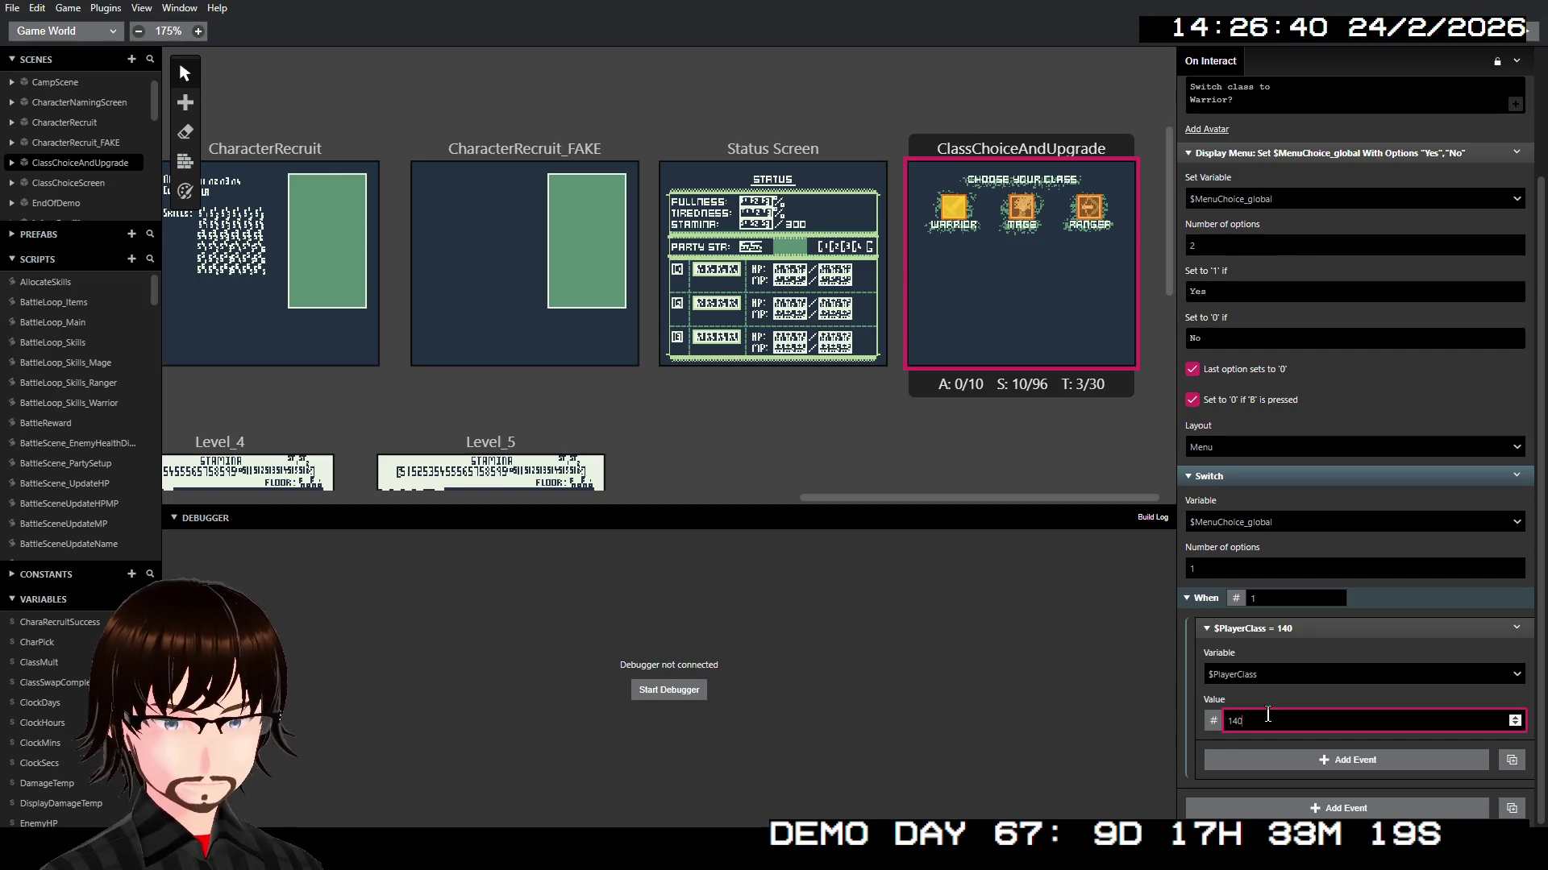
scroll(1352, 433, "up", 3)
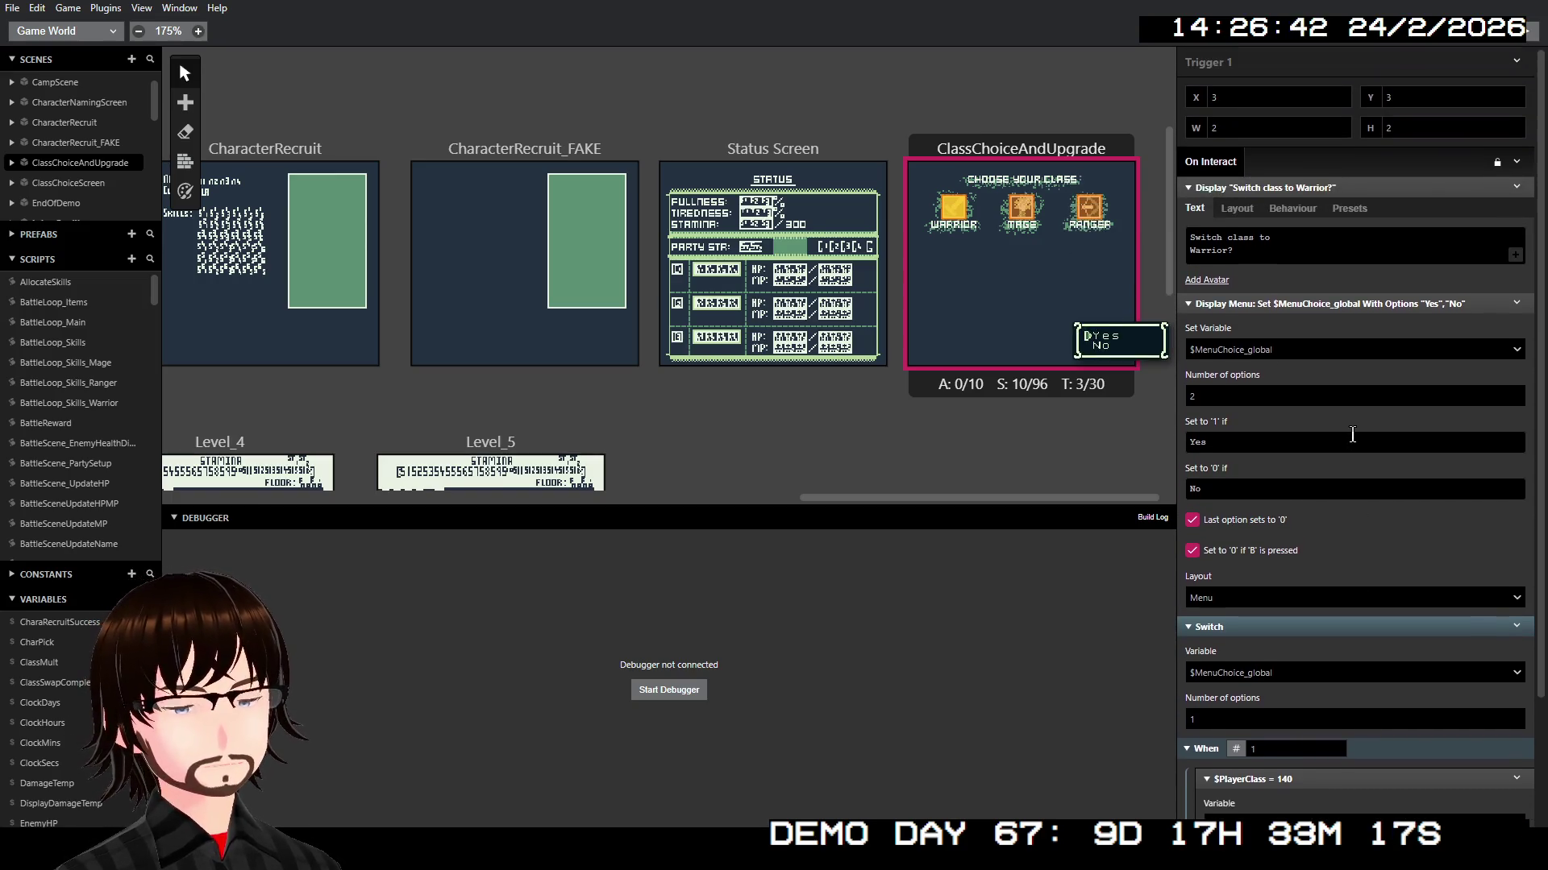
scroll(1352, 435, "down", 2)
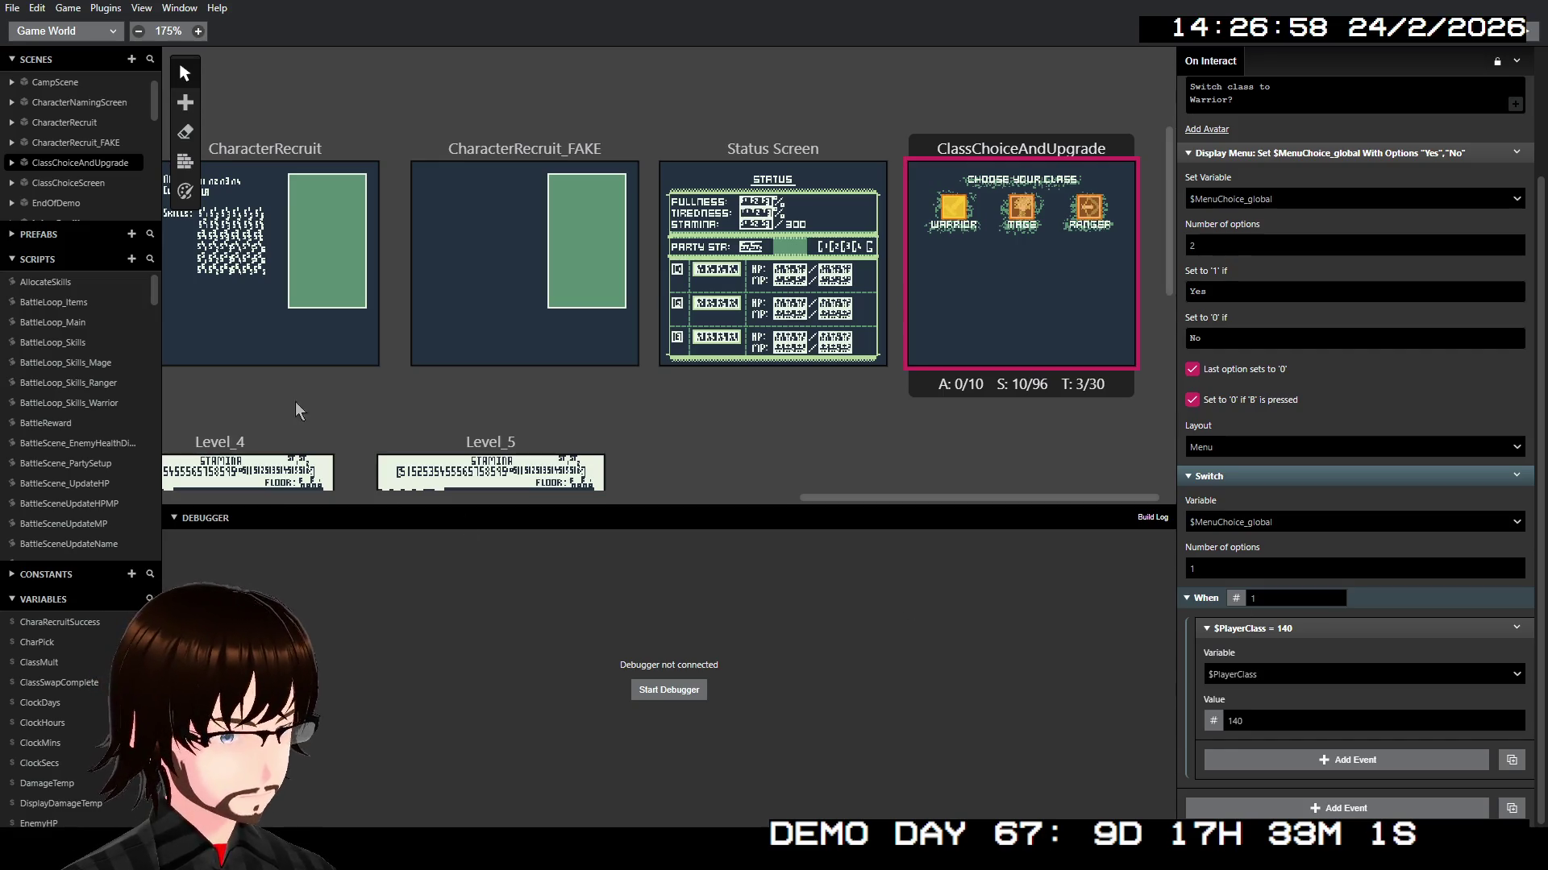
Step: Add a new script titled ClassSwap_SkillSelect
left_click(131, 259)
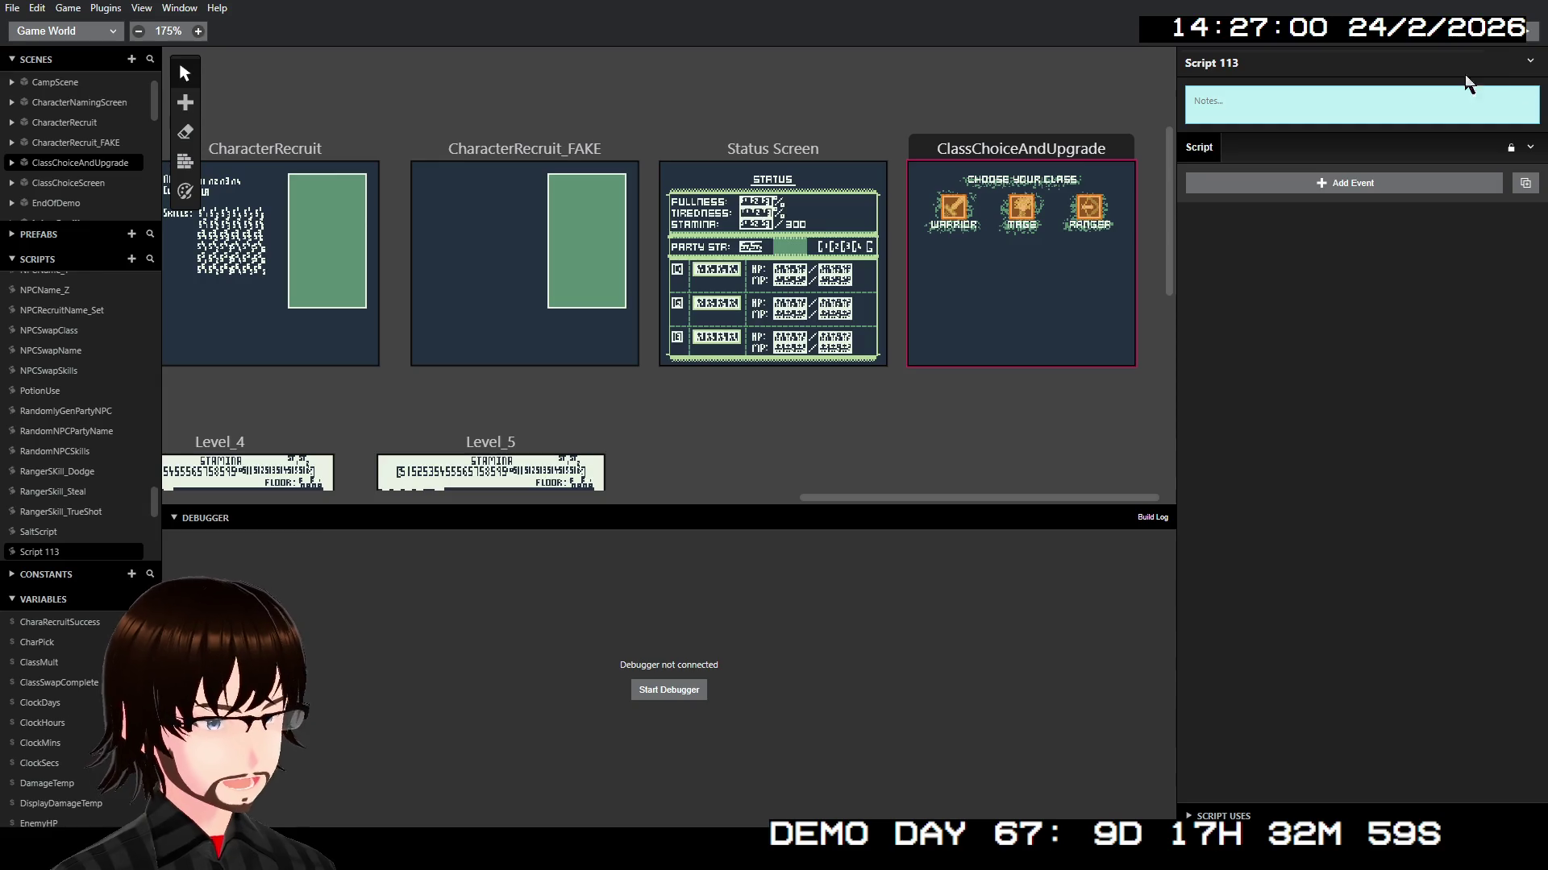
left_click(1187, 65)
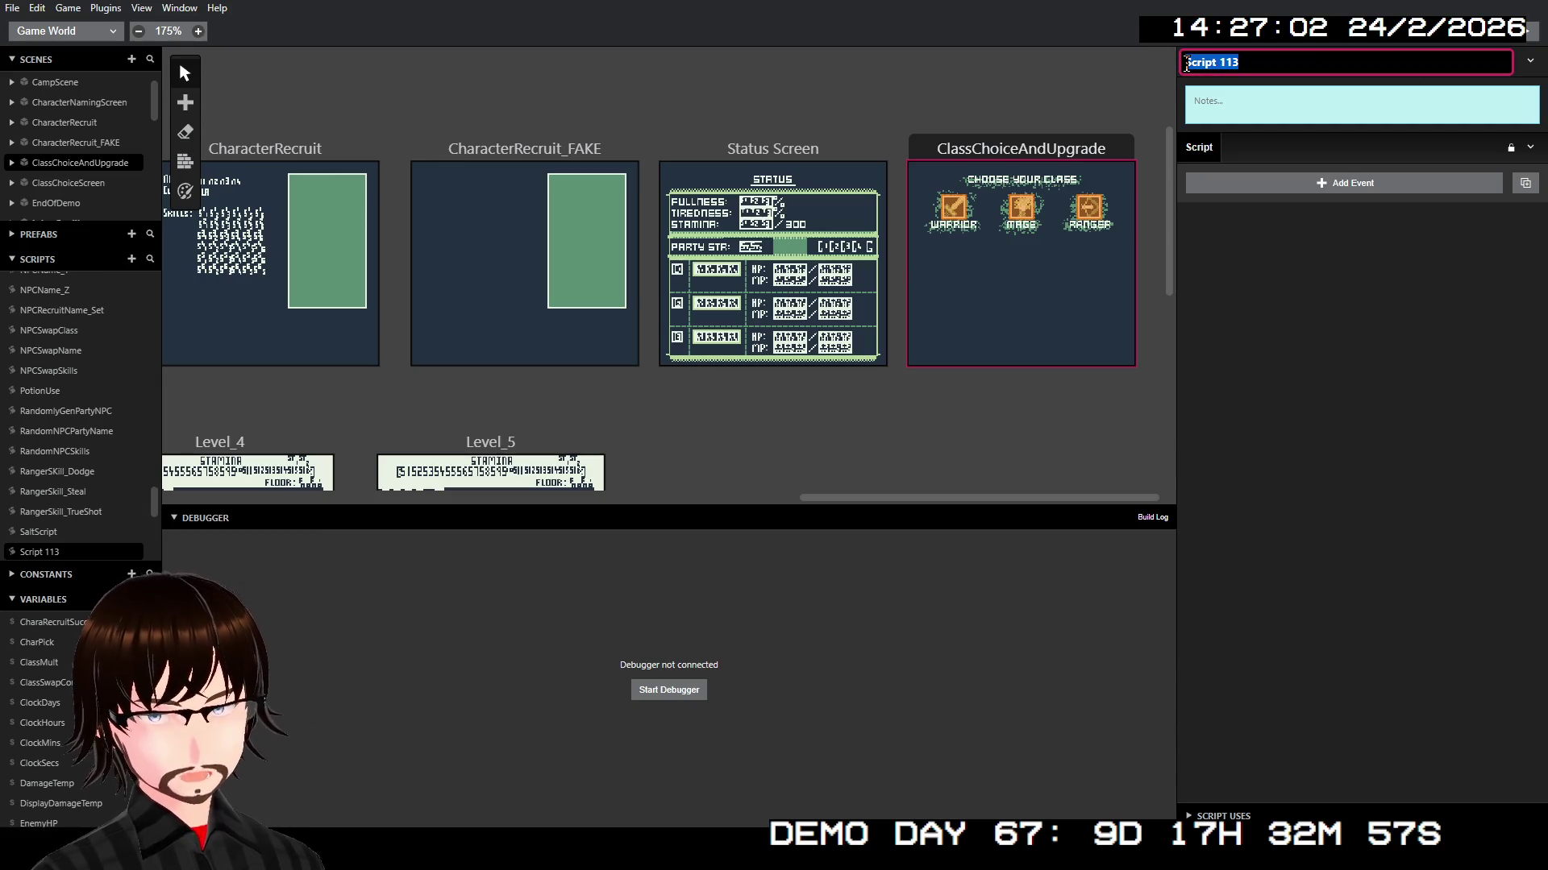
type("Cla")
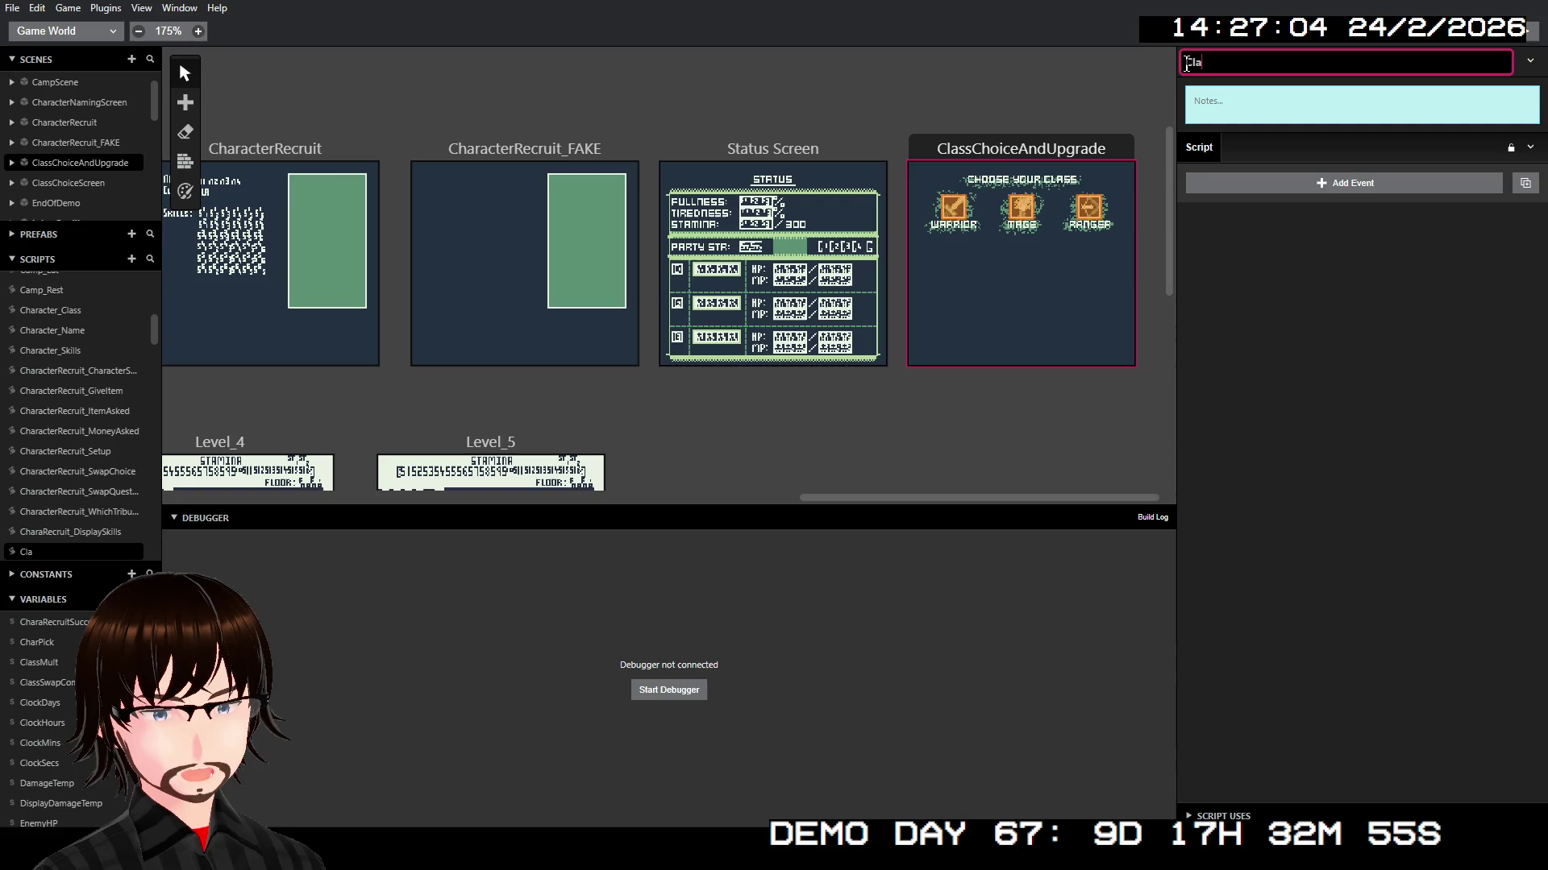
type("ssSwap")
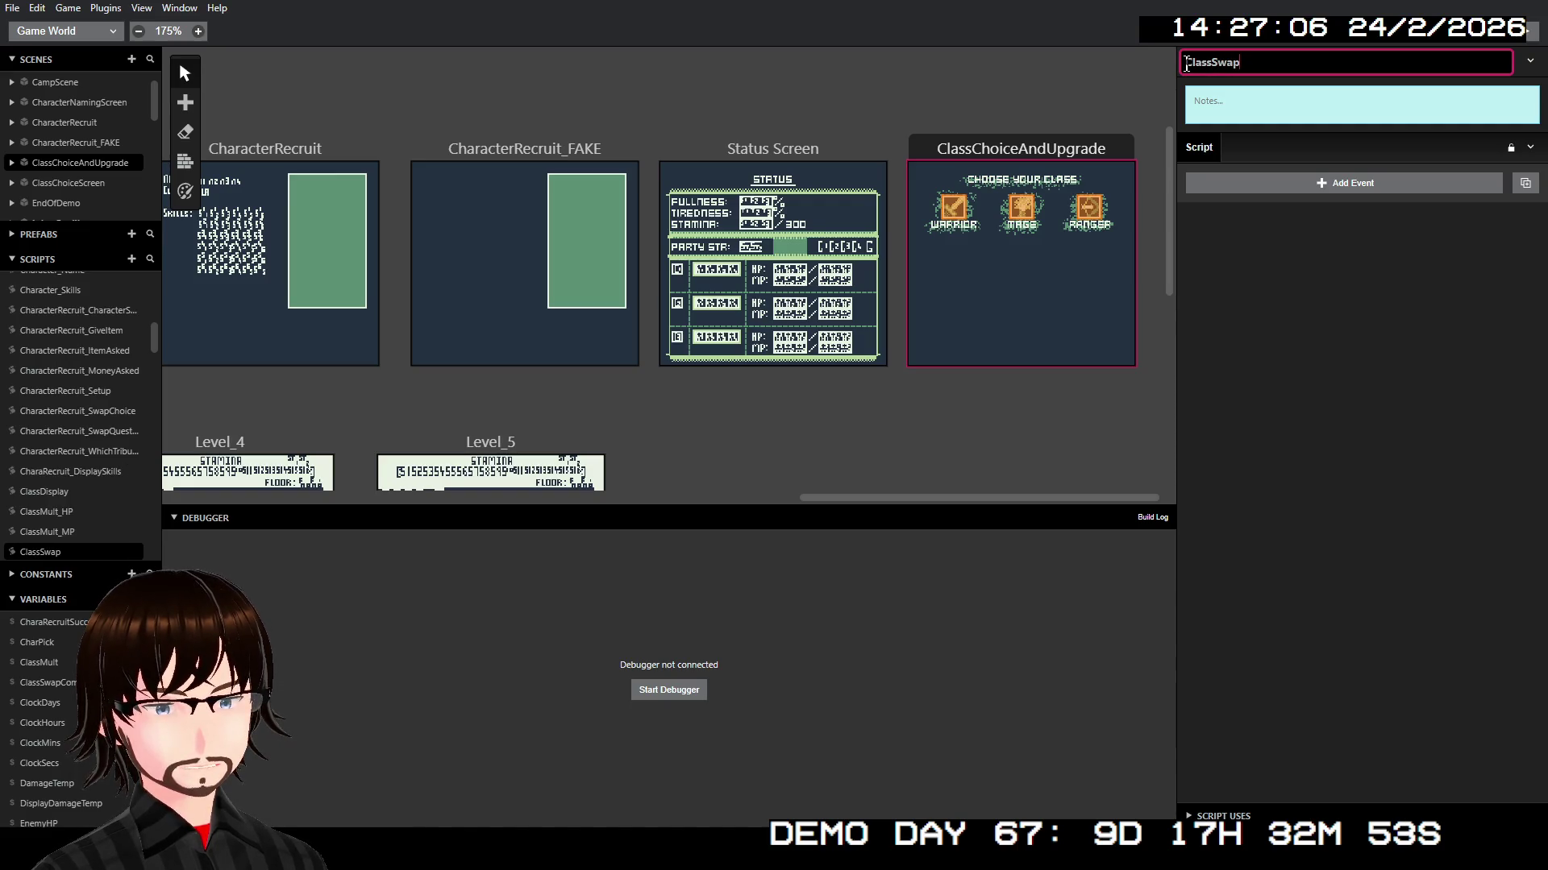
type("_Ski")
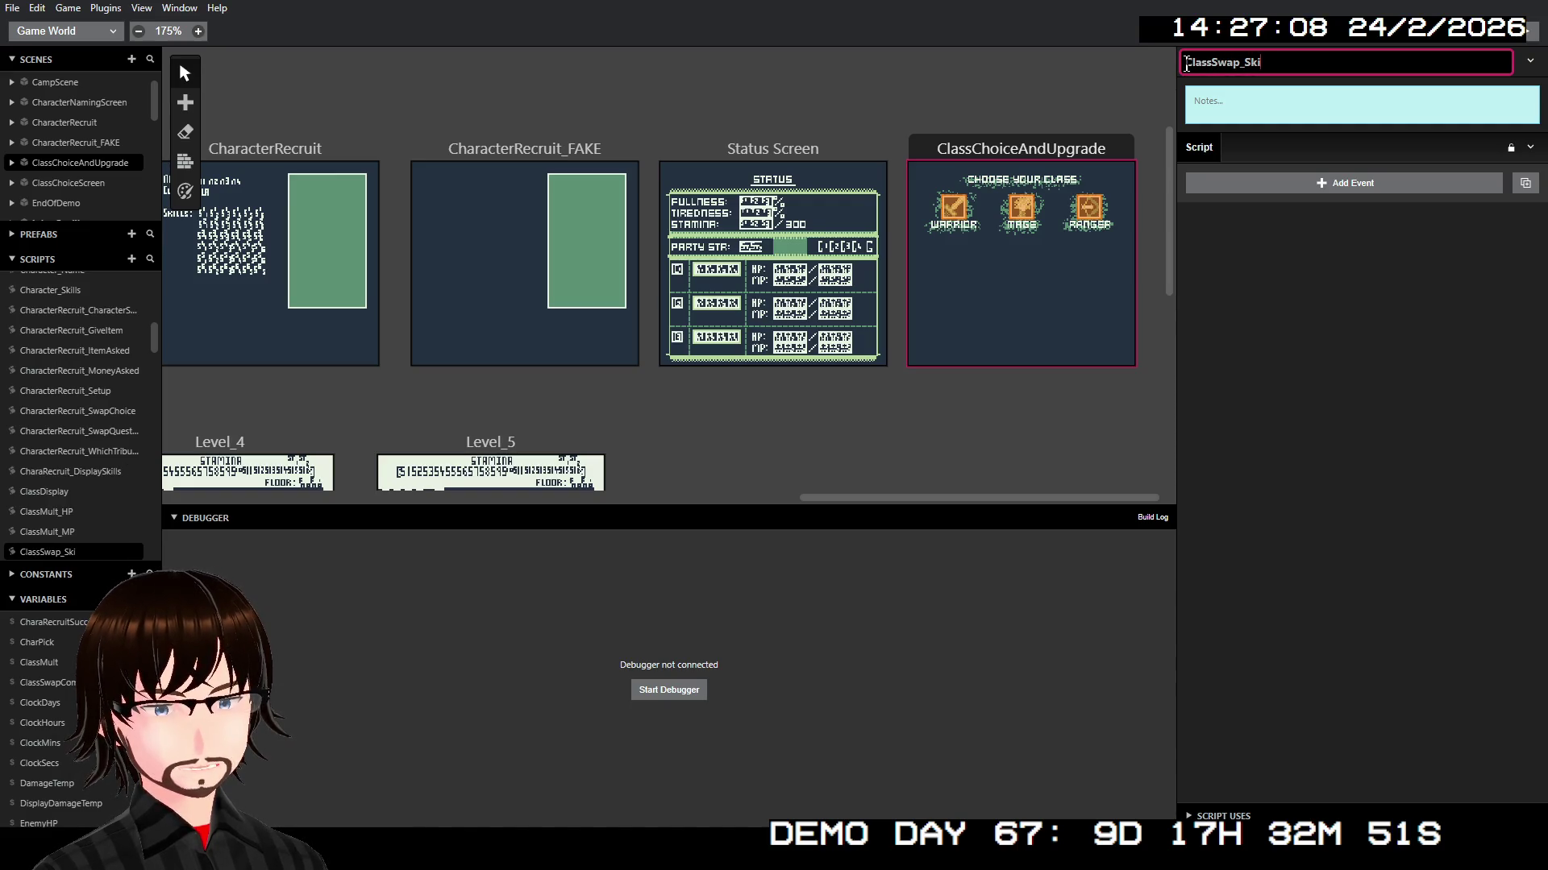
type("llSelect")
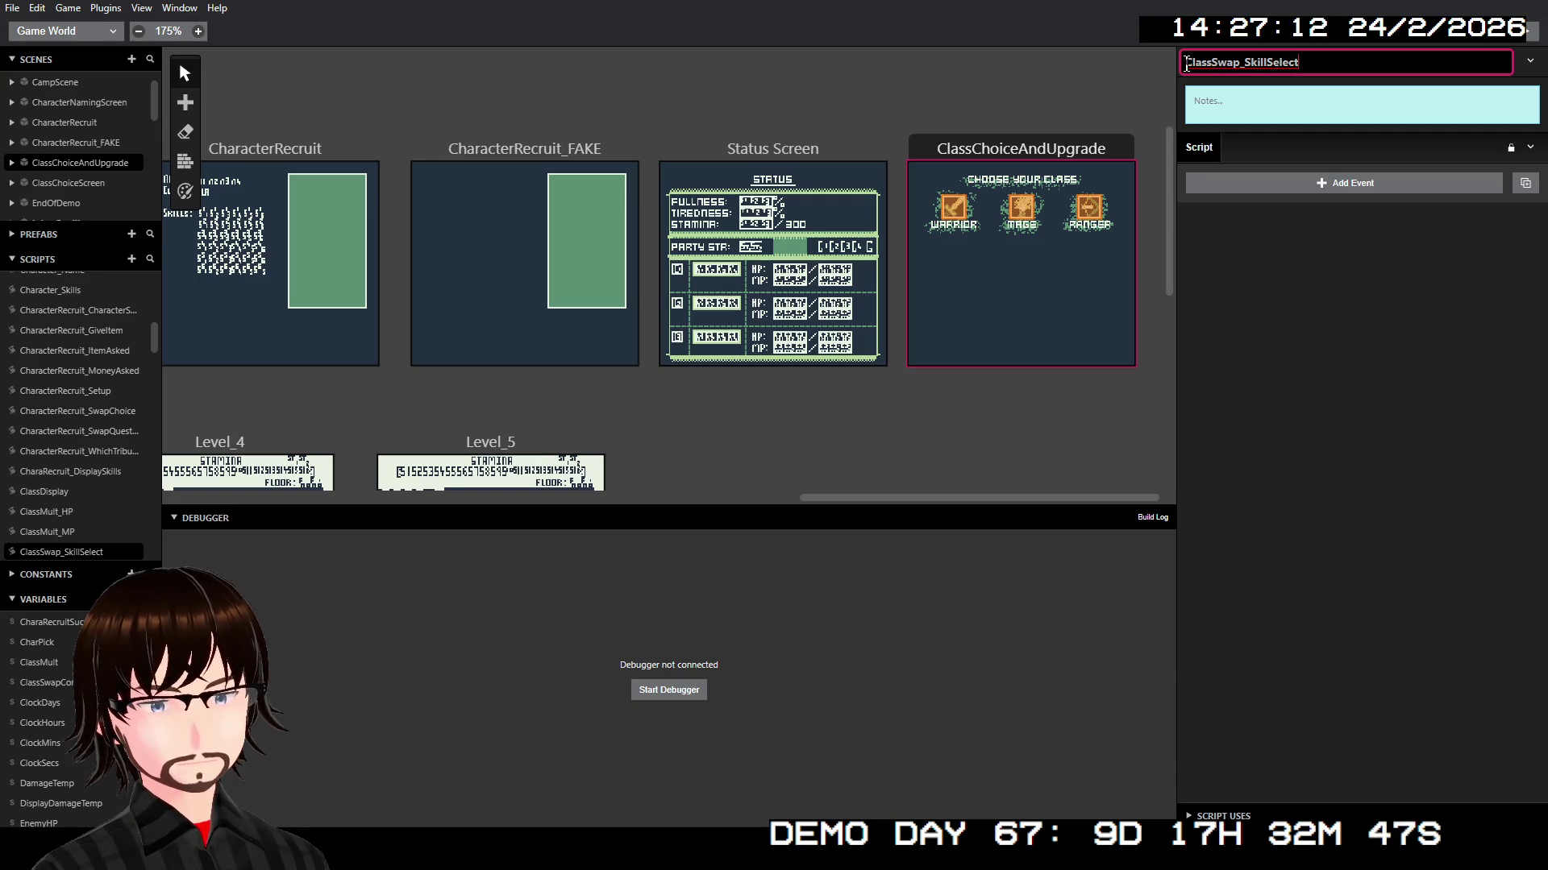
Step: Confirm the script name and add a Loop While event to it
left_click(1338, 297)
left_click(1324, 188)
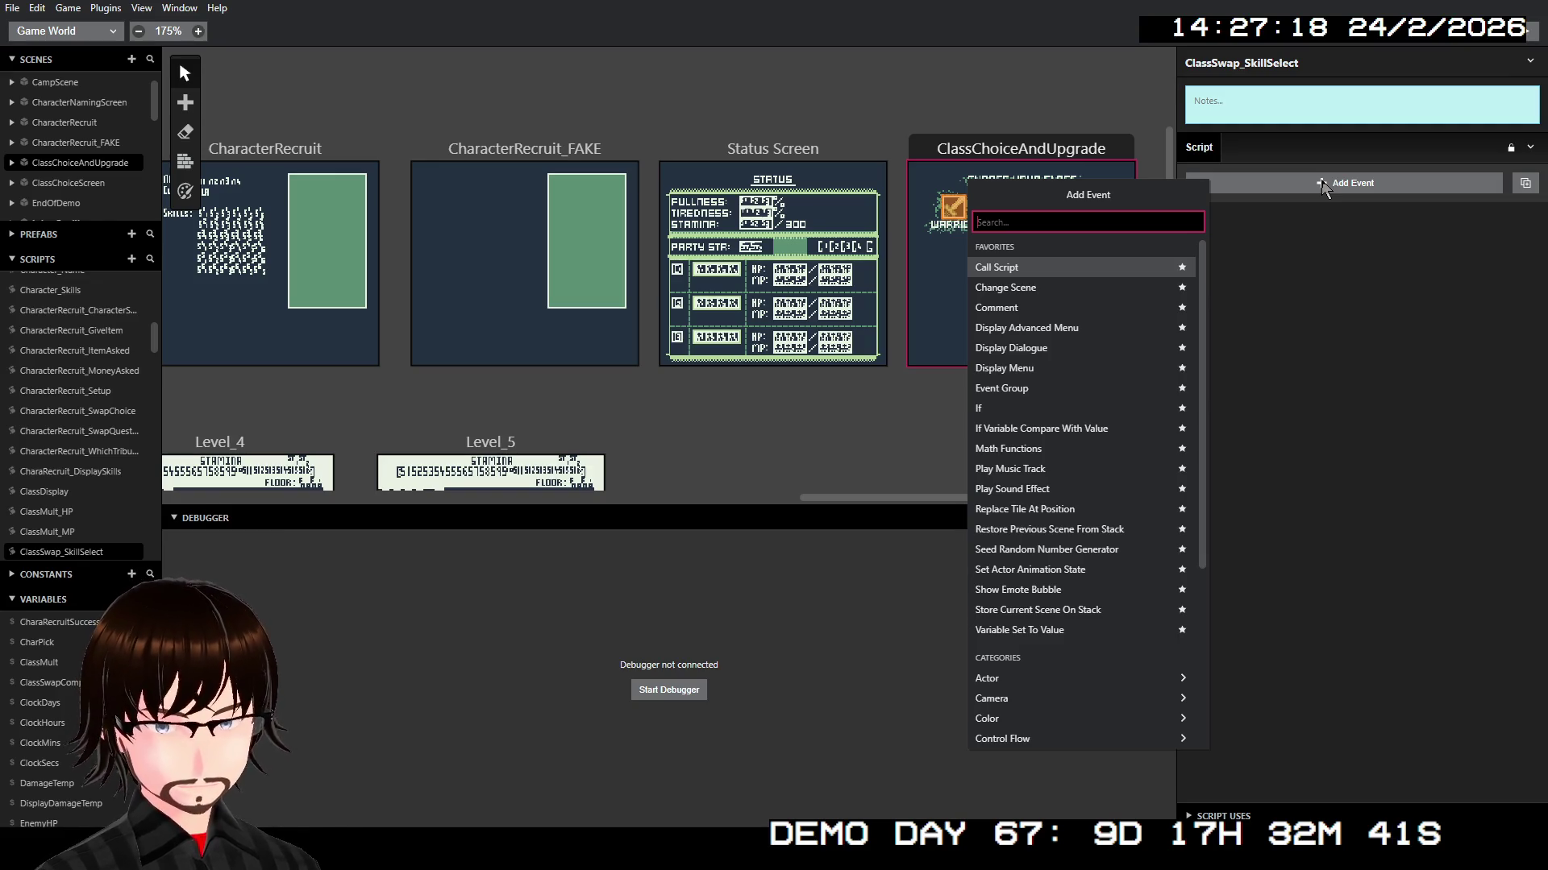
type("loo")
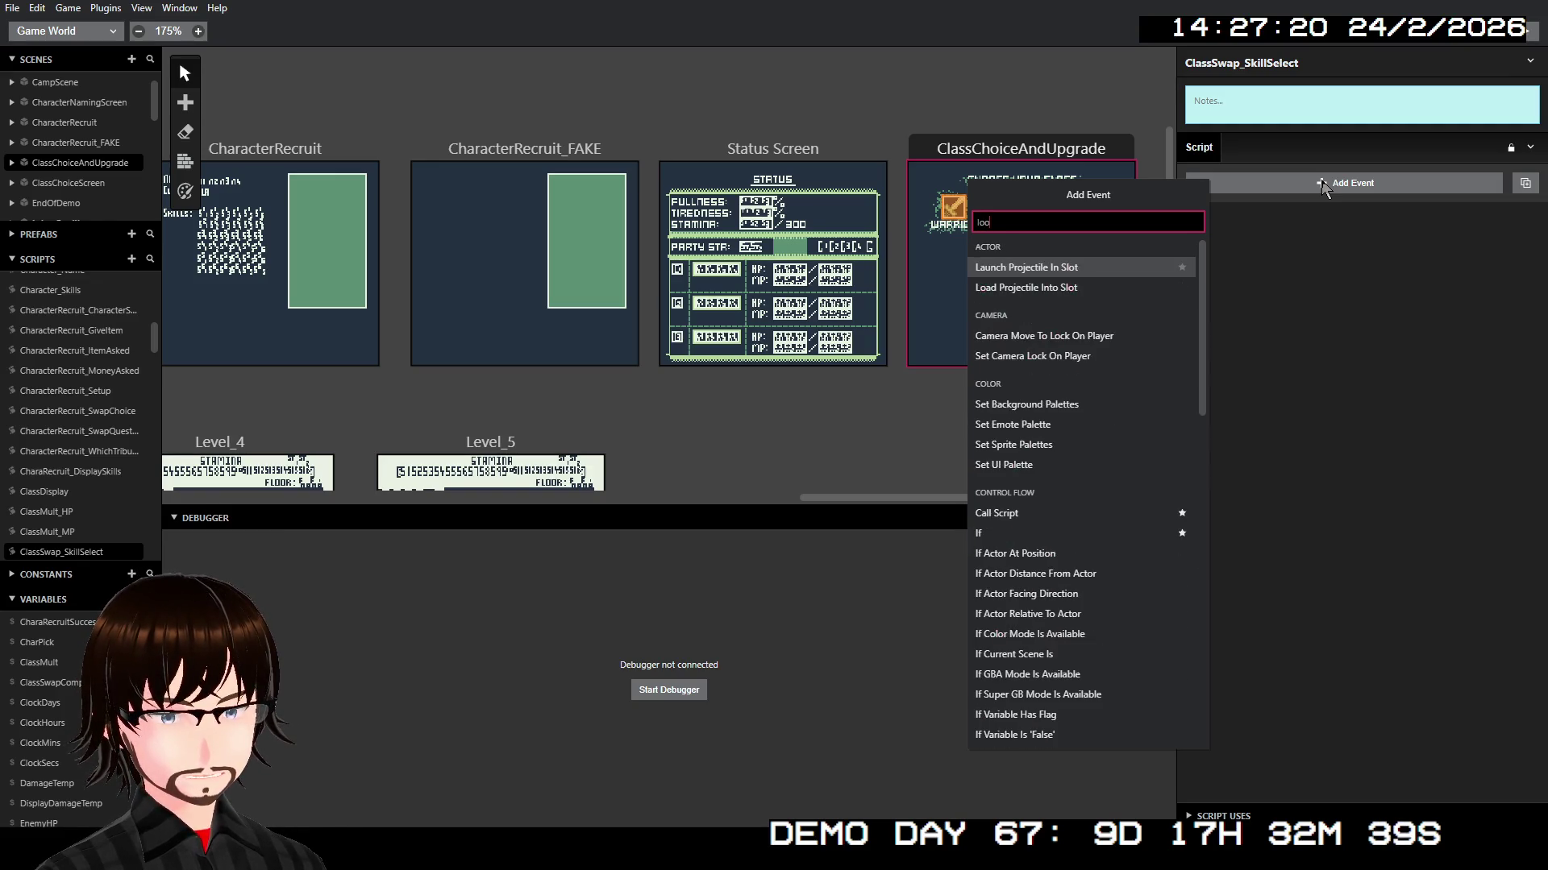
key("Down")
key("Down")
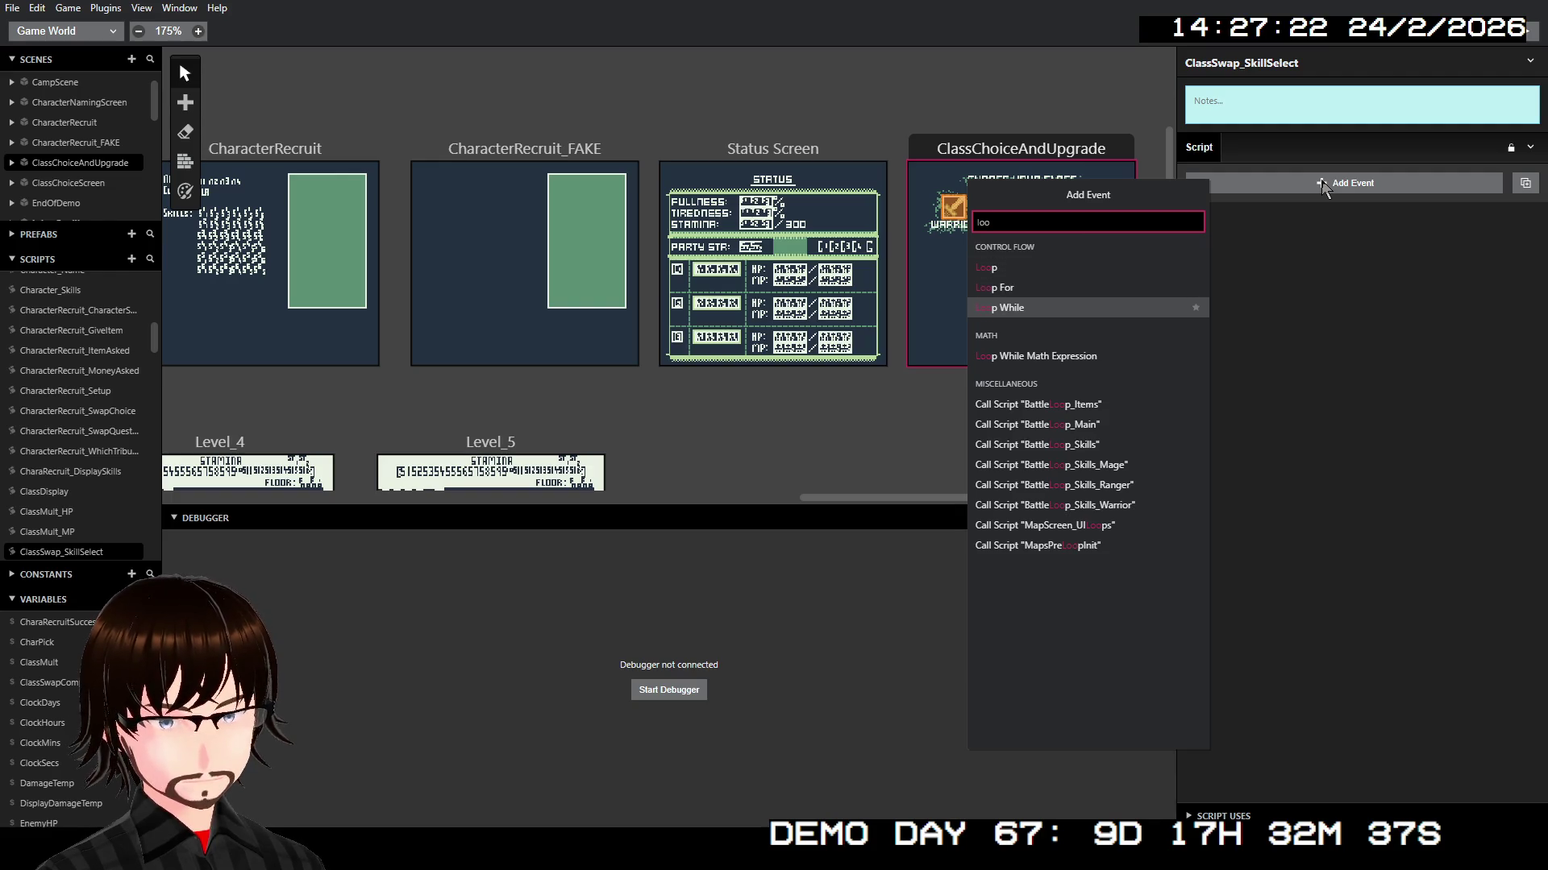
key("Return")
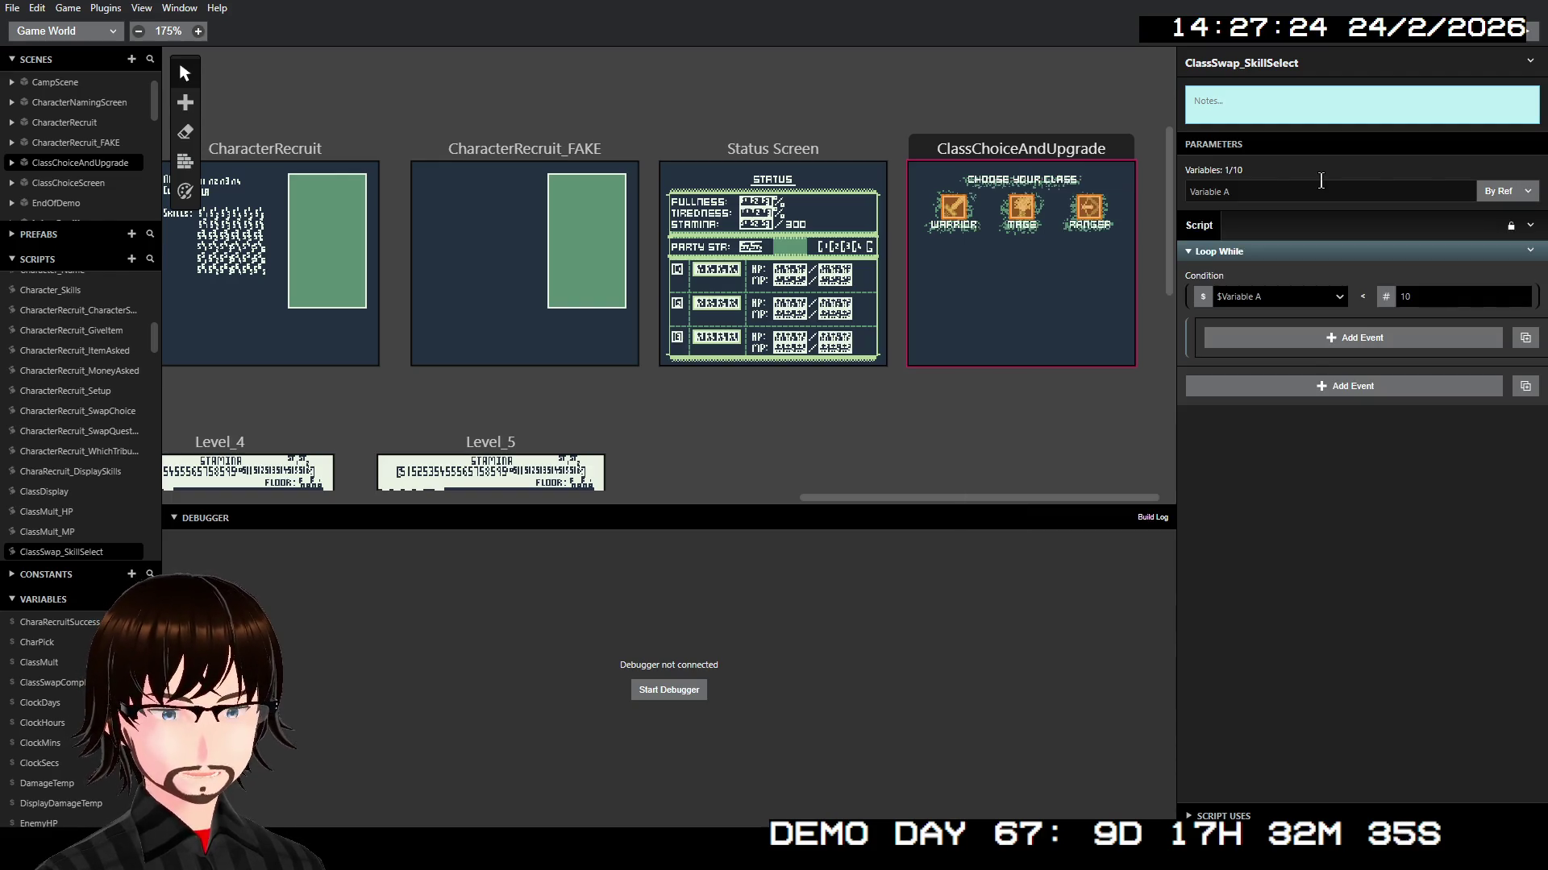
Step: Set the loop condition to $ClassSwapComplete not equal to boolean True
left_click(1269, 300)
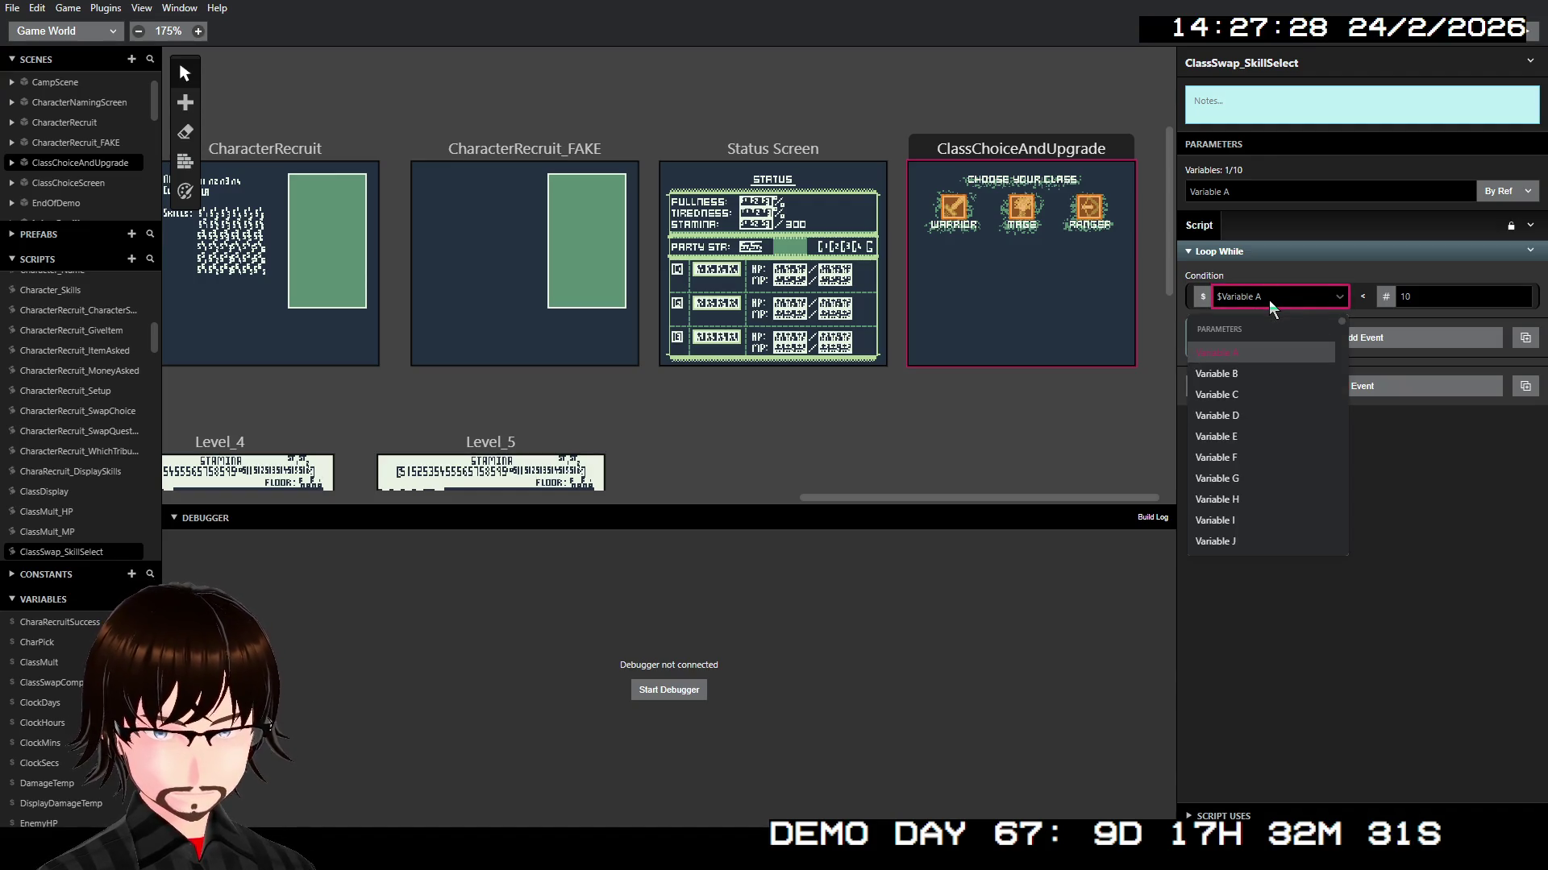
type("cla")
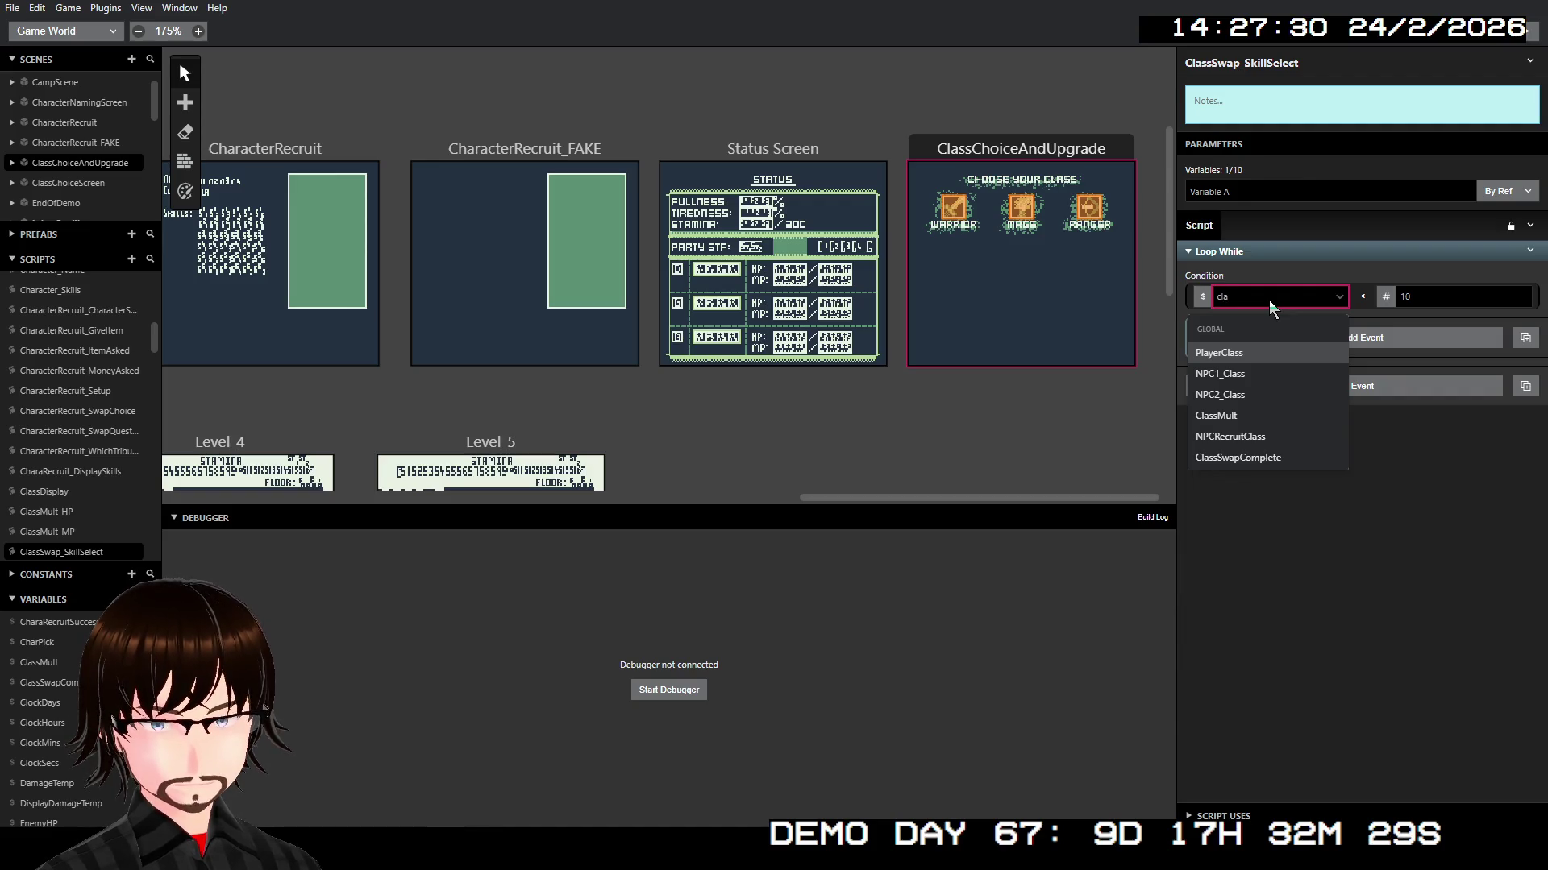
left_click(1241, 457)
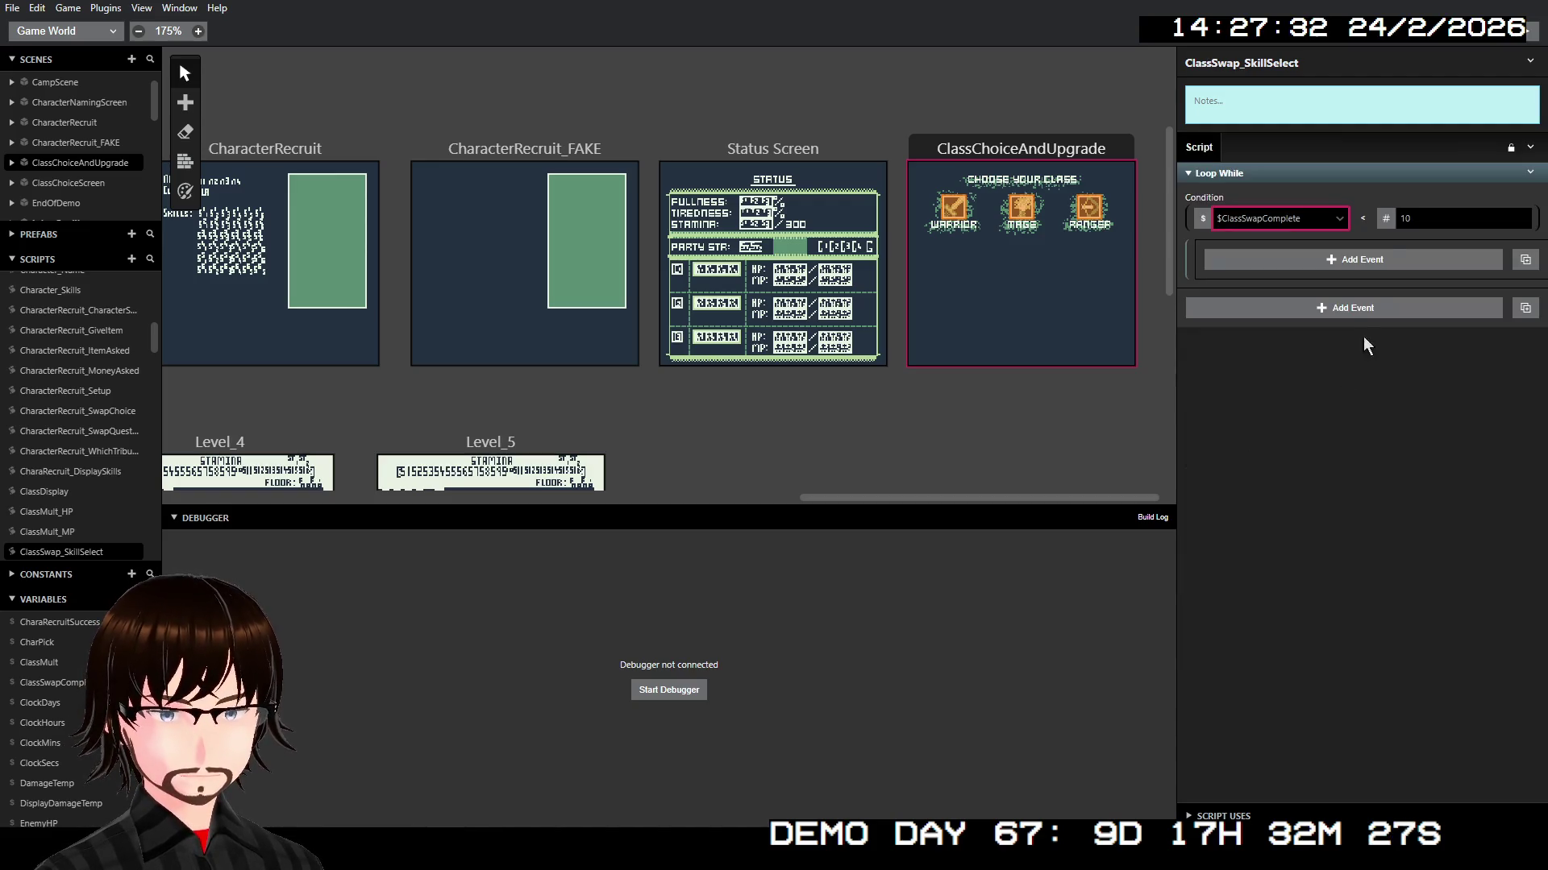
left_click(1362, 219)
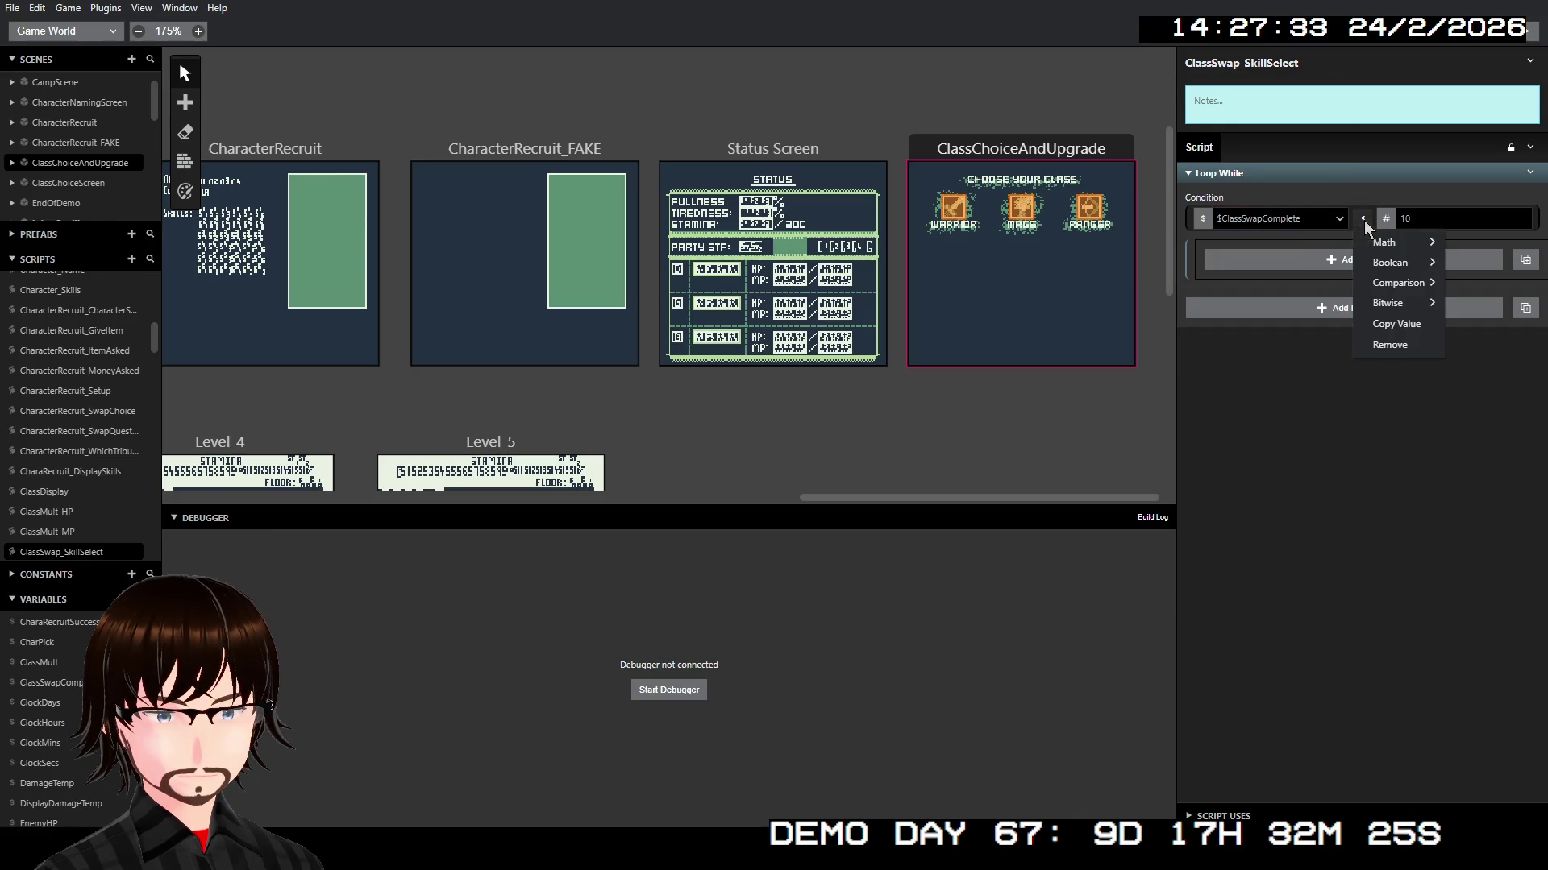
mouse_move(1418, 264)
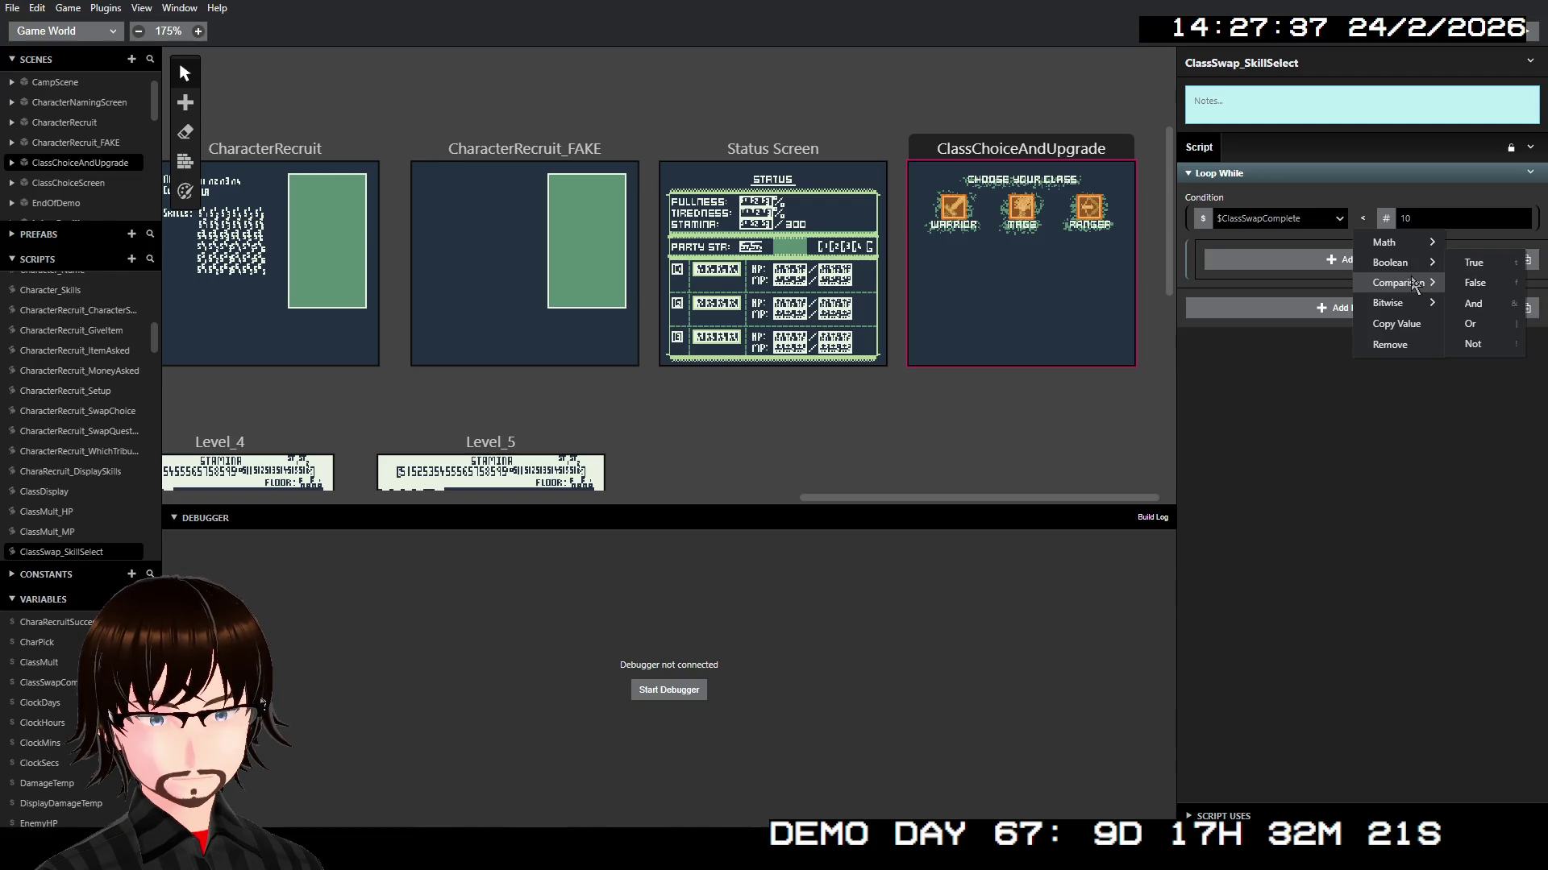
left_click(1328, 303)
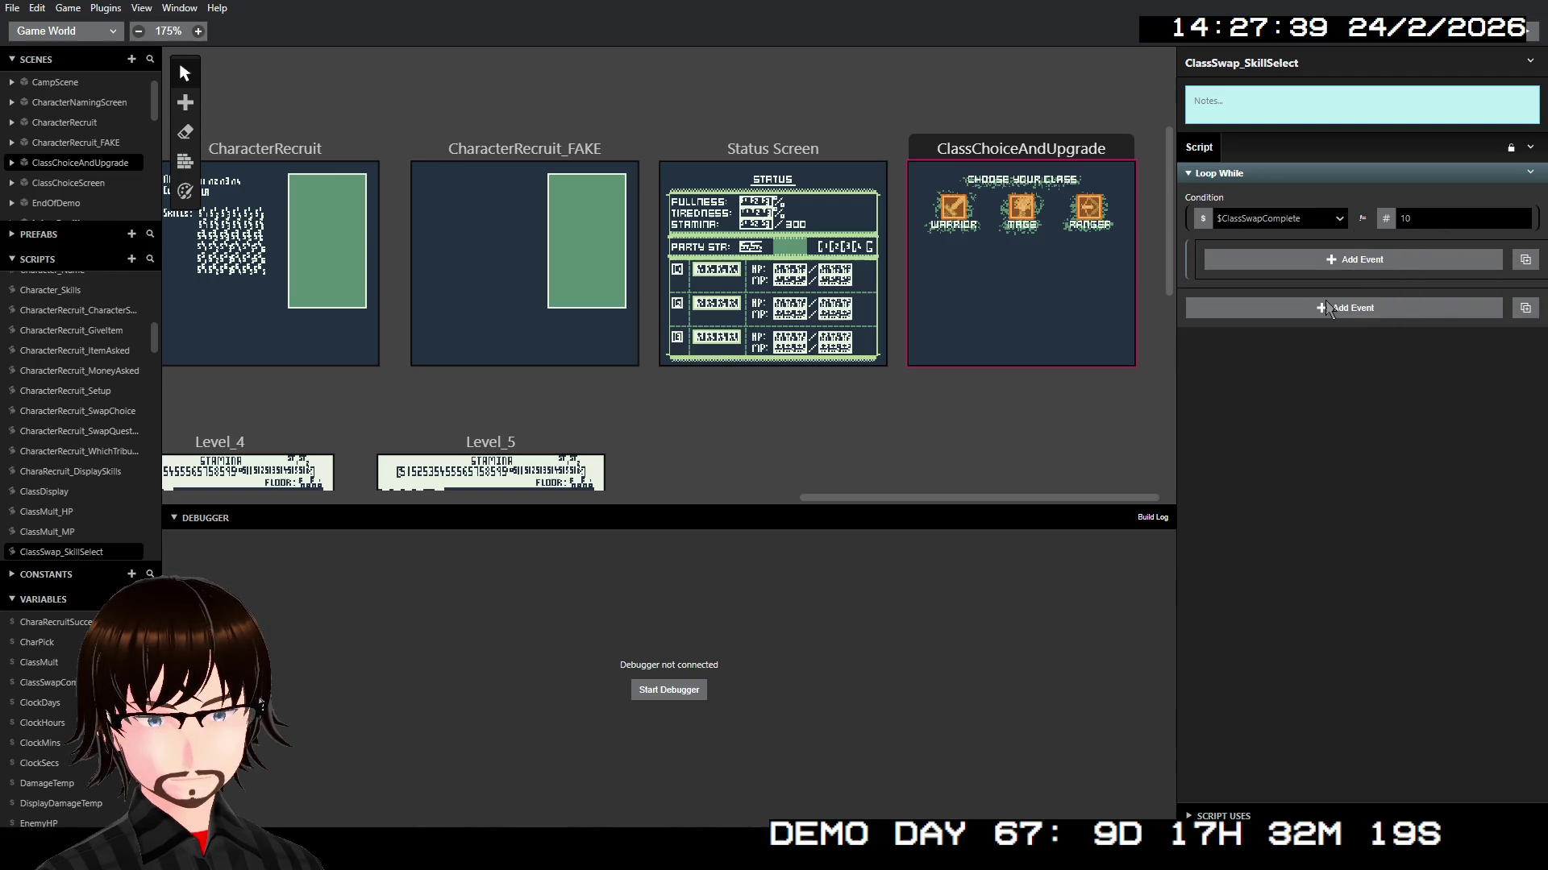
left_click(1383, 224)
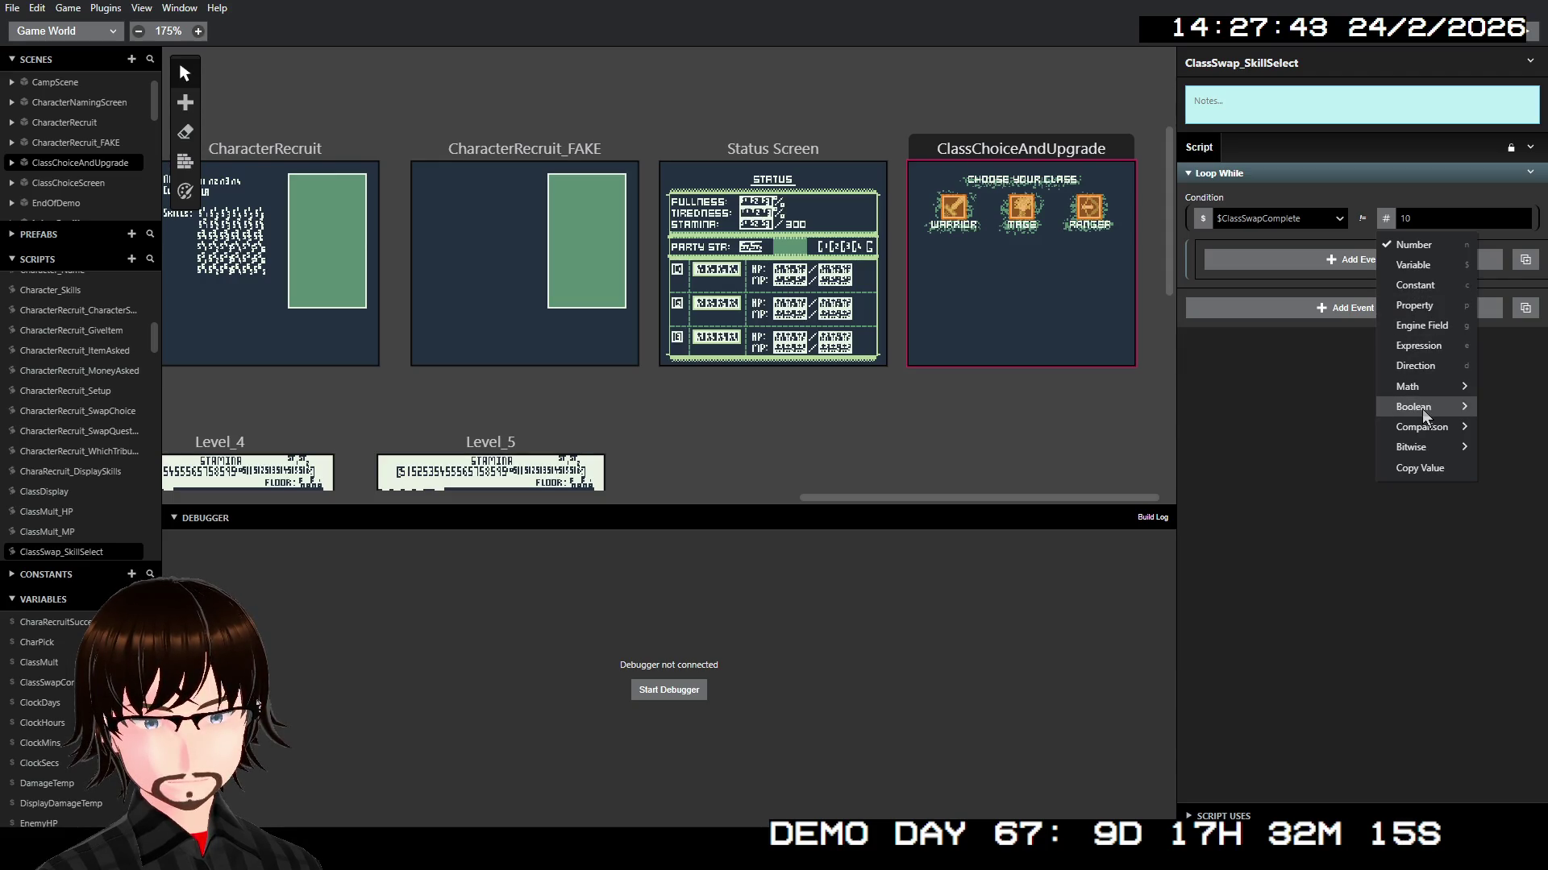
mouse_move(1422, 408)
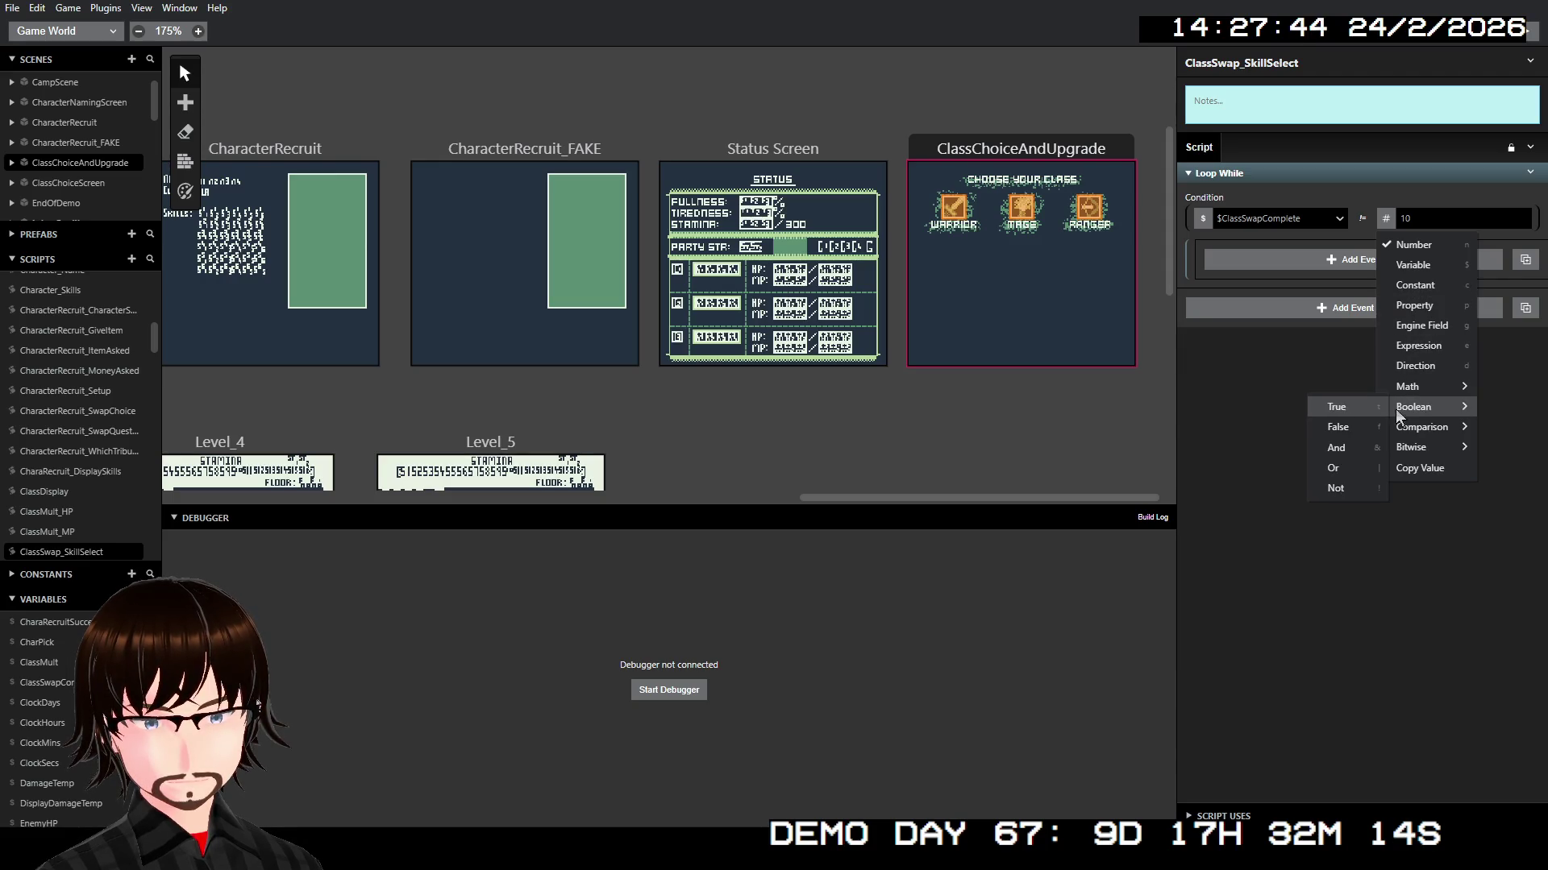
left_click(1351, 410)
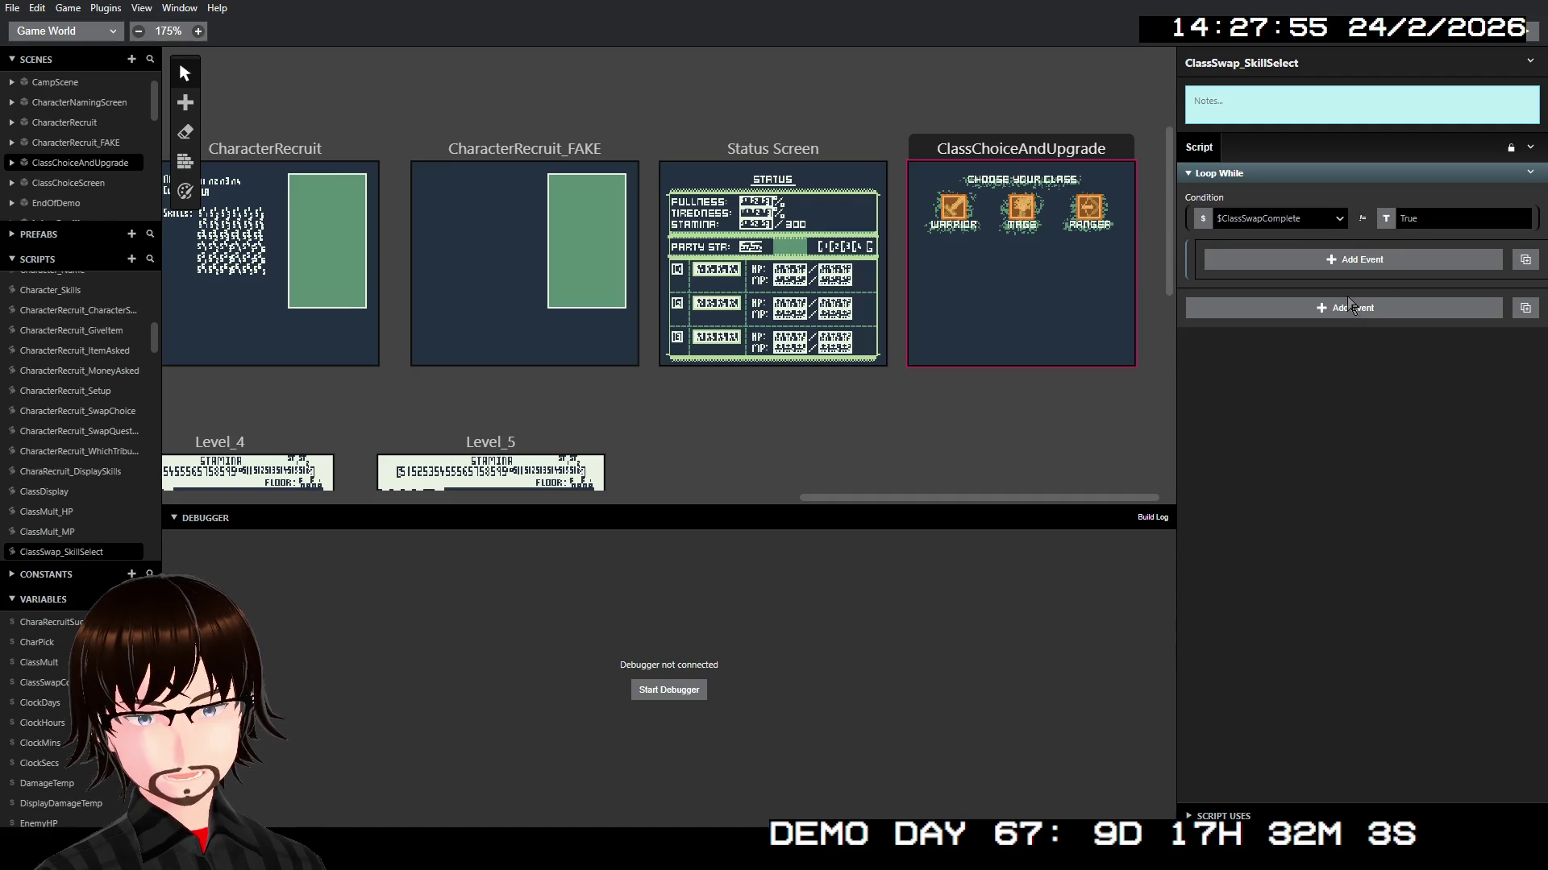
left_click(1362, 263)
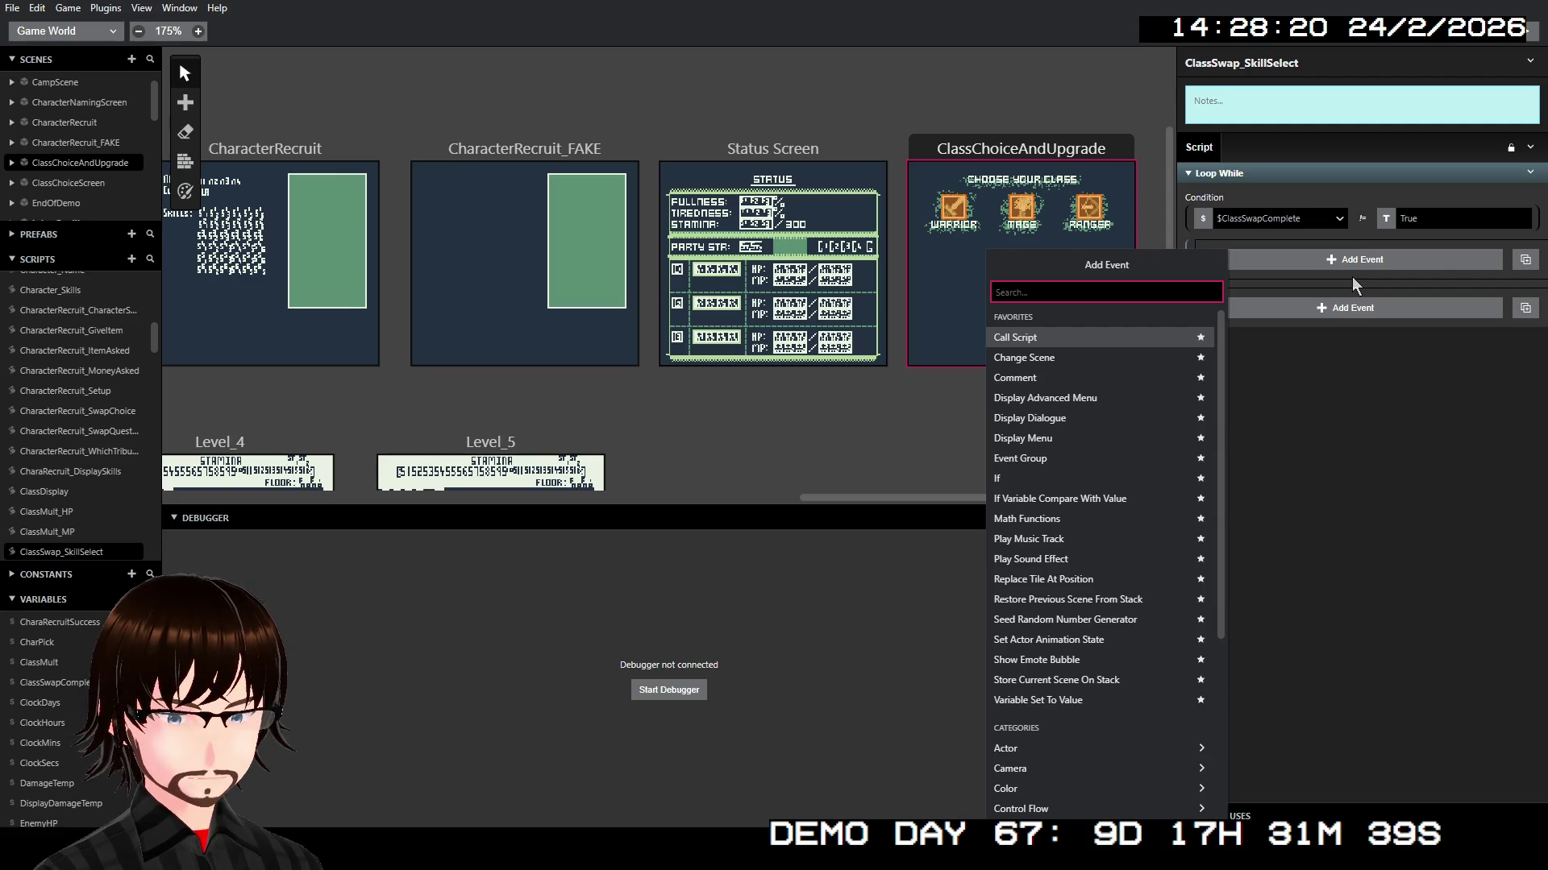
Step: Add an advanced menu in the loop, preceded by a dialogue reading 'Select a skill'
left_click(1105, 404)
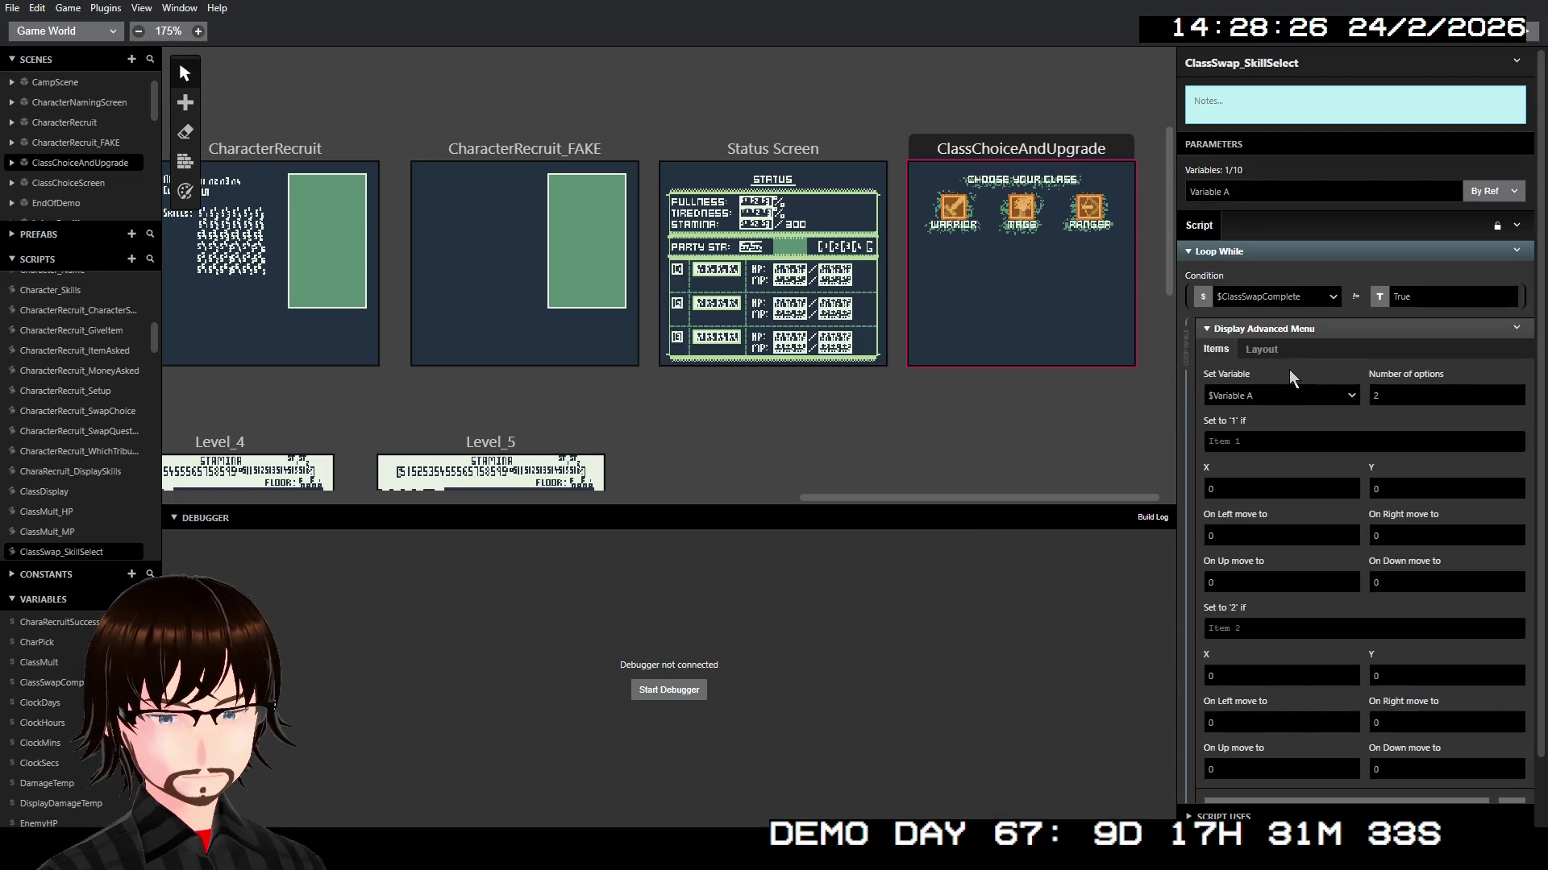
right_click(1304, 328)
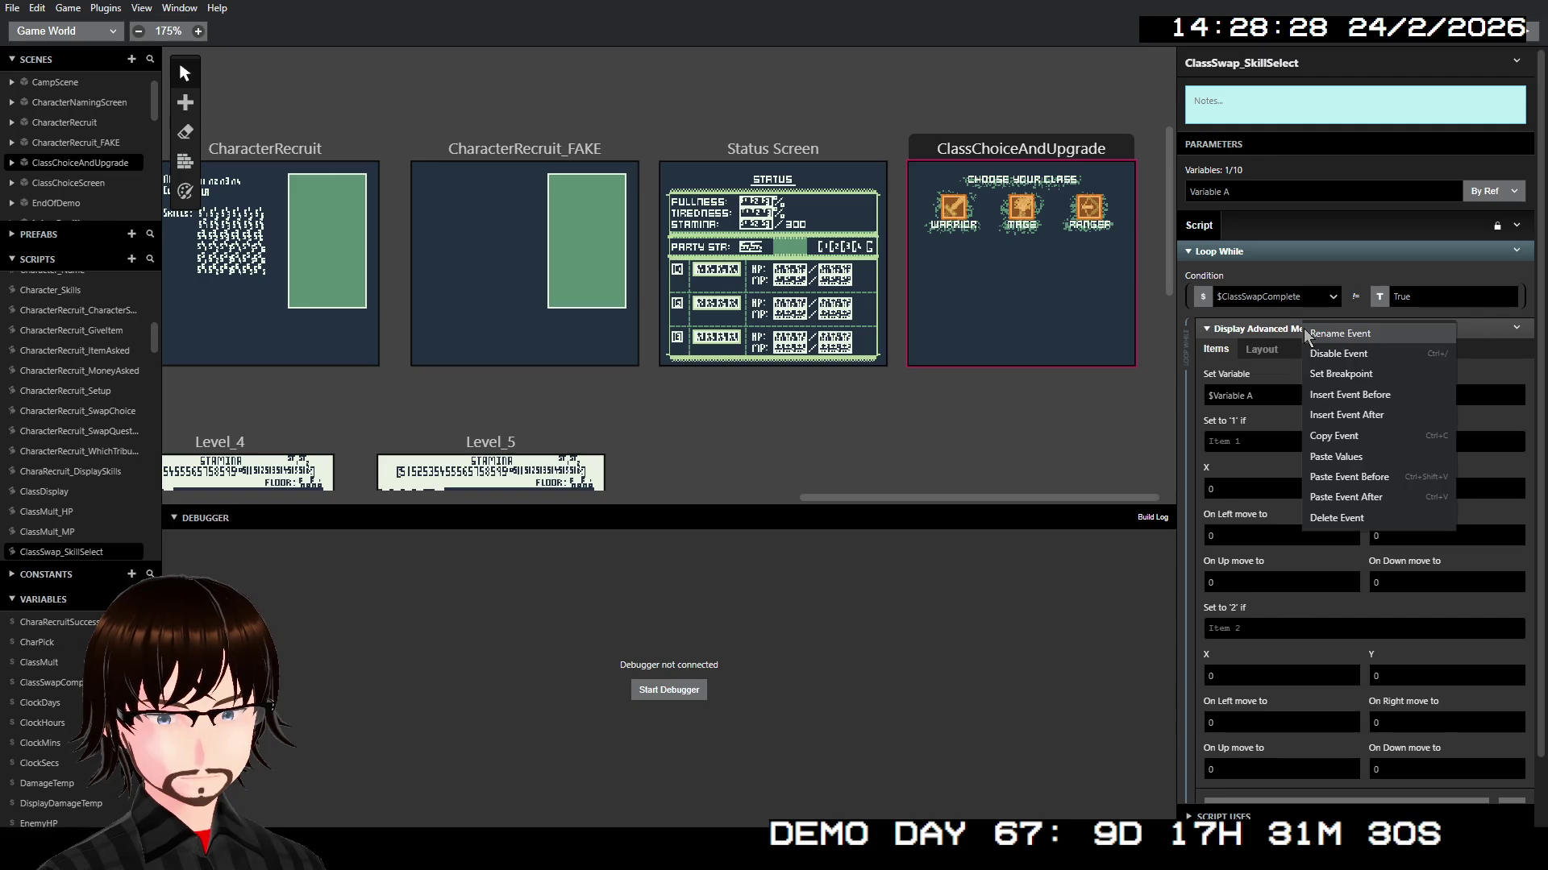
left_click(1395, 396)
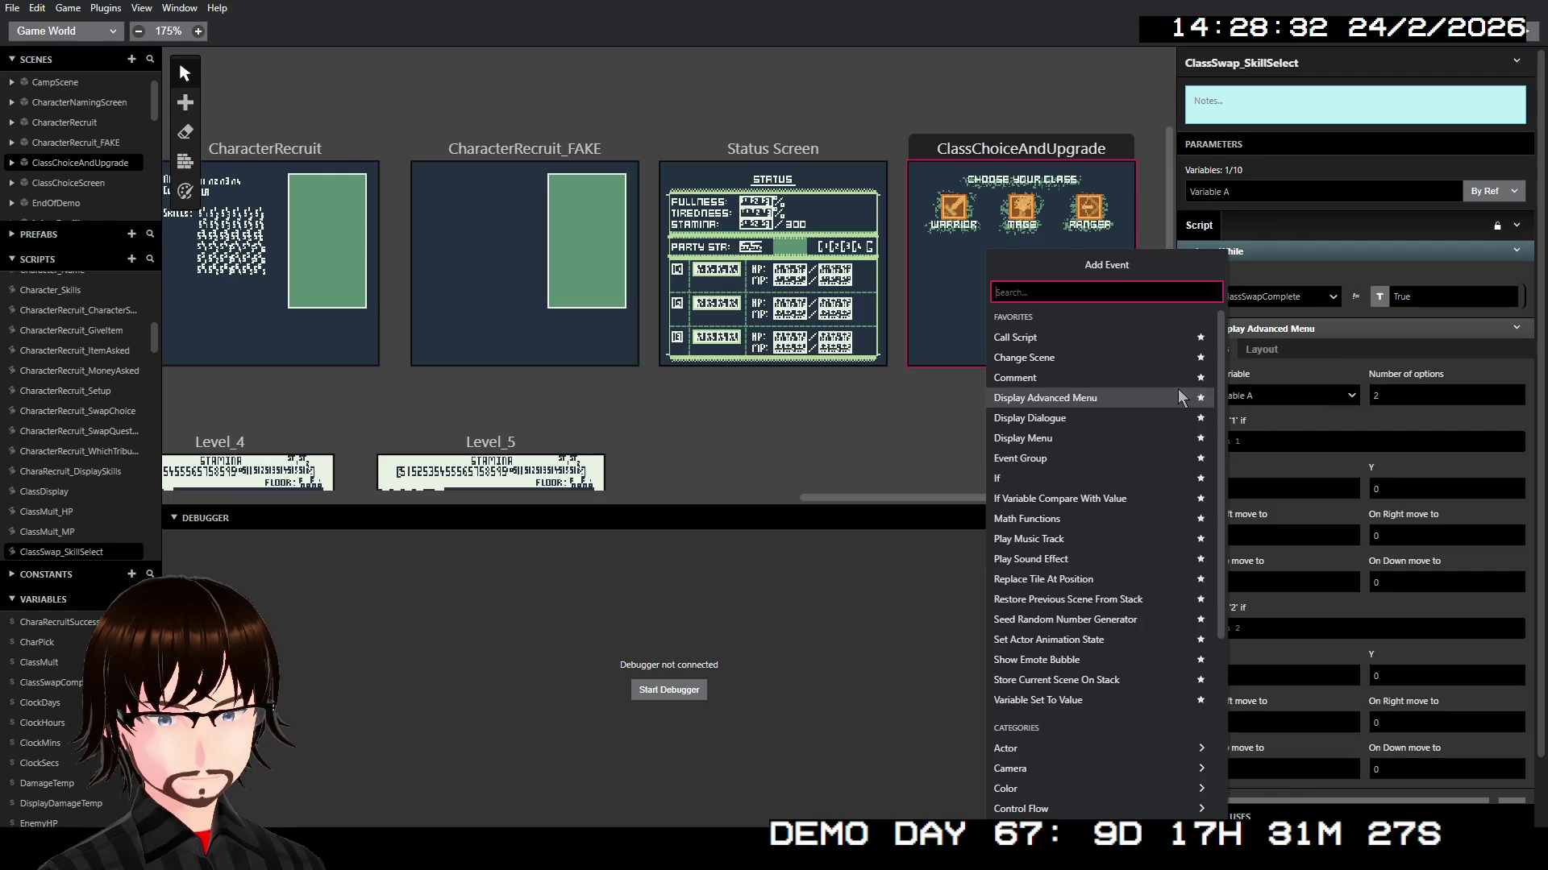
left_click(1081, 422)
left_click(1265, 384)
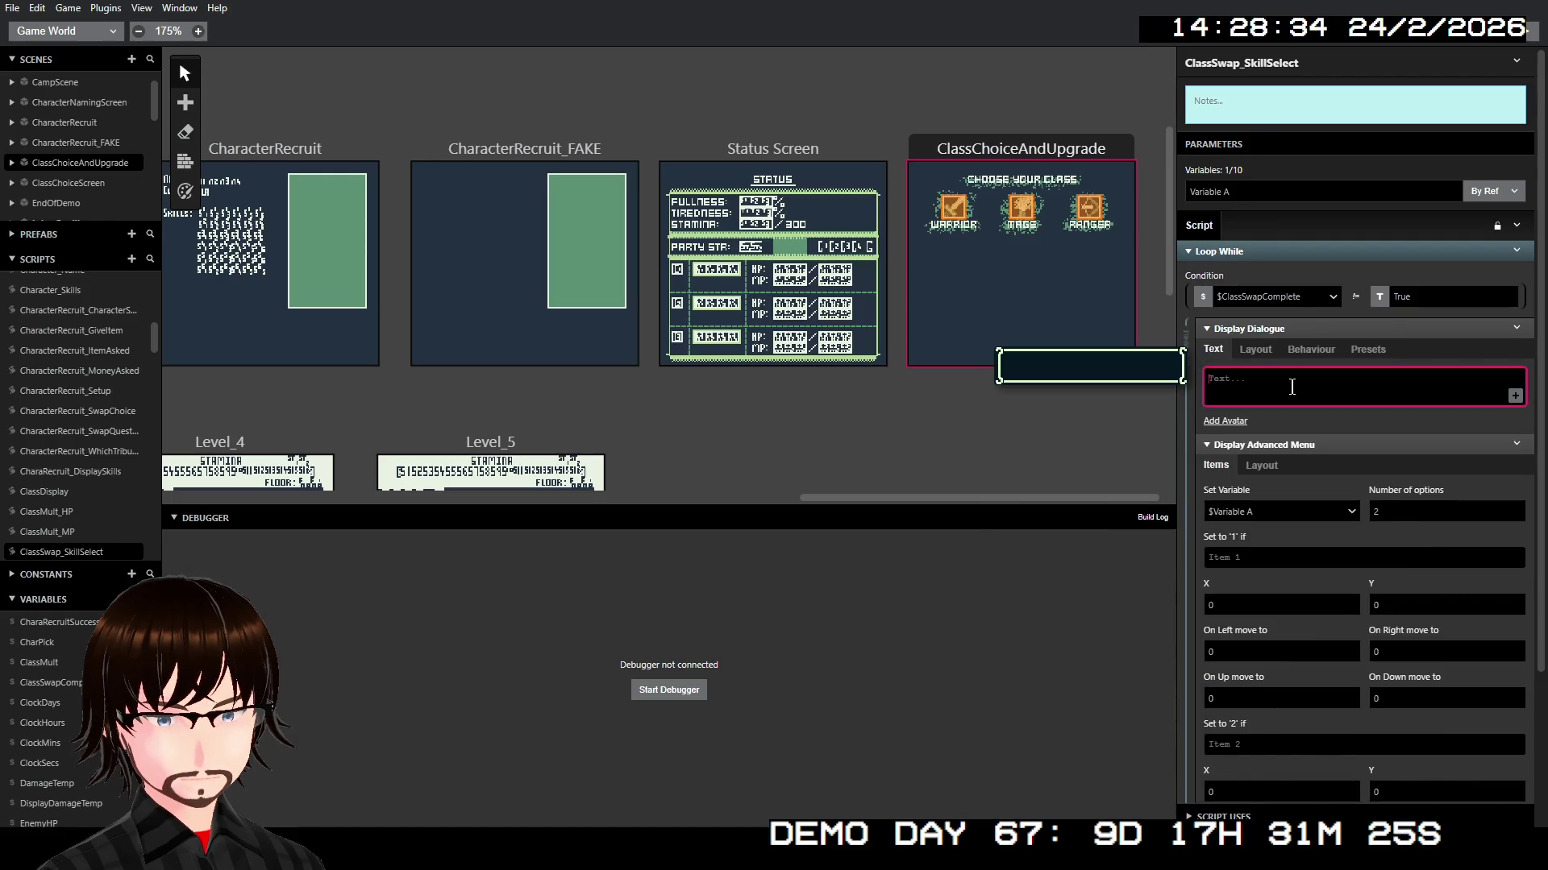
type("S")
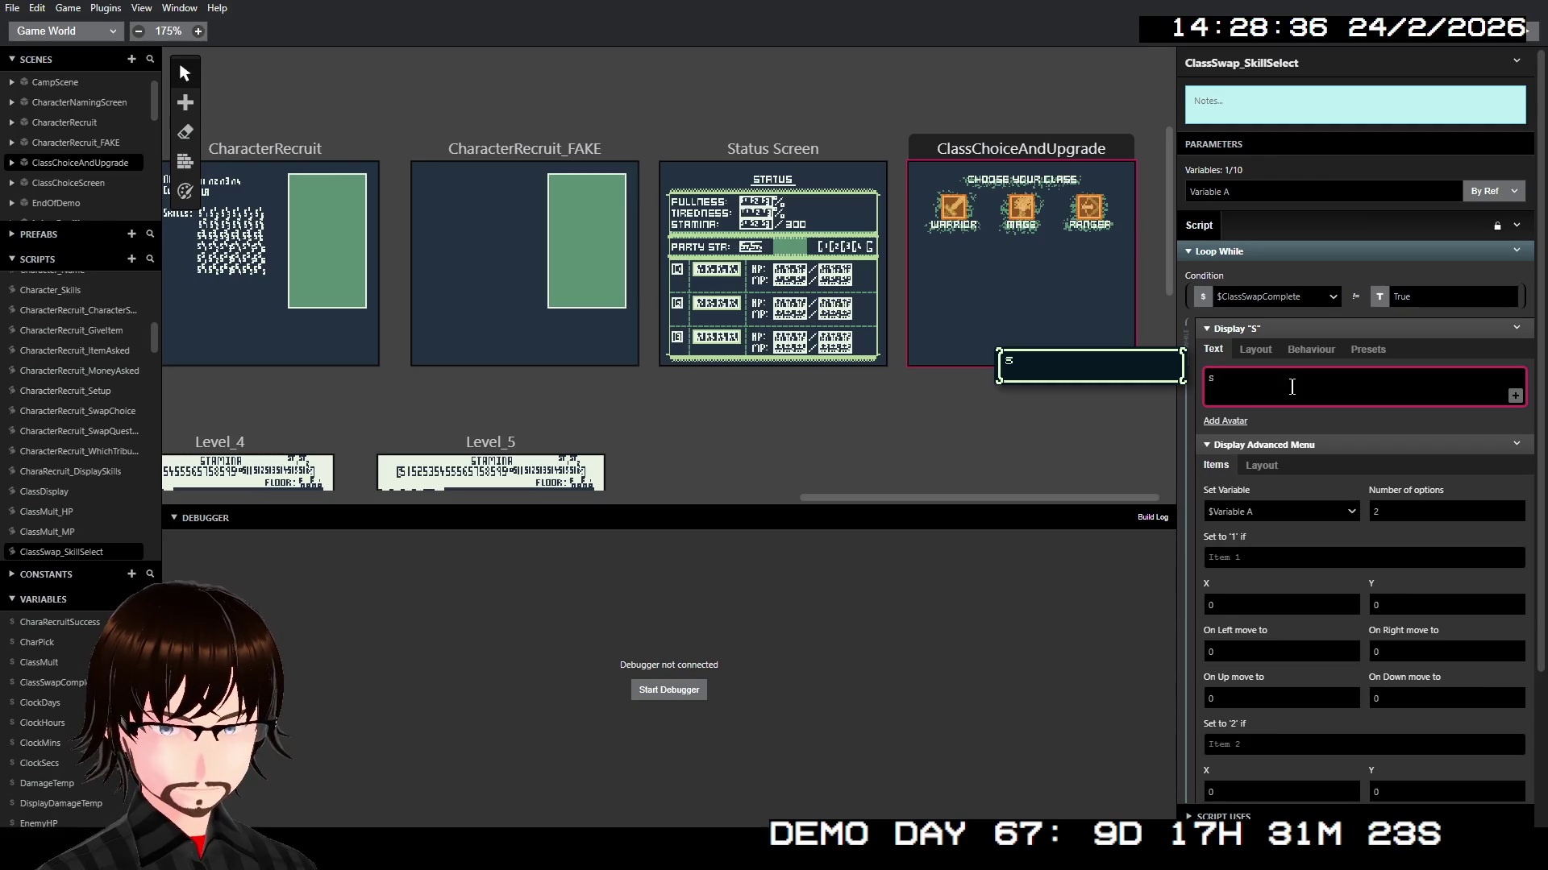
type("elect ")
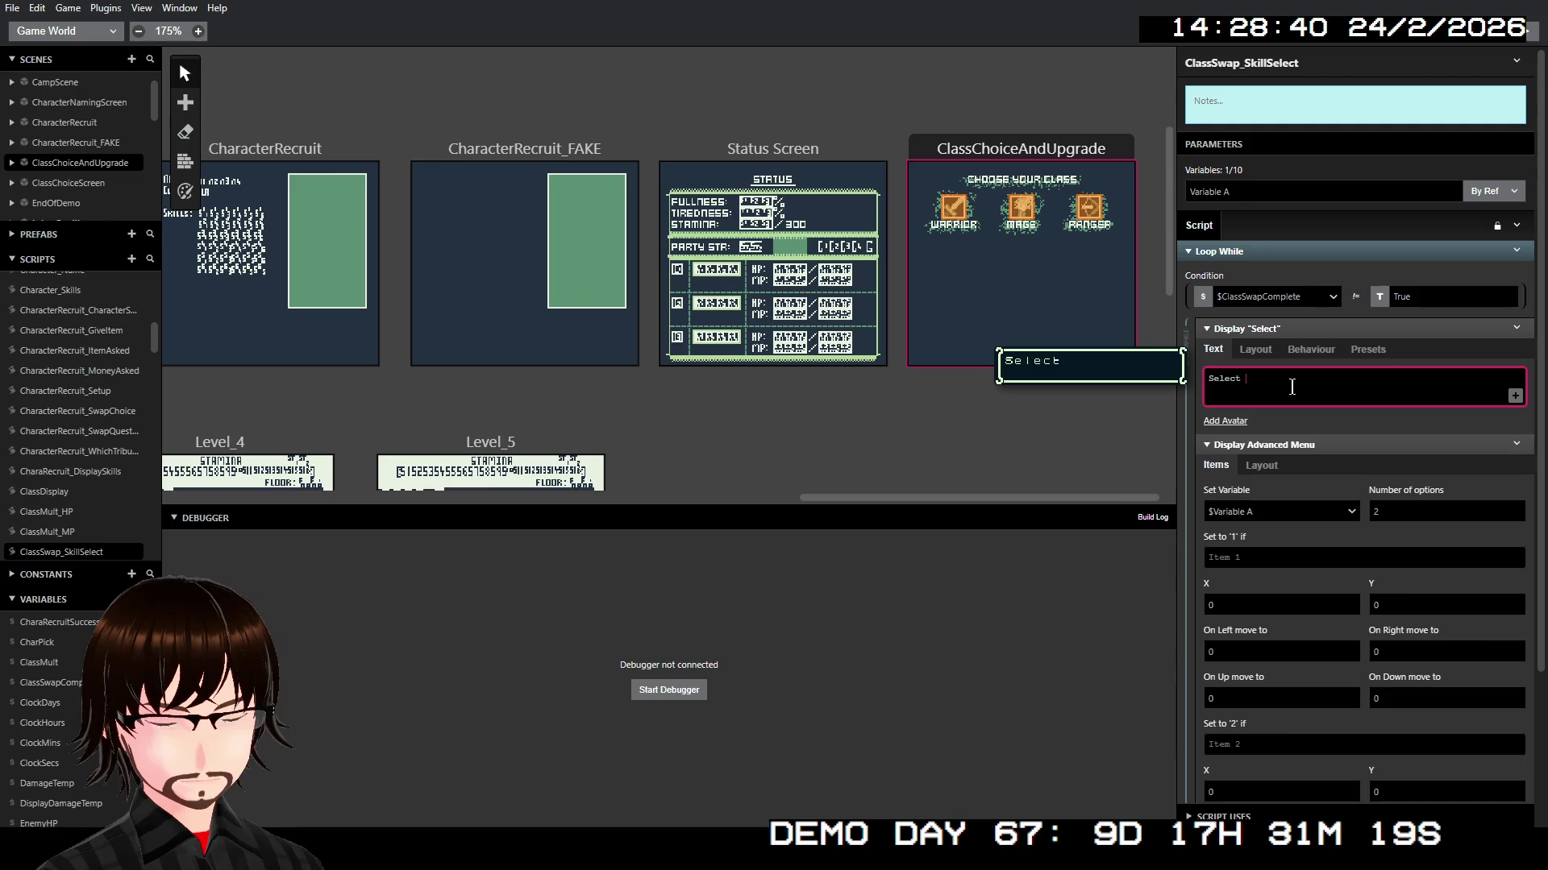
type("a skill:")
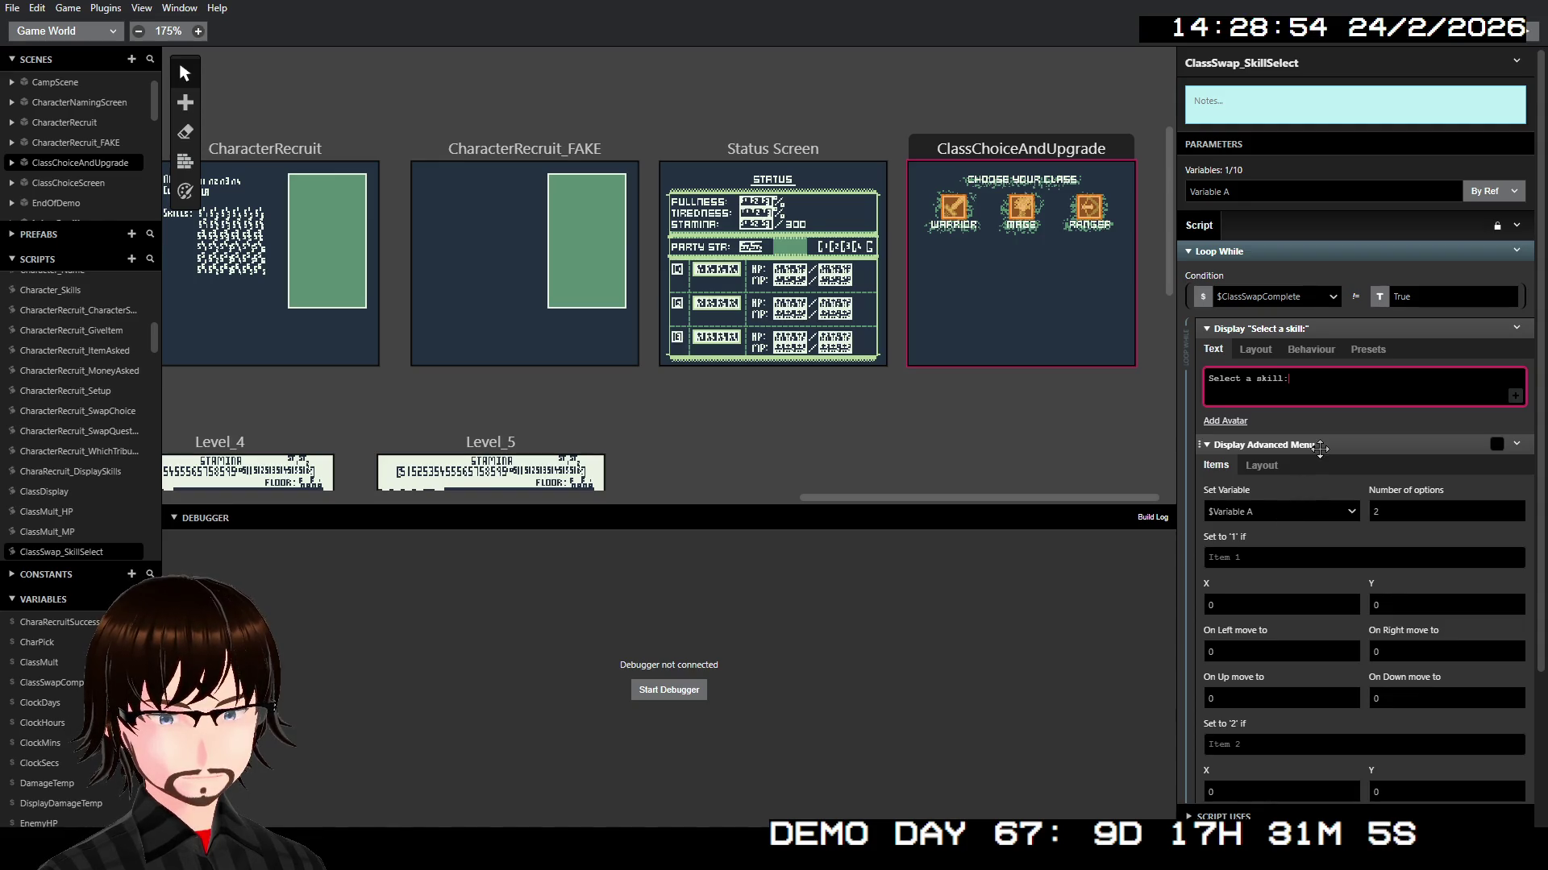
Step: Store the advanced menu's choice in $MenuChoice_global and give it 6 options
scroll(1320, 445, "down", 2)
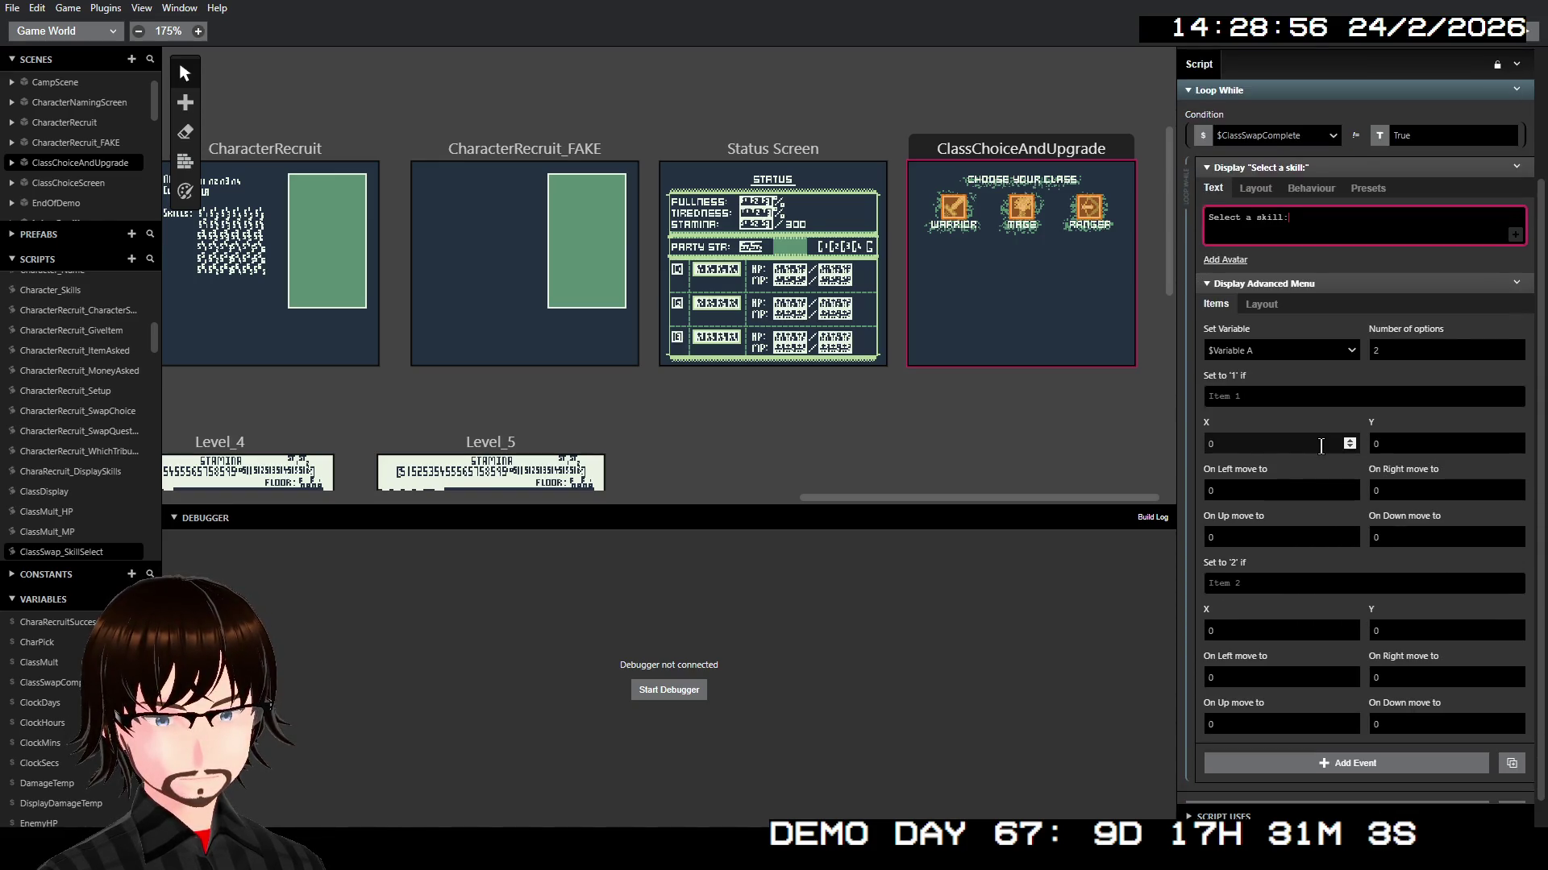
left_click(1277, 349)
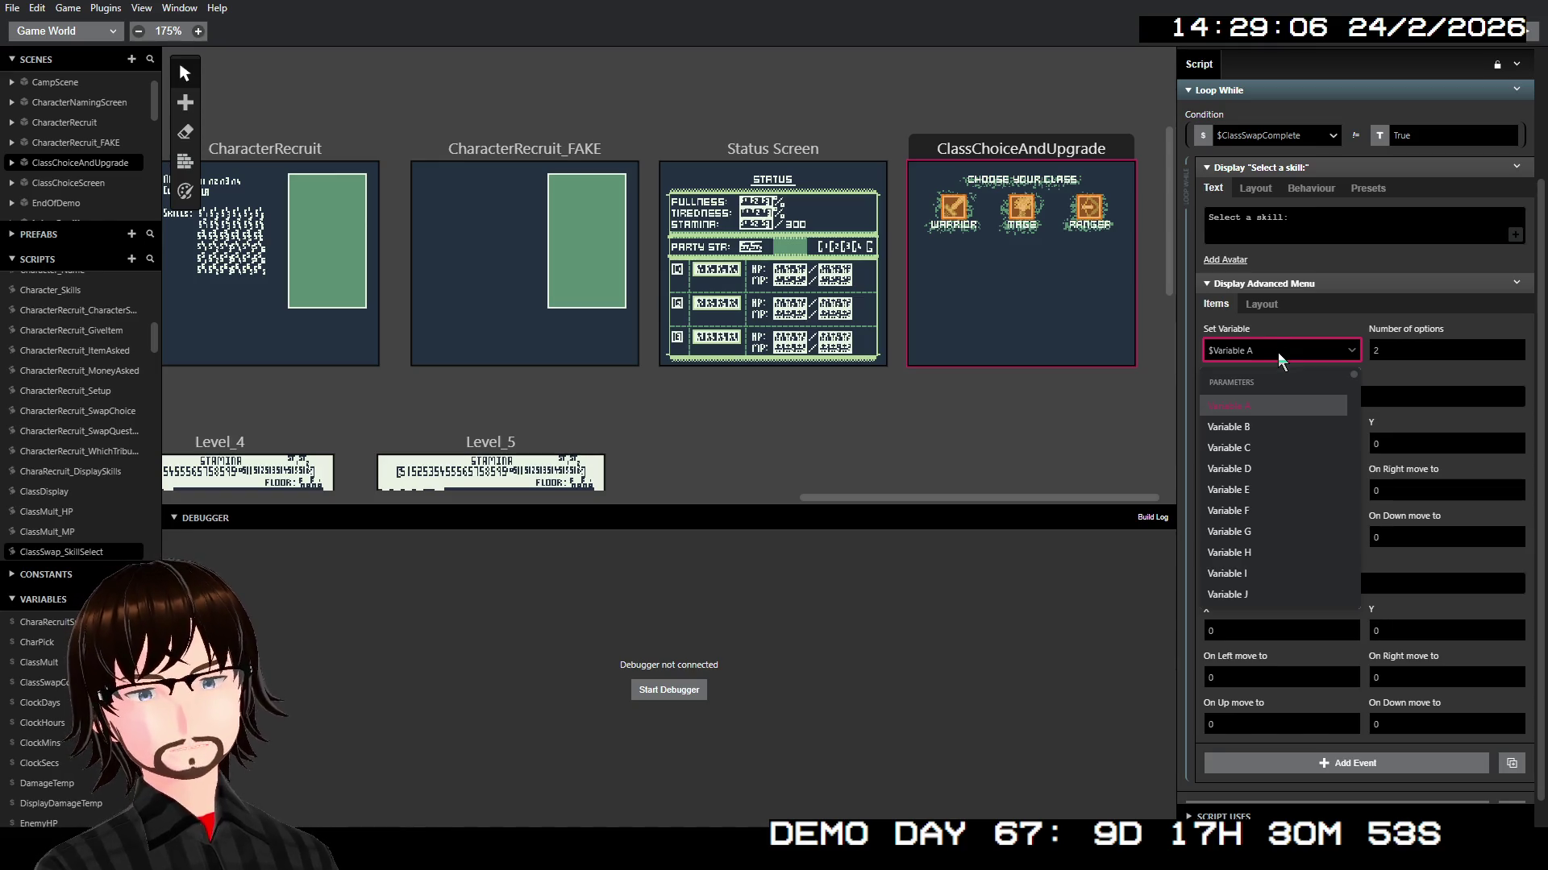
type("me")
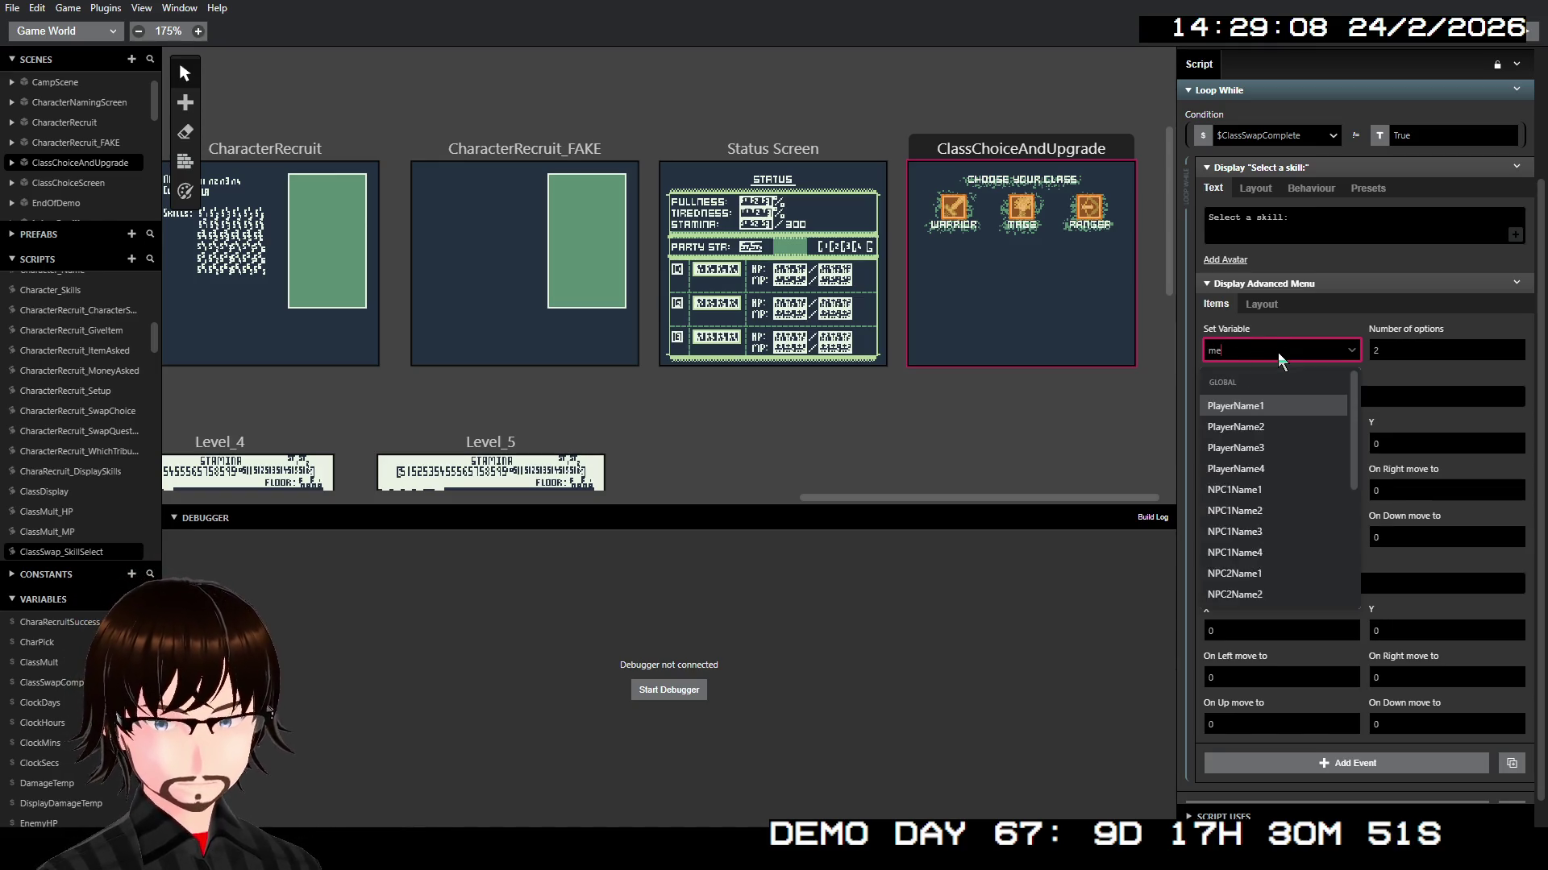
key("Return")
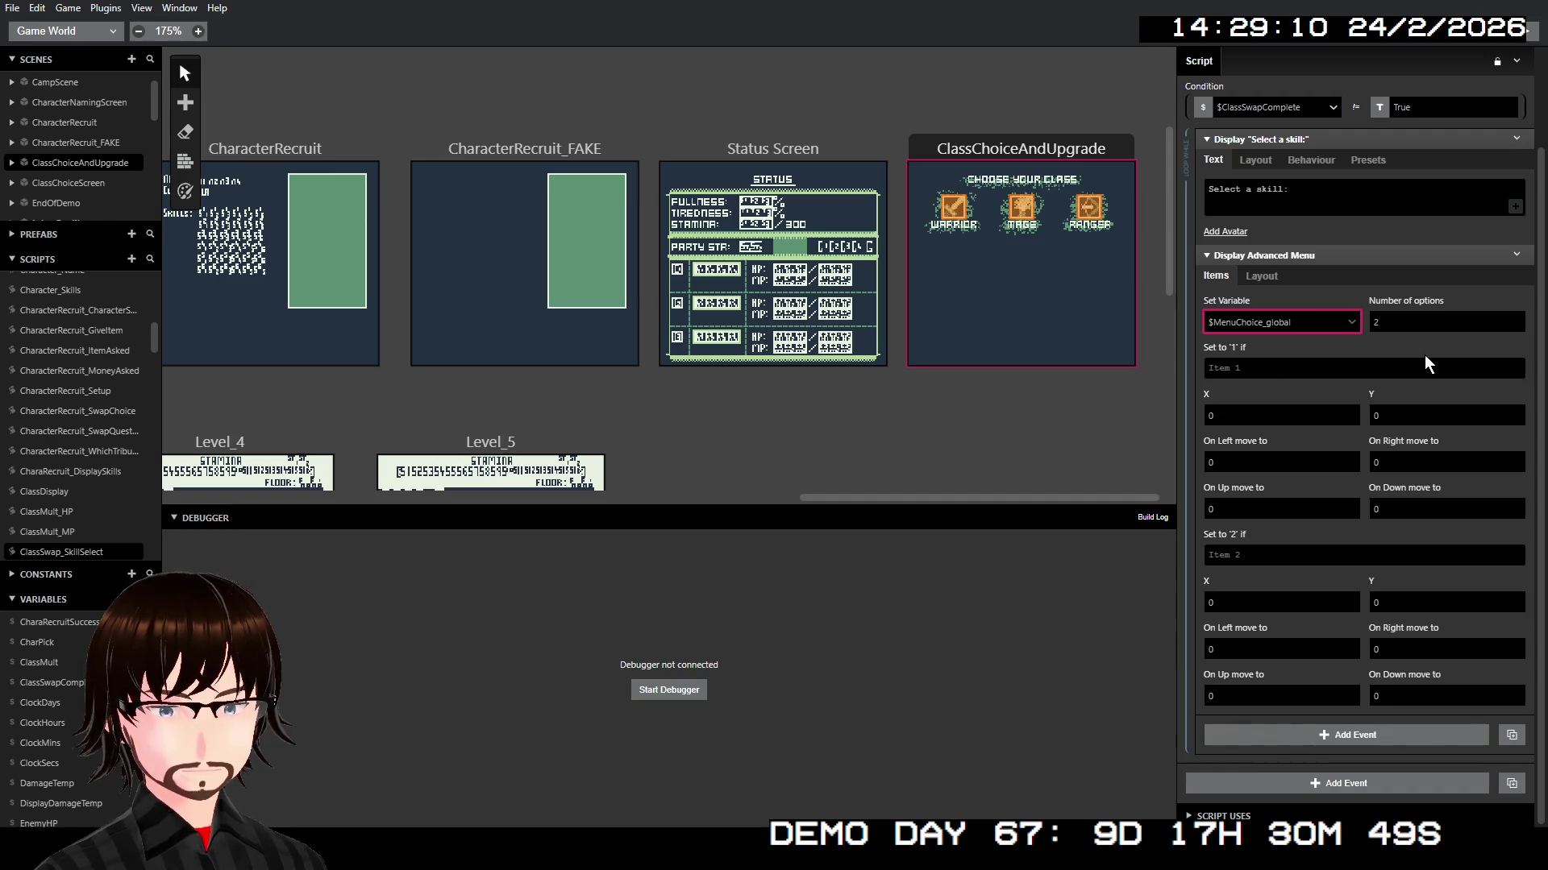
left_click(1406, 322)
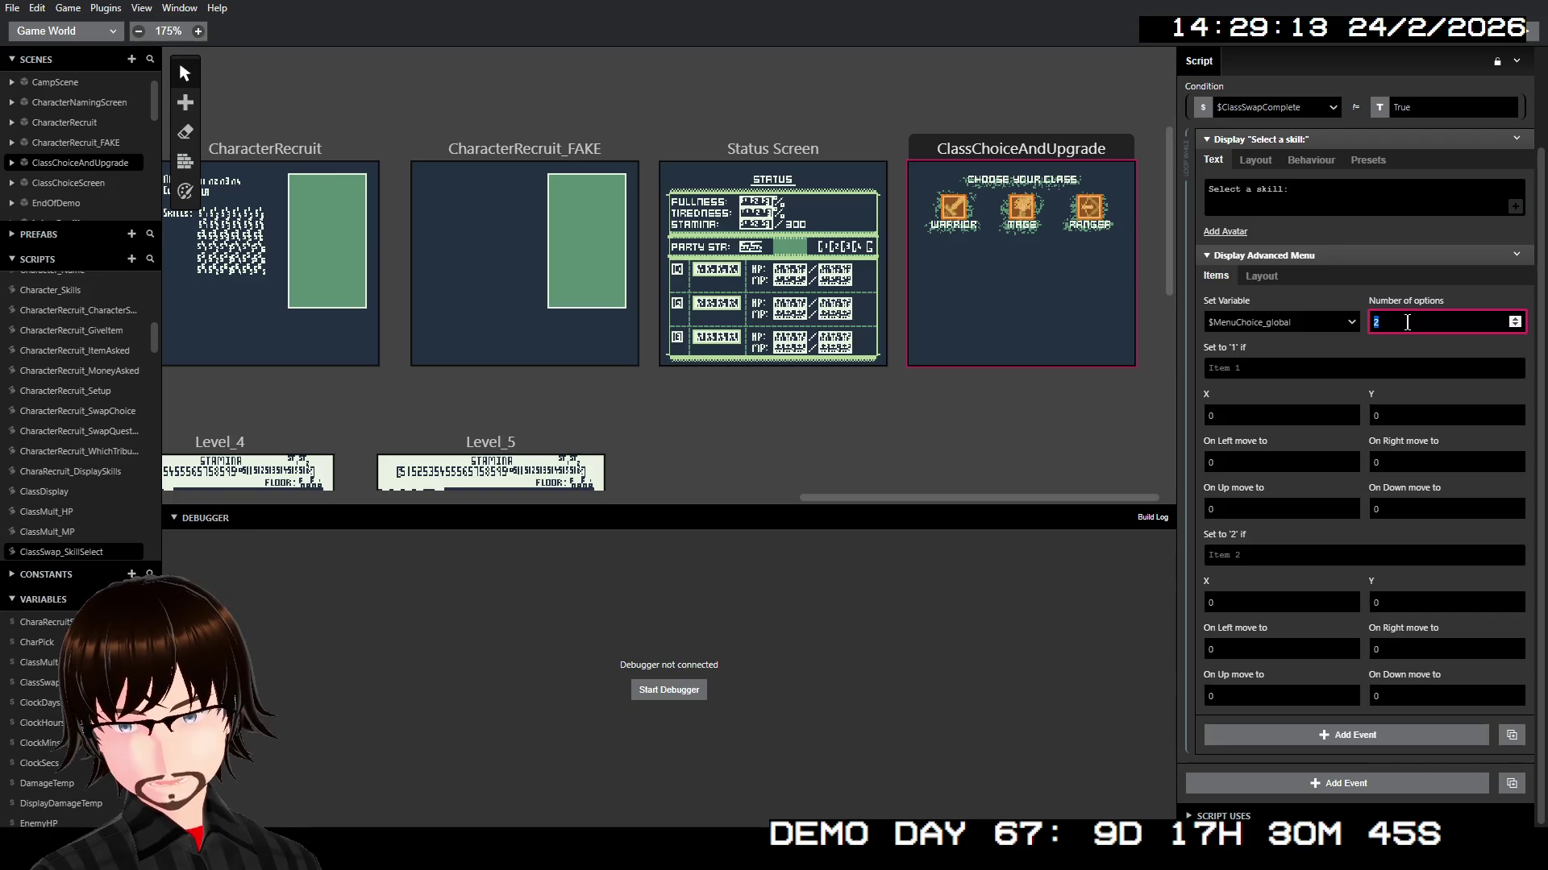
type("6")
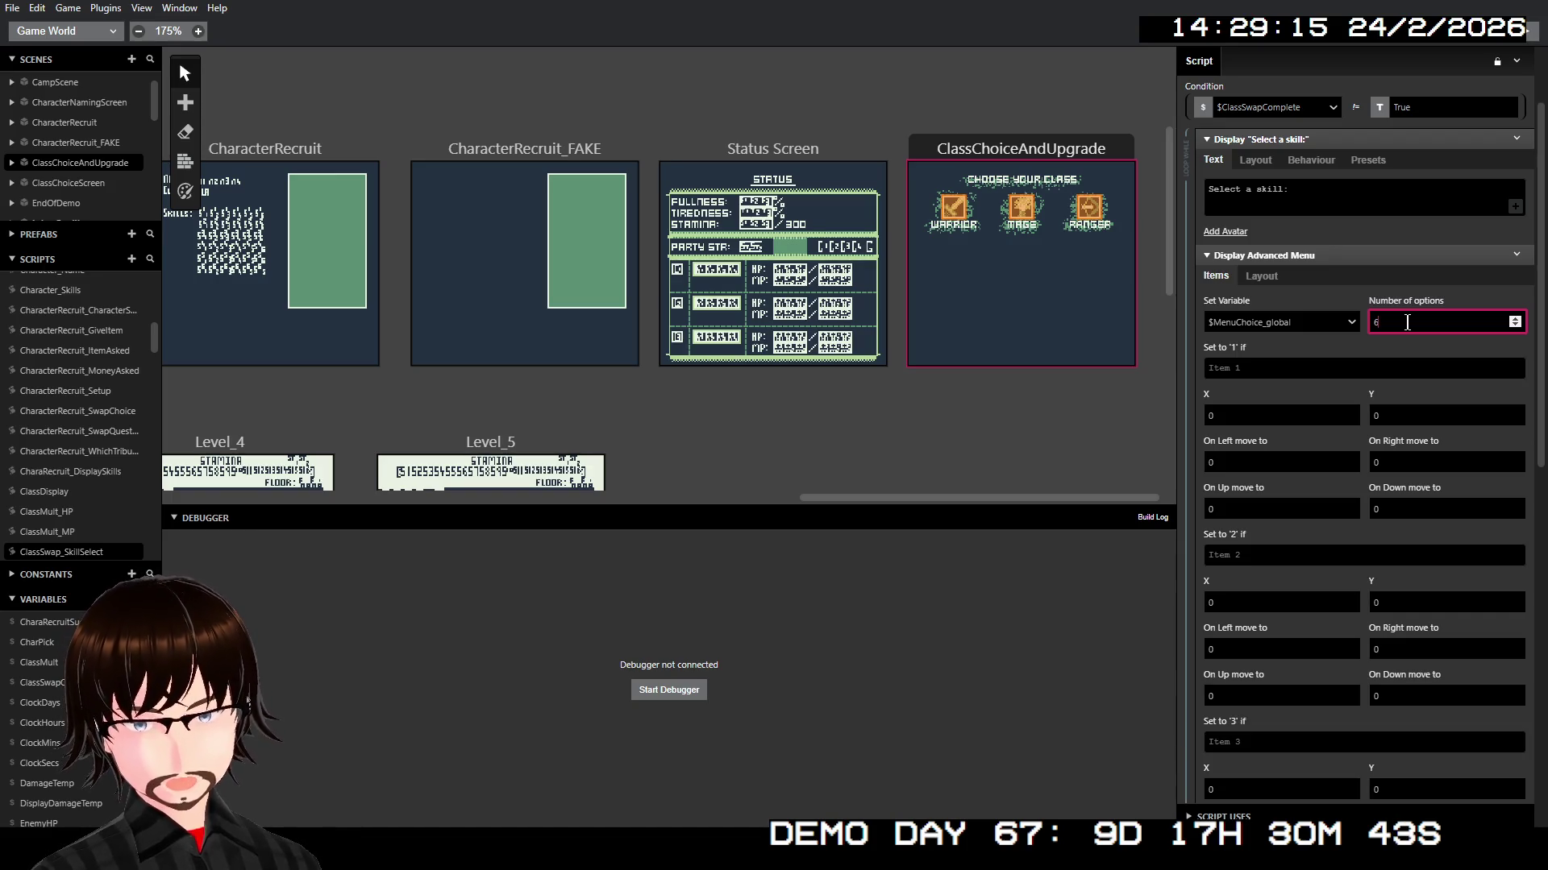
Step: Position items 1, 2 and 3 at X 1 on rows Y 1, 2 and 3
left_click(1239, 413)
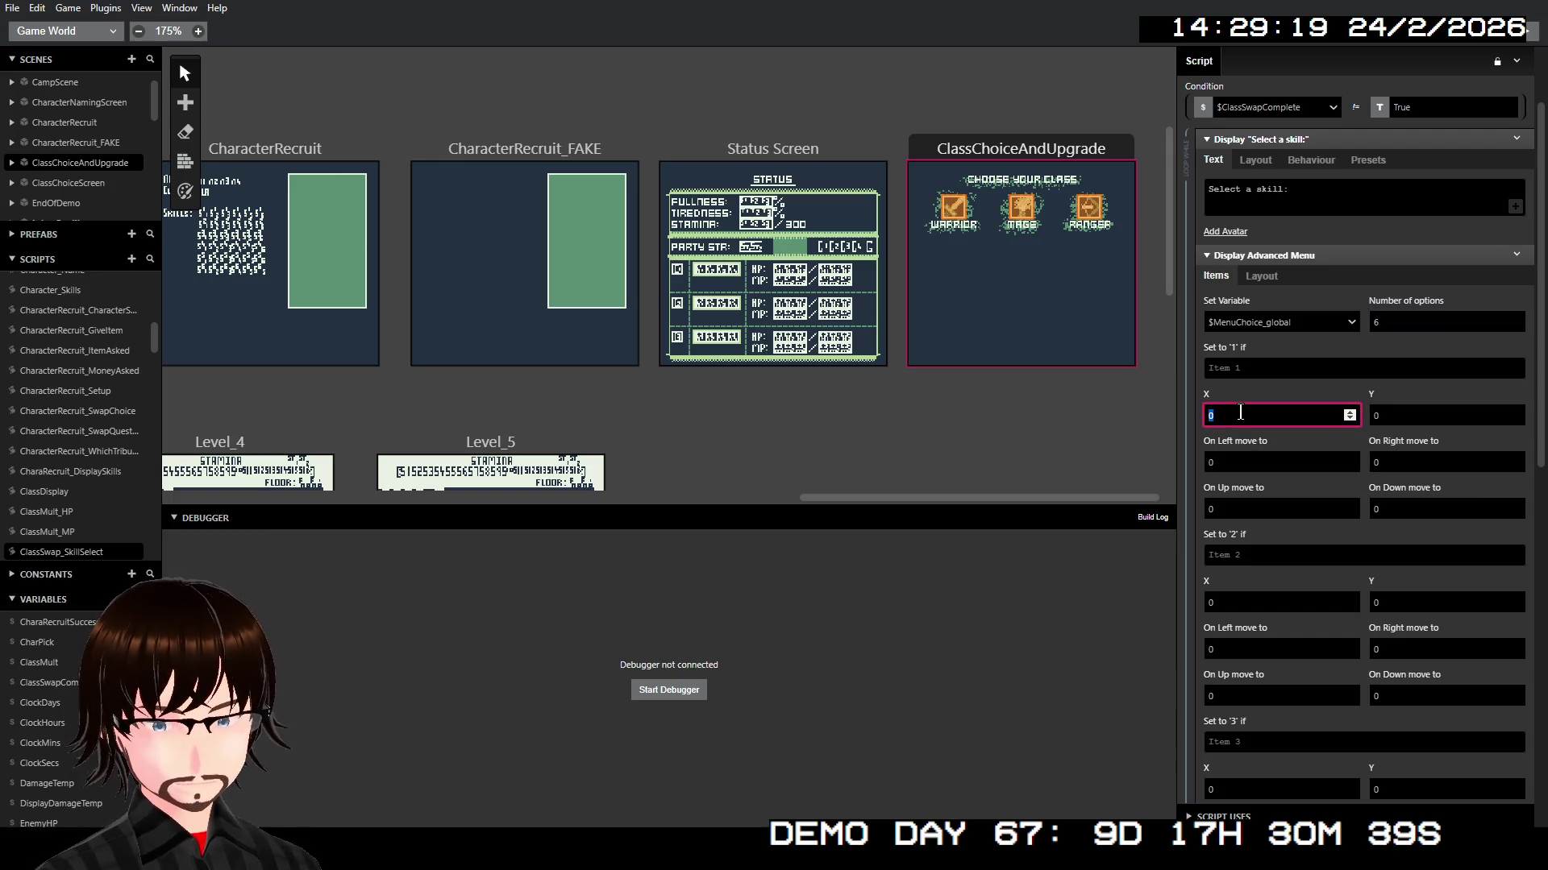
type("1")
left_click(1413, 415)
type("1")
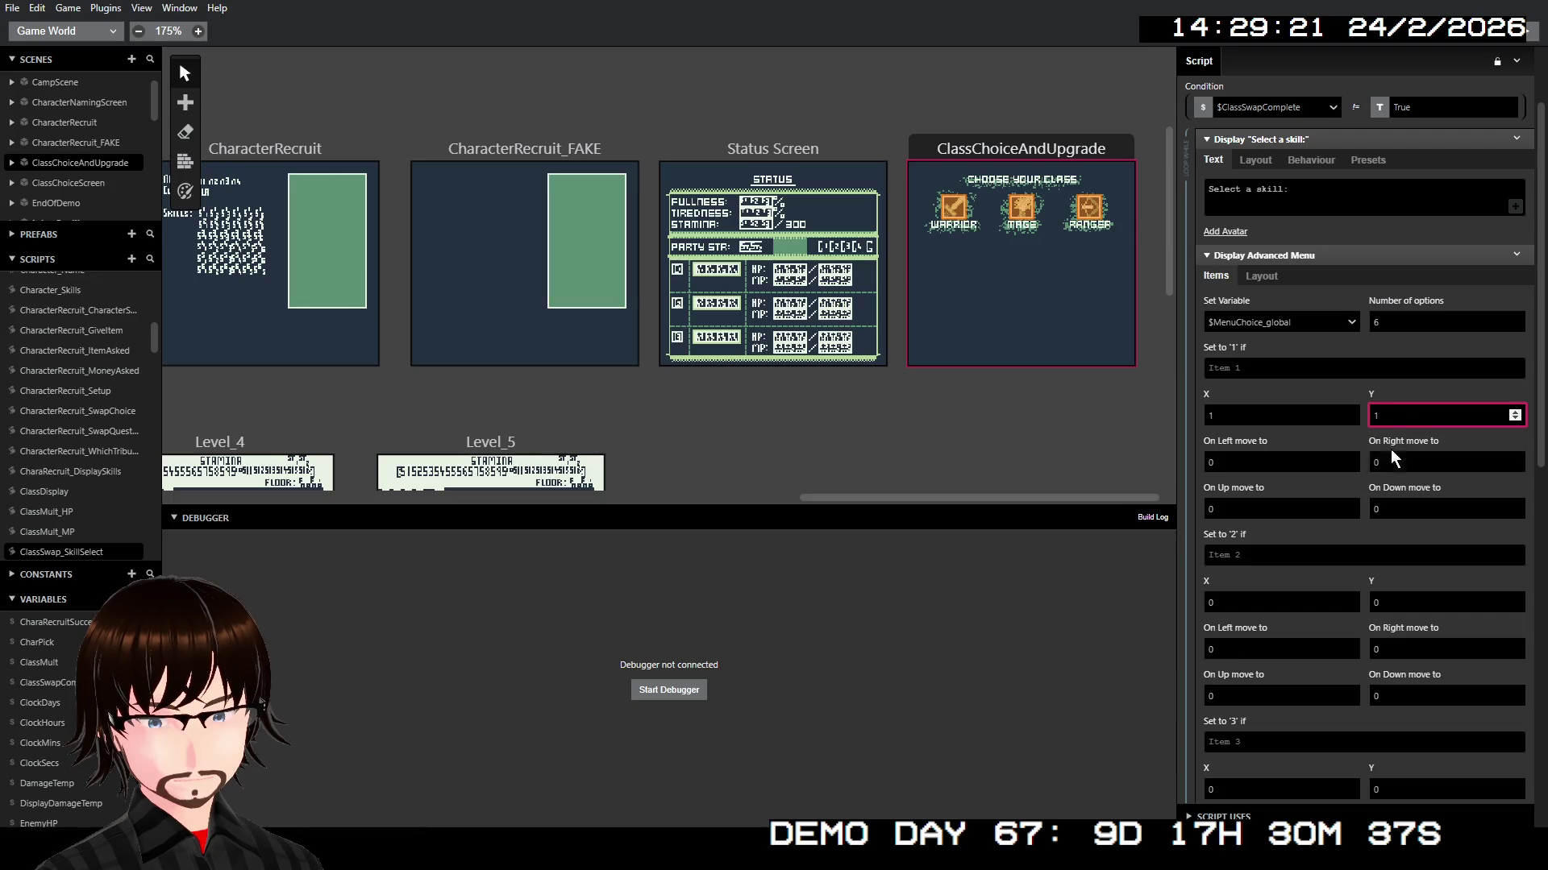
left_click(1270, 603)
type("1")
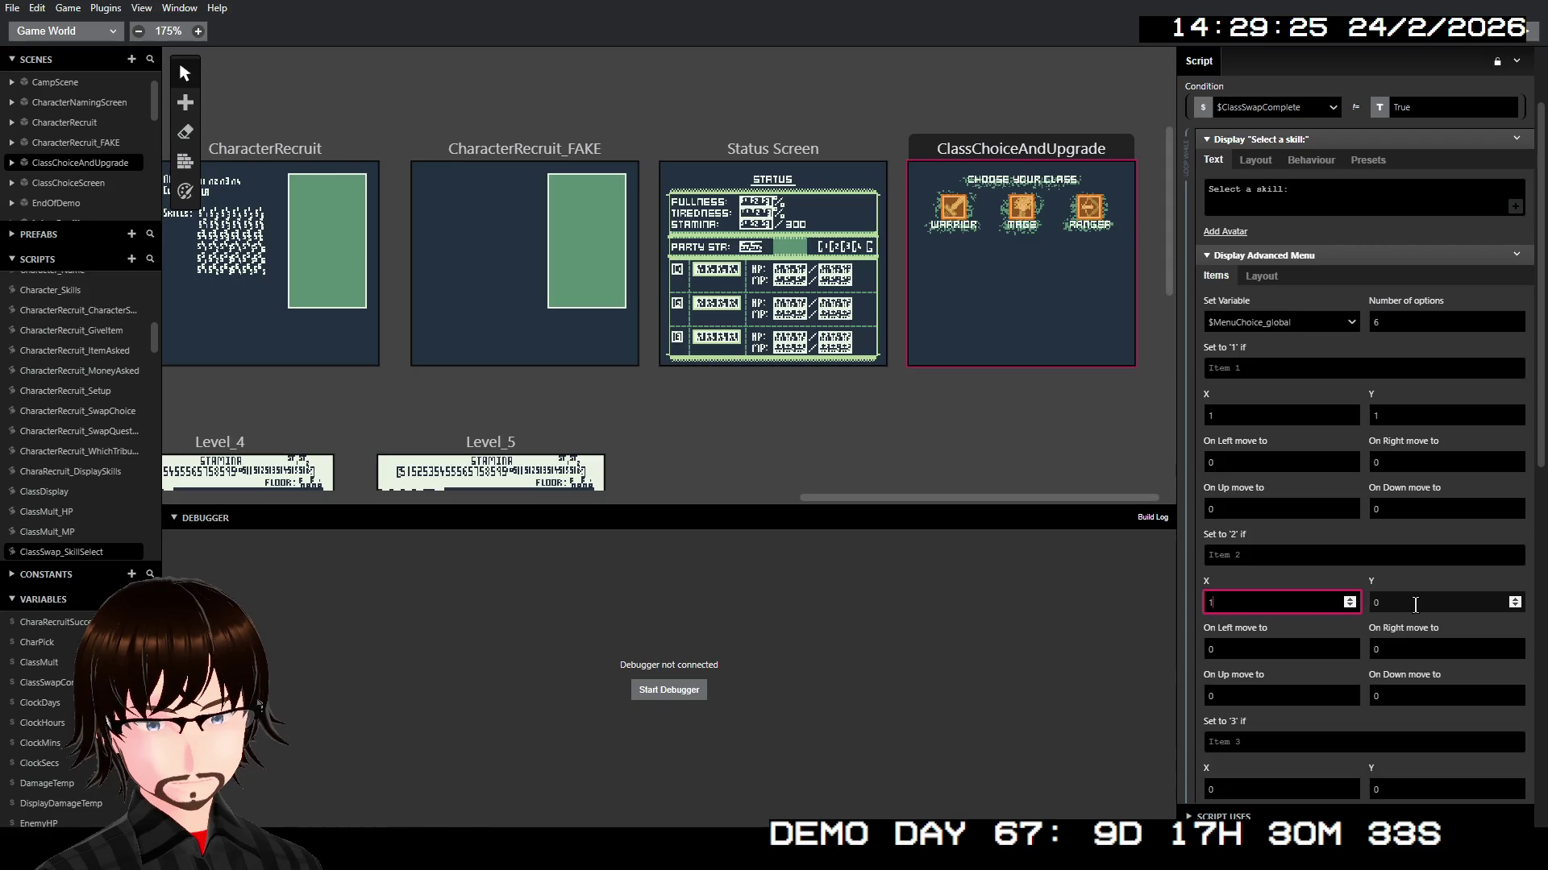
left_click(1415, 604)
type("2")
scroll(1409, 592, "down", 2)
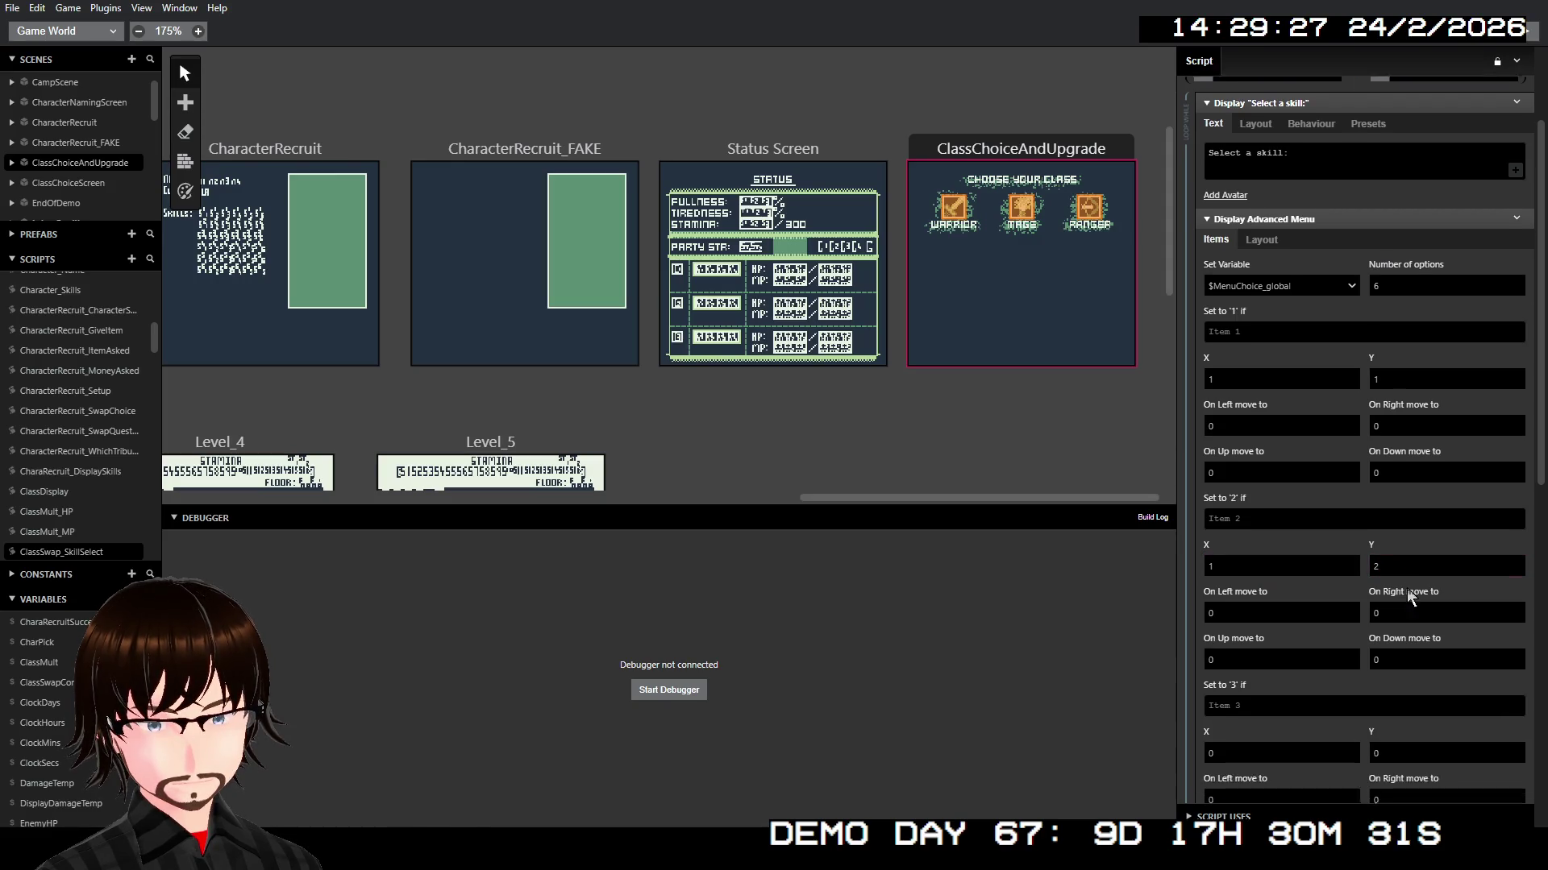
left_click(1256, 627)
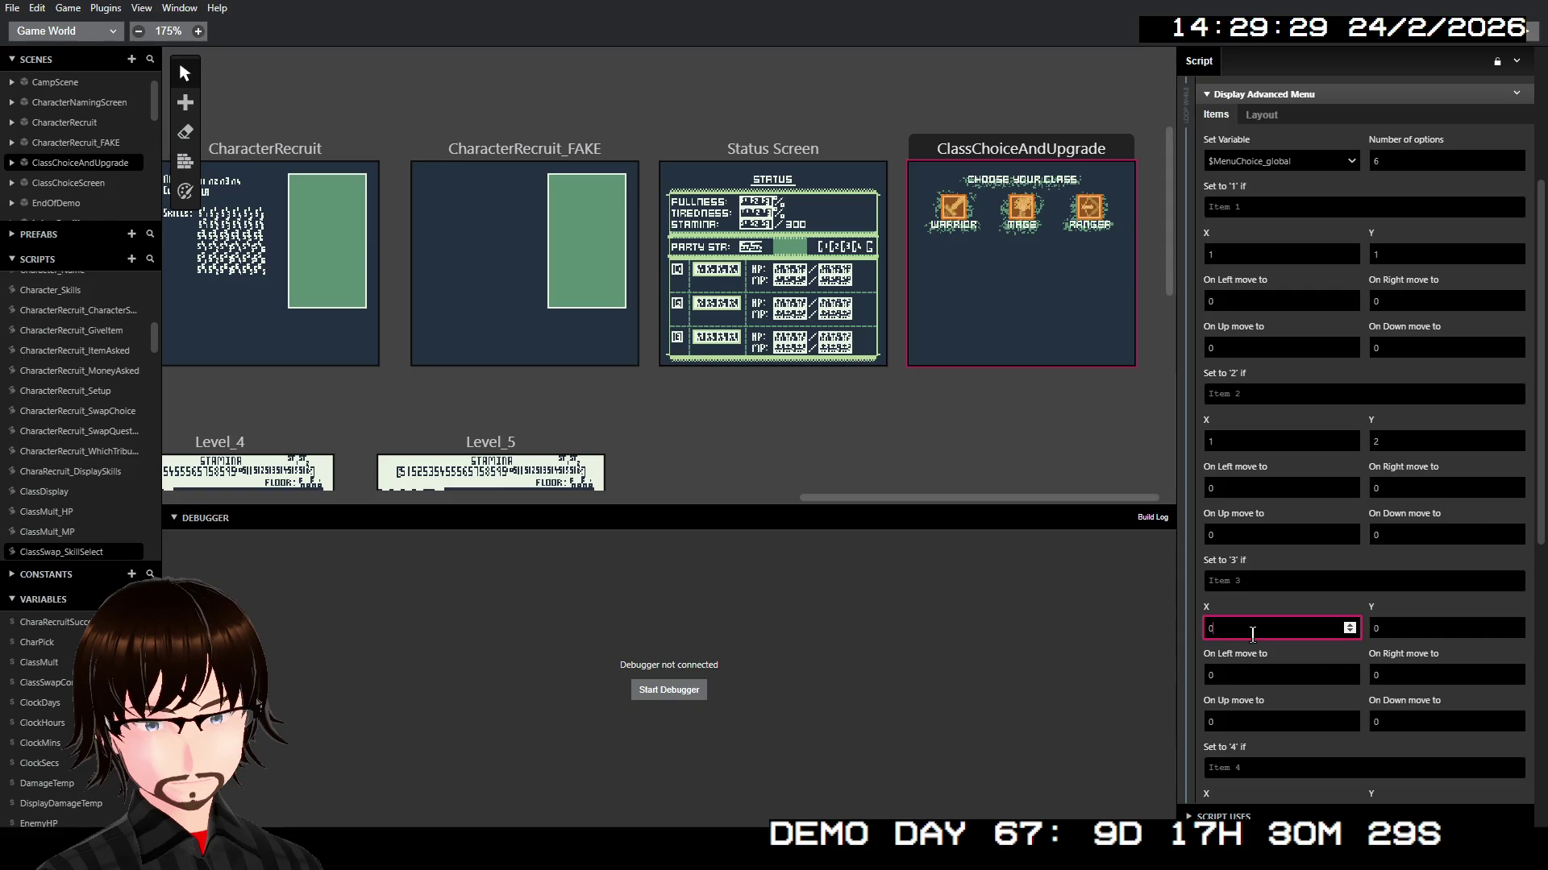
type("1")
left_click(1469, 631)
type("3")
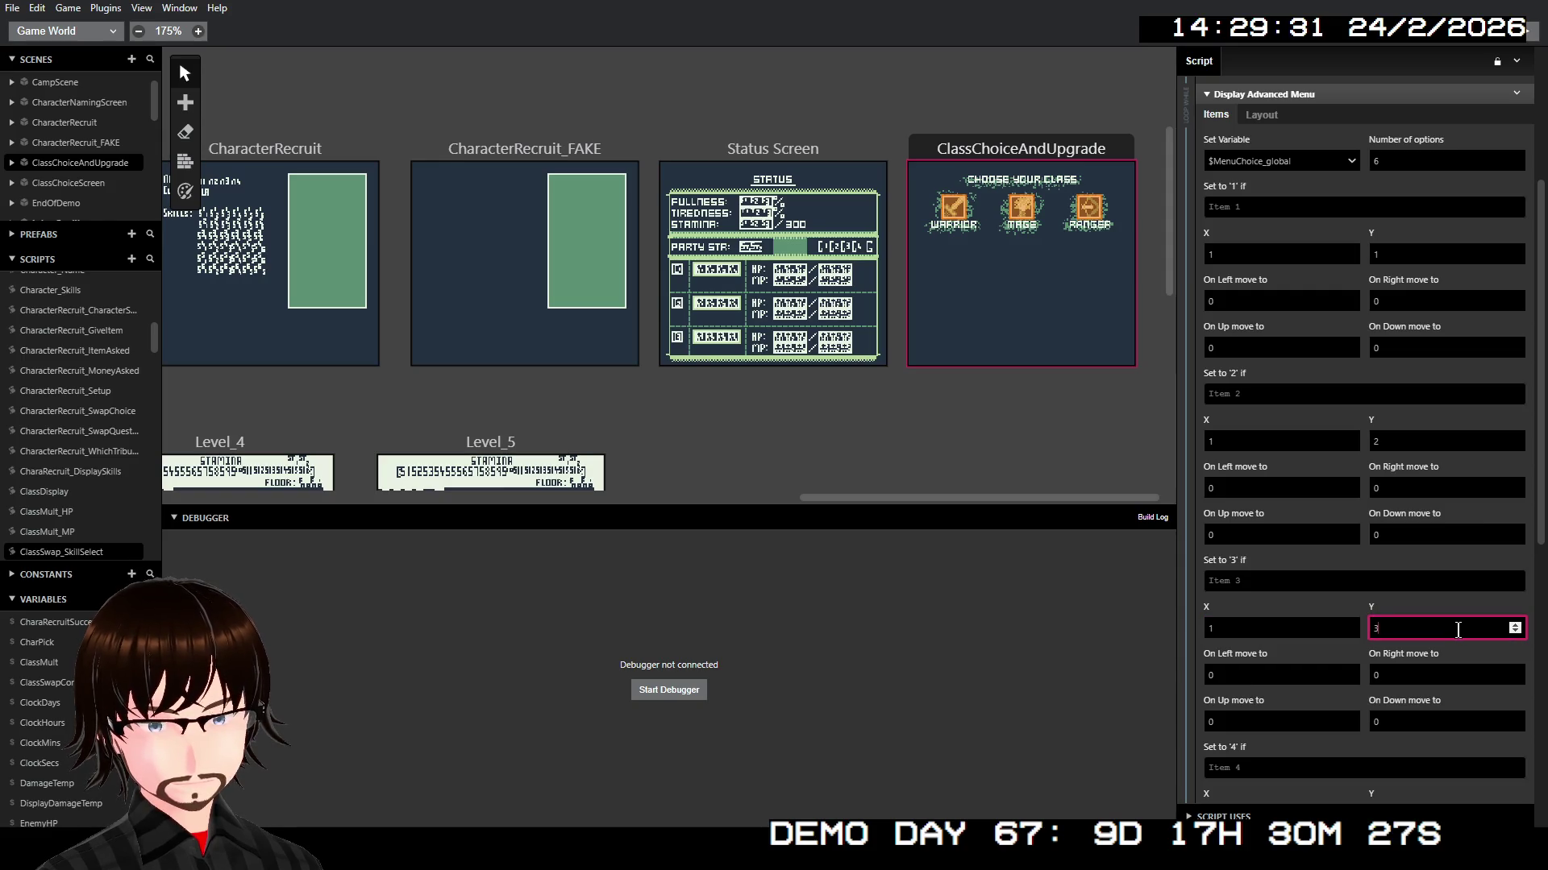
scroll(1443, 602, "down", 2)
scroll(1347, 587, "up", 4)
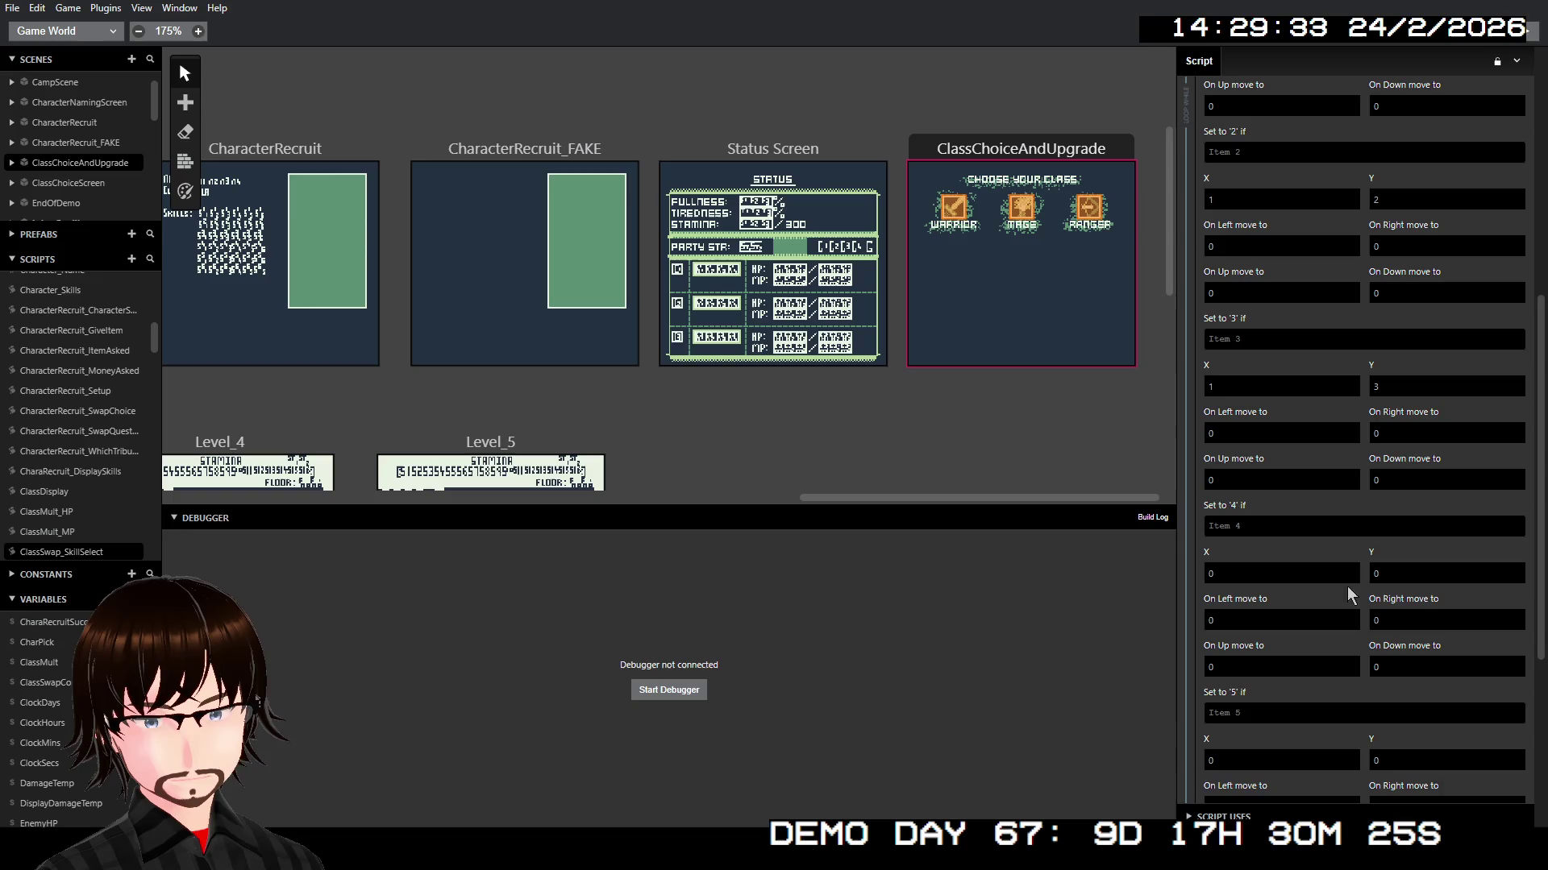
Step: Enter the labels Super Block, Frenzy and Parry for options 1, 2 and 3
left_click(1292, 367)
type("$")
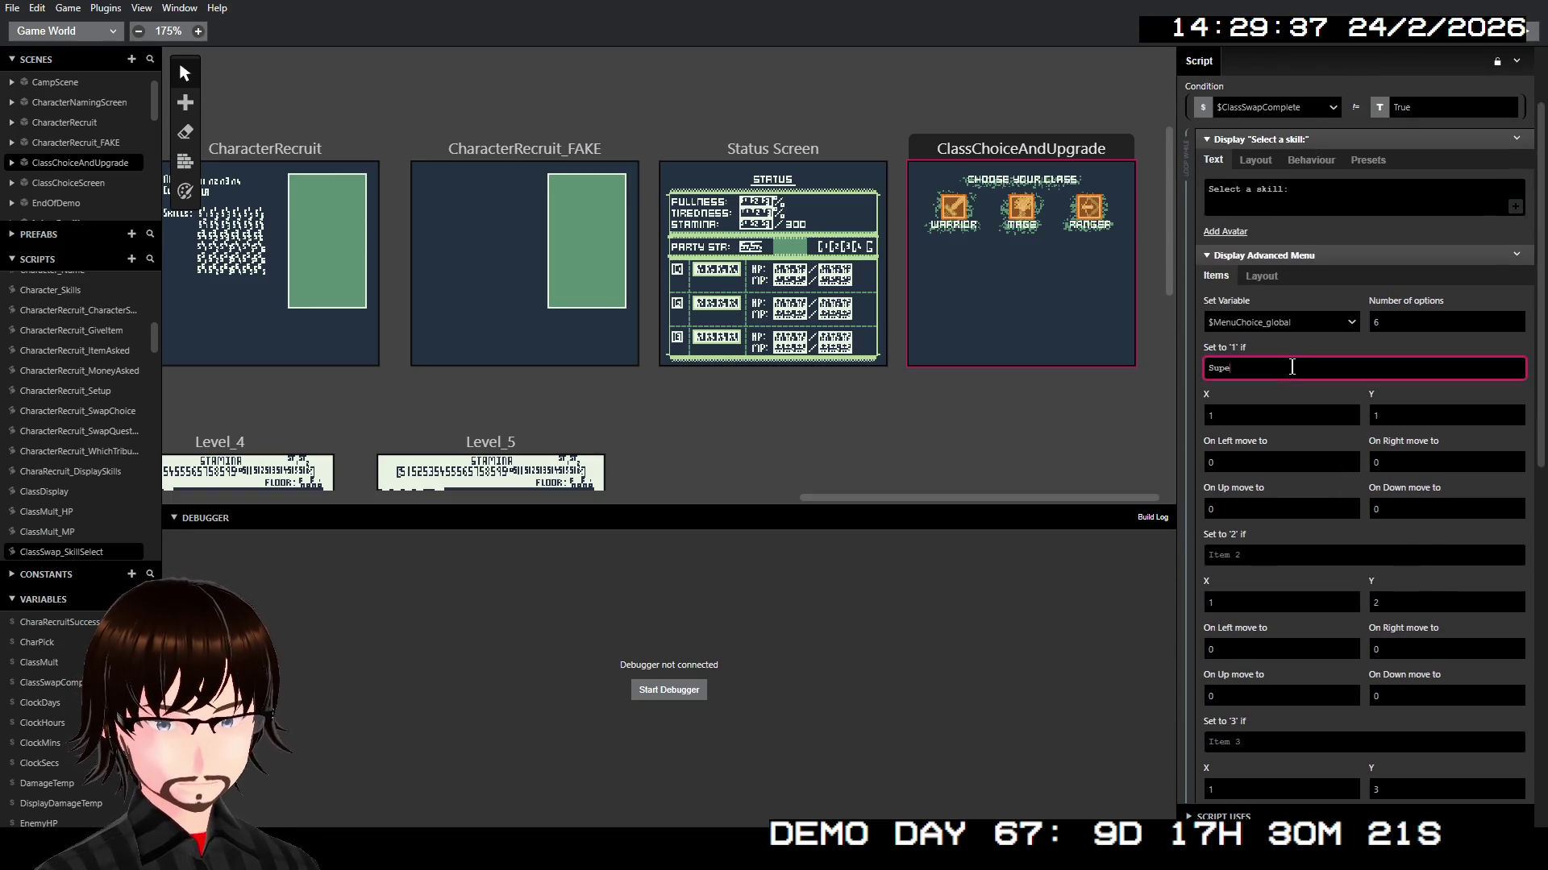
type("rl")
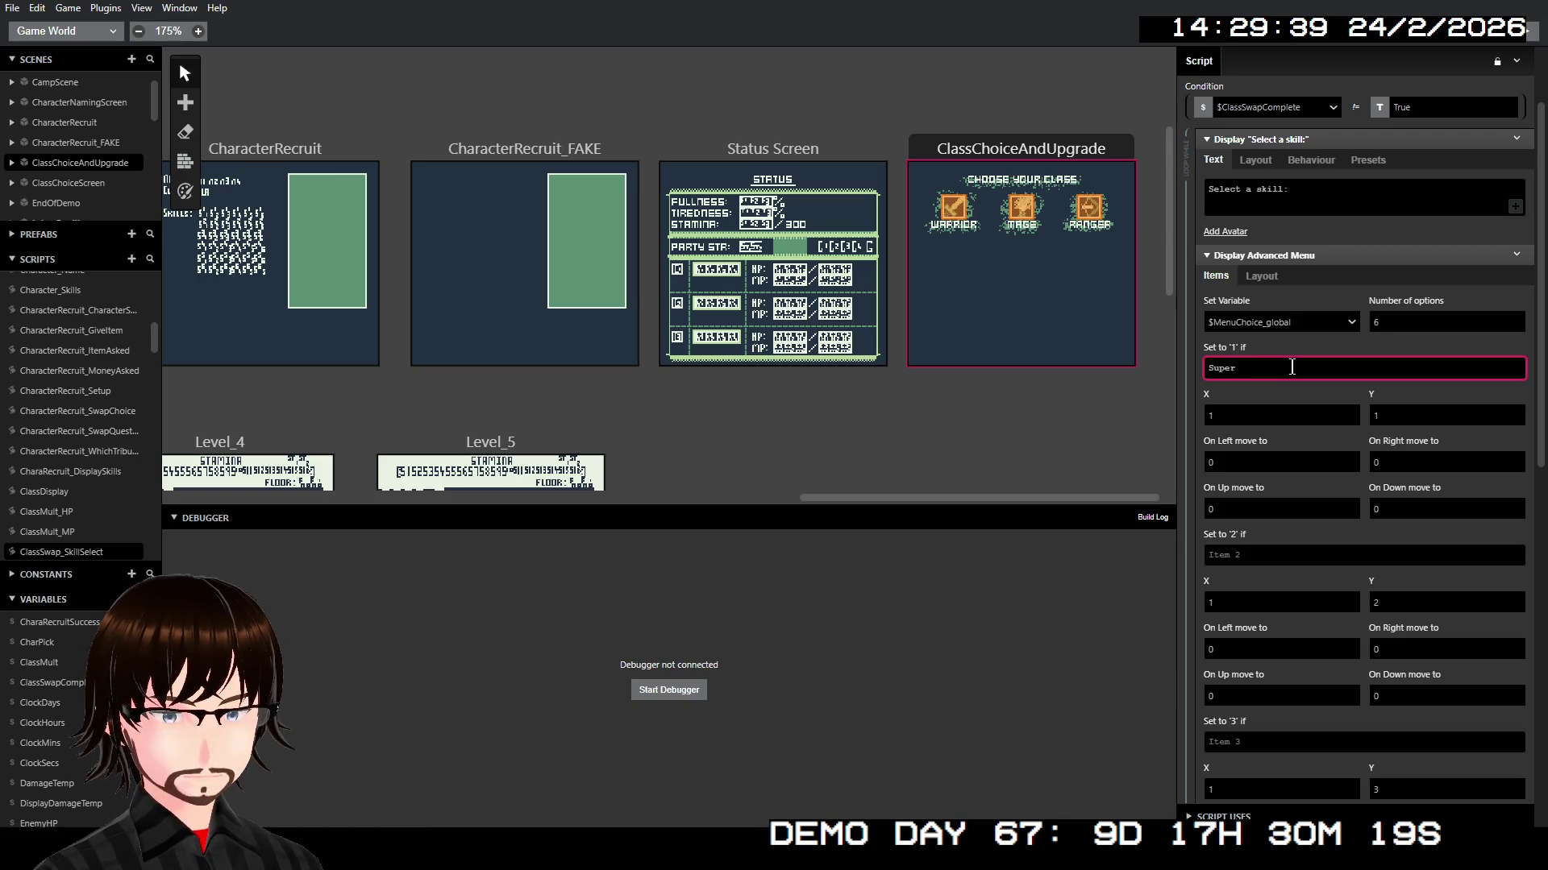
type(" Block")
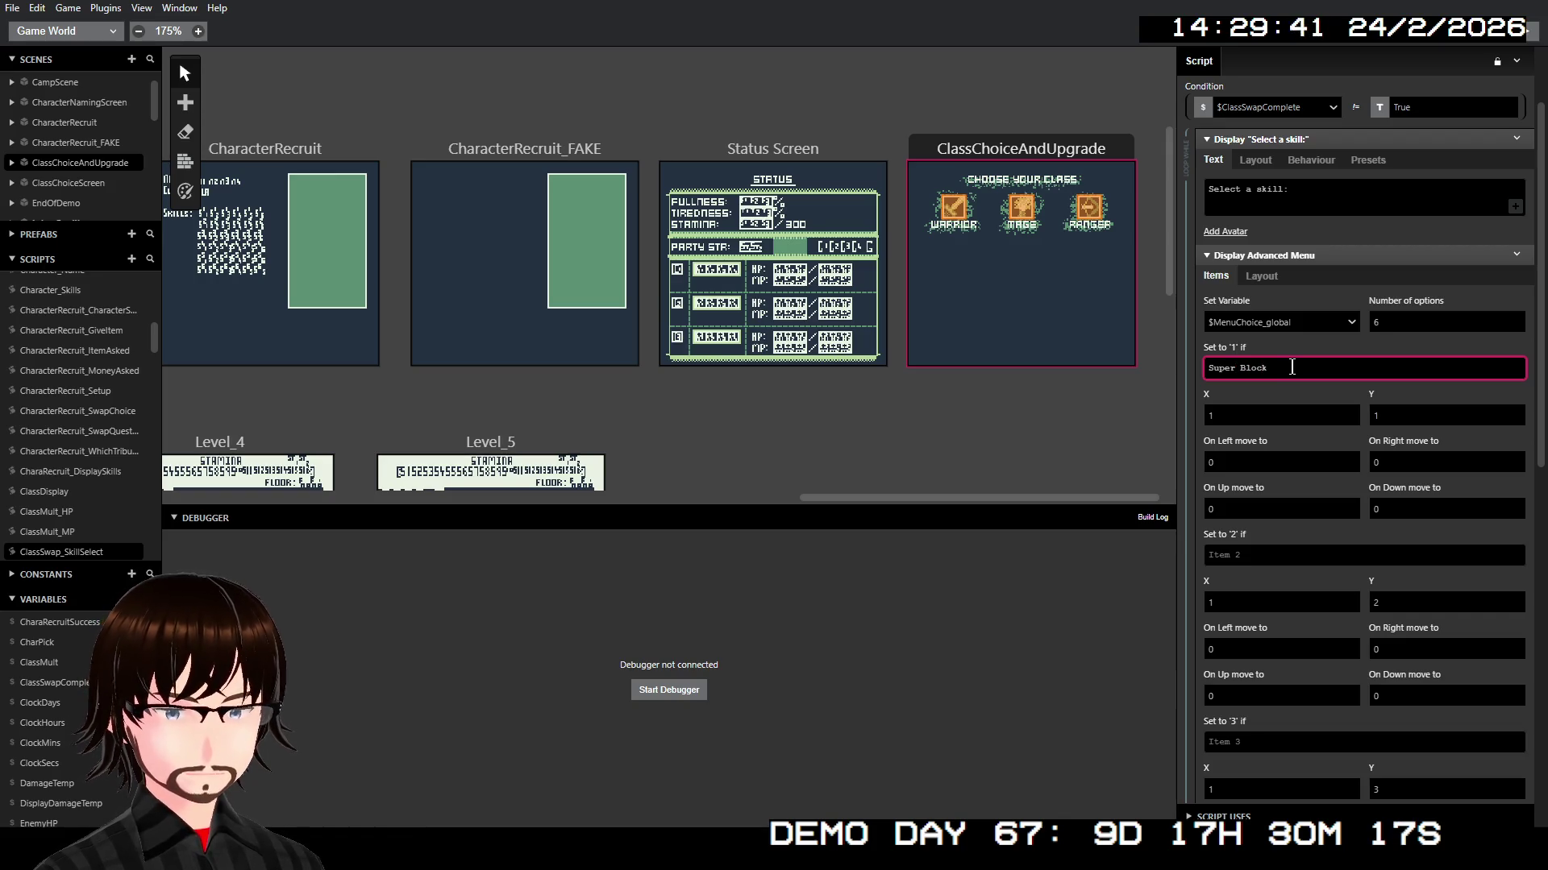
left_click(1266, 555)
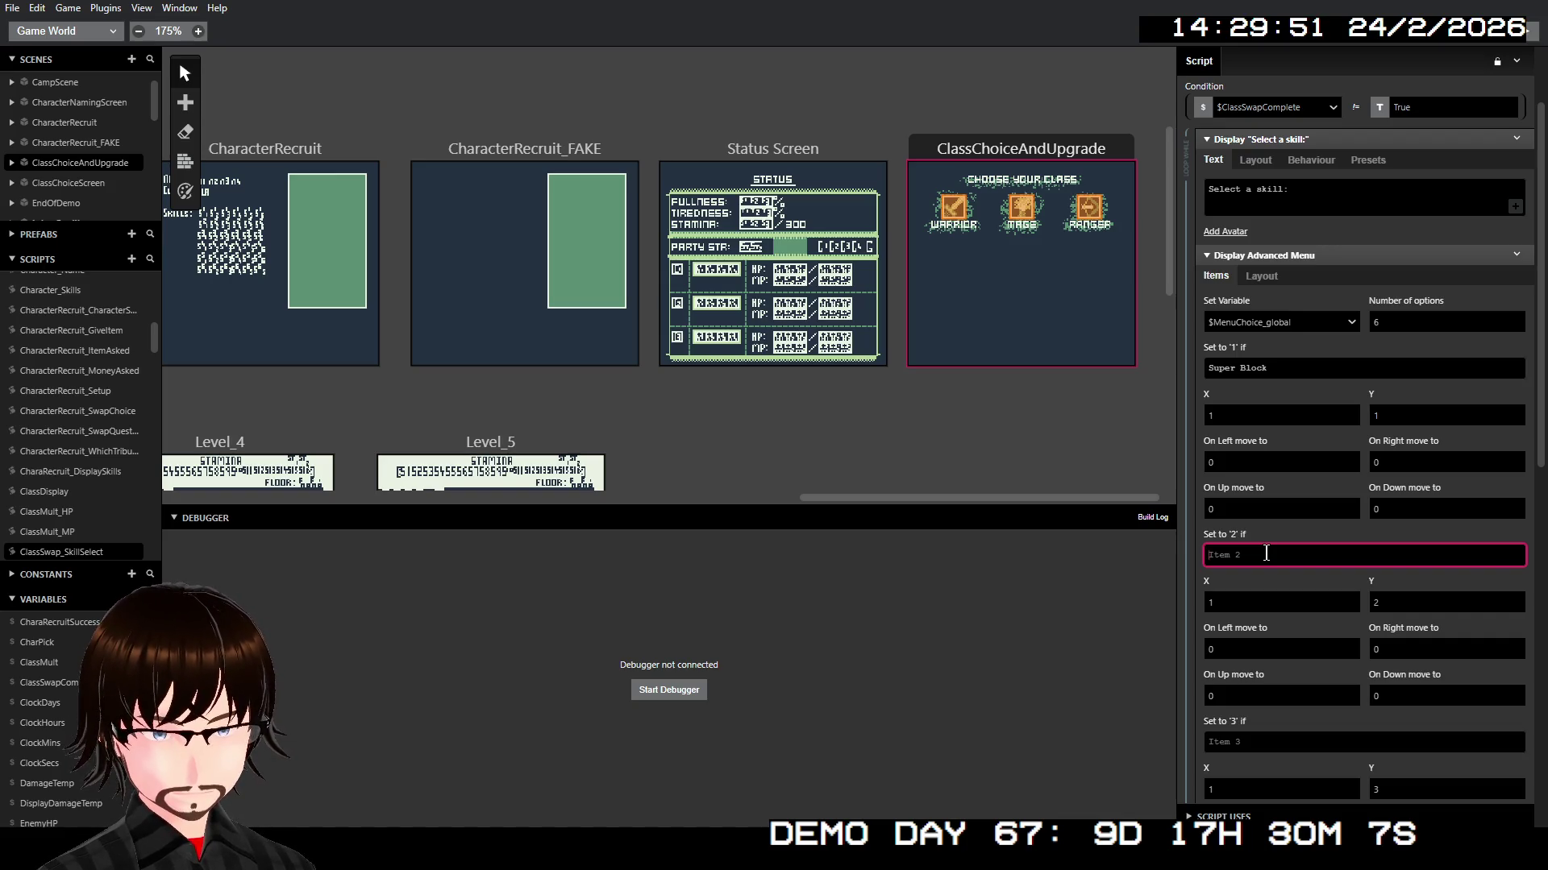
type("E")
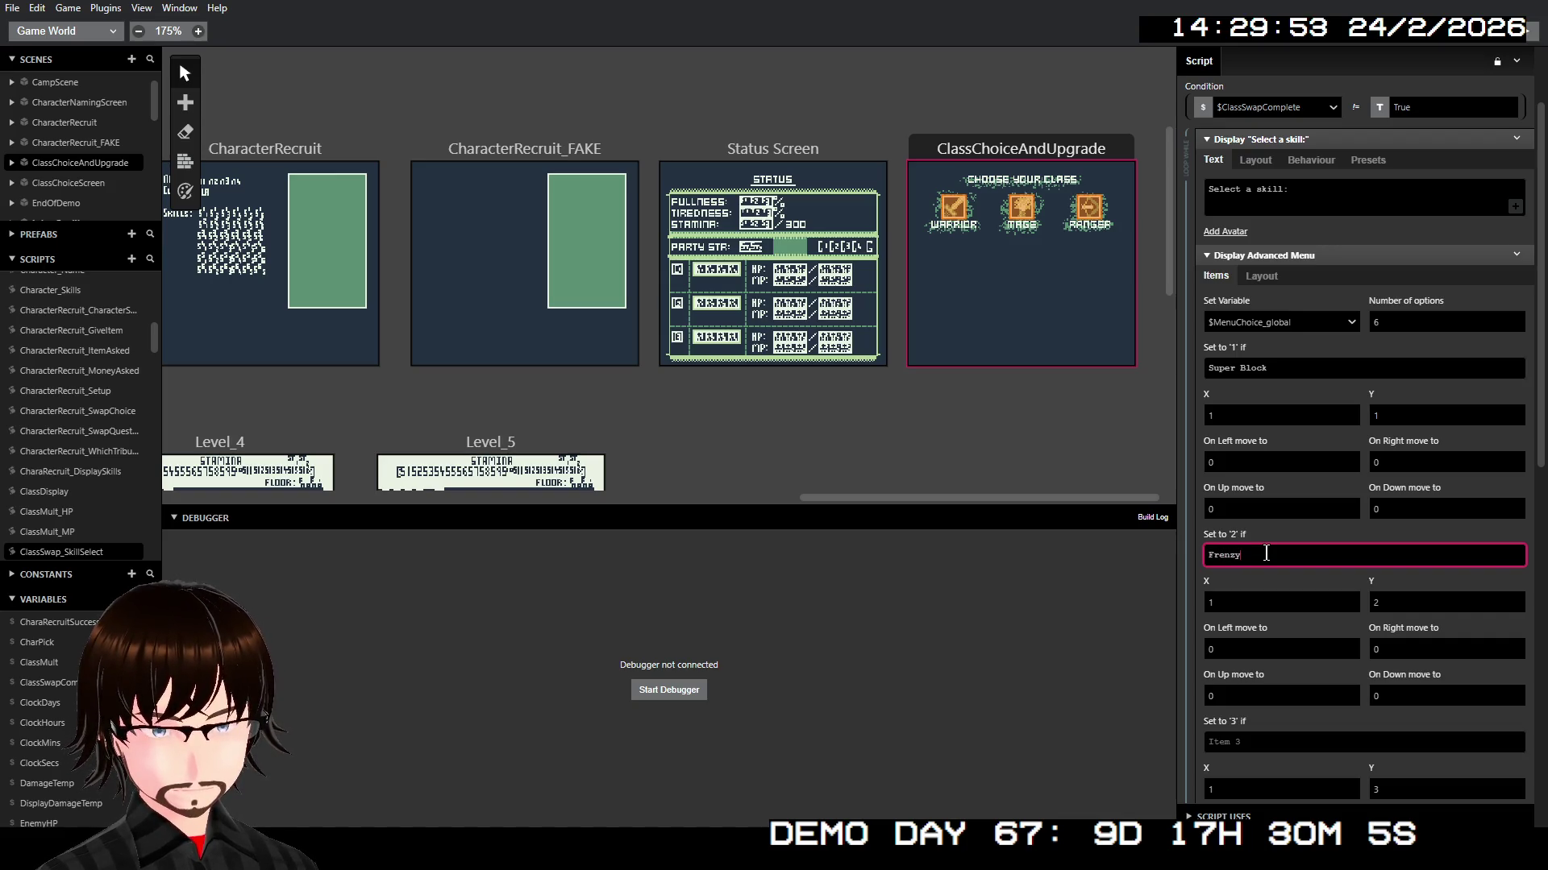
scroll(1333, 561, "down", 4)
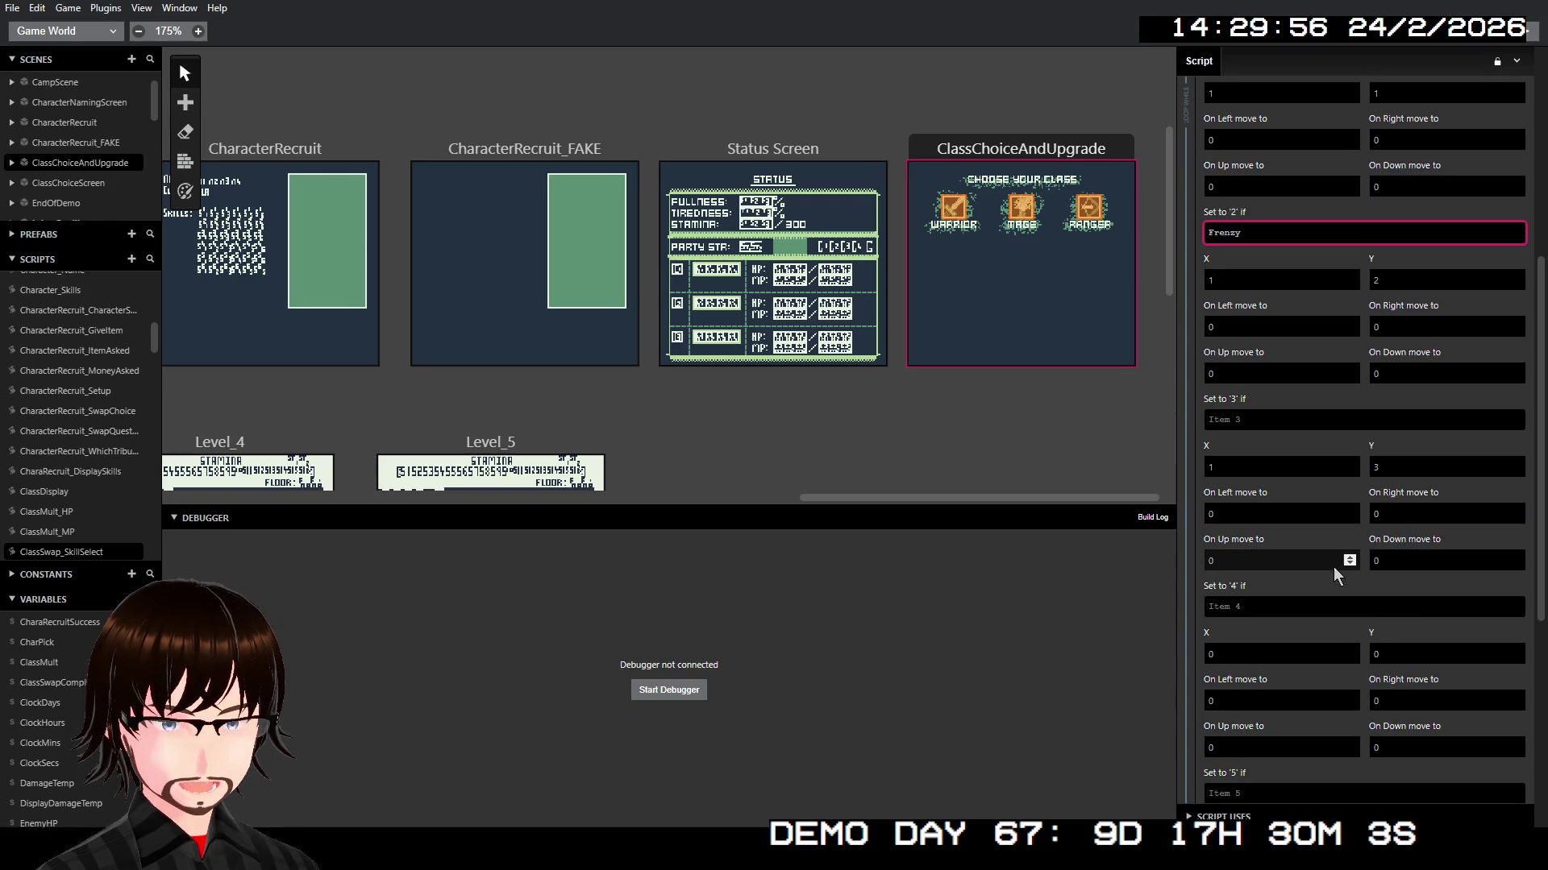
left_click(1274, 420)
type("Parry")
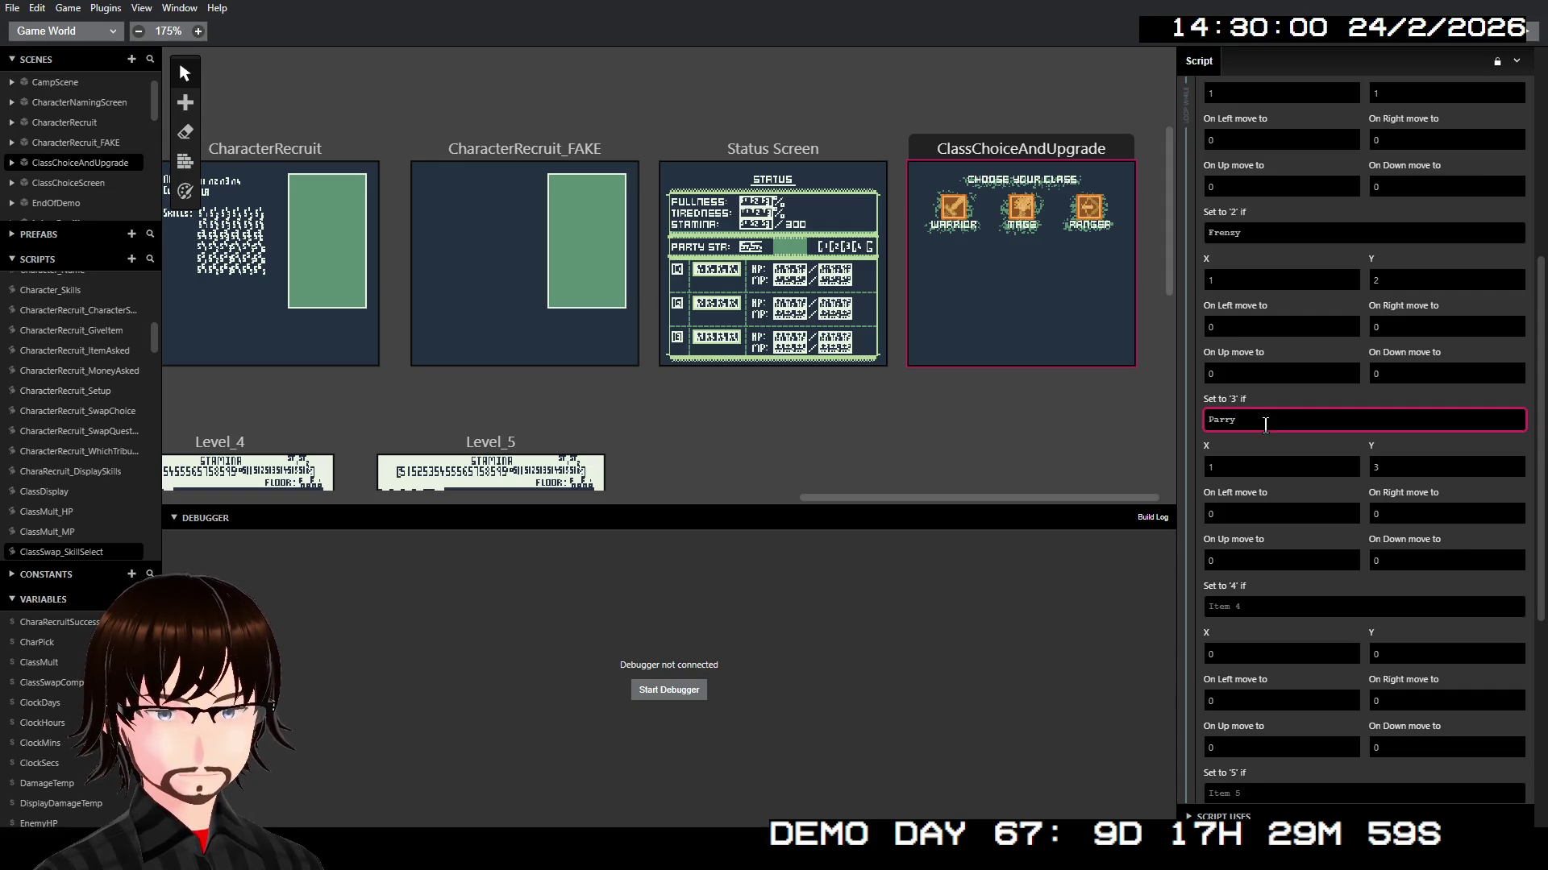
scroll(1265, 425, "up", 3)
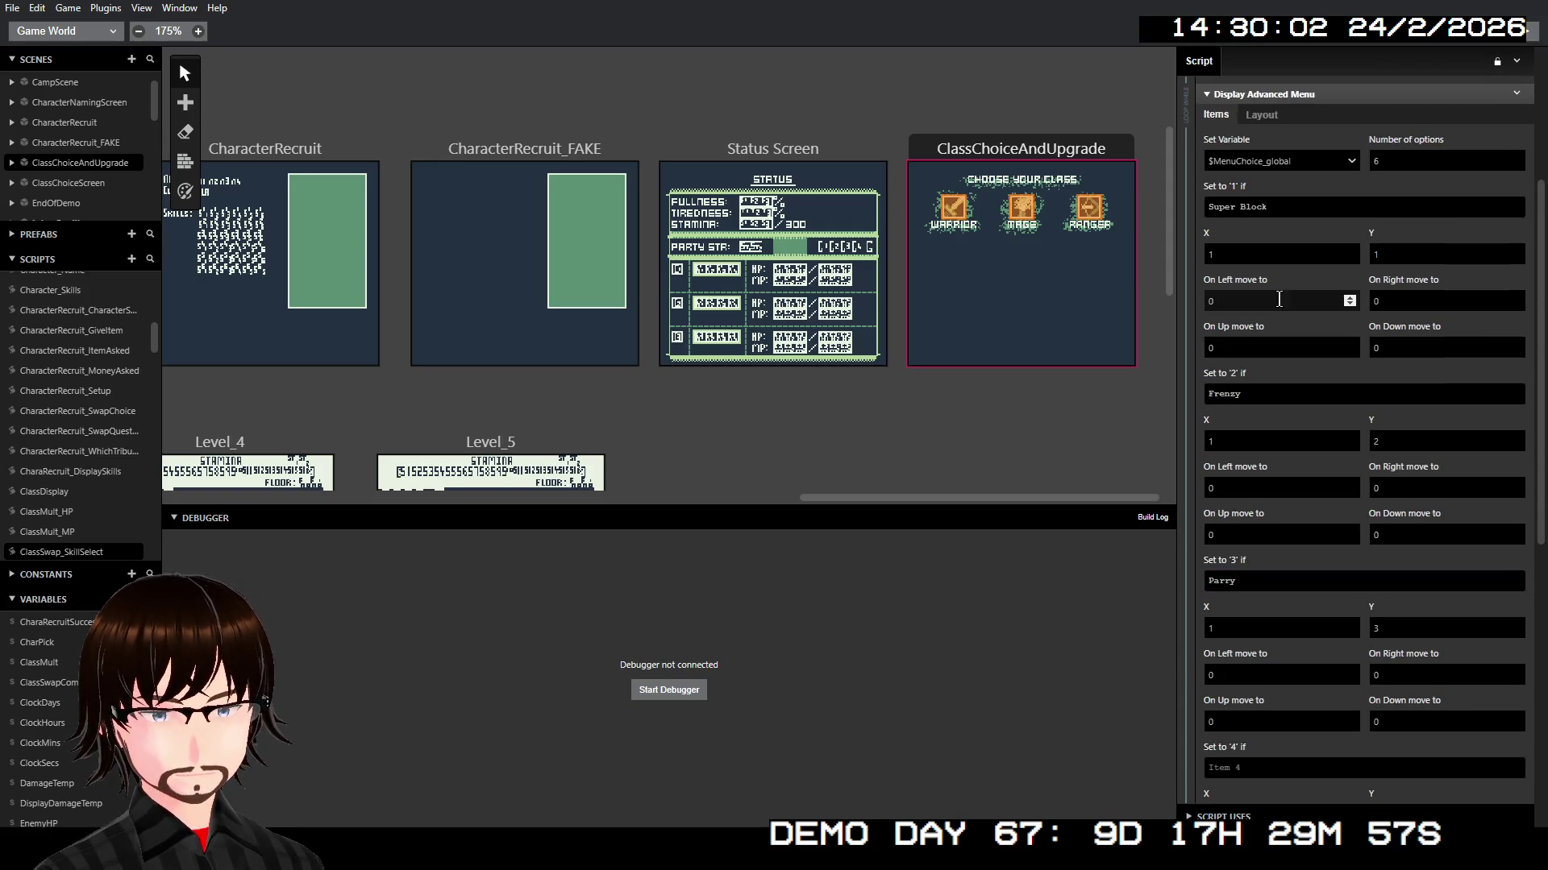
Step: Set up/down targets: Super Block 3/2, Frenzy 1/3, Parry 2/1
left_click(1274, 301)
double_click(1308, 340)
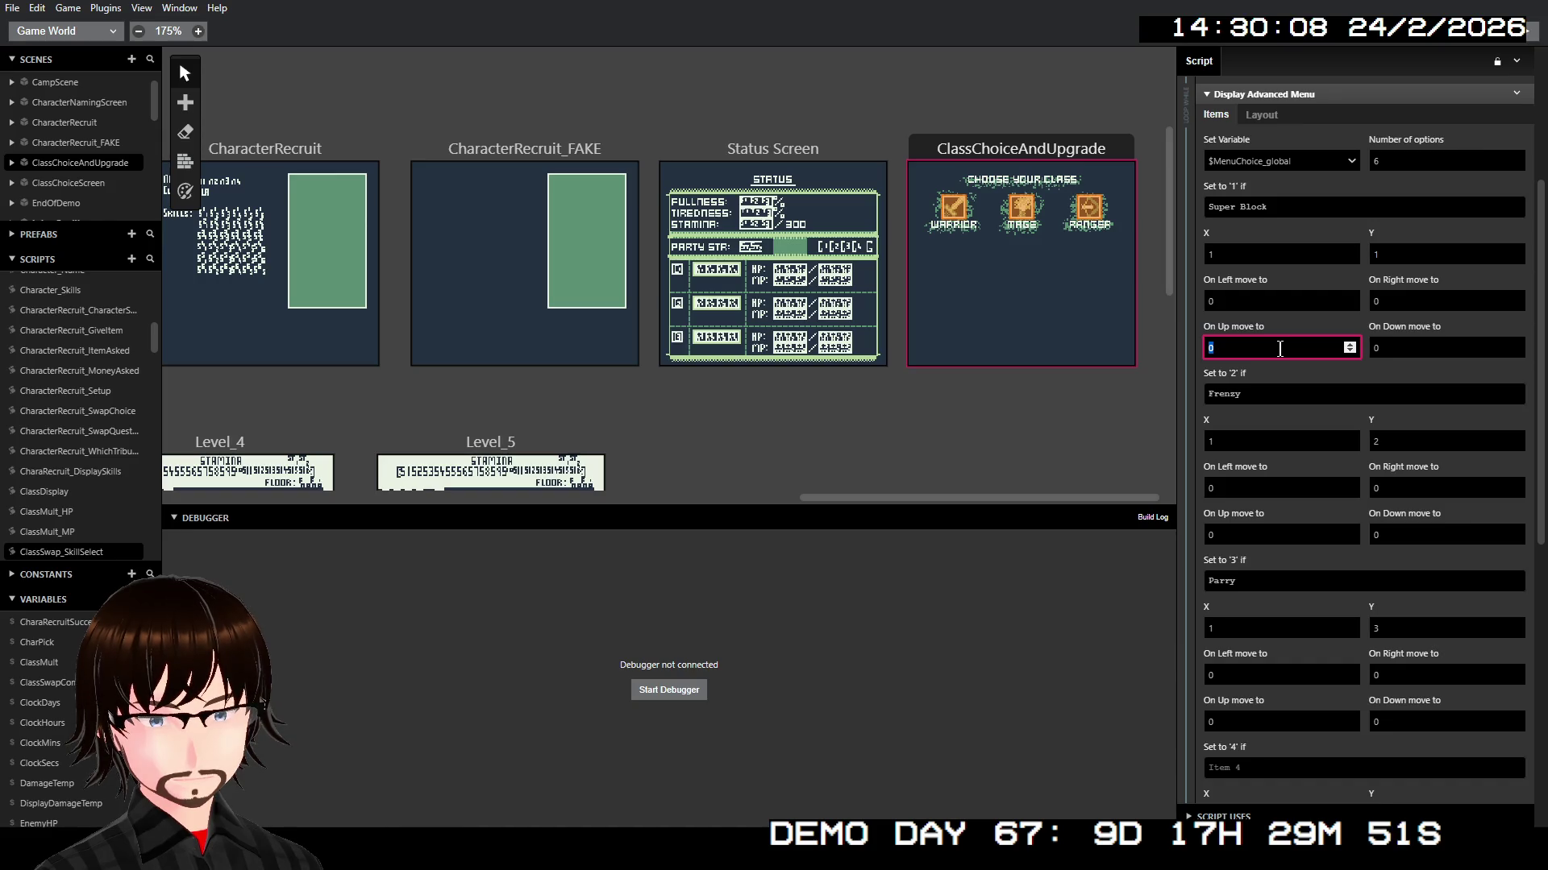
type("3")
left_click(1411, 347)
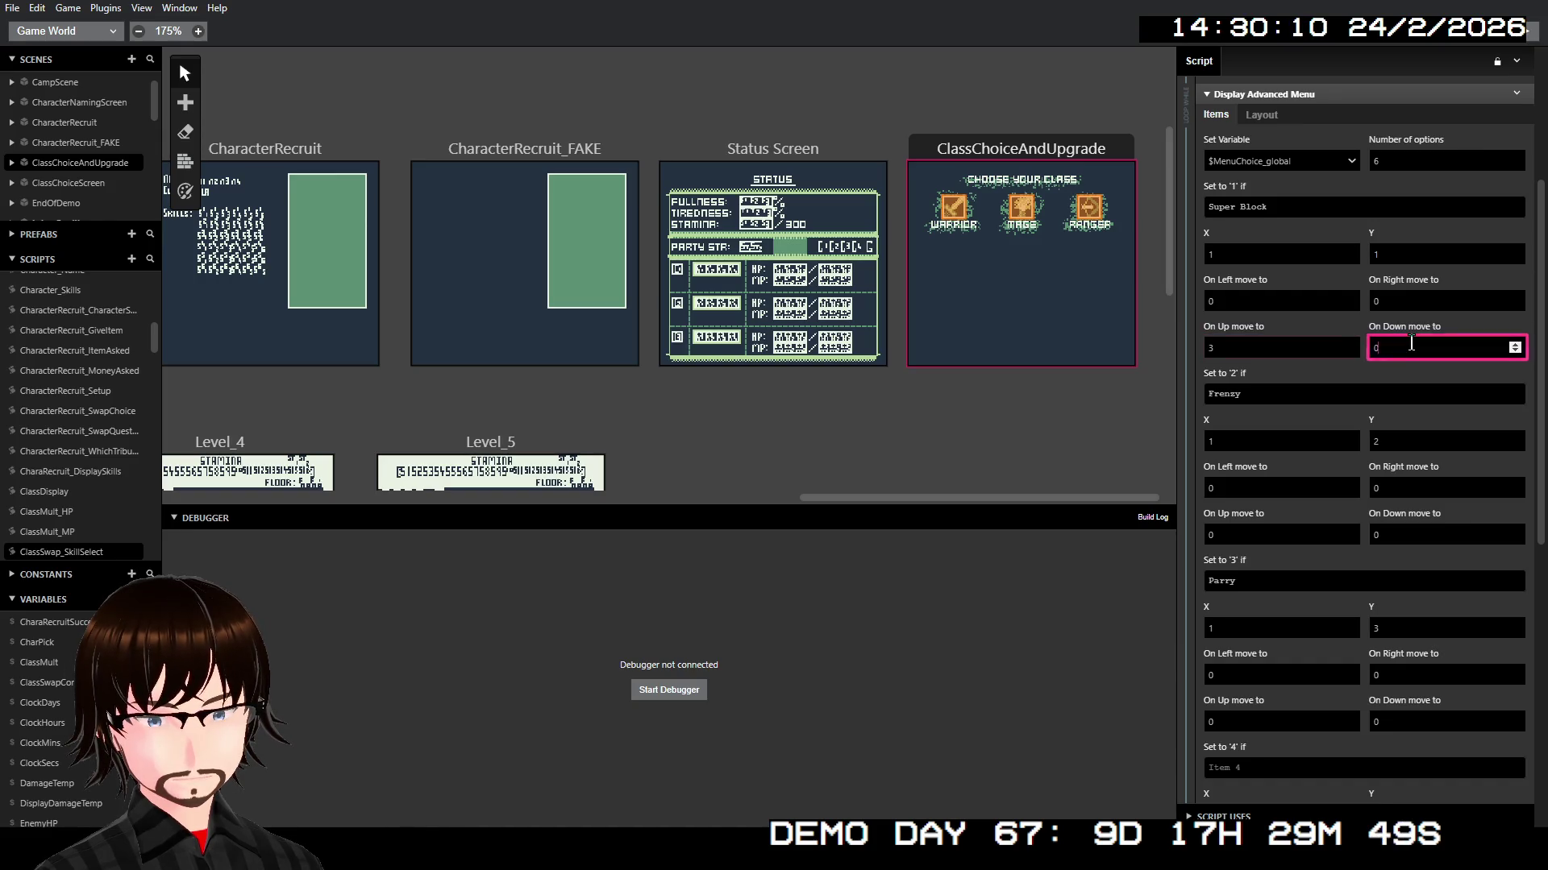
type("2")
left_click(1258, 535)
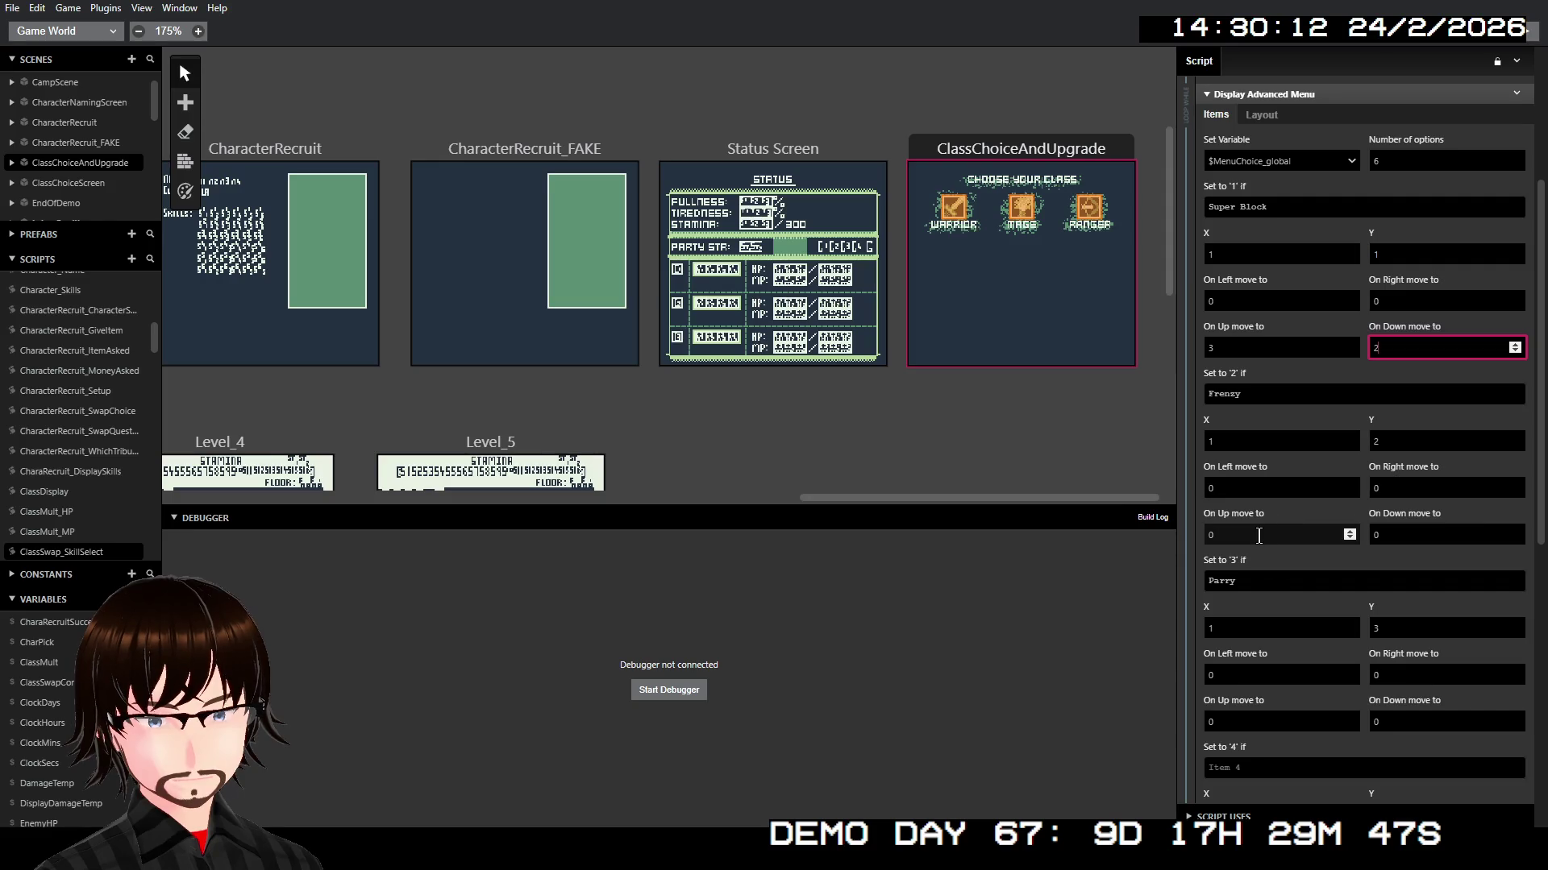
left_click(1420, 534)
type("3")
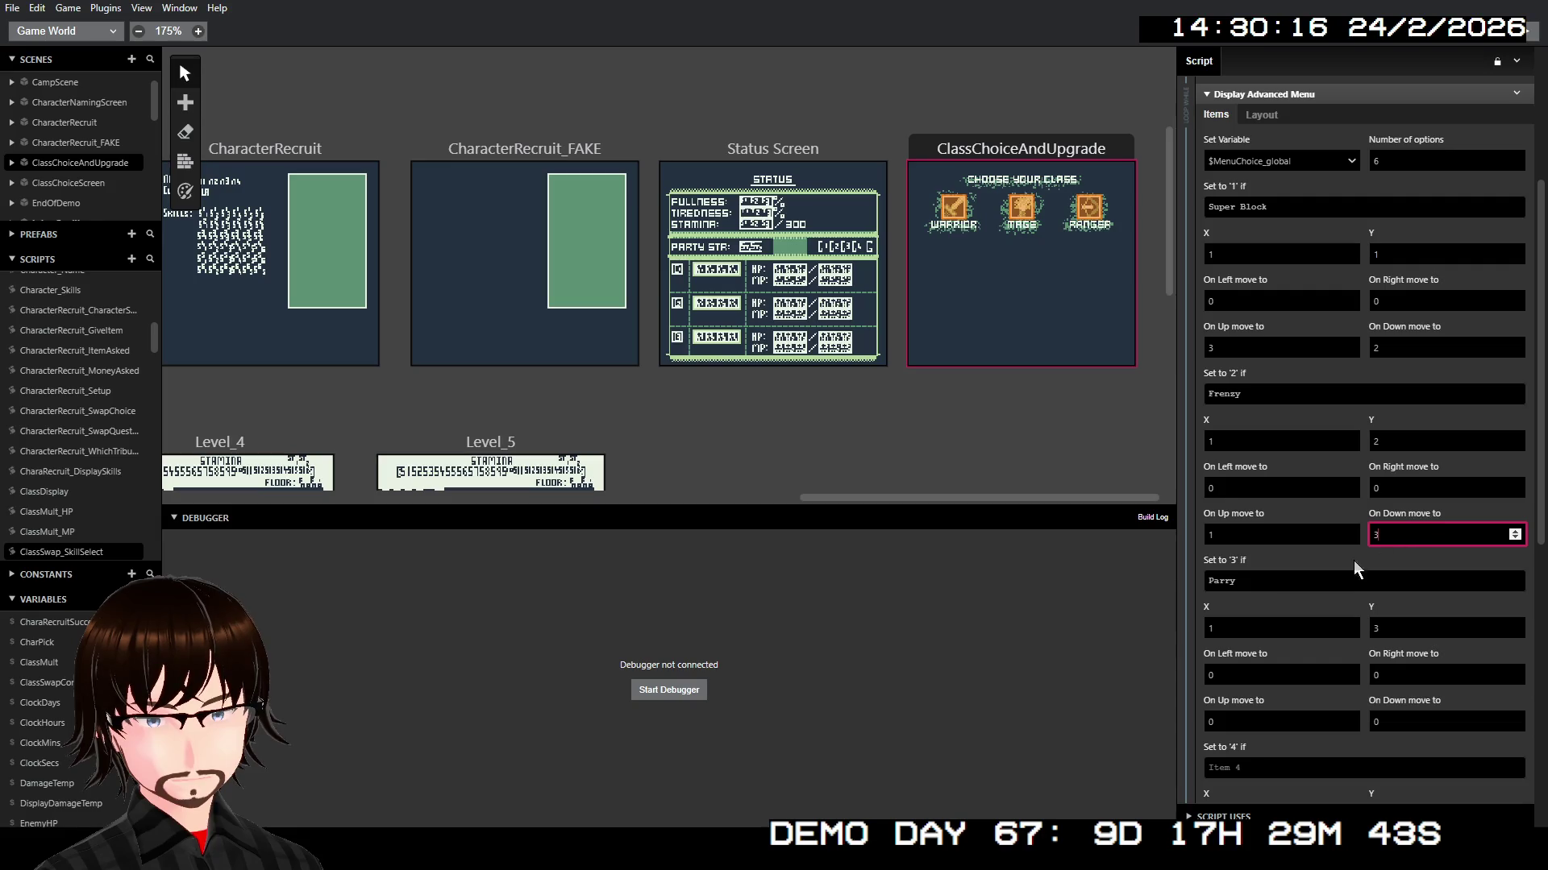
left_click(1290, 722)
type("2")
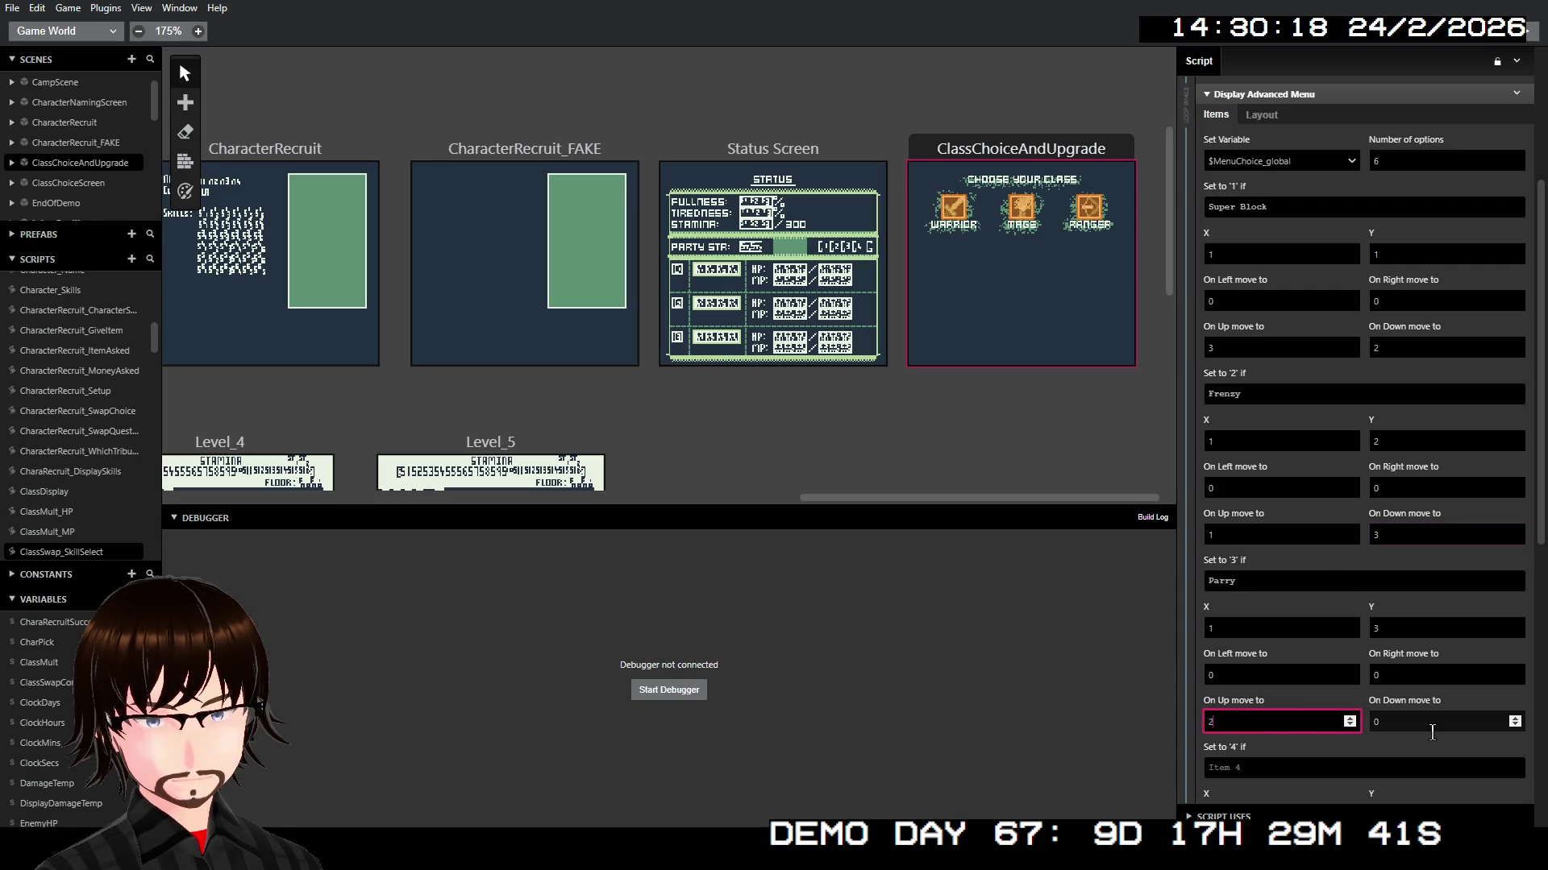
left_click(1433, 732)
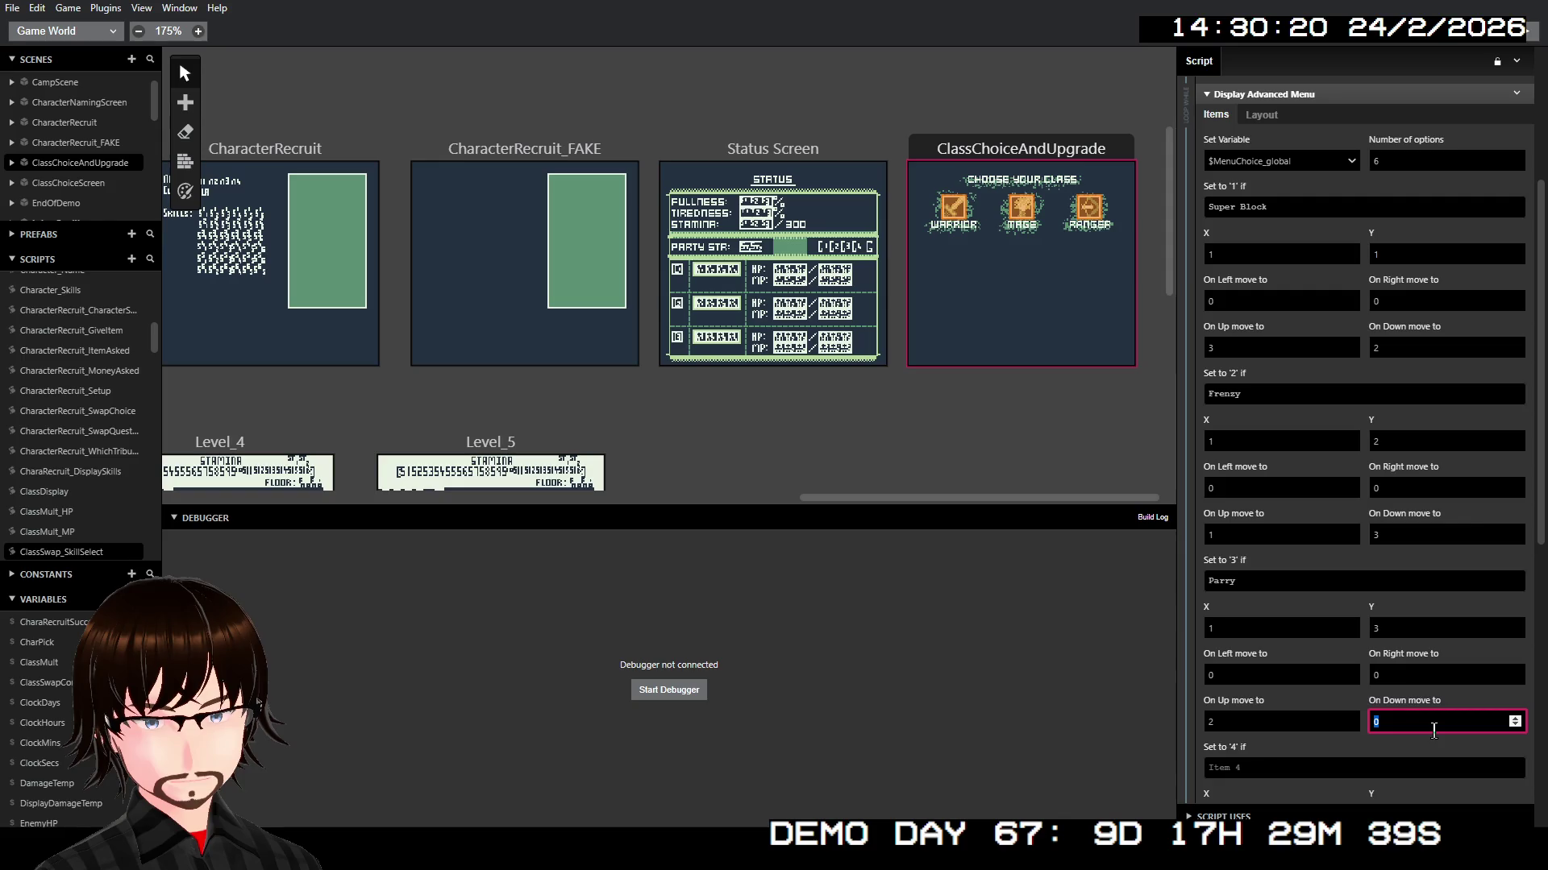
type("1")
scroll(1412, 609, "down", 1)
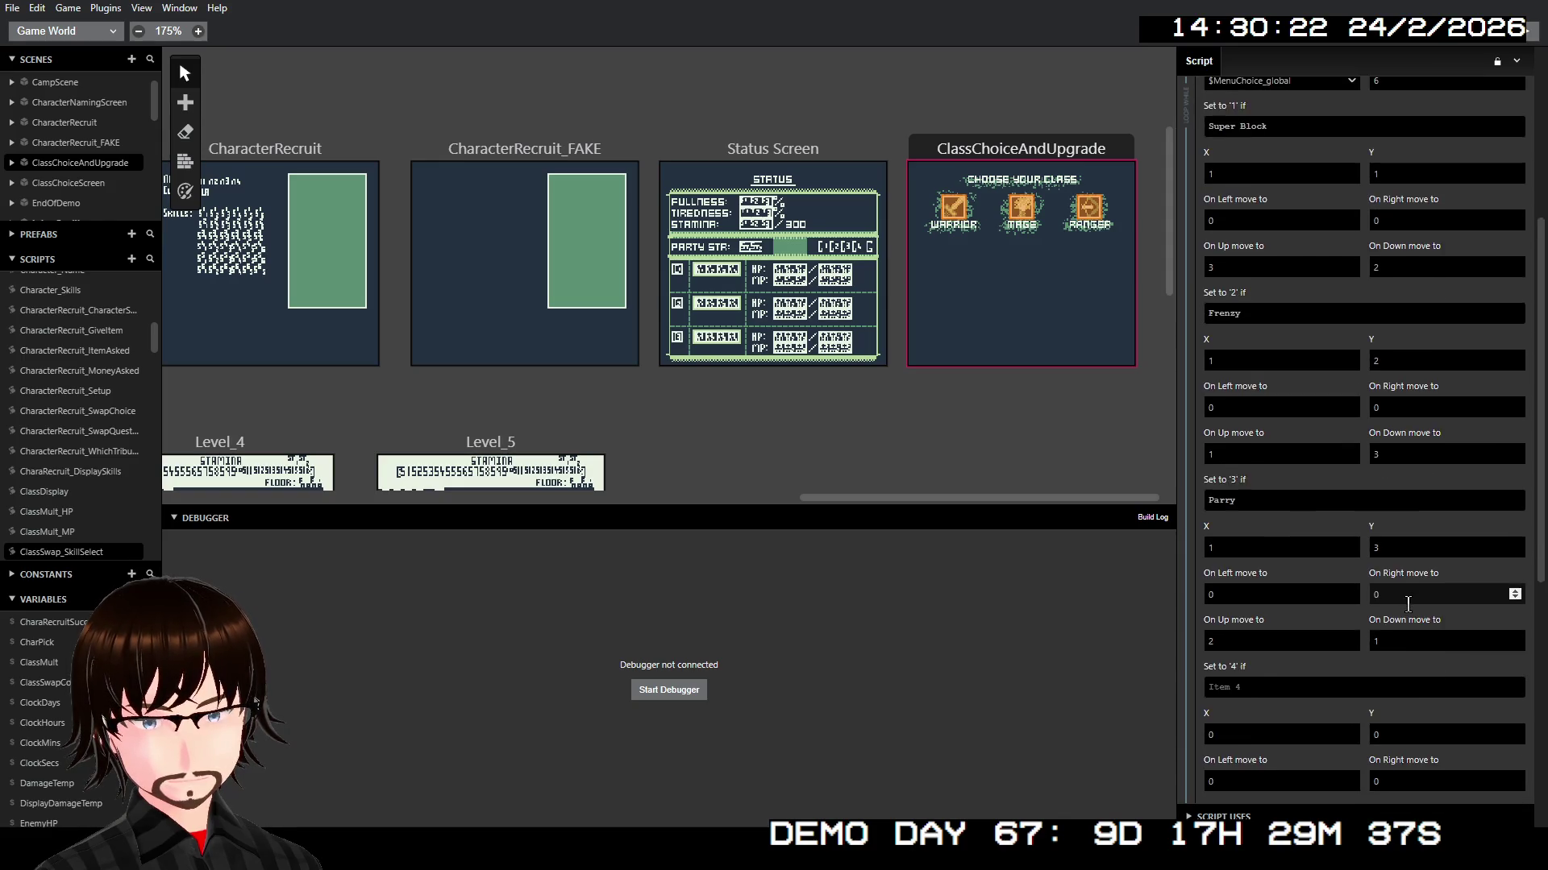
scroll(1409, 603, "down", 3)
Step: Move menu option 4 to column X 15, row 1
left_click(1250, 446)
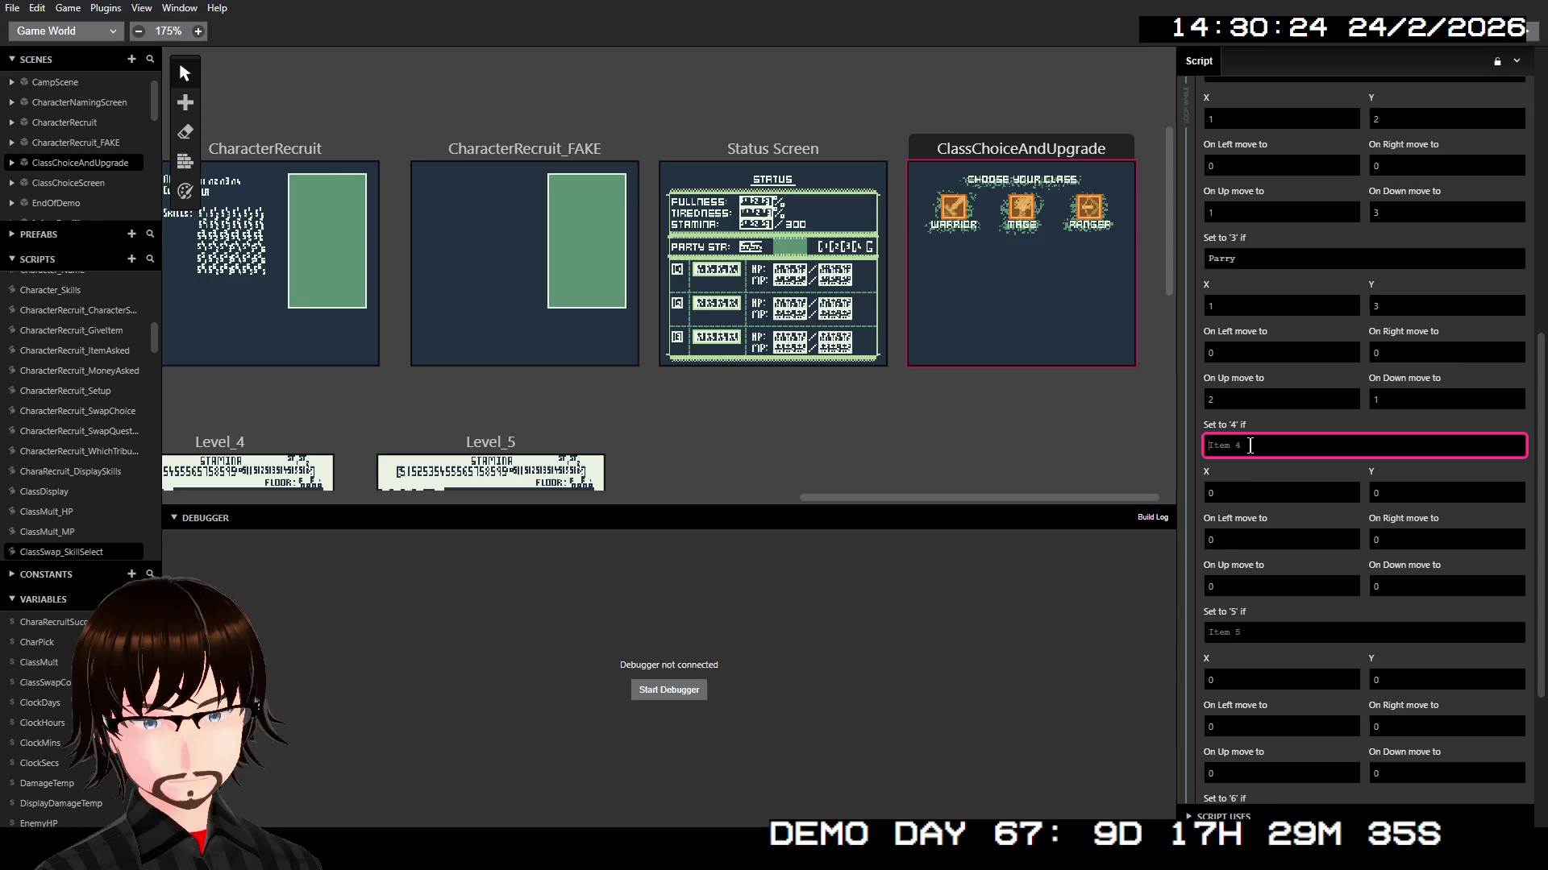
left_click(1232, 505)
double_click(1280, 498)
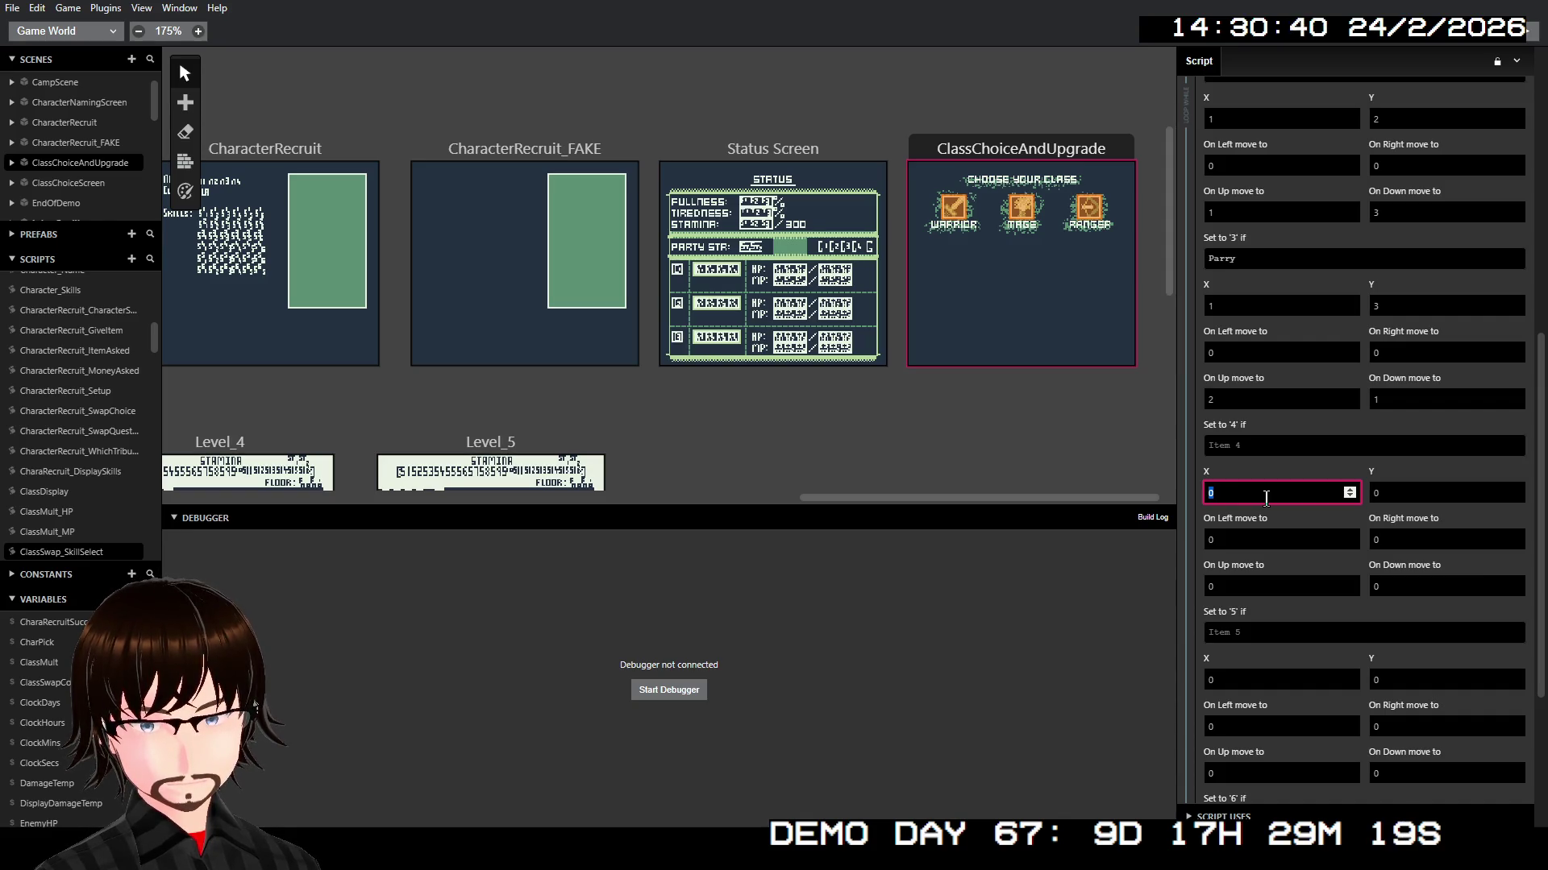
type("15")
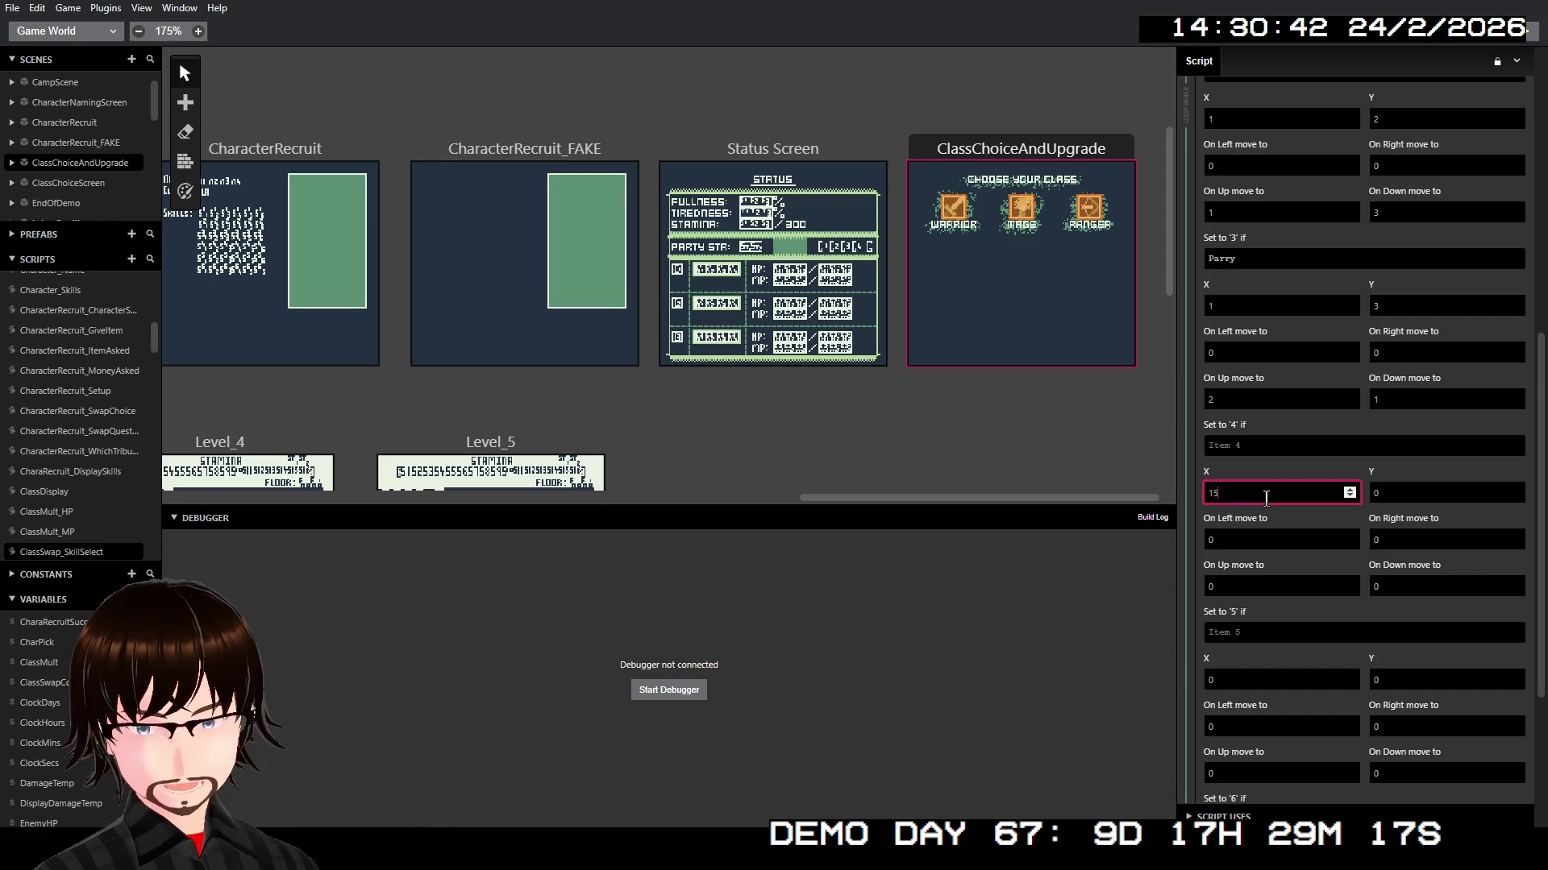
scroll(1266, 497, "up", 6)
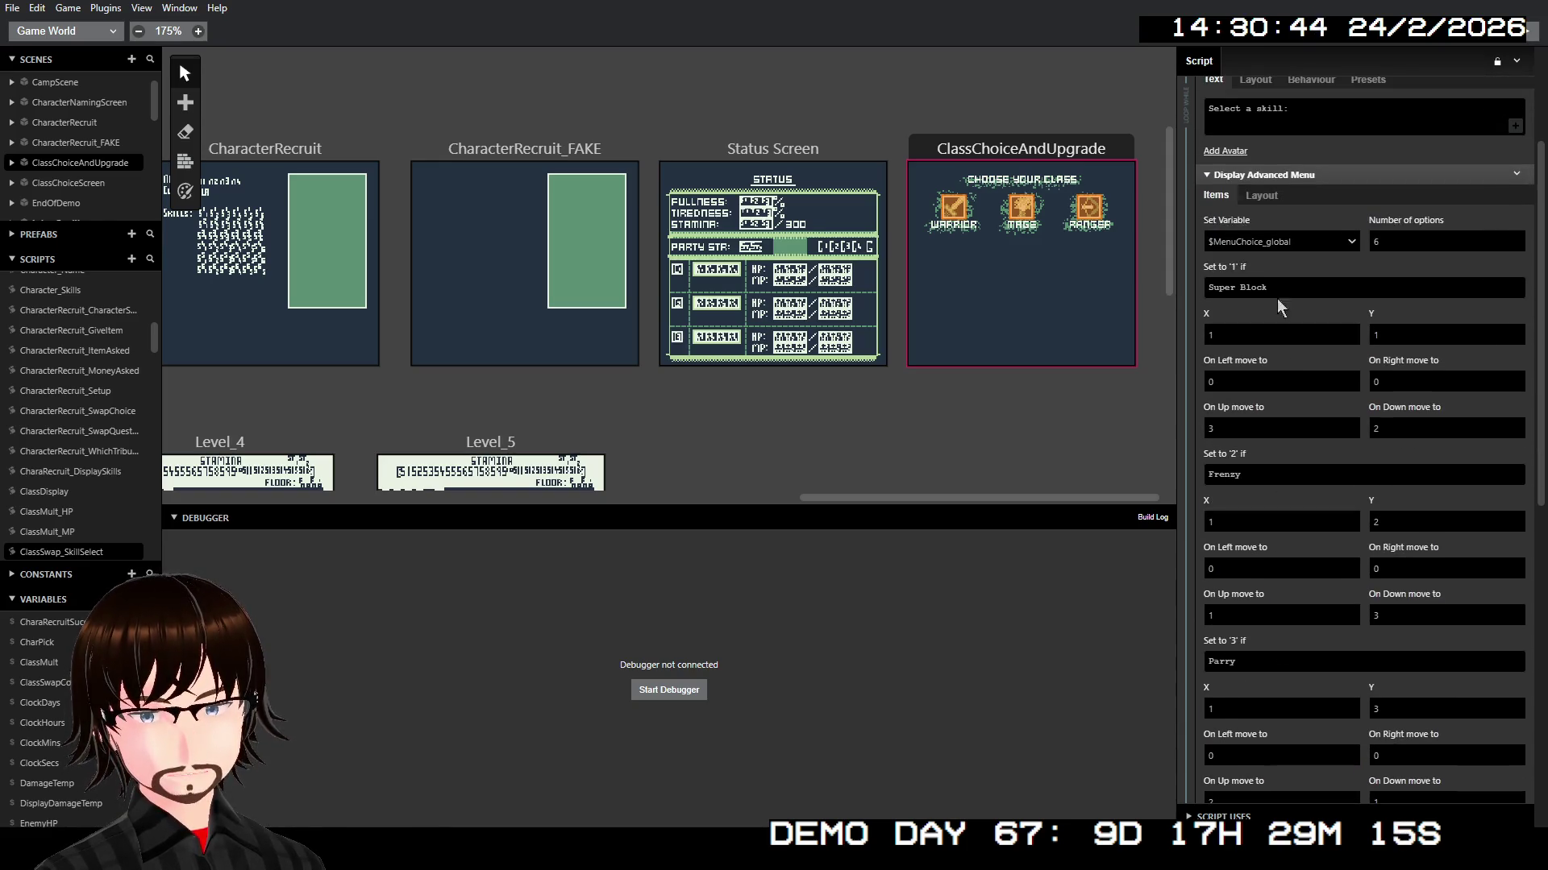
left_click_drag(1283, 290, 1232, 289)
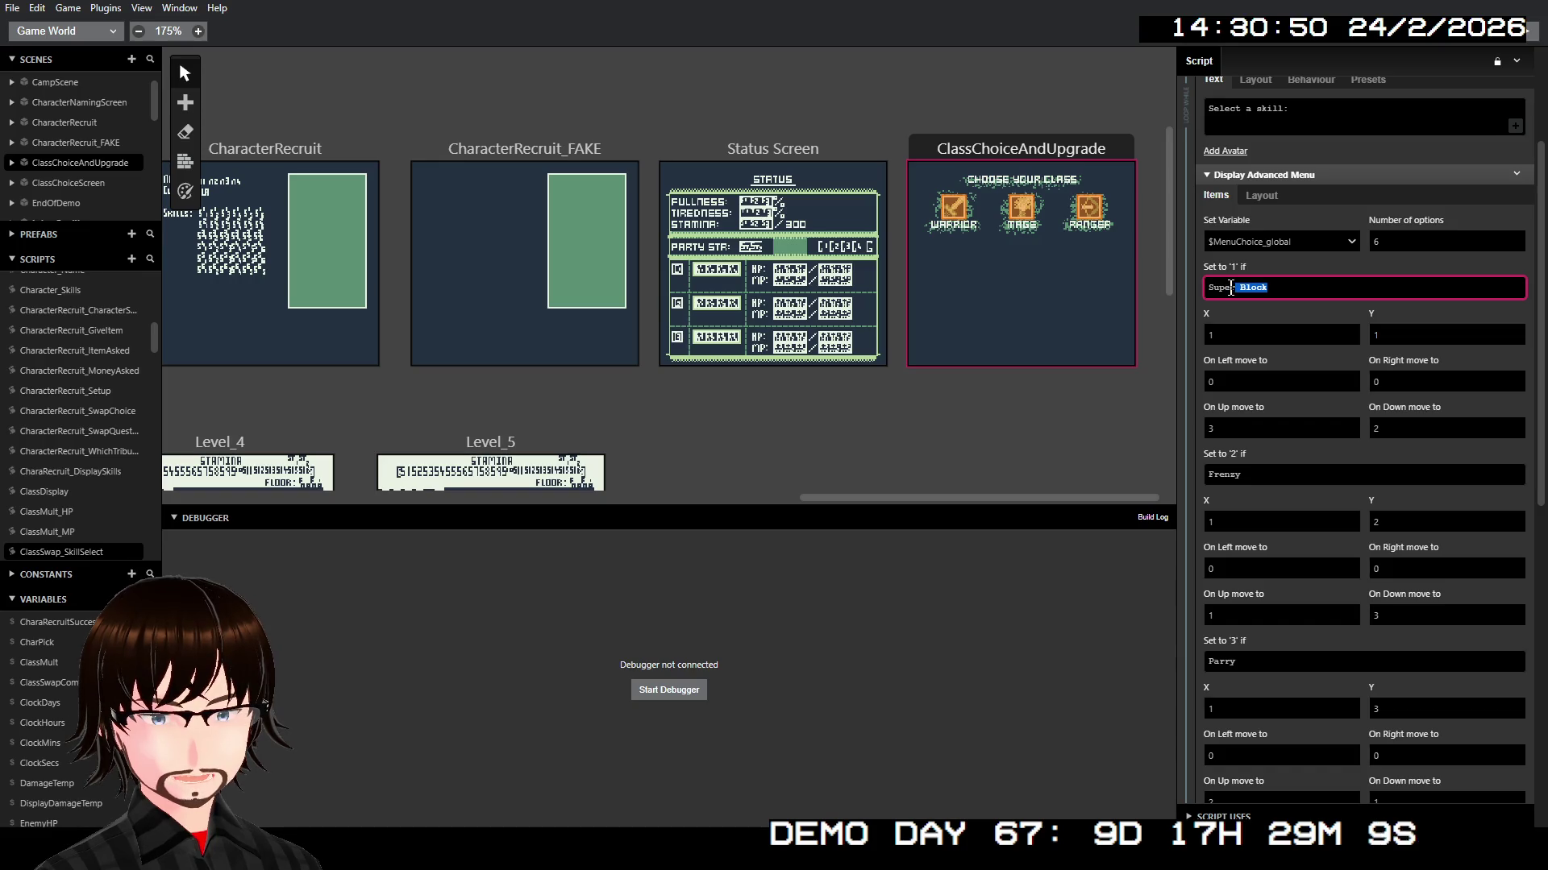
left_click_drag(1224, 289, 1212, 290)
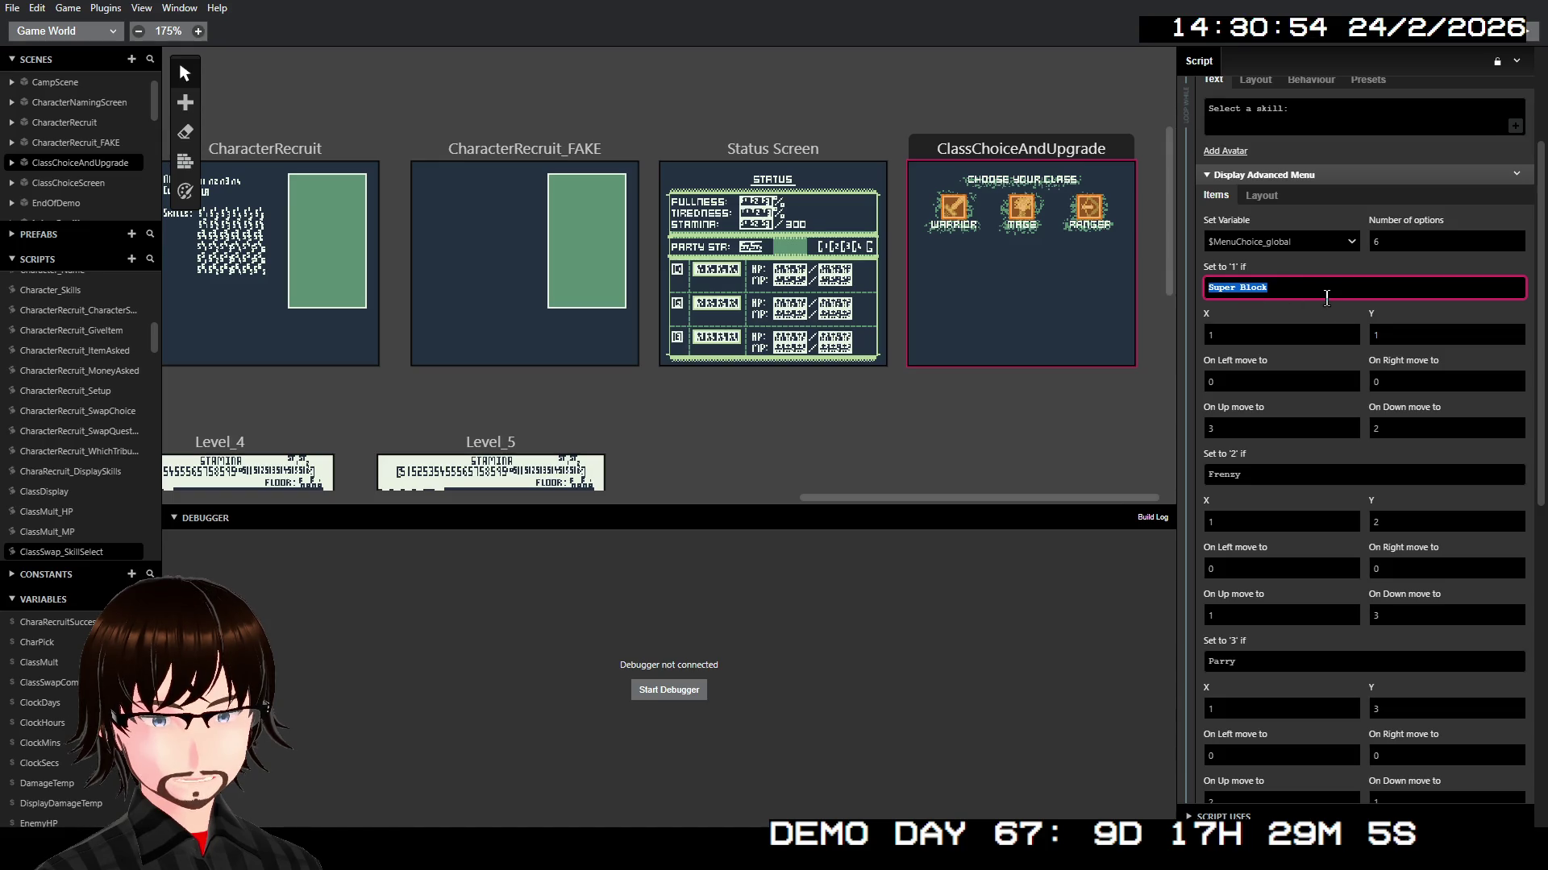
scroll(1327, 504, "down", 2)
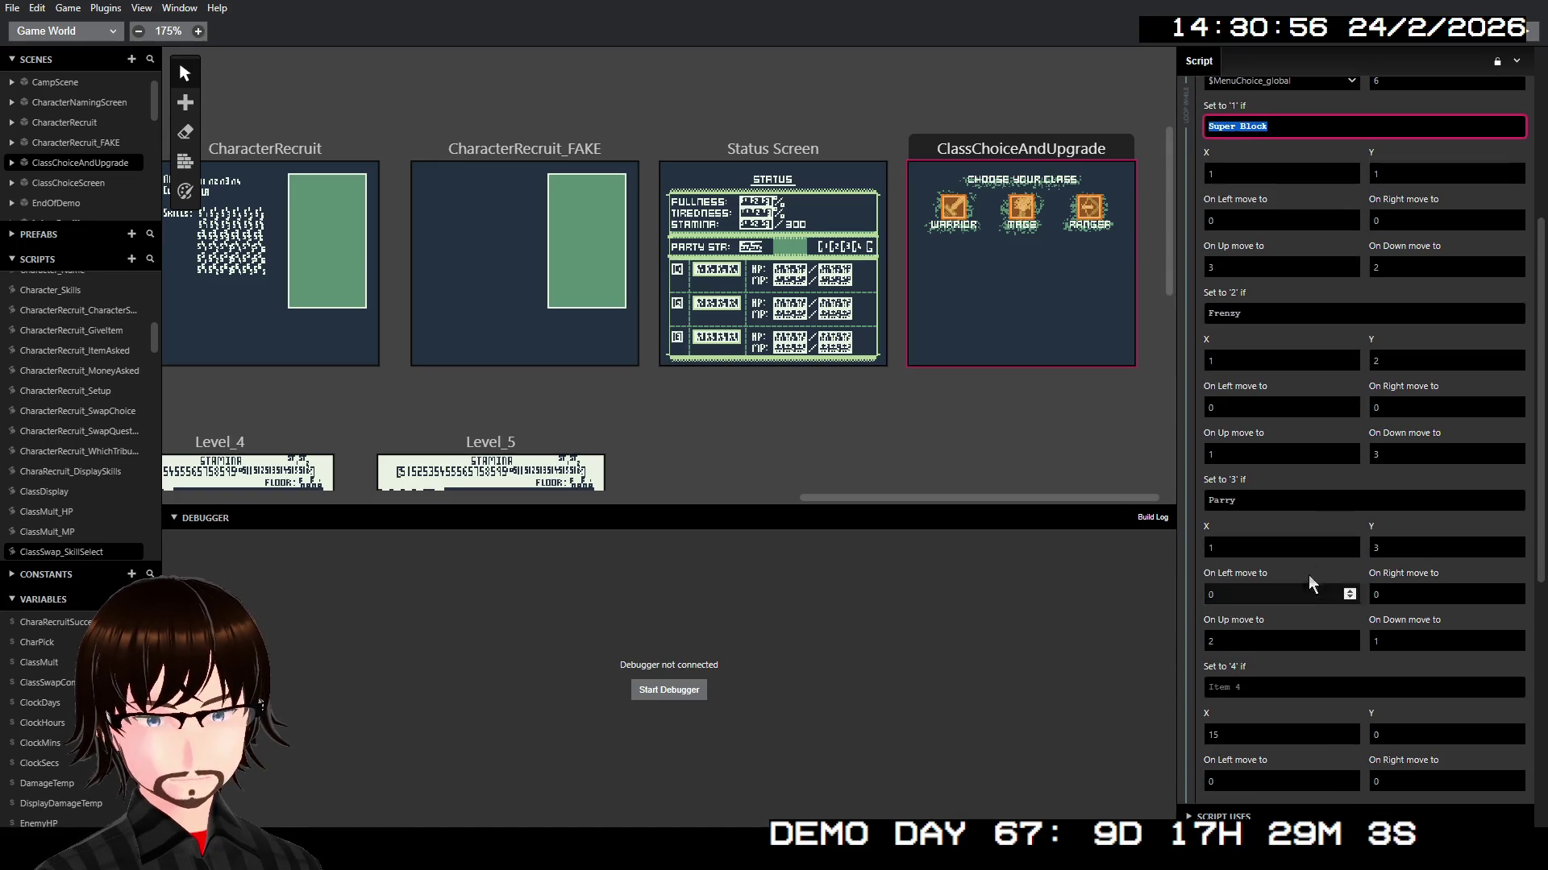
left_click(1272, 593)
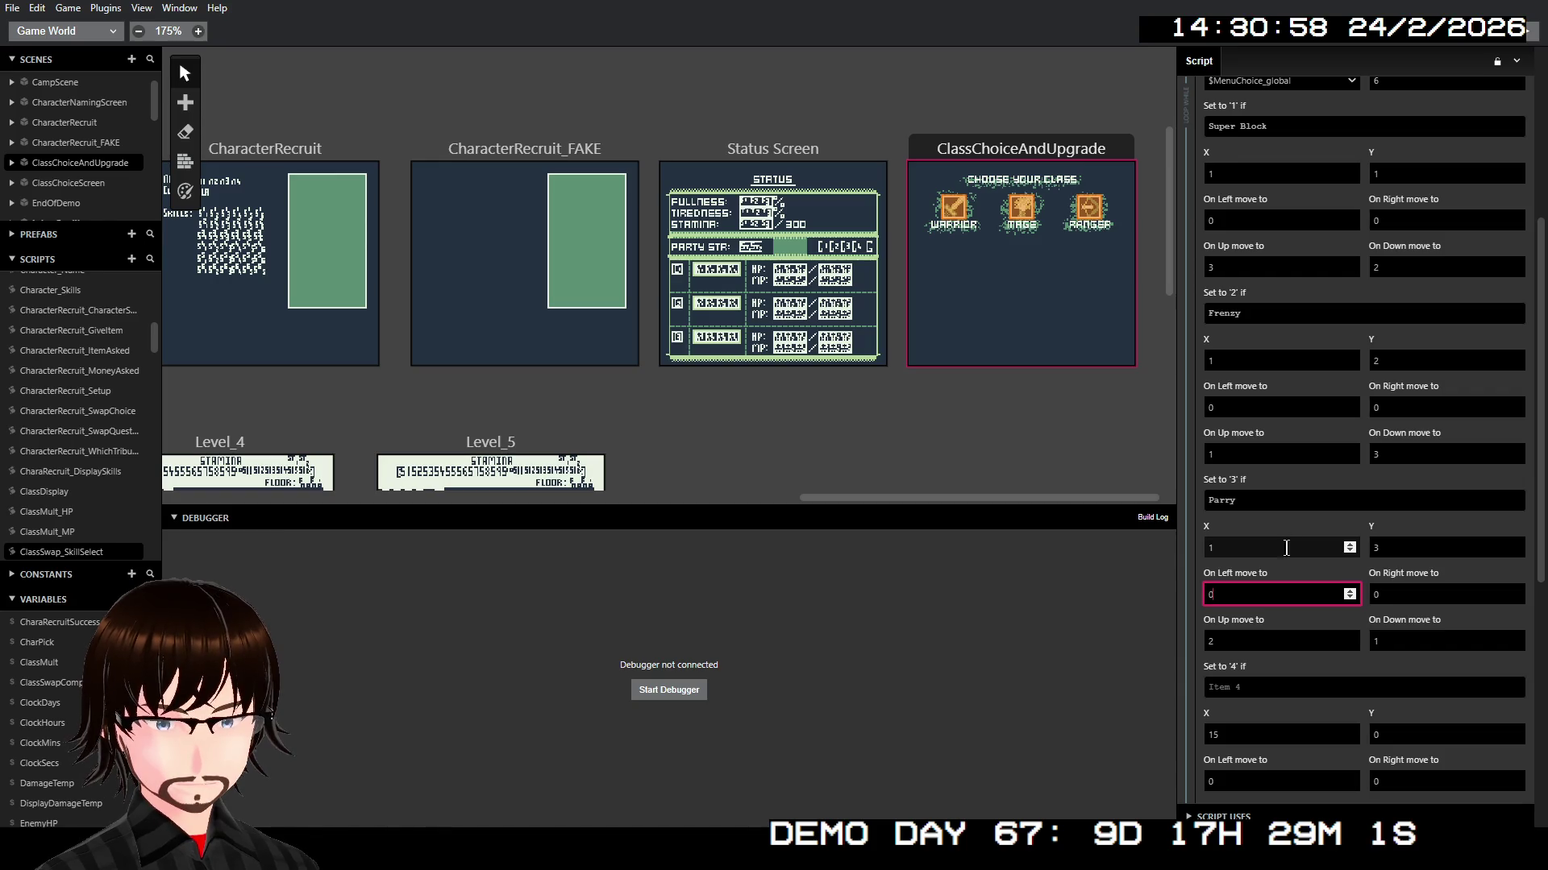
scroll(1285, 607, "down", 1)
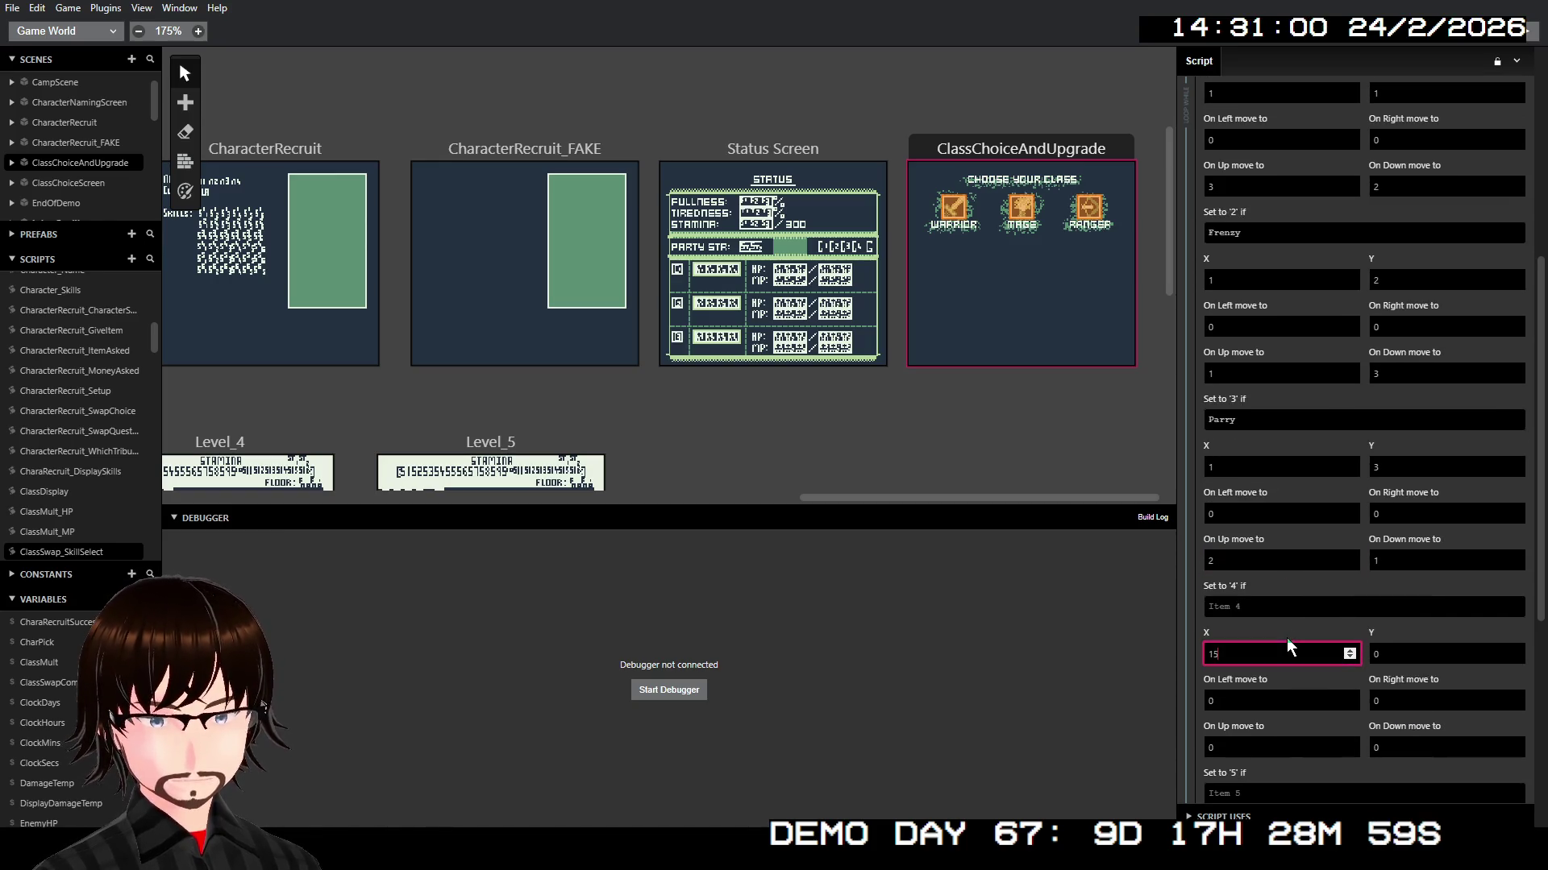
left_click(1418, 653)
type("1")
scroll(1427, 682, "down", 1)
scroll(1427, 682, "down", 2)
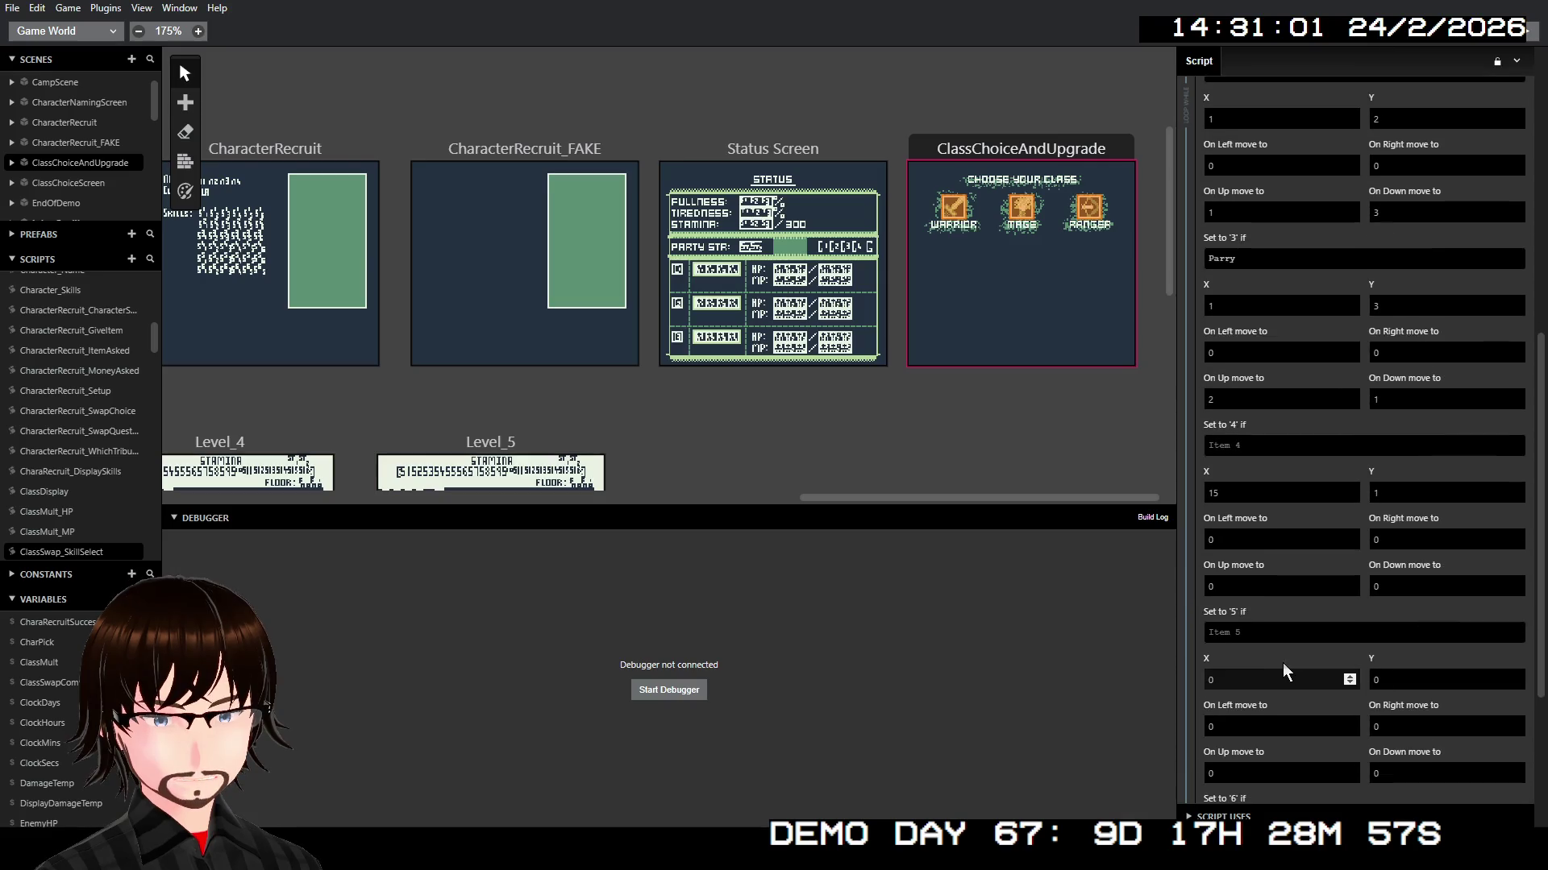
Step: Place options 5 and 6 at X 15 on rows 2 and 3
left_click(1278, 680)
type("15")
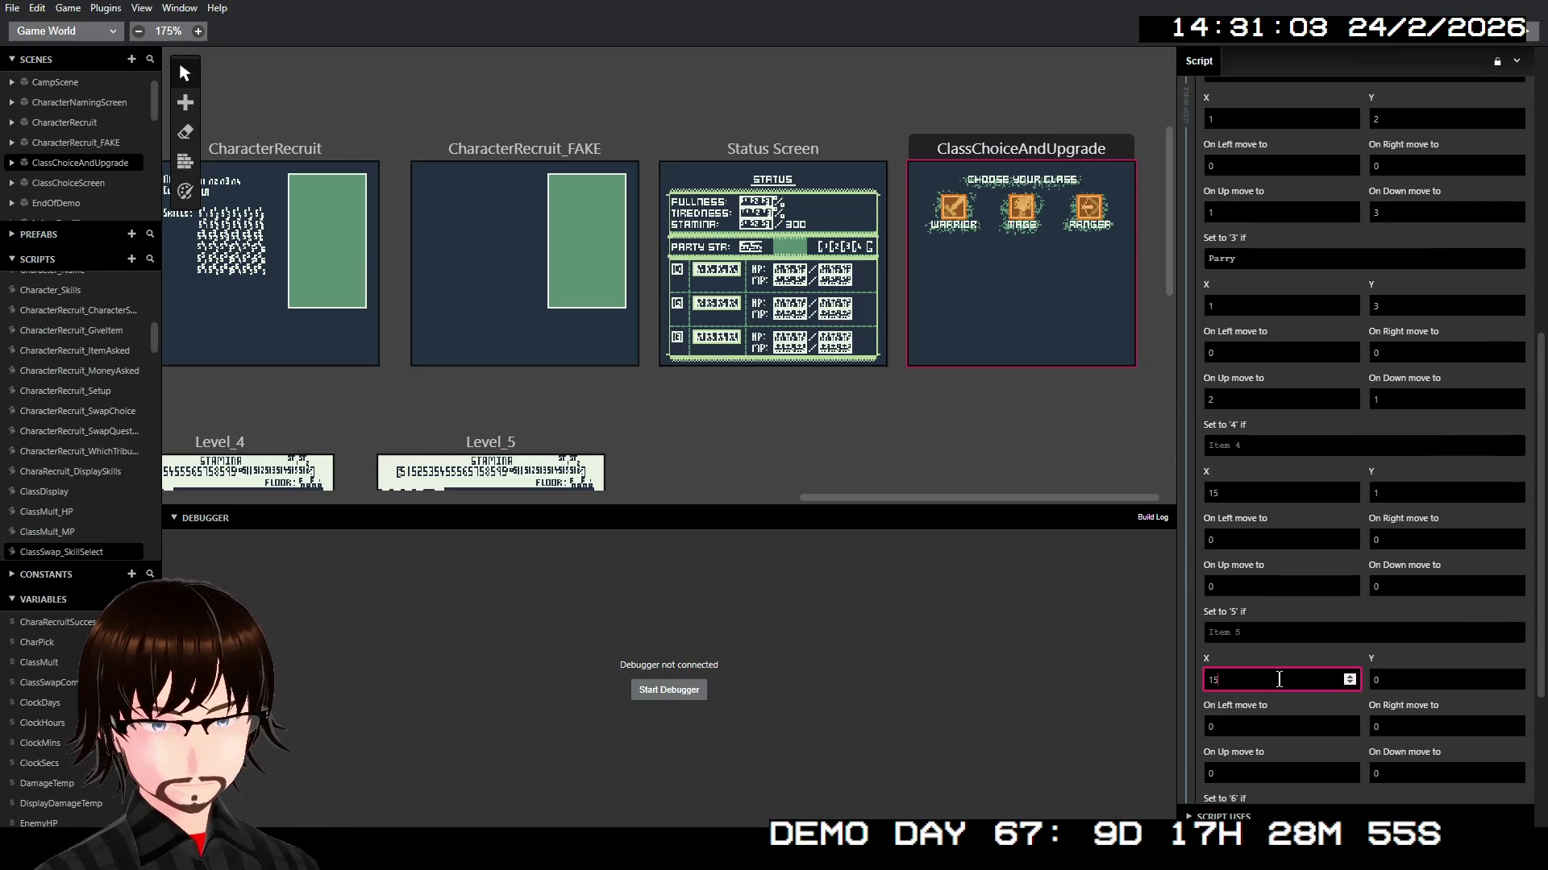
left_click(1418, 680)
type("2")
scroll(1418, 662, "down", 3)
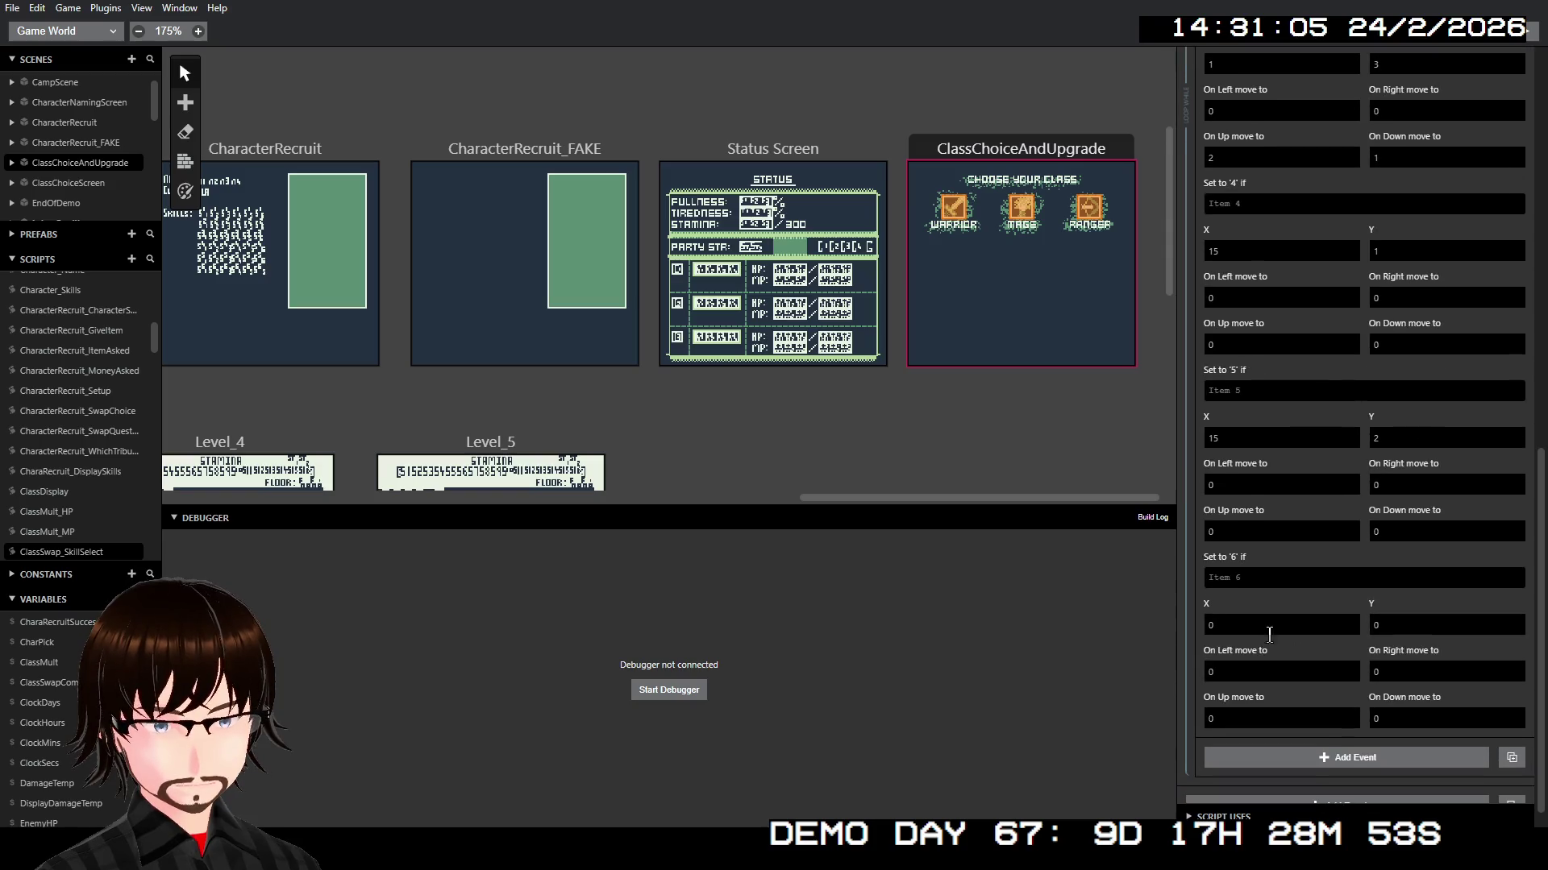
left_click(1251, 623)
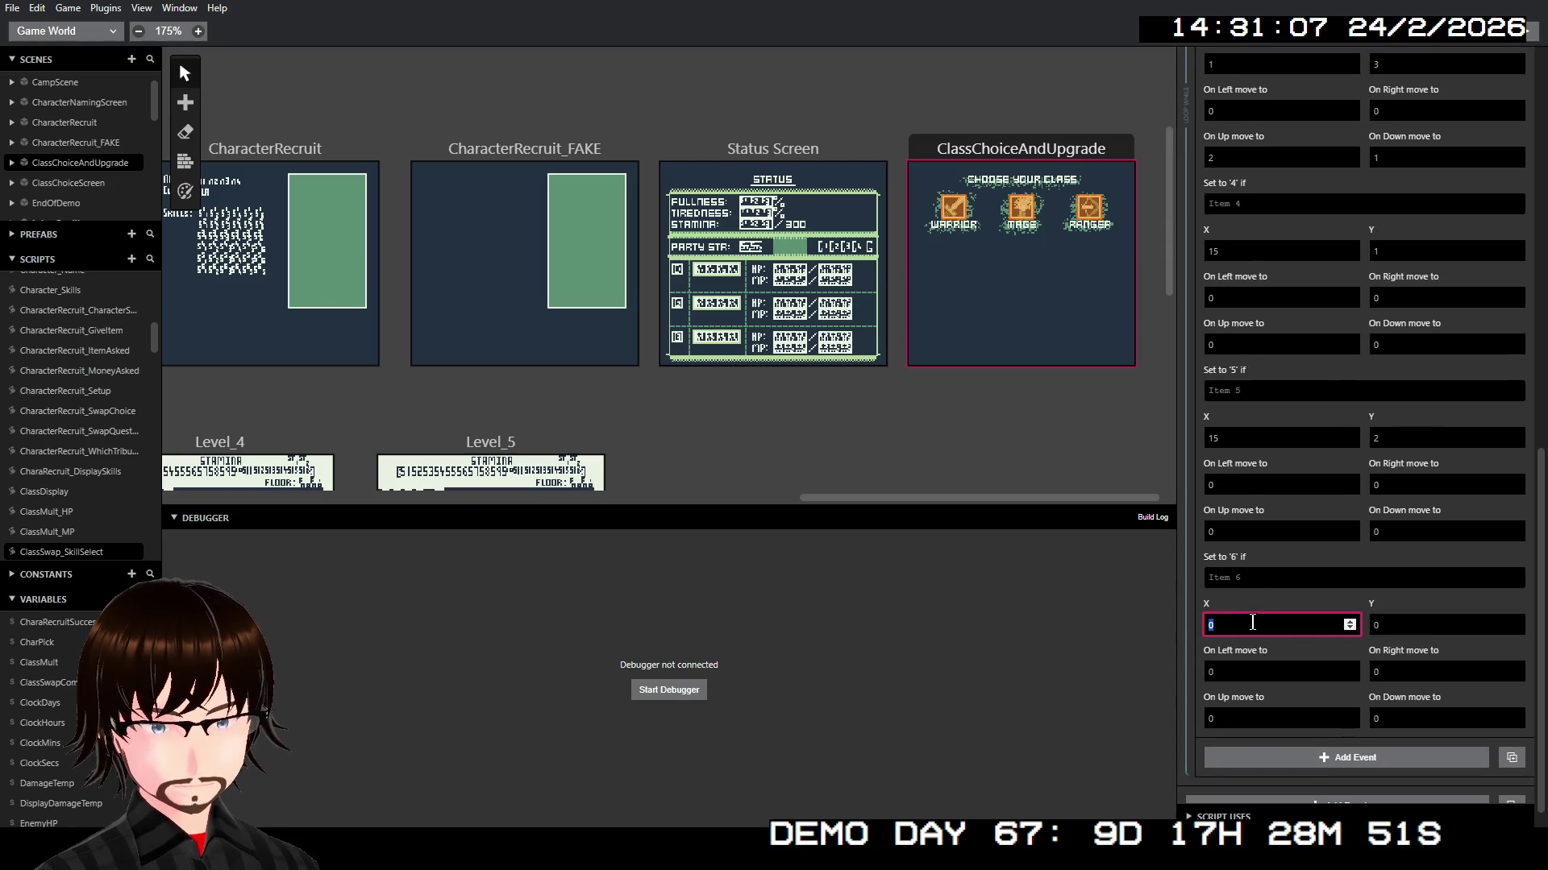
type("15")
left_click(1414, 625)
type("3")
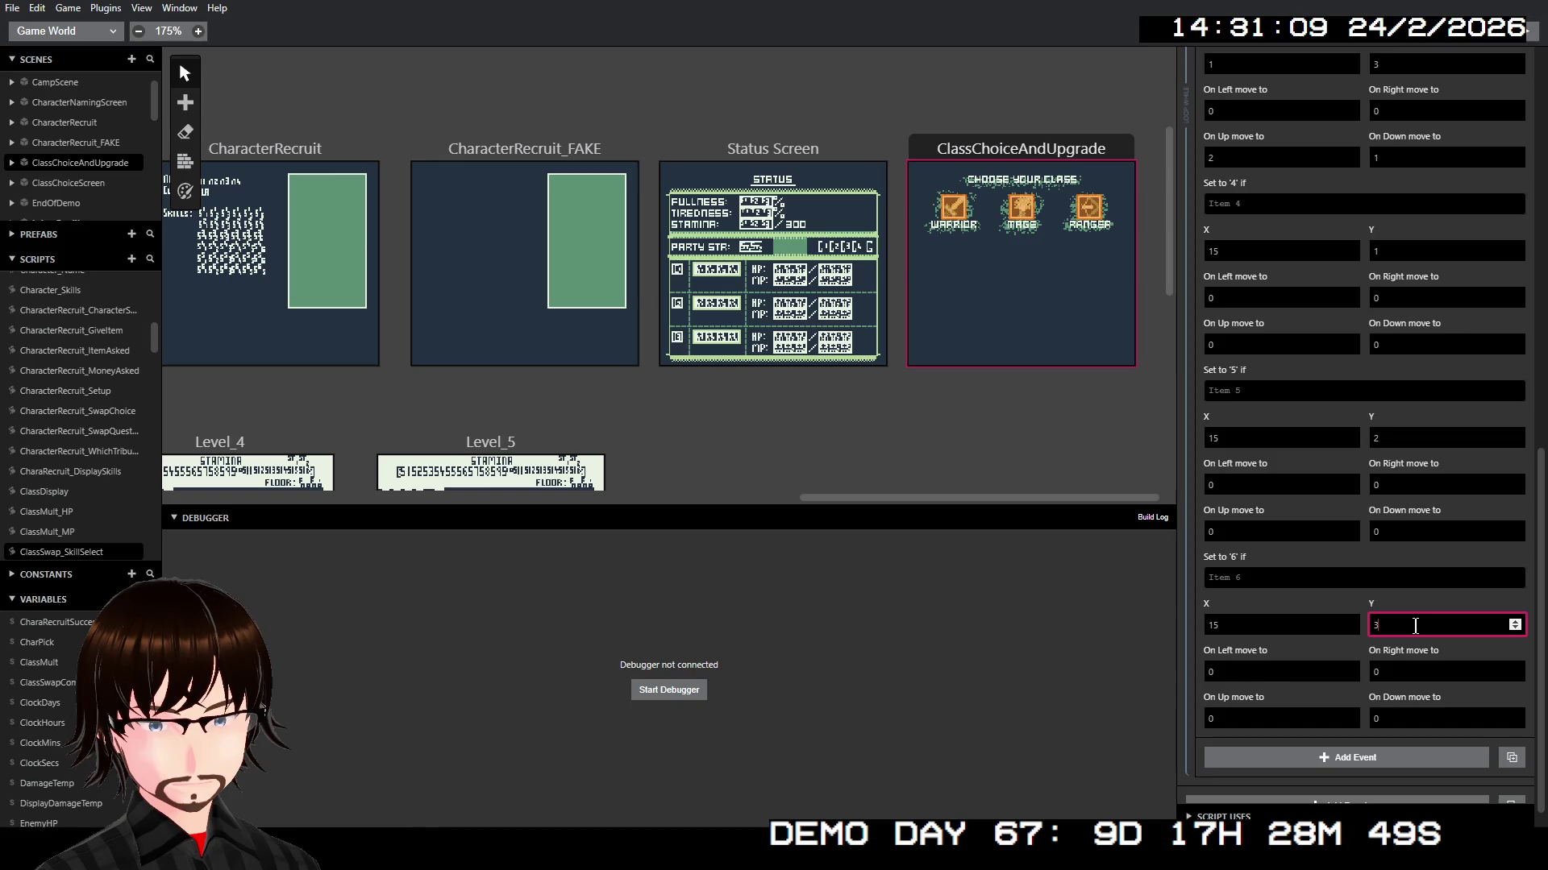
scroll(1354, 484, "up", 3)
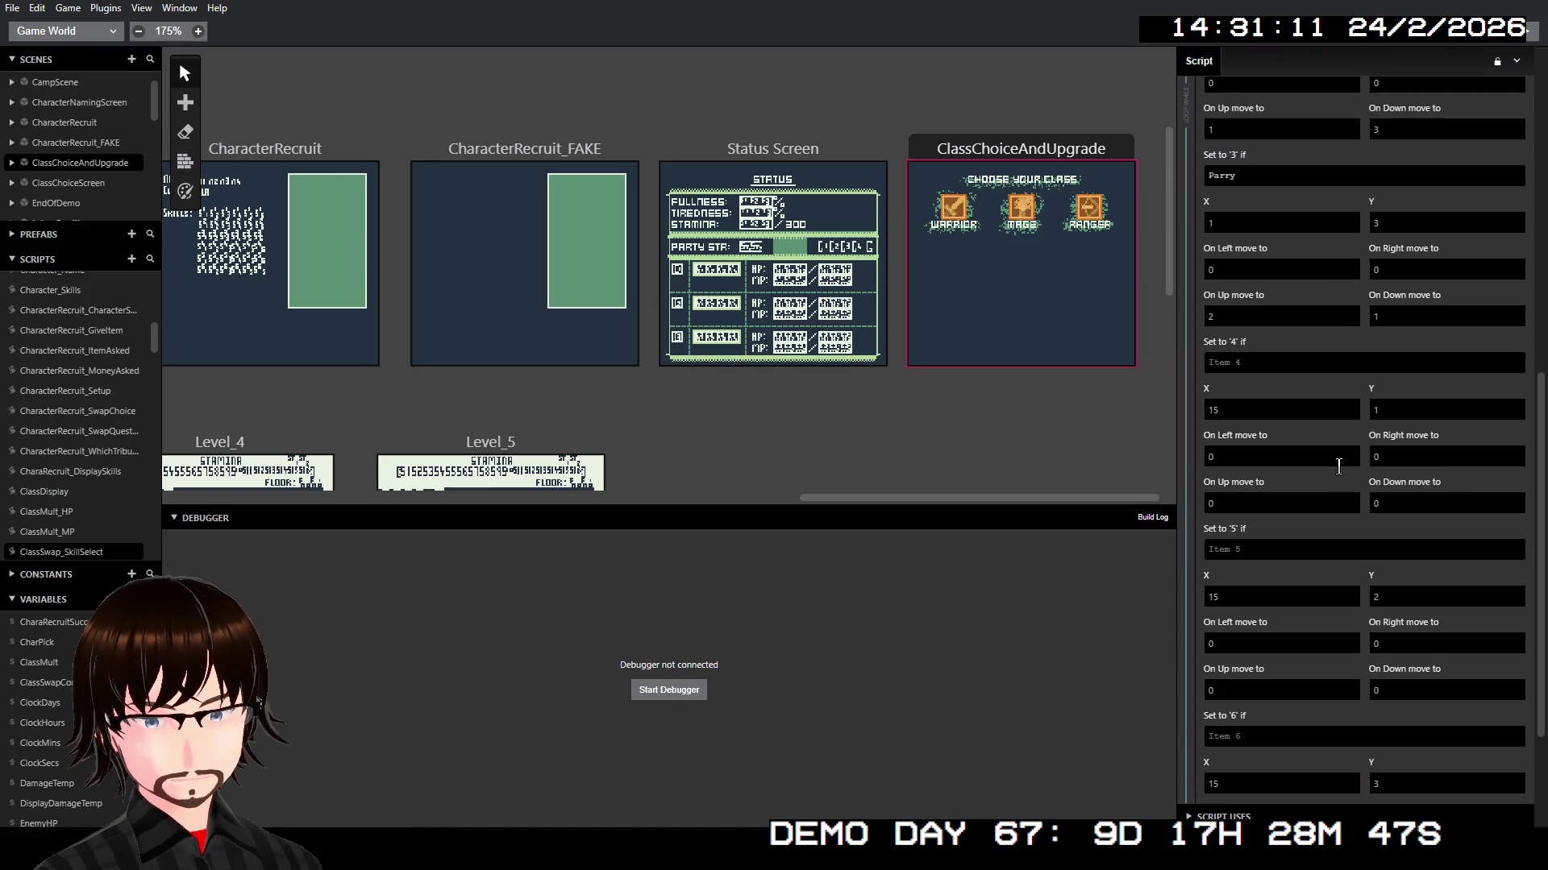
scroll(1306, 500, "up", 2)
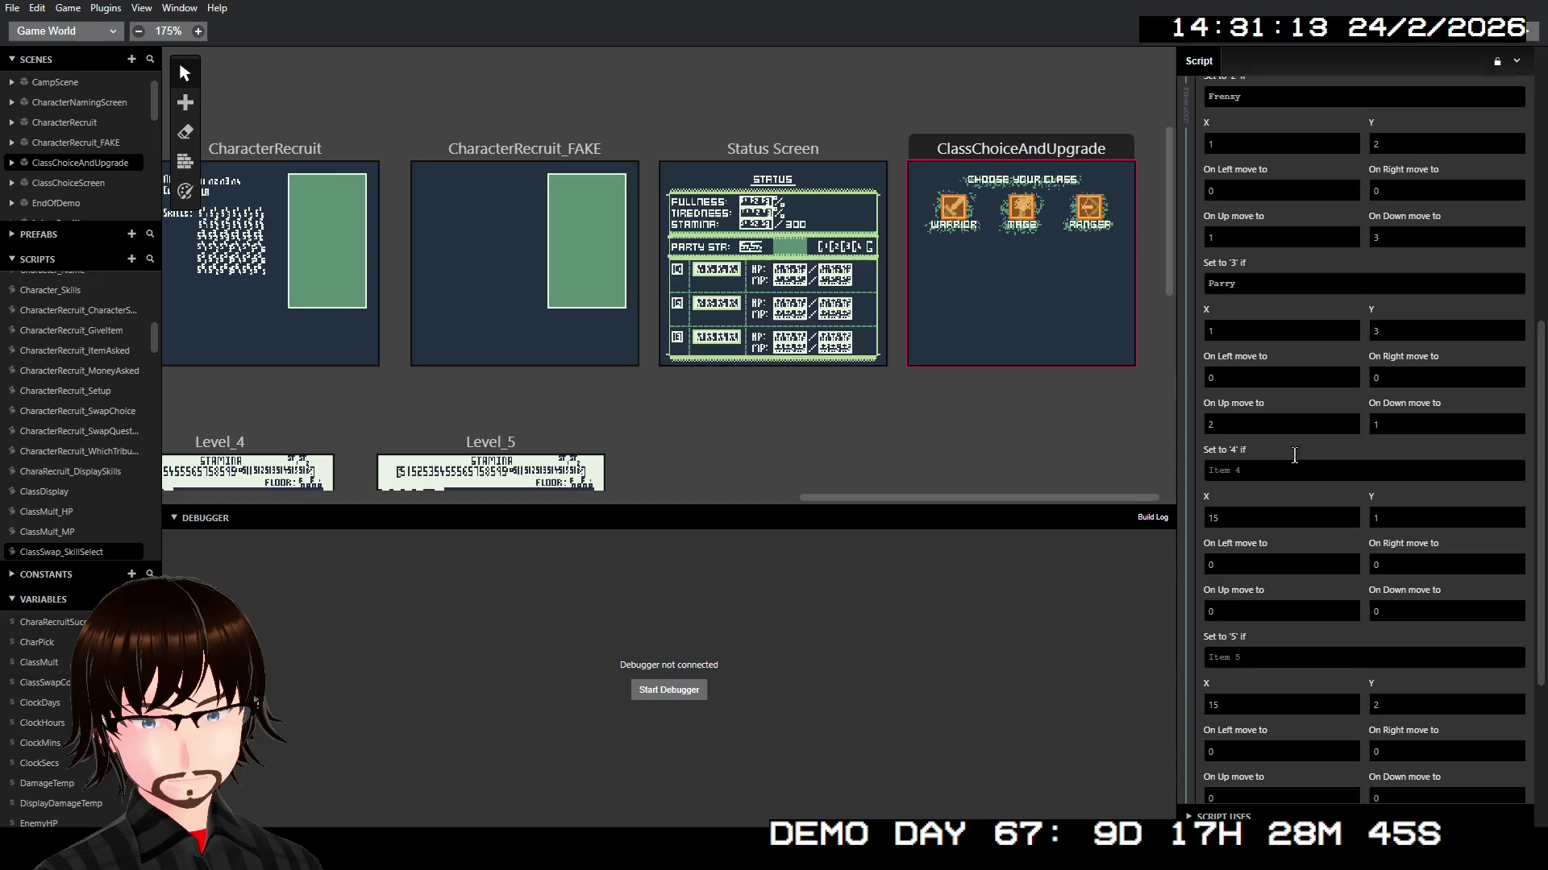
scroll(1295, 456, "up", 1)
left_click(1258, 524)
type("#")
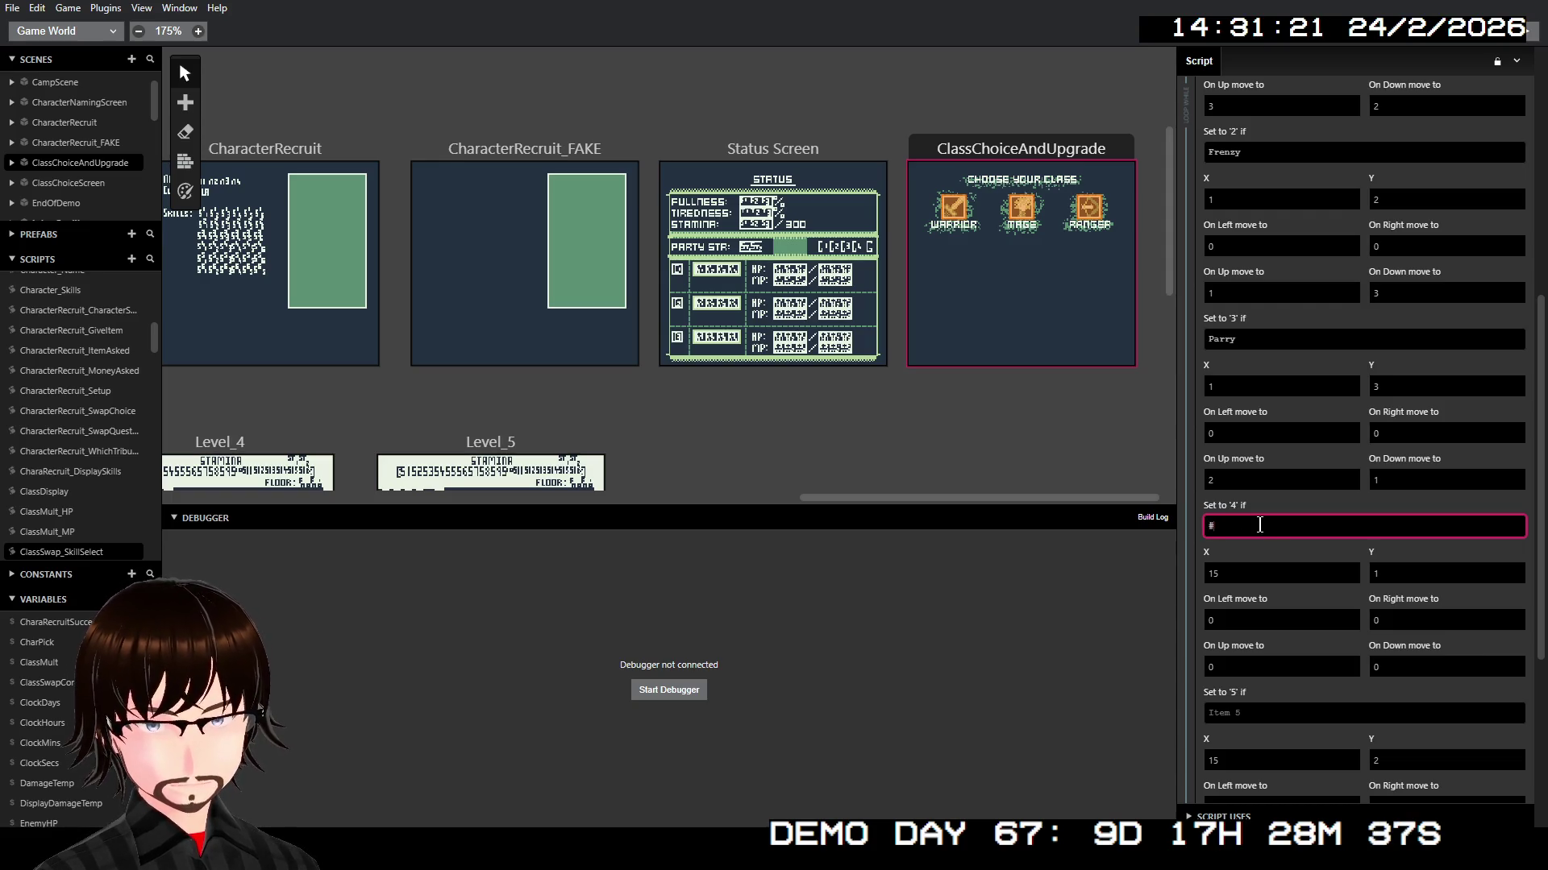
Step: Set option 4's label to the #PlayerSkill1 variable
type("Play")
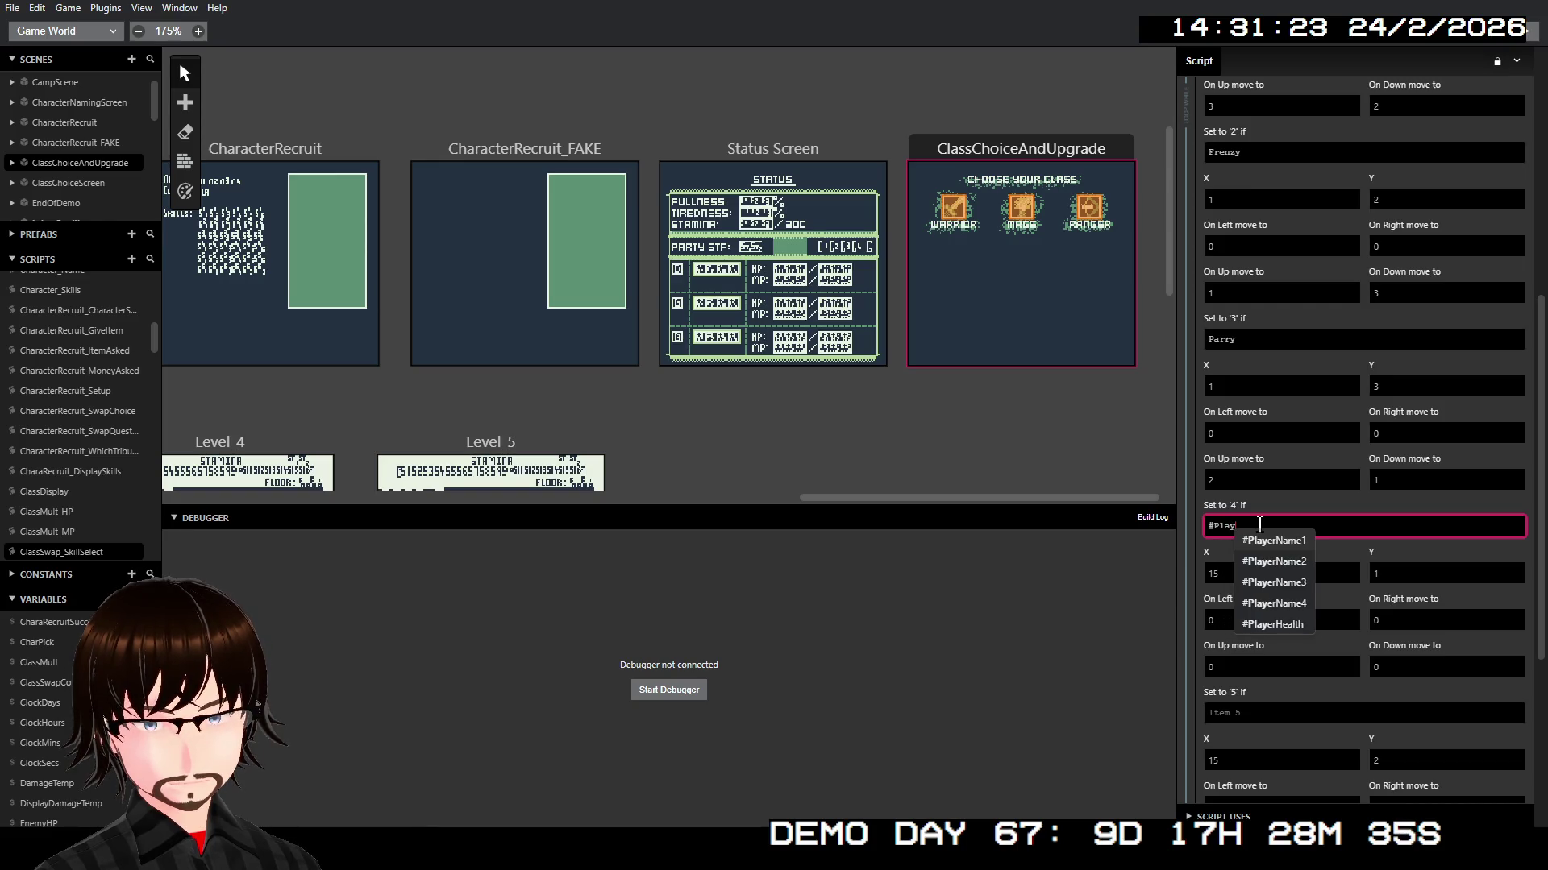
type("erSk")
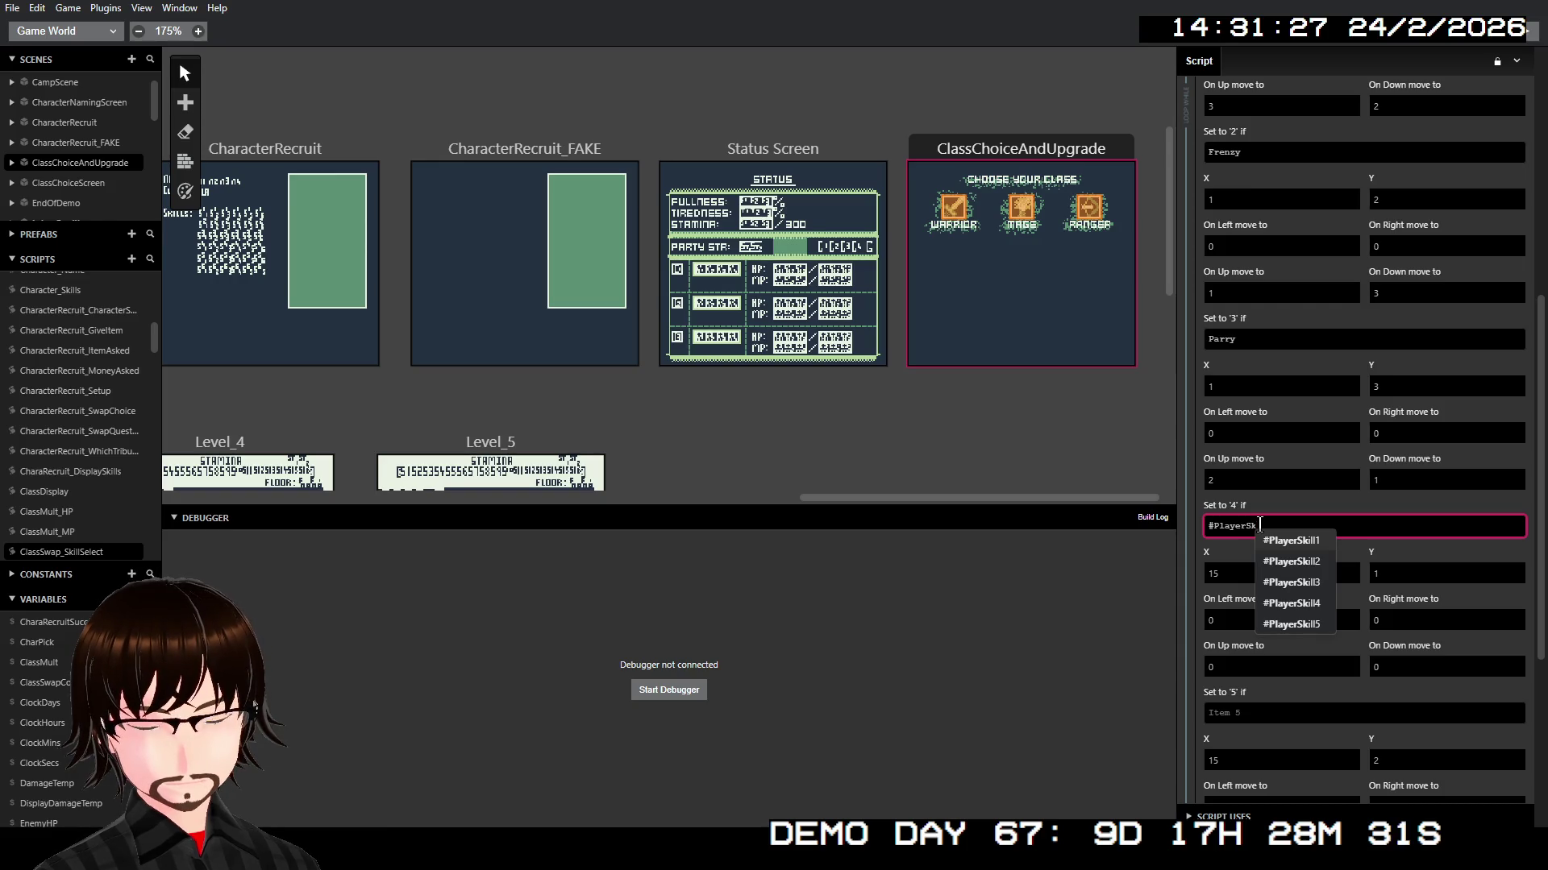
left_click(1262, 536)
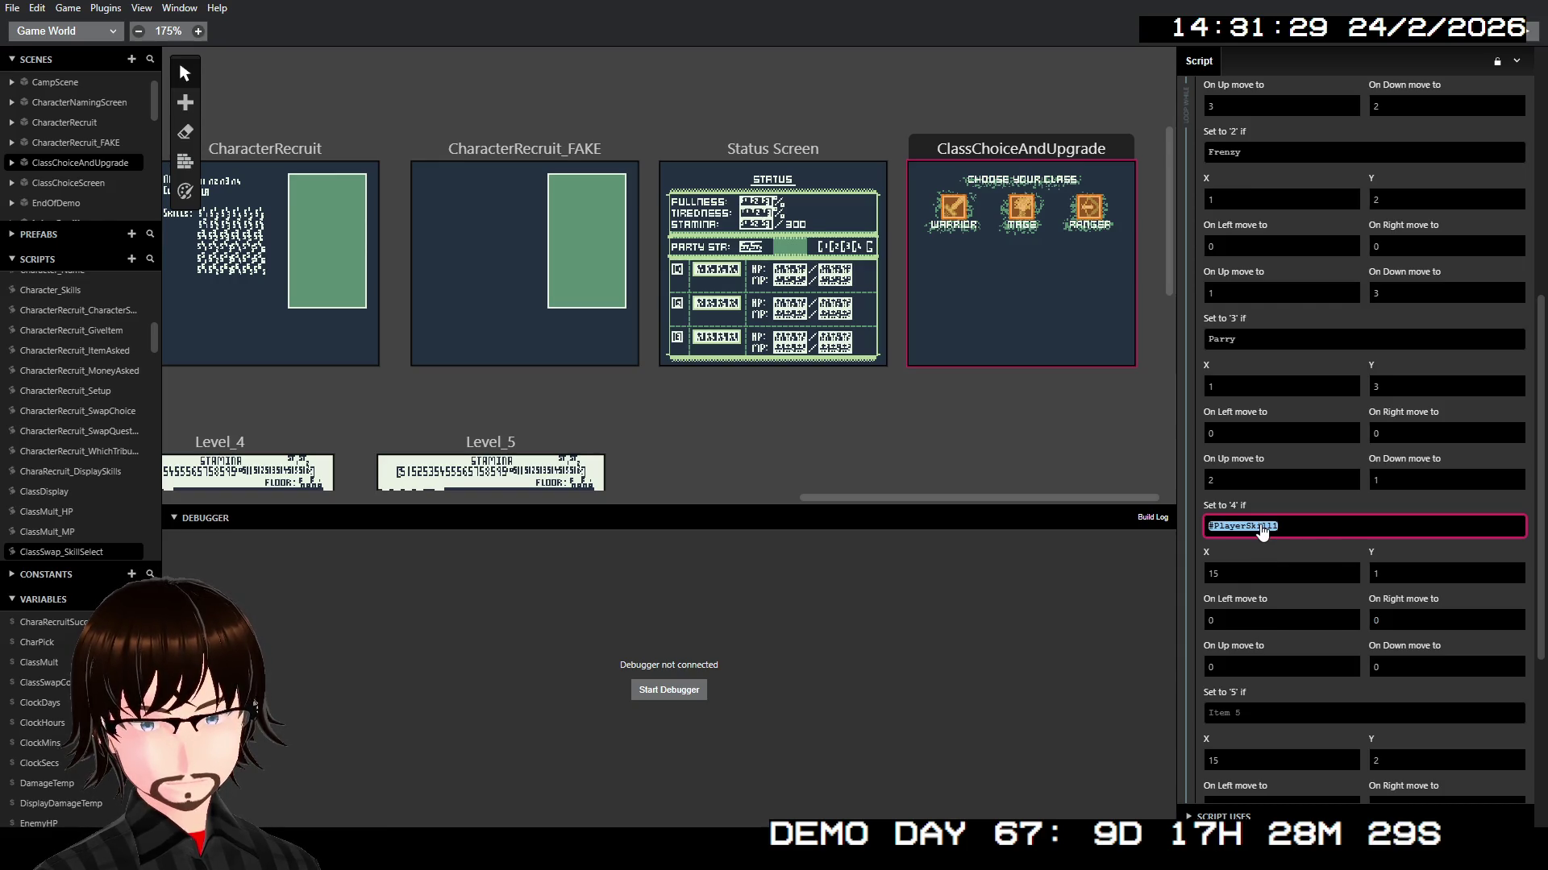
left_click(1318, 551)
left_click(1271, 532)
left_click(1285, 526)
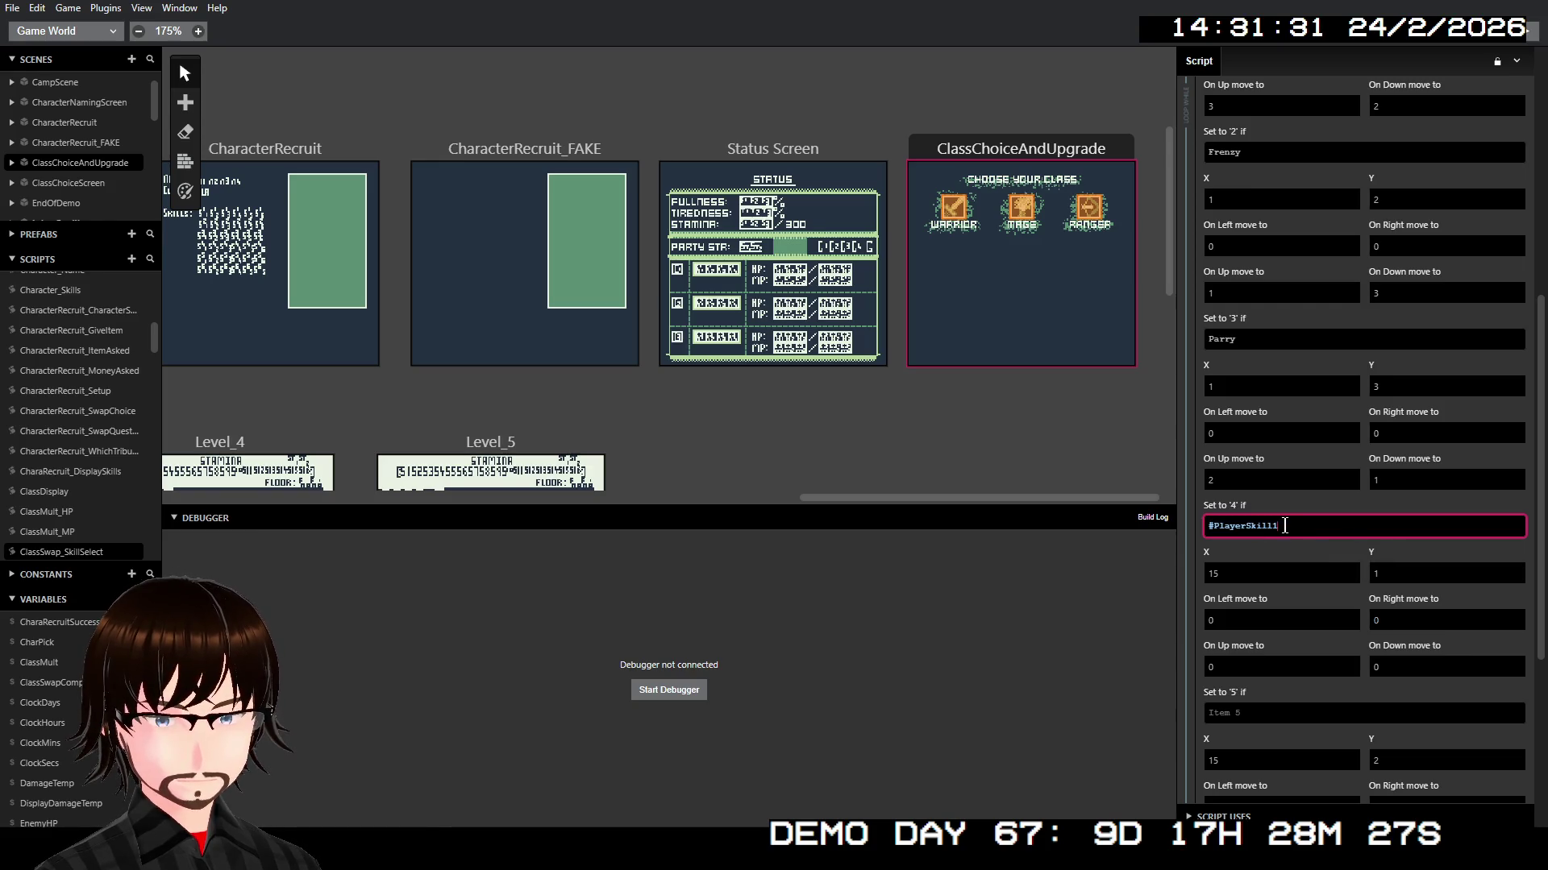
left_click_drag(1285, 526, 1200, 535)
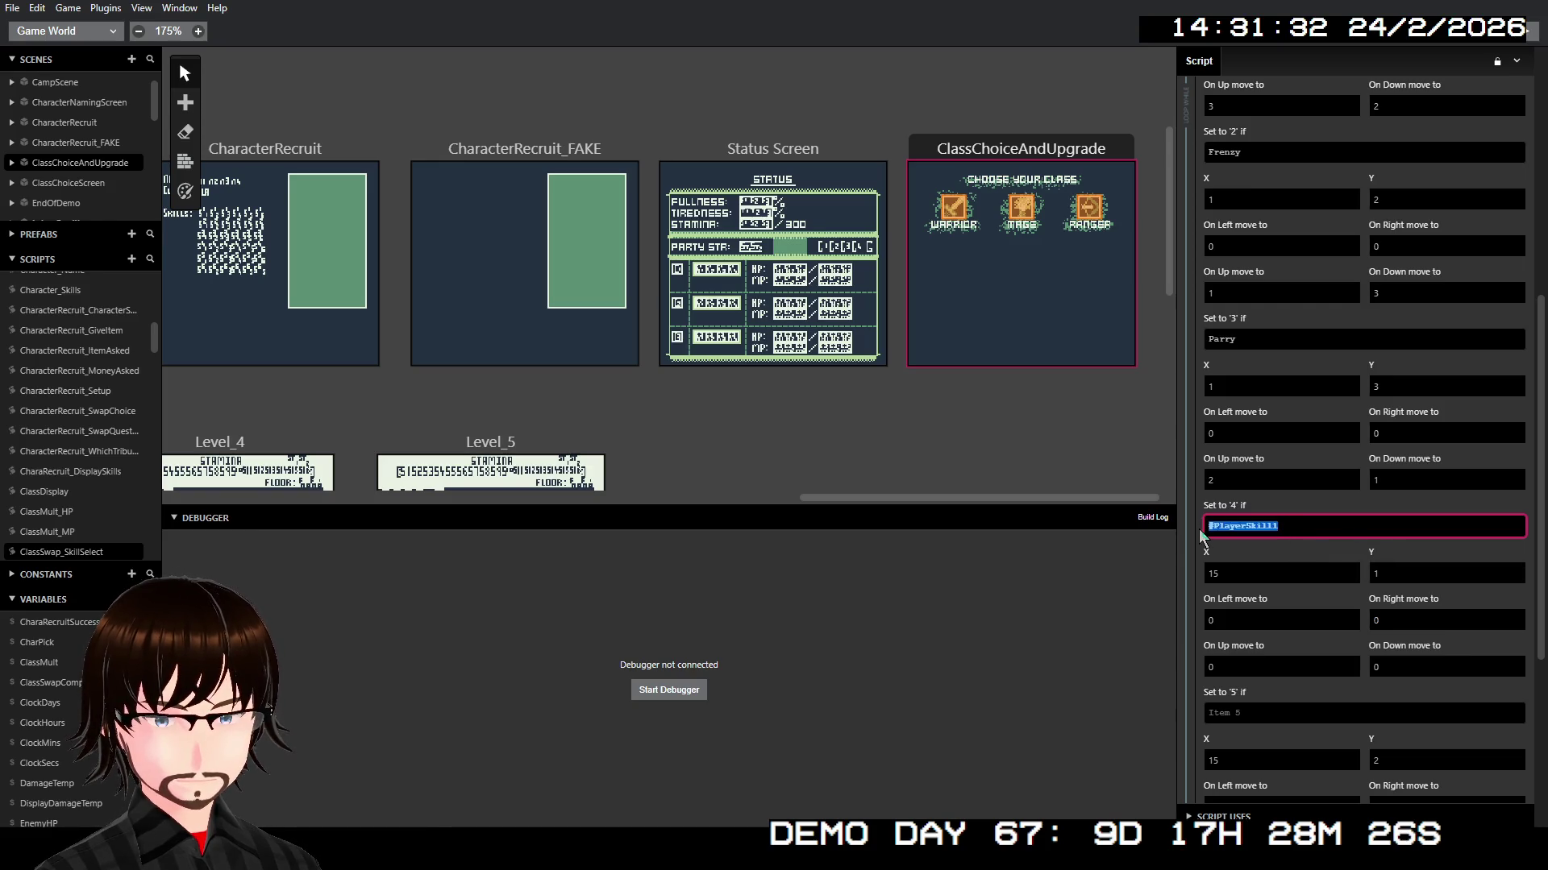
left_click(1320, 524)
Step: Set options 5 and 6 labels to #PlayerSkill2 and #PlayerSkill3
scroll(1311, 543, "down", 3)
left_click(1267, 469)
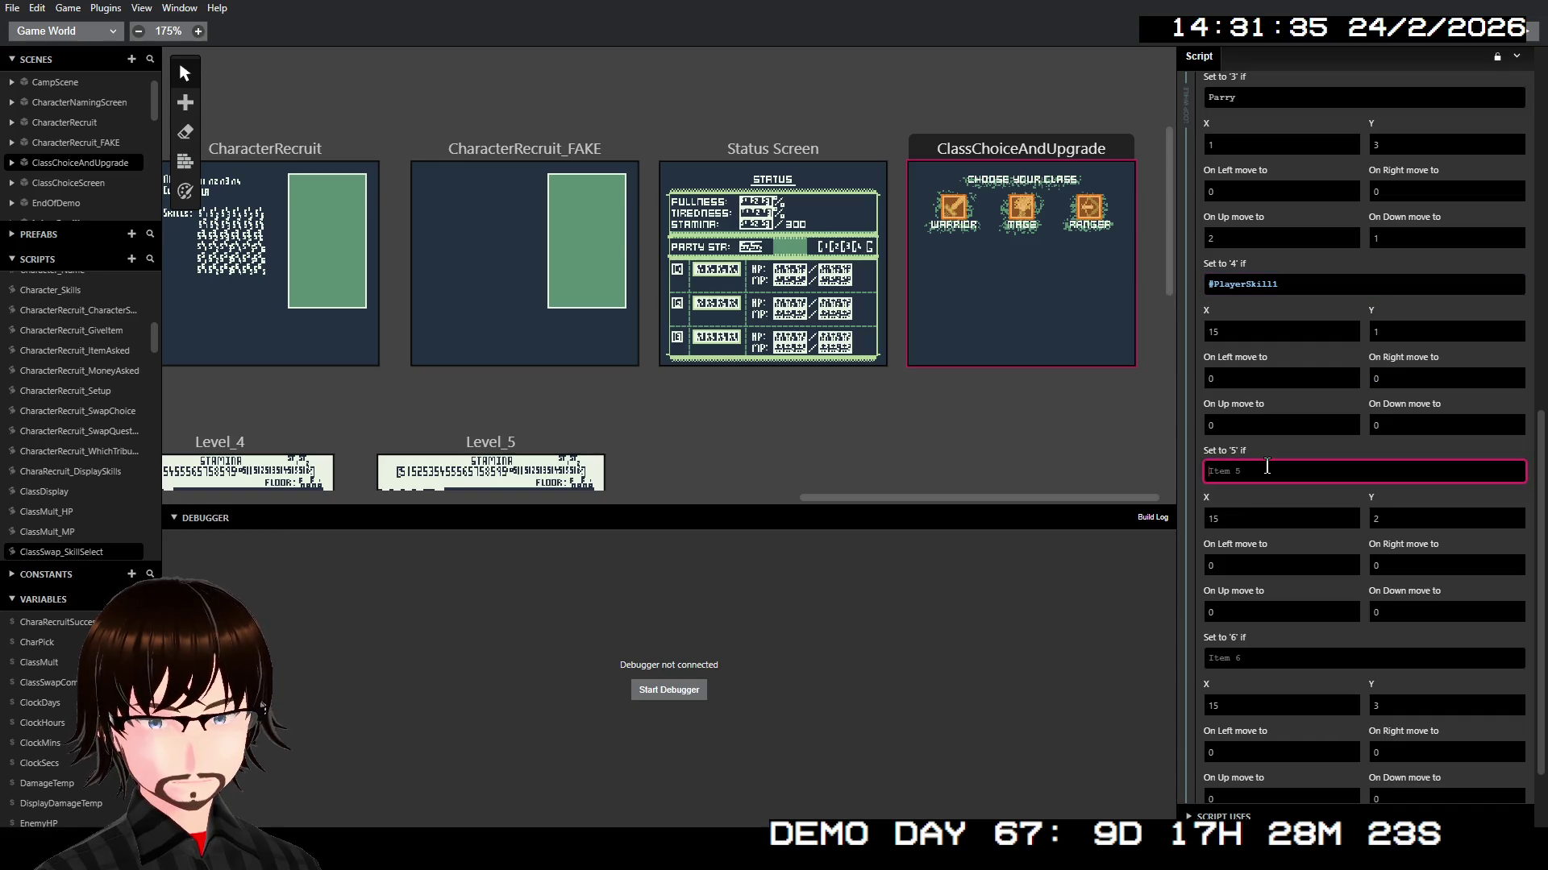
type("#Pl")
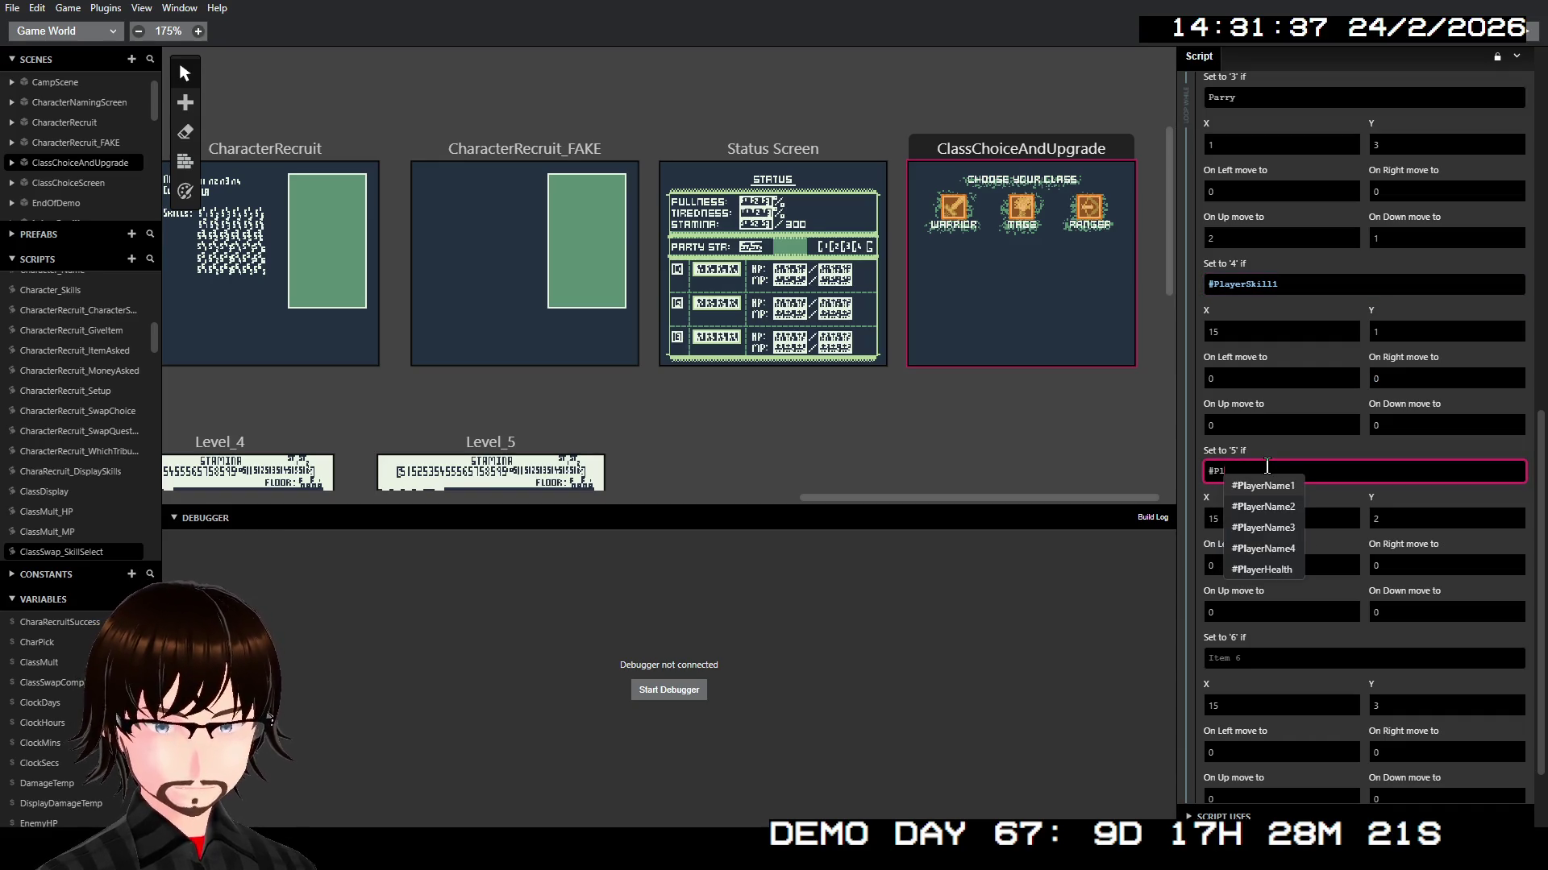
type("ayerS")
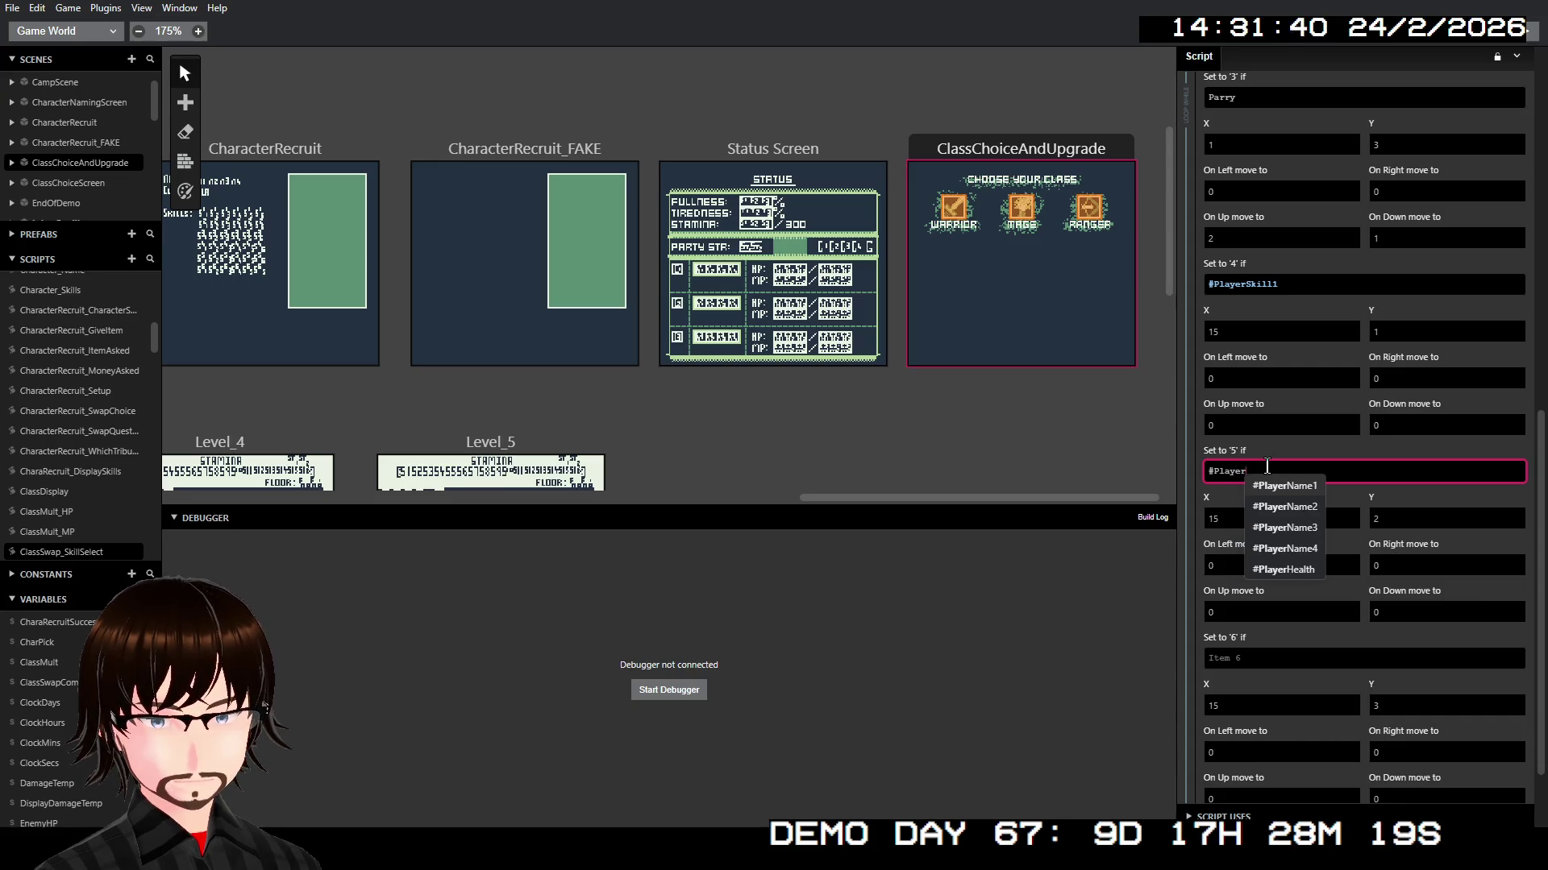
left_click(1286, 506)
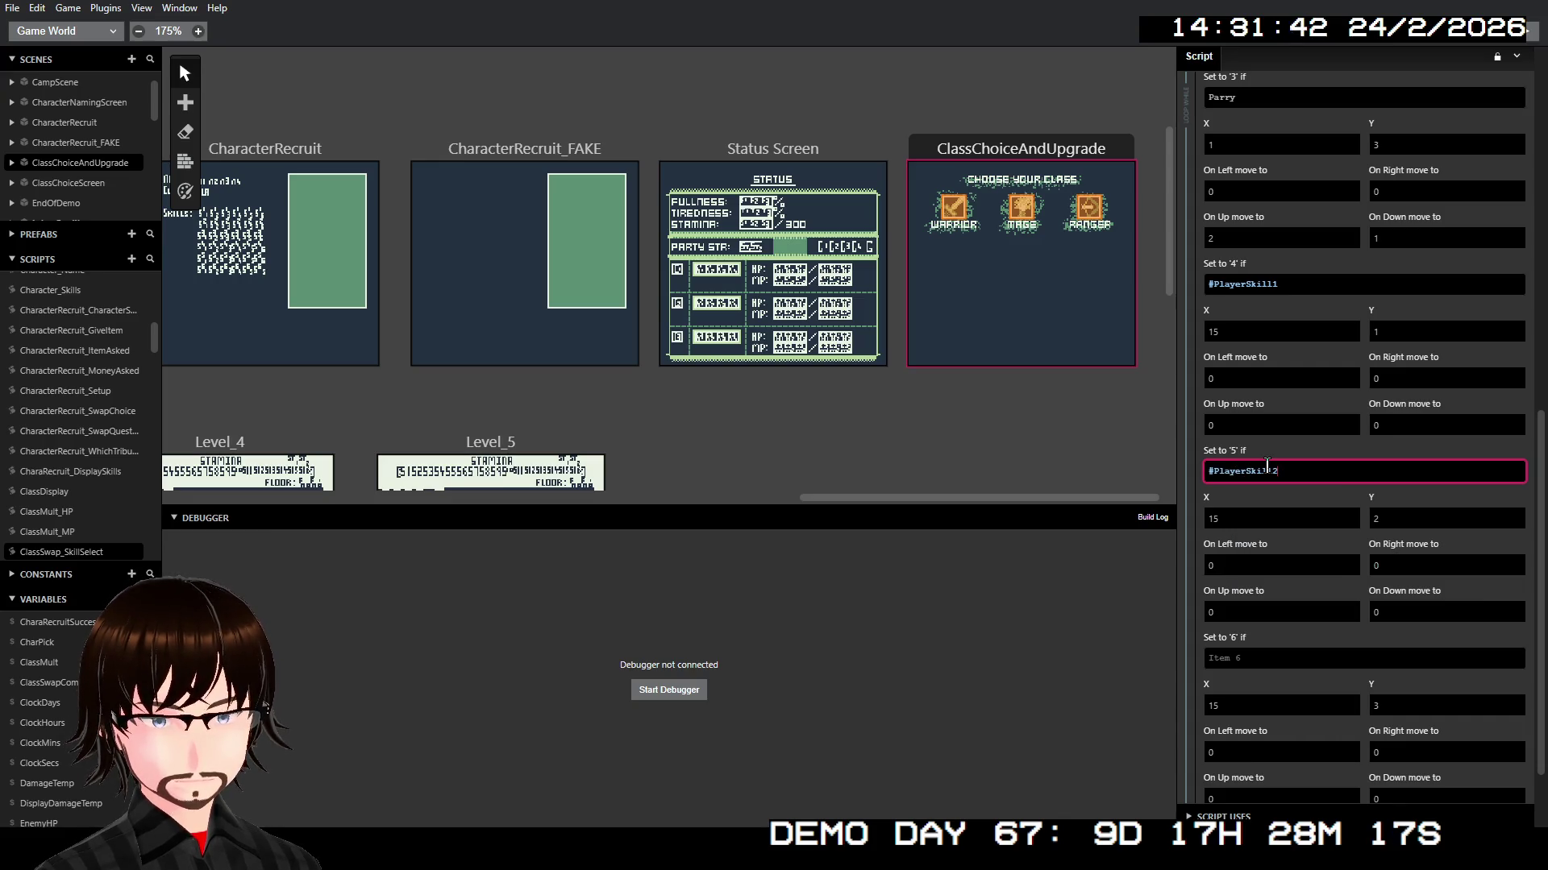
scroll(1276, 556, "down", 2)
left_click(1257, 554)
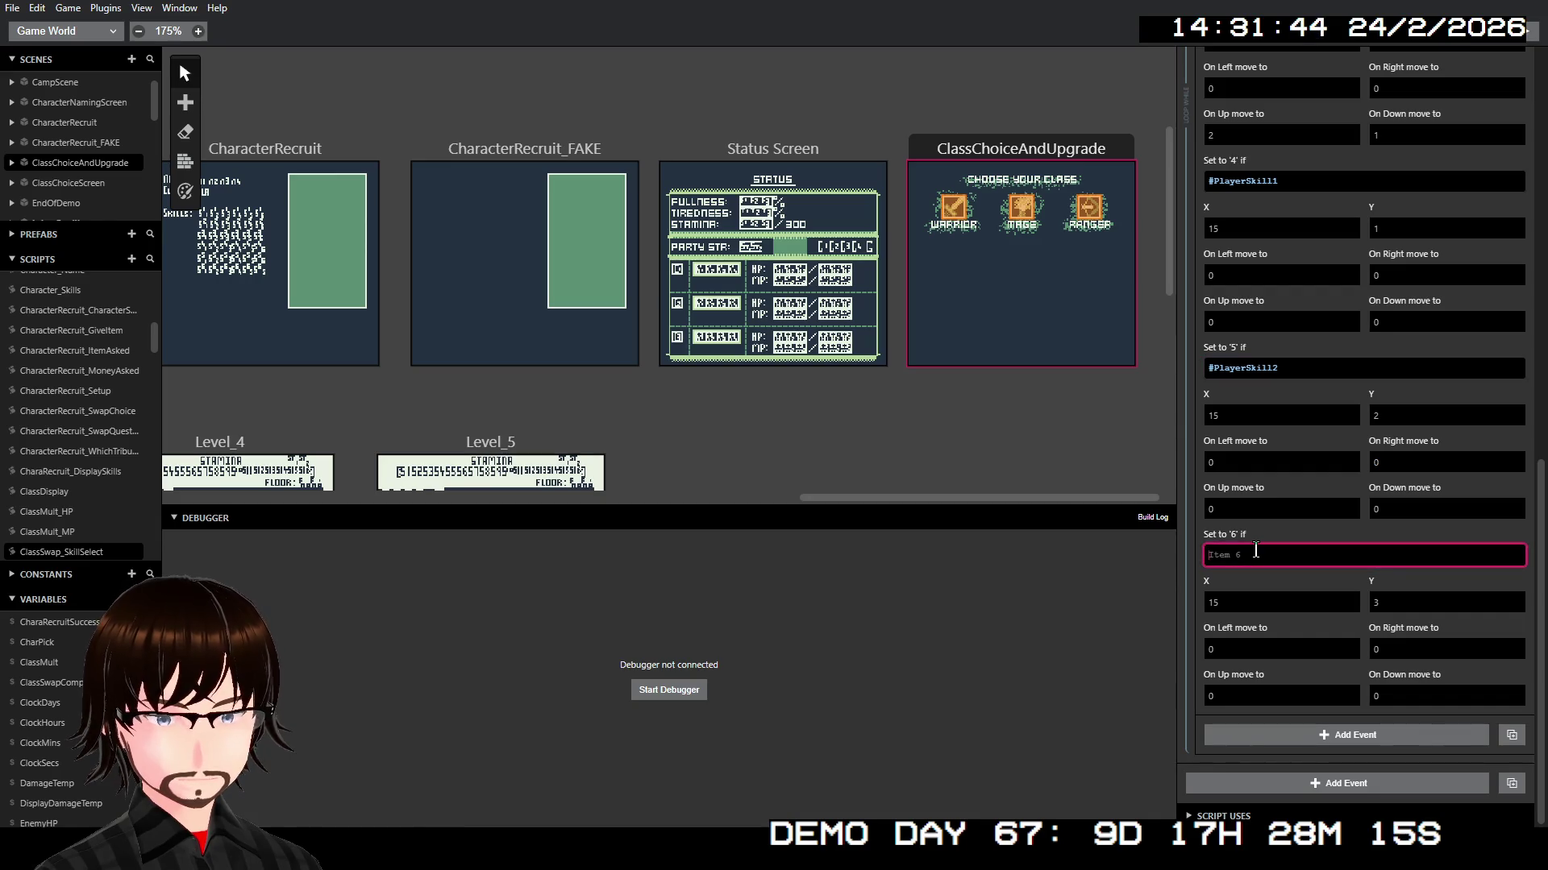
type("#Pl")
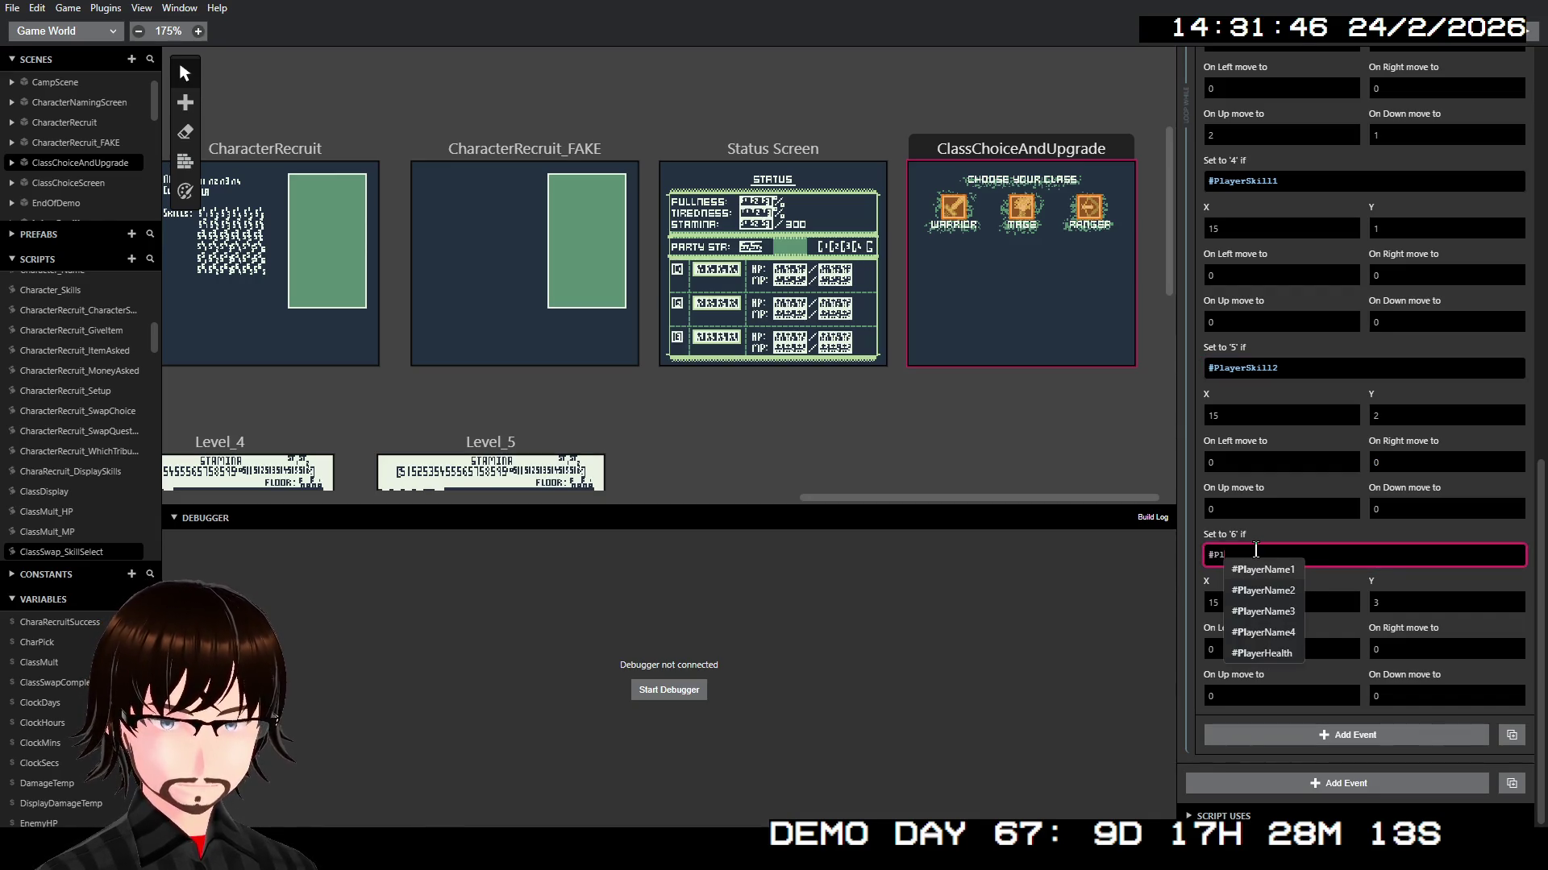
type("ayerS")
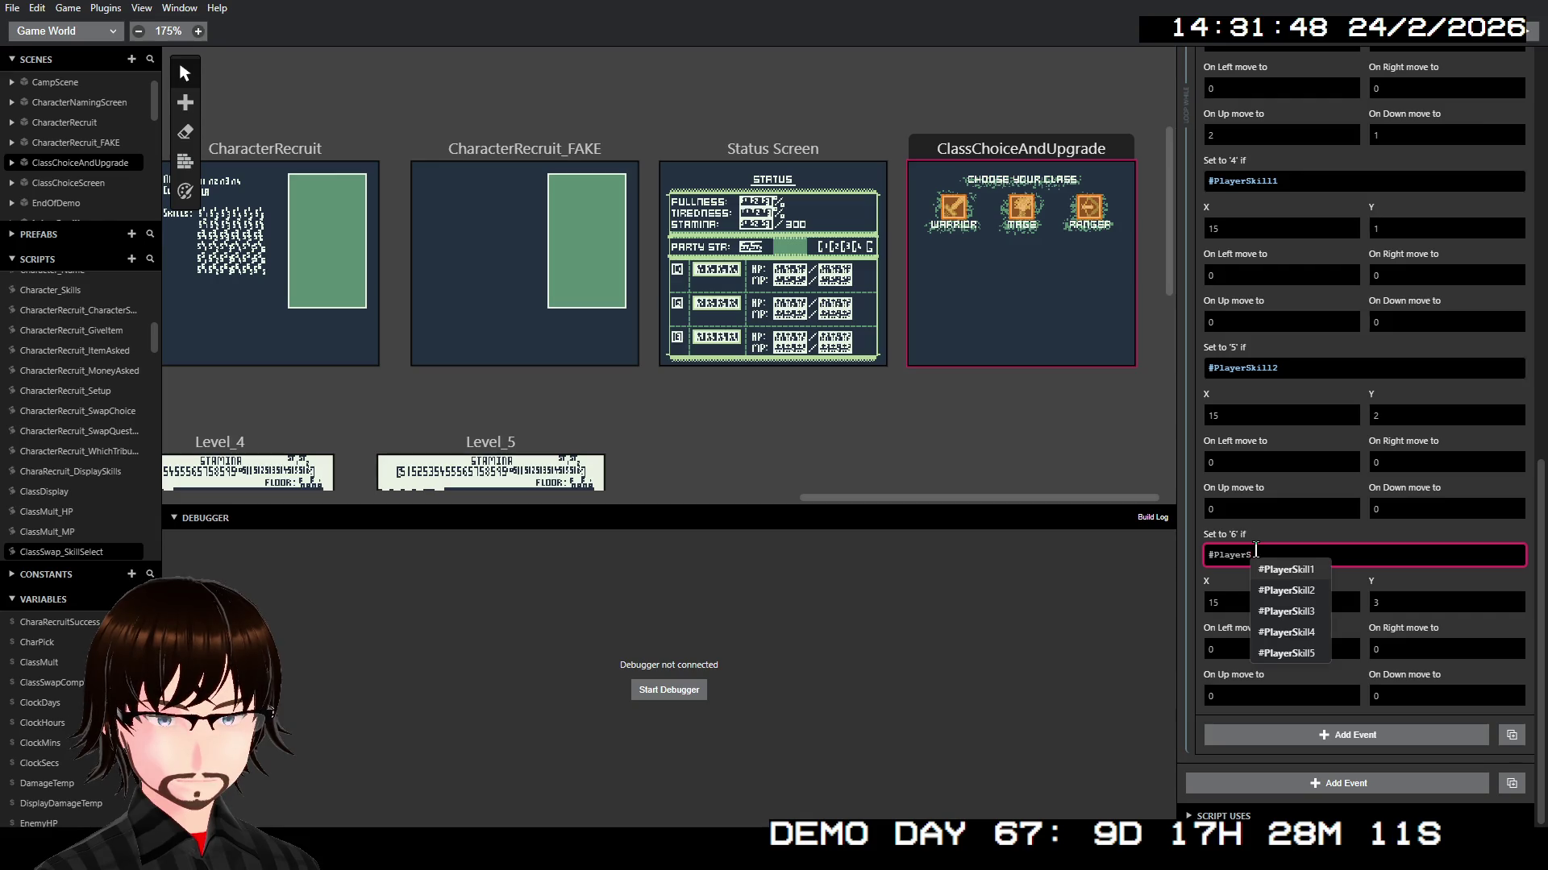
left_click(1286, 611)
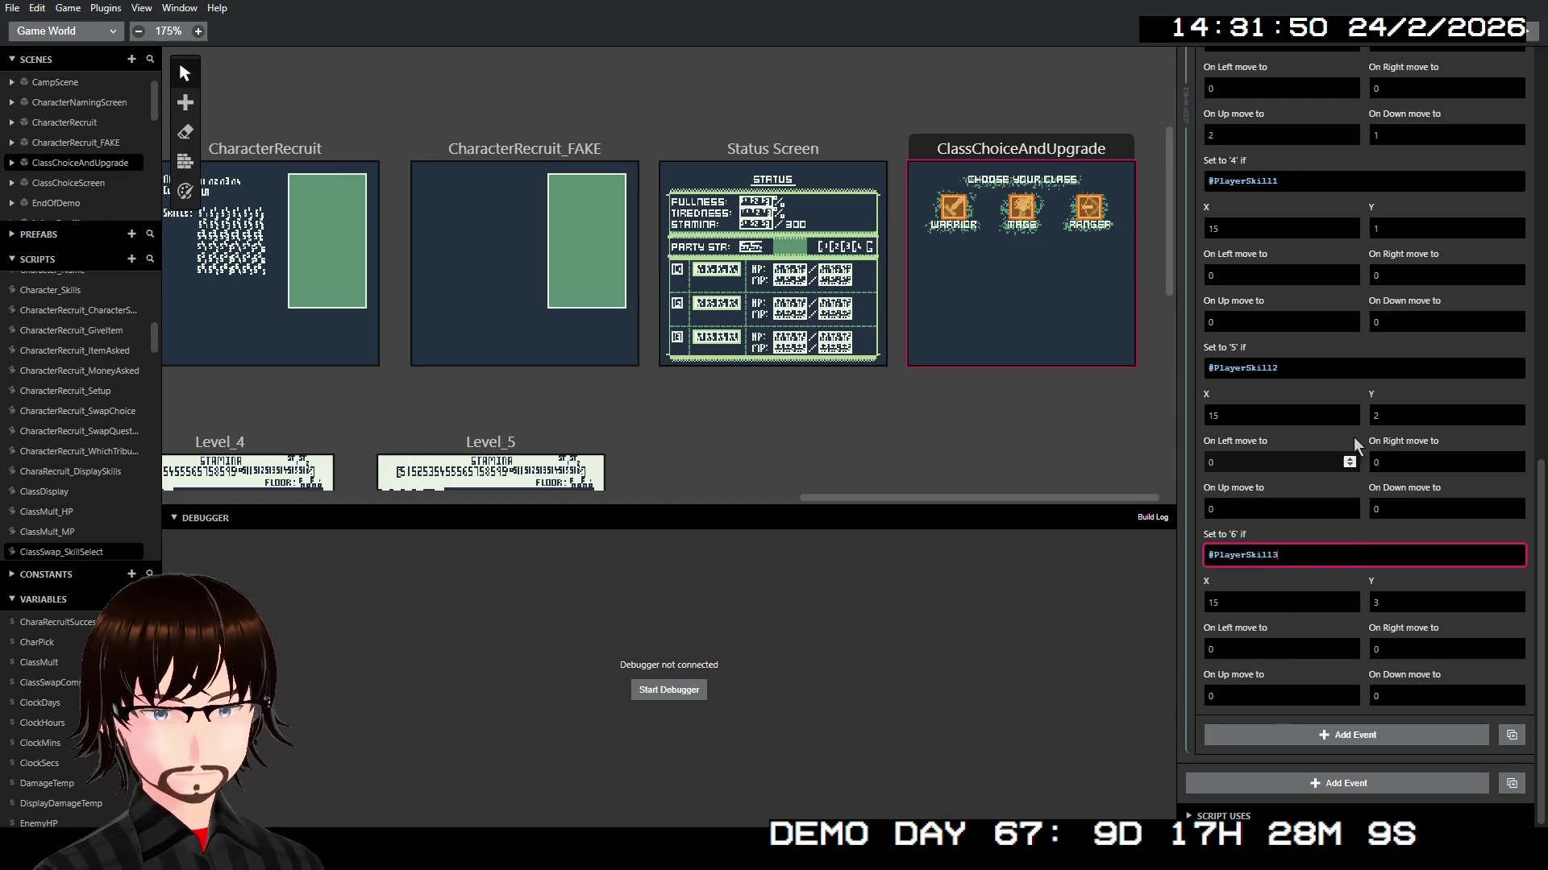
scroll(1352, 437, "up", 5)
Step: Insert an If event after the Display Advanced Menu event, then delete it as unwanted
scroll(1347, 424, "up", 3)
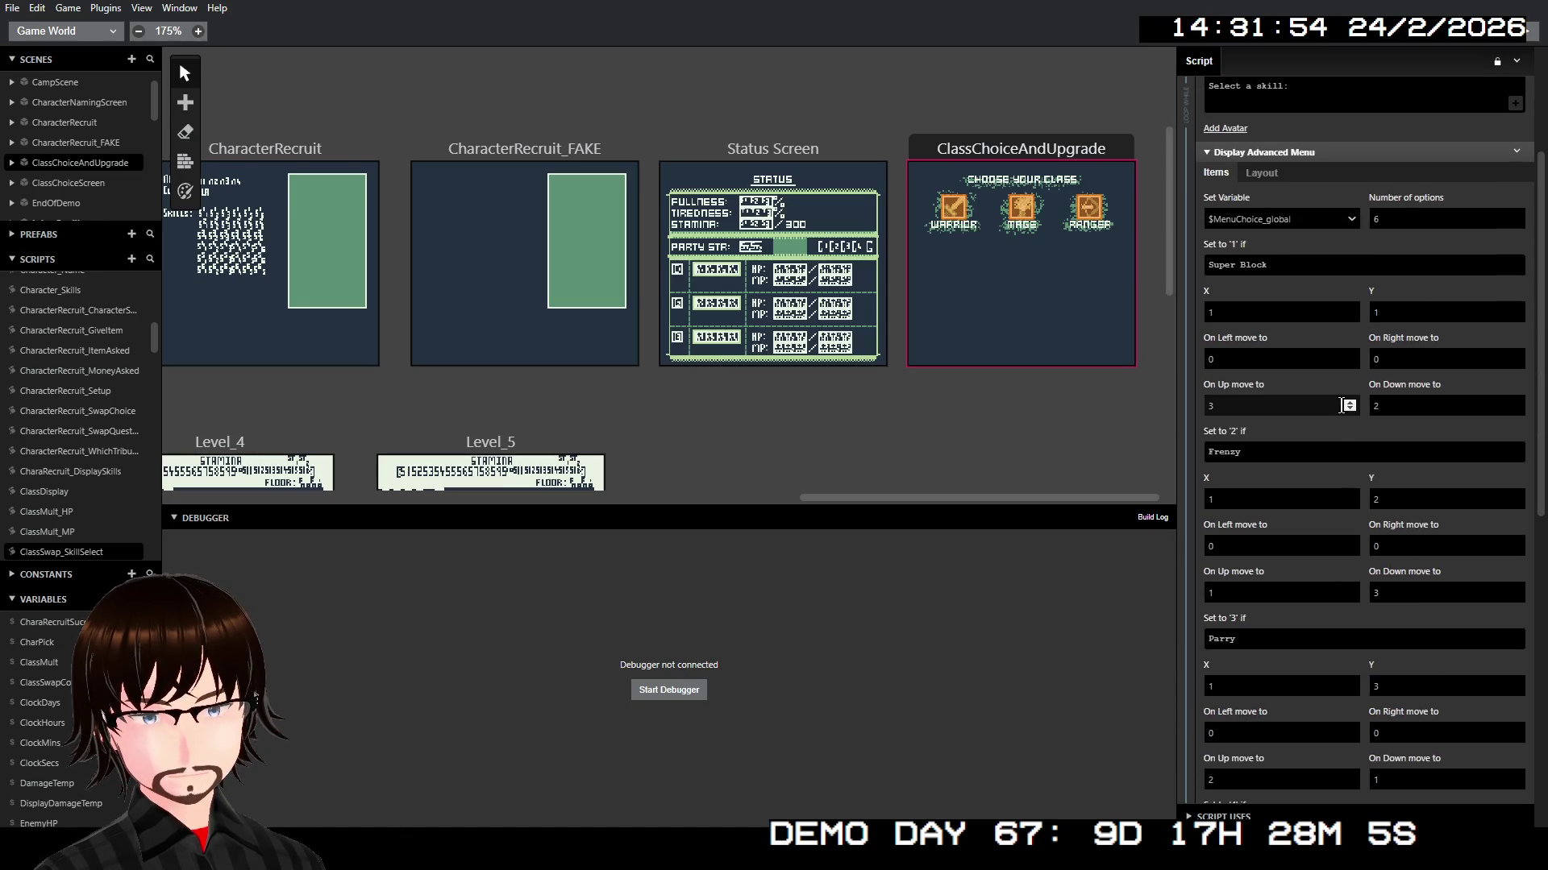
left_click(1332, 158)
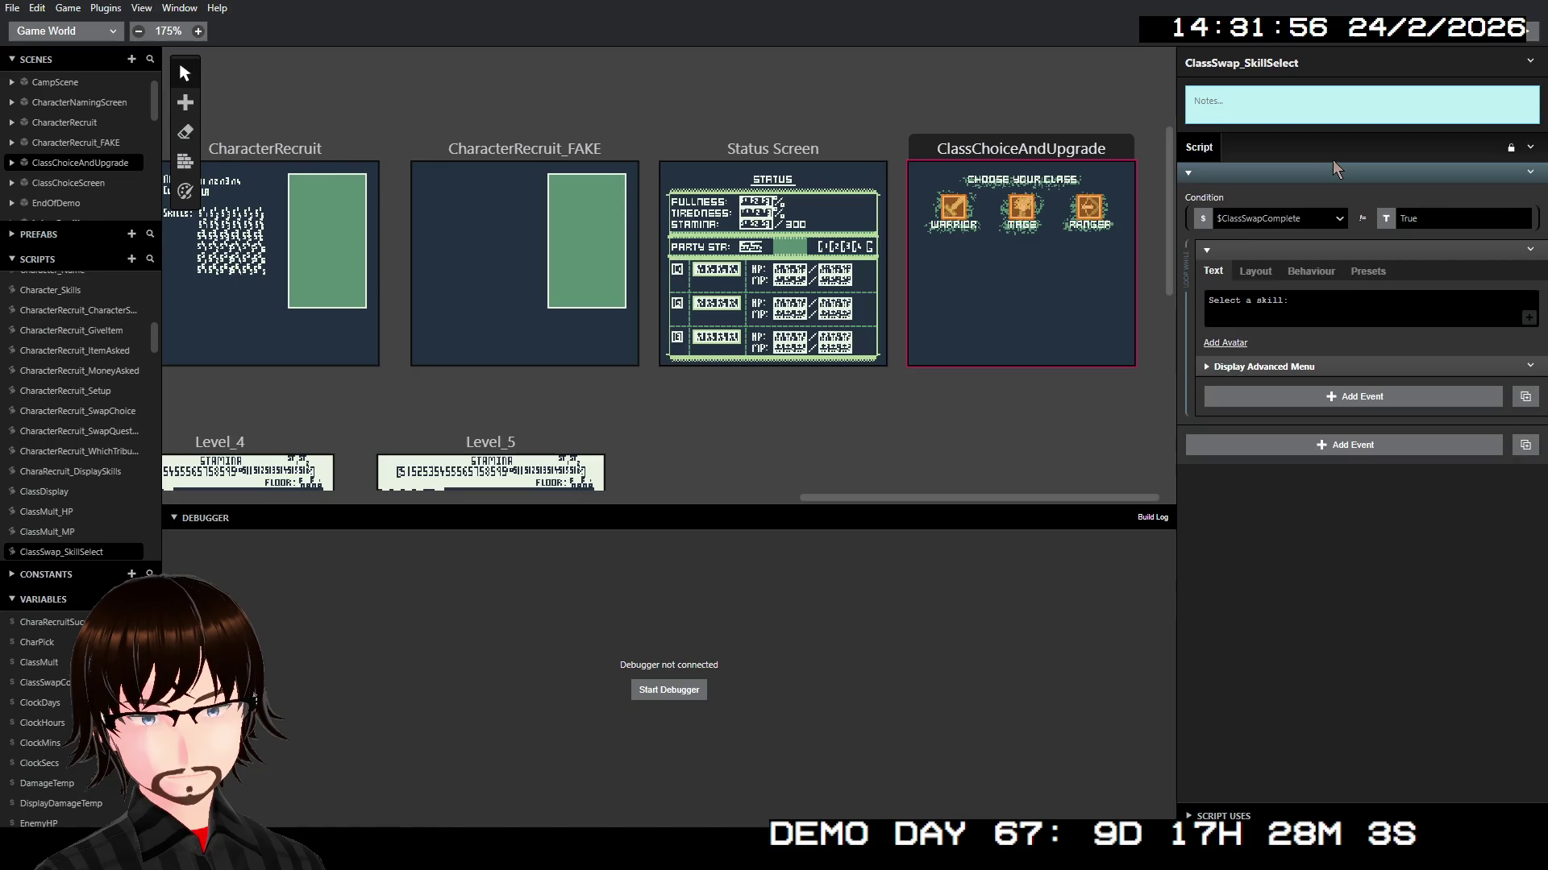
left_click(1336, 364)
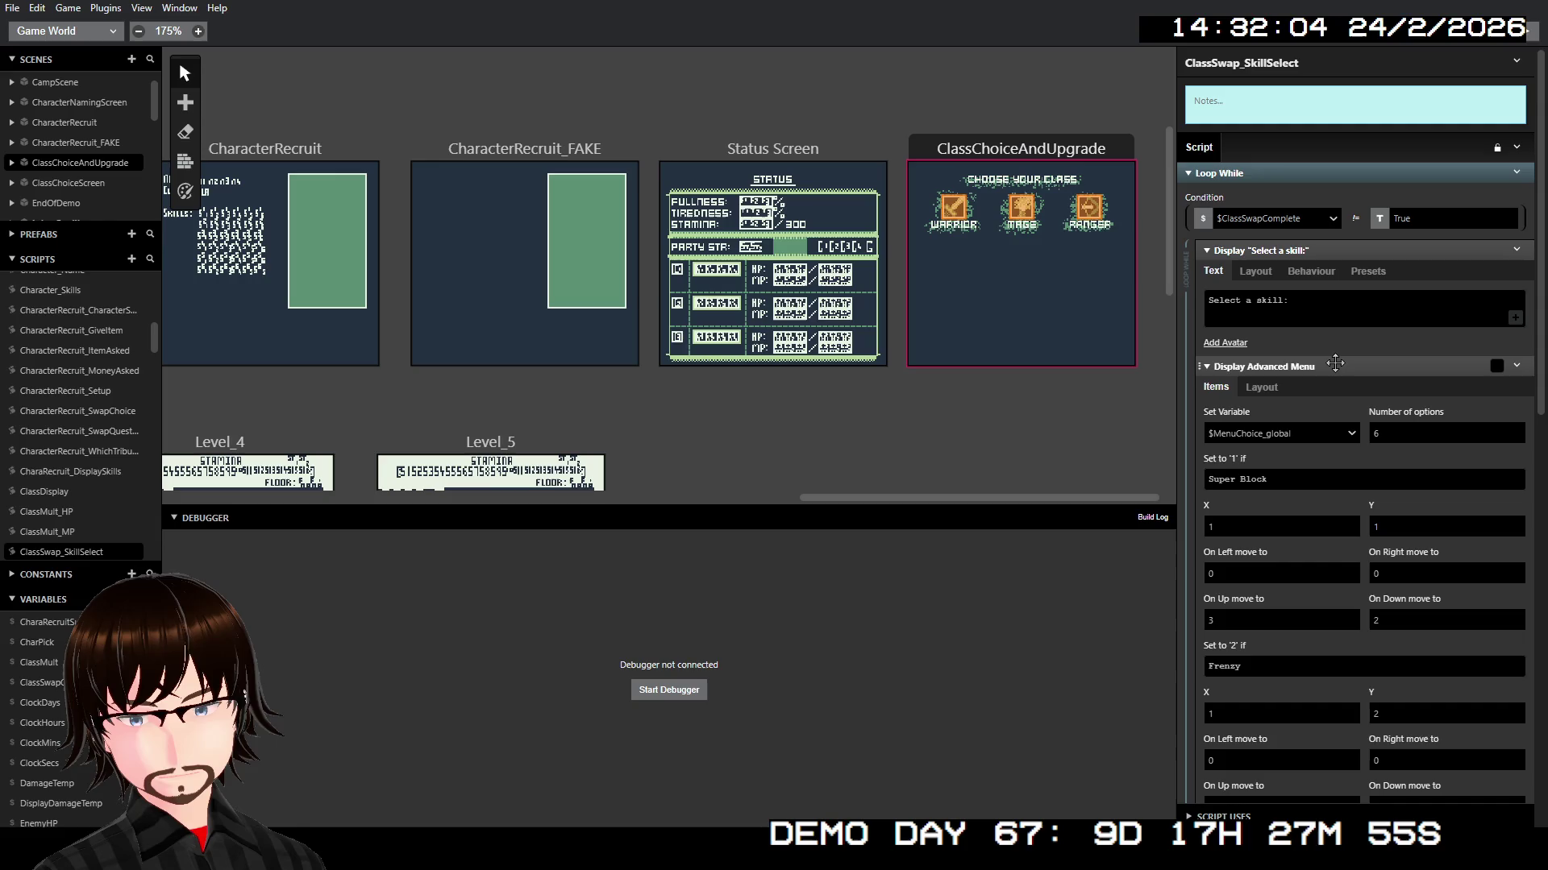
scroll(1321, 419, "down", 8)
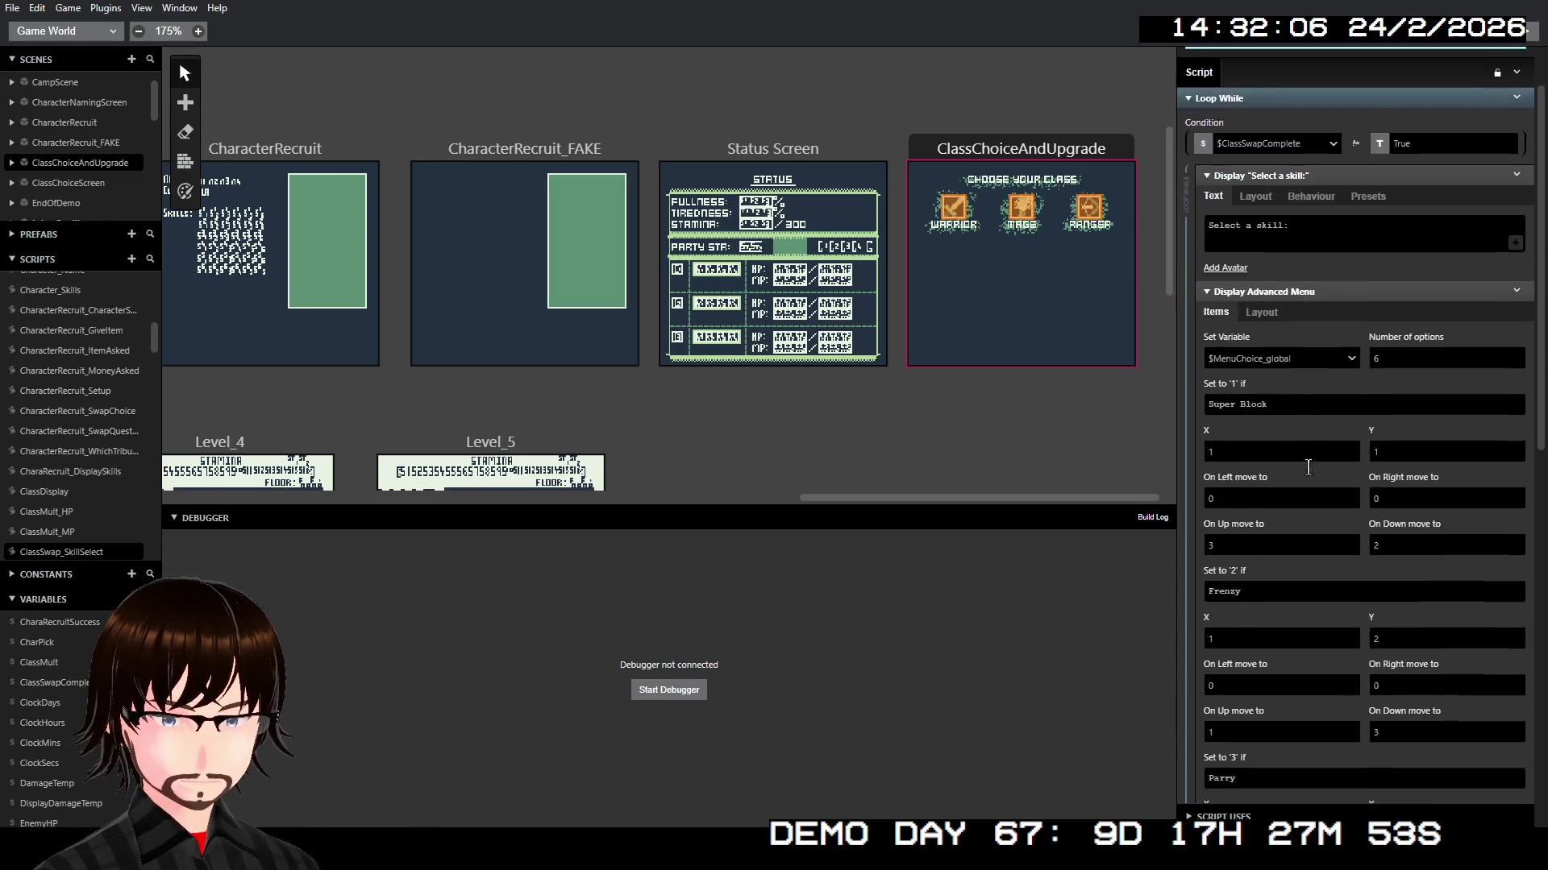
scroll(1310, 476, "down", 5)
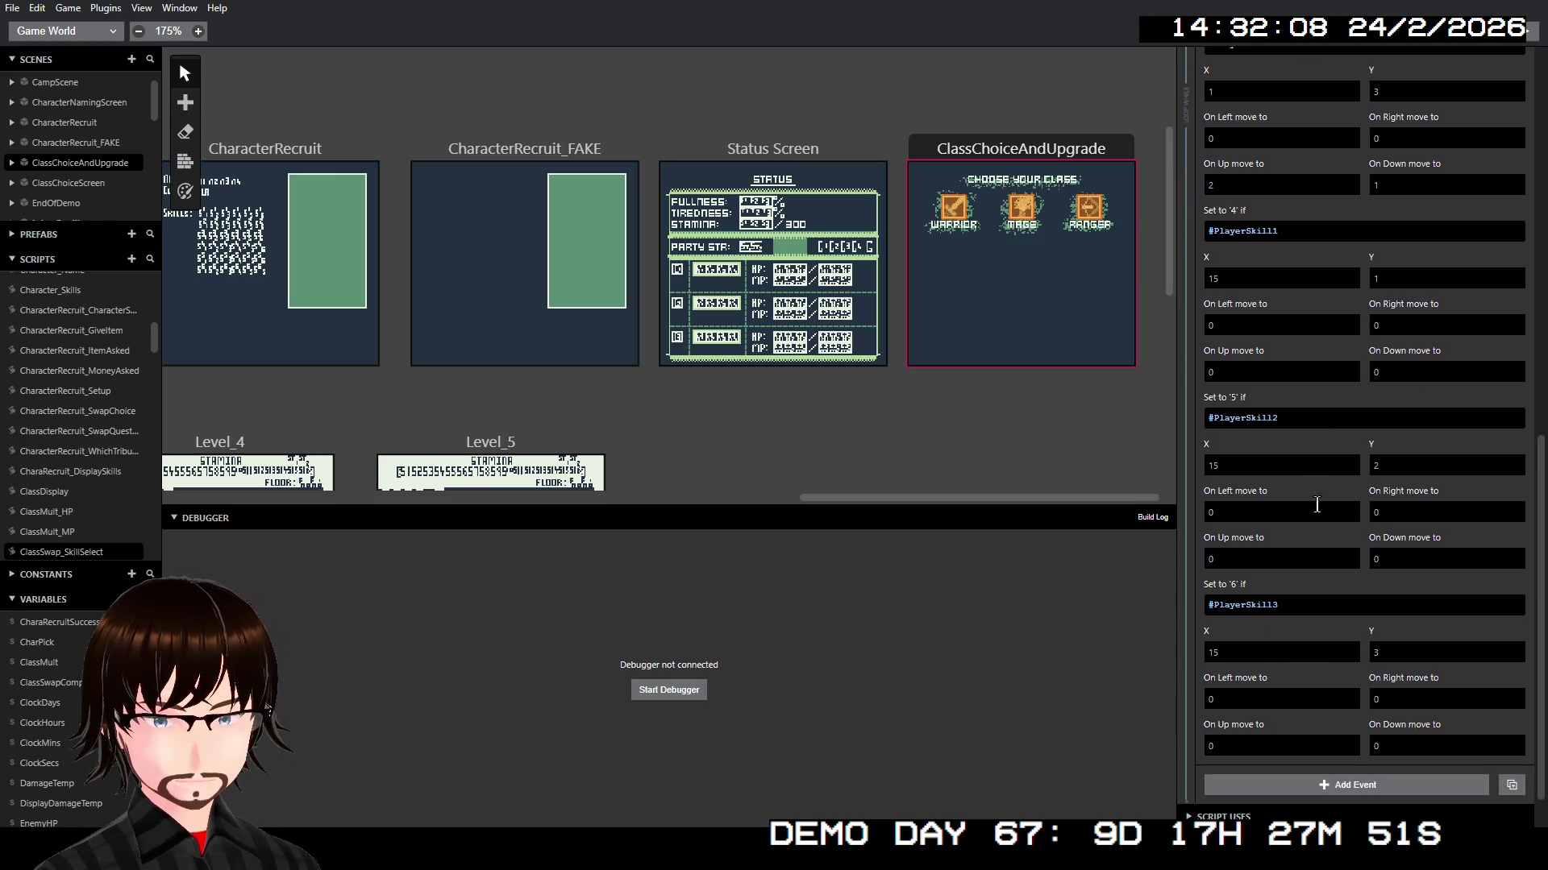
scroll(1333, 489, "up", 15)
scroll(1333, 489, "up", 3)
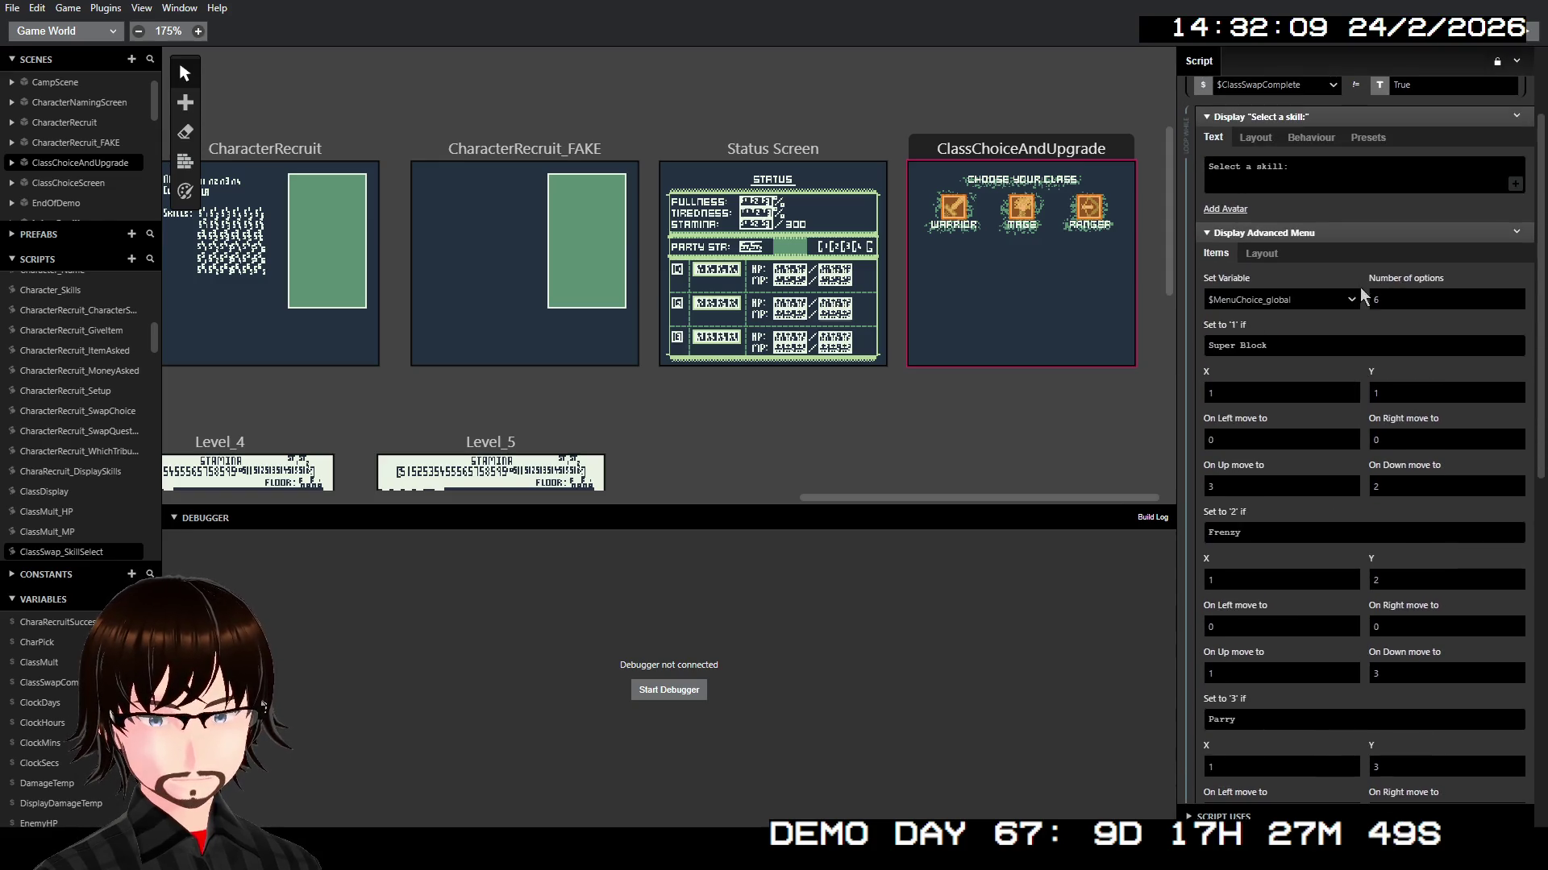
right_click(1368, 234)
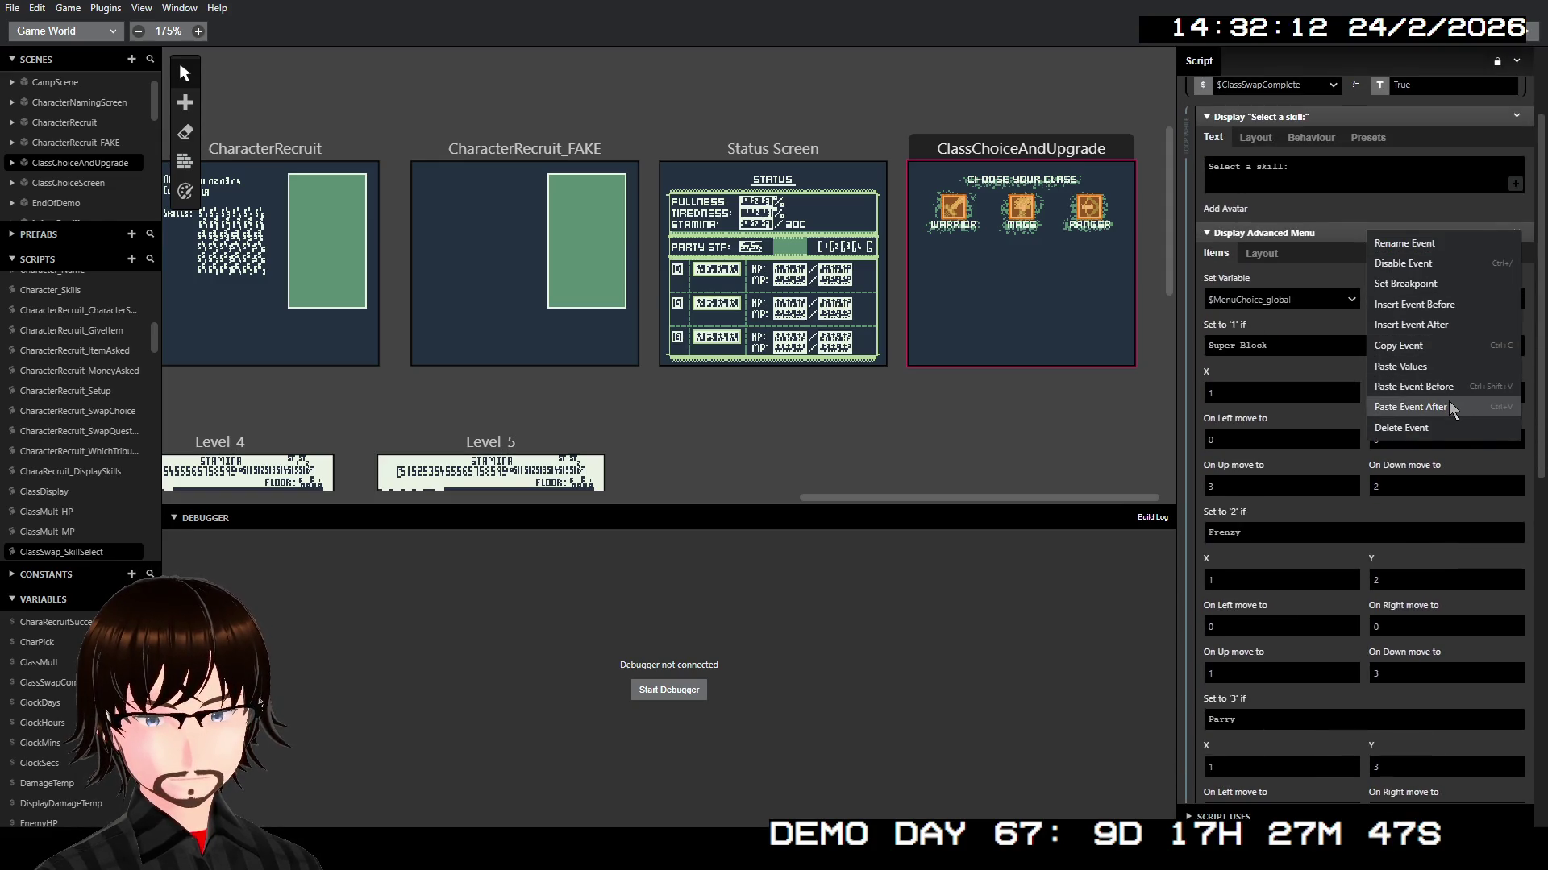
left_click(1428, 324)
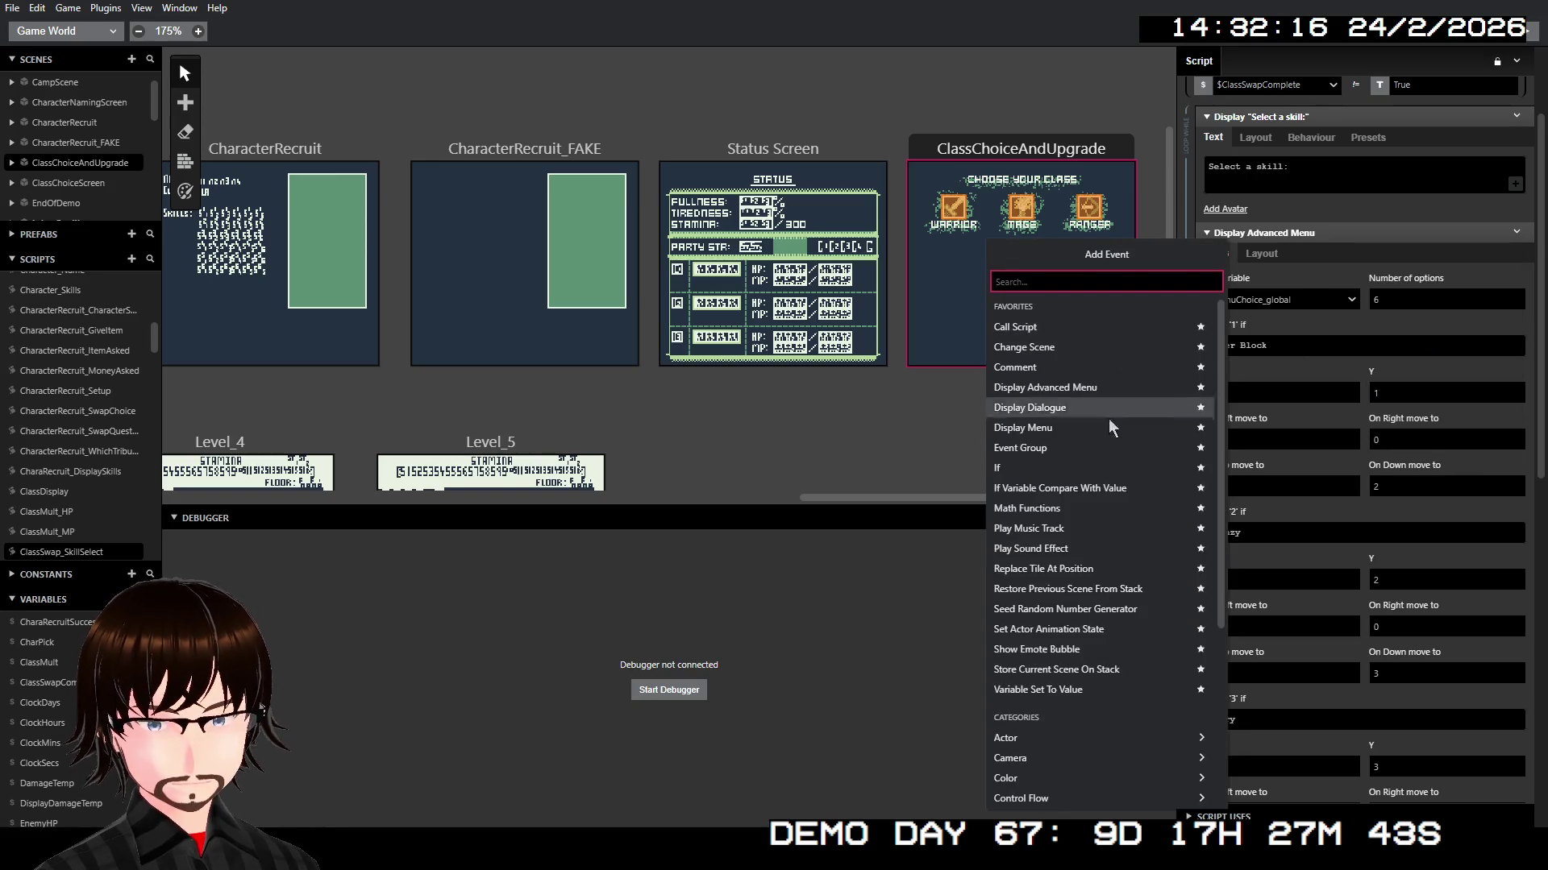
left_click(1080, 467)
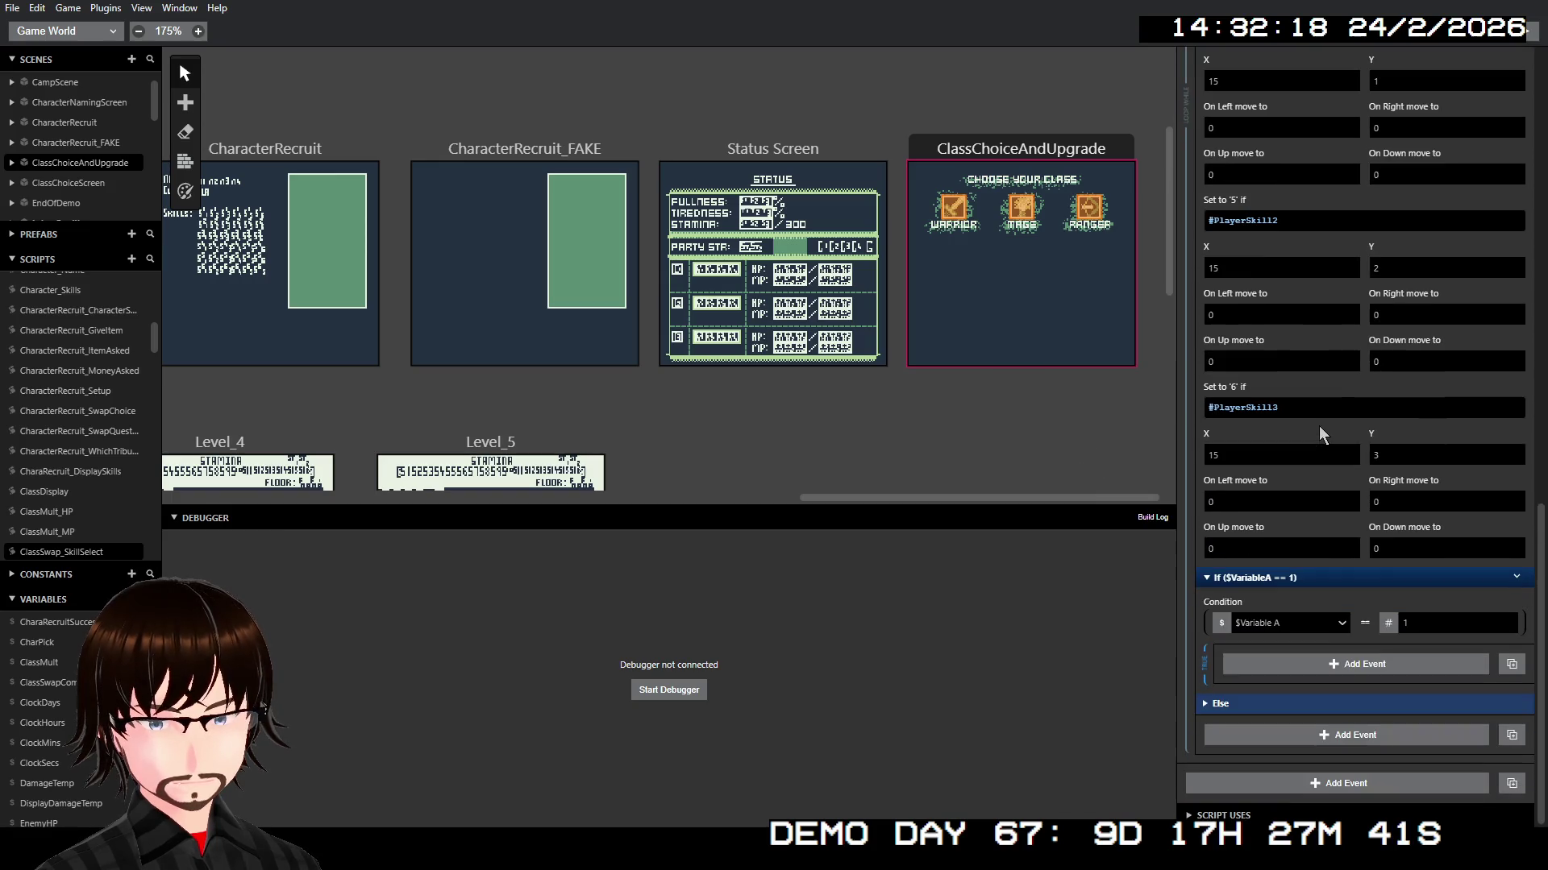
right_click(1327, 578)
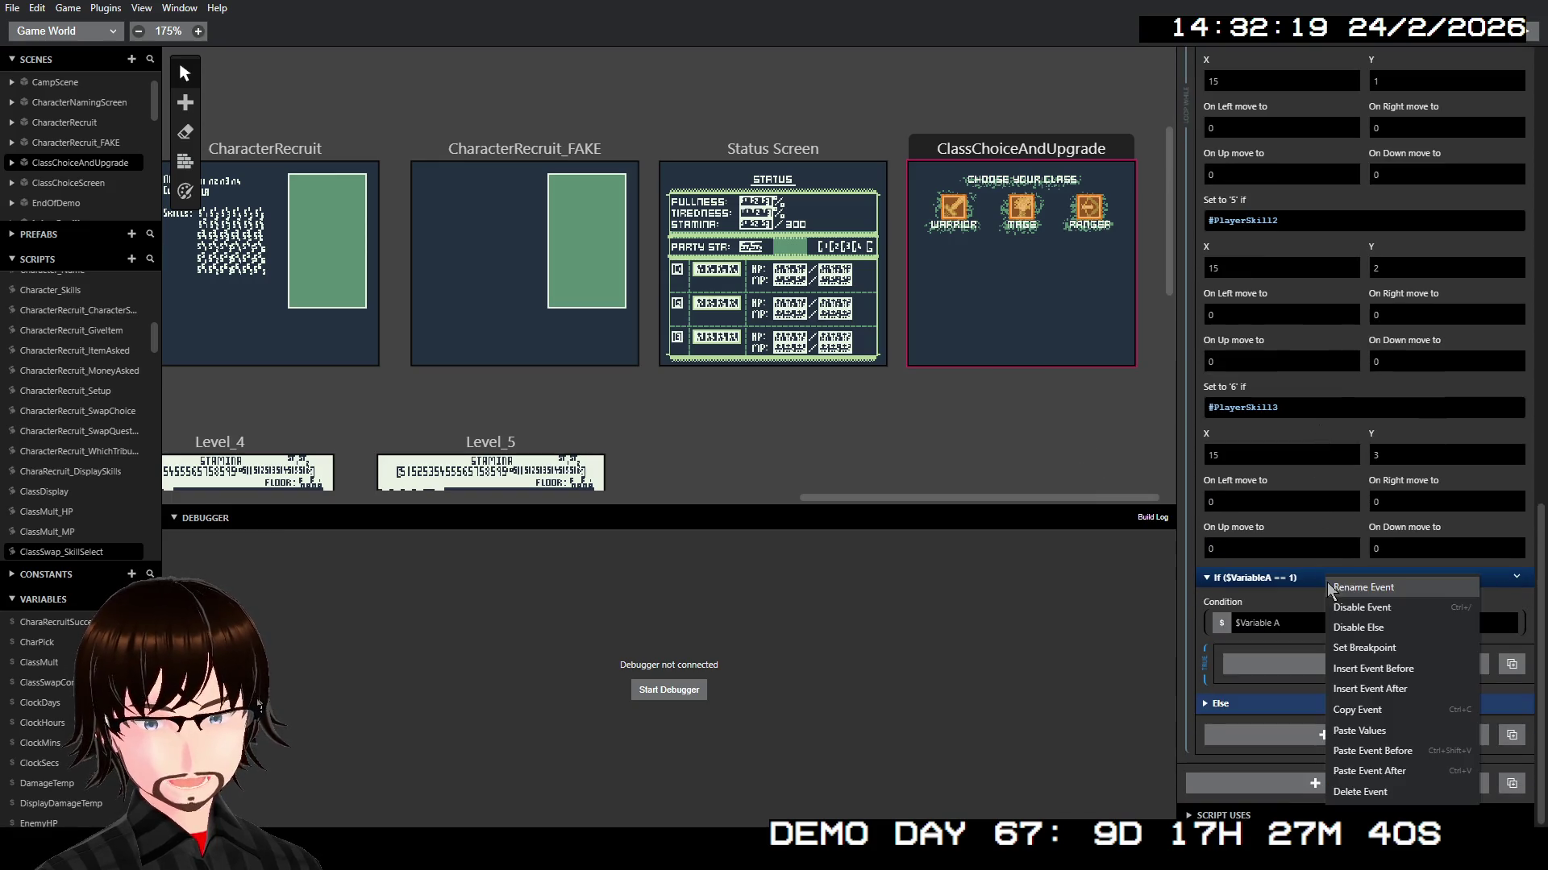
left_click(1401, 790)
Step: Insert a Switch event after the Display Advanced Menu event, searching 'sw'
right_click(1366, 360)
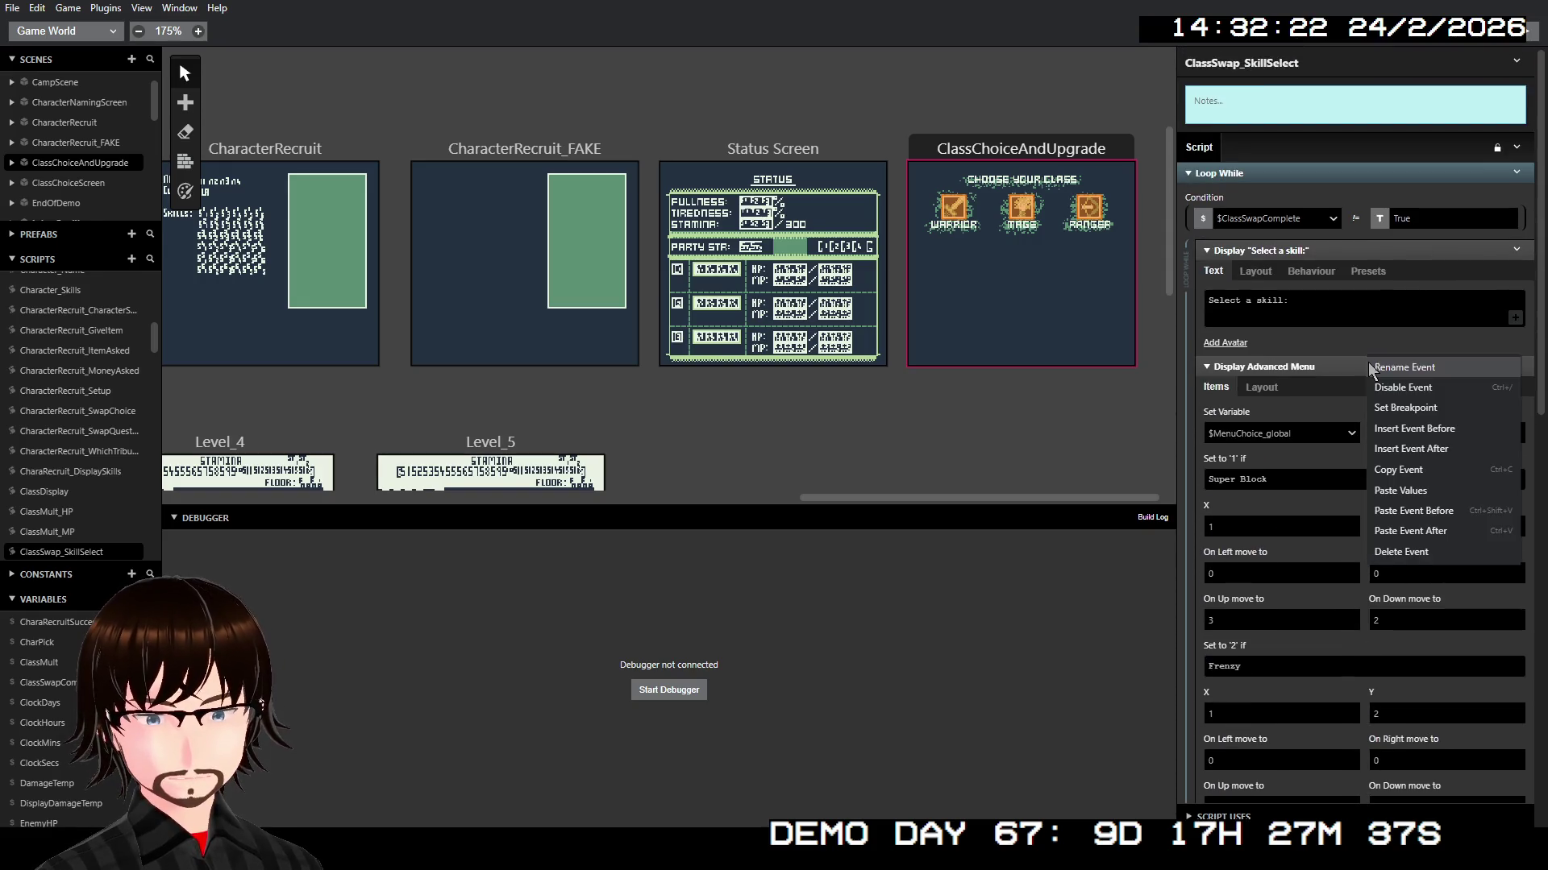
left_click(1421, 449)
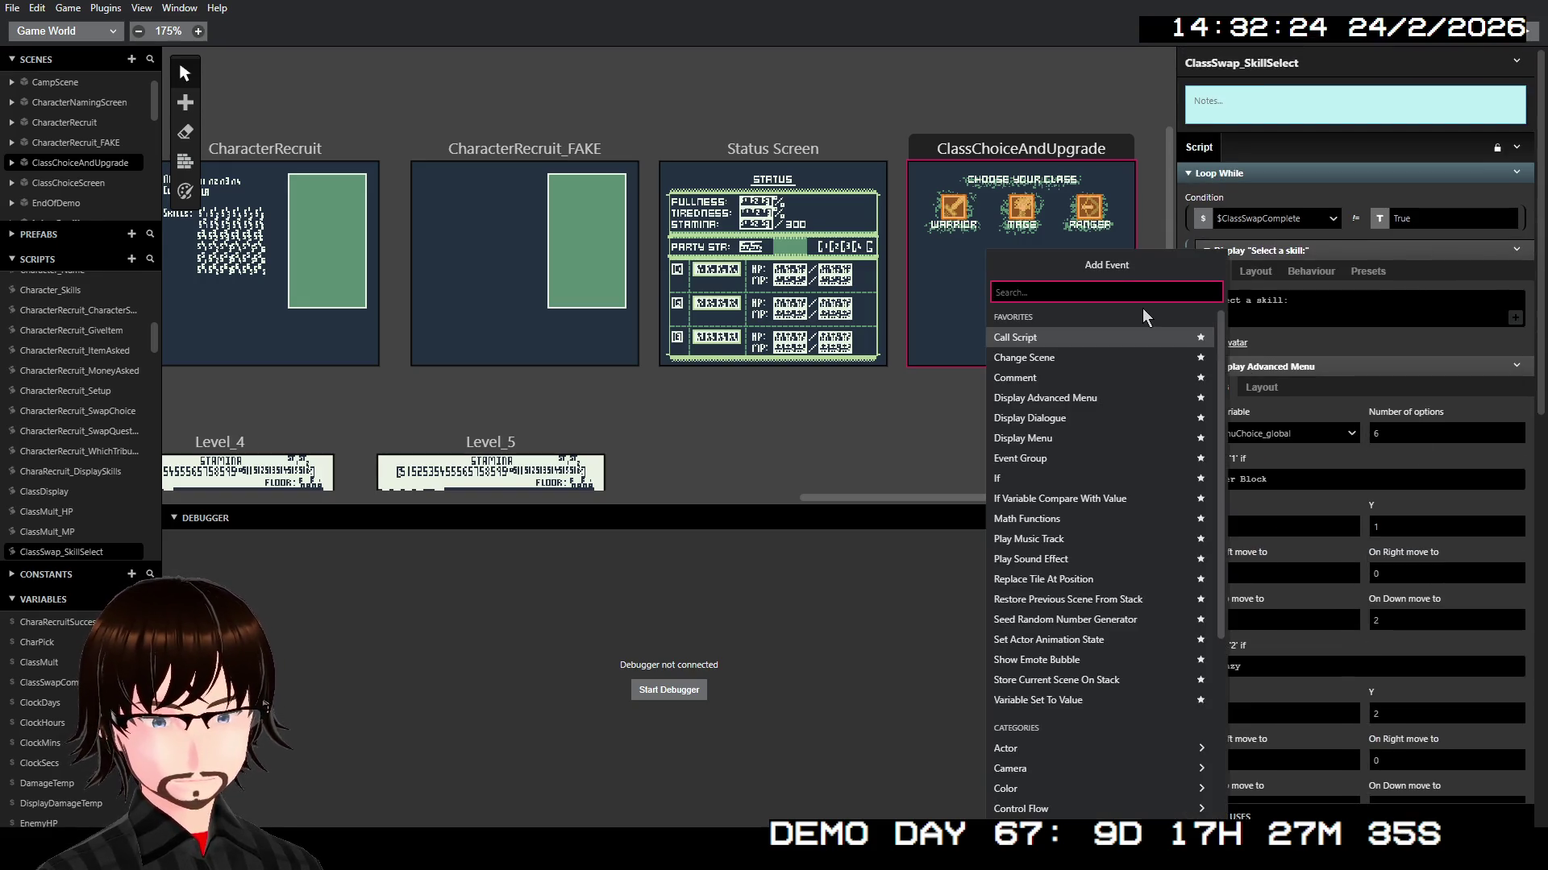
type("sw")
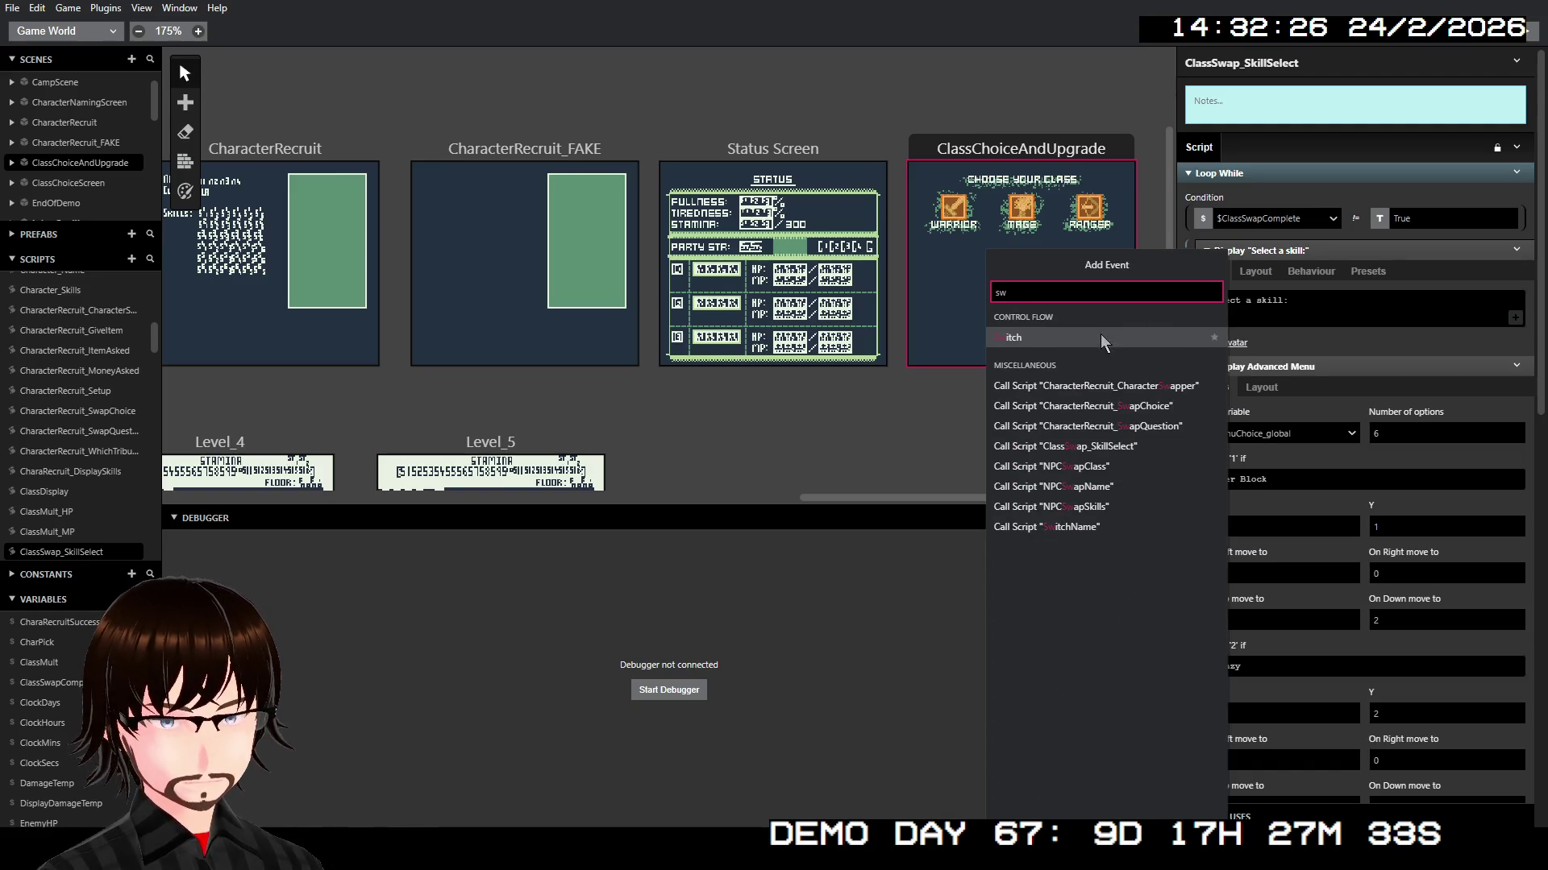
left_click(1206, 342)
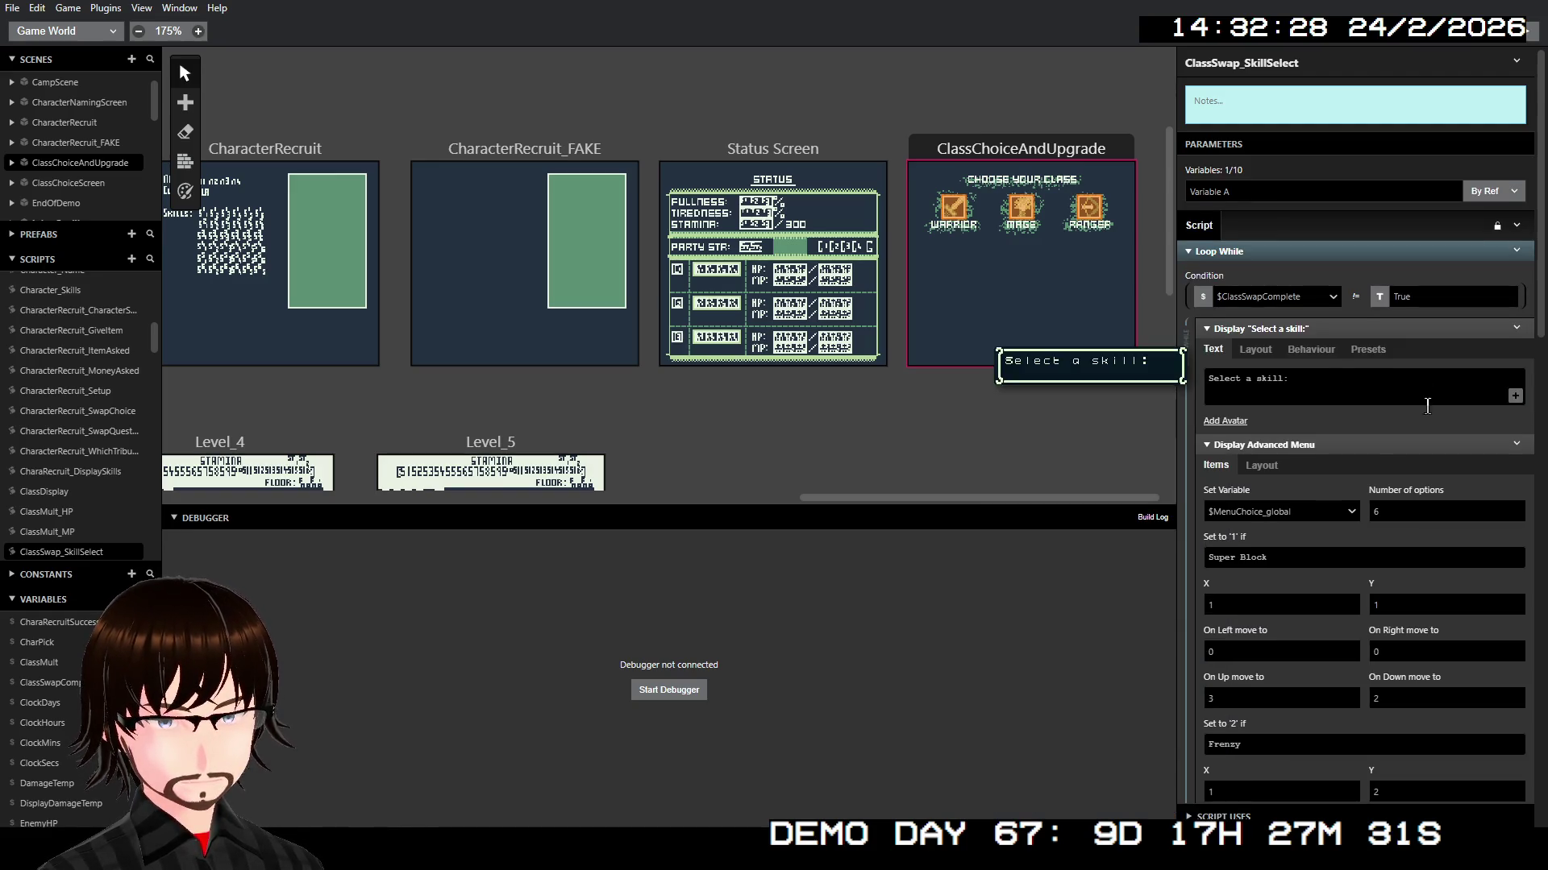
Step: Make the Switch check $MenuChoice_global with 3 options and the Else branch disabled
scroll(1427, 405, "down", 12)
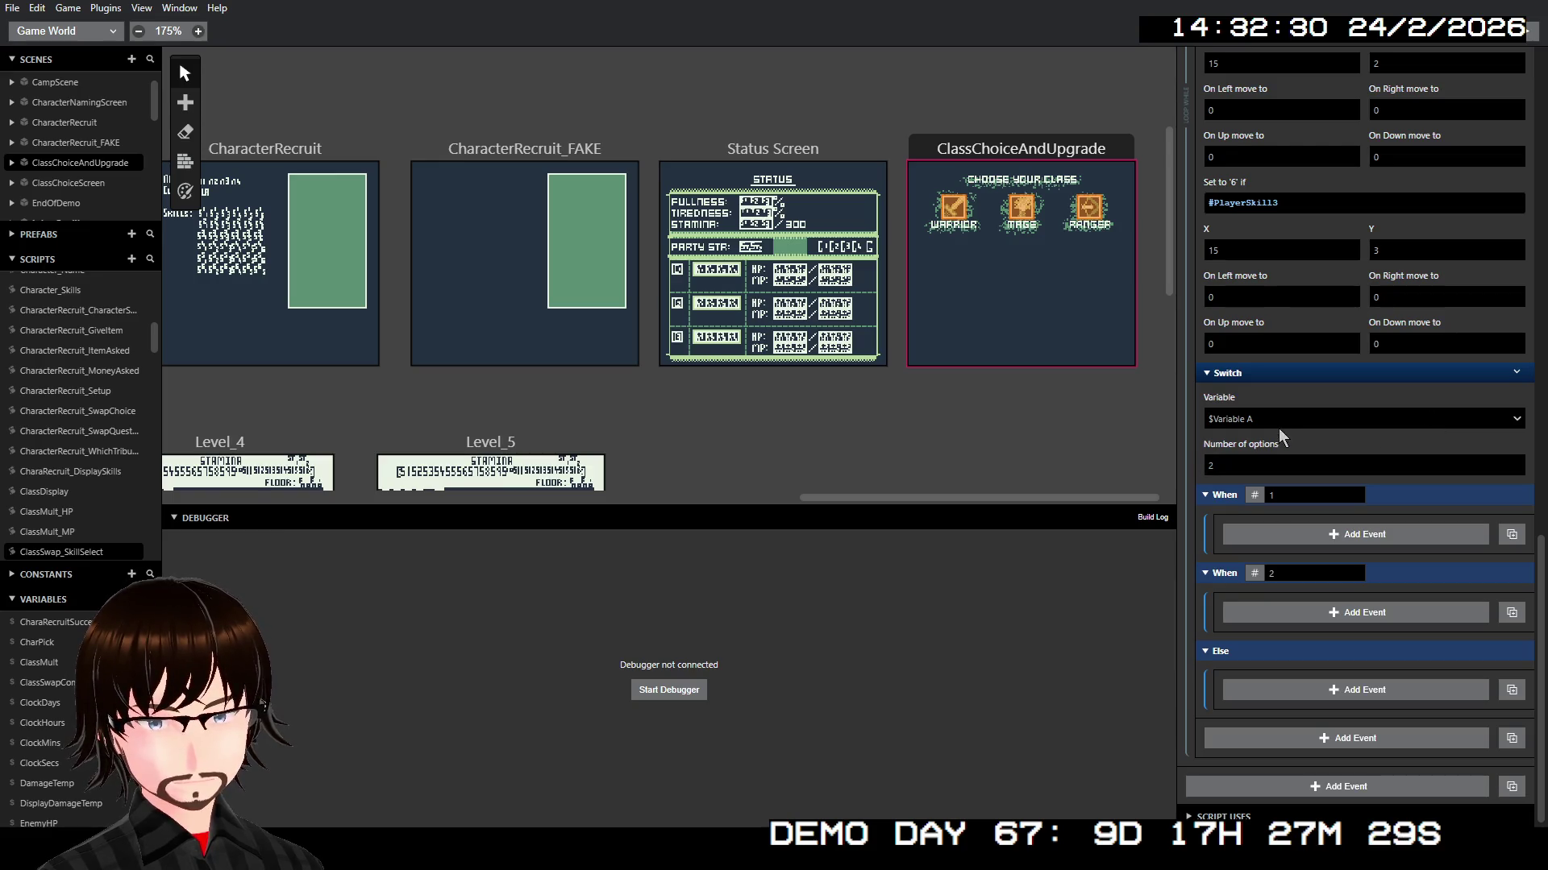
left_click(1278, 419)
type("men")
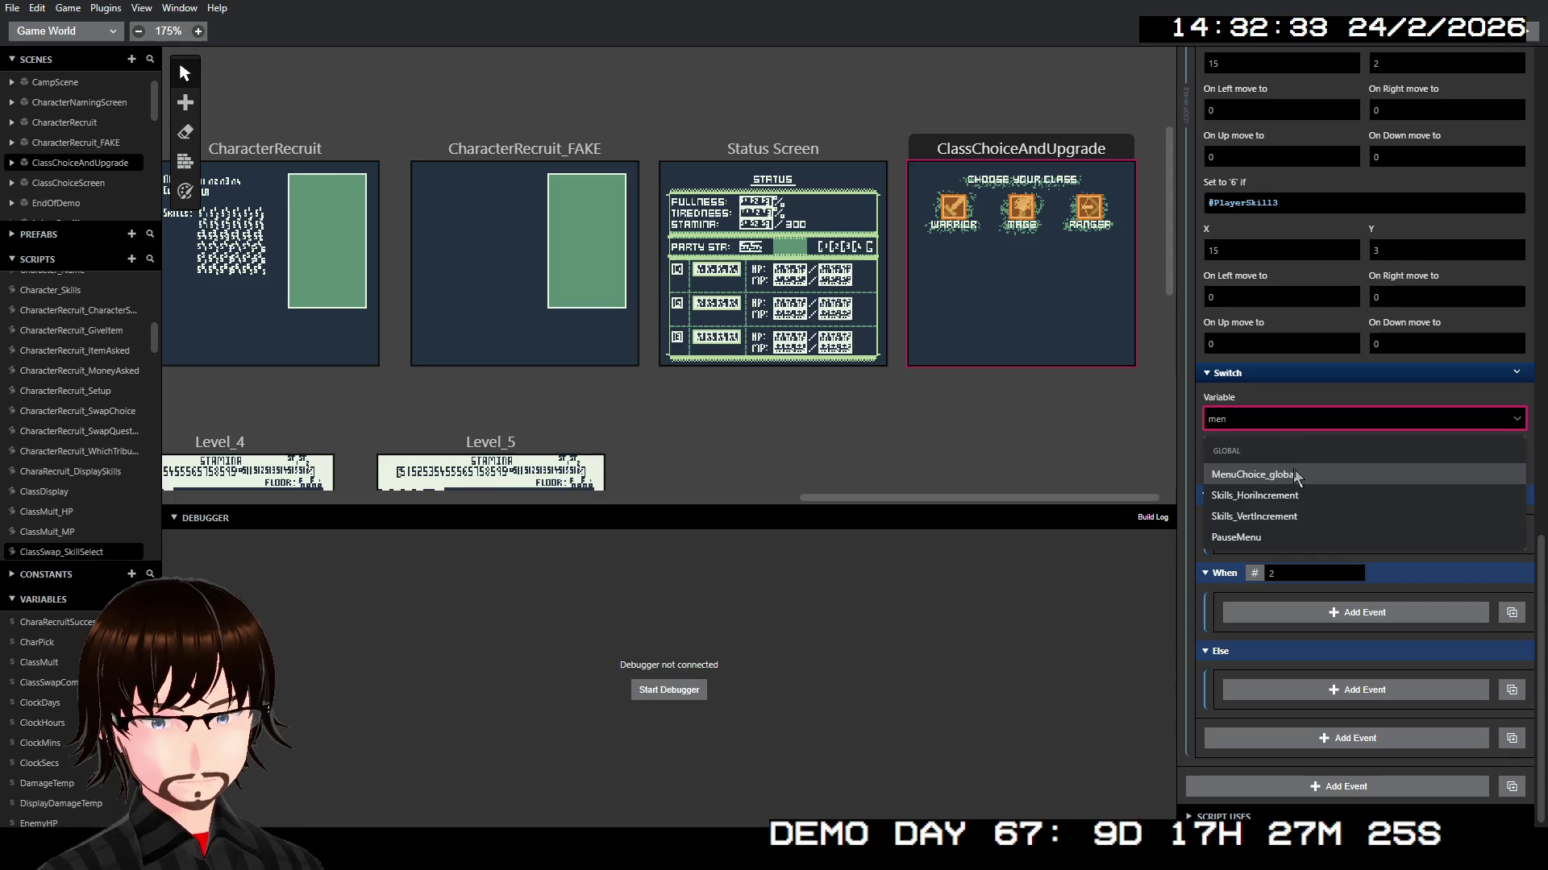
left_click(1293, 470)
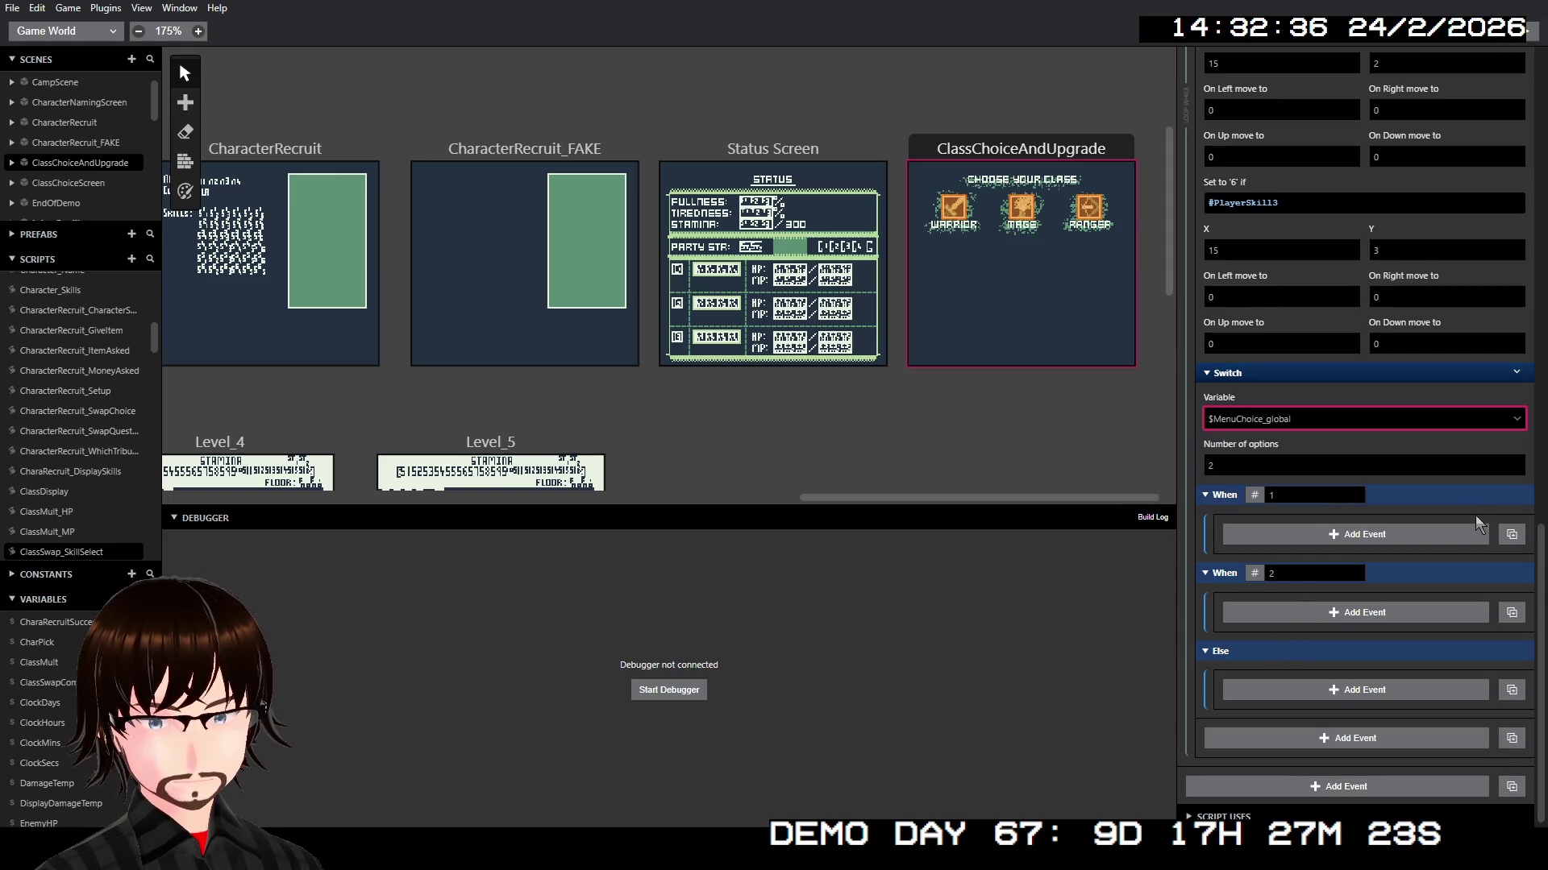
left_click(1299, 465)
type("3")
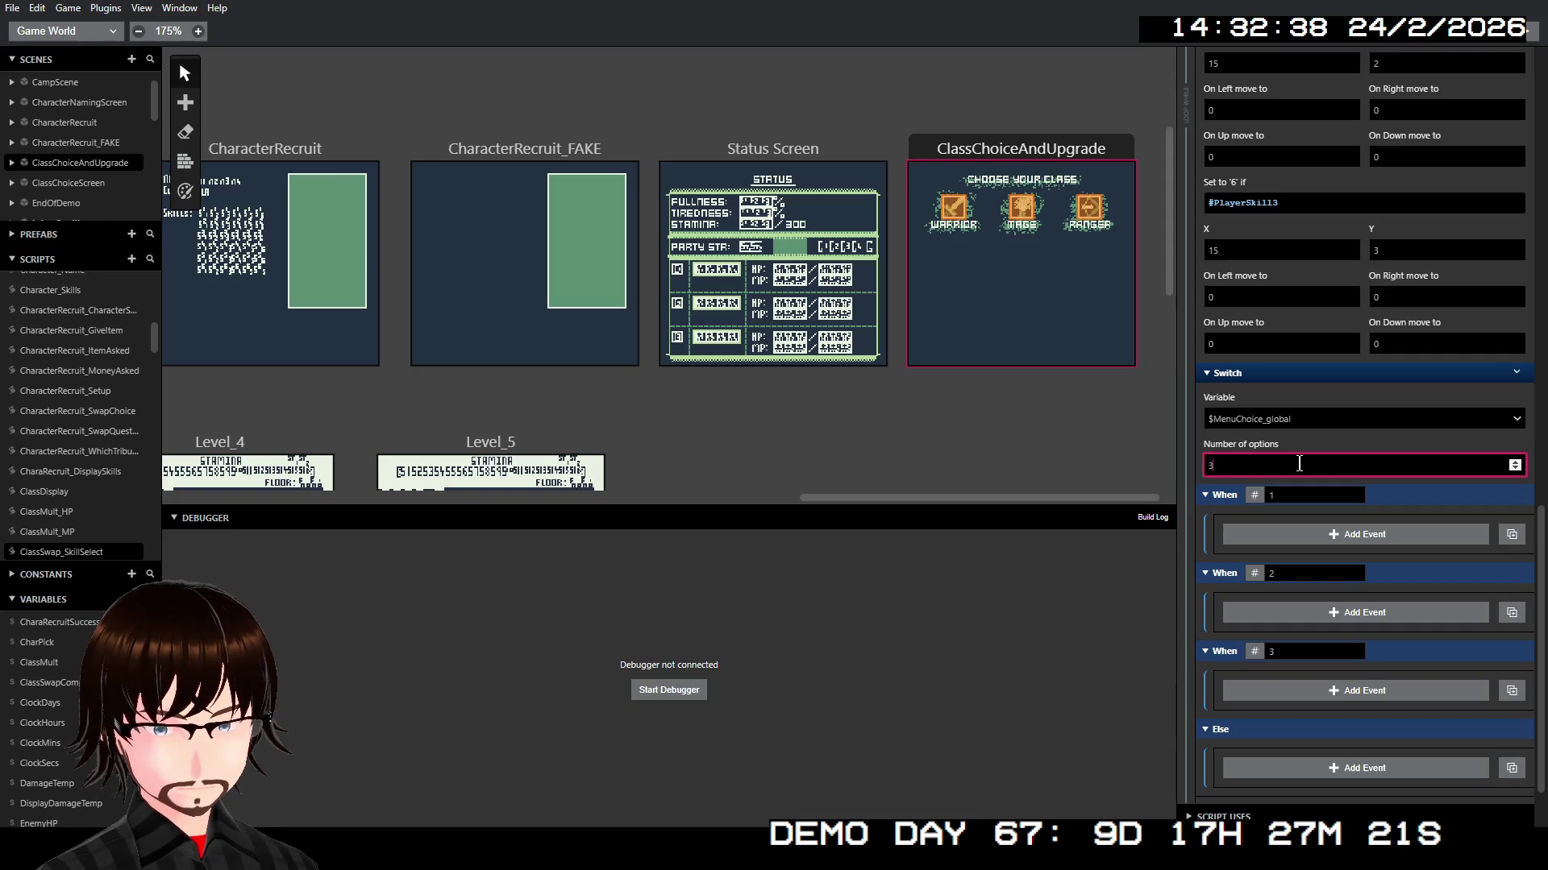
left_click(1516, 373)
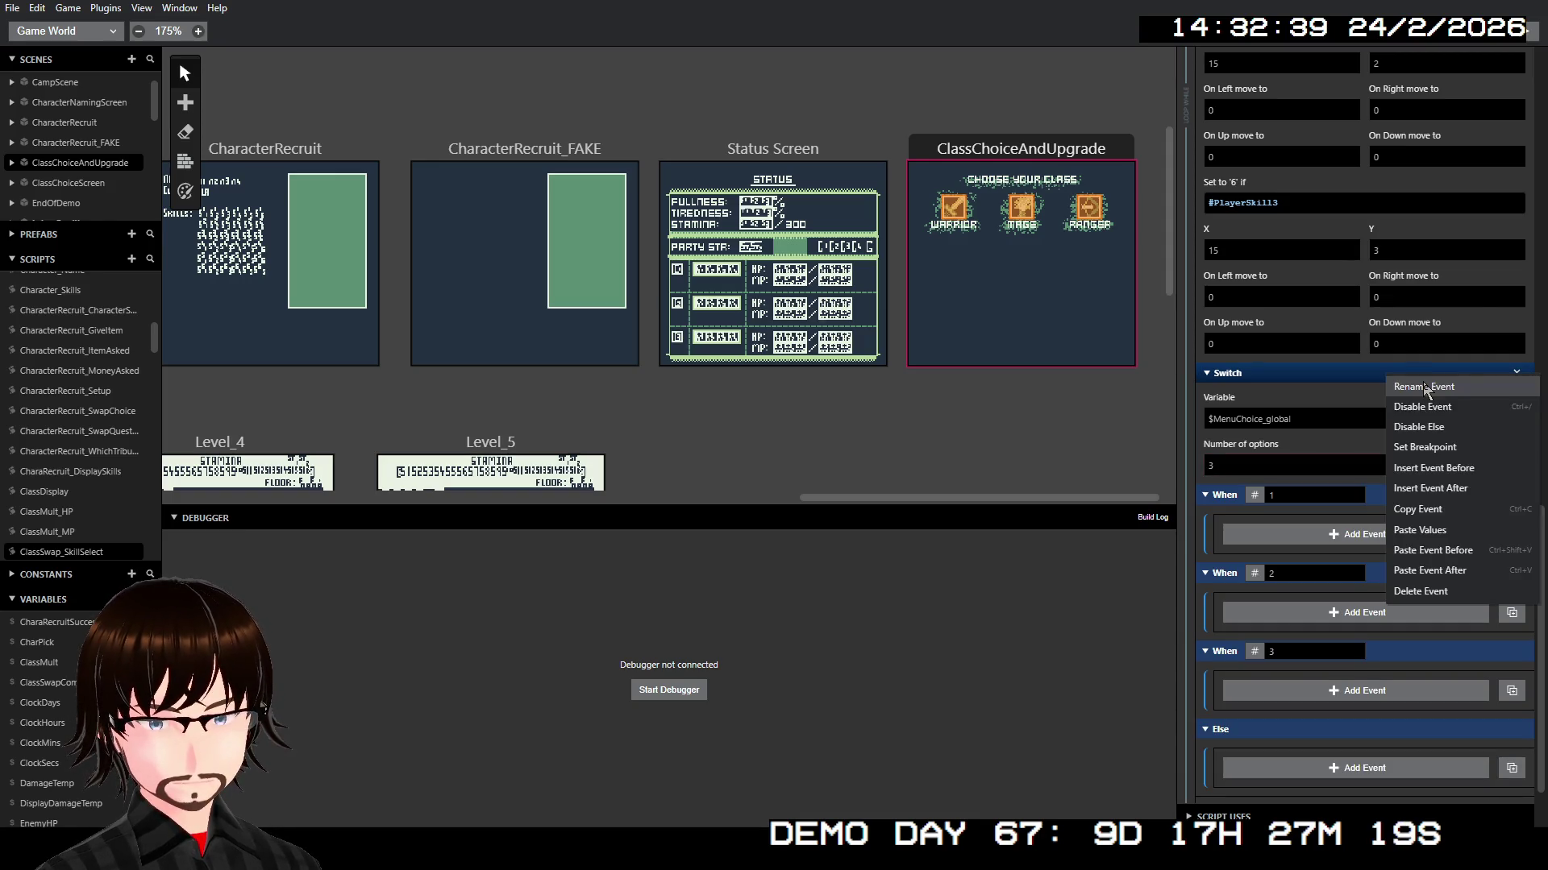
left_click(1420, 429)
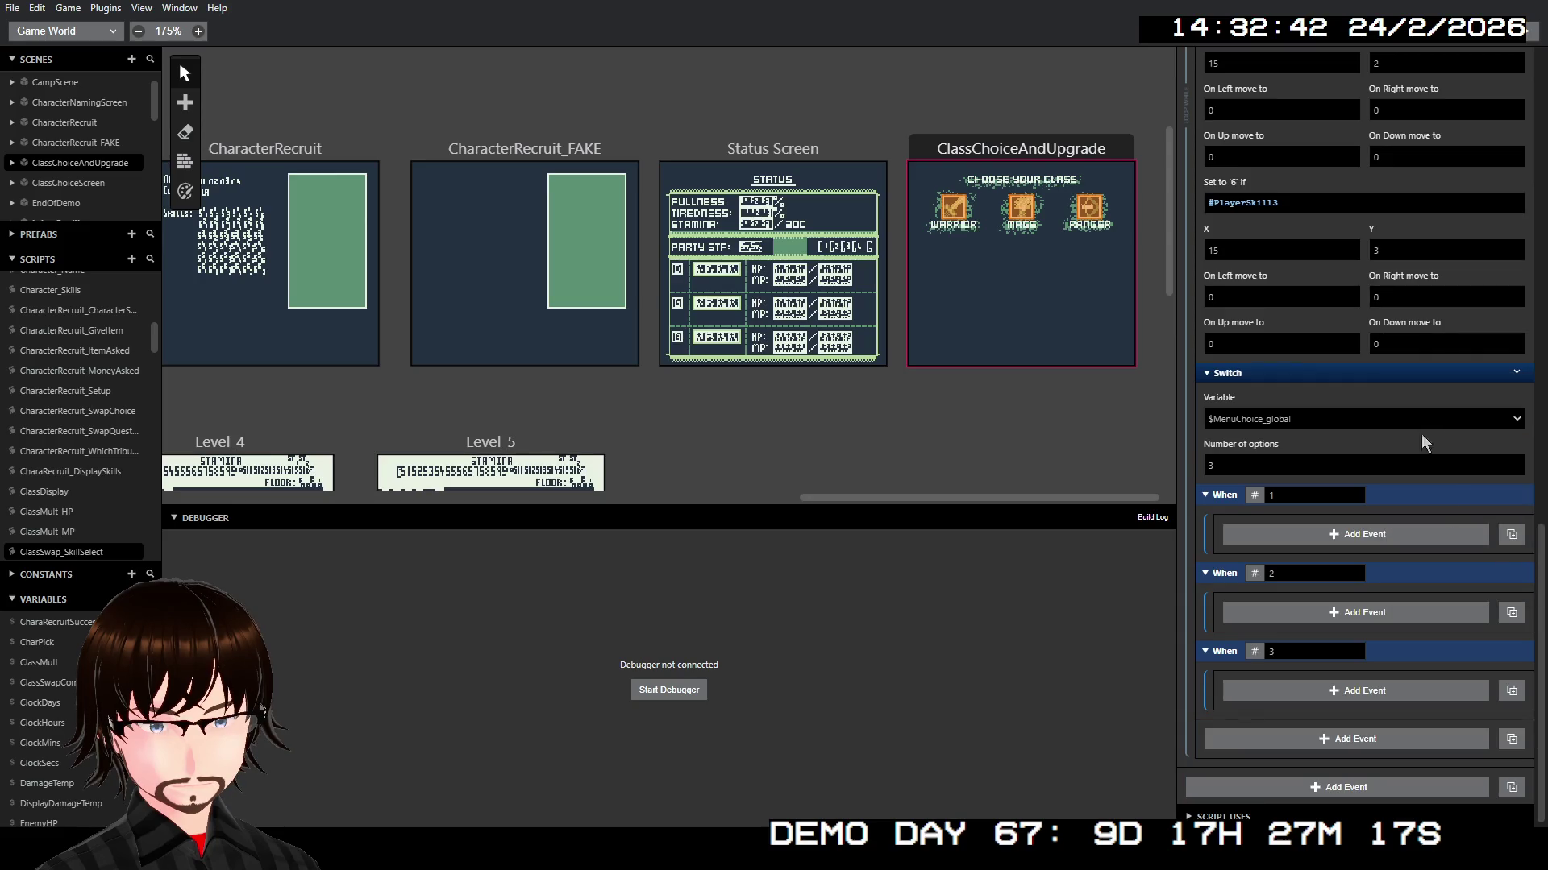
Step: Under When 1, call the SkillPicked script with SkillSlot set to $PlayerSkill1
left_click(1314, 534)
key("Down")
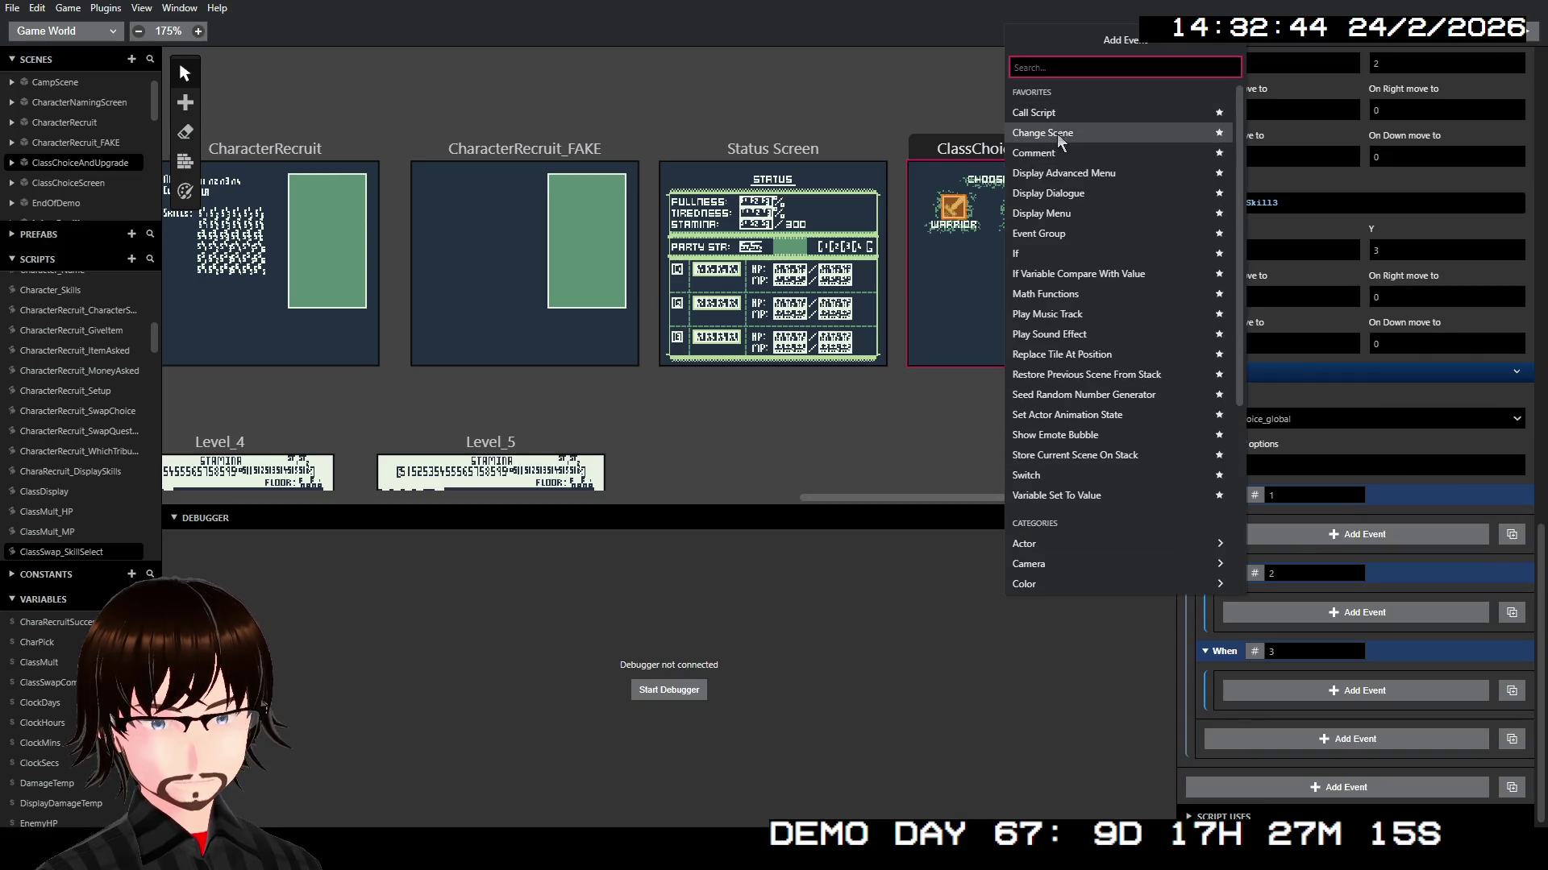
key("Up")
key("Return")
left_click(1280, 570)
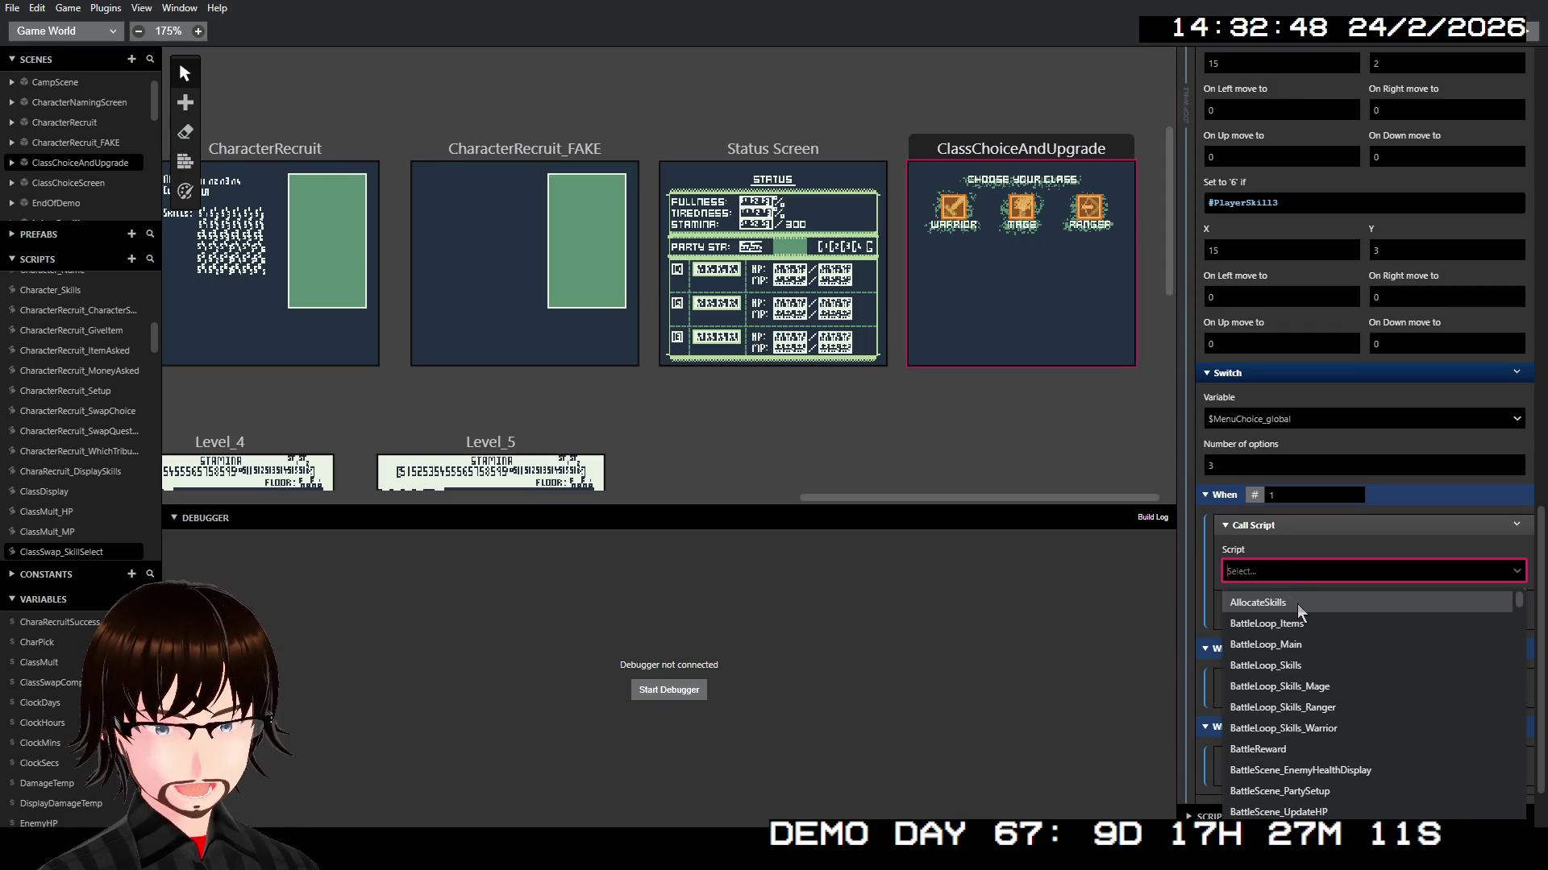
type("skil")
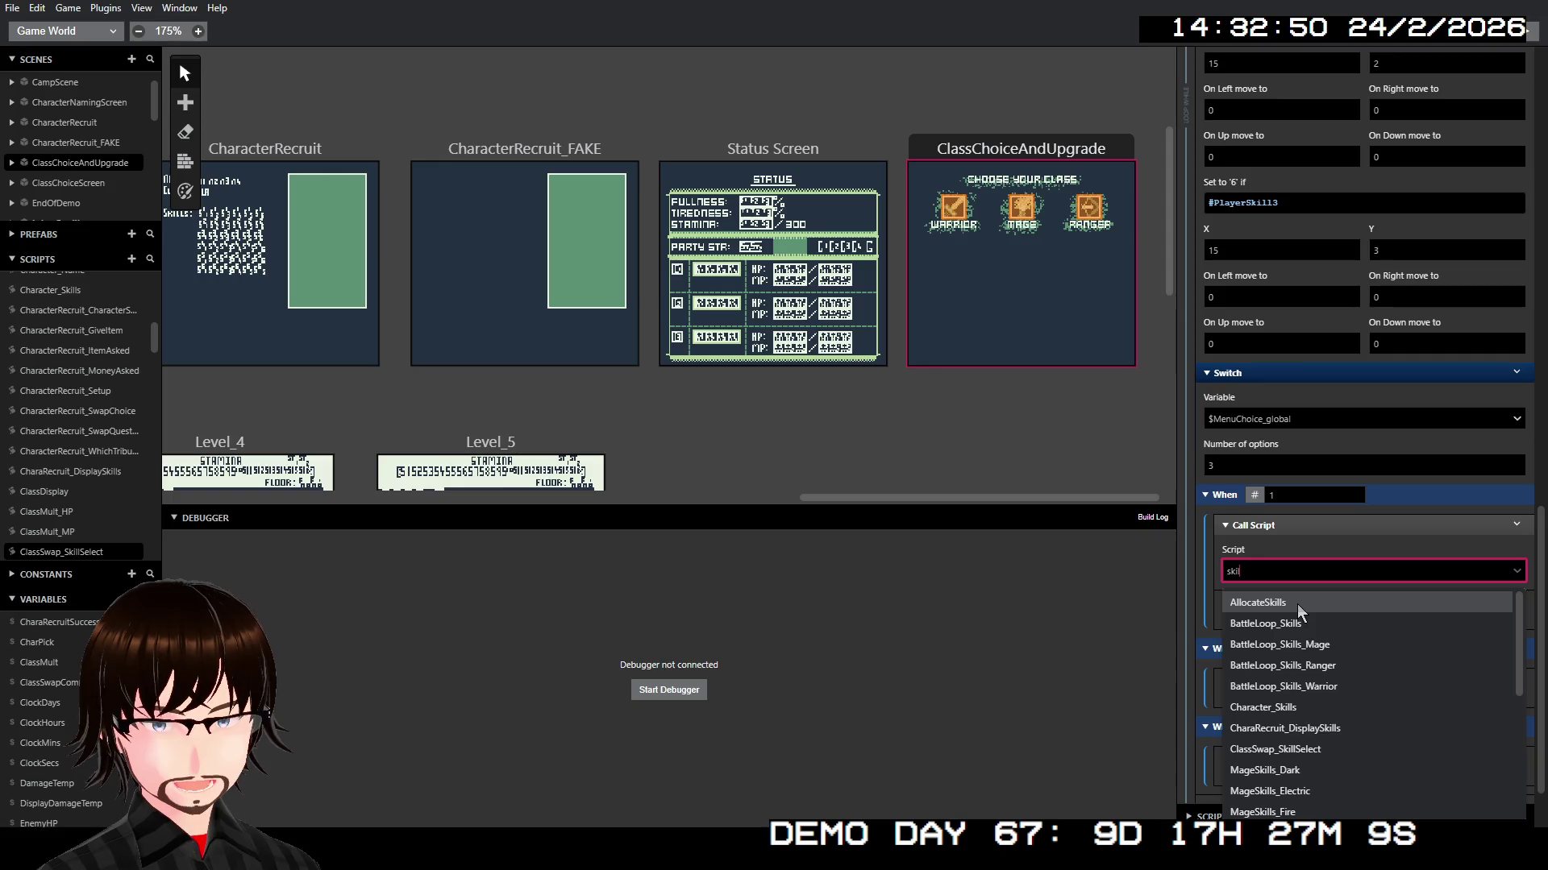
type("lse")
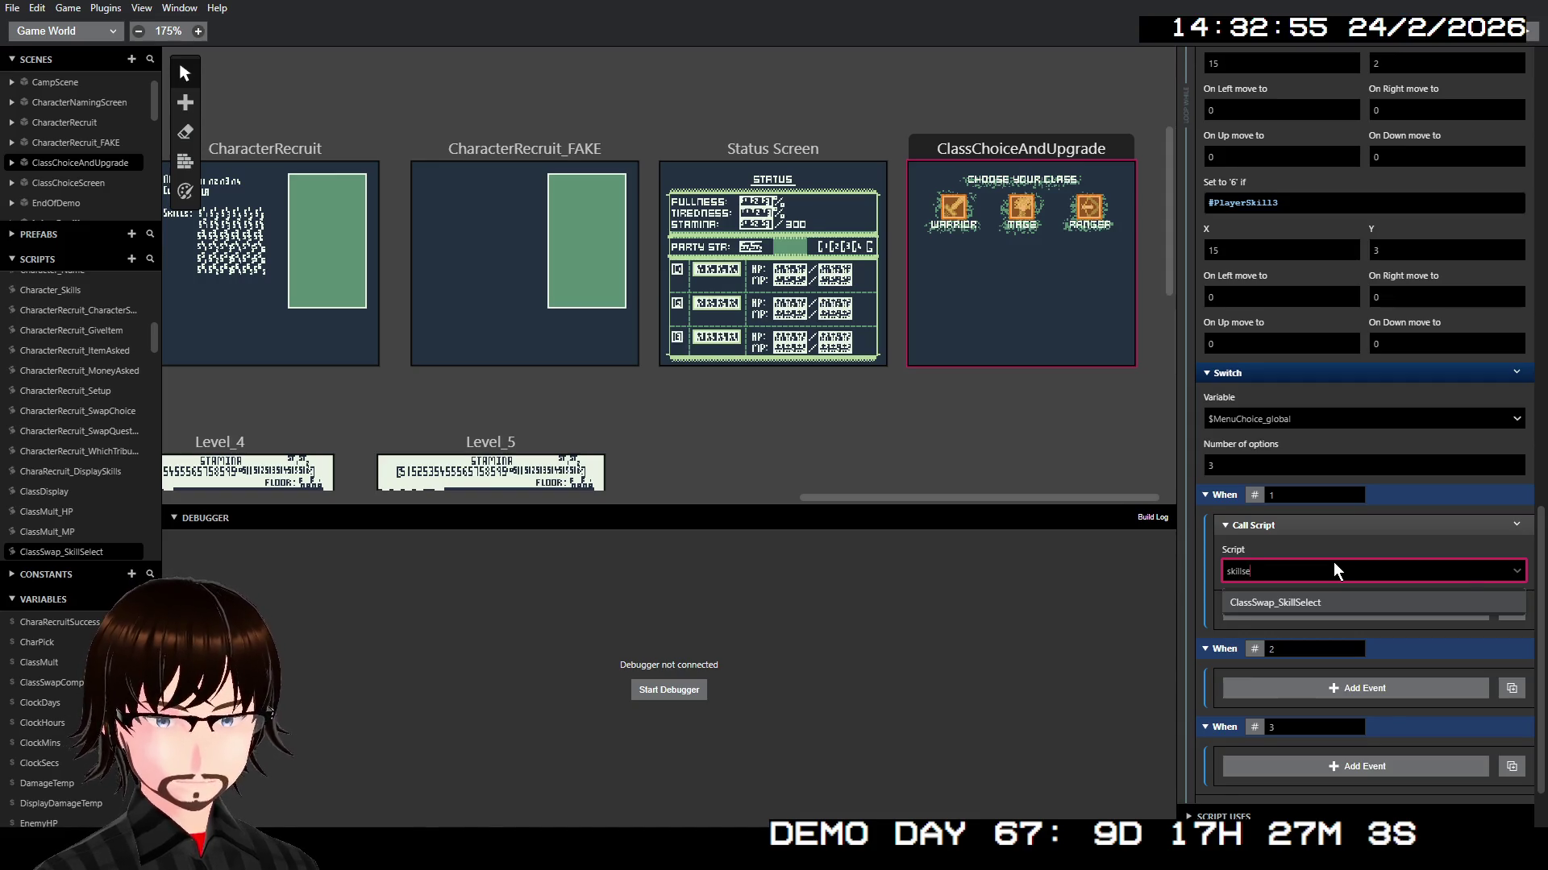
key("BackSpace")
key("BackSpace")
scroll(1357, 638, "down", 3)
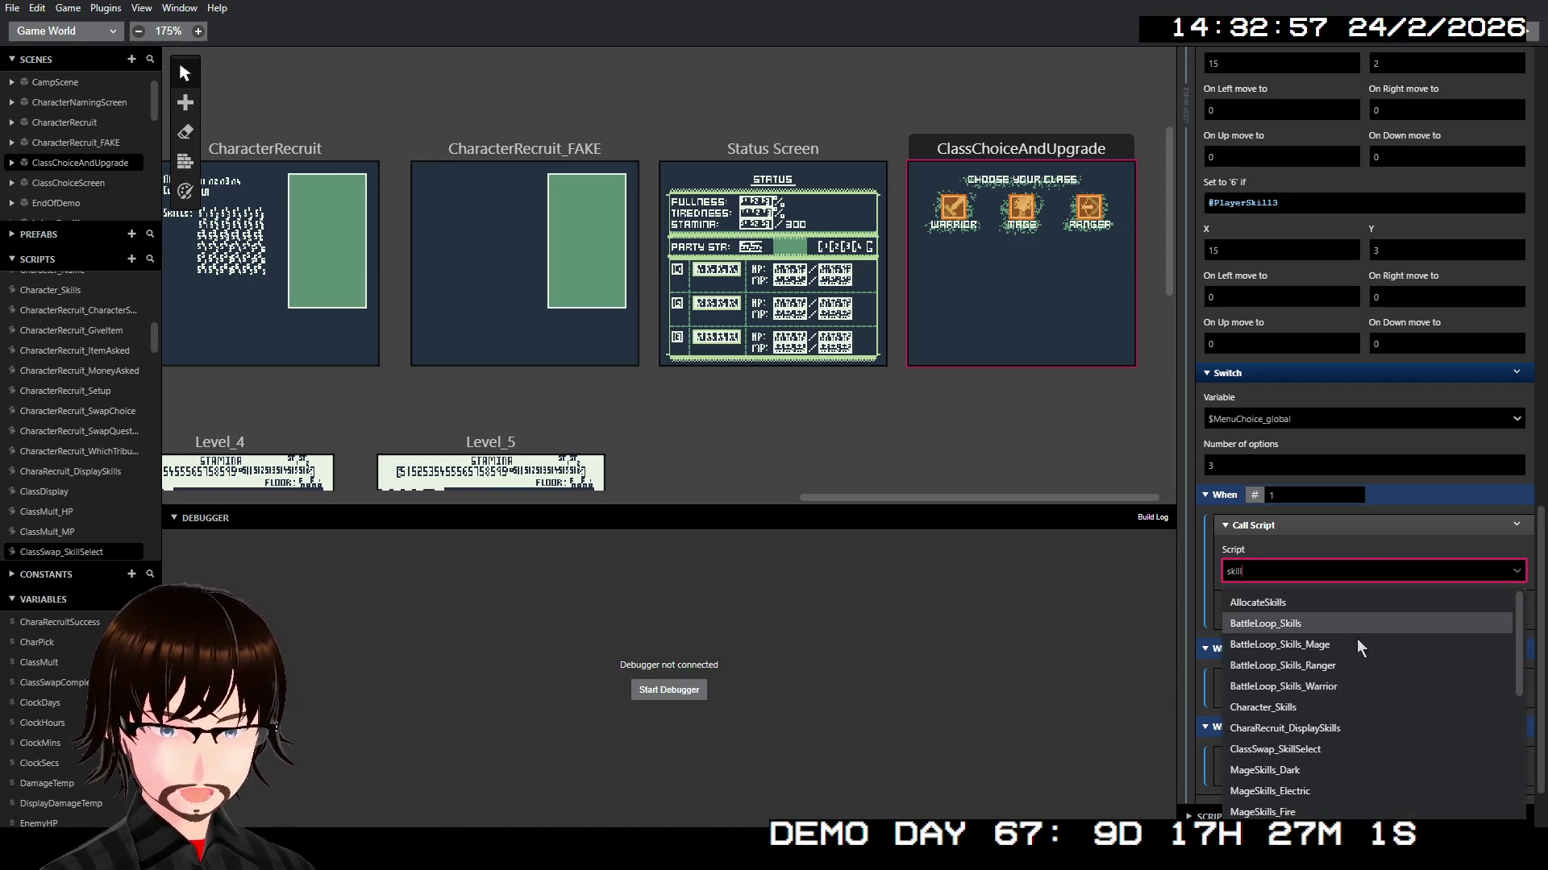
left_click(1253, 758)
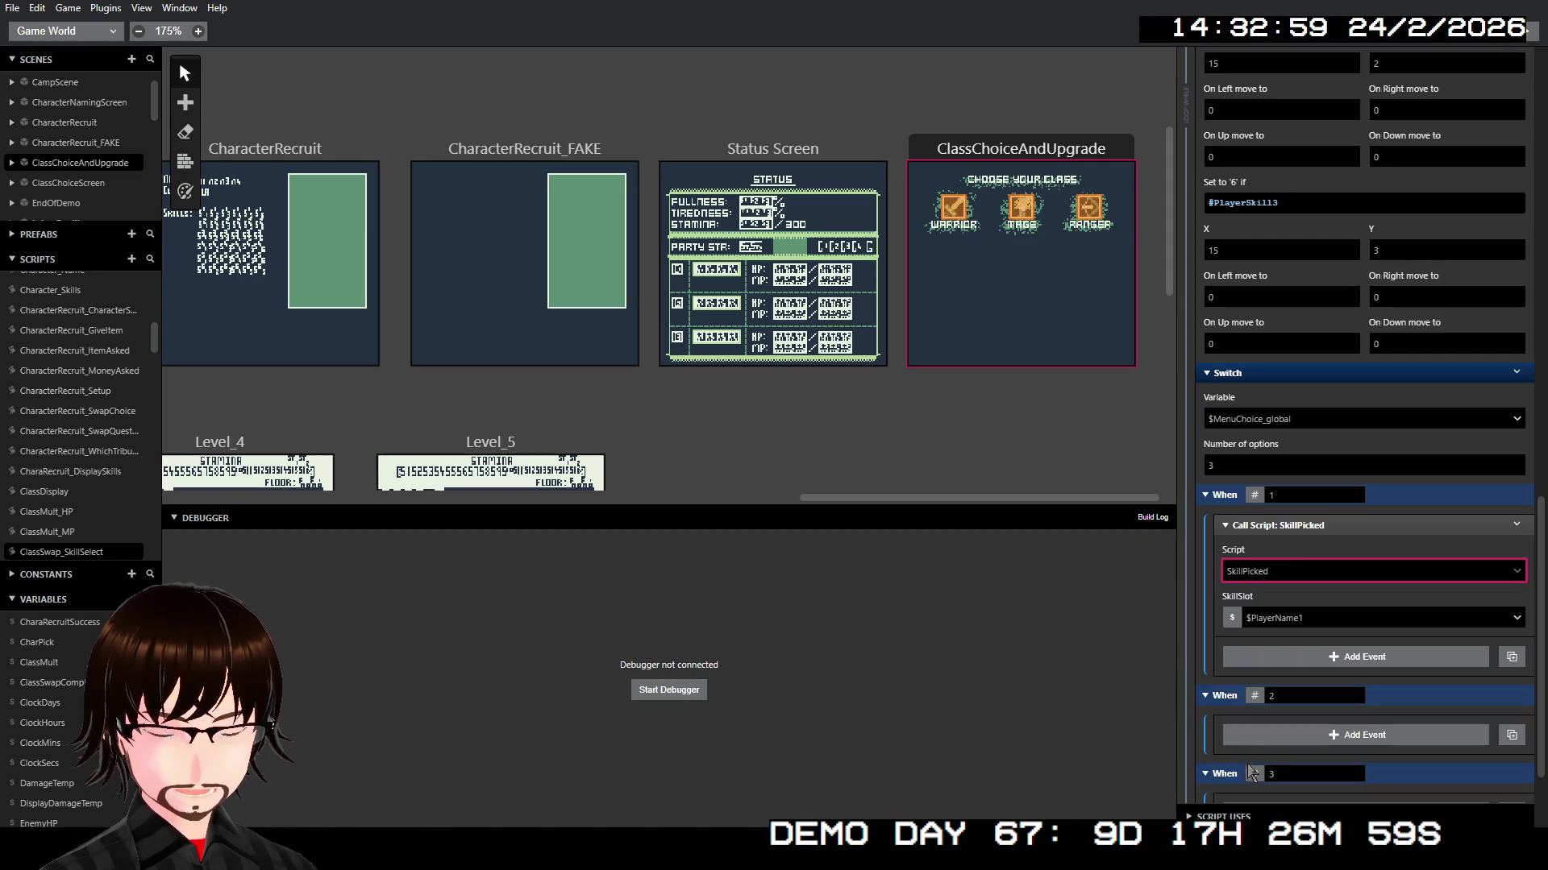
left_click(1295, 617)
type("player")
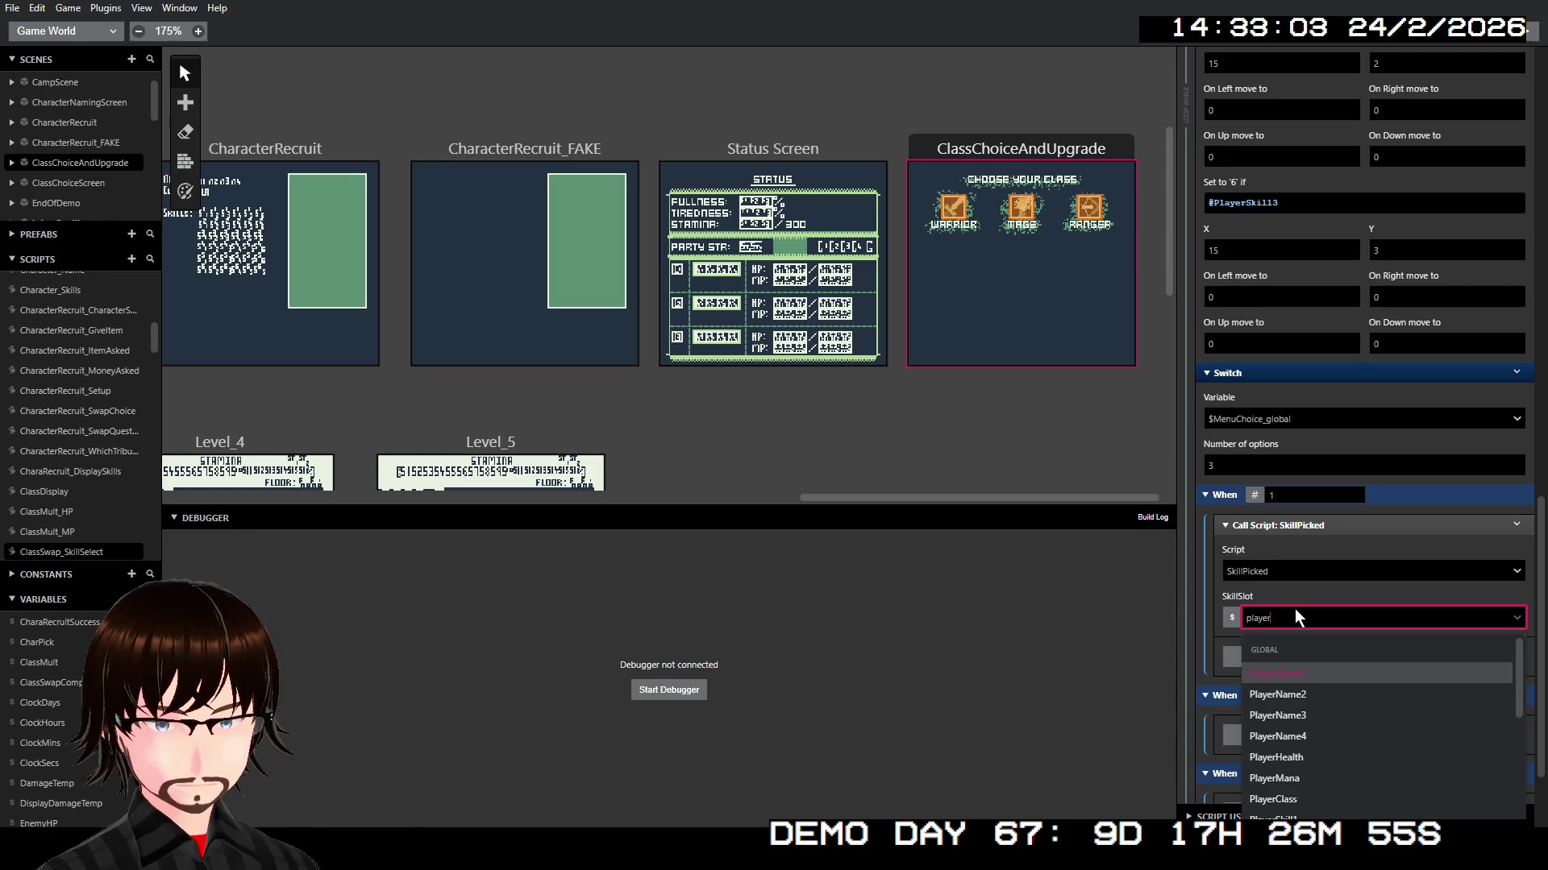
type("s")
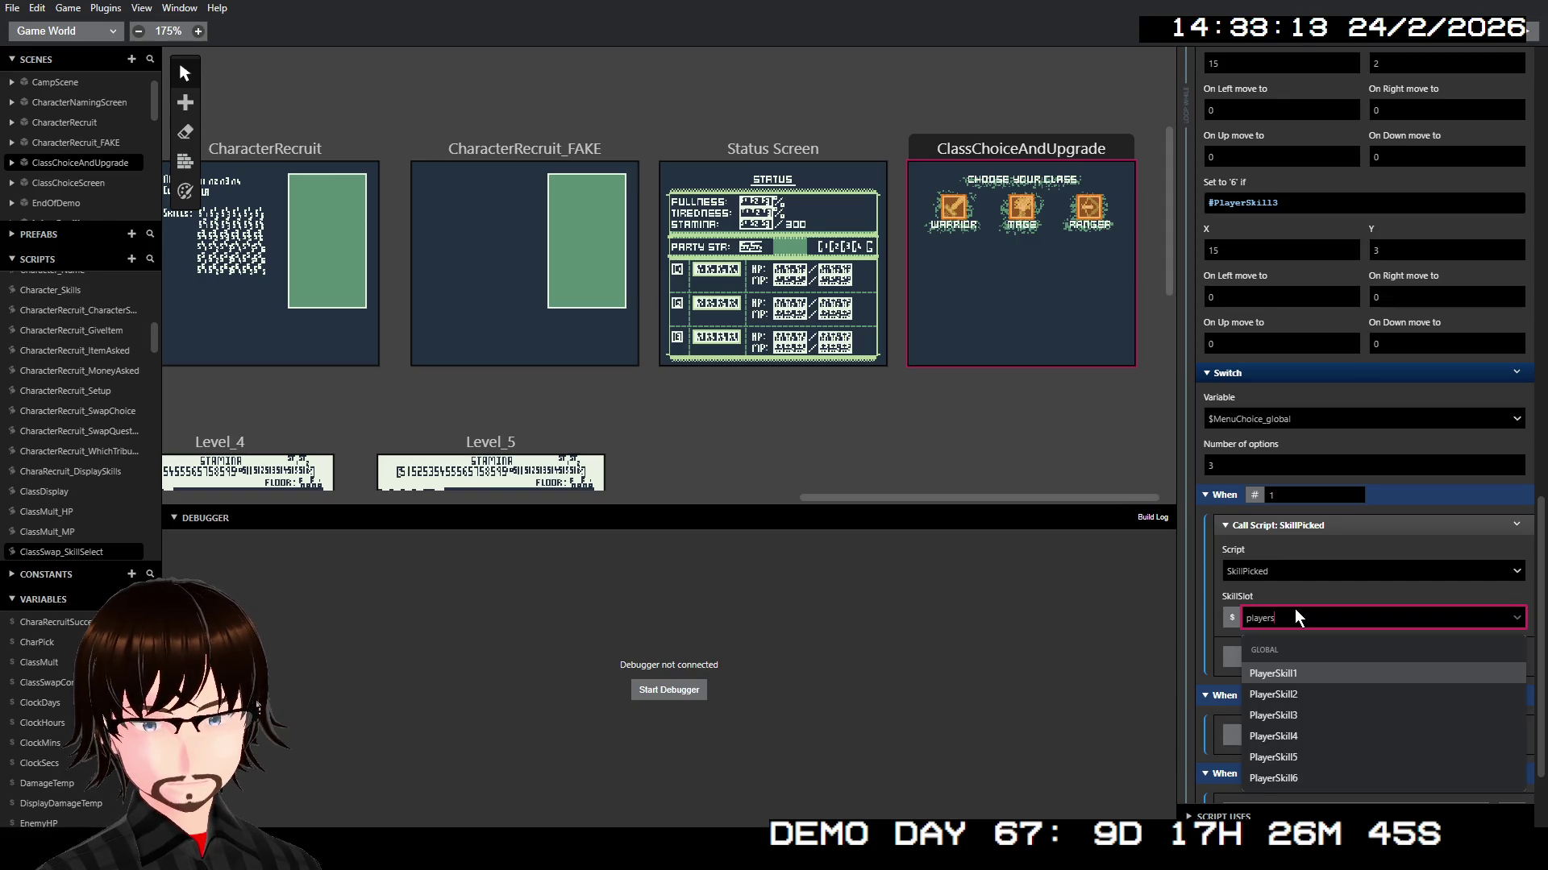
key("Return")
right_click(1308, 528)
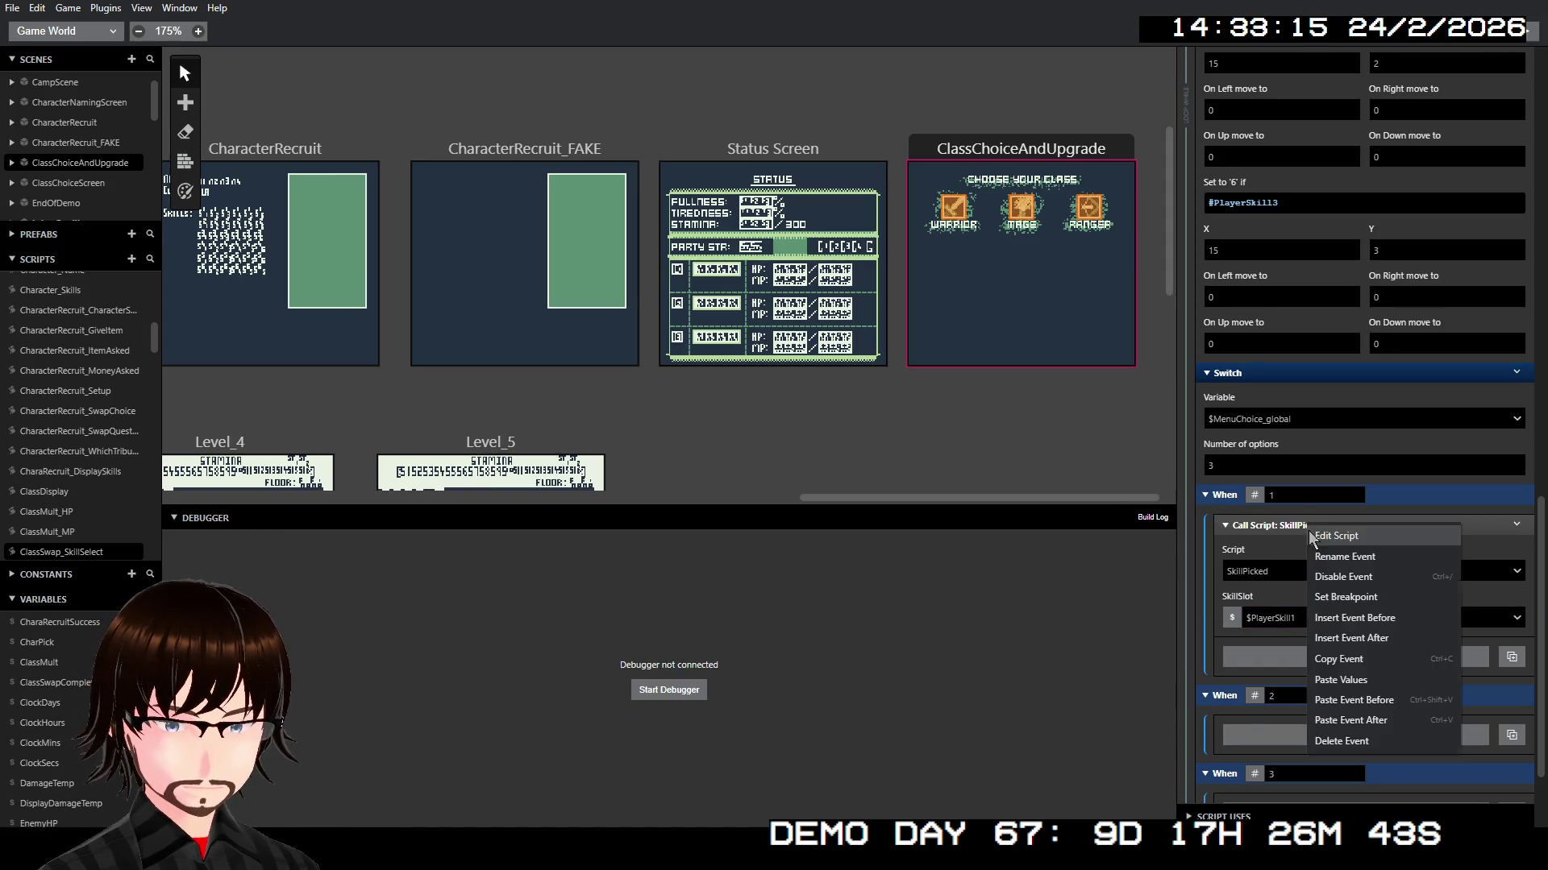
Step: Copy the SkillPicked call and paste copies into When 2 and When 3
left_click(1346, 659)
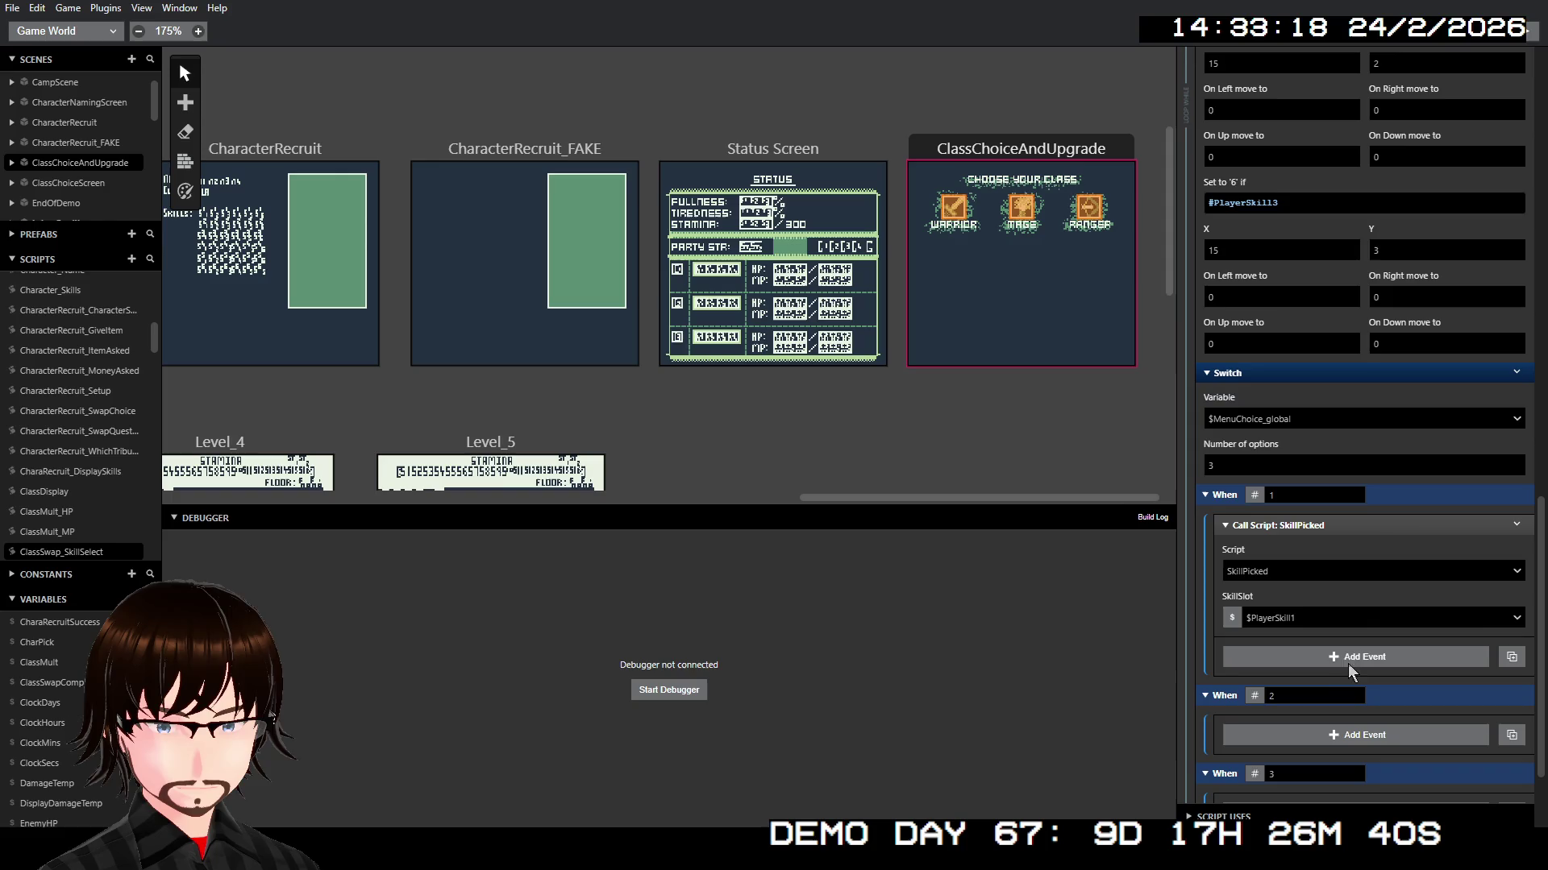
right_click(1325, 535)
left_click(1404, 720)
scroll(1370, 677, "down", 2)
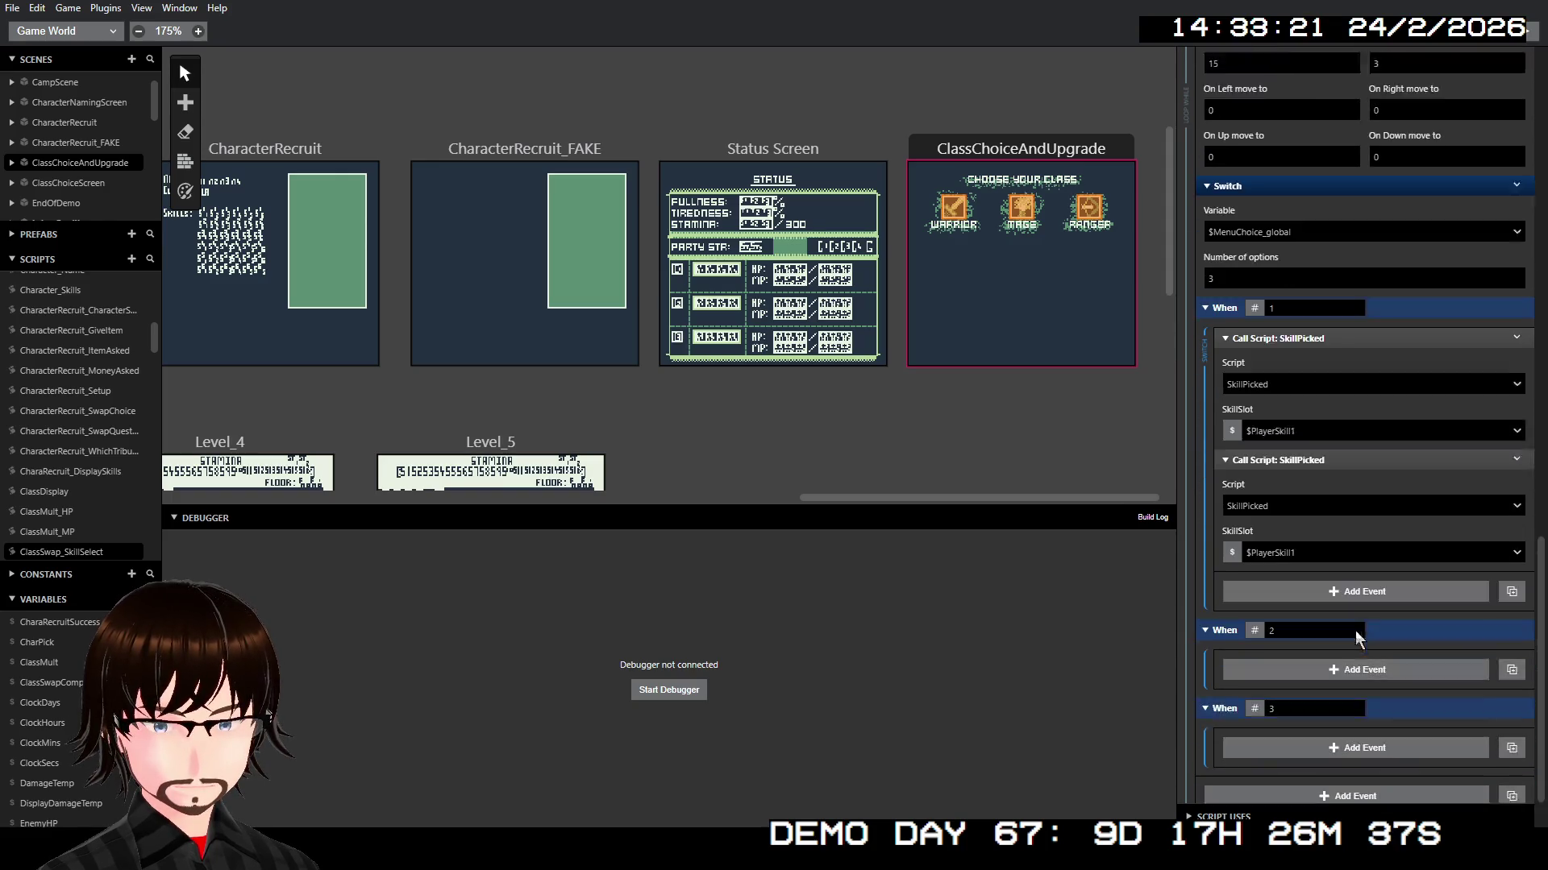
scroll(1355, 630, "down", 1)
left_click_drag(1326, 405, 1342, 612)
right_click(1347, 606)
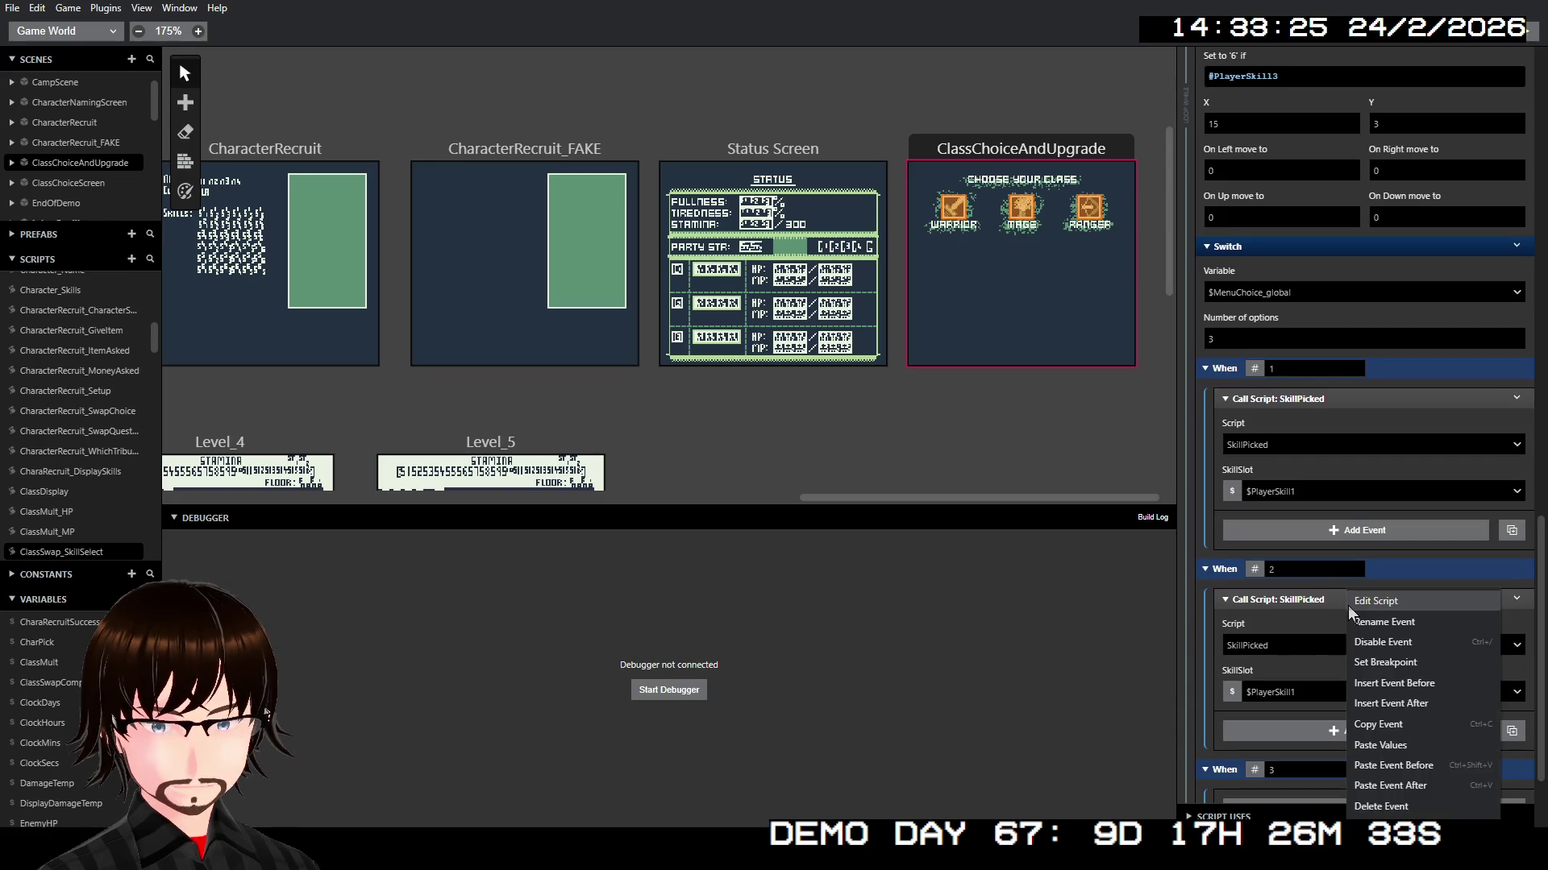
left_click(1419, 793)
mouse_move(1362, 587)
left_mouse_down()
mouse_move(1354, 548)
mouse_move(1352, 695)
mouse_move(1358, 663)
left_mouse_up()
scroll(1358, 662, "up", 15)
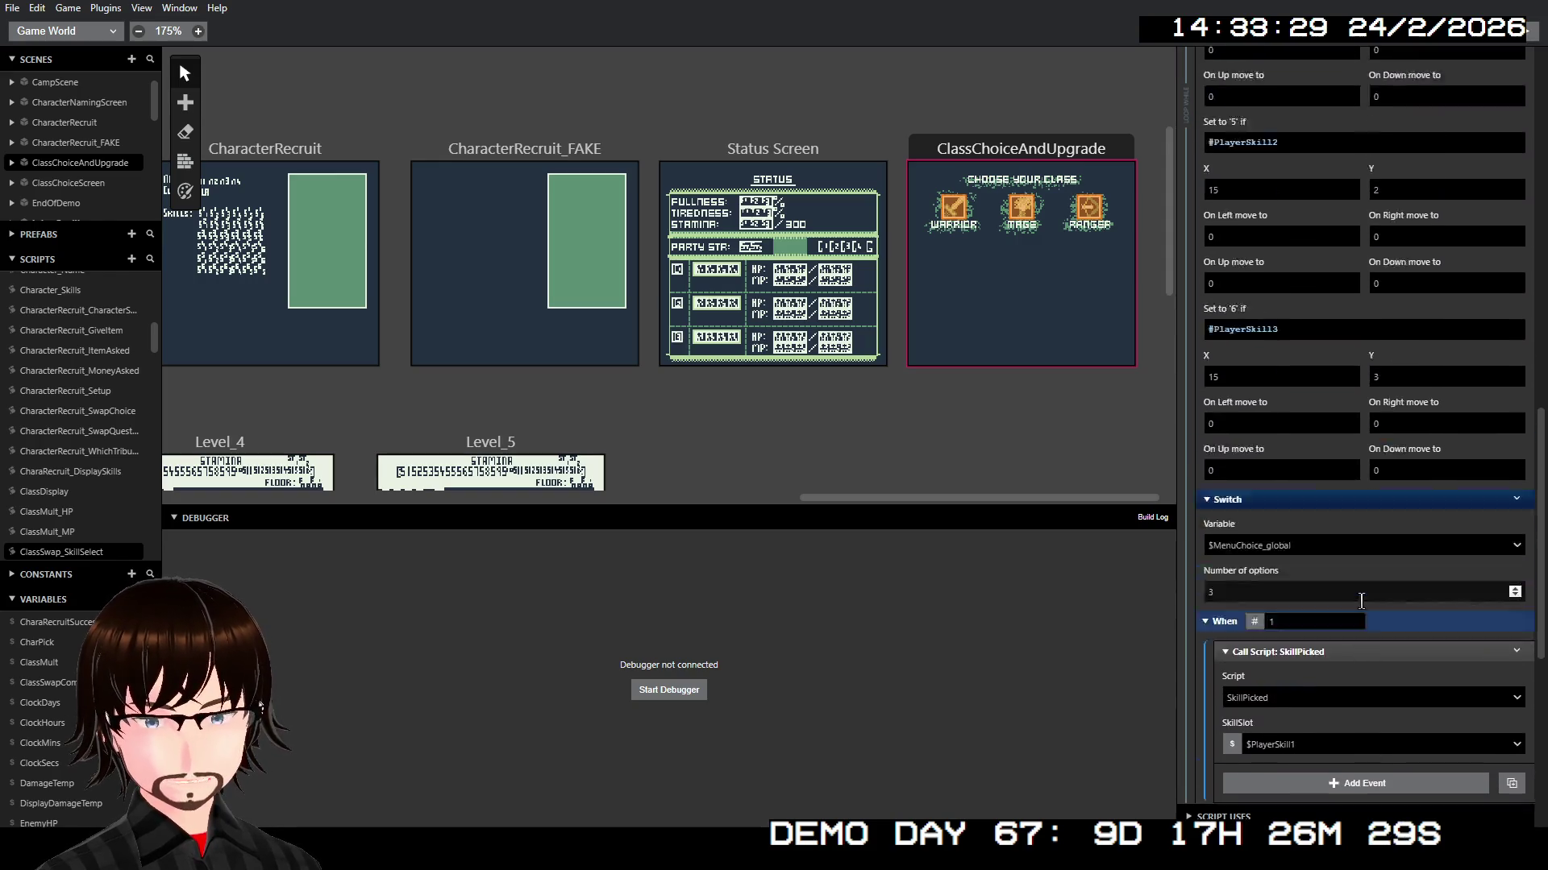
scroll(1380, 598, "down", 12)
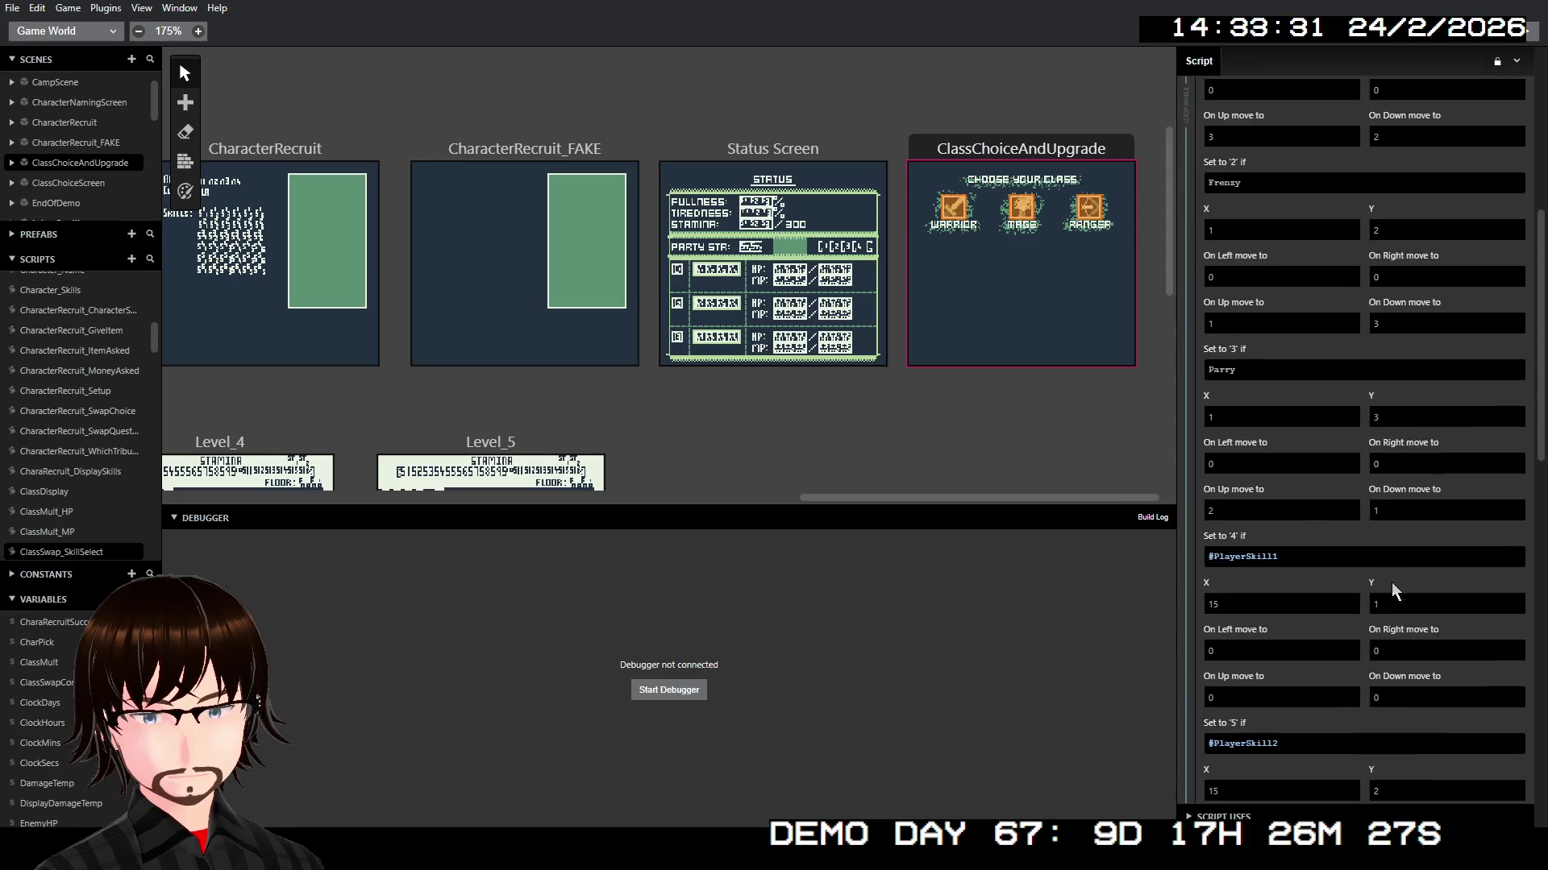
scroll(1392, 571, "down", 3)
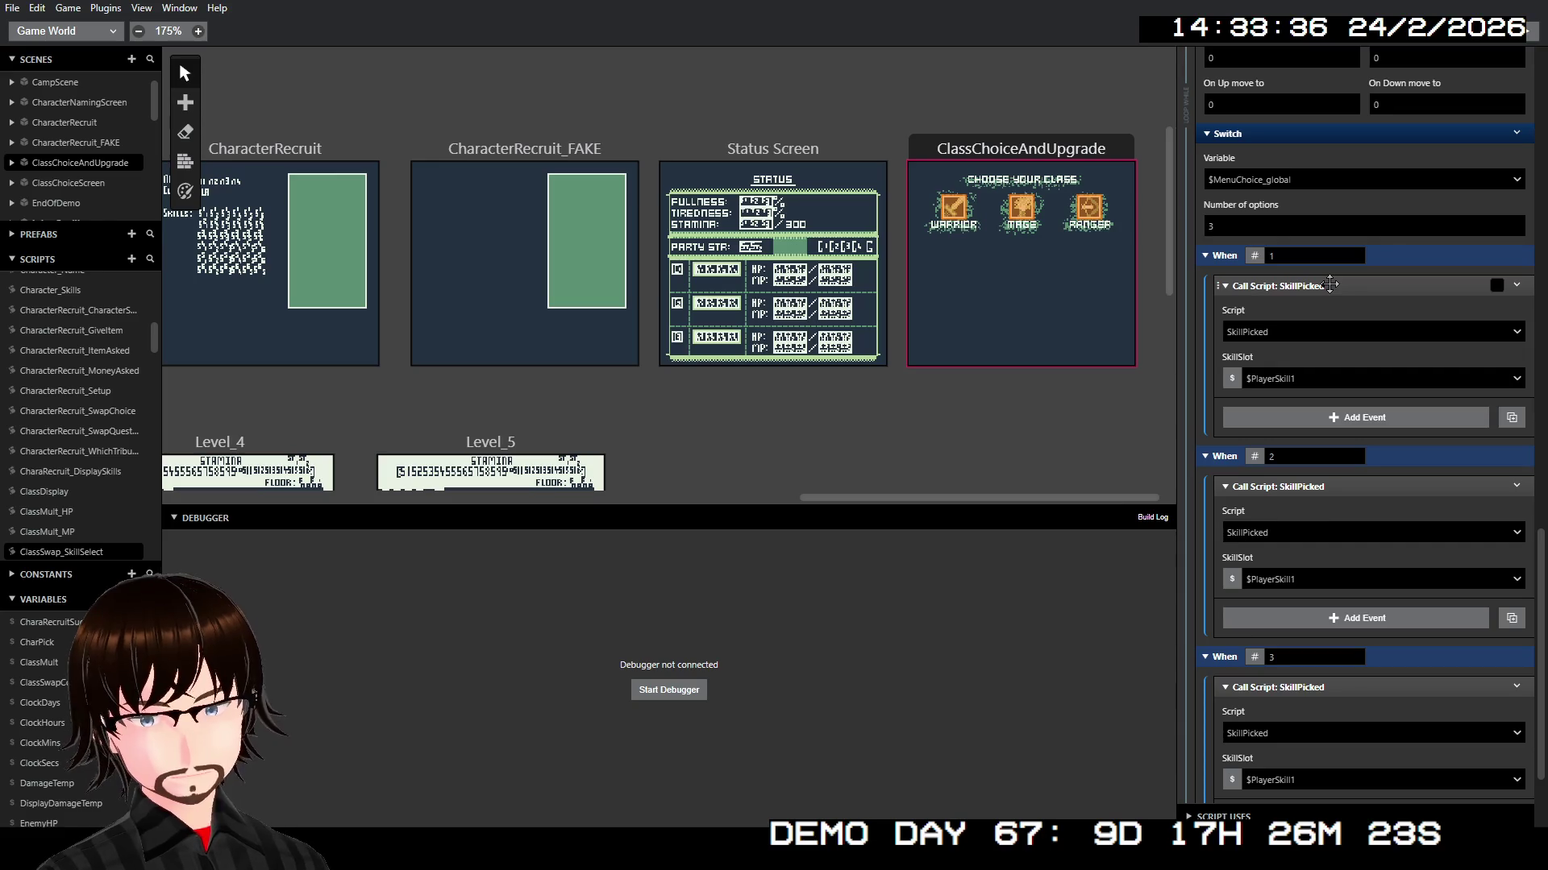
Step: Collapse the three SkillPicked Call Script blocks
left_click(1329, 285)
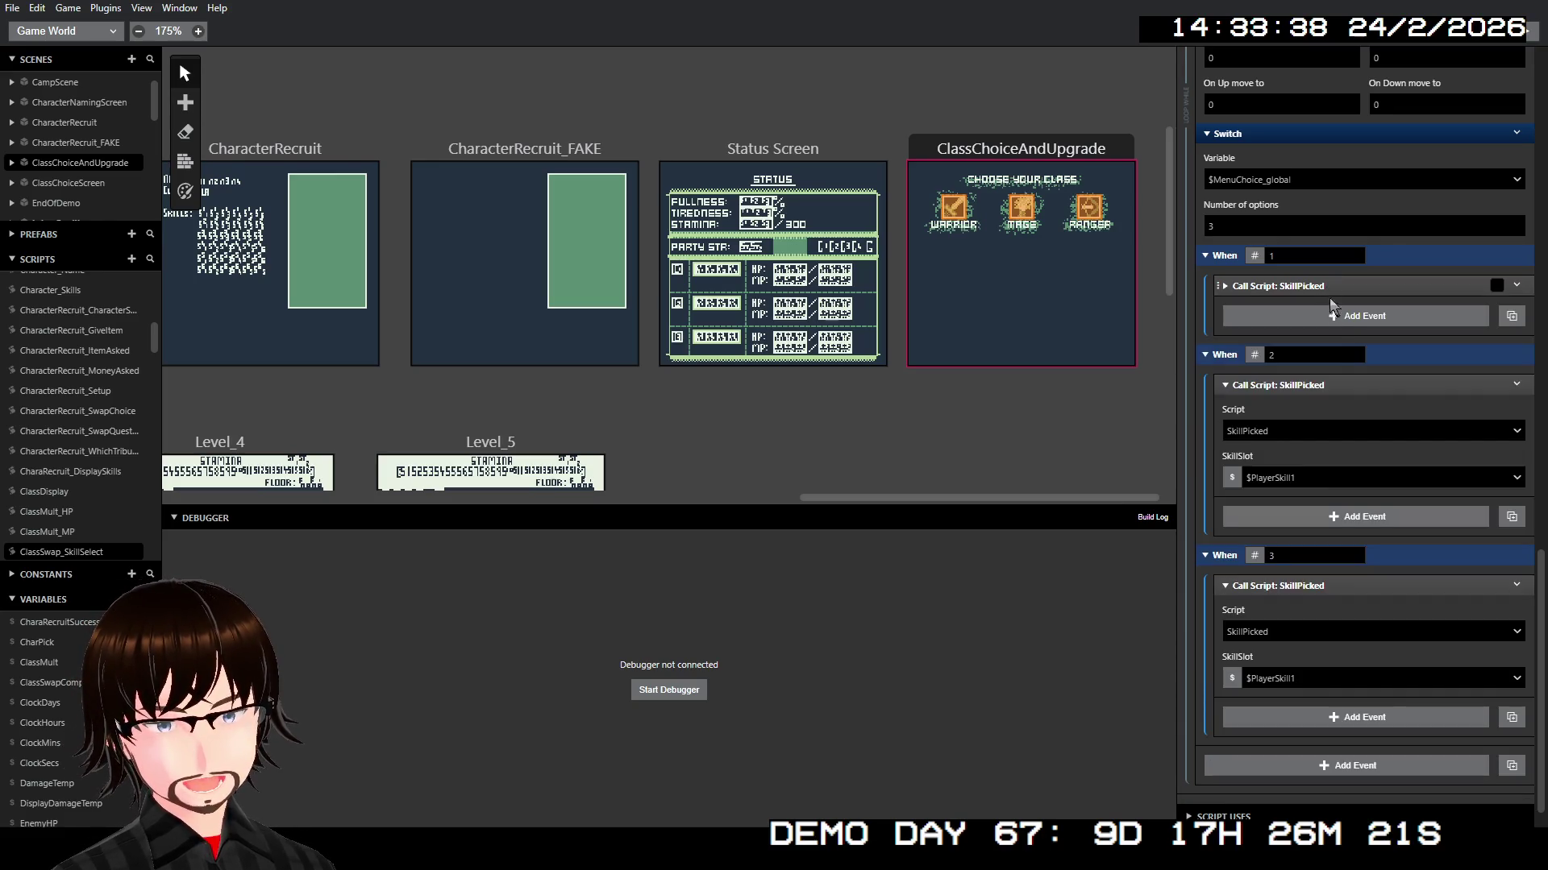
left_click(1338, 385)
left_click(1348, 556)
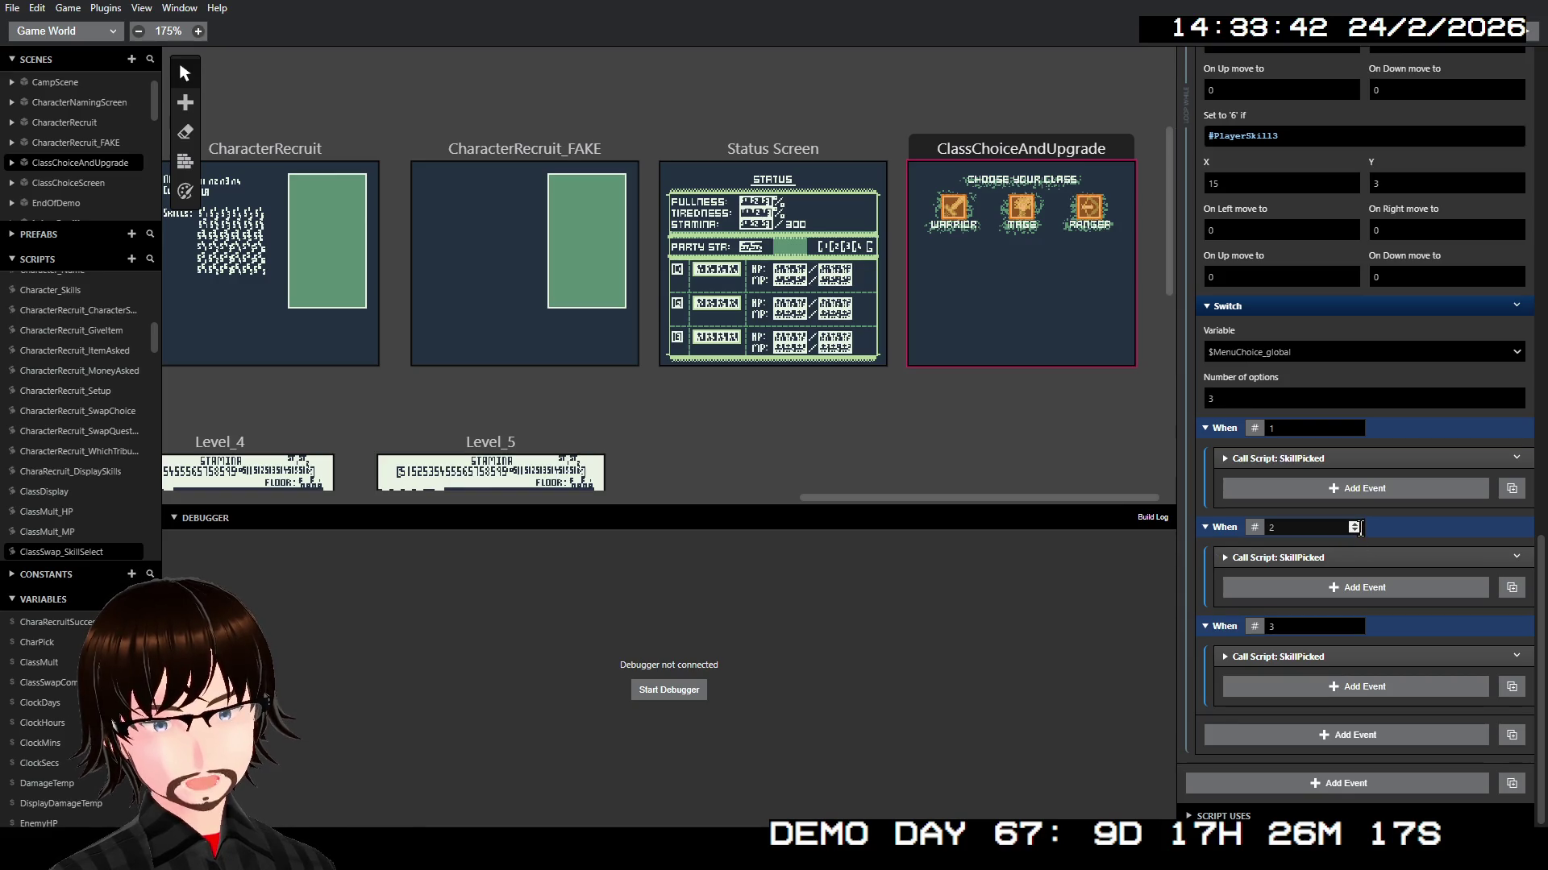
scroll(1343, 508, "up", 15)
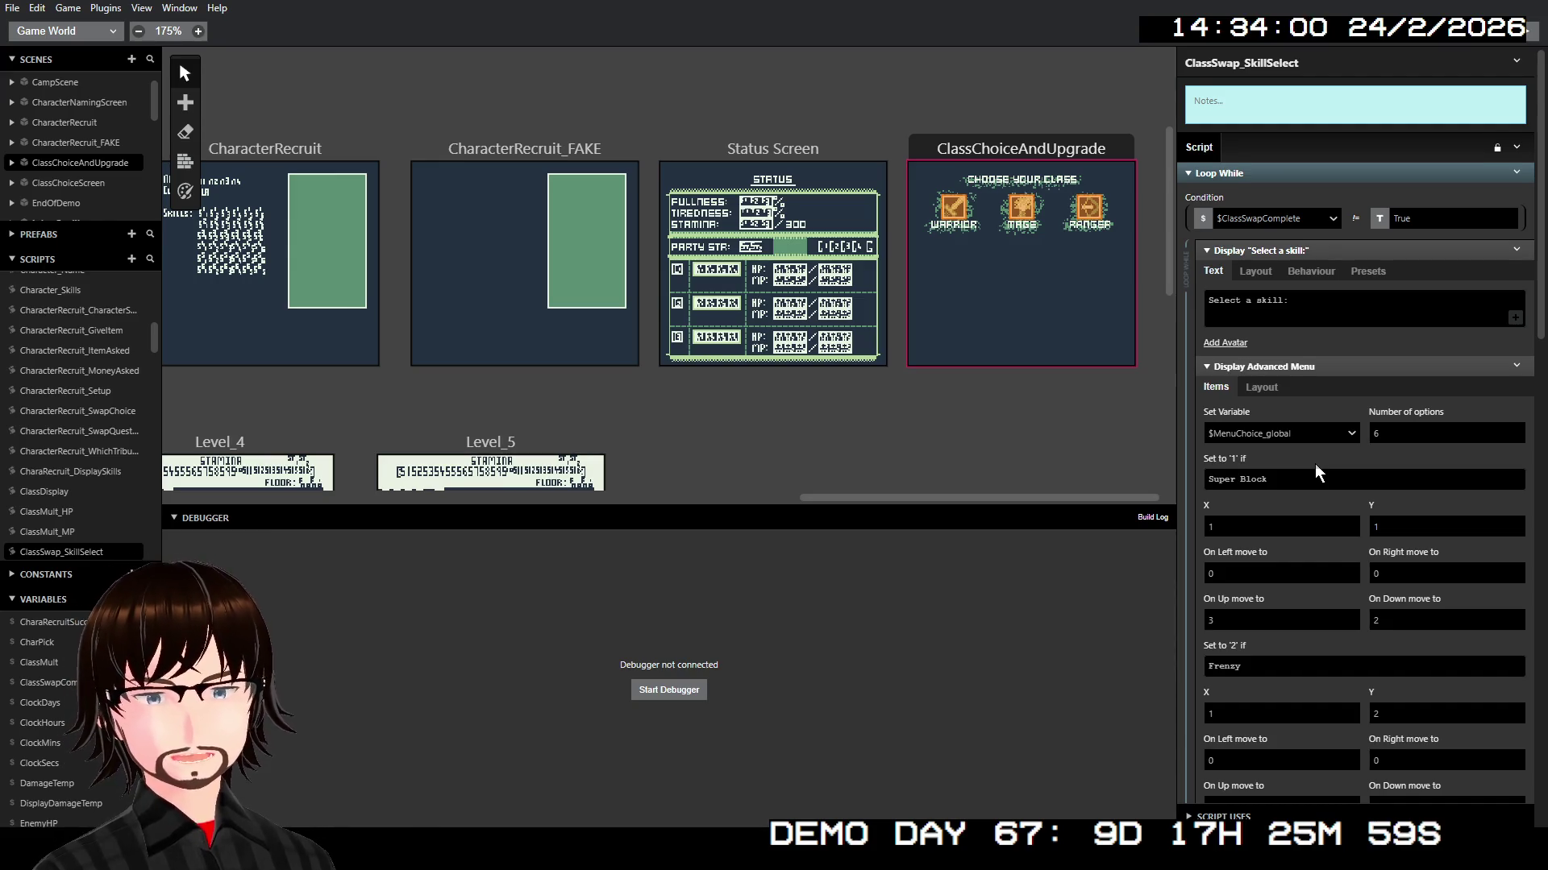
Step: Review the ClassSwap_SkillSelect script, then show the Warrior actor's On Interact script
scroll(1316, 465, "down", 10)
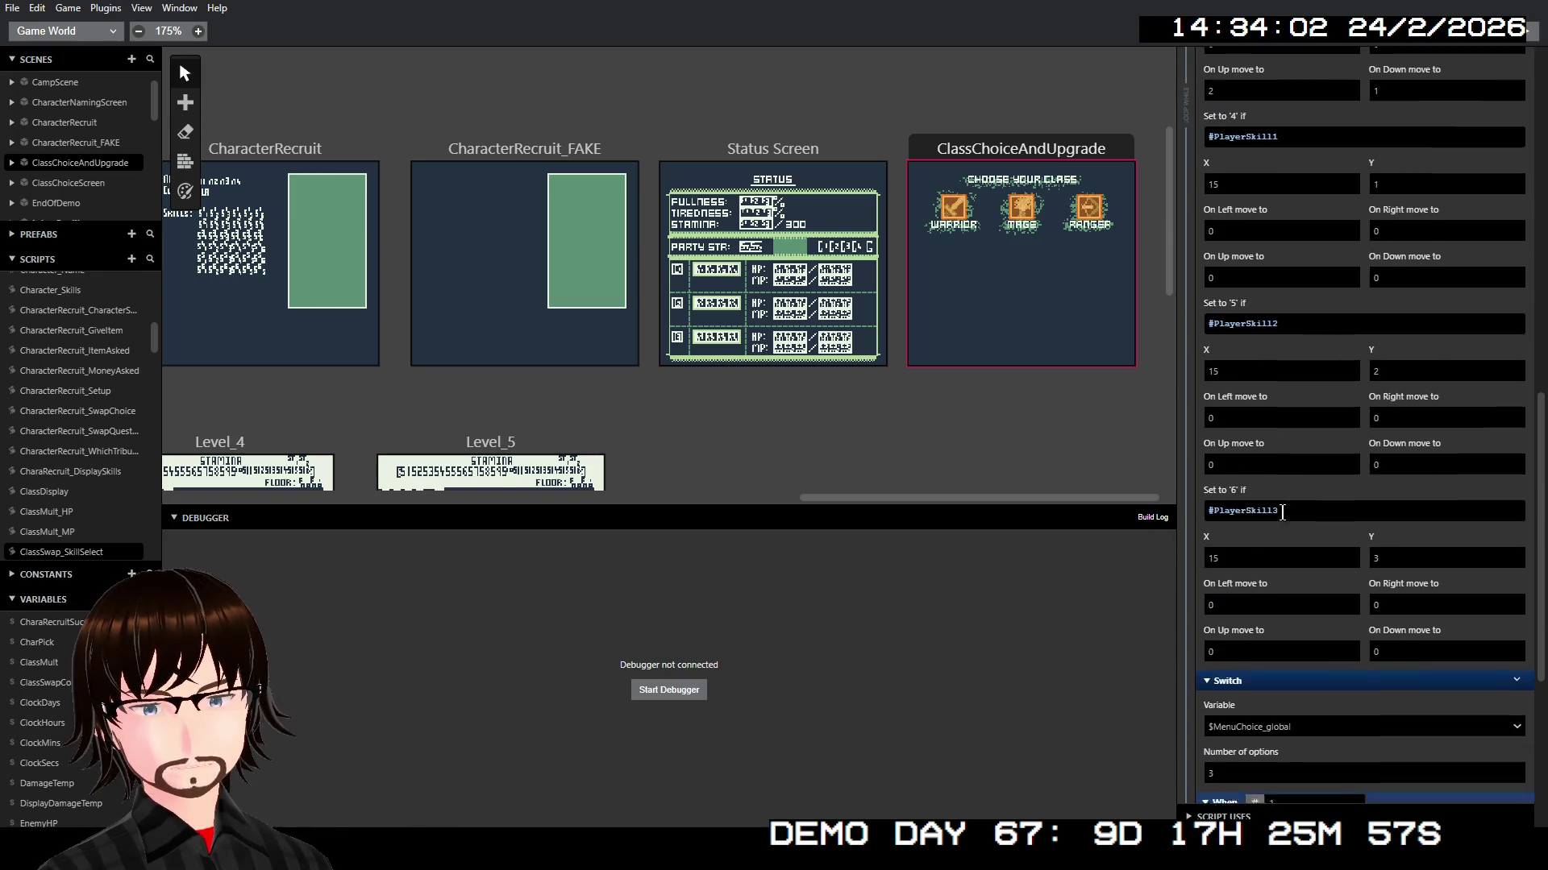
scroll(1290, 491, "down", 3)
scroll(1294, 482, "up", 15)
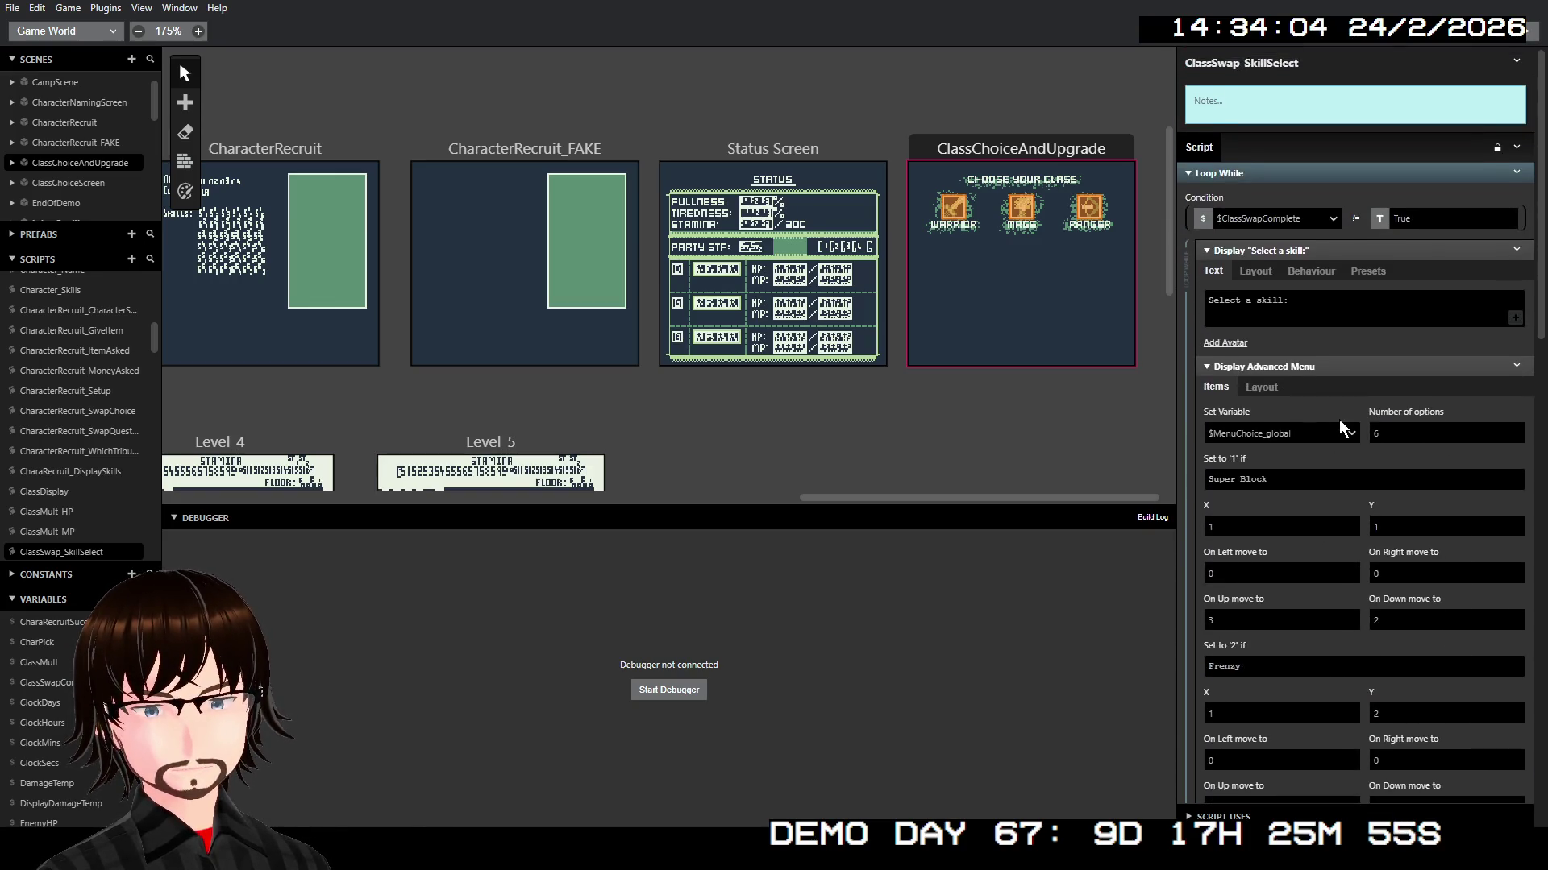
right_click(1317, 176)
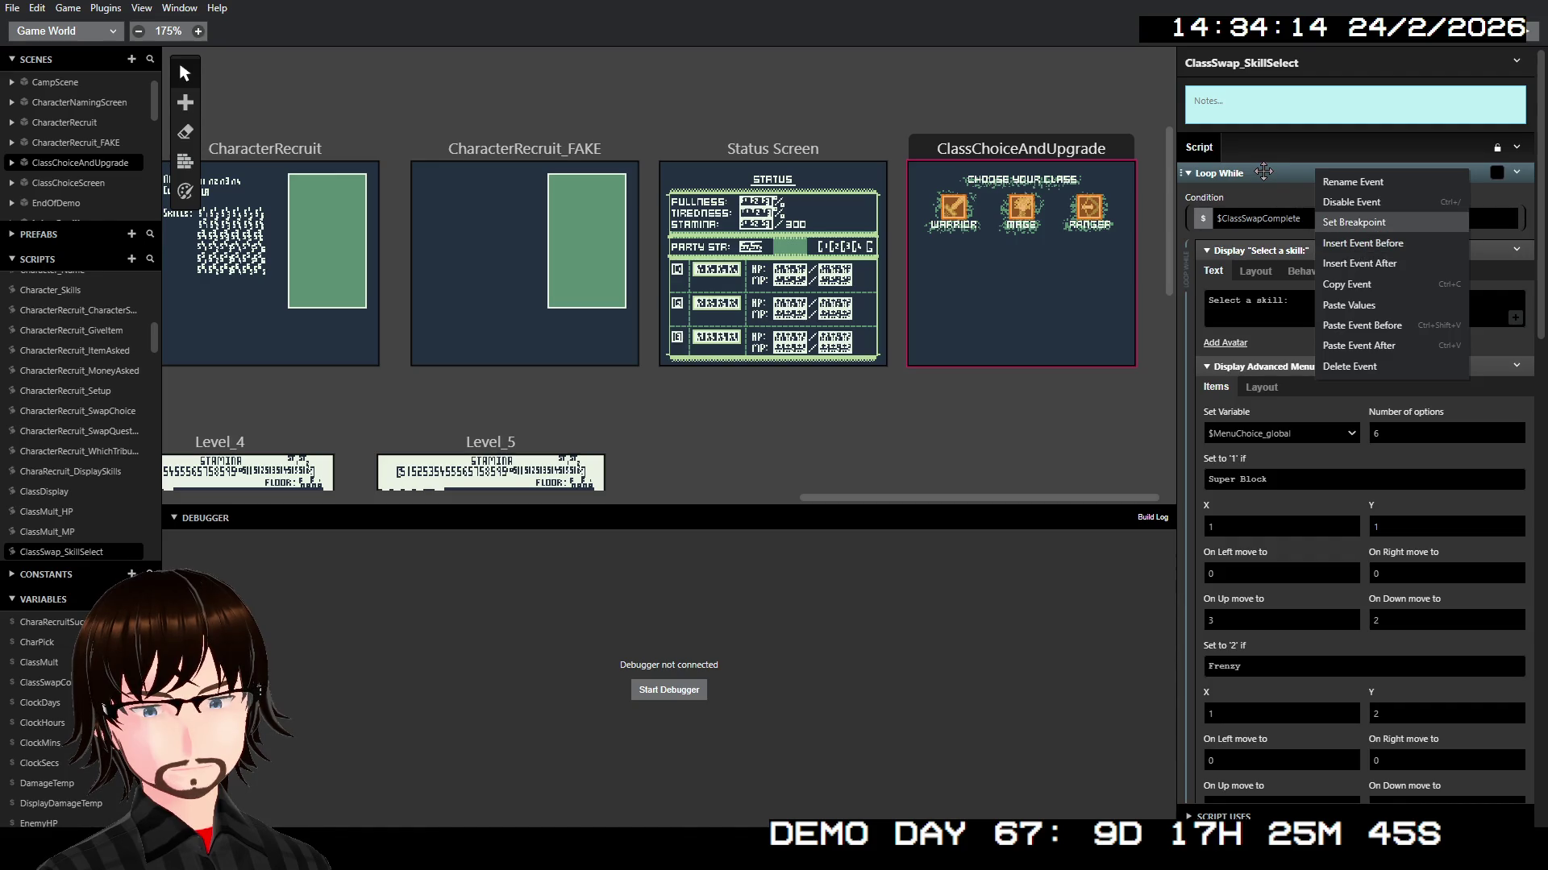
left_click(953, 208)
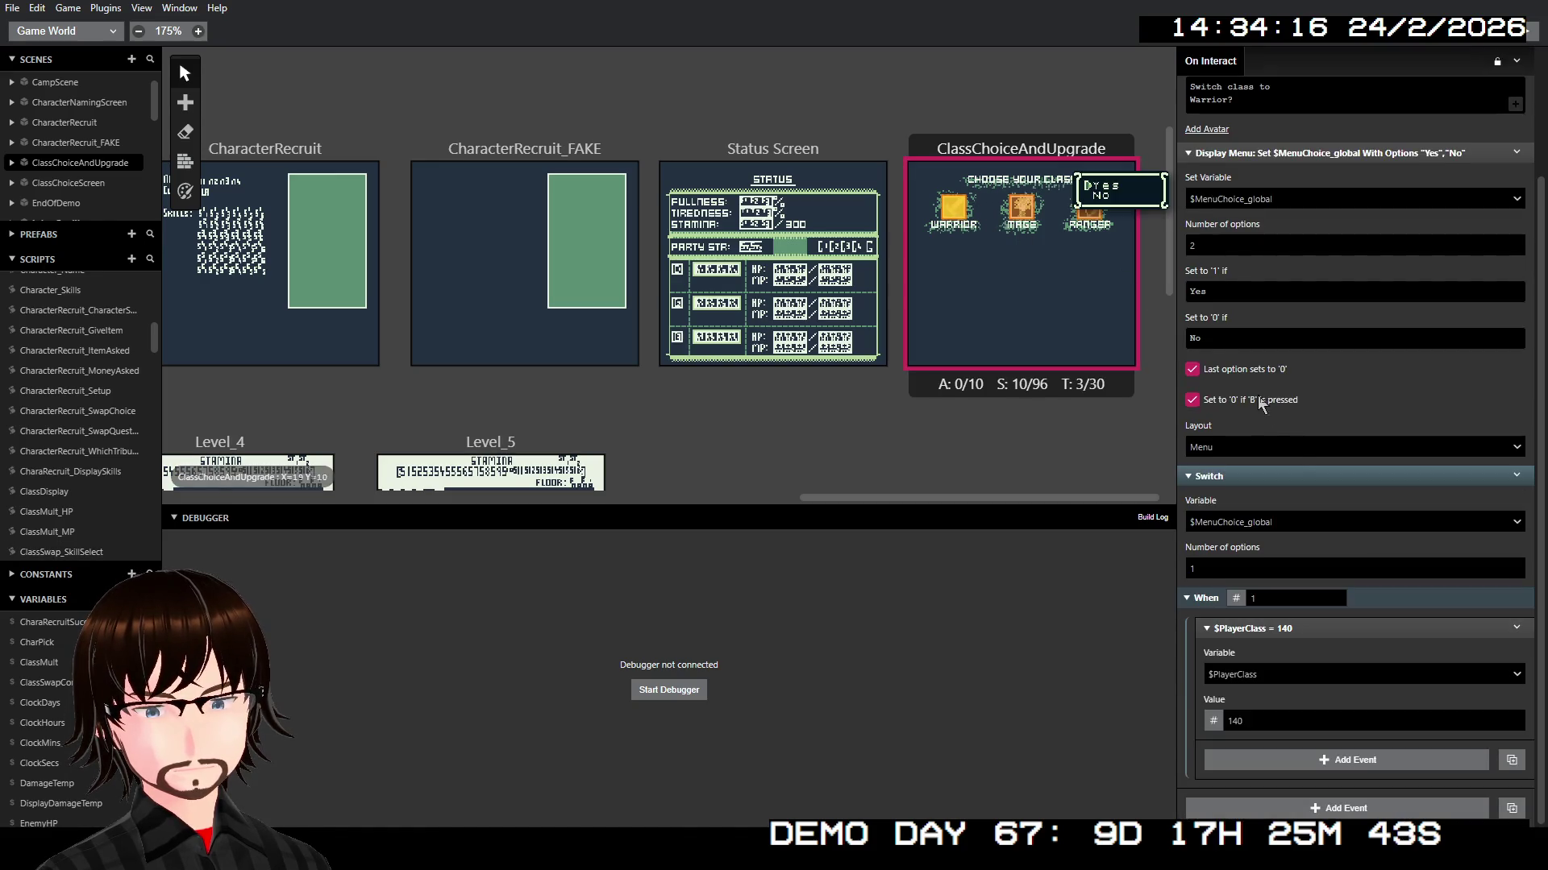
Step: Call ClassSwap_SkillSelect after $PlayerClass = 140 in the Warrior Yes branch, then open that script
right_click(1322, 630)
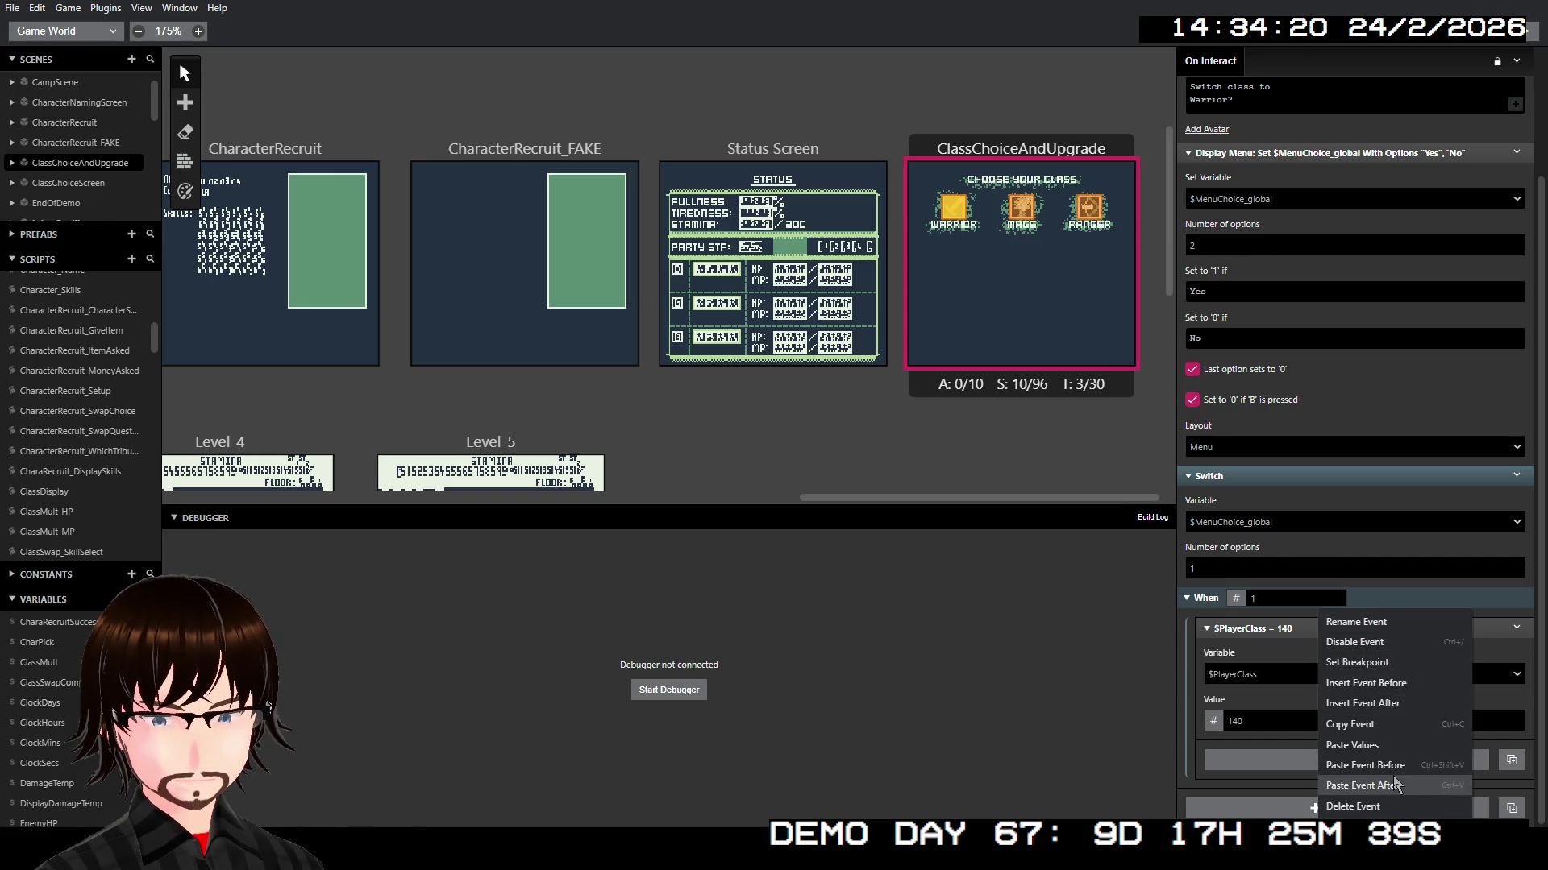
left_click(1375, 703)
left_click(1073, 342)
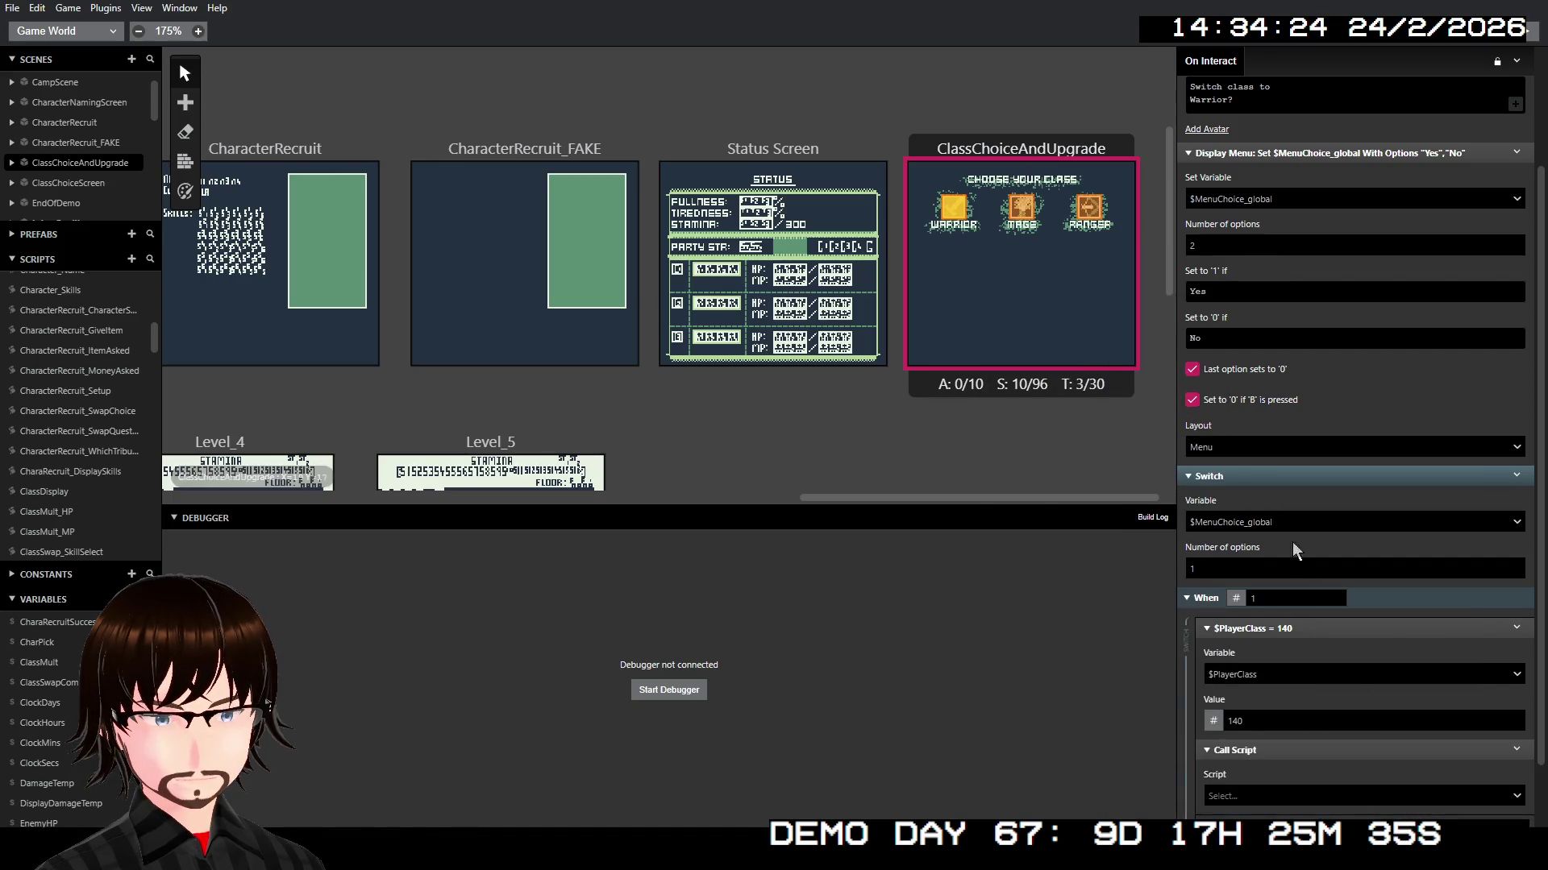
left_click(1304, 802)
type("c")
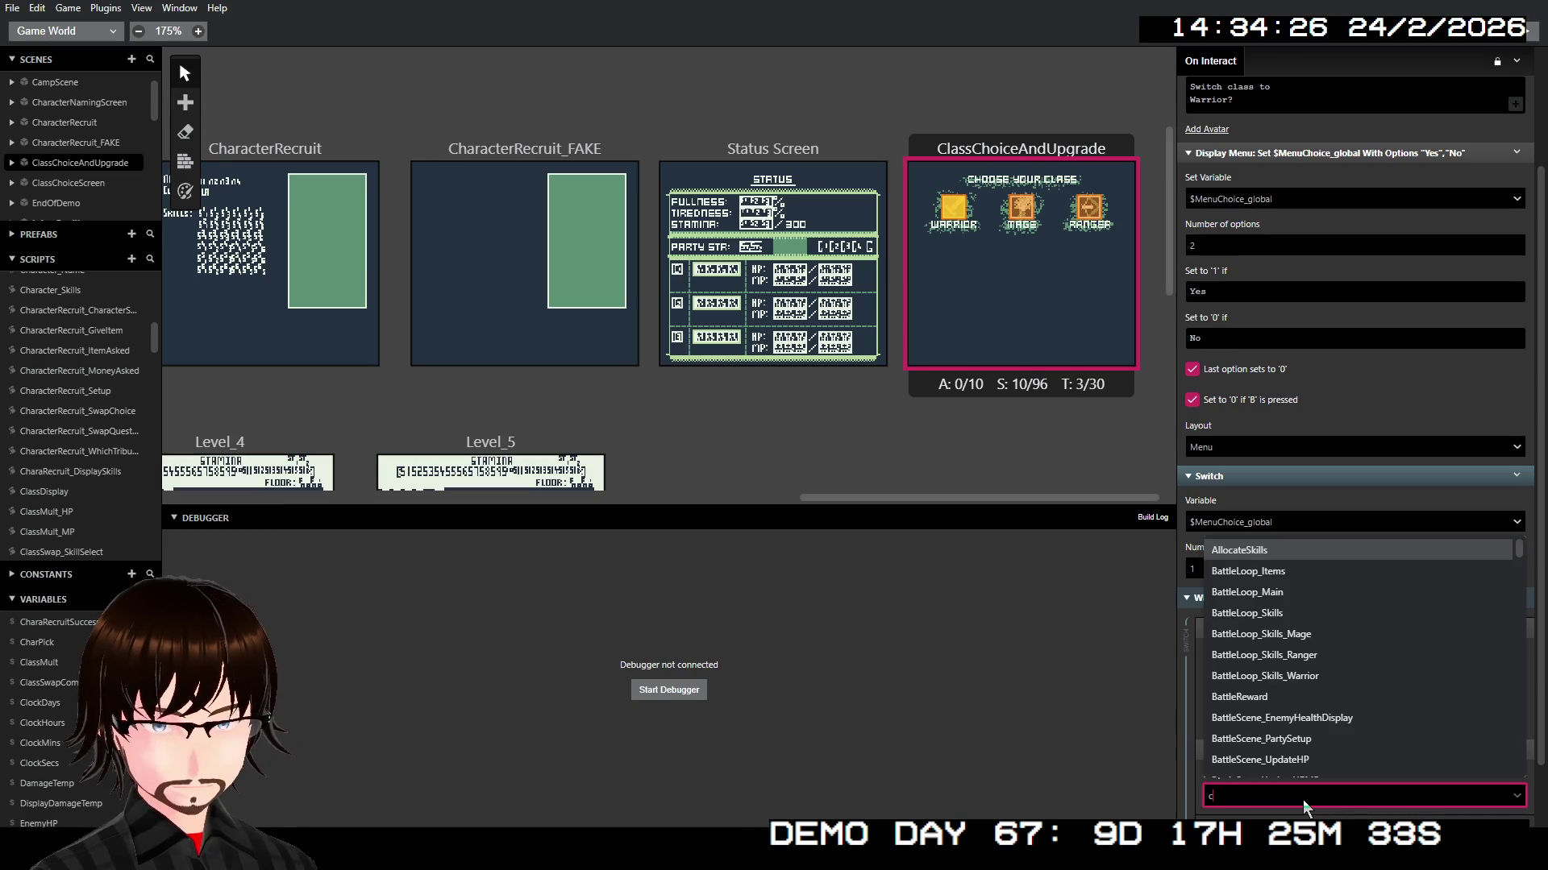
type("l")
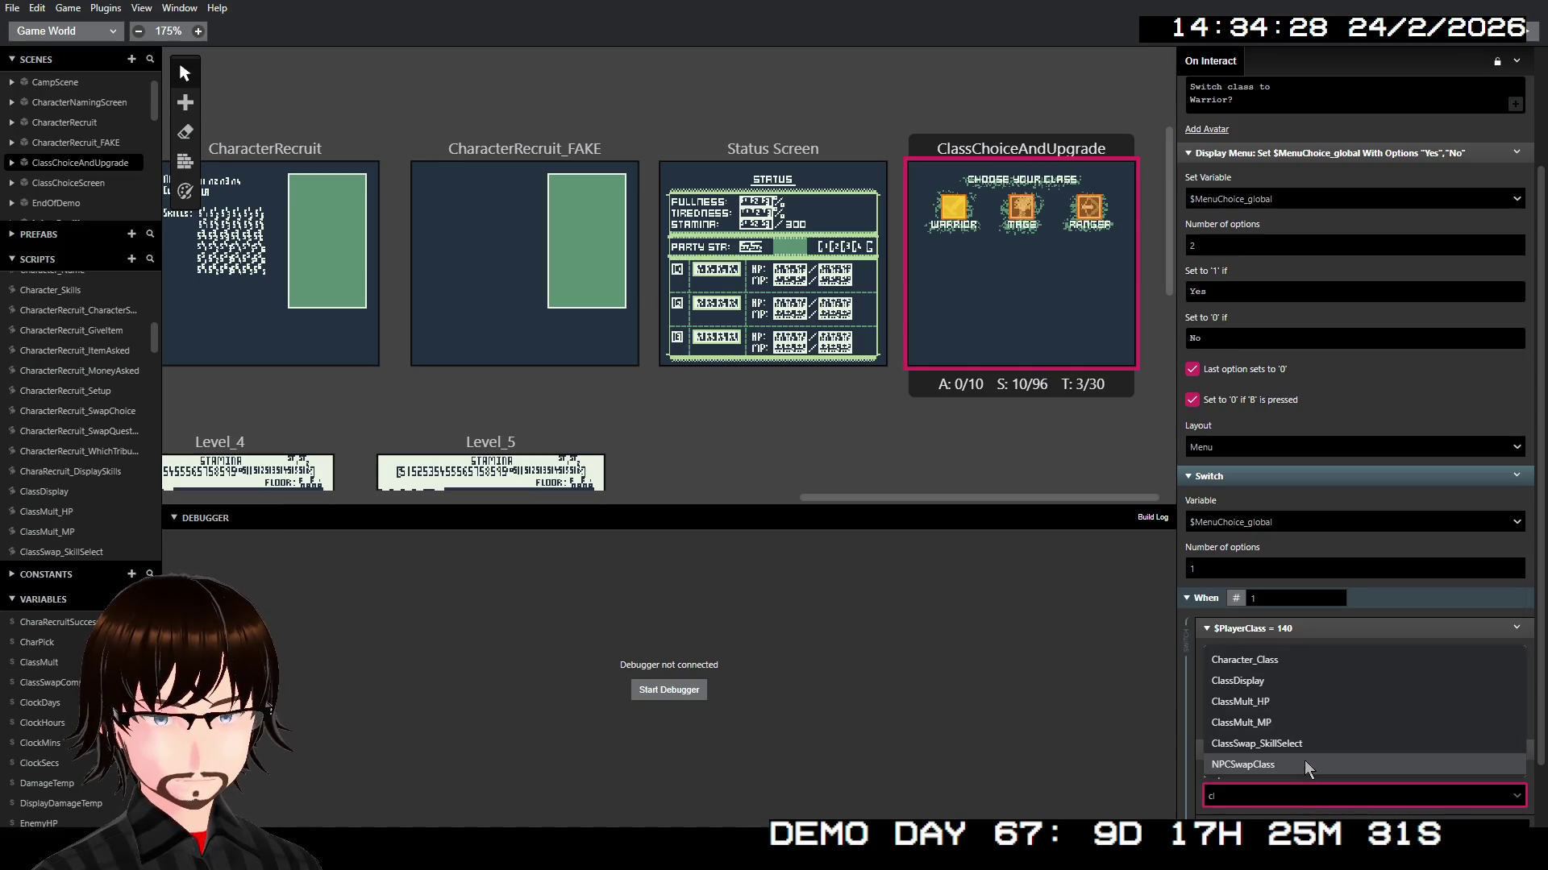
left_click(1304, 744)
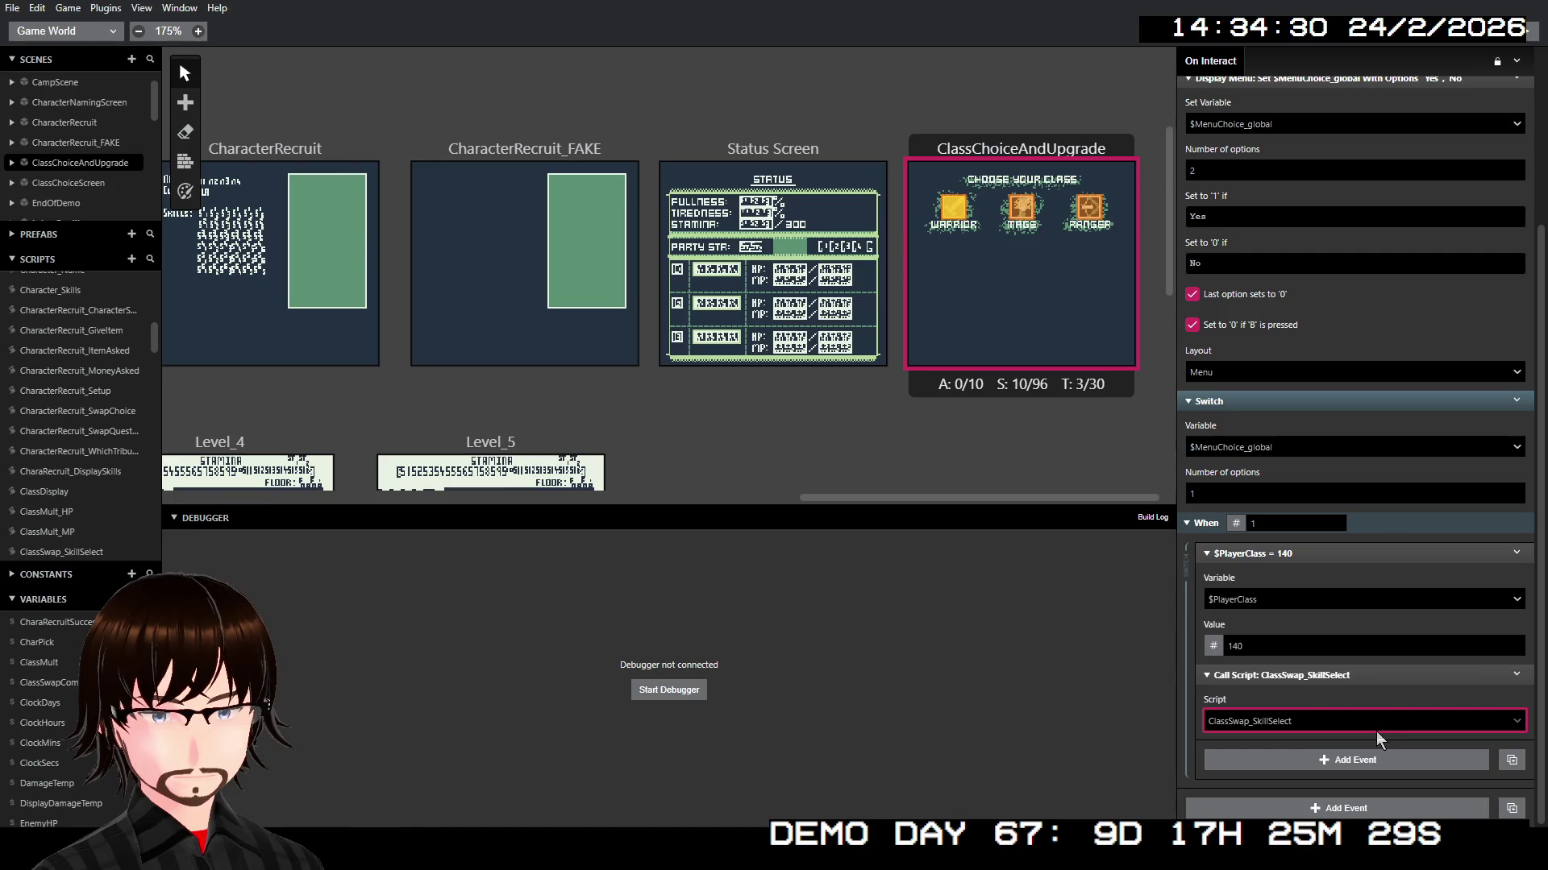
left_click(95, 552)
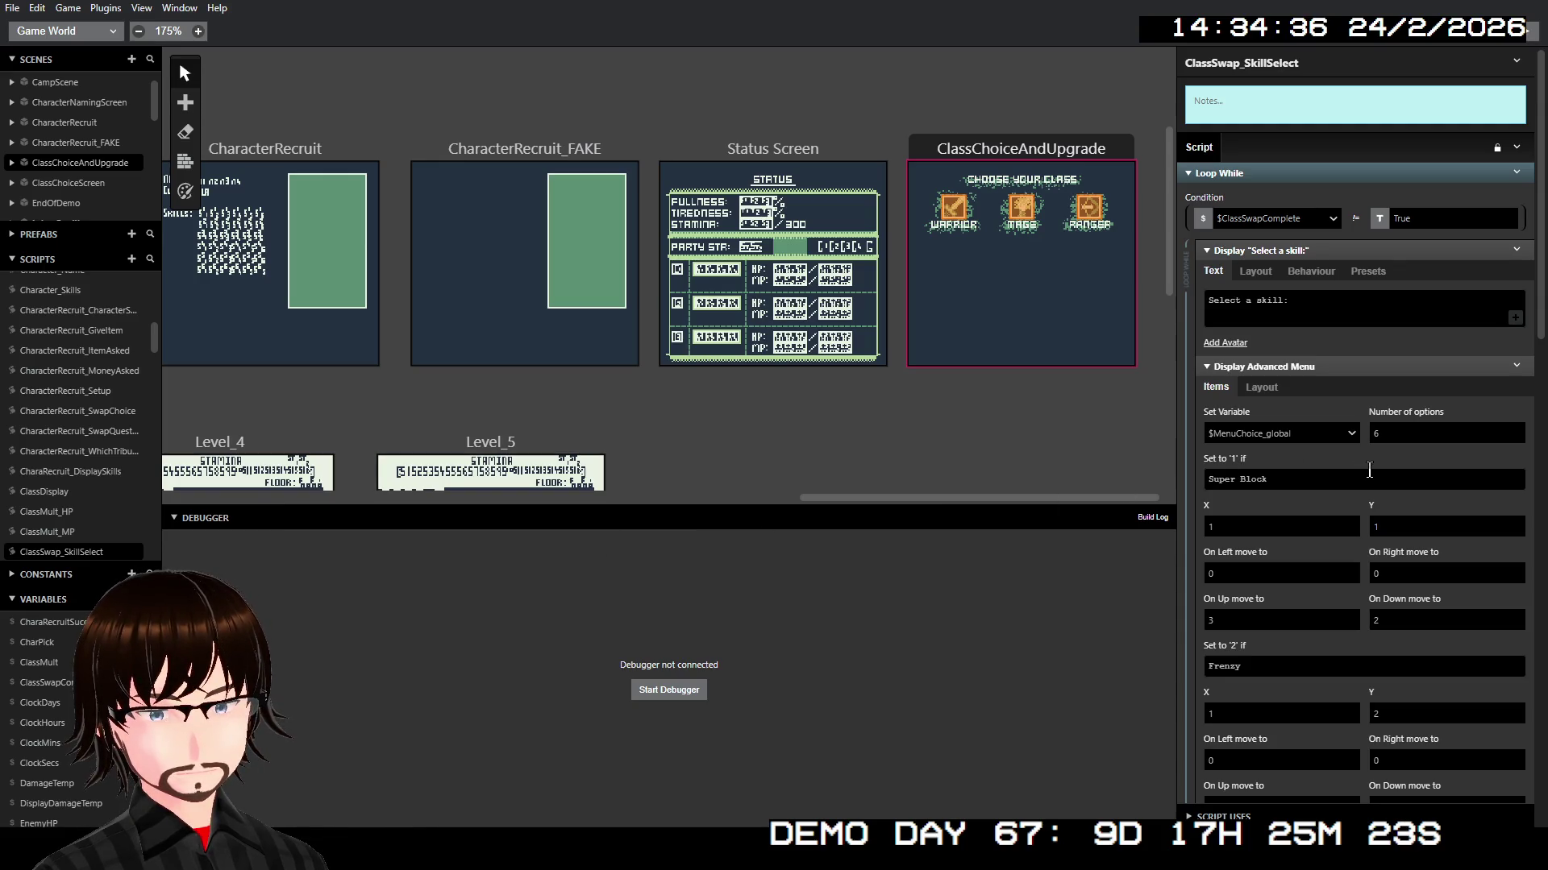
Step: Rename the script to ClassSwap_SkillSelectWarrior and return to the ClassChoiceAndUpgrade scene
left_click(1334, 65)
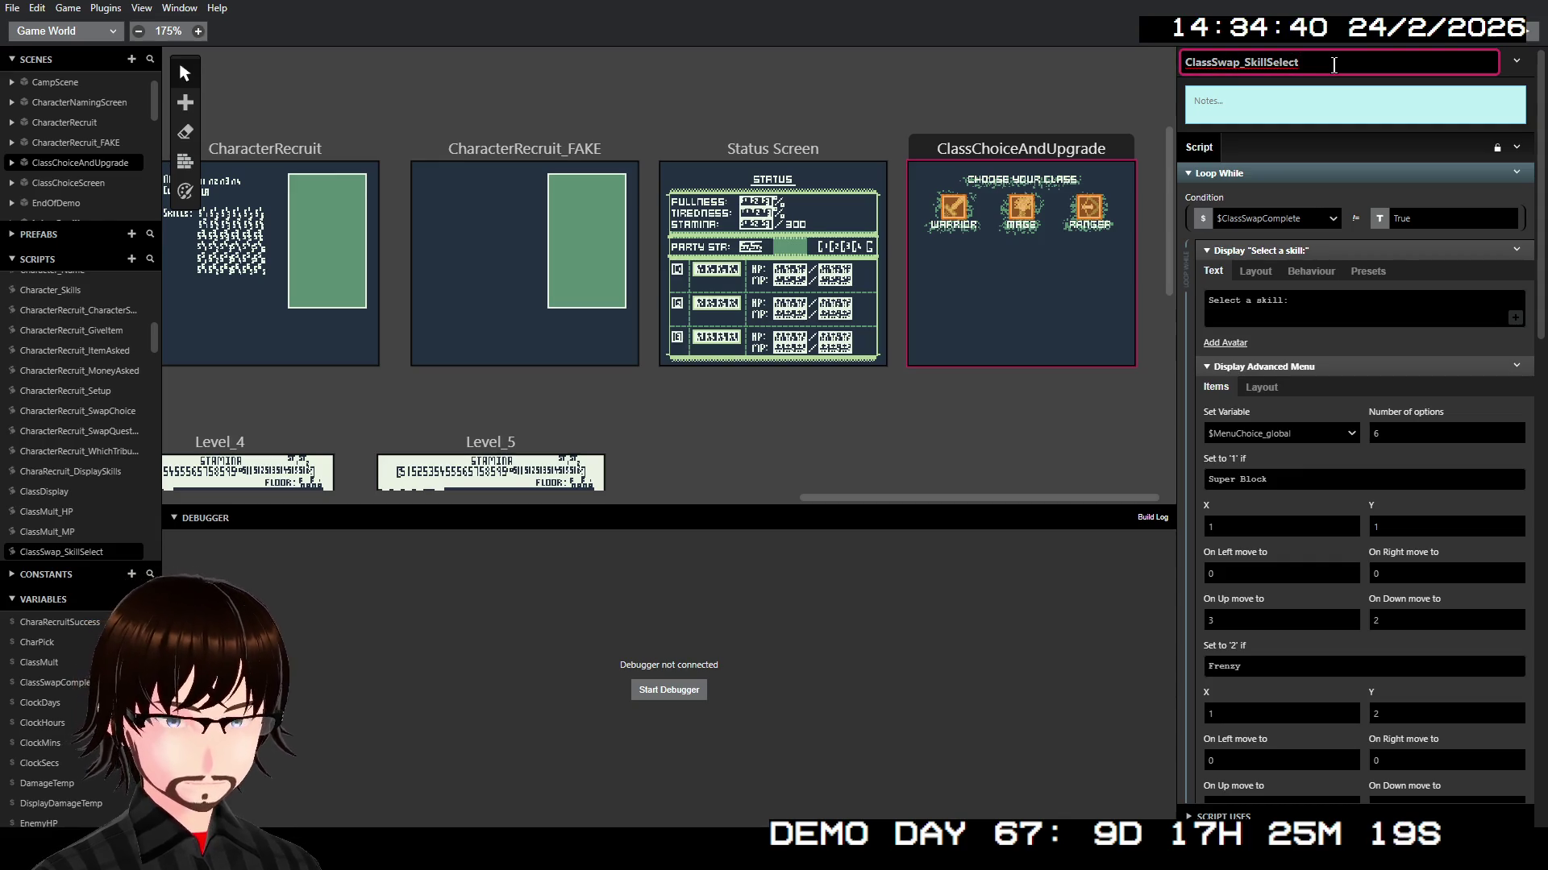
type("Warrior")
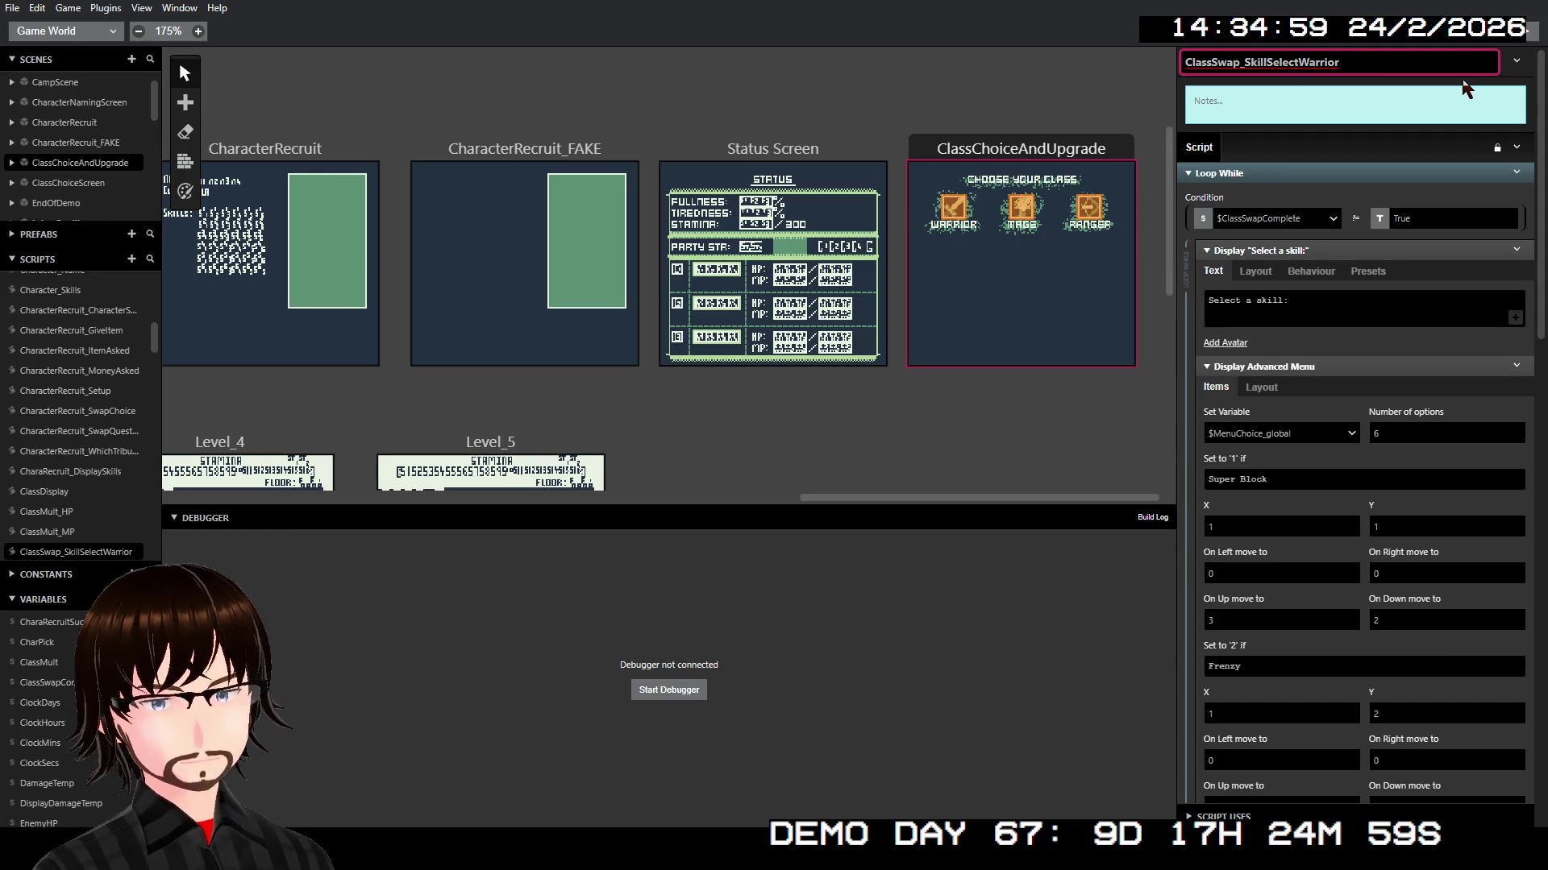
left_click(1046, 151)
Step: Insert a $PlayerSkill1 = 88 event before the ClassSwap_SkillSelectWarrior call
left_click(953, 211)
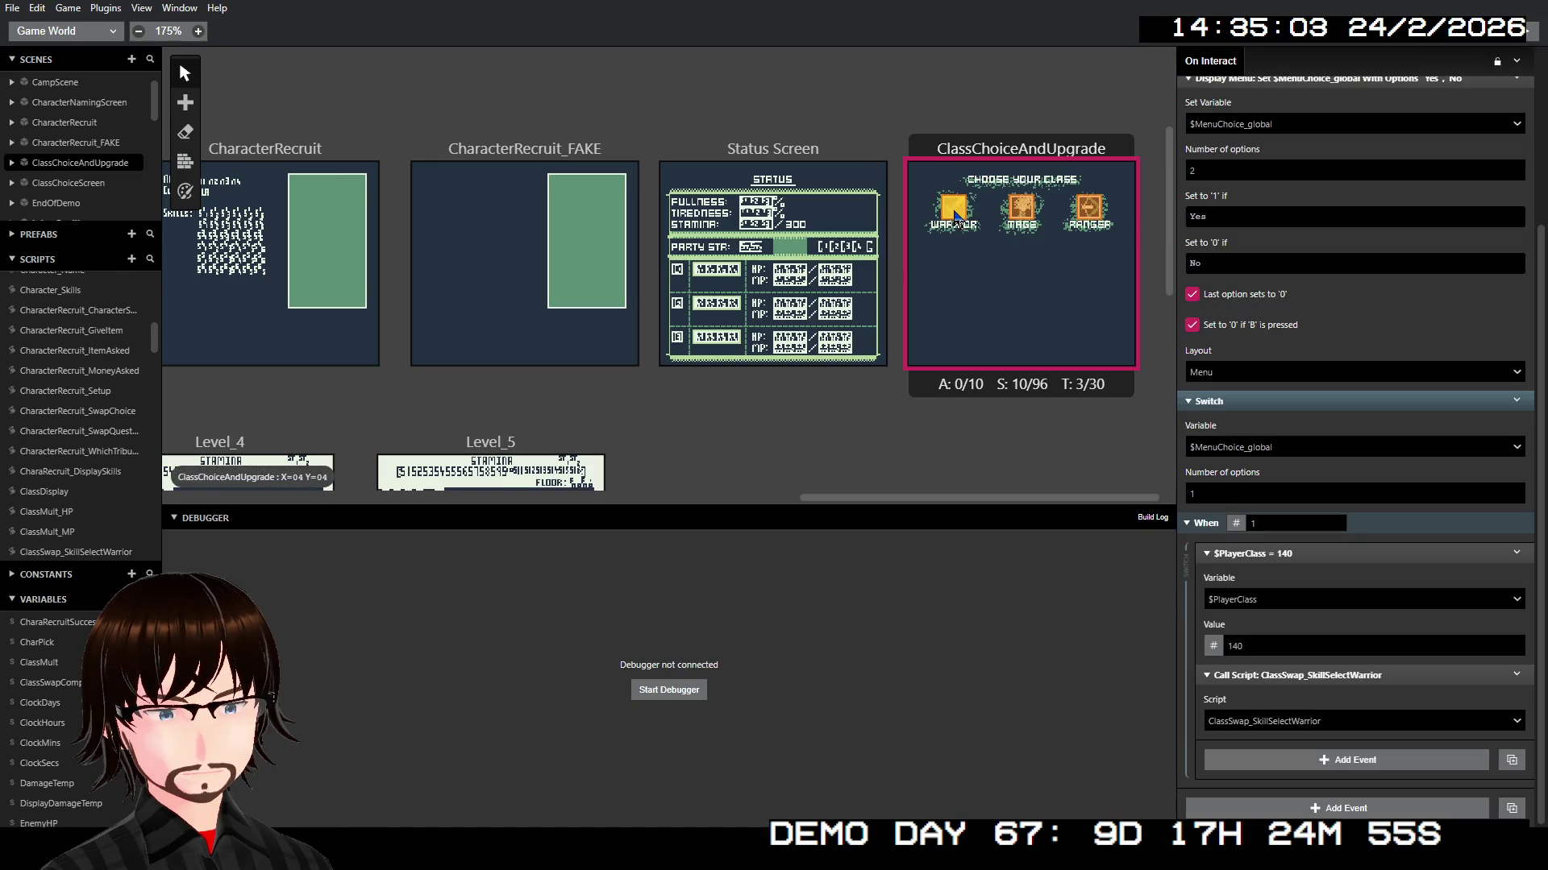
right_click(1349, 683)
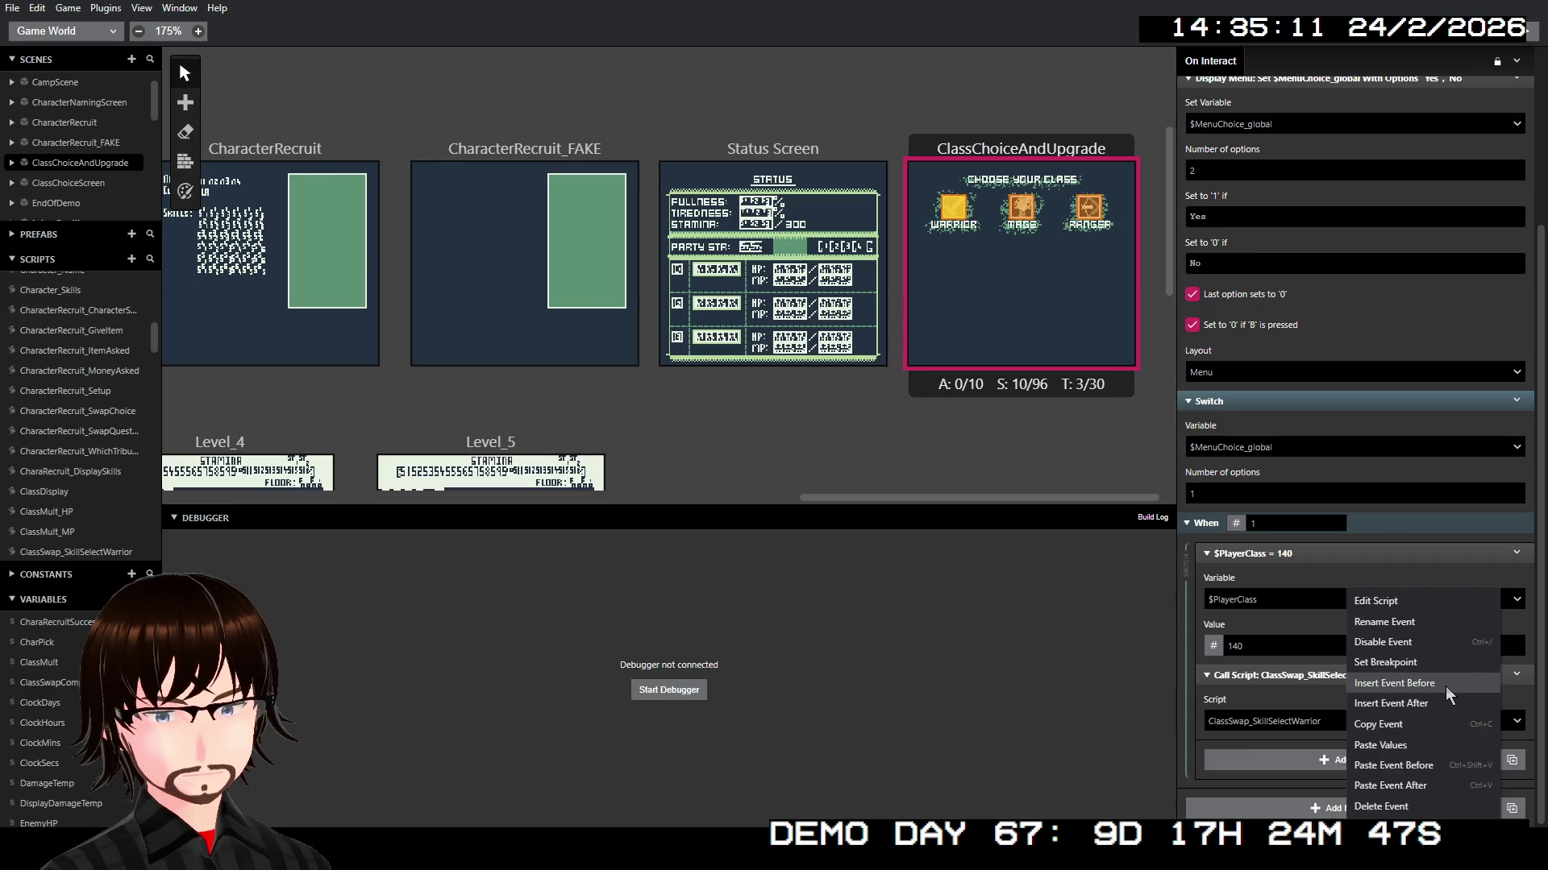
left_click(1439, 685)
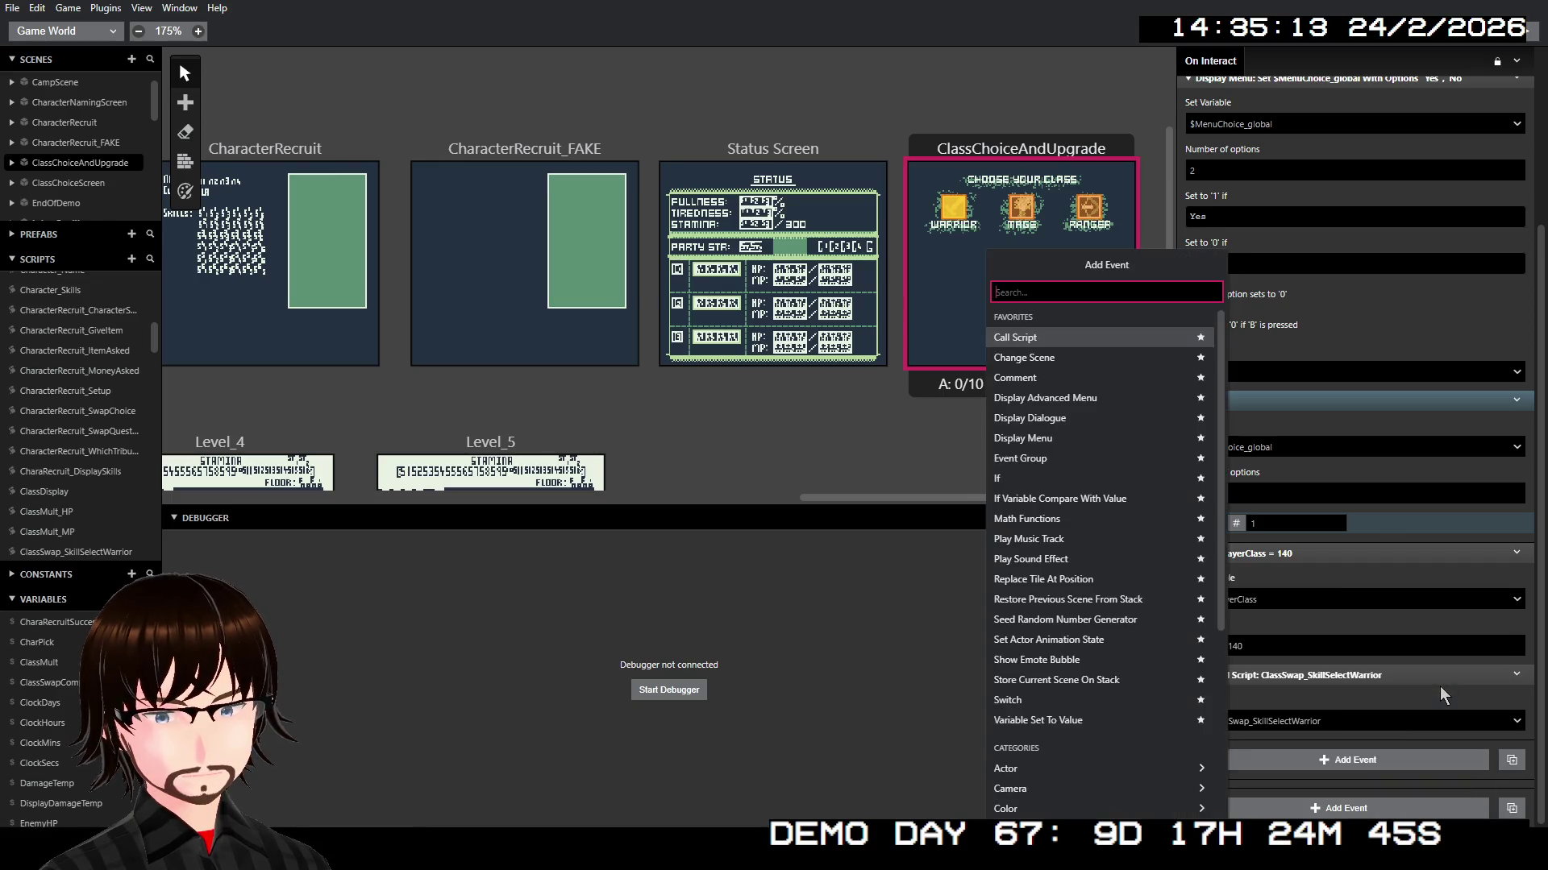
left_click(1098, 720)
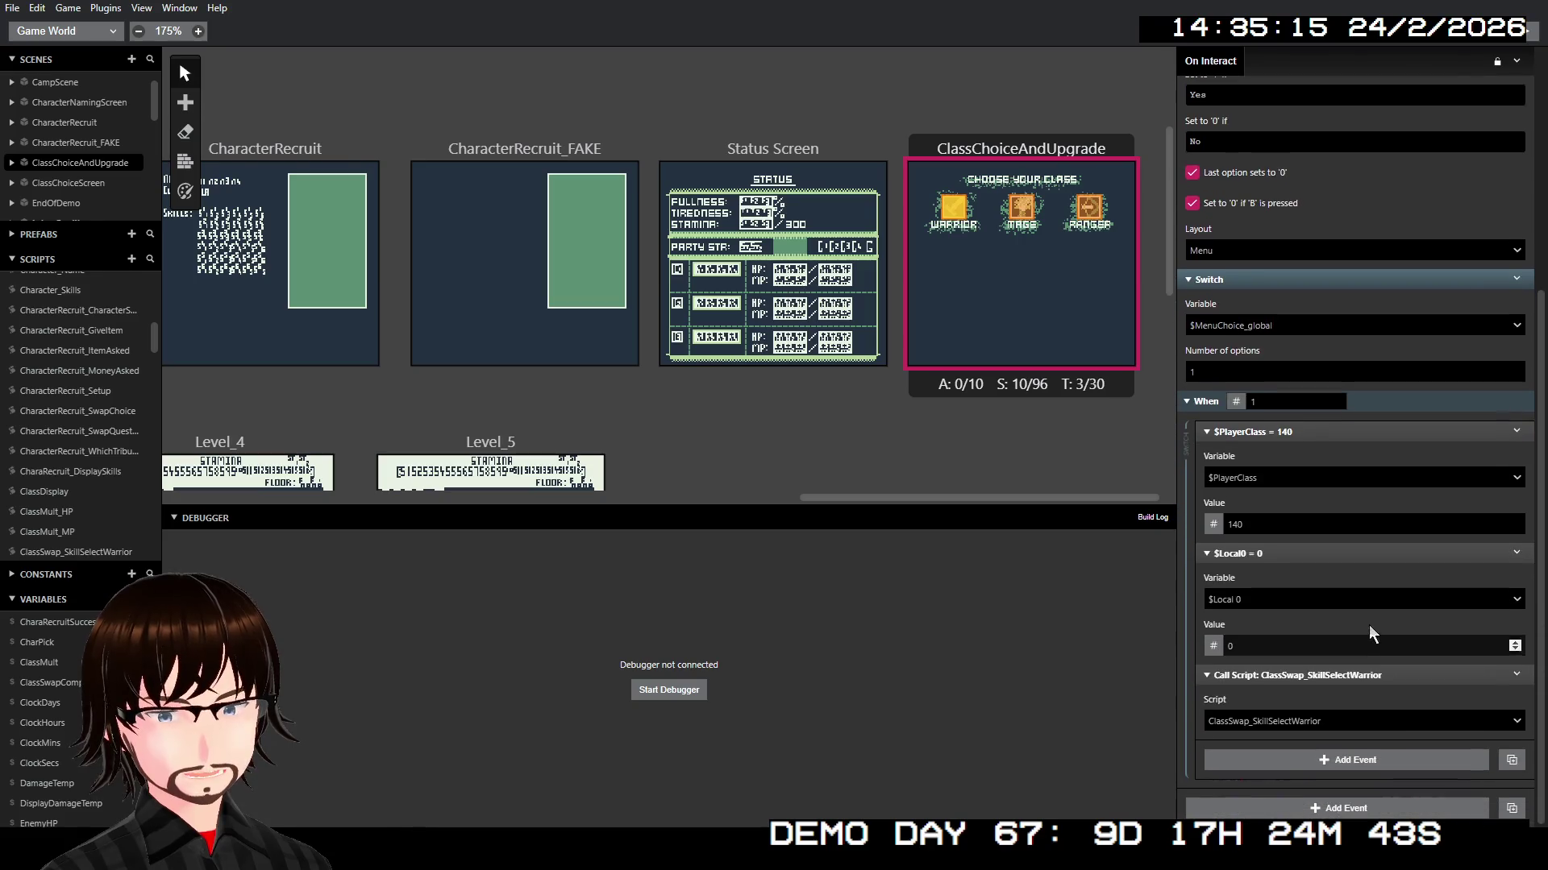
left_click(1256, 600)
type("pla")
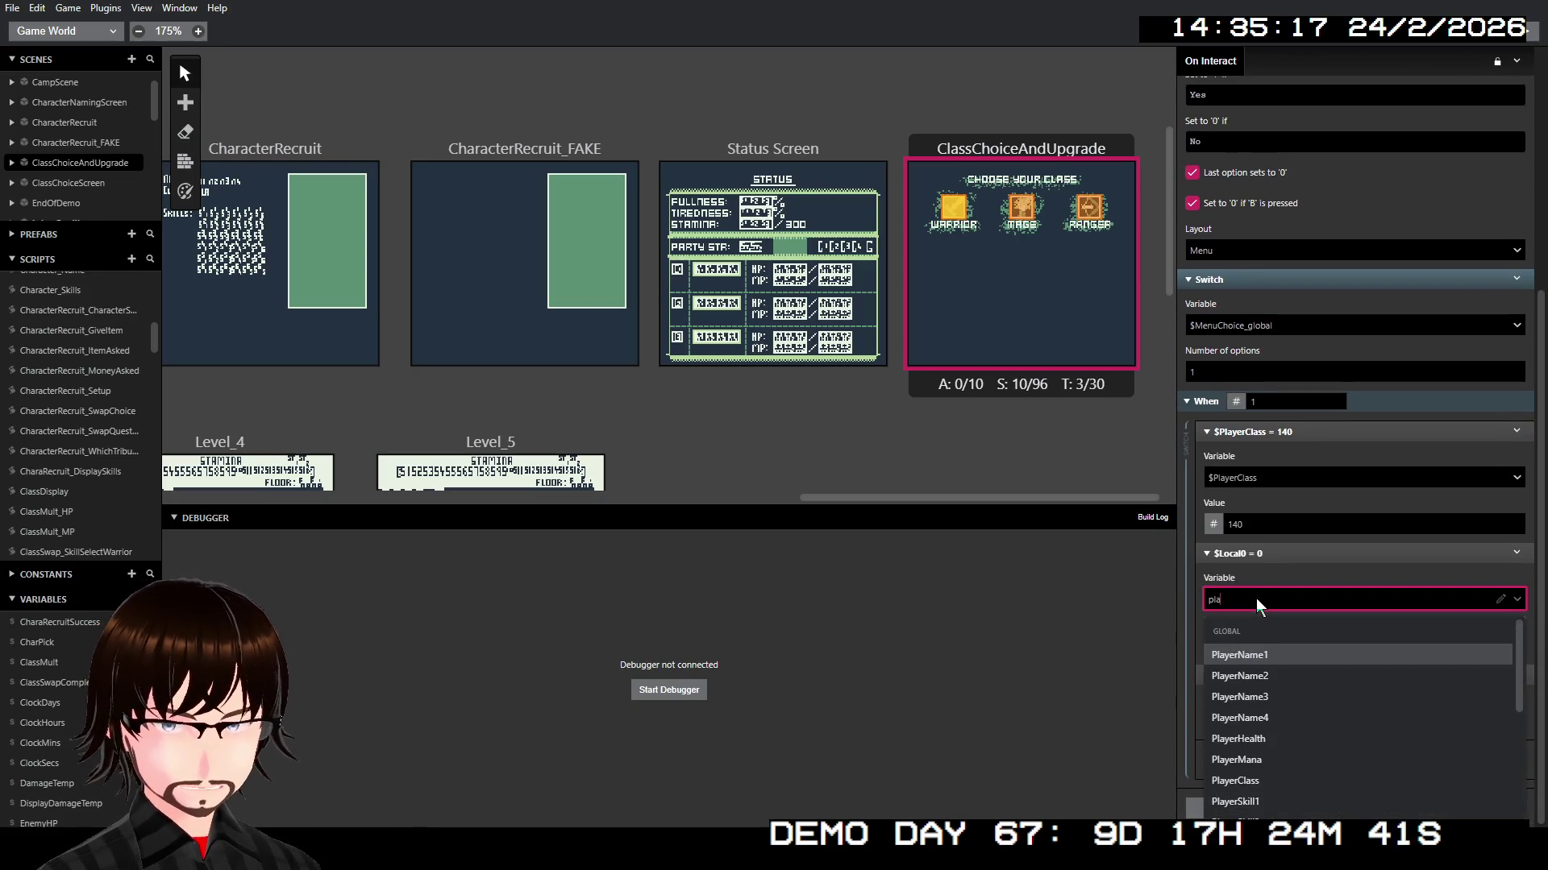
type("yers")
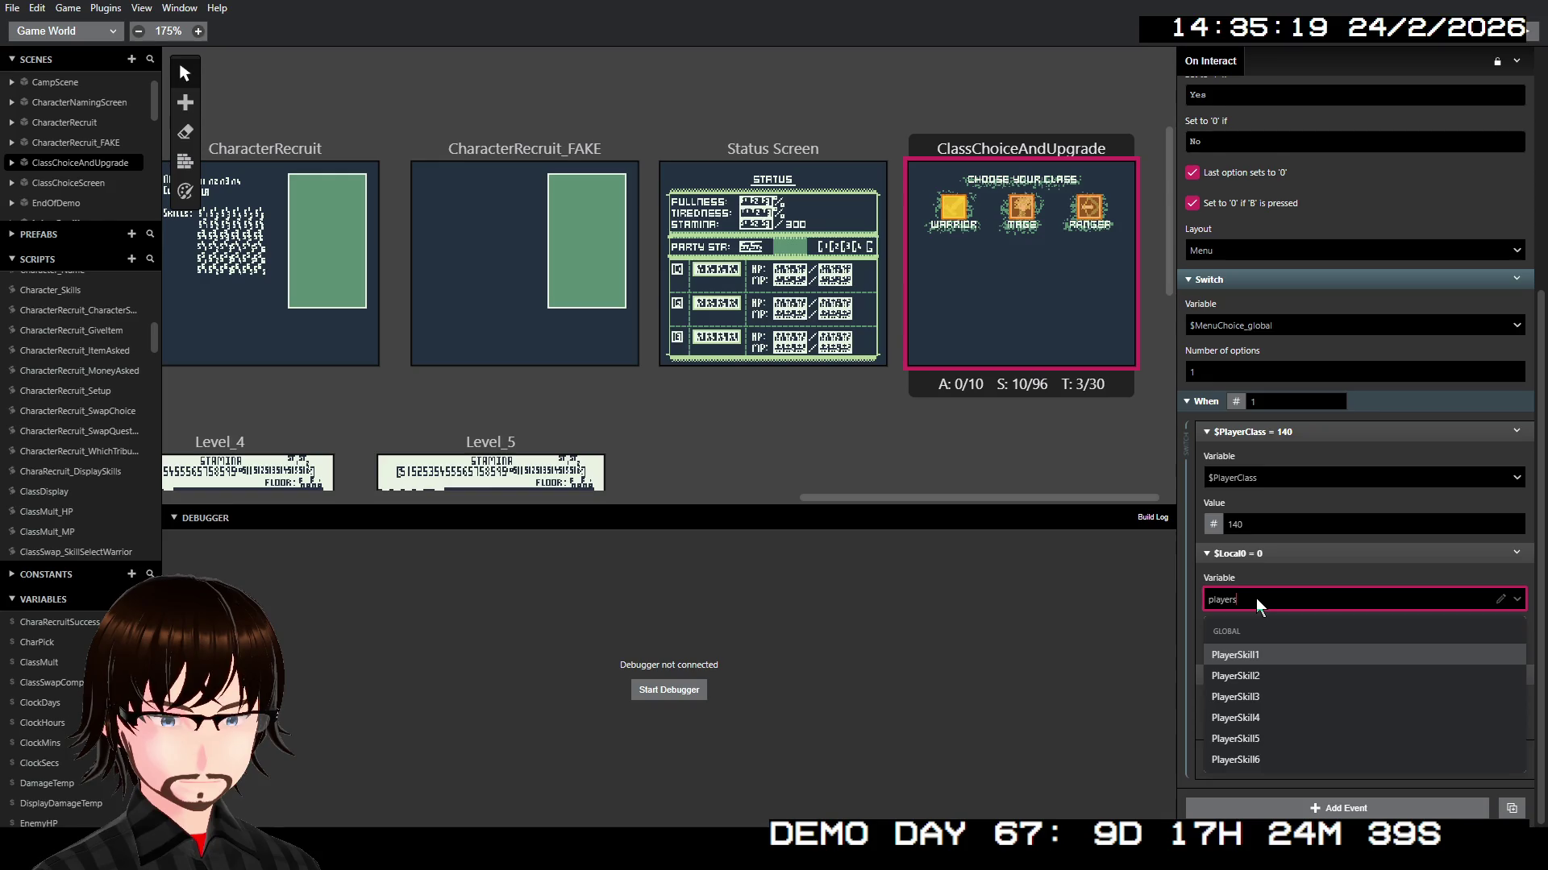
key("Return")
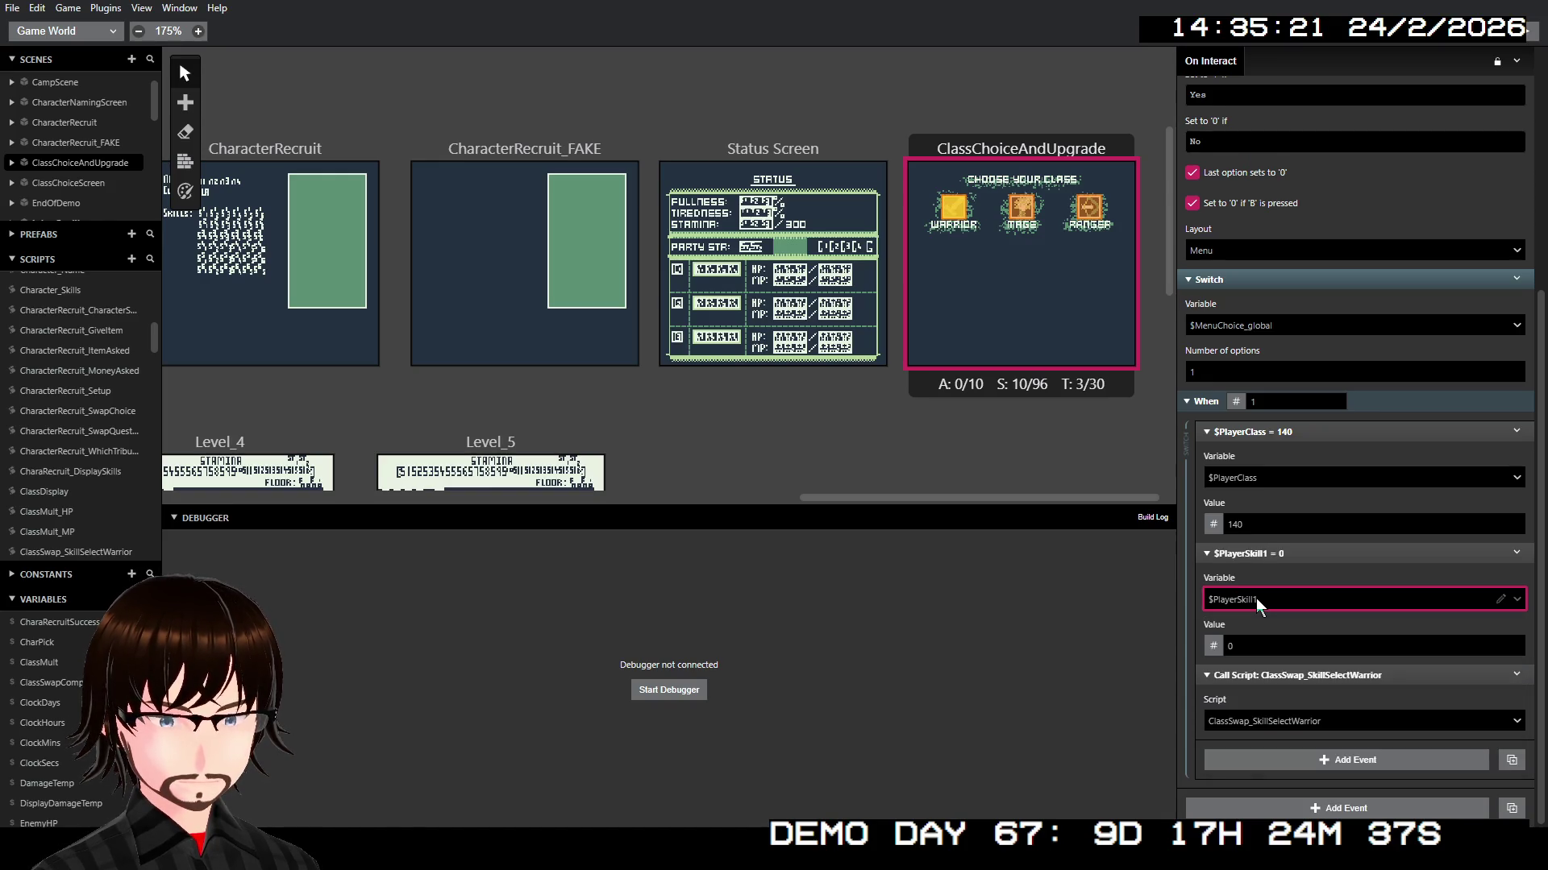
left_click(1255, 647)
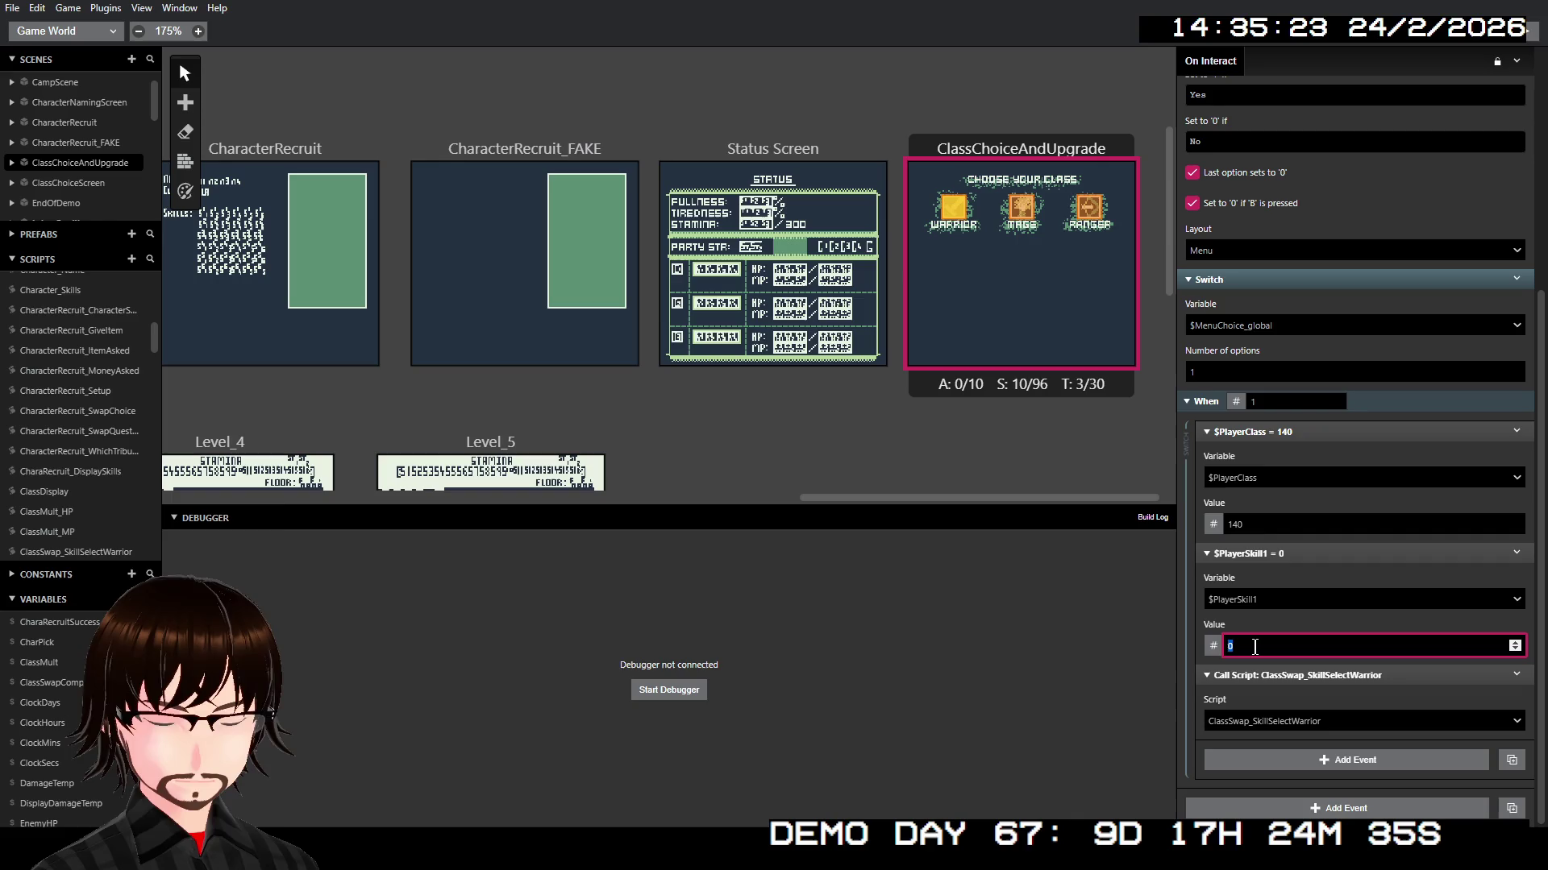
type("88")
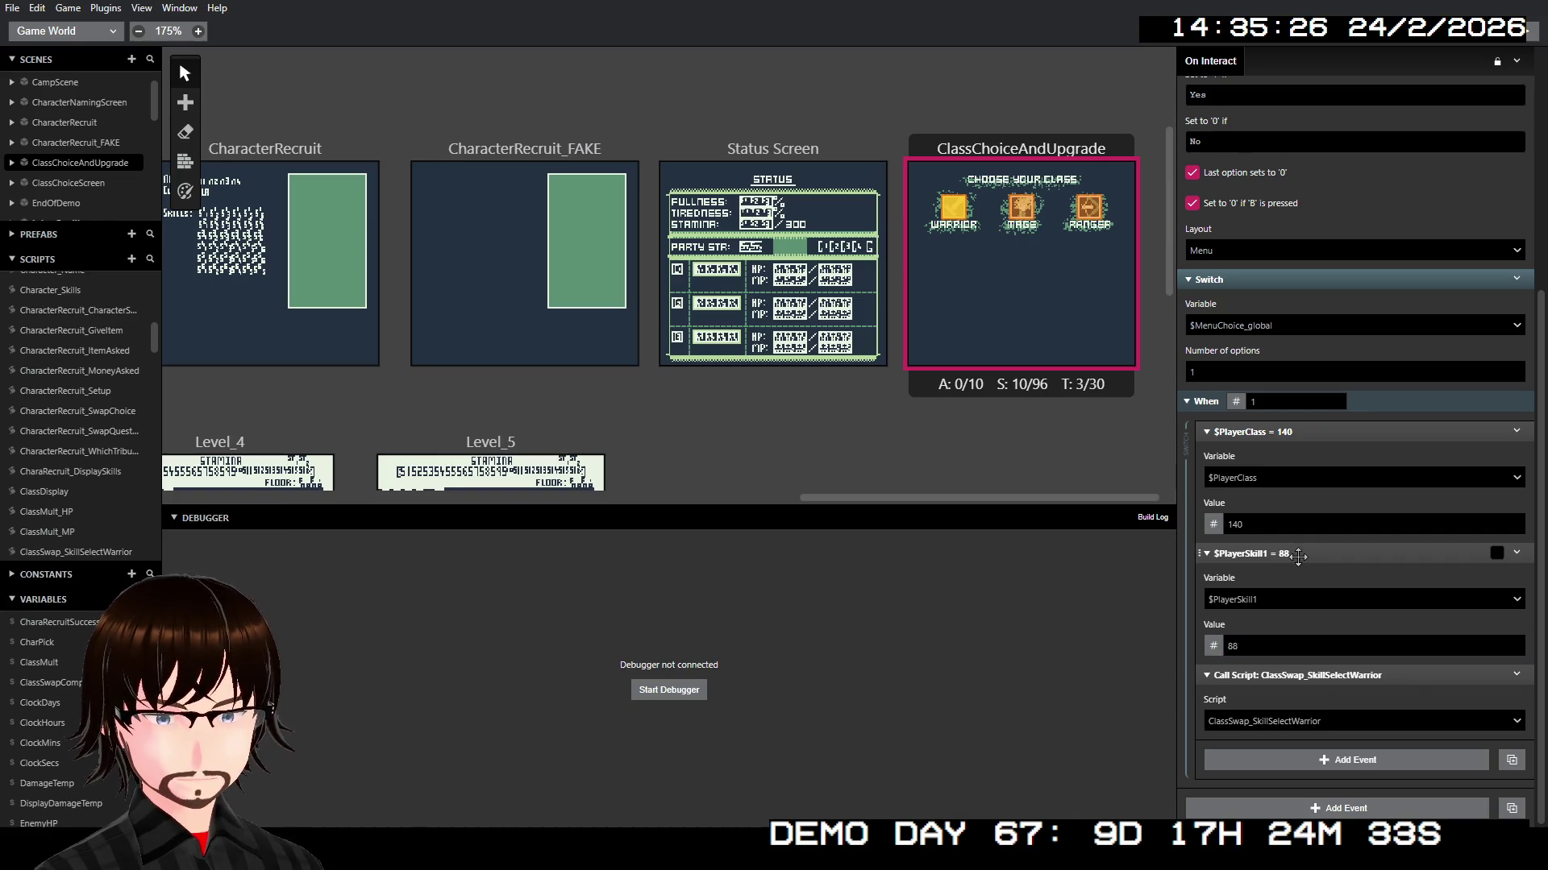
Step: Duplicate the skill event twice, retargeting the copies to $PlayerSkill2 and $PlayerSkill3
right_click(1296, 555)
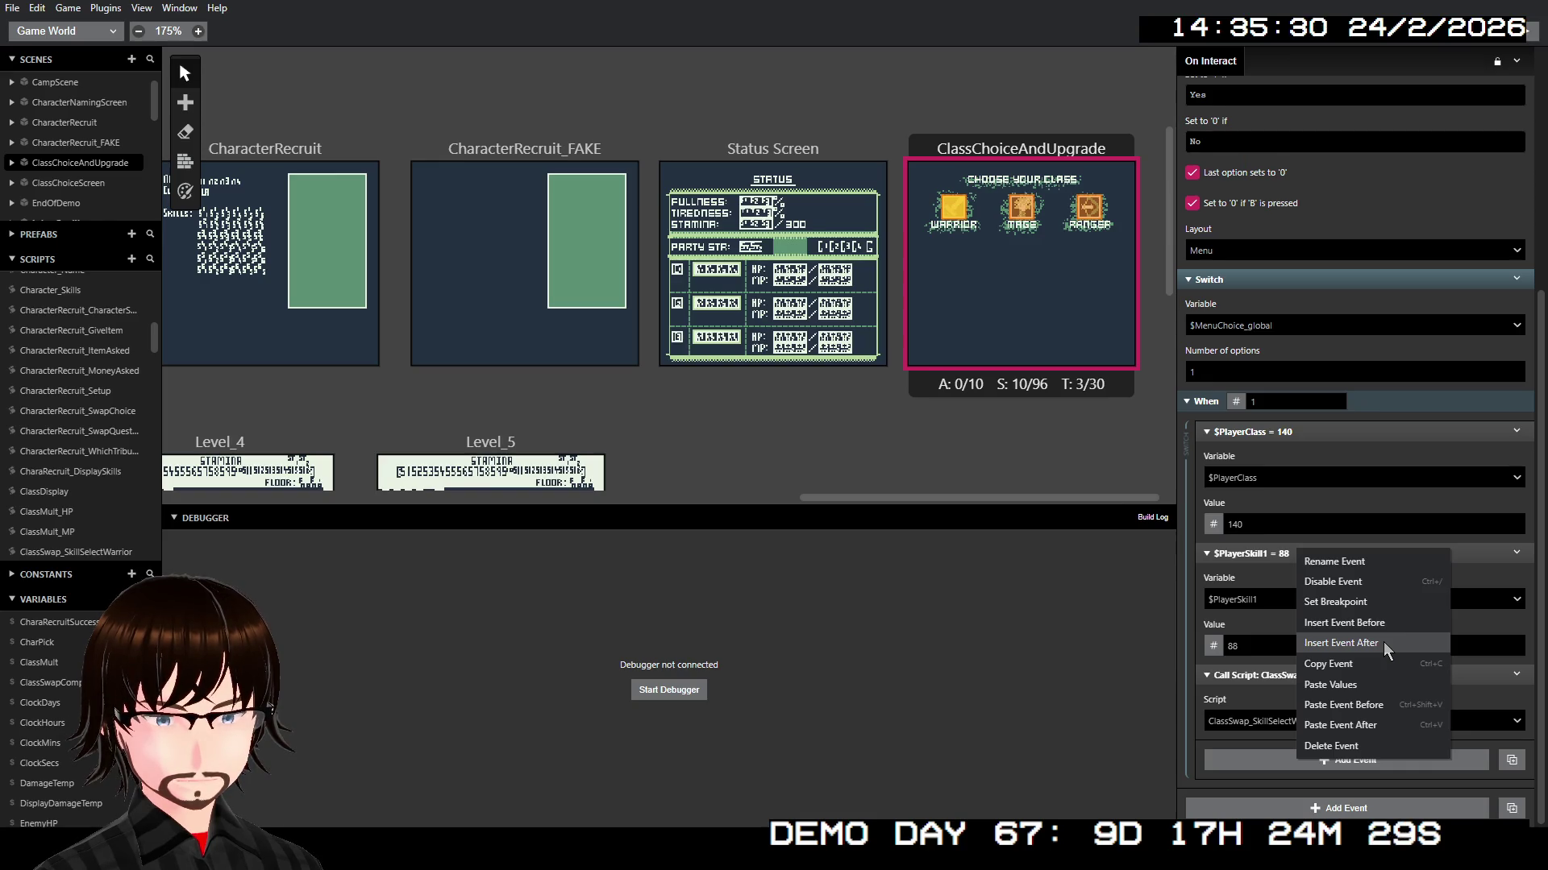
left_click(1362, 666)
right_click(1318, 554)
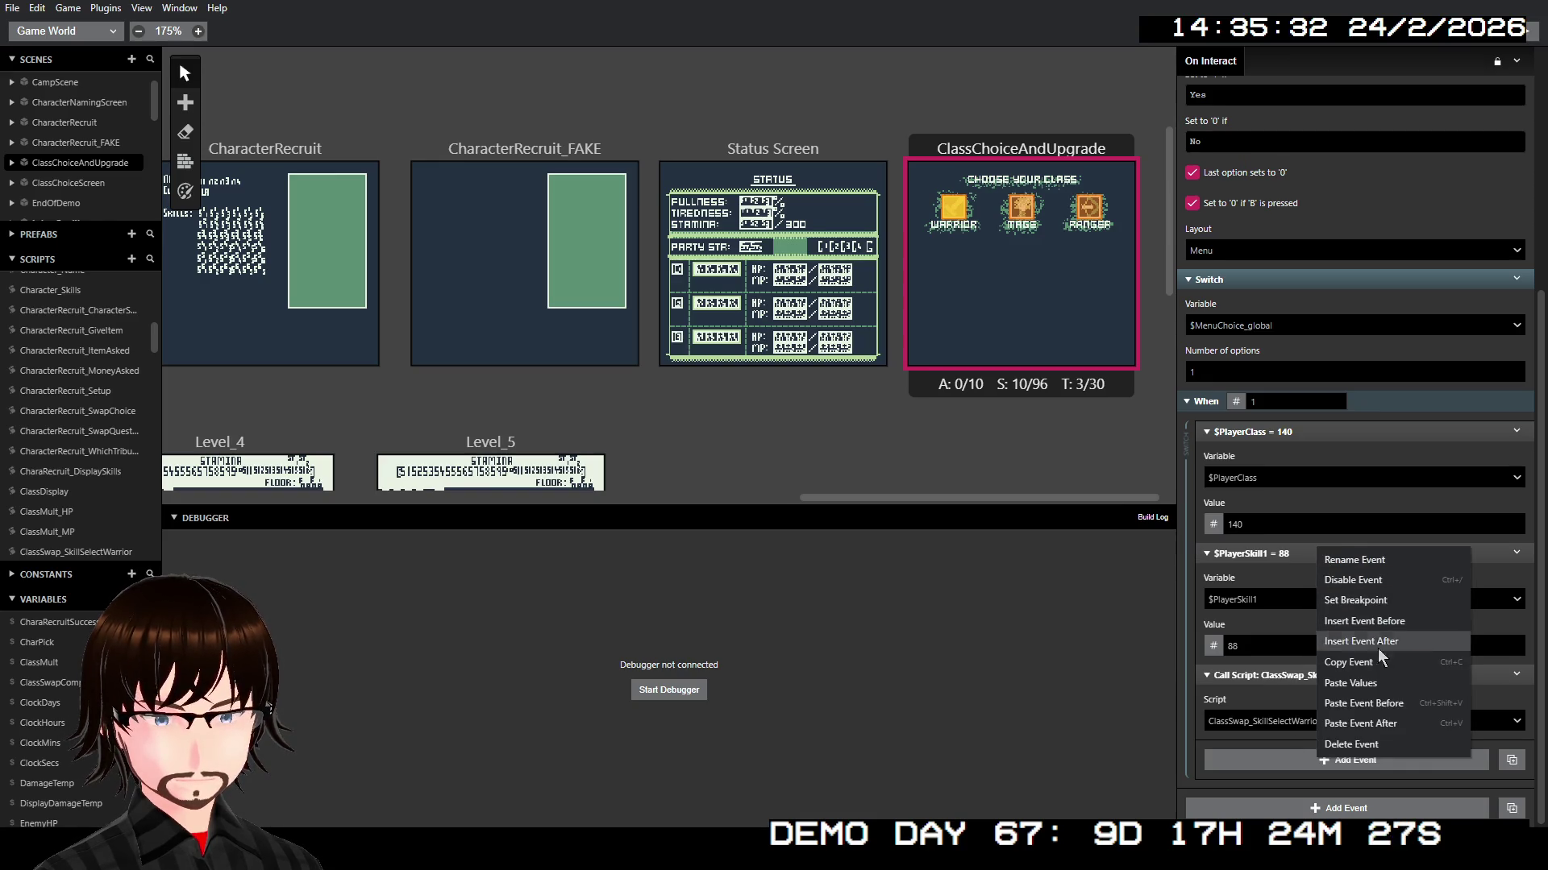
left_click(1396, 723)
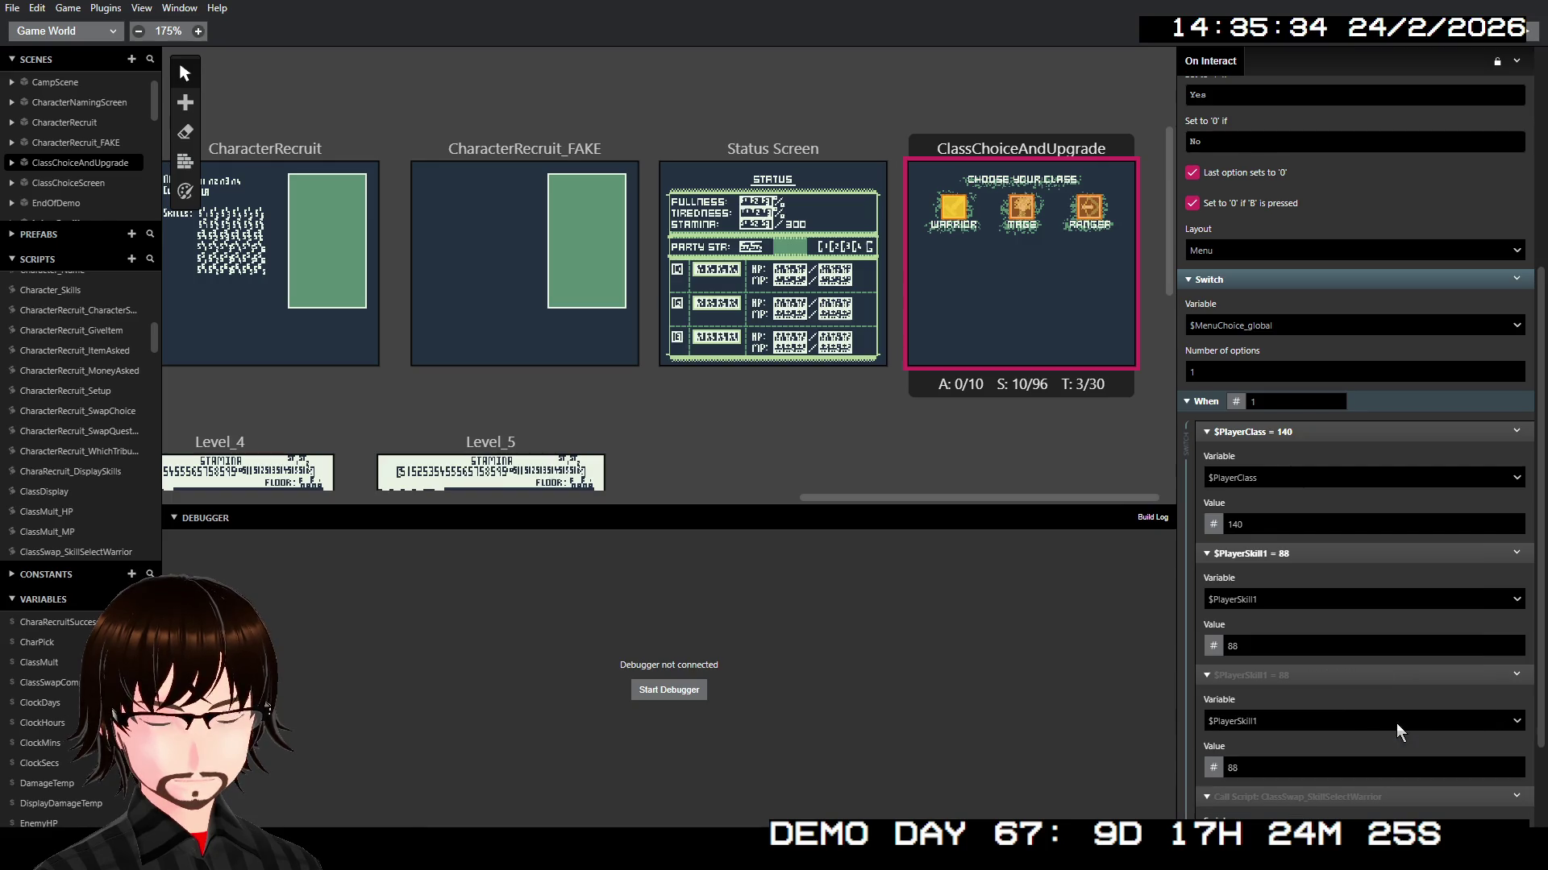
right_click(1320, 675)
left_click(1394, 785)
scroll(1269, 578, "down", 3)
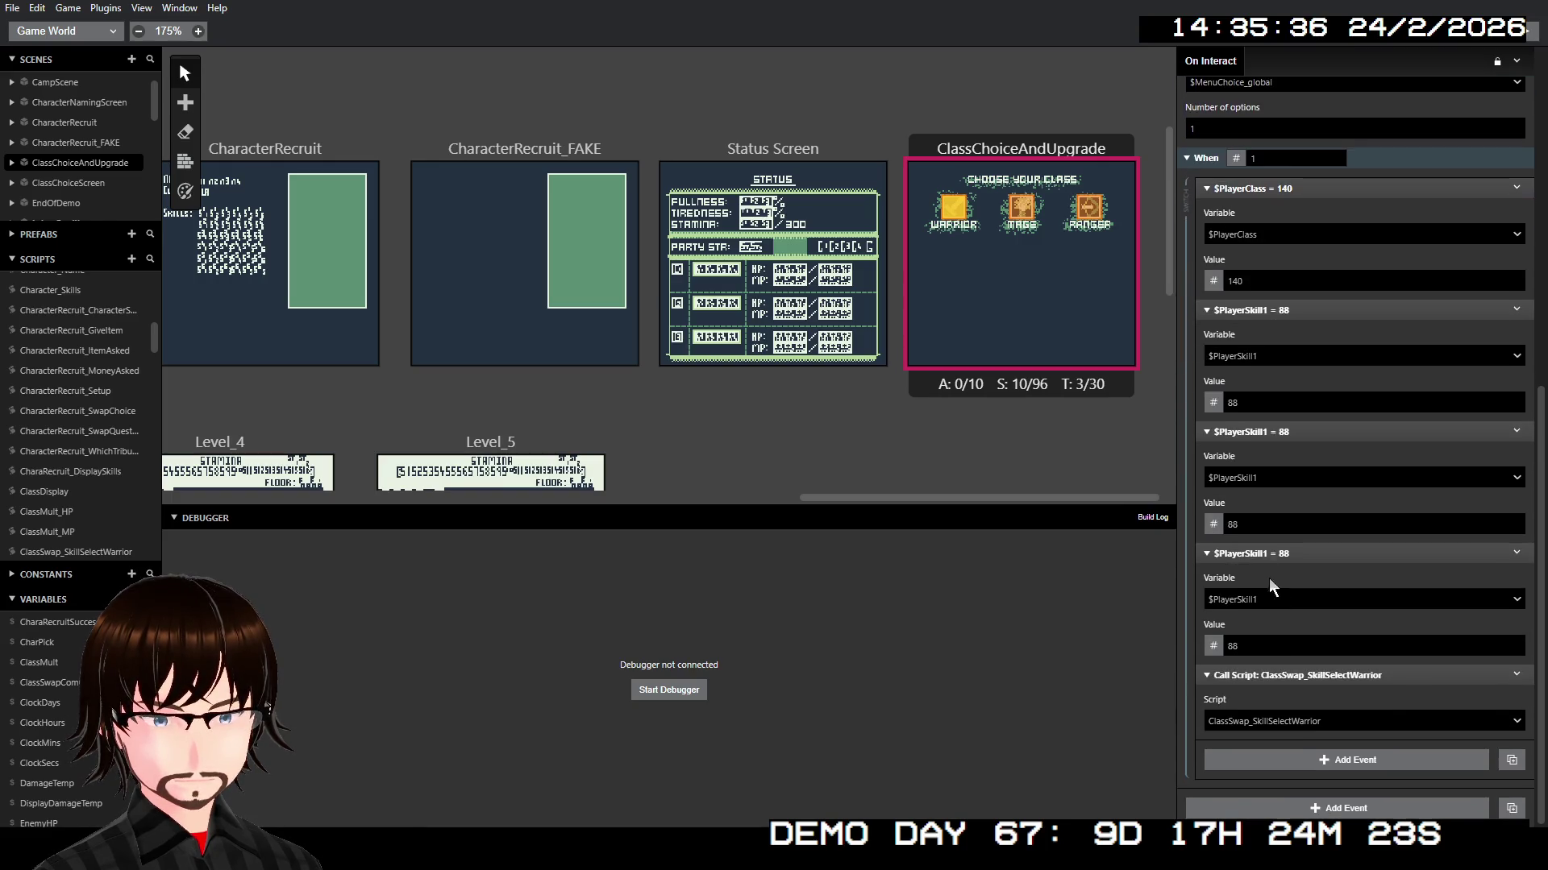
left_click(1275, 478)
type("play")
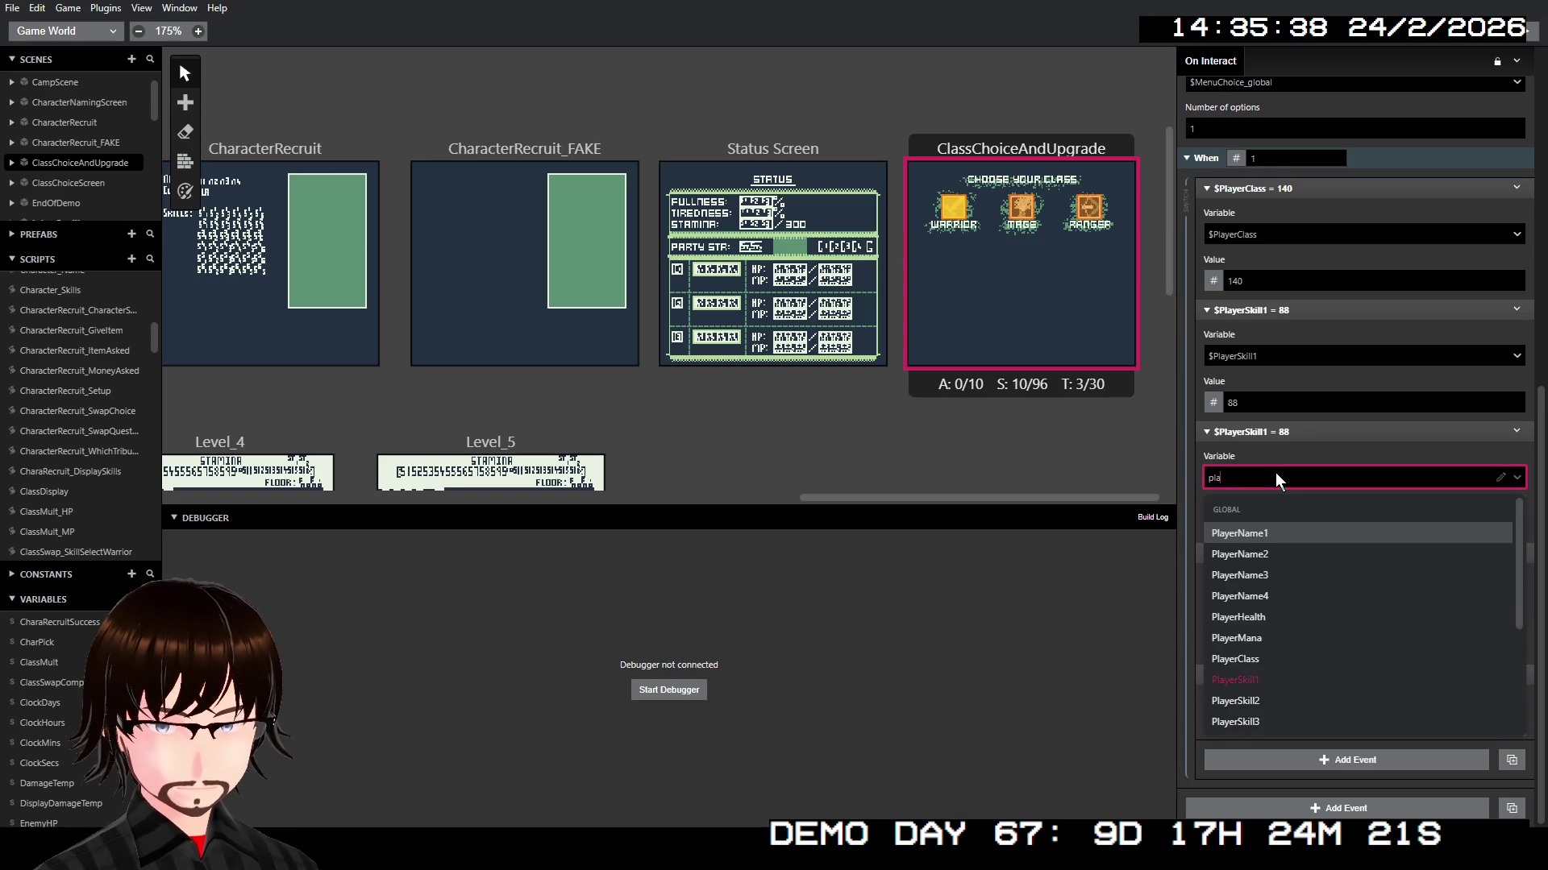
key("Down")
key("Down")
key("Down")
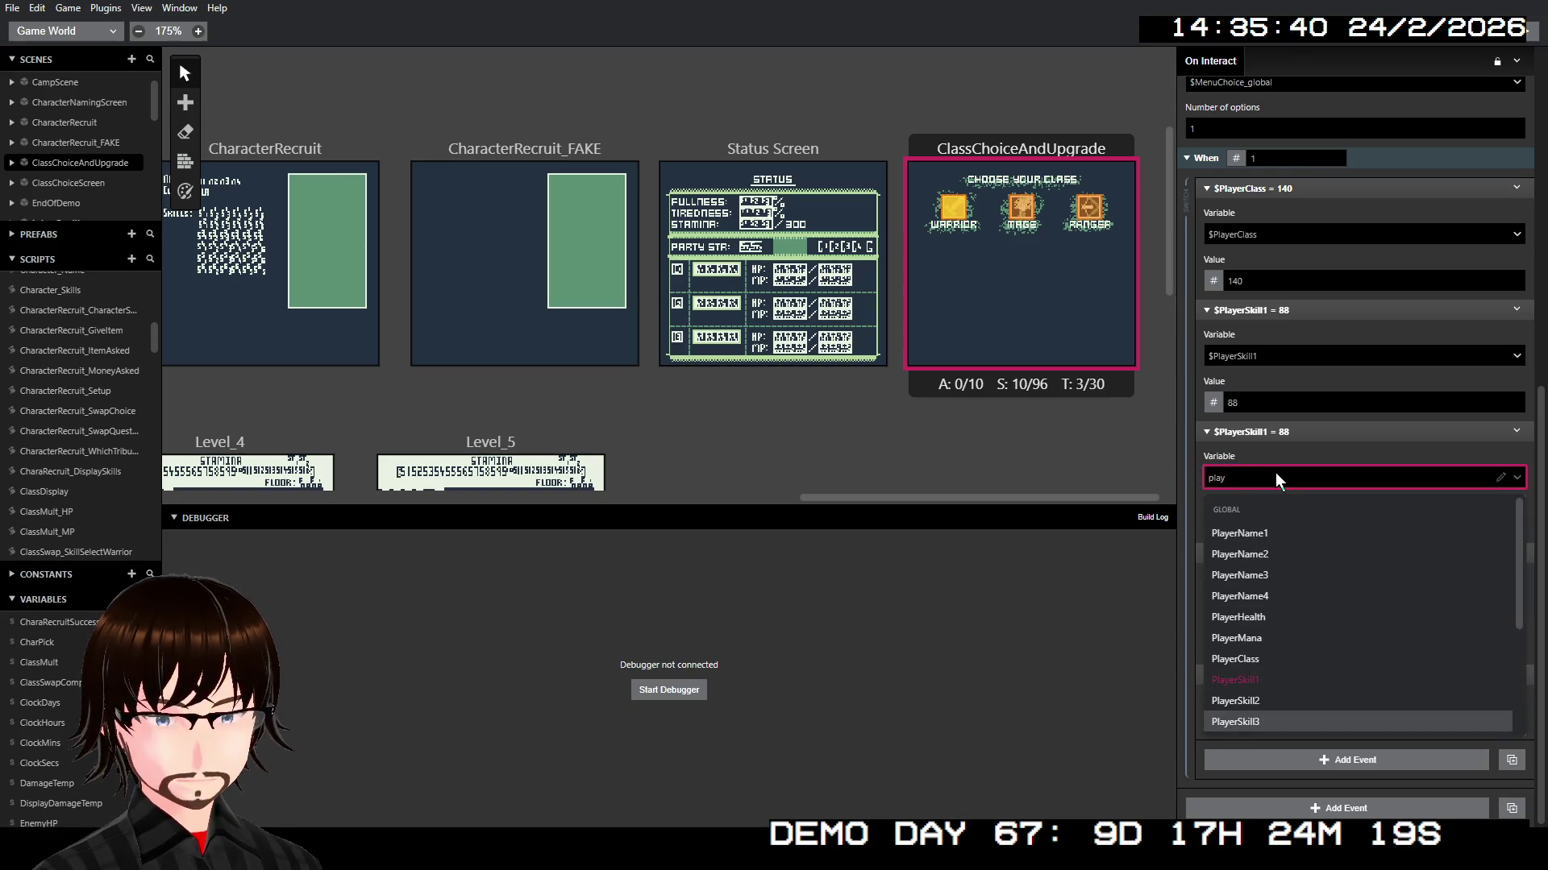
key("Return")
left_click(1296, 598)
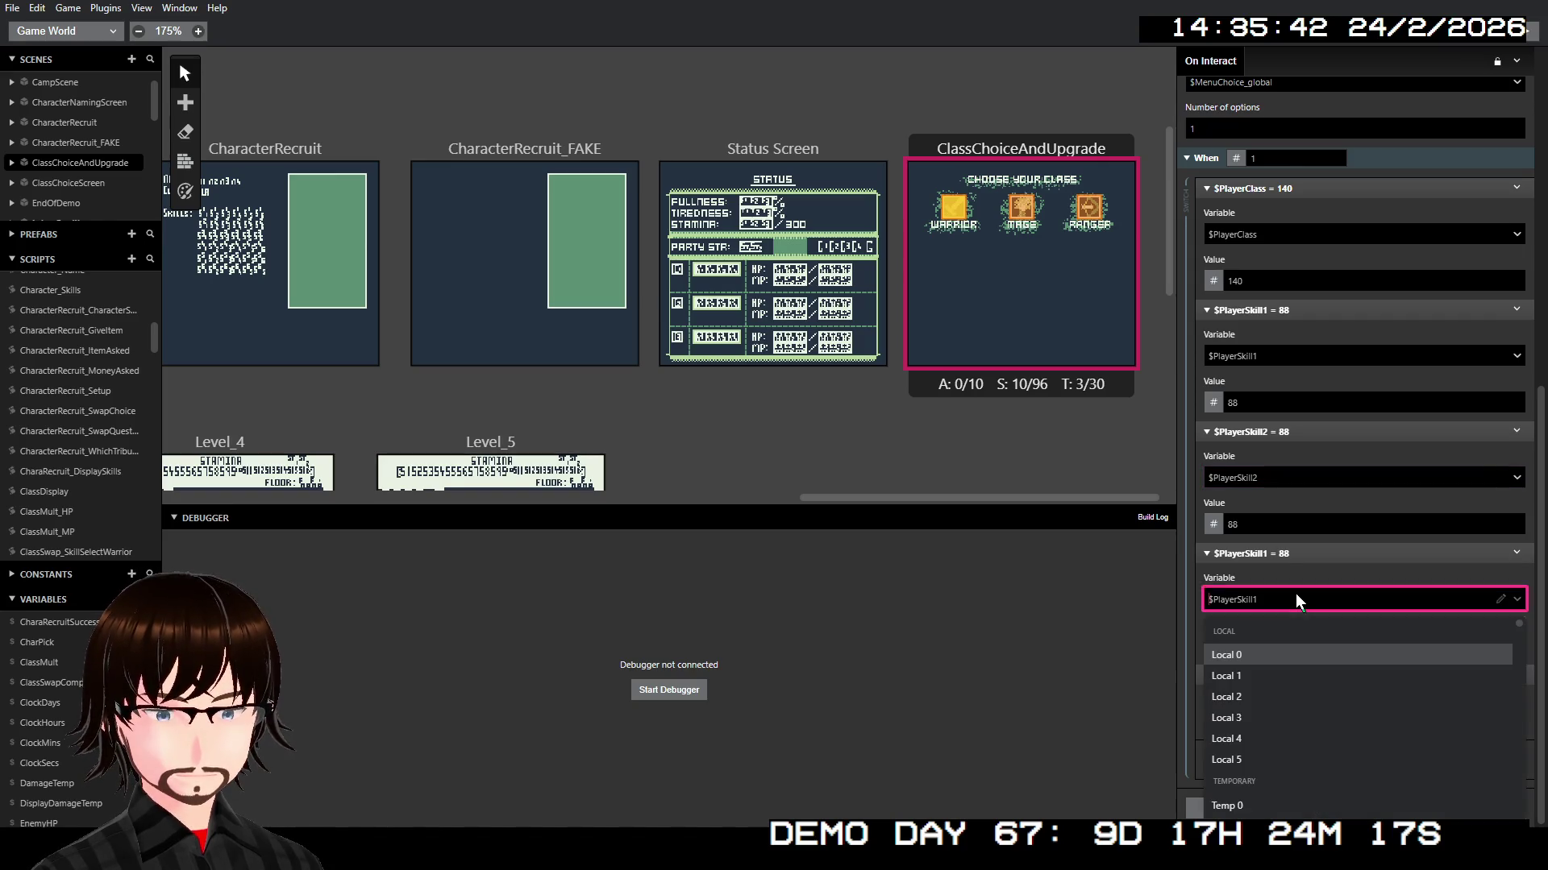
type("player")
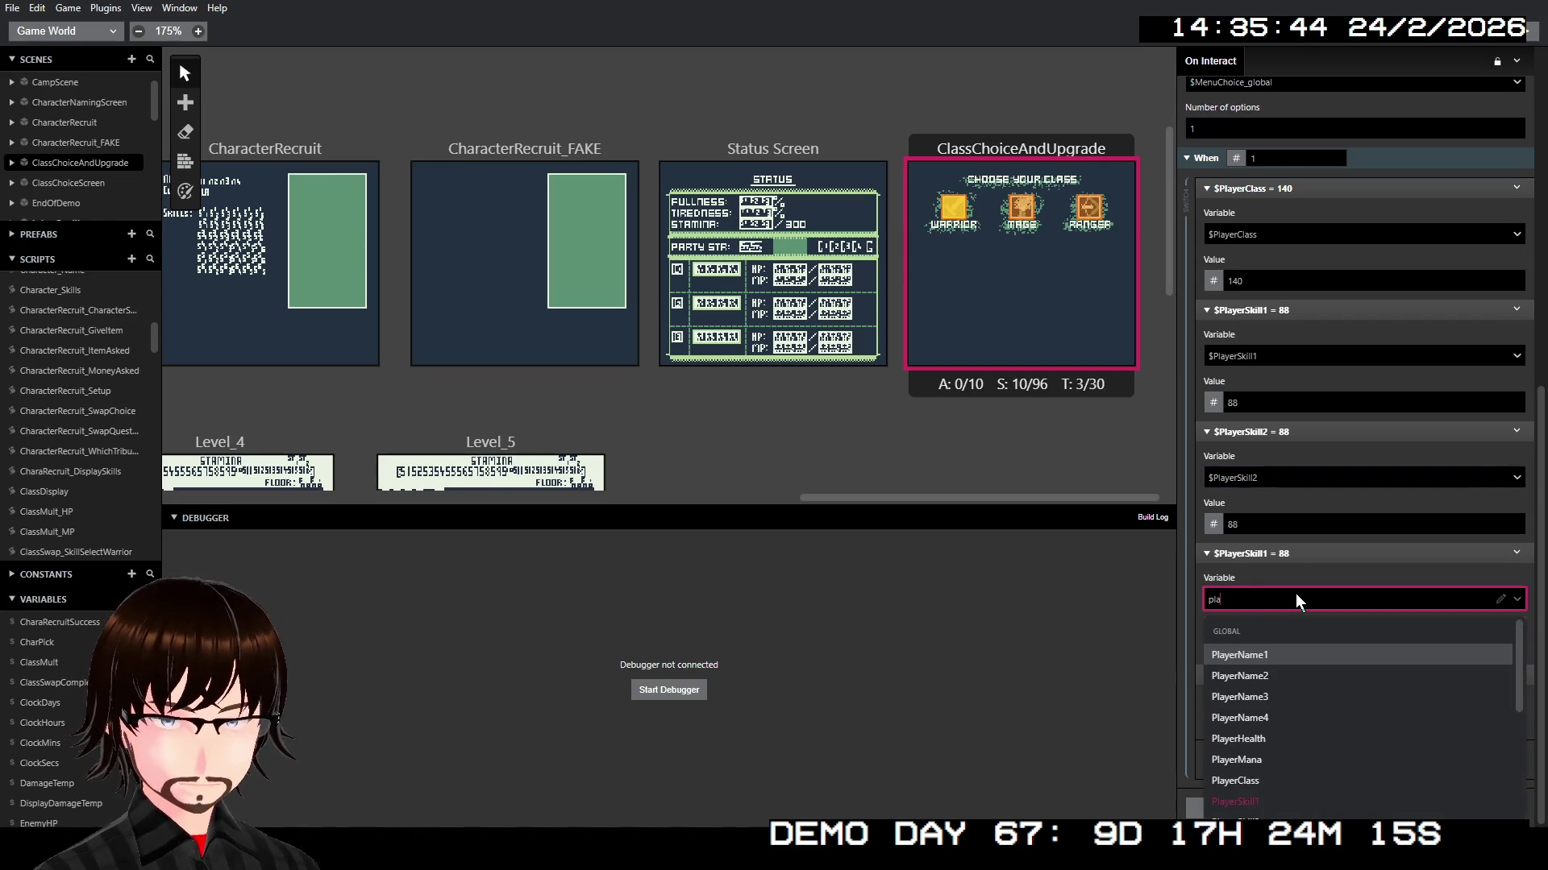
key("Down")
key("Down")
key("Down")
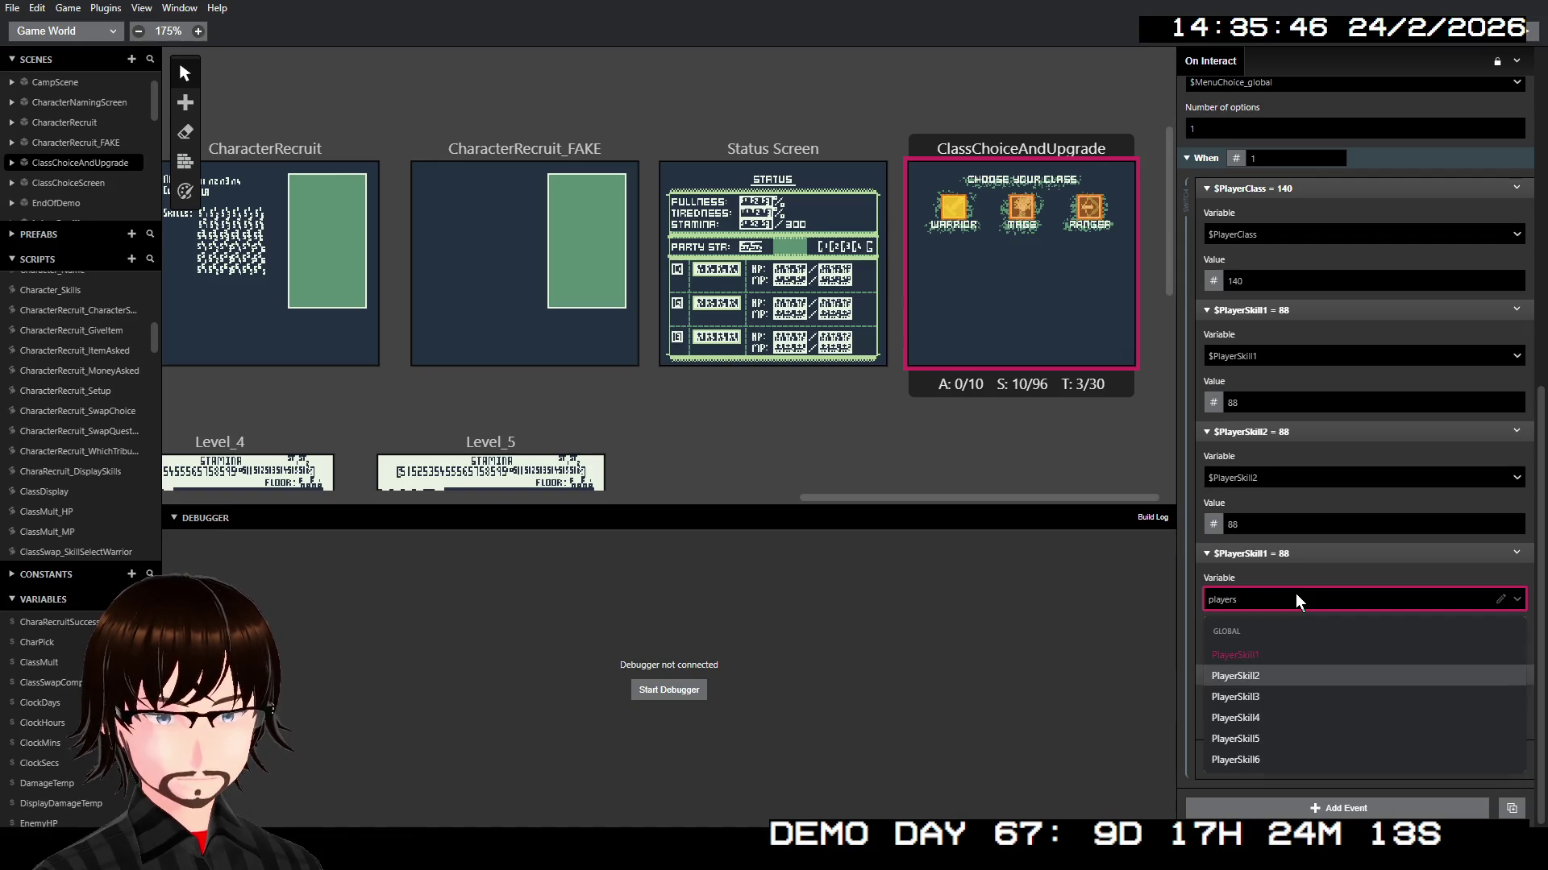
key("Return")
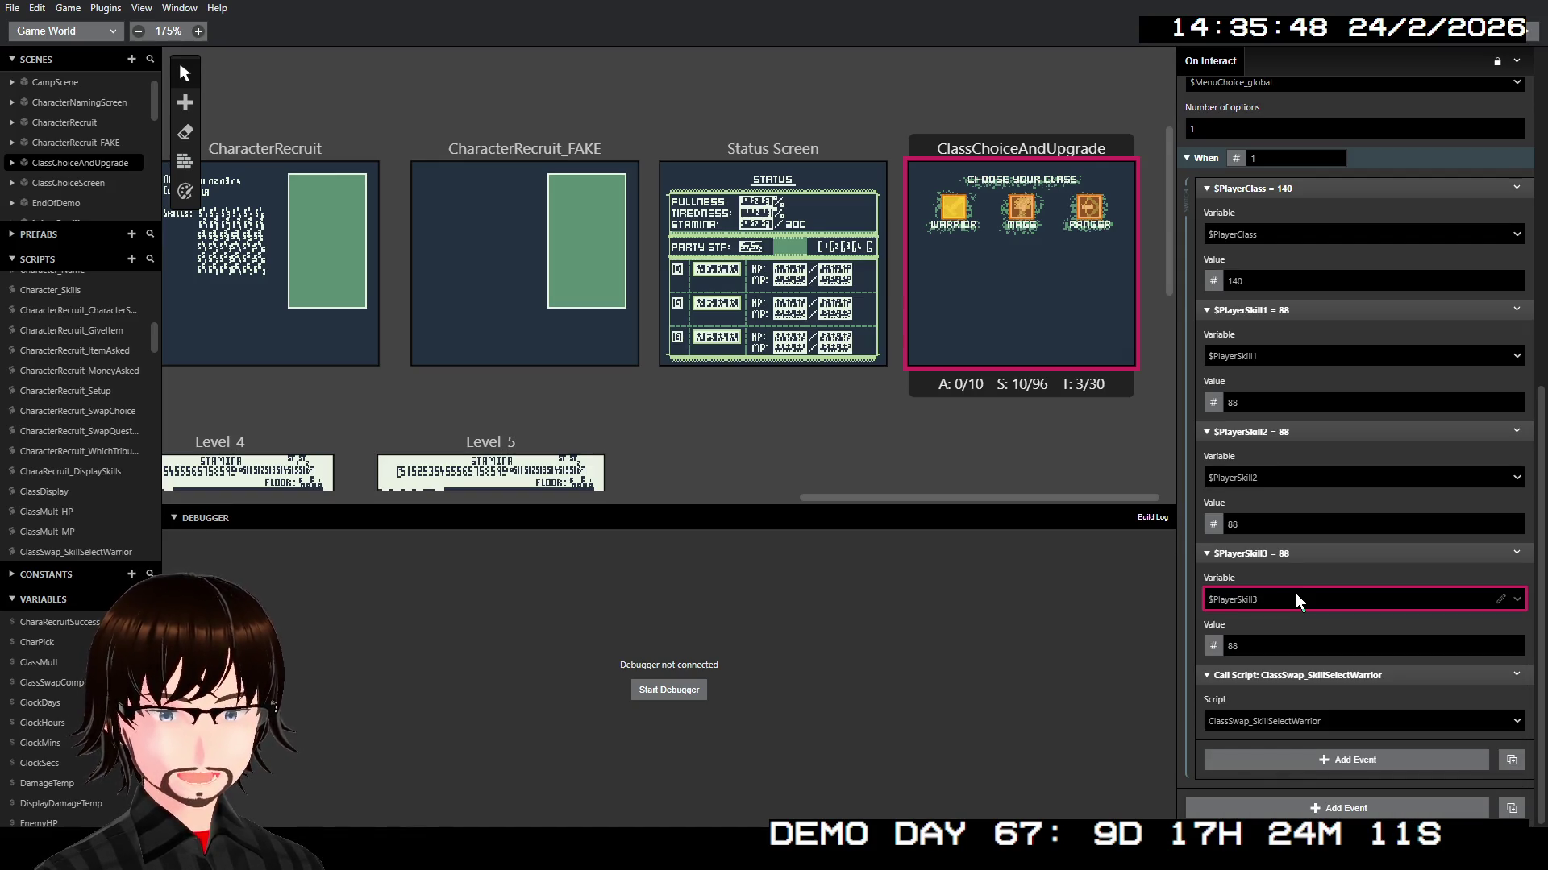
Step: Paste a fourth copy and set it to $PlayerSkill4 = 19
right_click(1309, 555)
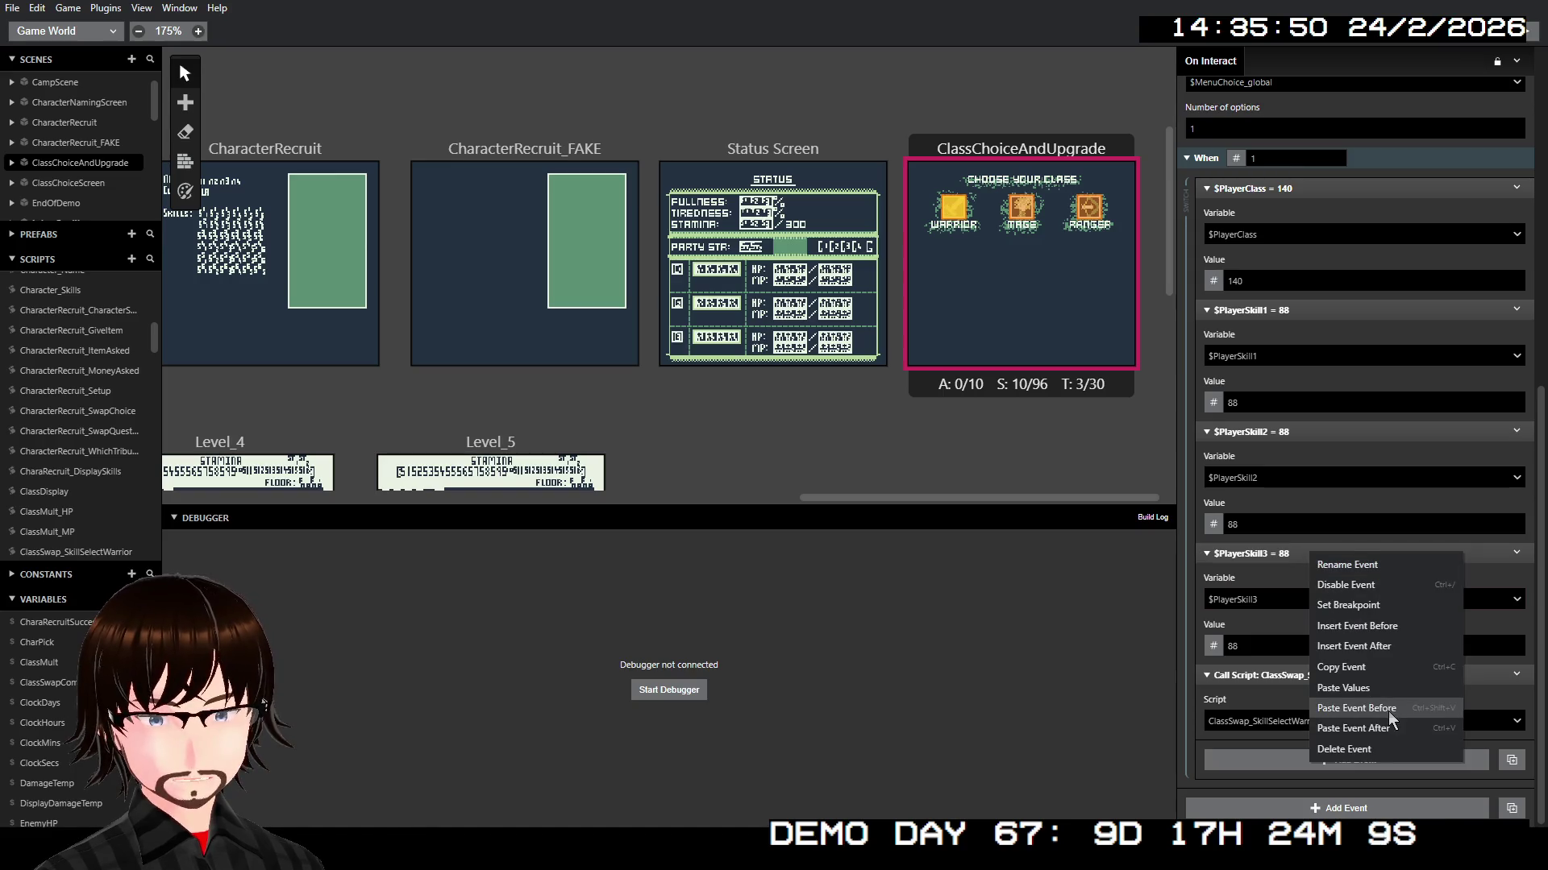
left_click(1377, 730)
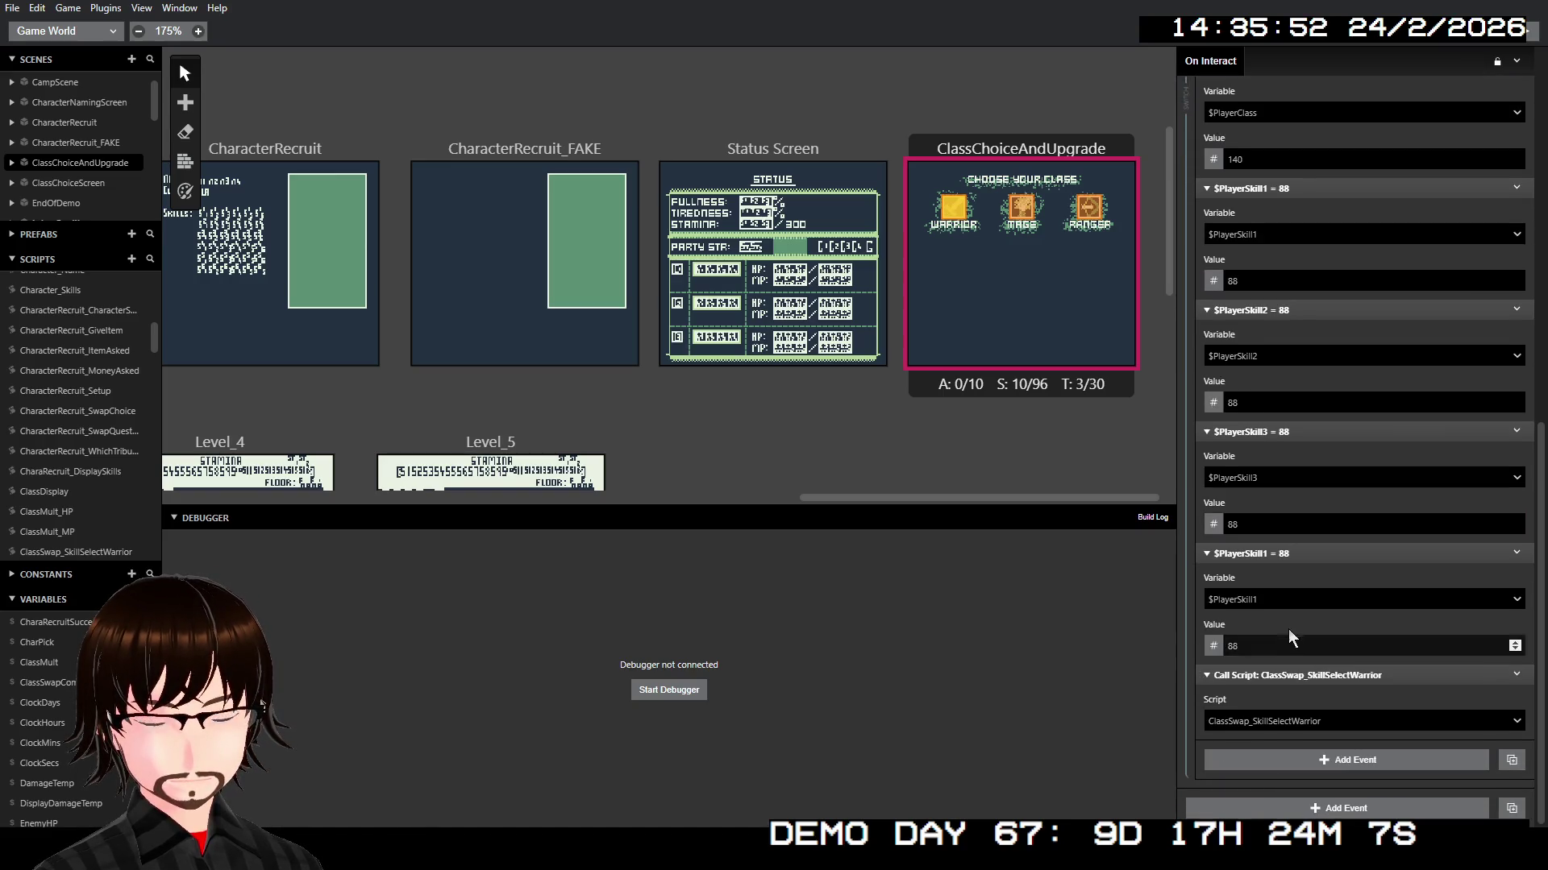
left_click(1280, 599)
type("play")
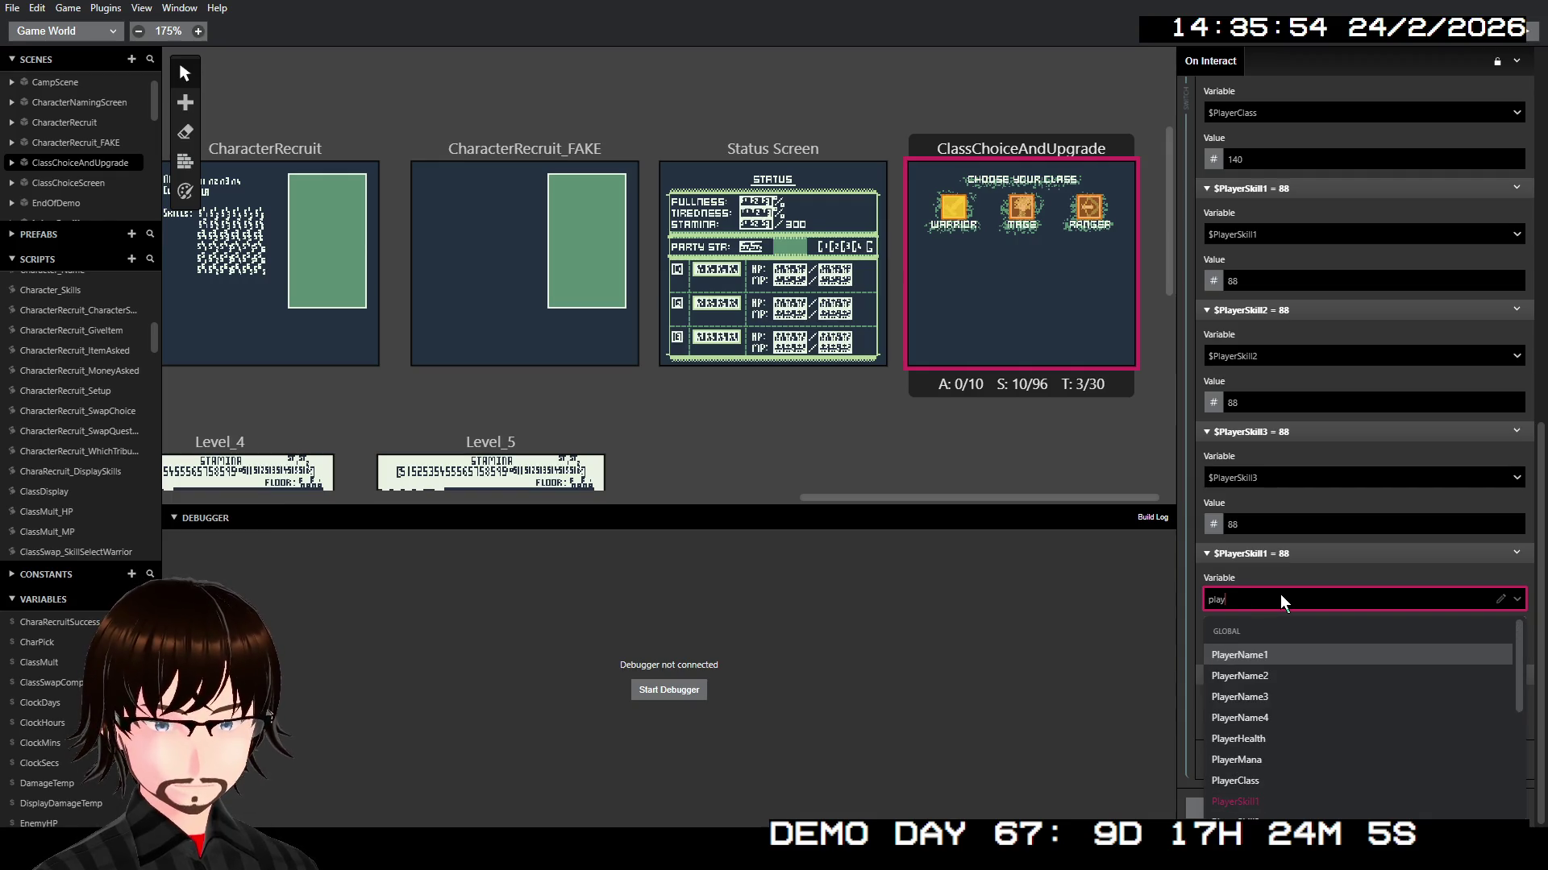
type("erskill4")
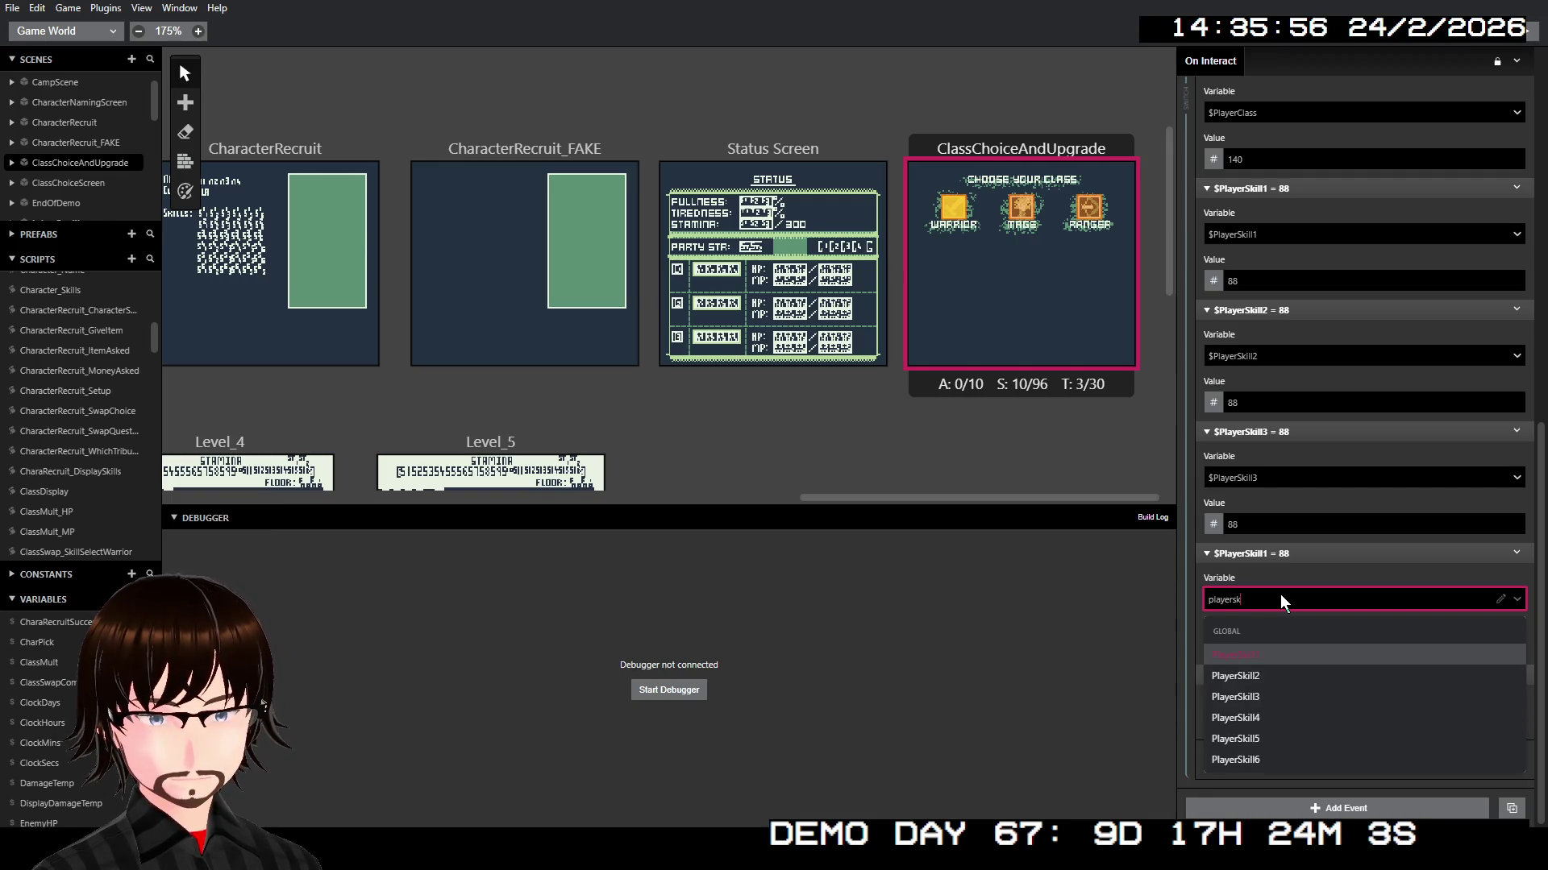
key("Return")
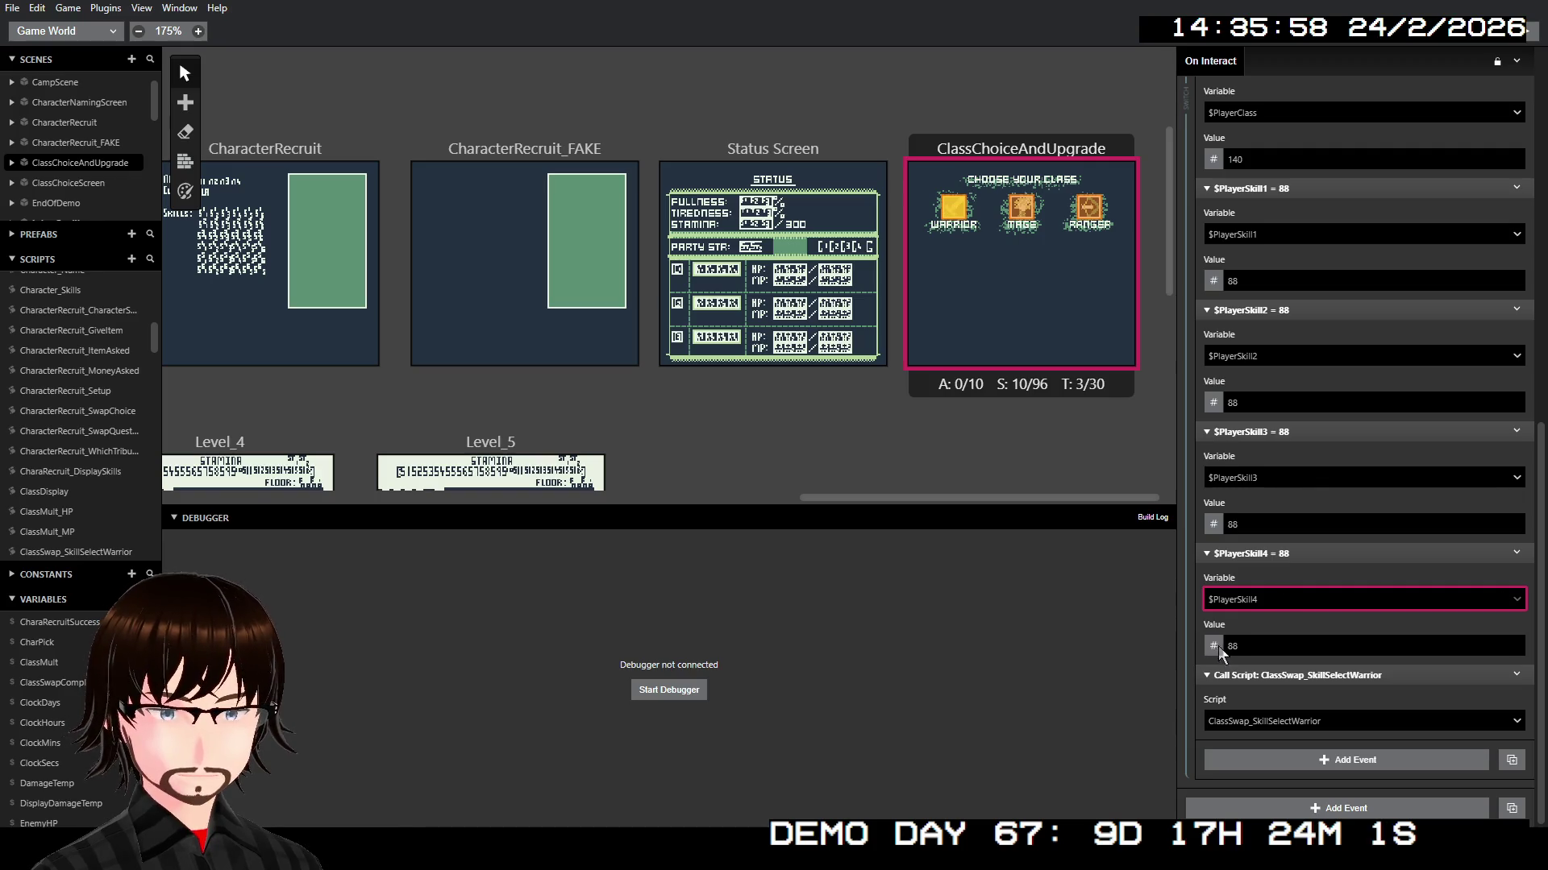
left_click(1228, 645)
type("19")
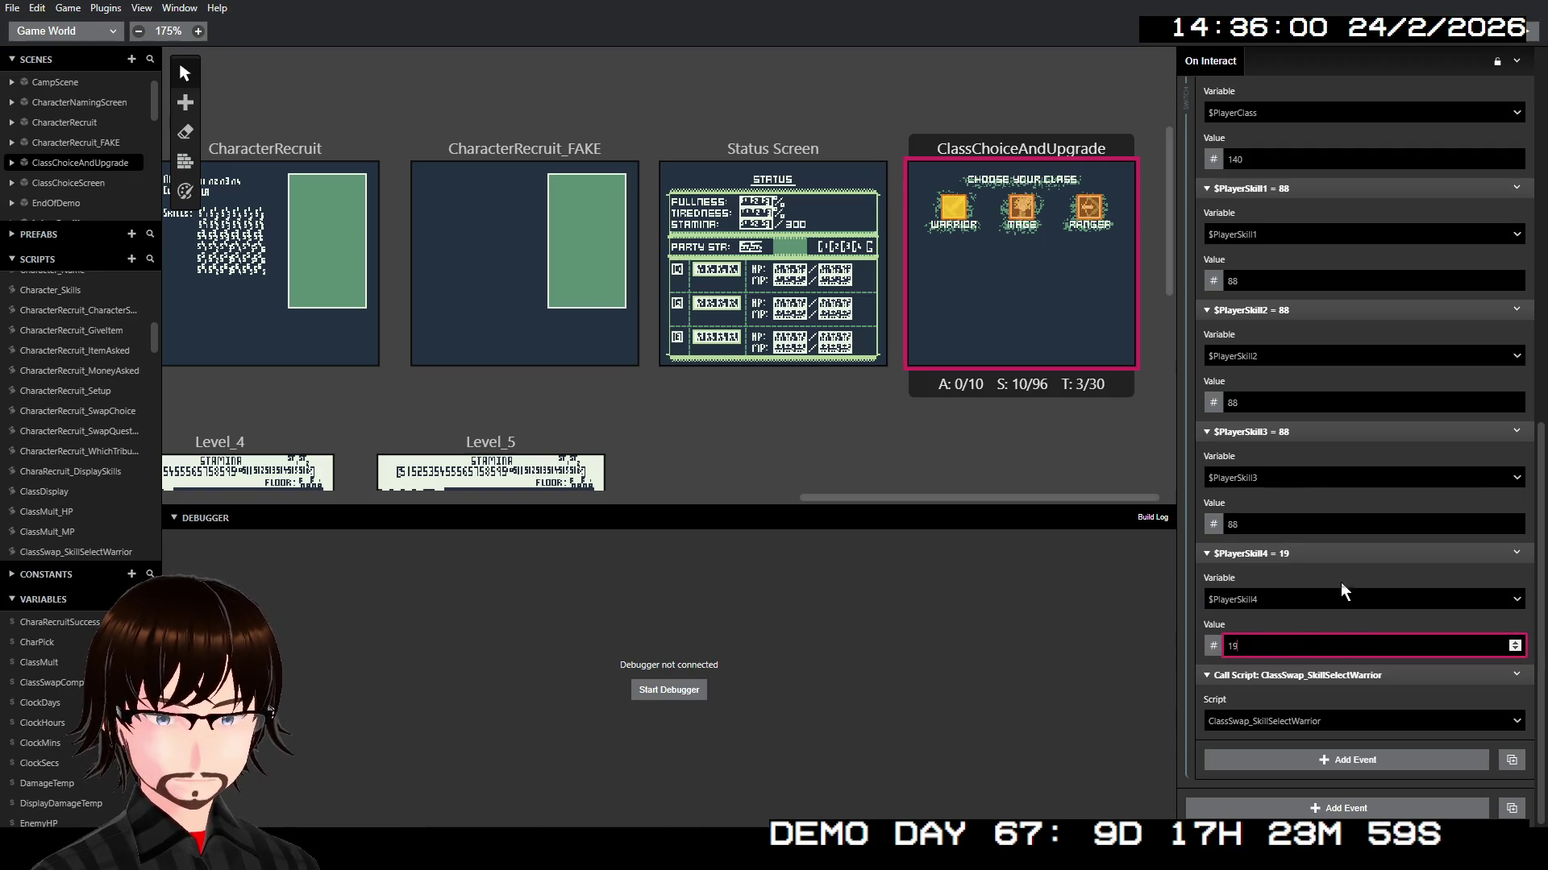
right_click(1322, 552)
left_click(1370, 666)
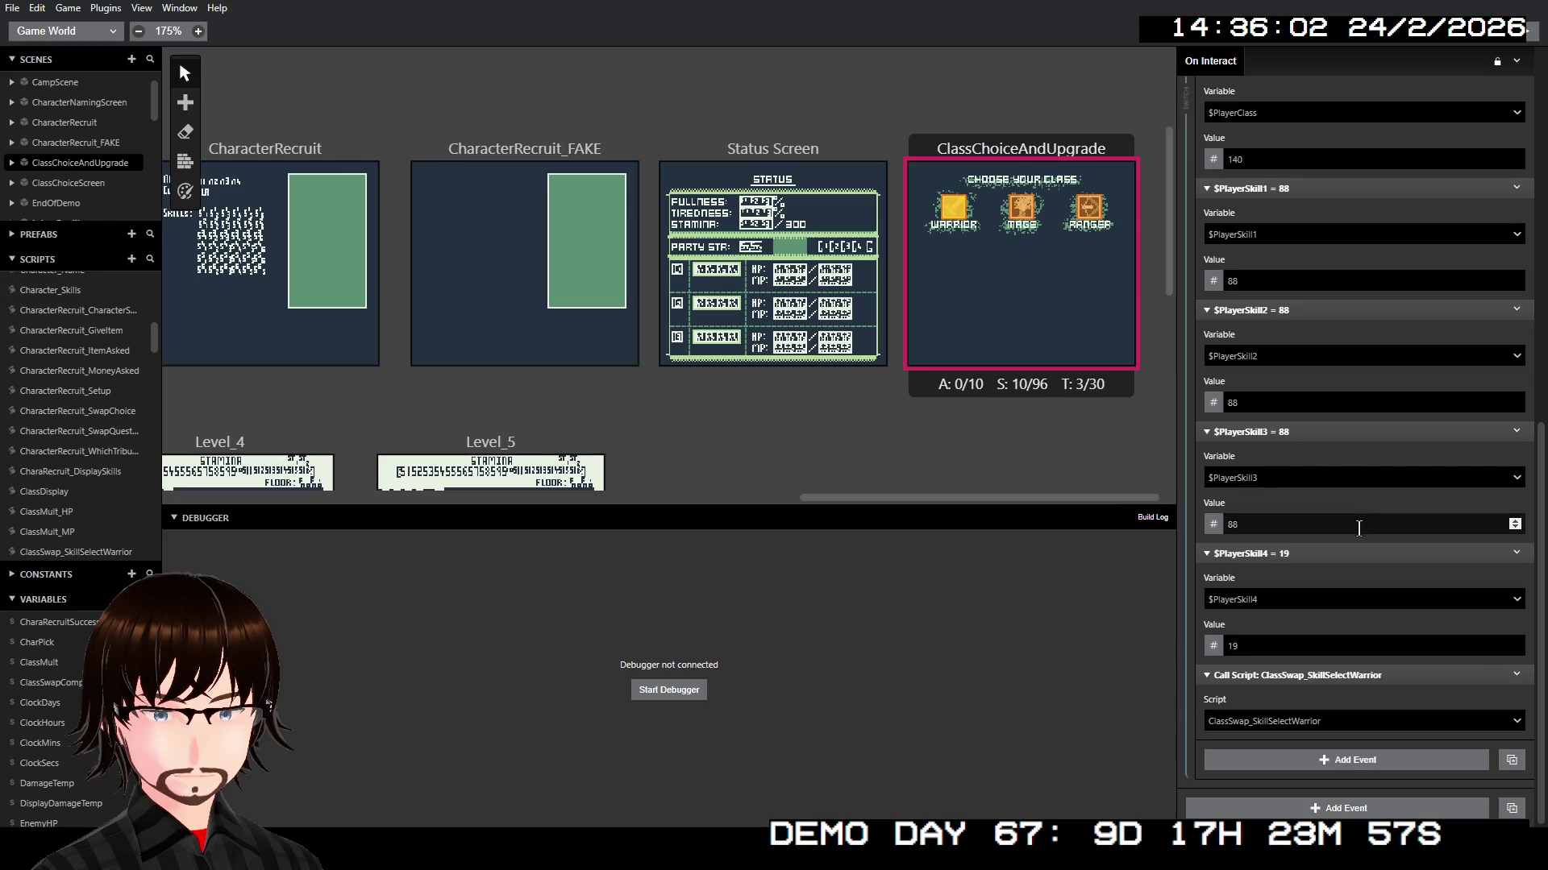
Step: Collapse the $PlayerClass and $PlayerSkill1–3 events to single lines
scroll(1350, 403, "up", 3)
left_click(1306, 430)
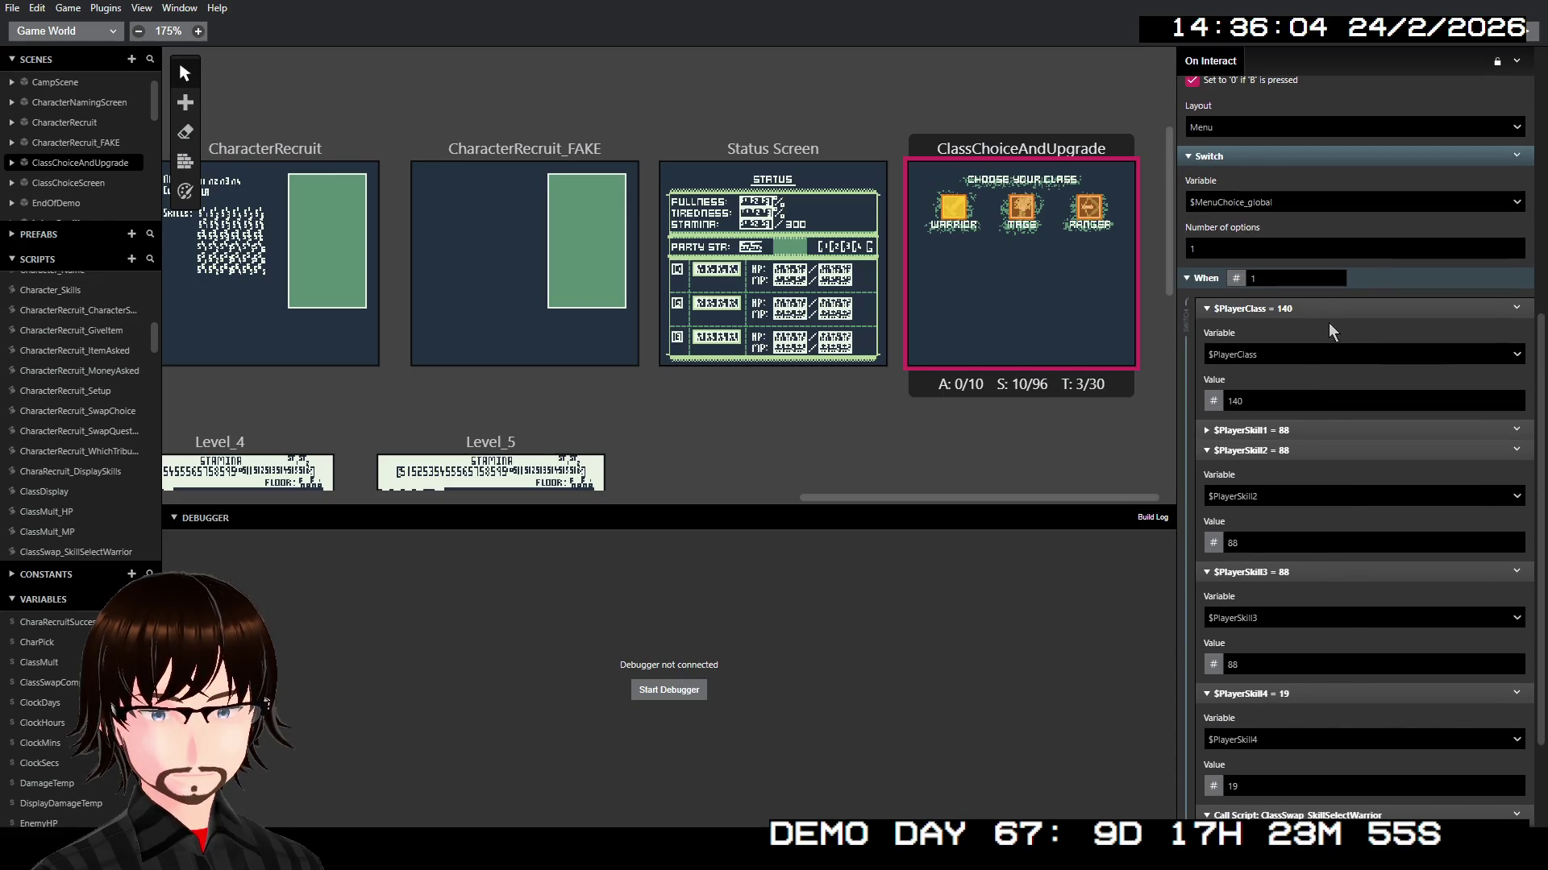
left_click(1328, 321)
left_click(1311, 368)
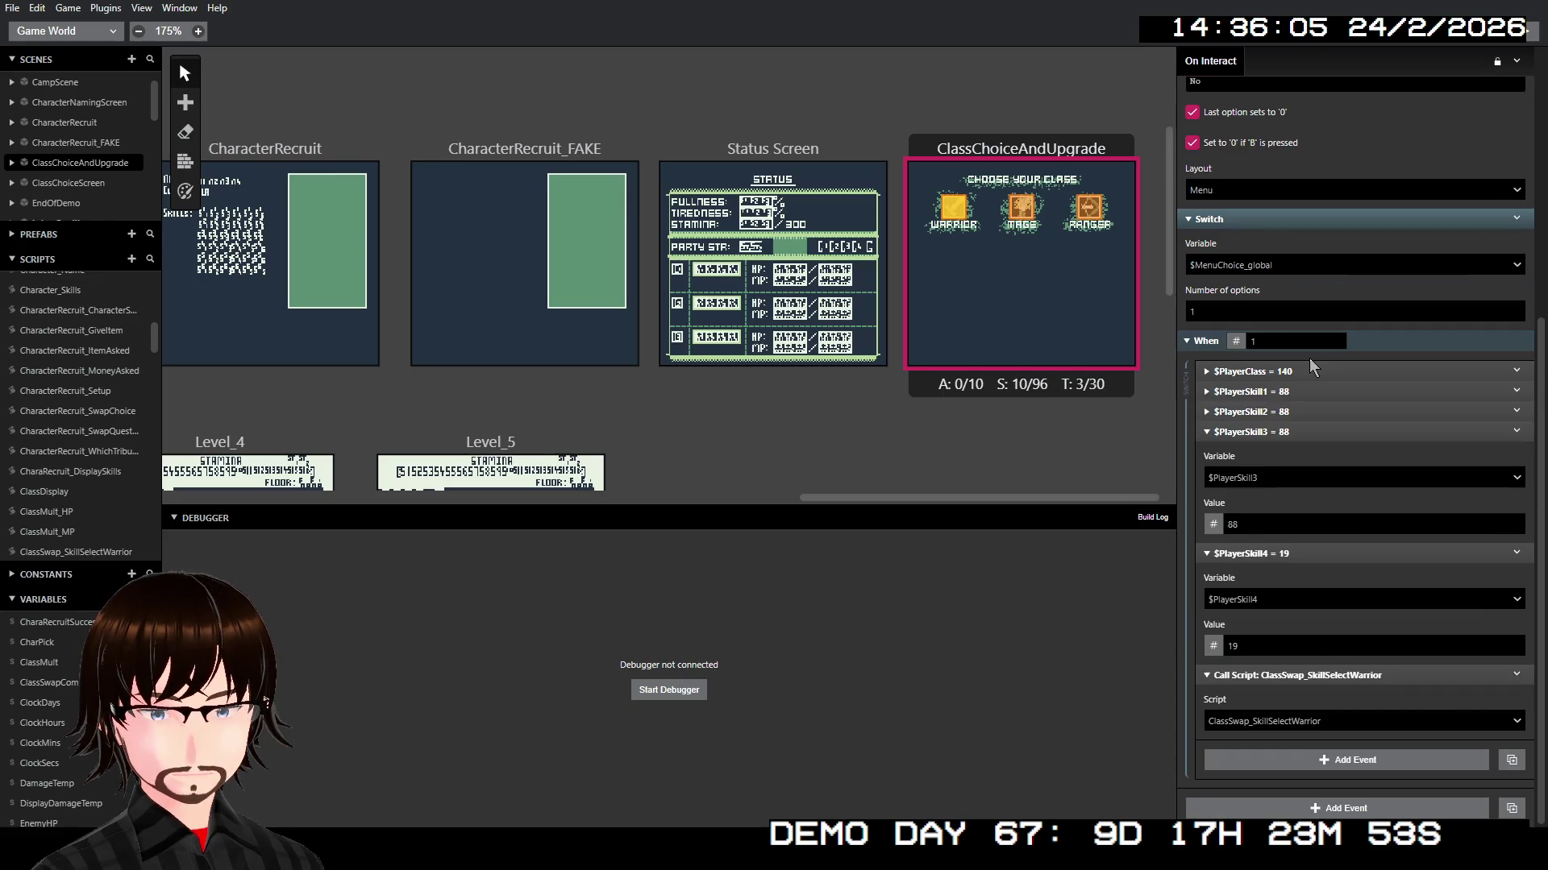
left_click(1308, 432)
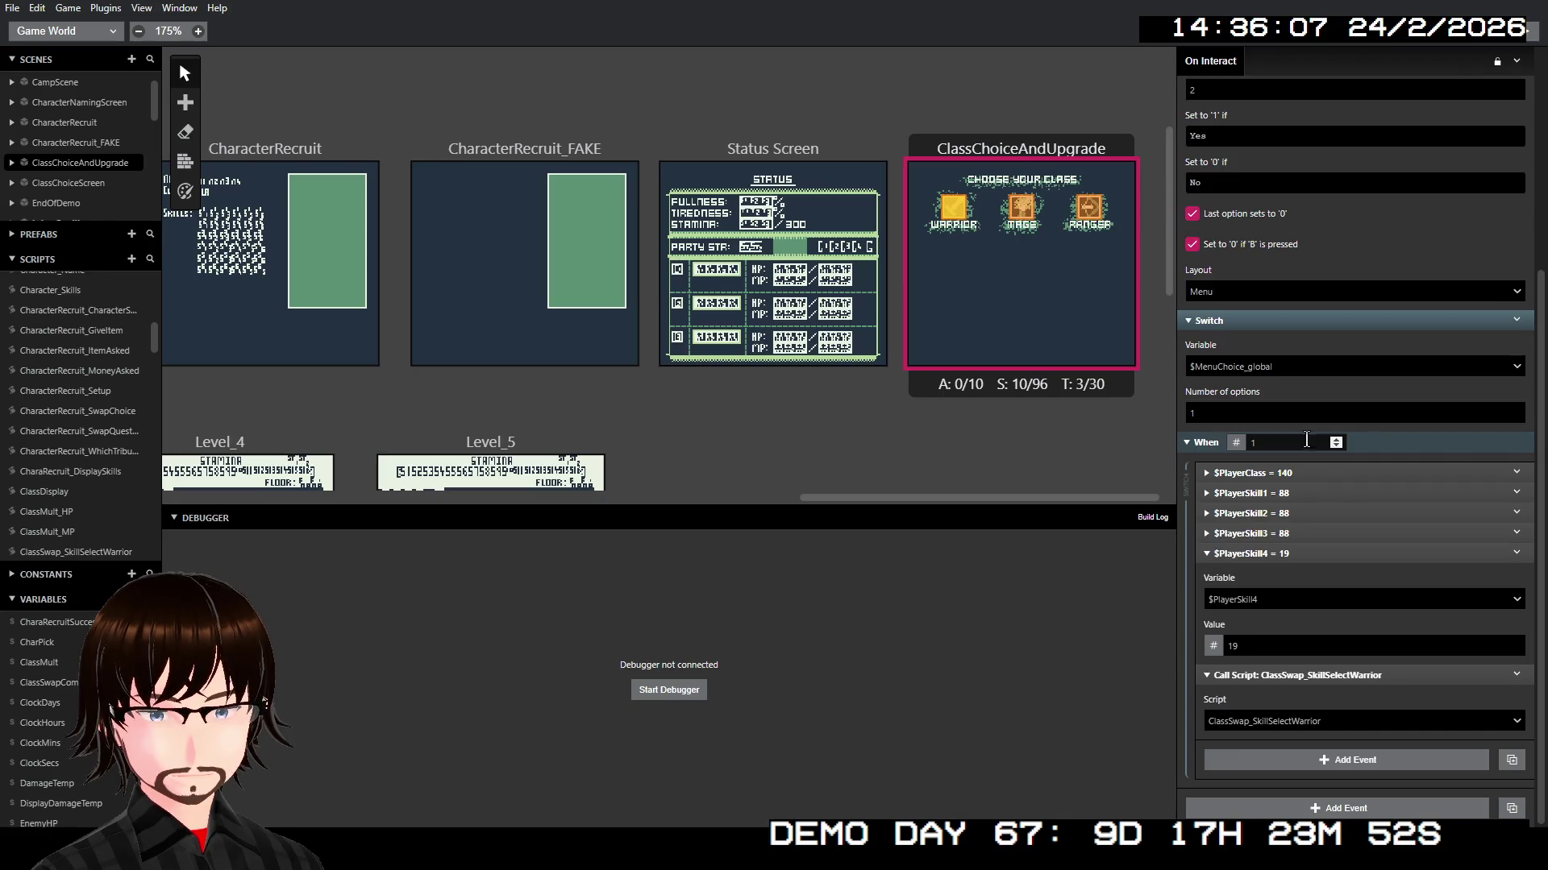
right_click(1302, 556)
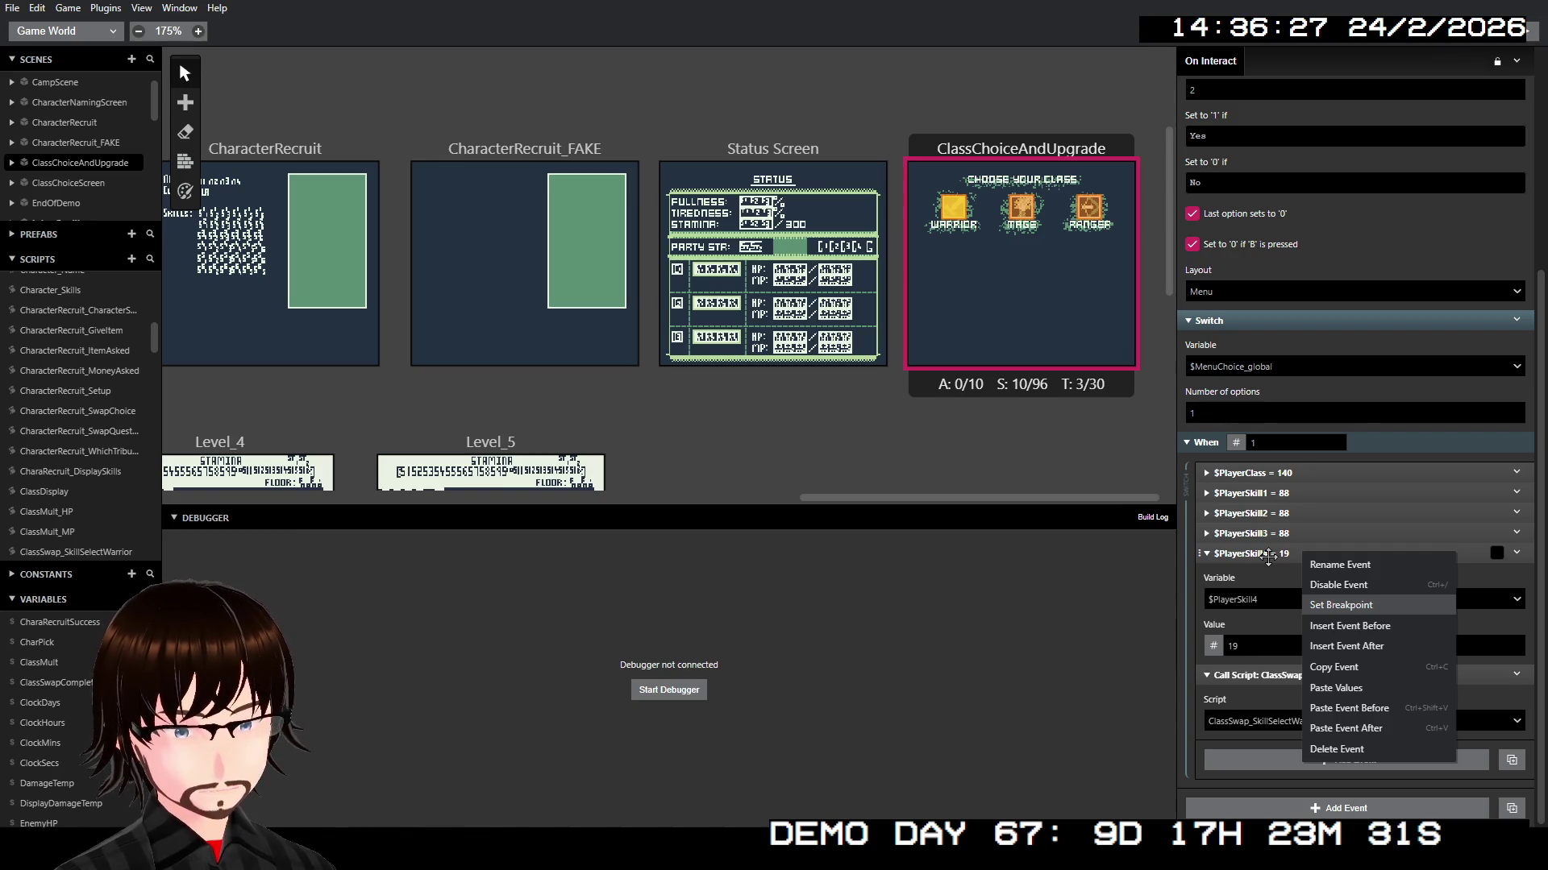
Step: Paste two copies of $PlayerSkill4 = 19, retargeted to $PlayerSkill5 and $PlayerSkill6
right_click(1268, 554)
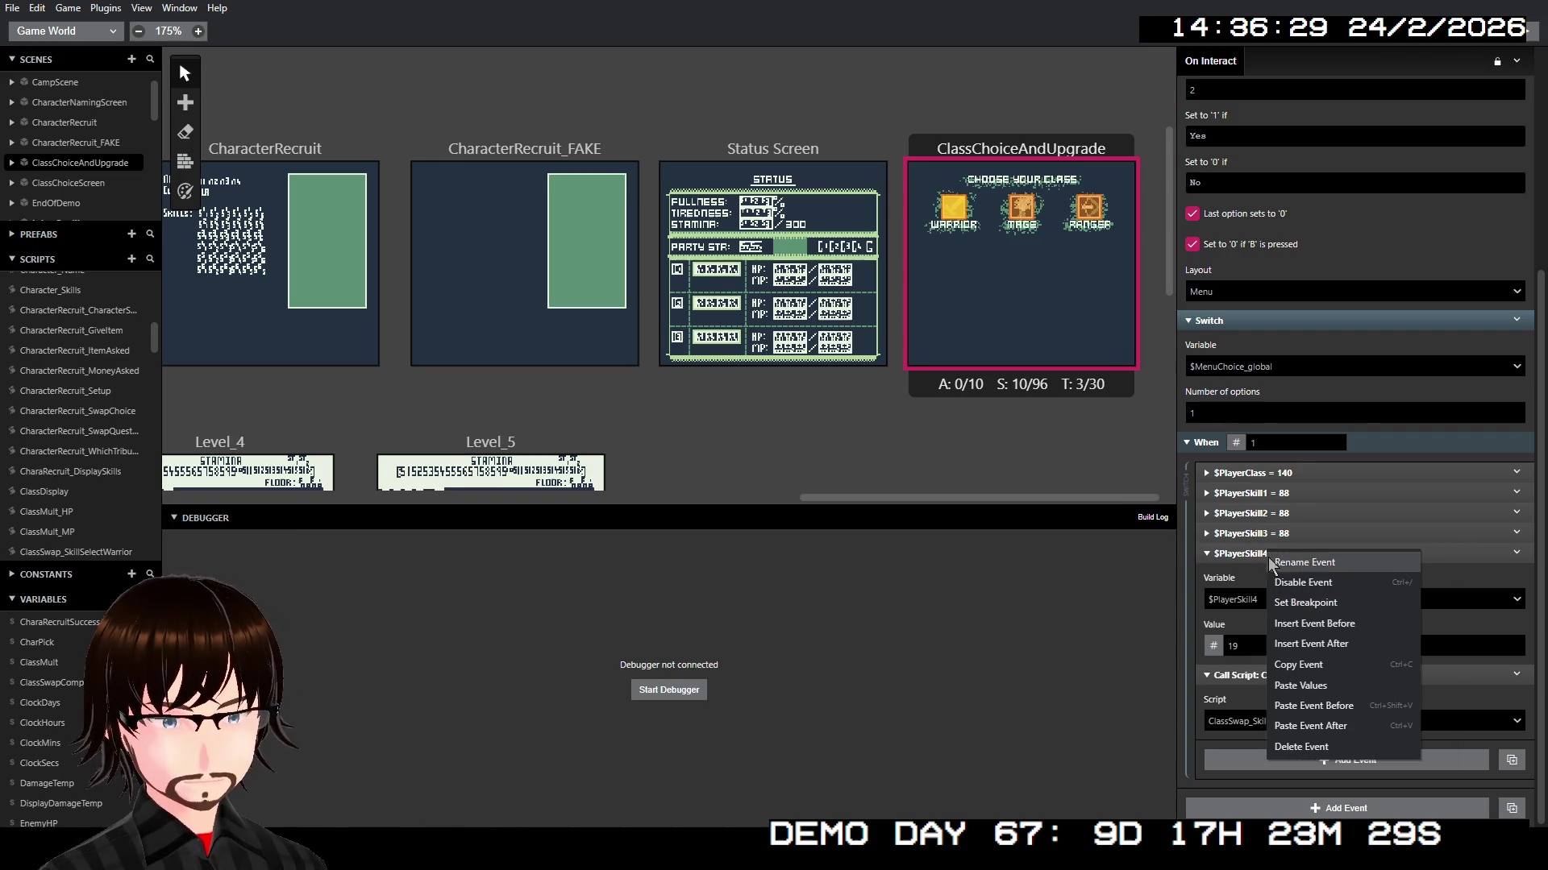
left_click(1312, 658)
right_click(1314, 555)
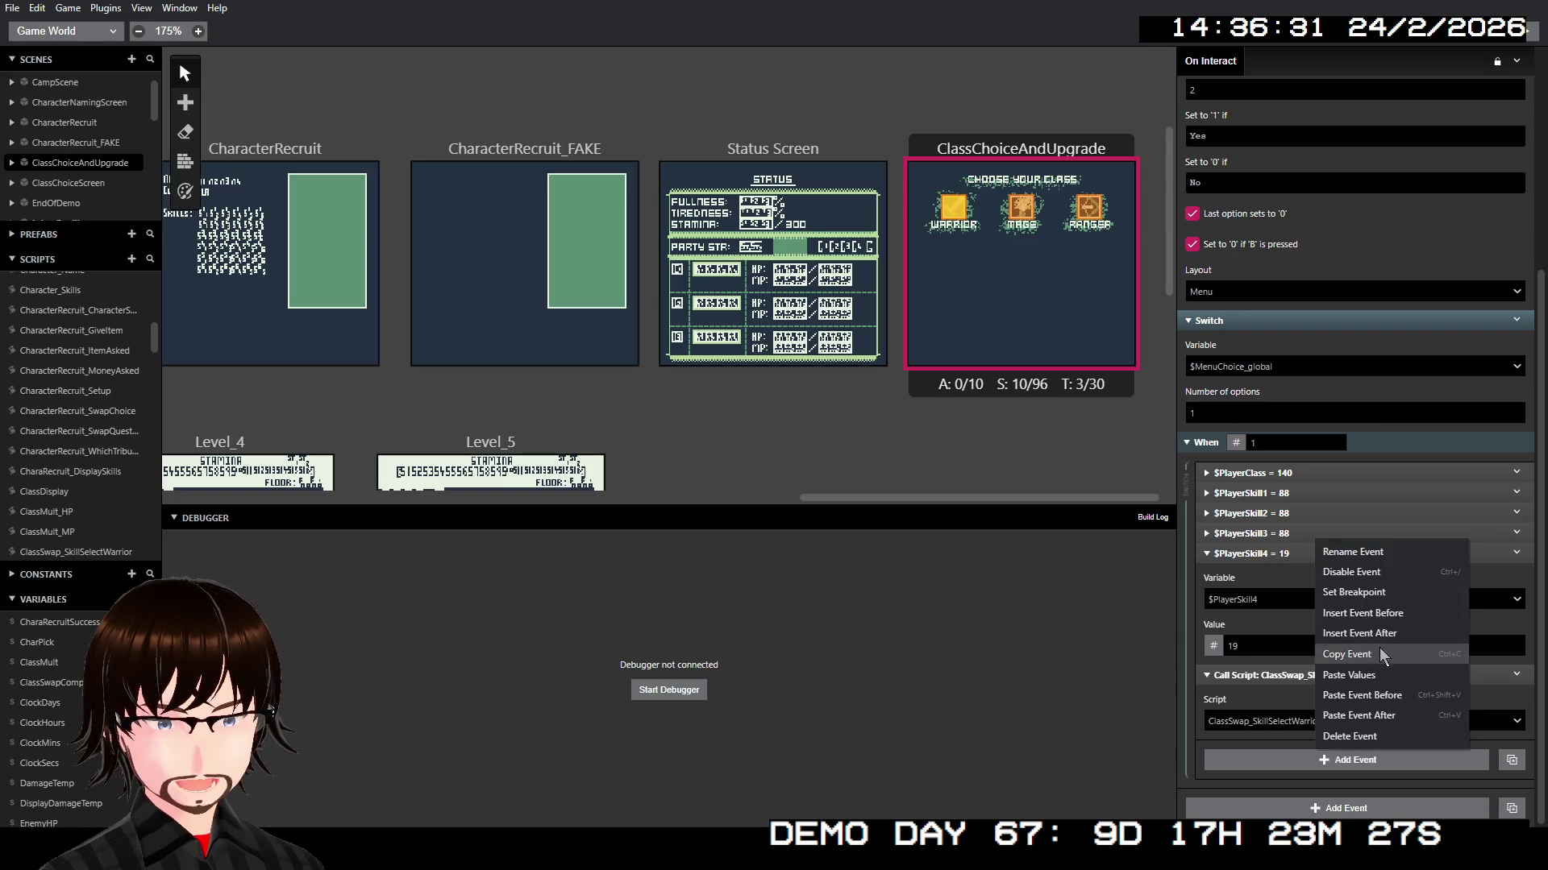
left_click(1388, 714)
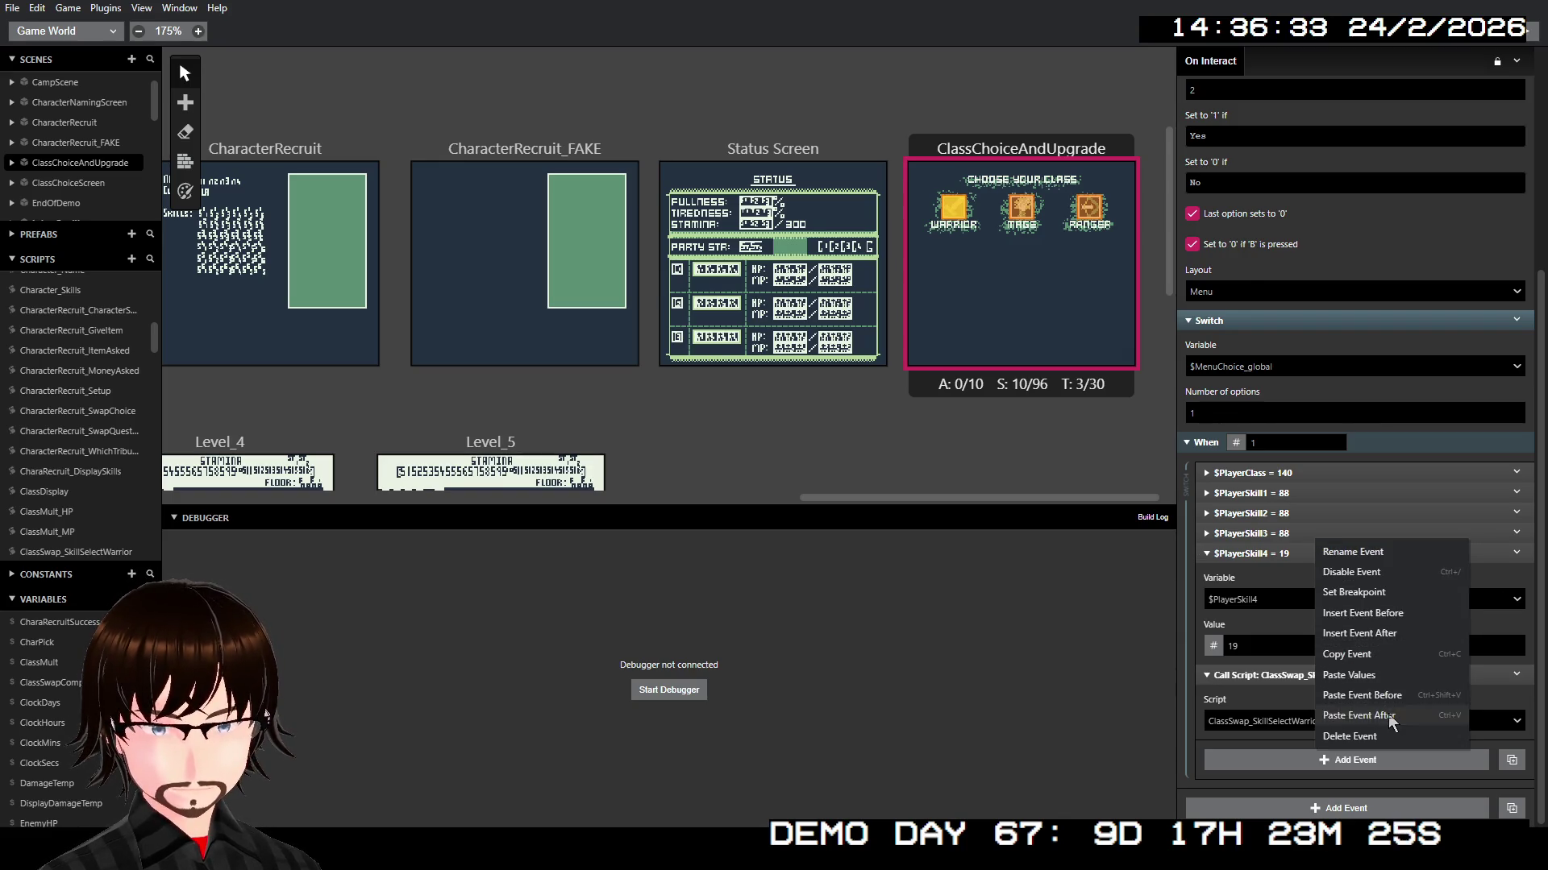
right_click(1301, 556)
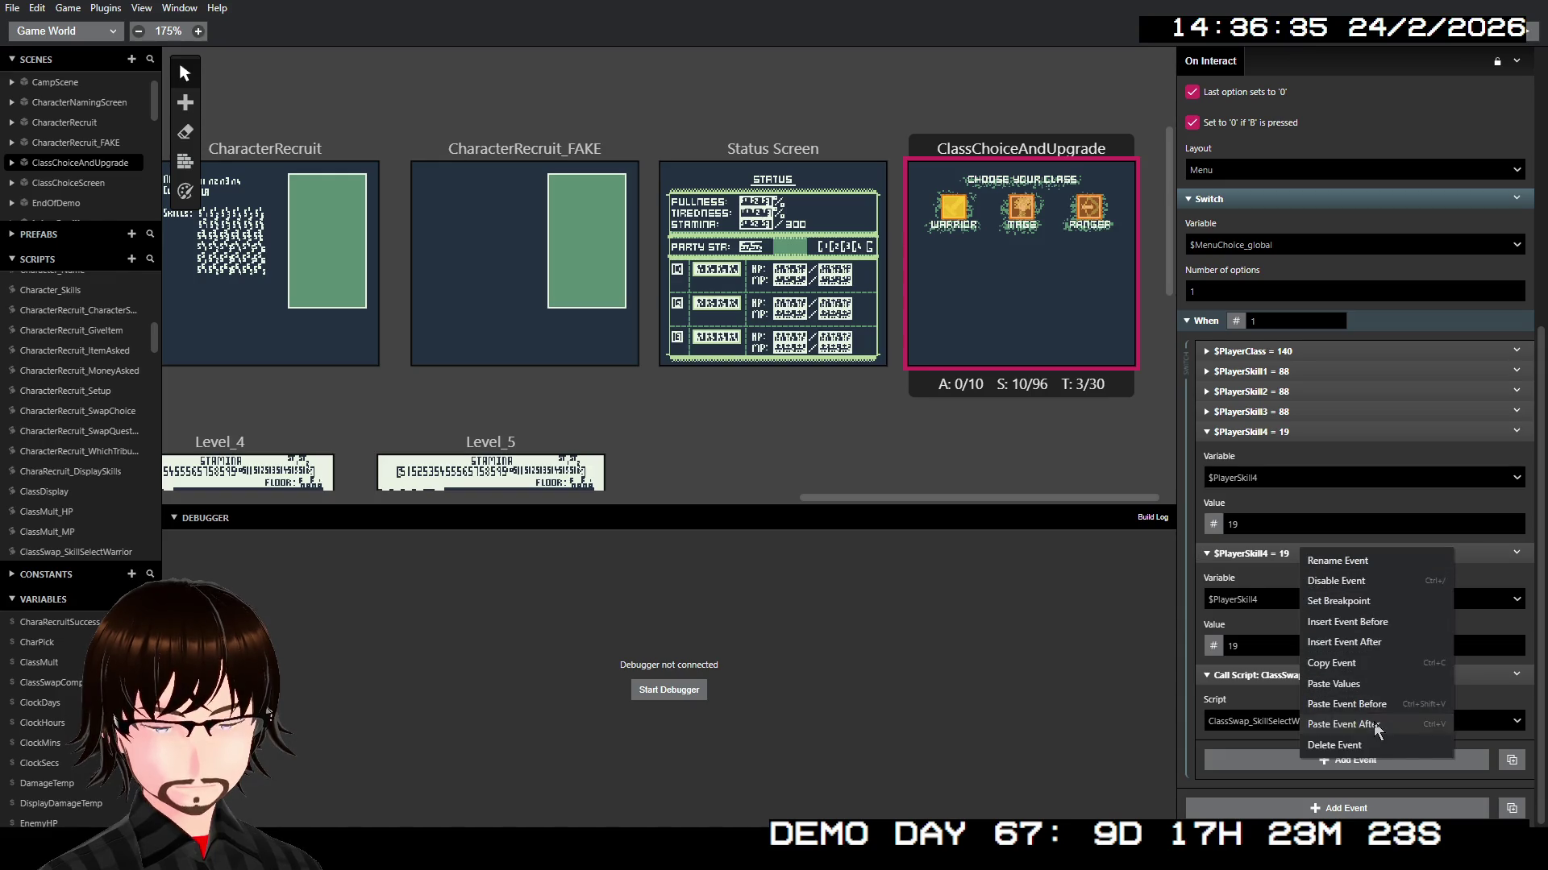
left_click(1354, 704)
left_click(1280, 556)
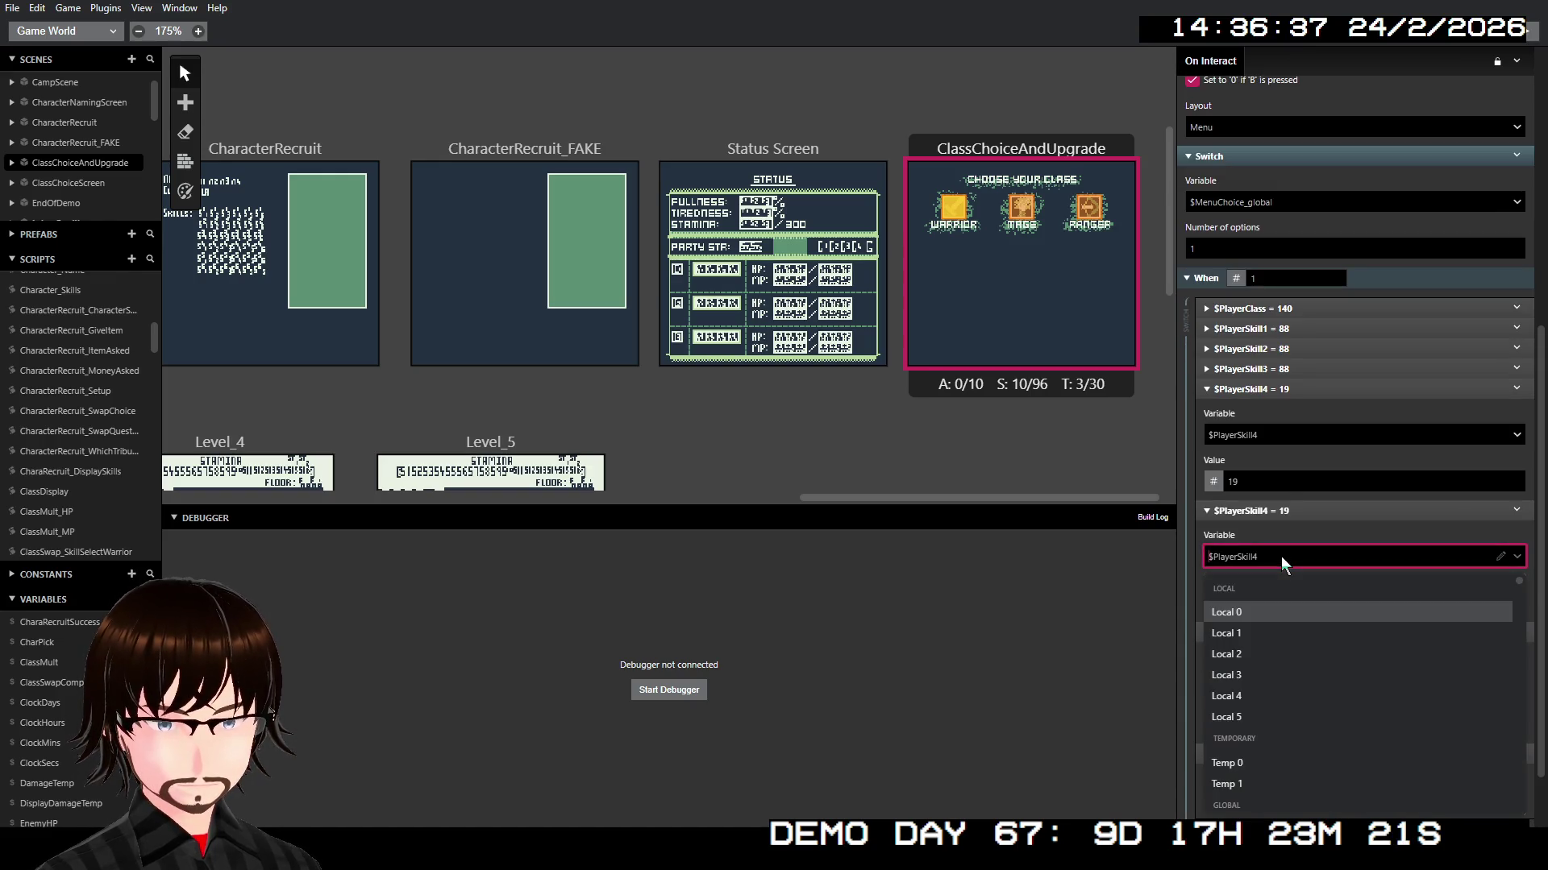
type("playerskill")
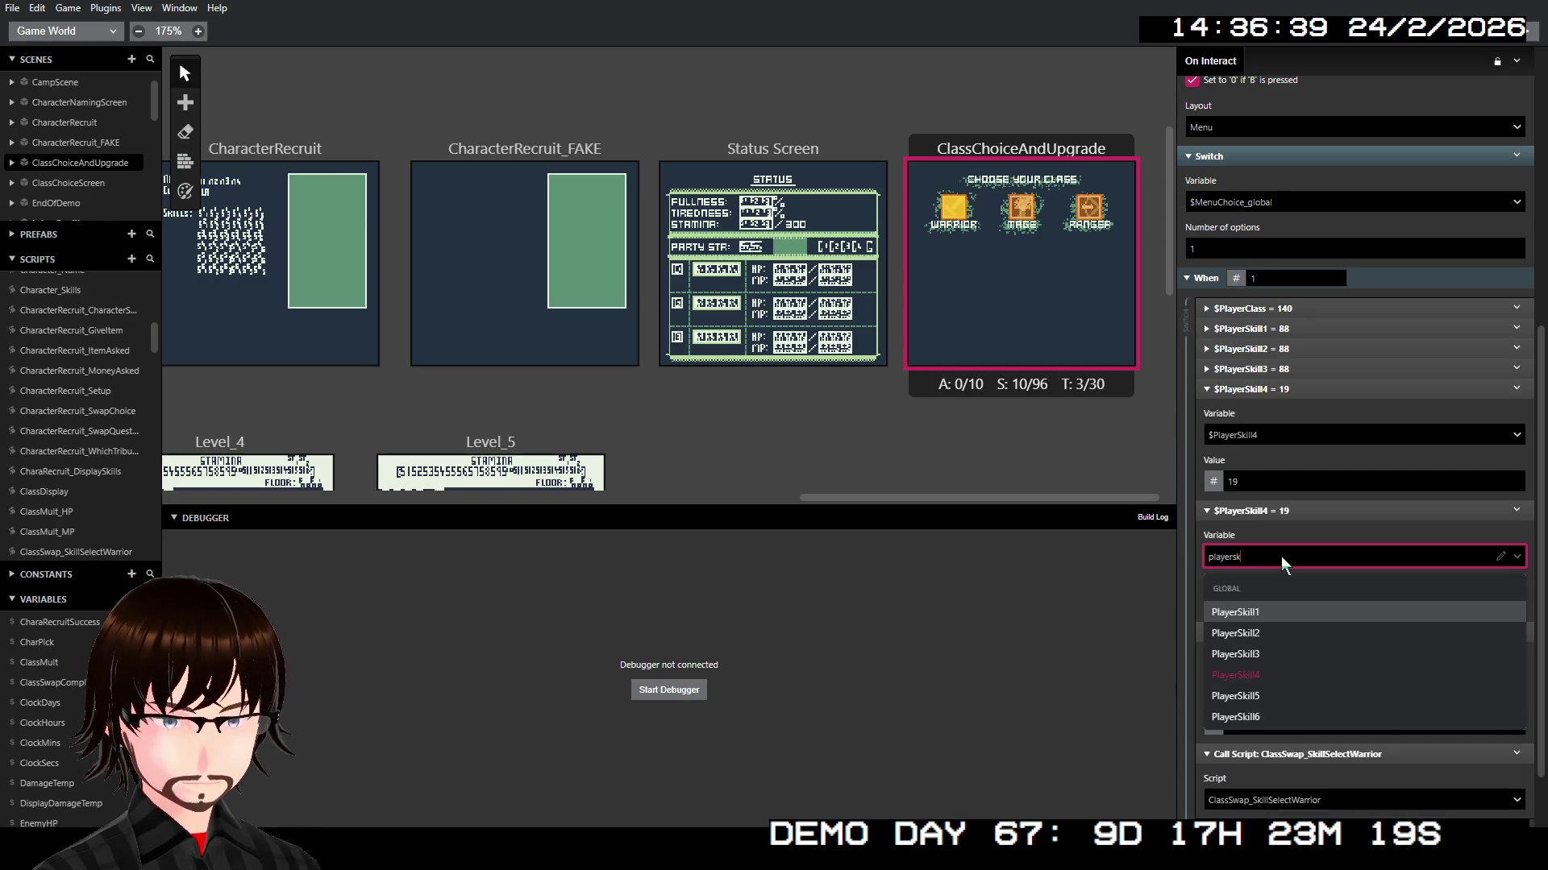
key("Down")
key("Down")
key("Down")
key("Return")
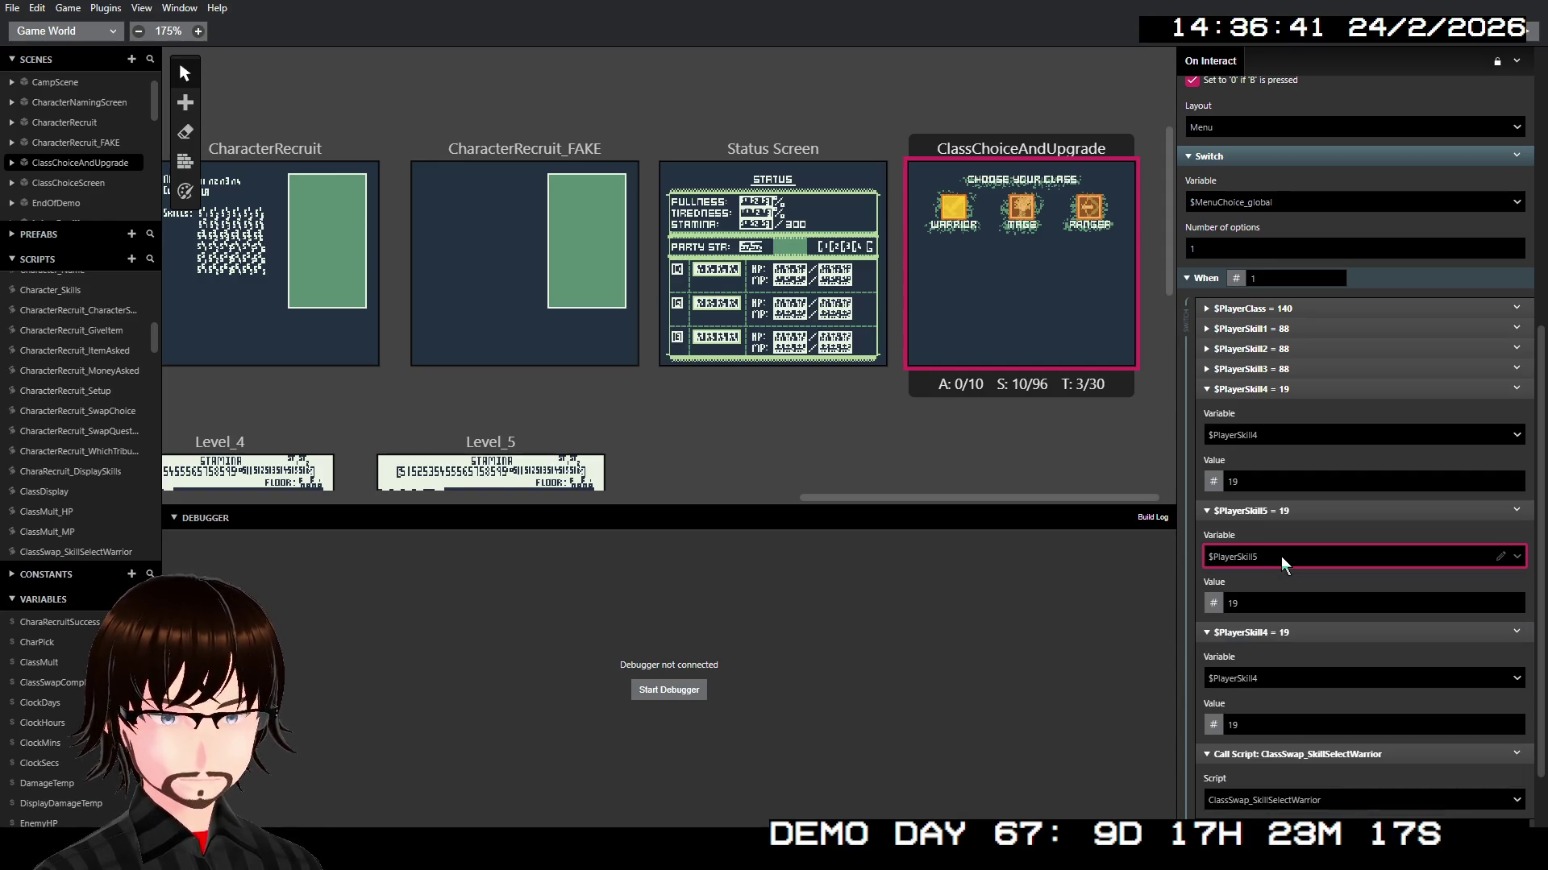
left_click(1308, 670)
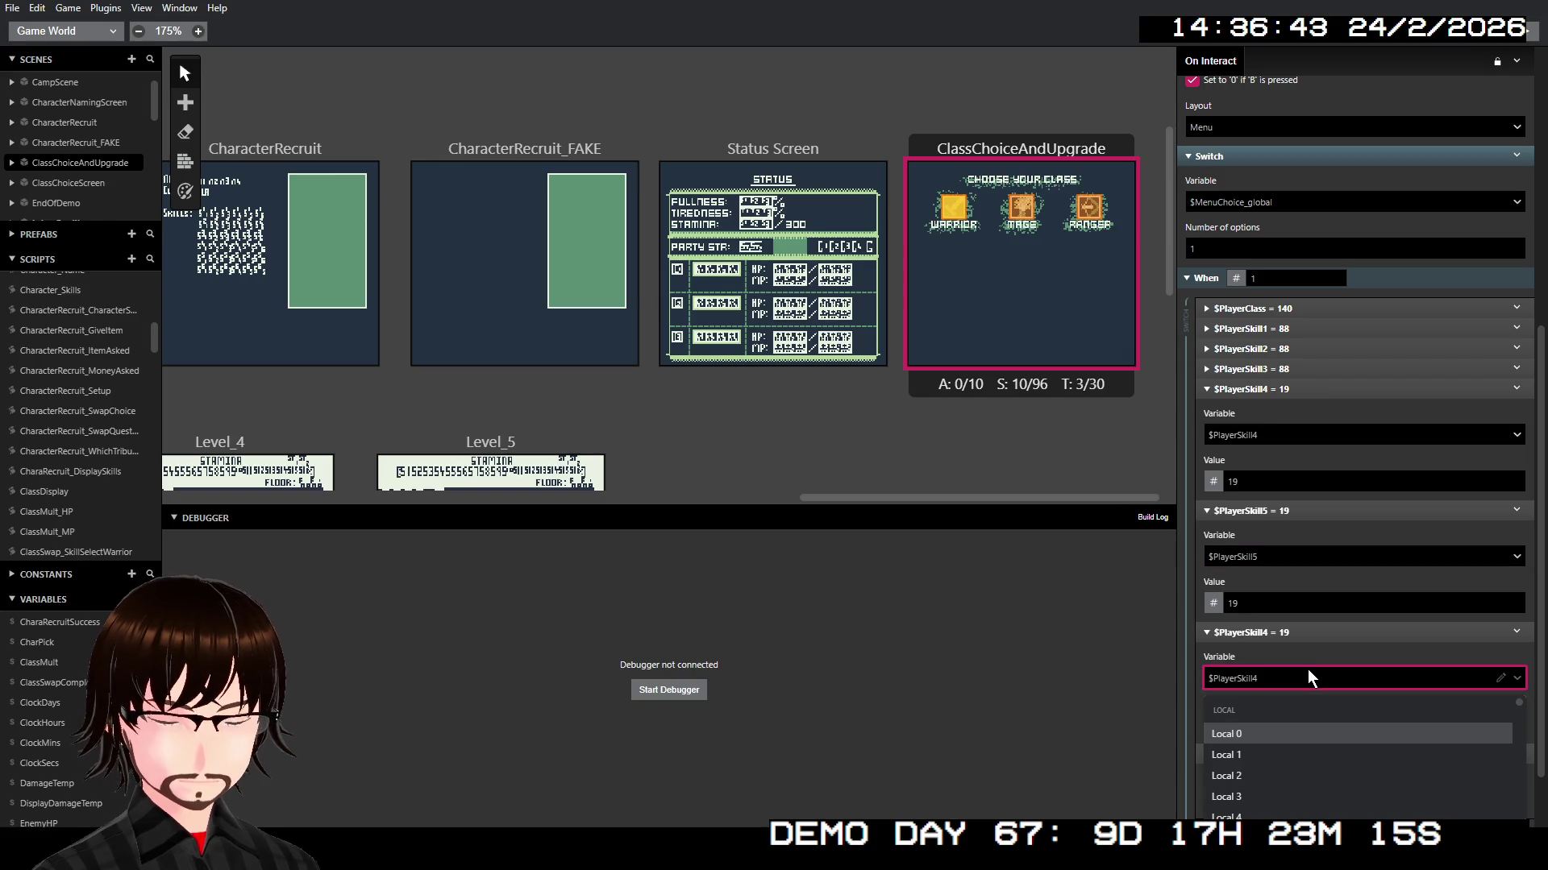
type("player")
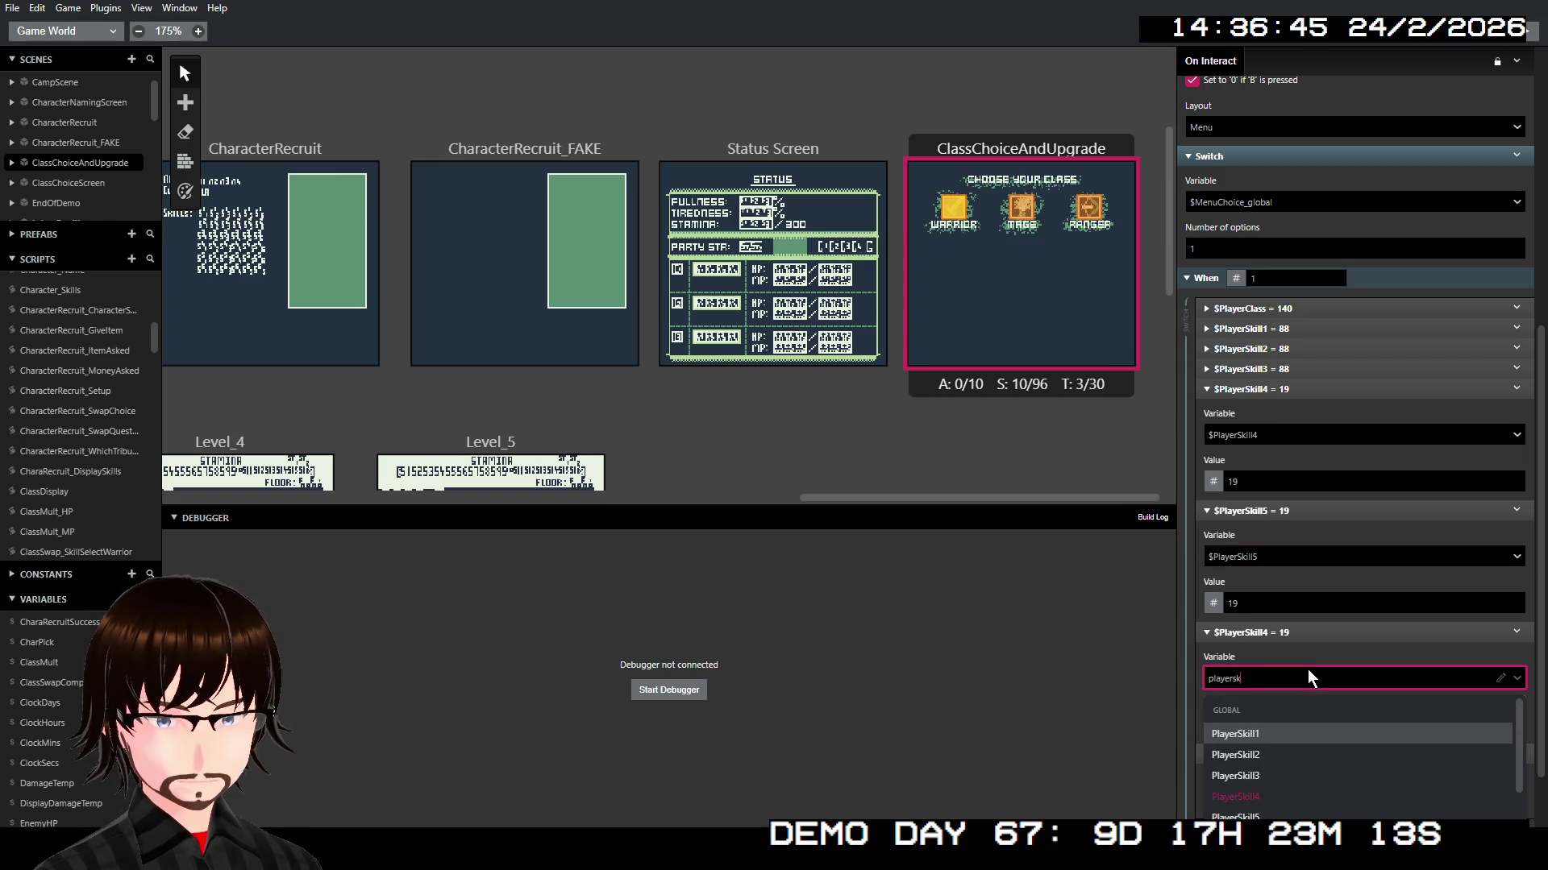
type("sk")
key("Return")
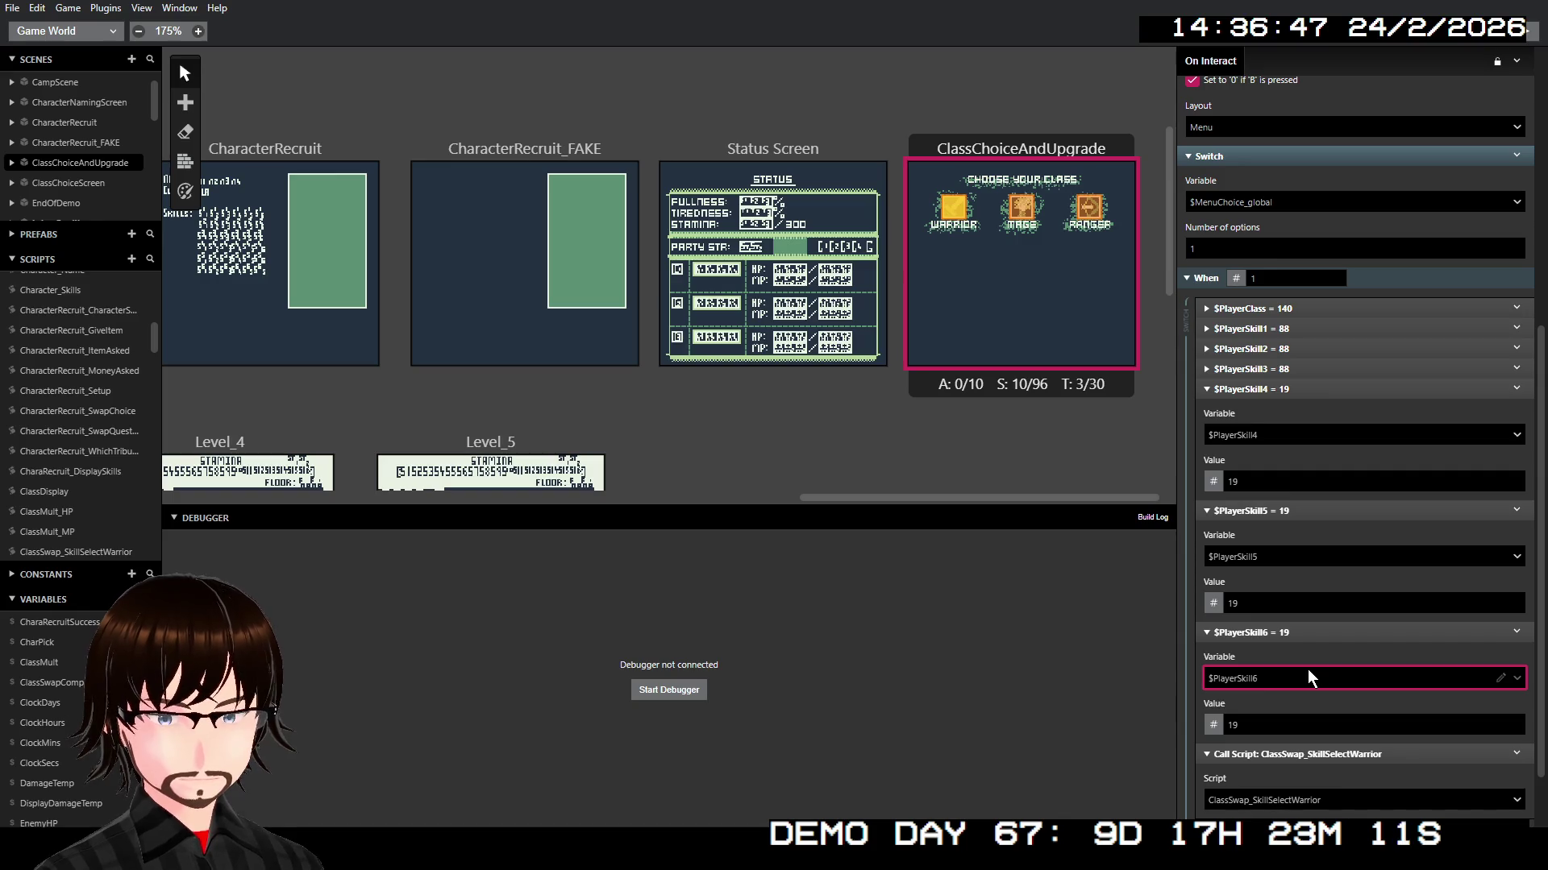
Step: Collapse the $PlayerSkill4–6 events and create a new empty script
left_click(1308, 397)
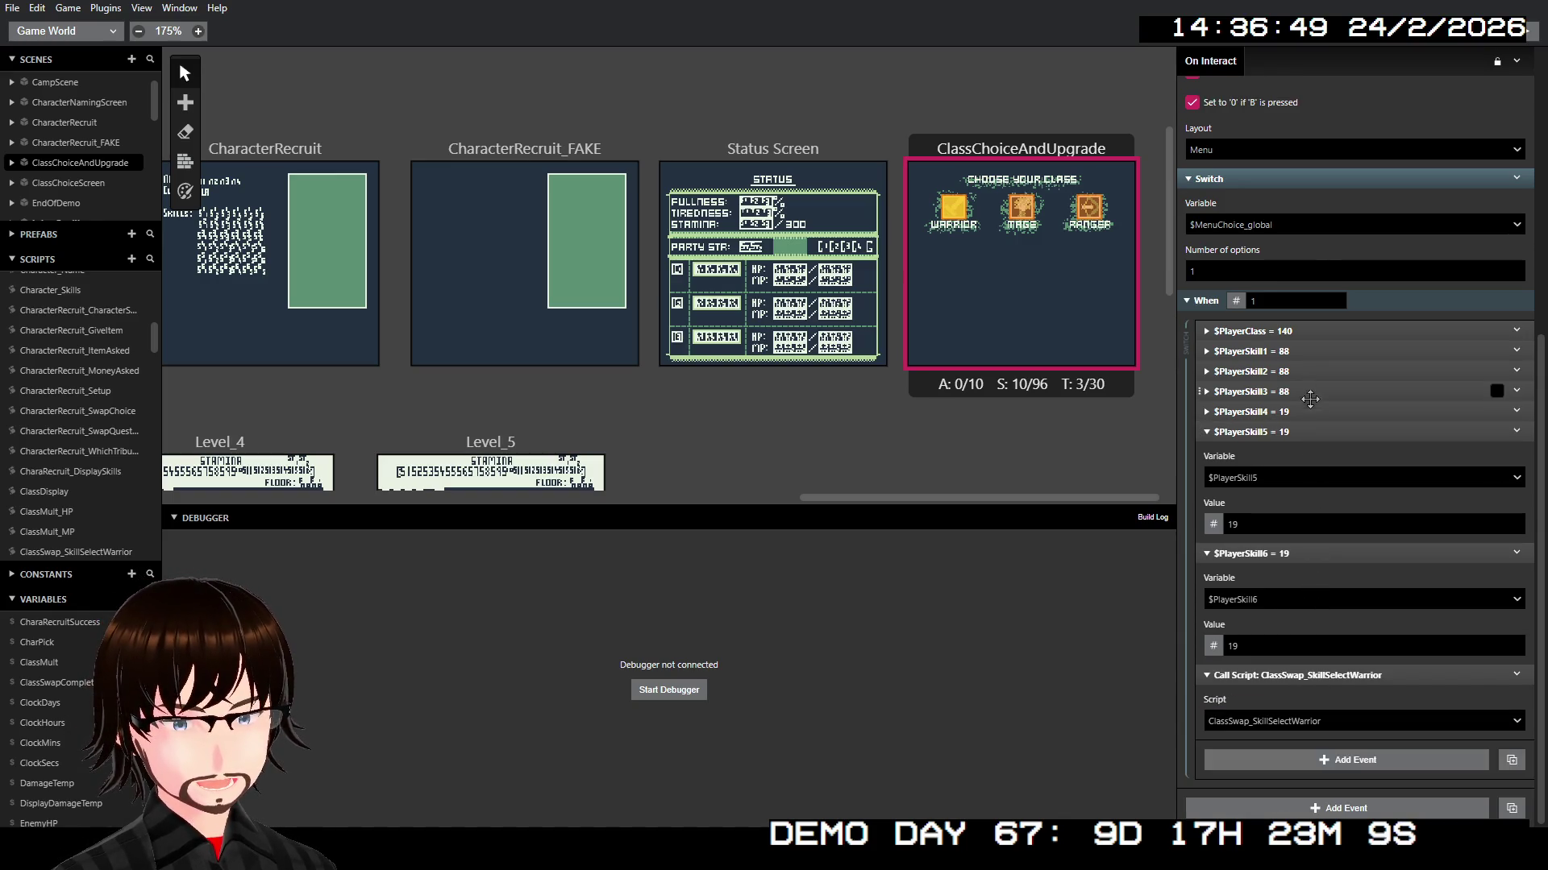
left_click(1289, 431)
left_click(1280, 553)
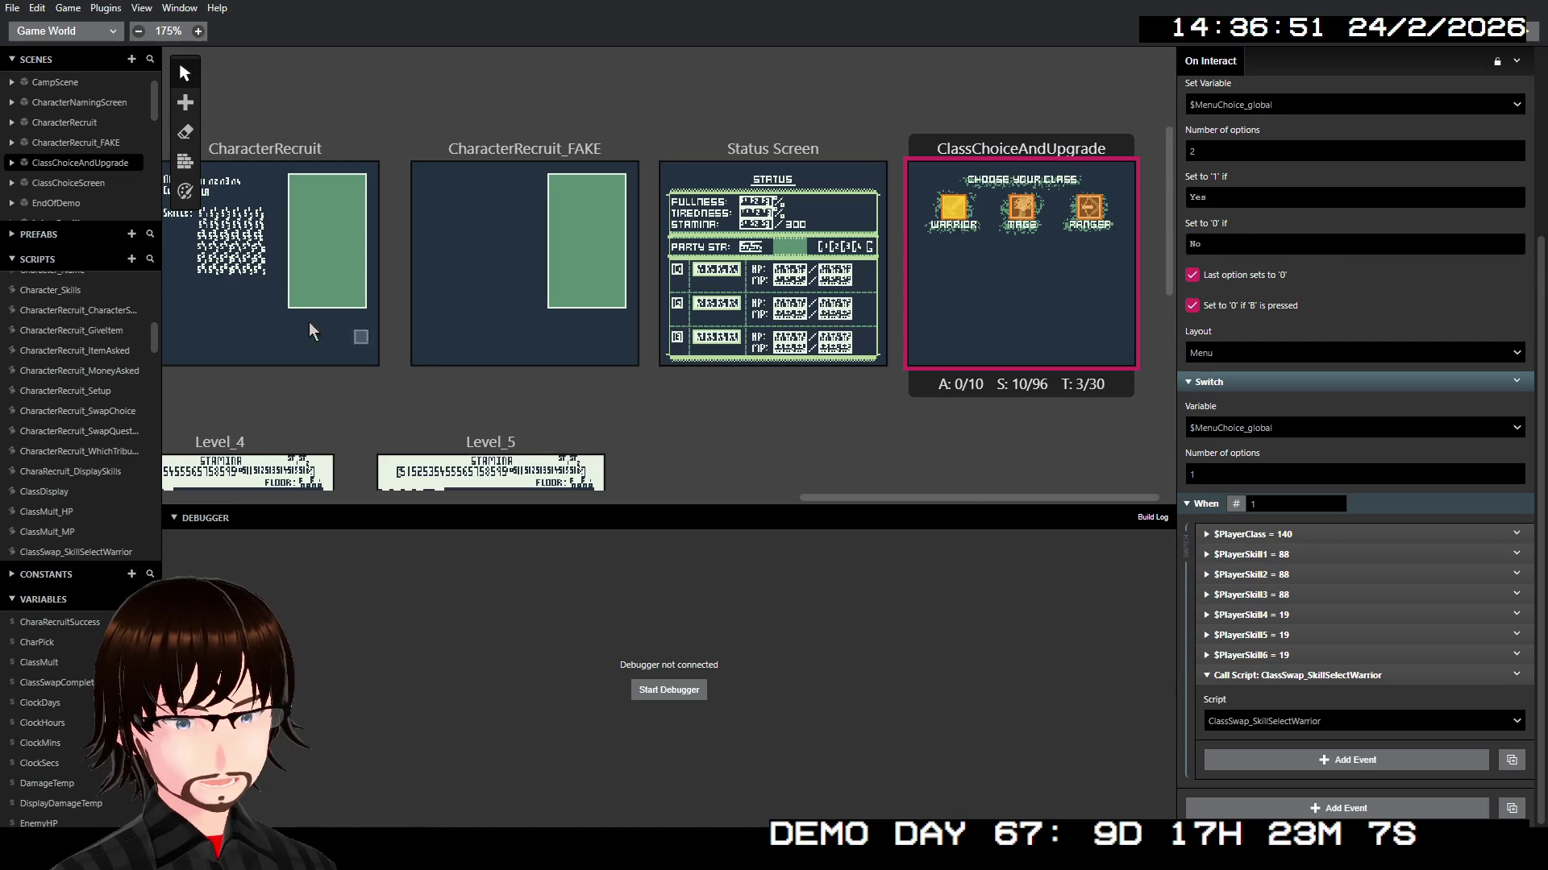
left_click(130, 260)
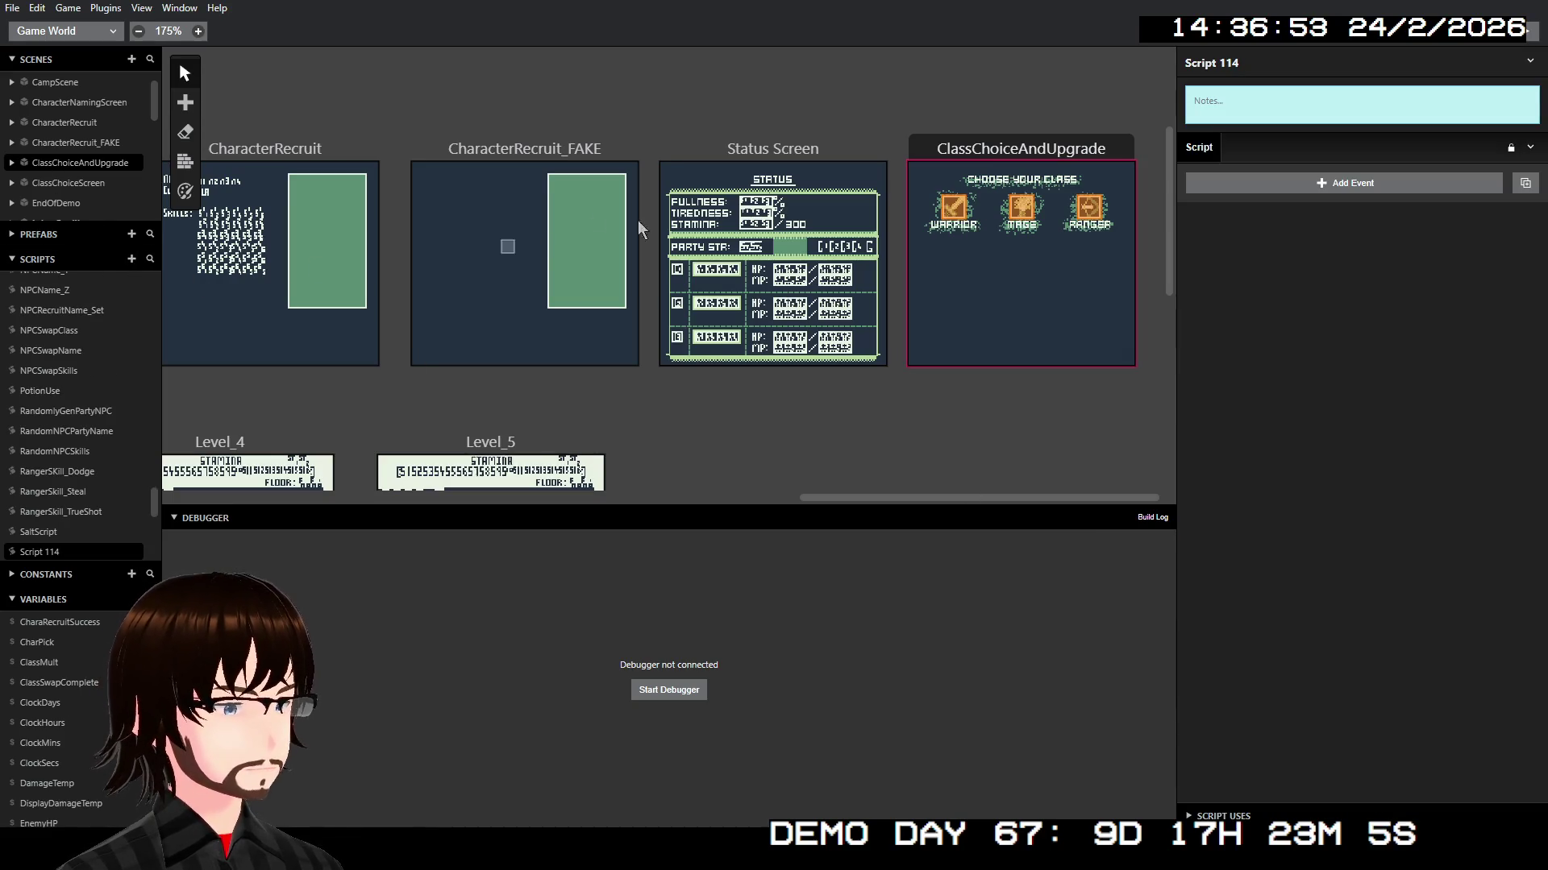
Step: Rename Script 114 to Warrior_ResetSkills, correcting a typo along the way
left_click(1287, 64)
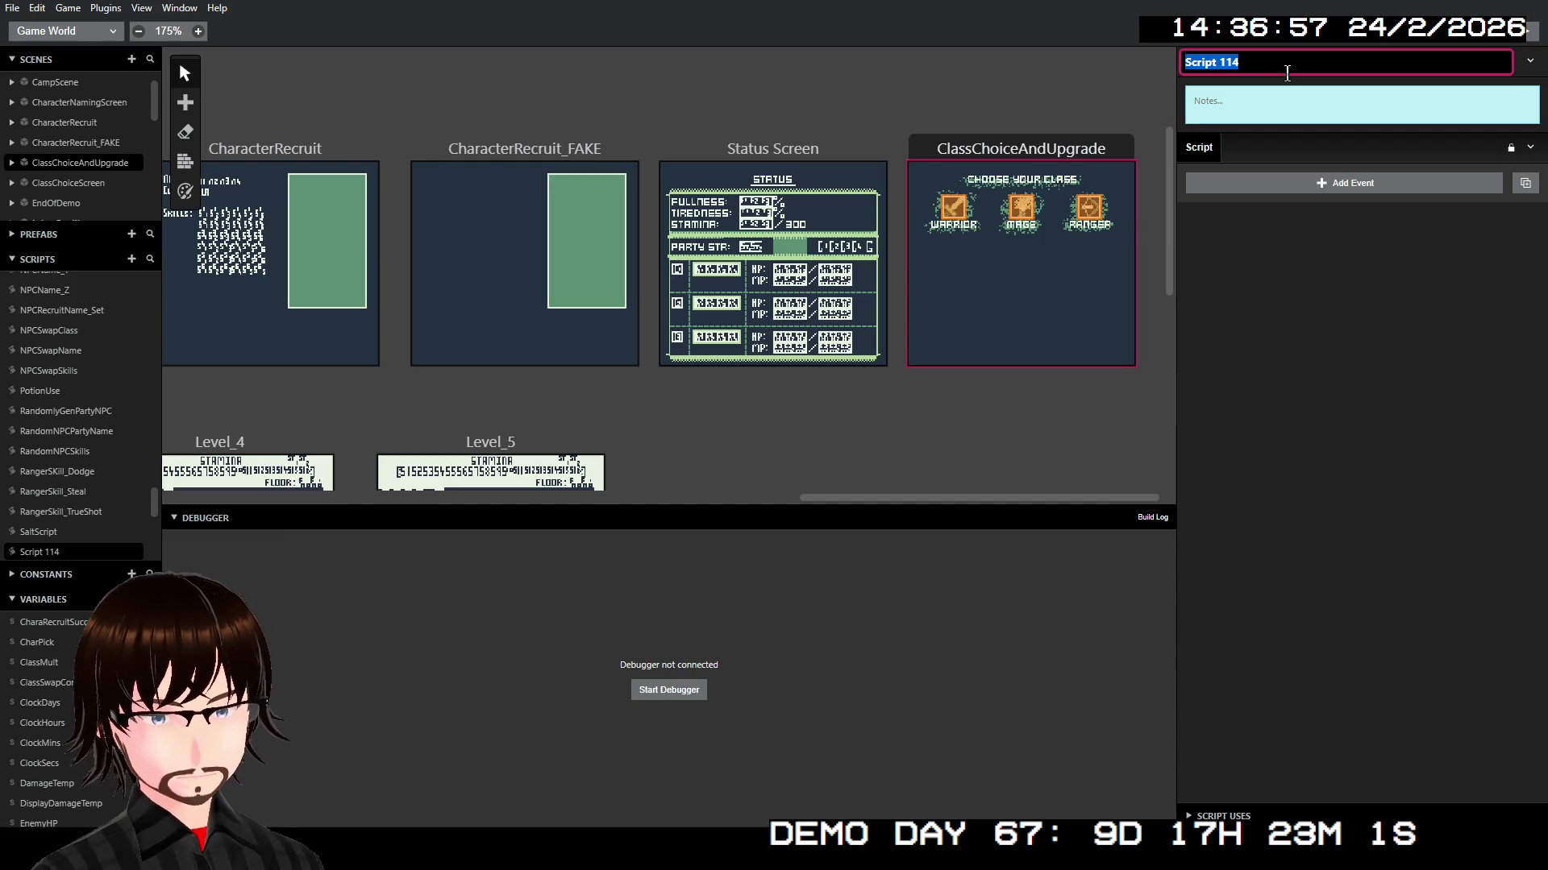
type("Warrioe")
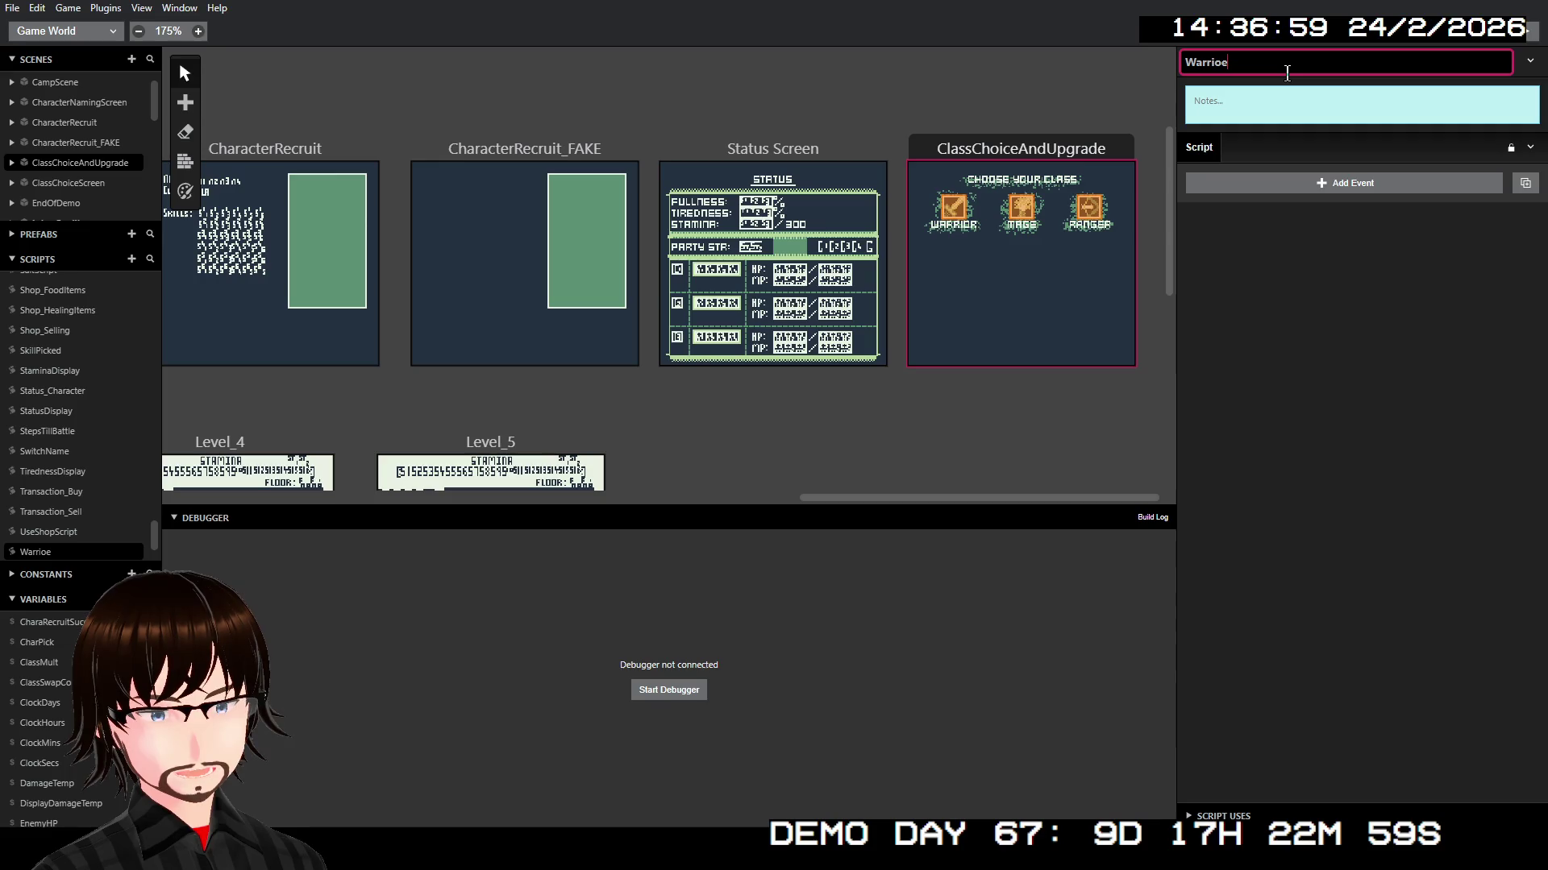
key("BackSpace")
type("r")
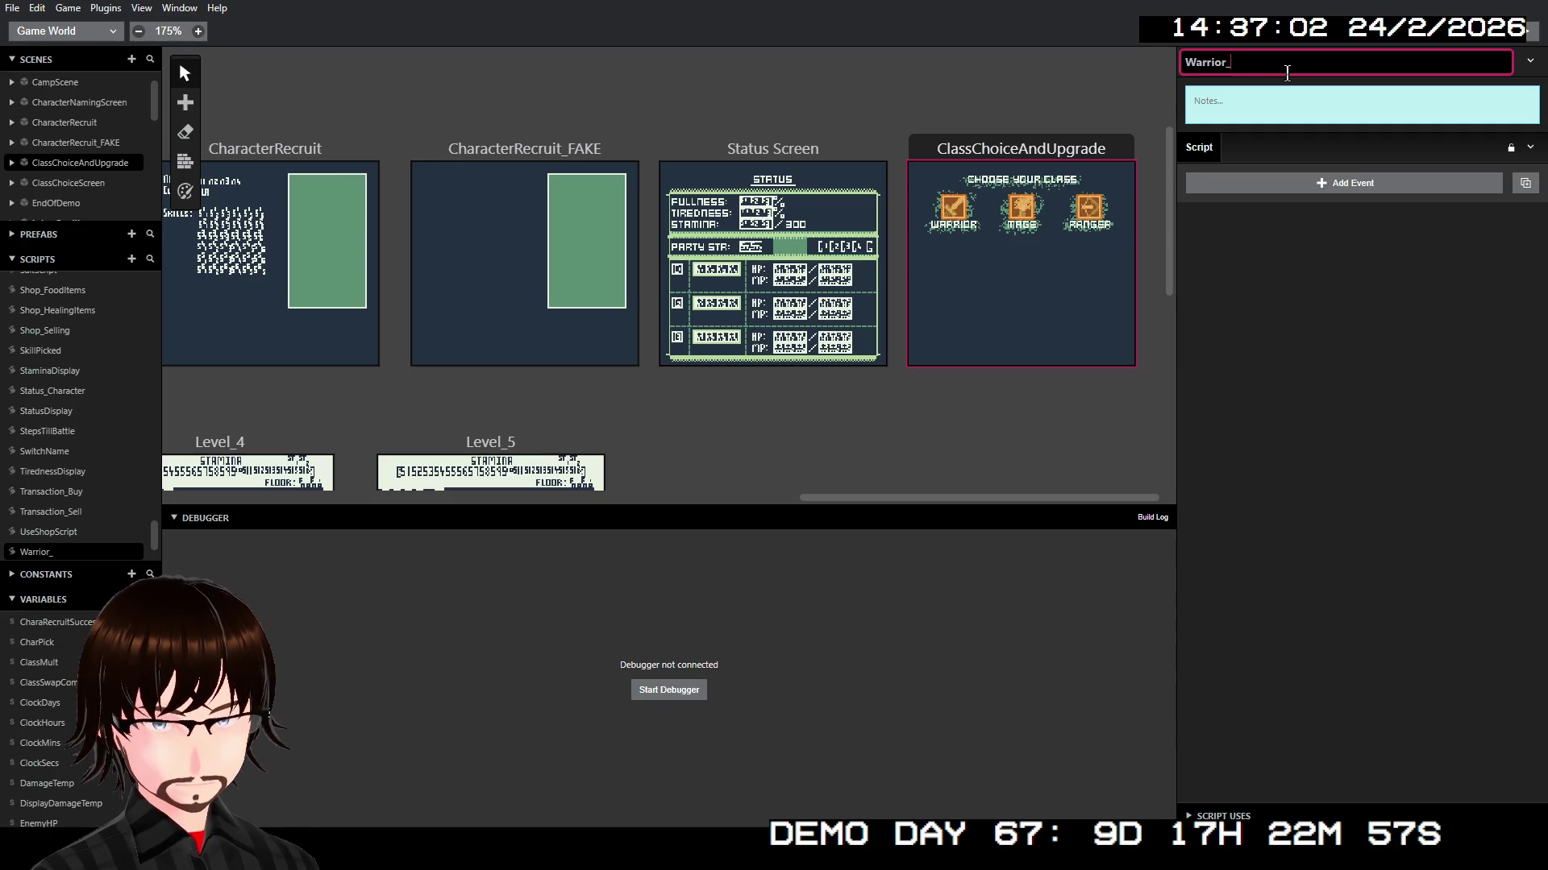
type("_ResetS")
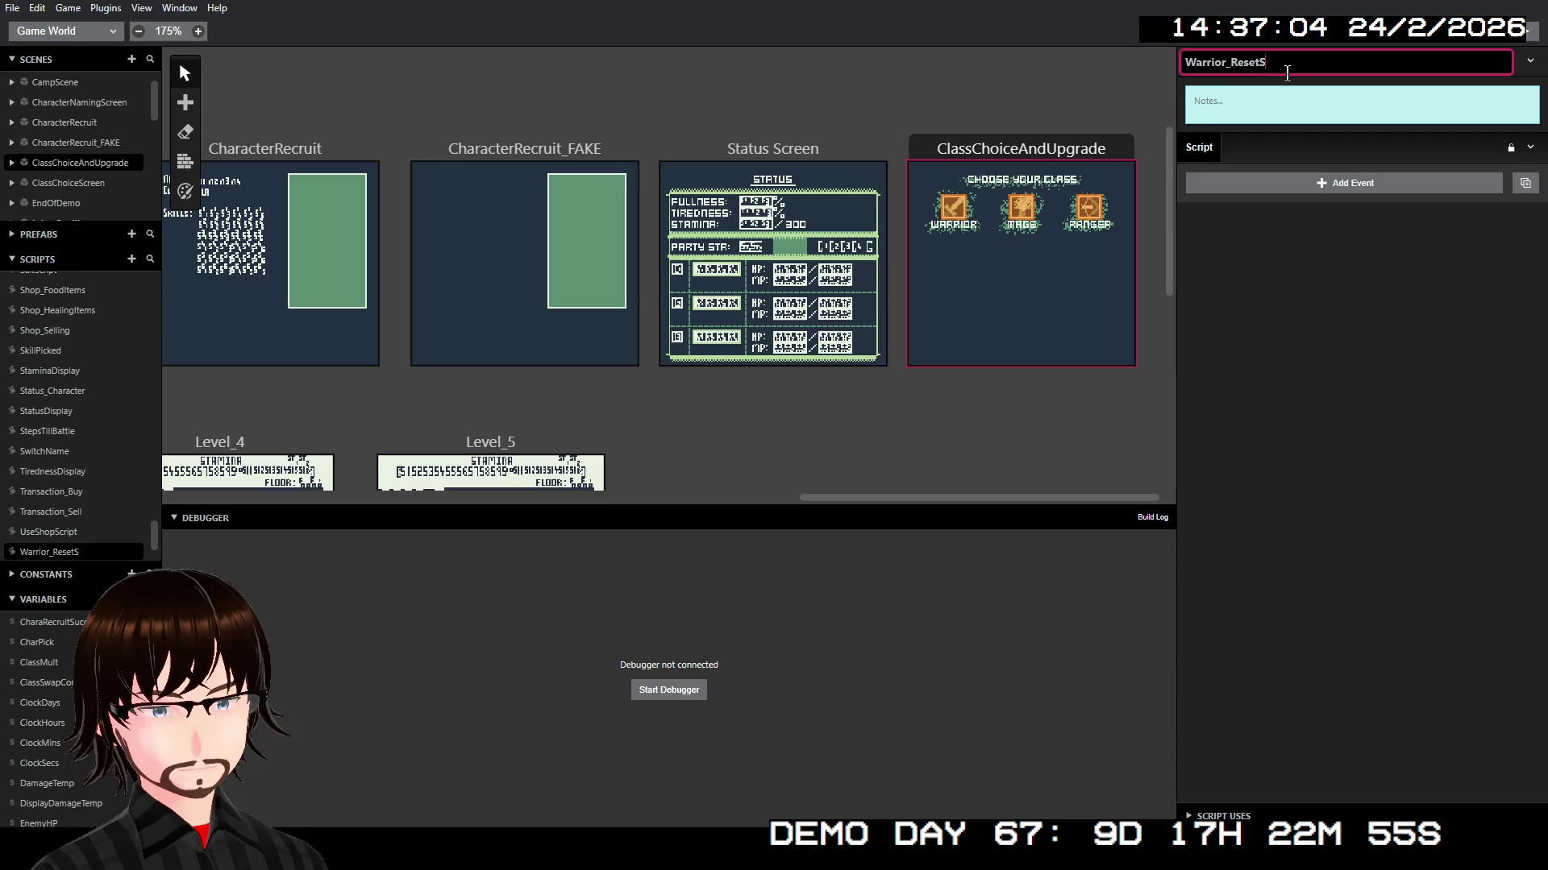
type("kills")
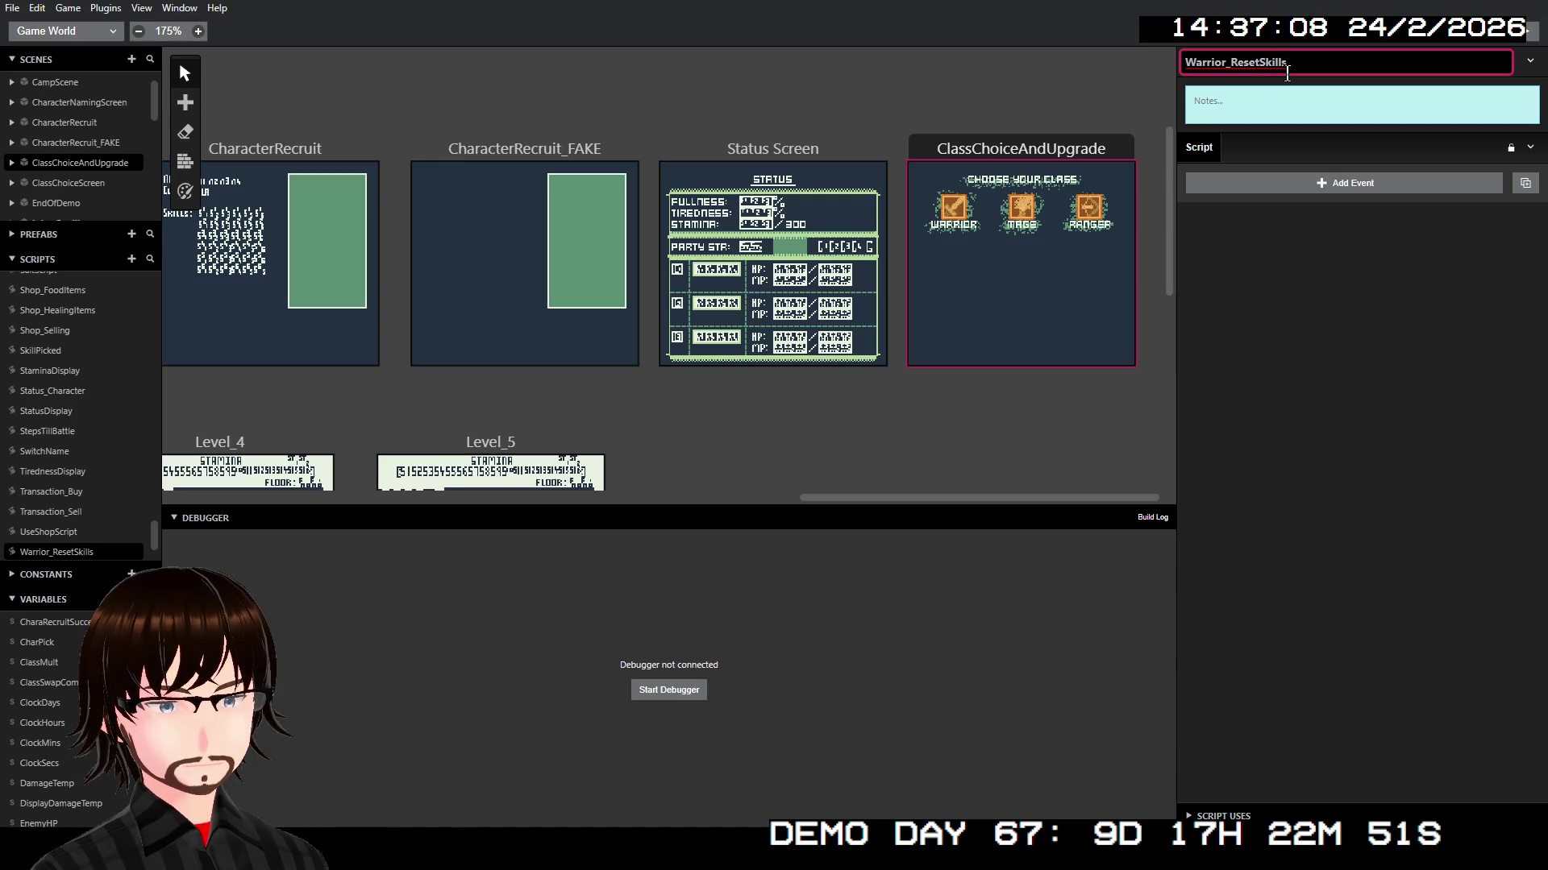
scroll(80, 484, "down", 3)
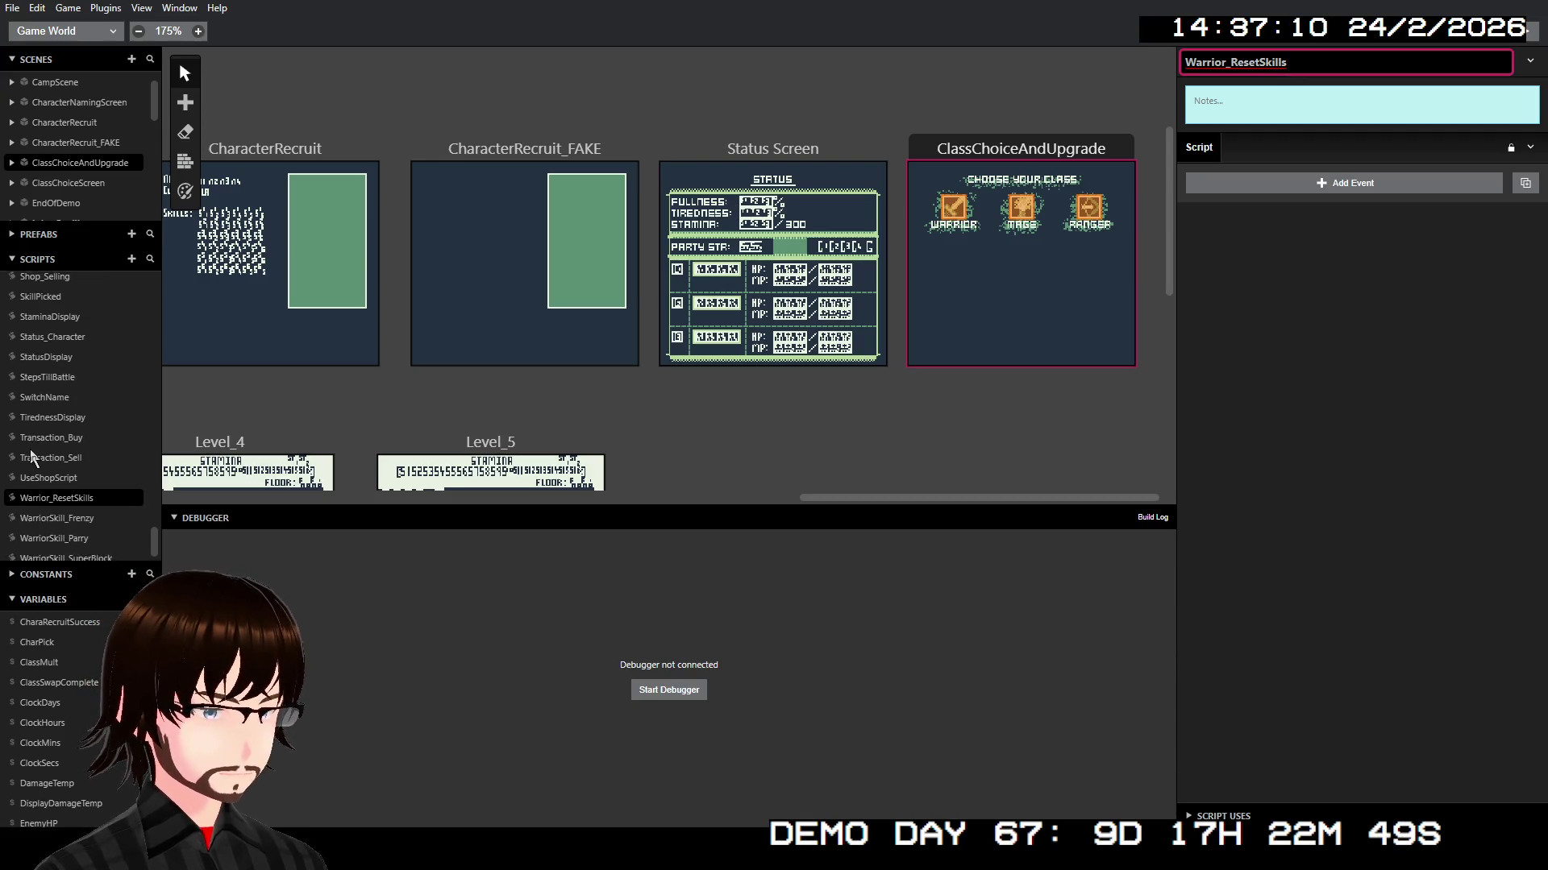
Step: Copy the seven $PlayerClass and $PlayerSkill1–6 events from the Warrior's interaction script
left_click(953, 208)
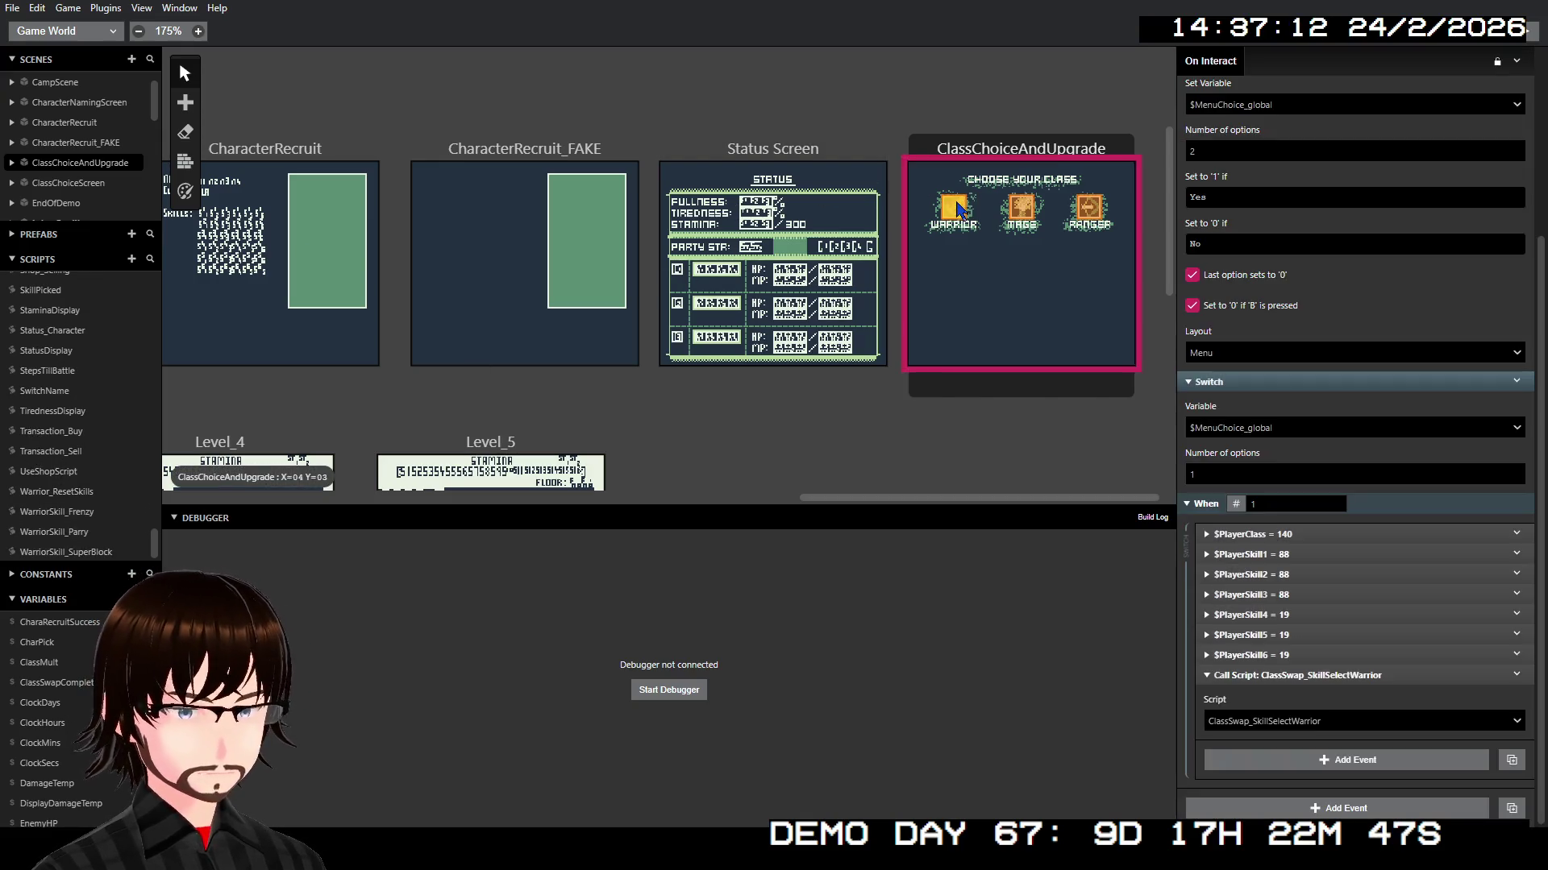
left_click(1281, 535)
left_click(1283, 555, "shift")
left_click(1290, 574, "shift")
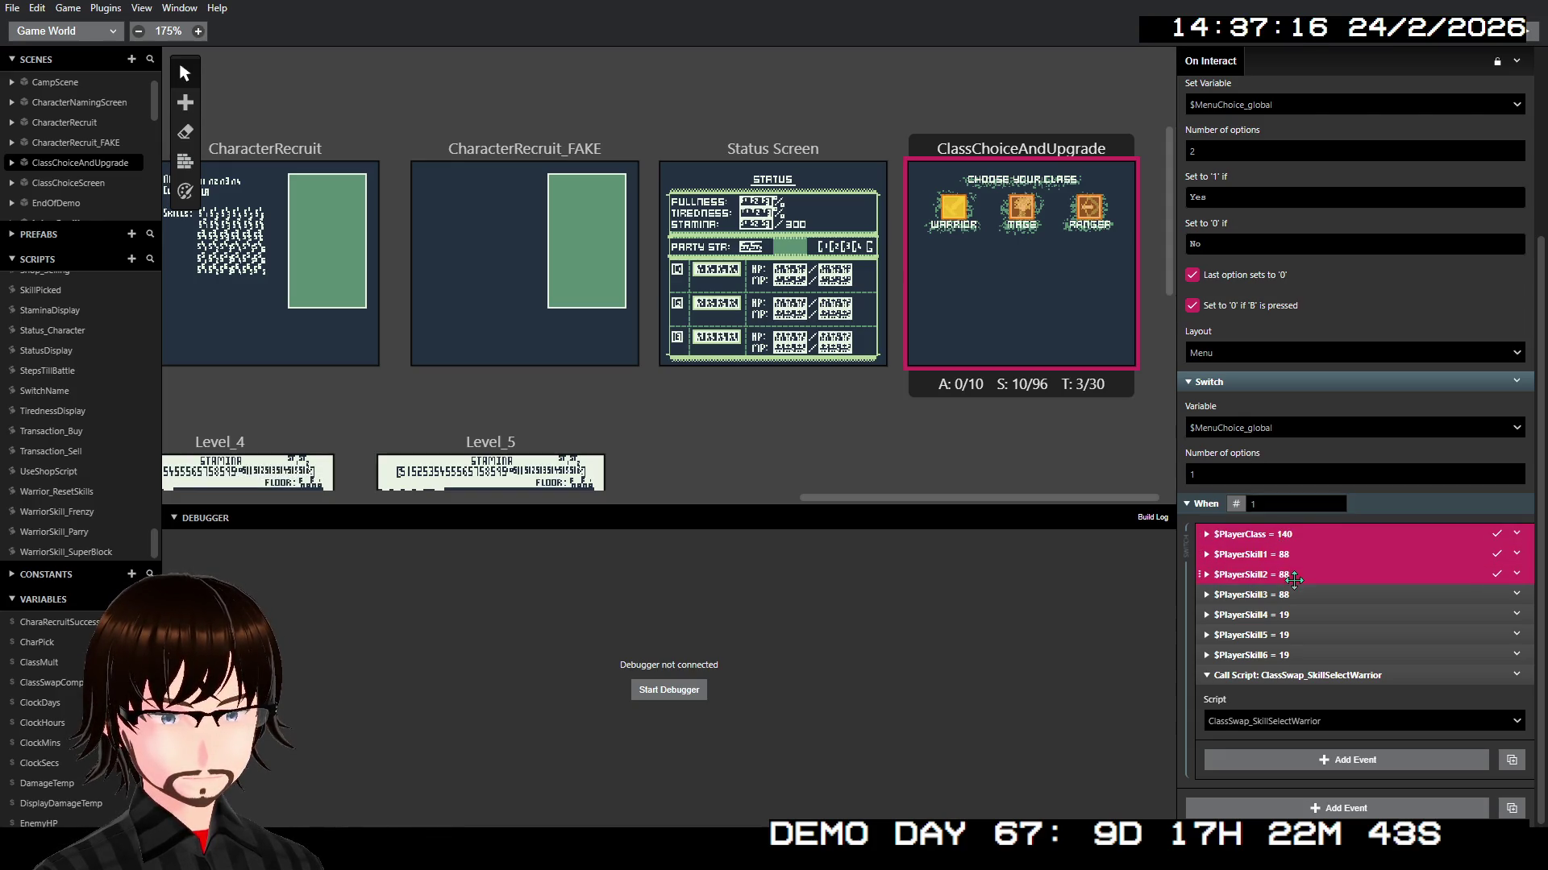
left_click(1295, 594, "shift")
left_click(1296, 614, "shift")
left_click(1301, 635, "shift")
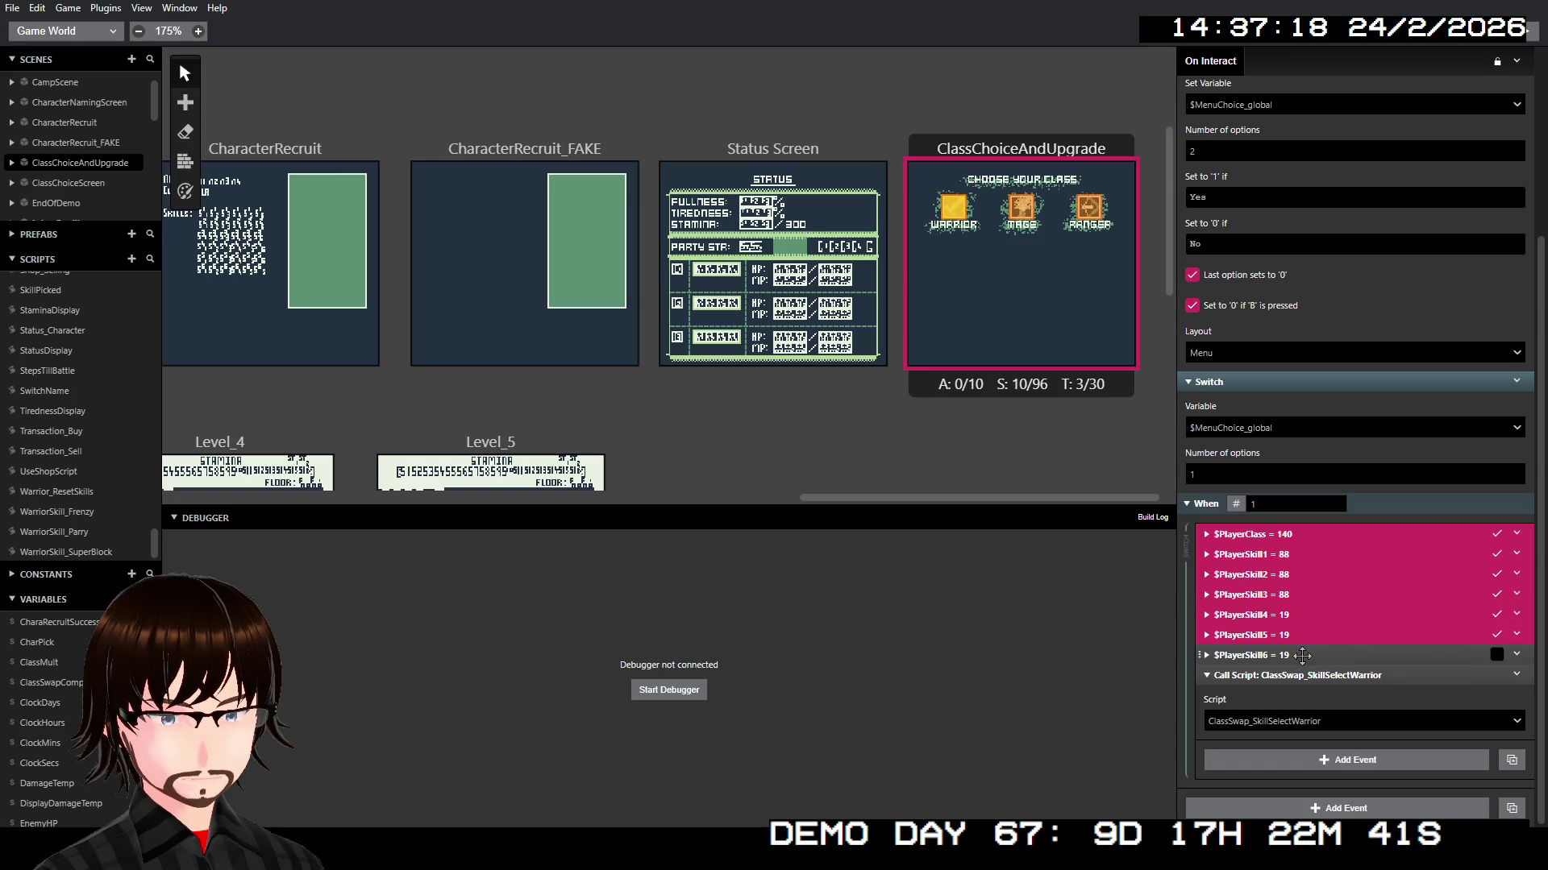
left_click(1303, 655, "shift")
right_click(1304, 646)
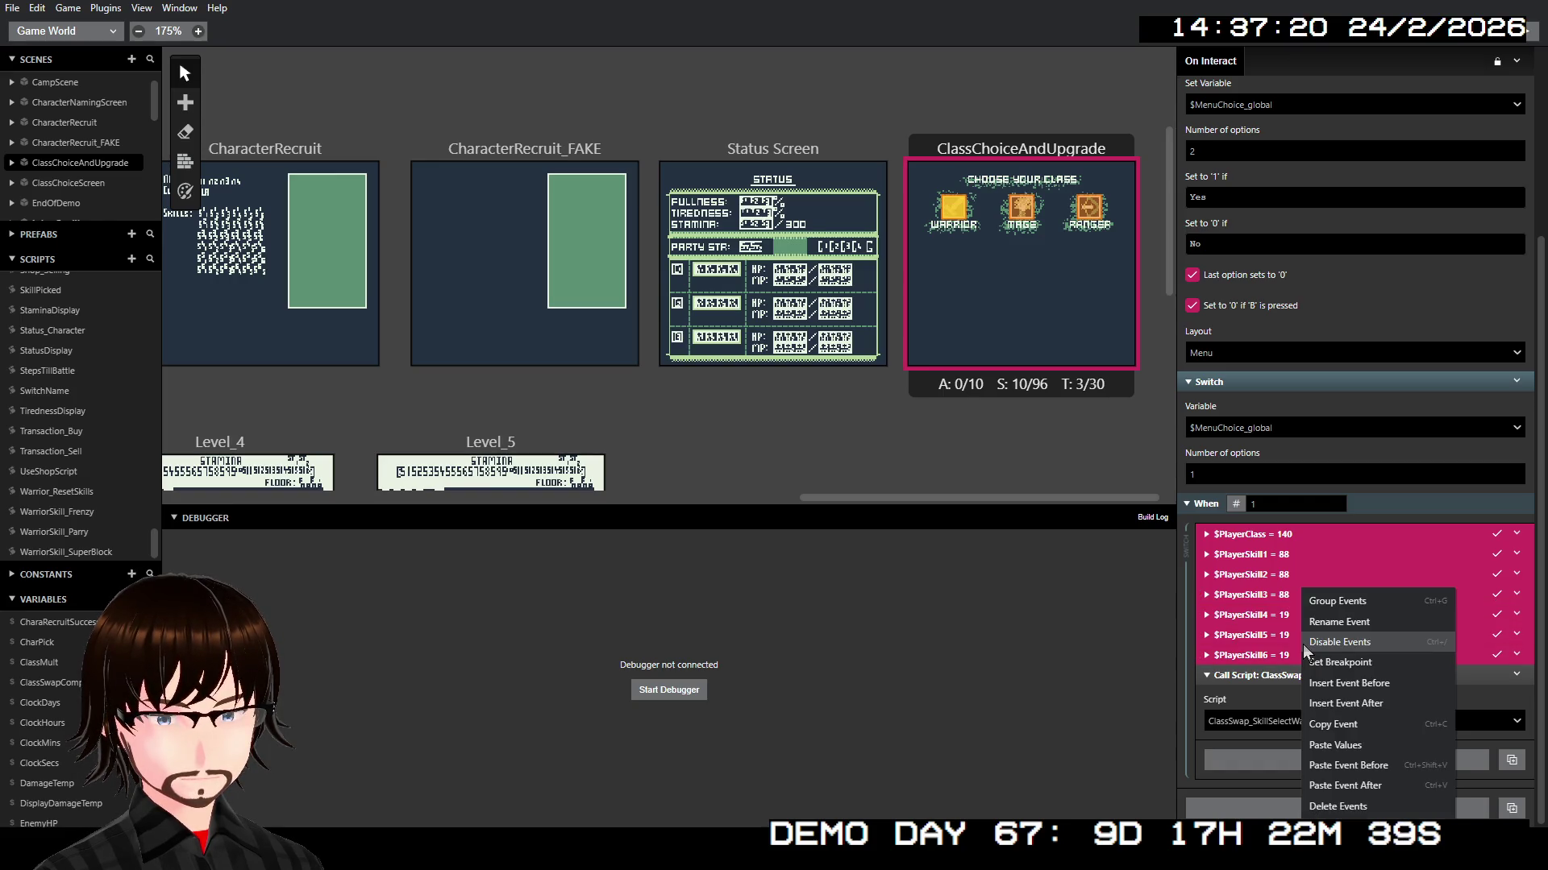
left_click(1336, 722)
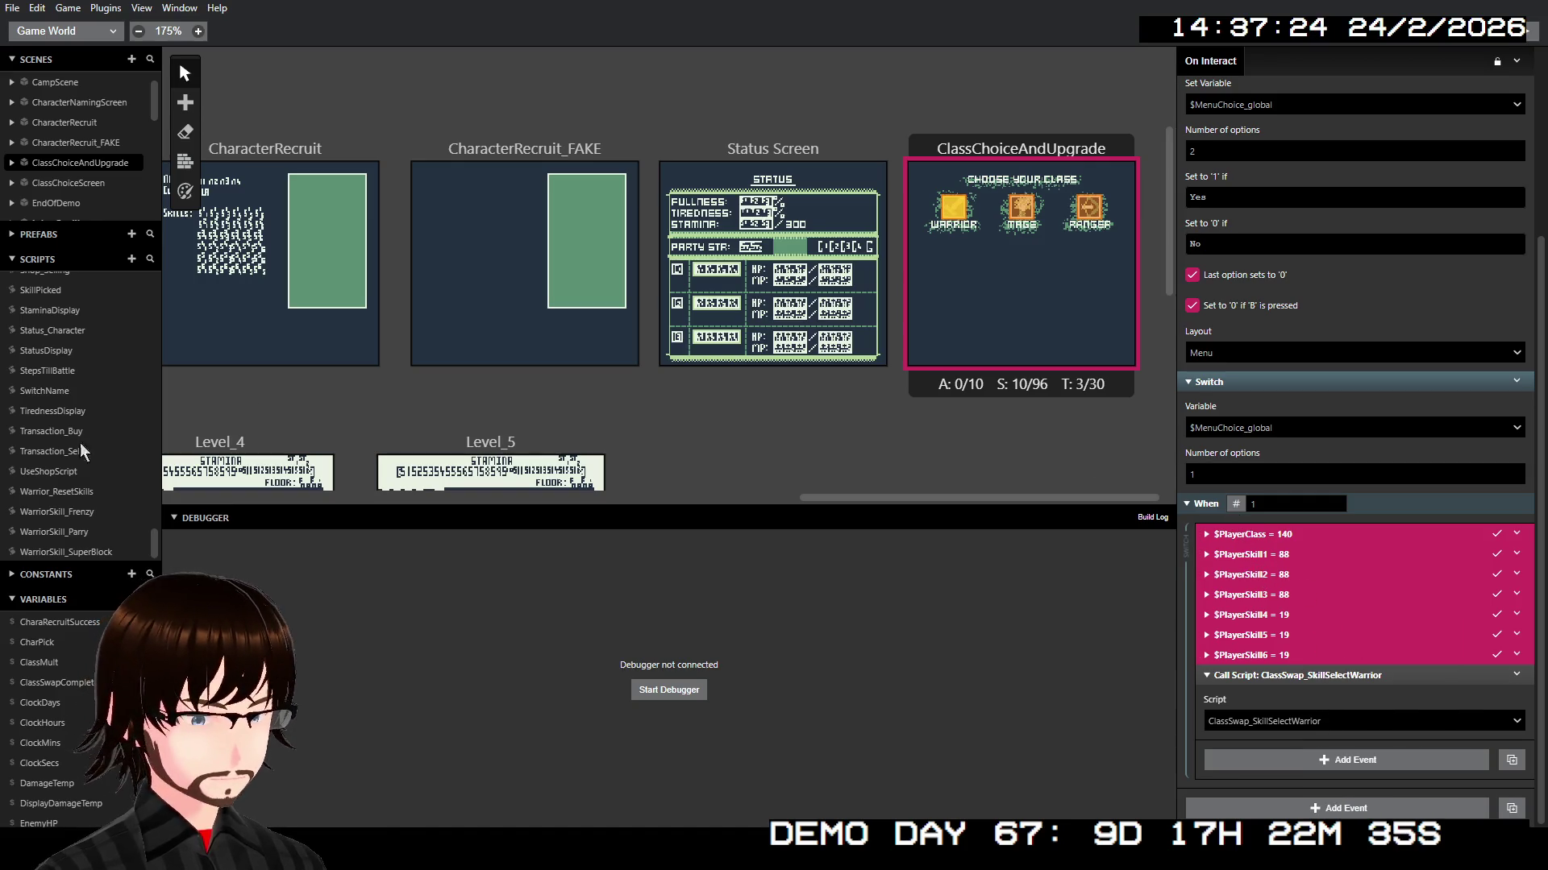
Step: Replace Warrior_ResetSkills' contents with the copied class and skill events
left_click(84, 494)
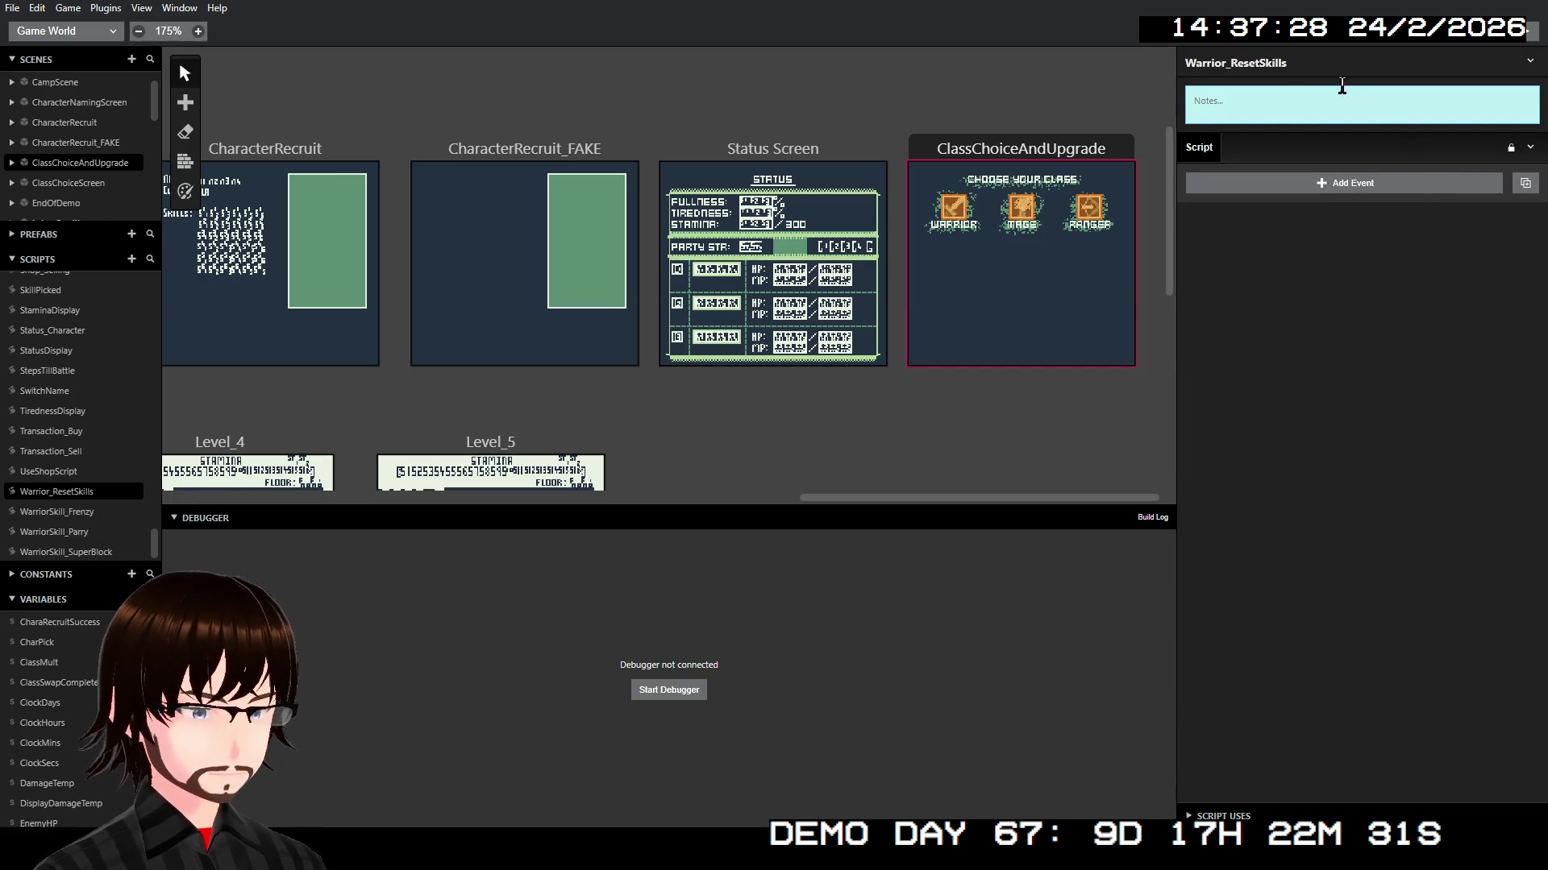
left_click(1530, 147)
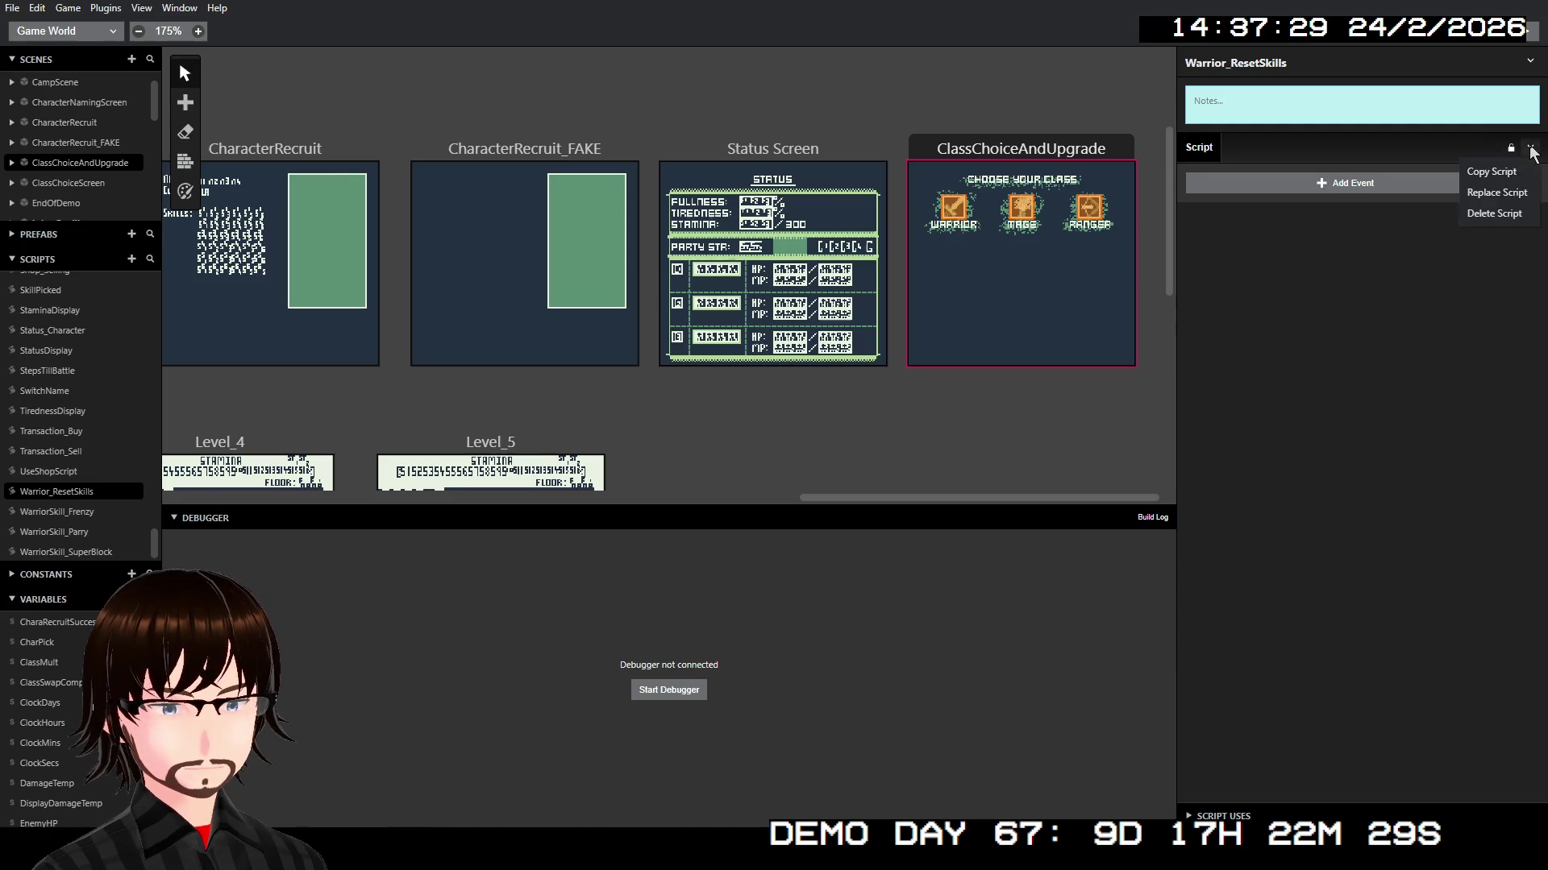
left_click(1501, 193)
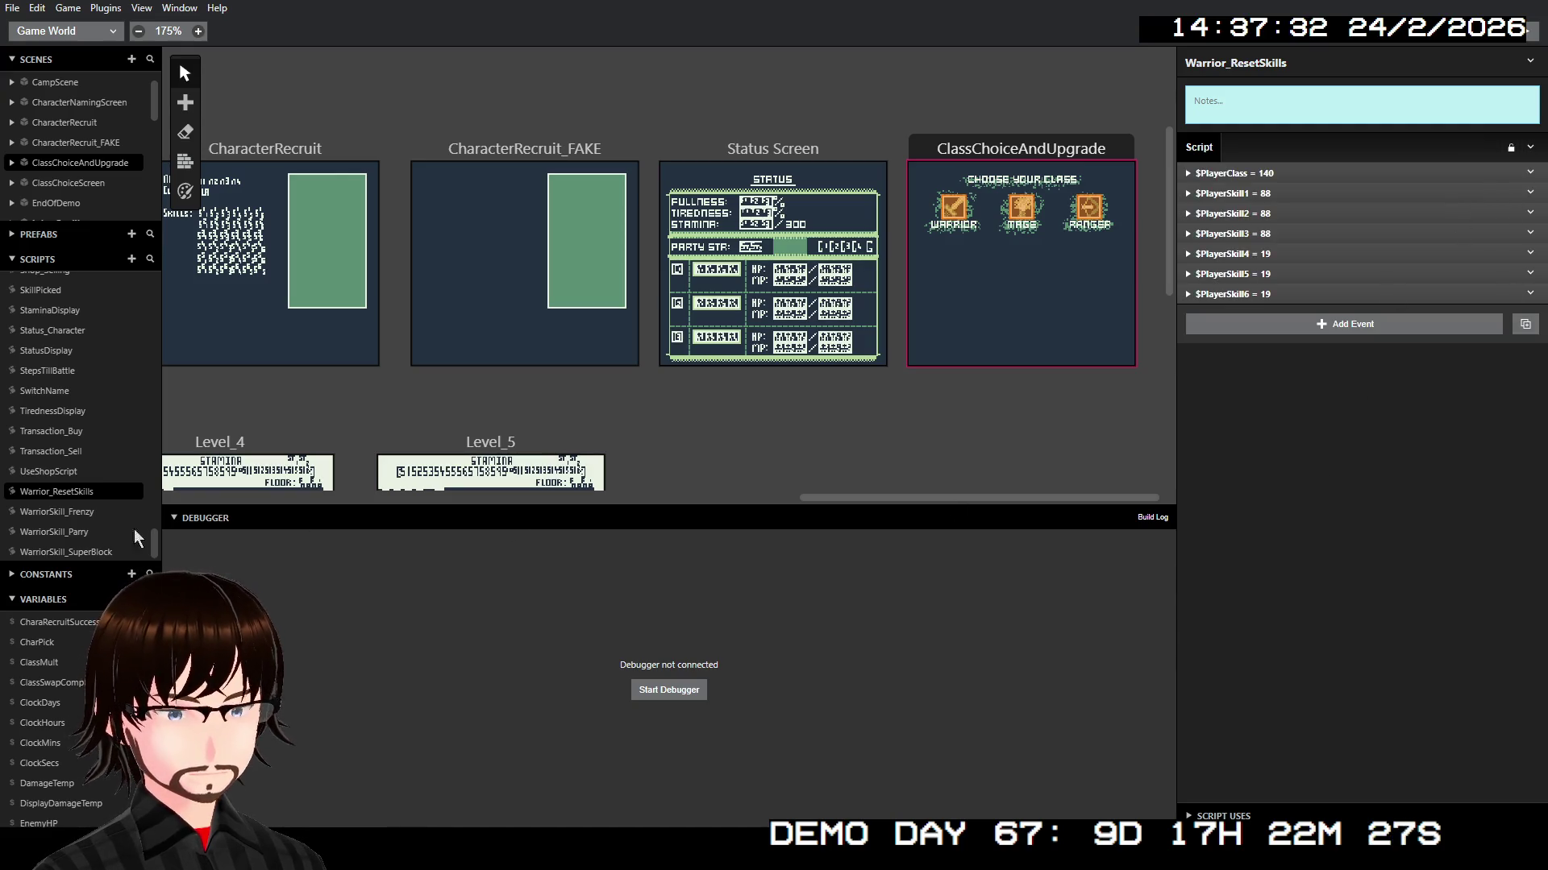
Step: Delete the seven events from the Warrior's interaction and insert a Call Script before the ClassSwap call
left_click(954, 207)
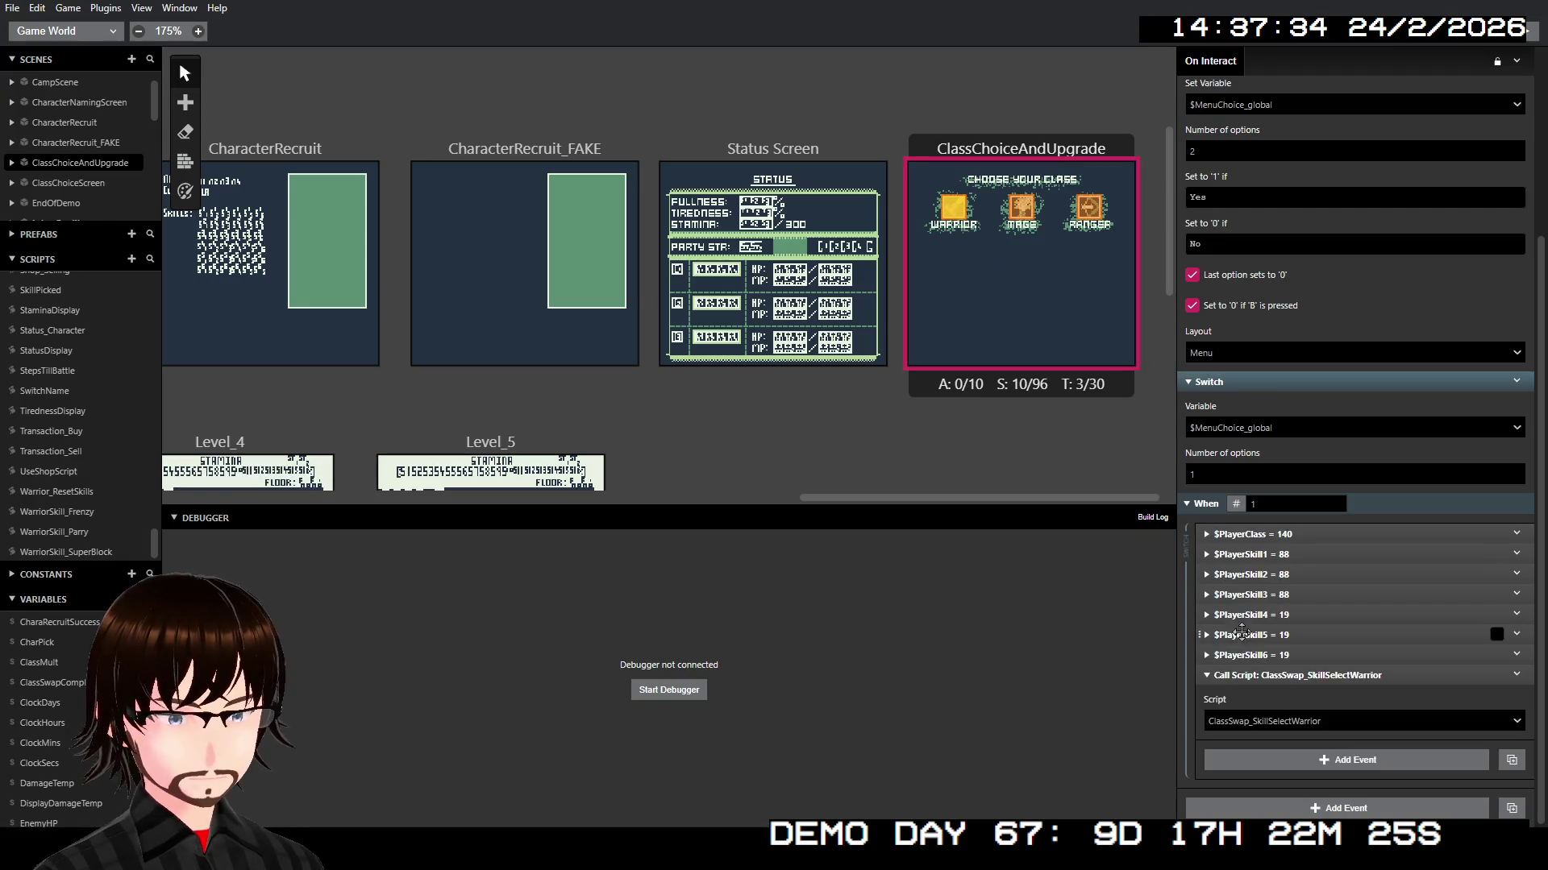
left_click(1269, 653)
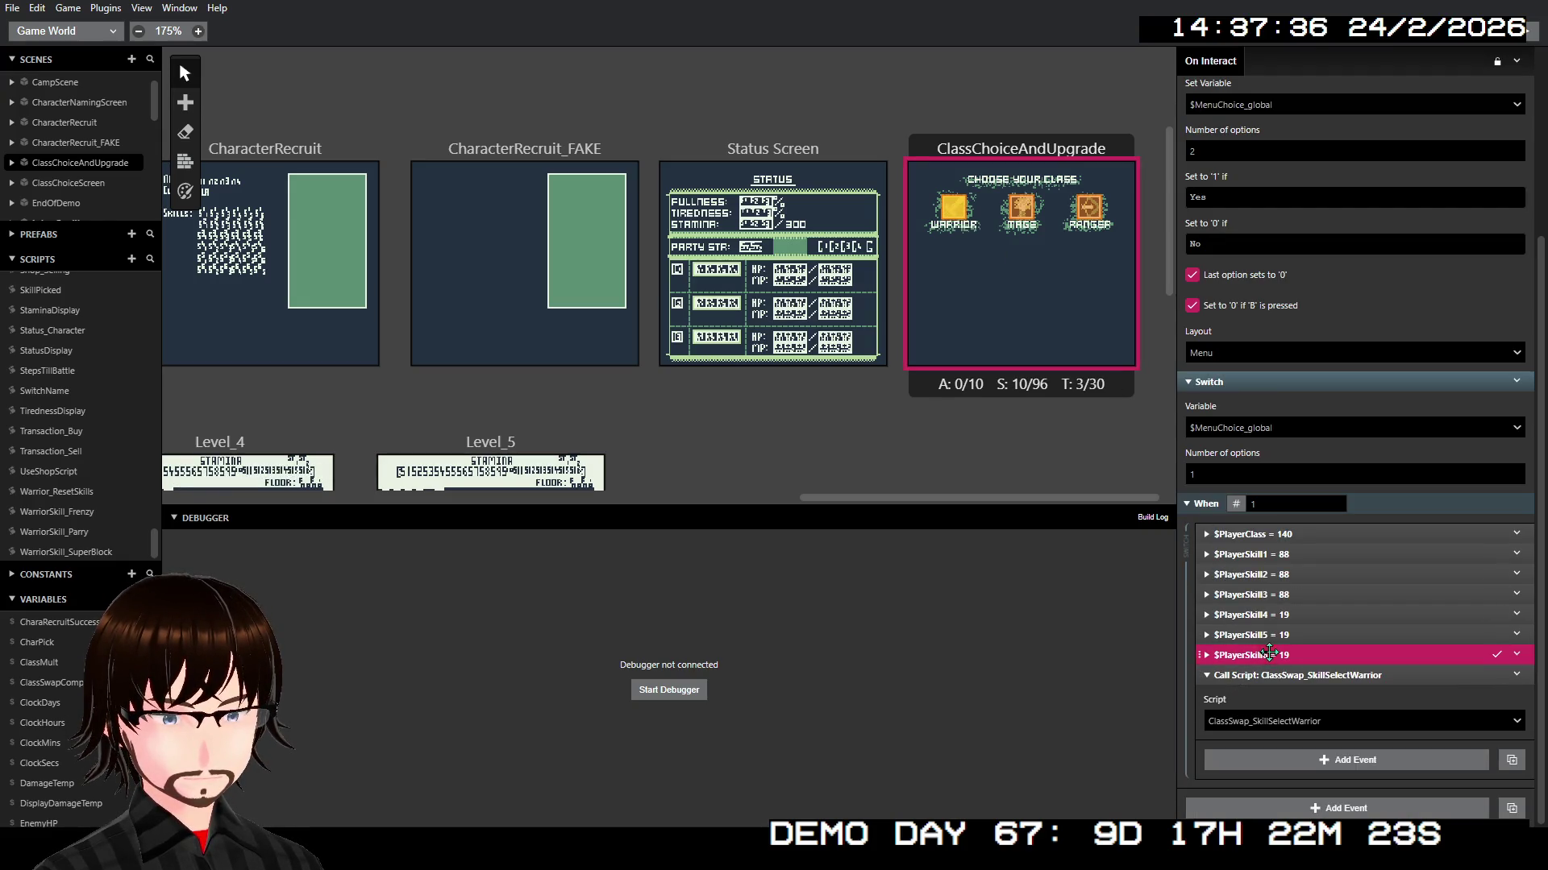
left_click_drag(1269, 653, 1282, 534)
right_click(1294, 553)
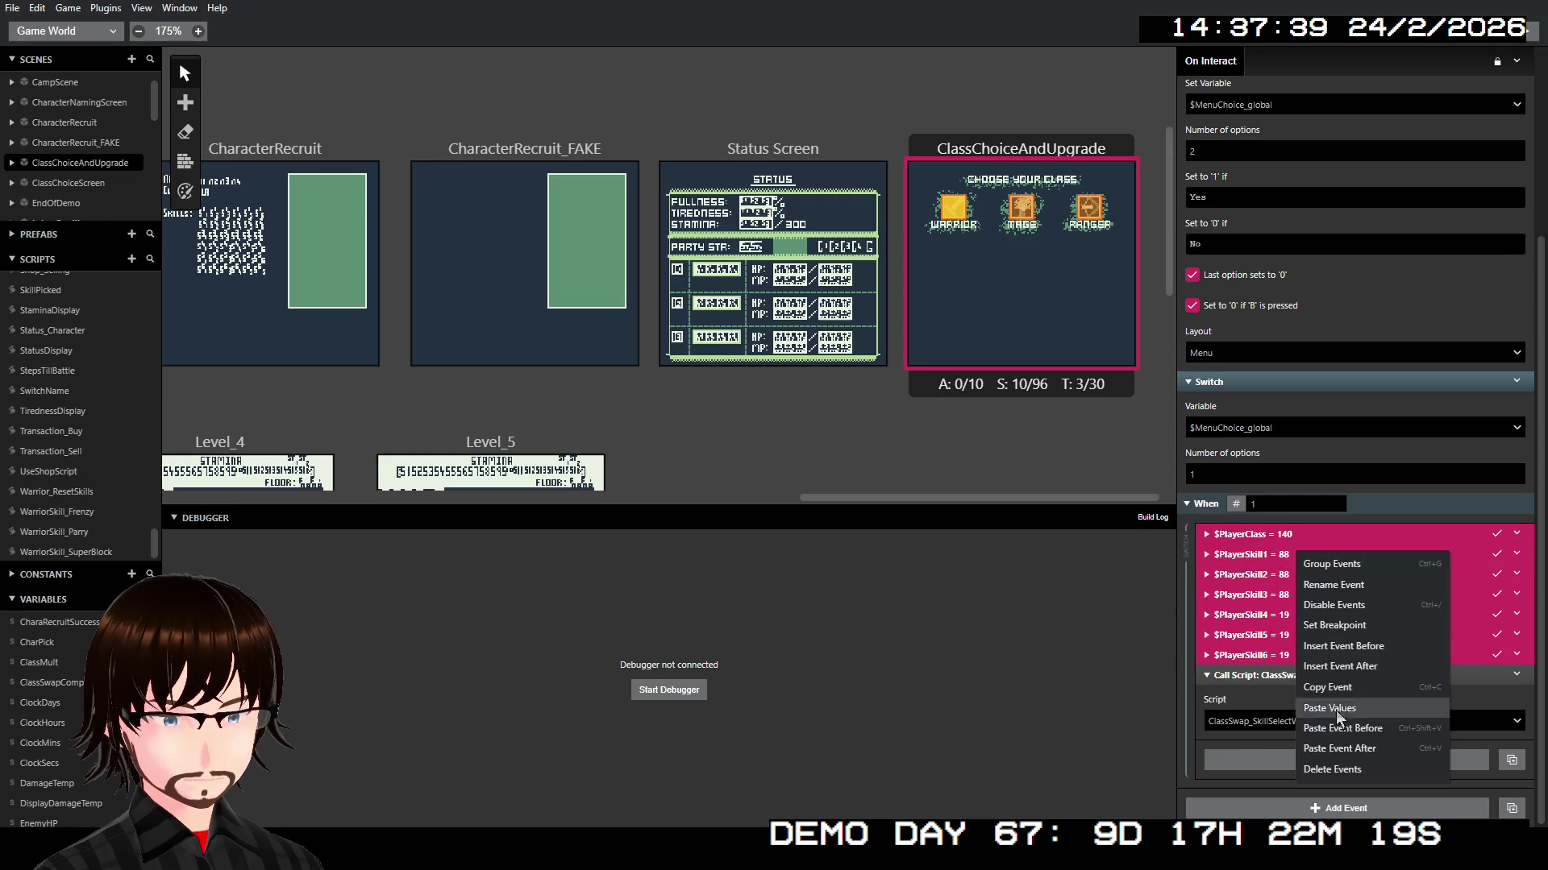
left_click(1356, 771)
right_click(1312, 675)
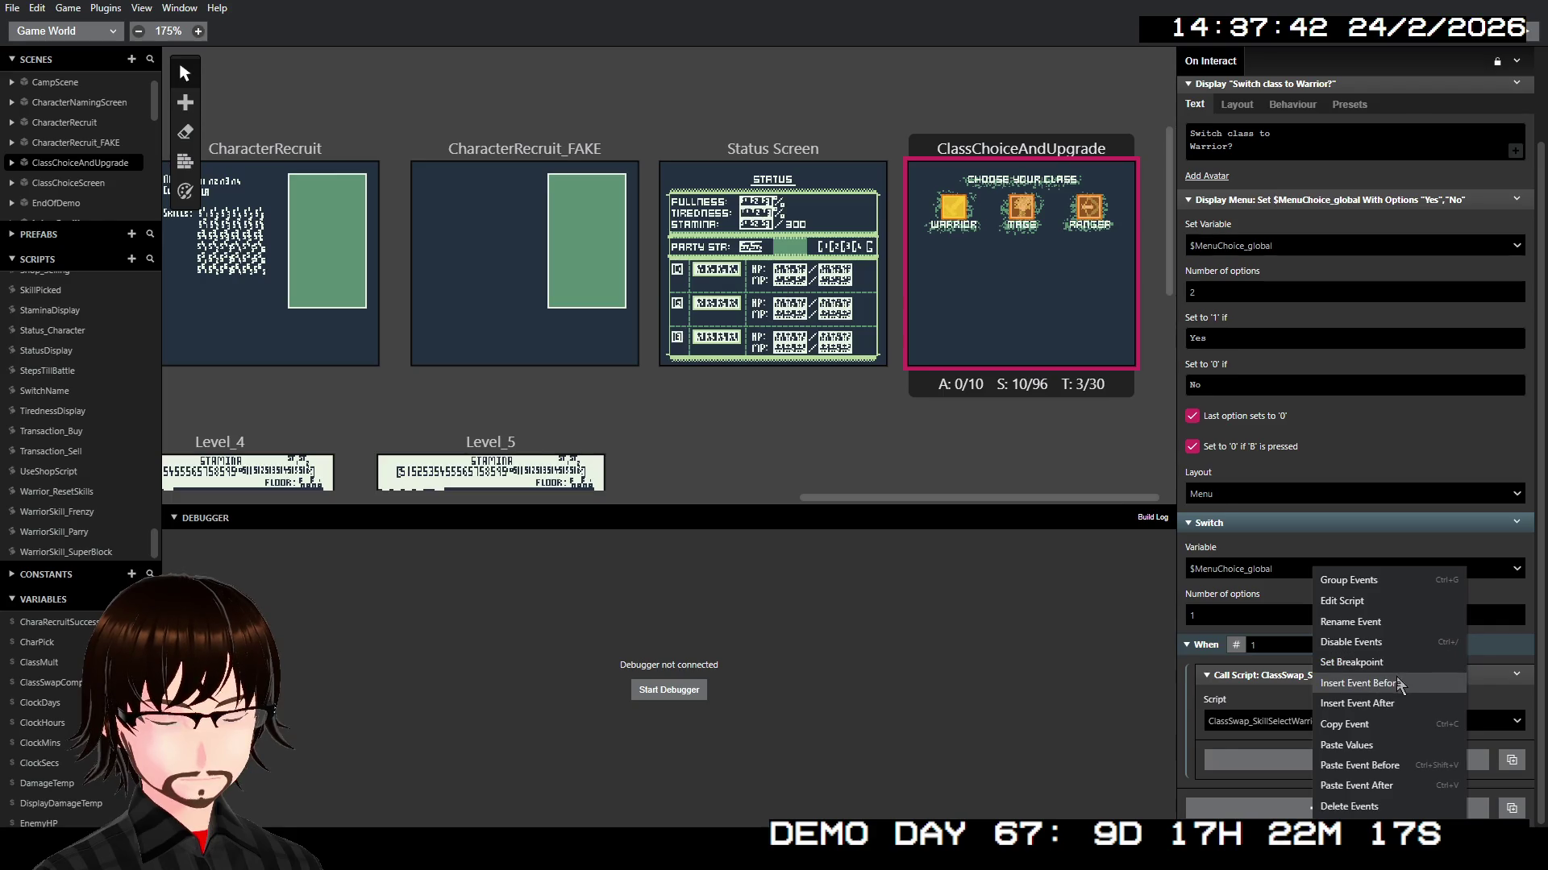
left_click(1398, 679)
left_click(1062, 341)
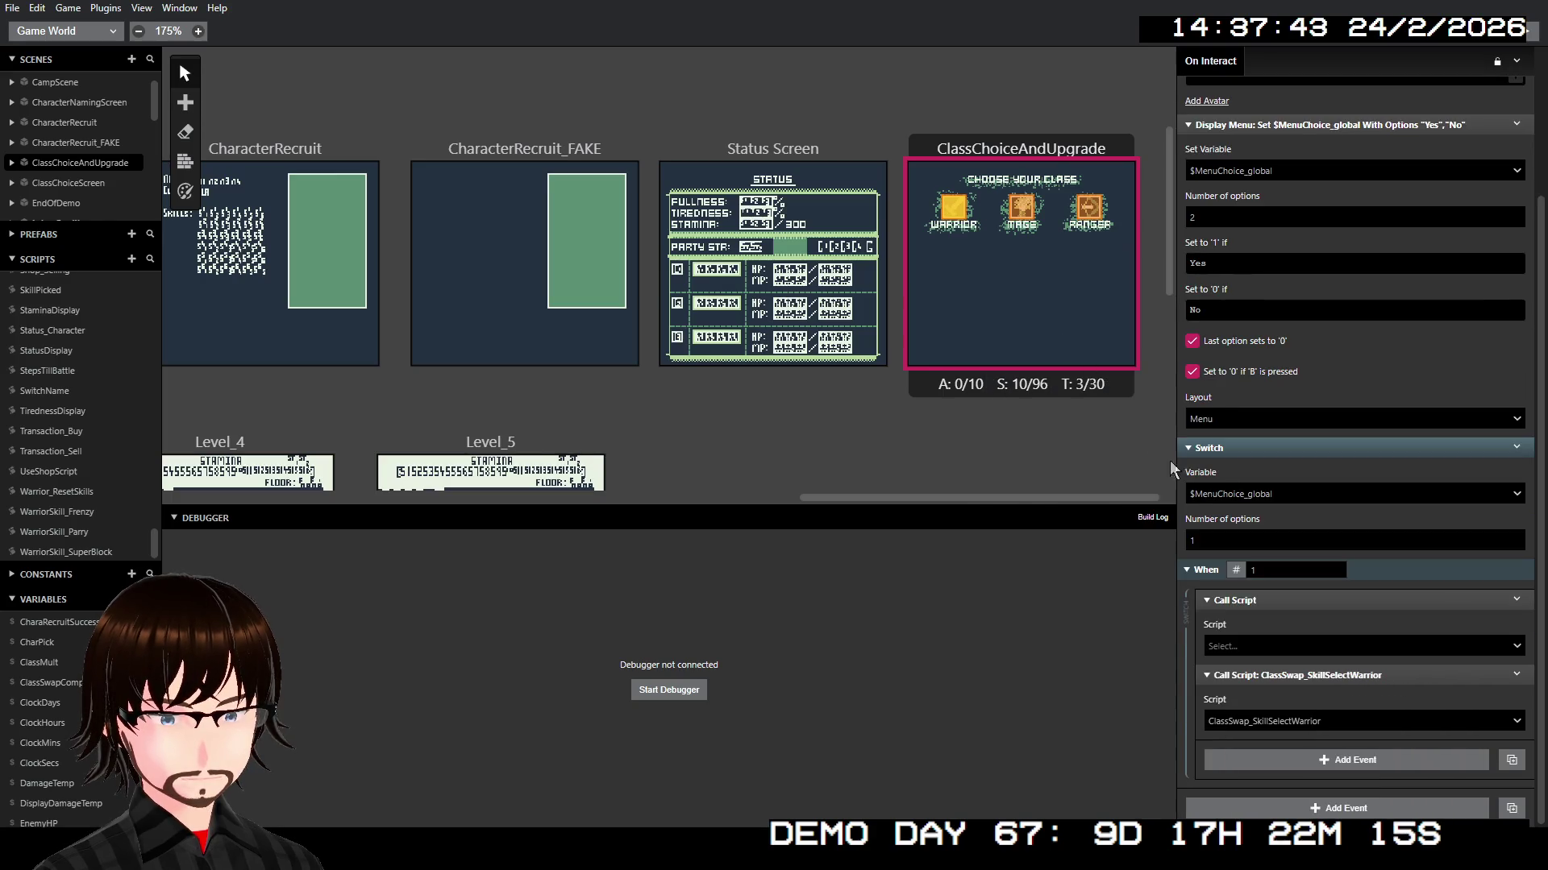
Step: Set the new Call Script event to call Warrior_ResetSkills, found by searching 'warr'
left_click(1260, 645)
type("warr")
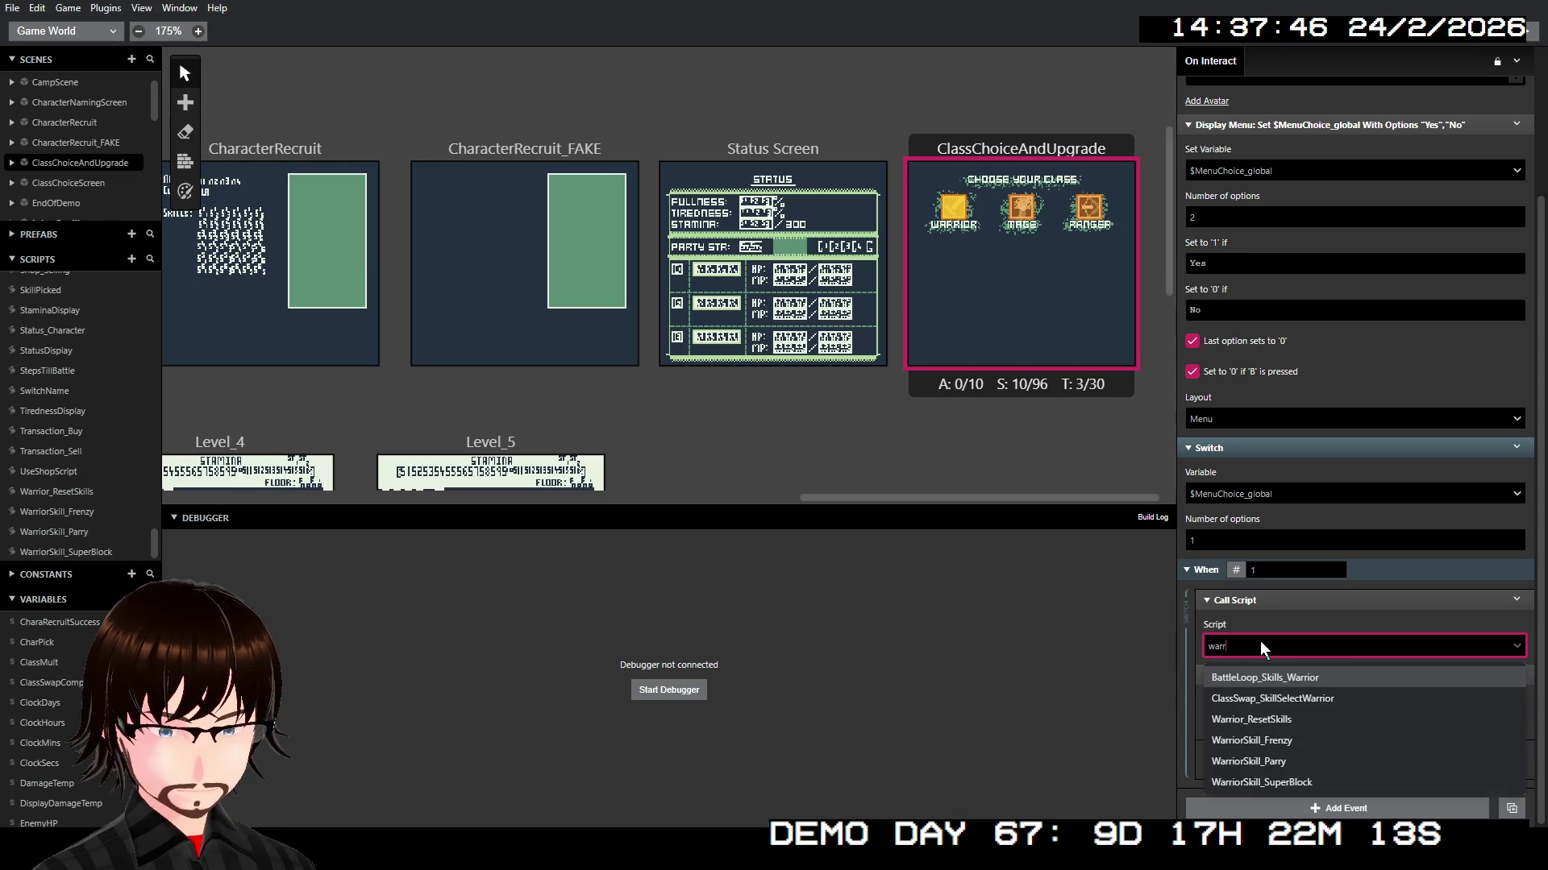
left_click(1279, 720)
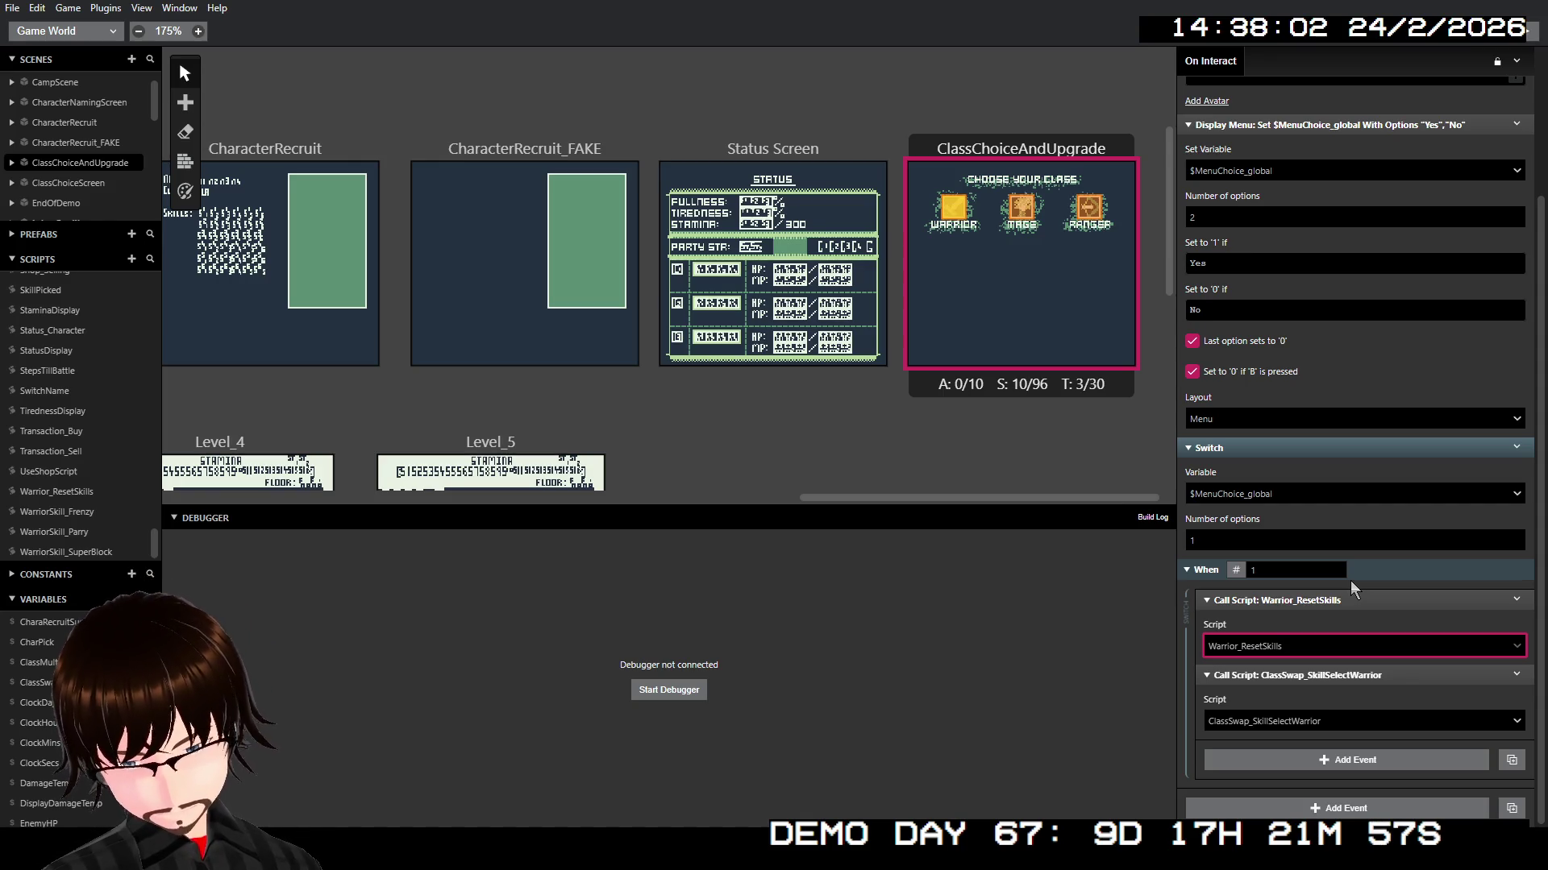
Step: Create a new script named Mage_ResetSkills and paste in the copied reset events
left_click(131, 259)
triple_click(1259, 64)
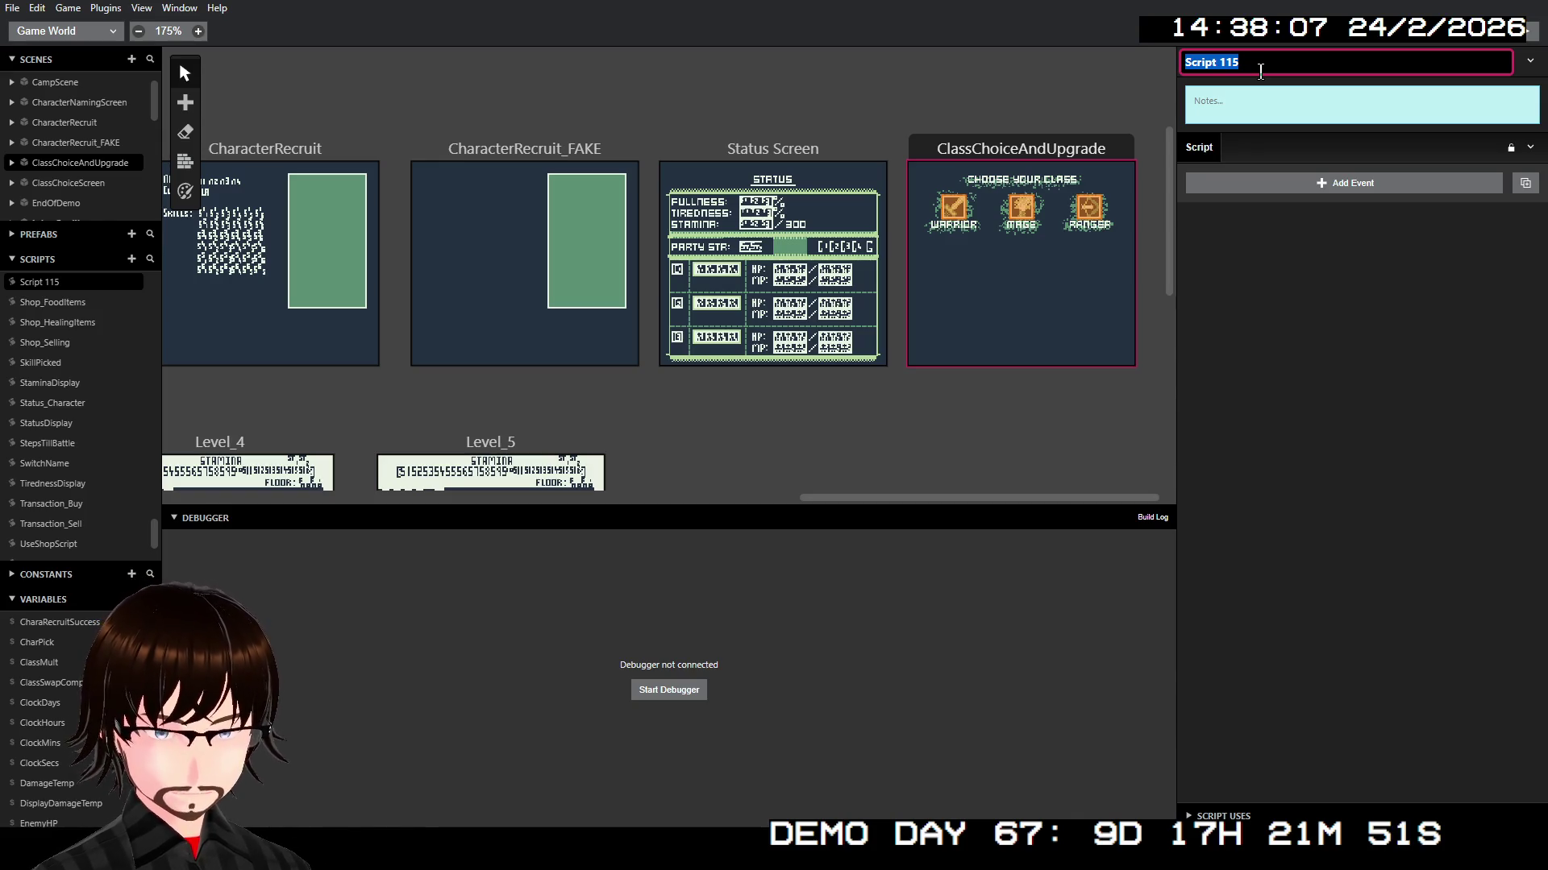
type("Mage_")
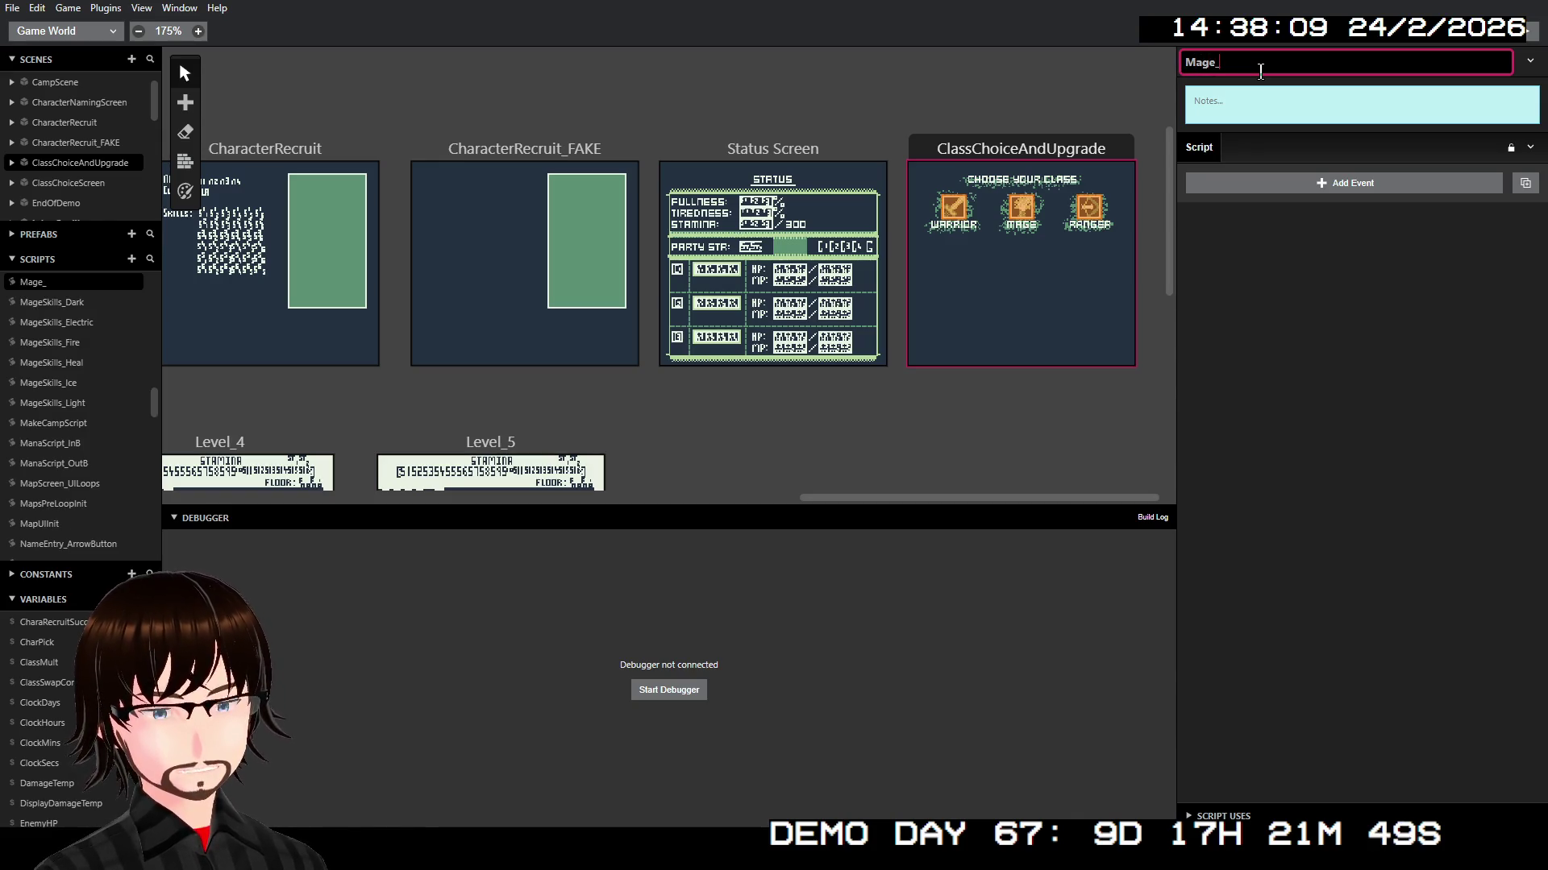
type("Reset")
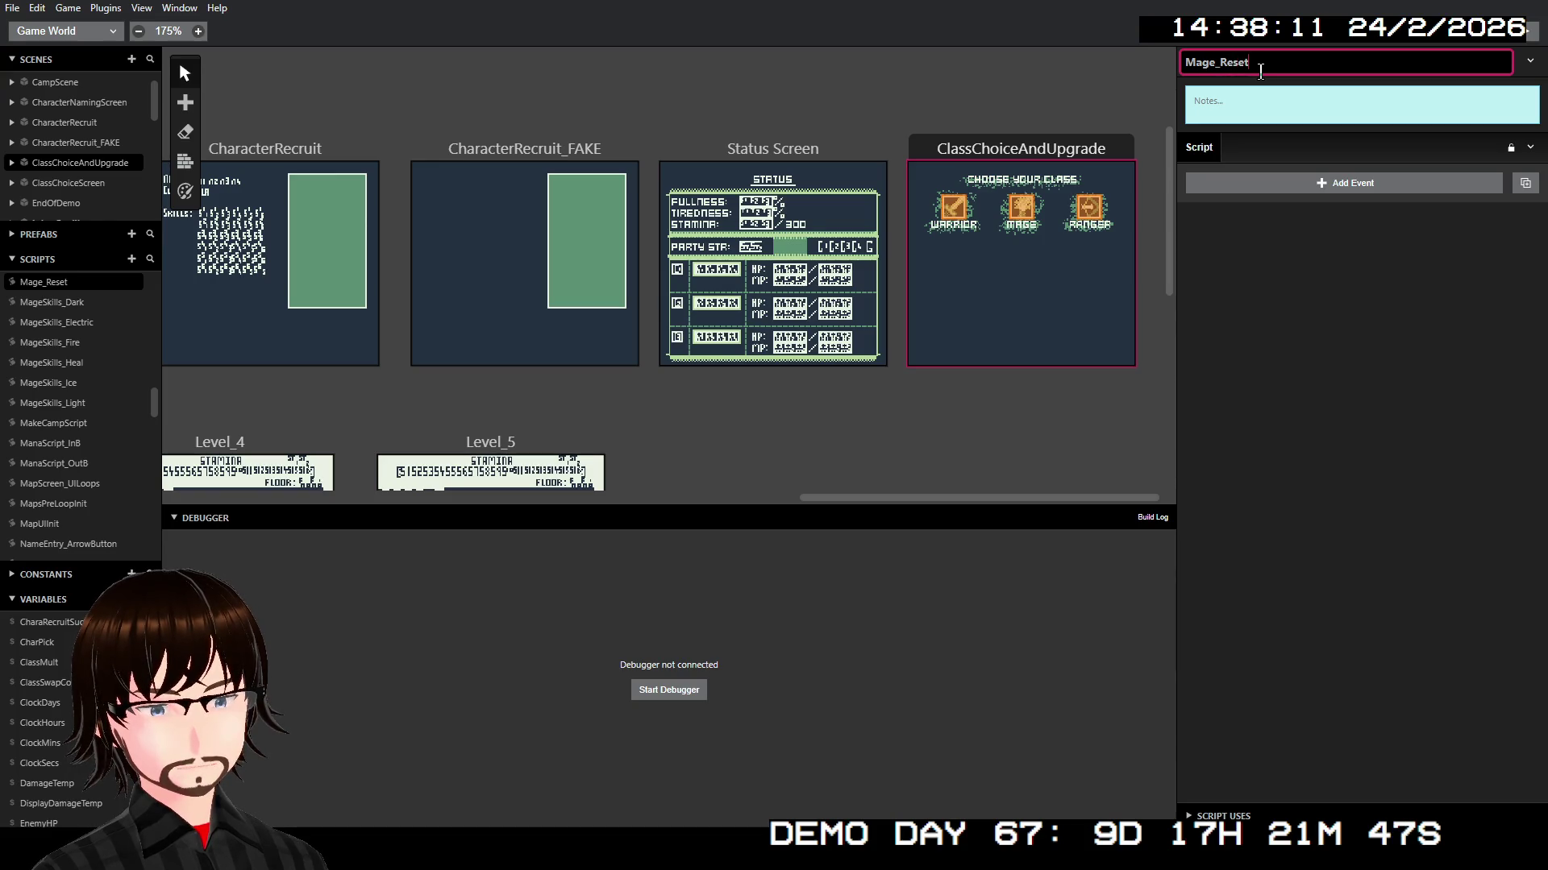
type("Skills")
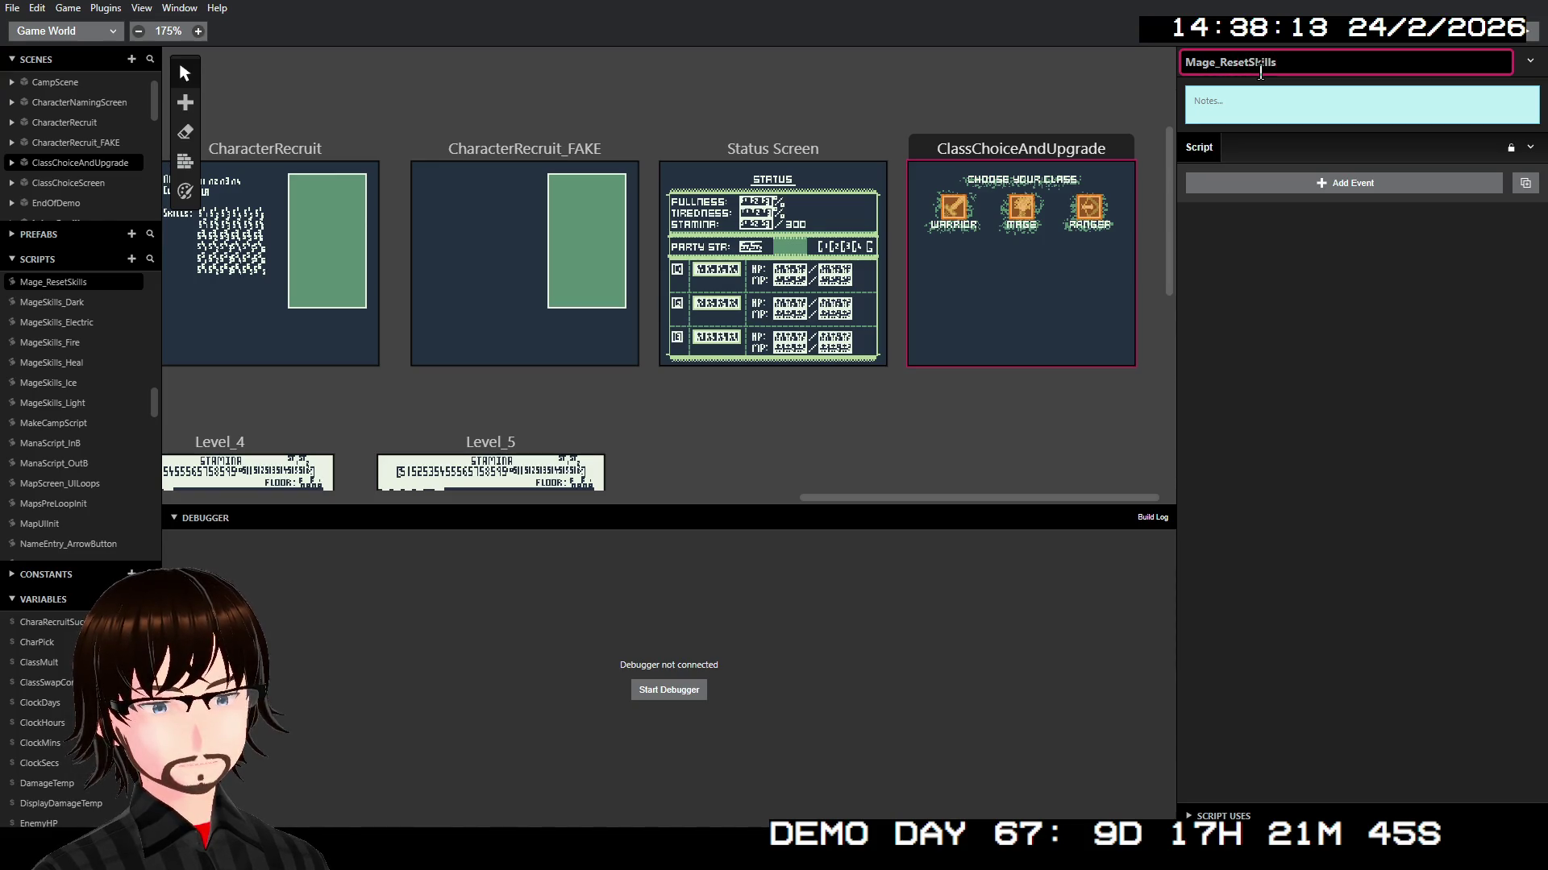
left_click(1530, 147)
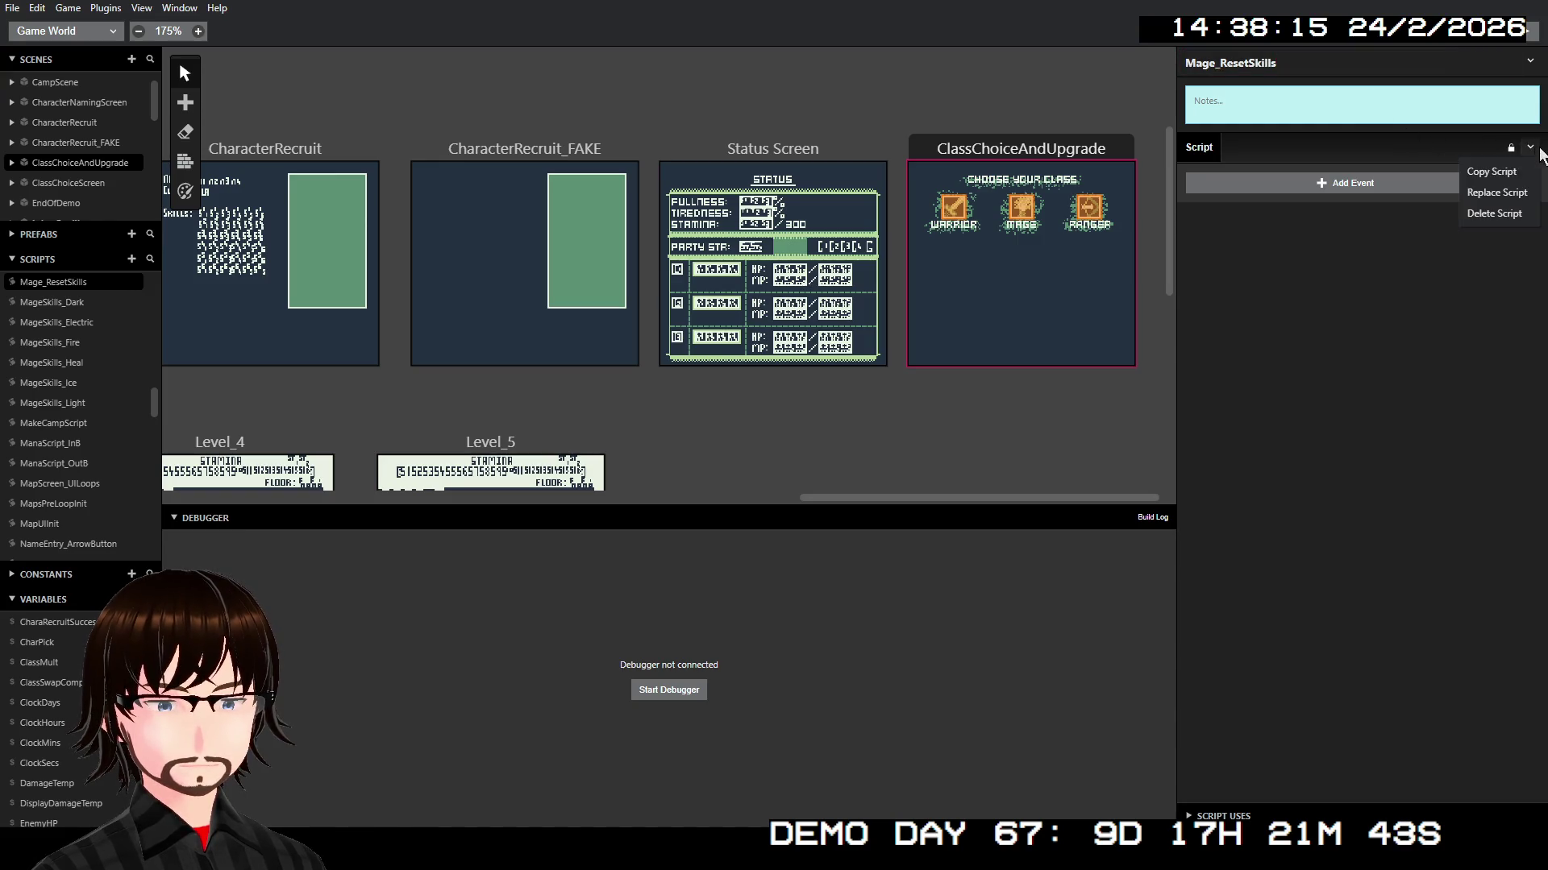
left_click(1418, 212)
Step: Set the $PlayerClass value to 141
left_click(1298, 173)
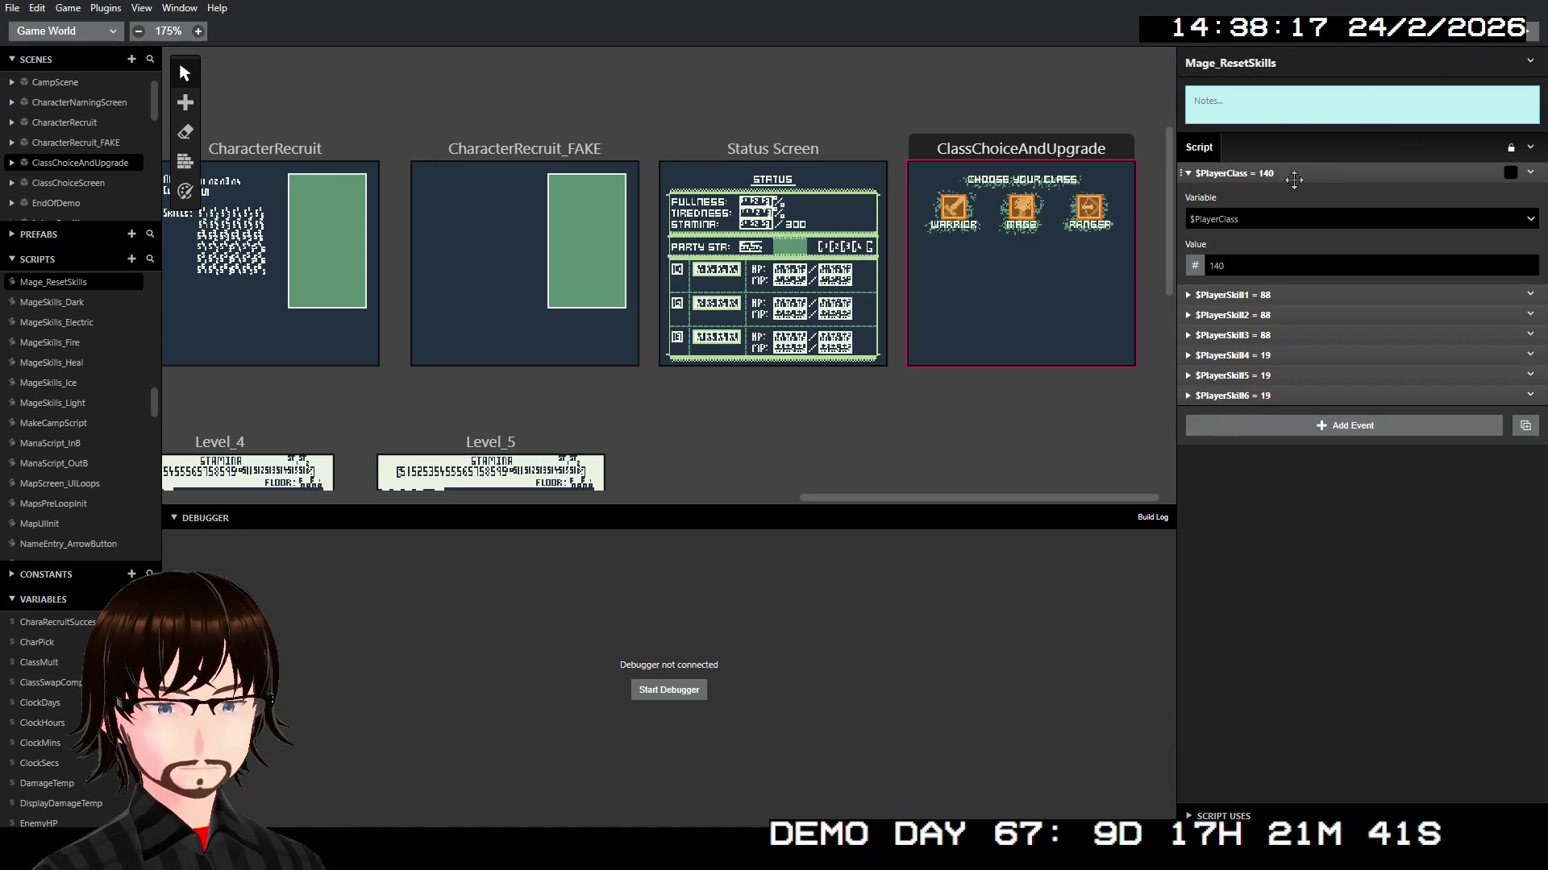
left_click(1250, 264)
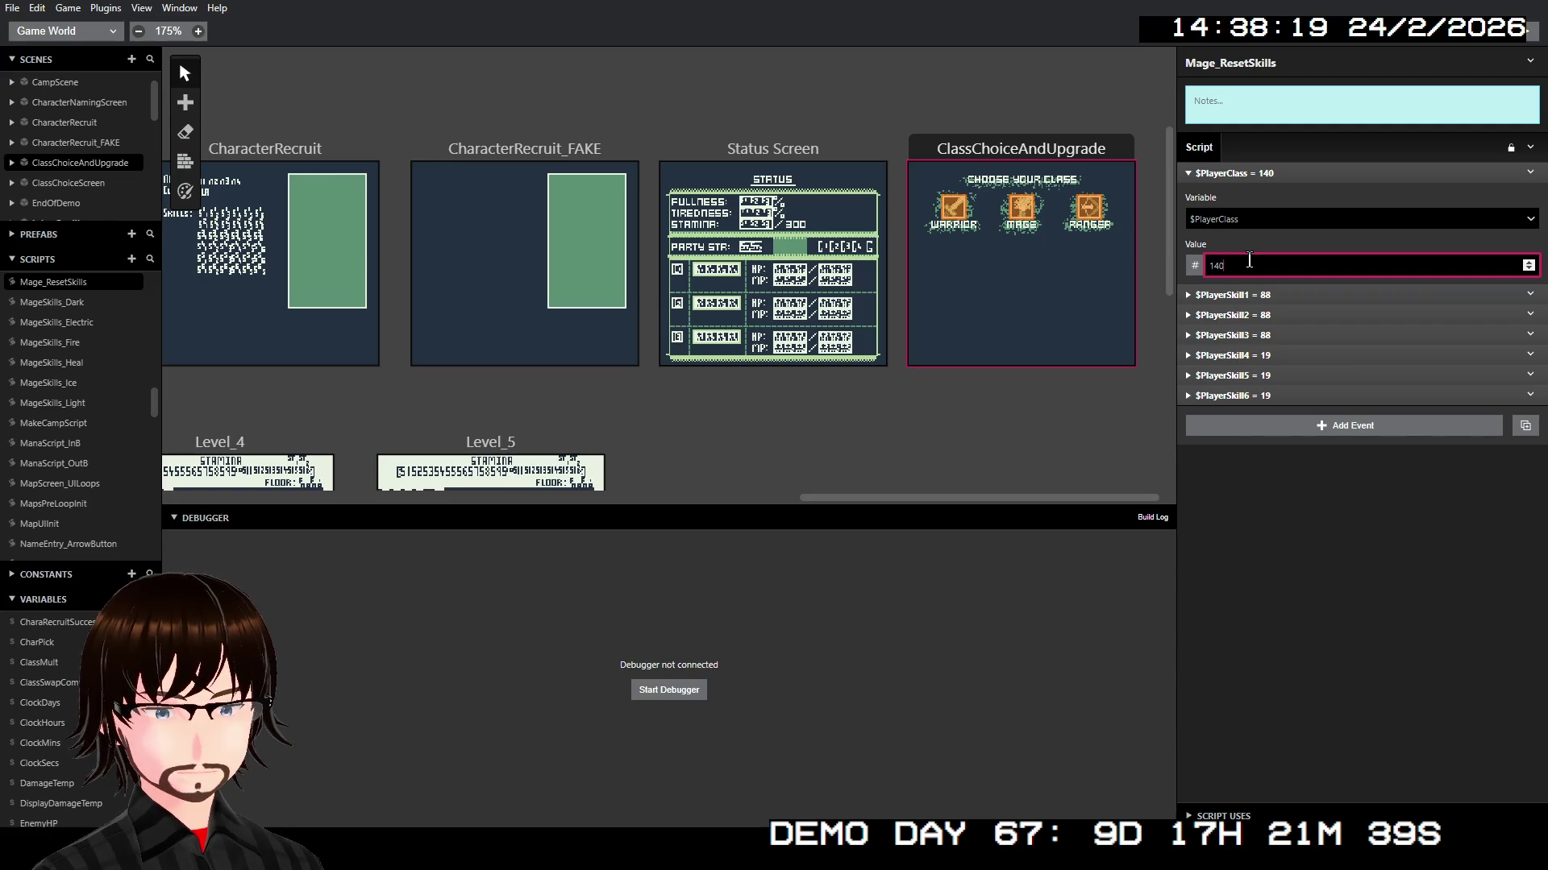
type("141")
left_click(1322, 509)
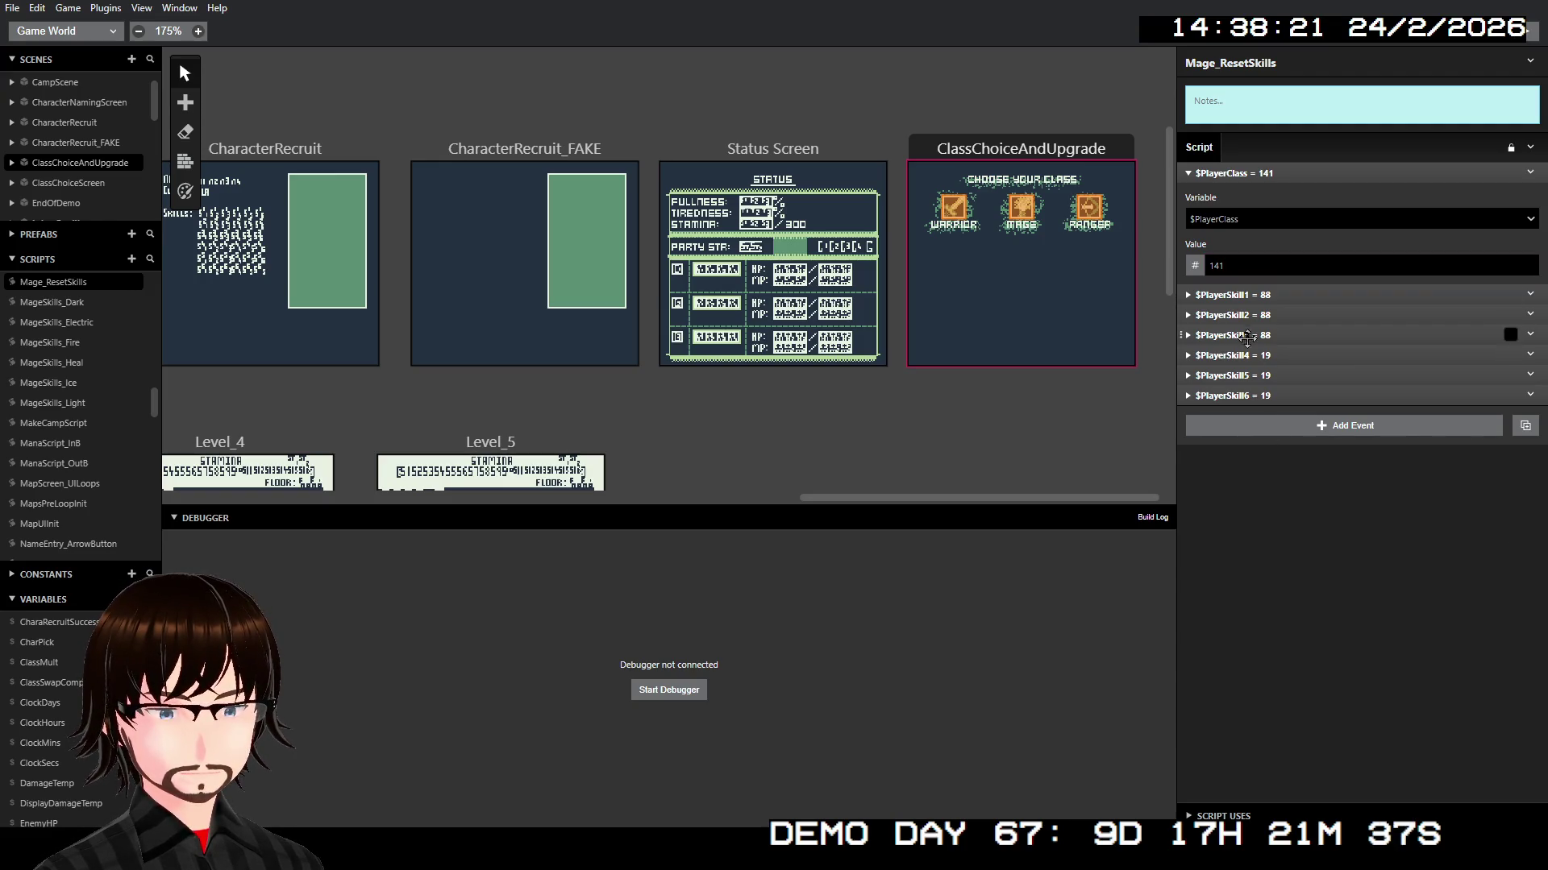
left_click(1252, 173)
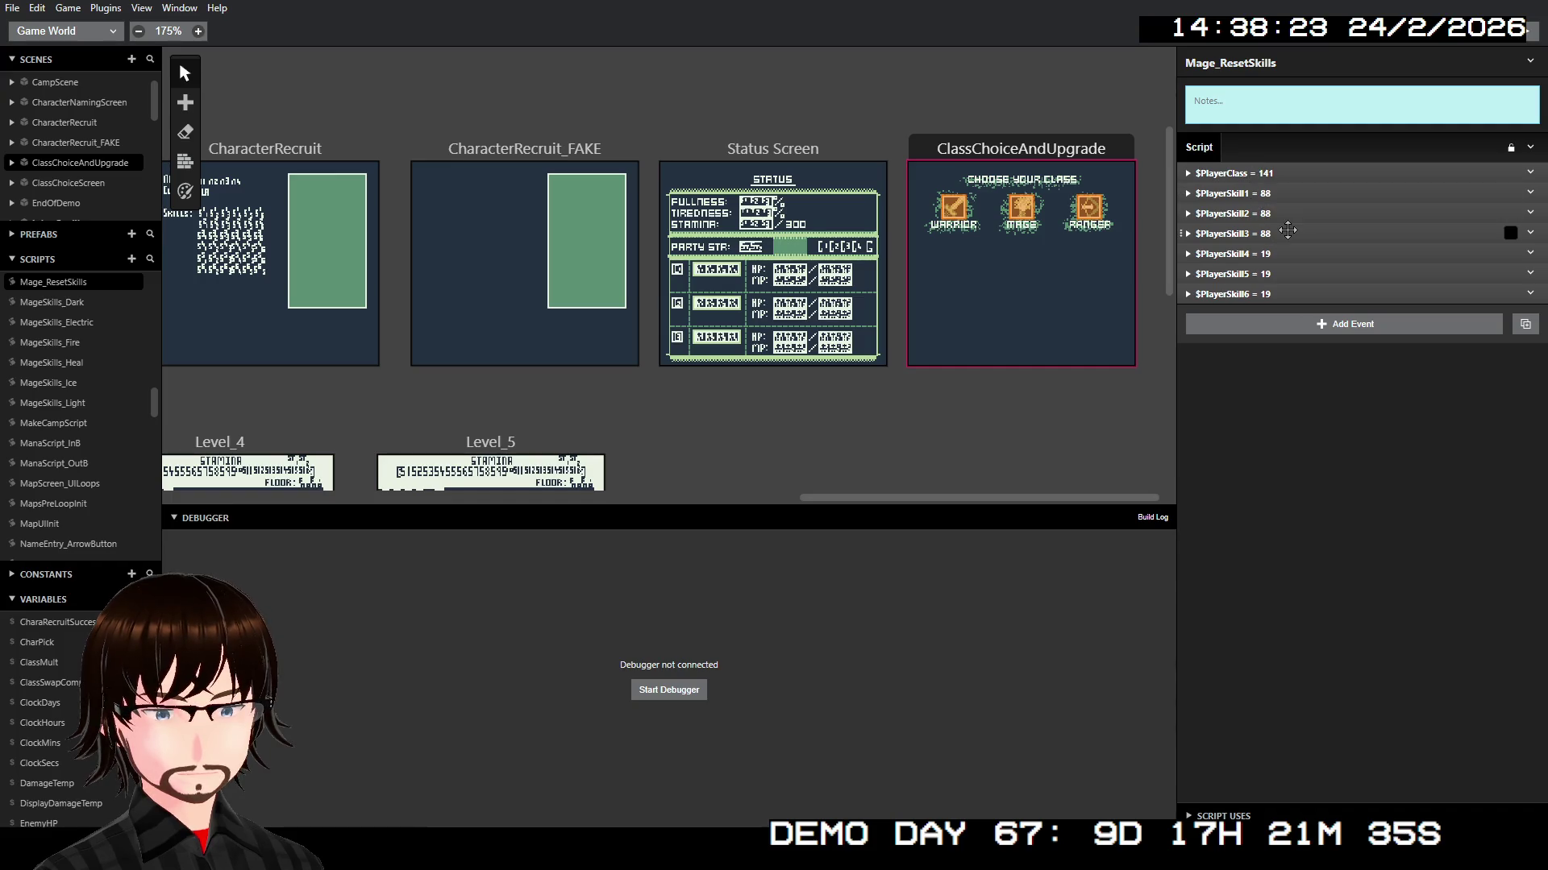
Step: Set $PlayerSkill4, $PlayerSkill5 and $PlayerSkill6 values to 88
left_click(1258, 254)
double_click(1259, 347)
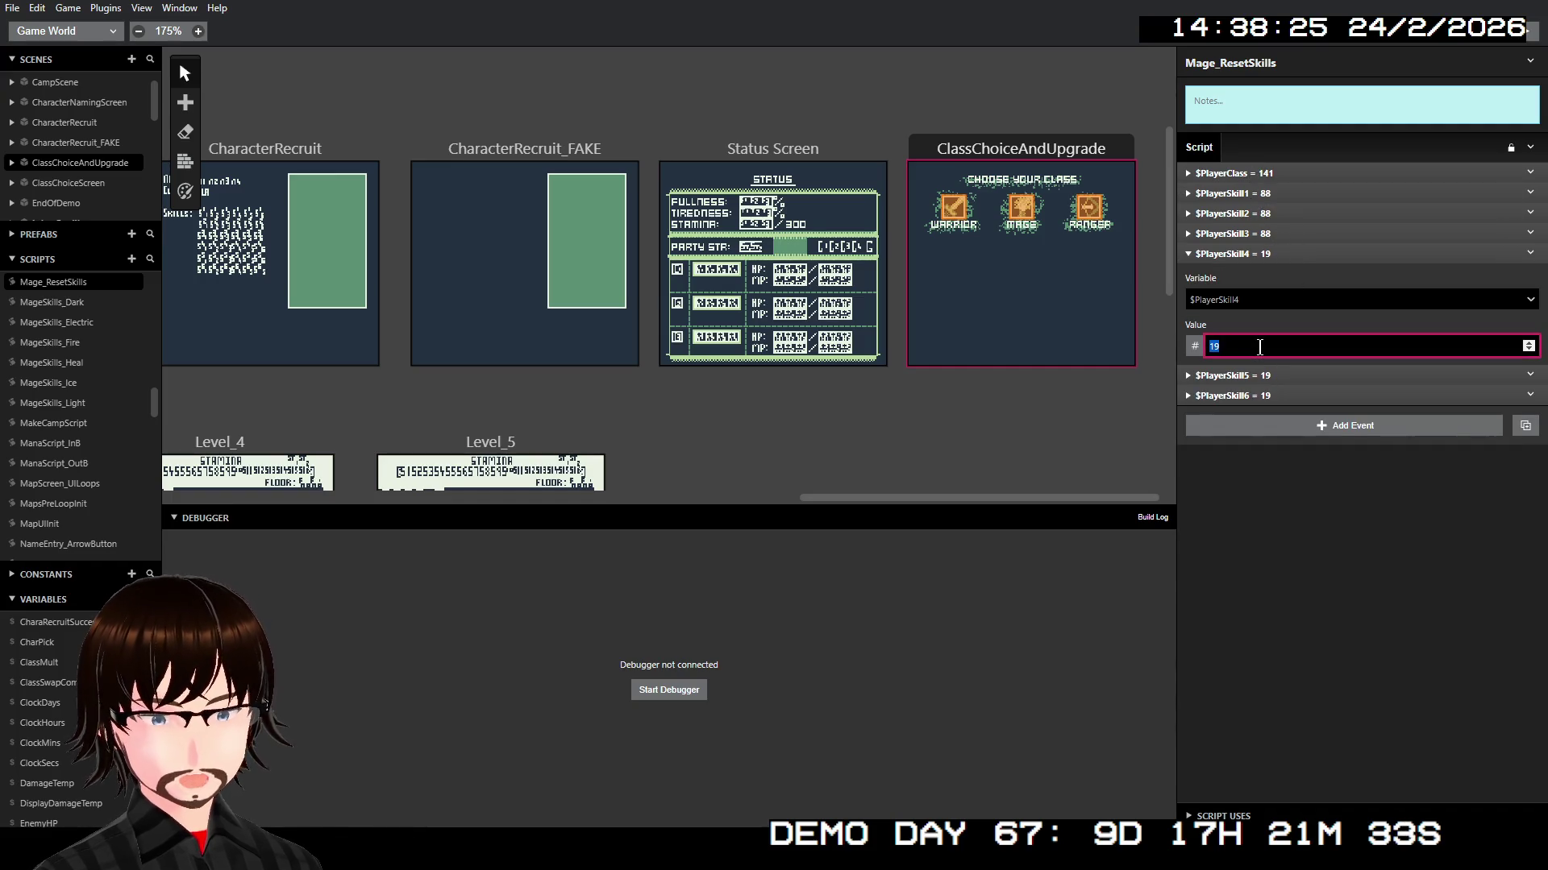
type("88")
left_click(1306, 253)
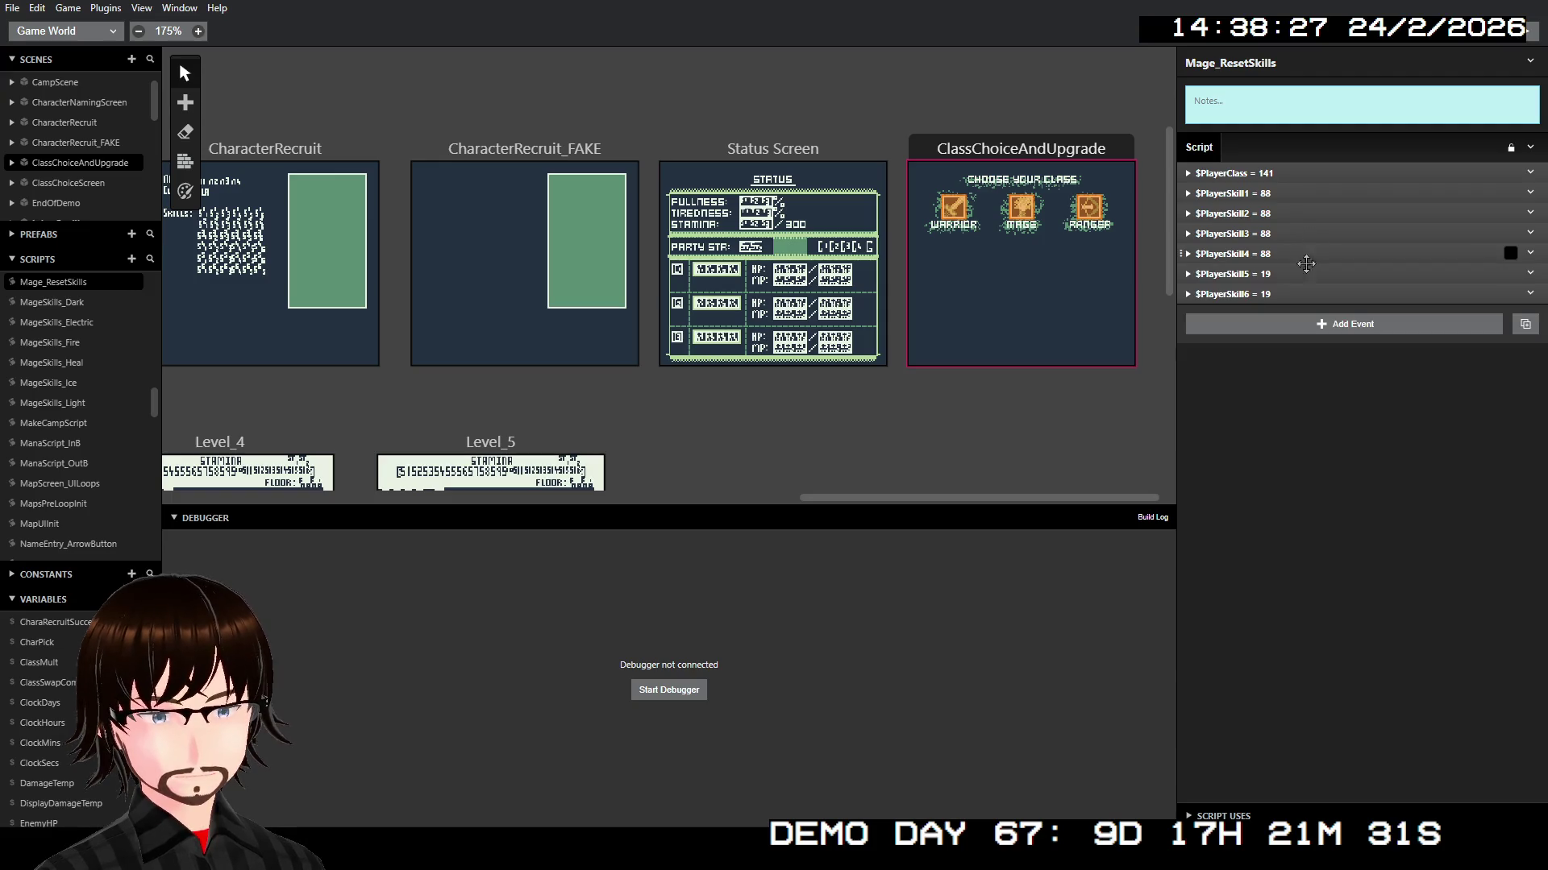
left_click(1289, 274)
double_click(1266, 363)
type("88")
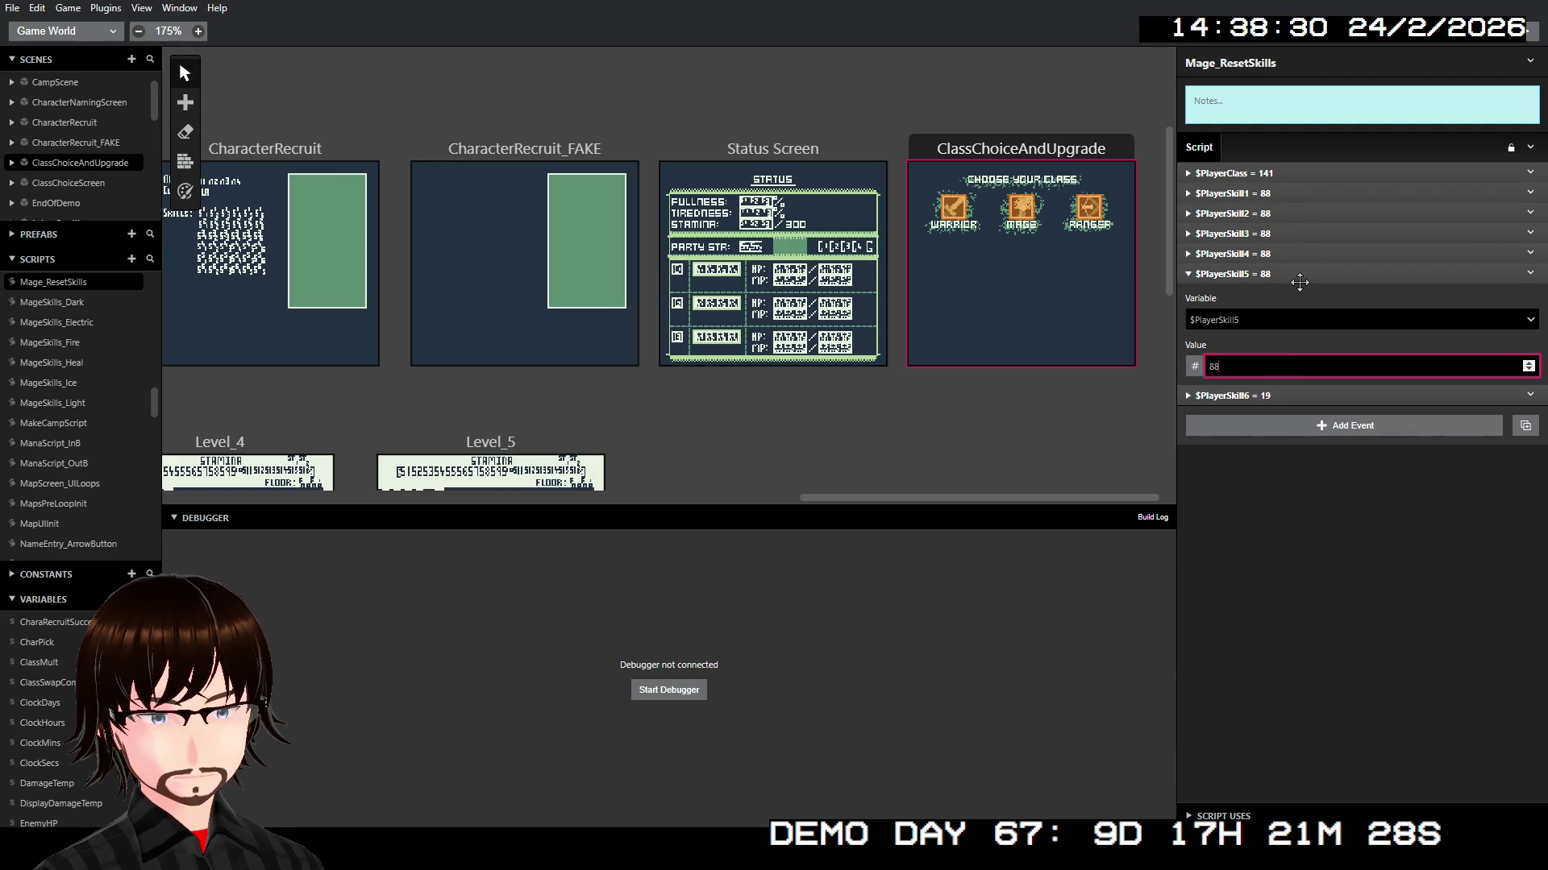
left_click(1300, 281)
left_click(1290, 298)
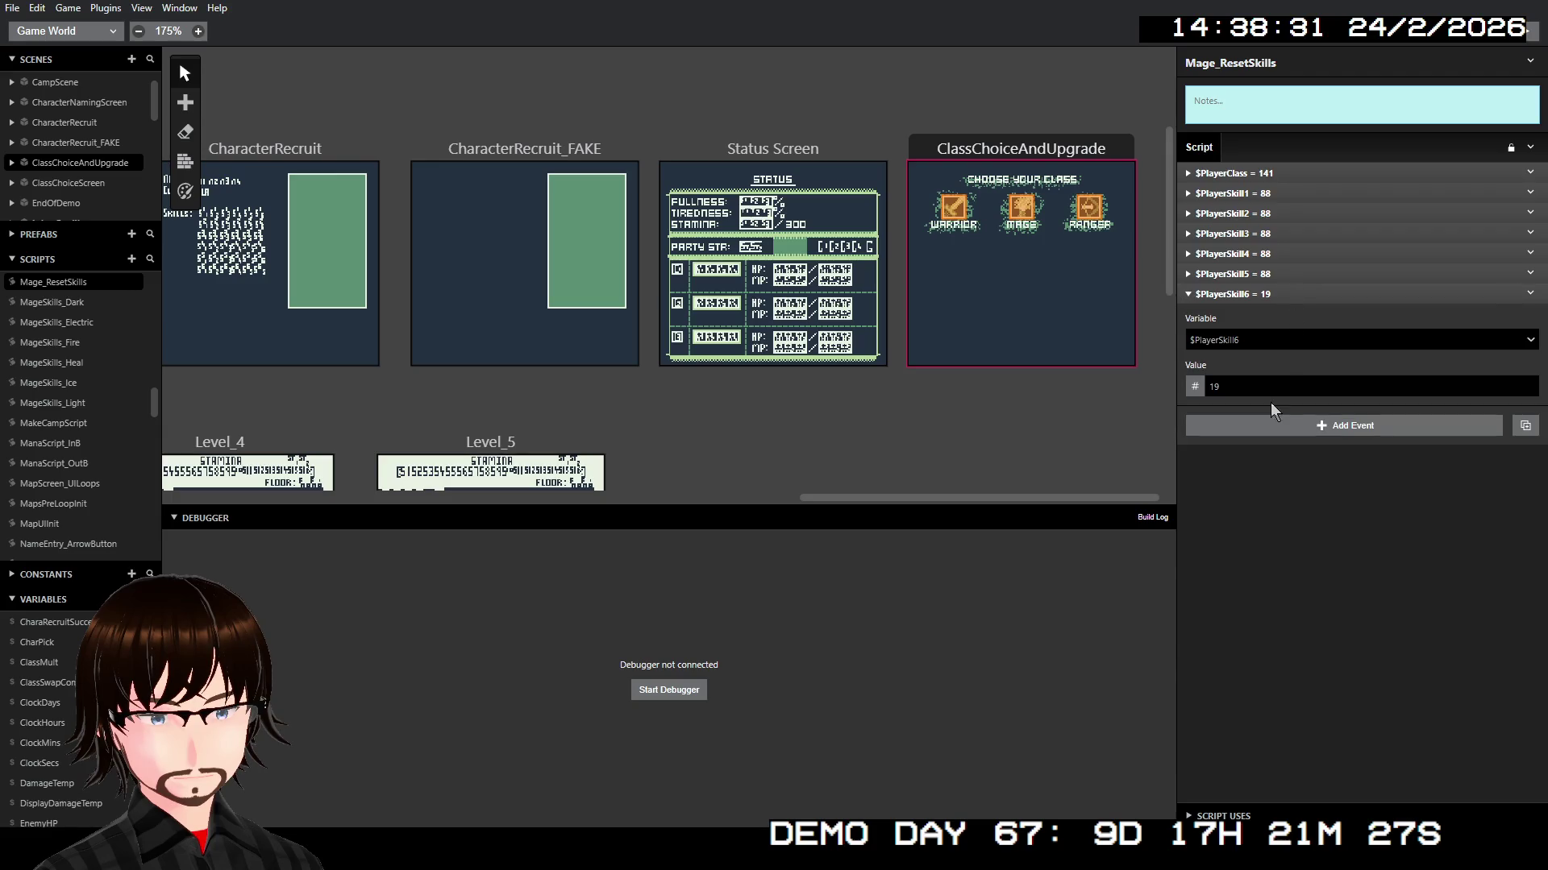
left_click(1271, 388)
type("88")
left_click(1310, 569)
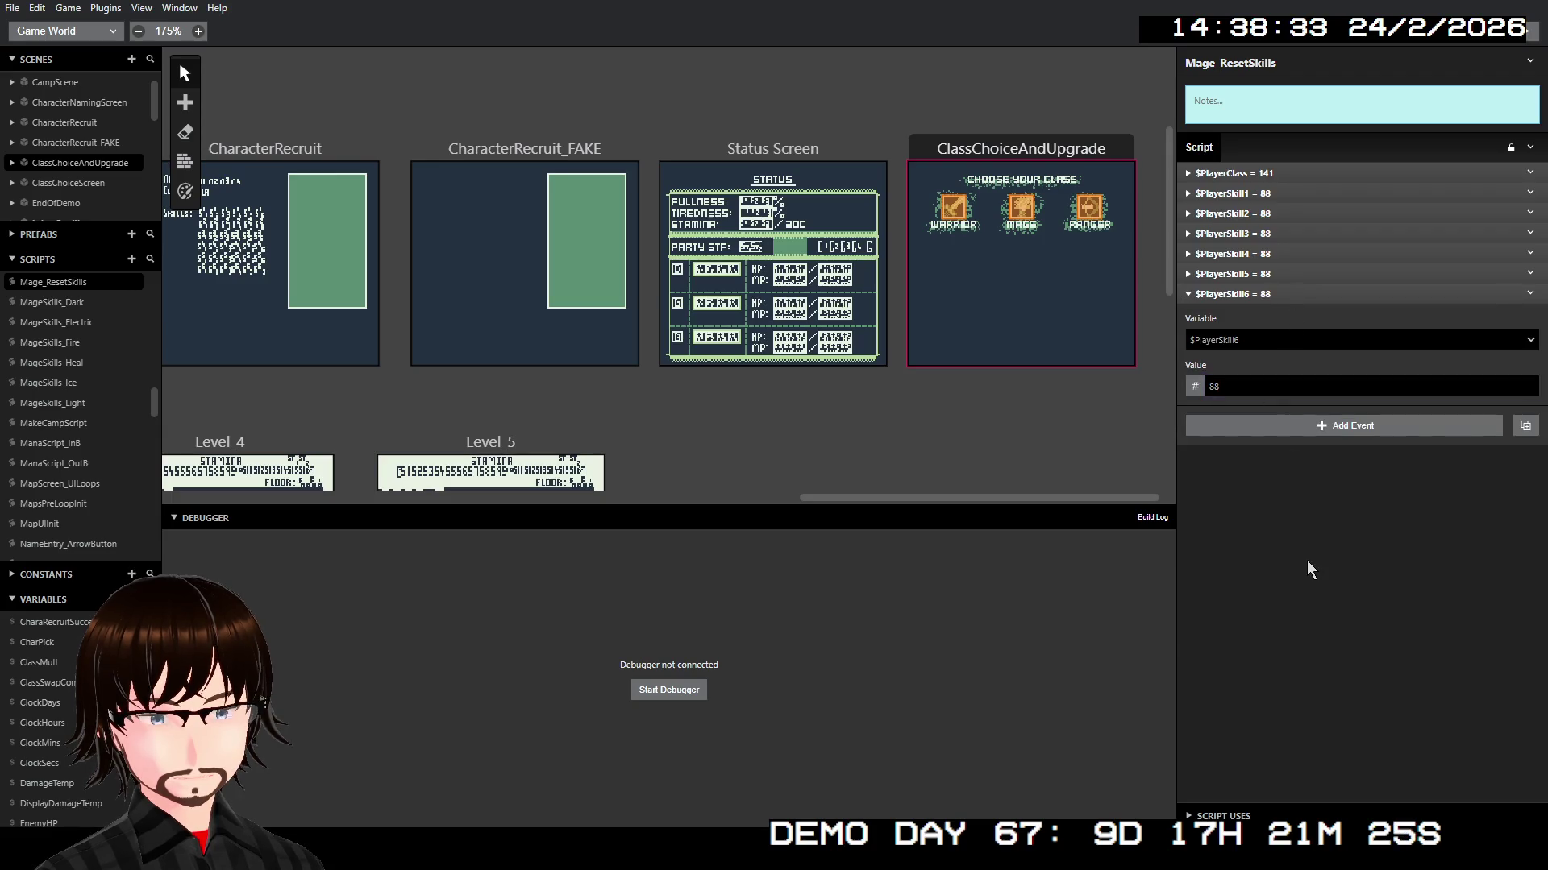
left_click(1321, 295)
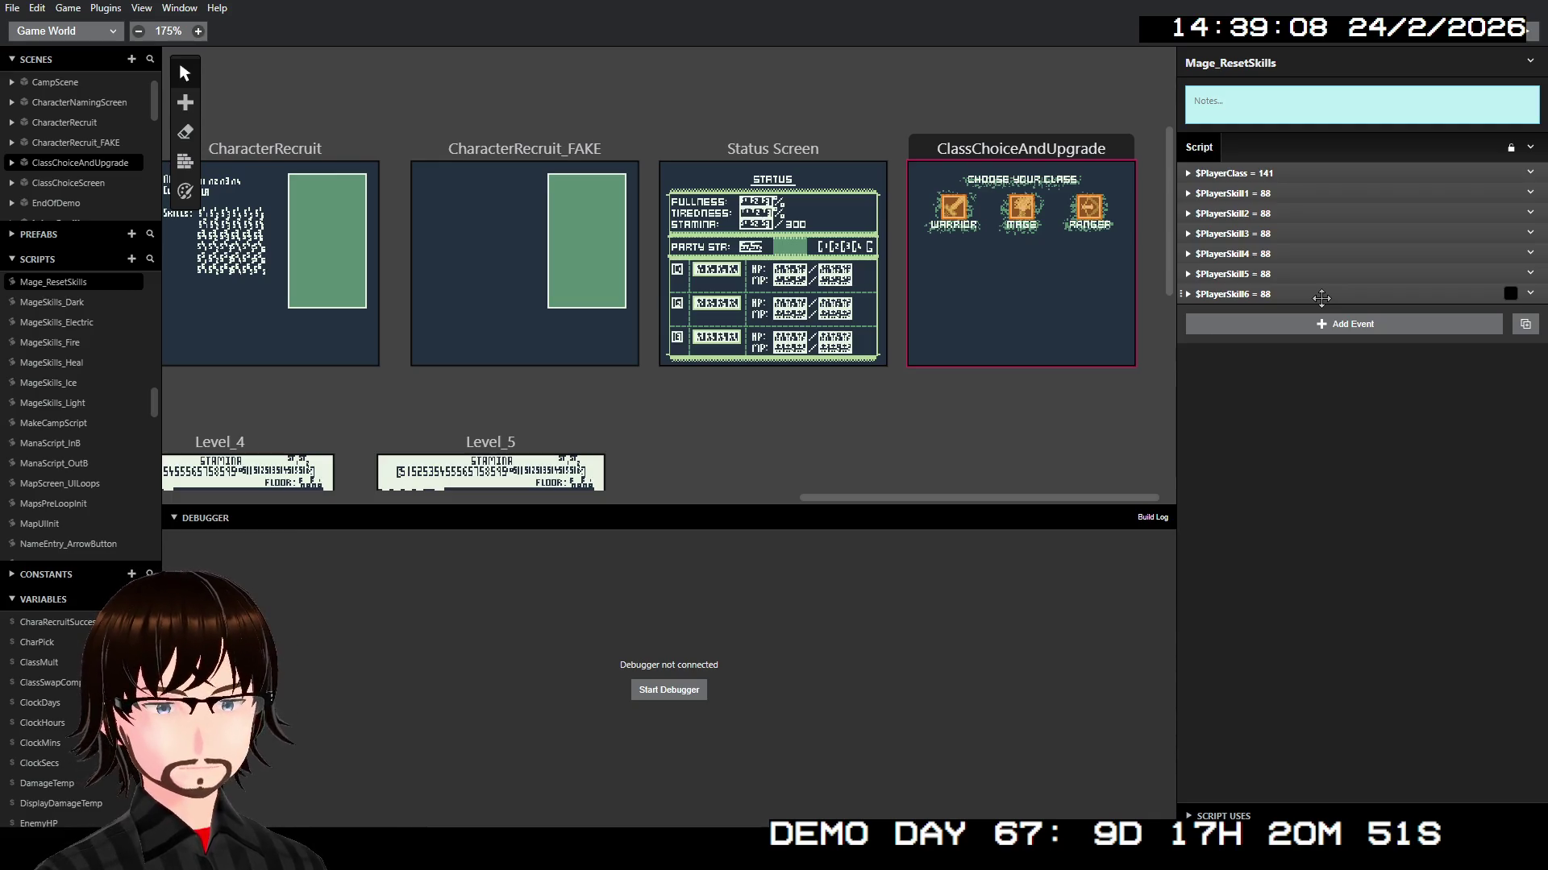
Step: Create a new script named Ranger_ResetSkills and paste in the class and skill events
left_click(132, 260)
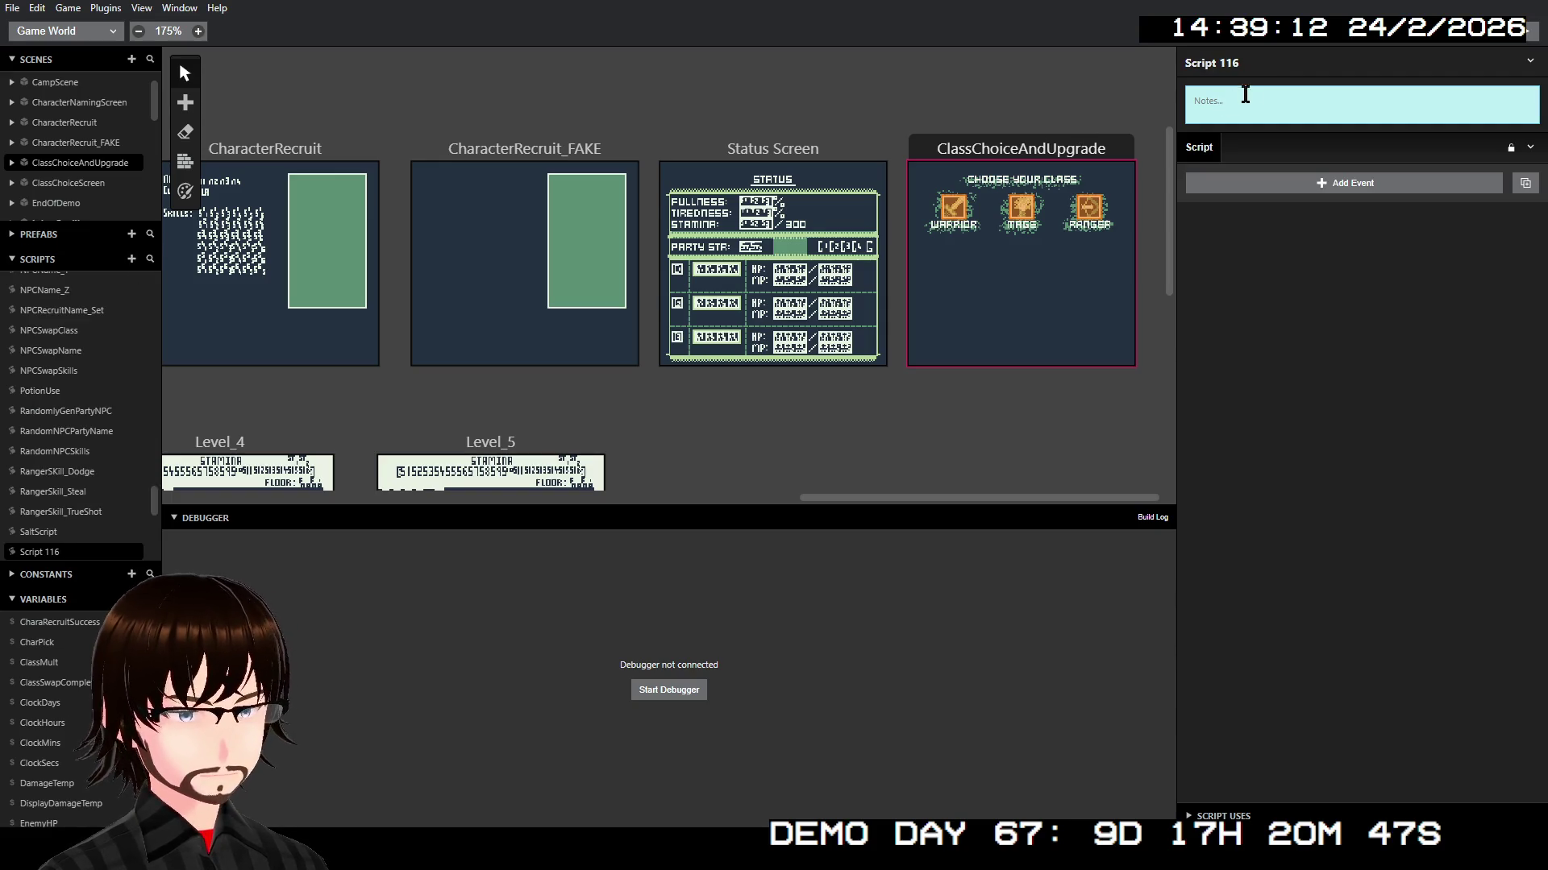
left_click(1269, 66)
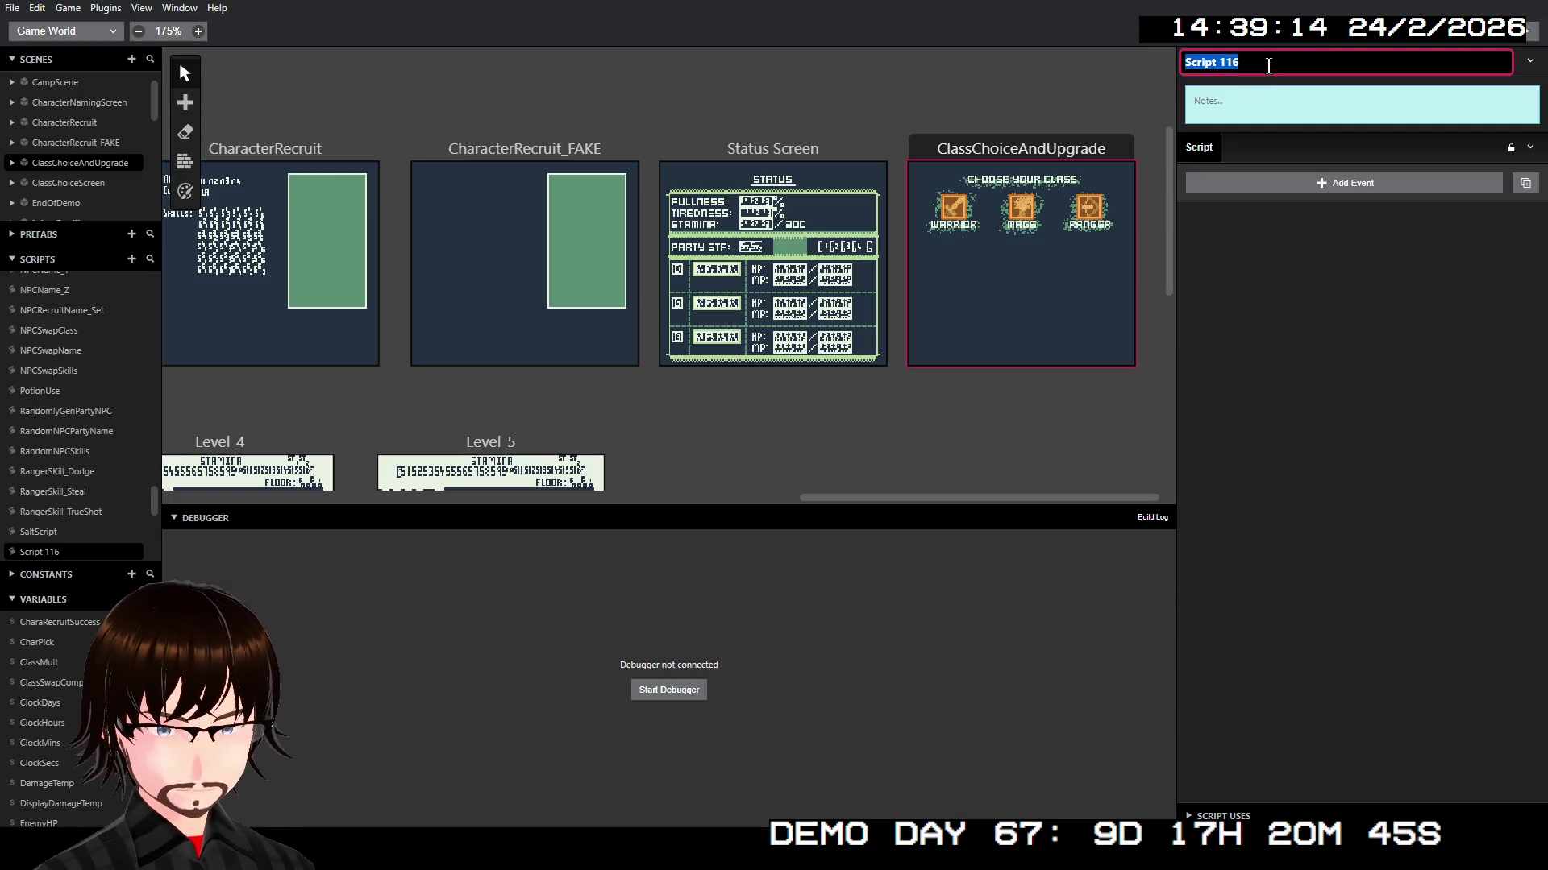
type("Ranger")
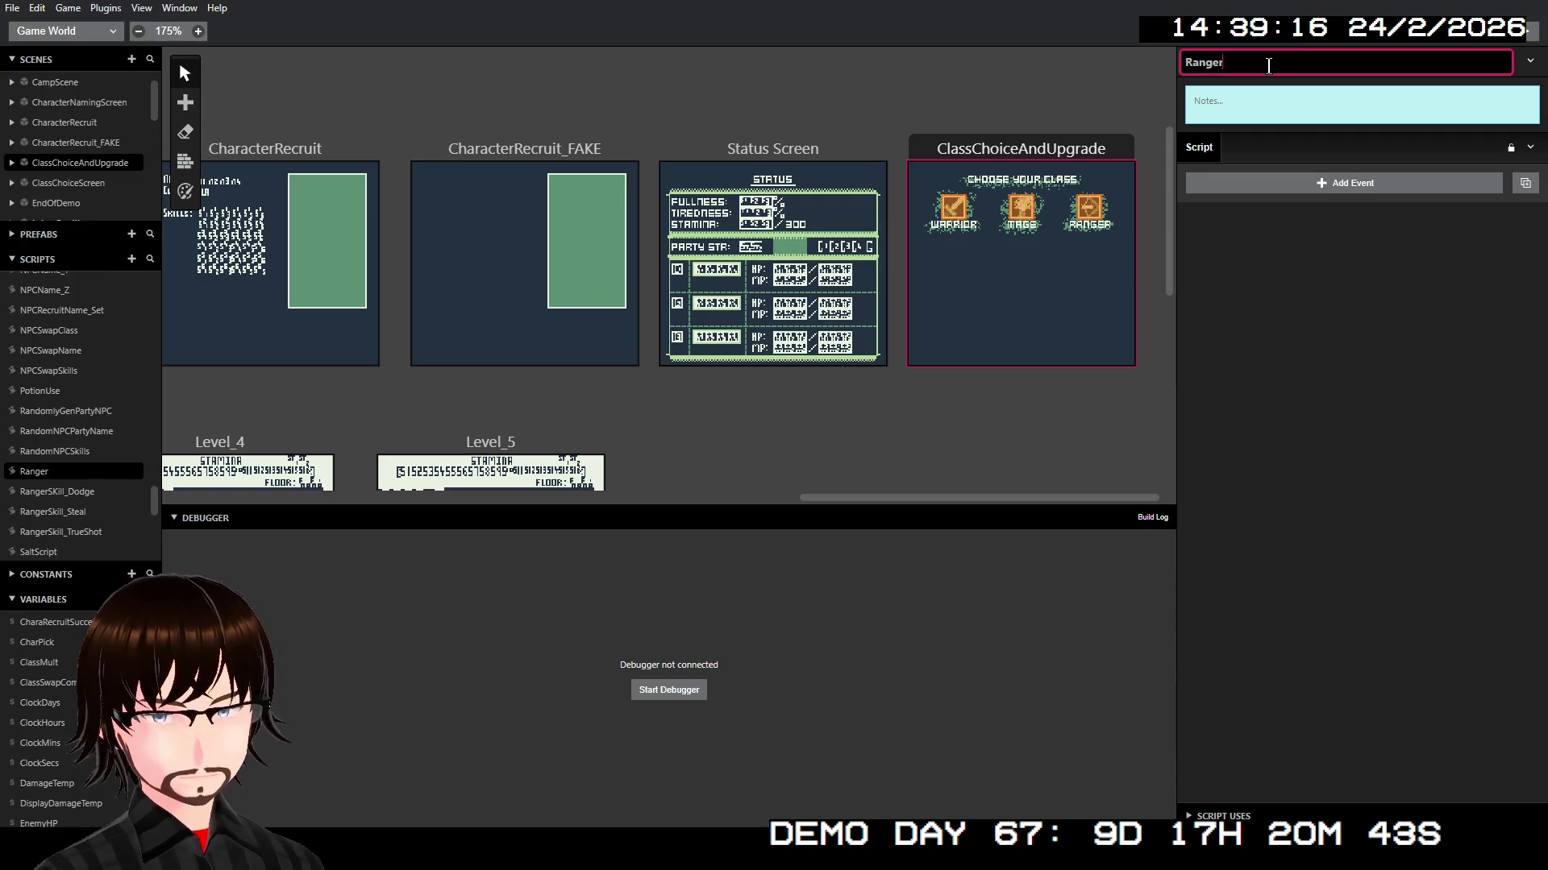
type("_Reset")
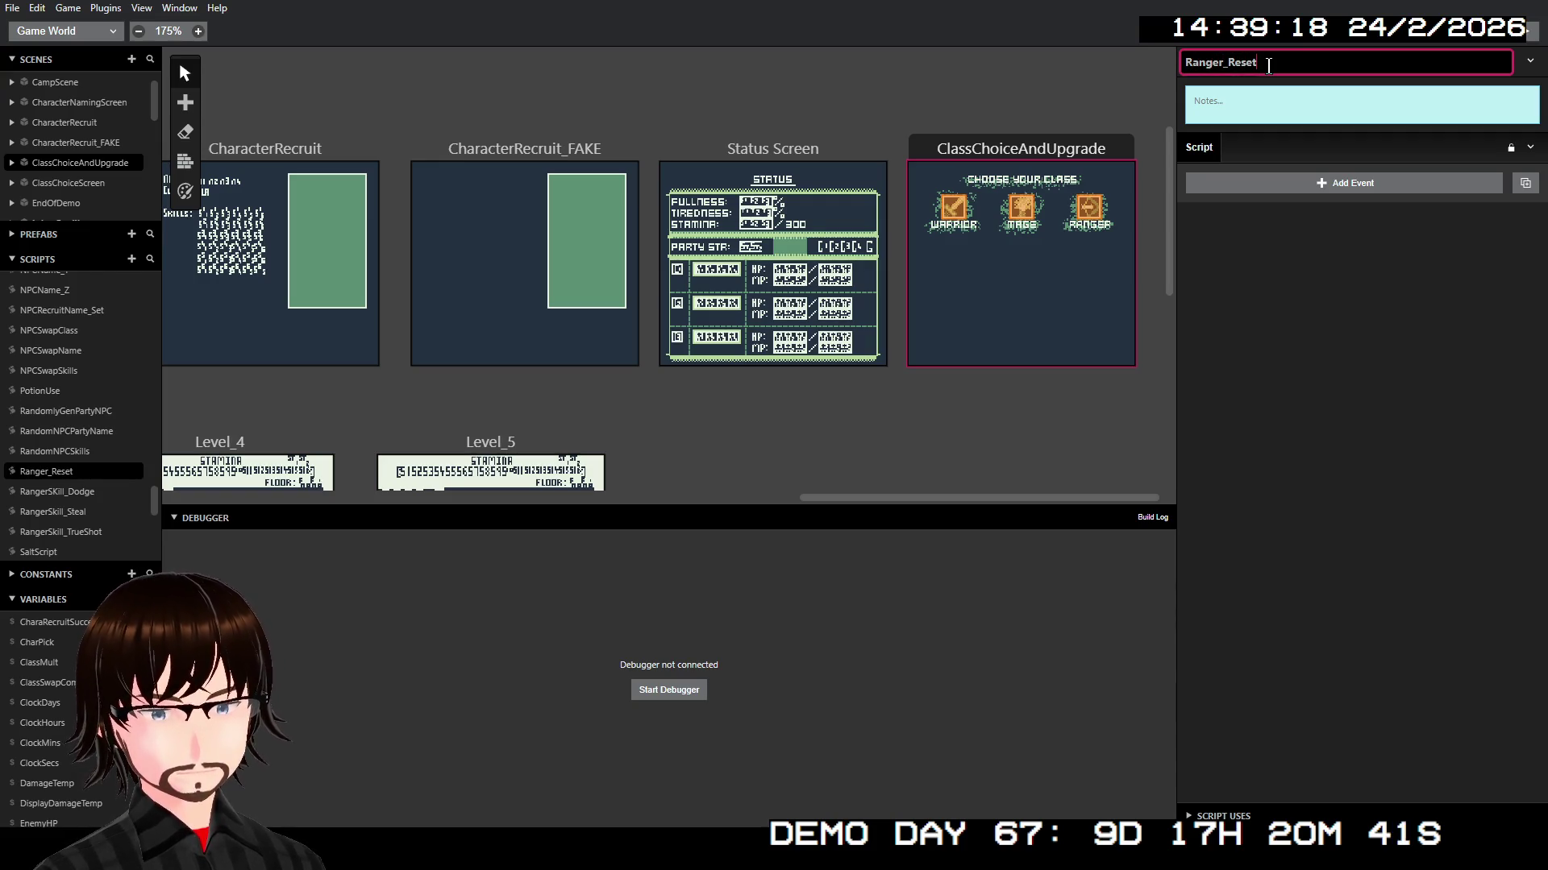
type("Skills")
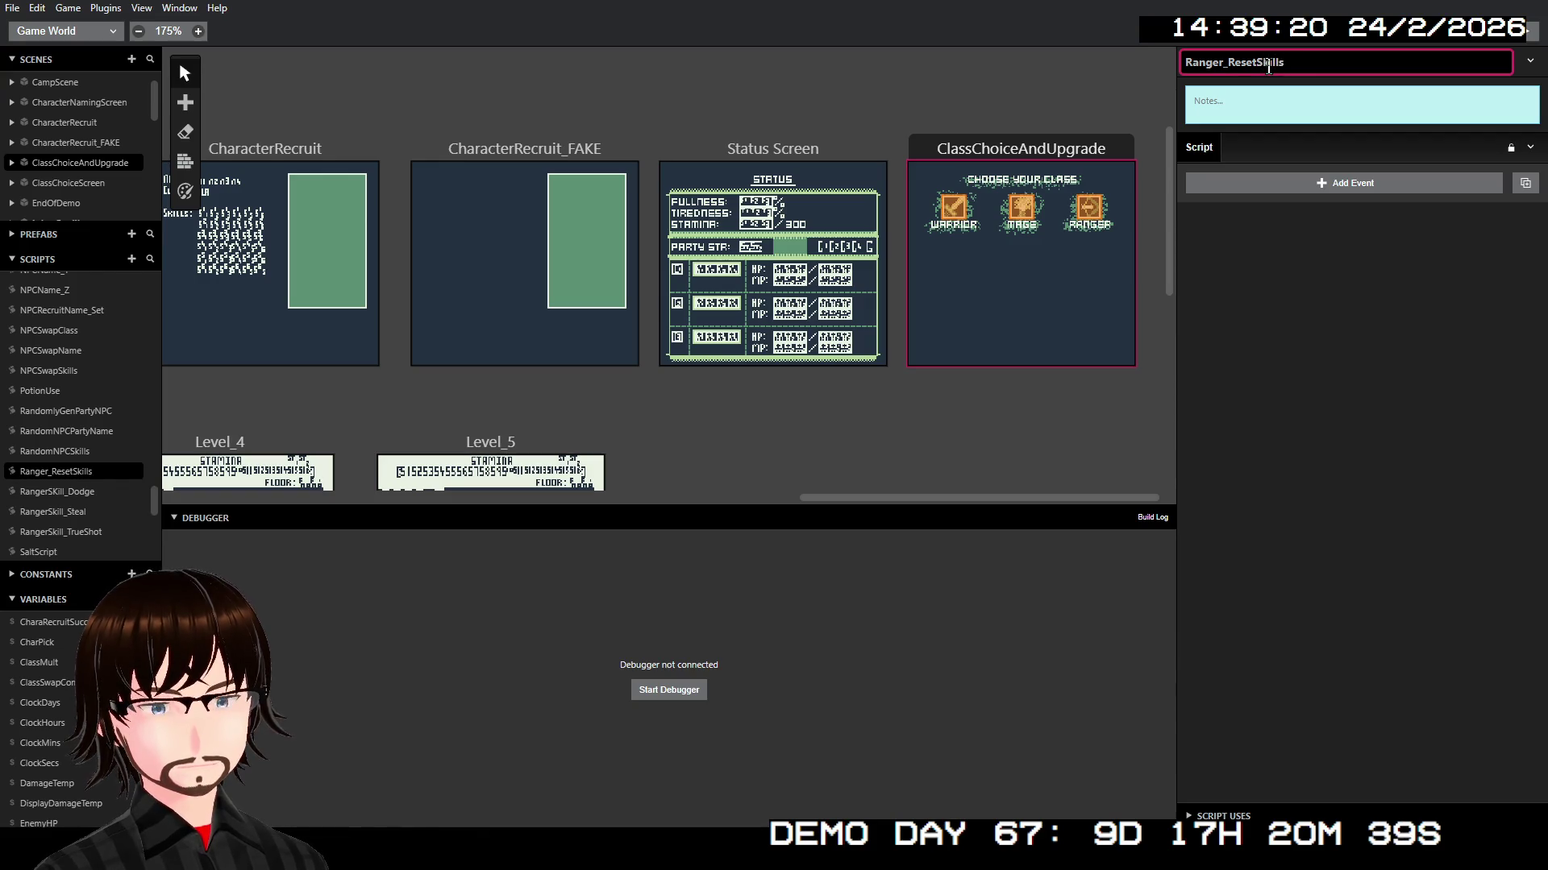
left_click(1529, 149)
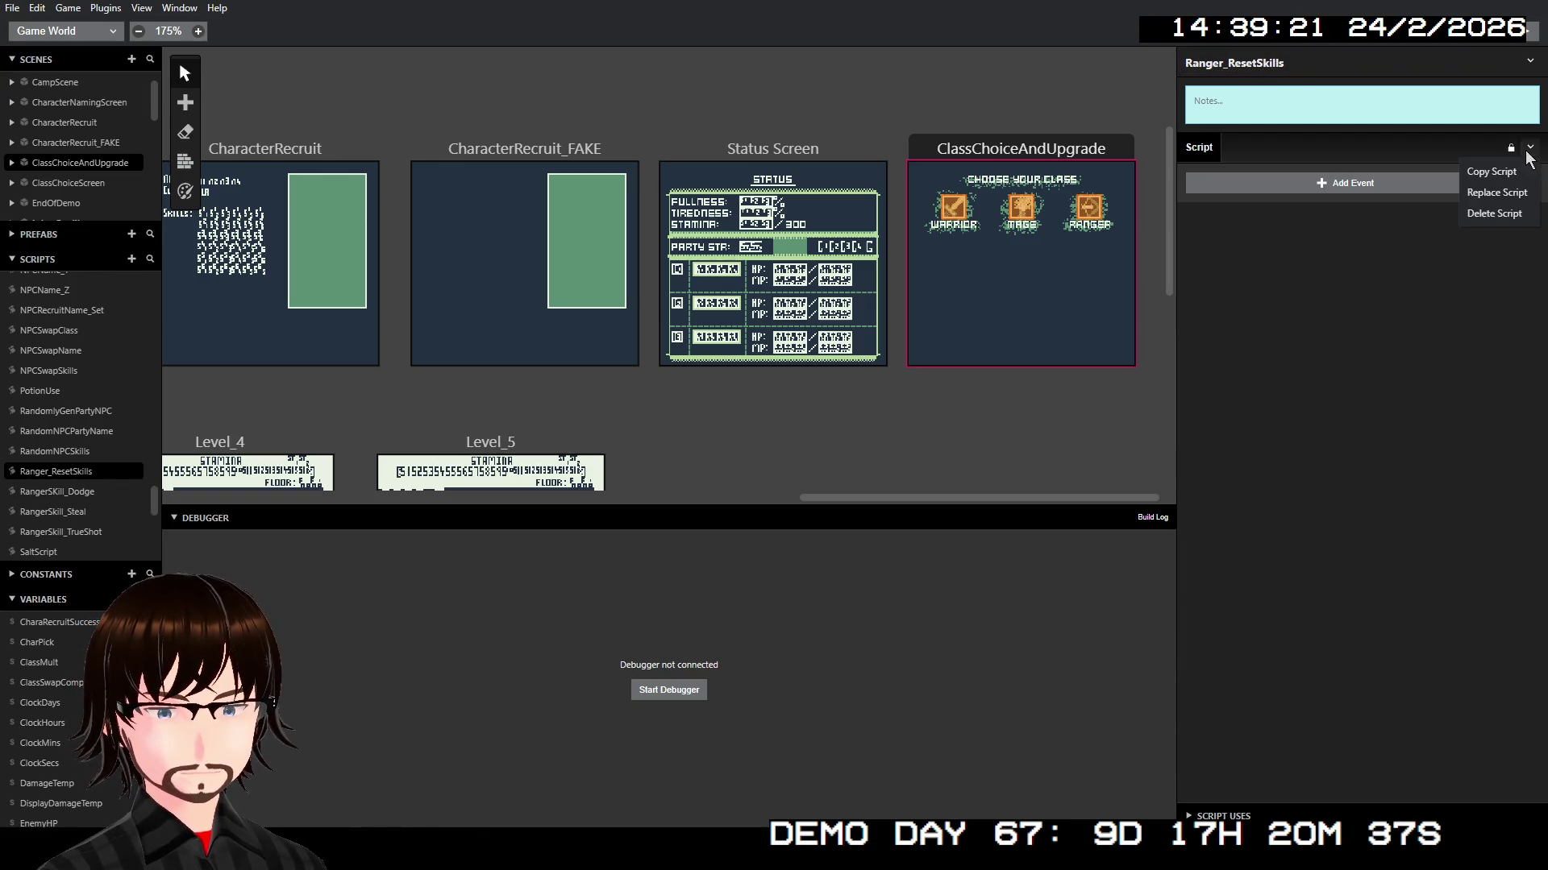
left_click(1495, 186)
Step: Change the $PlayerClass value from 140 to 142, then return to the Warrior's interaction
left_click(1273, 173)
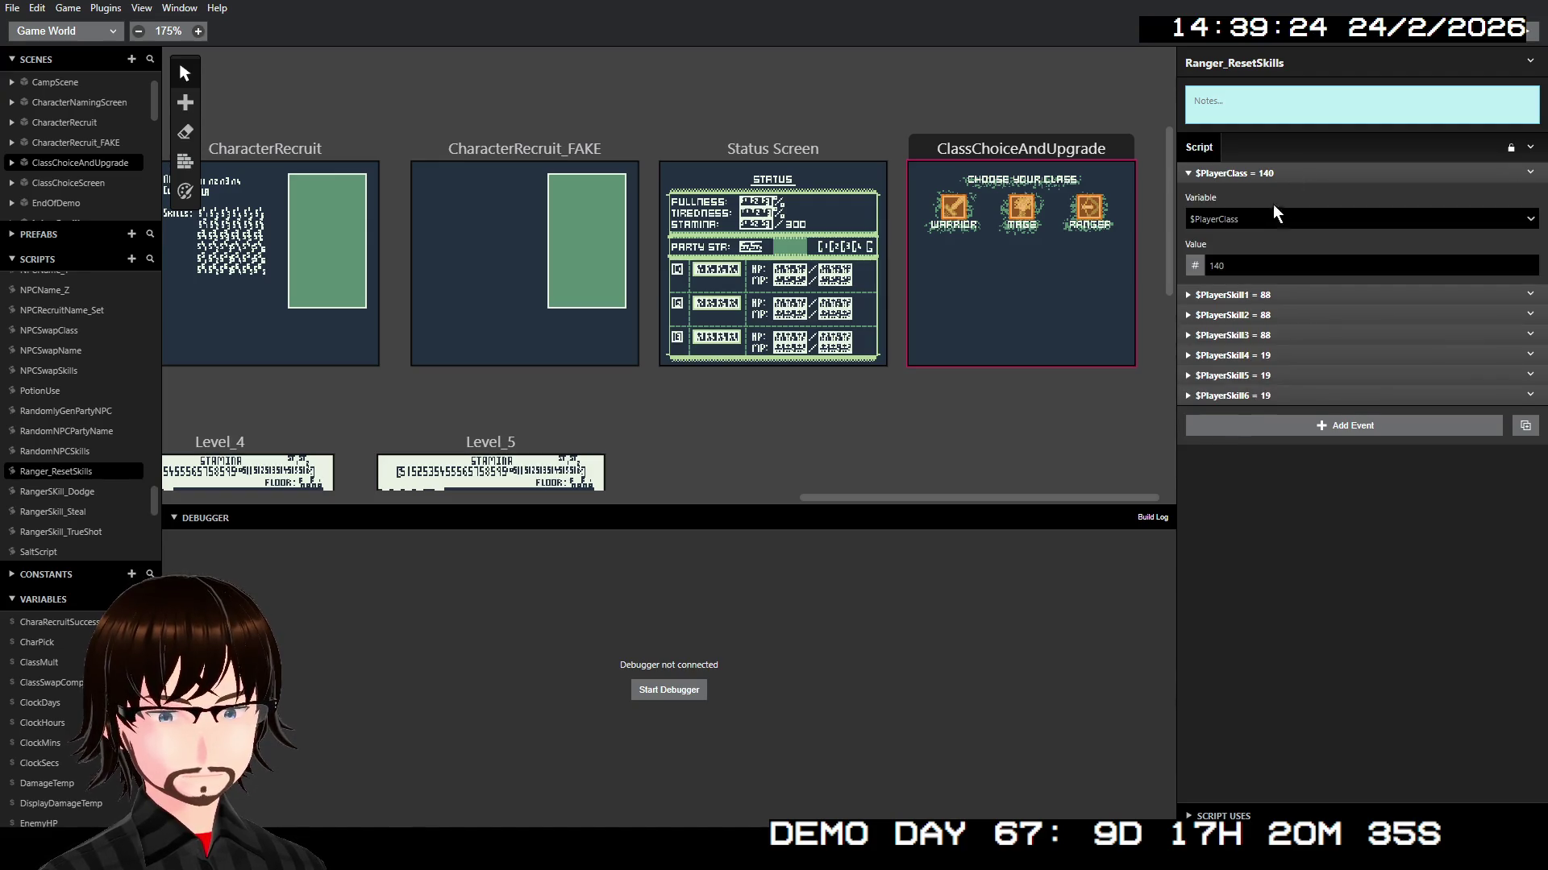
double_click(1240, 257)
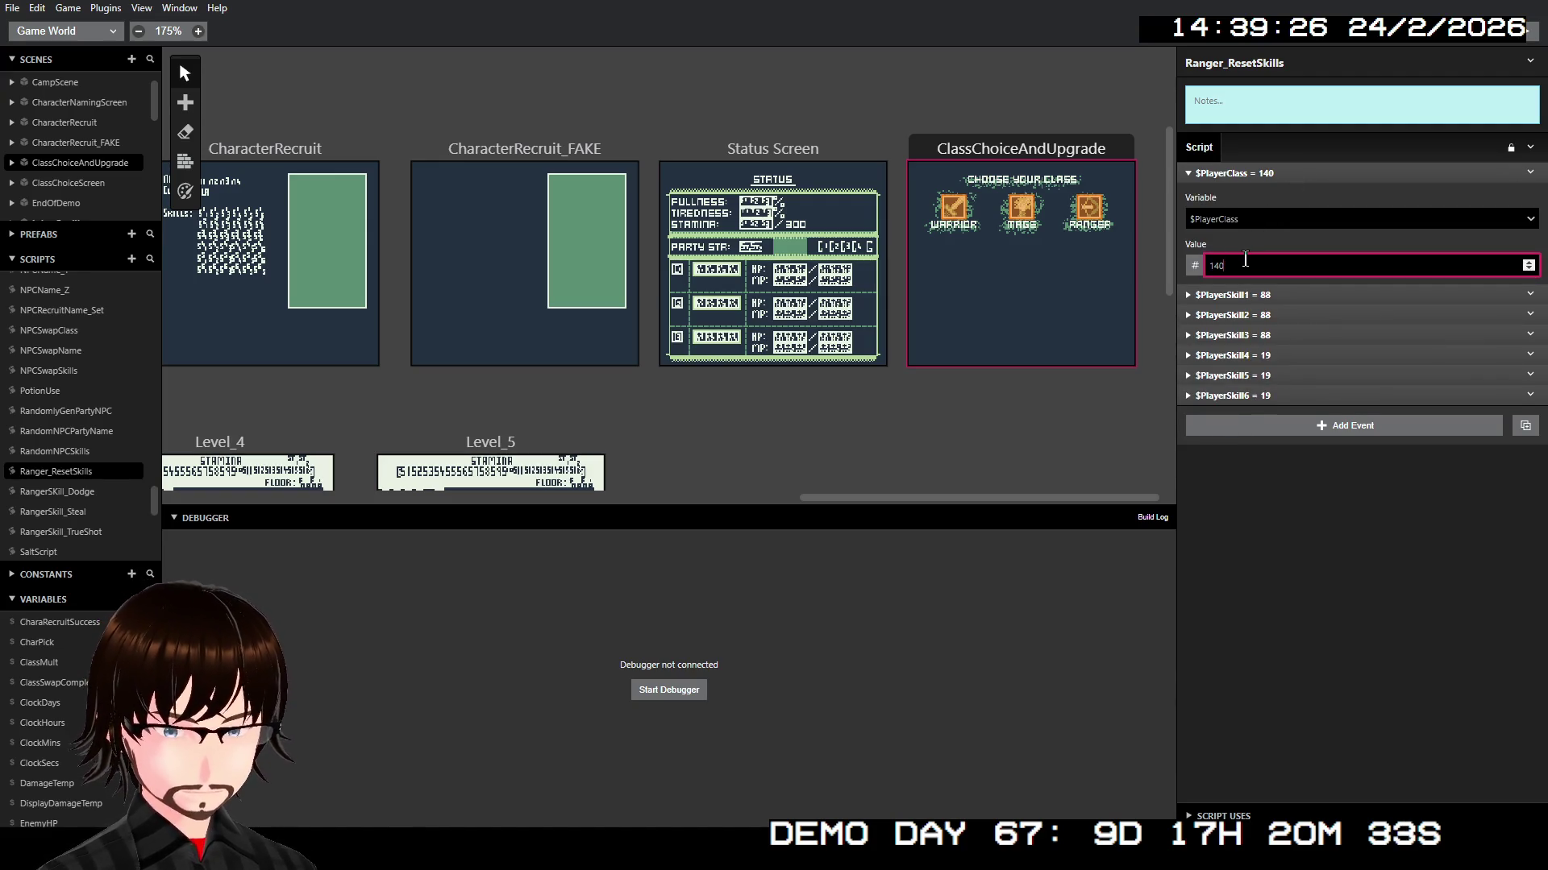
type("142")
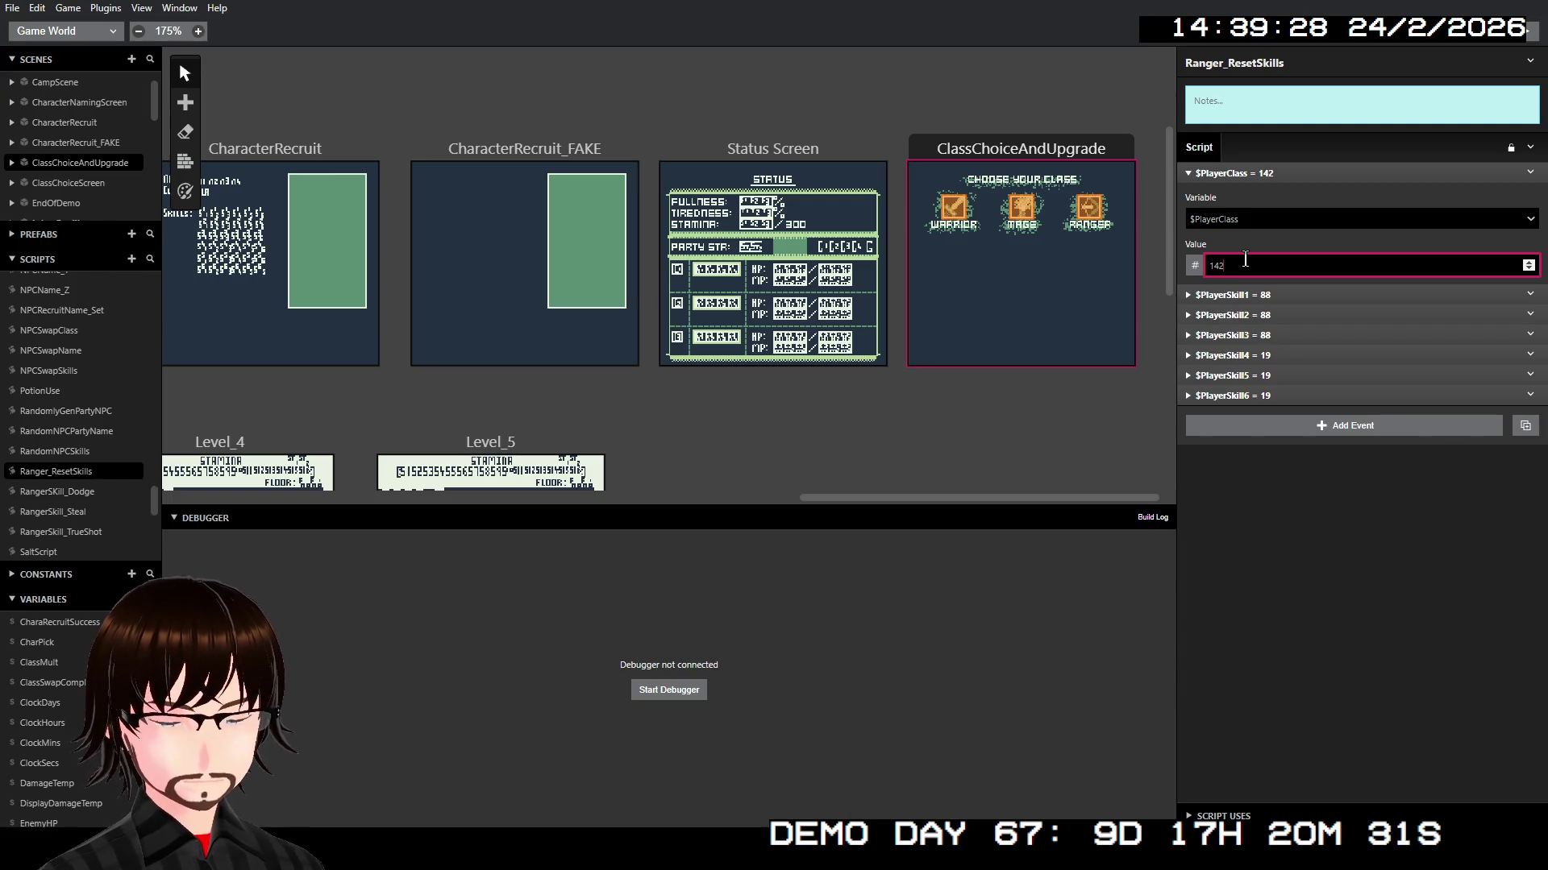
left_click(1296, 171)
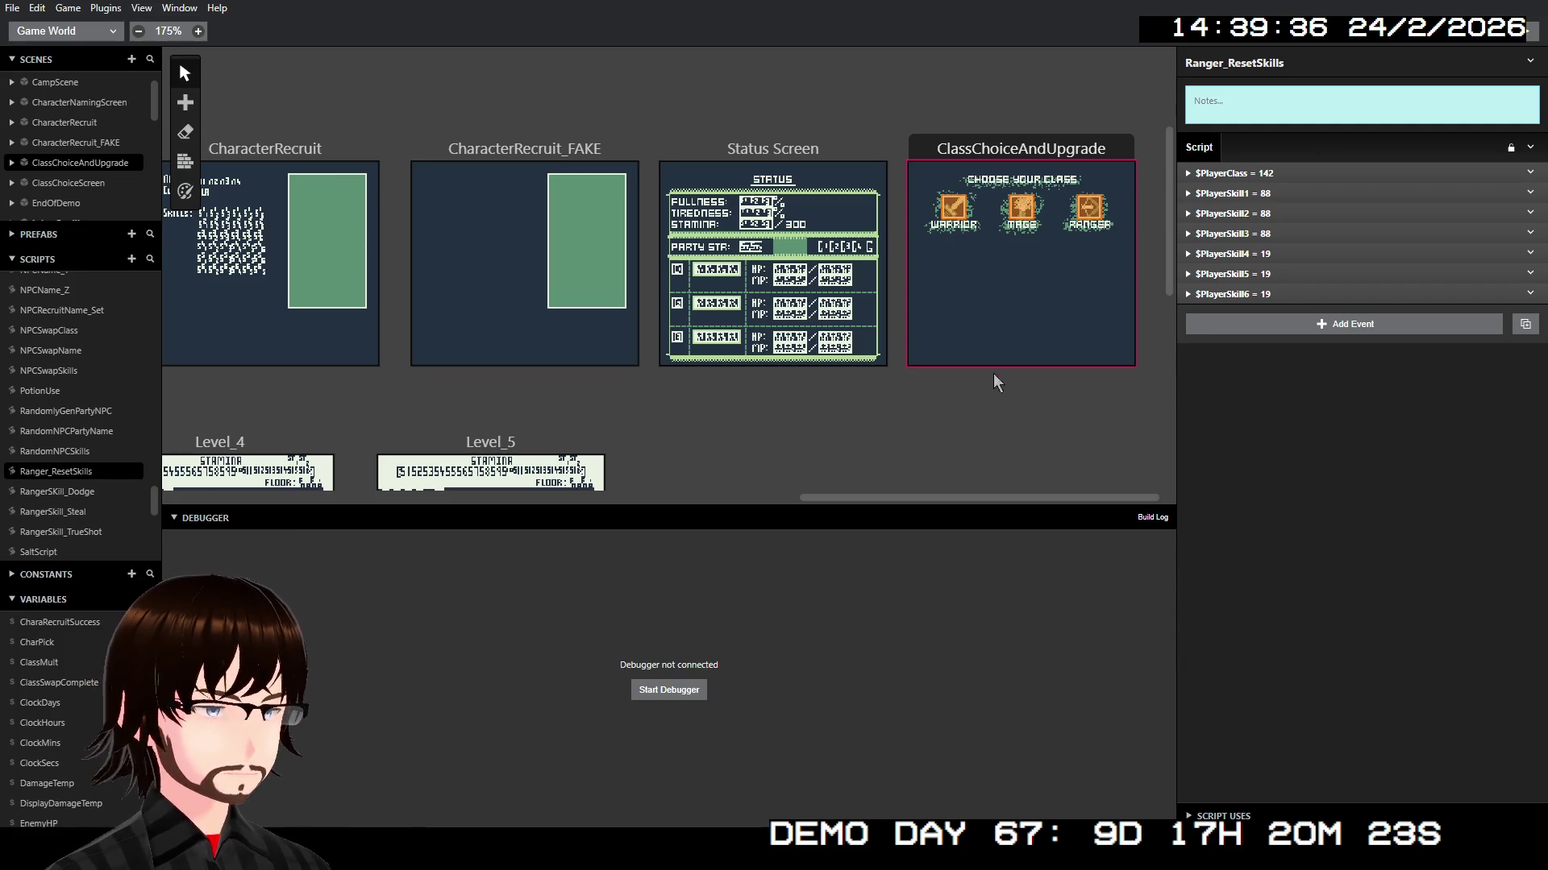
left_click(954, 208)
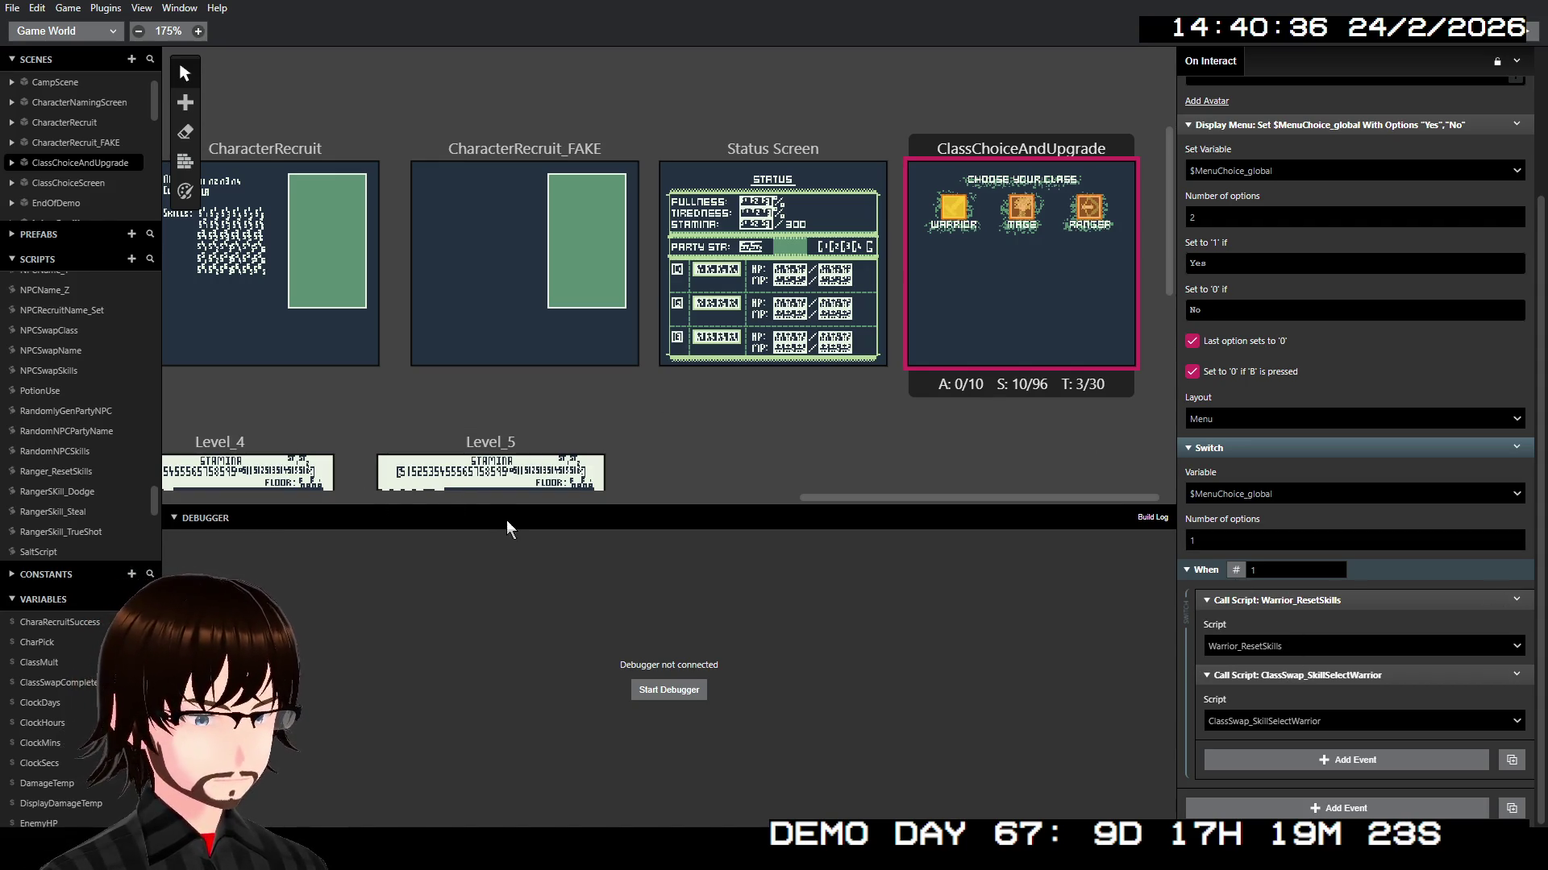
Step: Find and open the ClassSwap_SkillSelectWarrior script in the Scripts list
scroll(77, 500, "down", 5)
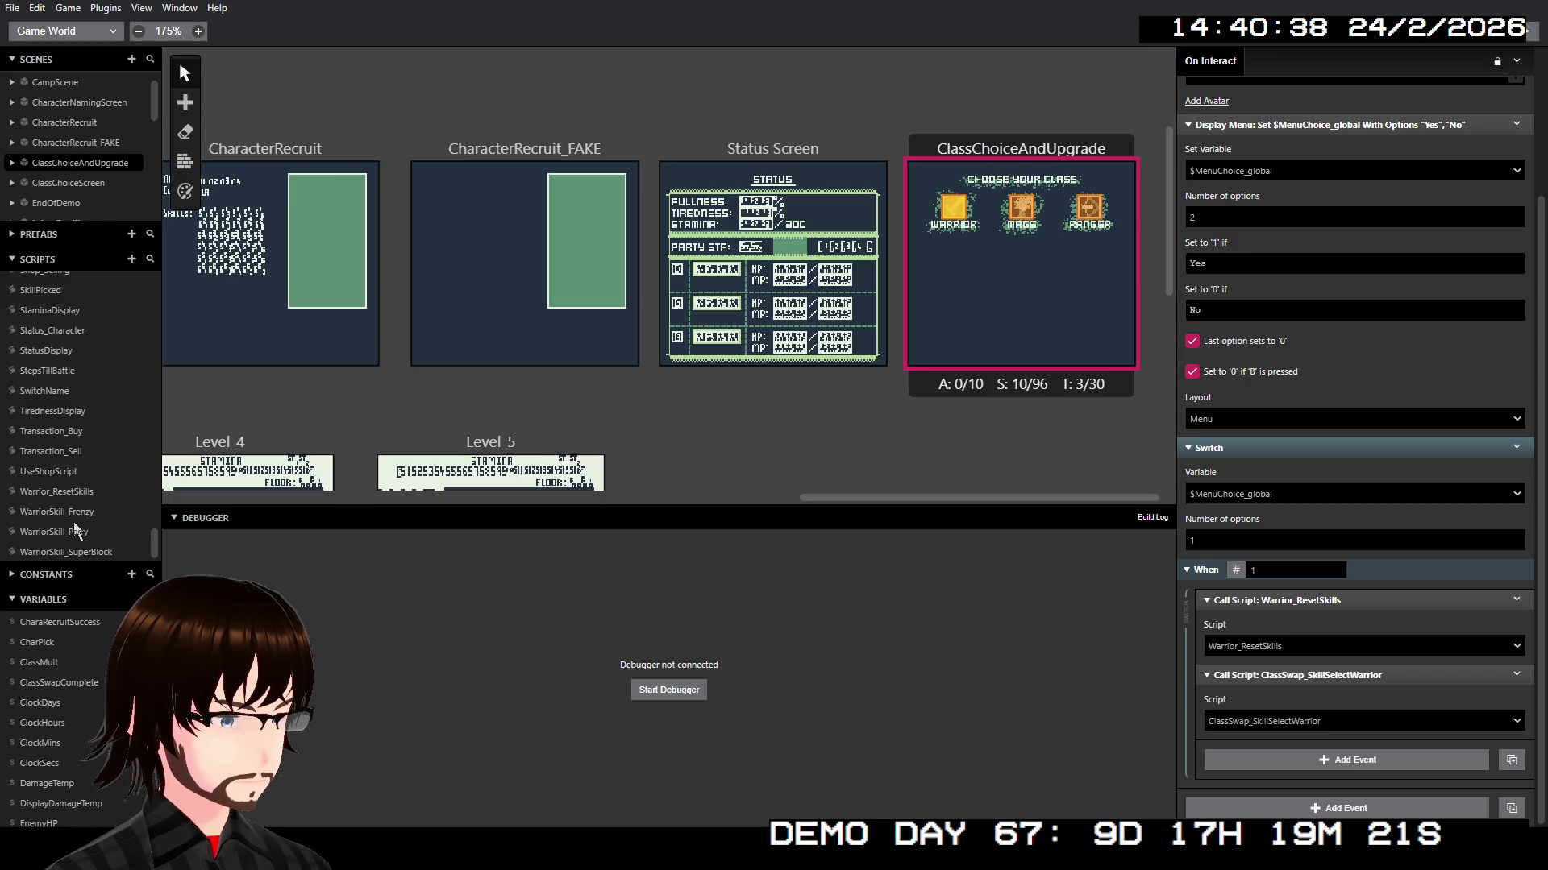
scroll(90, 500, "up", 10)
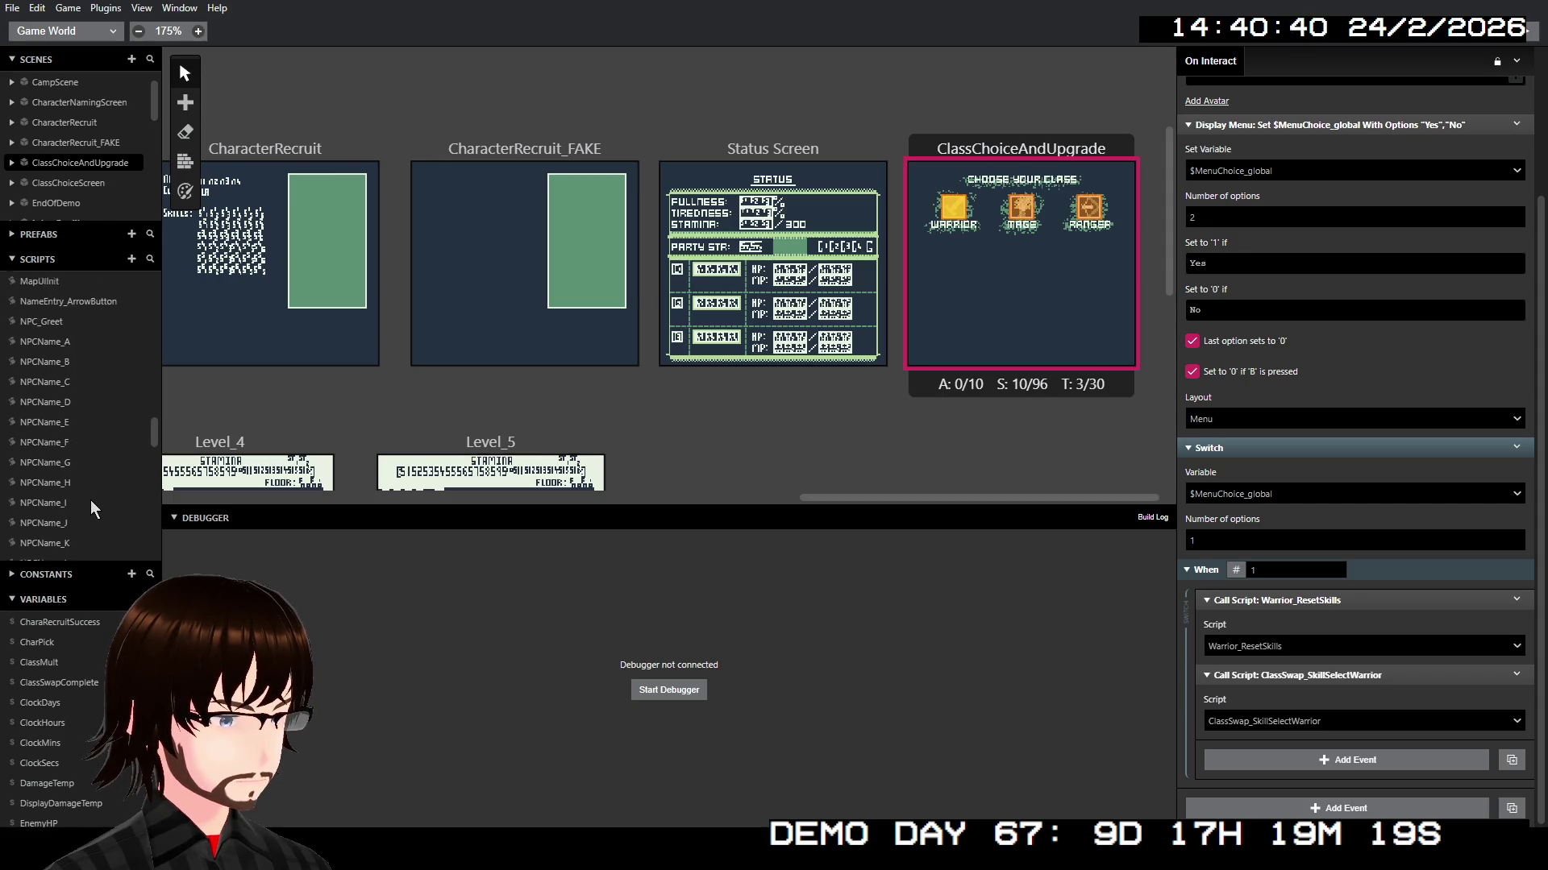
scroll(90, 500, "up", 10)
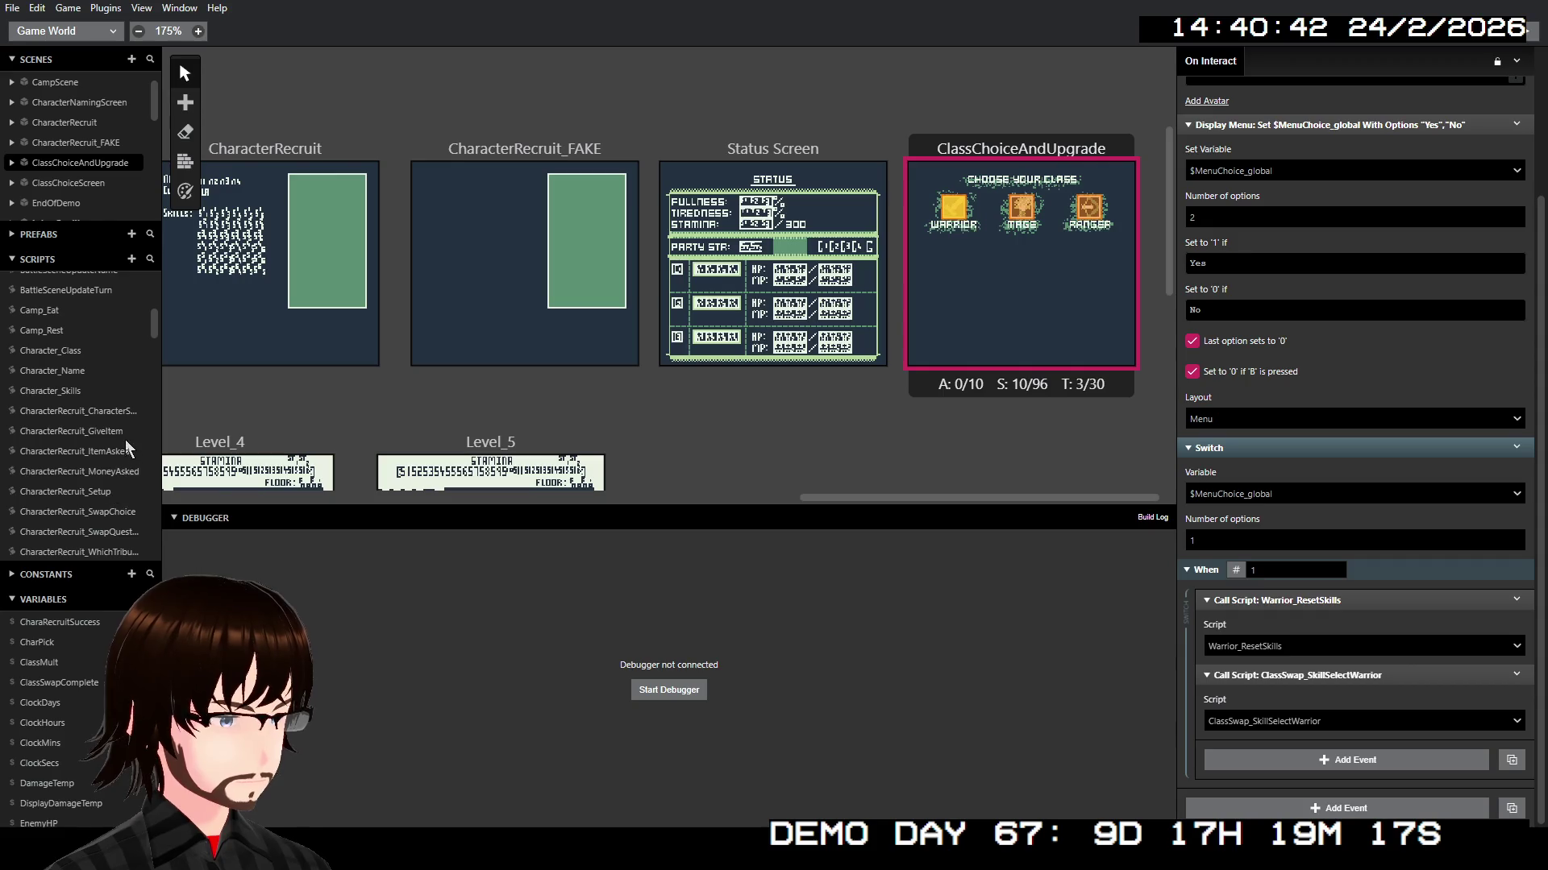
scroll(114, 456, "down", 4)
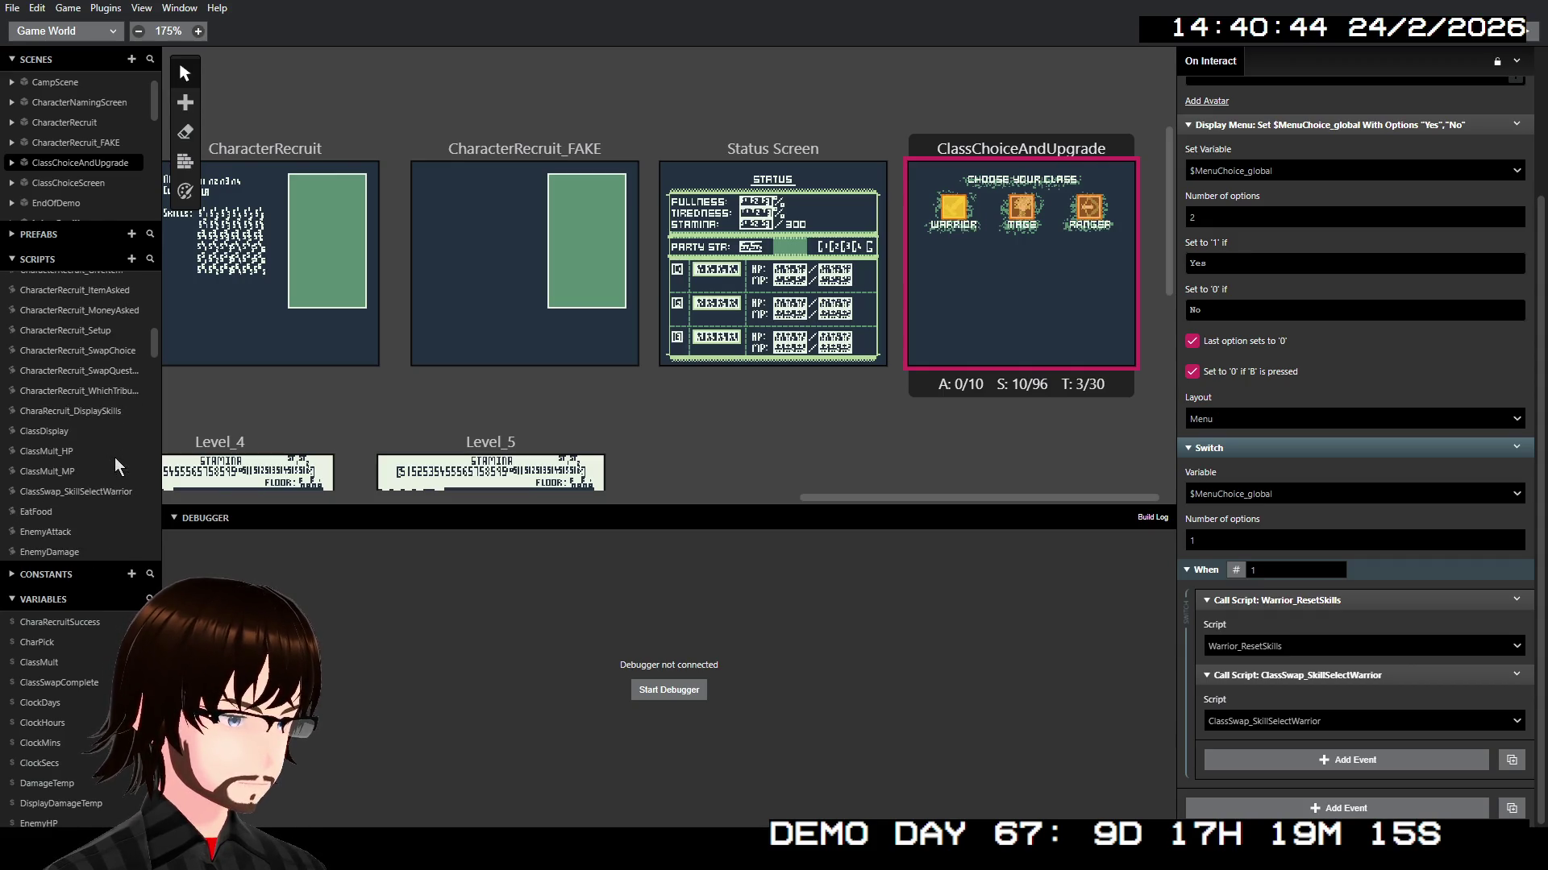
left_click(114, 493)
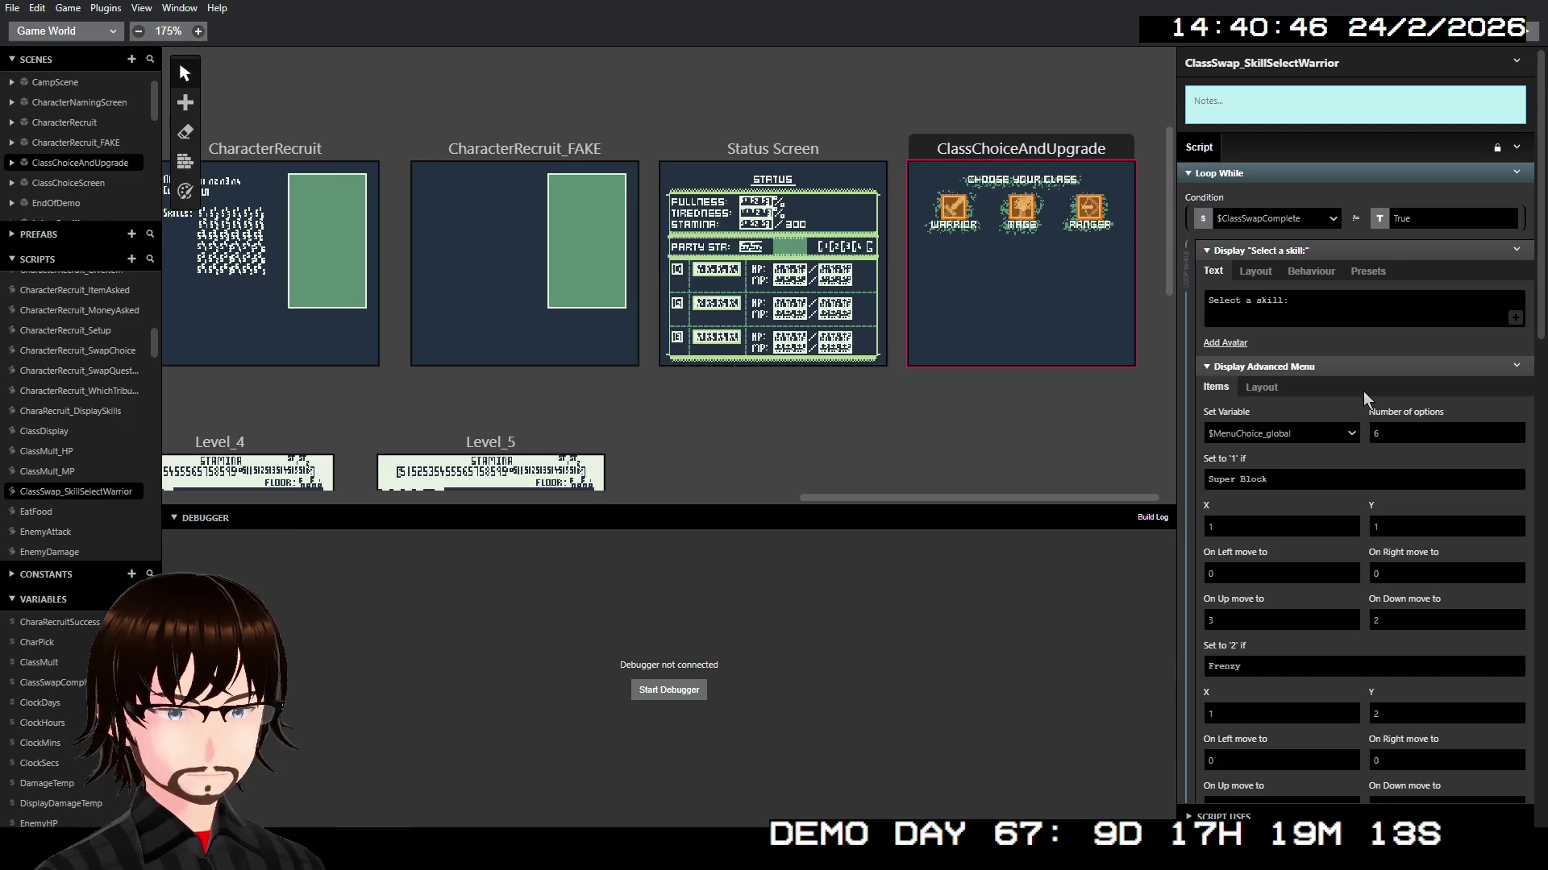
Step: Review the 6-option skill menu, checking its Layout and Items settings
scroll(1364, 393, "down", 1)
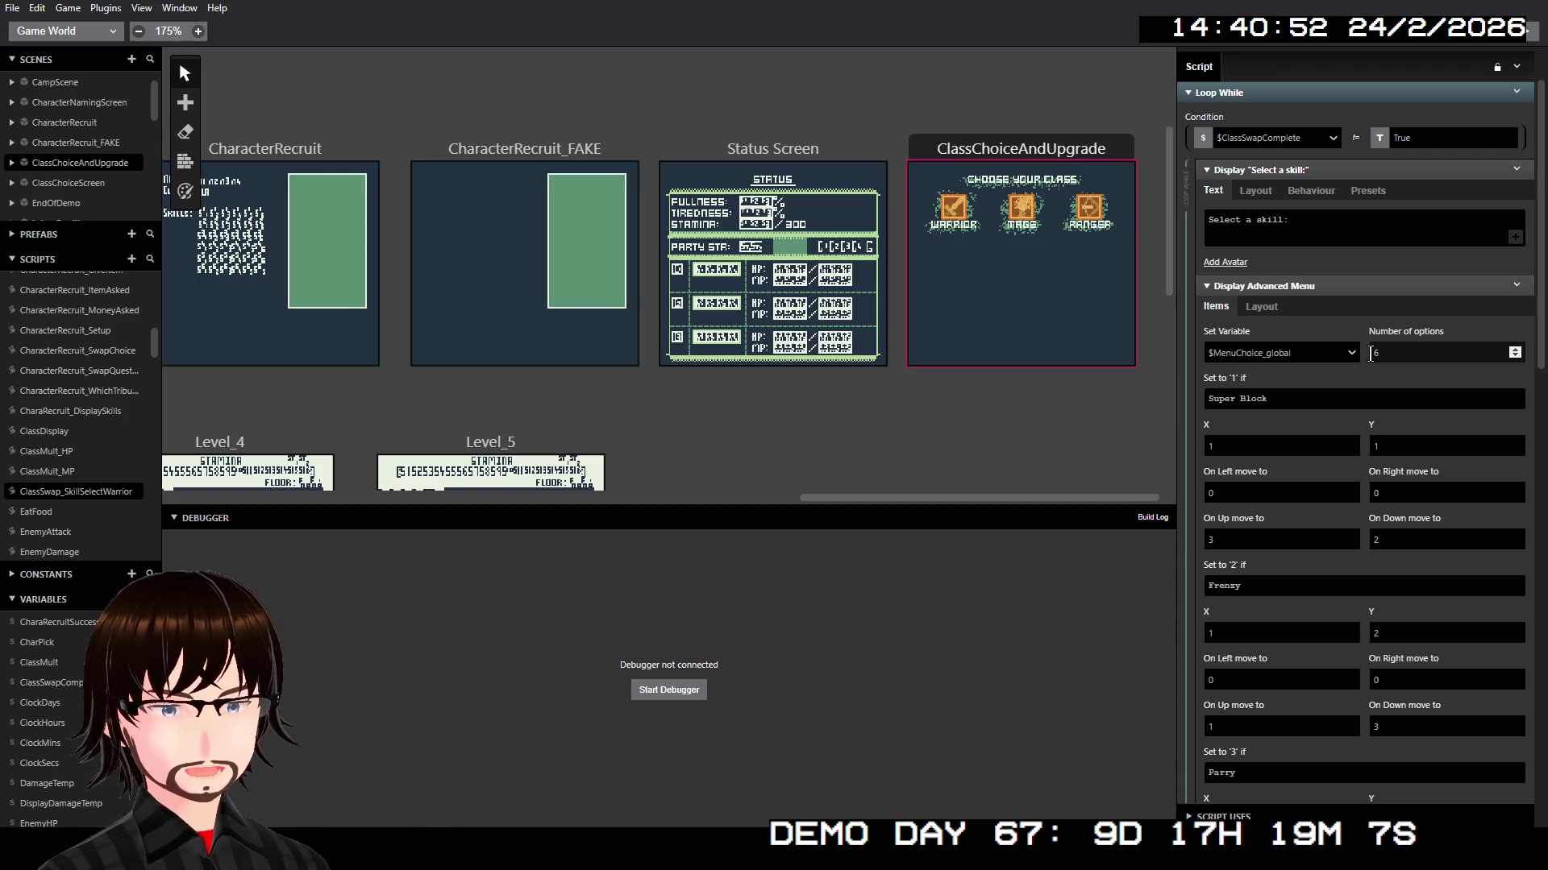
scroll(1370, 353, "down", 15)
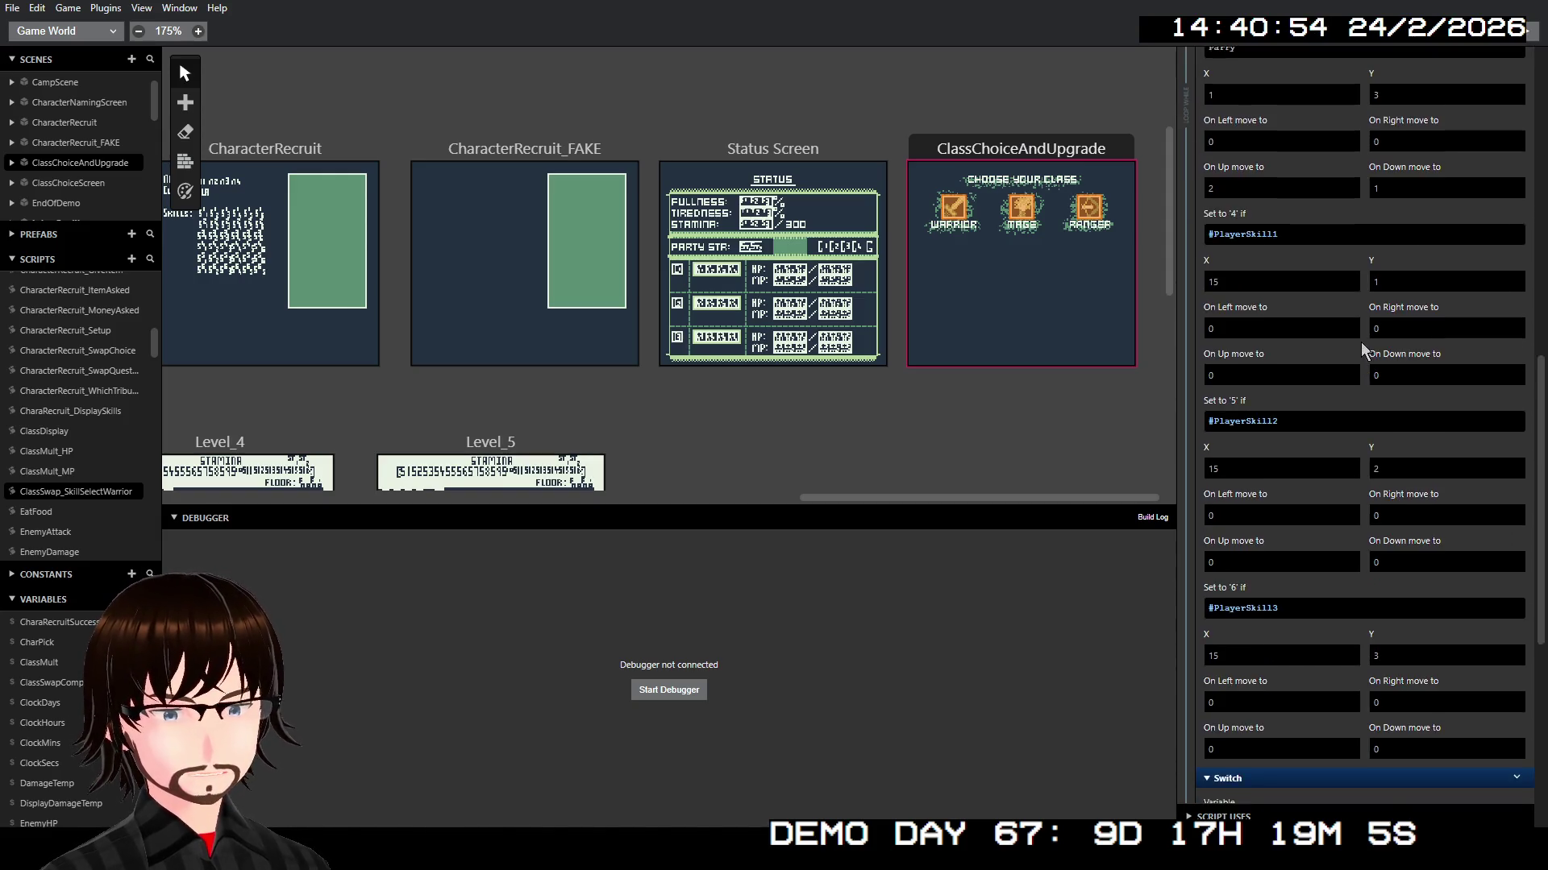
scroll(1327, 310, "down", 2)
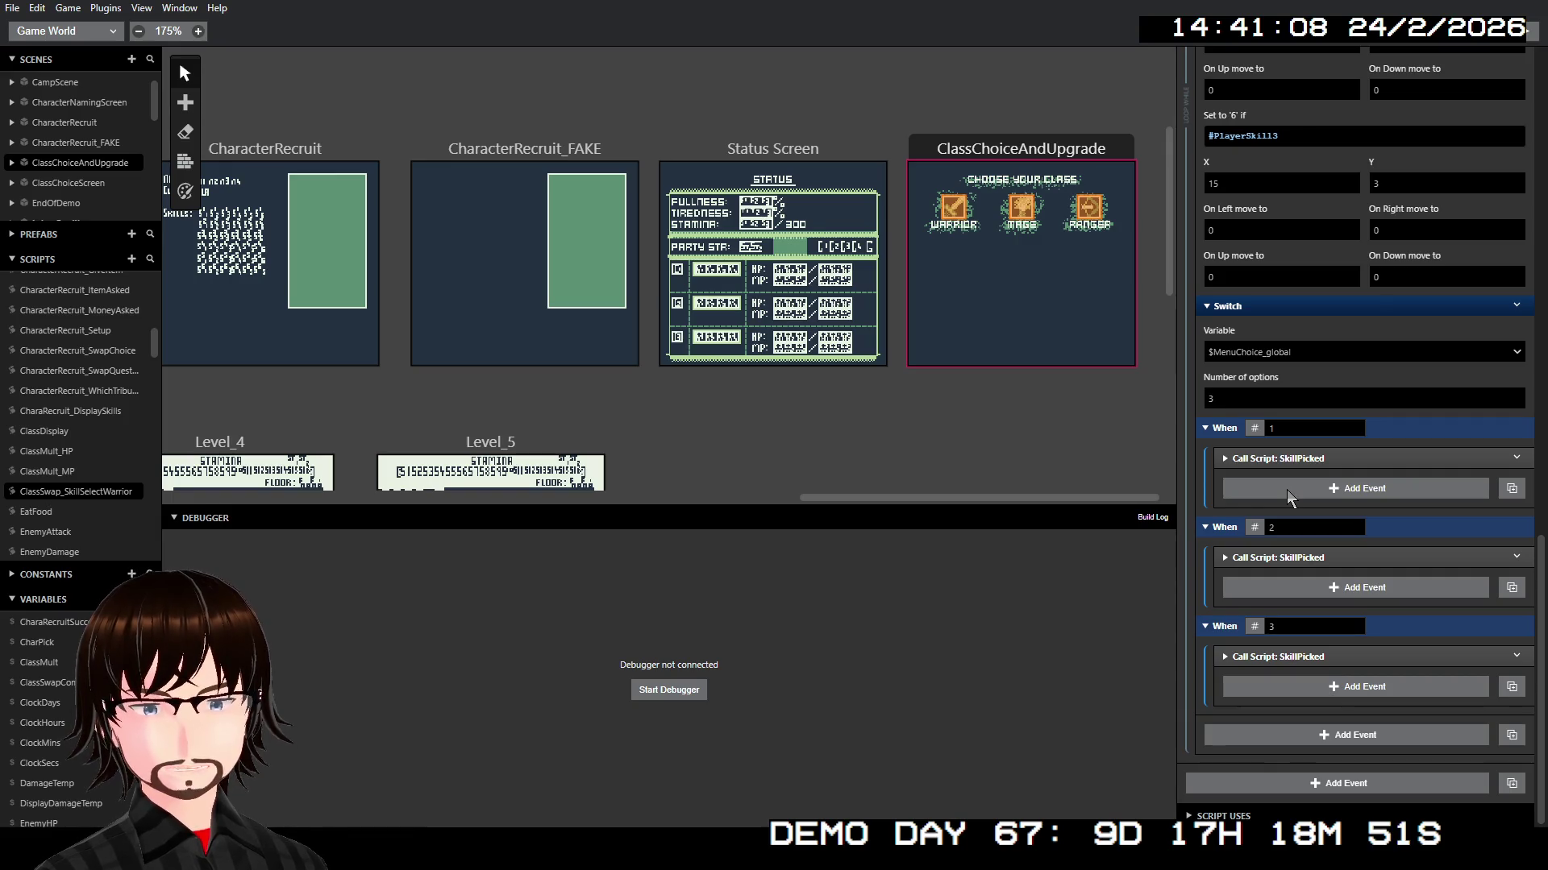
scroll(1294, 488, "up", 15)
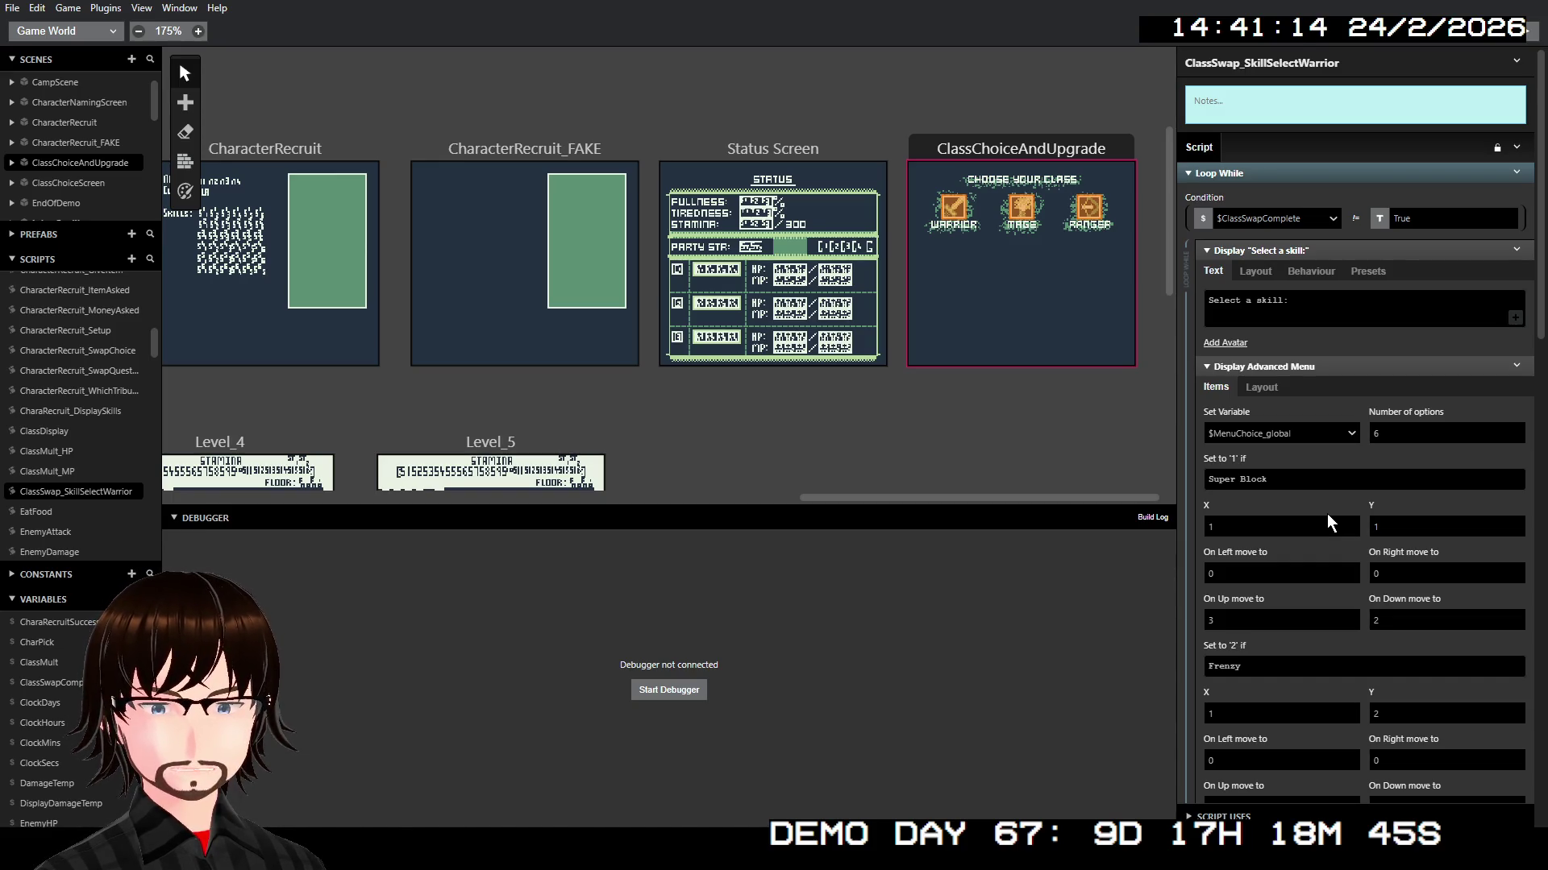
left_click(1326, 516)
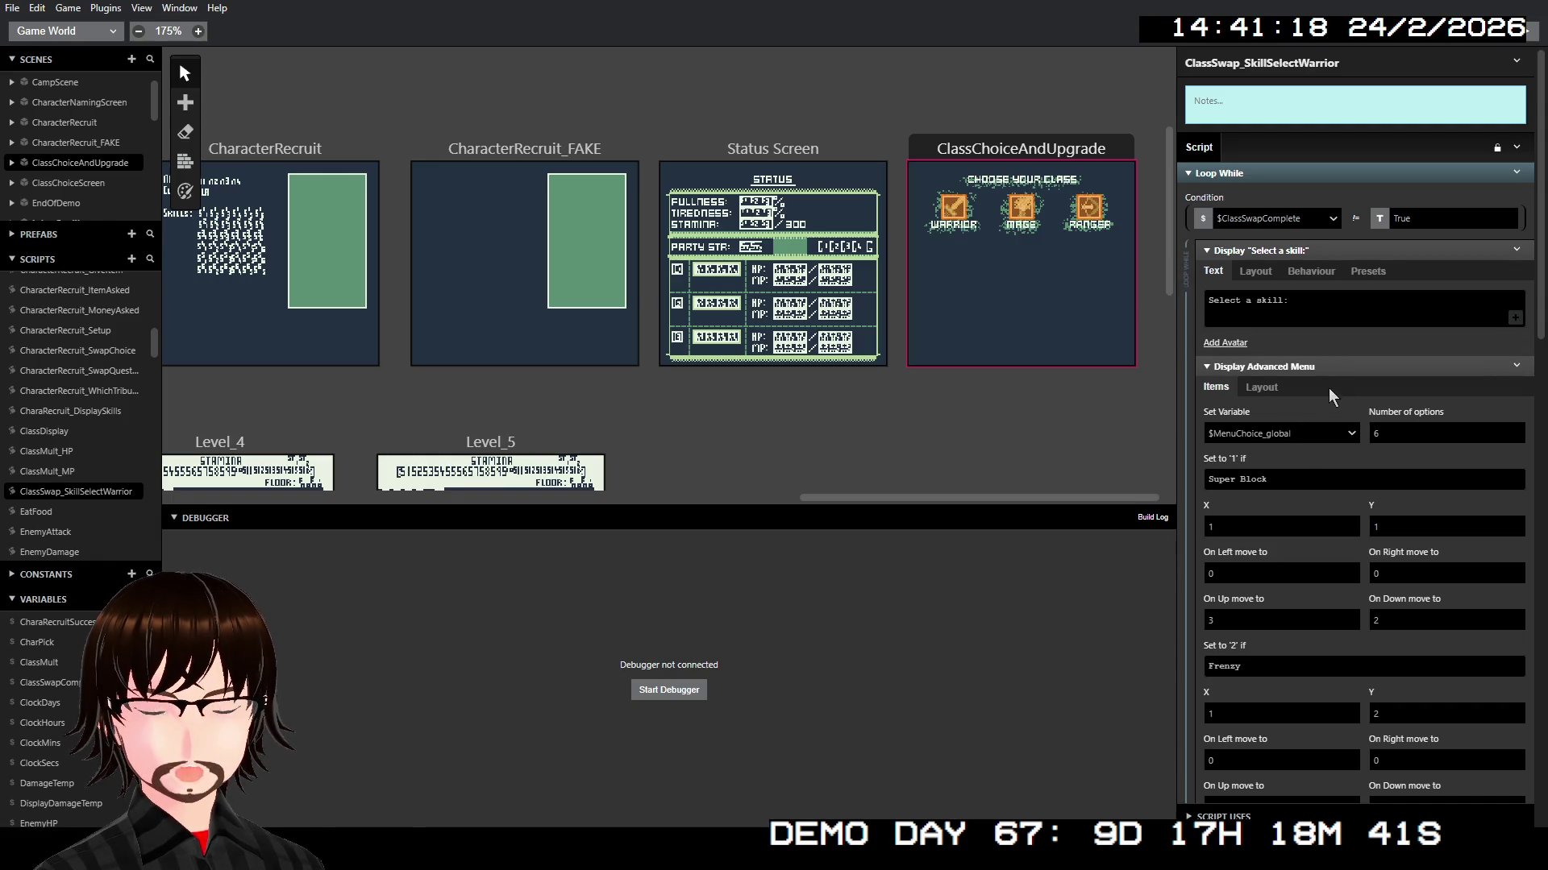
left_click(1280, 388)
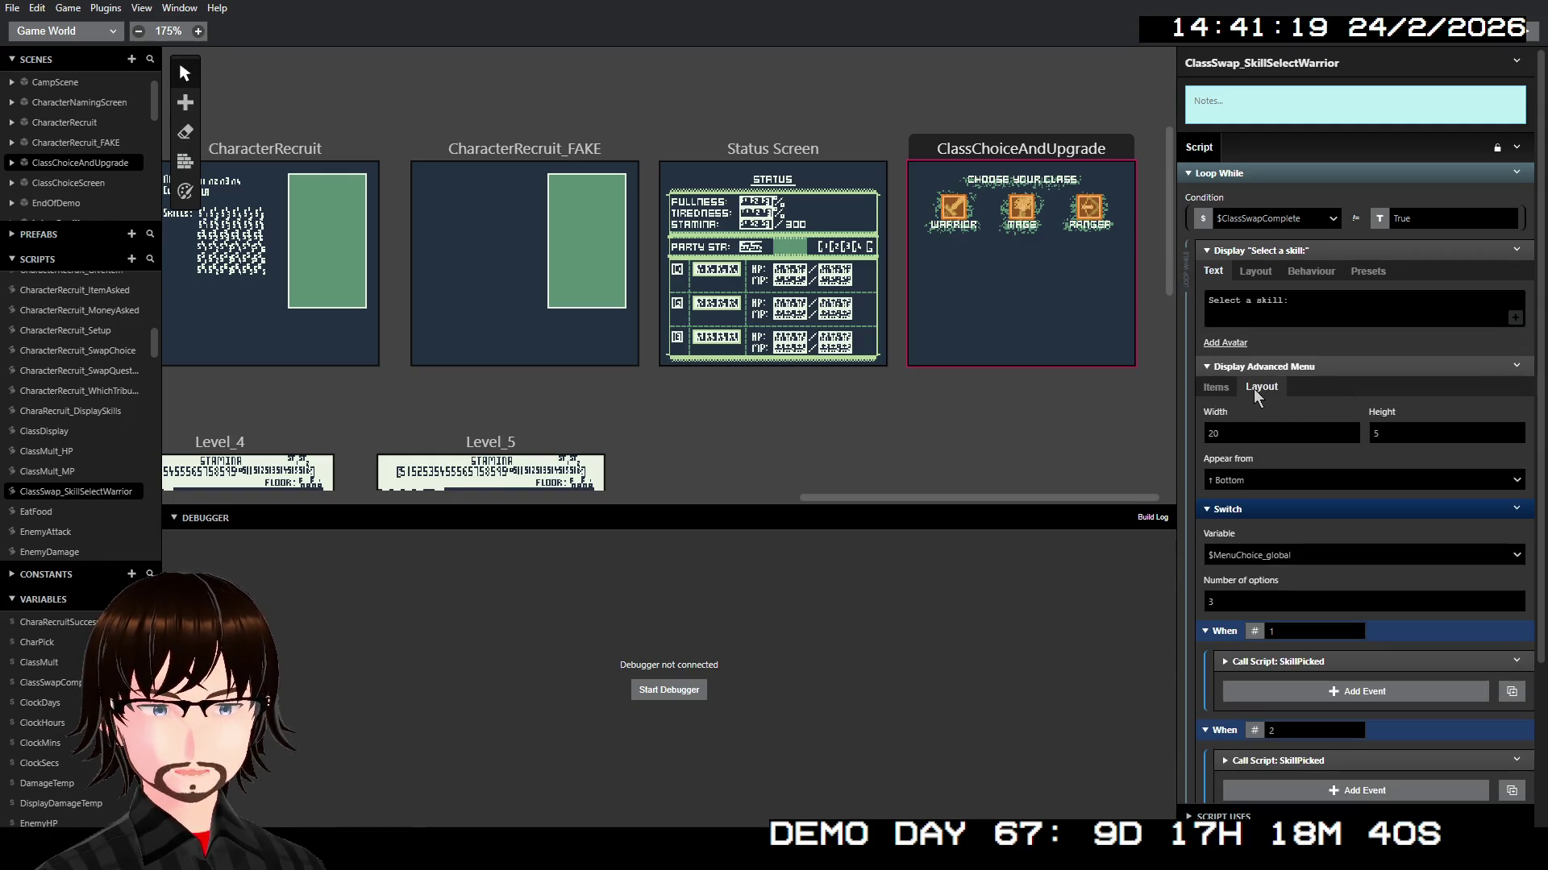
left_click(1213, 393)
scroll(1207, 404, "down", 7)
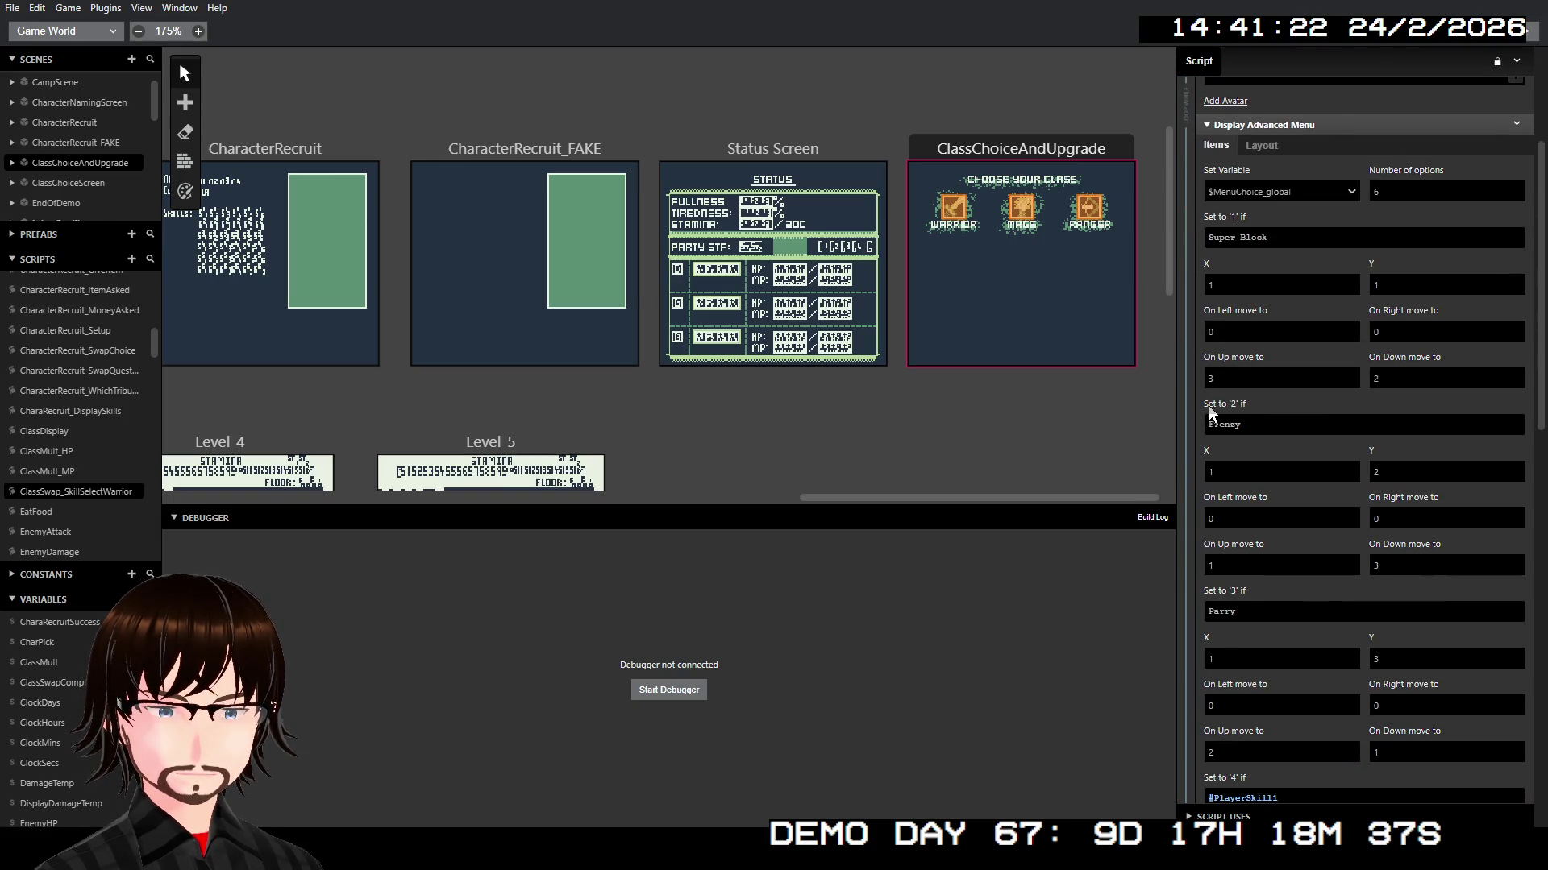
scroll(1201, 468, "down", 6)
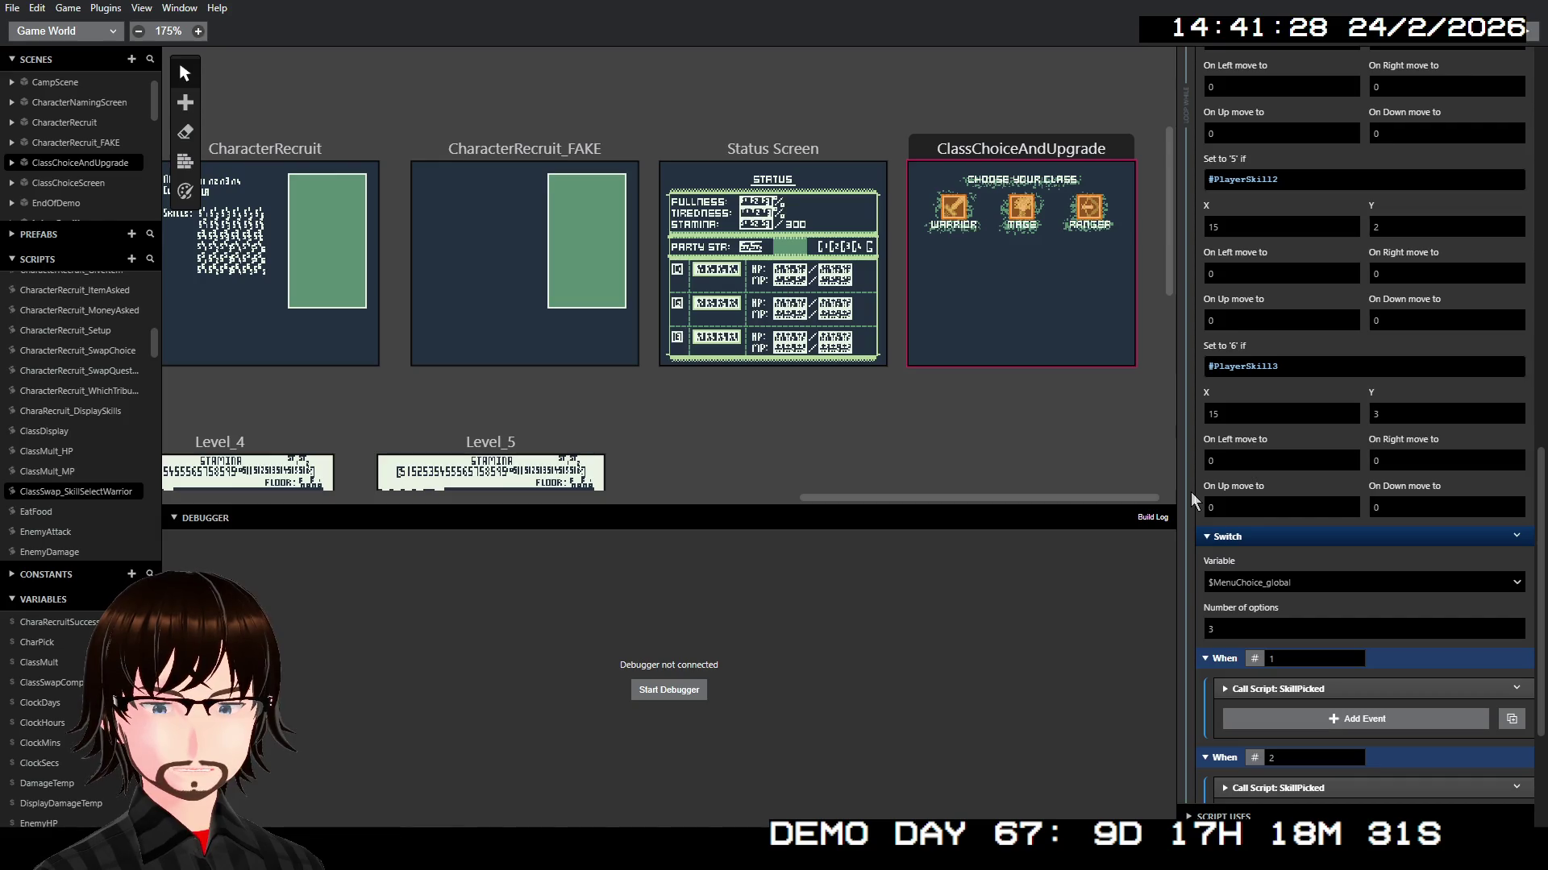
scroll(1191, 486, "up", 10)
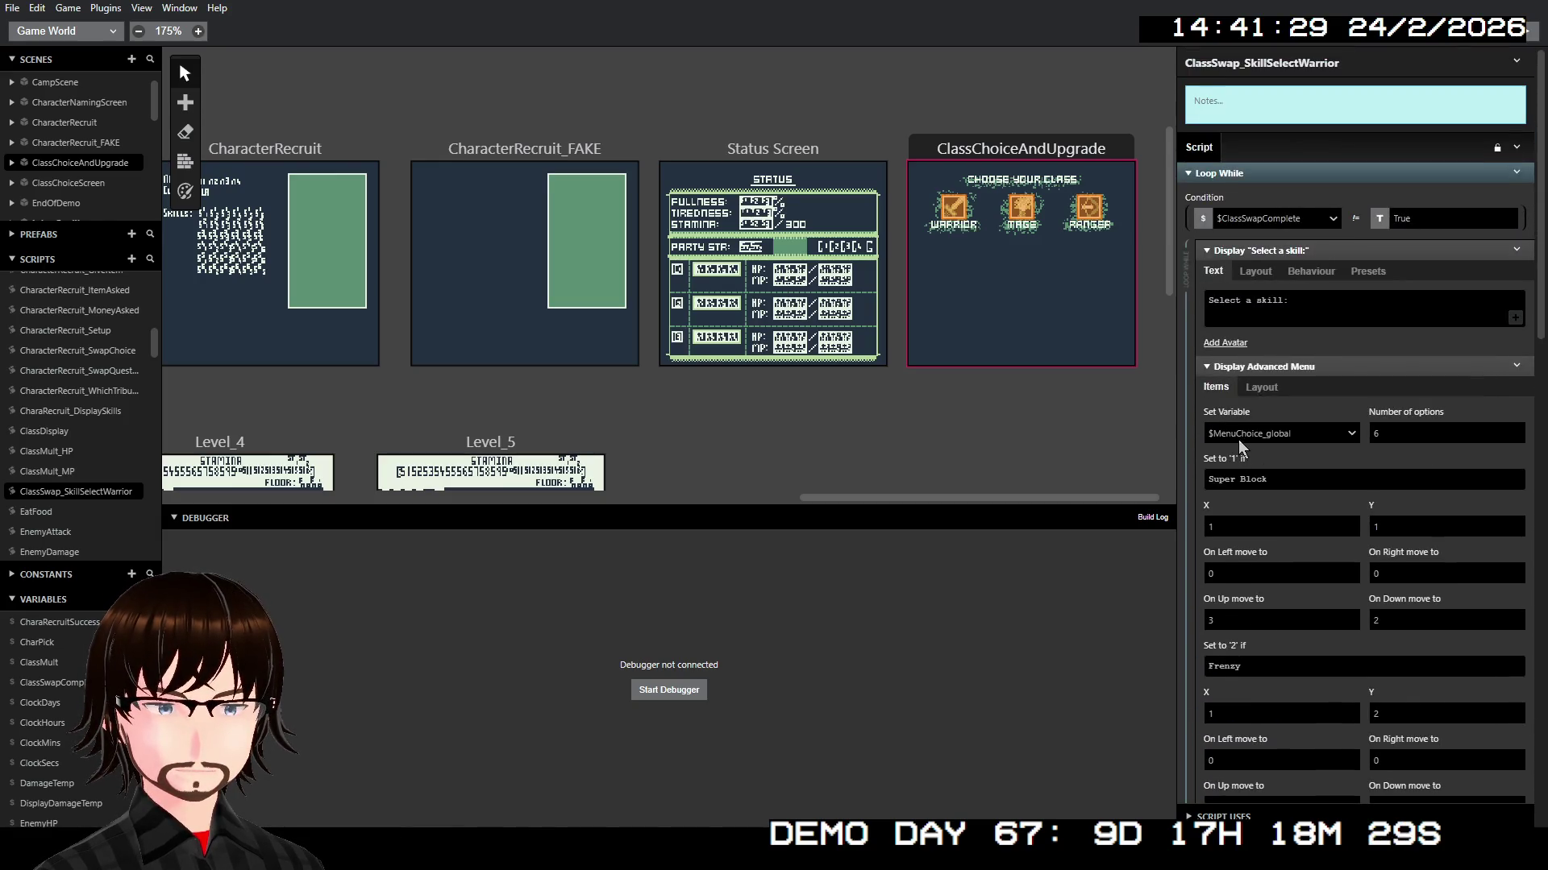
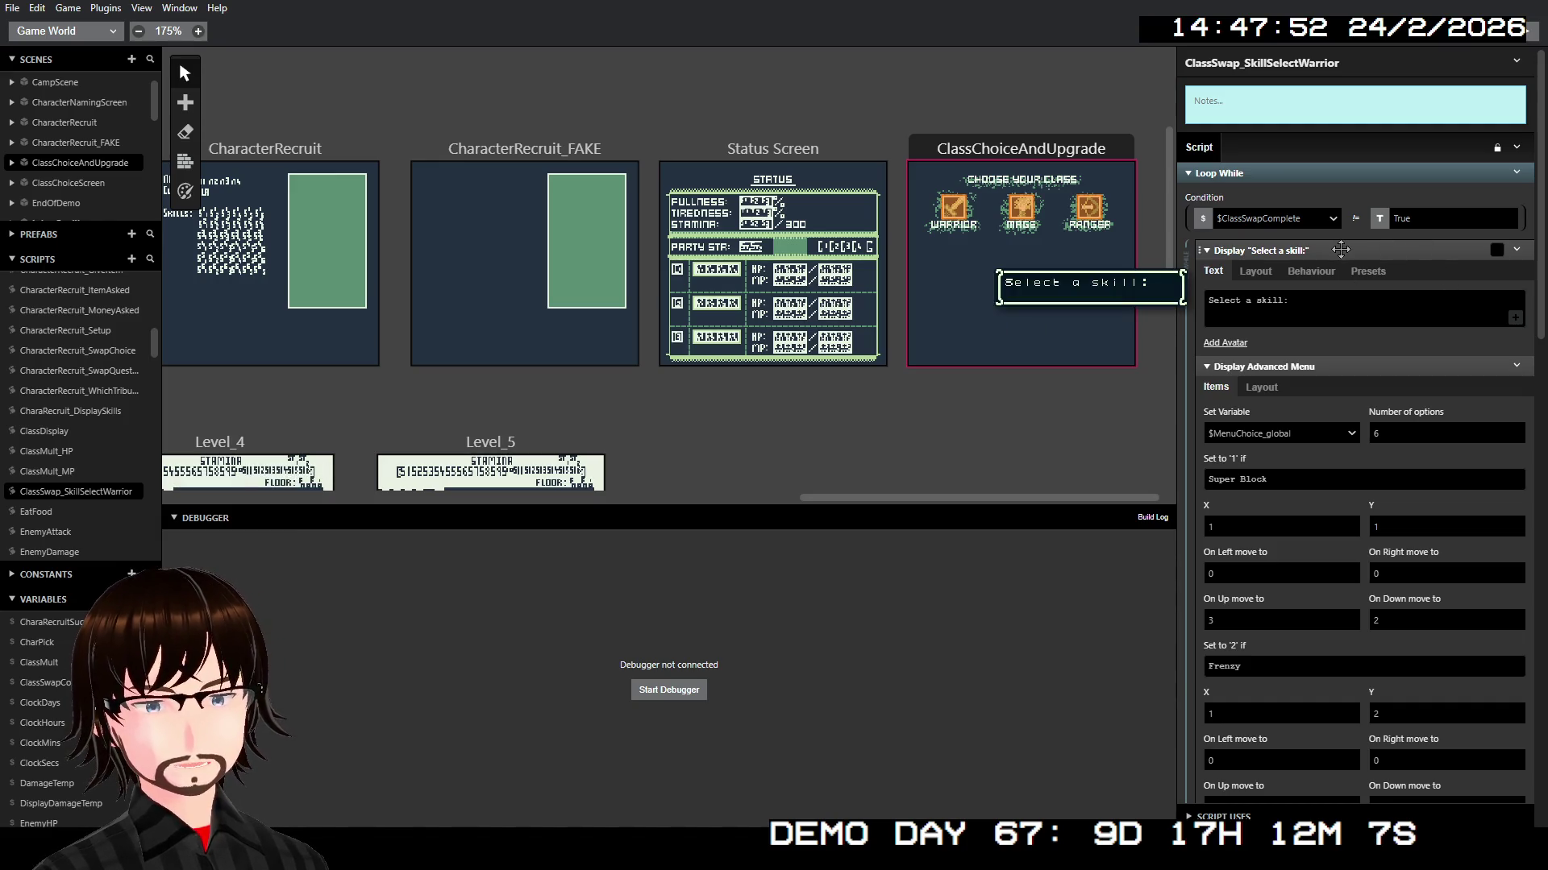
Step: Move the 'Select a skill' prompt and the Switch above the Loop While, then delete the emptied loop
left_click_drag(1342, 250, 1337, 188)
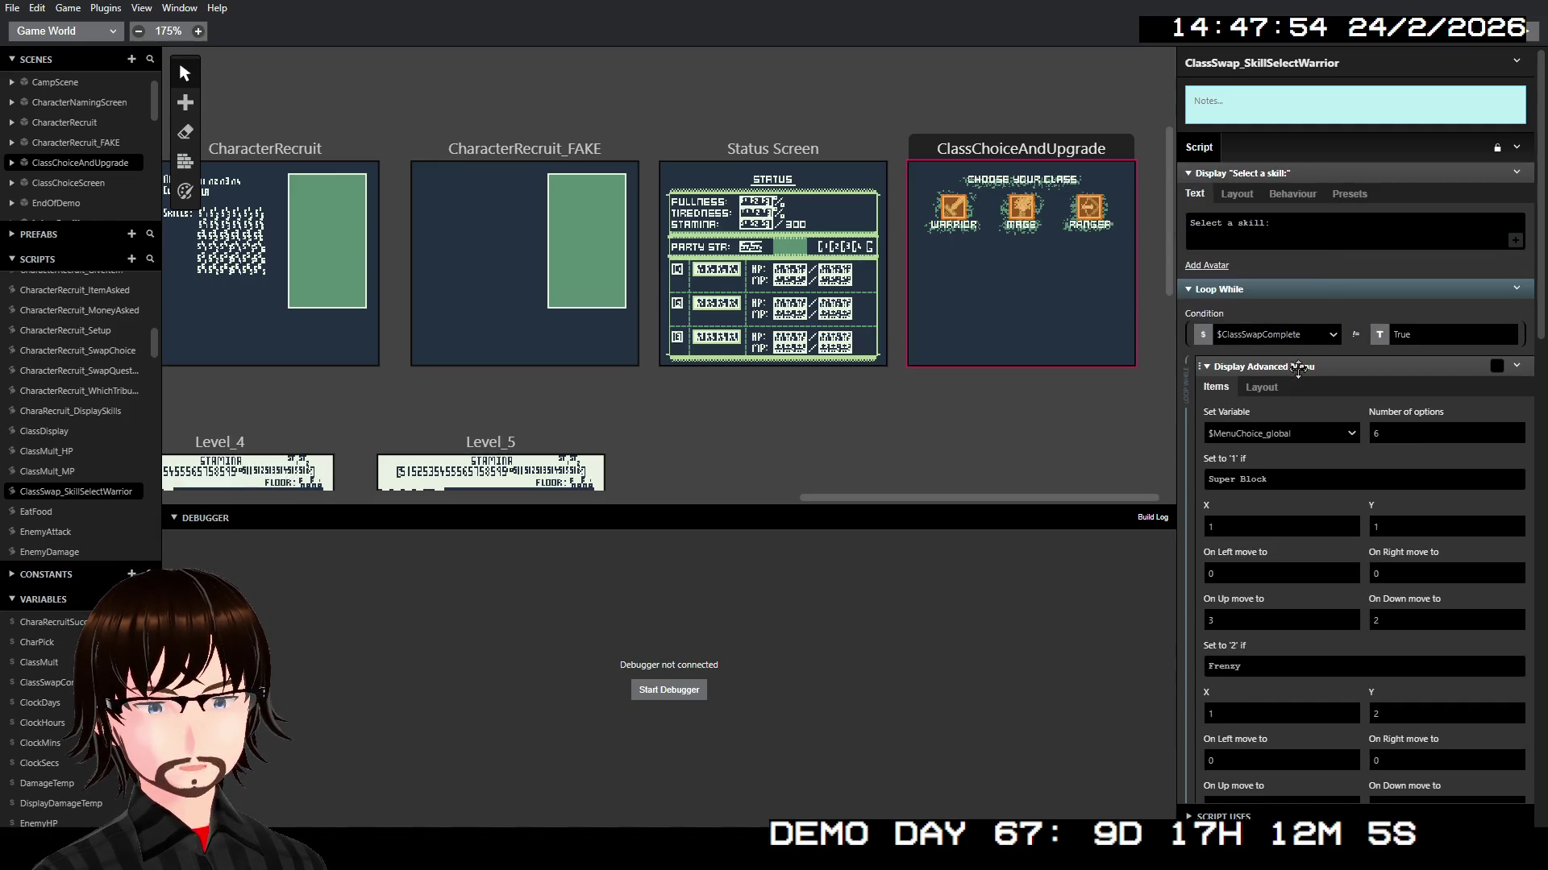
scroll(1297, 363, "down", 15)
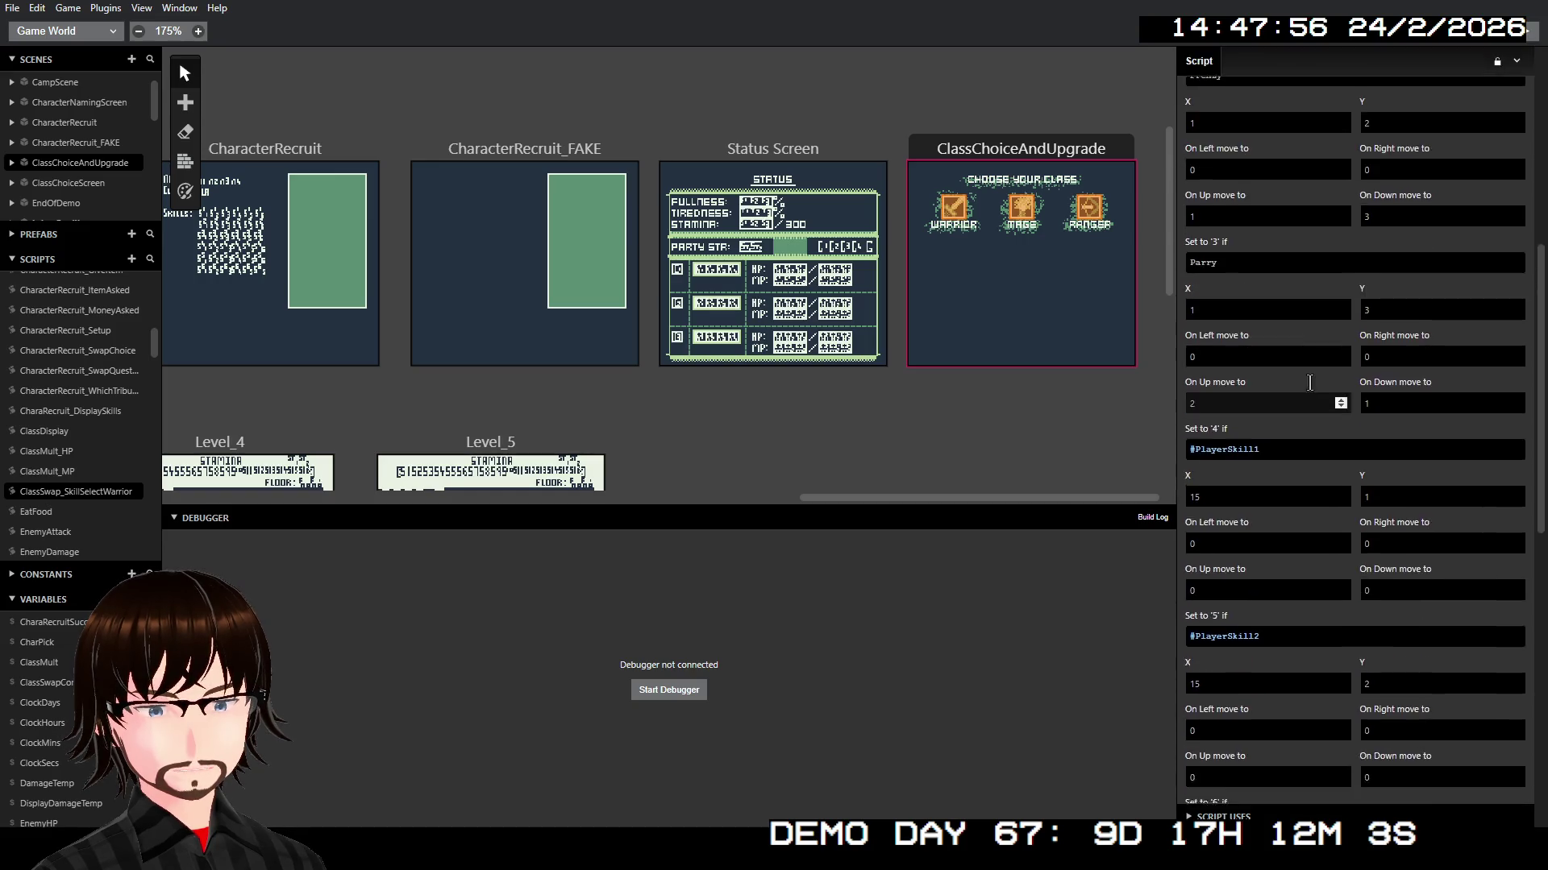
mouse_move(1321, 381)
left_mouse_down()
mouse_move(1322, 354)
mouse_move(1317, 650)
left_mouse_up()
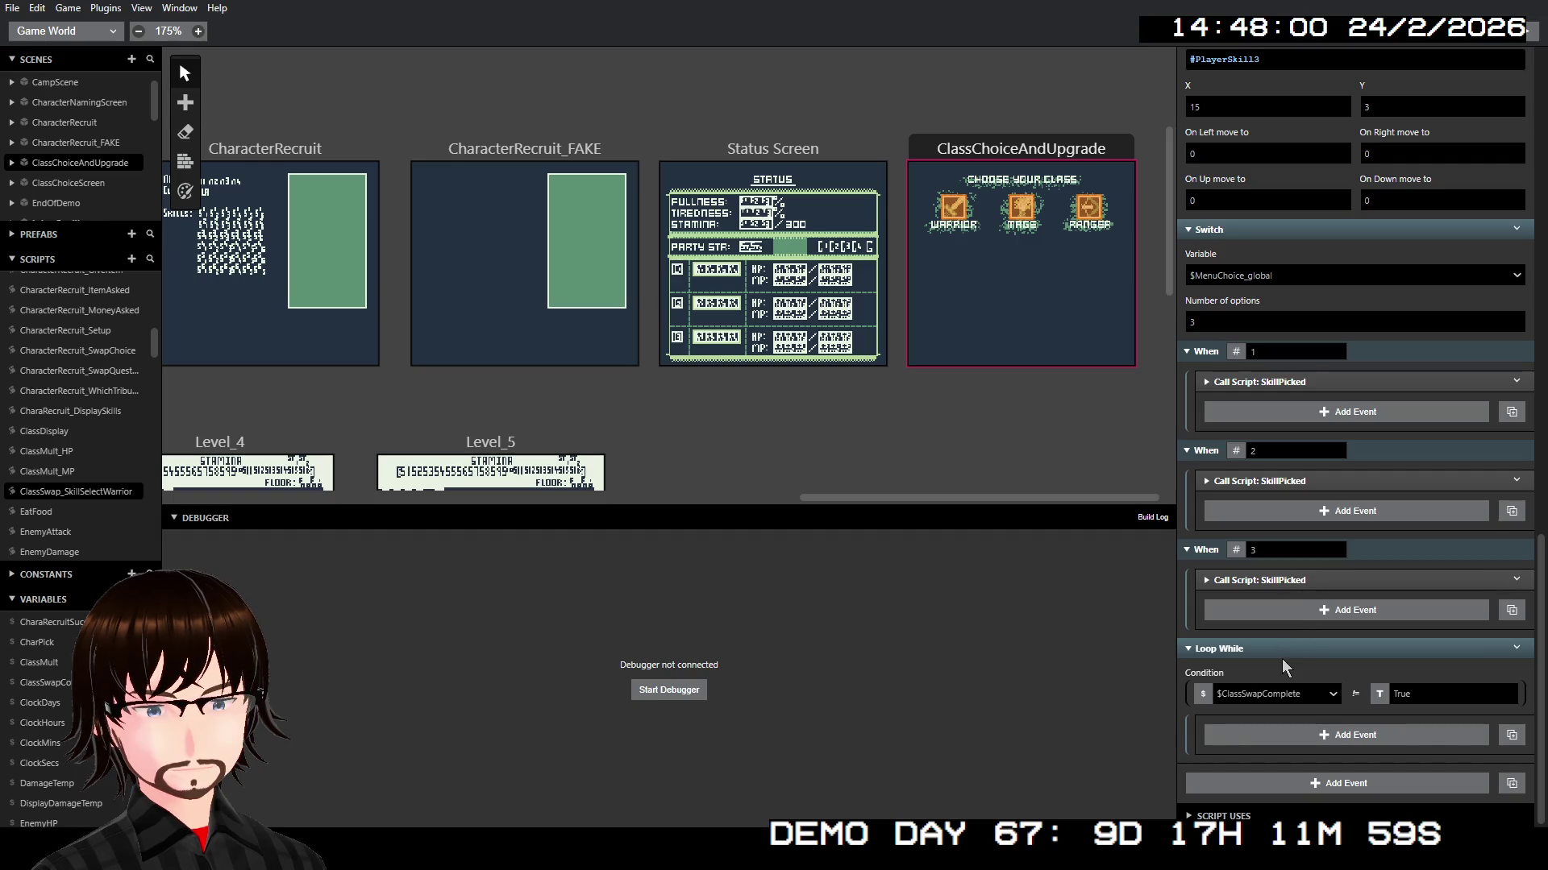
right_click(1280, 660)
left_click(1322, 806)
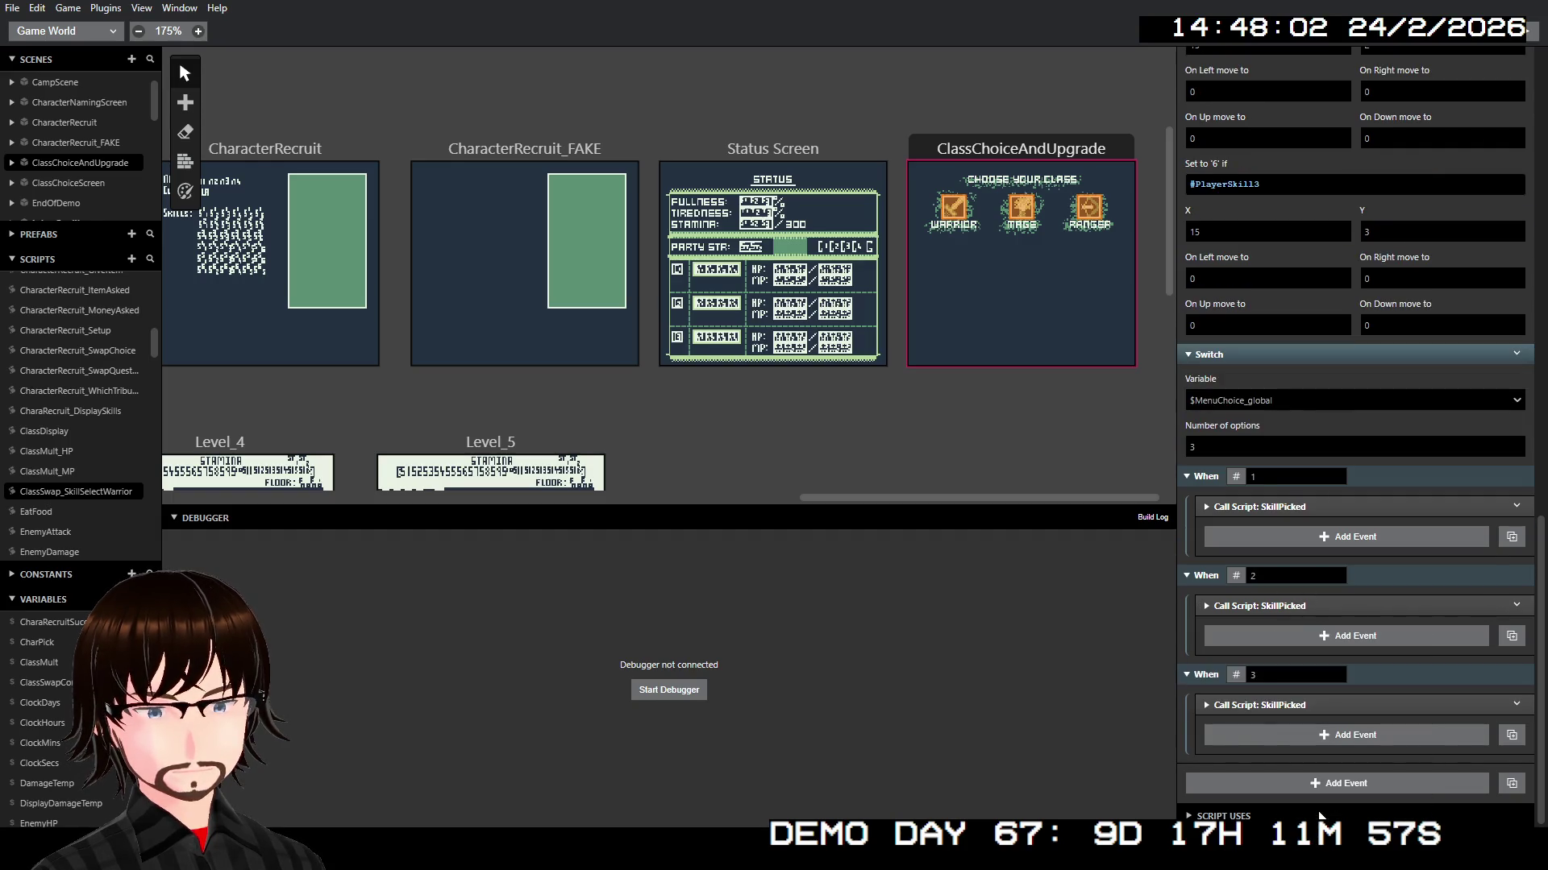
Step: Select the Warrior actor in ClassChoiceAndUpgrade to show its interact script
scroll(1338, 520, "up", 15)
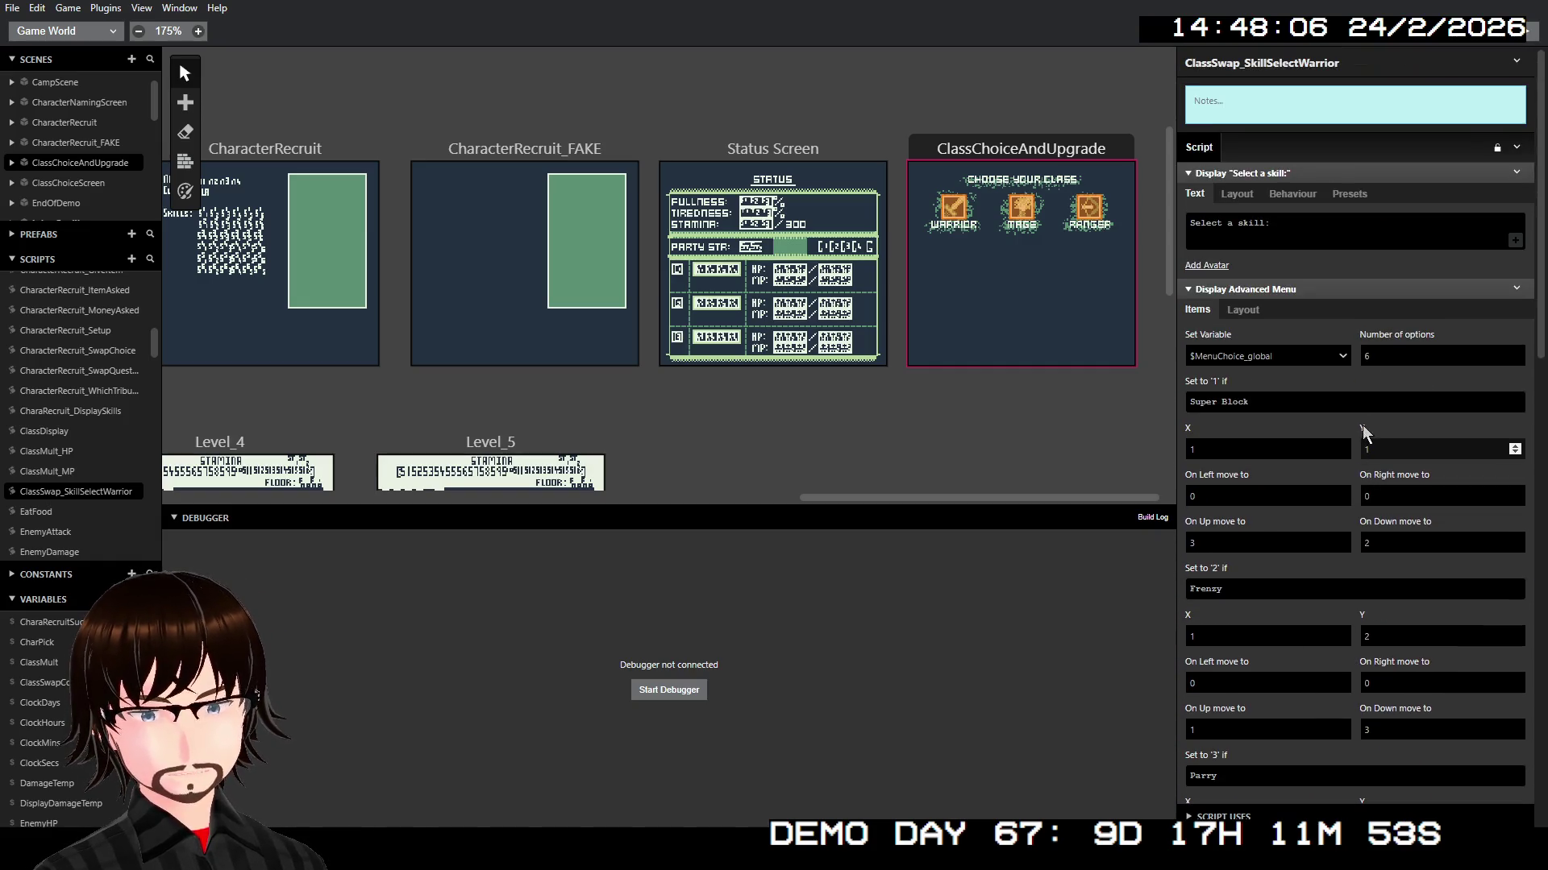
scroll(1358, 436, "down", 15)
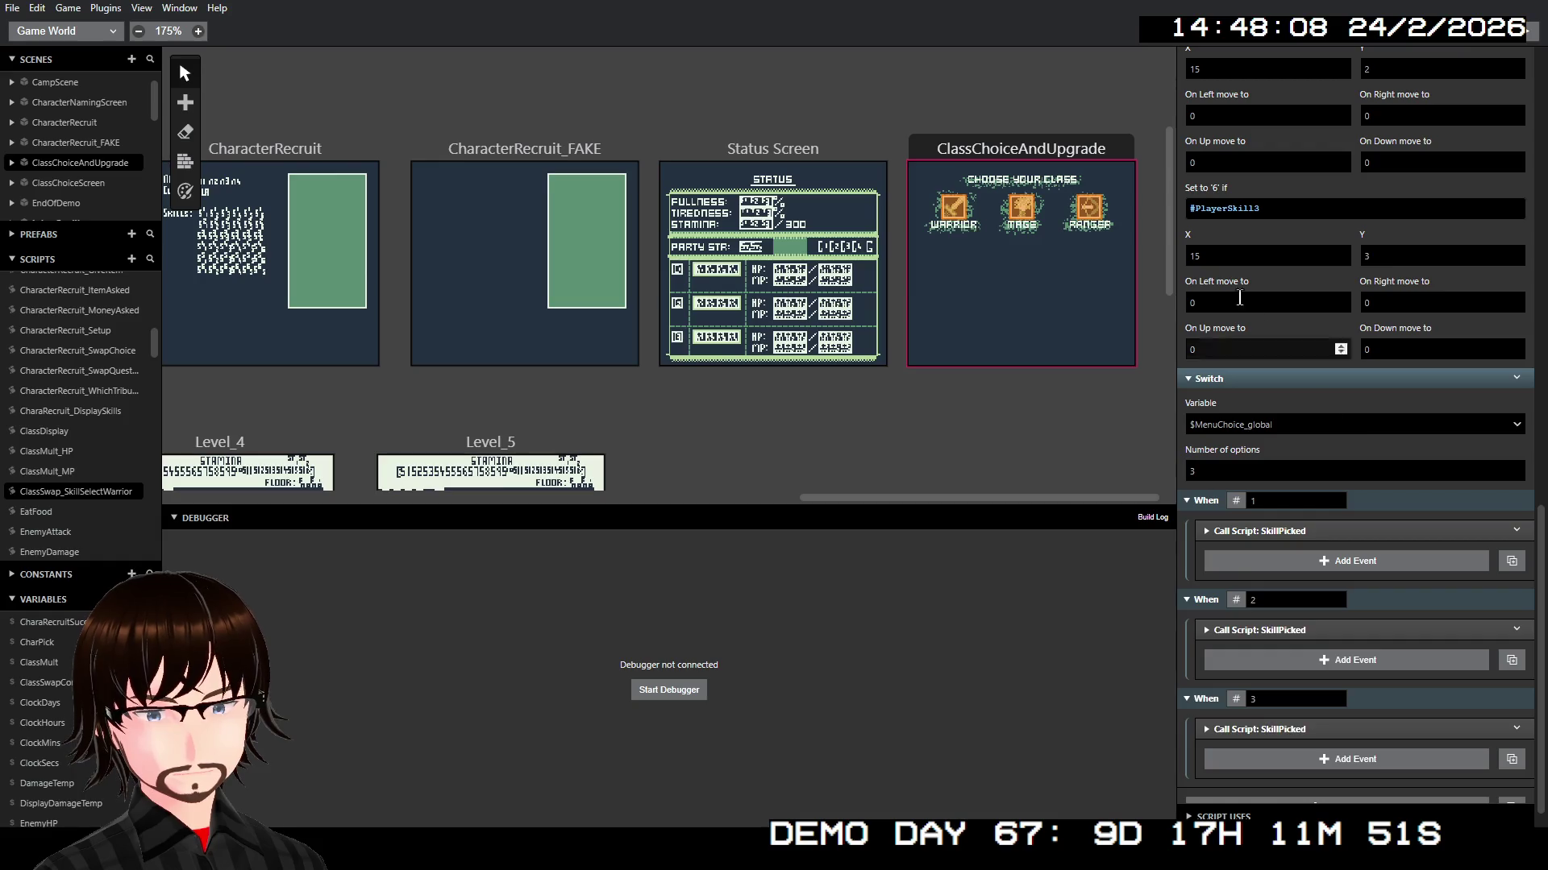
left_click(950, 219)
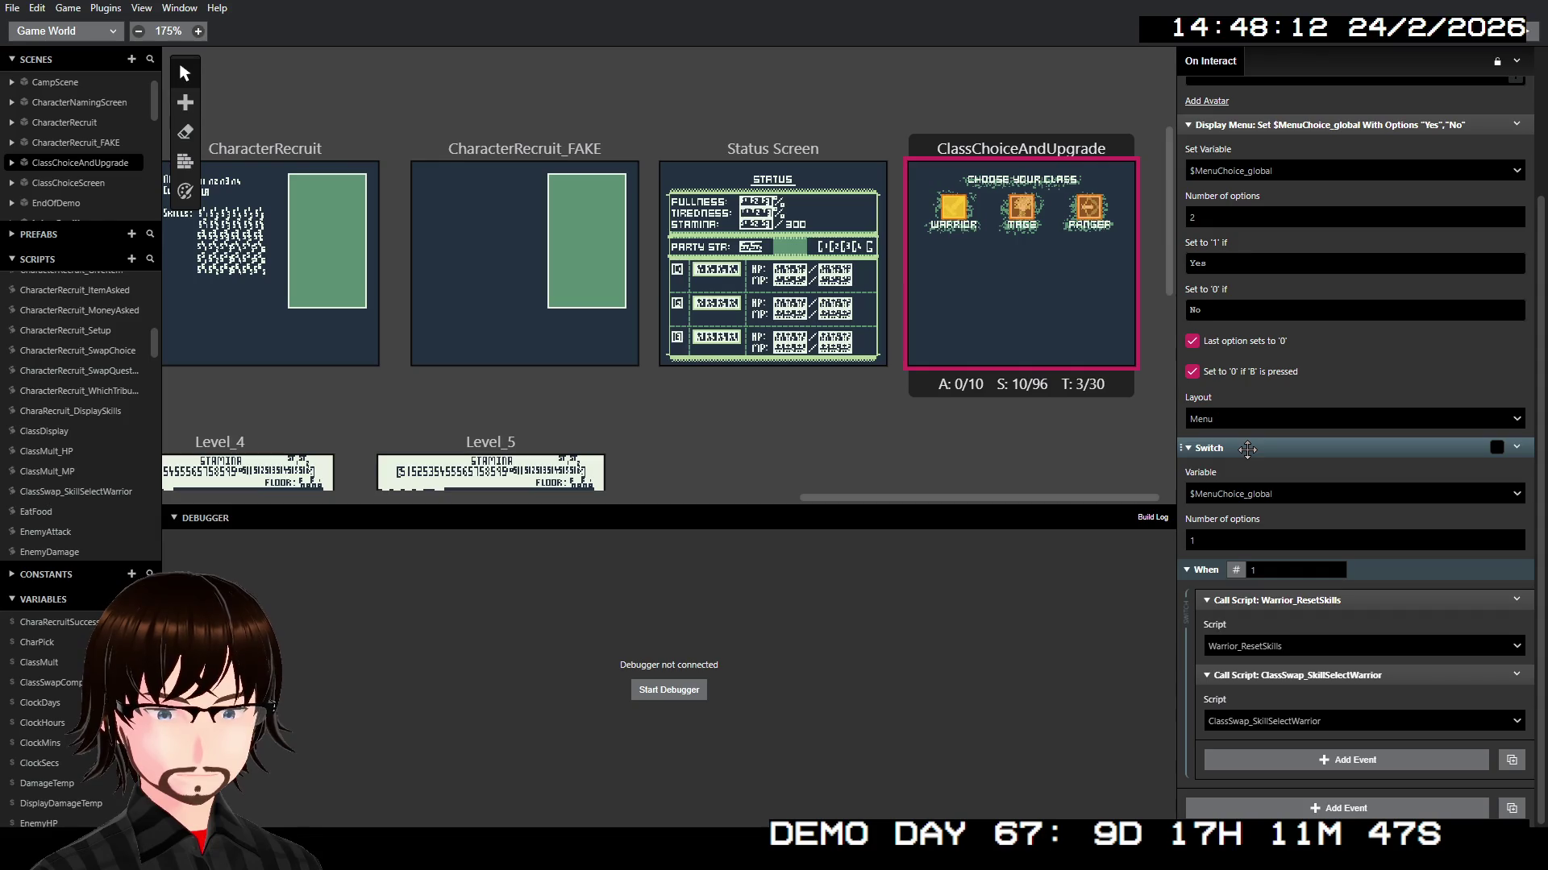
Step: Check the Yes/No menu, then open the context menu of the skill-select Call Script under When 1
left_click(1190, 312)
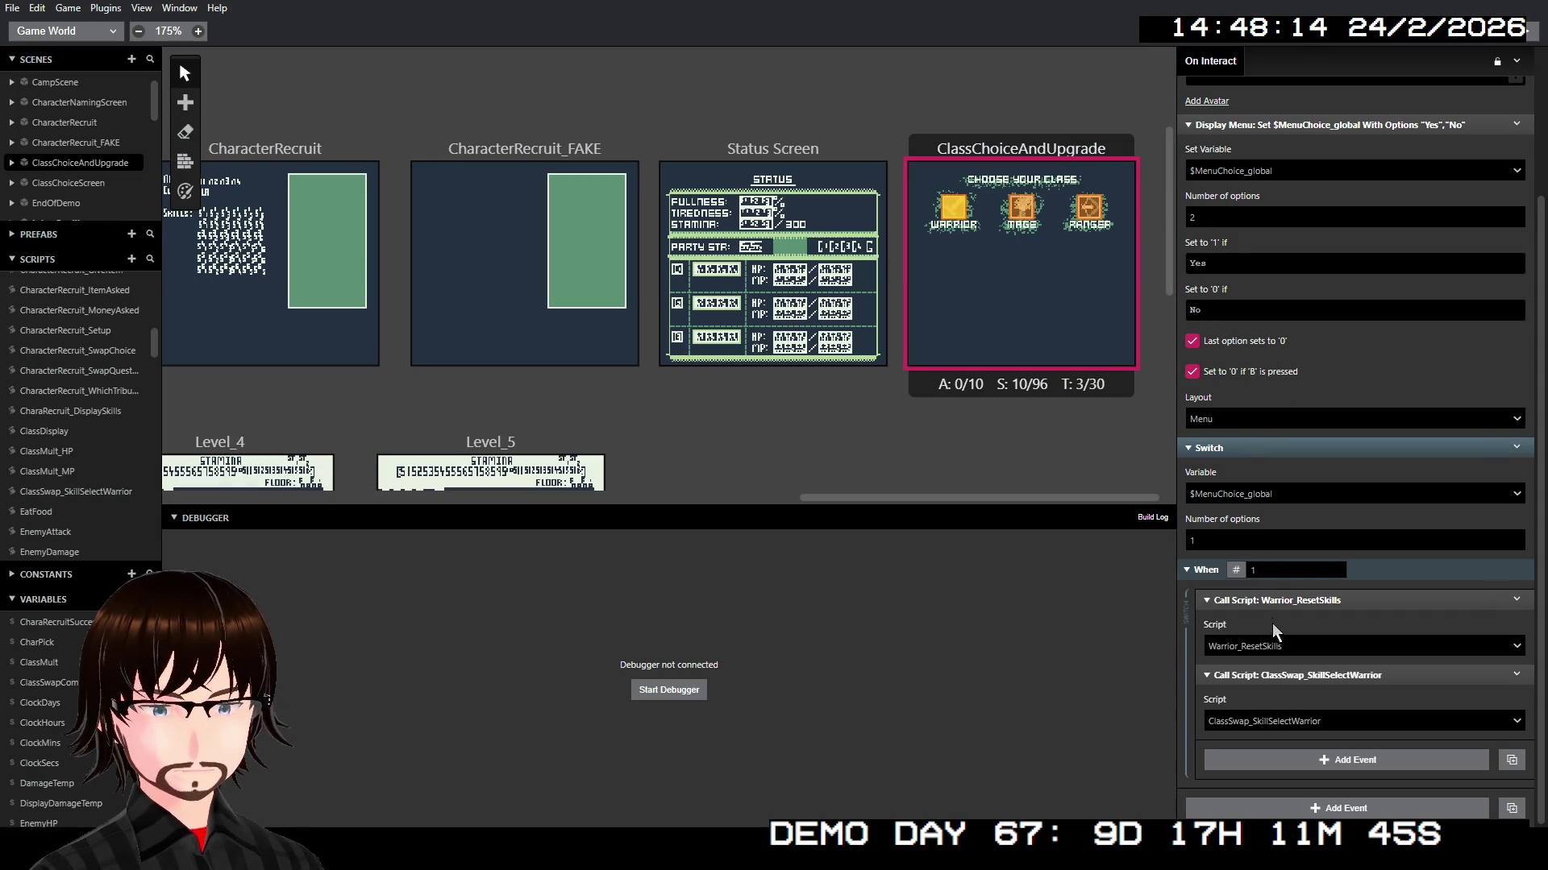
right_click(1290, 672)
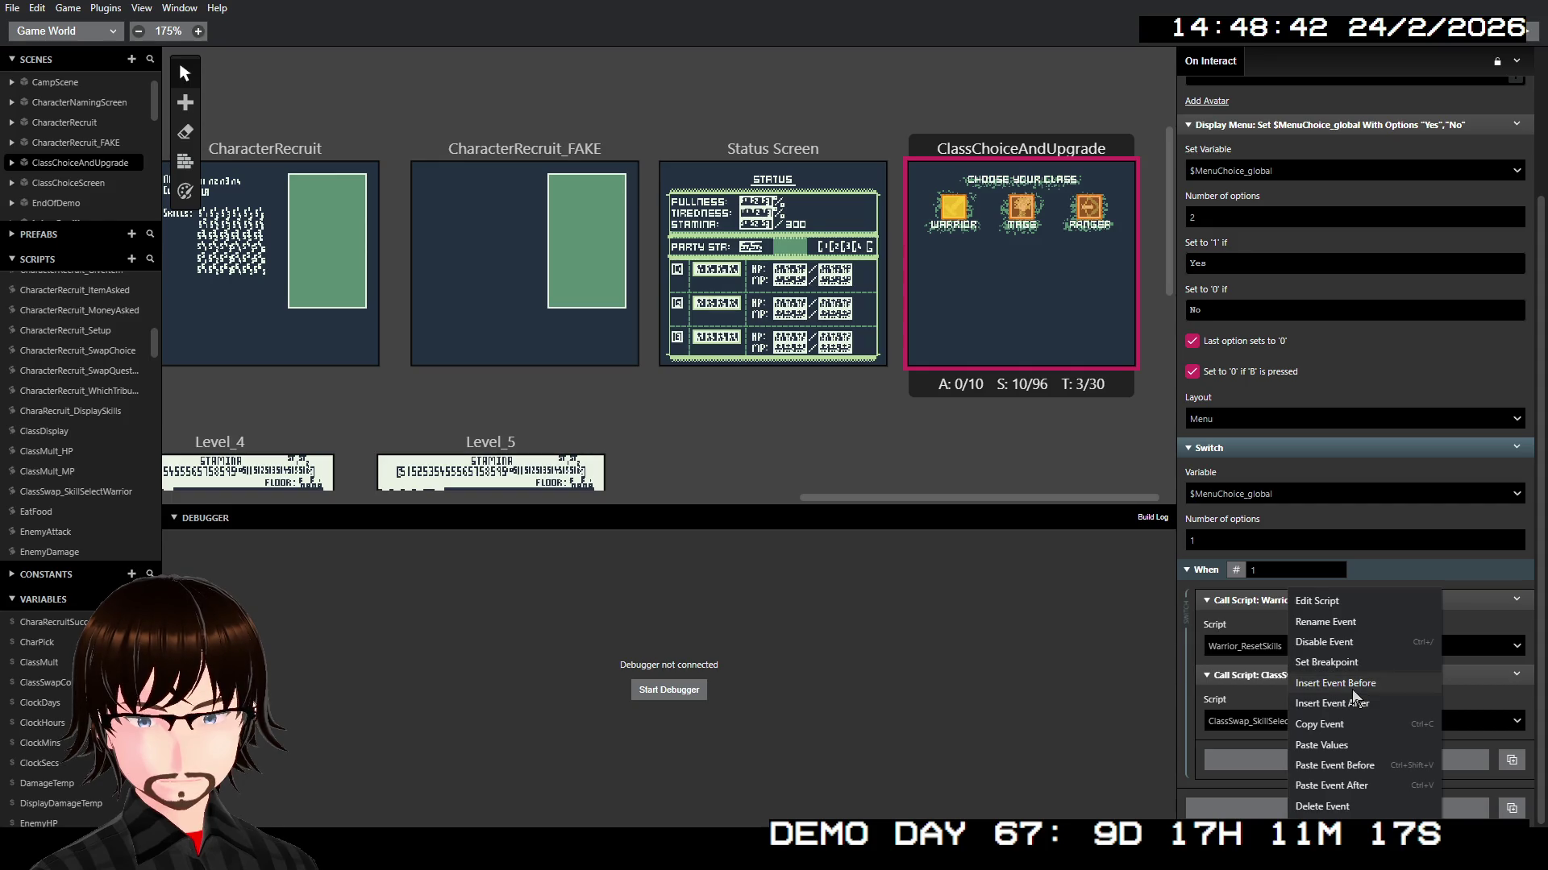
Step: Insert an If event before the skill-select call, renaming its Local 0 variable to FirstSkill
left_click(1352, 691)
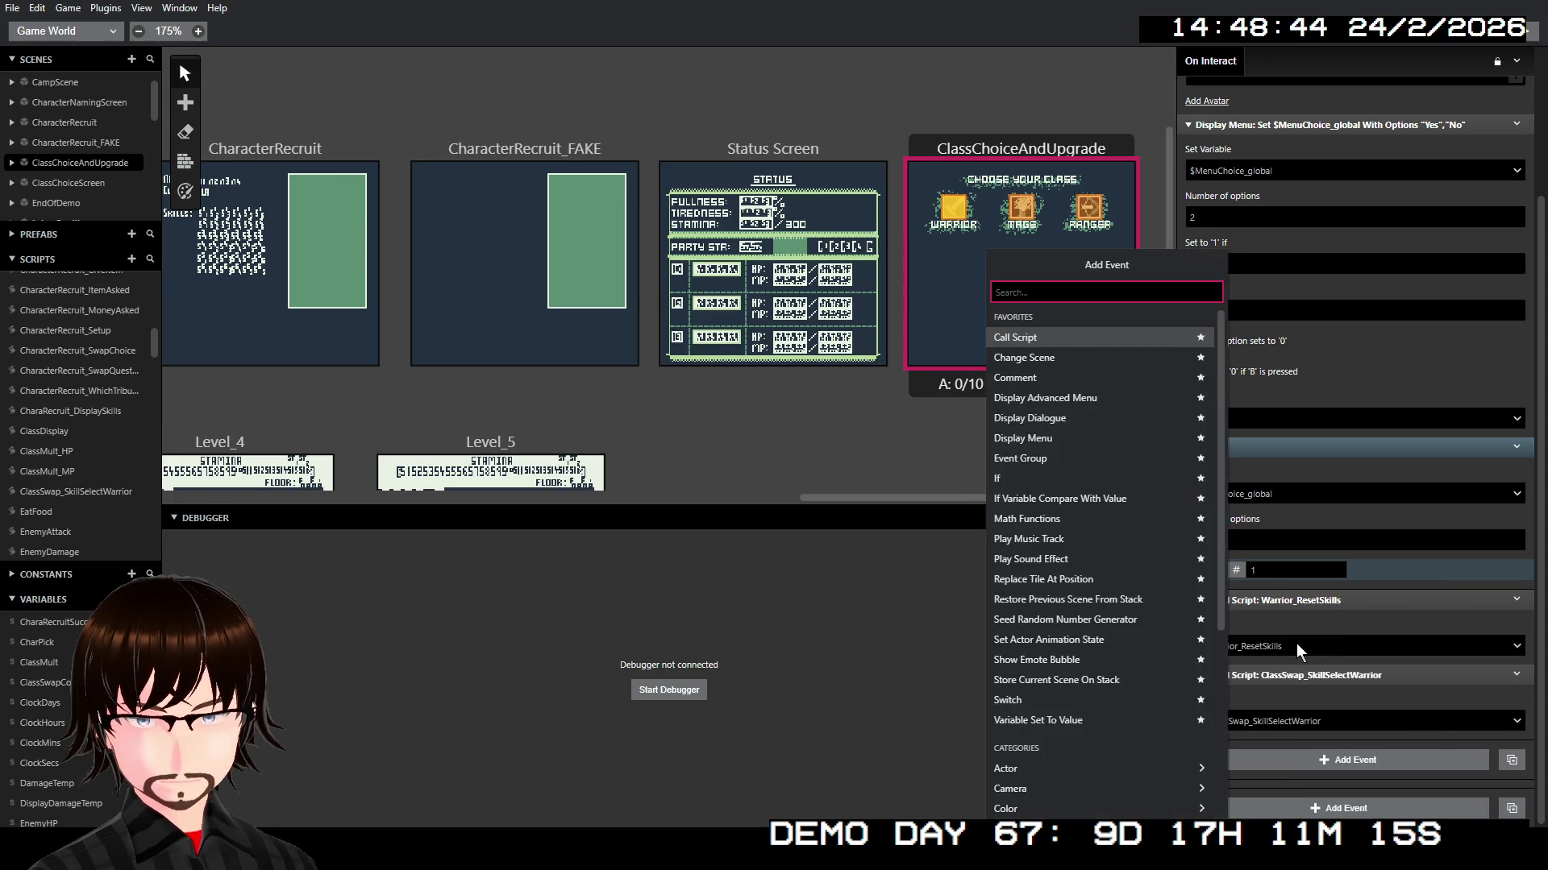
left_click(1099, 482)
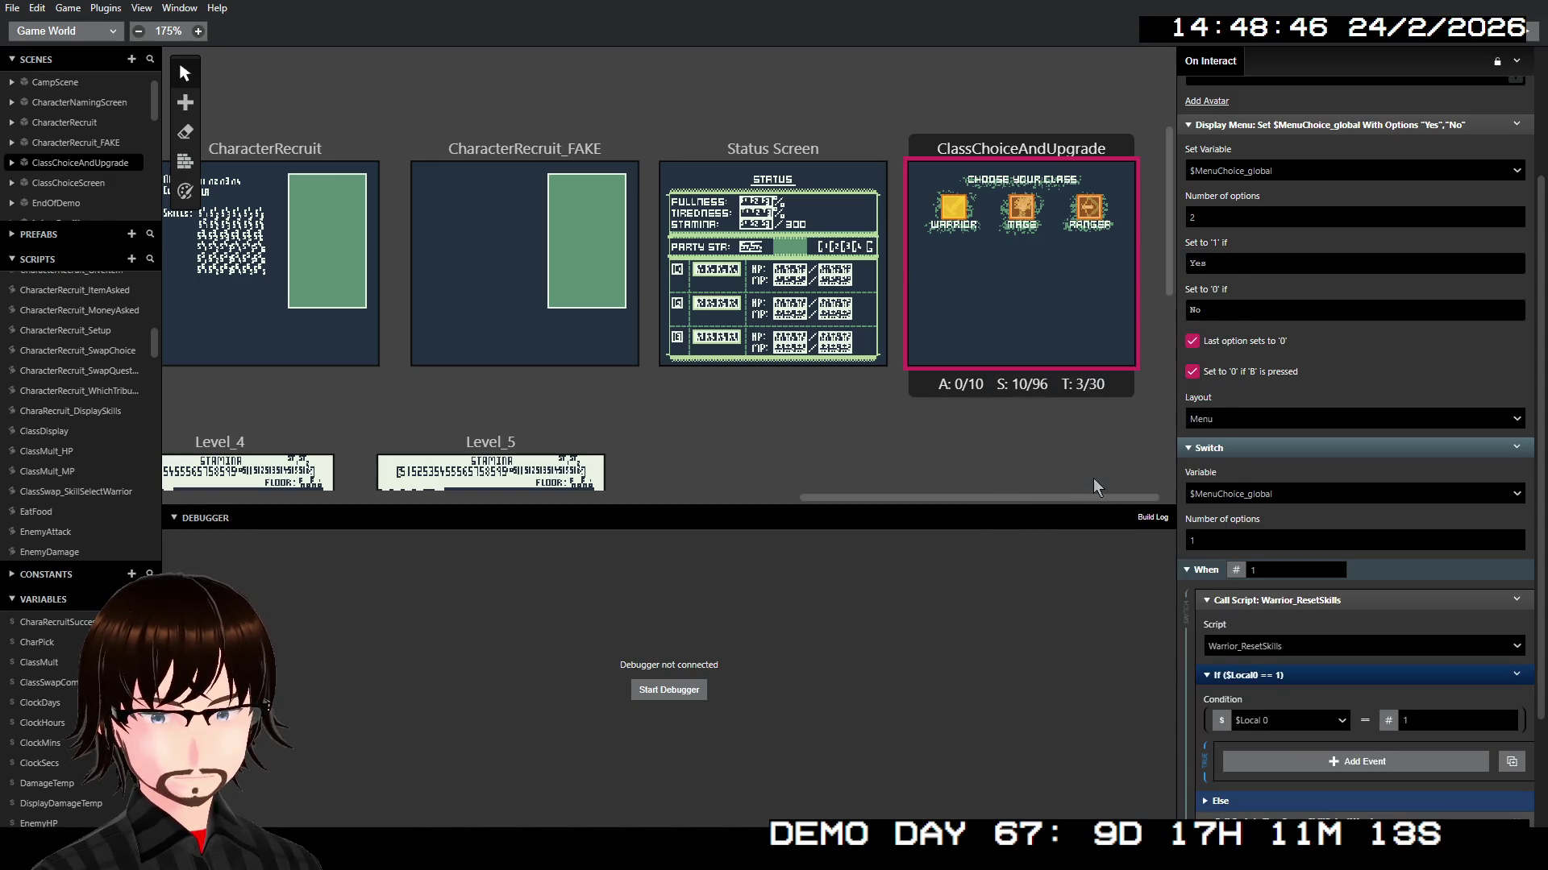
left_click(1275, 721)
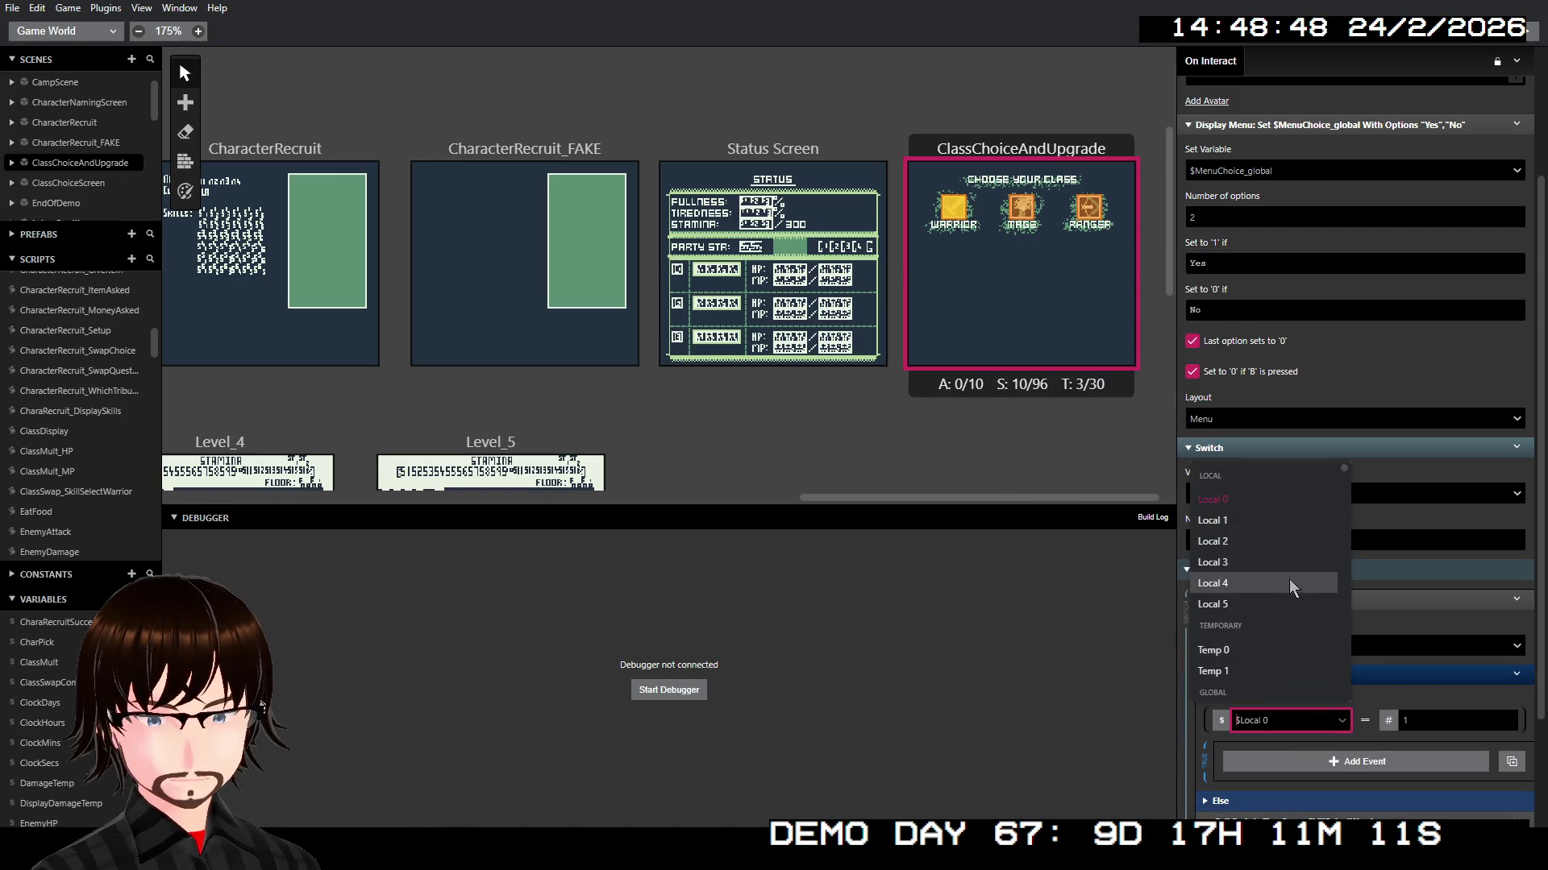
left_click(1274, 501)
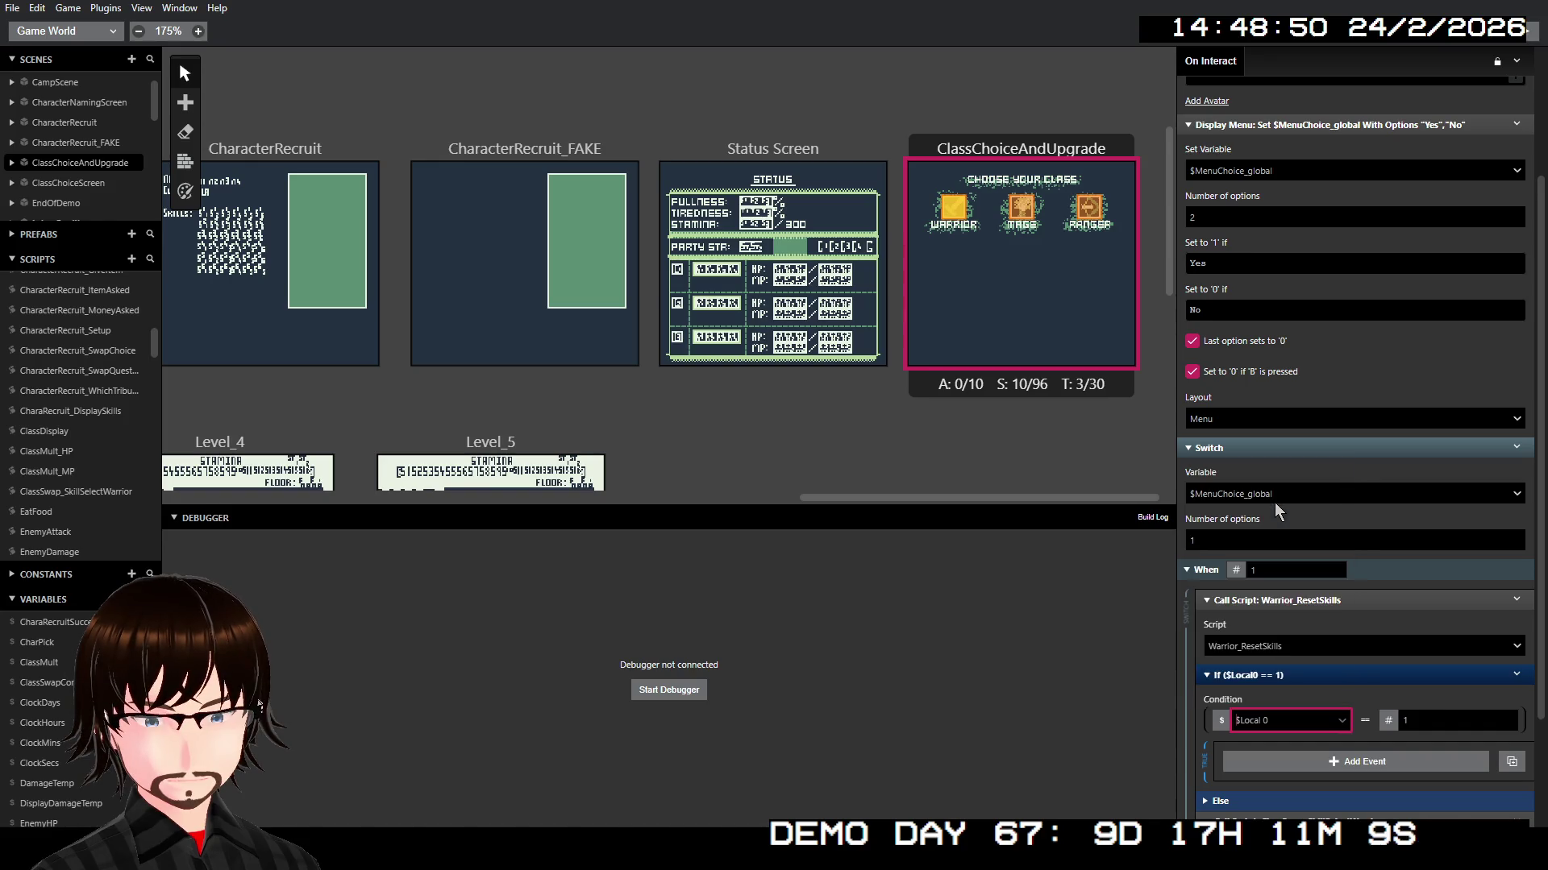
left_click(1326, 721)
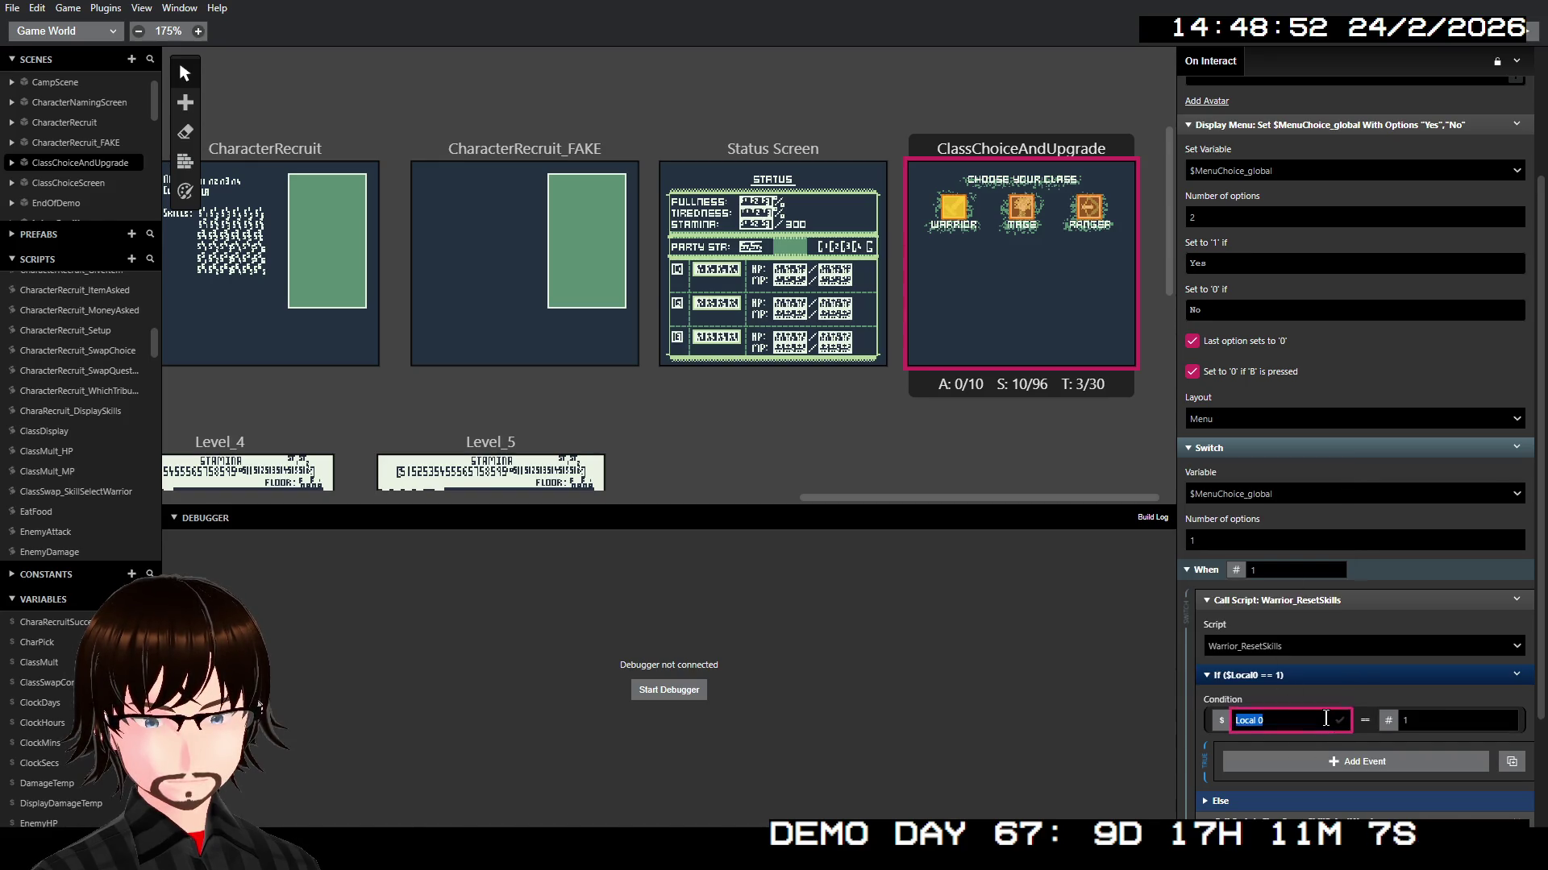
type("Fi")
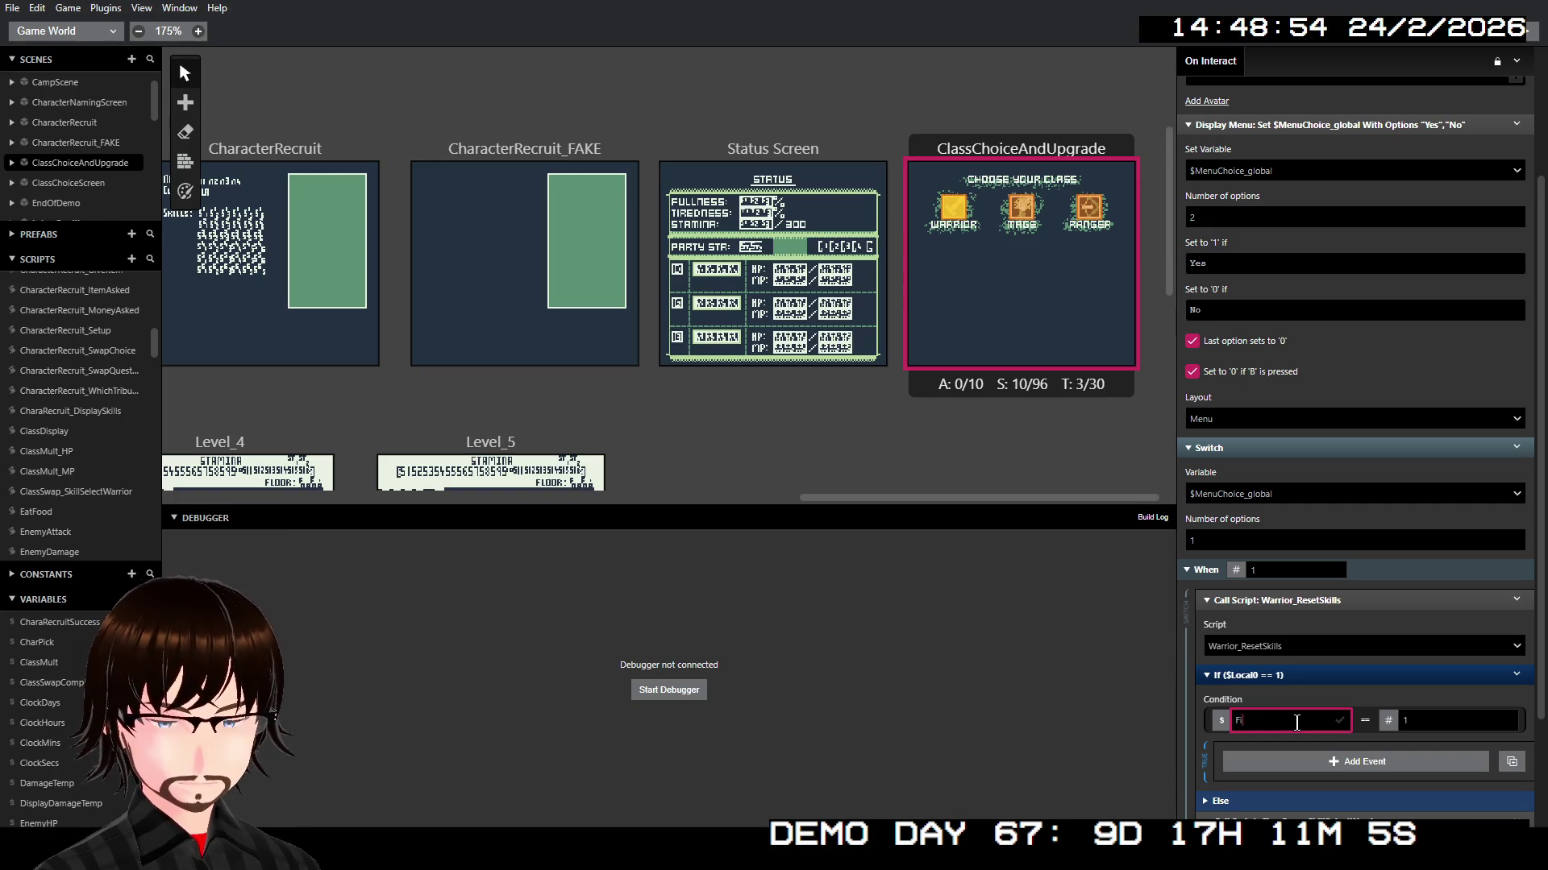
type("rstSkill")
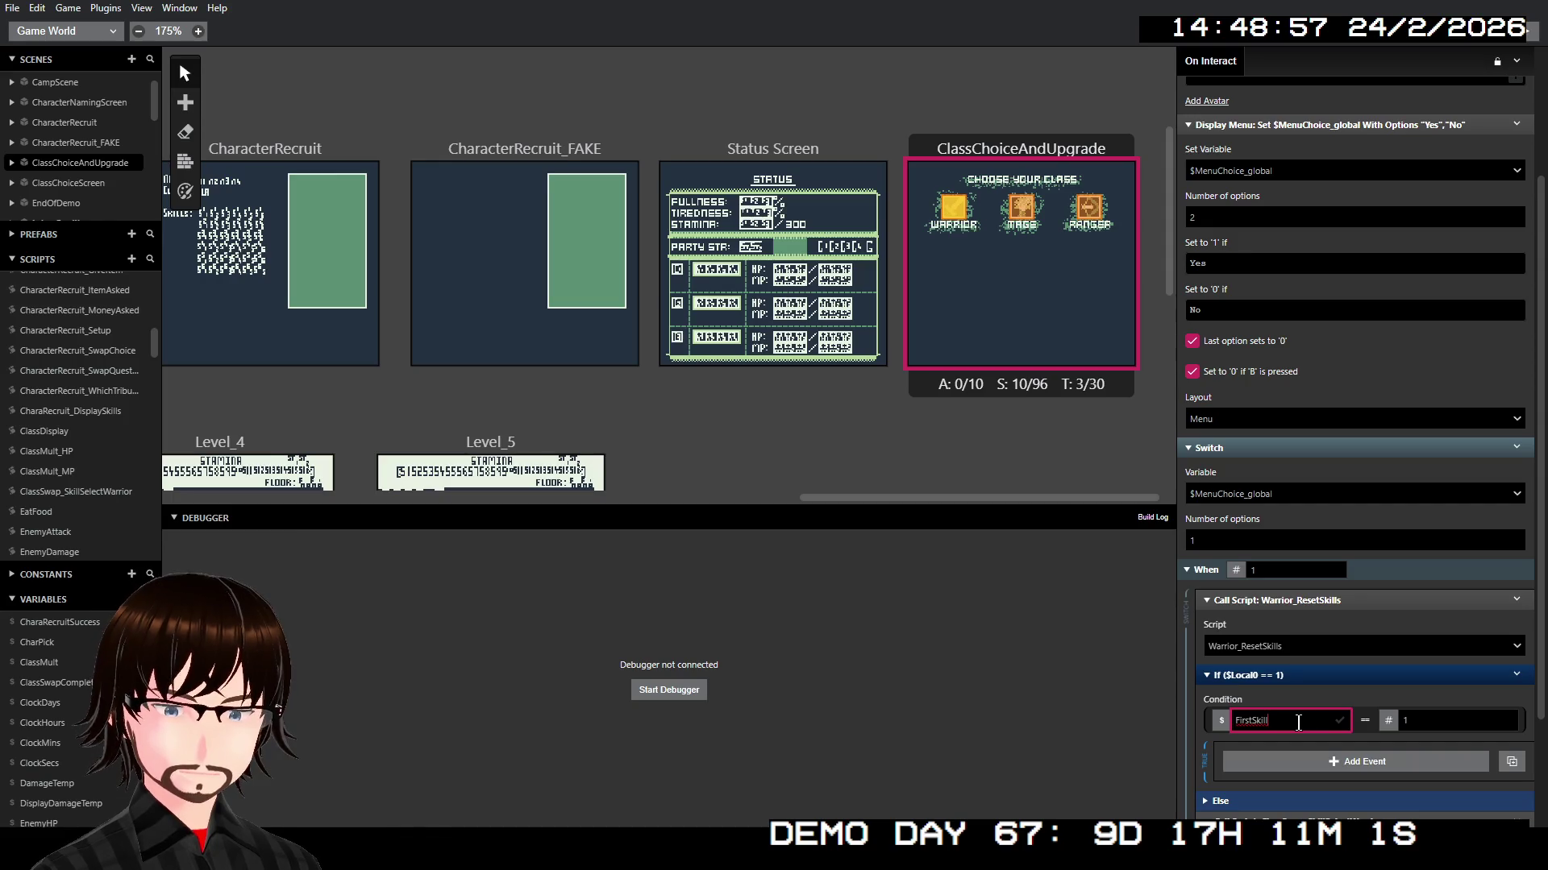
Step: Make the If condition check that $FirstSkill is Not Equal To Boolean true
left_click(1371, 724)
mouse_move(1386, 728)
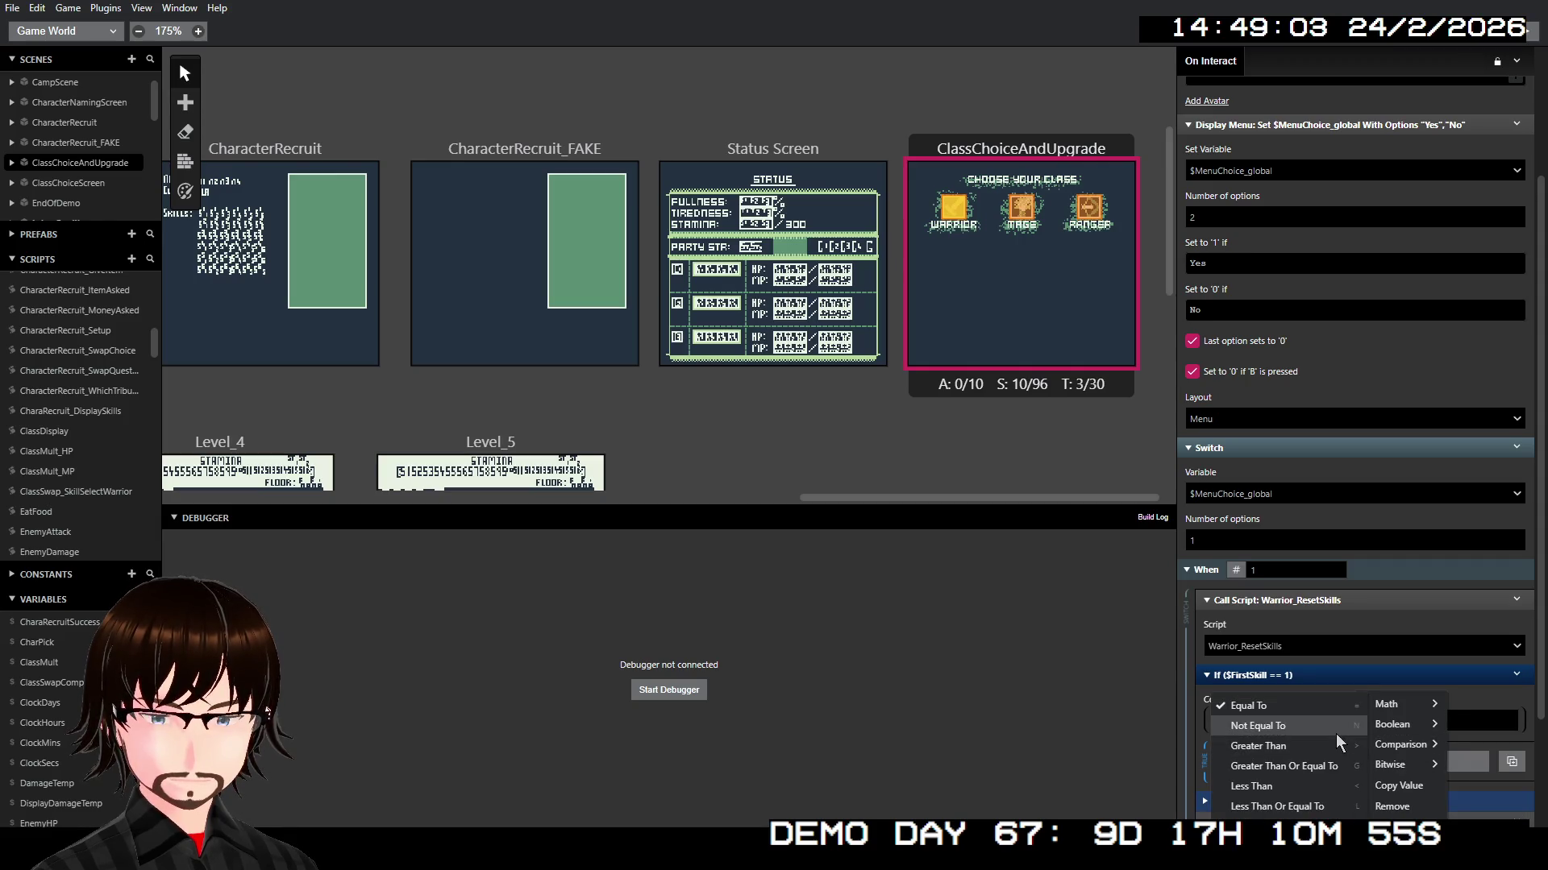
left_click(1336, 730)
left_click(1380, 721)
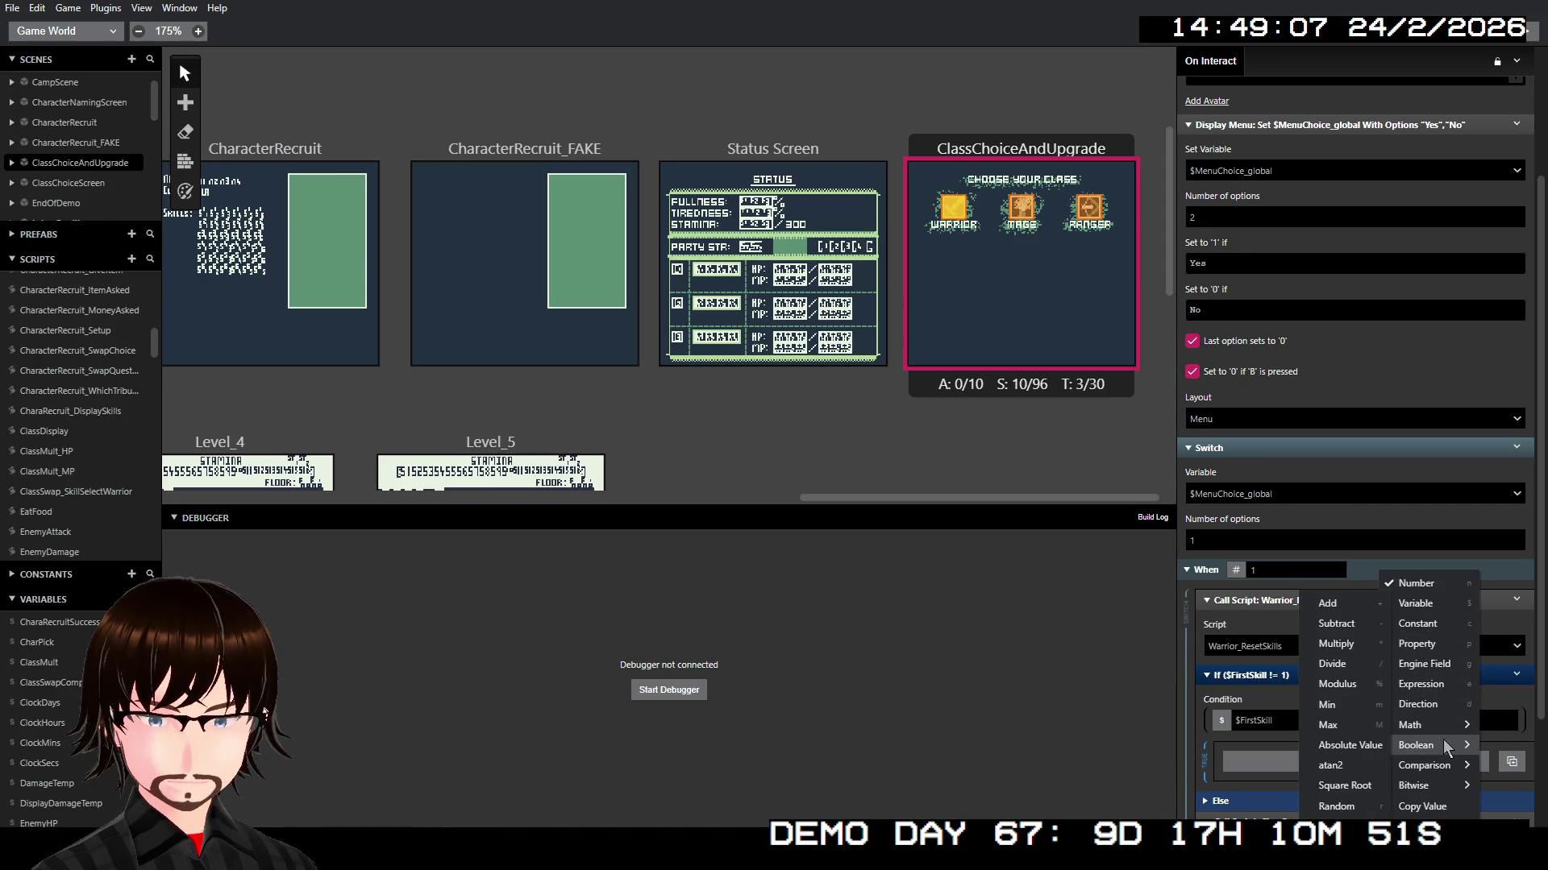
mouse_move(1445, 746)
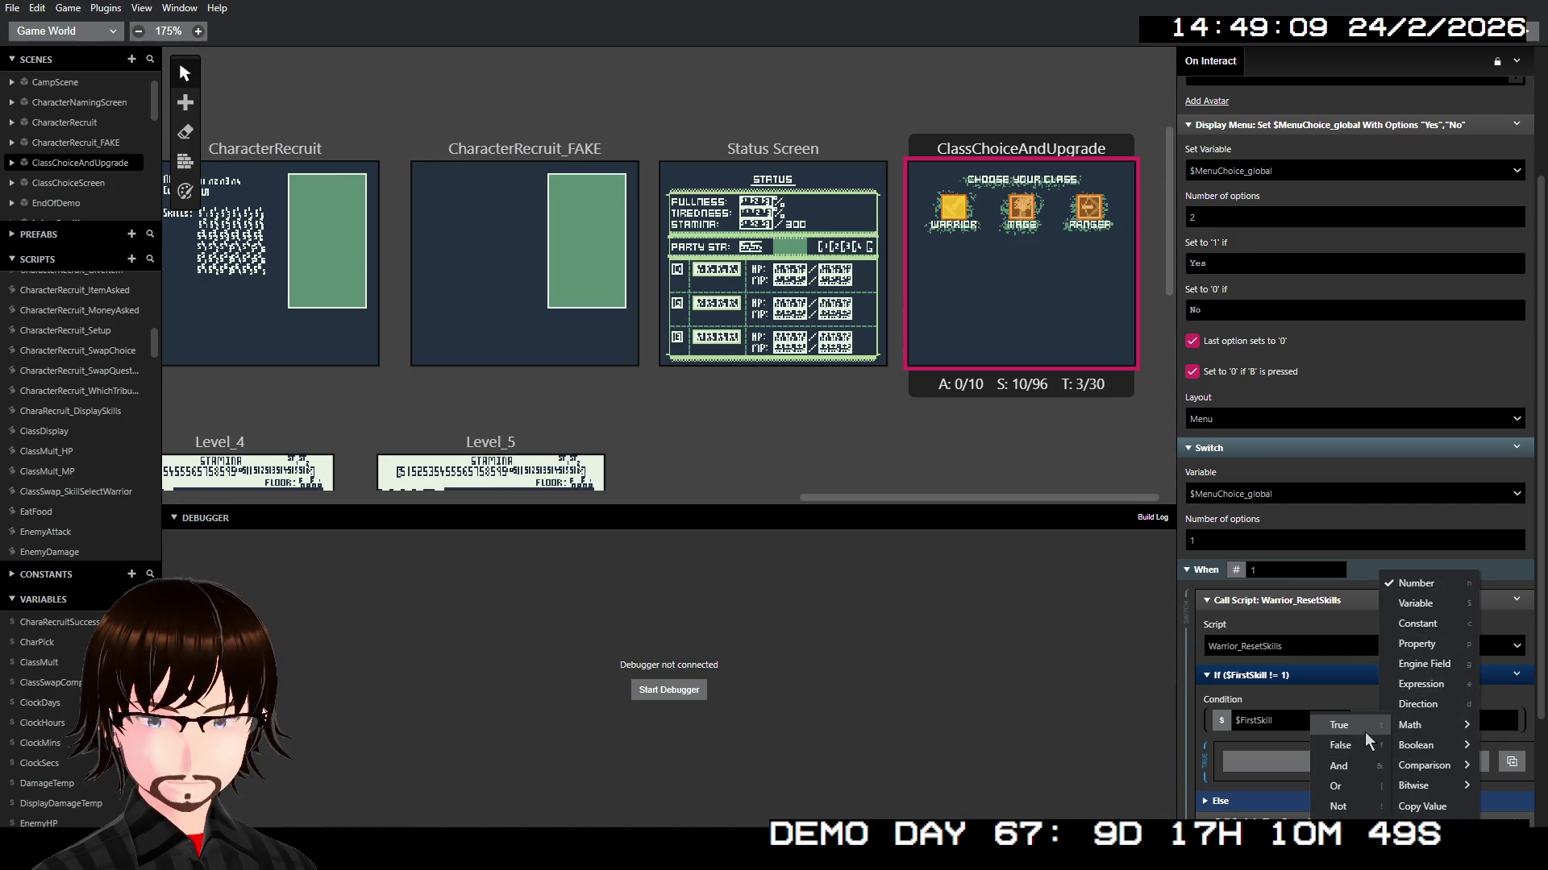
left_click(1366, 728)
scroll(1366, 693, "down", 2)
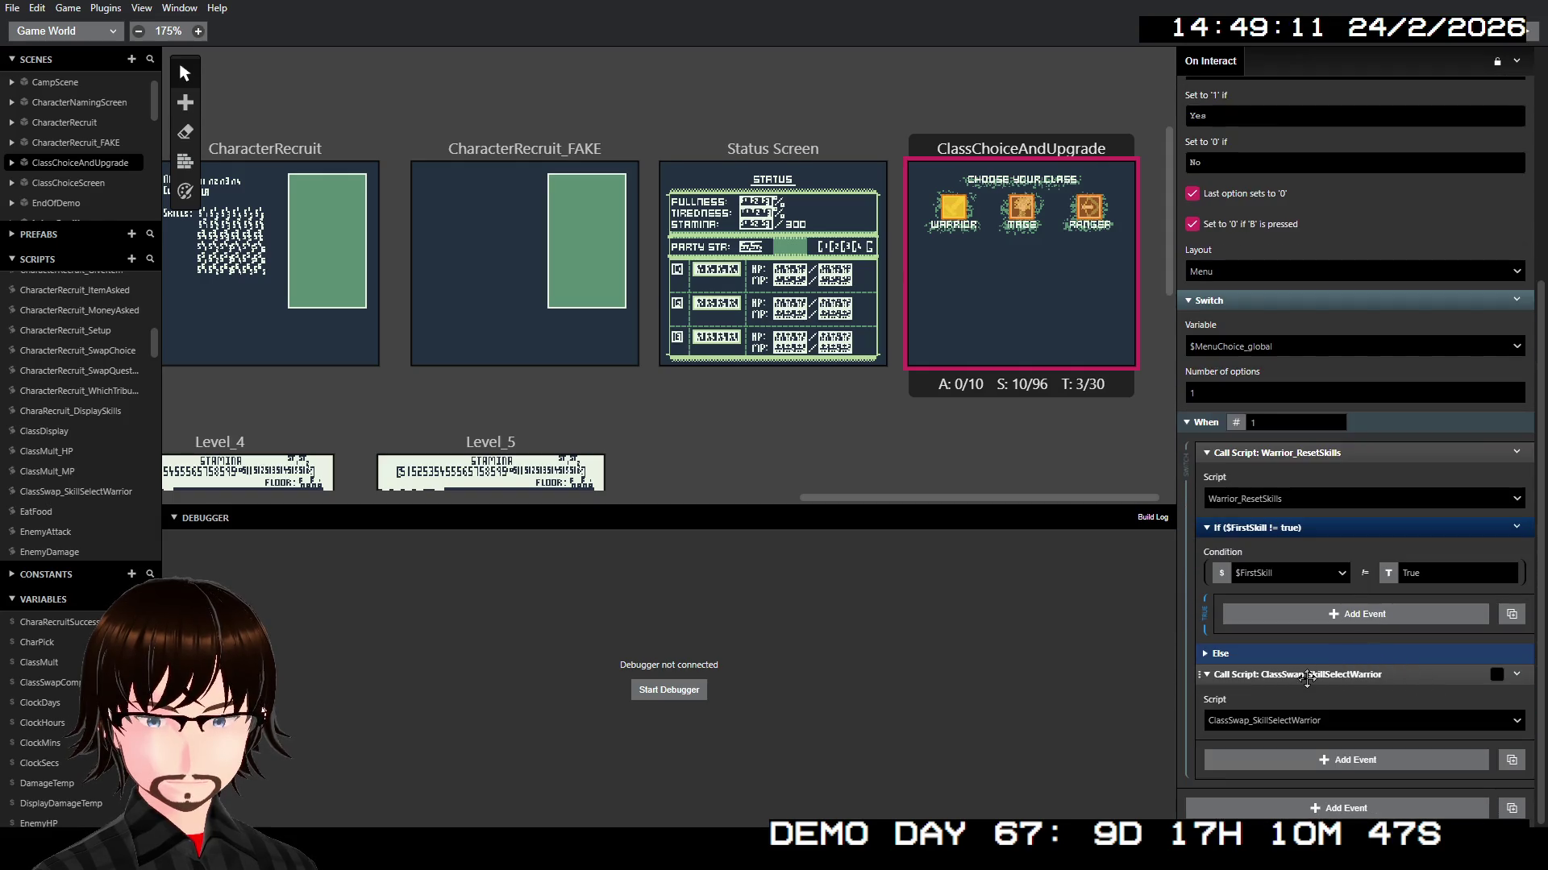
Step: Move the ClassSwap_SkillSelectWarrior call into the If's true branch and disable the If's Else
mouse_move(1307, 678)
left_mouse_down()
mouse_move(1331, 631)
mouse_move(1360, 690)
mouse_move(1357, 677)
left_mouse_up()
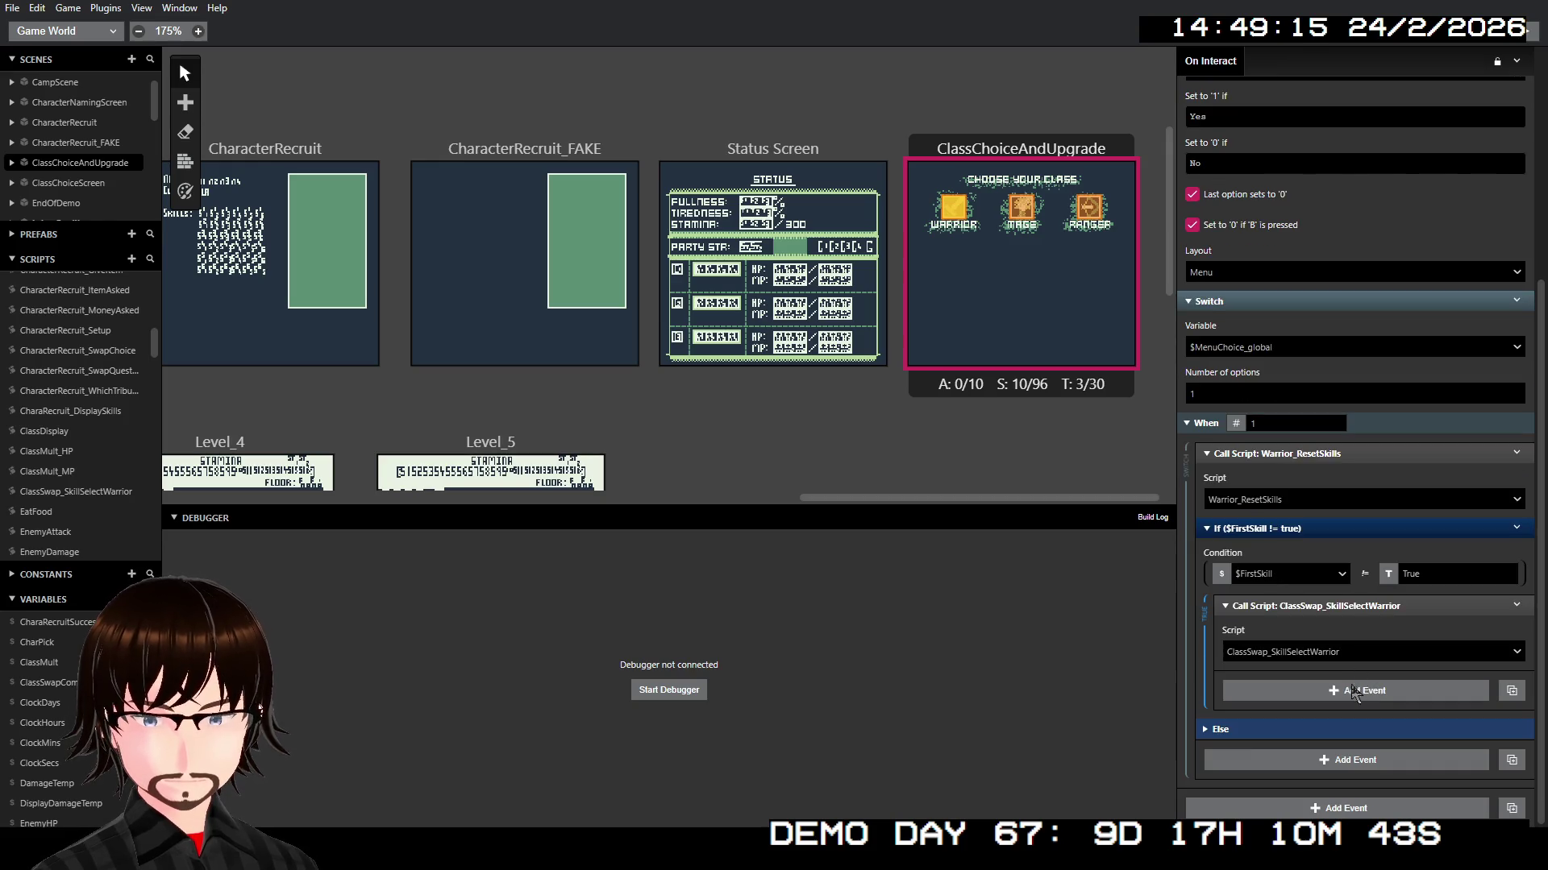
right_click(1371, 530)
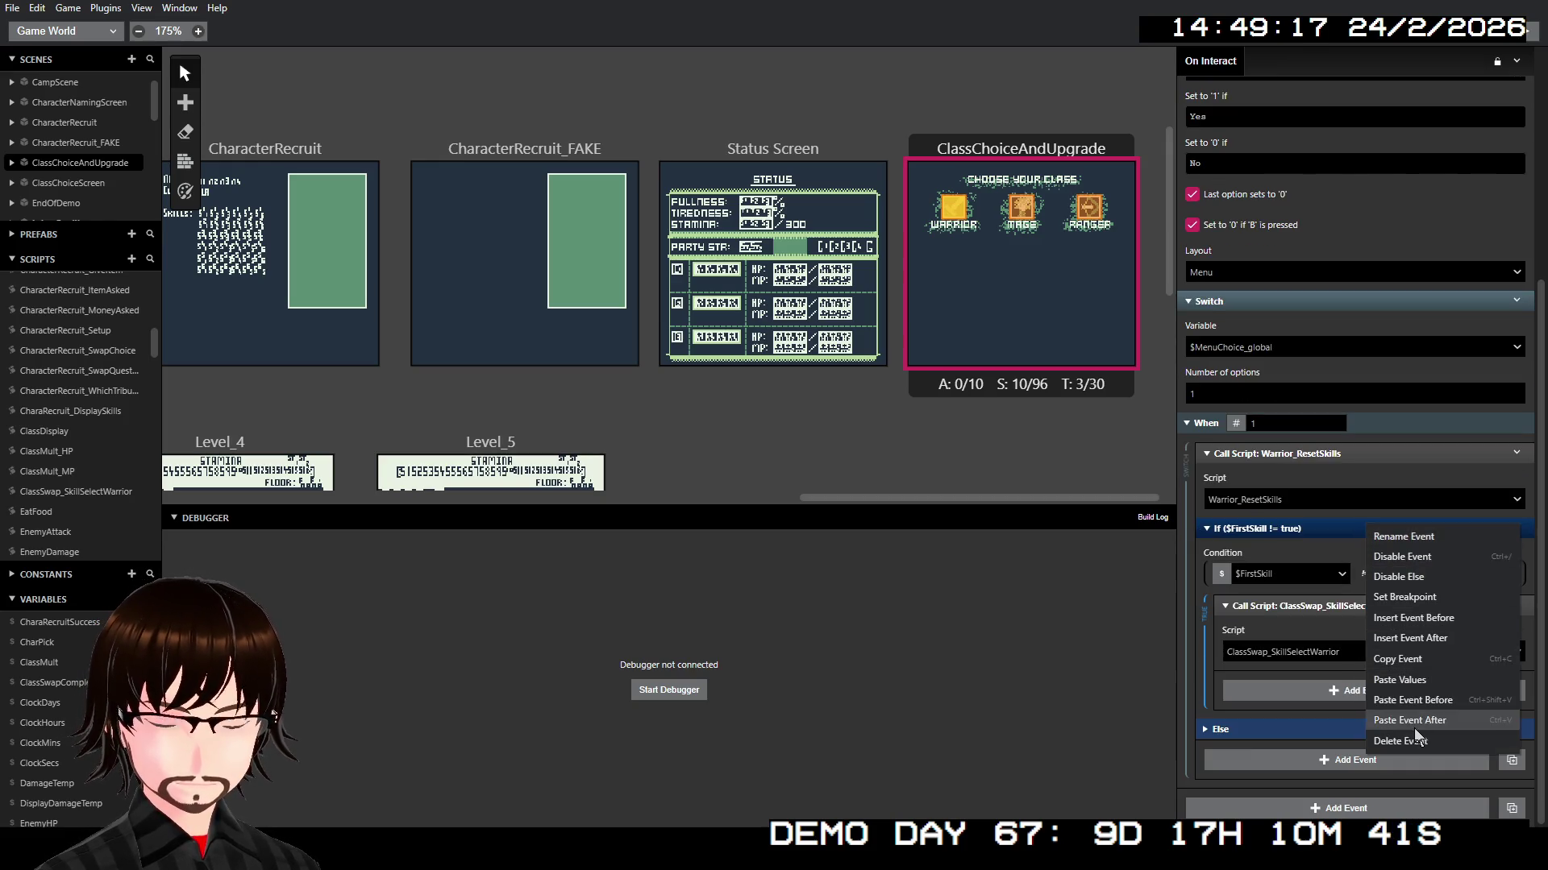
left_click(1420, 577)
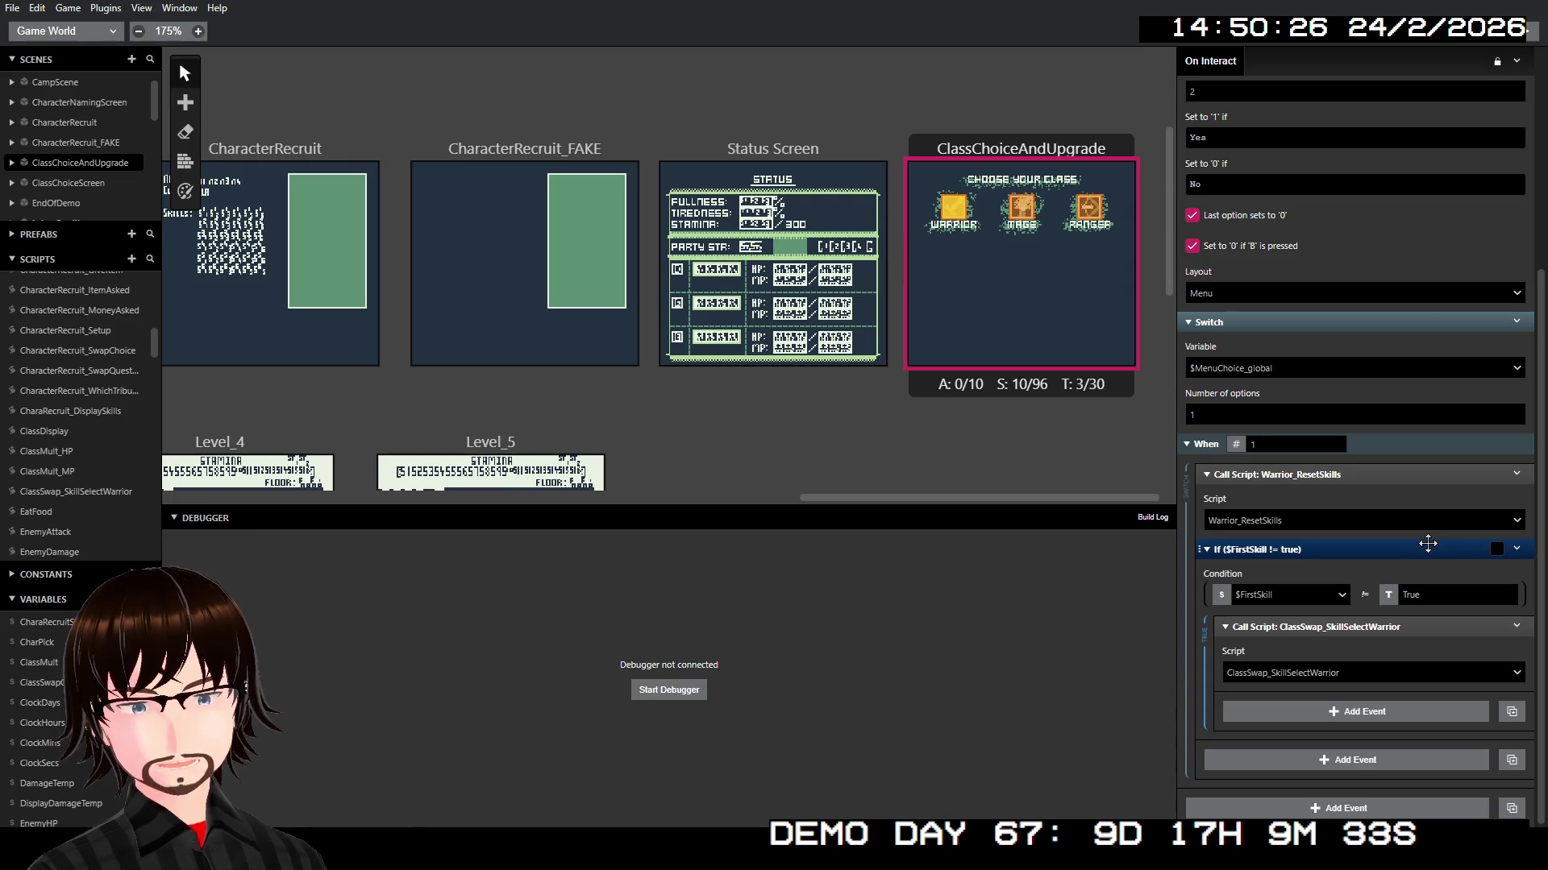
scroll(1411, 308, "up", 3)
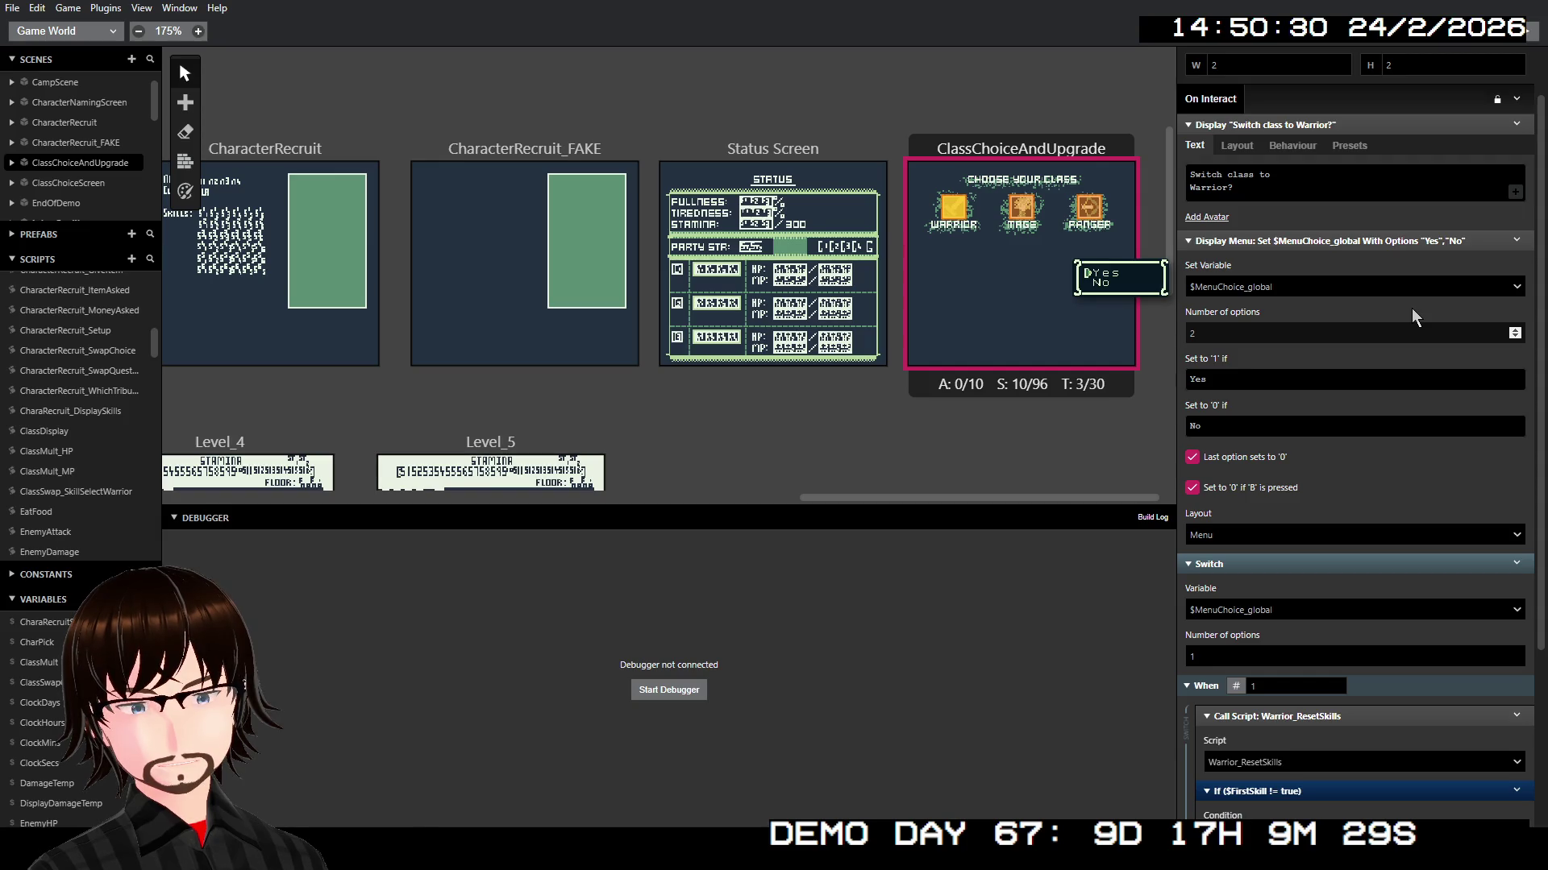
scroll(1410, 308, "down", 3)
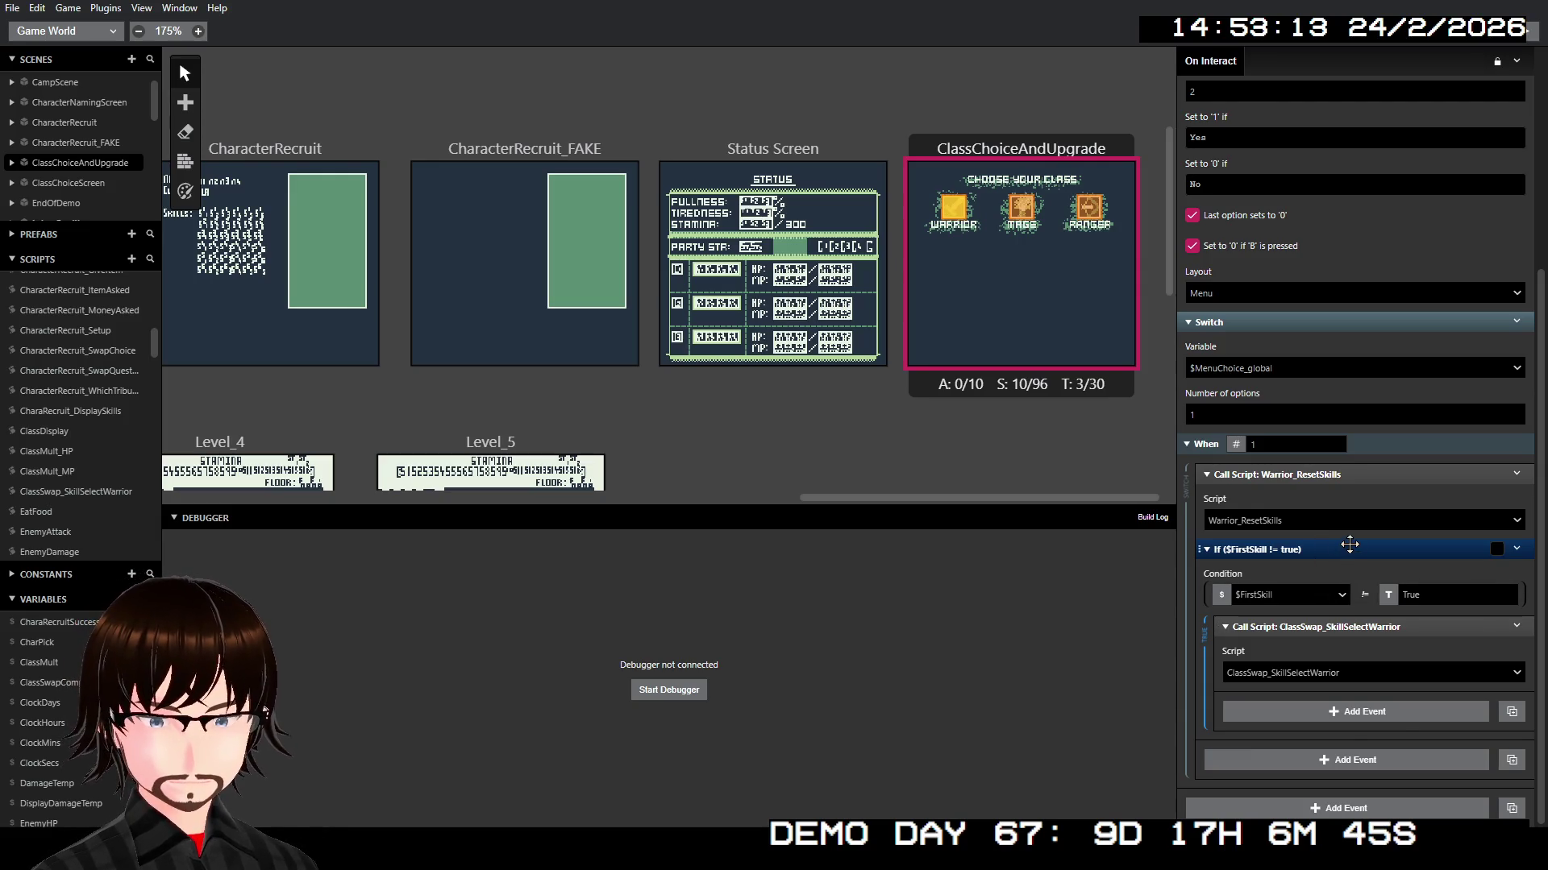
Step: Insert a plain Loop event before the If $FirstSkill != true block
right_click(1350, 544)
left_click(1414, 631)
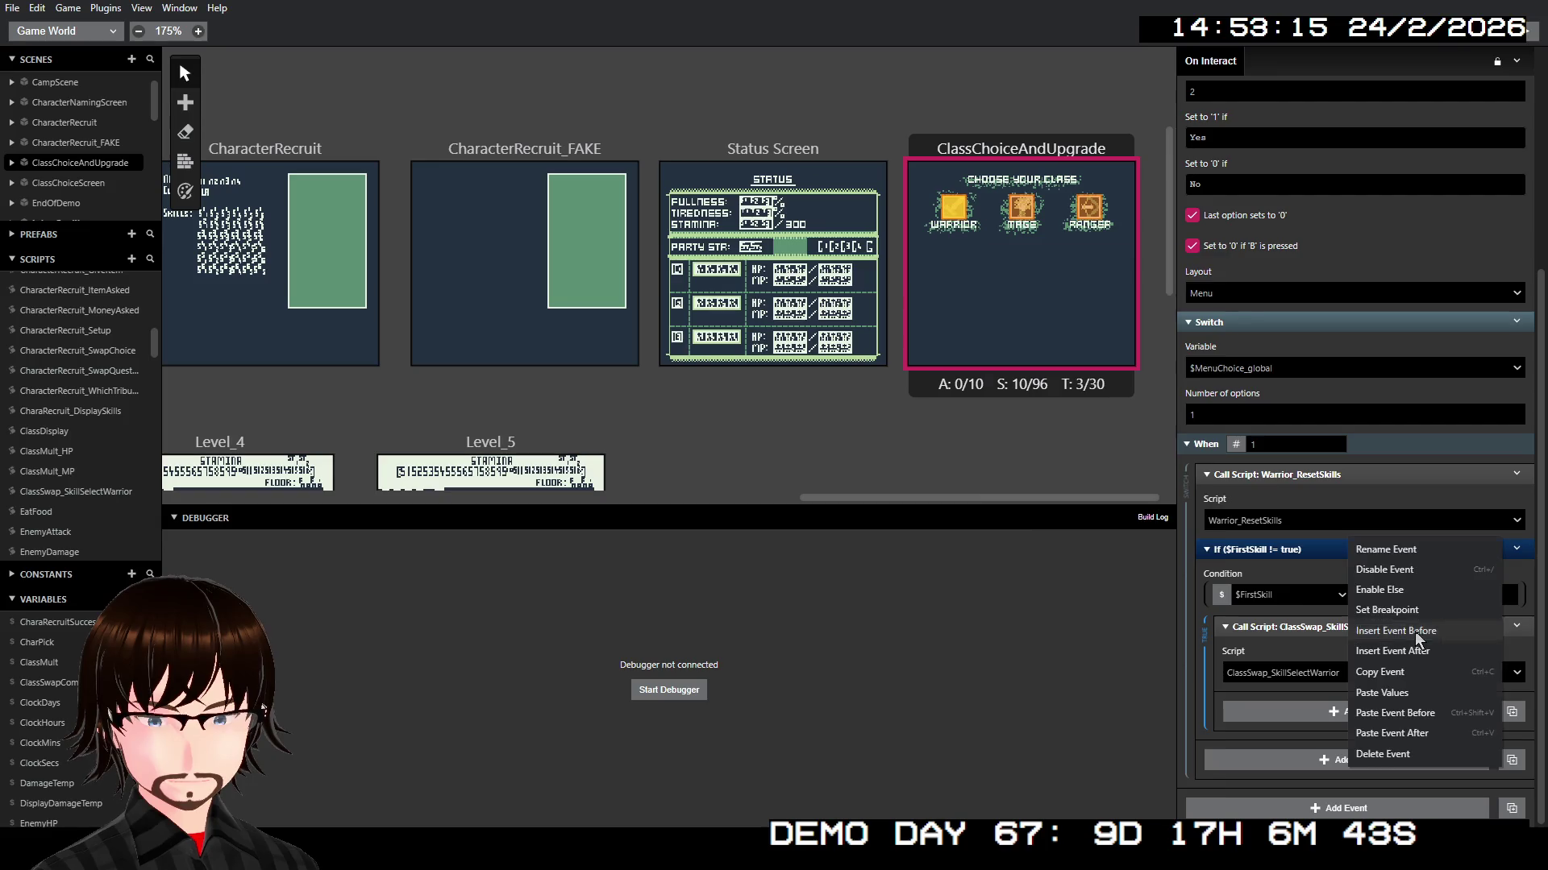
type("loo")
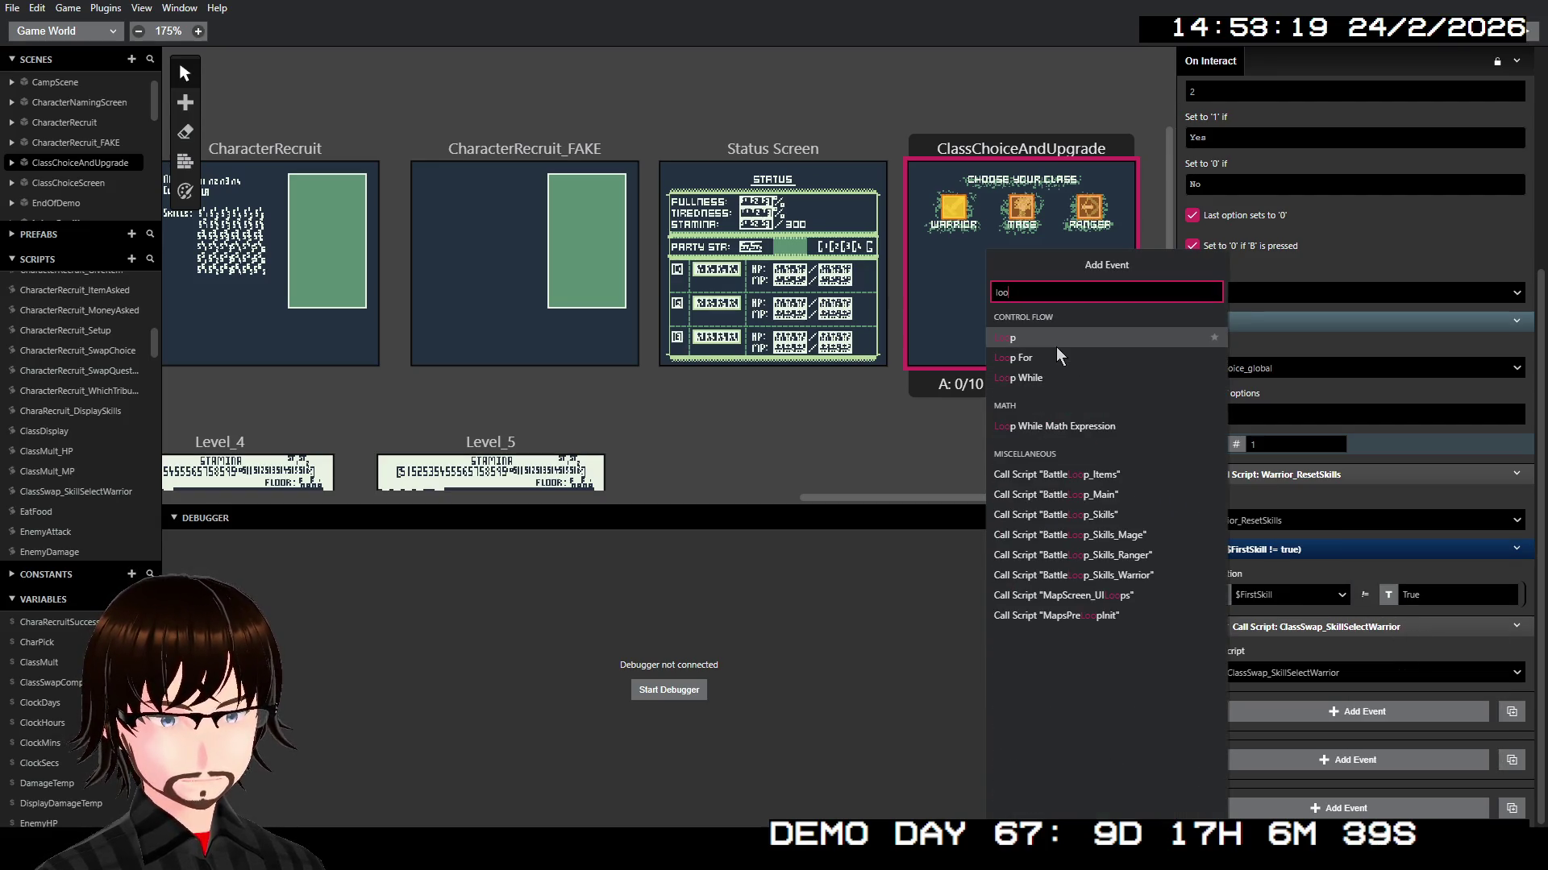
left_click(1055, 342)
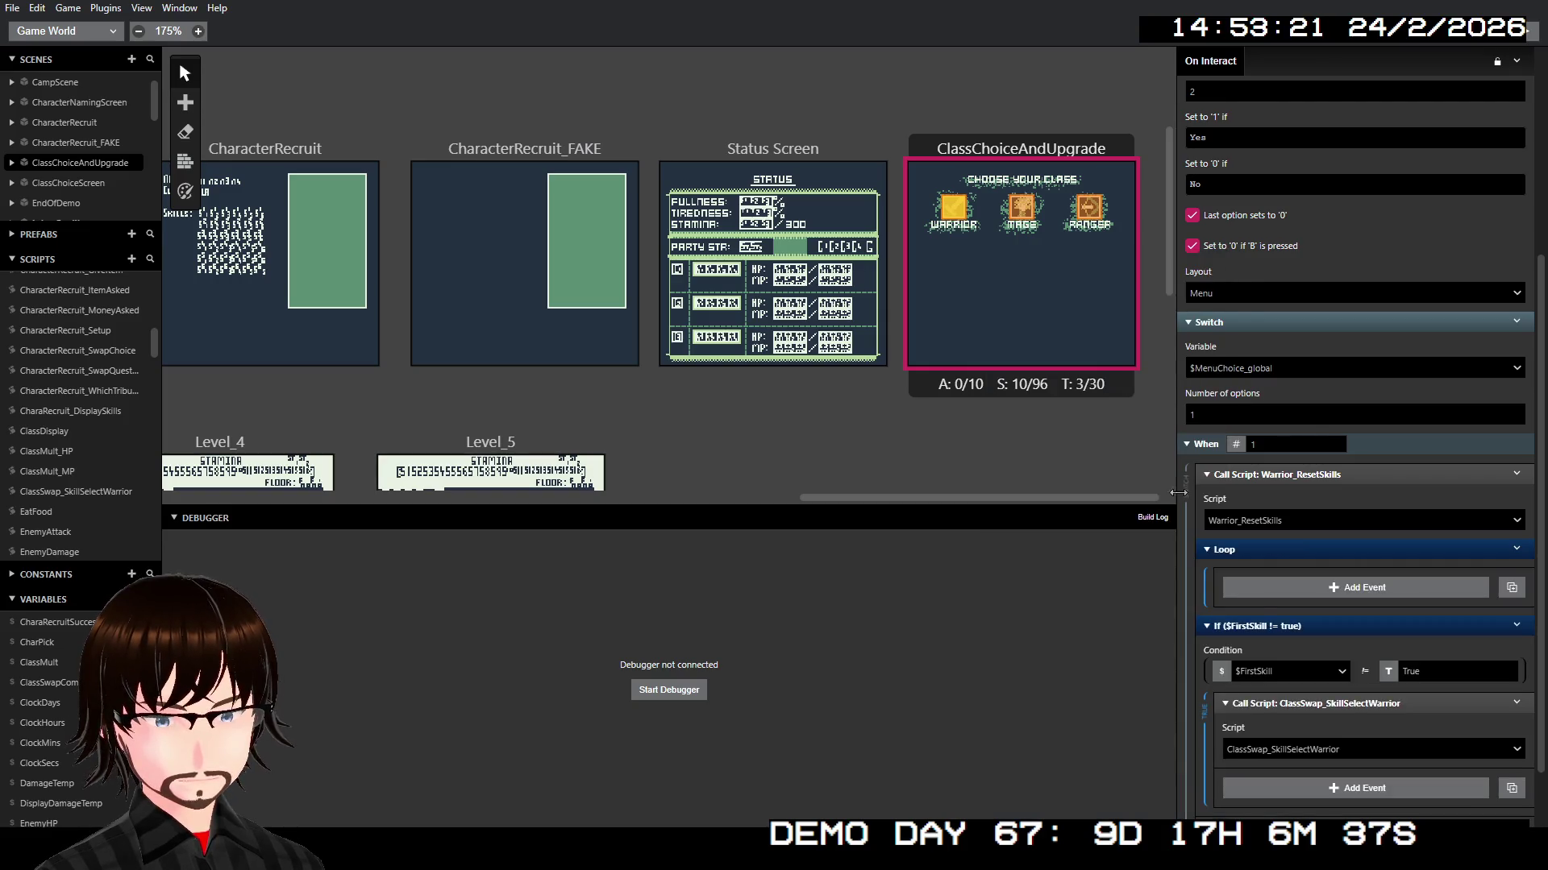
Step: Move the ClassSwap_SkillSelectWarrior call into the Loop and delete the If $FirstSkill block
scroll(1322, 632, "down", 2)
scroll(1322, 632, "down", 1)
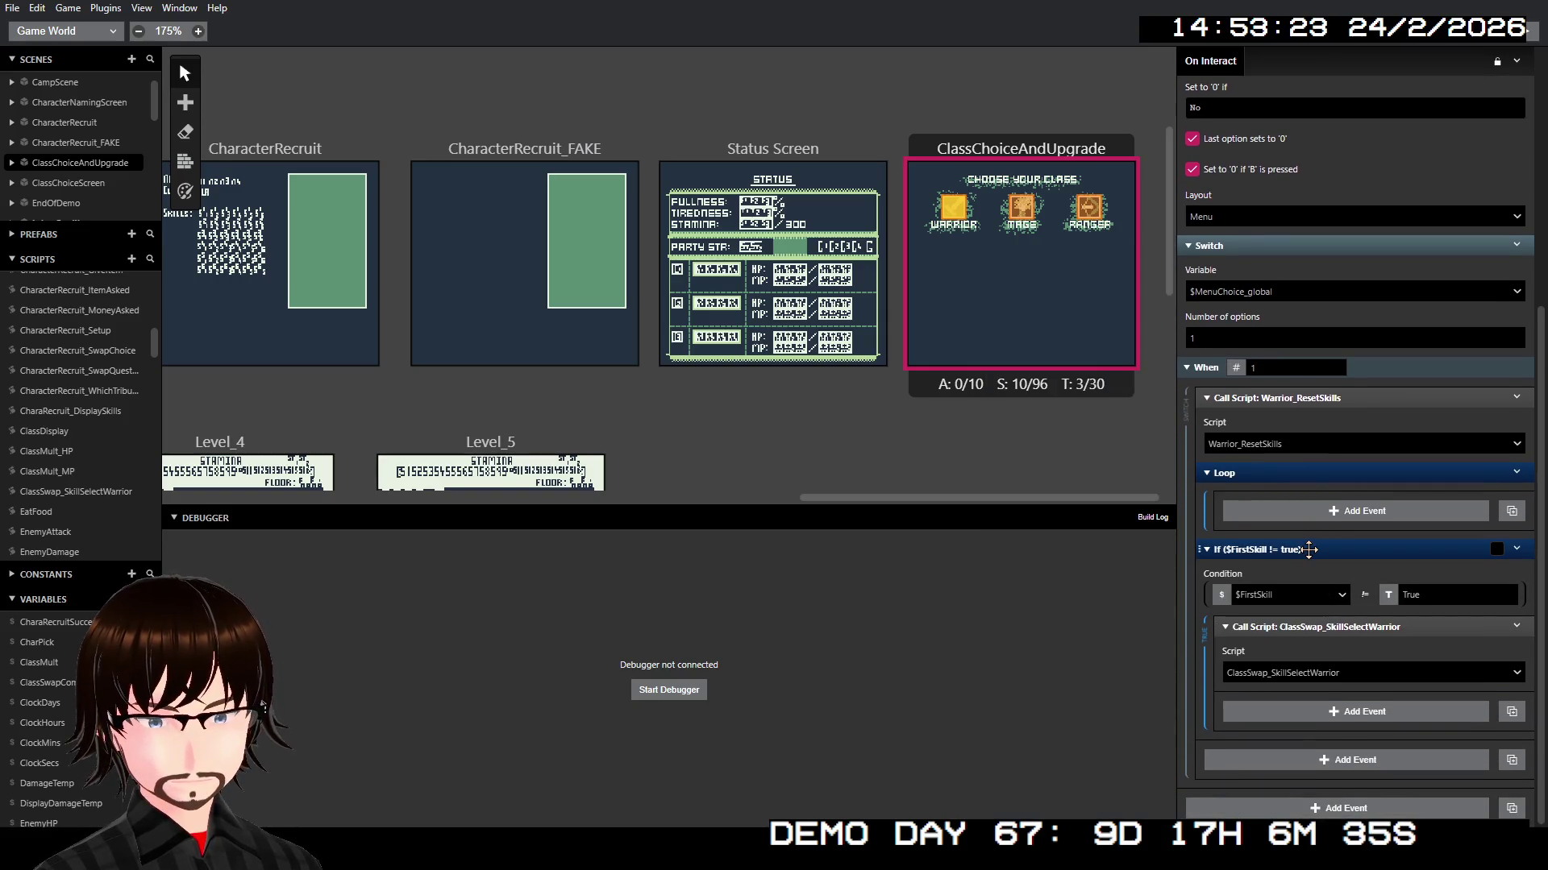
left_click_drag(1335, 626, 1346, 555)
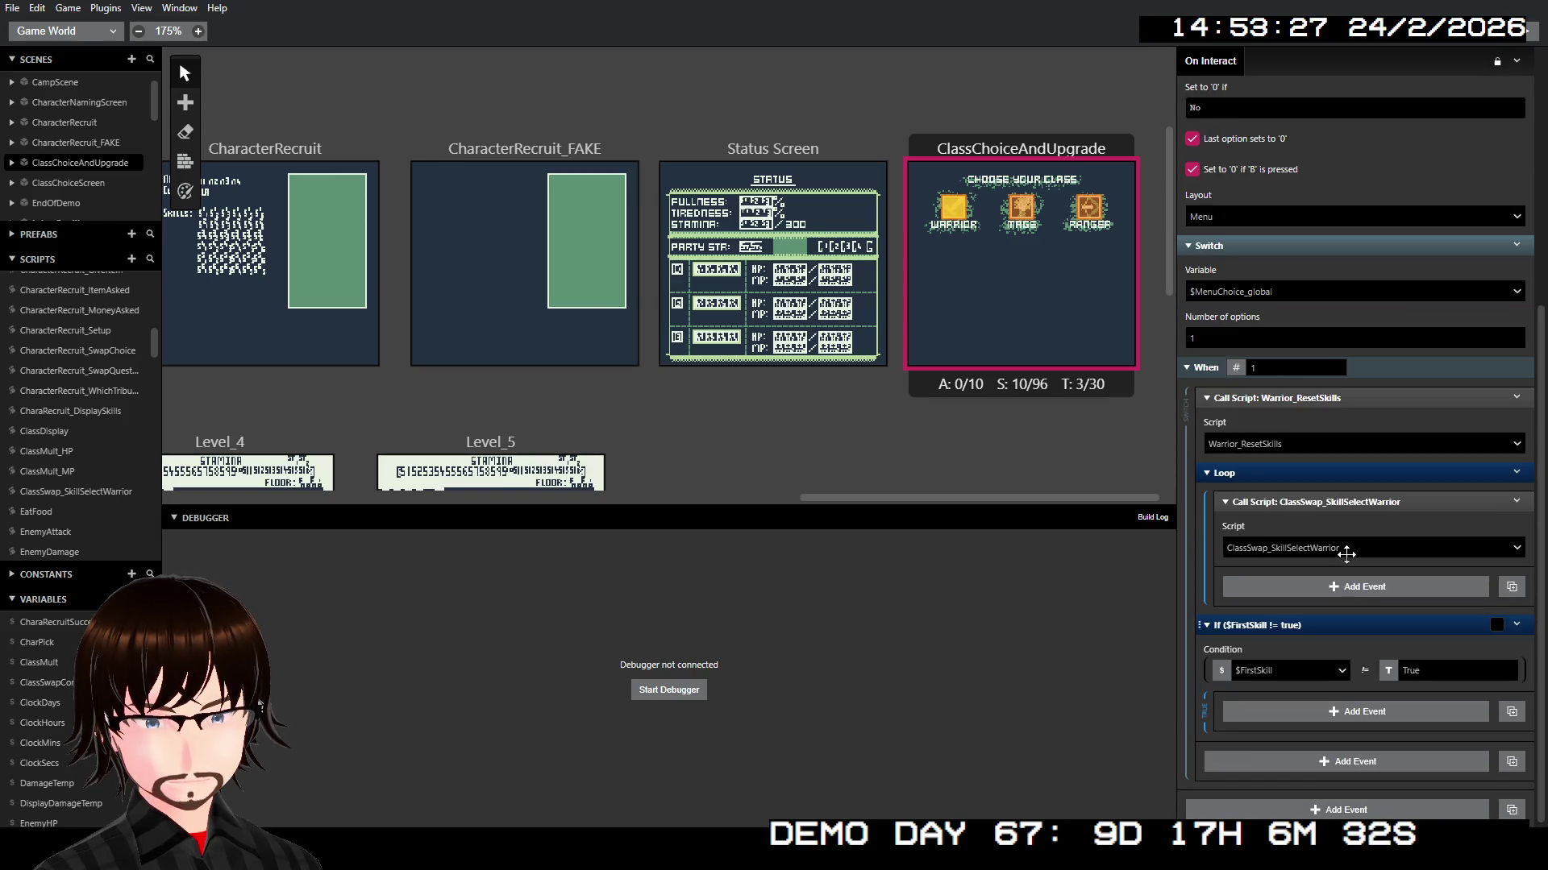
right_click(1321, 629)
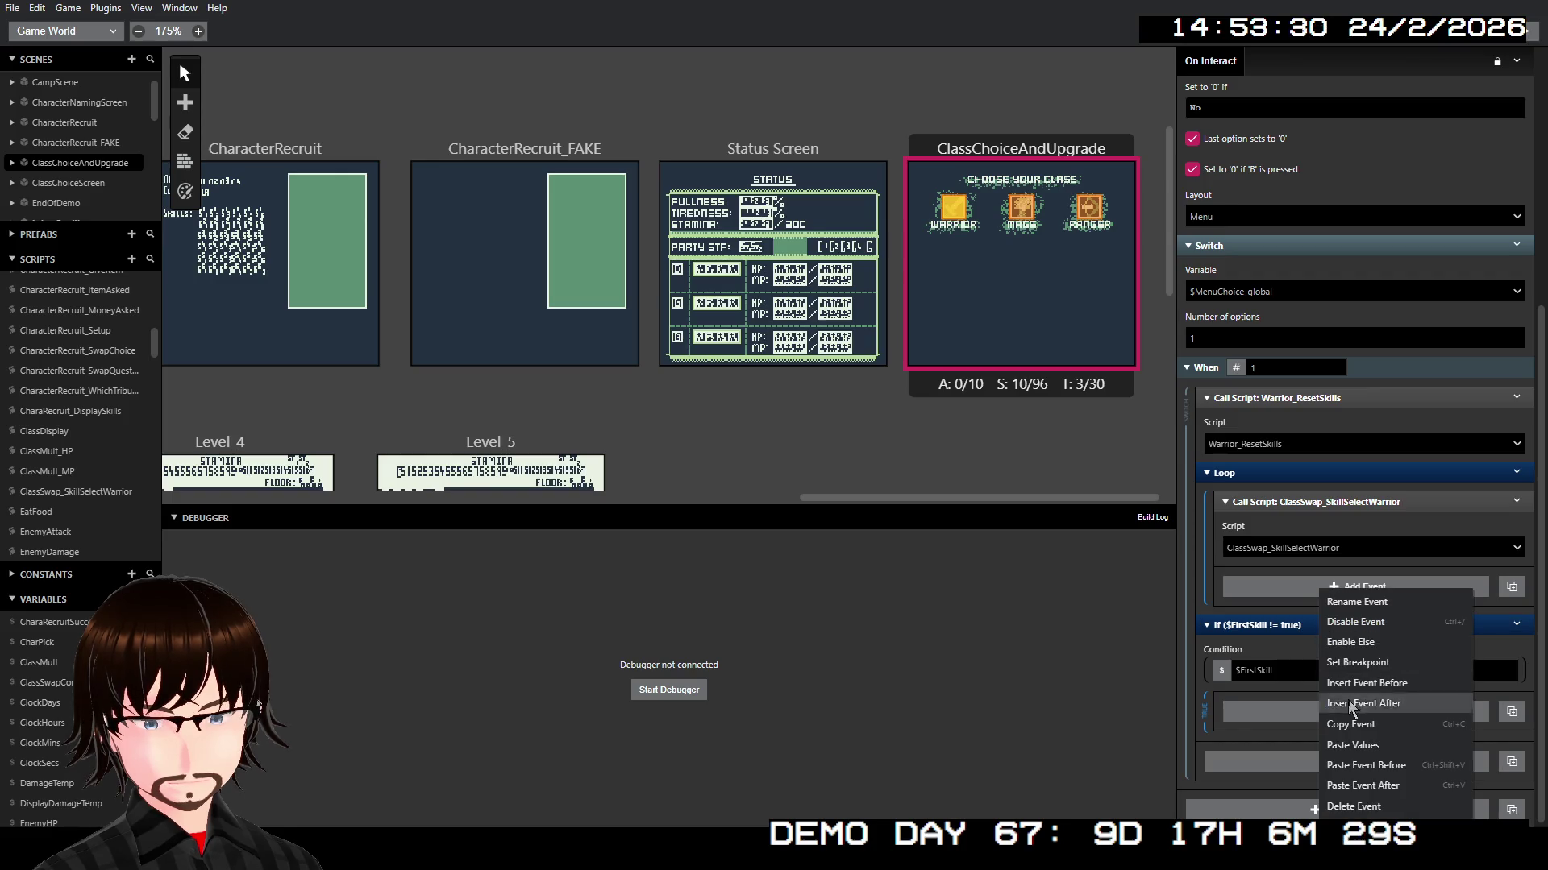
left_click(1362, 806)
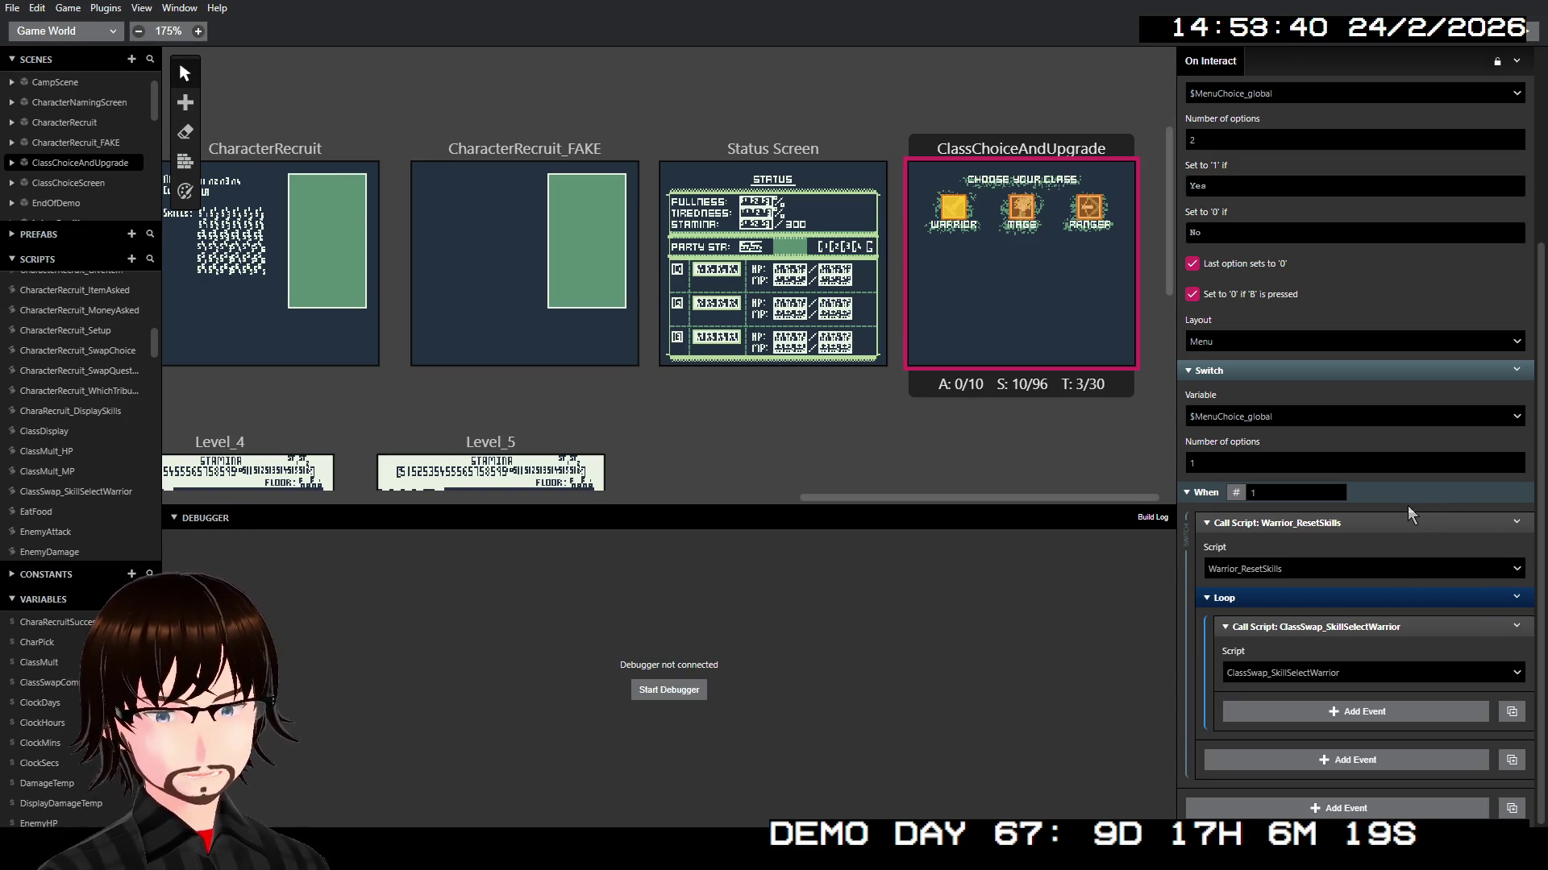
scroll(98, 488, "down", 10)
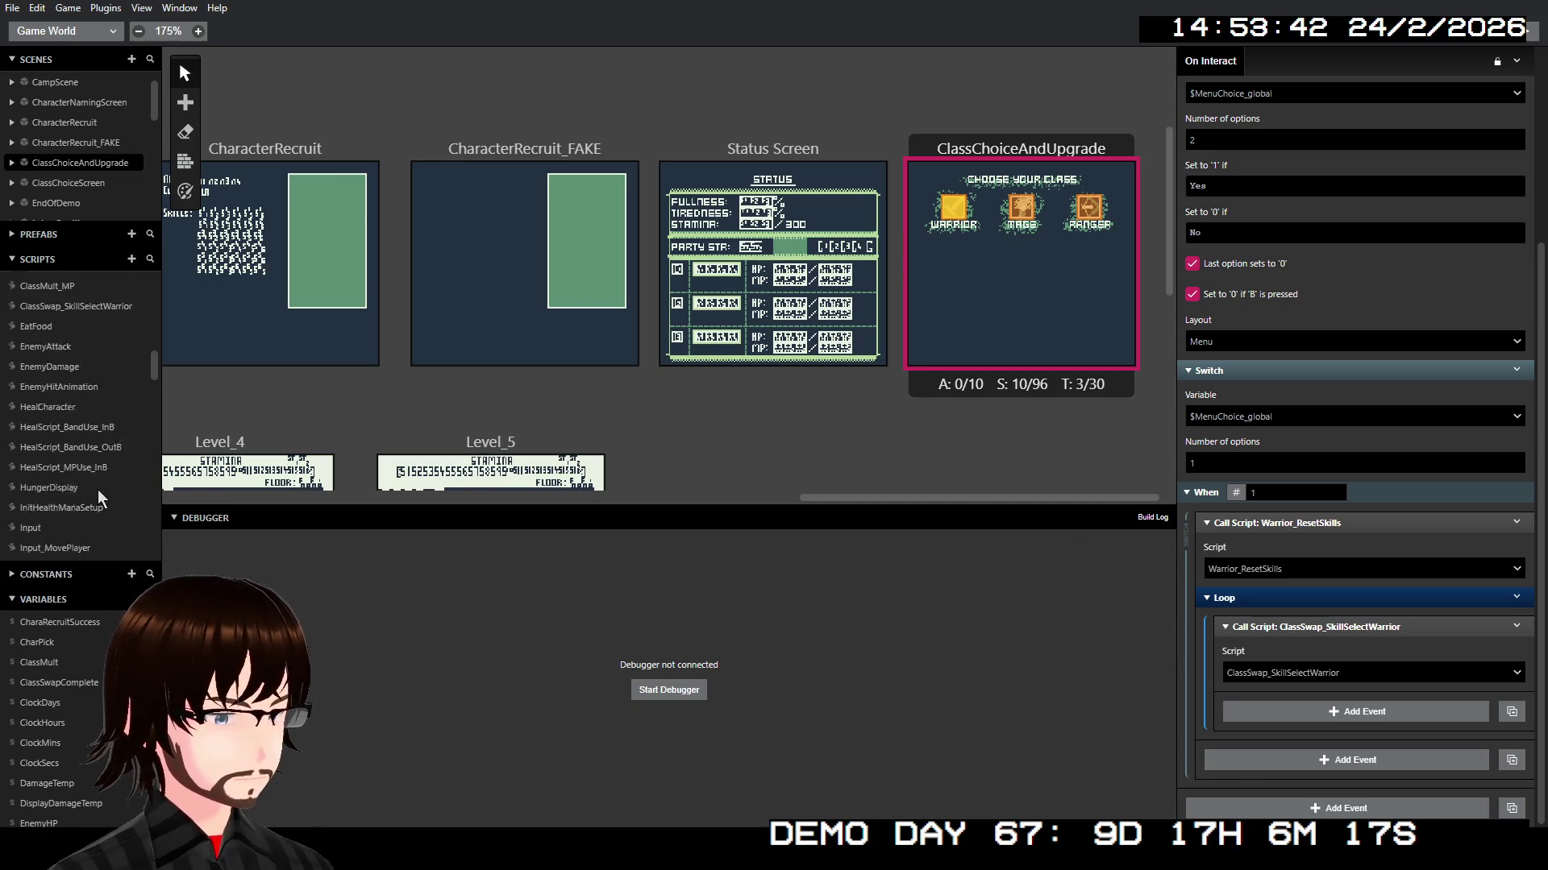
scroll(90, 476, "down", 5)
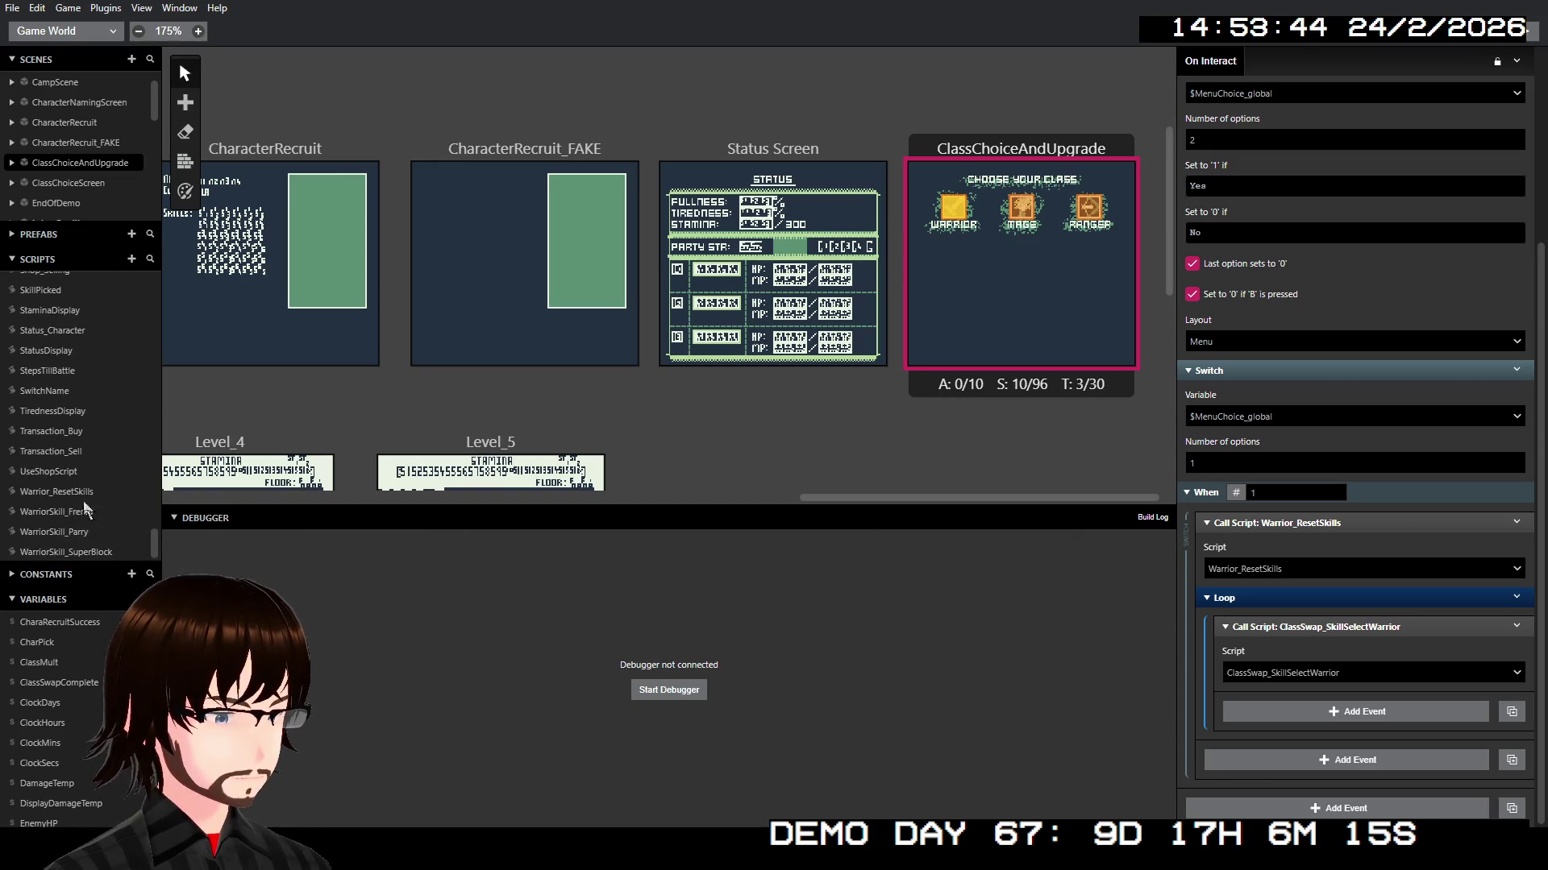
scroll(90, 484, "up", 15)
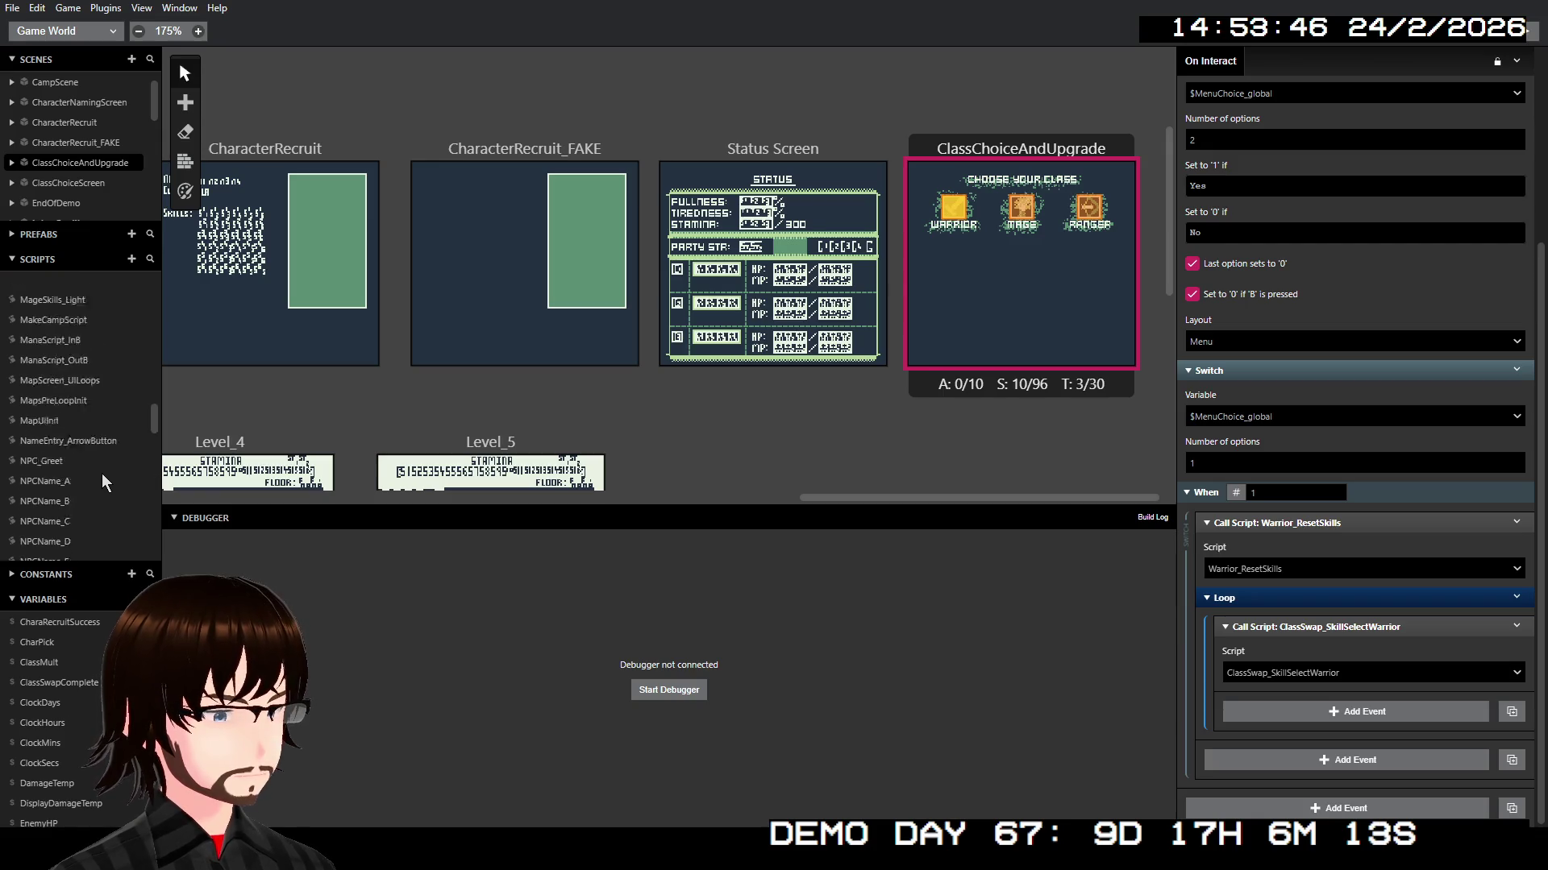
scroll(108, 466, "down", 5)
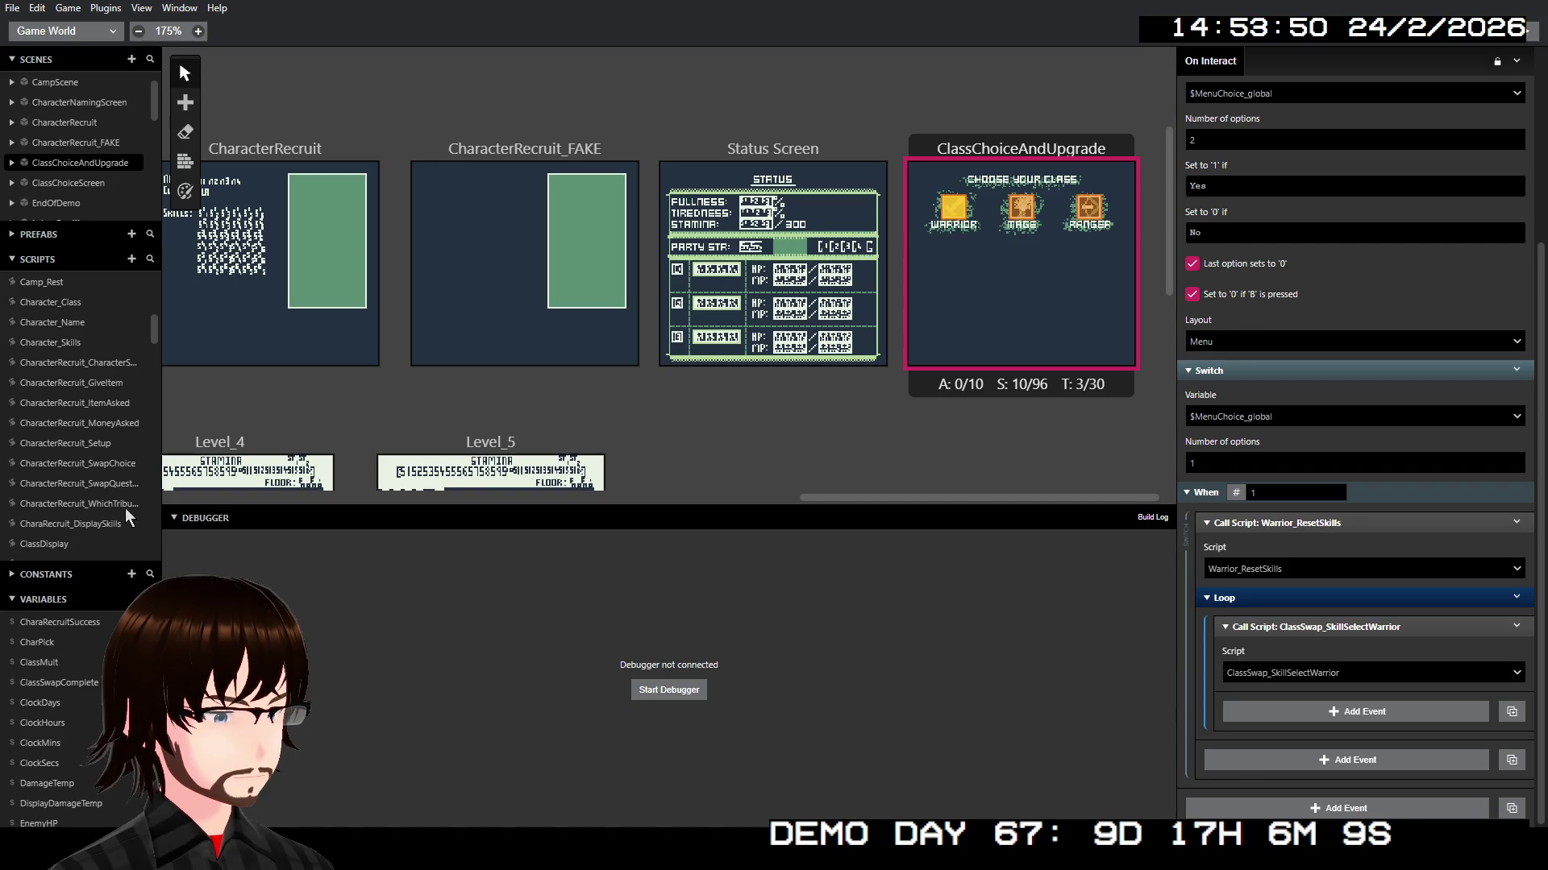
scroll(124, 508, "down", 3)
Step: Open ClassSwap_SkillSelectWarrior and review its six-option skill menu and SkillPicked Switch
left_click(110, 444)
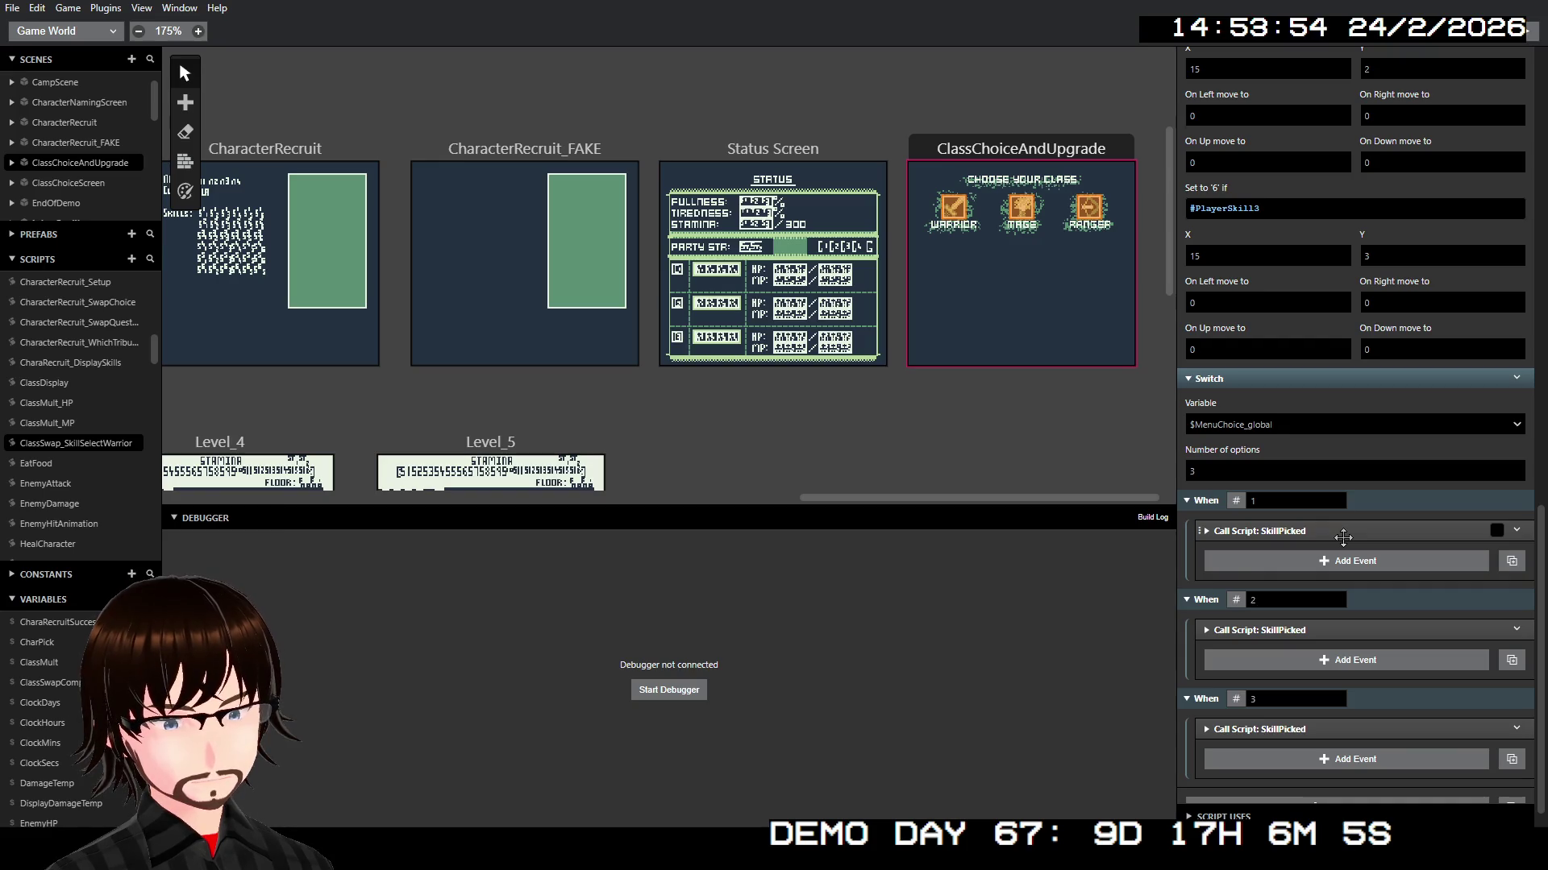
scroll(1343, 532, "up", 10)
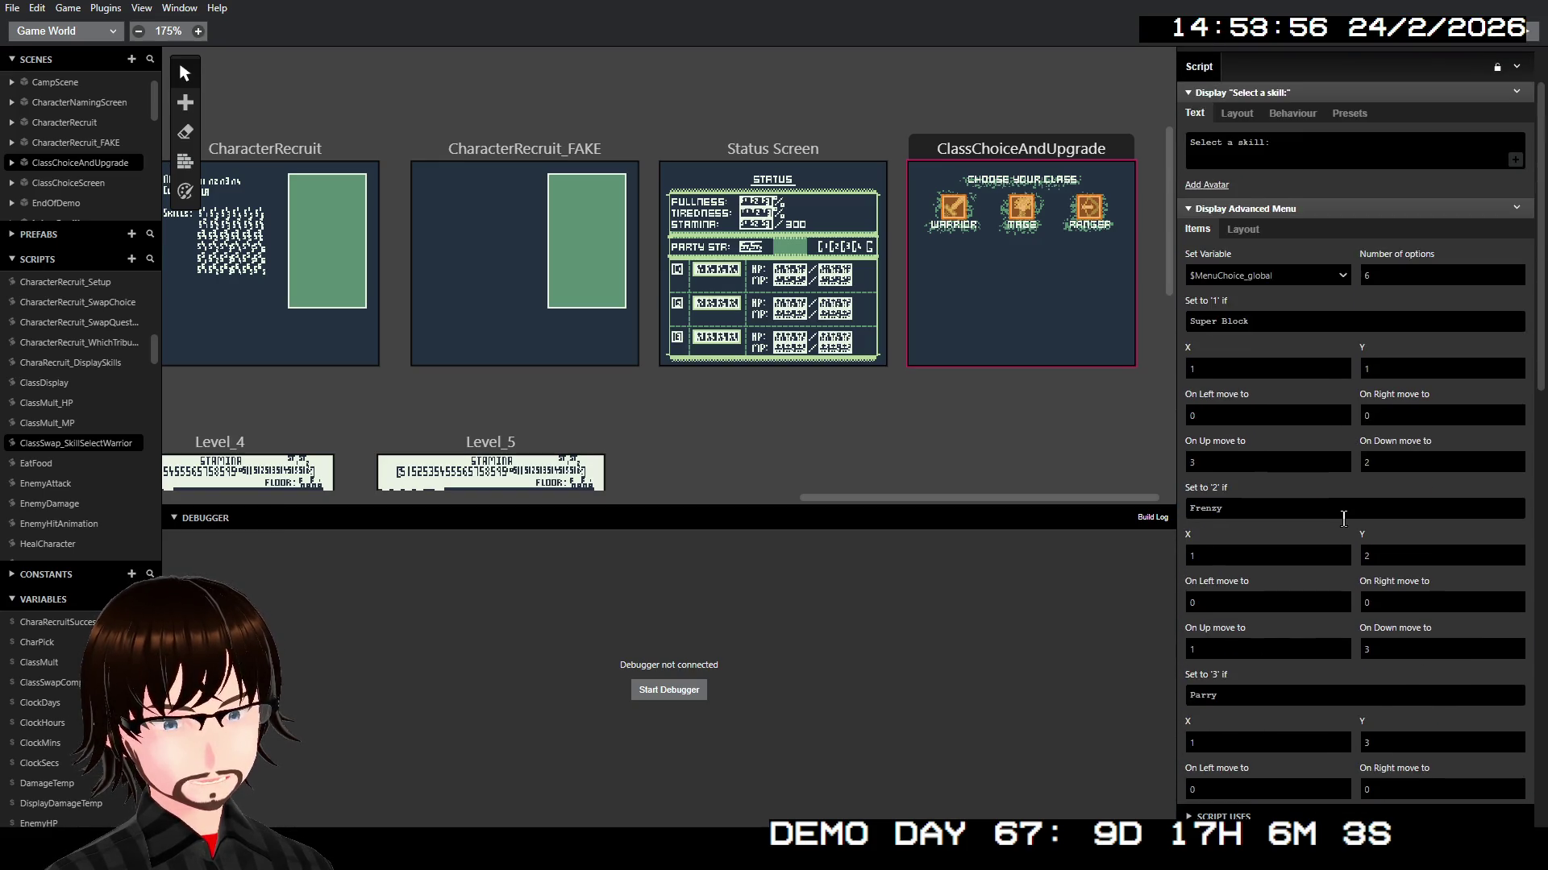
scroll(1342, 518, "down", 10)
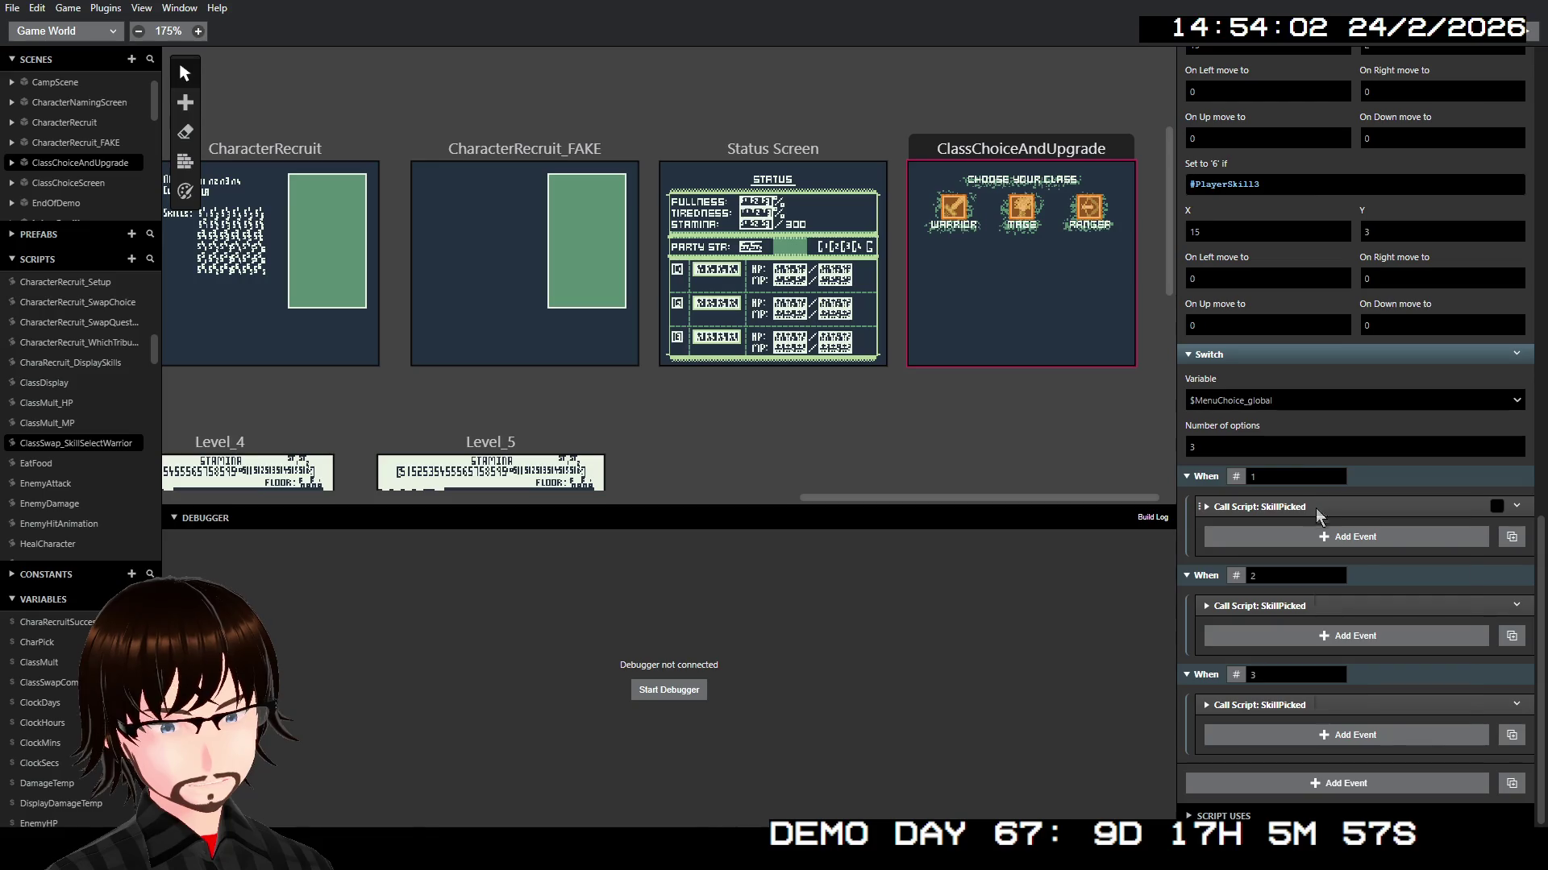
Step: After When 1's SkillPicked call, add a Variable Set To Value event setting Variable A to Boolean true
right_click(1316, 508)
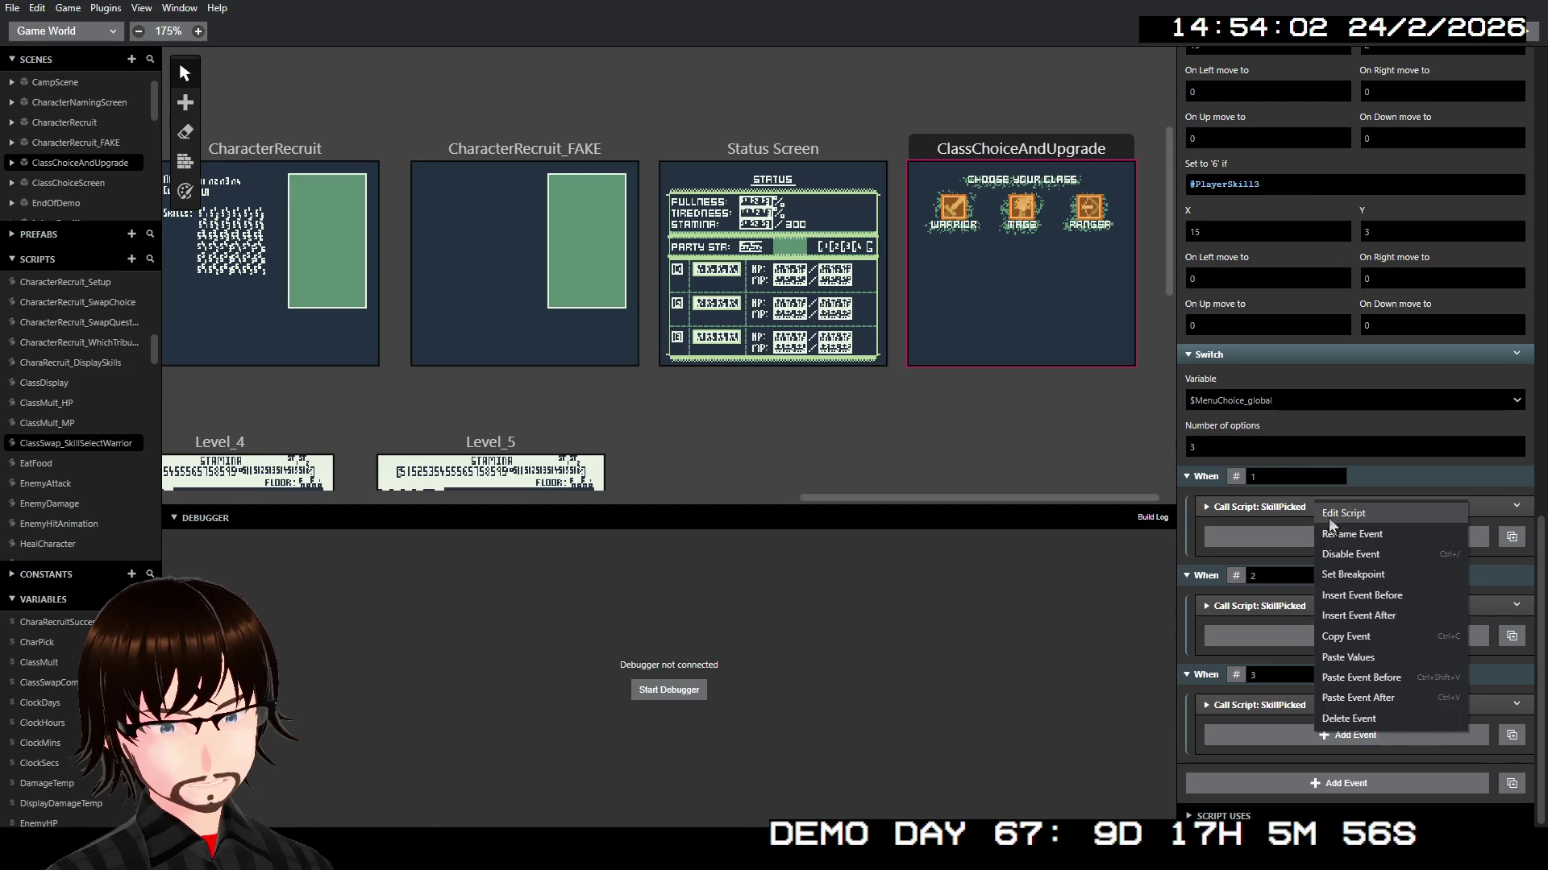
left_click(1385, 620)
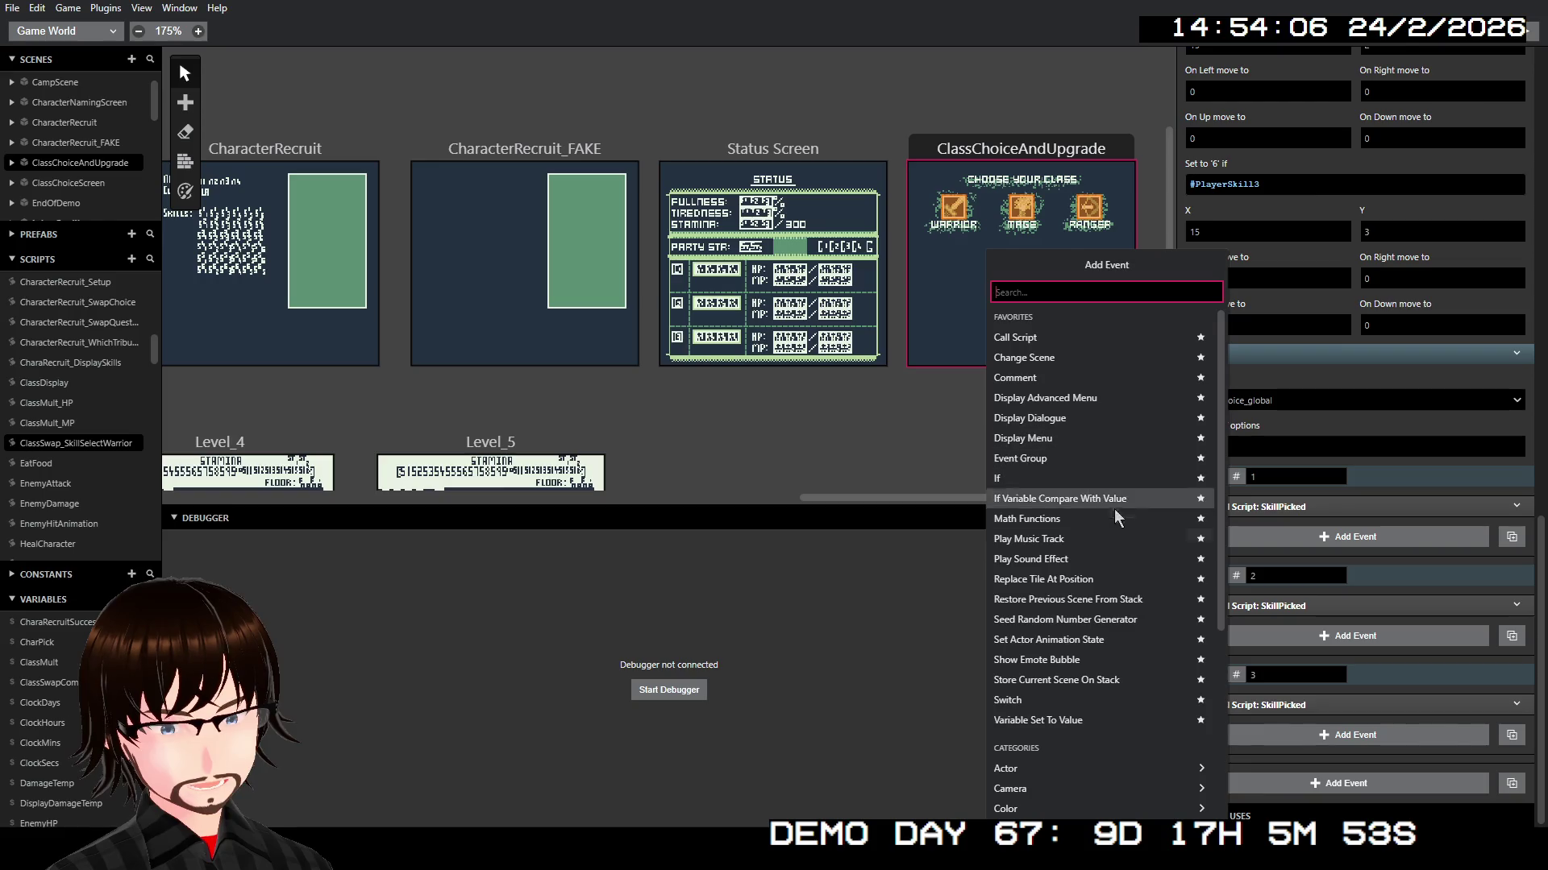
left_click(1103, 722)
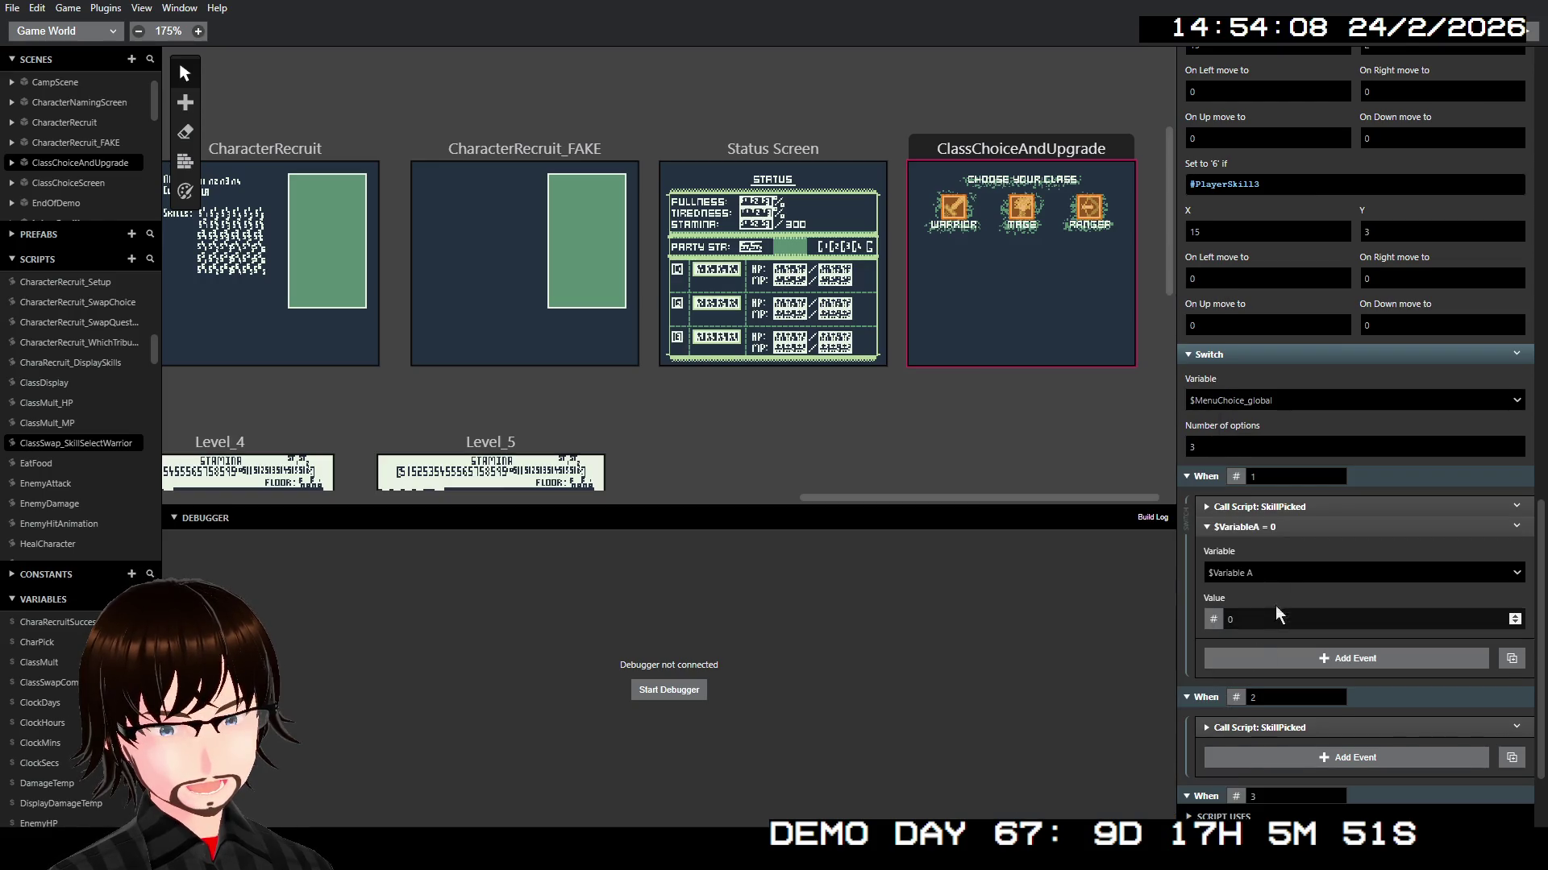
left_click(1280, 572)
left_click(1331, 557)
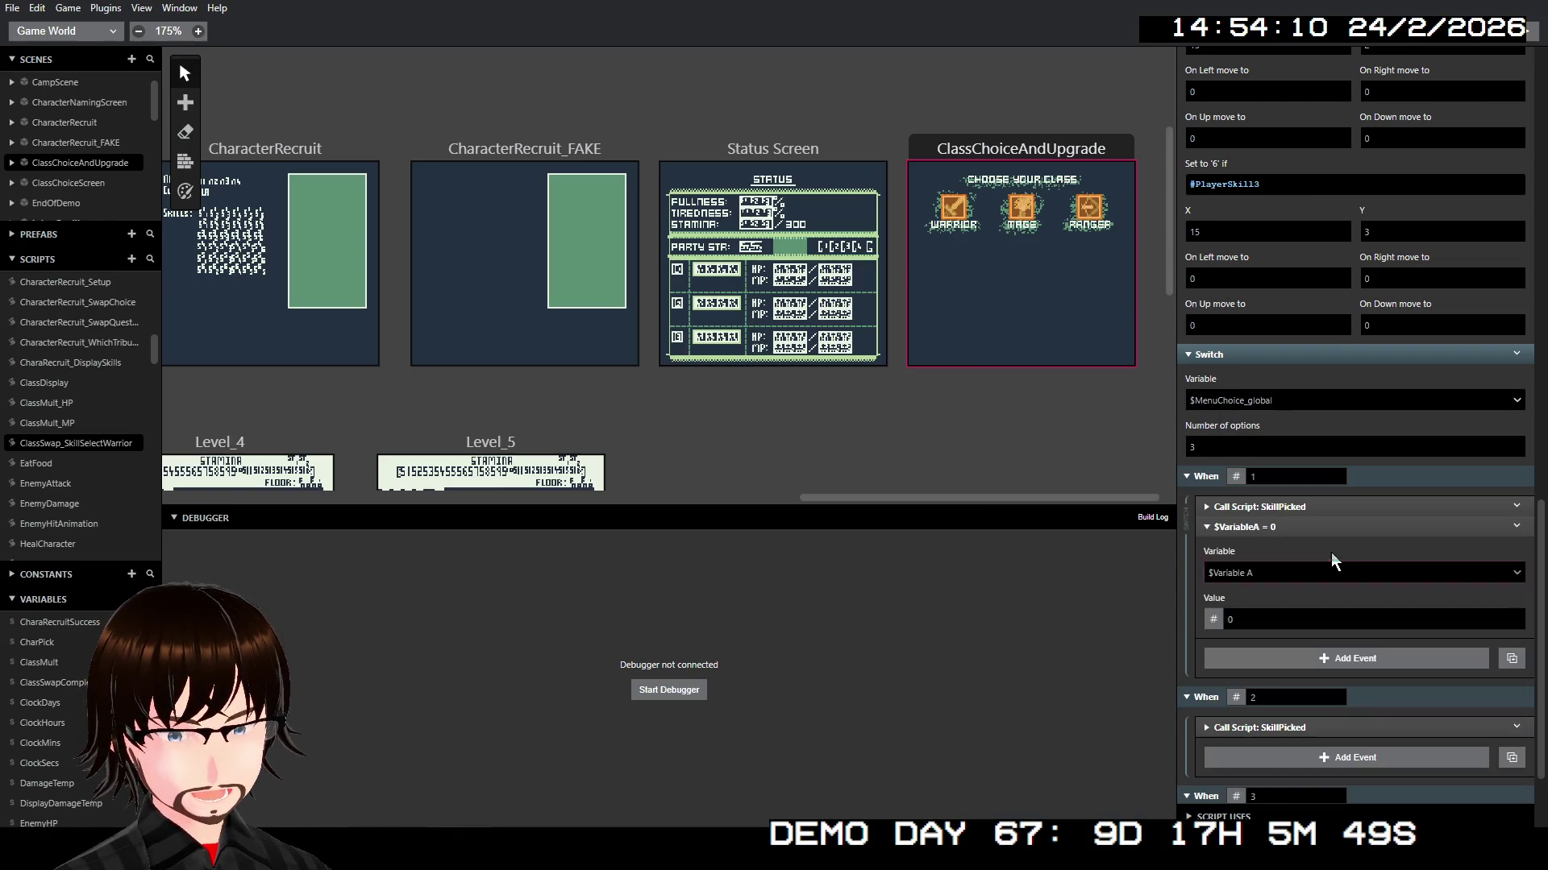
left_click(1213, 619)
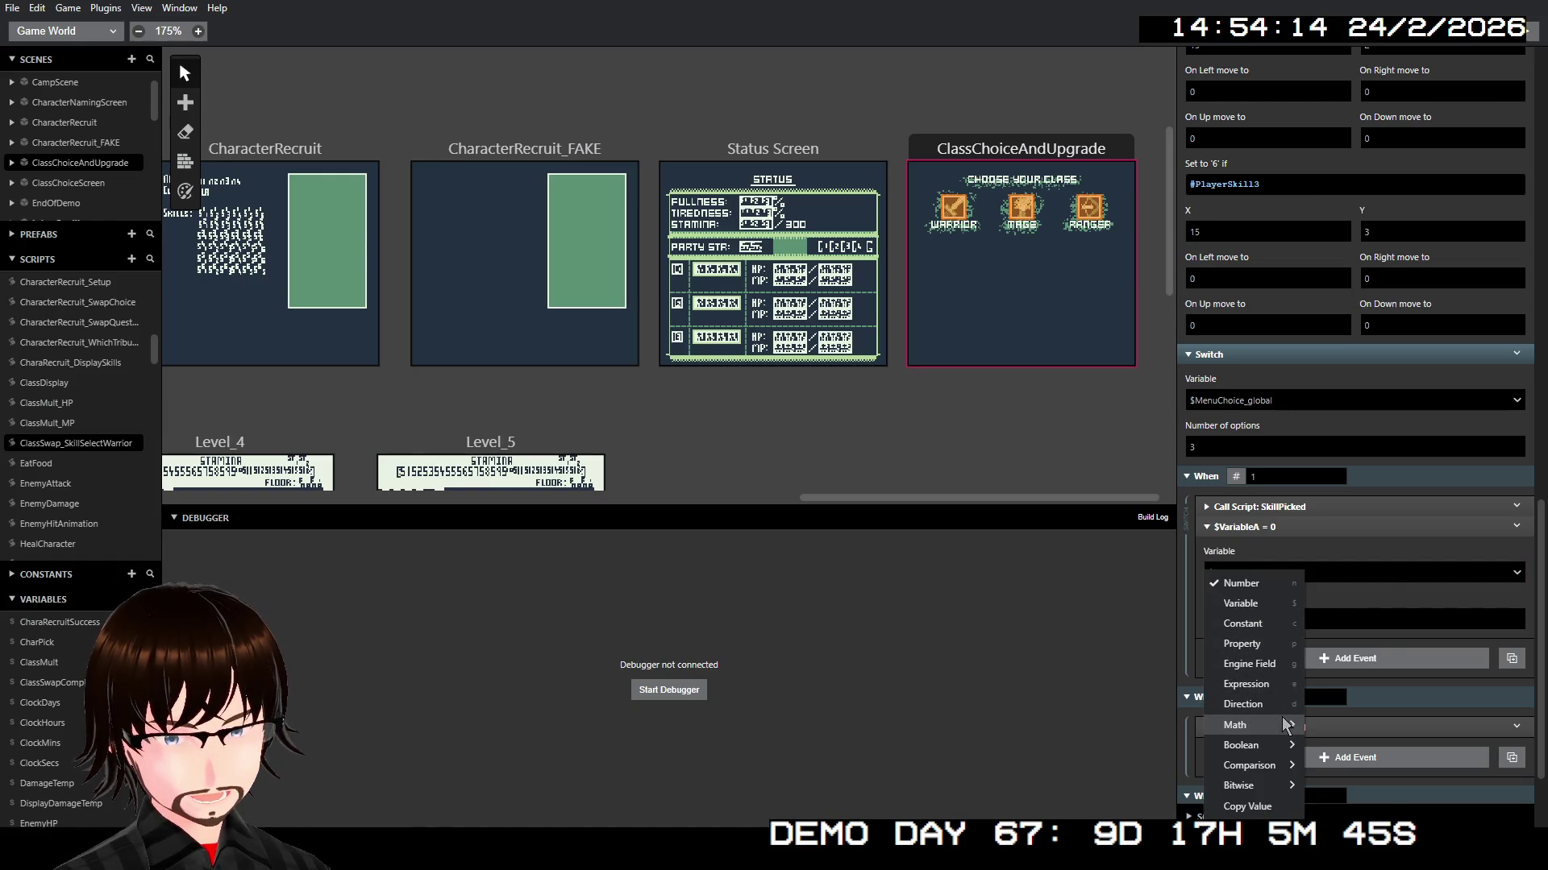
mouse_move(1290, 746)
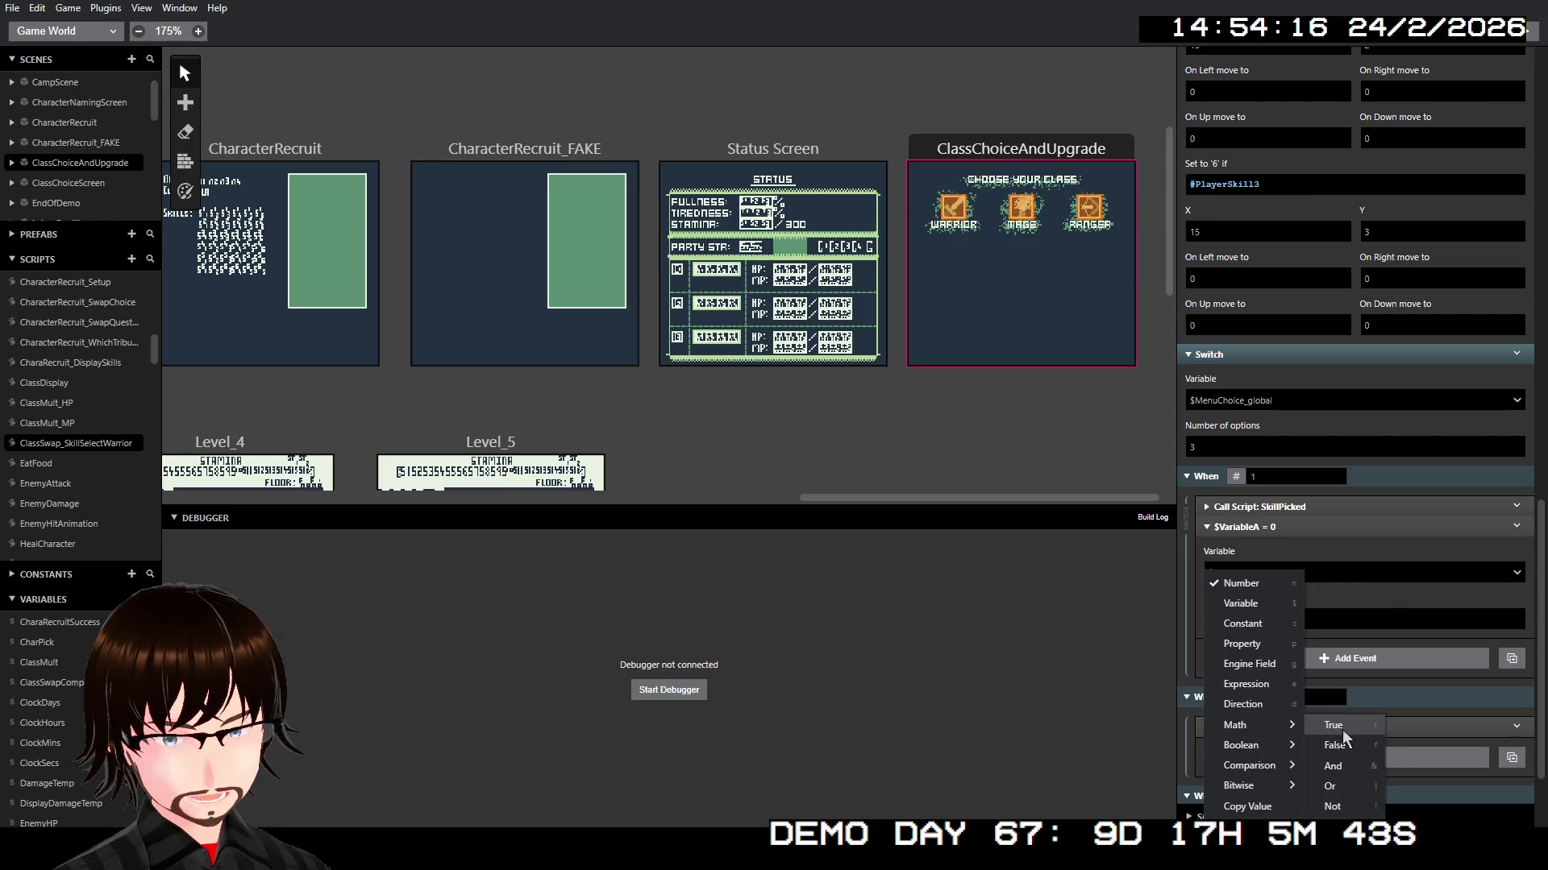
left_click(1342, 729)
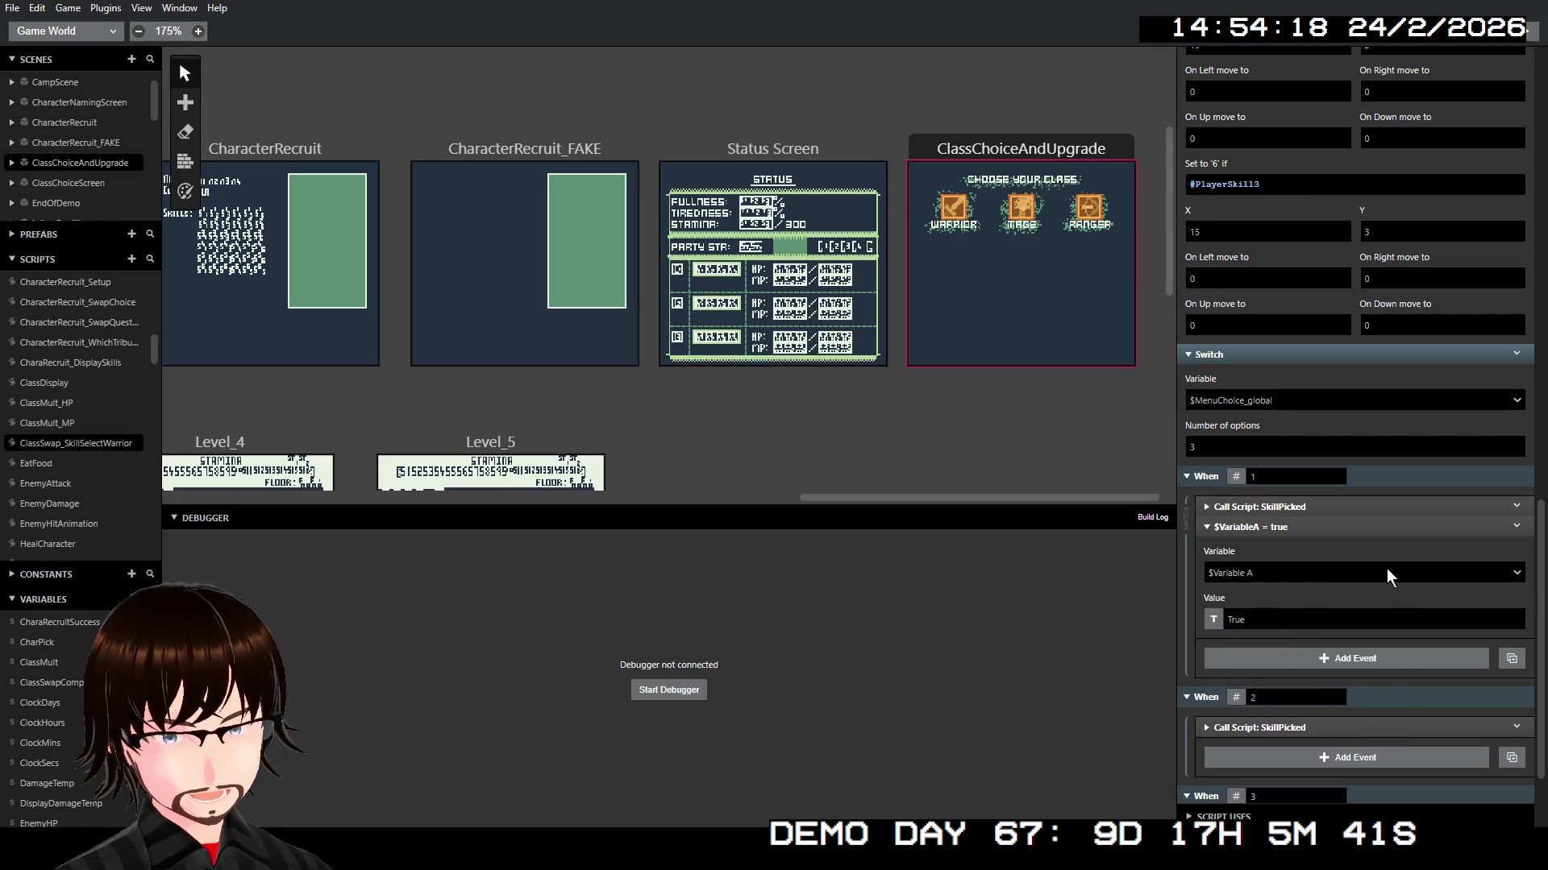
scroll(1361, 544, "up", 10)
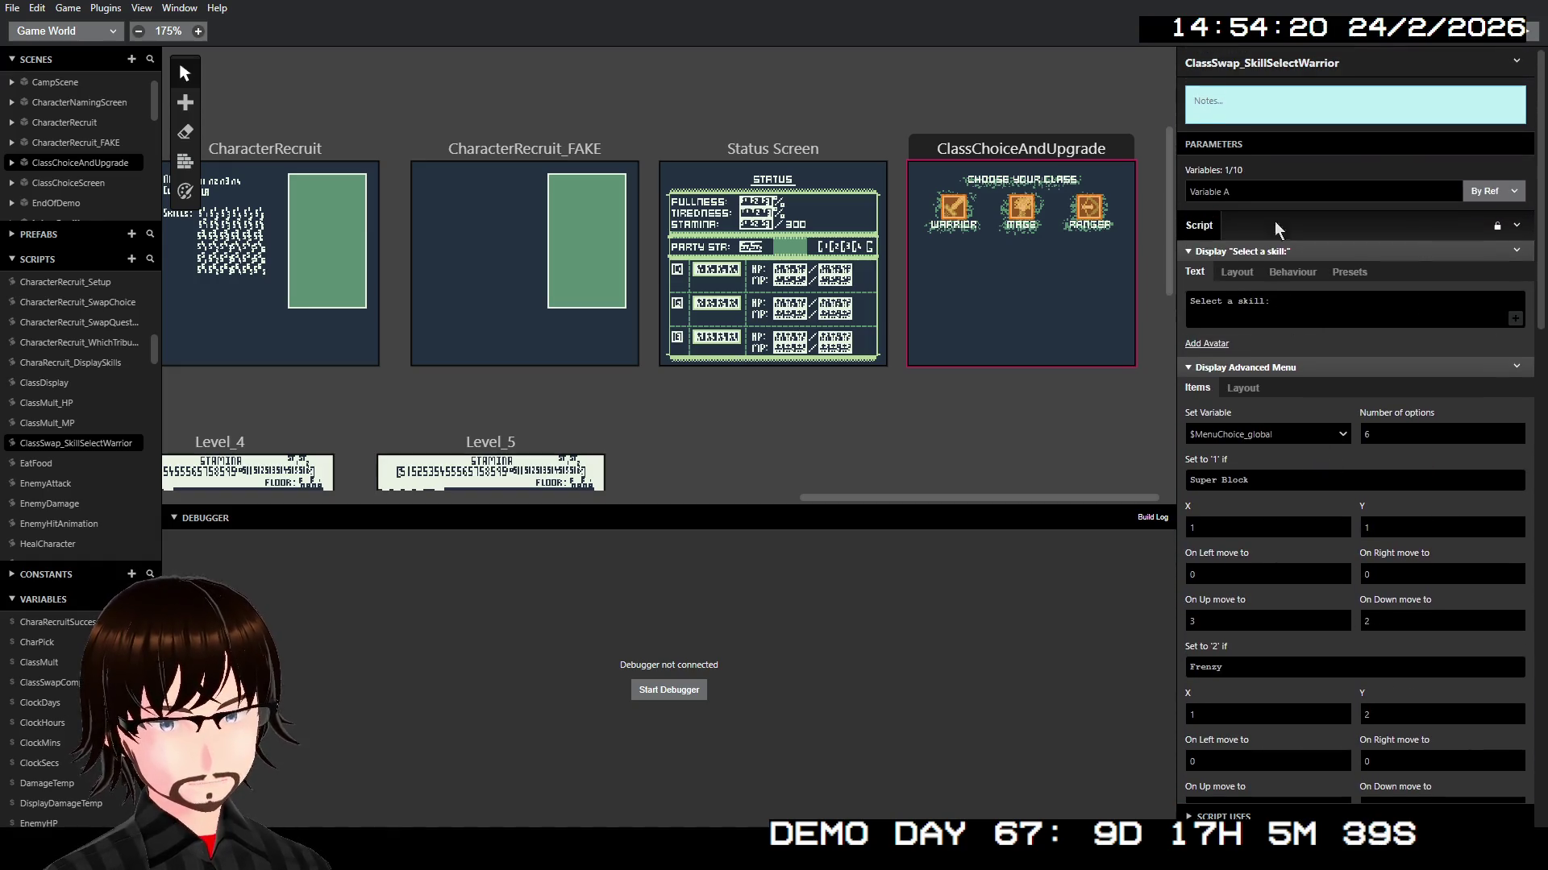
Step: Rename the script's Variable A parameter to SkillAssigned
left_click(1255, 190)
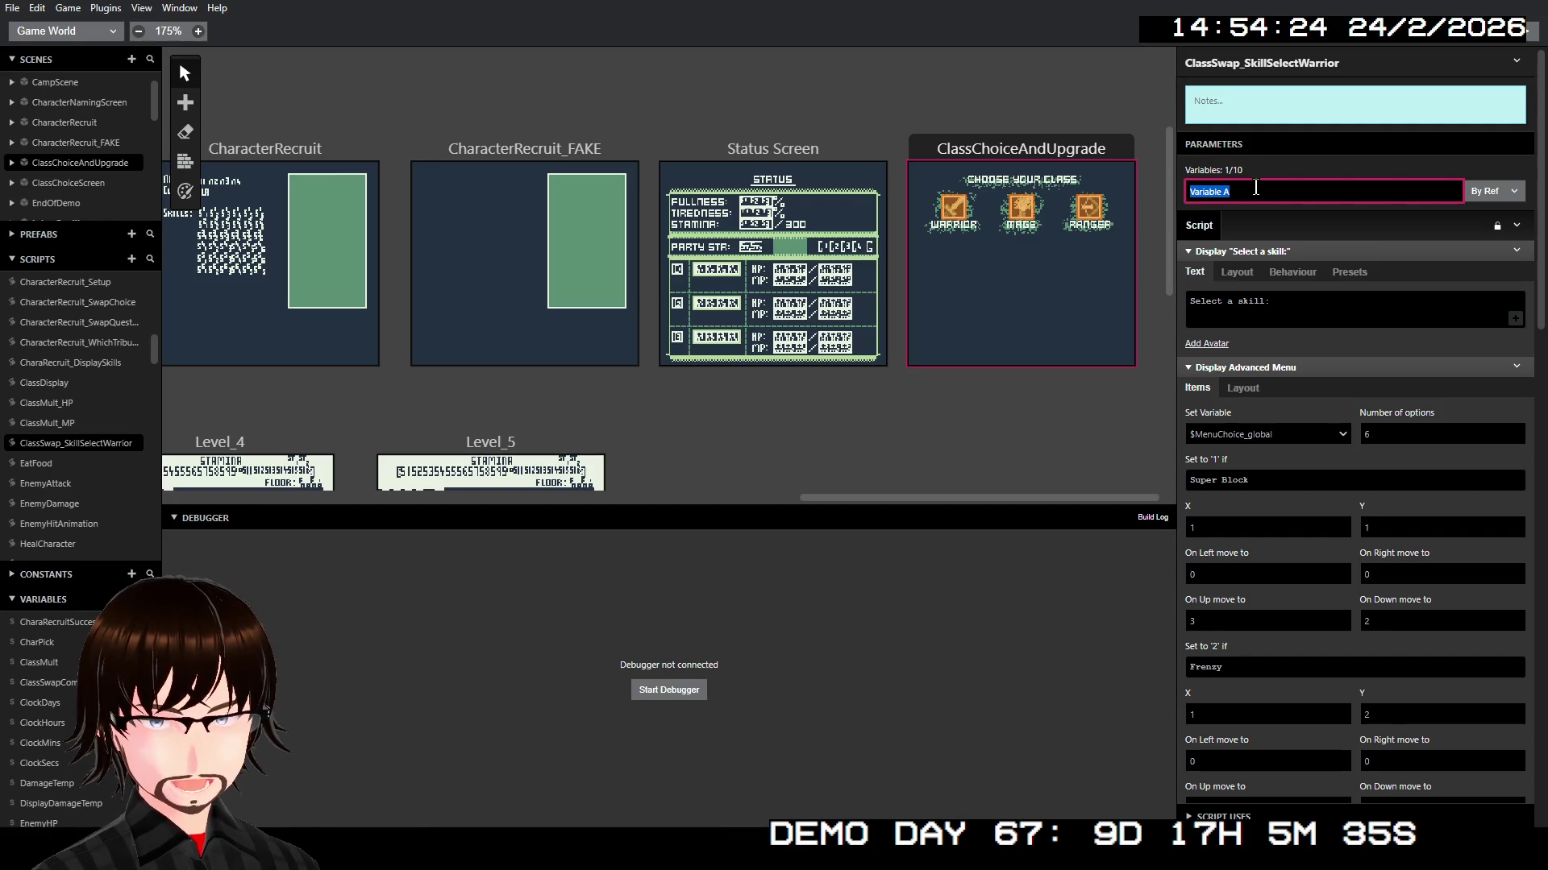
type("$")
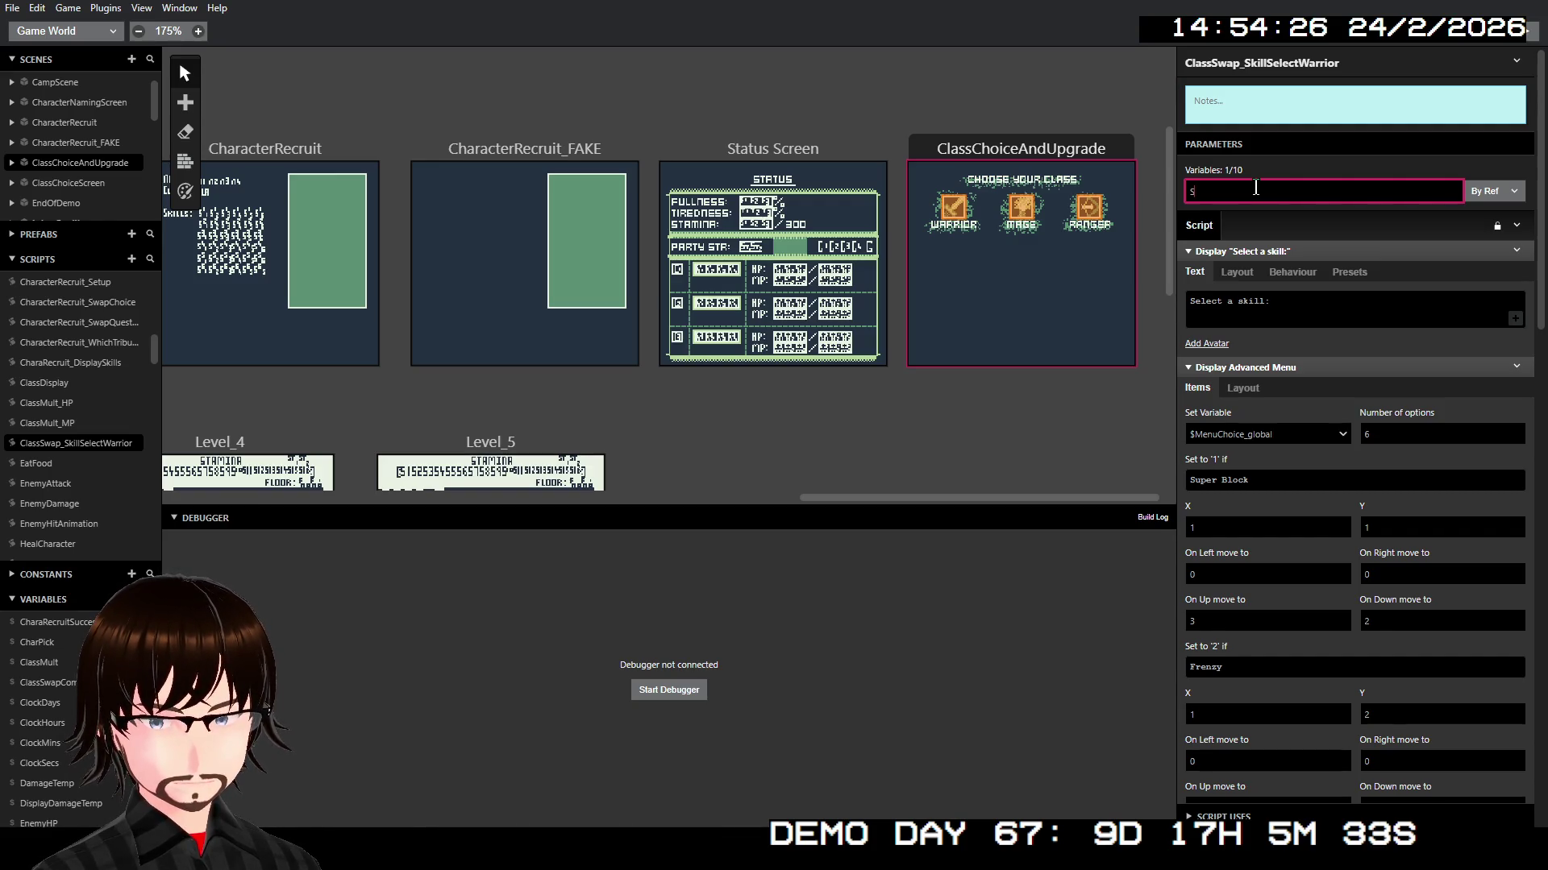
type("ki")
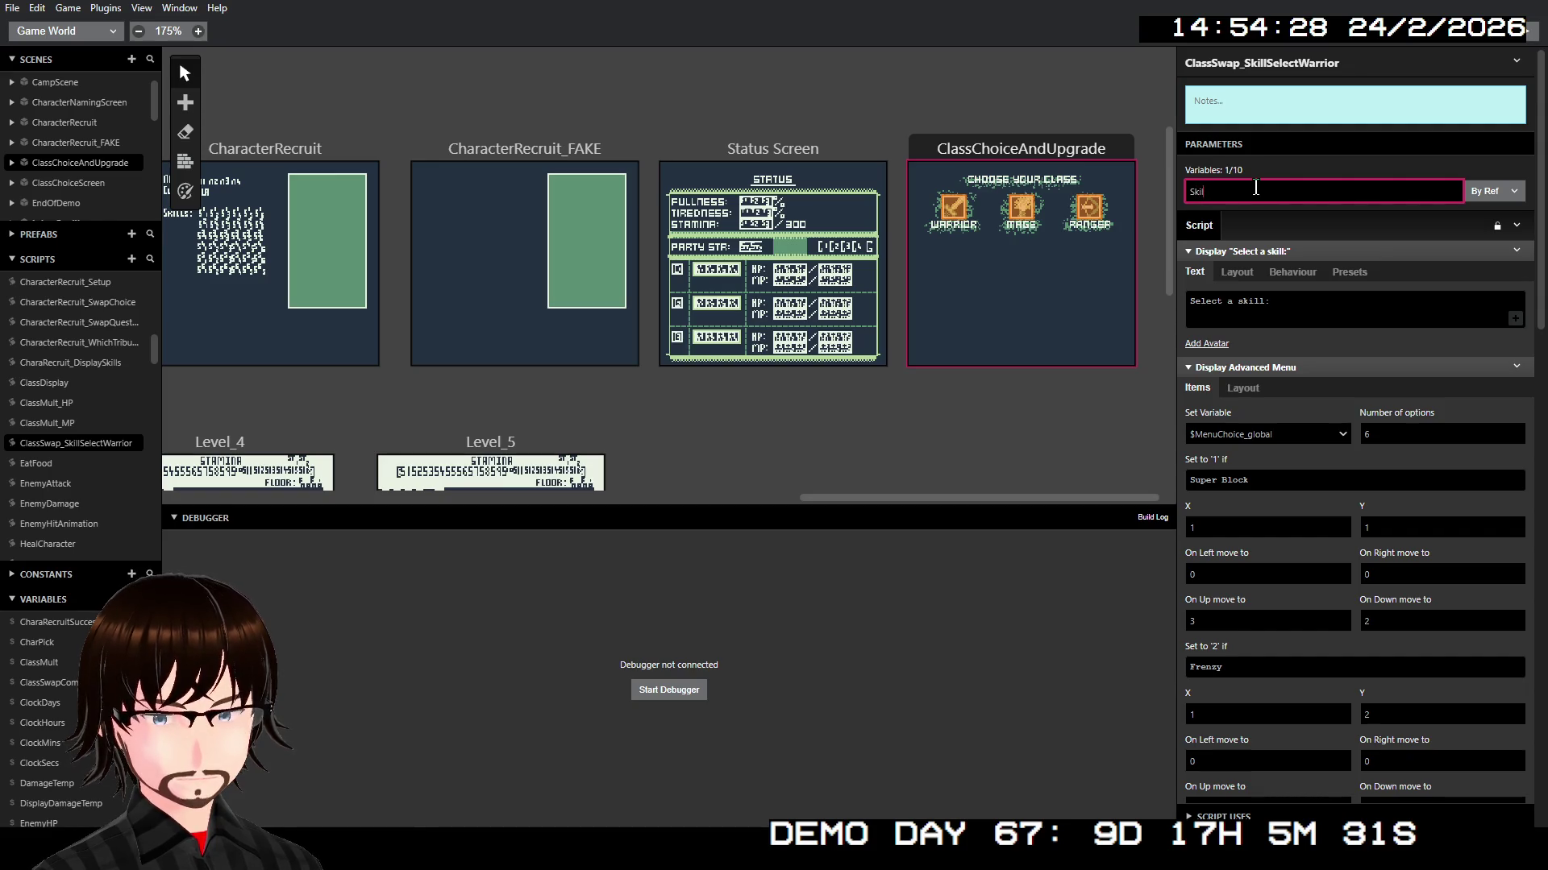
type("l")
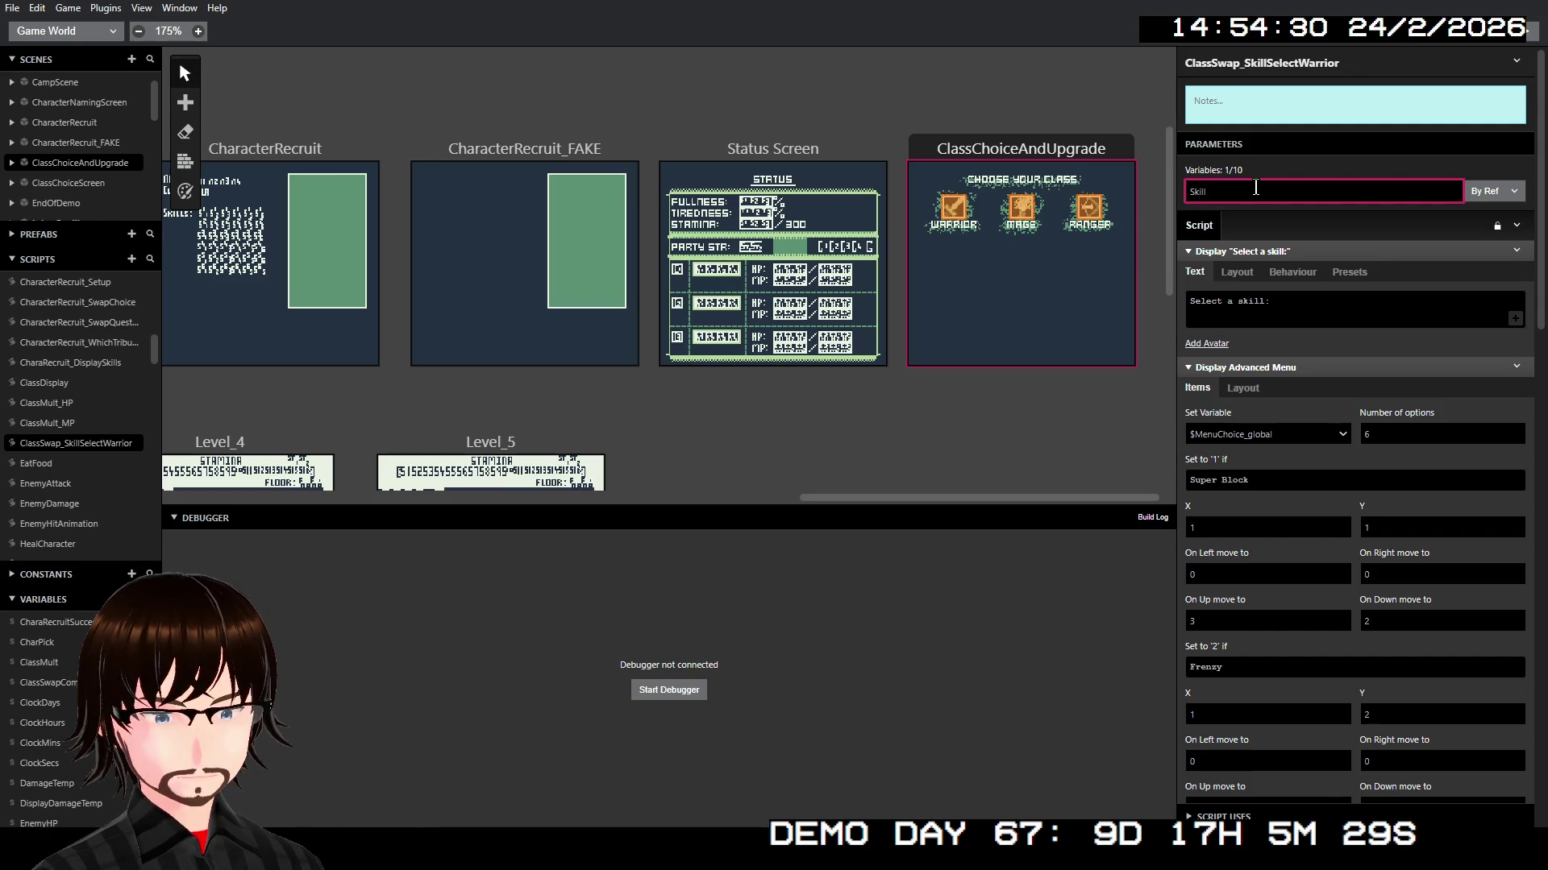
type("Assigned")
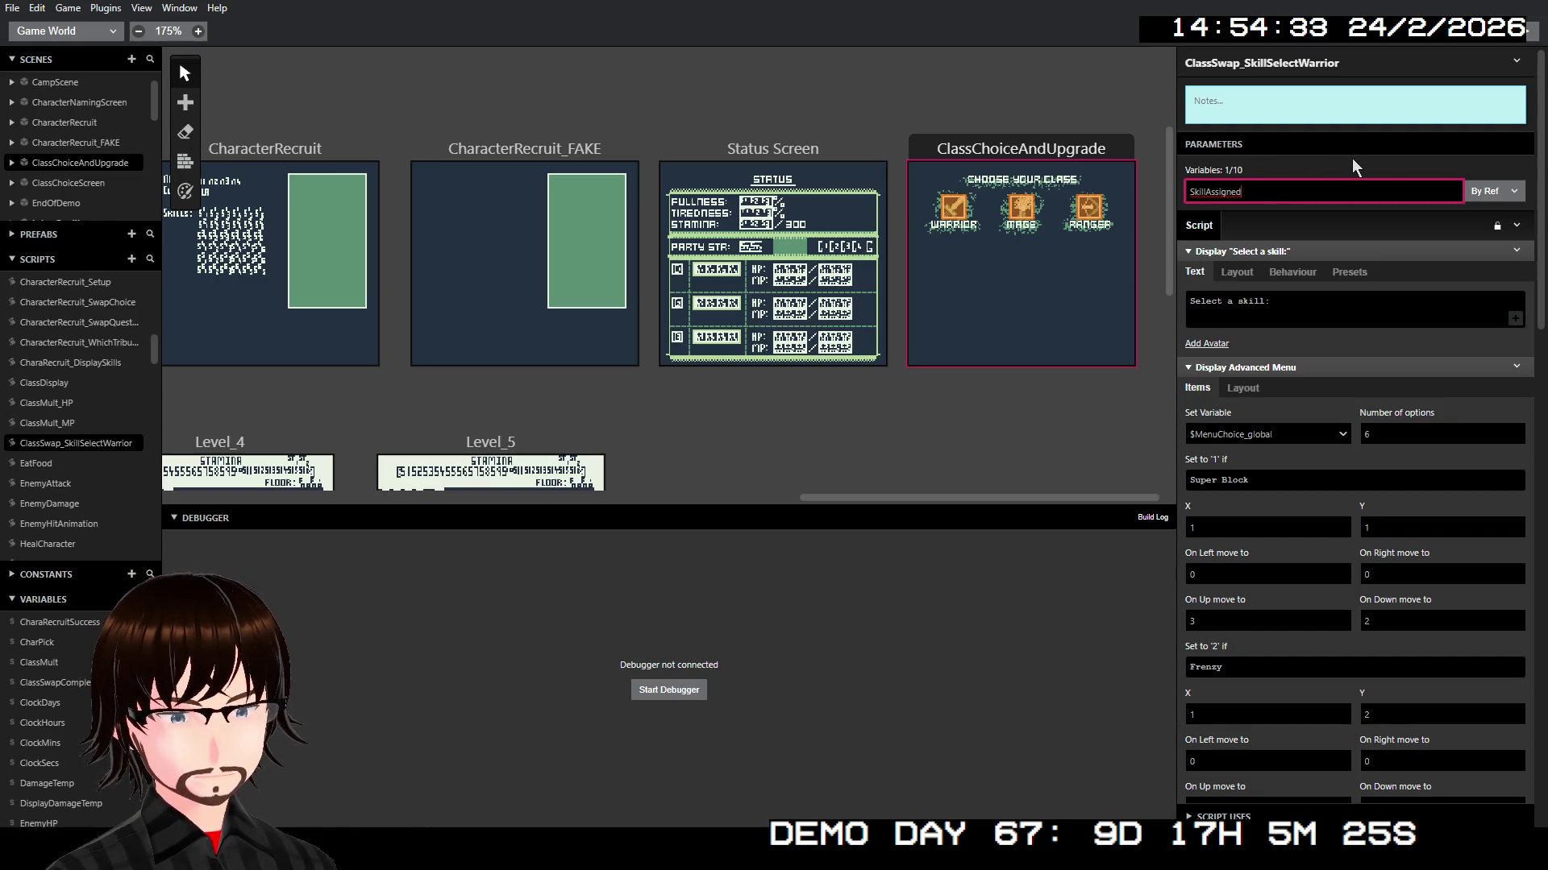
scroll(1352, 162, "down", 15)
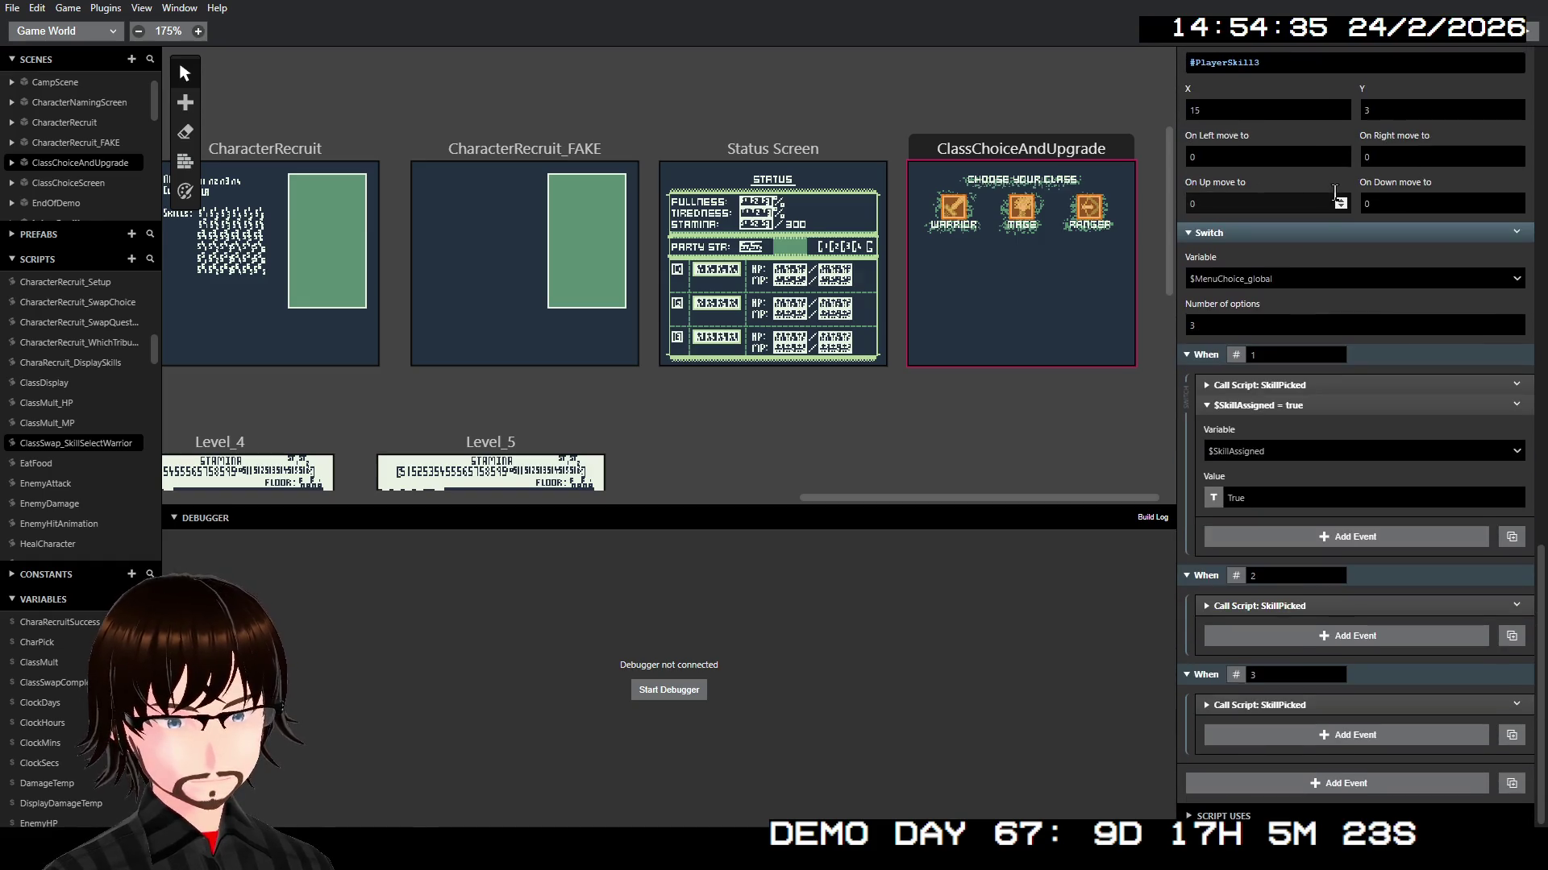
Step: Copy the $SkillAssigned = true event and paste it after the SkillPicked calls in When 2 and When 3
left_click(1298, 407)
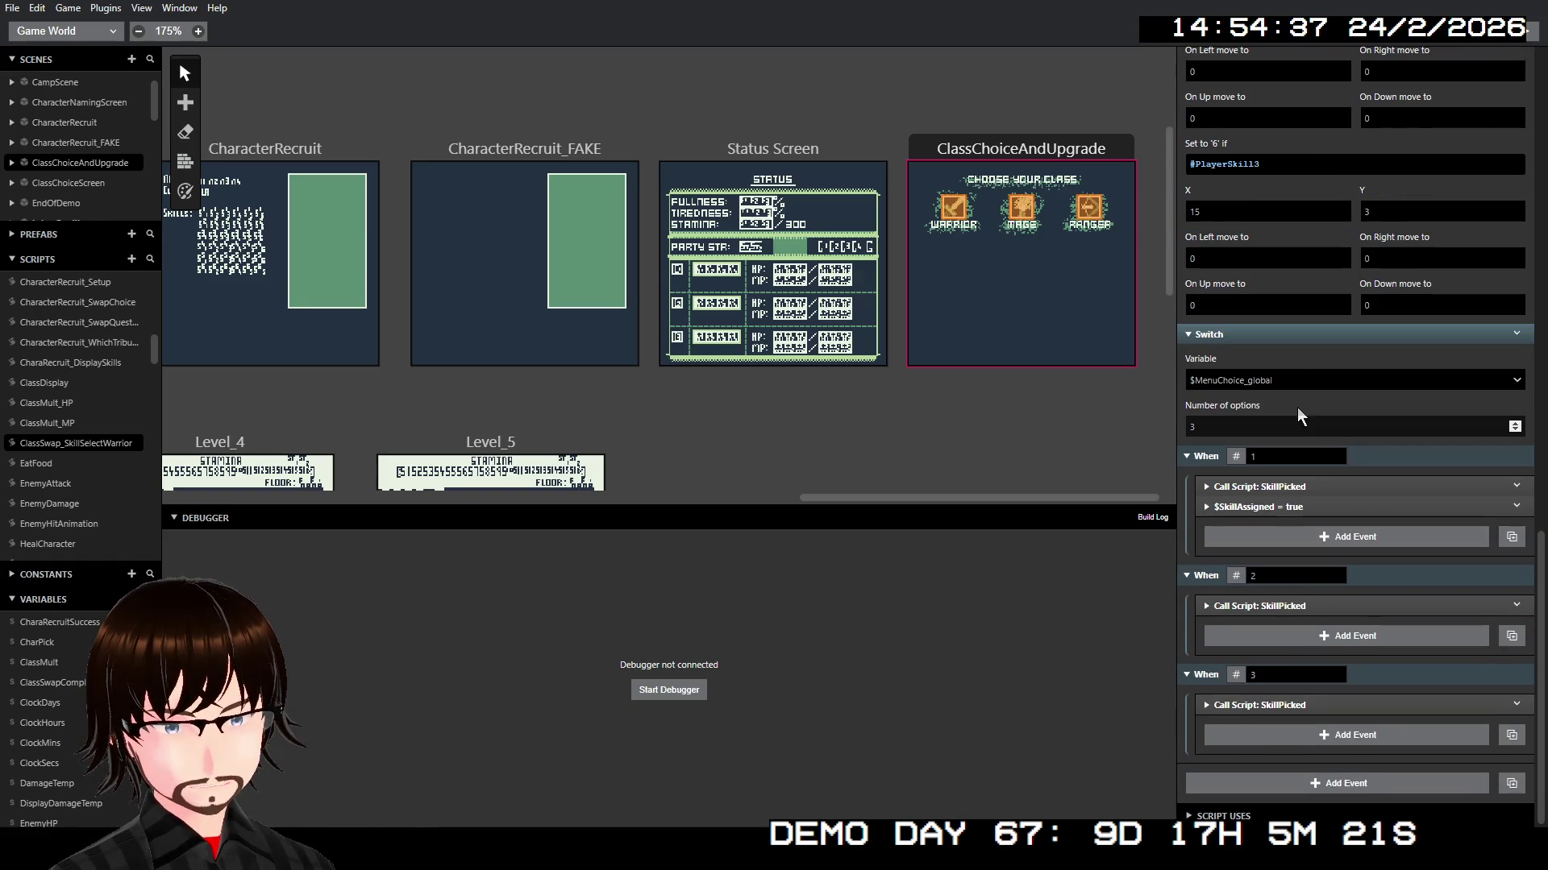
right_click(1286, 505)
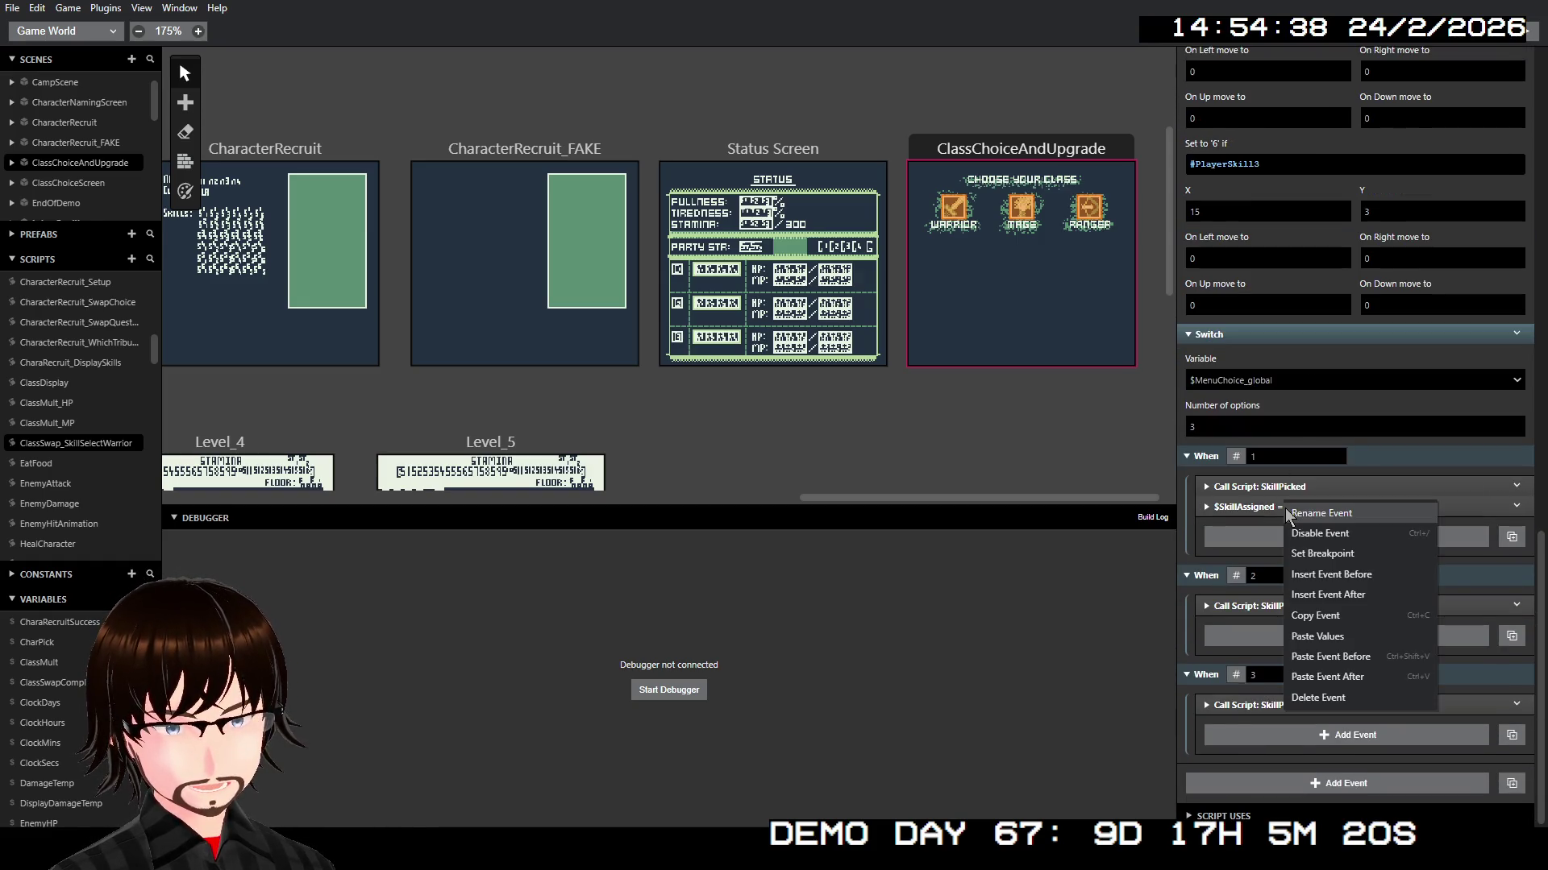
left_click(1316, 616)
right_click(1310, 600)
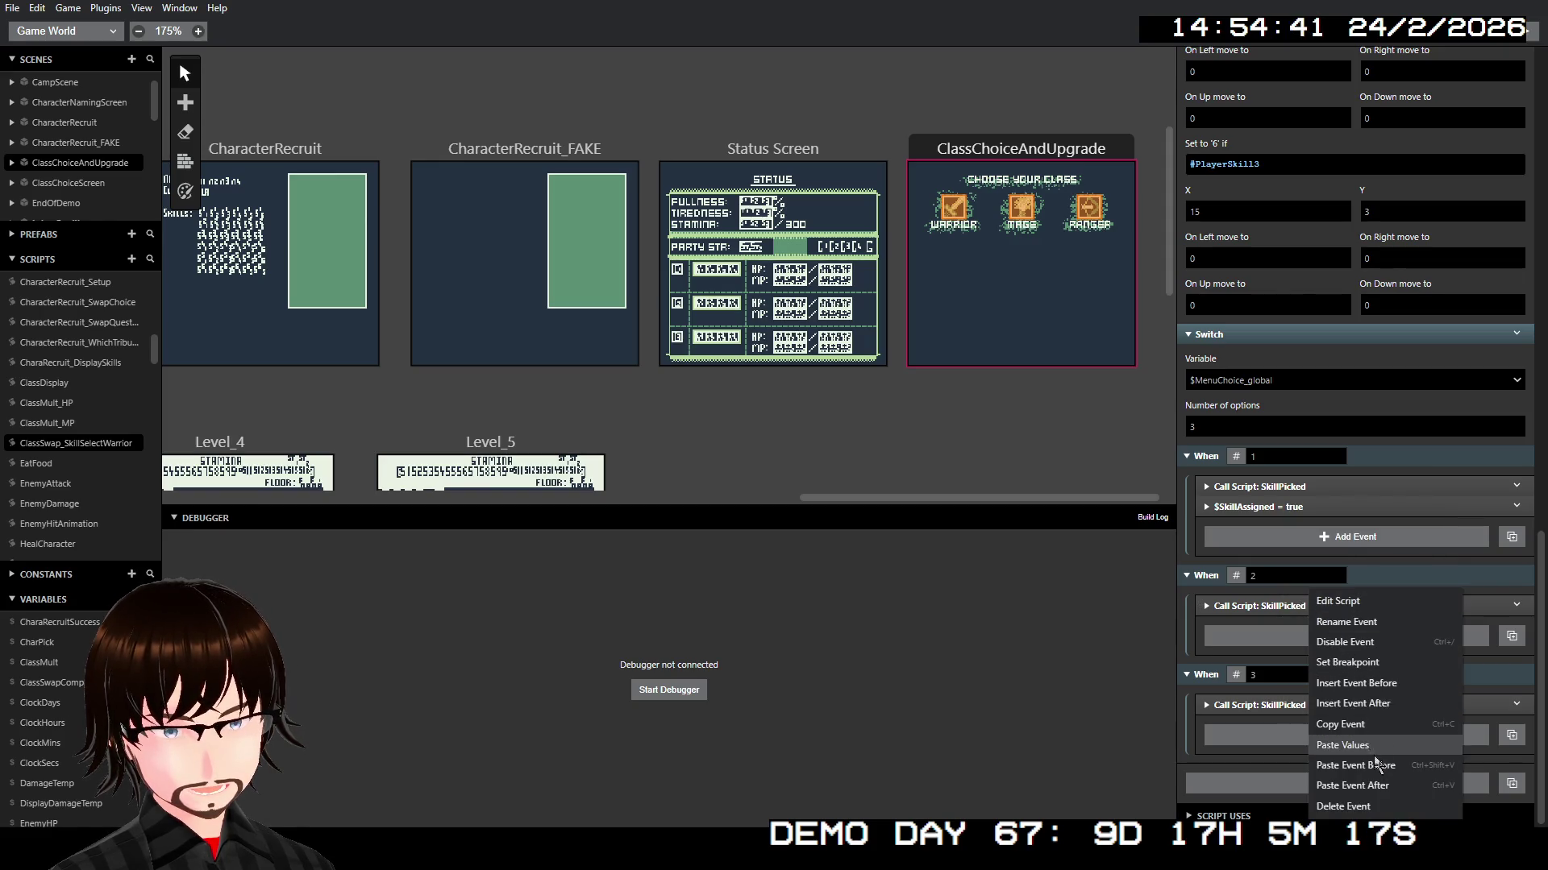
left_click(1374, 785)
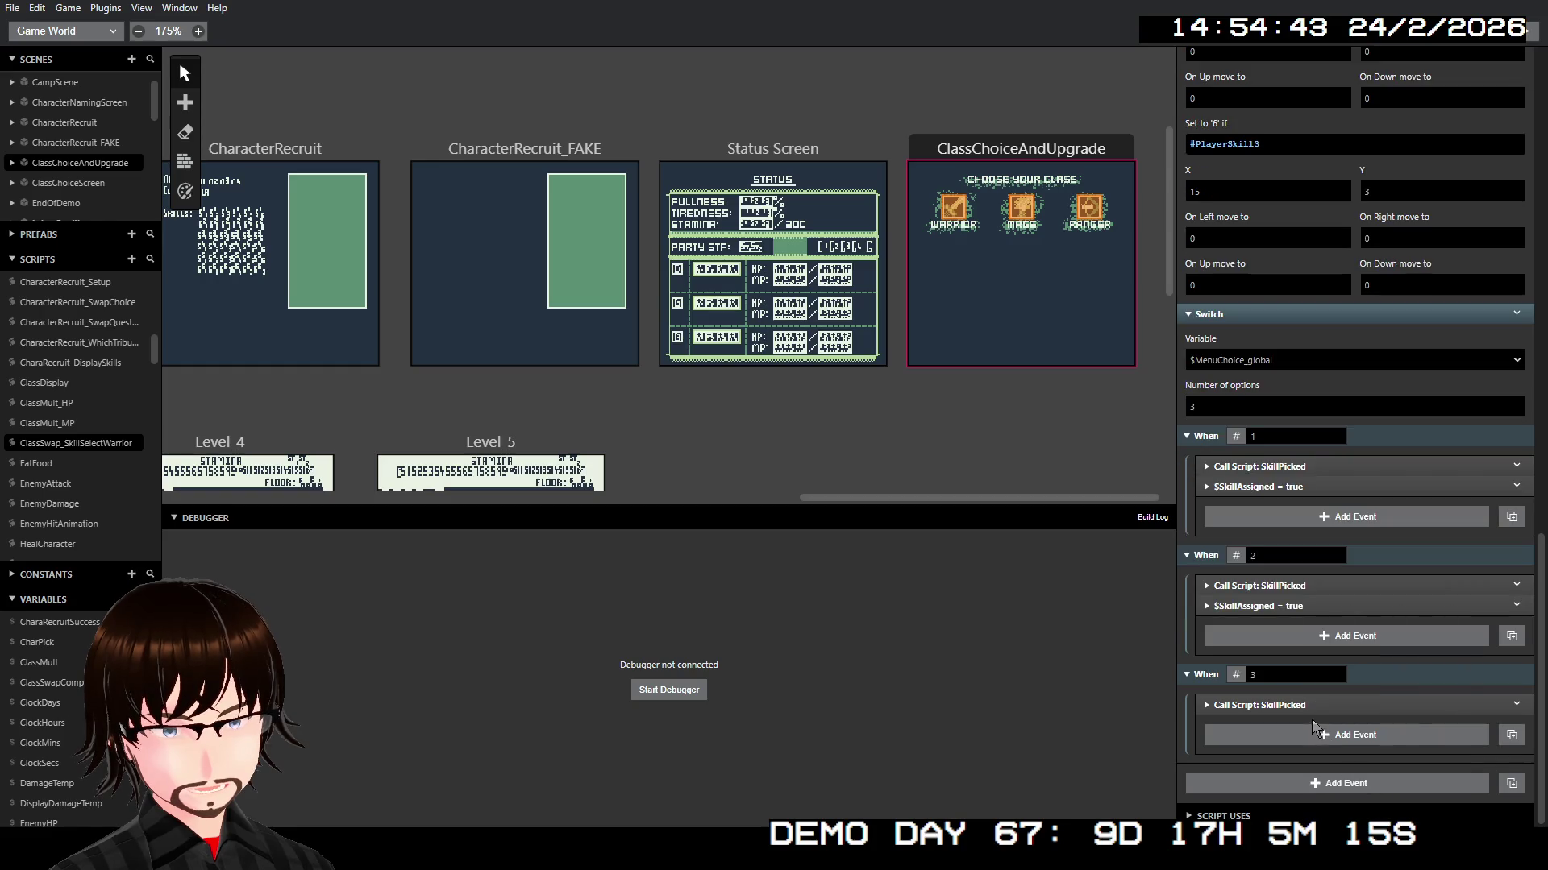
right_click(1308, 704)
left_click(1356, 771)
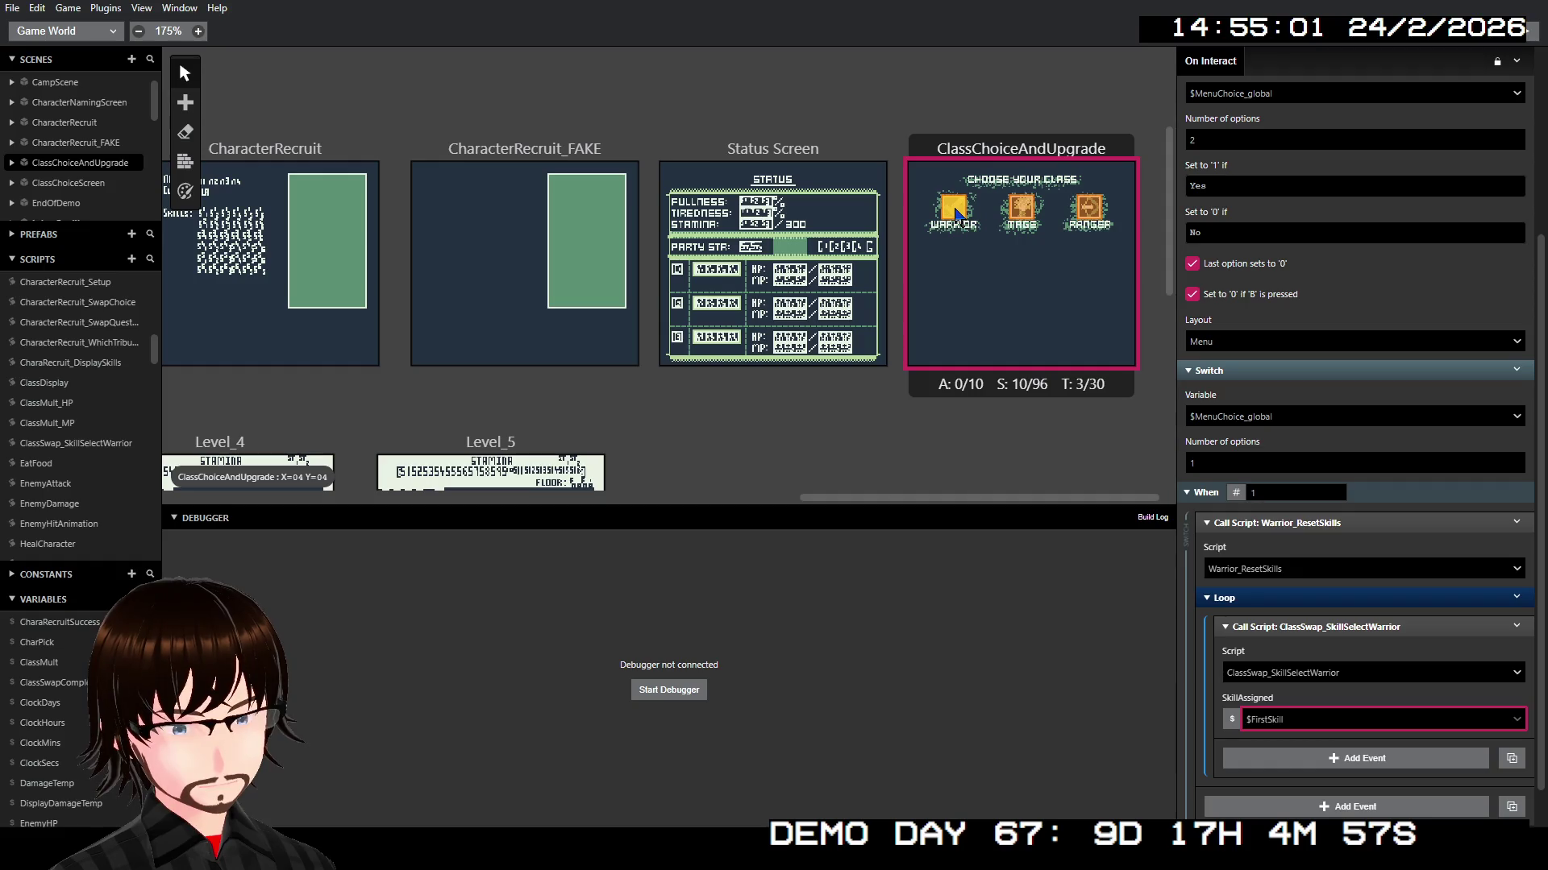
Step: Launch a test run from the ClassChoiceAndUpgrade scene using Run Scene > Run From Here
right_click(991, 161)
mouse_move(1041, 242)
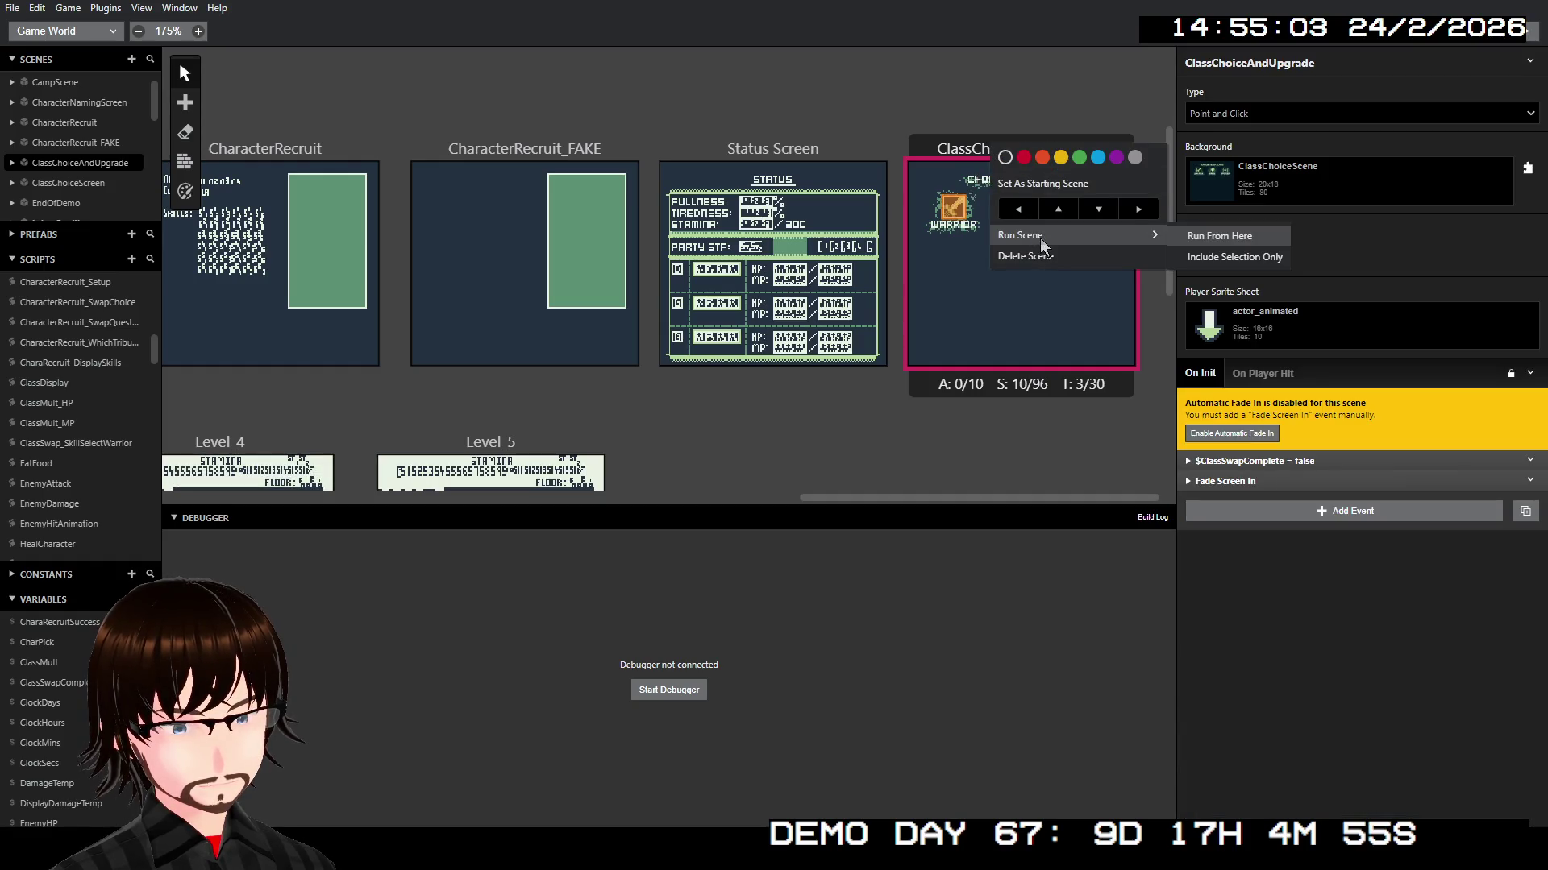
left_click(1203, 238)
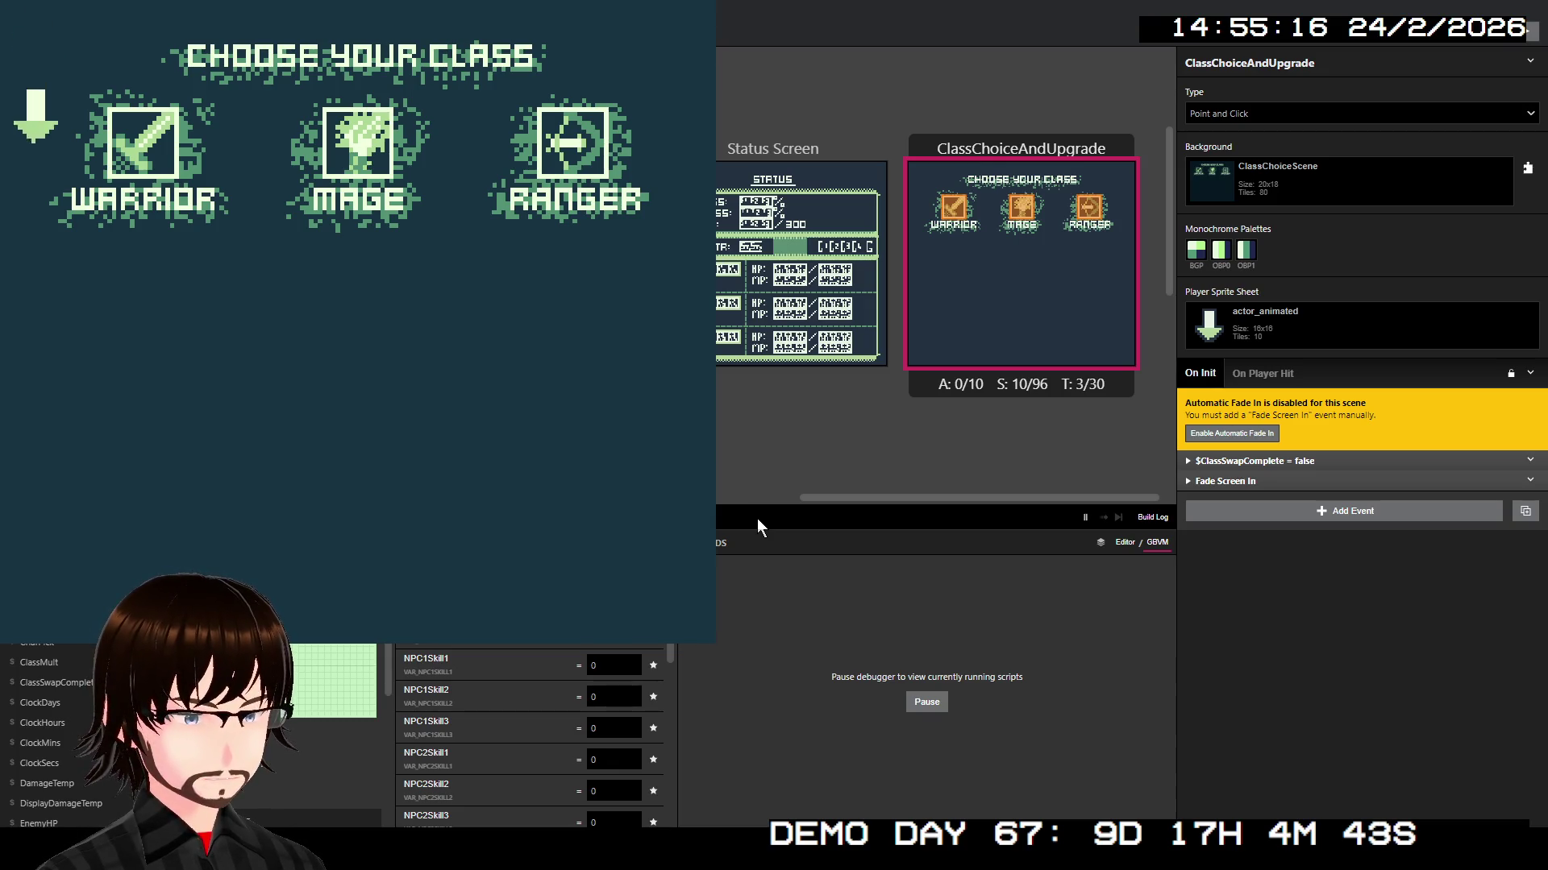
Step: In the running game, choose Warrior as the new class, confirm the switch, and toggle the skill list
key("Right")
key("z")
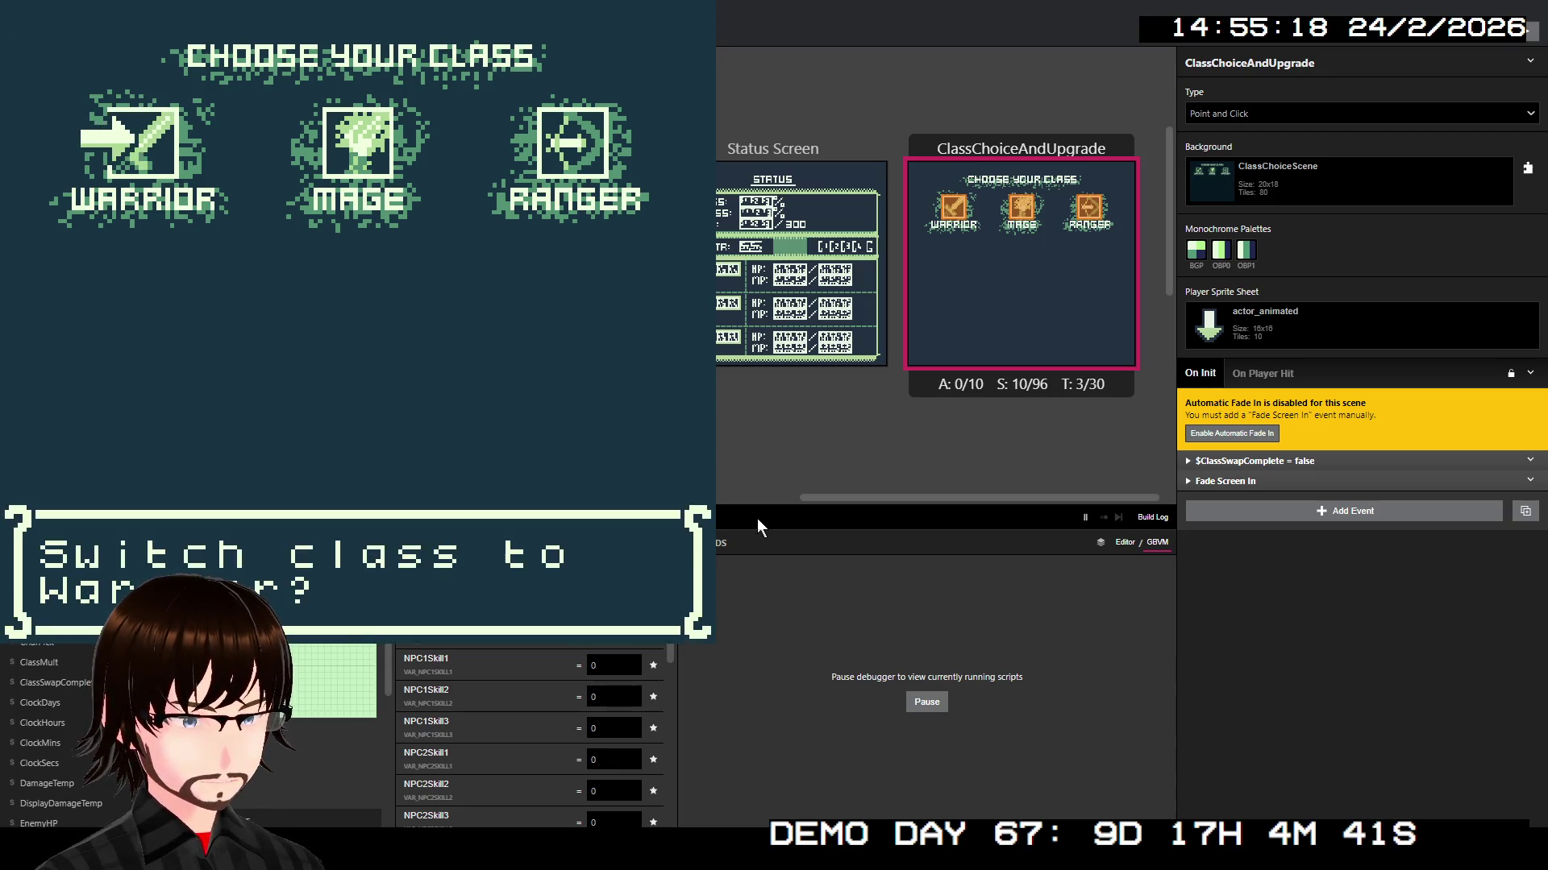
key("z")
key("z")
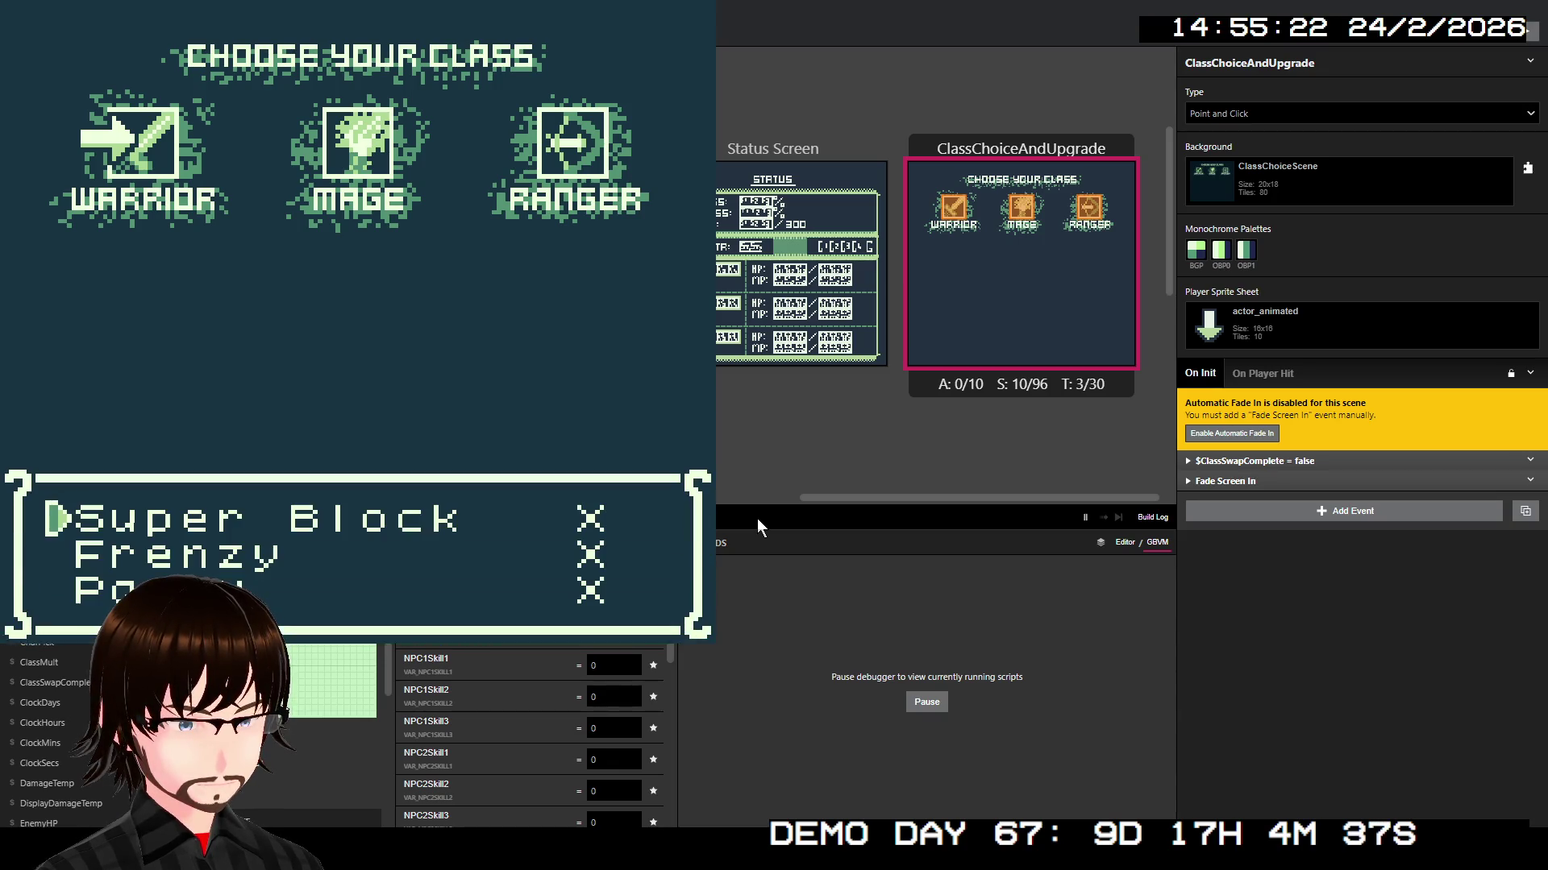
key("x")
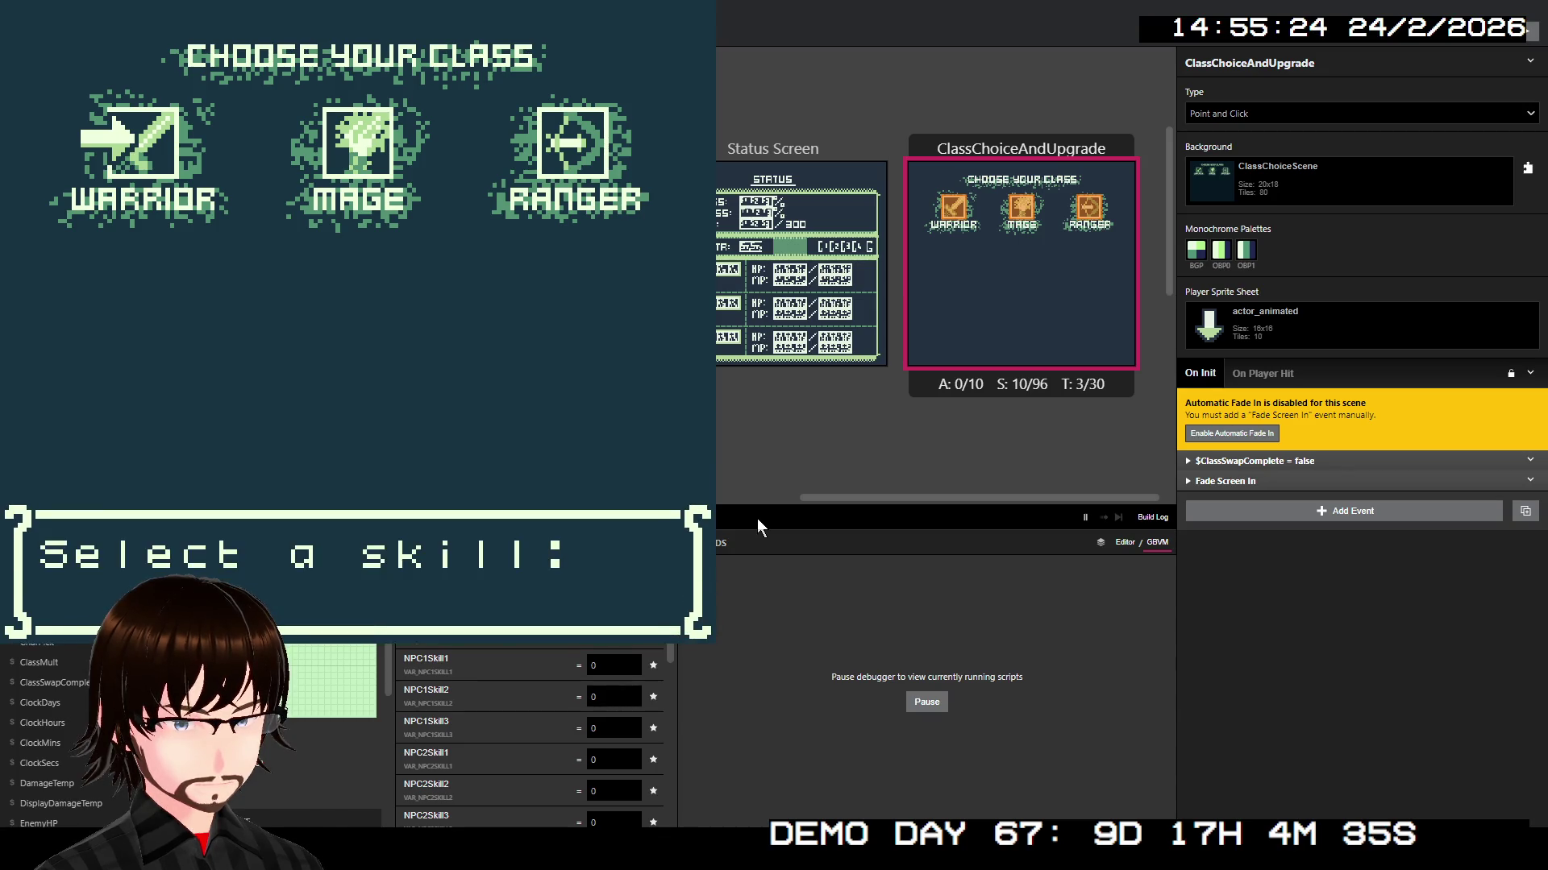
key("x")
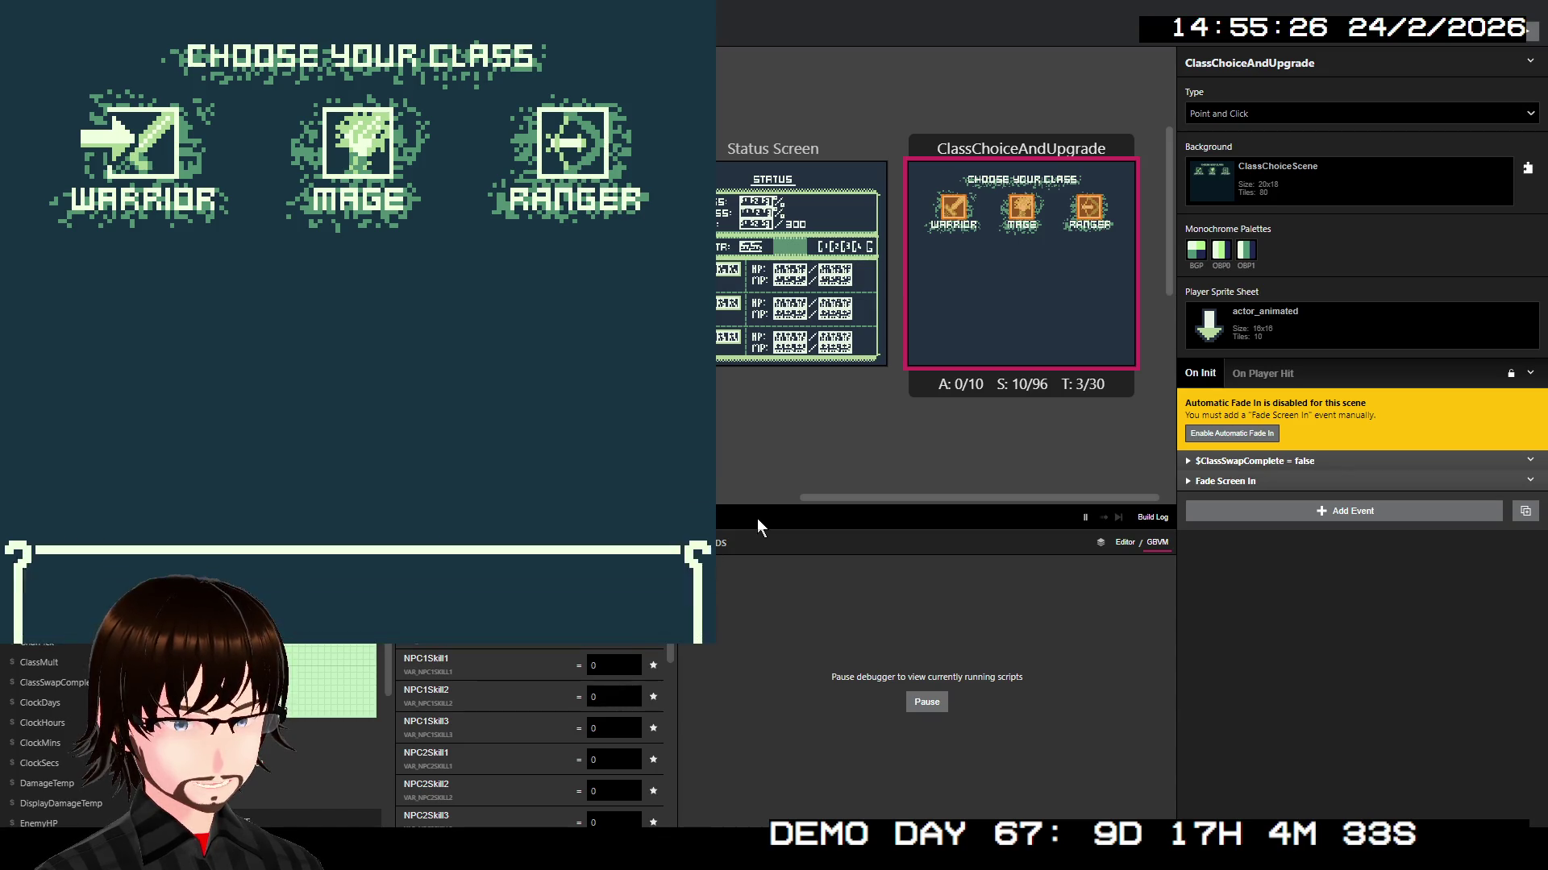
key("x")
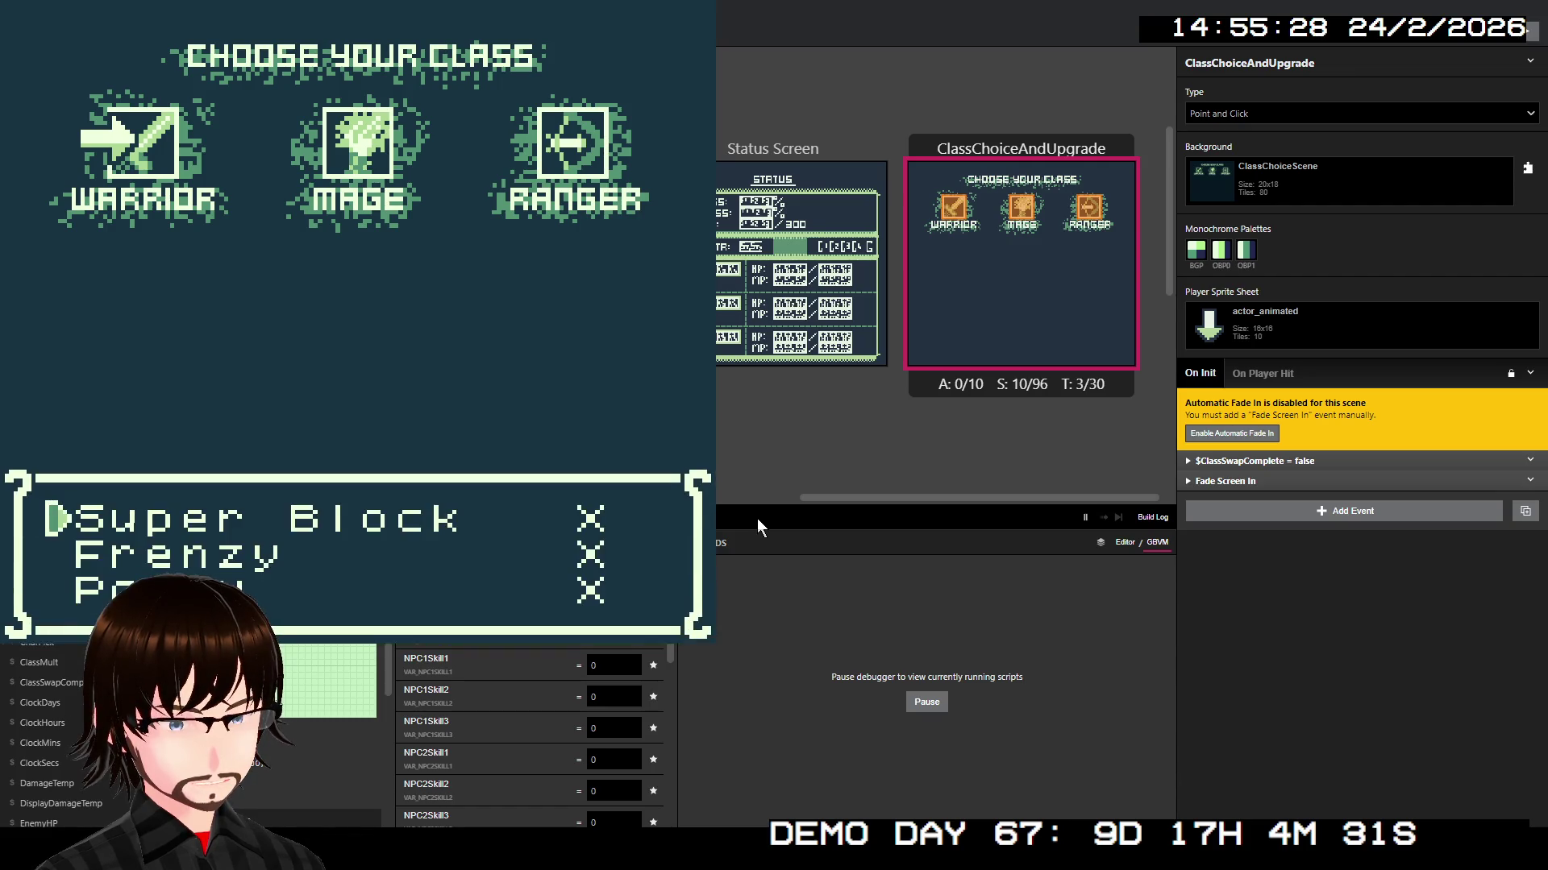
key("x")
key("x")
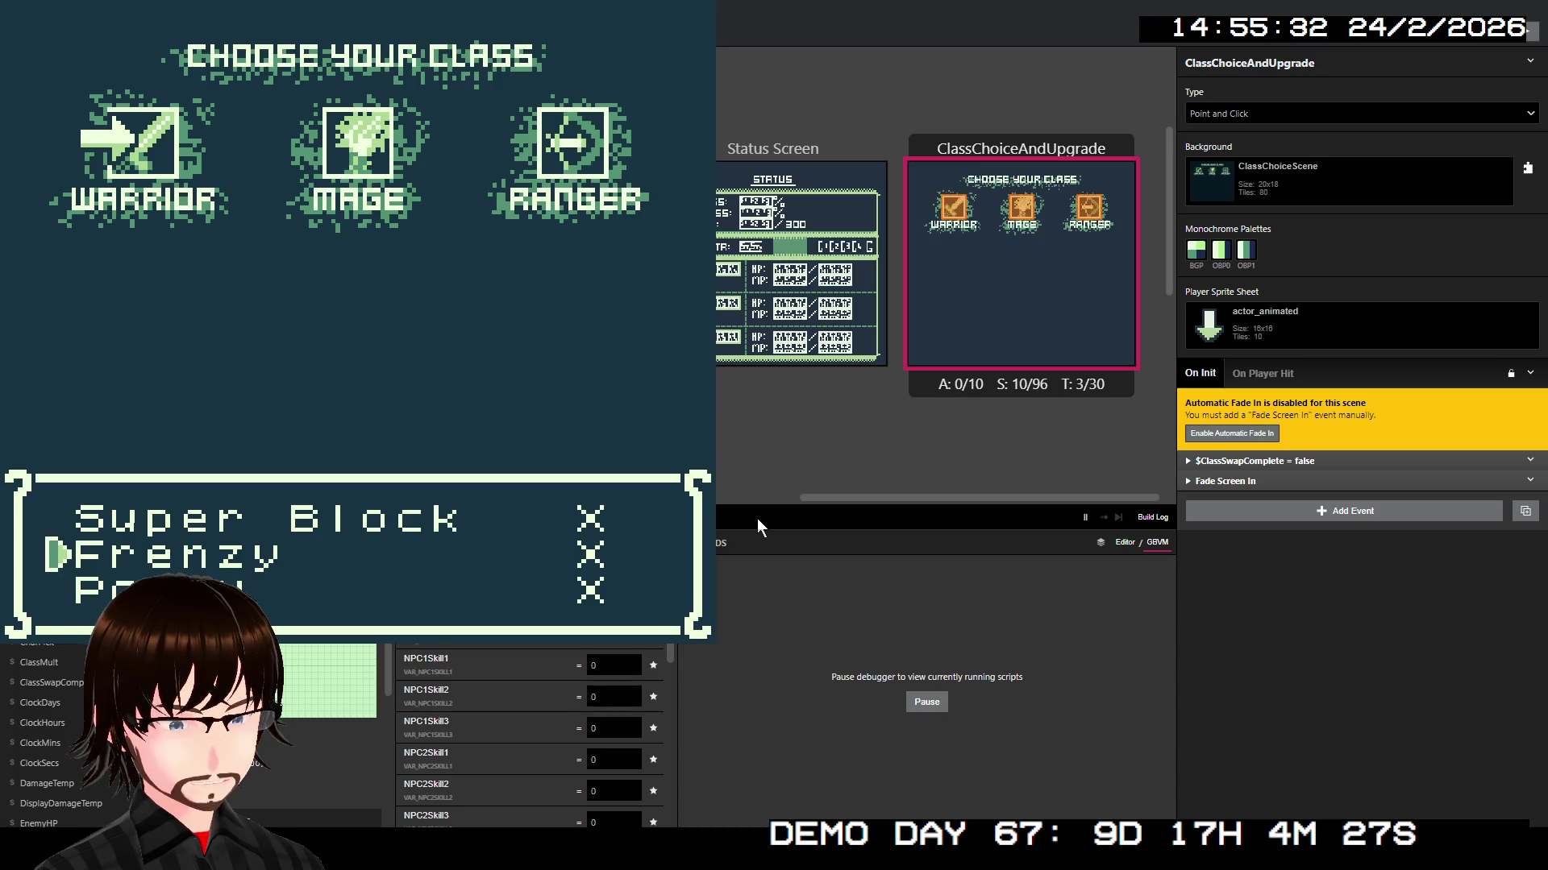
Step: Pick skills from the list so Super Block is marked E, then quit the game
key("x")
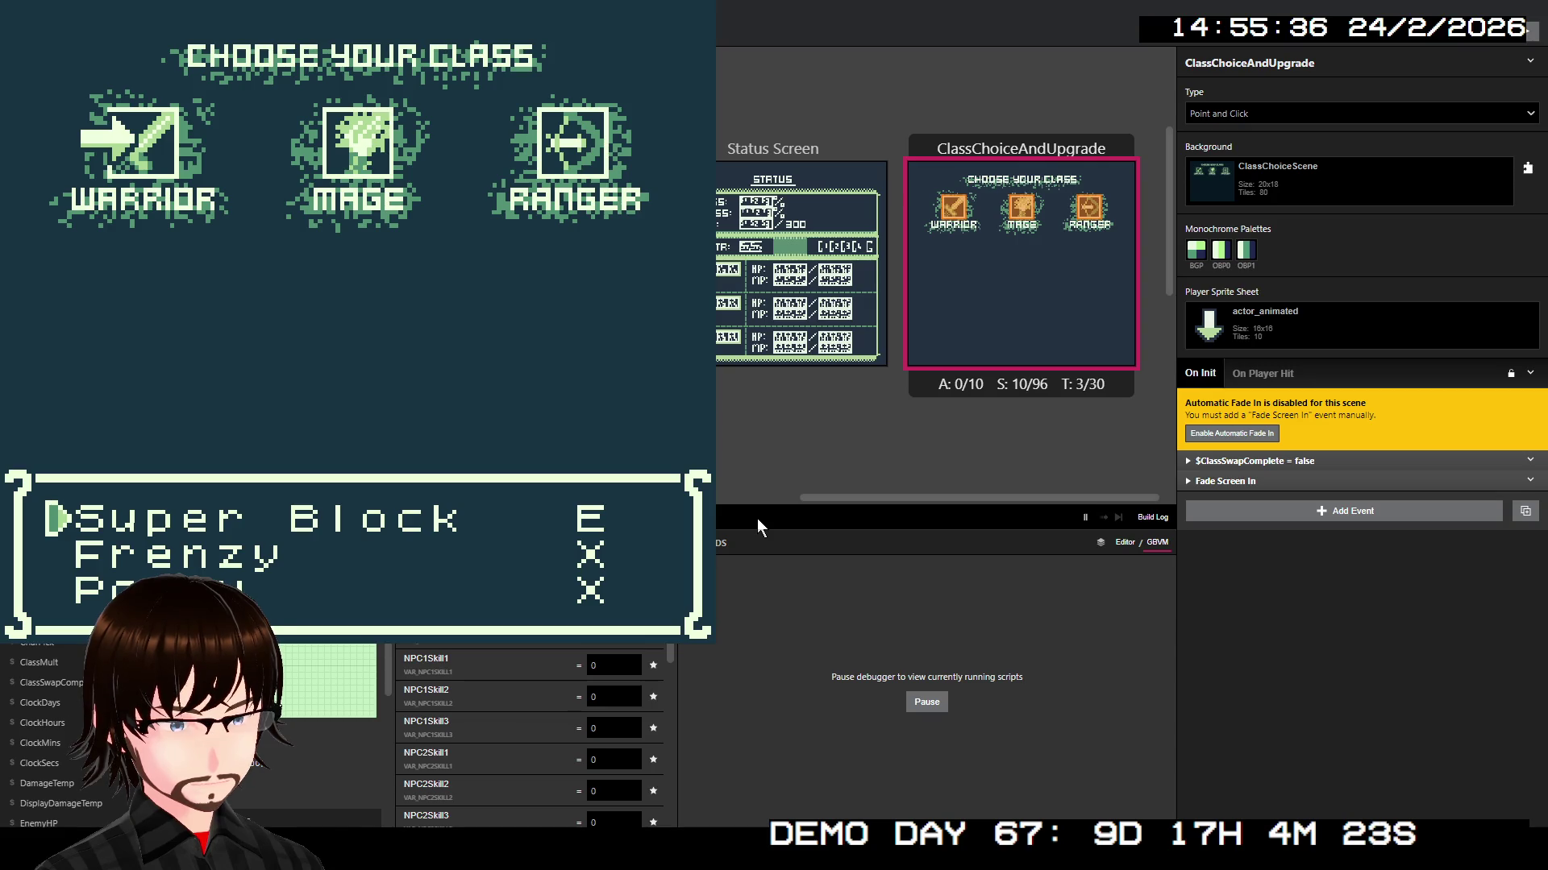
key("Down")
key("x")
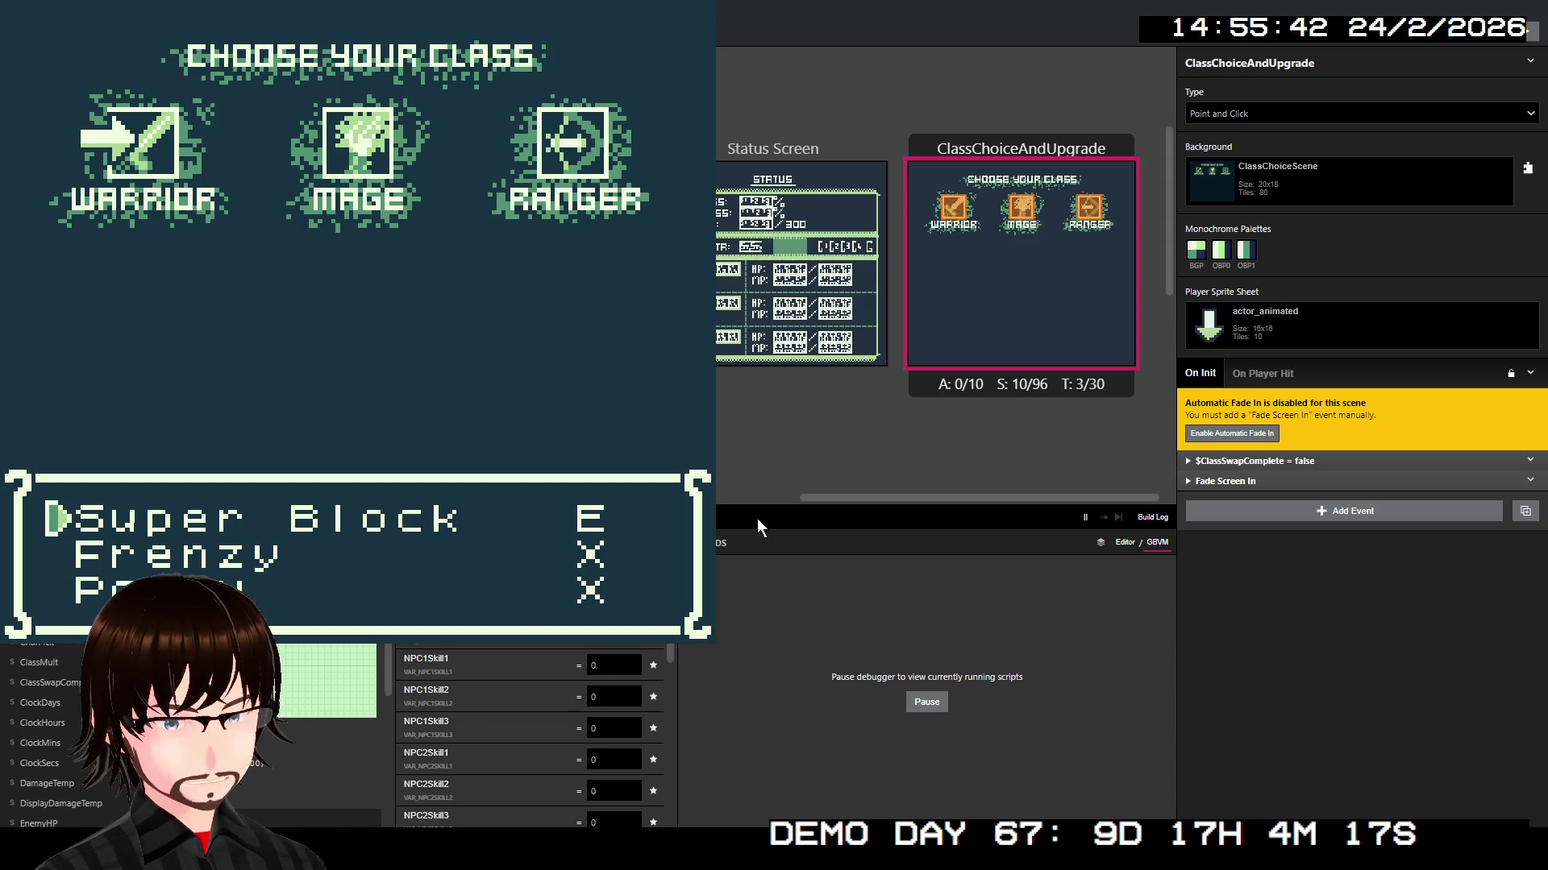
key("Down")
key("Down")
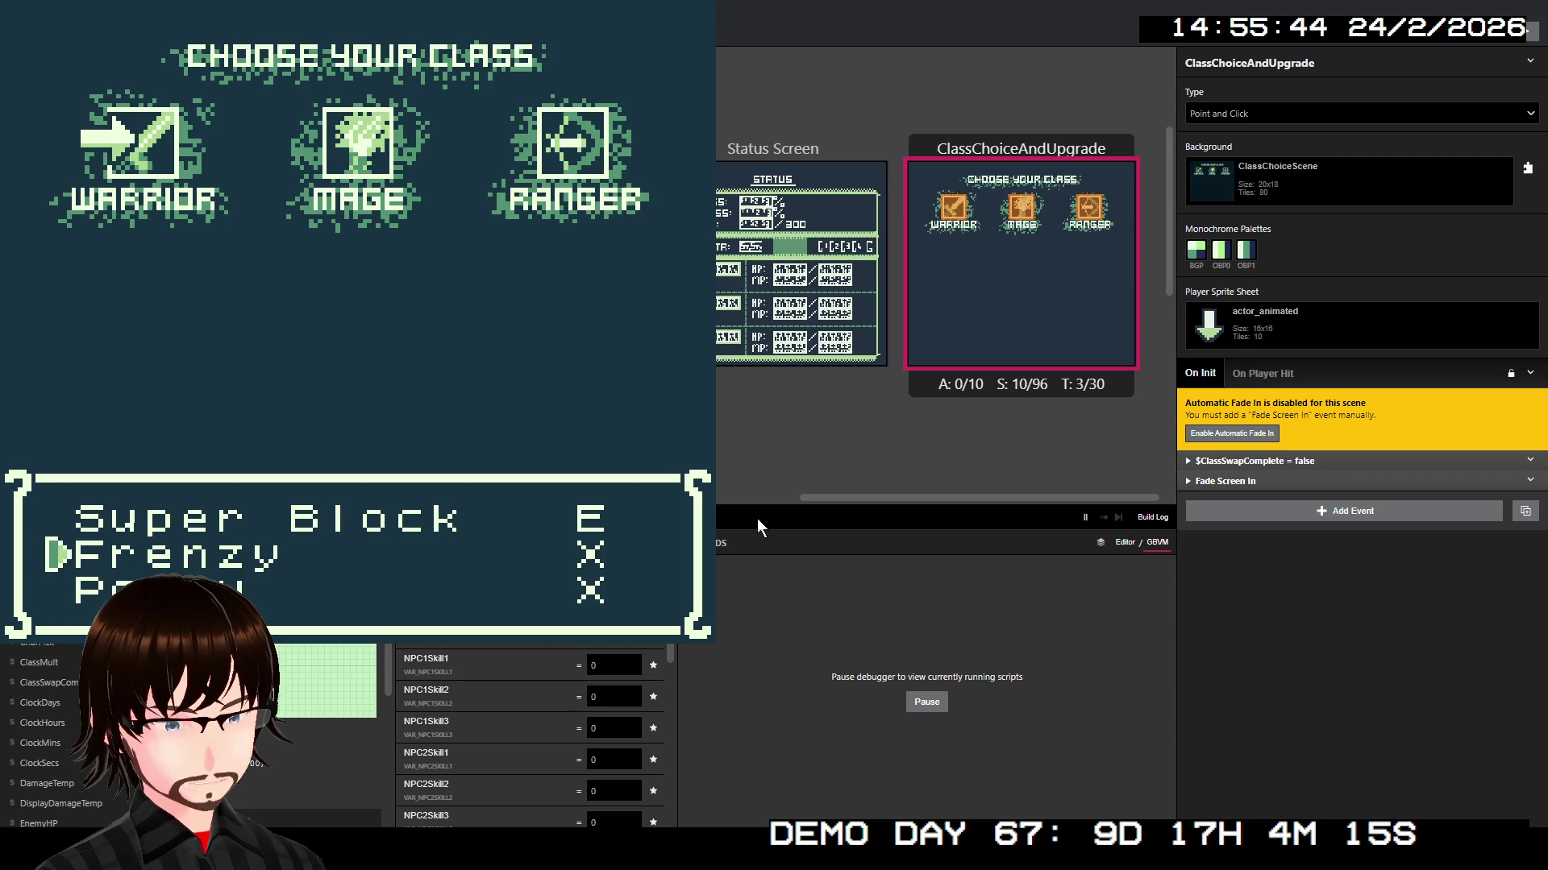
key("x")
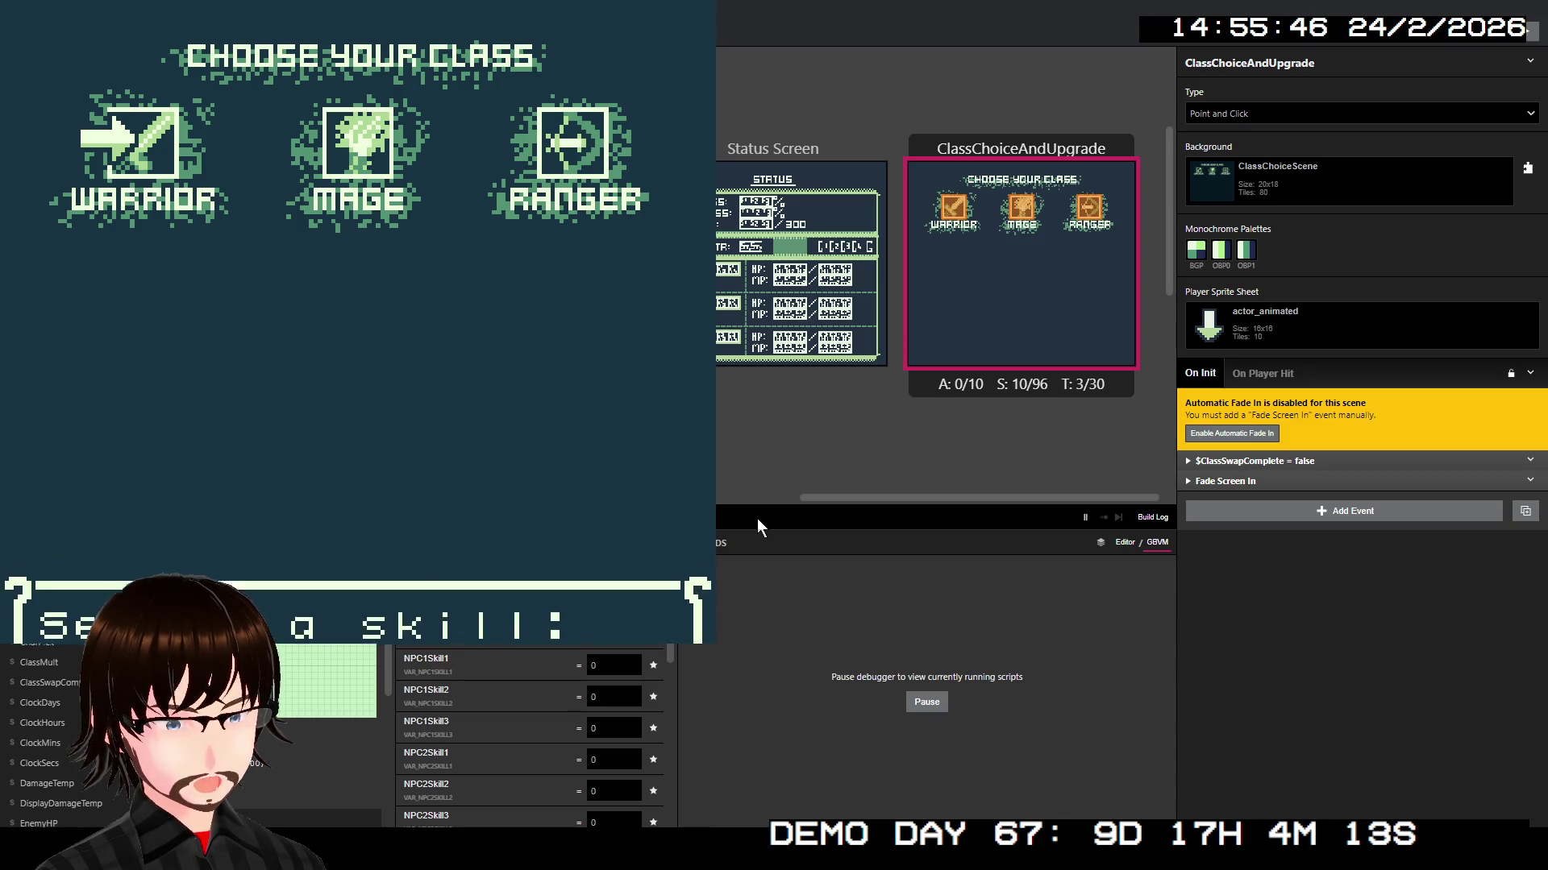
key("Down")
key("Down")
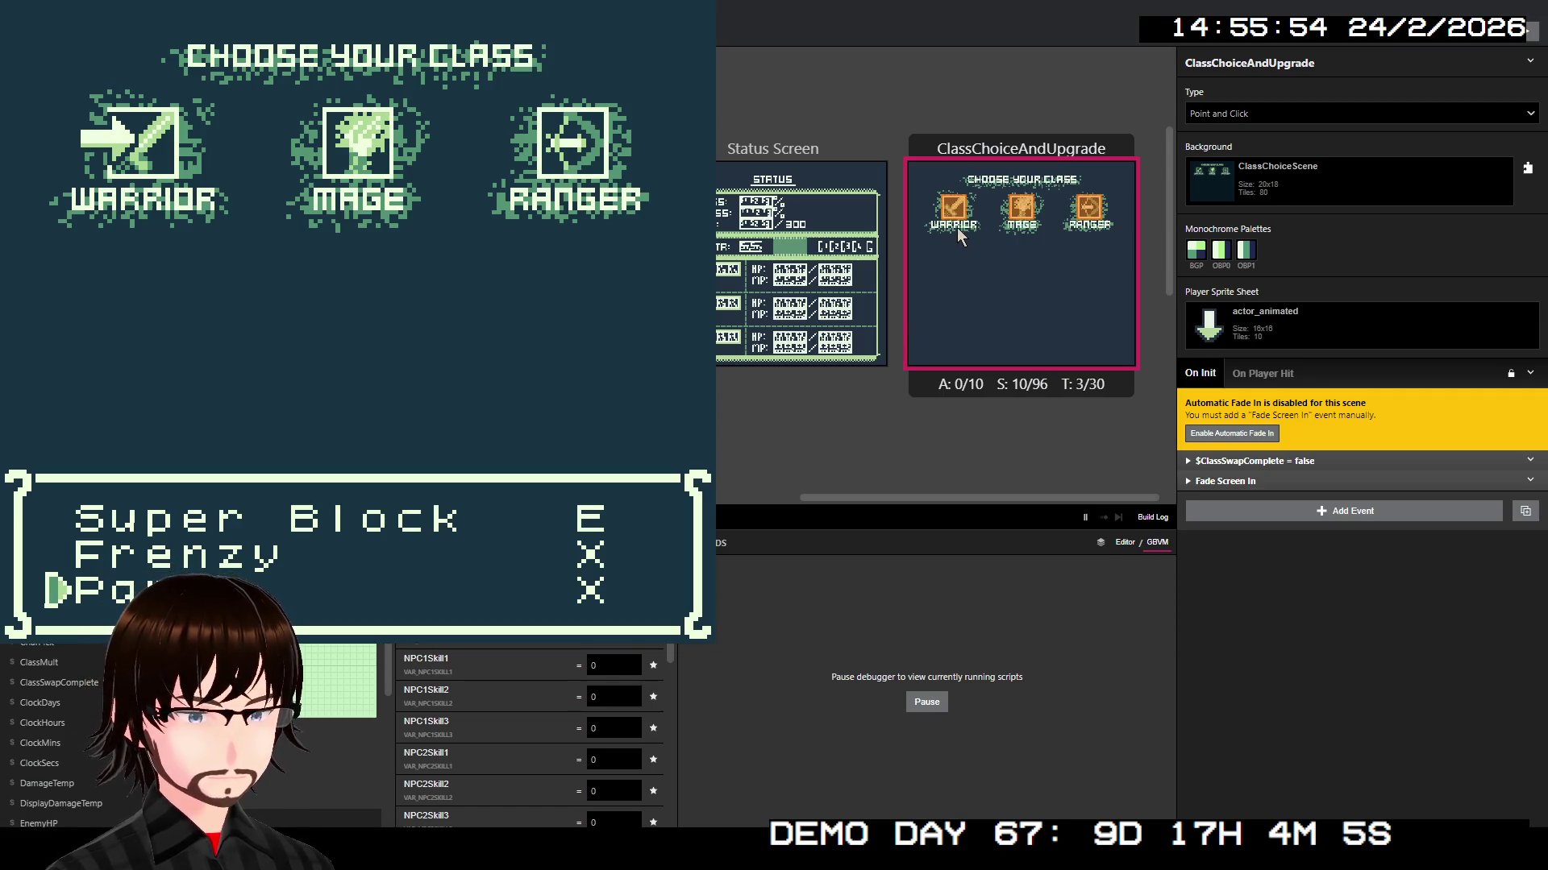
key("alt+F4")
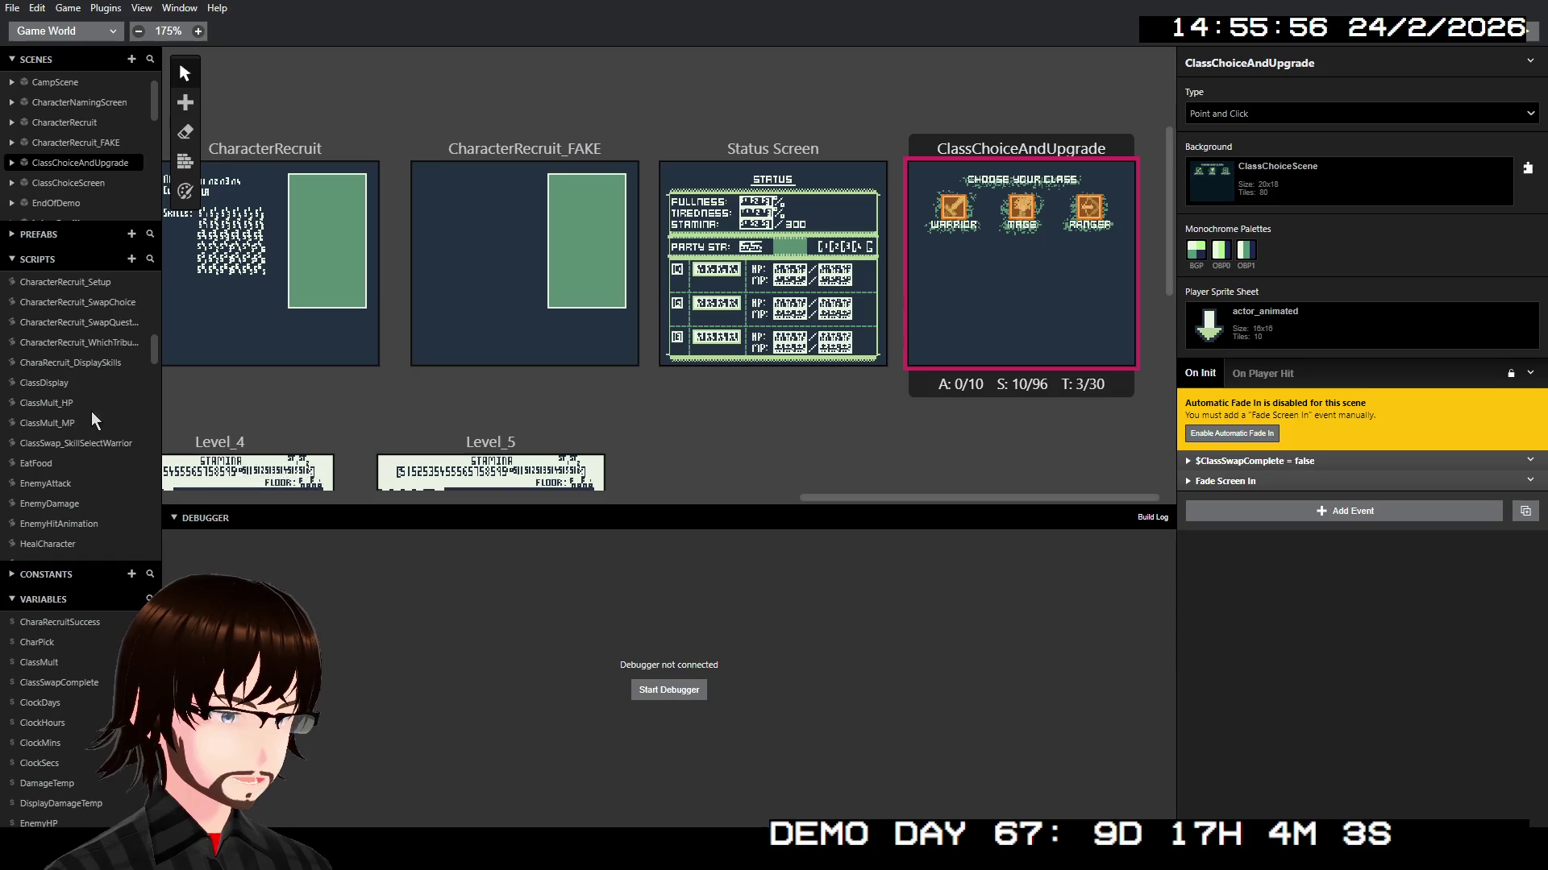
Step: In ClassChoiceAndUpgrade's skill-select script, set case 2's SkillPicked slot to $PlayerSkill2
left_click(106, 446)
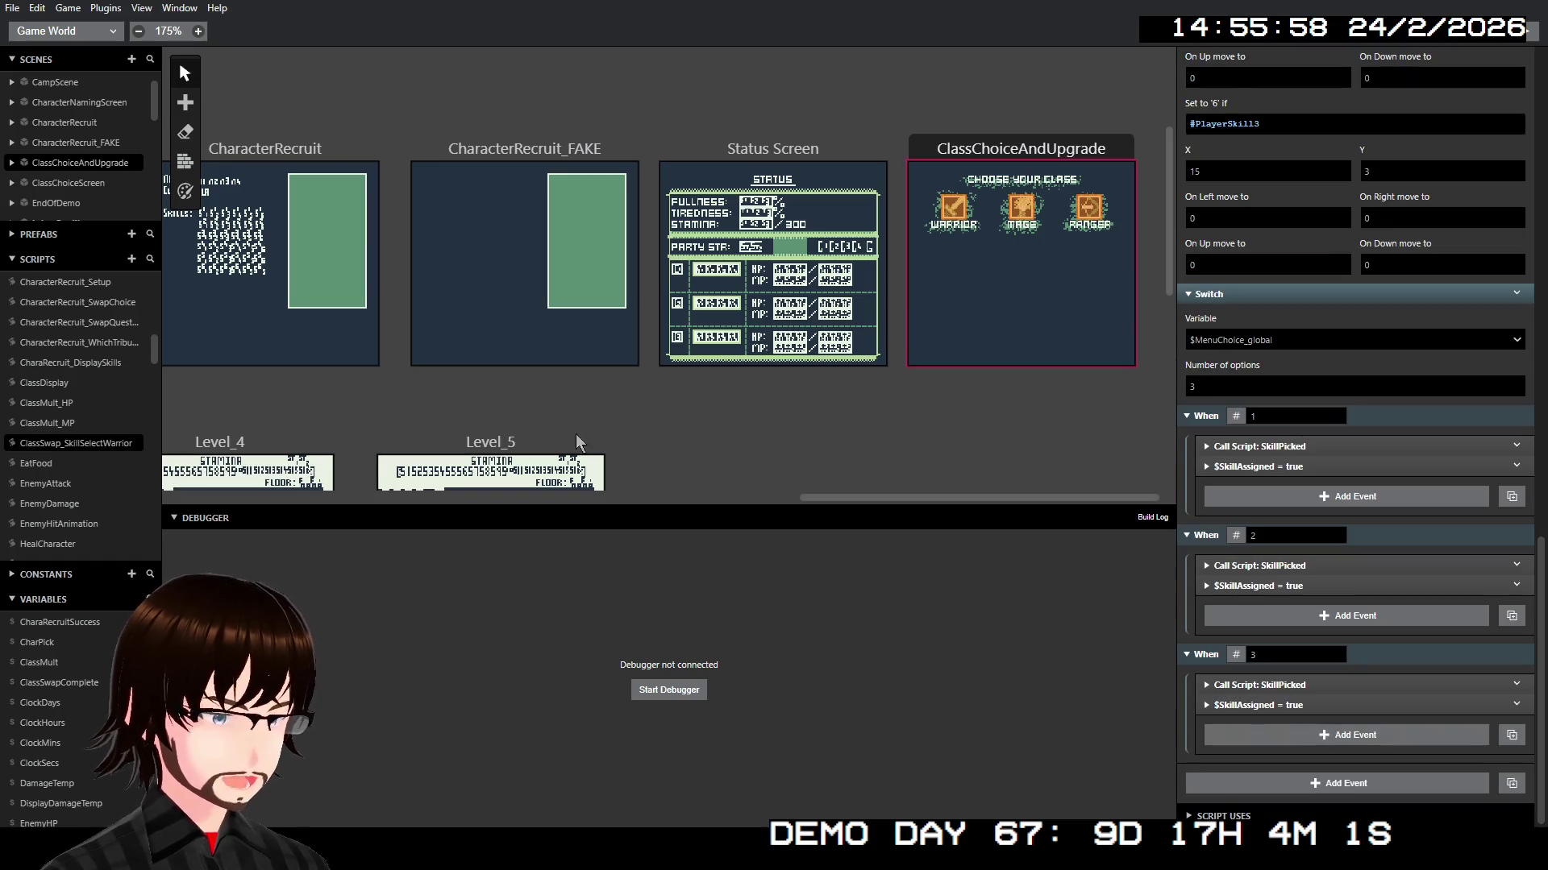
left_click(1336, 565)
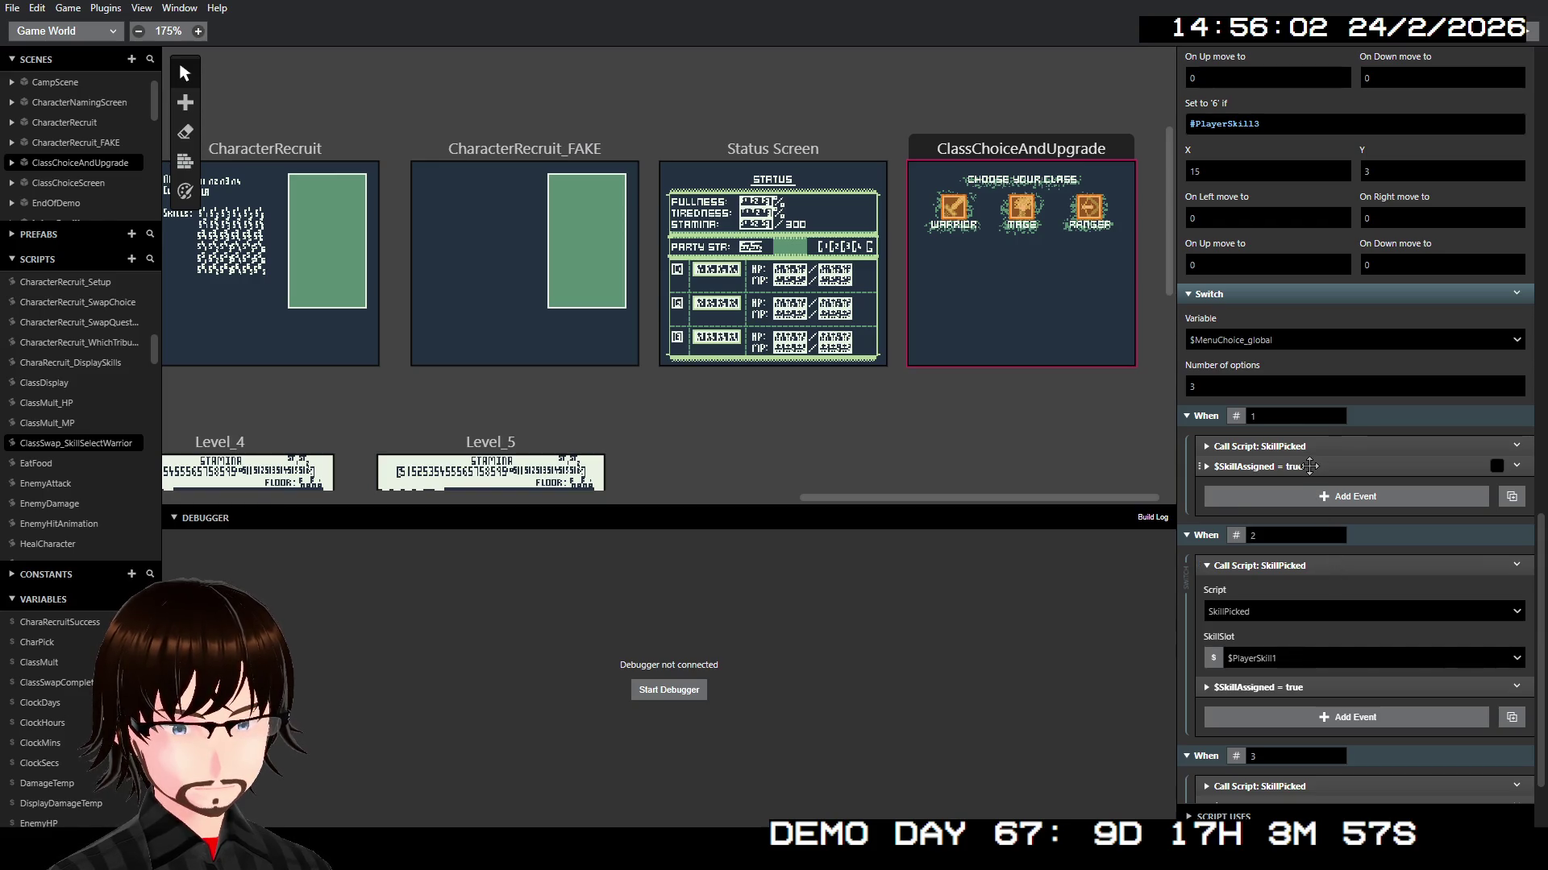
left_click(1313, 660)
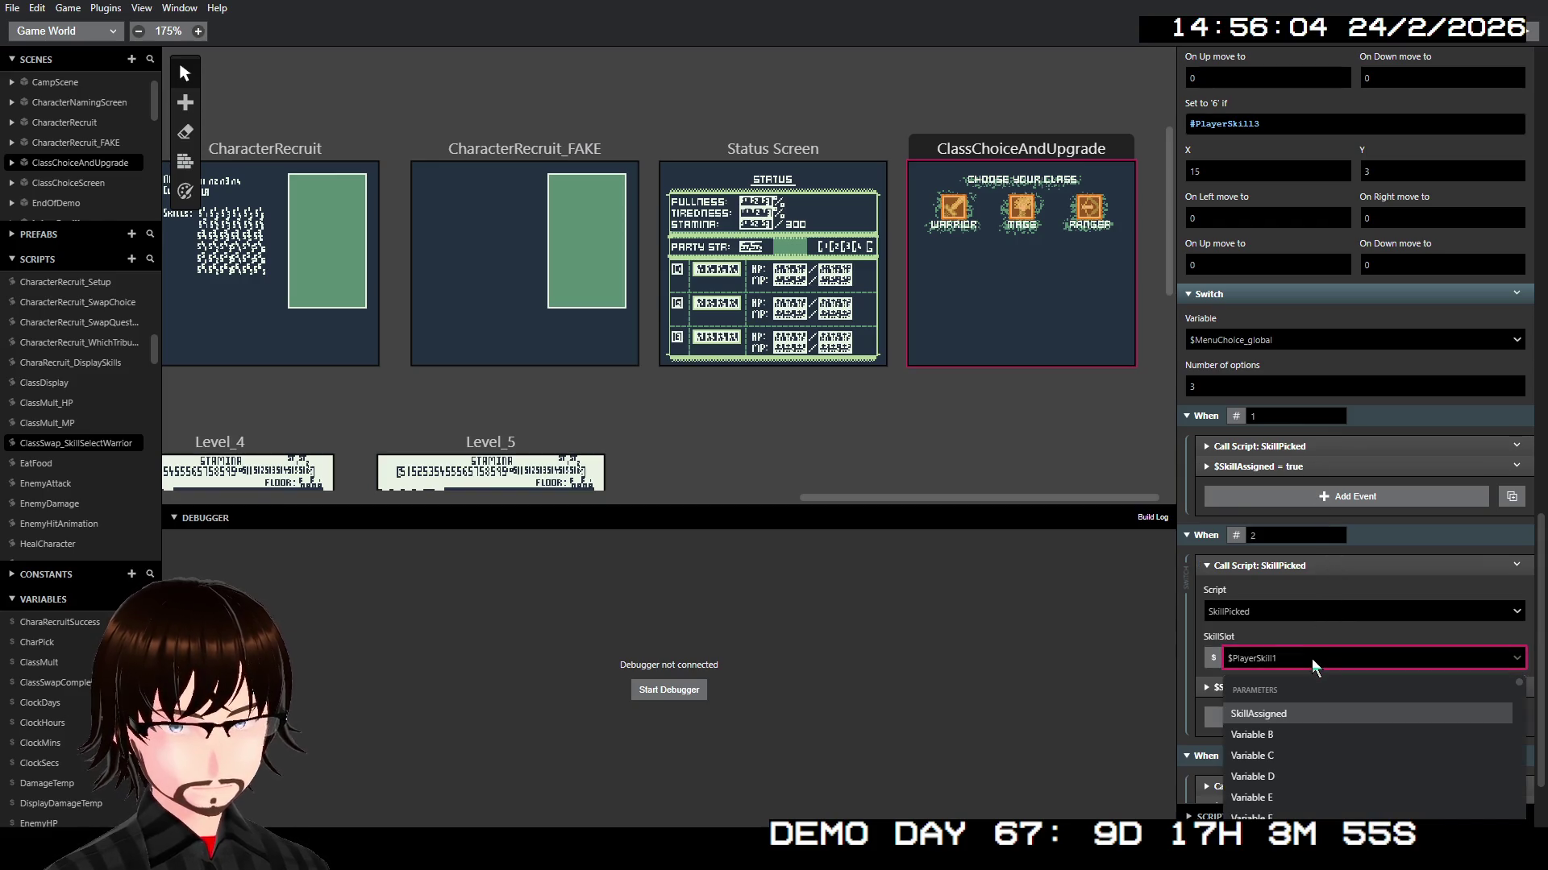
type("player")
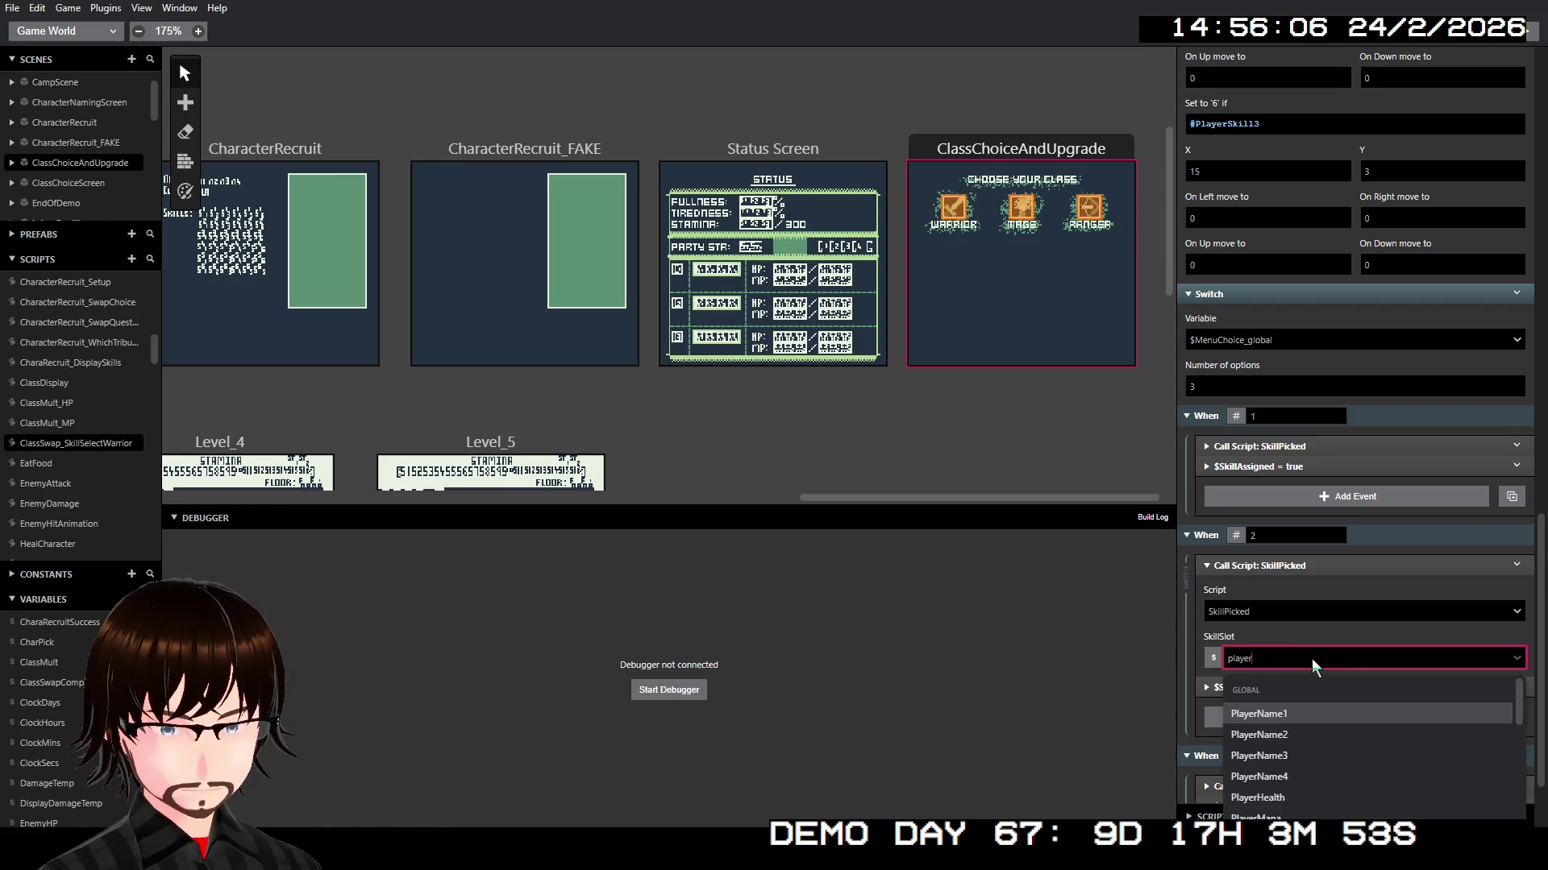
key("Down")
key("Down")
key("Down")
key("Return")
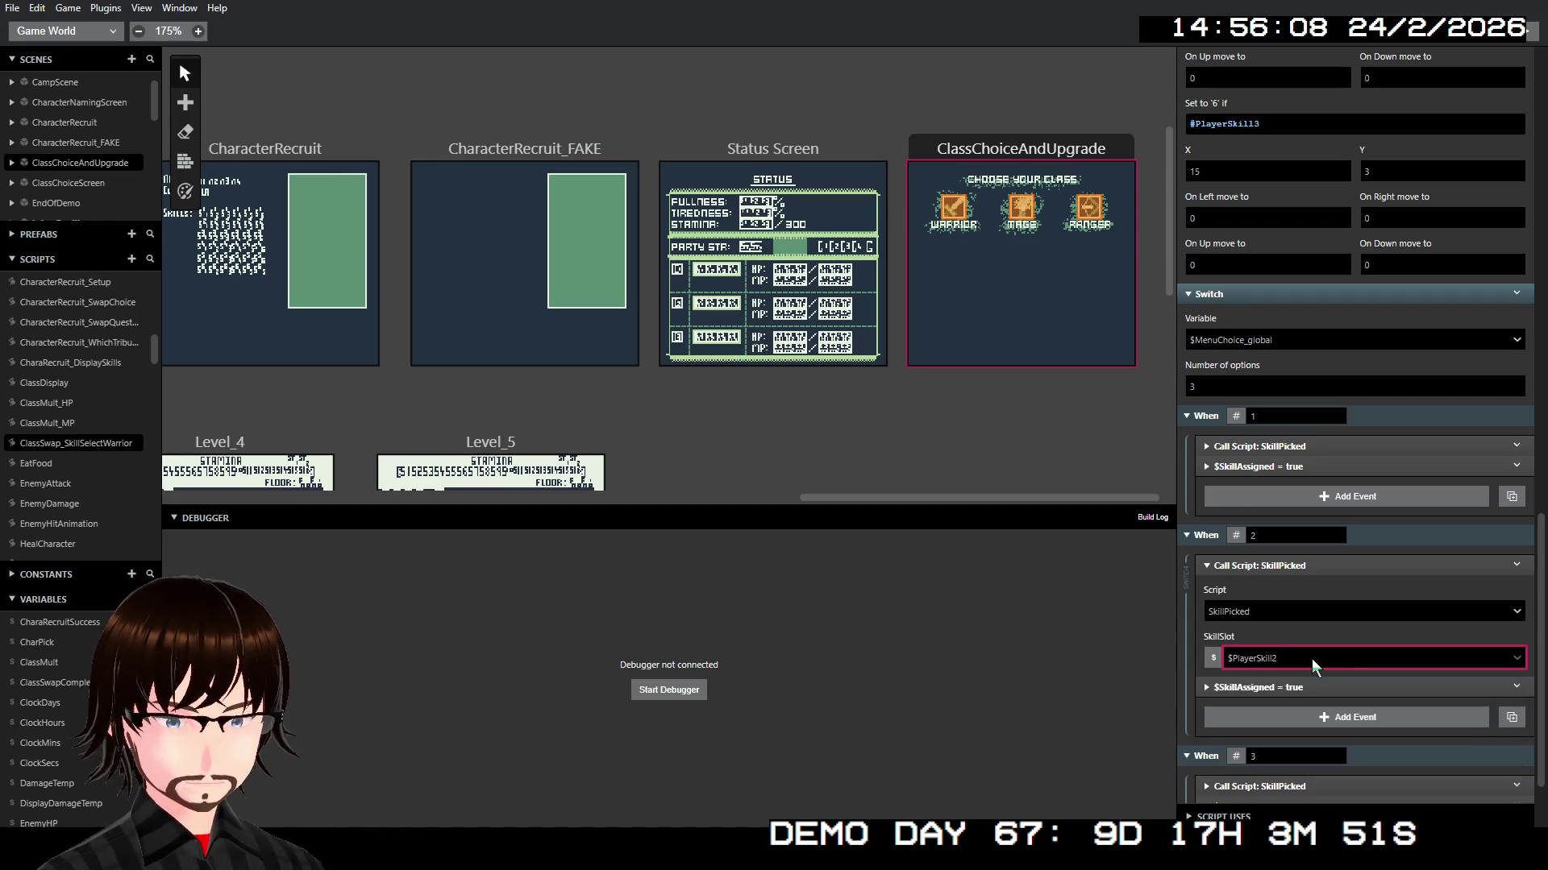
left_click(1314, 566)
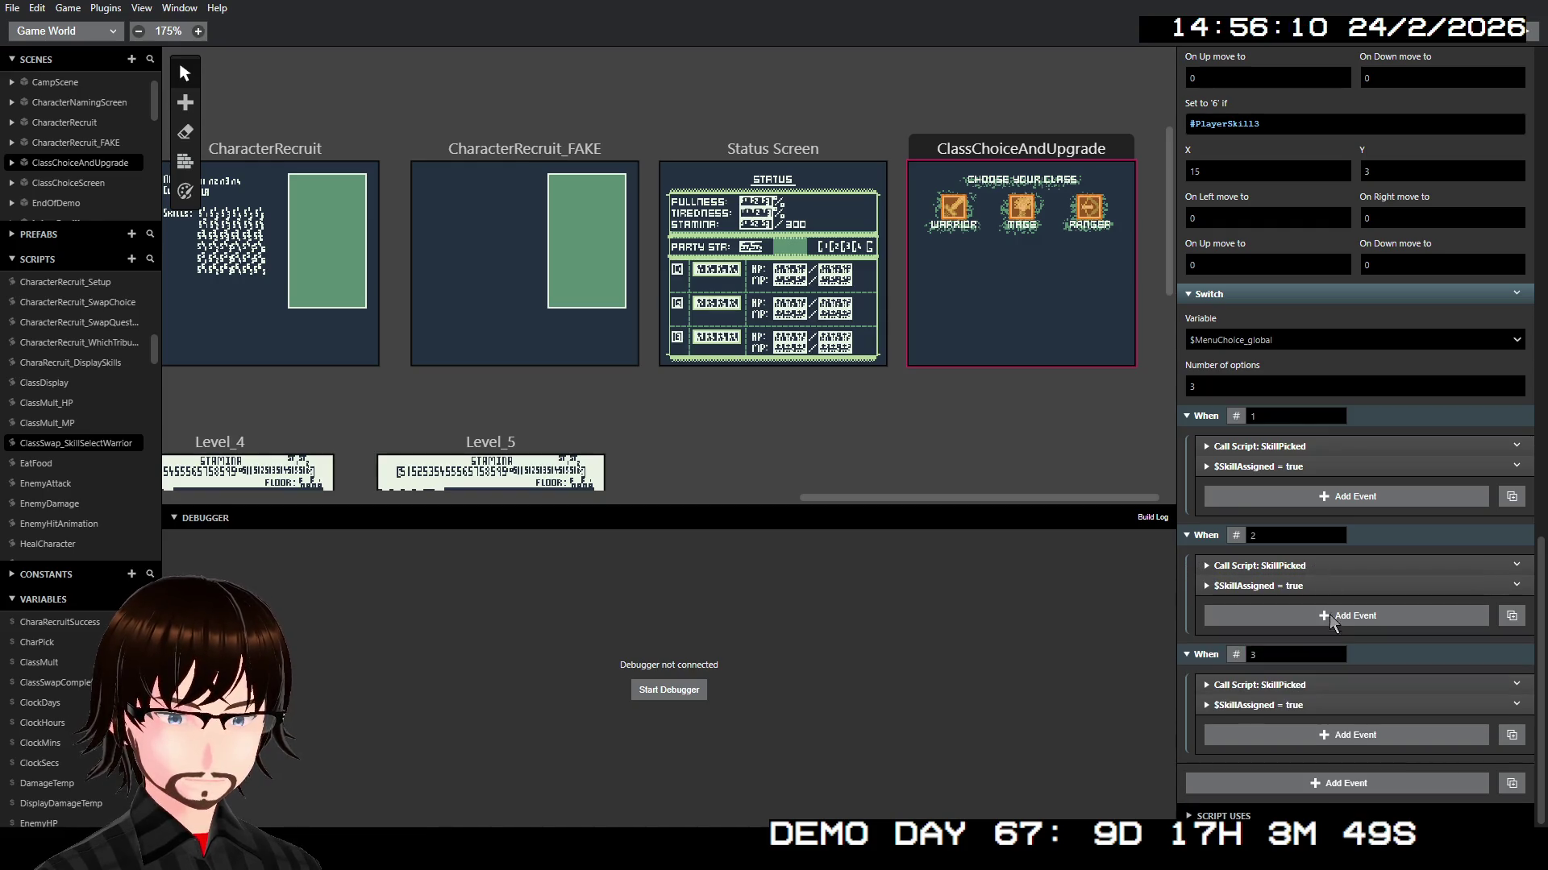
Step: Set case 3's SkillPicked slot to $PlayerSkill3 instead of $PlayerSkill1
left_click(1276, 685)
scroll(1294, 764, "down", 1)
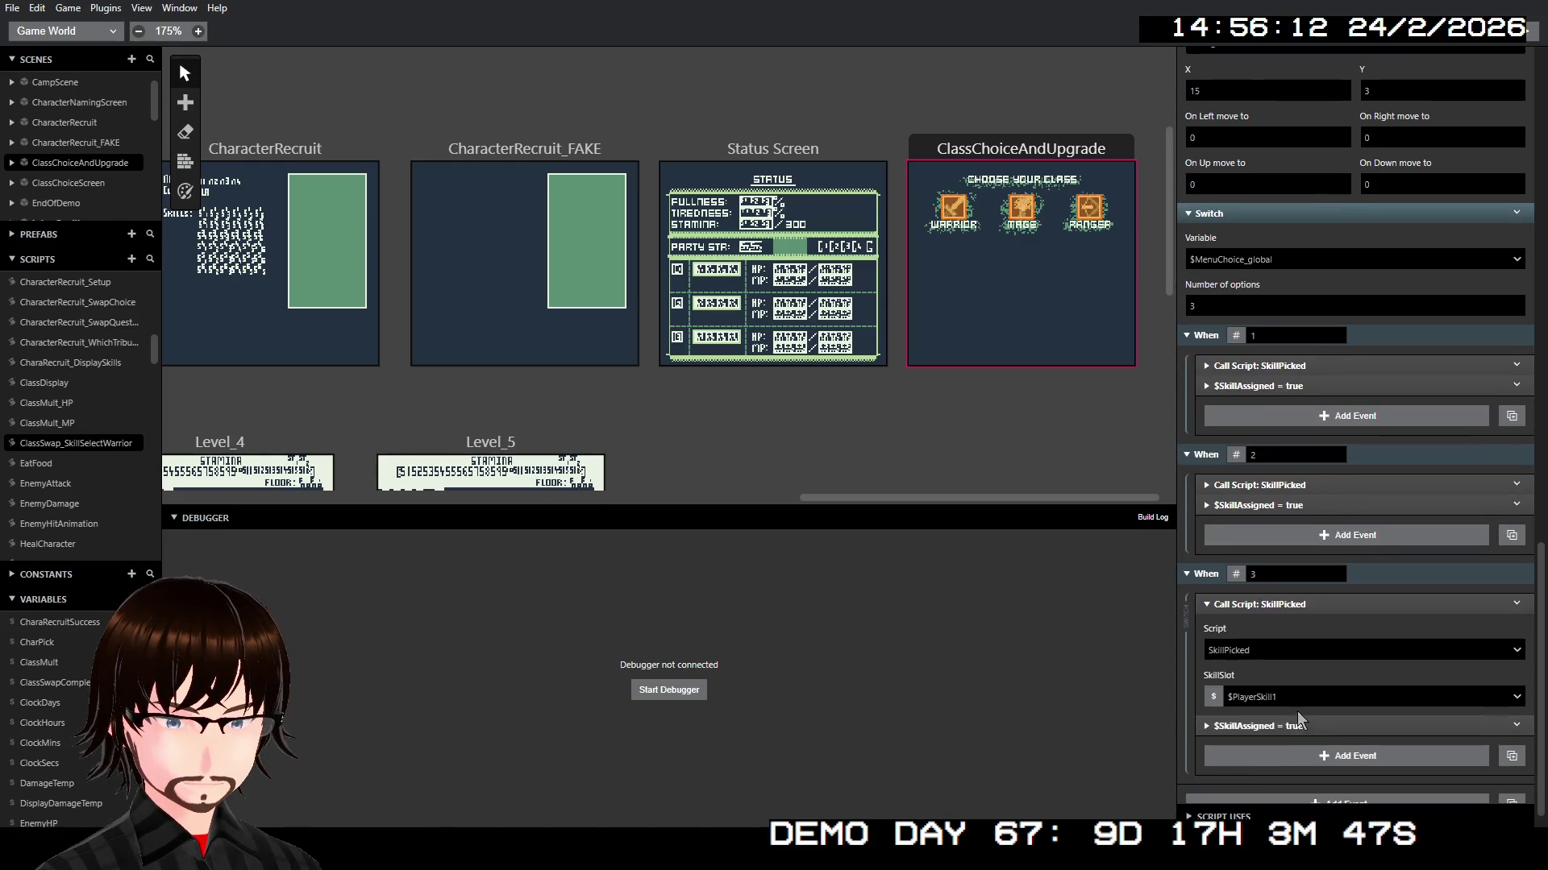
left_click(1296, 696)
type("player")
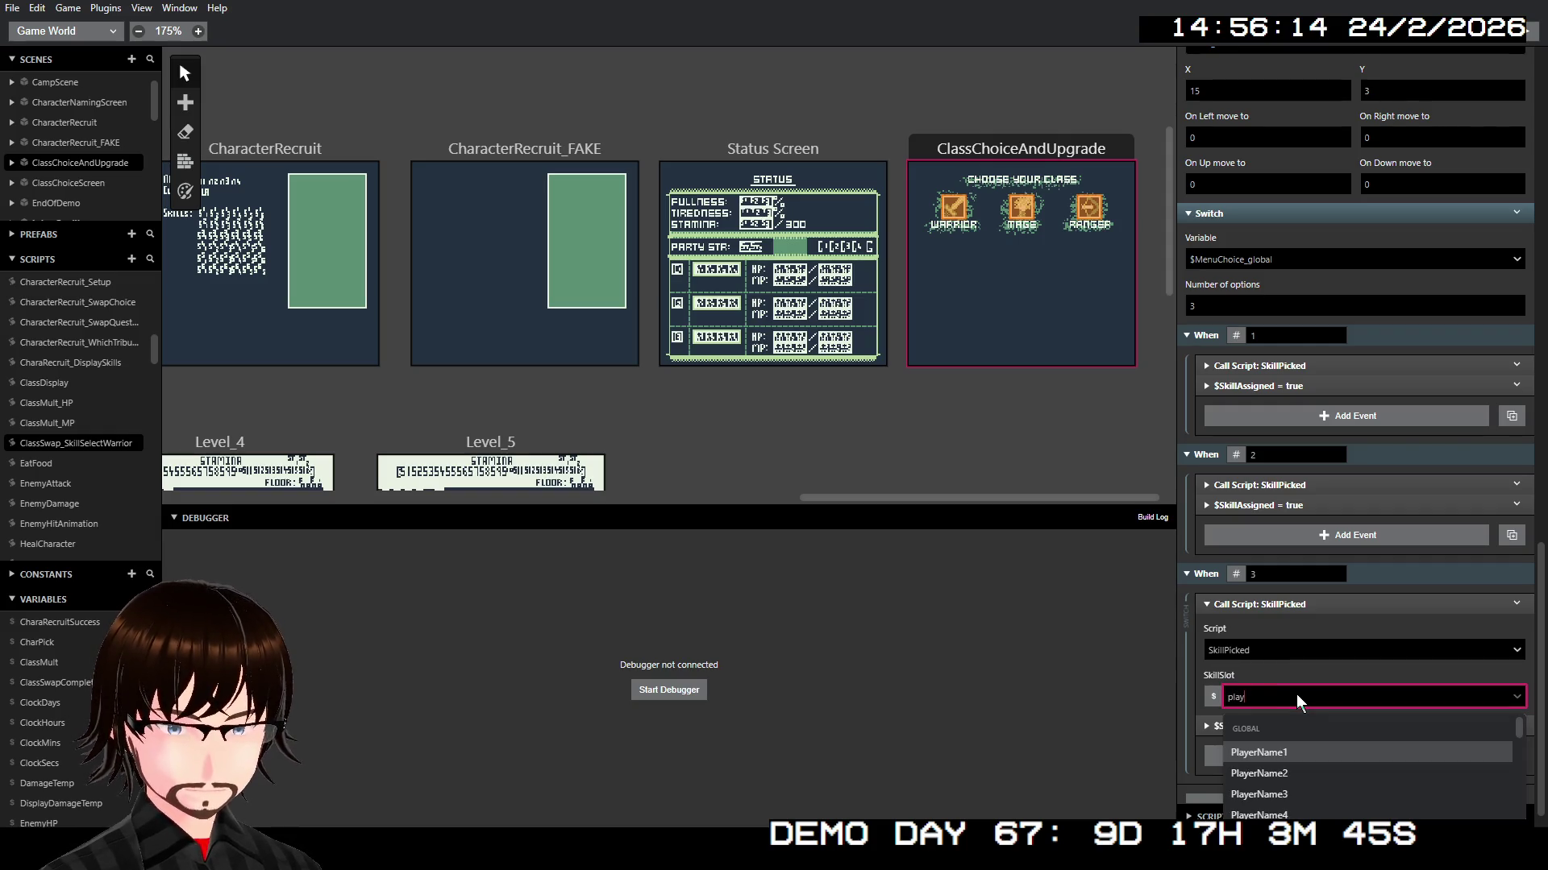
key("Down")
key("Down")
key("Down")
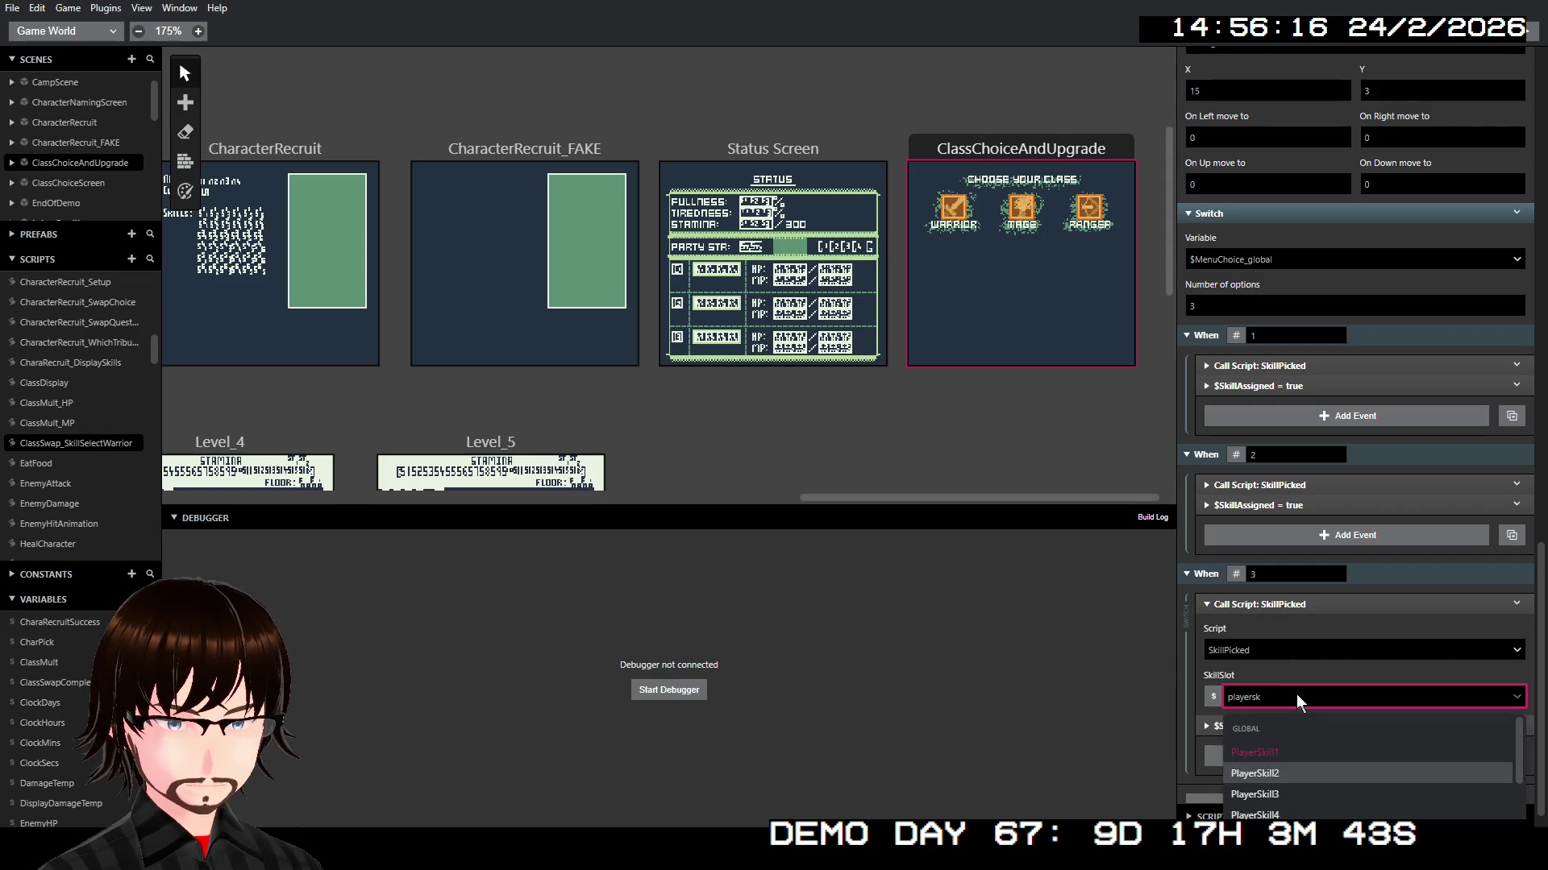
key("Return")
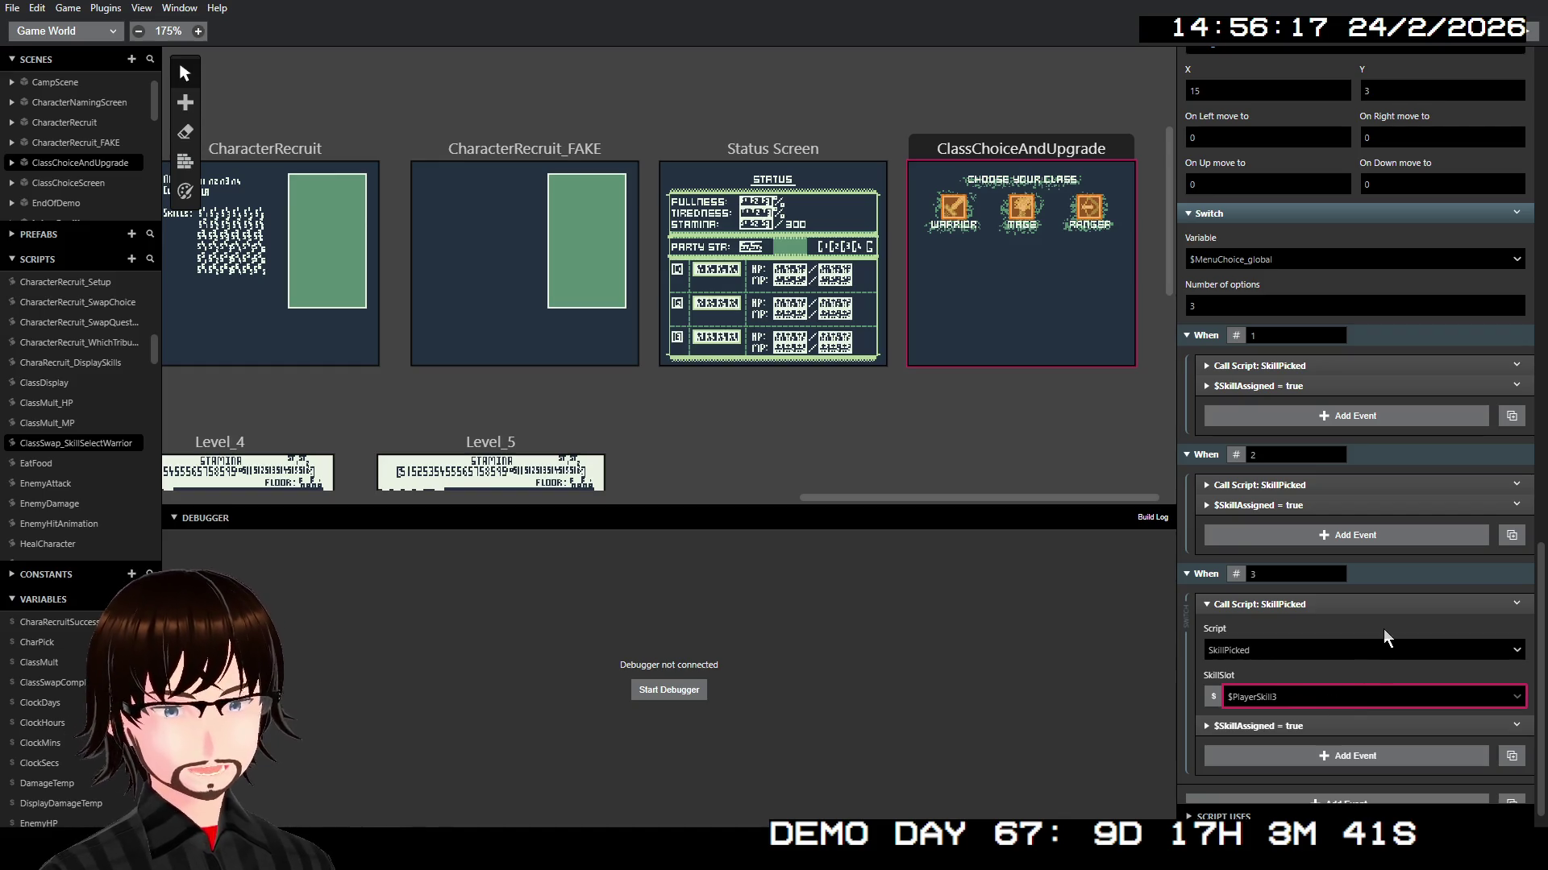
left_click(1362, 606)
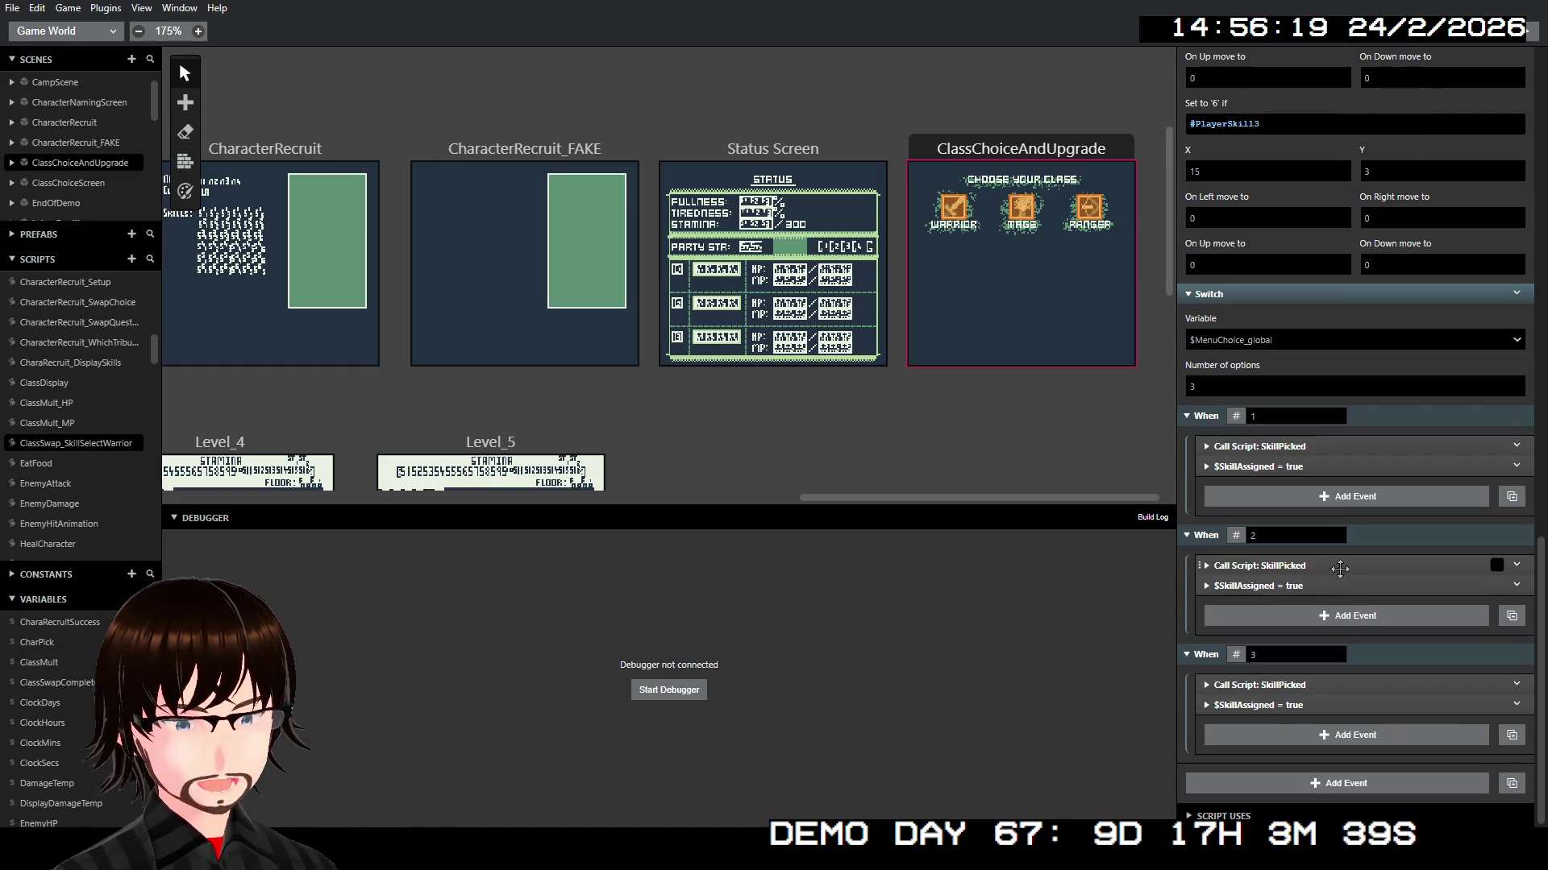
scroll(1329, 574, "up", 5)
scroll(1330, 574, "up", 5)
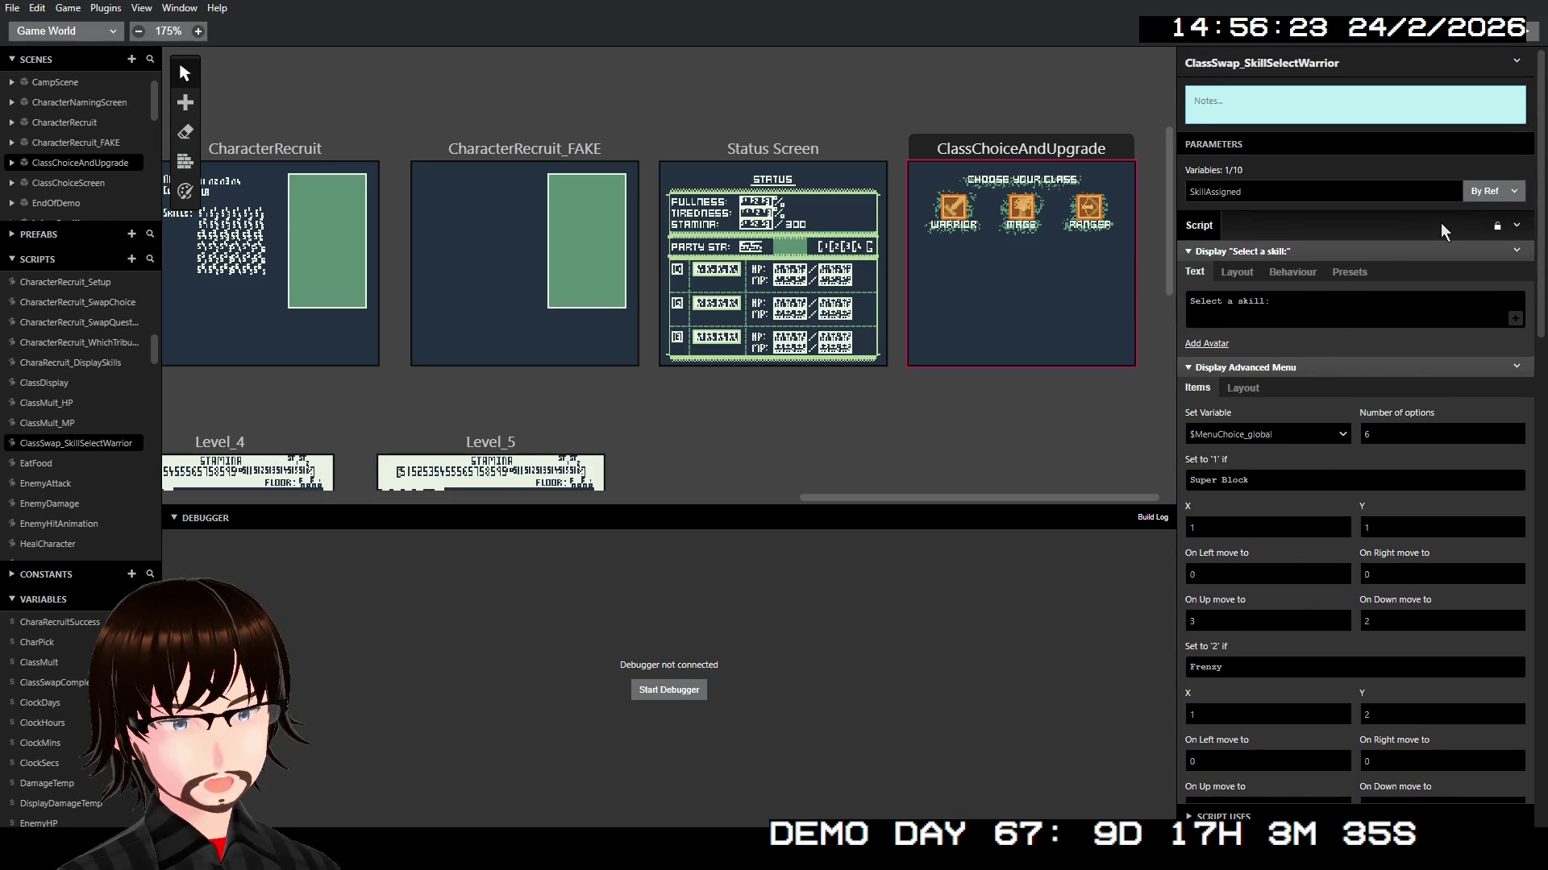
Step: Select the Warrior actor and check its looped skill-select call still passes $FirstSkill as SkillAssigned
scroll(1415, 350, "down", 2)
scroll(1414, 350, "down", 14)
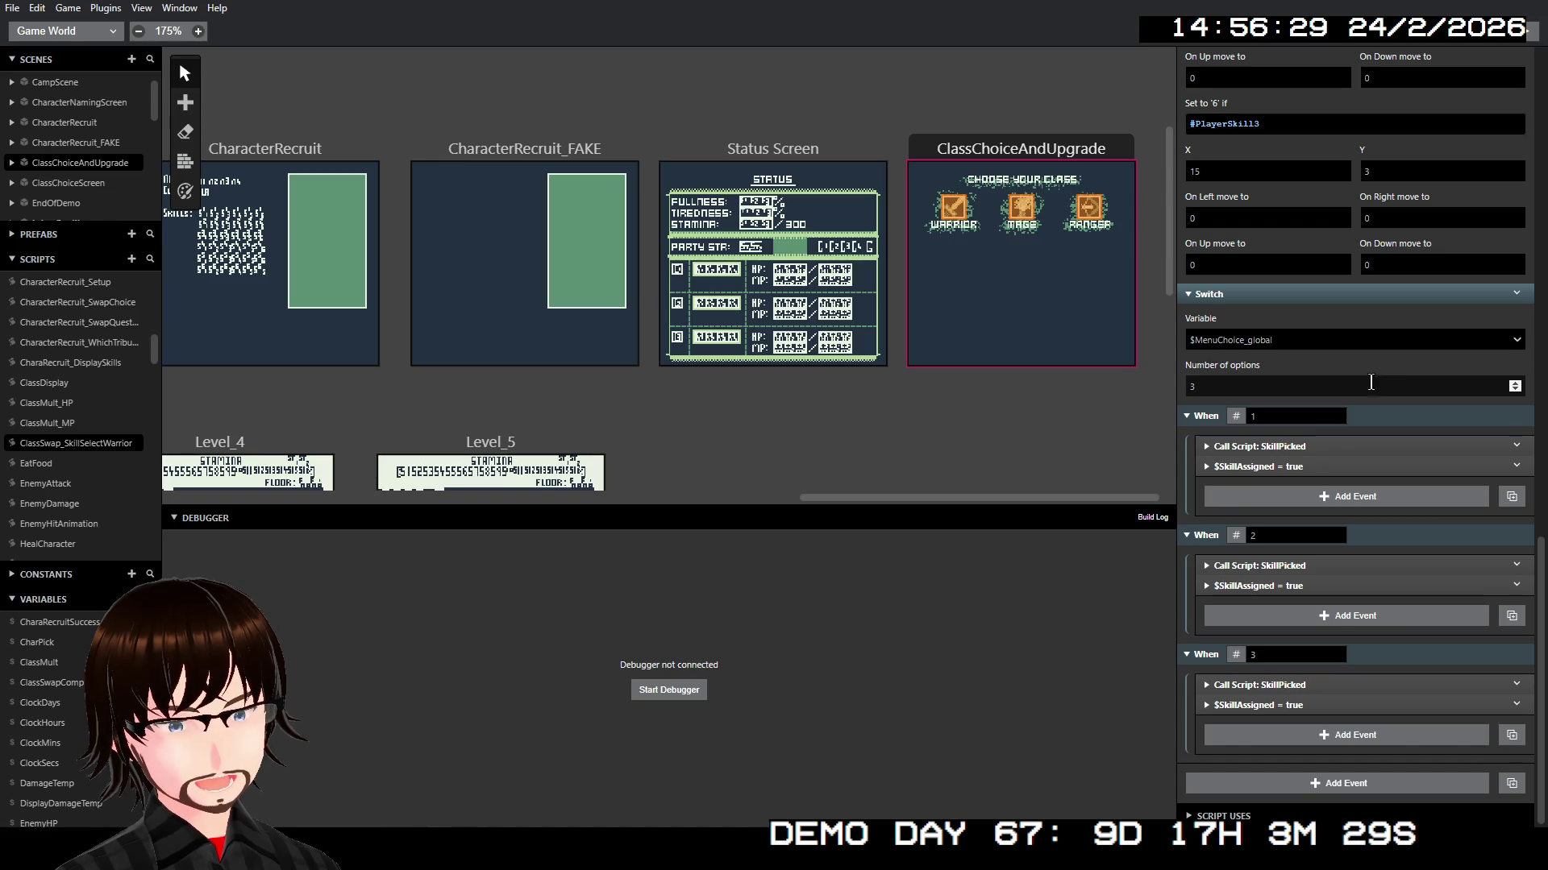
left_click(953, 211)
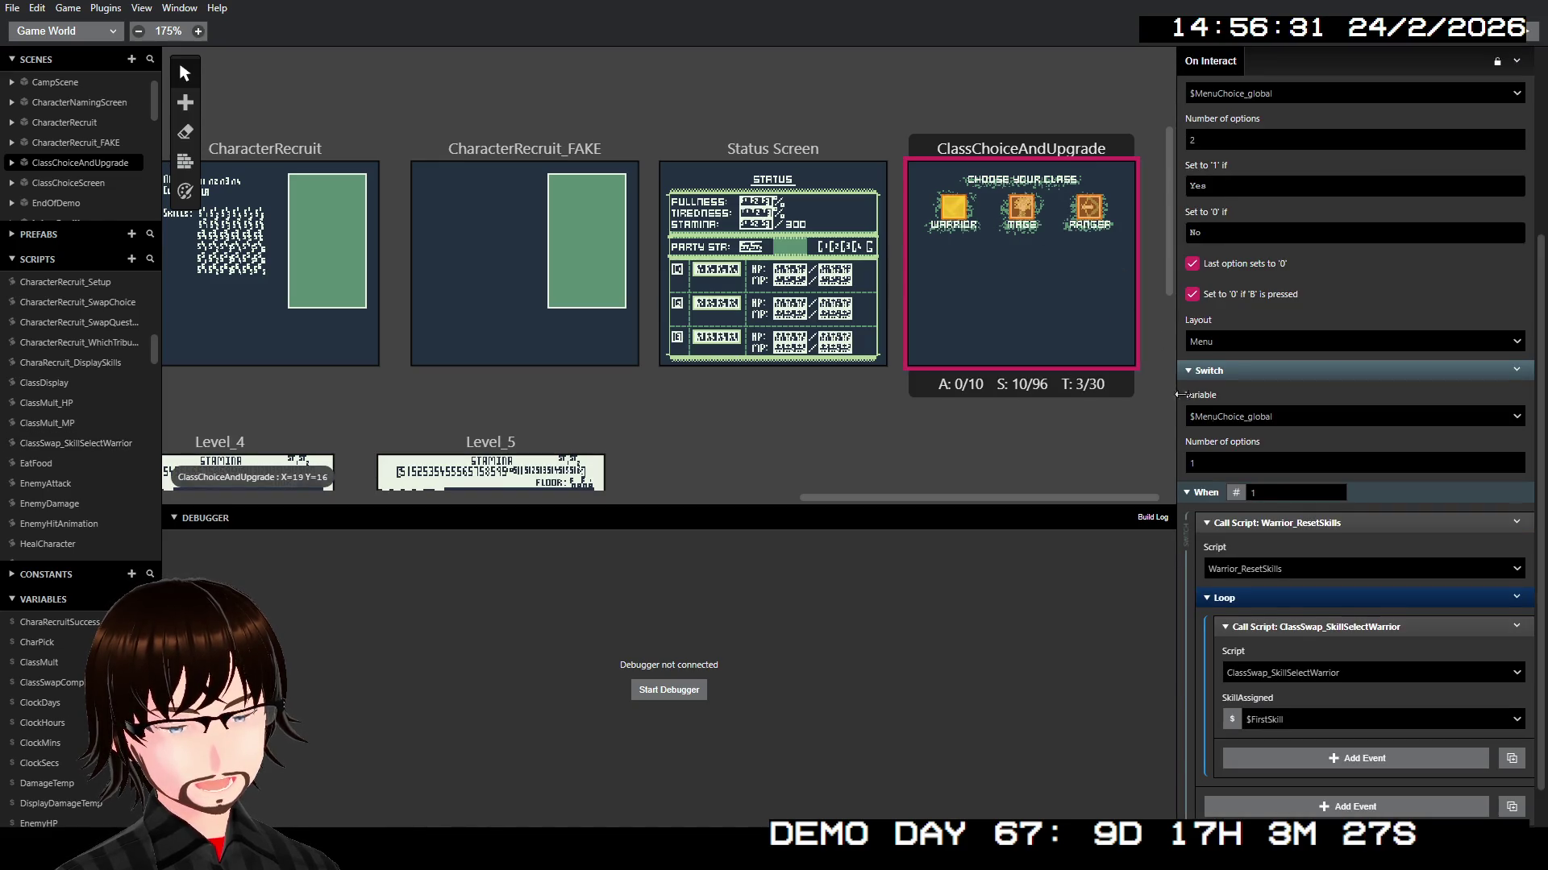
scroll(1394, 606, "down", 1)
left_click(1333, 674)
left_click(1333, 675)
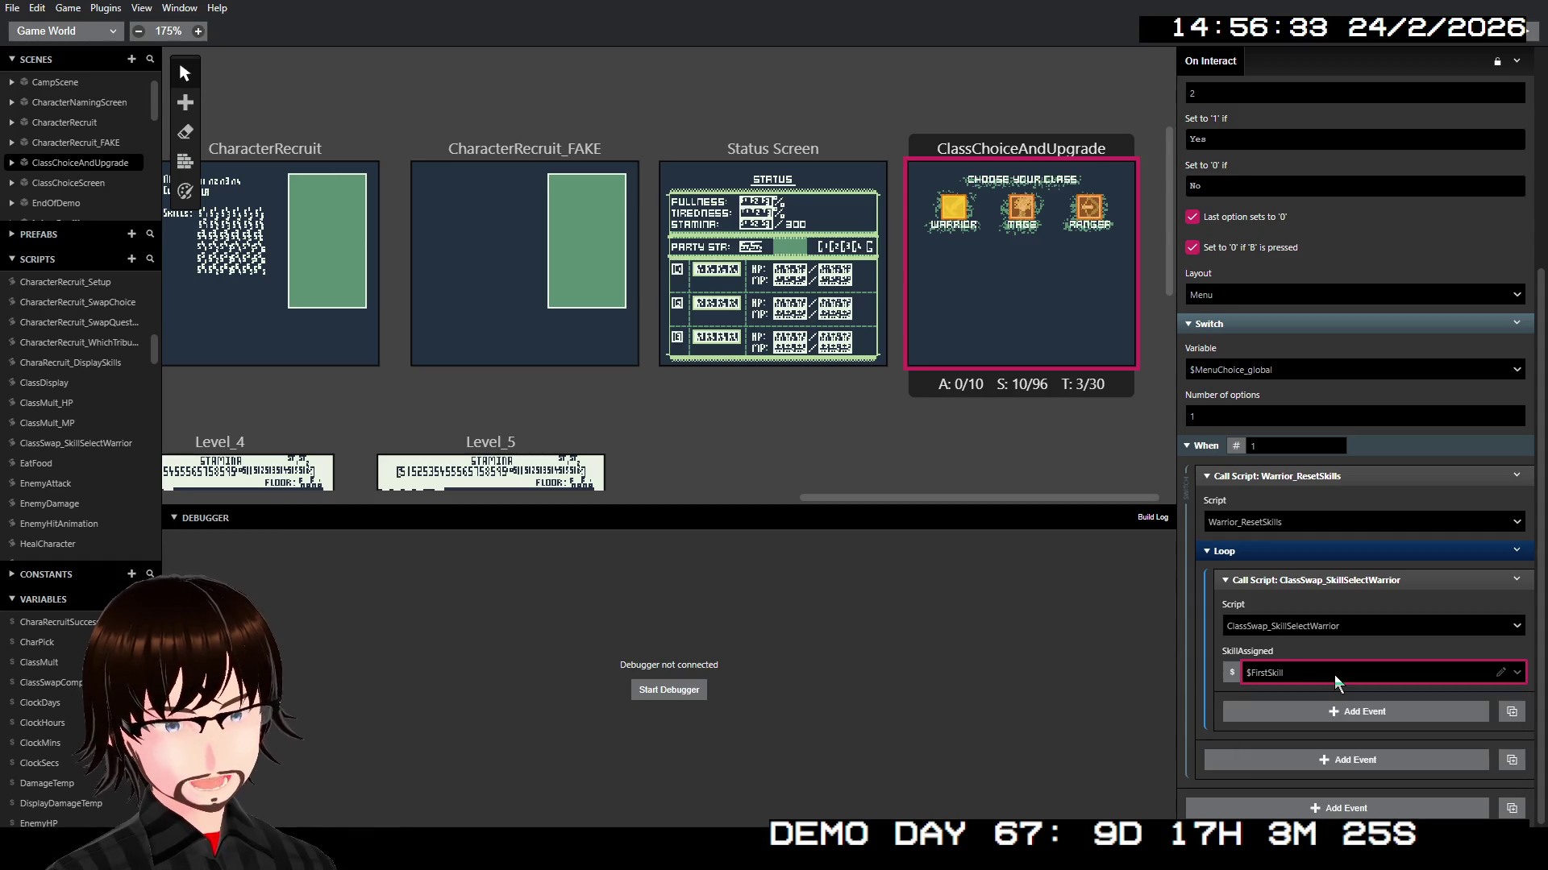
left_click(1443, 47)
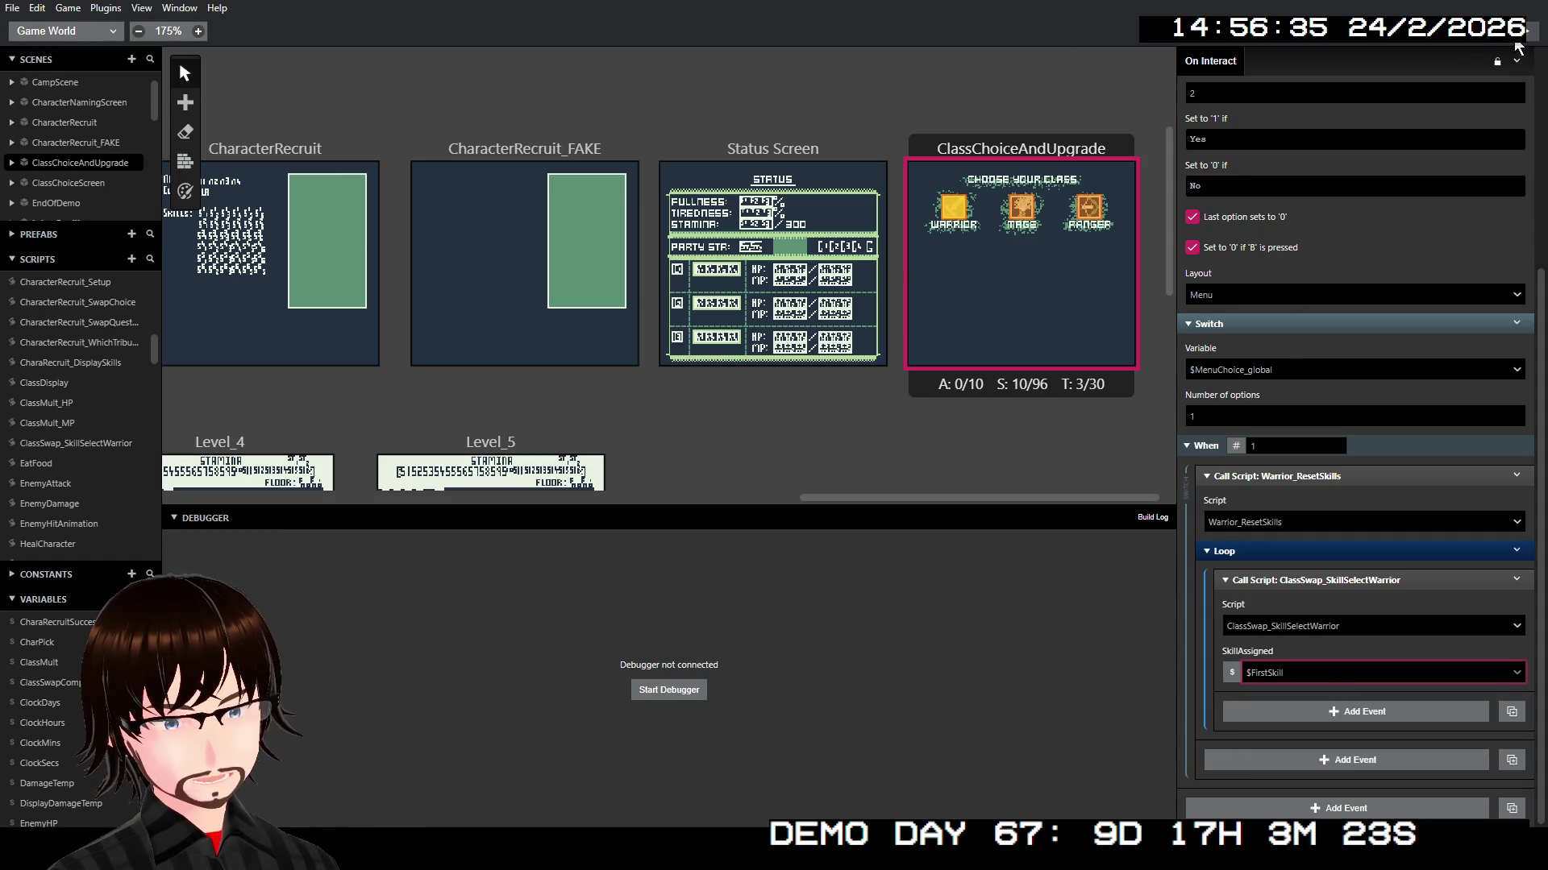
Step: Run the game from the ClassChoiceAndUpgrade scene and switch the class to Warrior
right_click(999, 166)
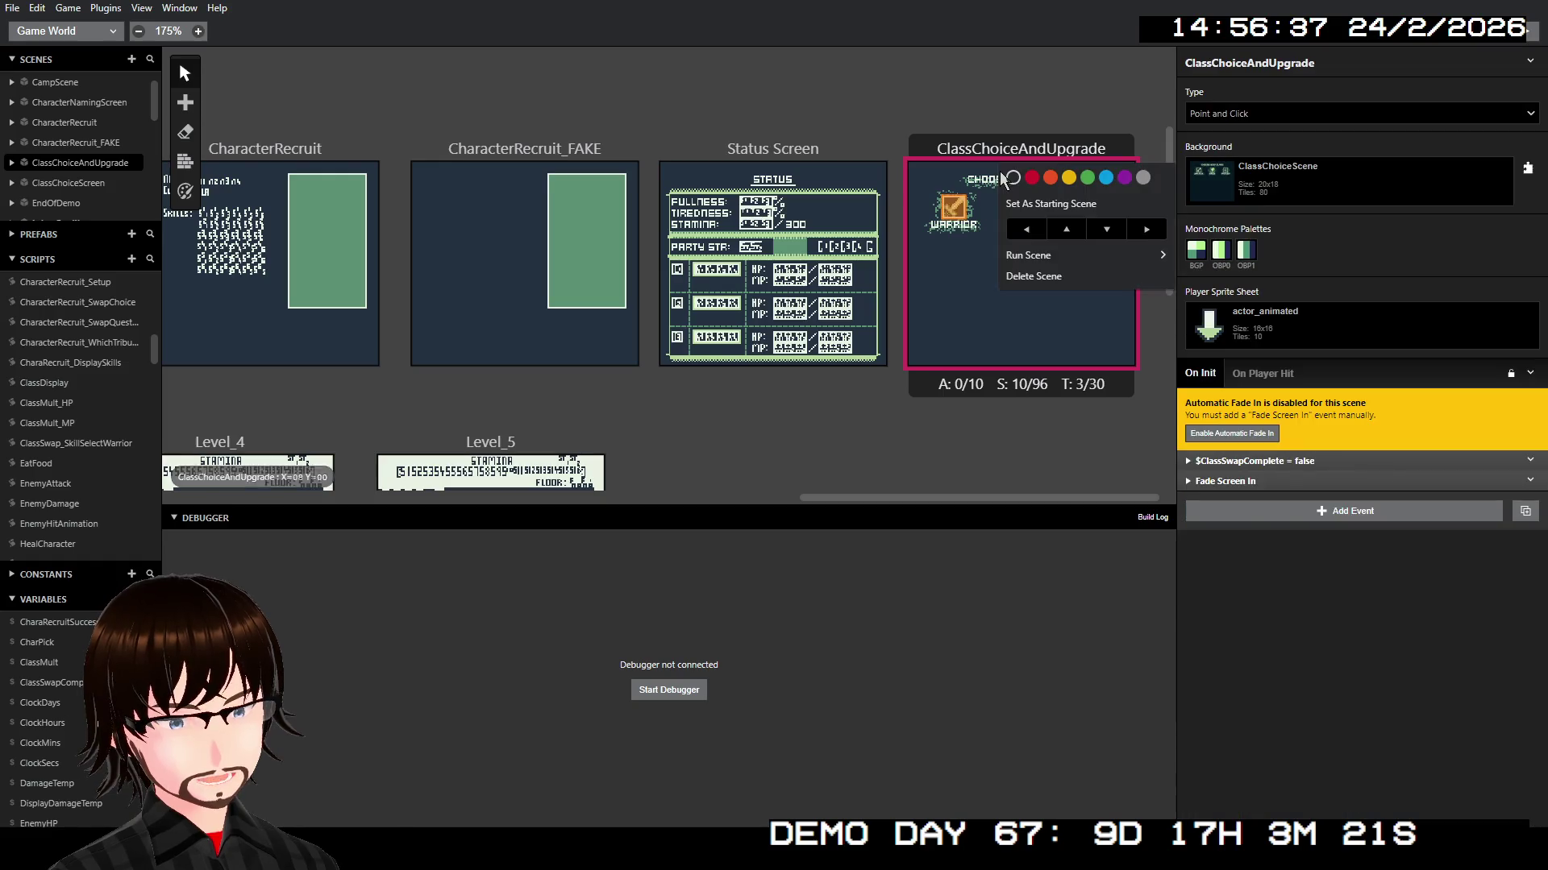
mouse_move(1048, 255)
left_click(1202, 258)
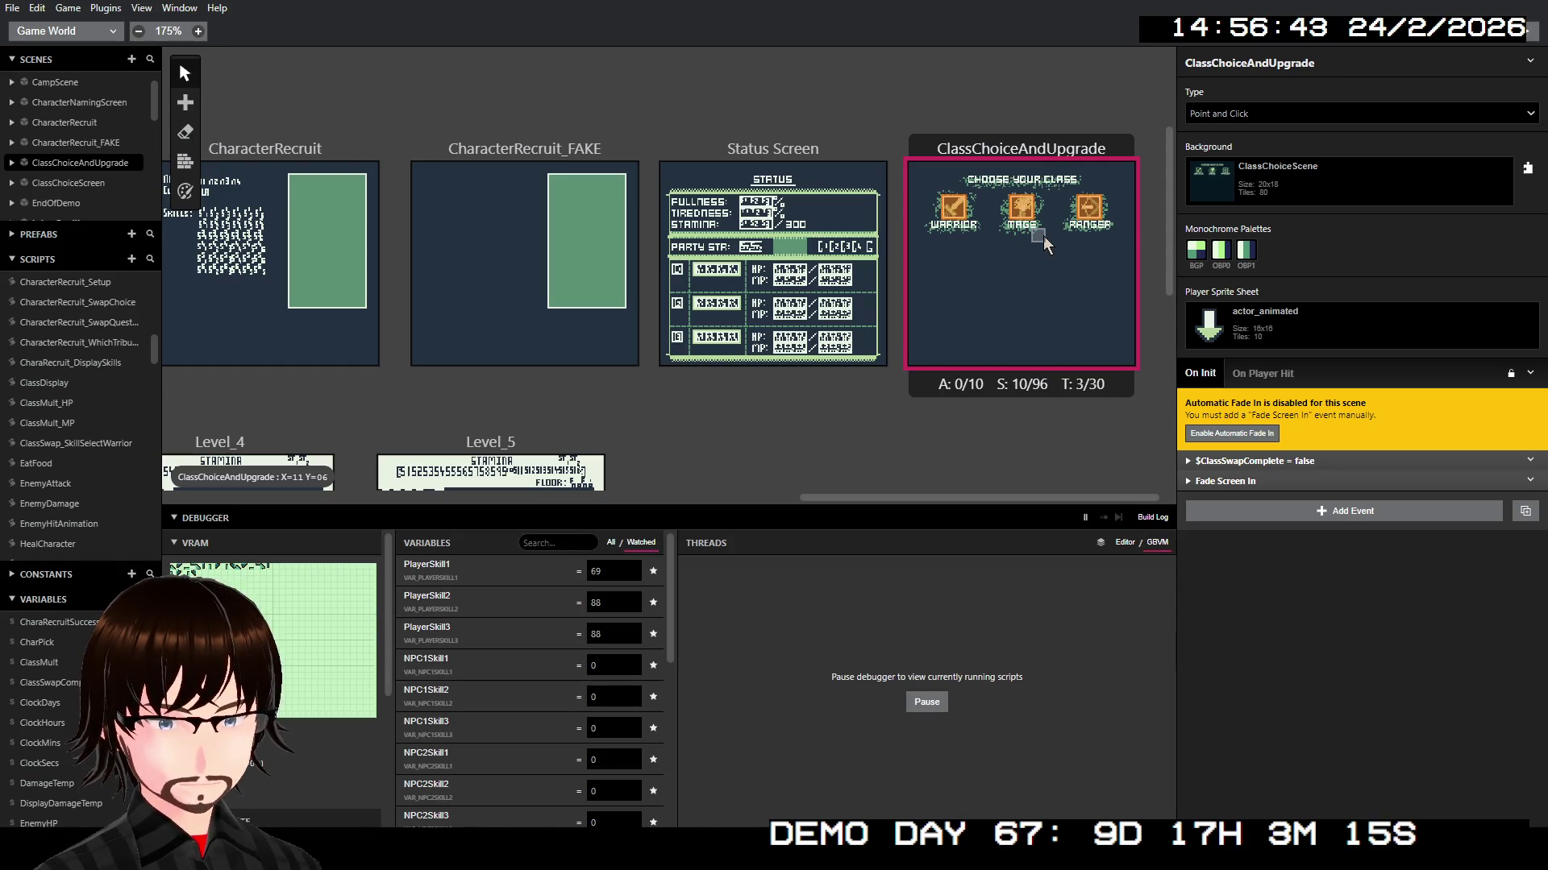
key("Left")
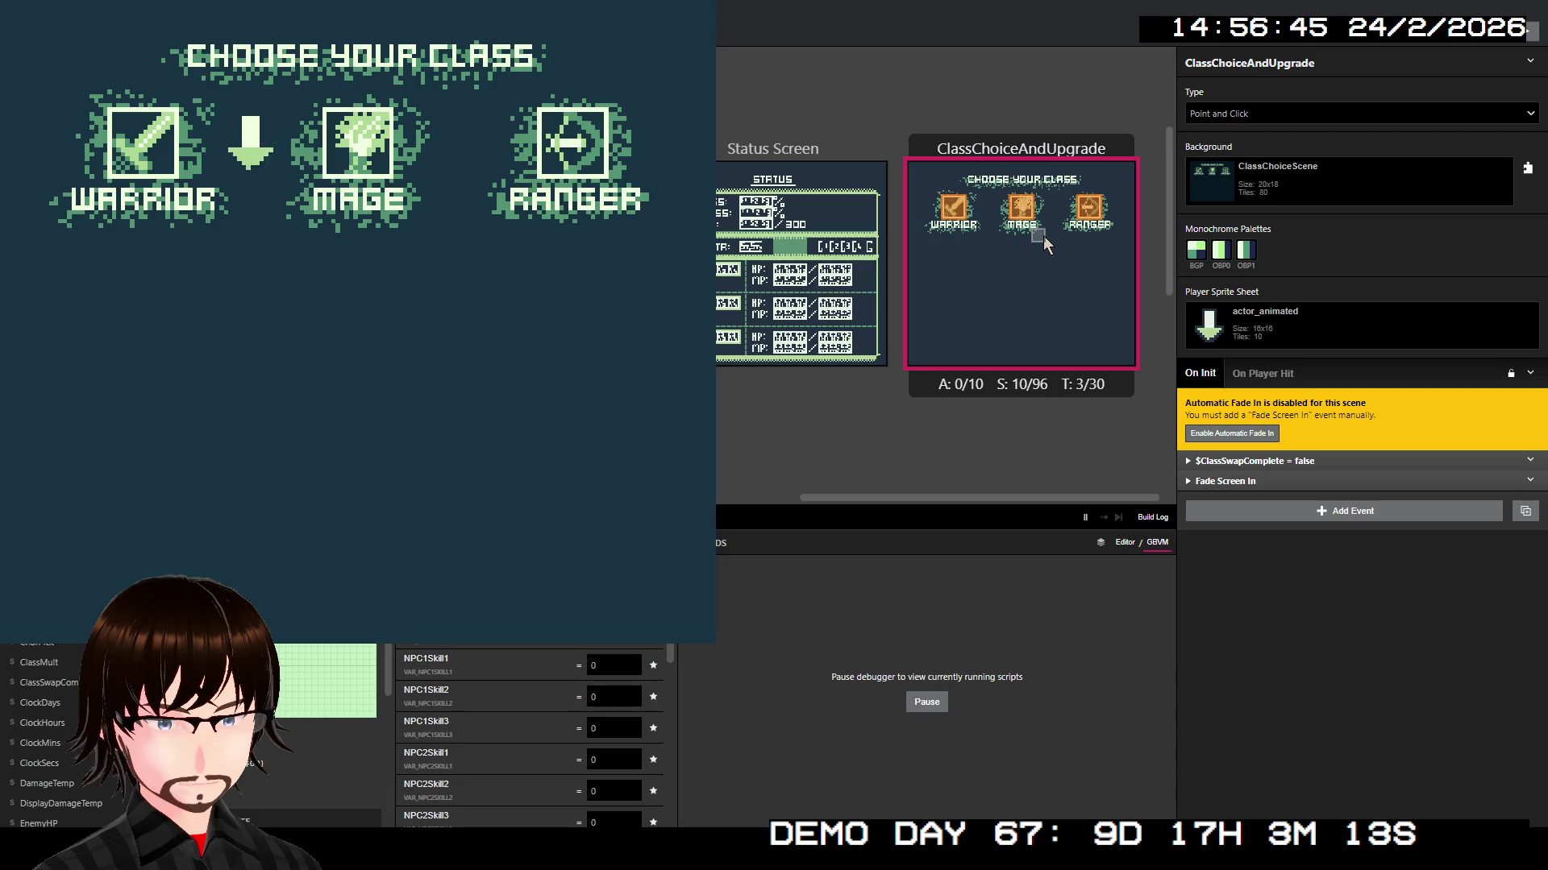
key("z")
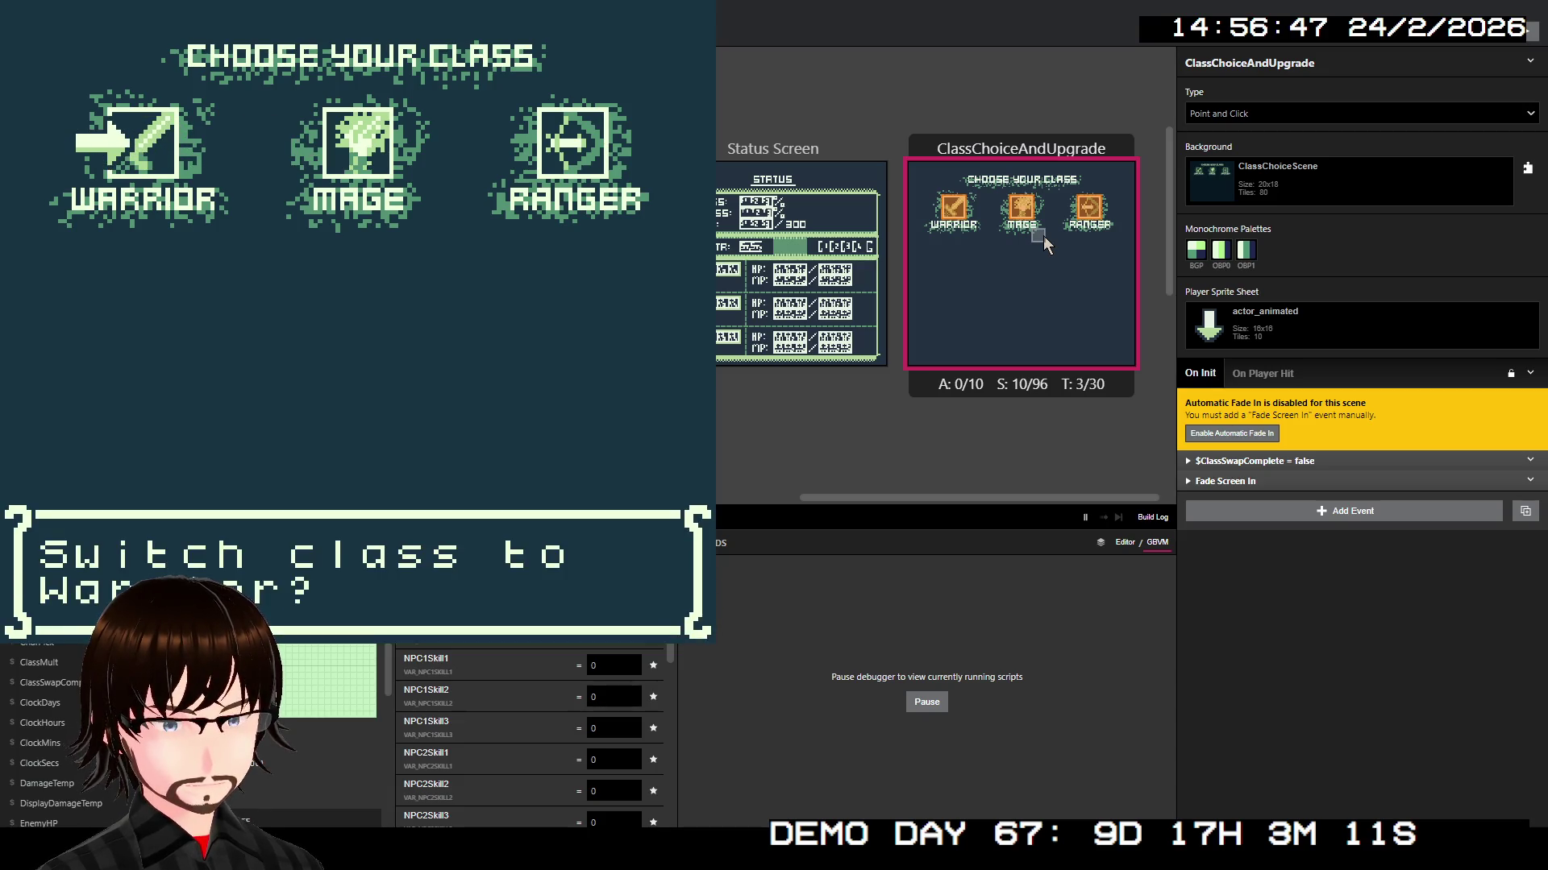
key("z")
key("z")
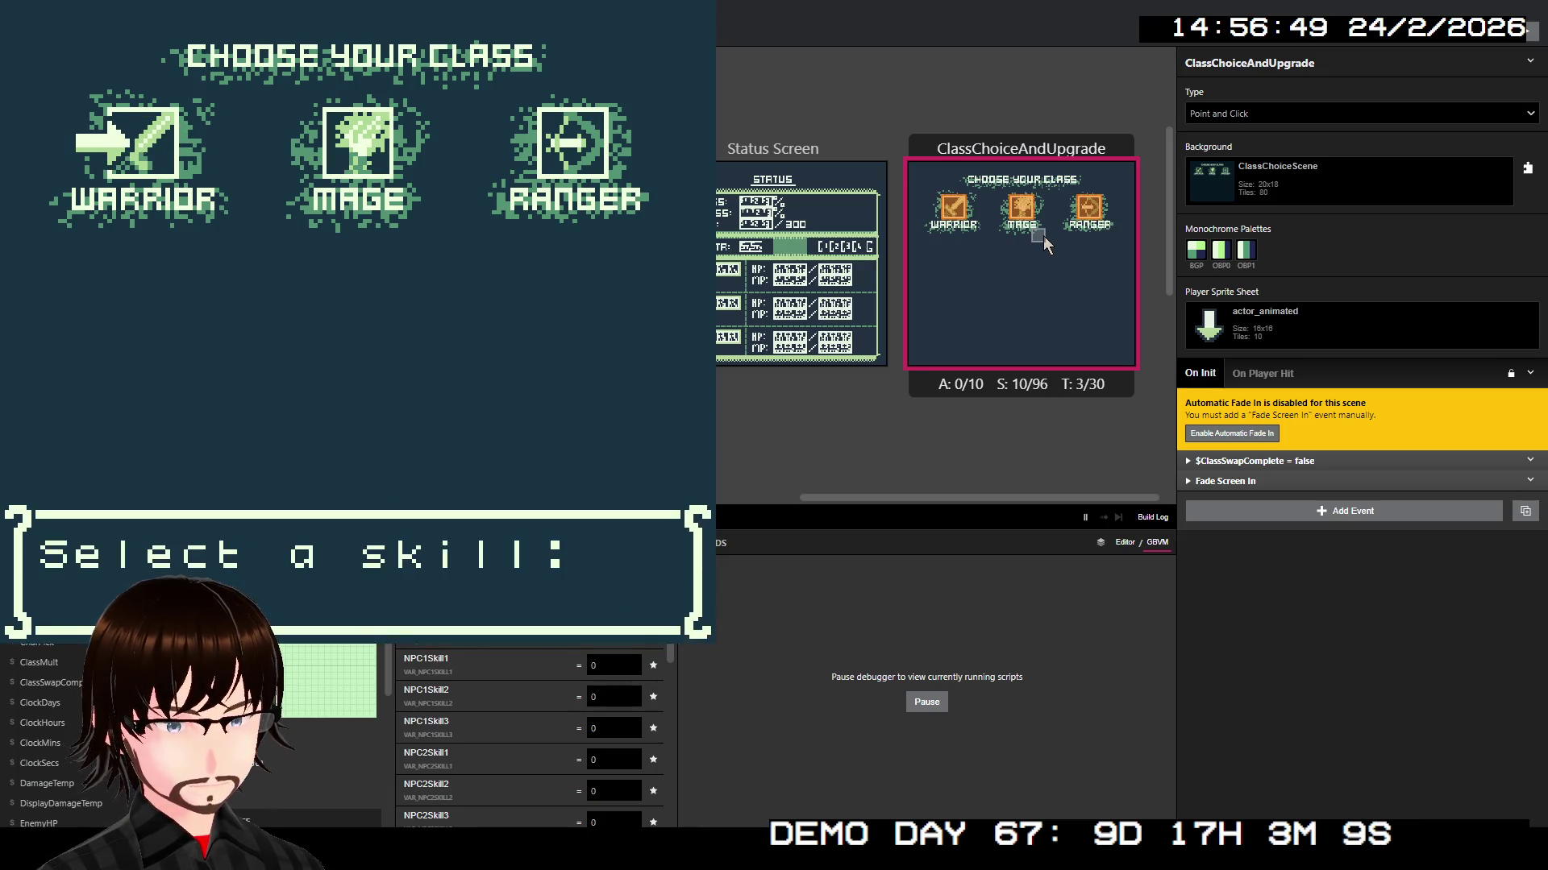
key("z")
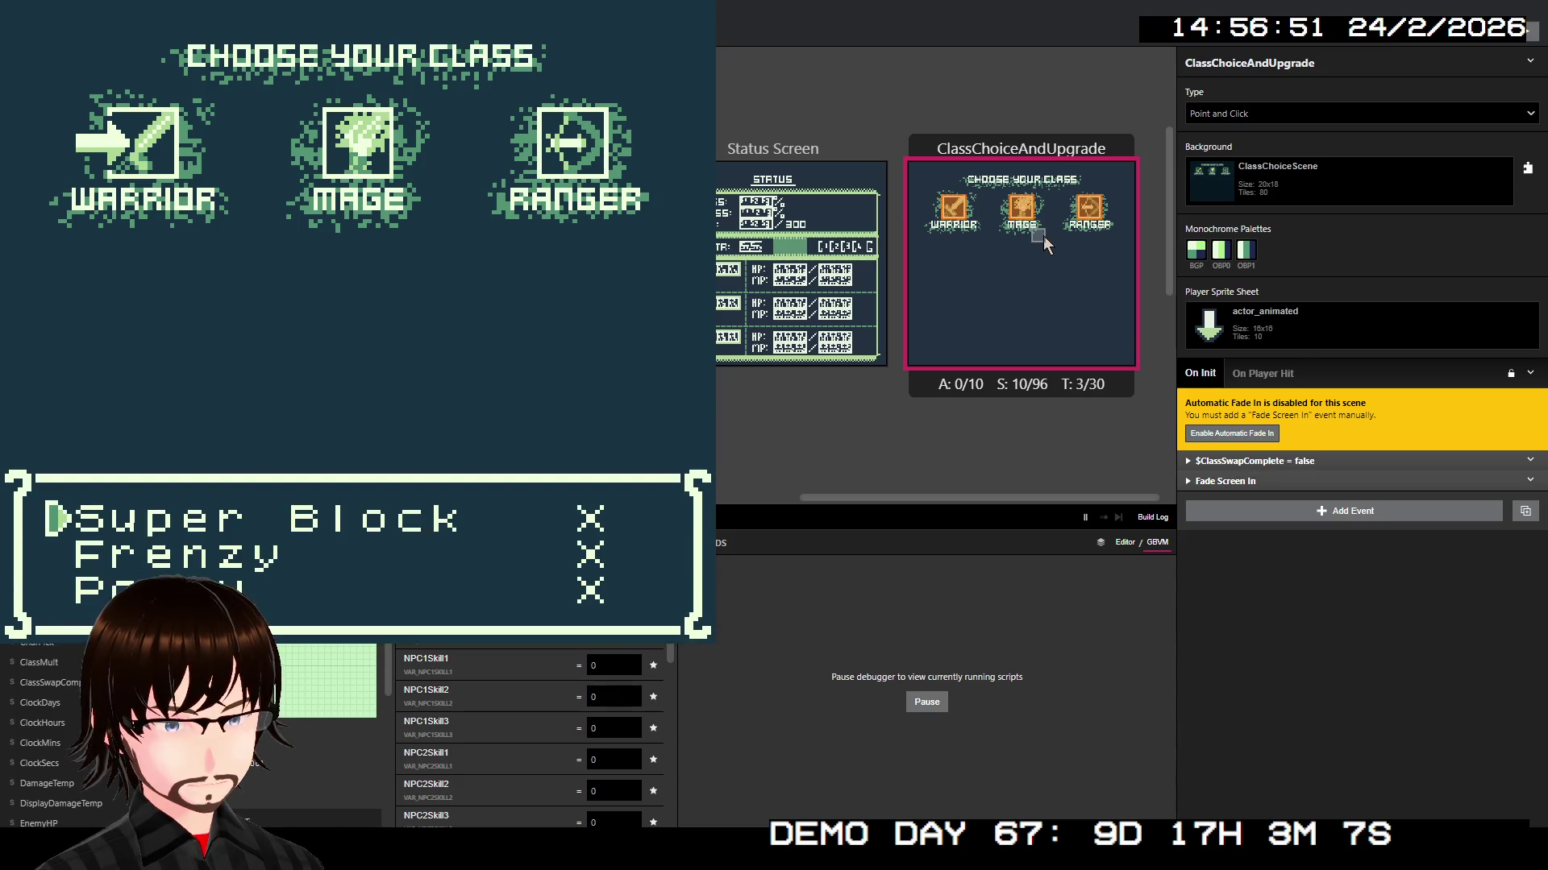
key("z")
key("z")
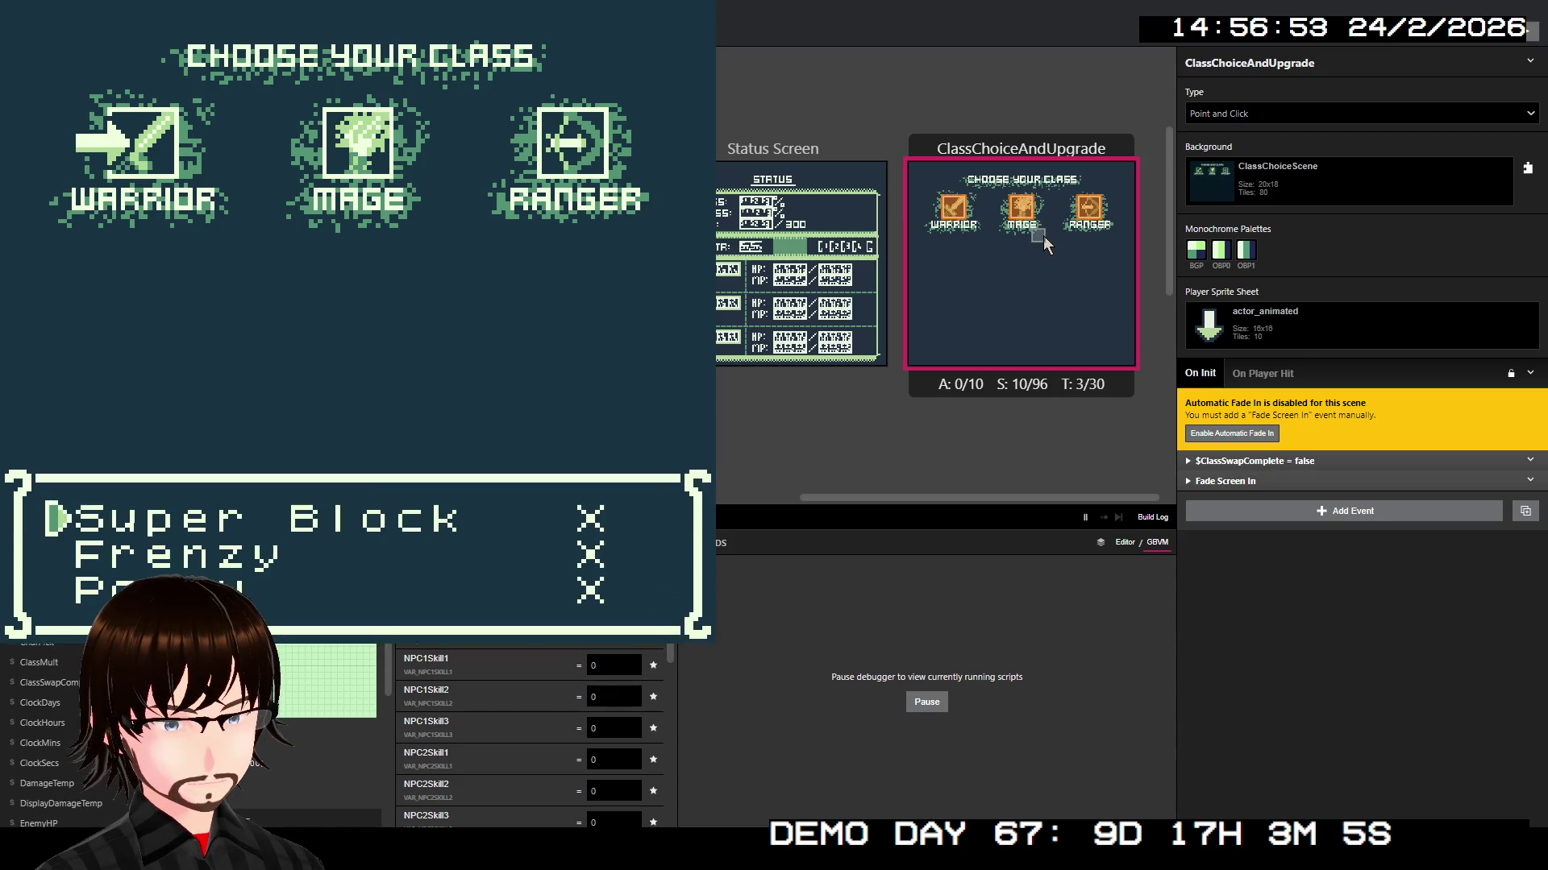
Step: Equip Super Block, Frenzy and Parry in the skill list, then close the game window
key("Down")
key("Up")
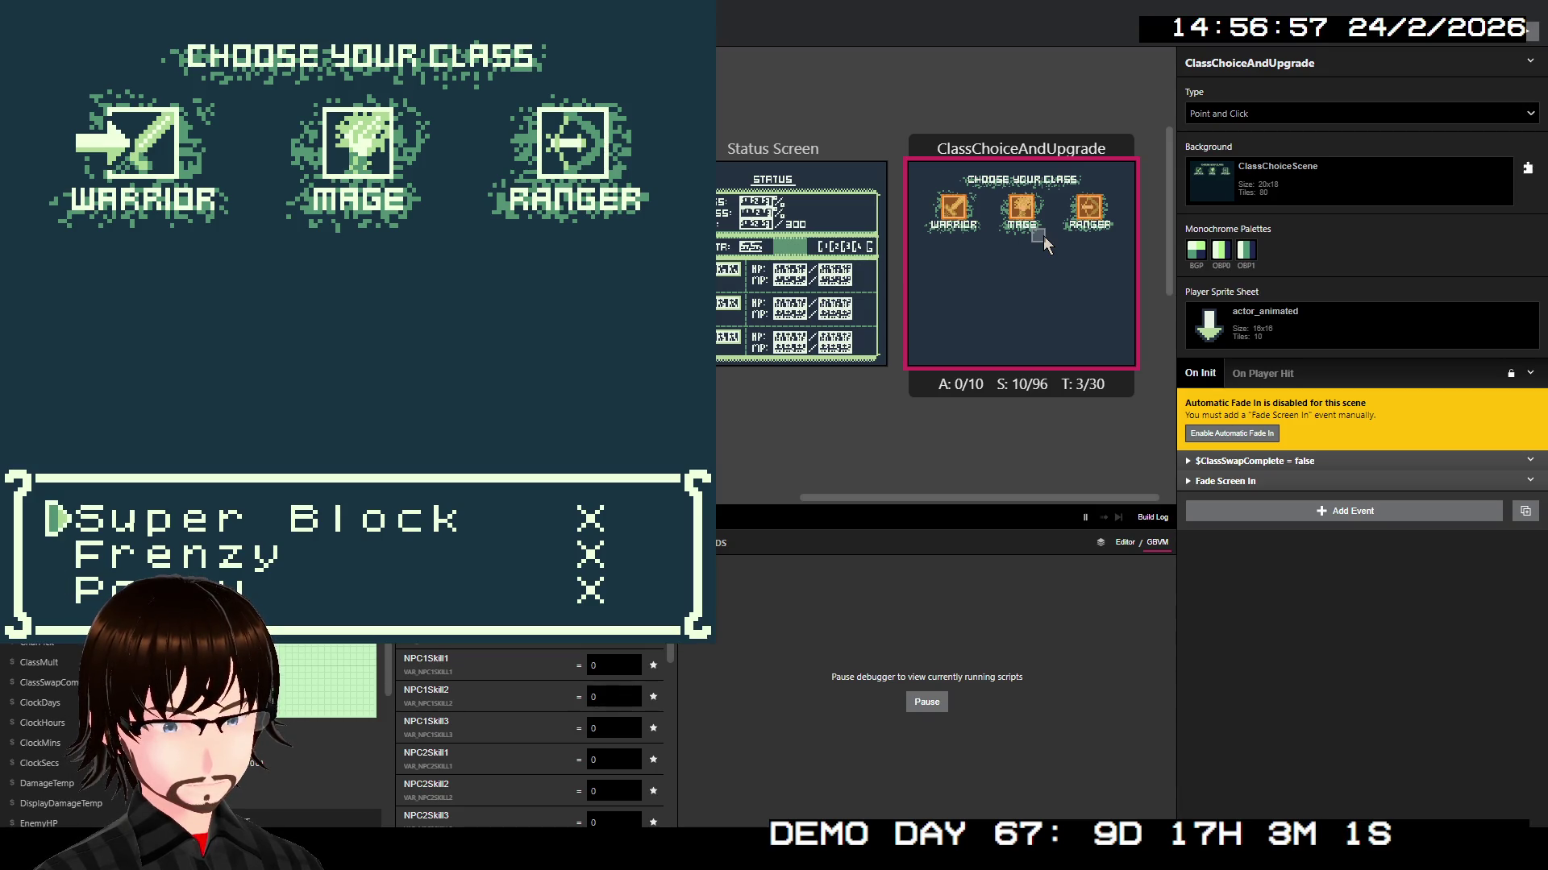
key("z")
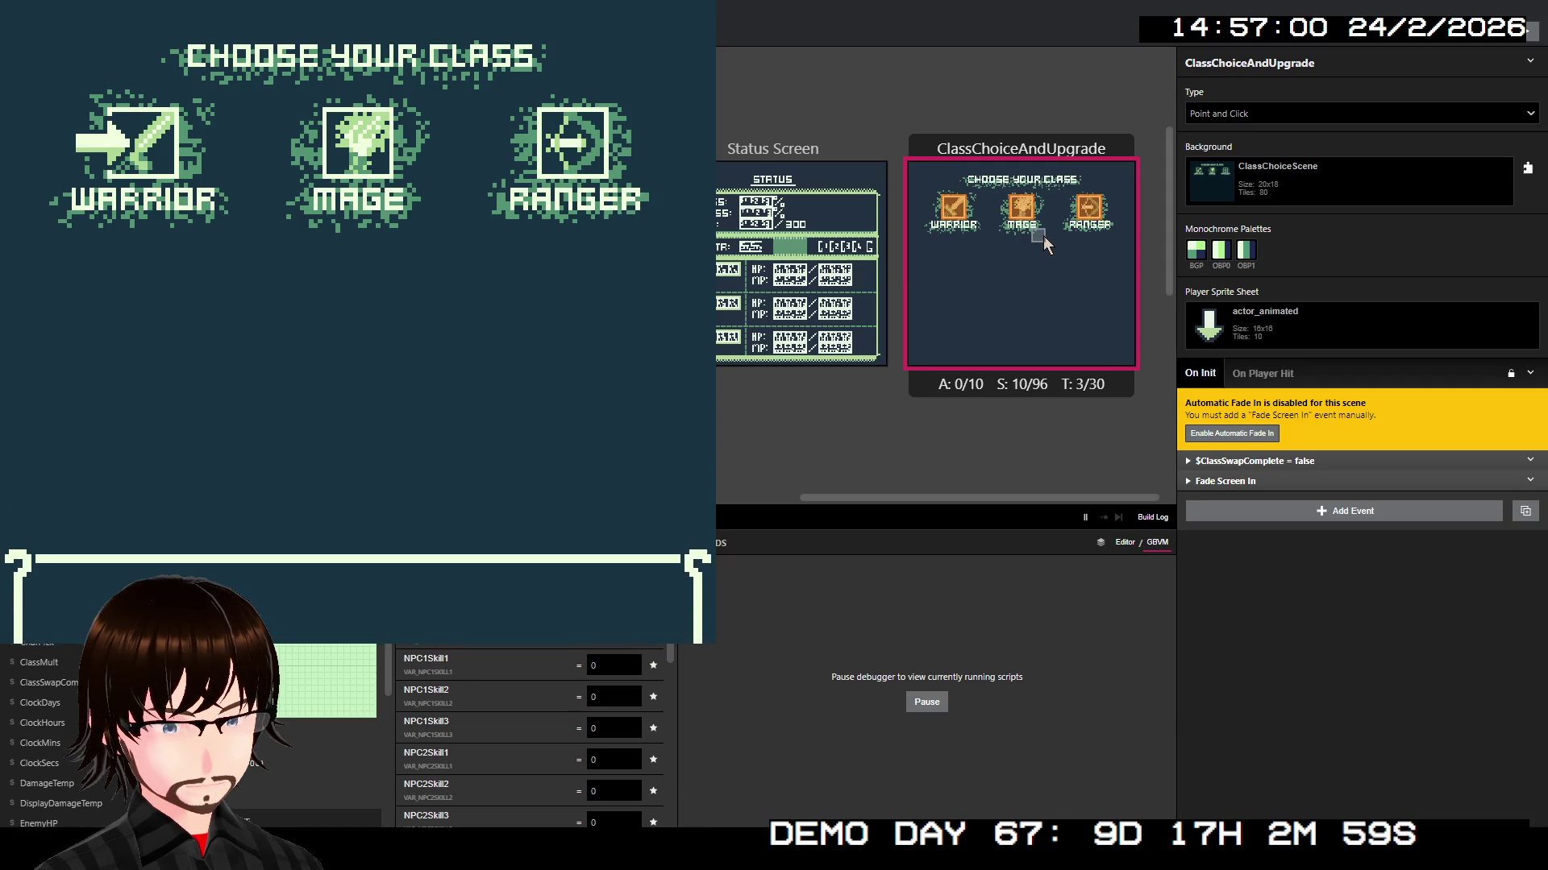
key("Down")
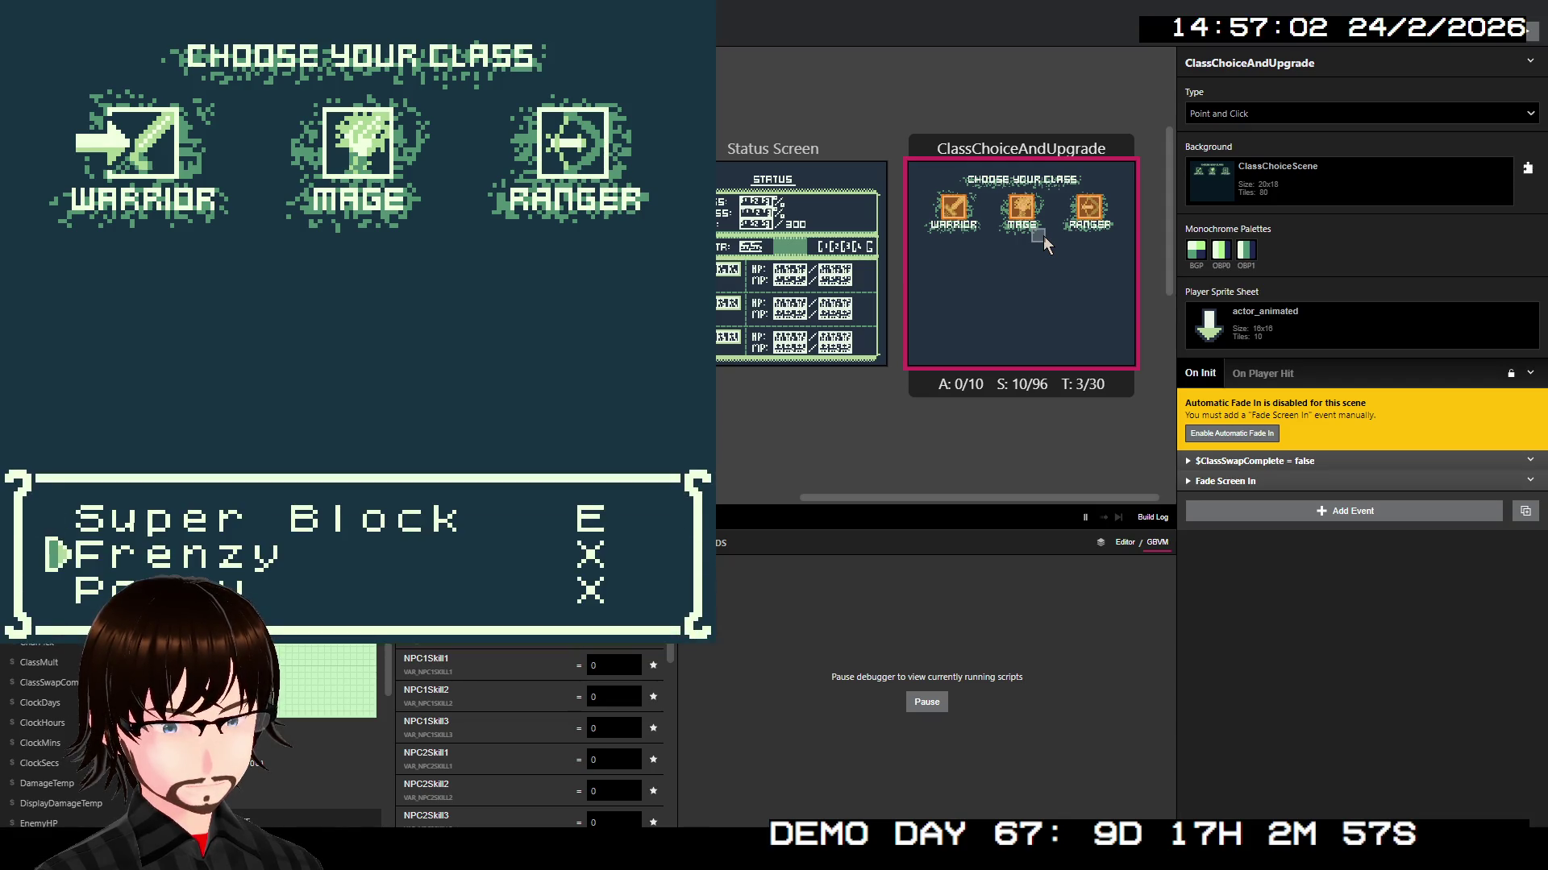
key("z")
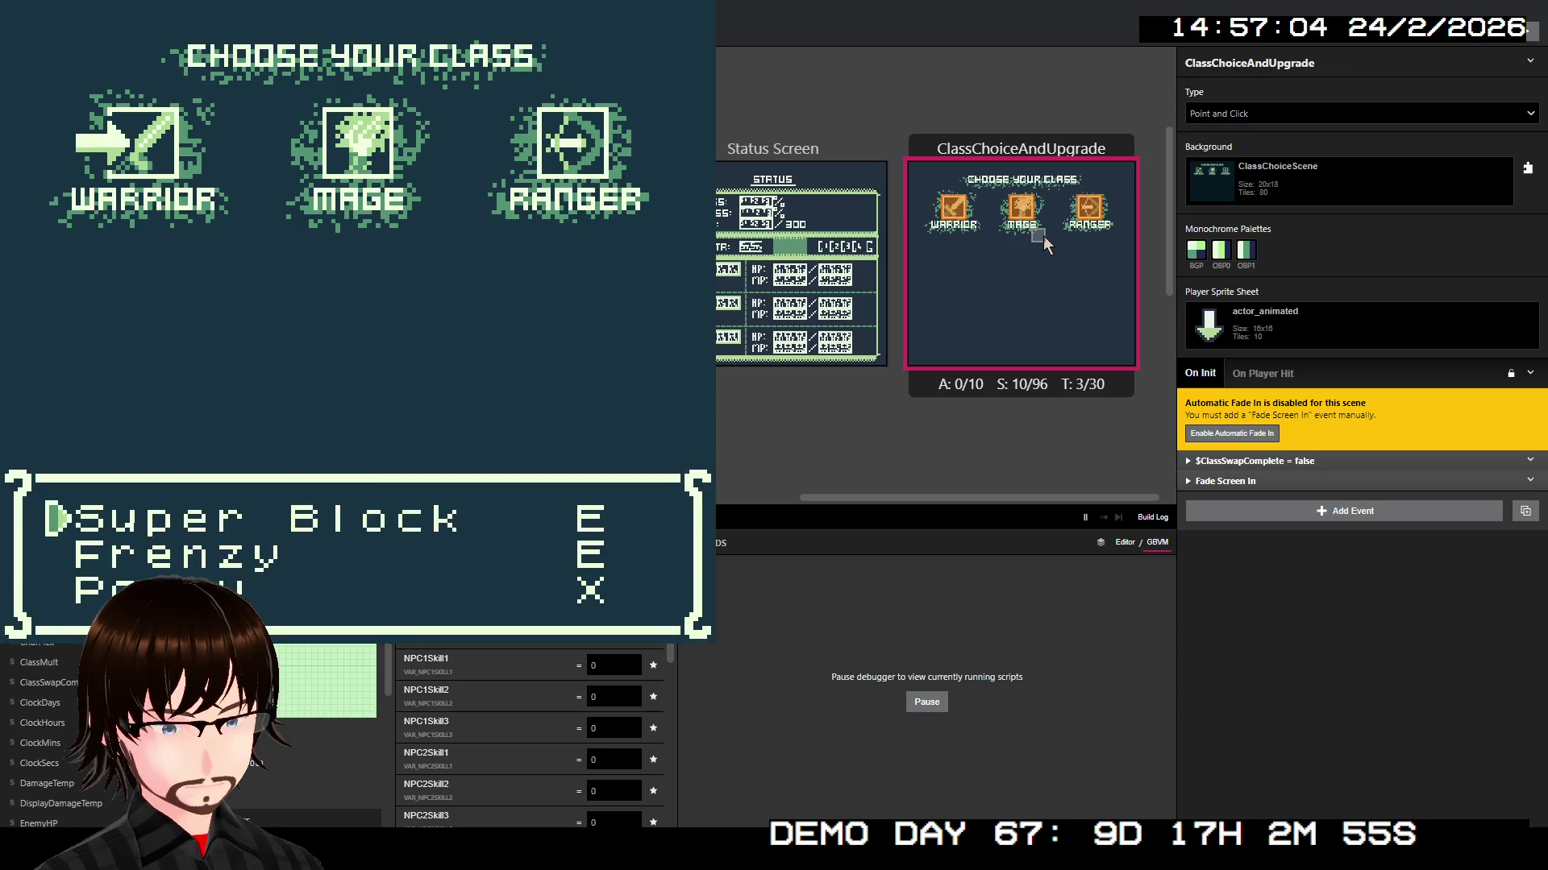
key("Down")
key("Down")
key("z")
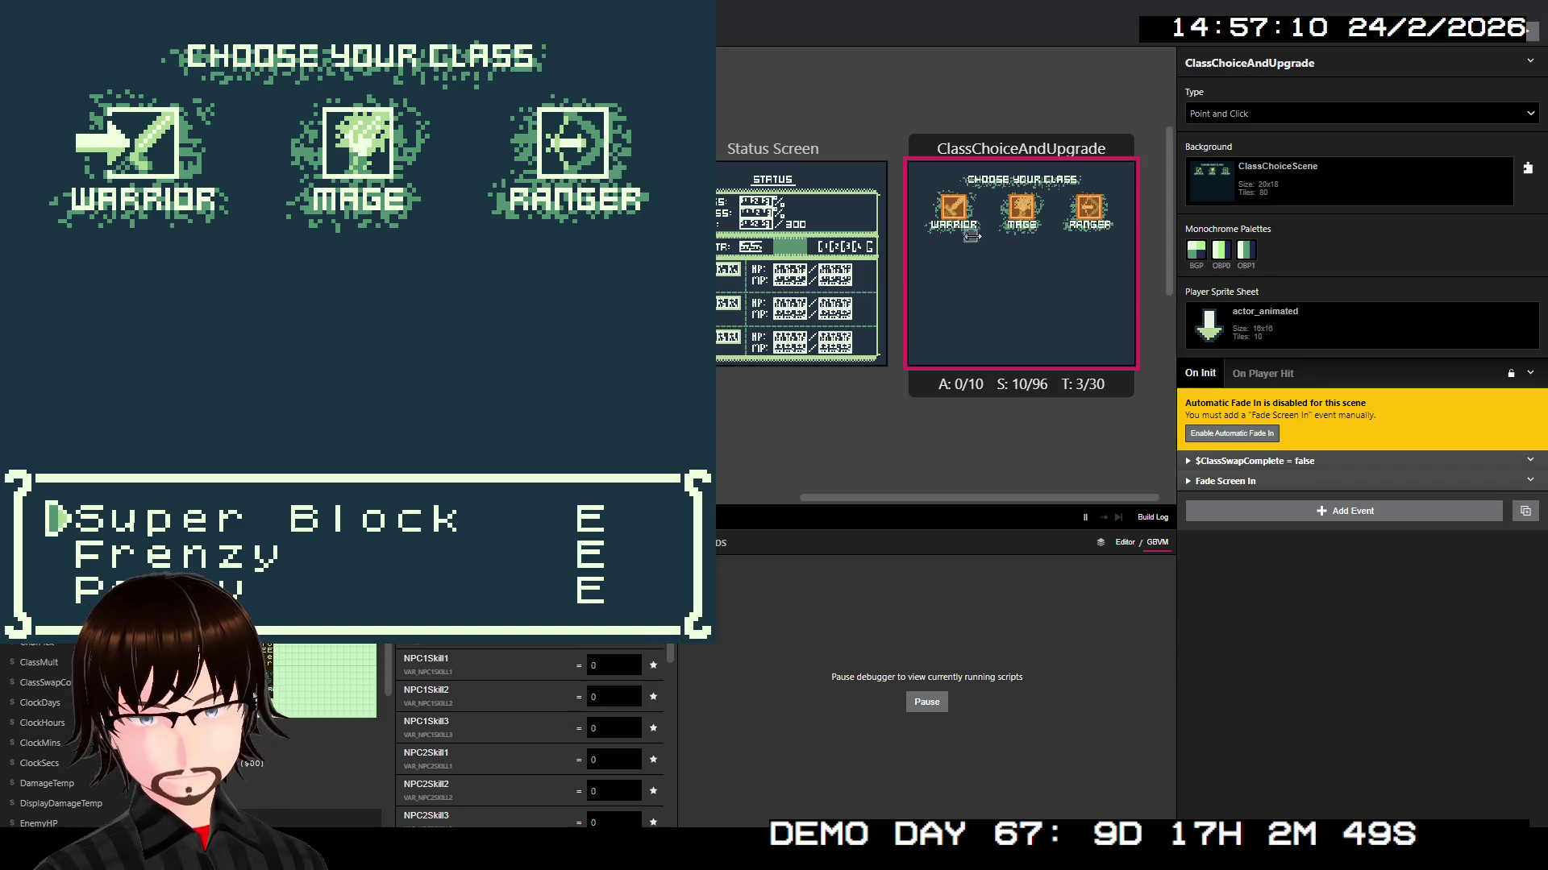
key("alt+F4")
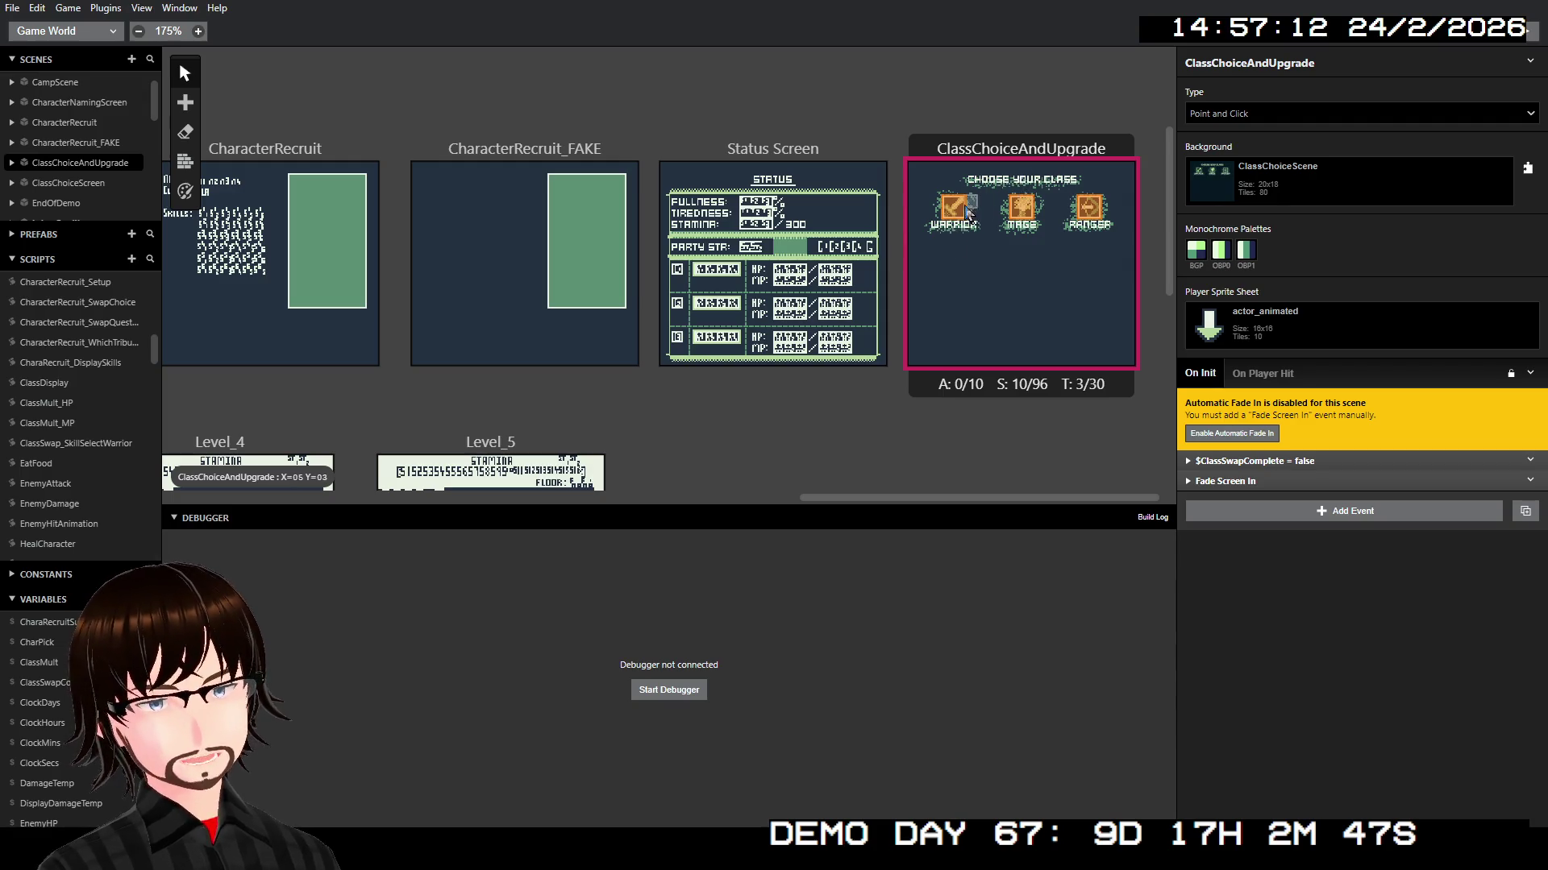
Step: Add a Loop While to the Warrior's script with condition $FirstSkill not equal to boolean True
left_click(963, 209)
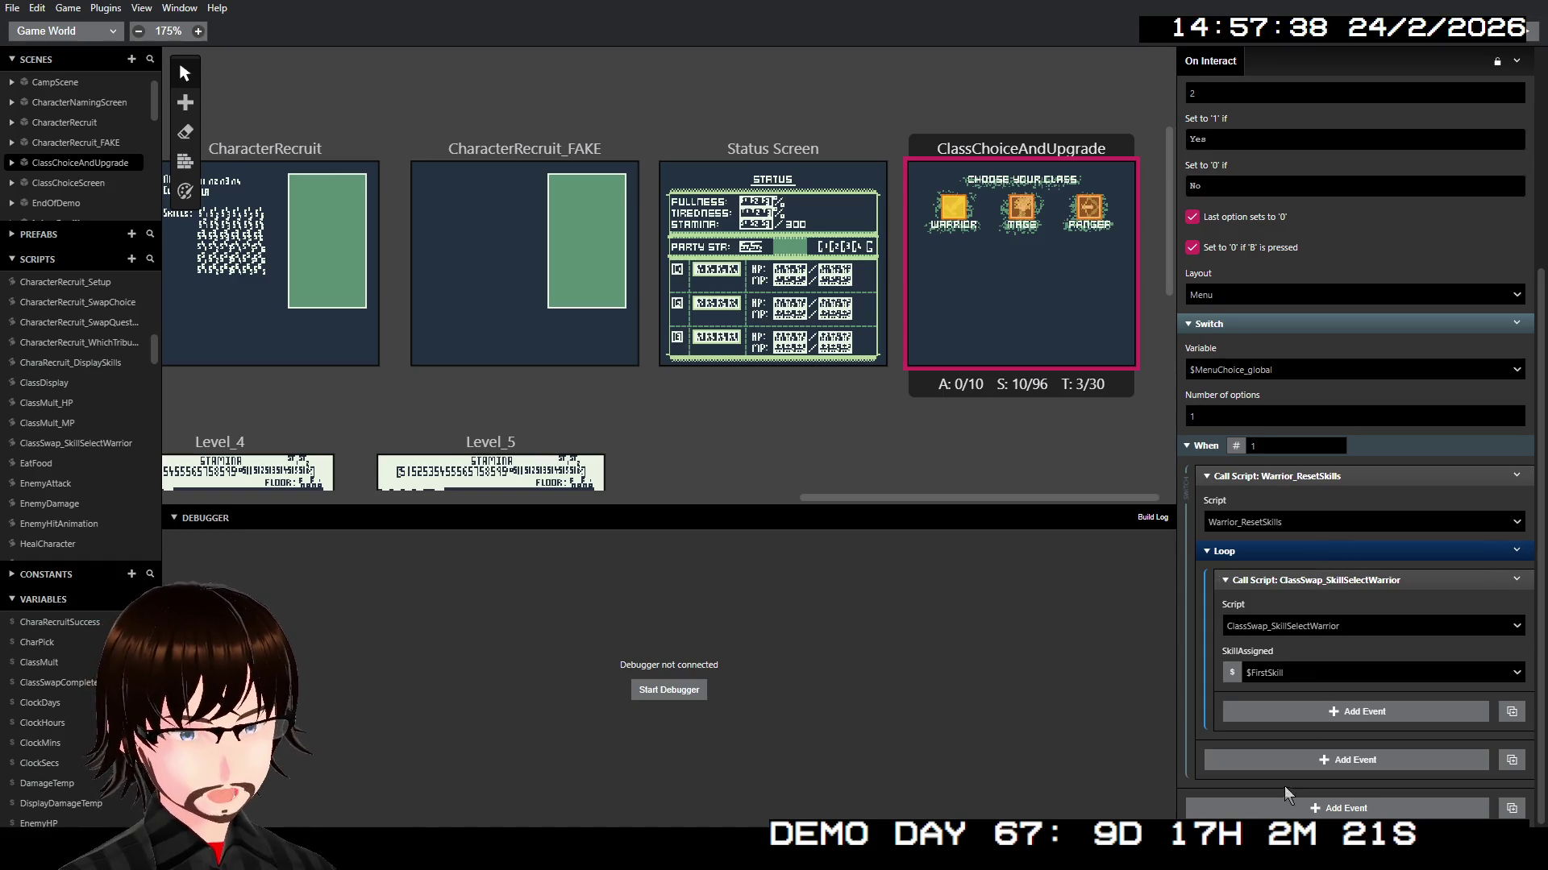
left_click(1259, 762)
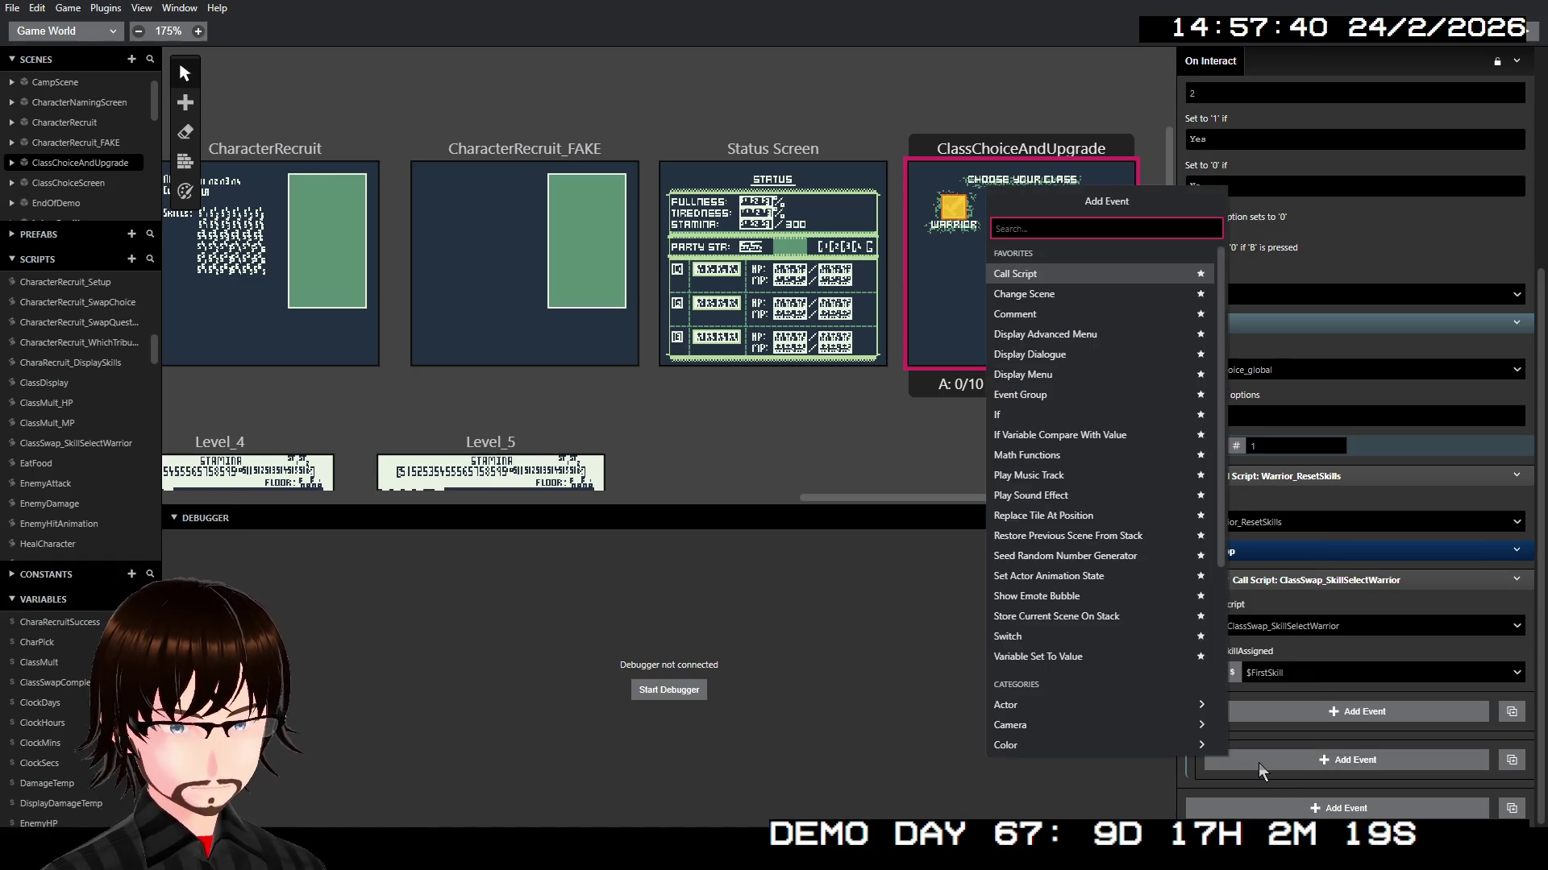
type("loop")
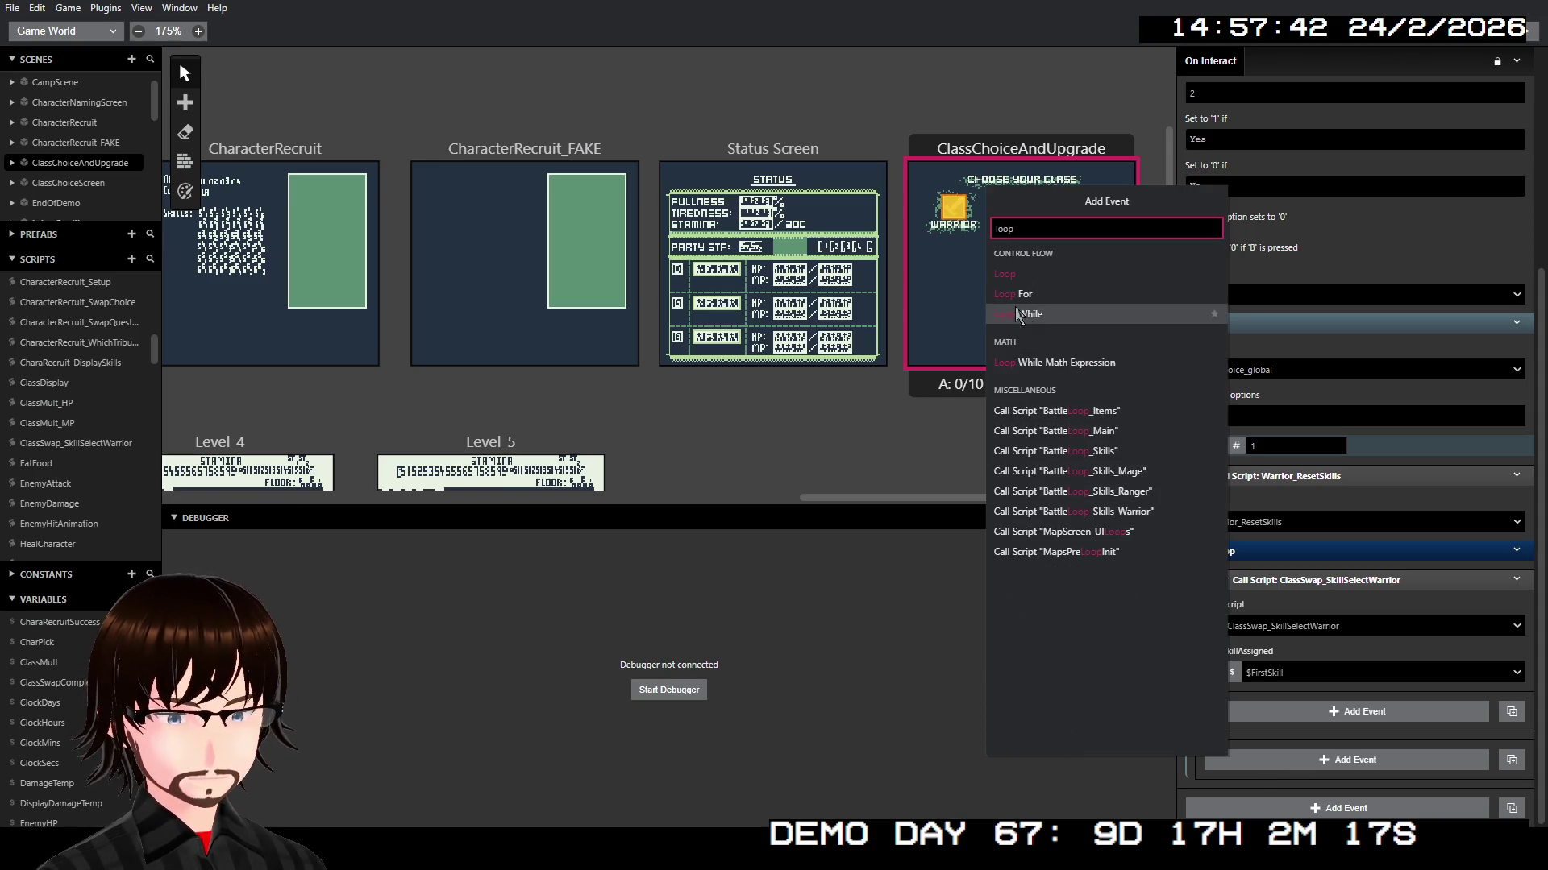
left_click(1009, 315)
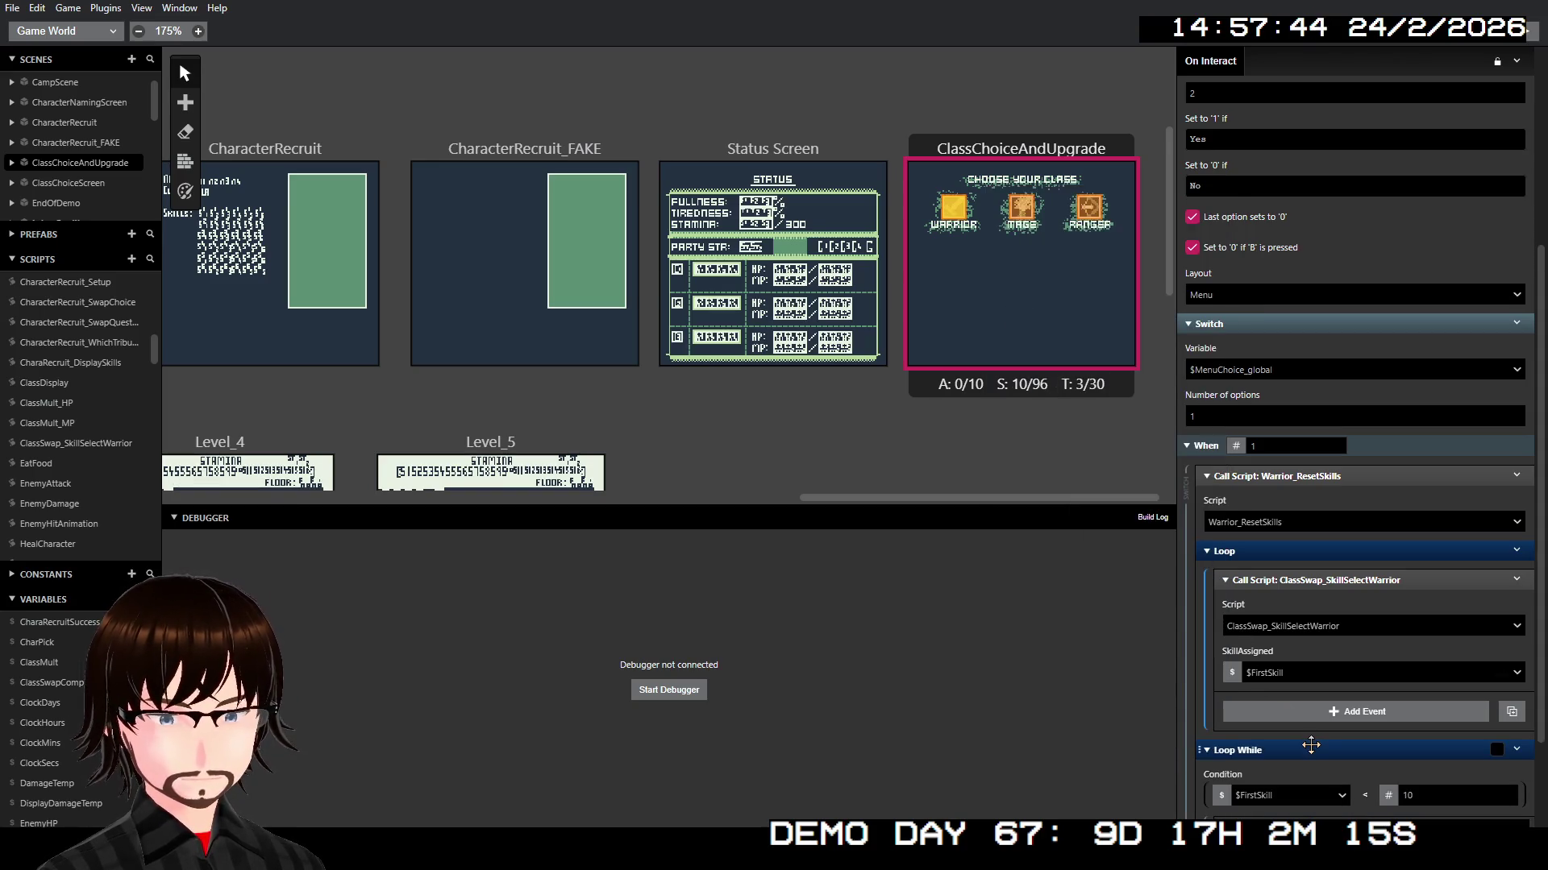
left_click(1364, 795)
mouse_move(1415, 747)
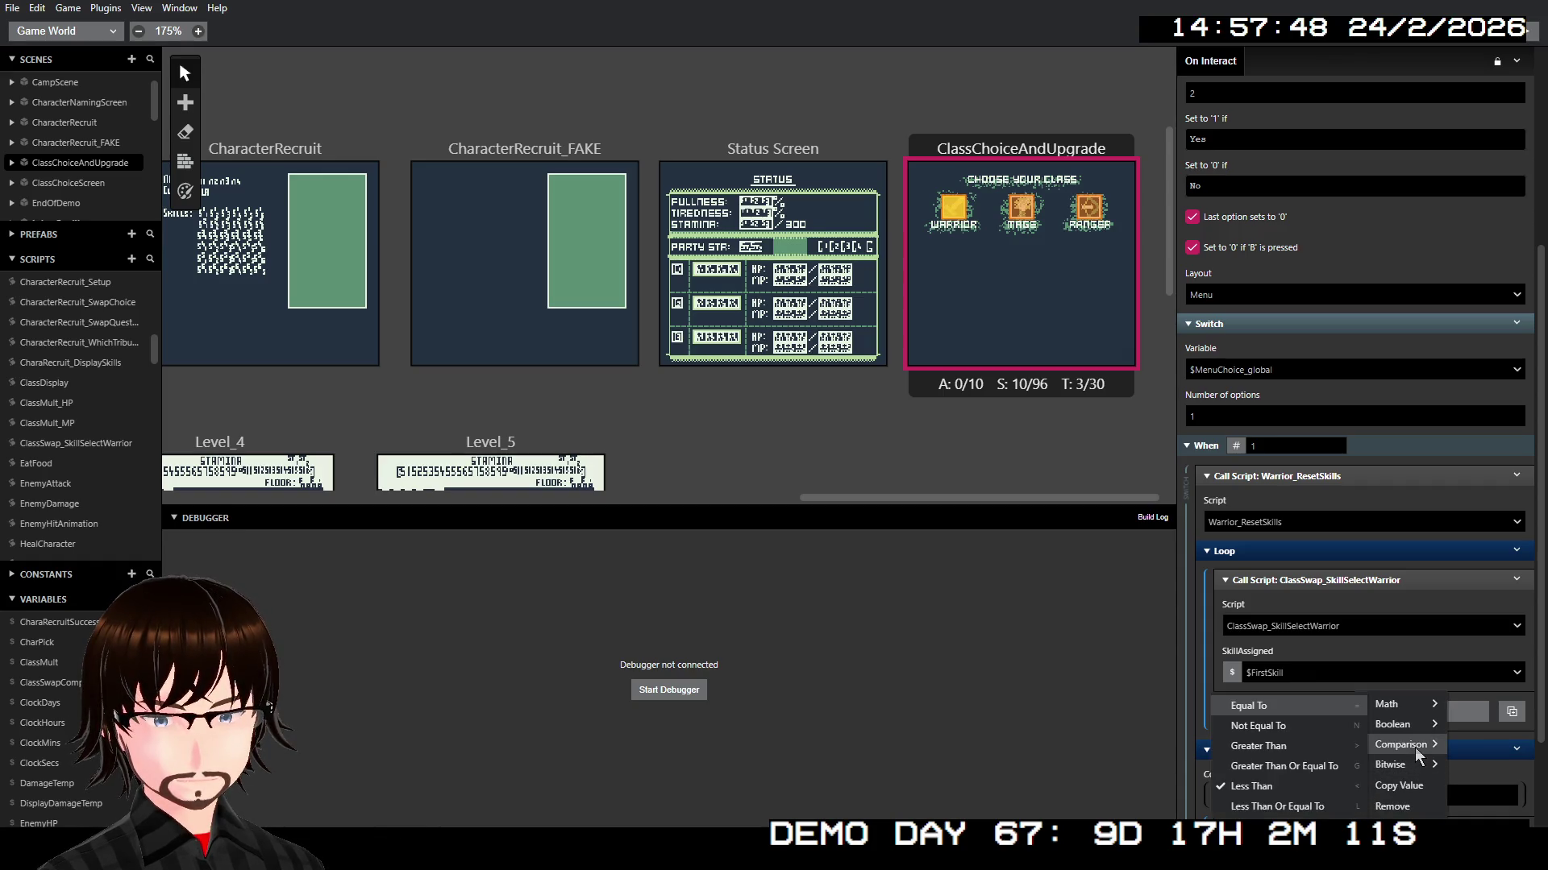
left_click(1301, 727)
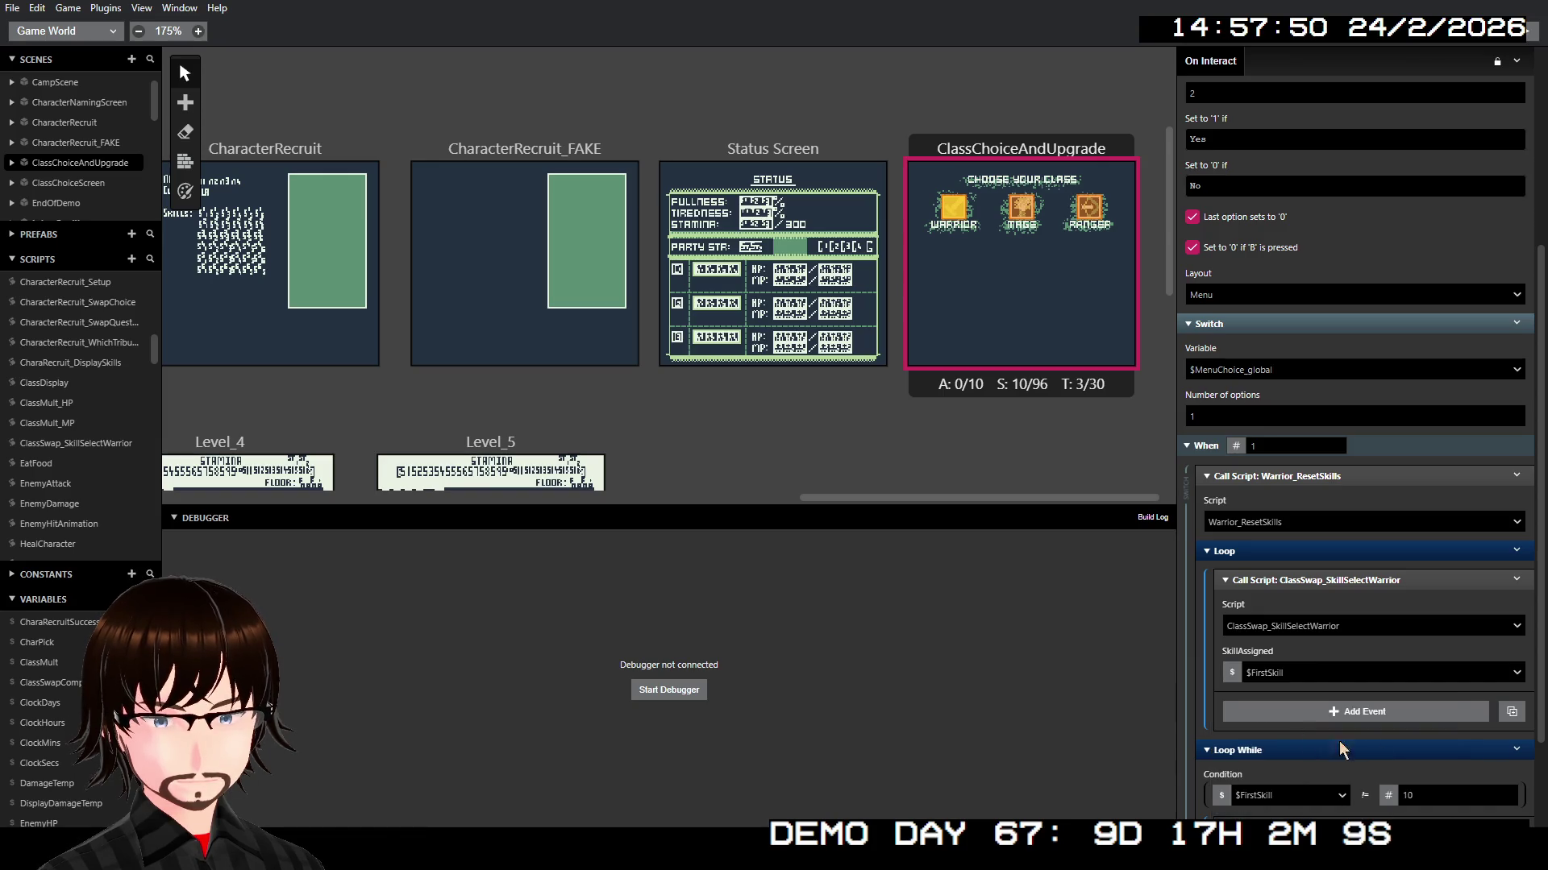
left_click(1387, 795)
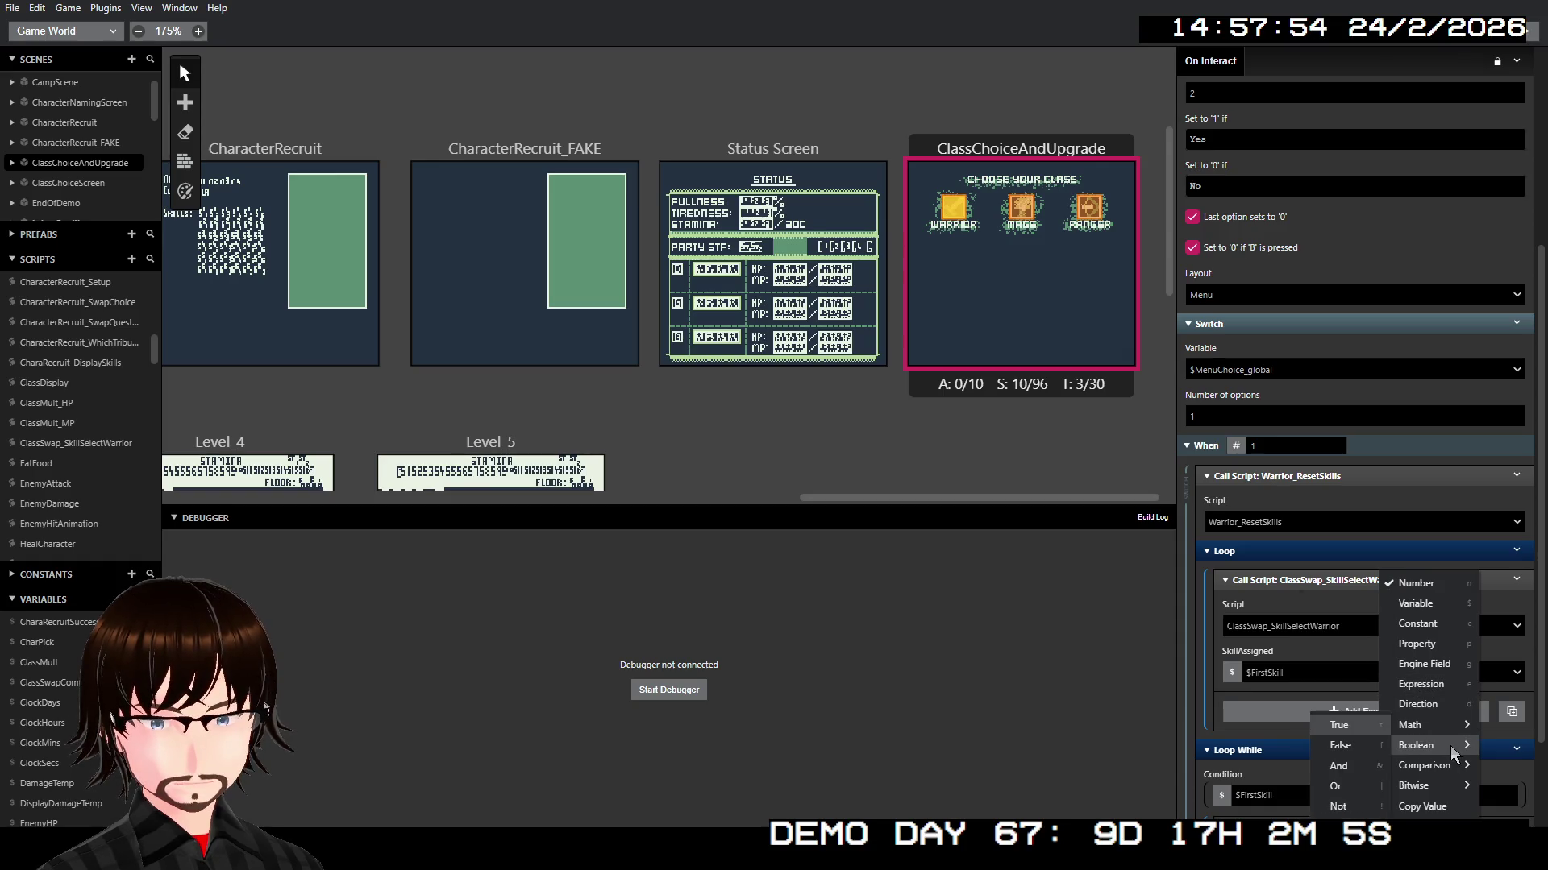
mouse_move(1438, 745)
left_click(1341, 726)
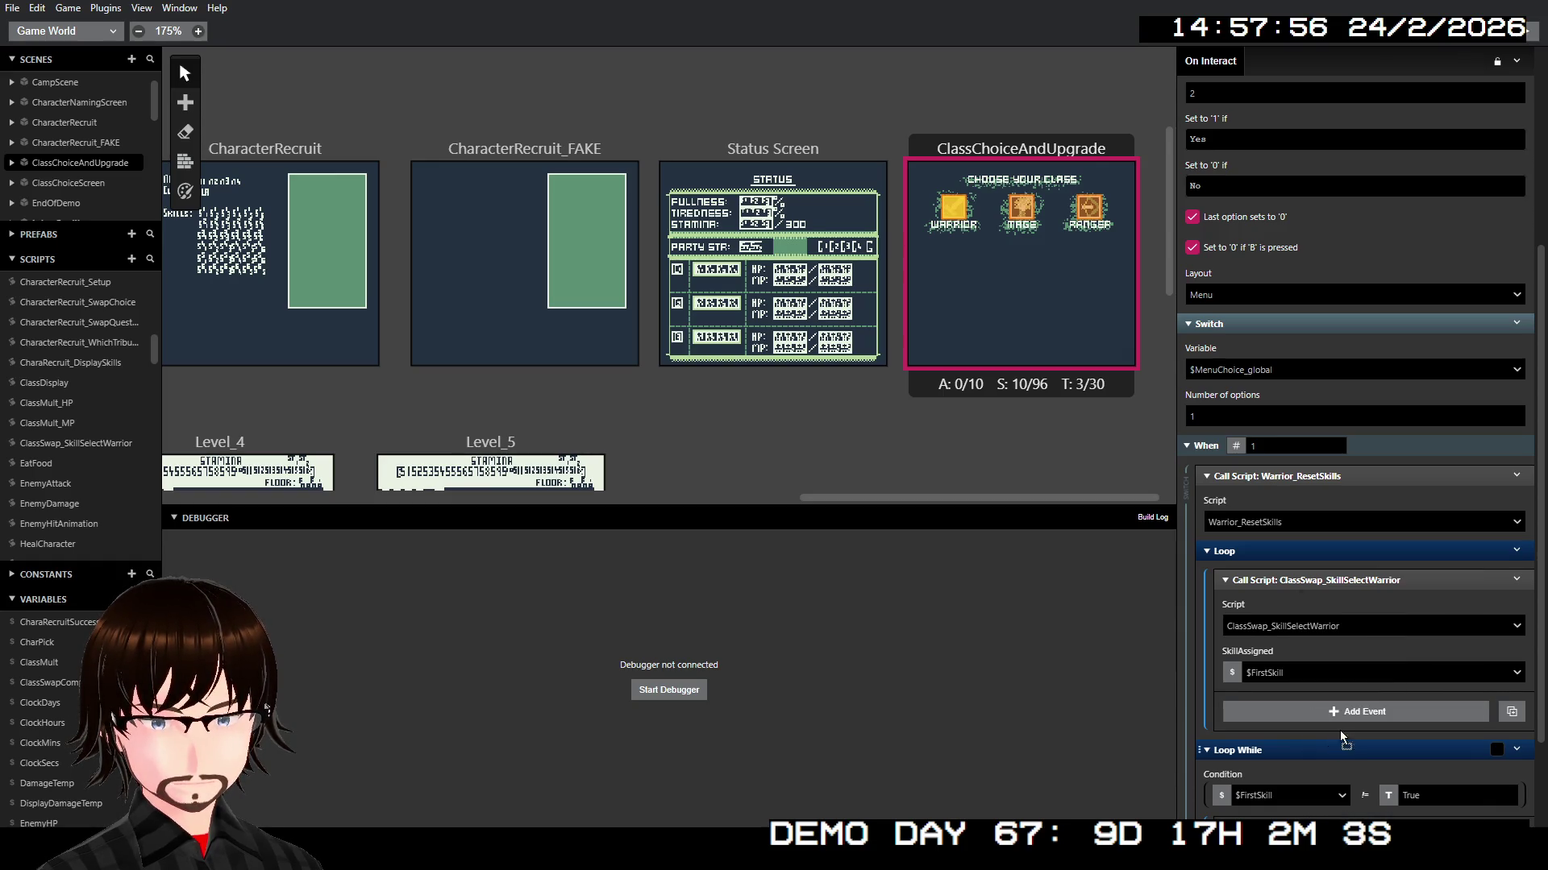
Step: Move the ClassSwap skill-select call into the Loop While and delete the old Loop
left_click_drag(1339, 731, 1338, 554)
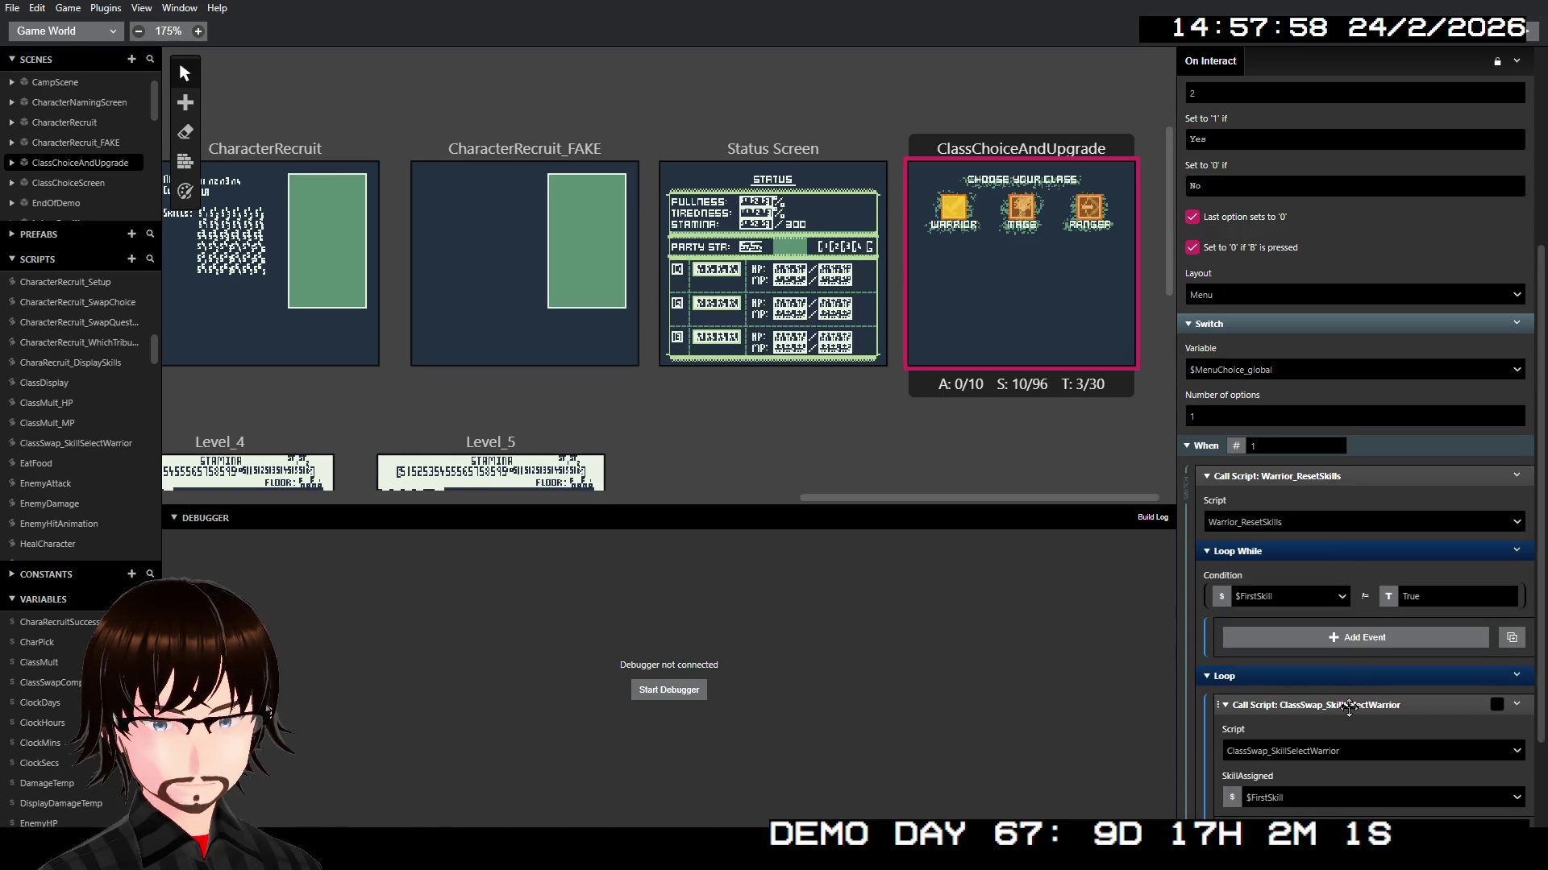
left_click_drag(1348, 708, 1361, 639)
right_click(1314, 806)
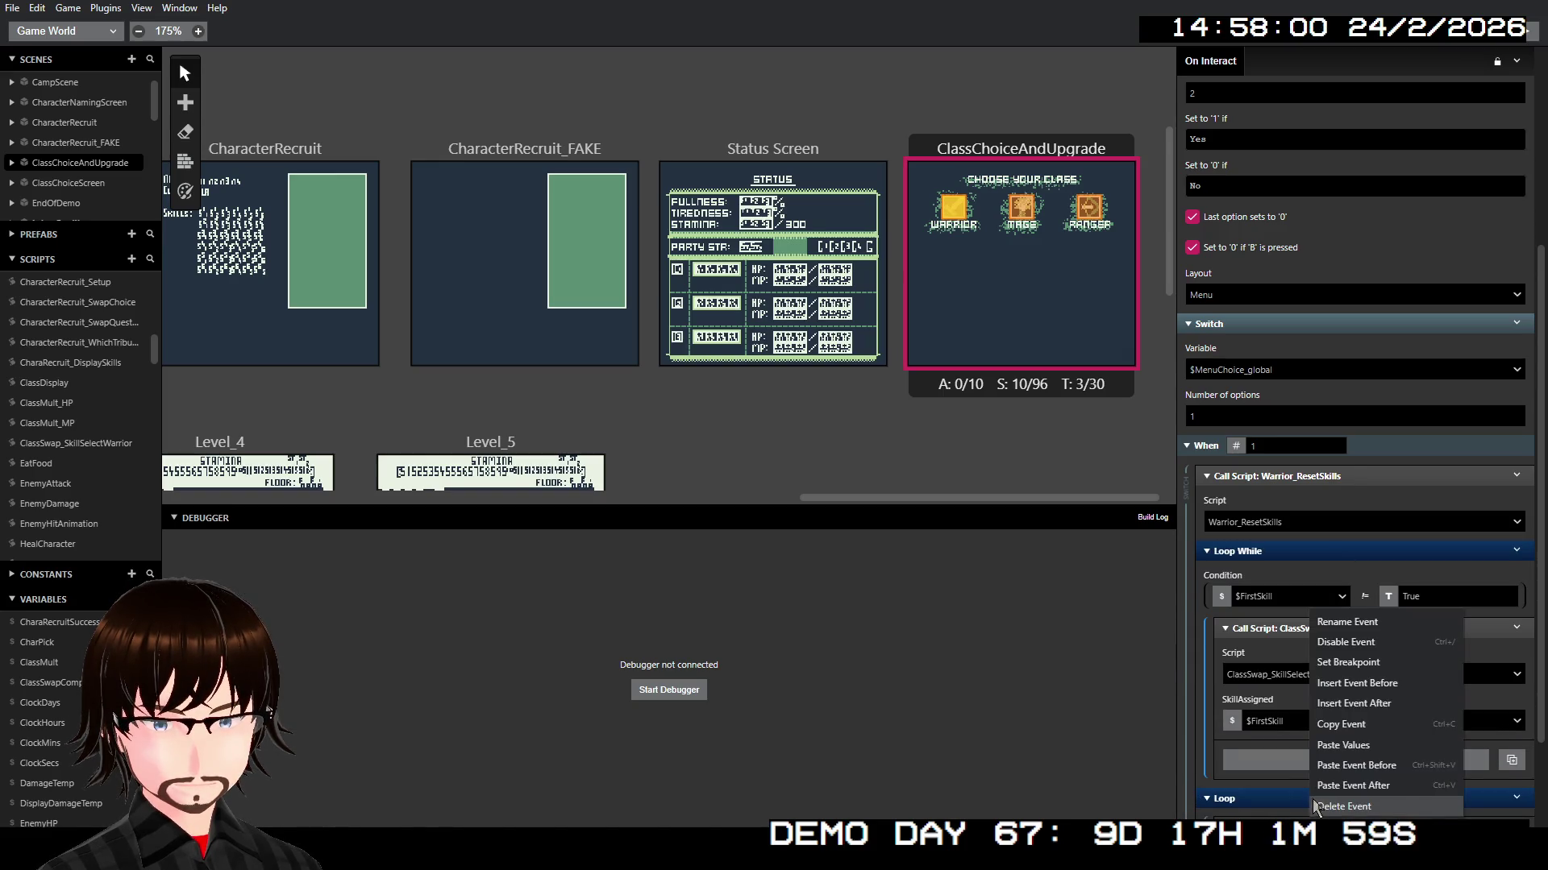
left_click(1315, 806)
scroll(1344, 694, "down", 1)
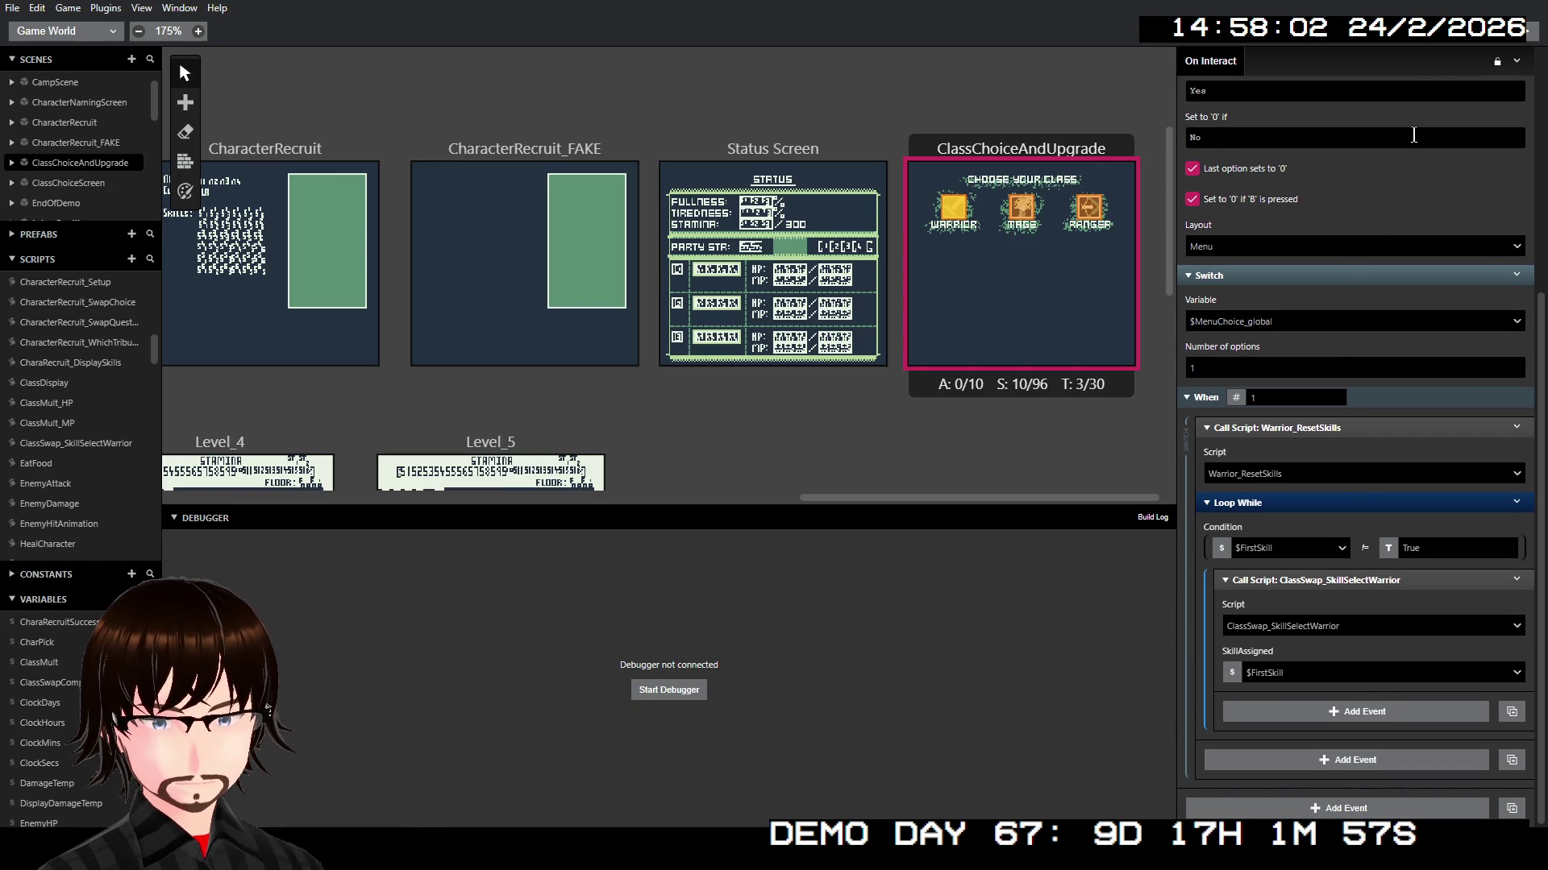
Step: Playtest from the ClassChoiceAndUpgrade scene with the Warrior actor's script shown
left_click(1523, 34)
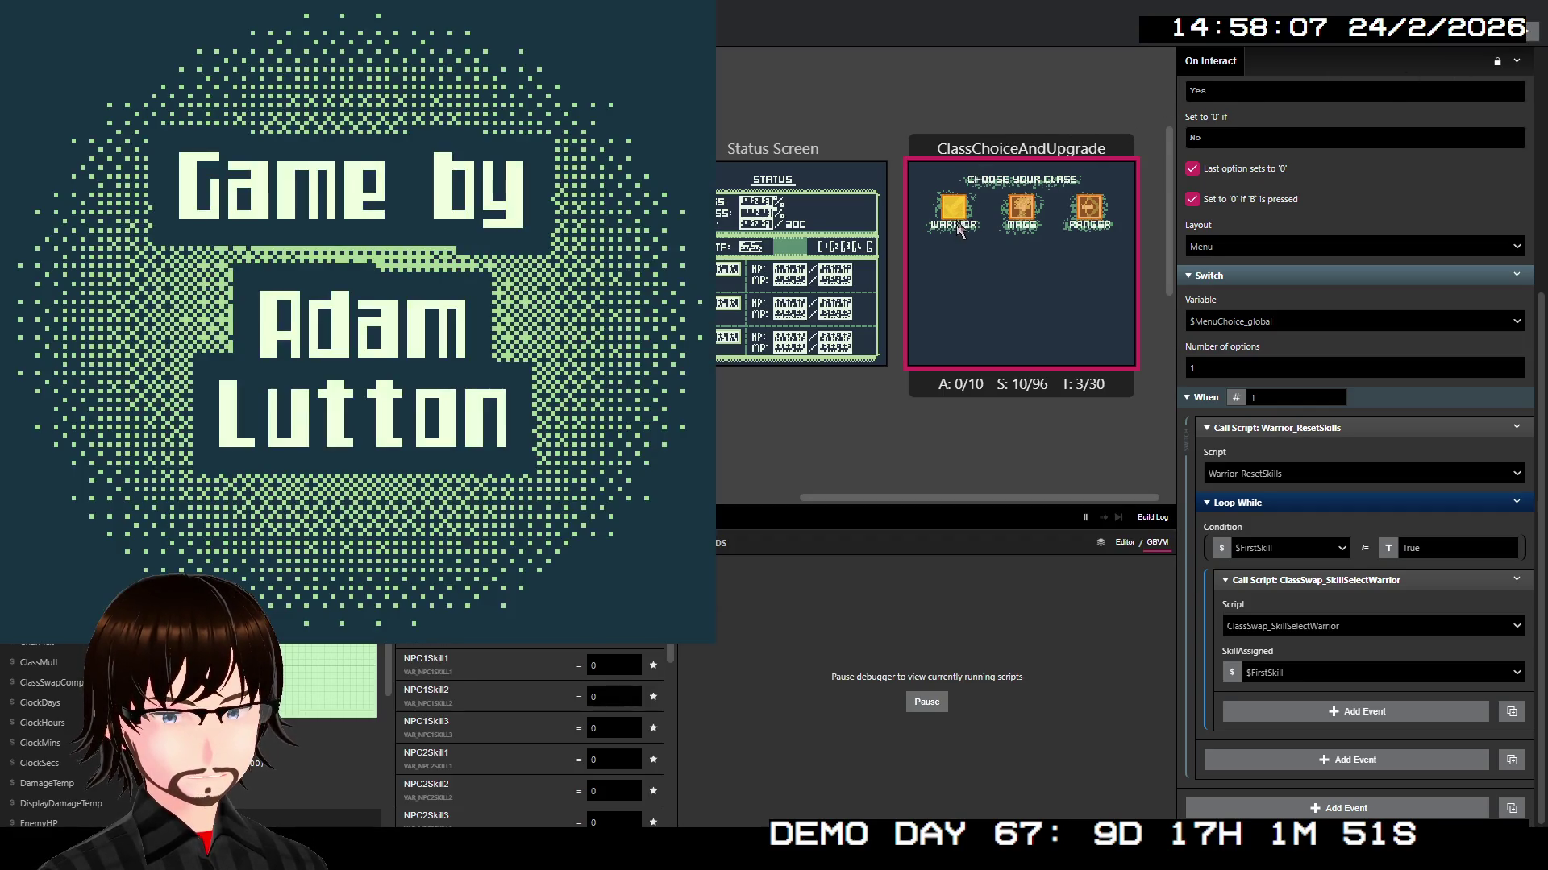
right_click(1009, 174)
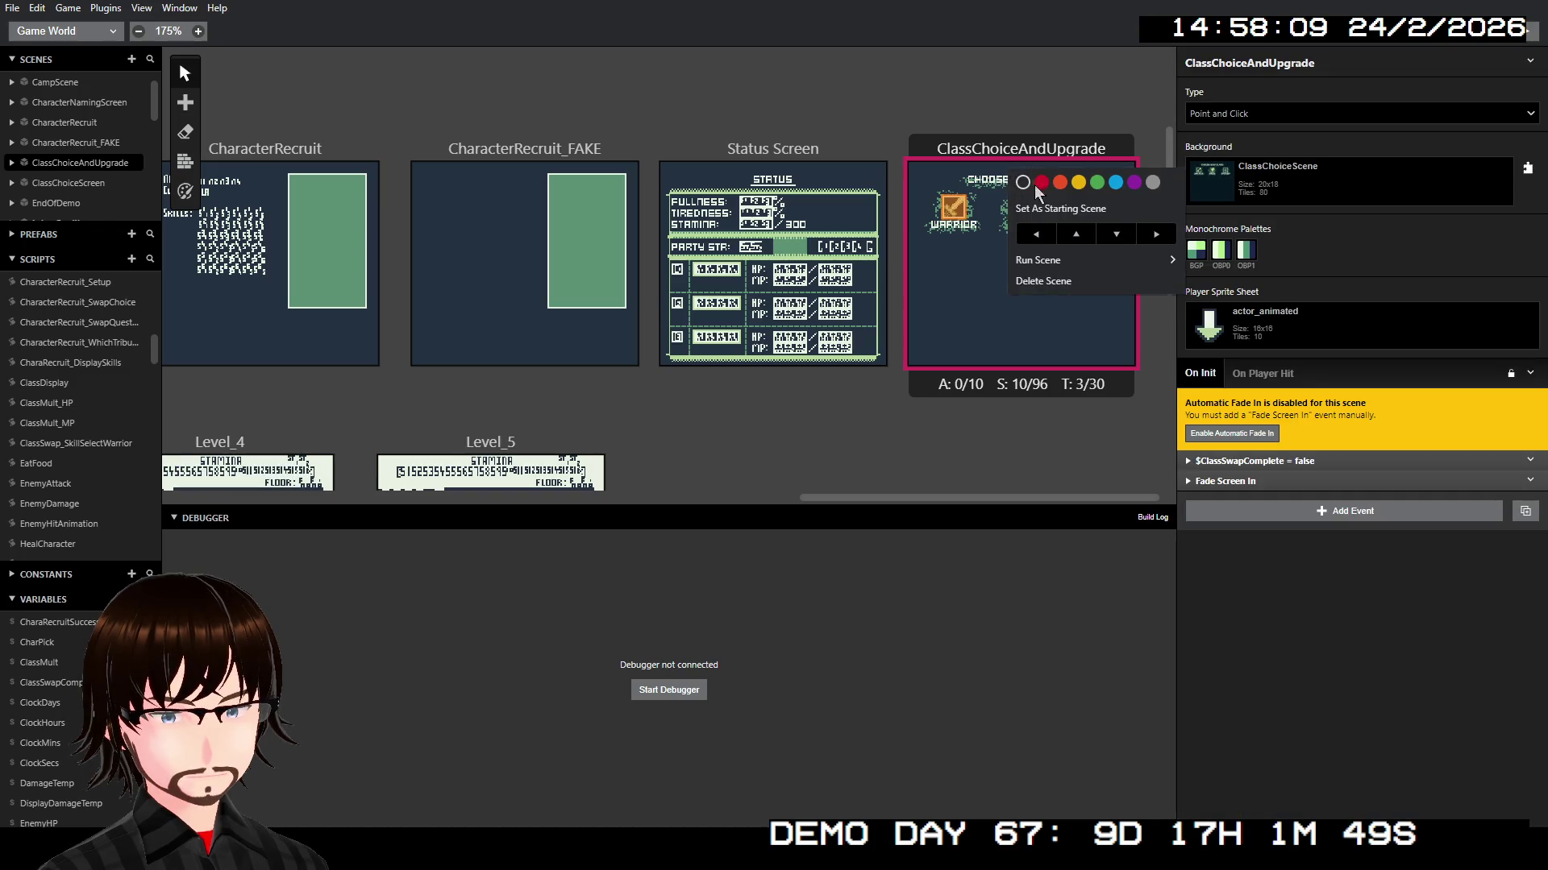
mouse_move(1039, 266)
left_click(1222, 260)
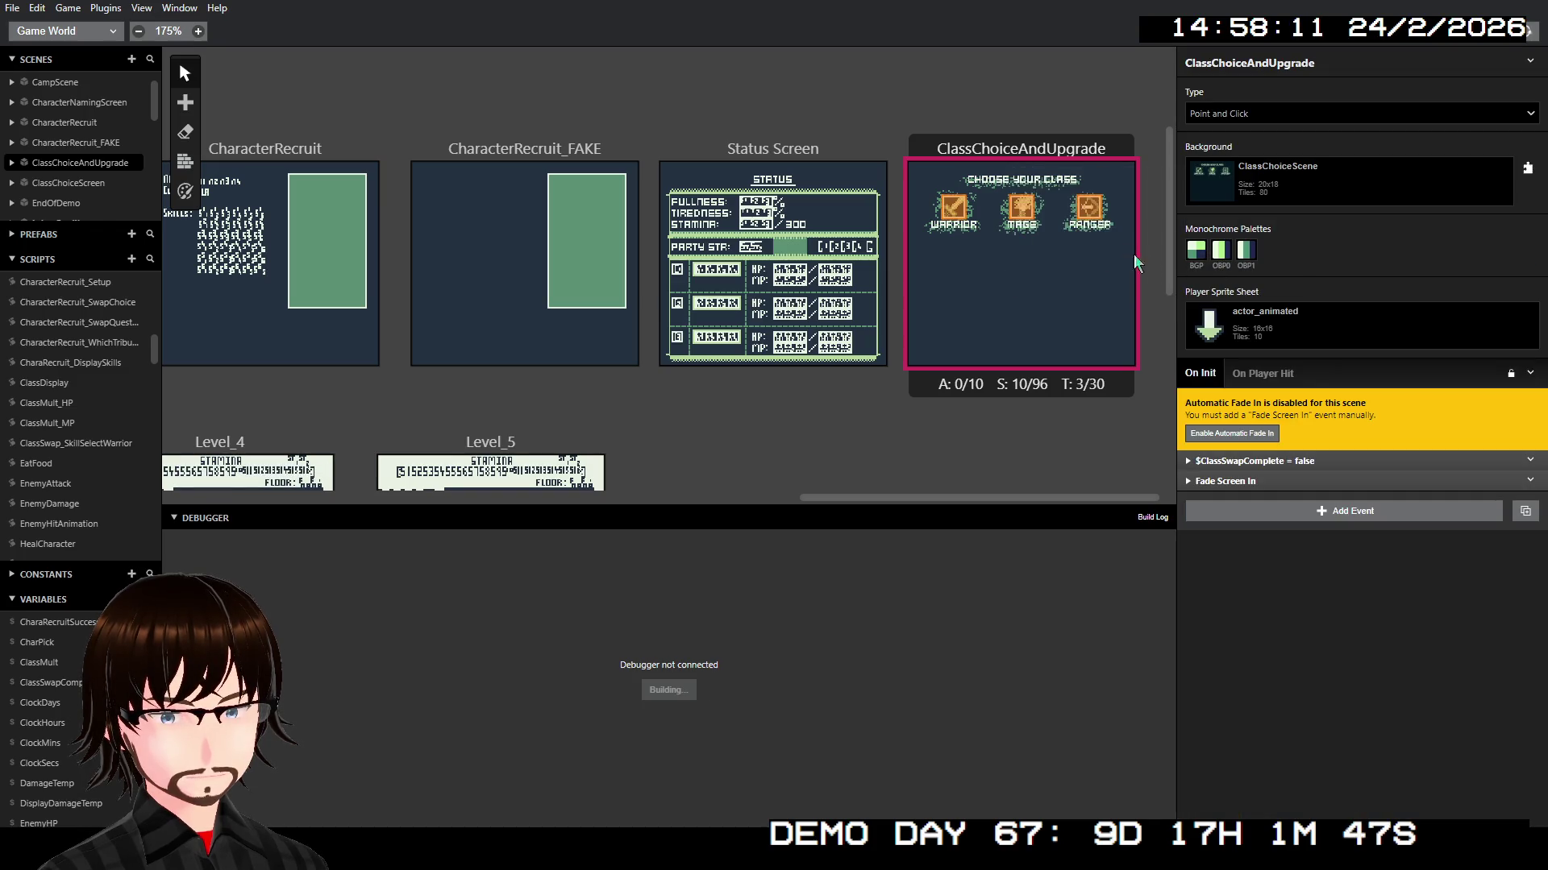
left_click(955, 209)
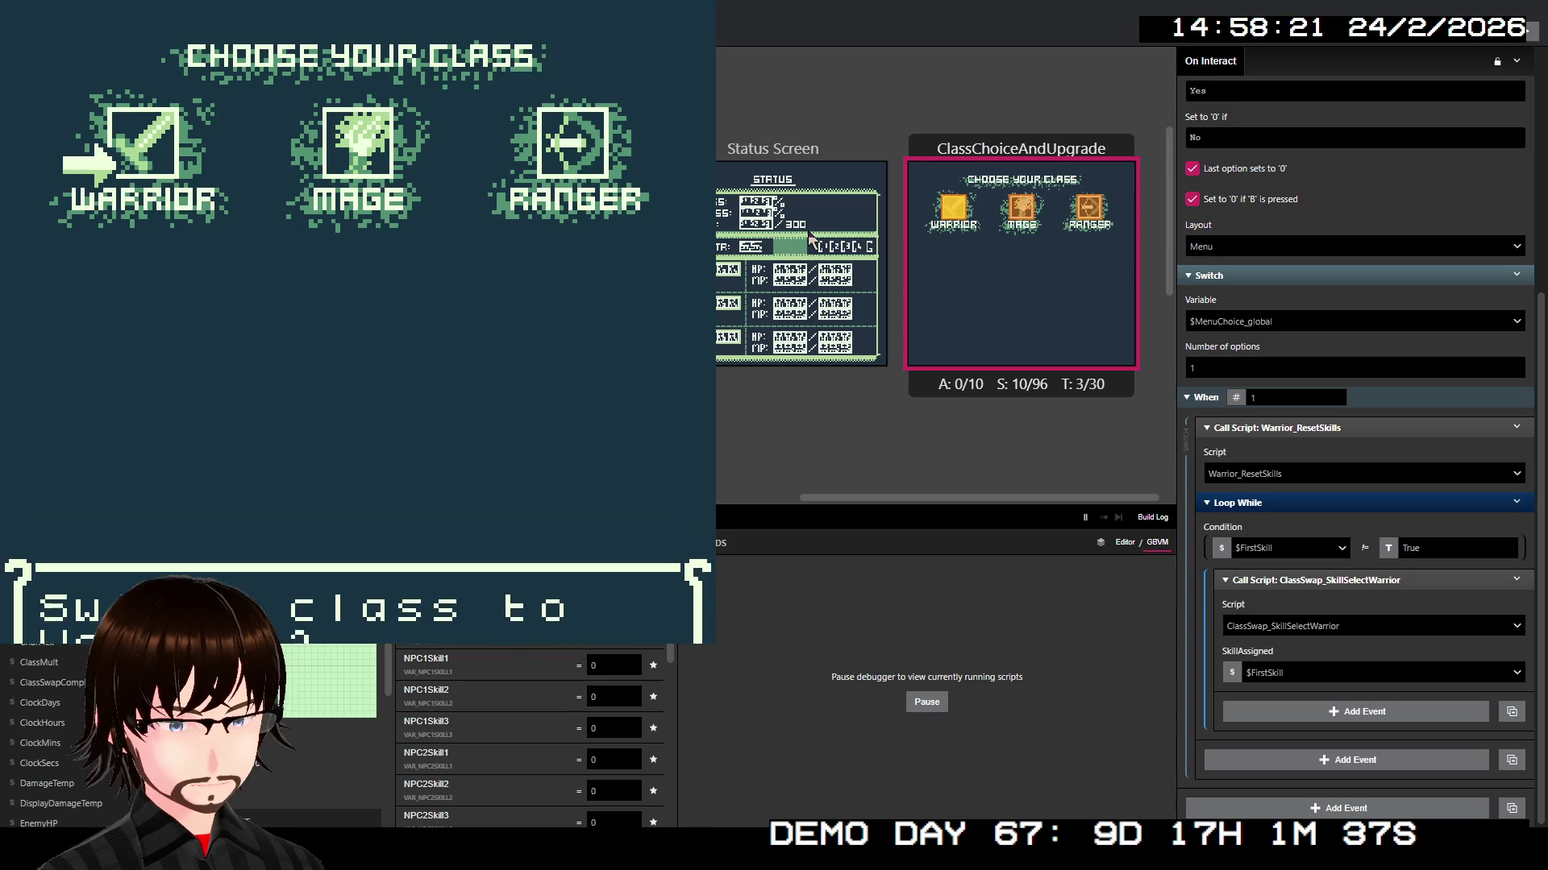
Step: In the game, confirm Yes to becoming Warrior, browse the skill list, and choose Frenzy
key("z")
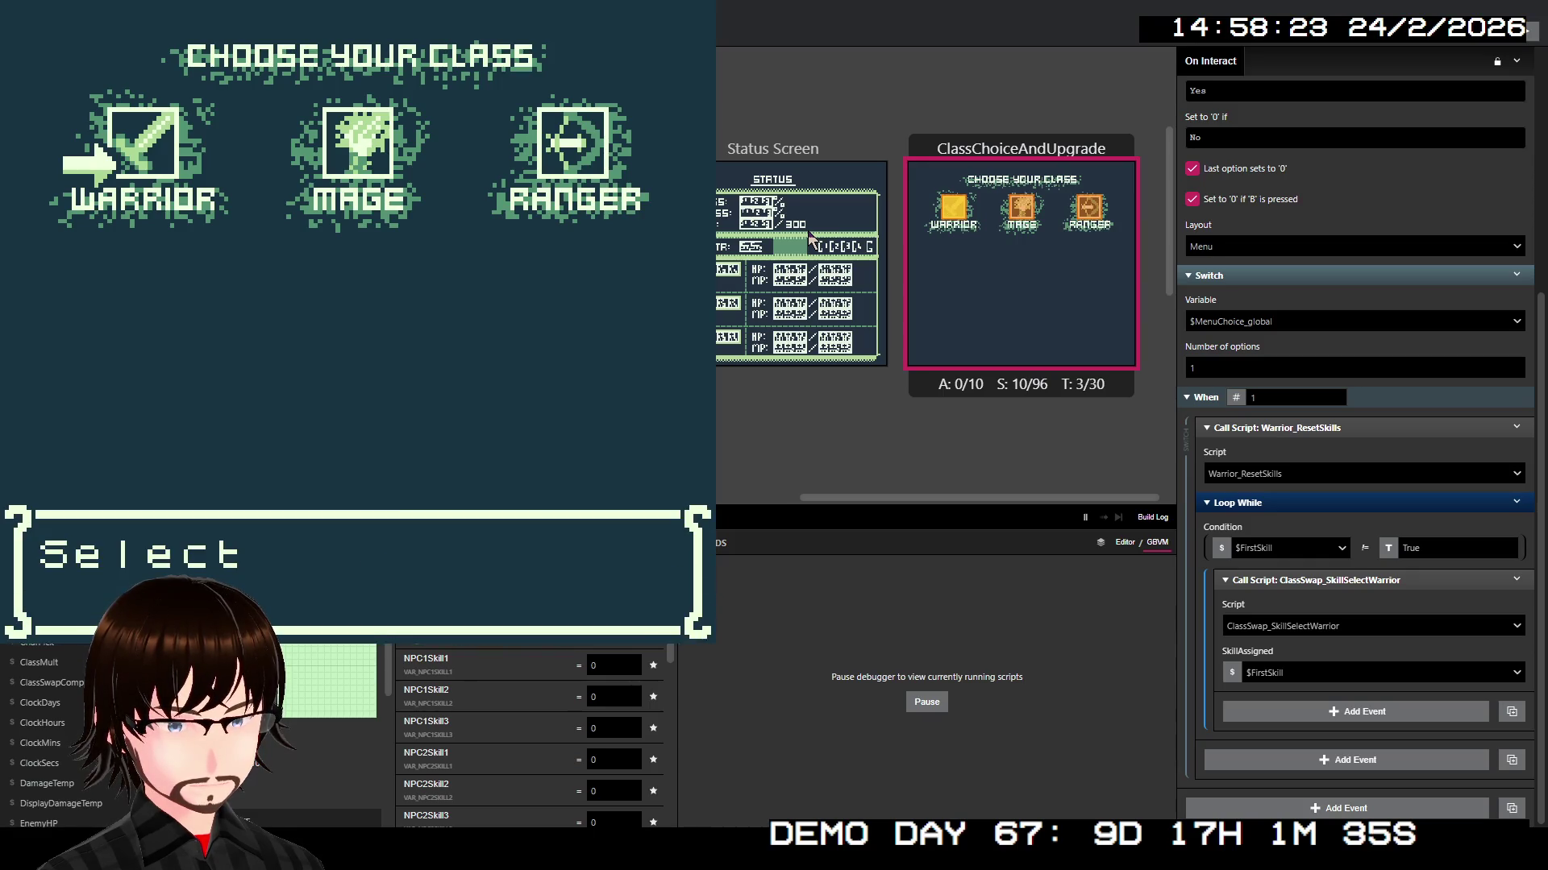
key("z")
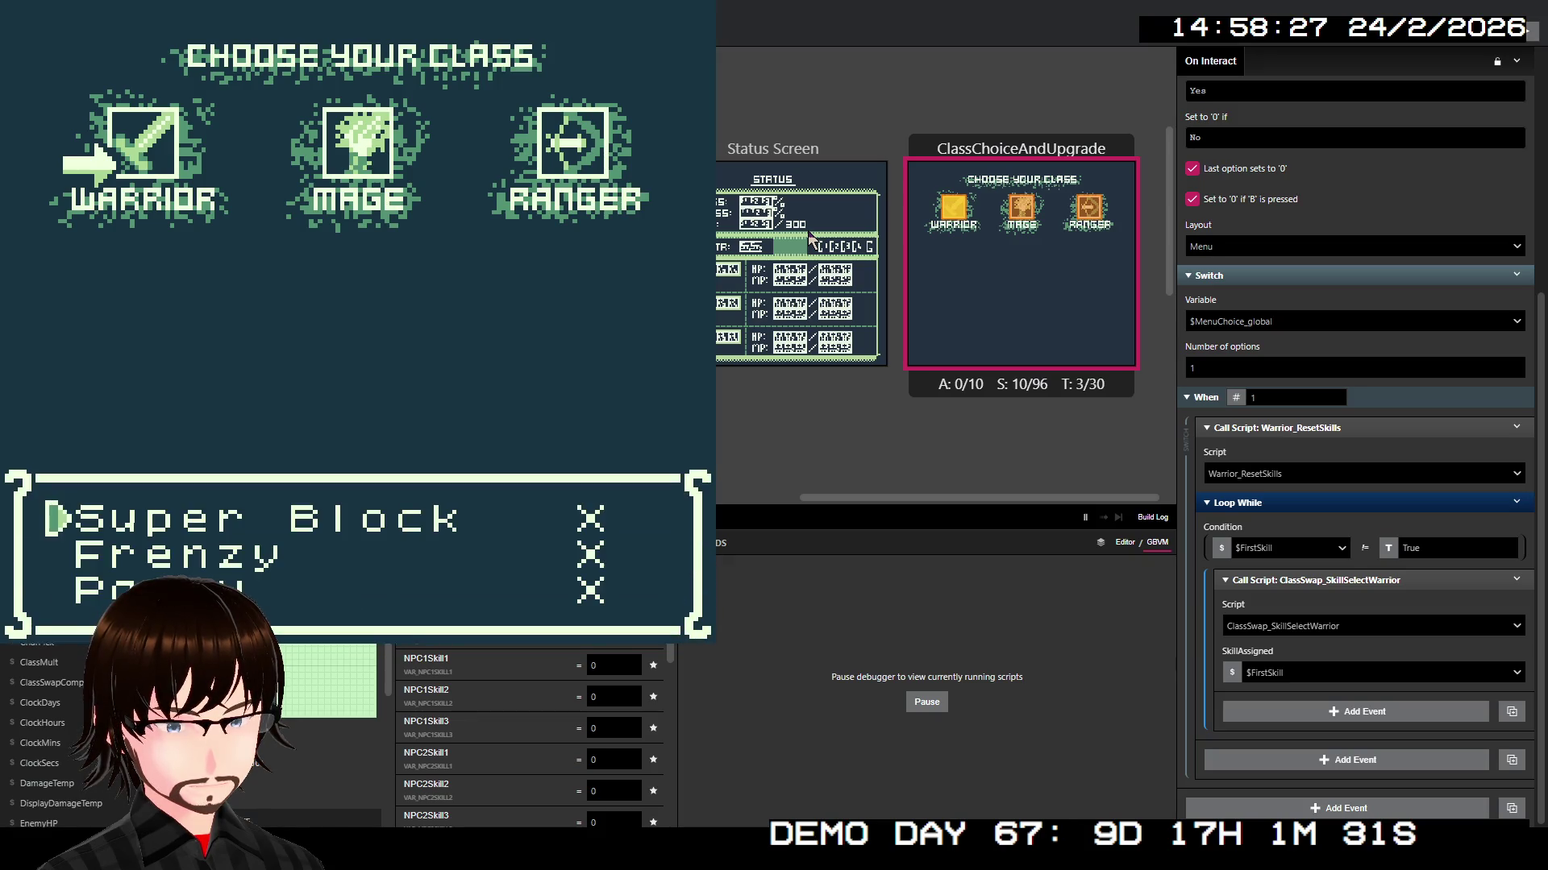
key("Down")
key("Down")
key("Up")
key("Down")
key("Down")
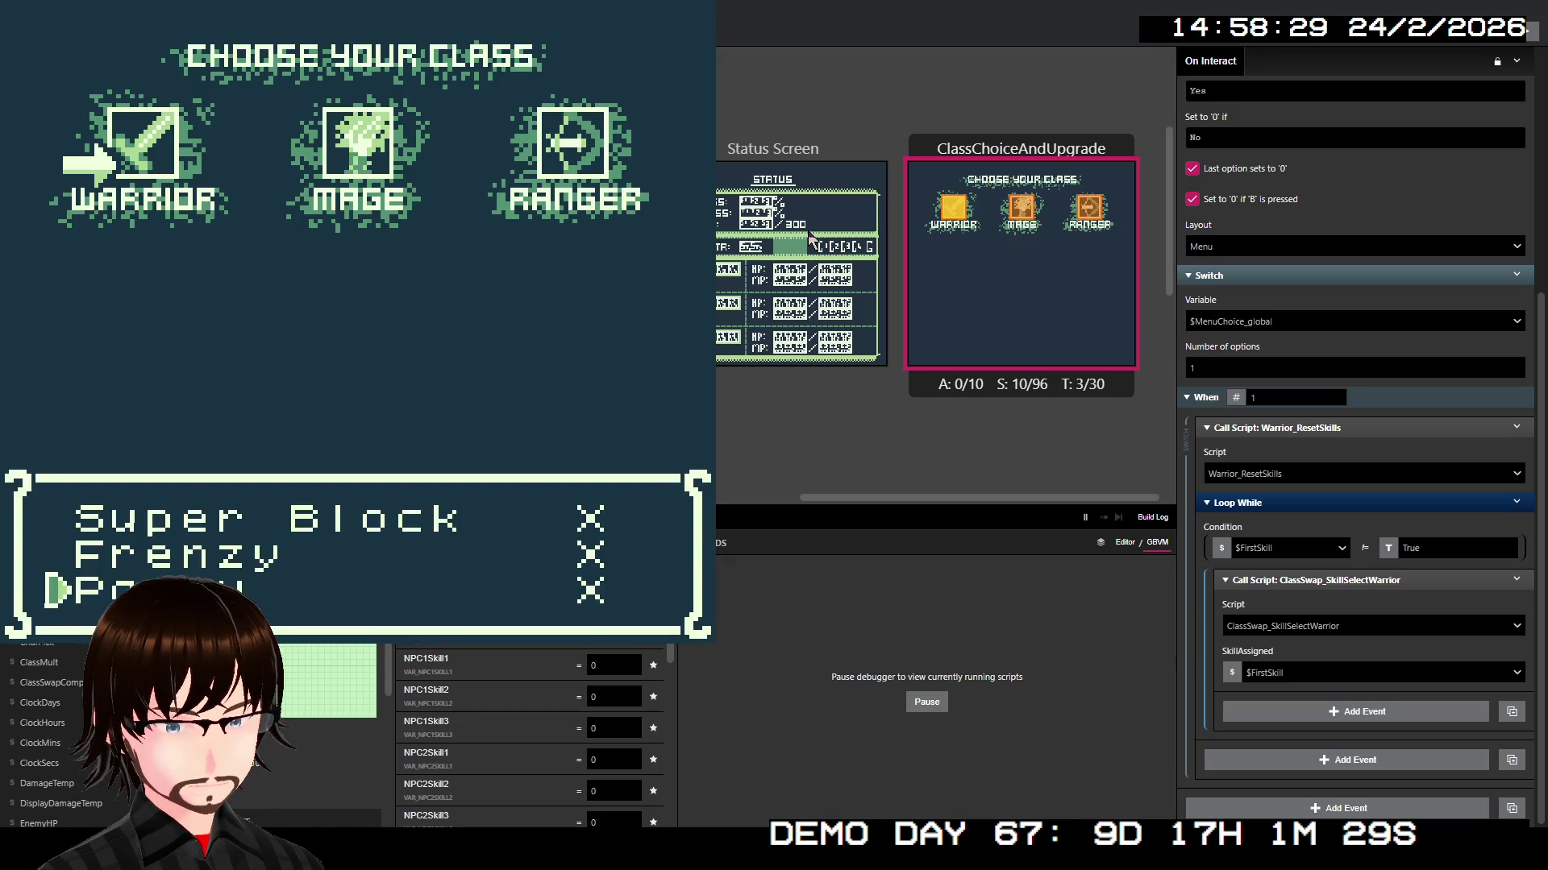
key("Up")
key("z")
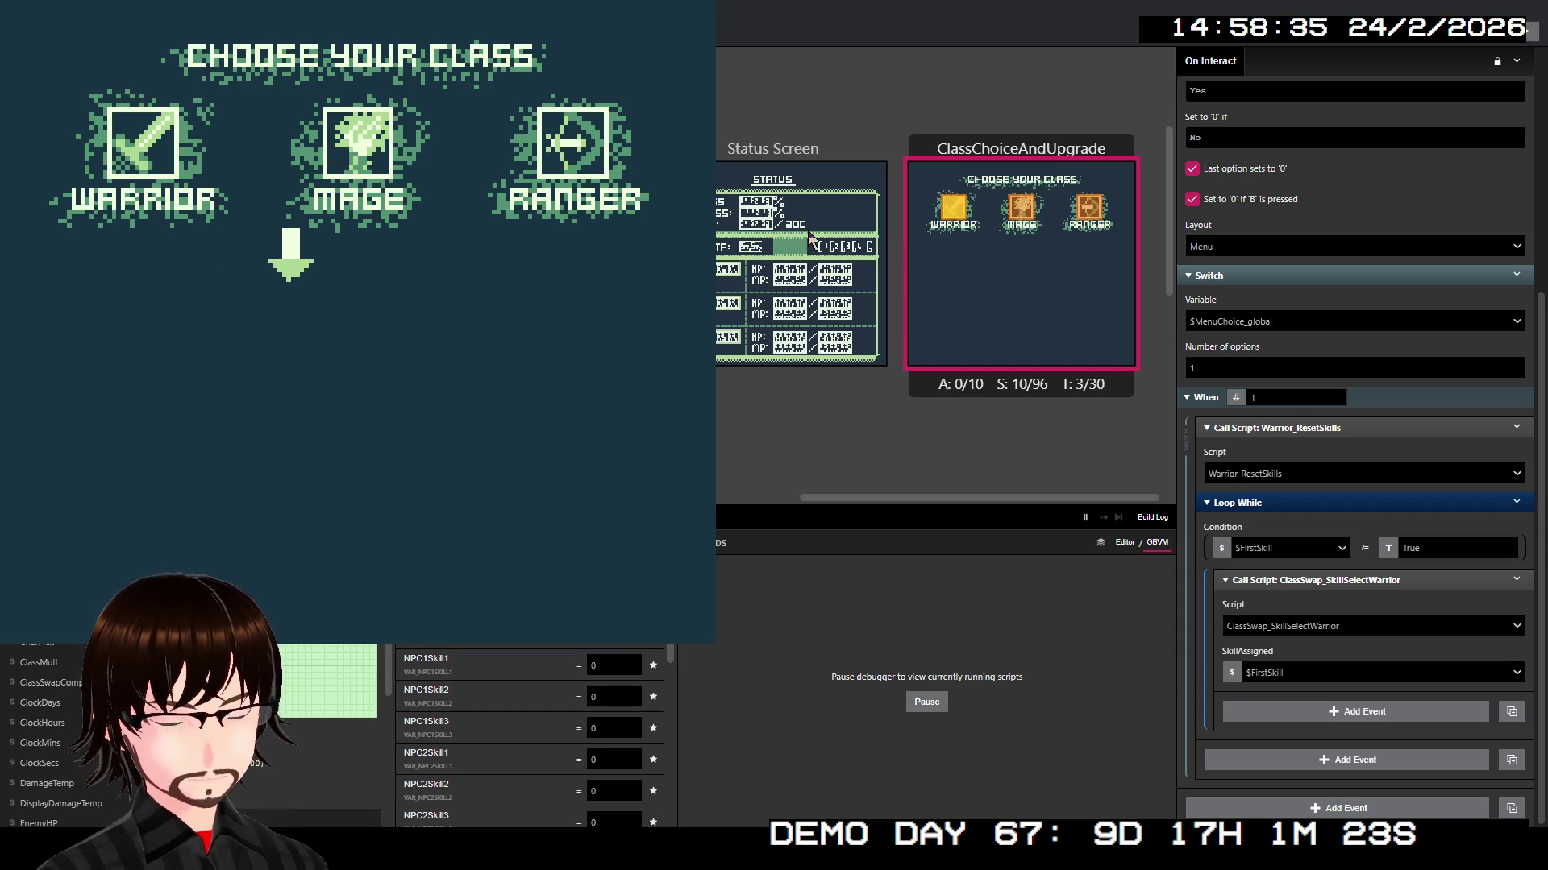
Step: Close the game test window with Ctrl+W to return to the editor
key("ctrl+w")
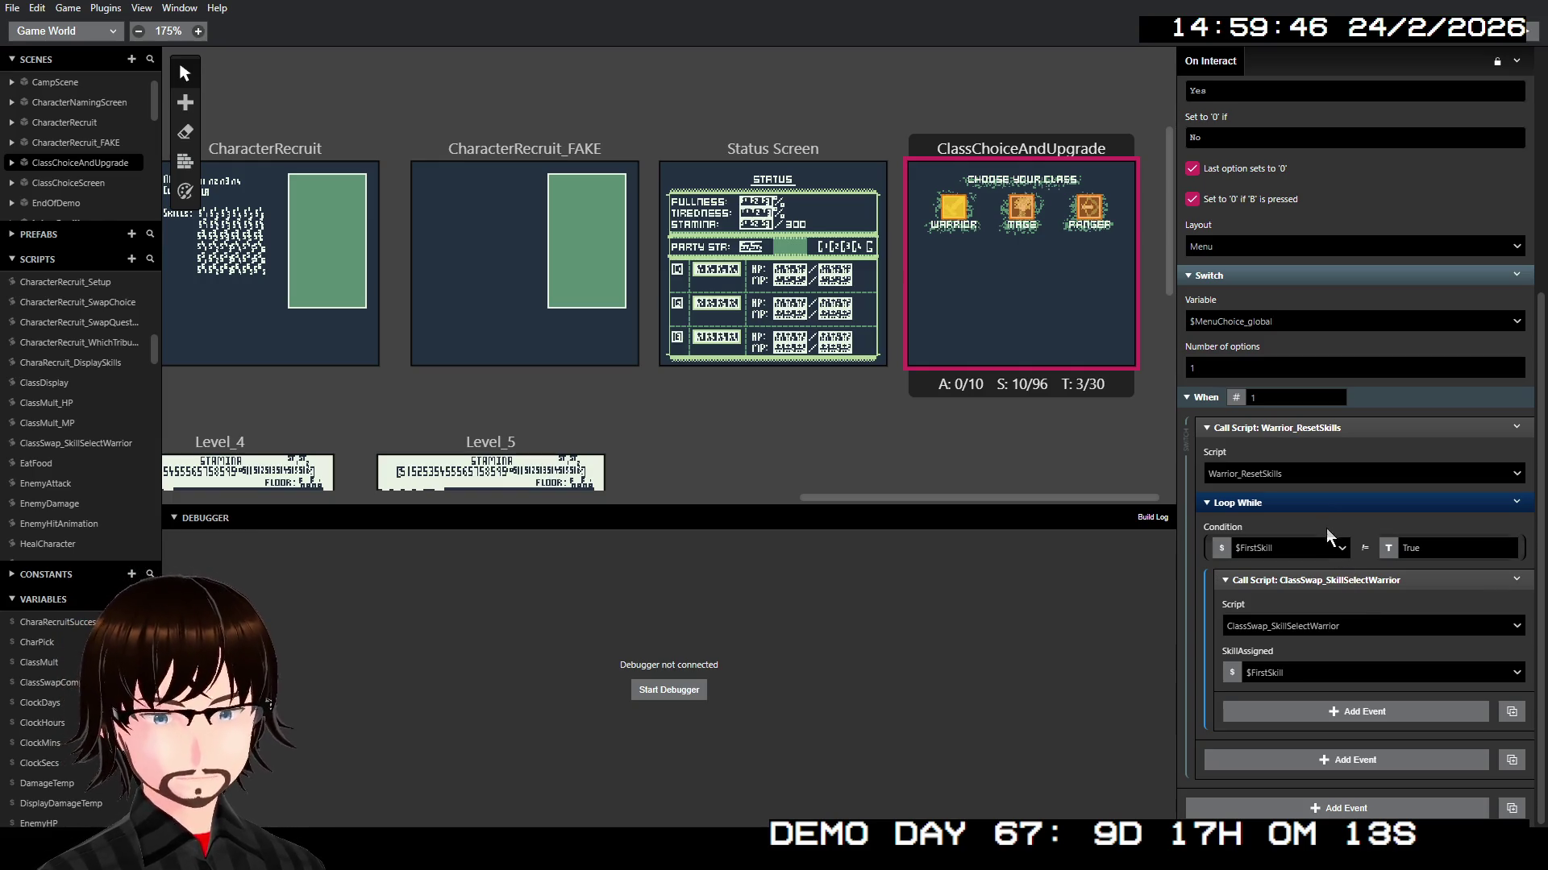
Step: Insert a second Loop While event after the existing $FirstSkill loop
left_click(1322, 502)
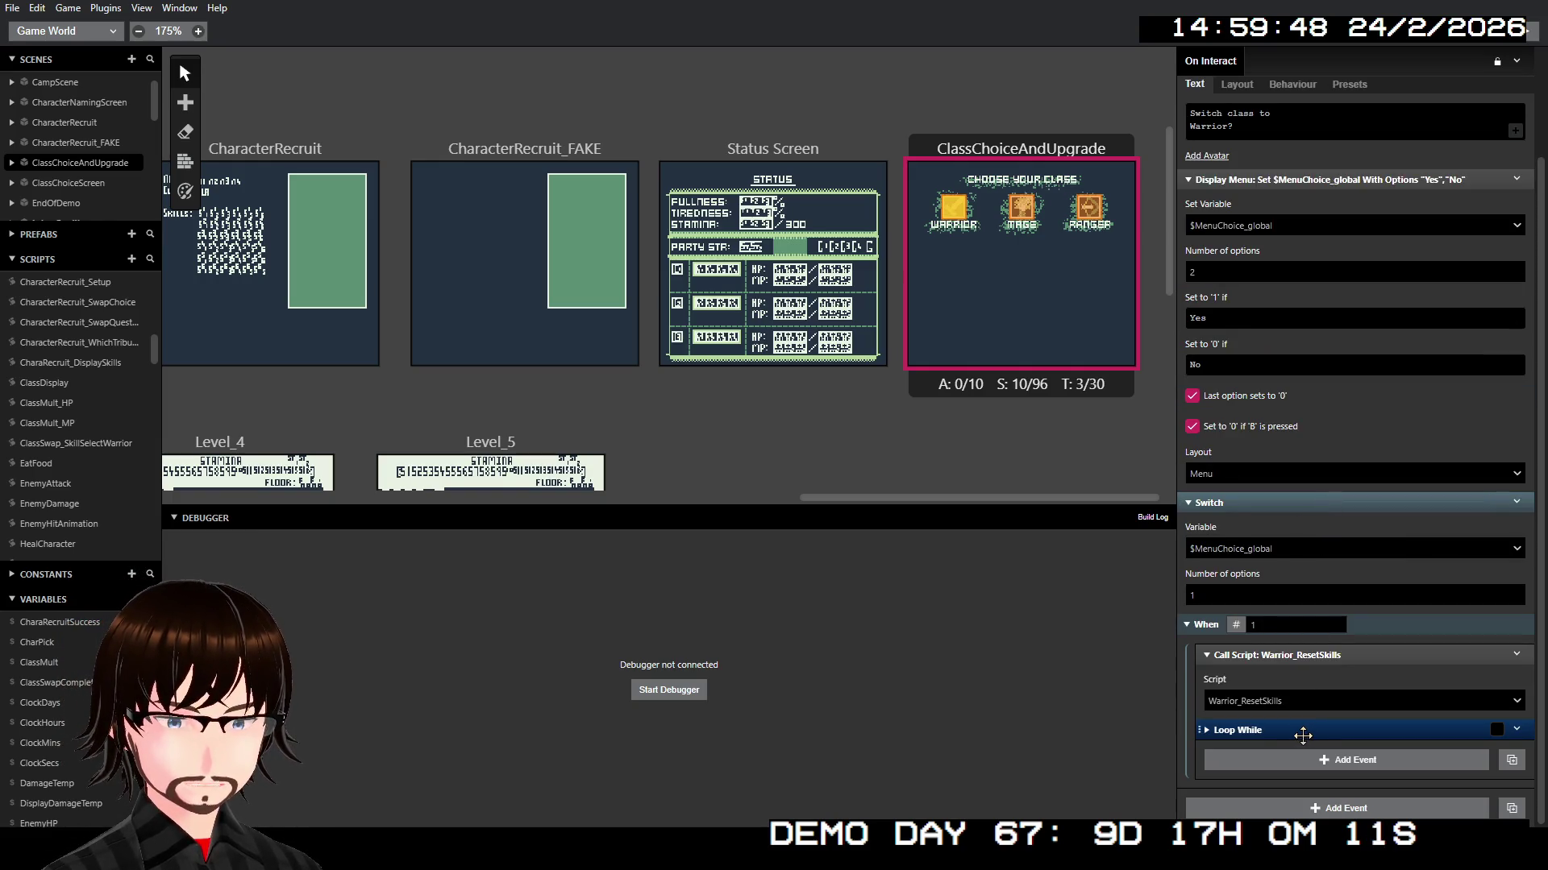
left_click(1306, 734)
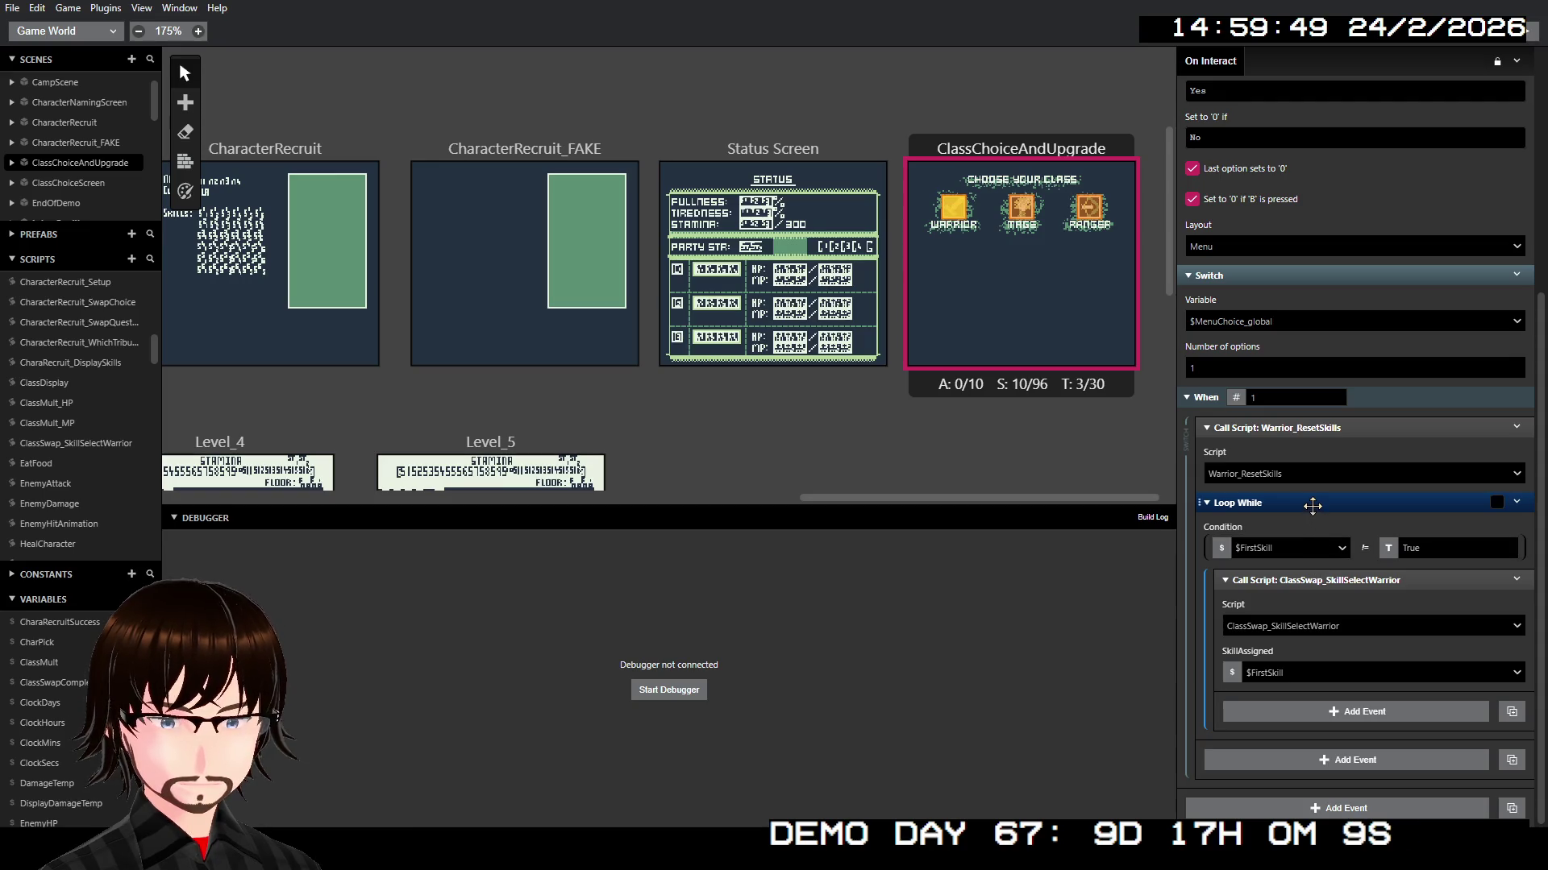
right_click(1312, 503)
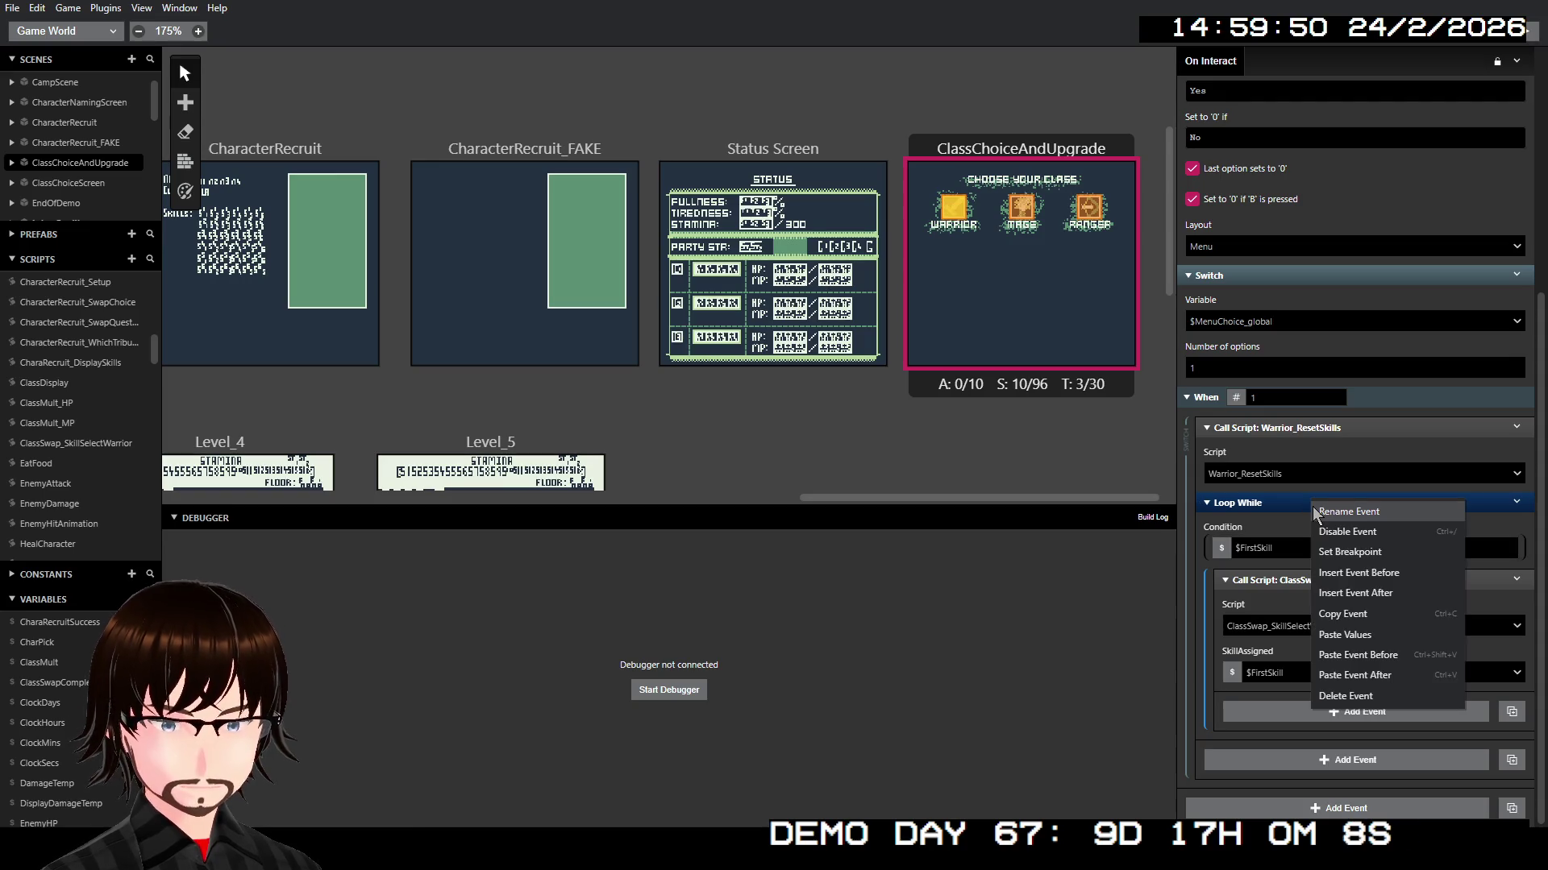
left_click(1390, 595)
type("loo")
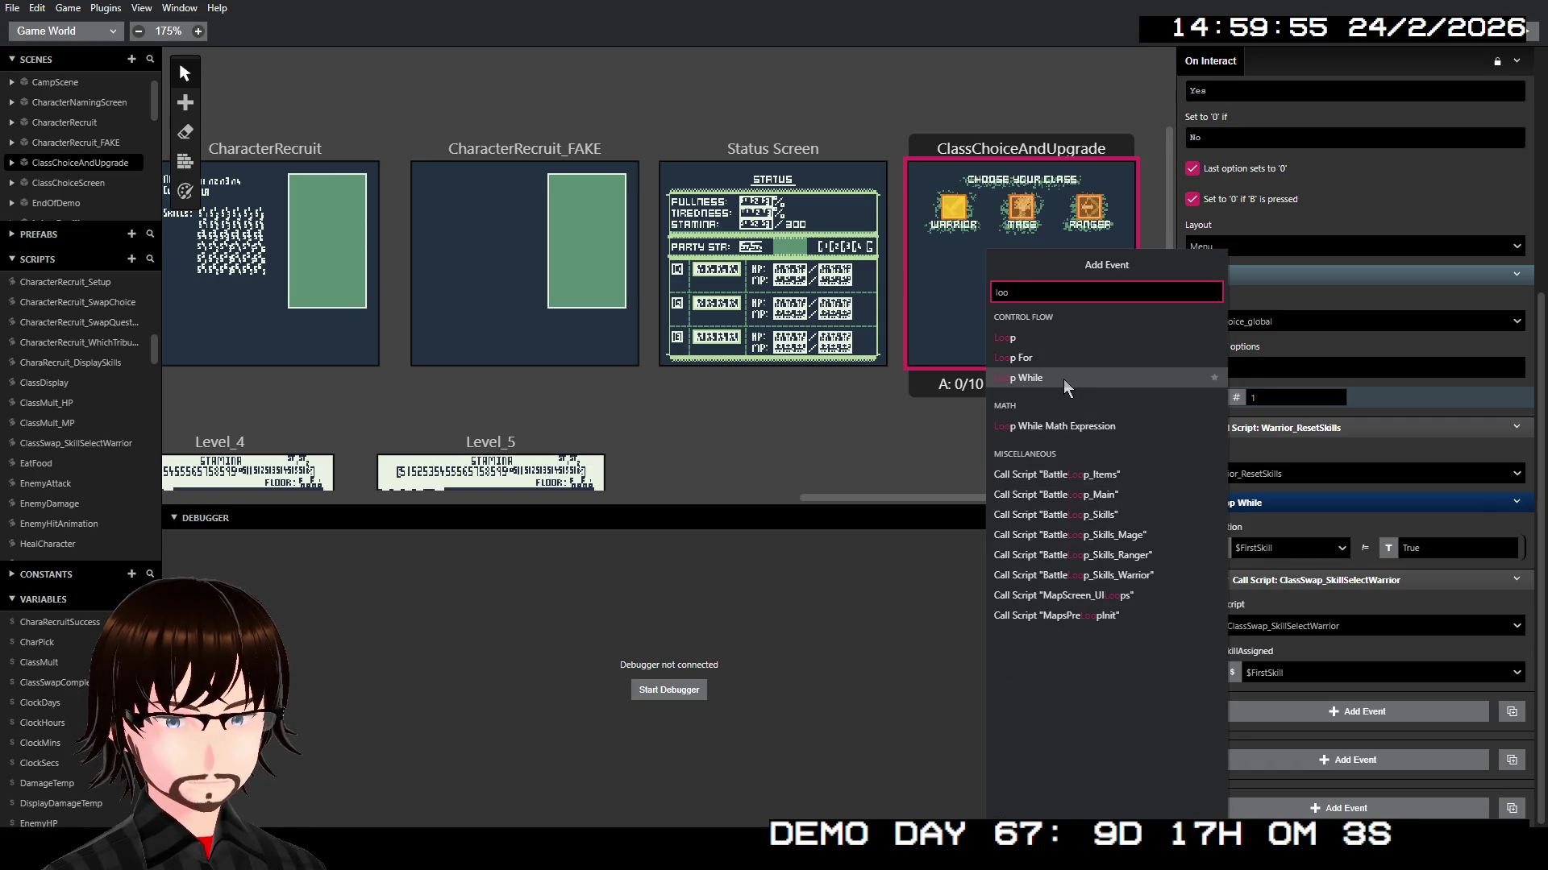
left_click(1062, 378)
Step: Make the new loop use Local 1 renamed SecondSkill, repeating while not equal to True
scroll(1295, 655, "down", 2)
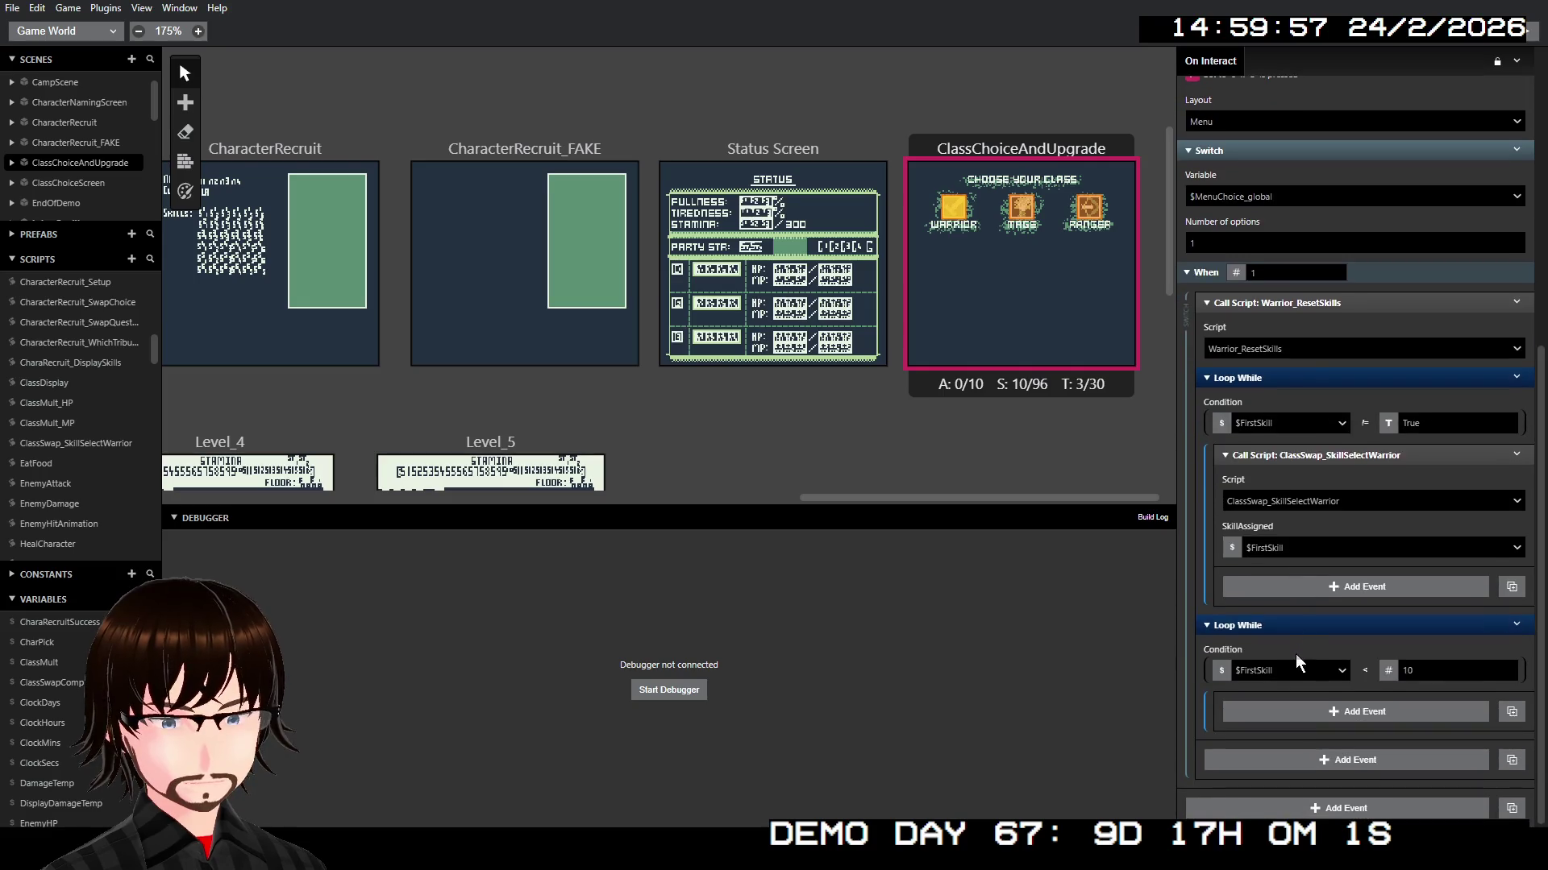
left_click(1280, 666)
left_click(1246, 751)
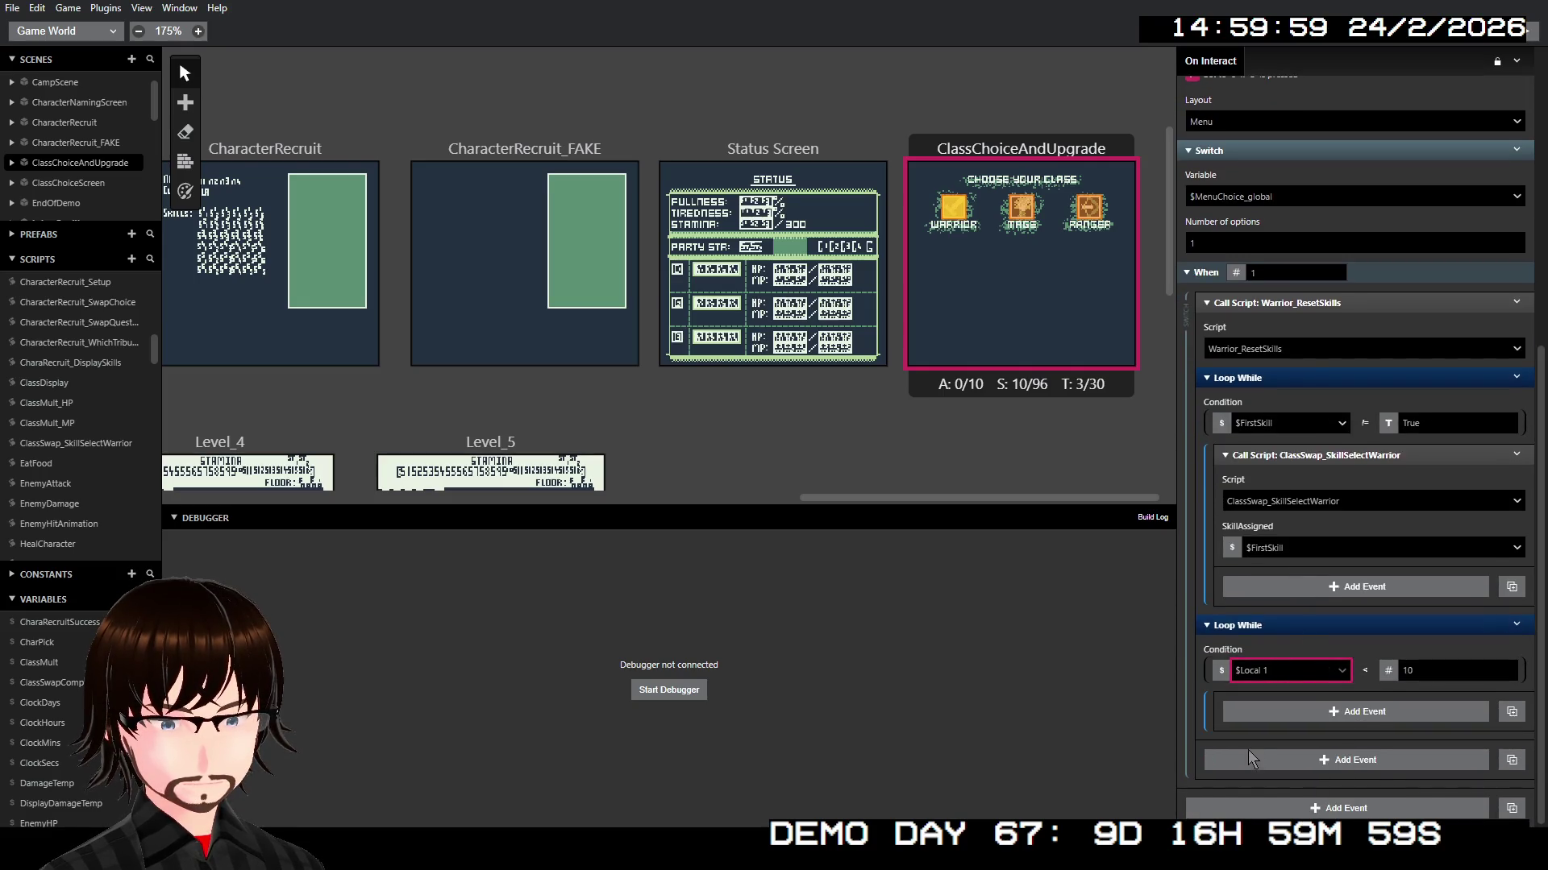
left_click(1325, 670)
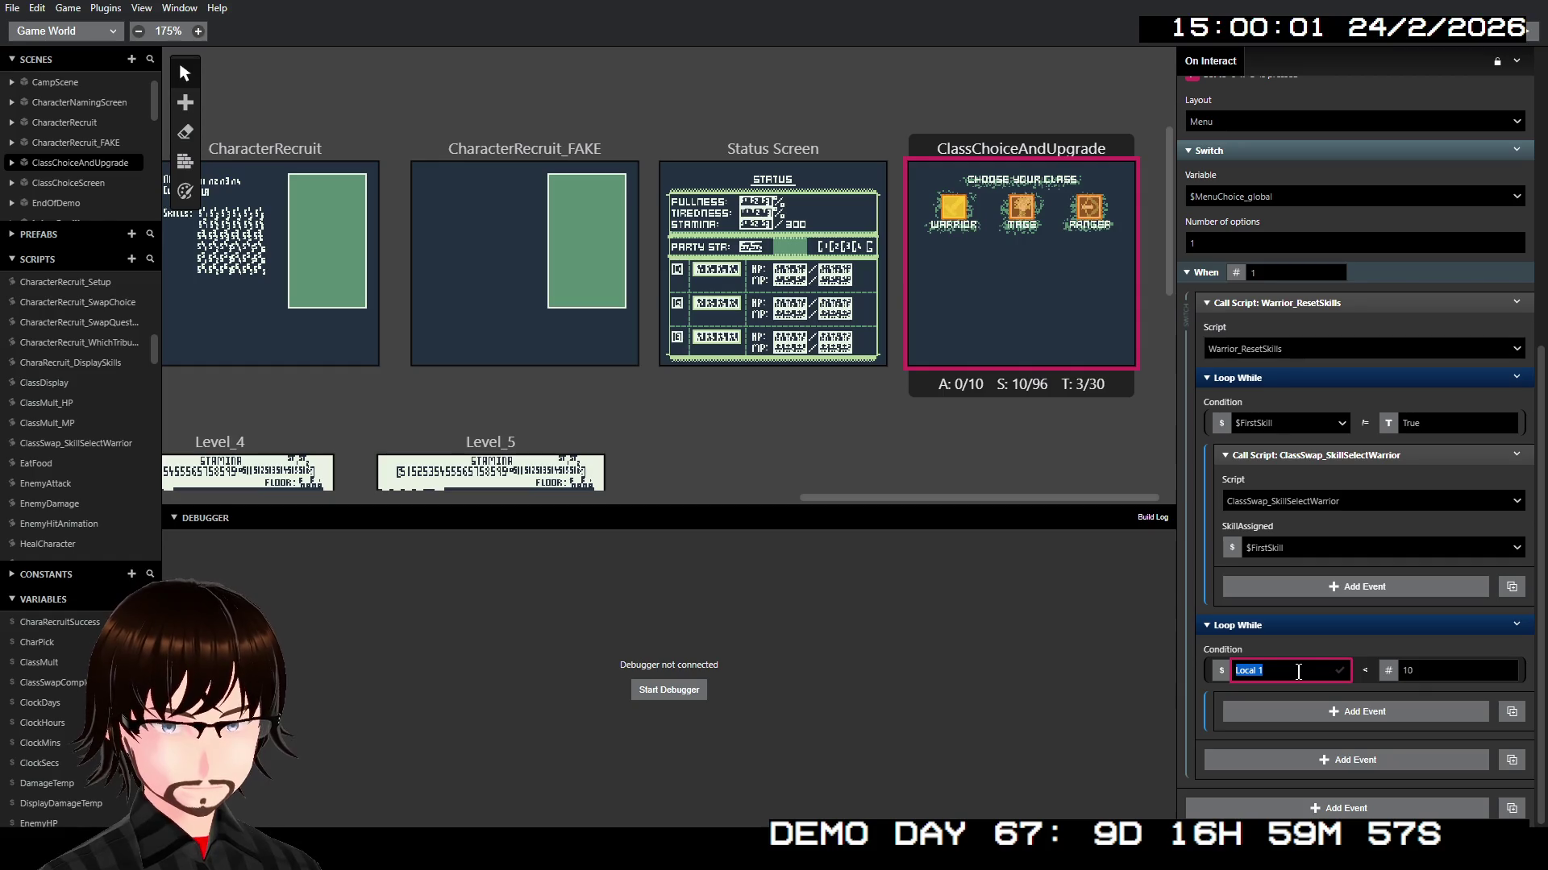
type("s")
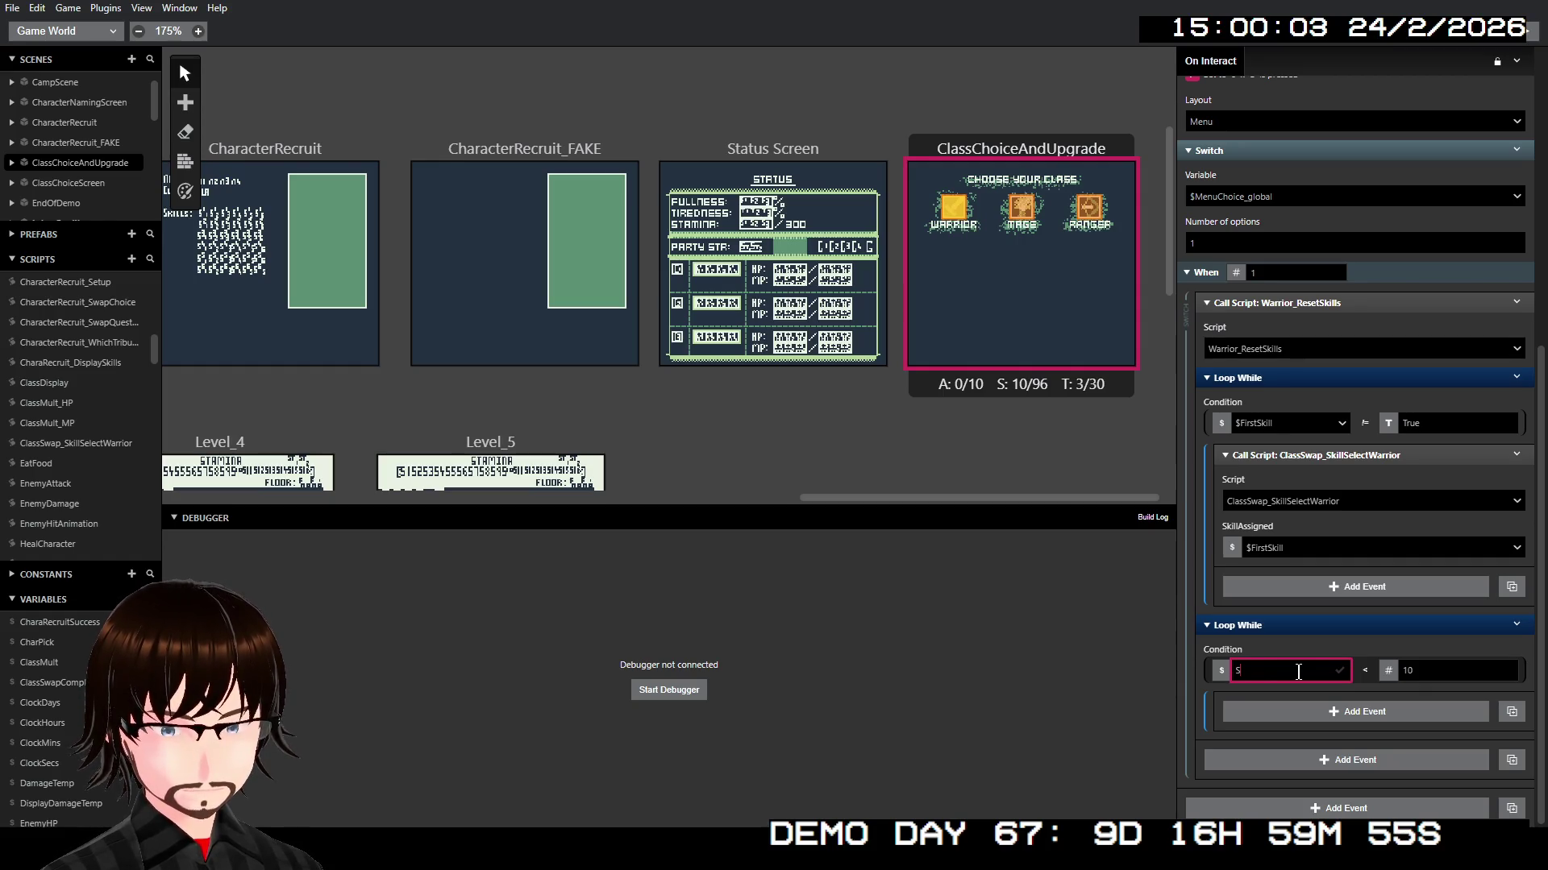
type("econdSk")
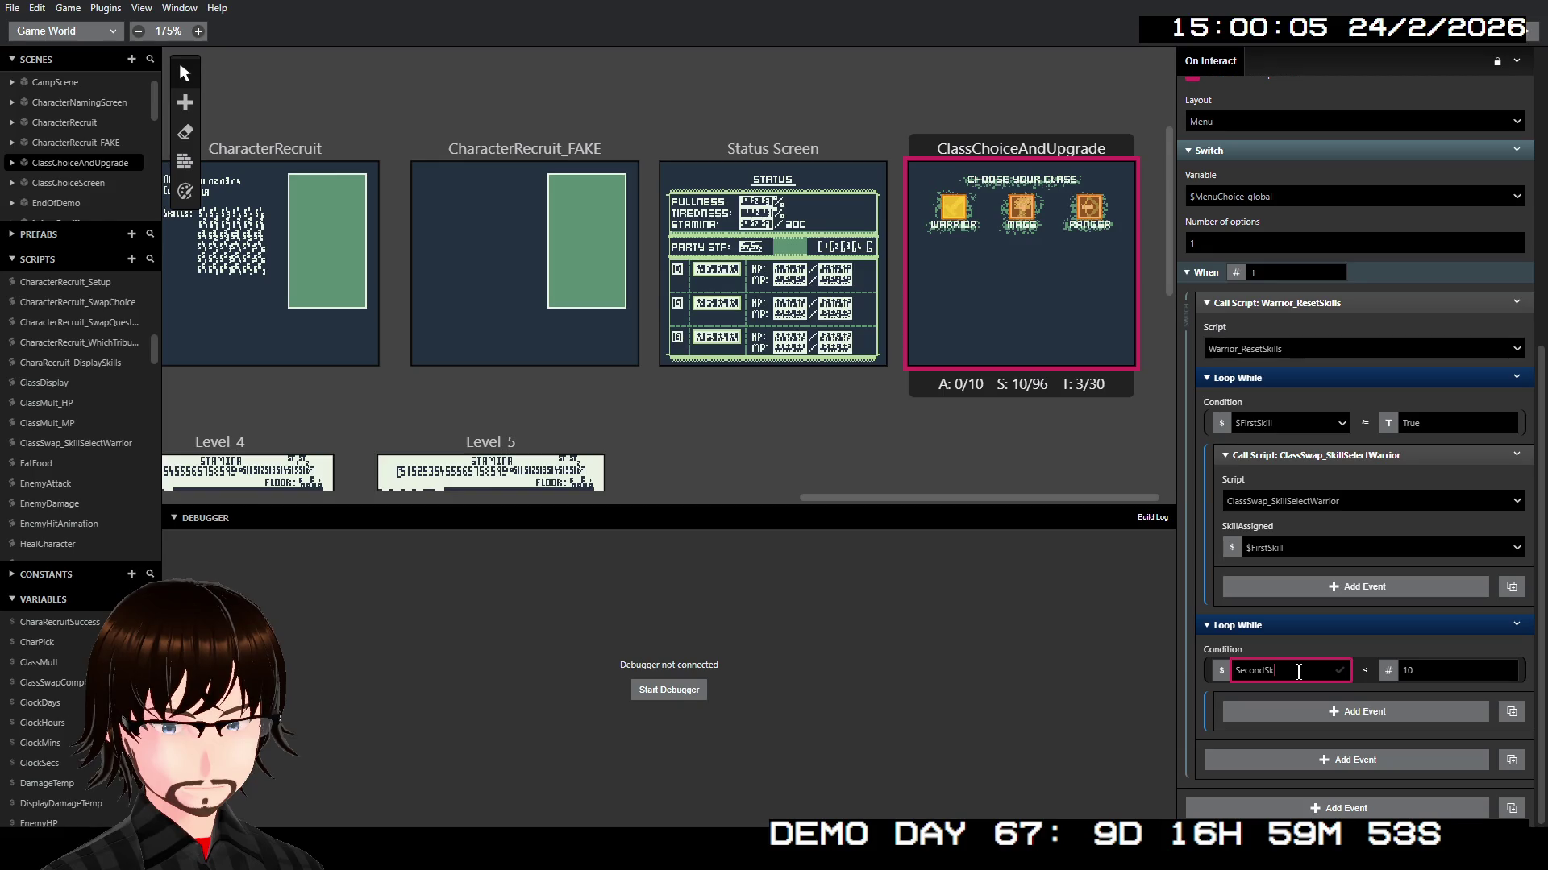
type("ill")
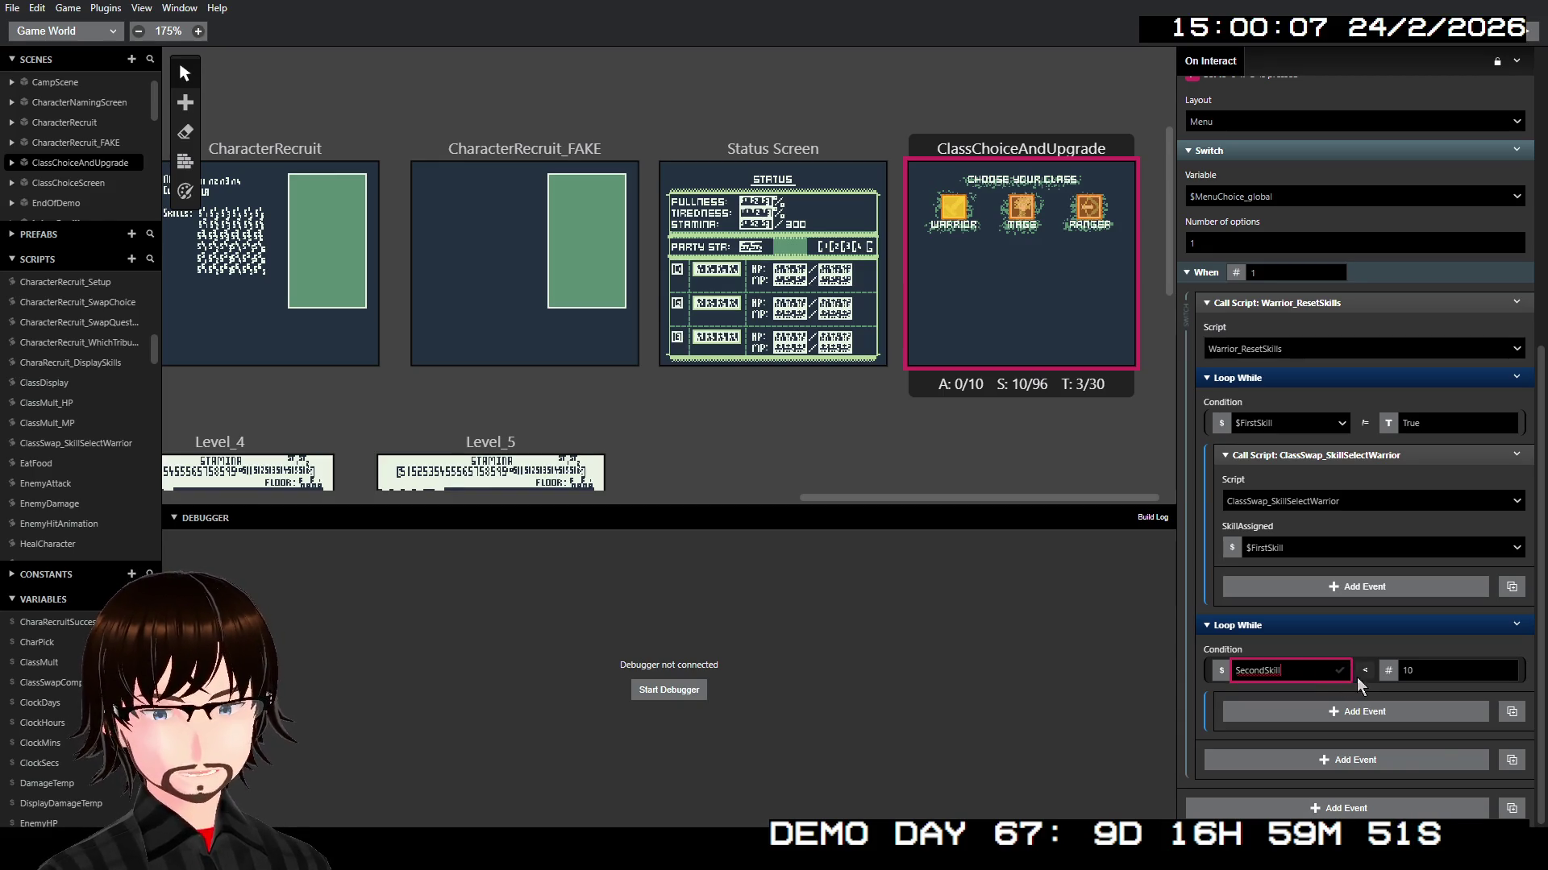
left_click(1366, 674)
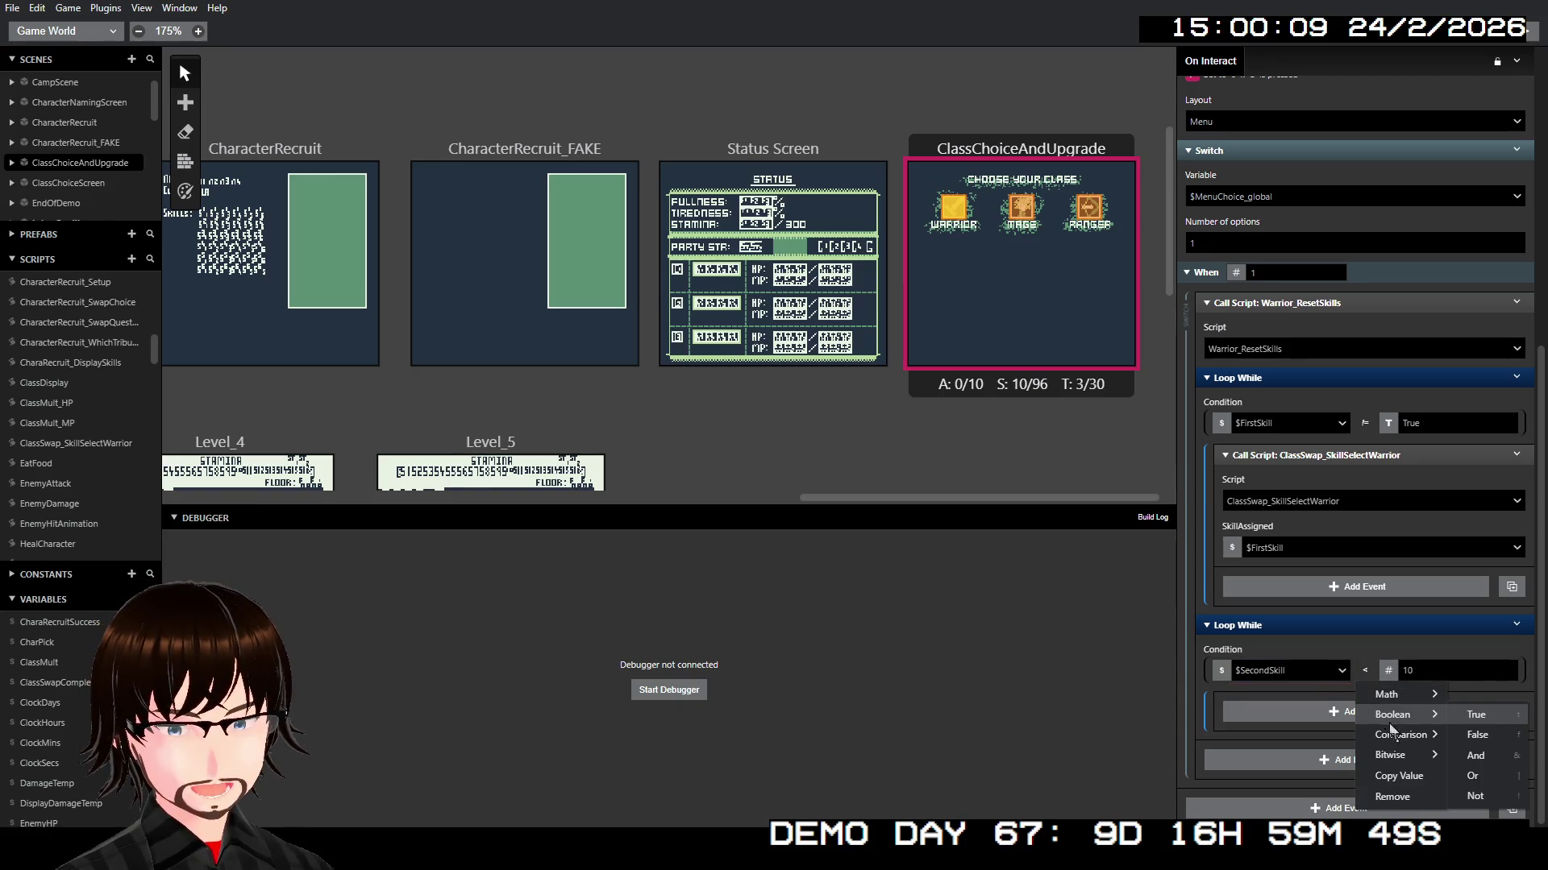
mouse_move(1402, 734)
left_click(1339, 734)
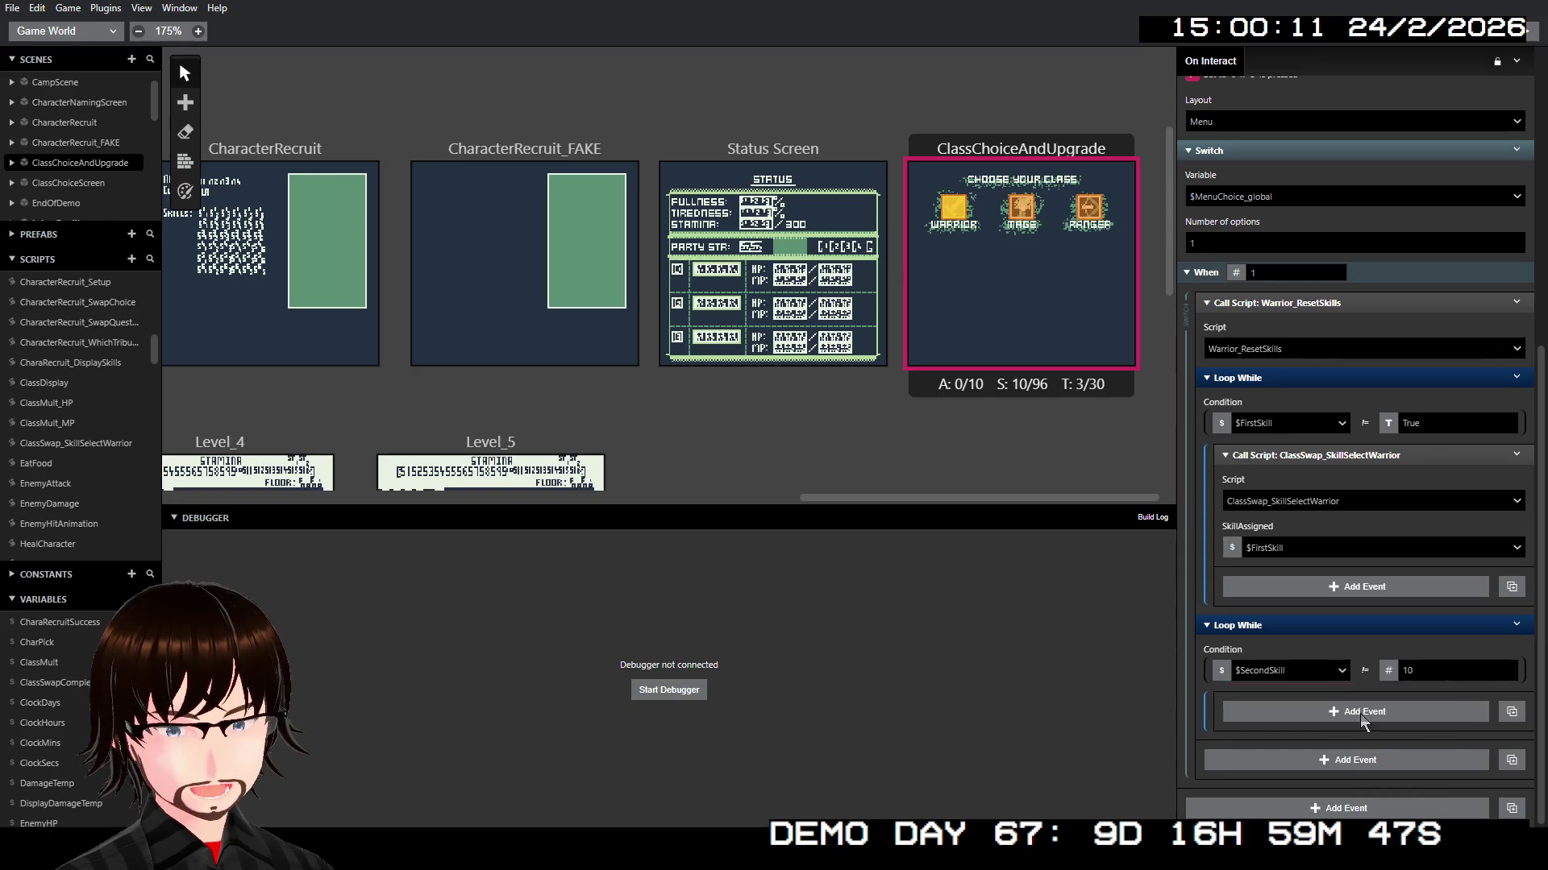
left_click(1388, 669)
mouse_move(1418, 745)
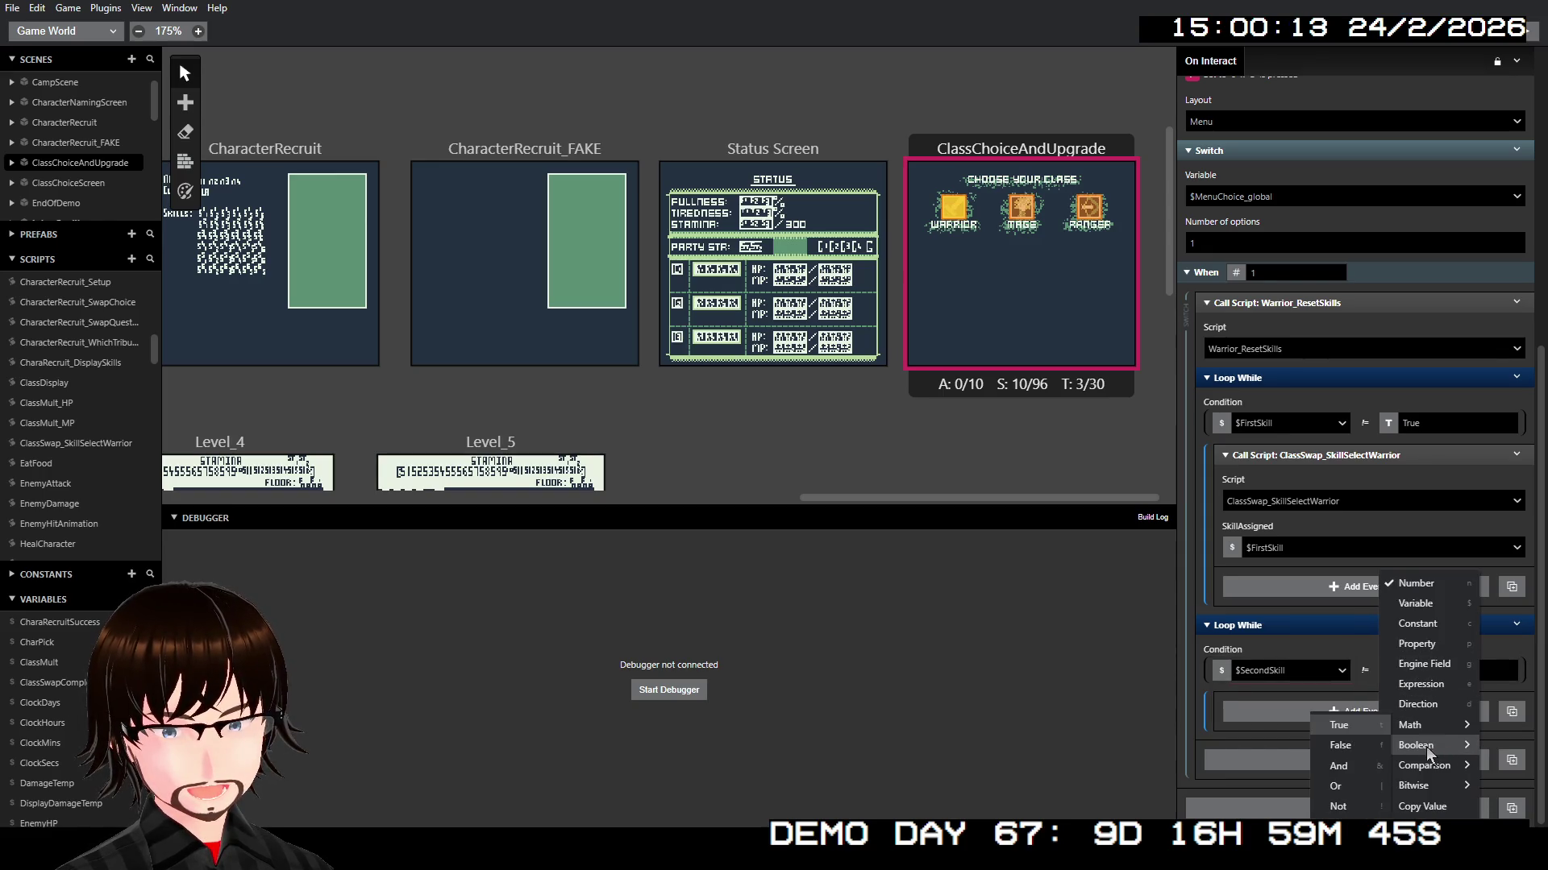
left_click(1362, 733)
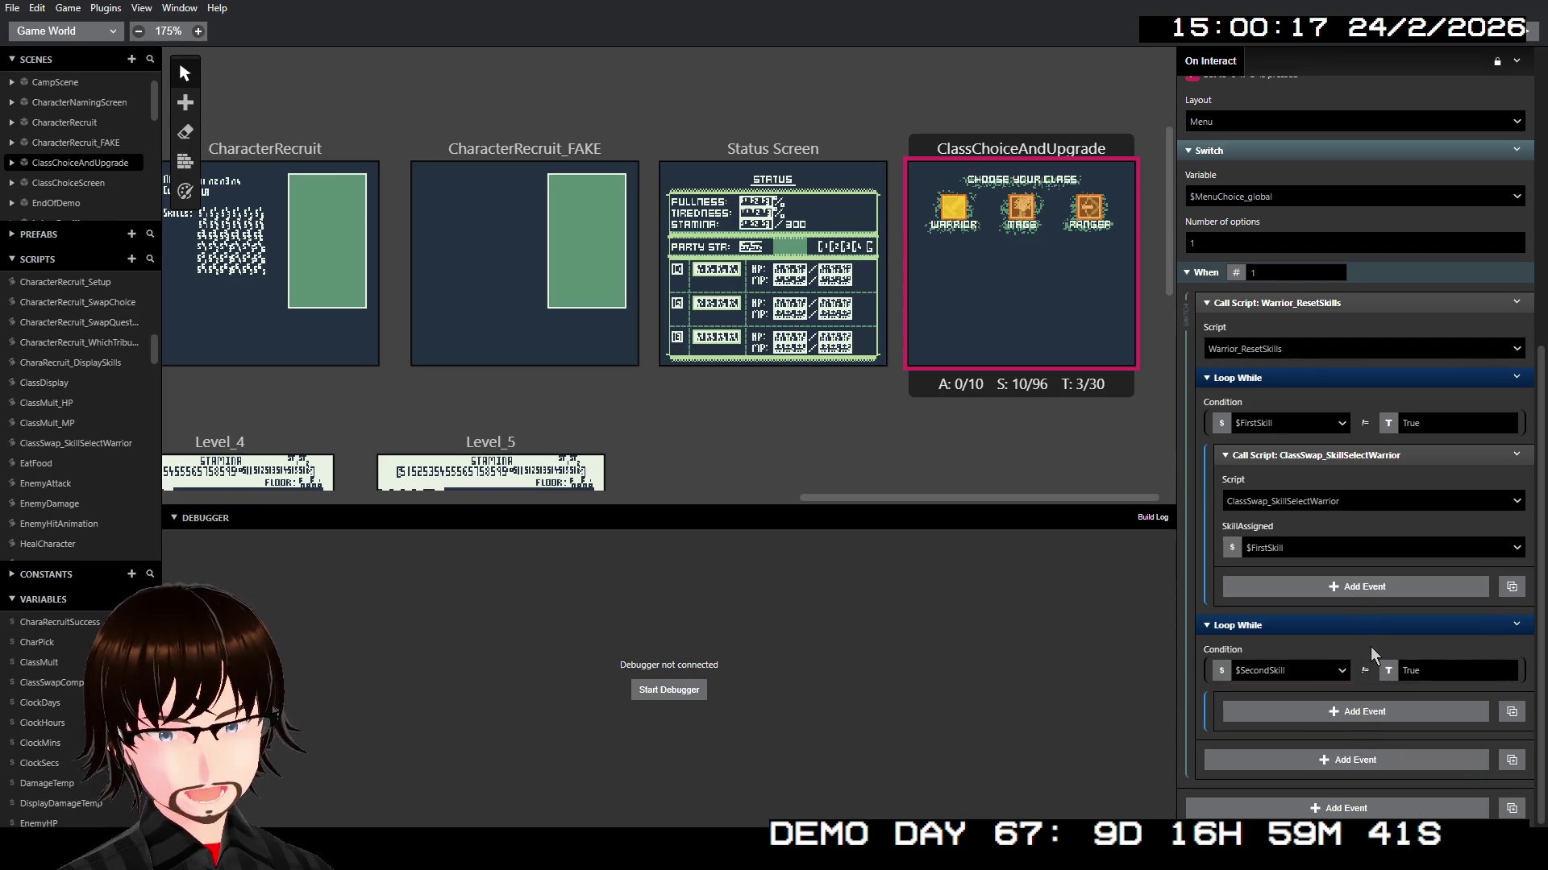
Step: Add an If event inside the second loop
left_click(1314, 712)
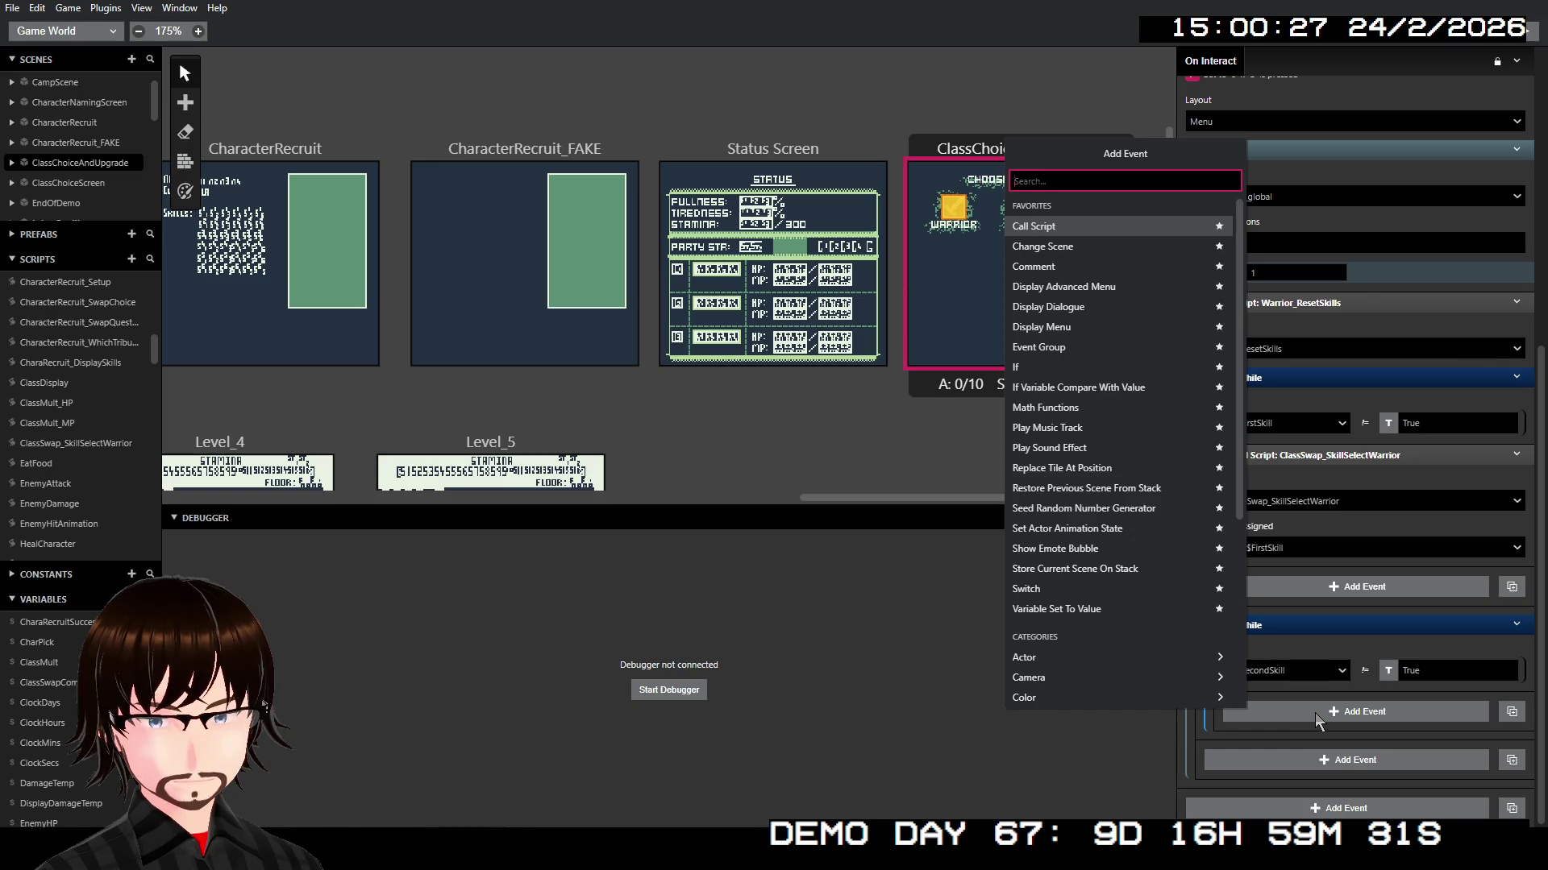
type("if")
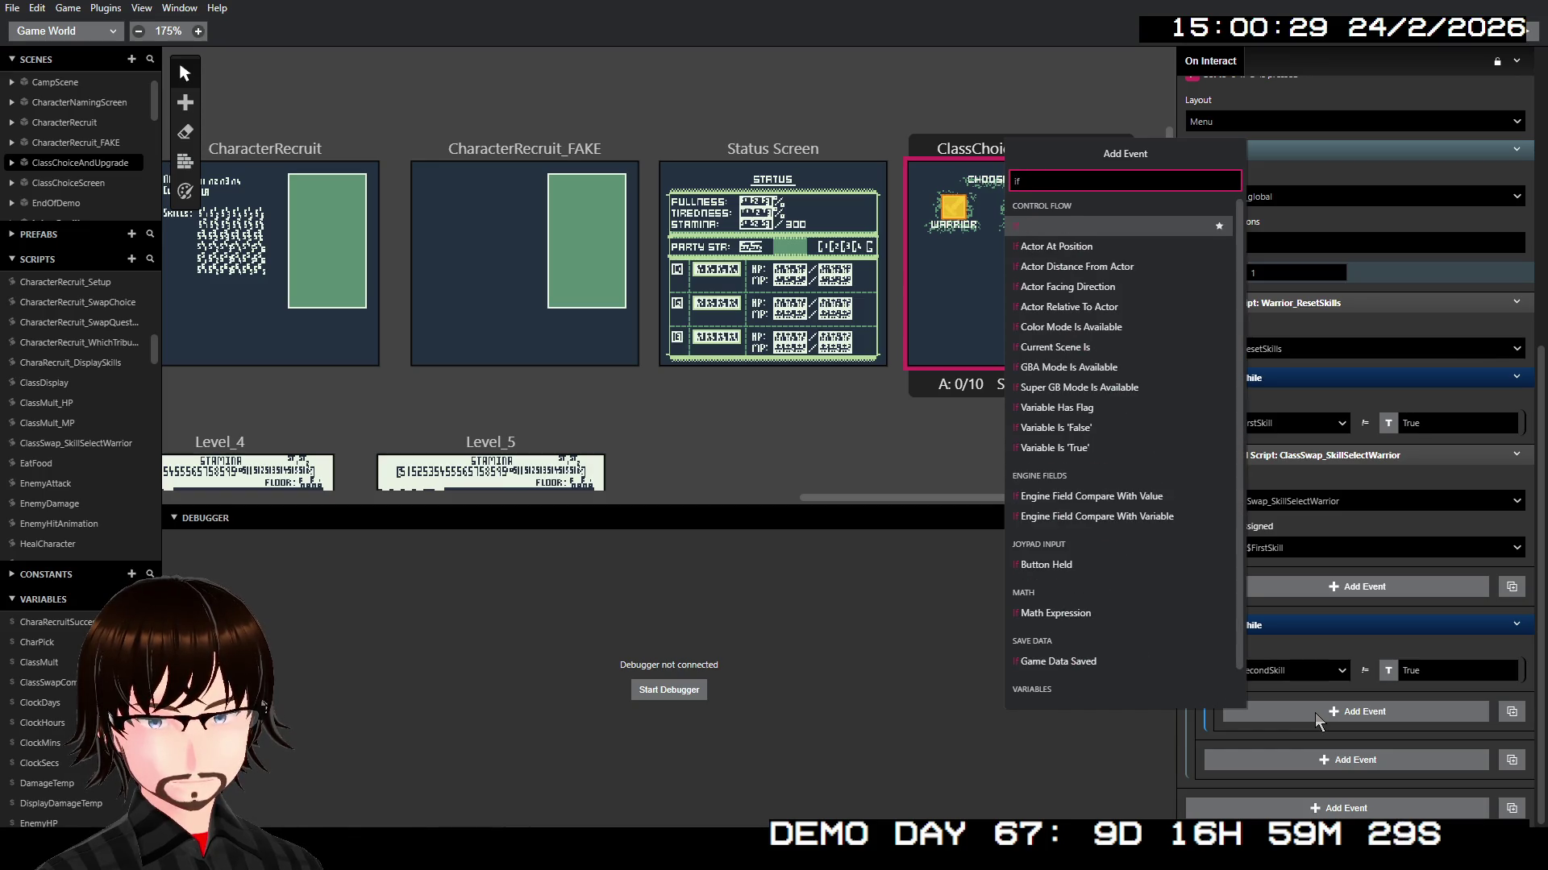
key("Return")
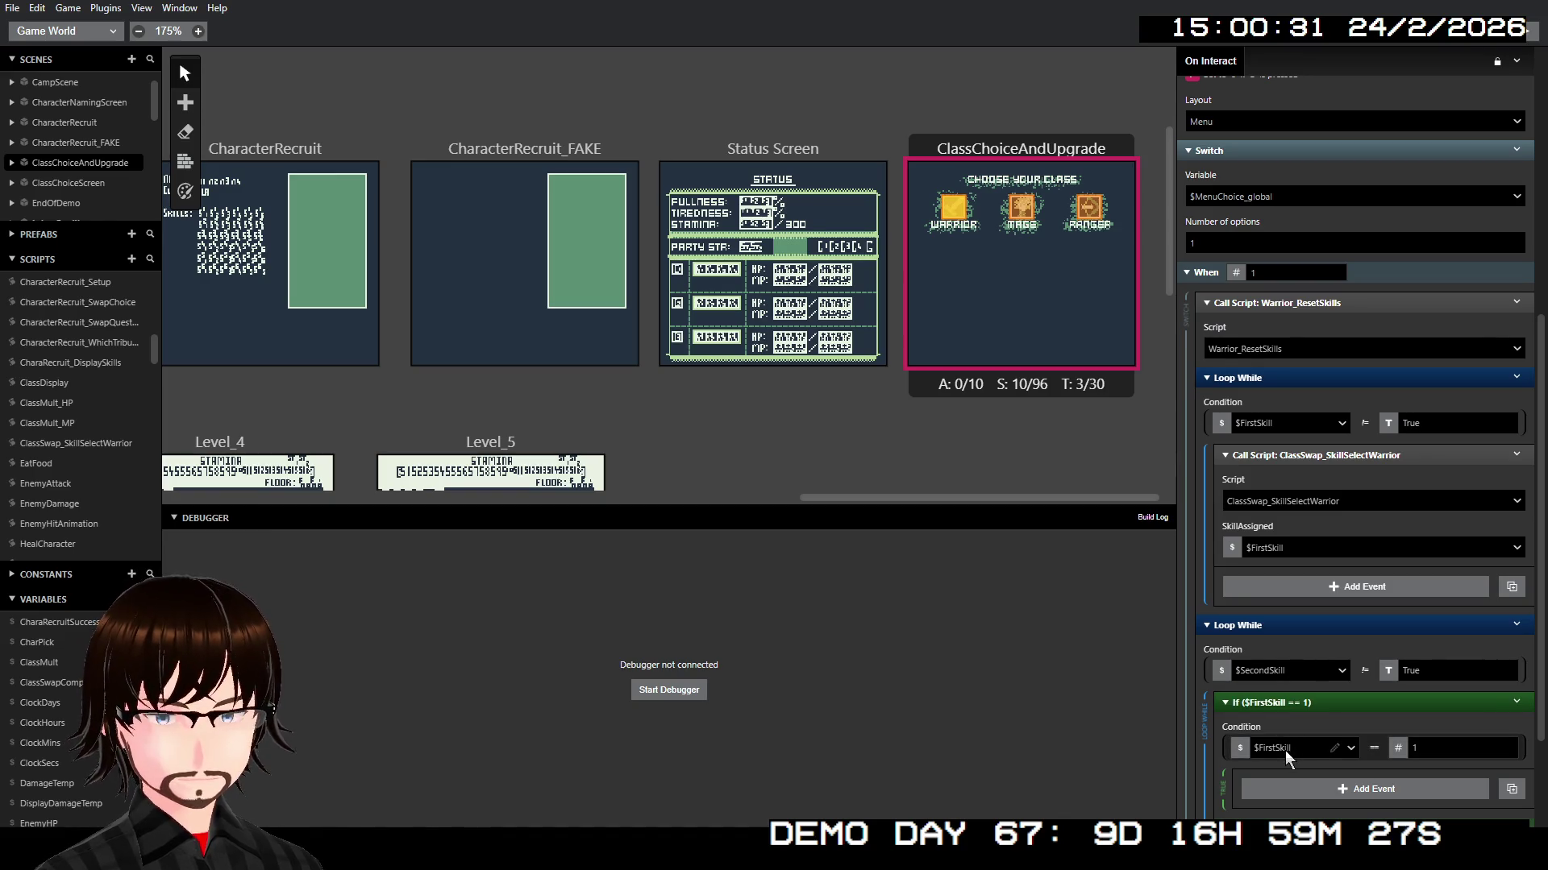
Step: Make the If condition test $Money with the greater-than-or-equal operator
left_click(1285, 751)
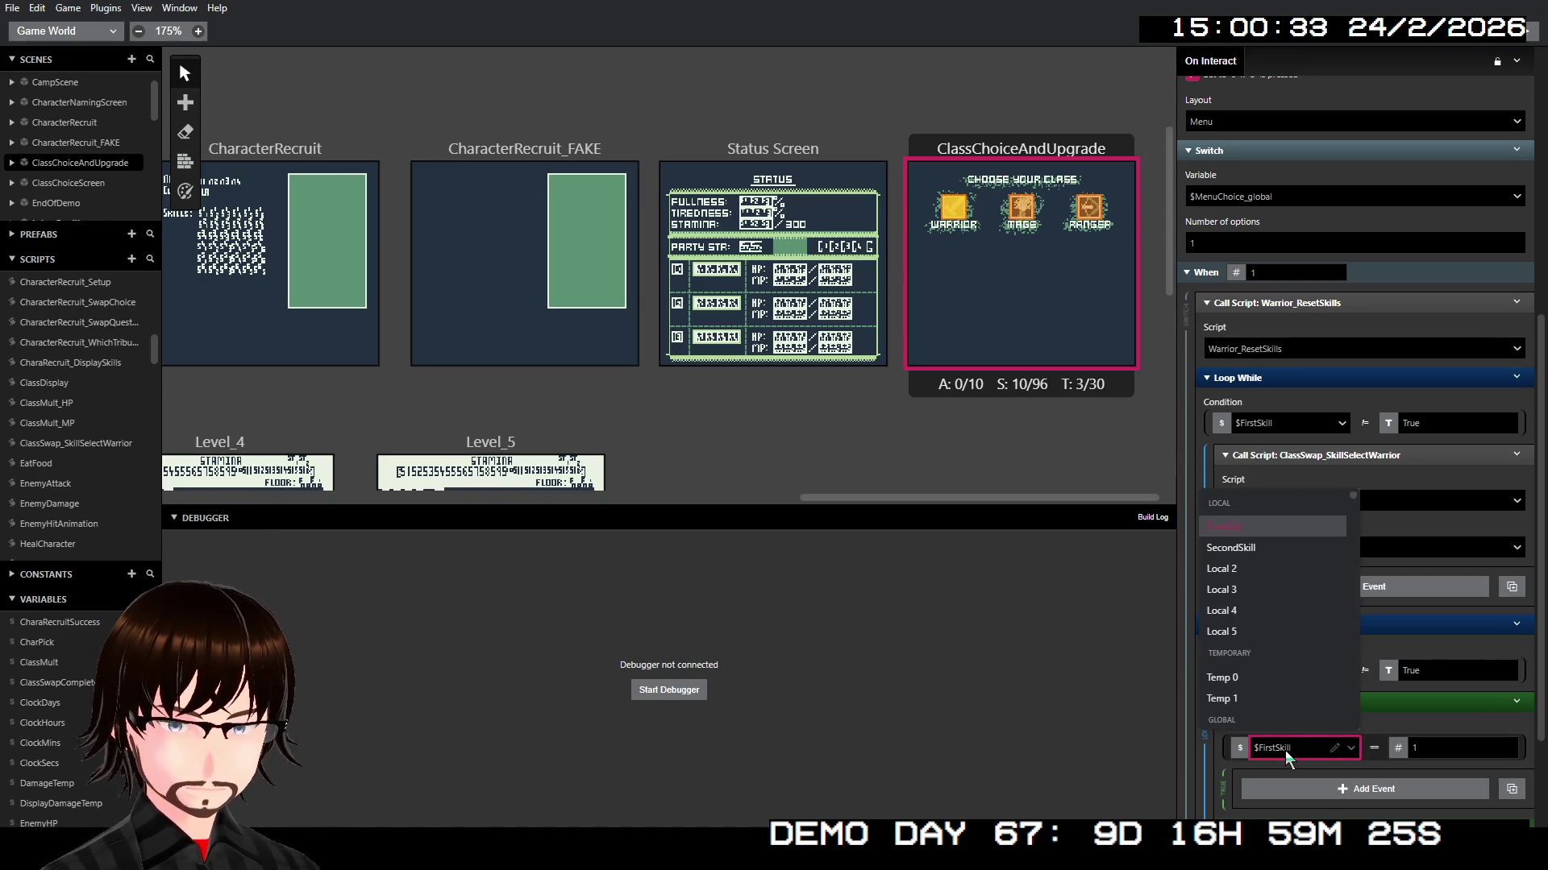
type("mon")
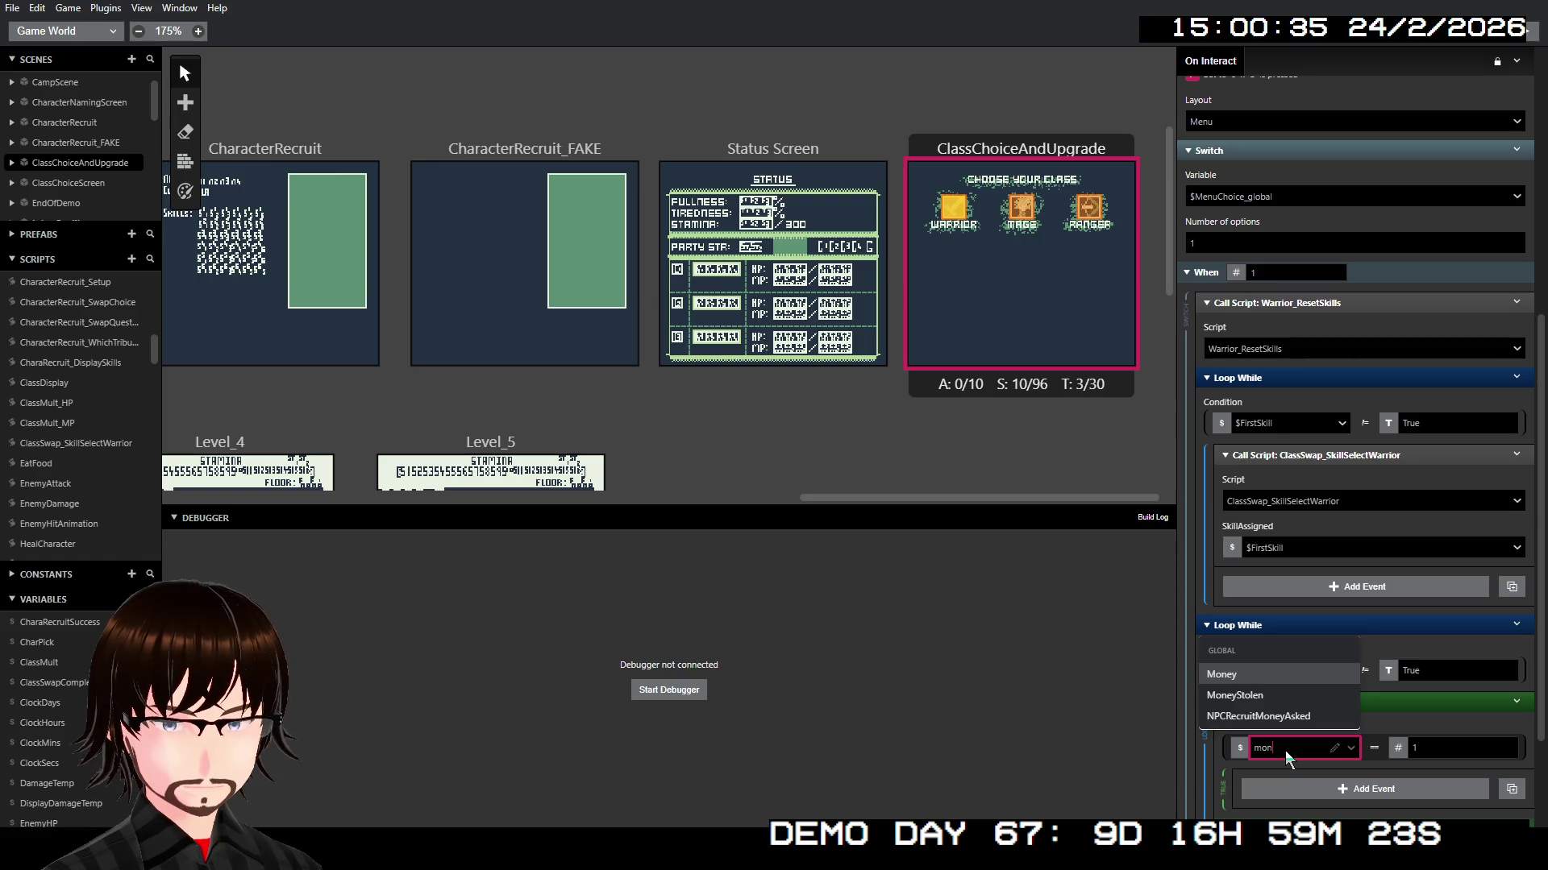
key("Return")
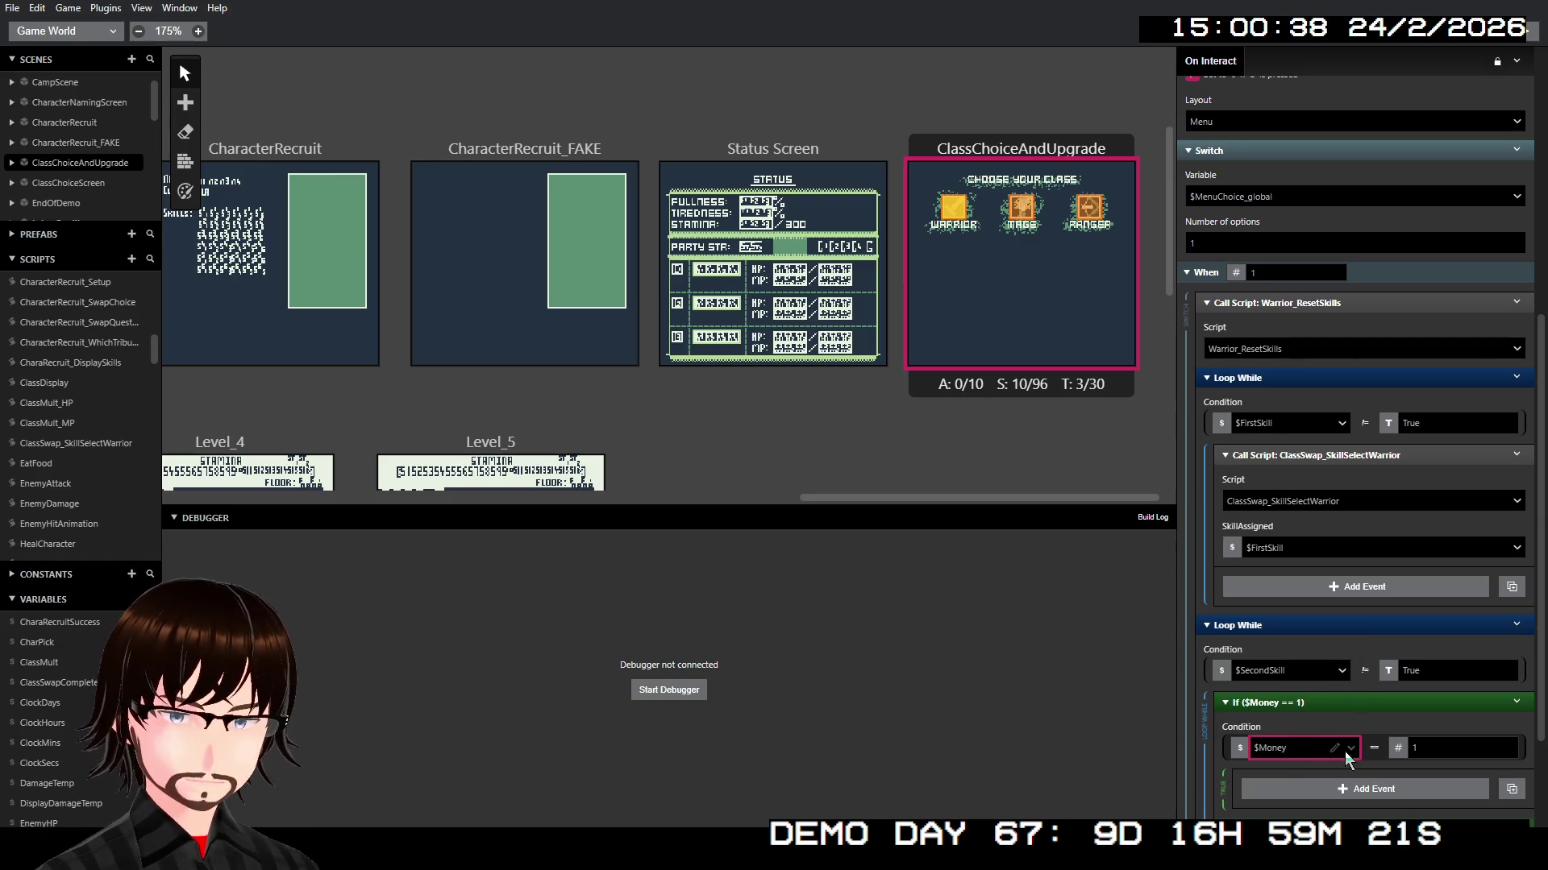
left_click(1370, 751)
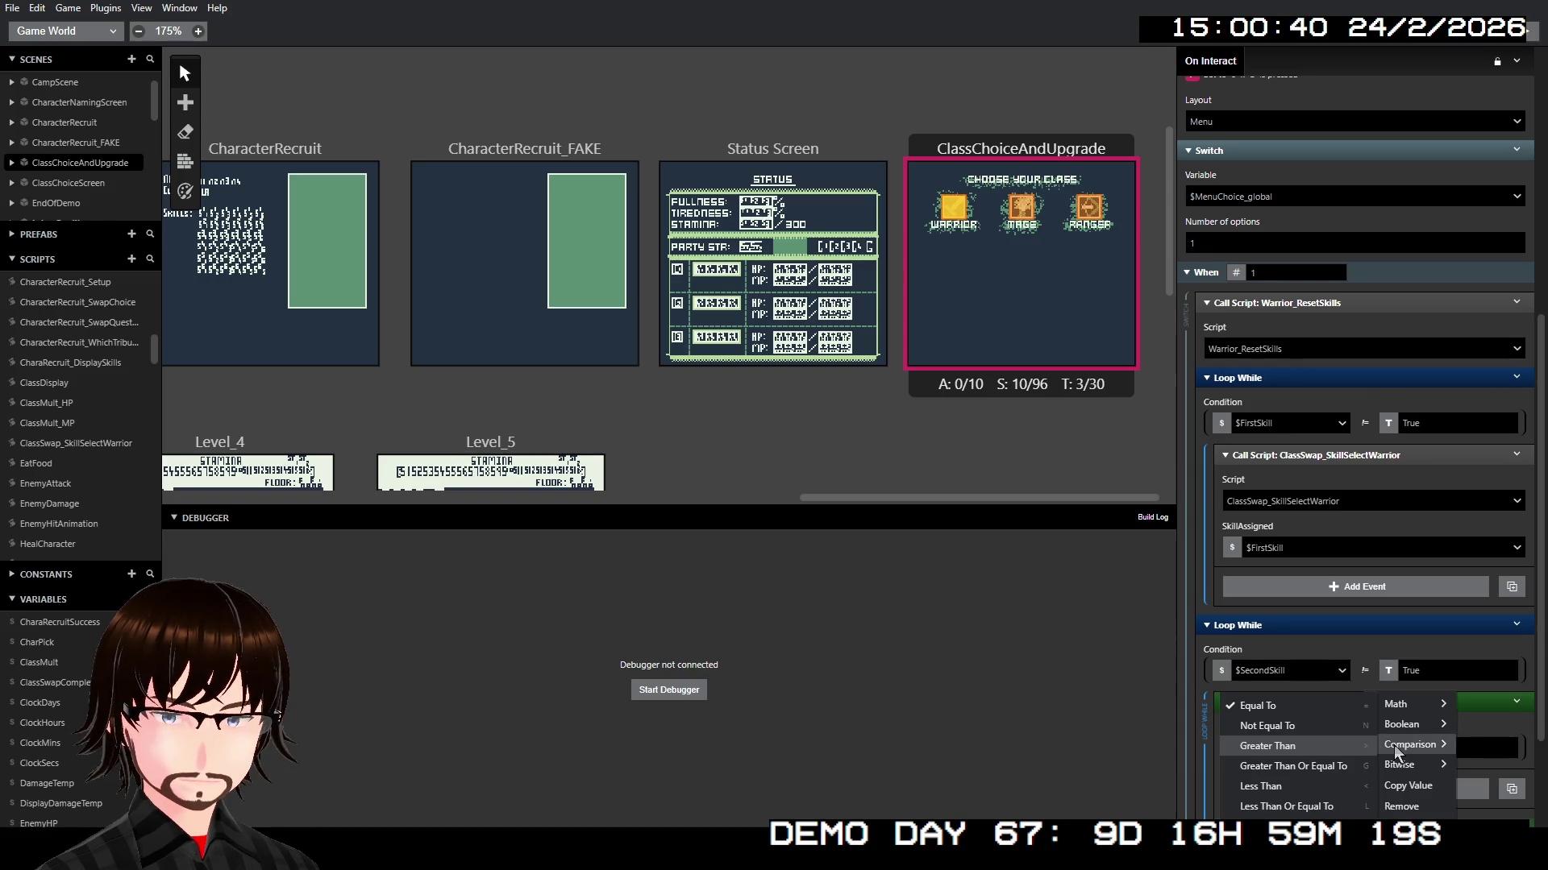
mouse_move(1414, 729)
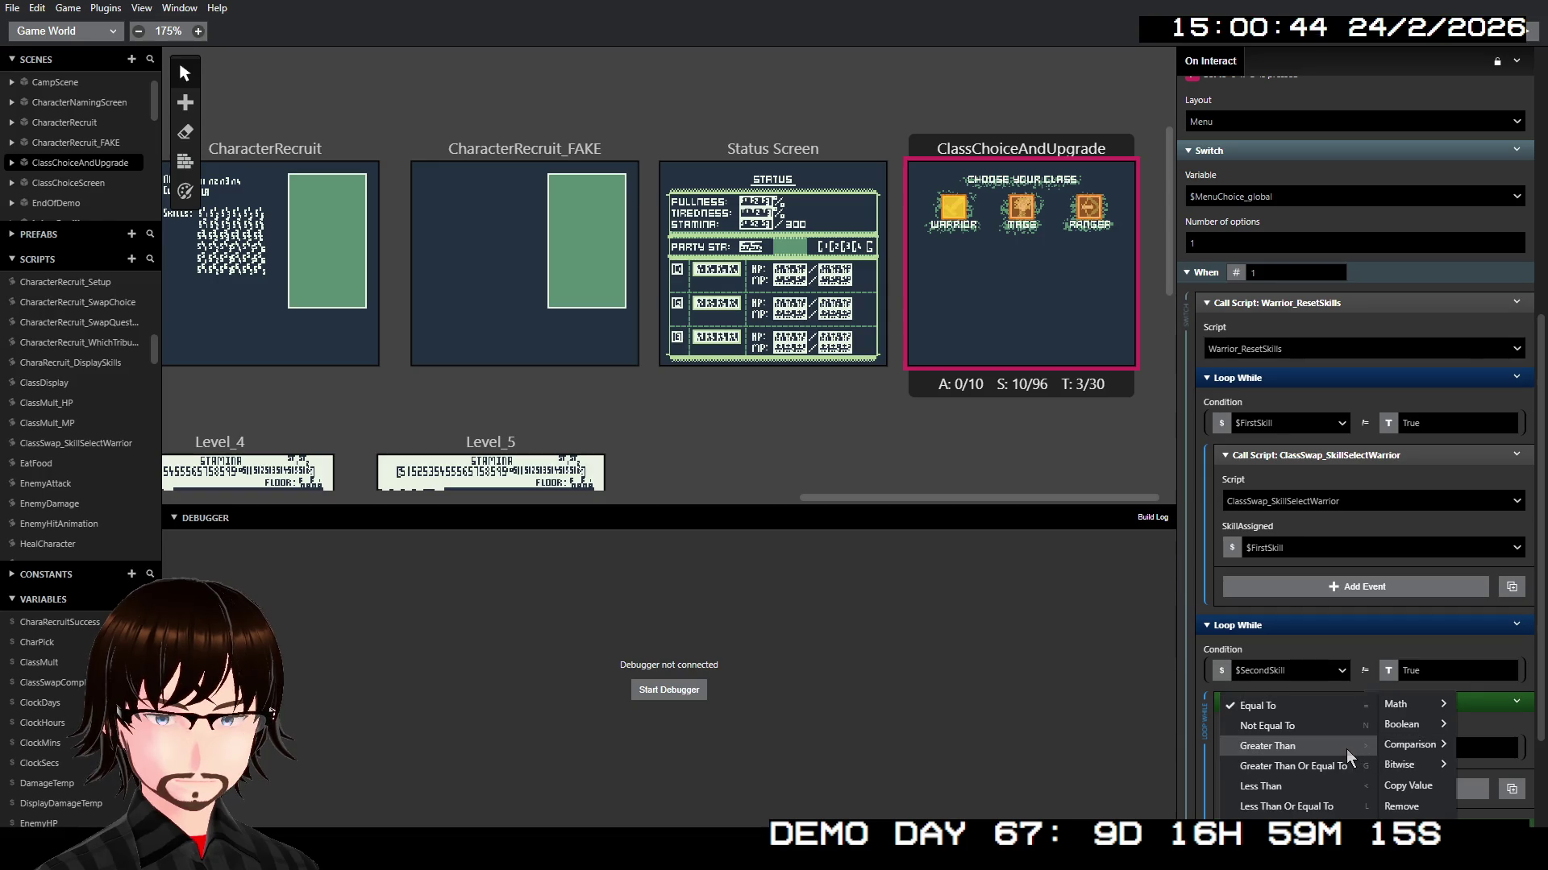
left_click(1346, 747)
left_click(1373, 748)
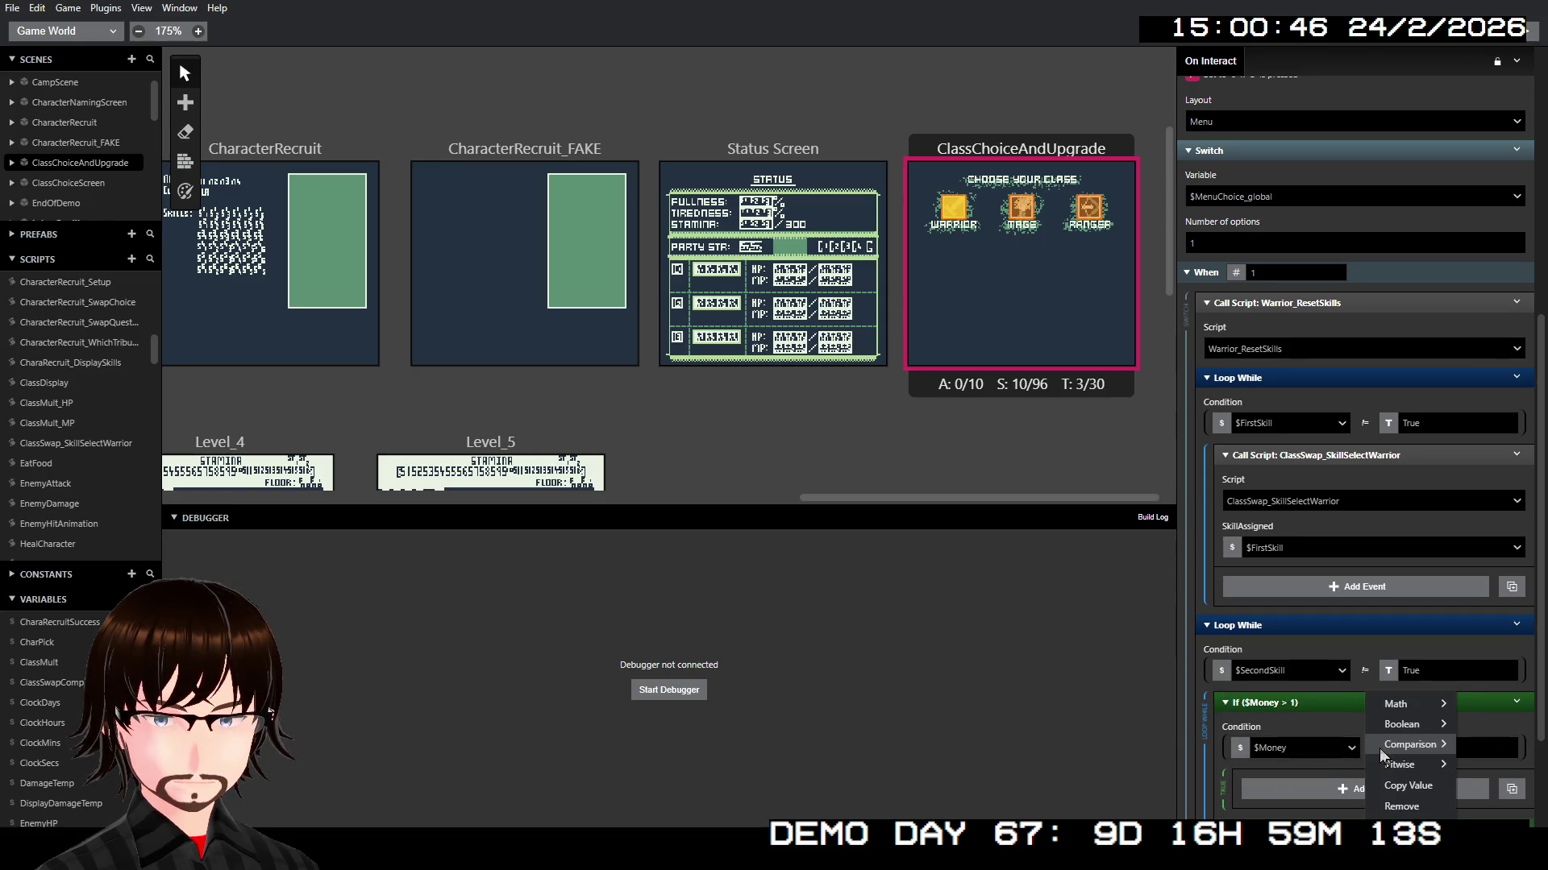
mouse_move(1386, 745)
left_click(1349, 764)
Step: Set the comparison value to 2000 and expand the If block's Else branch
double_click(1426, 746)
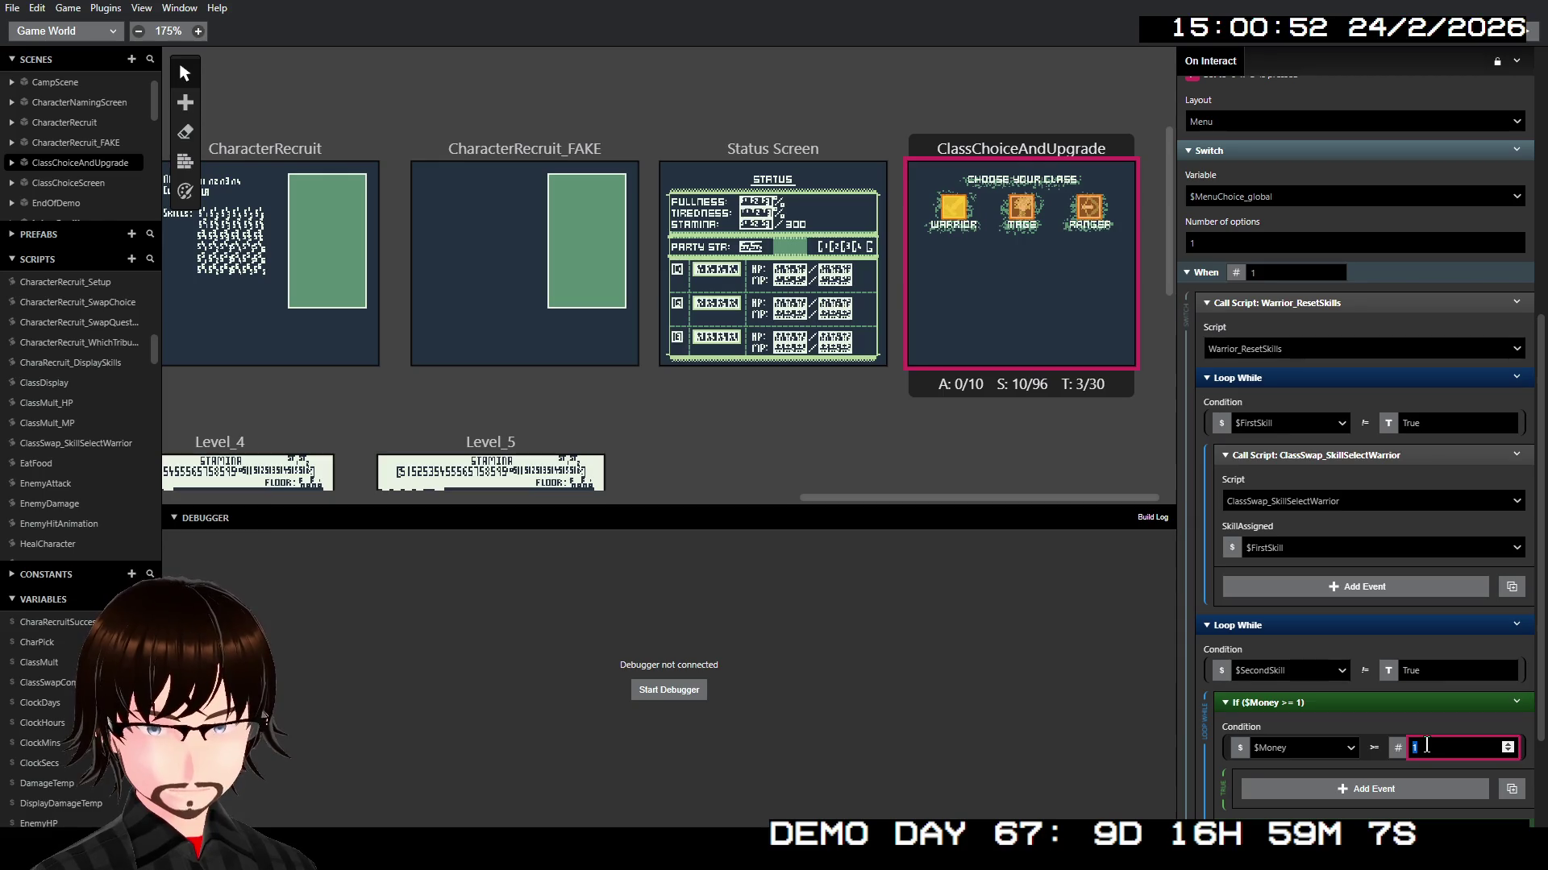
type("2000")
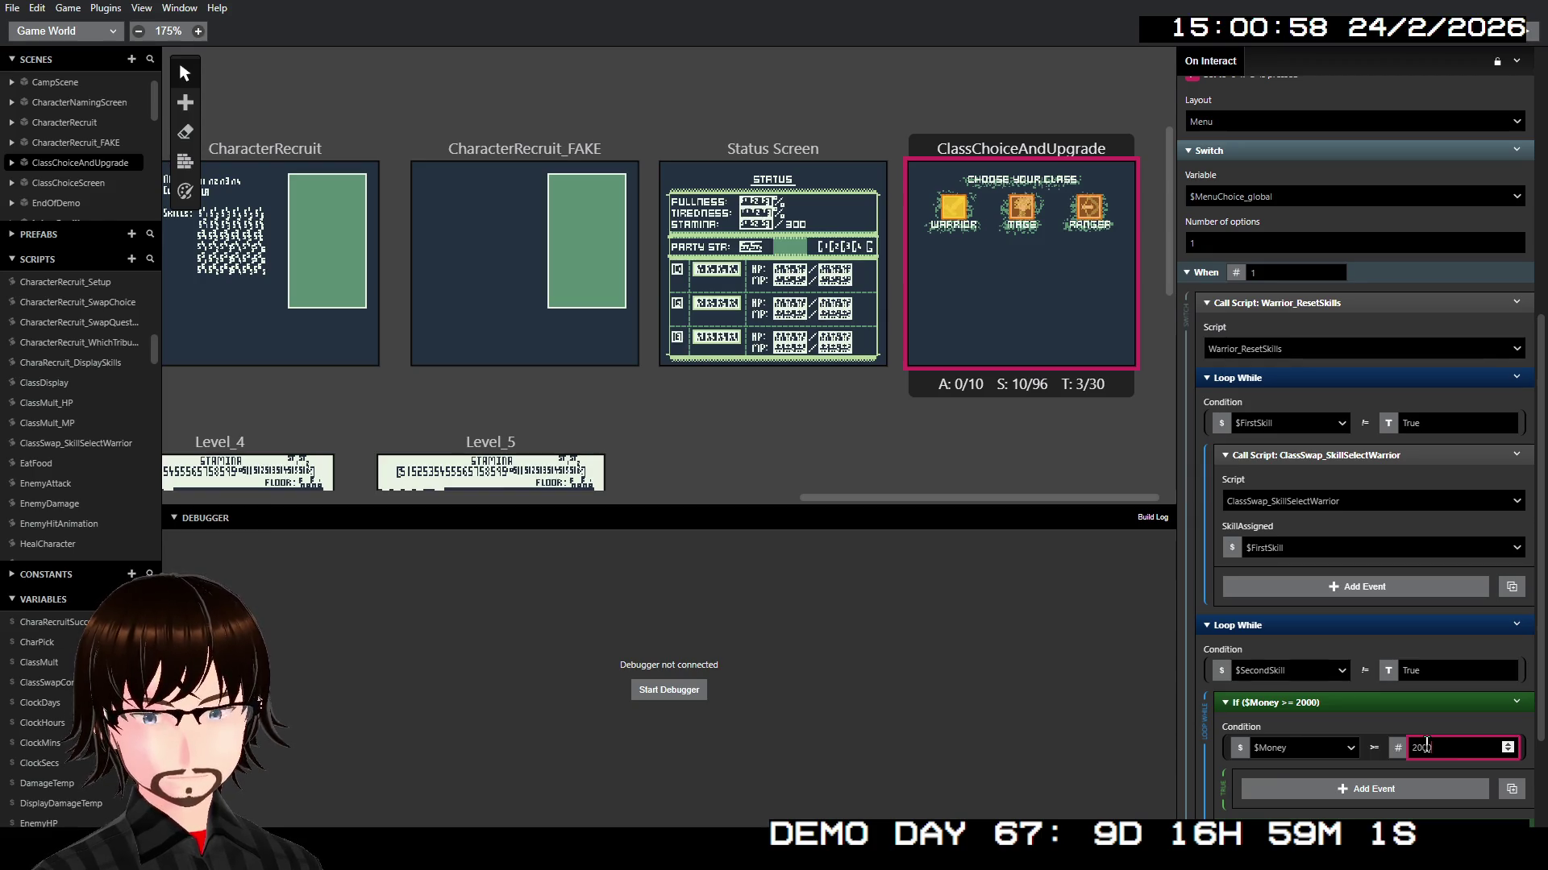
scroll(1330, 709, "down", 3)
left_click(1224, 680)
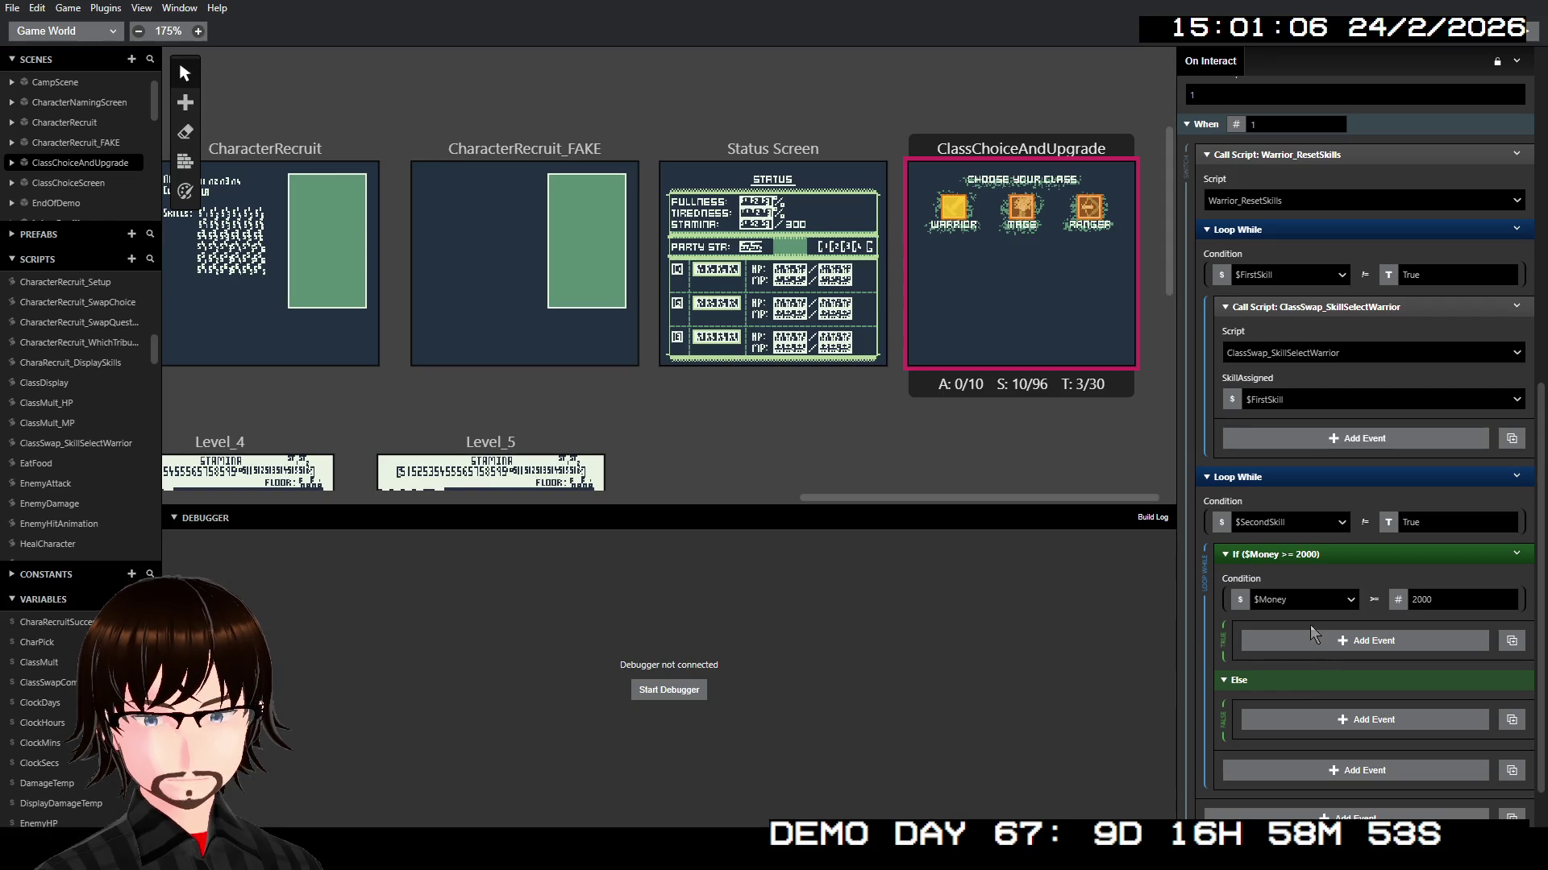
Step: Copy the $SecondSkill Loop While and paste the copy after the original
right_click(1340, 478)
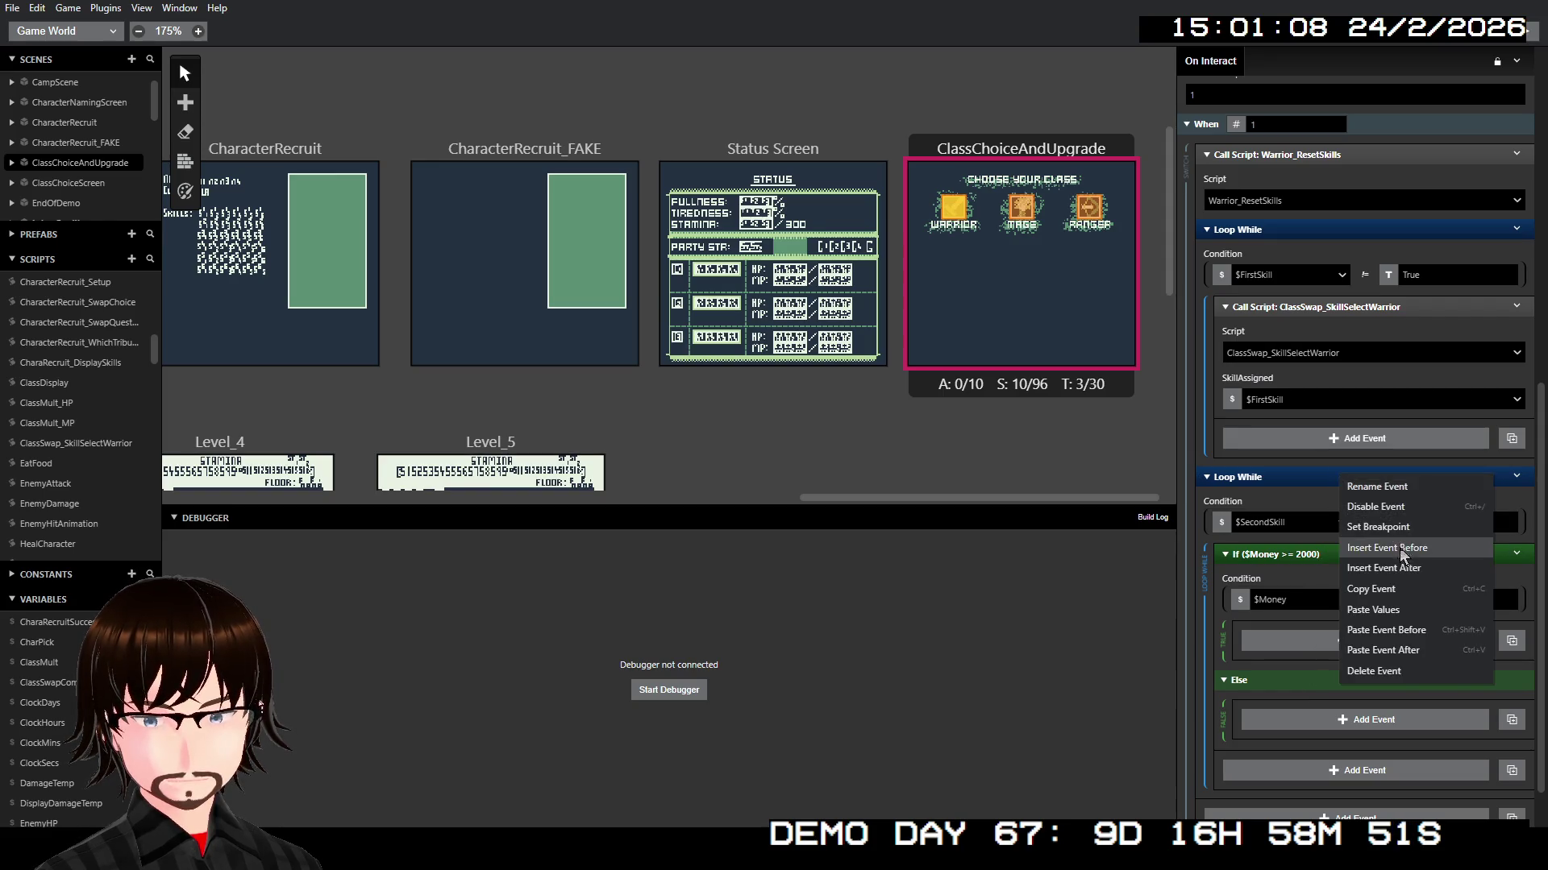
left_click(1386, 591)
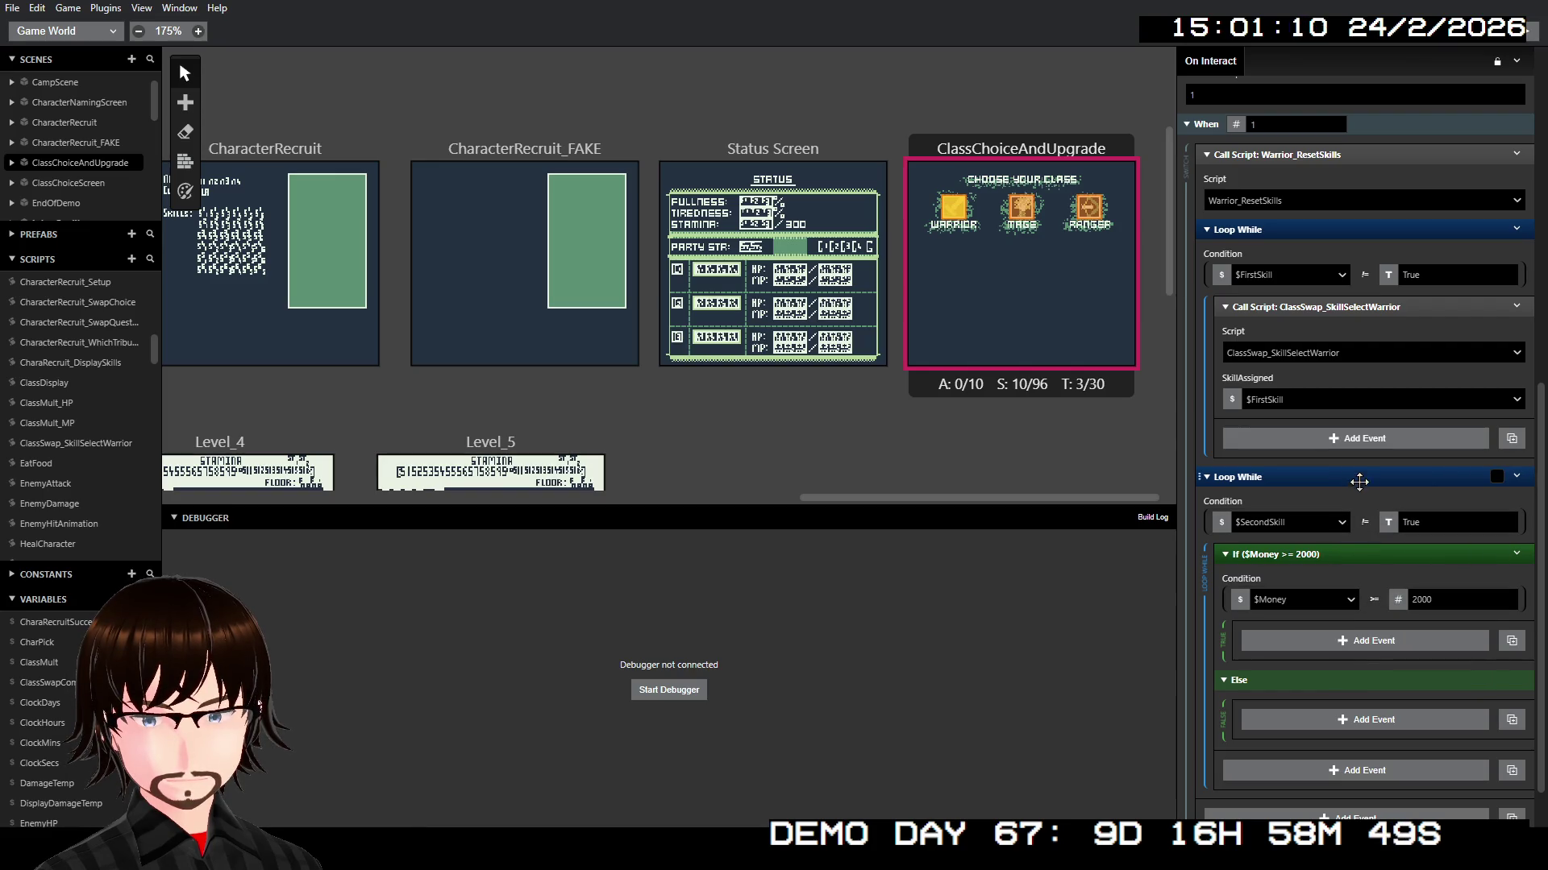
right_click(1354, 477)
left_click(1415, 637)
scroll(1416, 645, "down", 4)
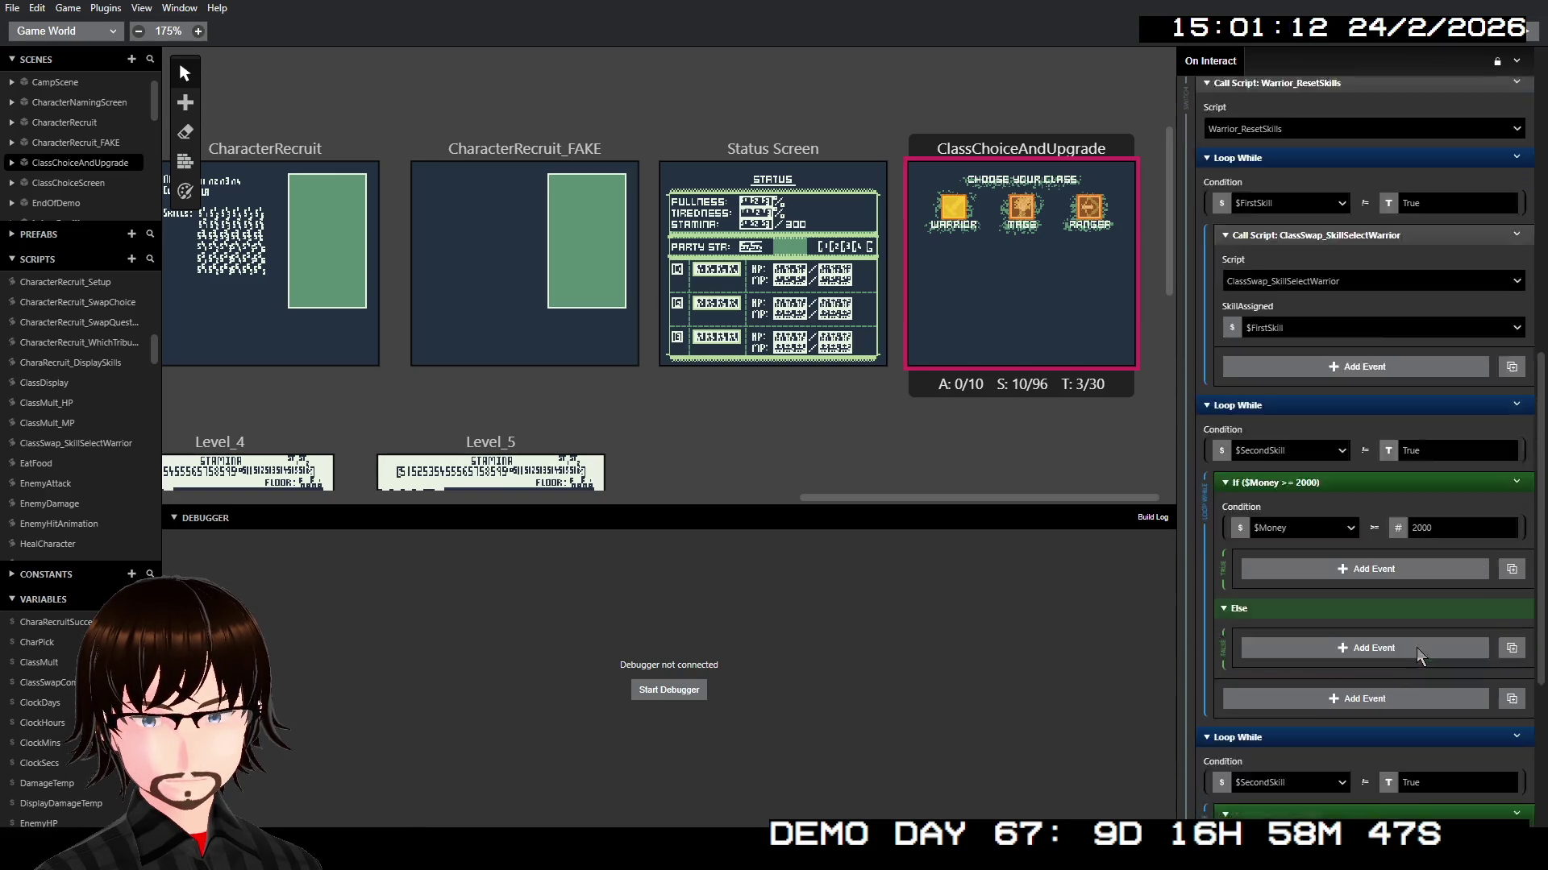
Step: Point the copied loop at Local 2 renamed ThirdSkill, then begin editing its money threshold
left_click(1282, 532)
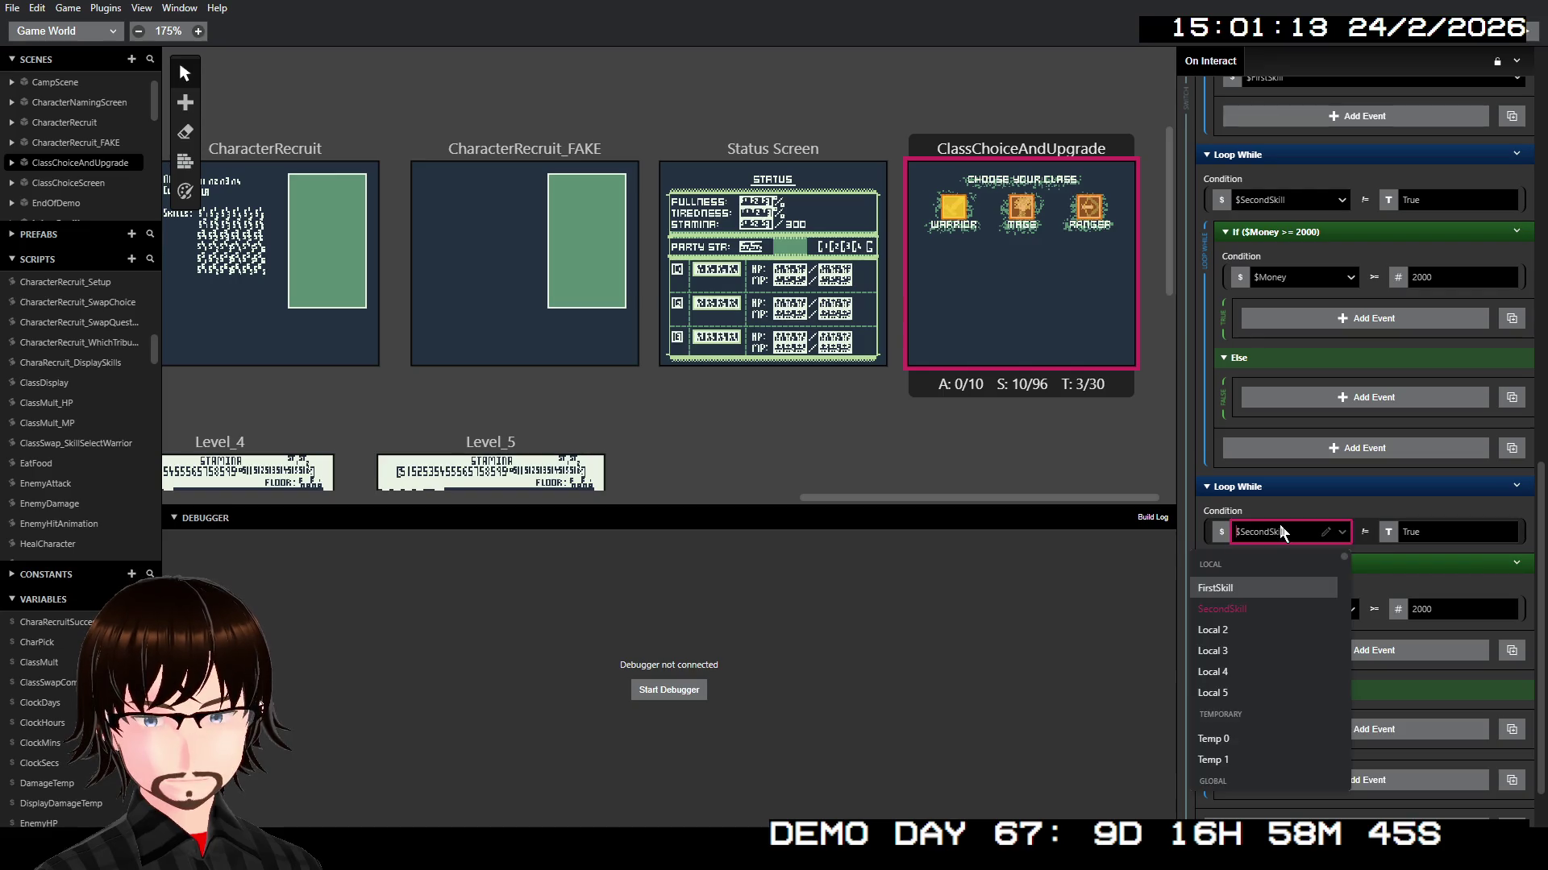
left_click(1259, 630)
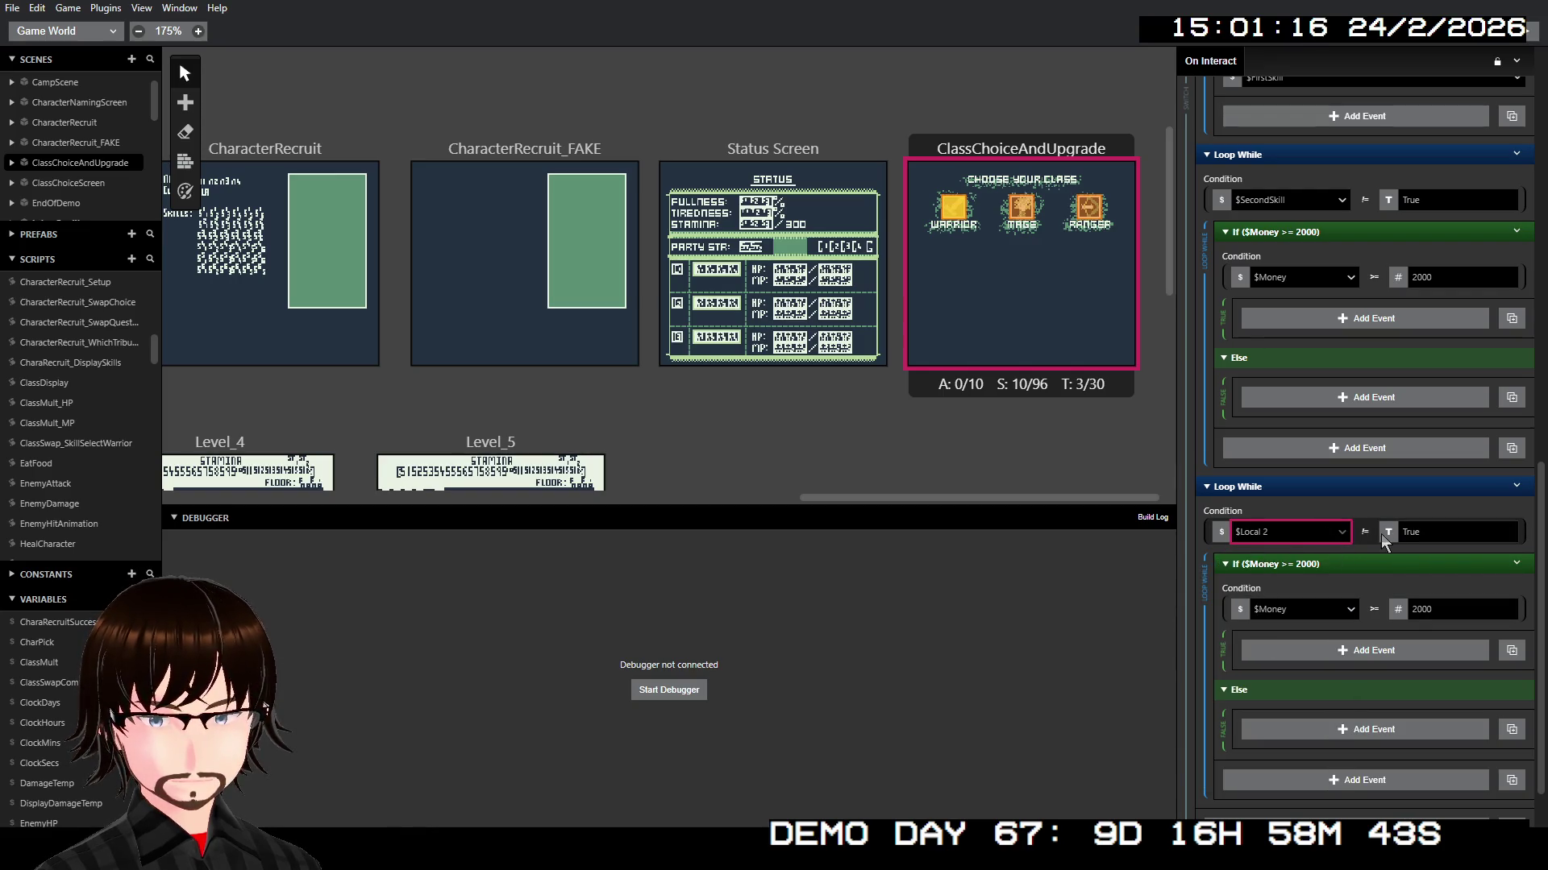
left_click(1322, 533)
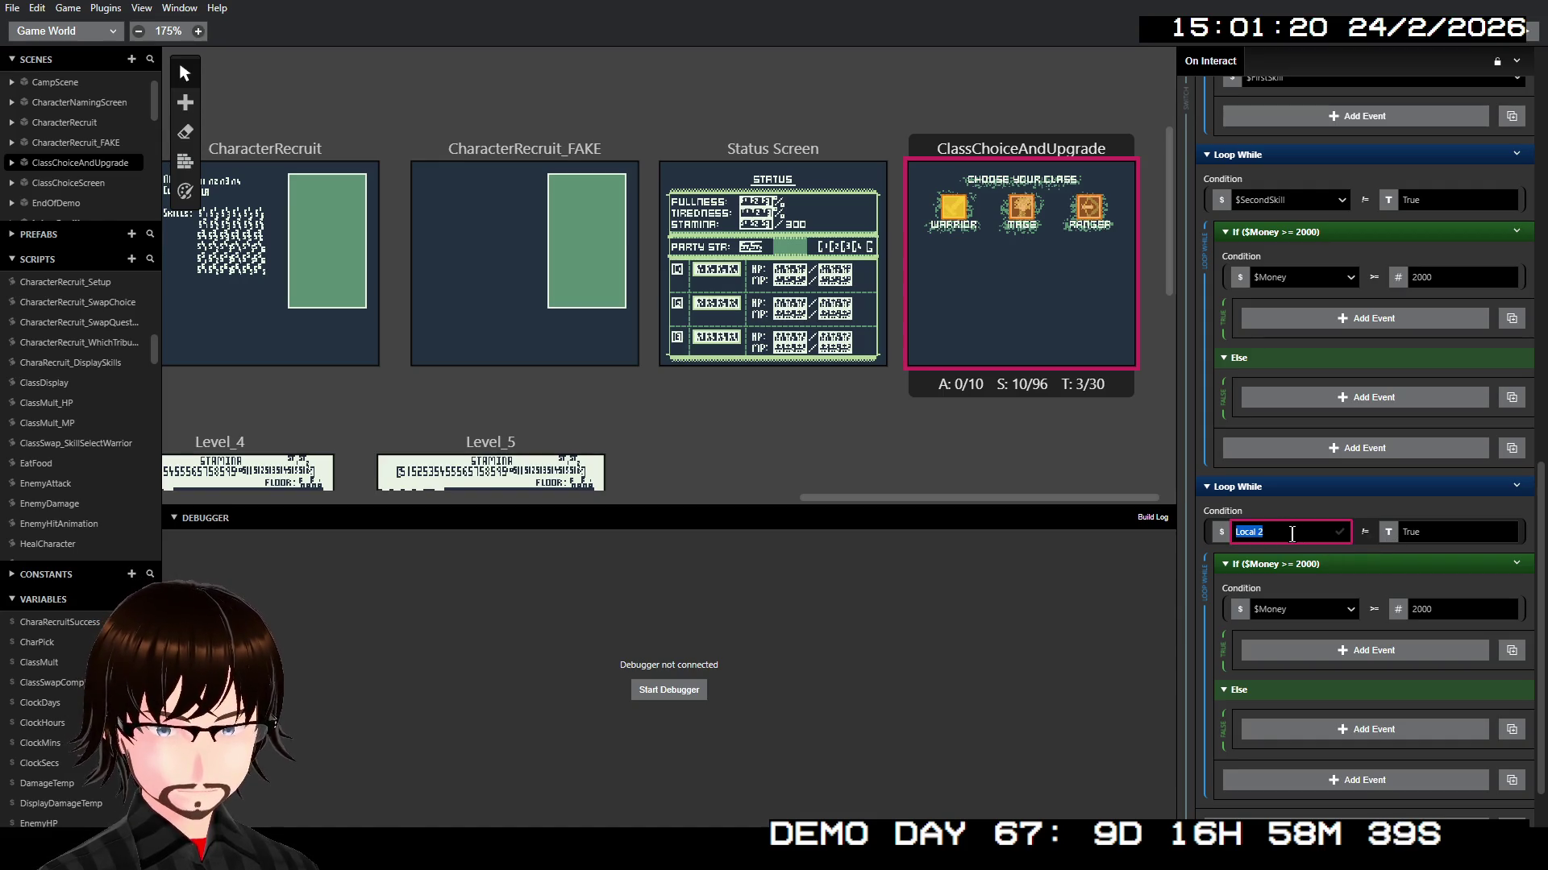
type("ThirdSkill")
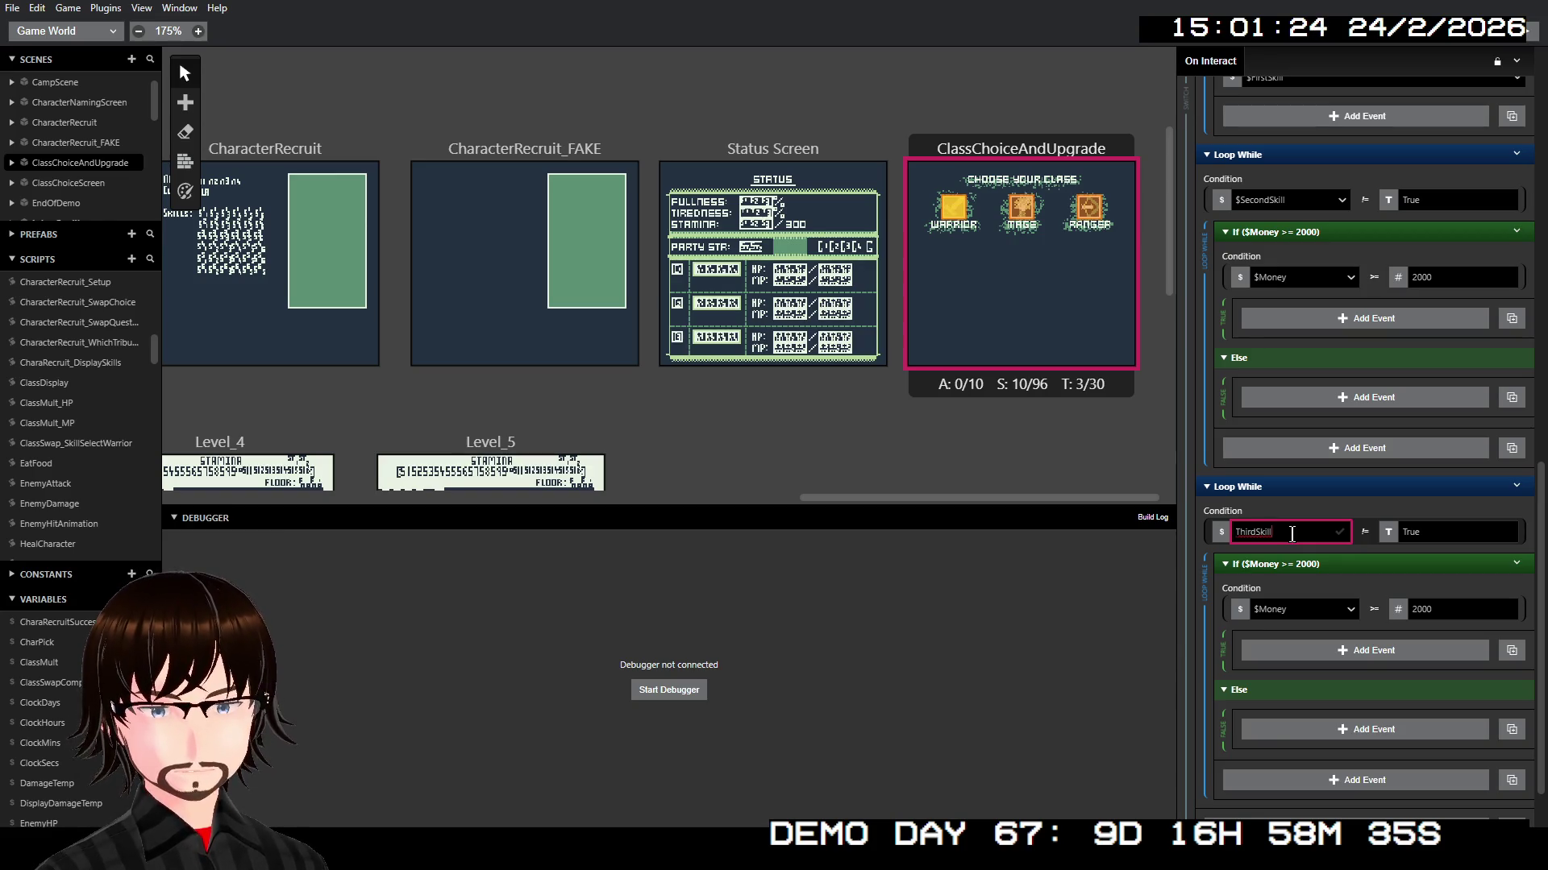
key("Return")
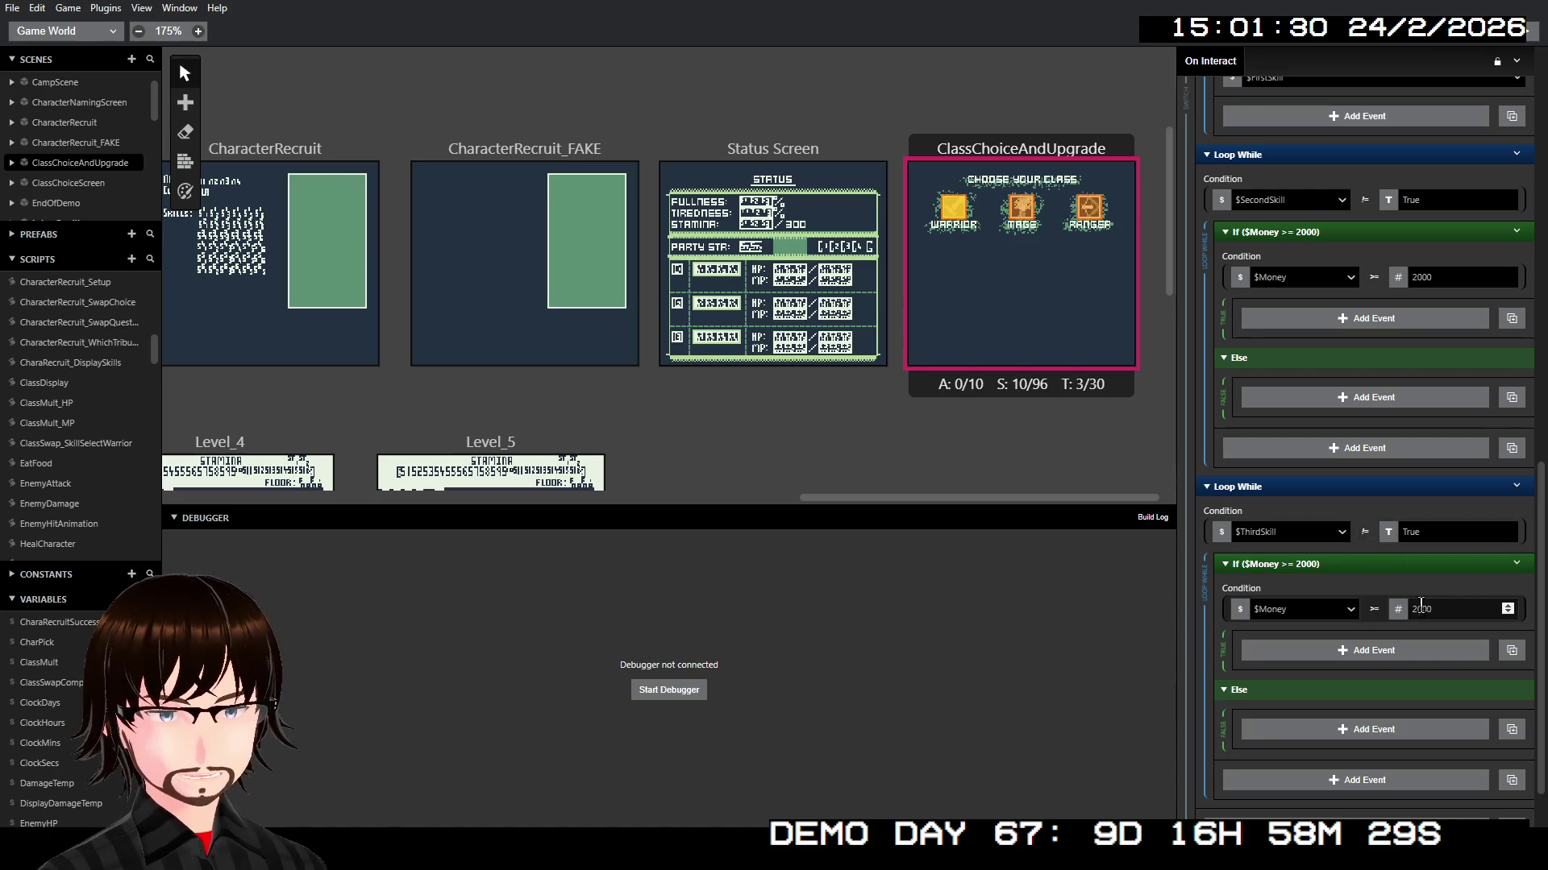
left_click(1476, 610)
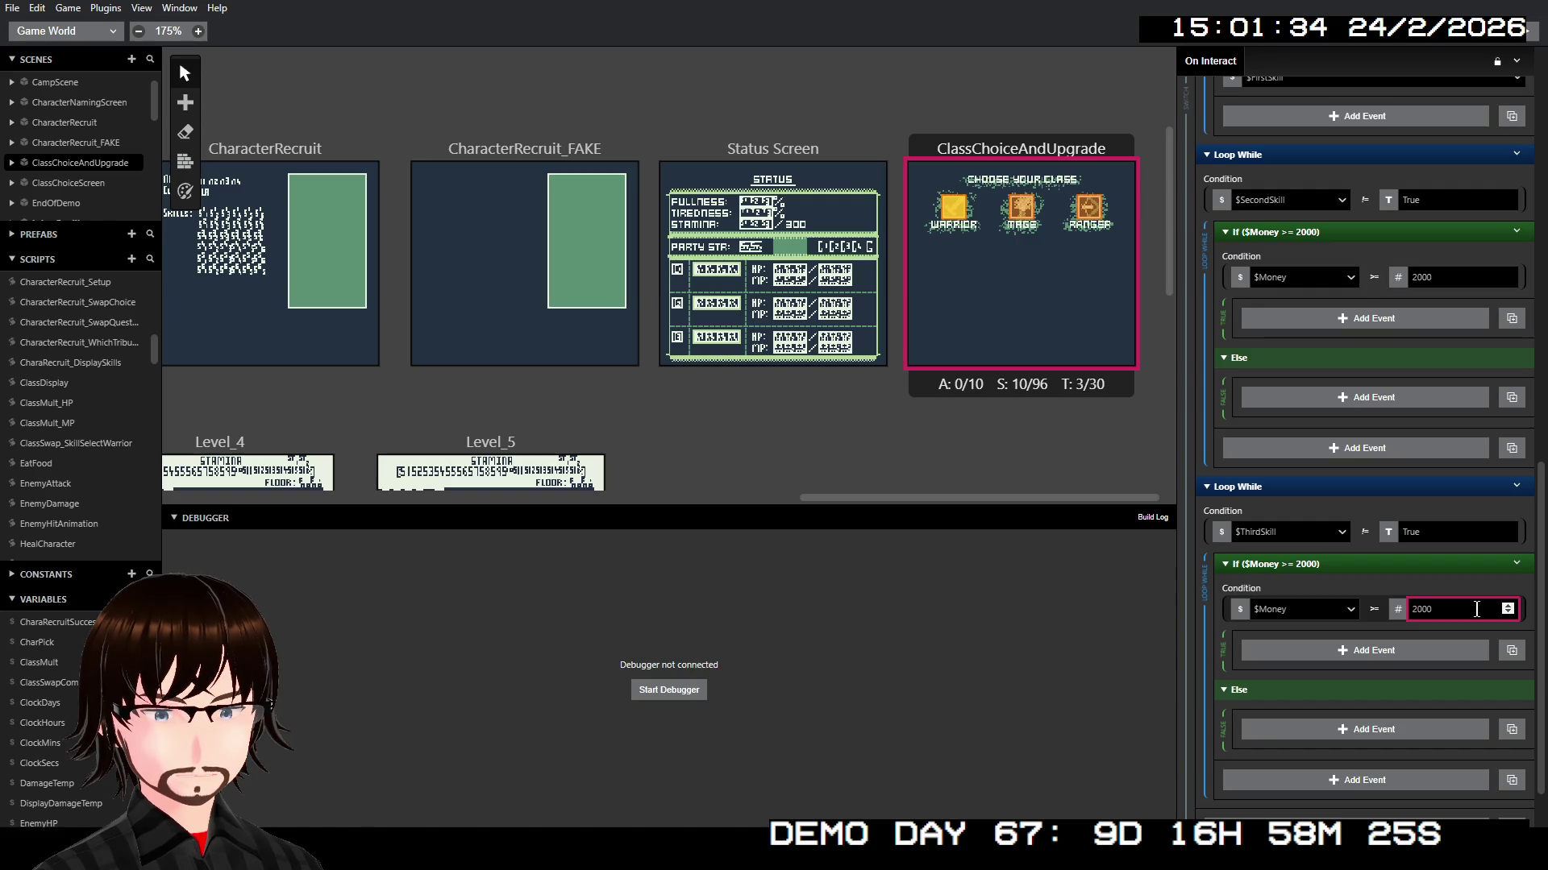
key("Delete")
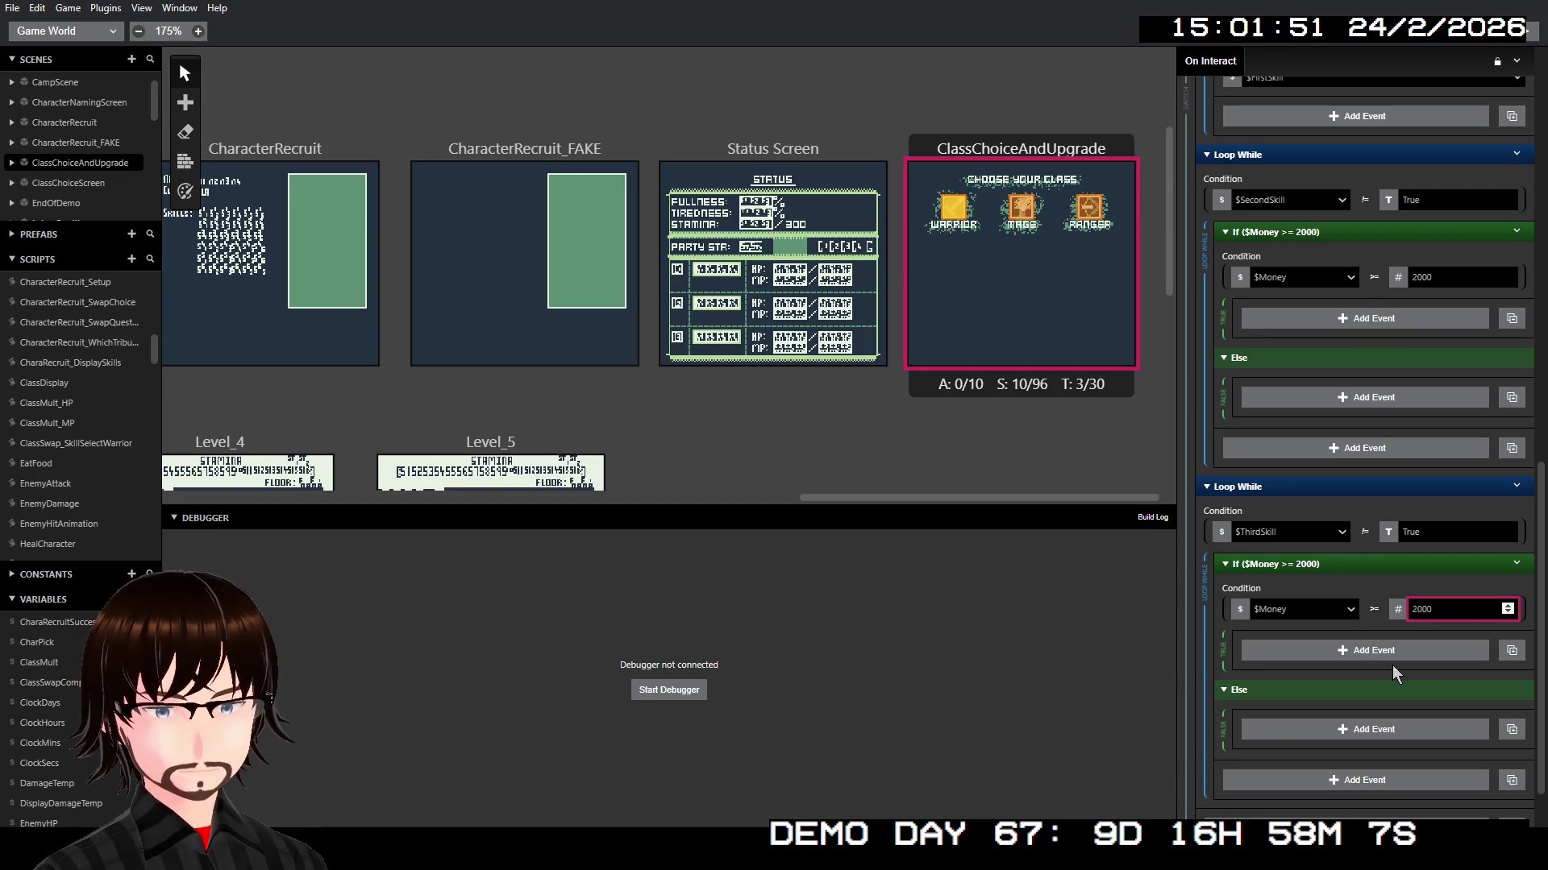
Step: Add a Display Dialogue reading 'Spend 2000G on an second skill?' to the $SecondSkill money branch
left_click(1342, 319)
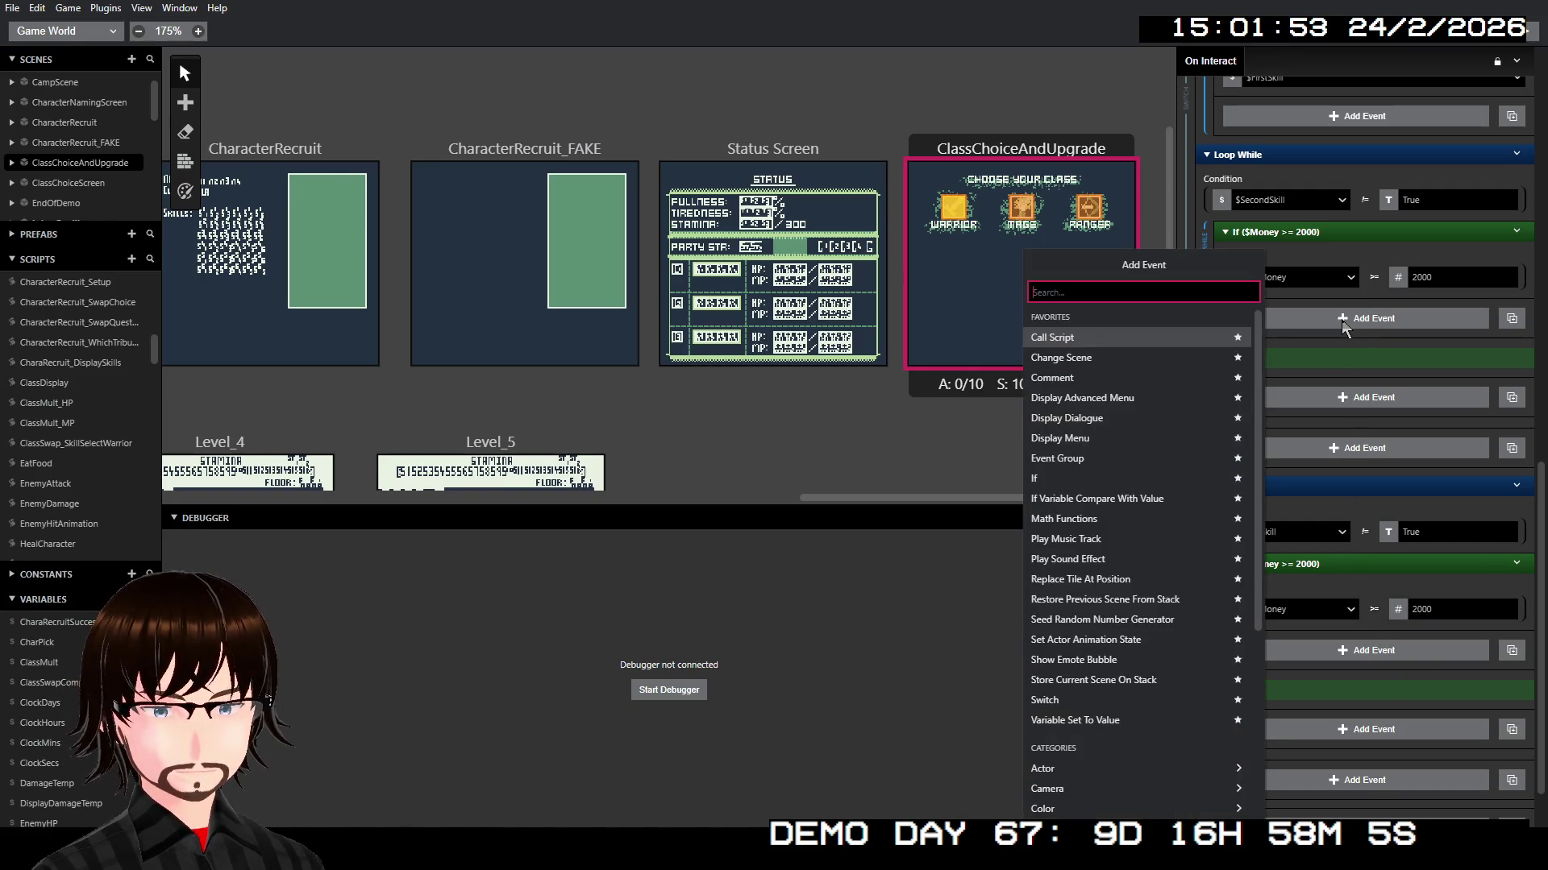
left_click(1110, 424)
left_click(1331, 382)
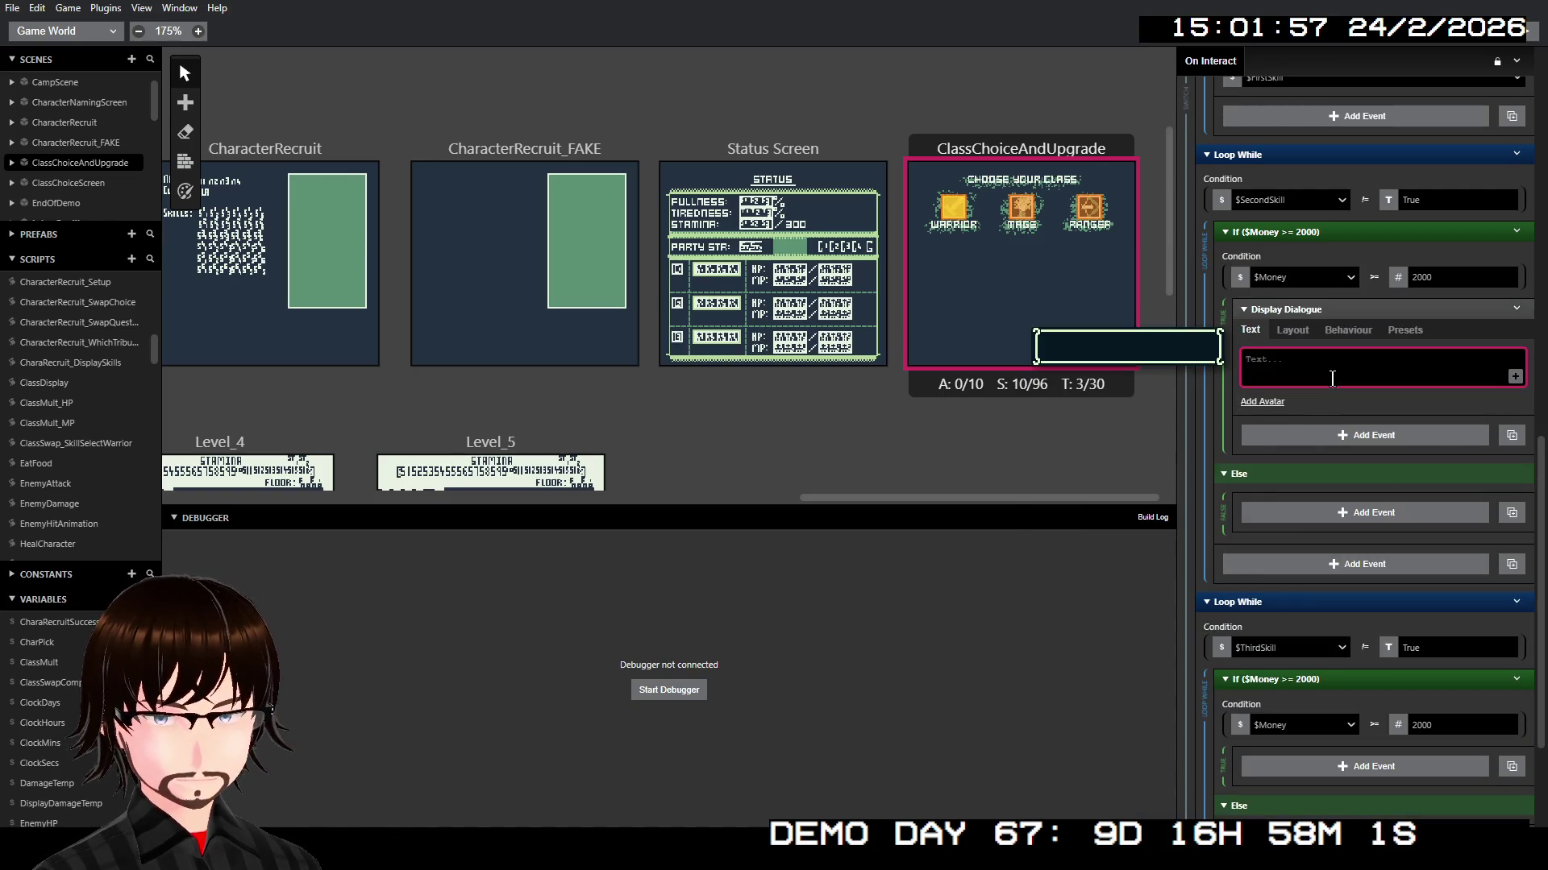
type("Spend")
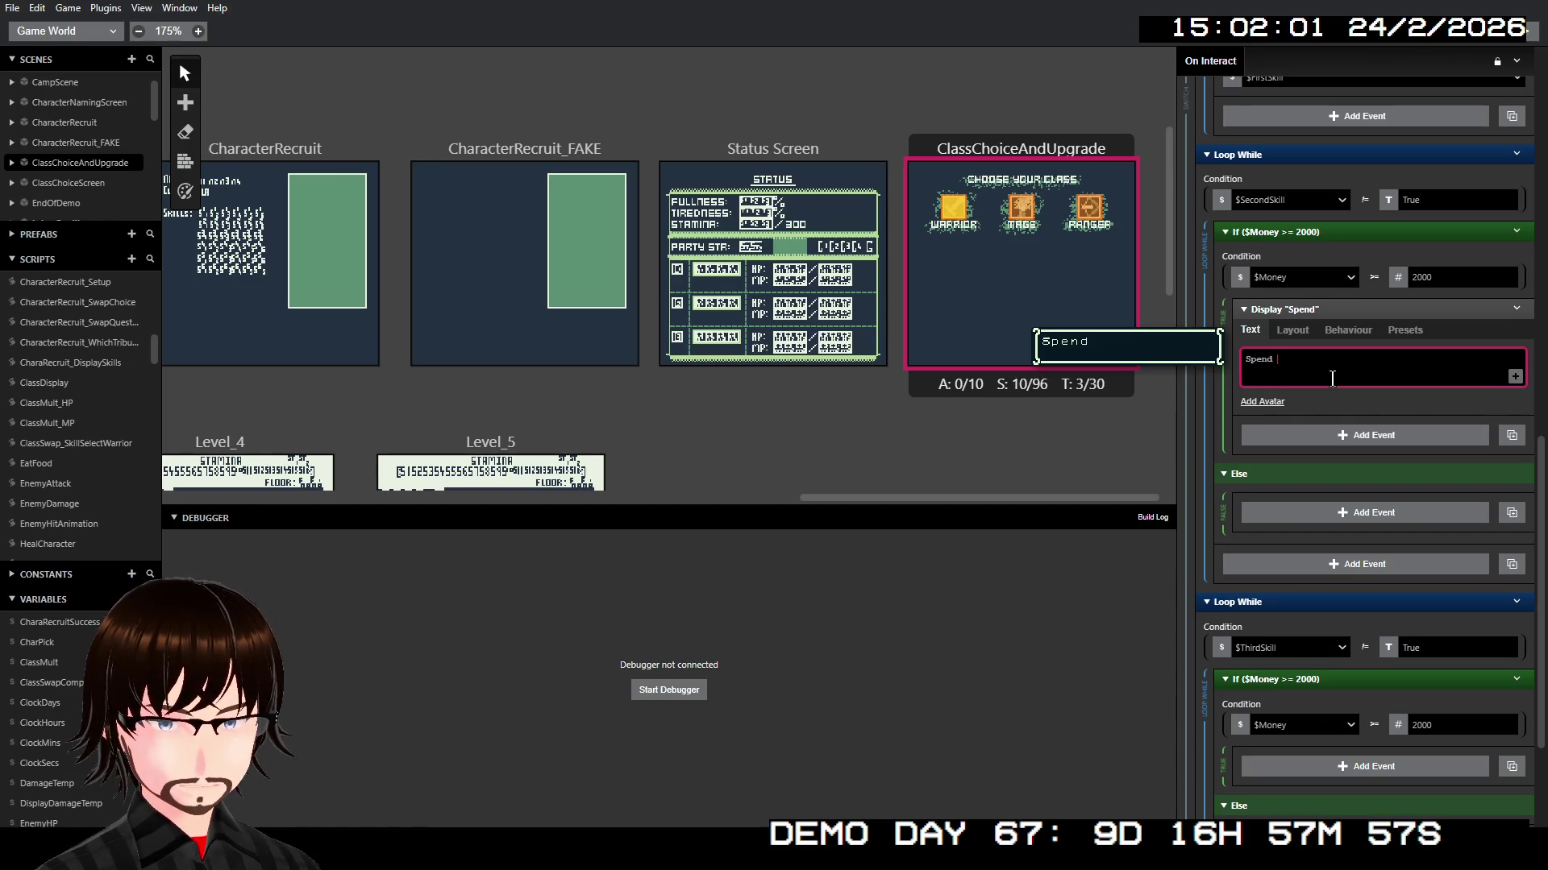
type(" 2000G")
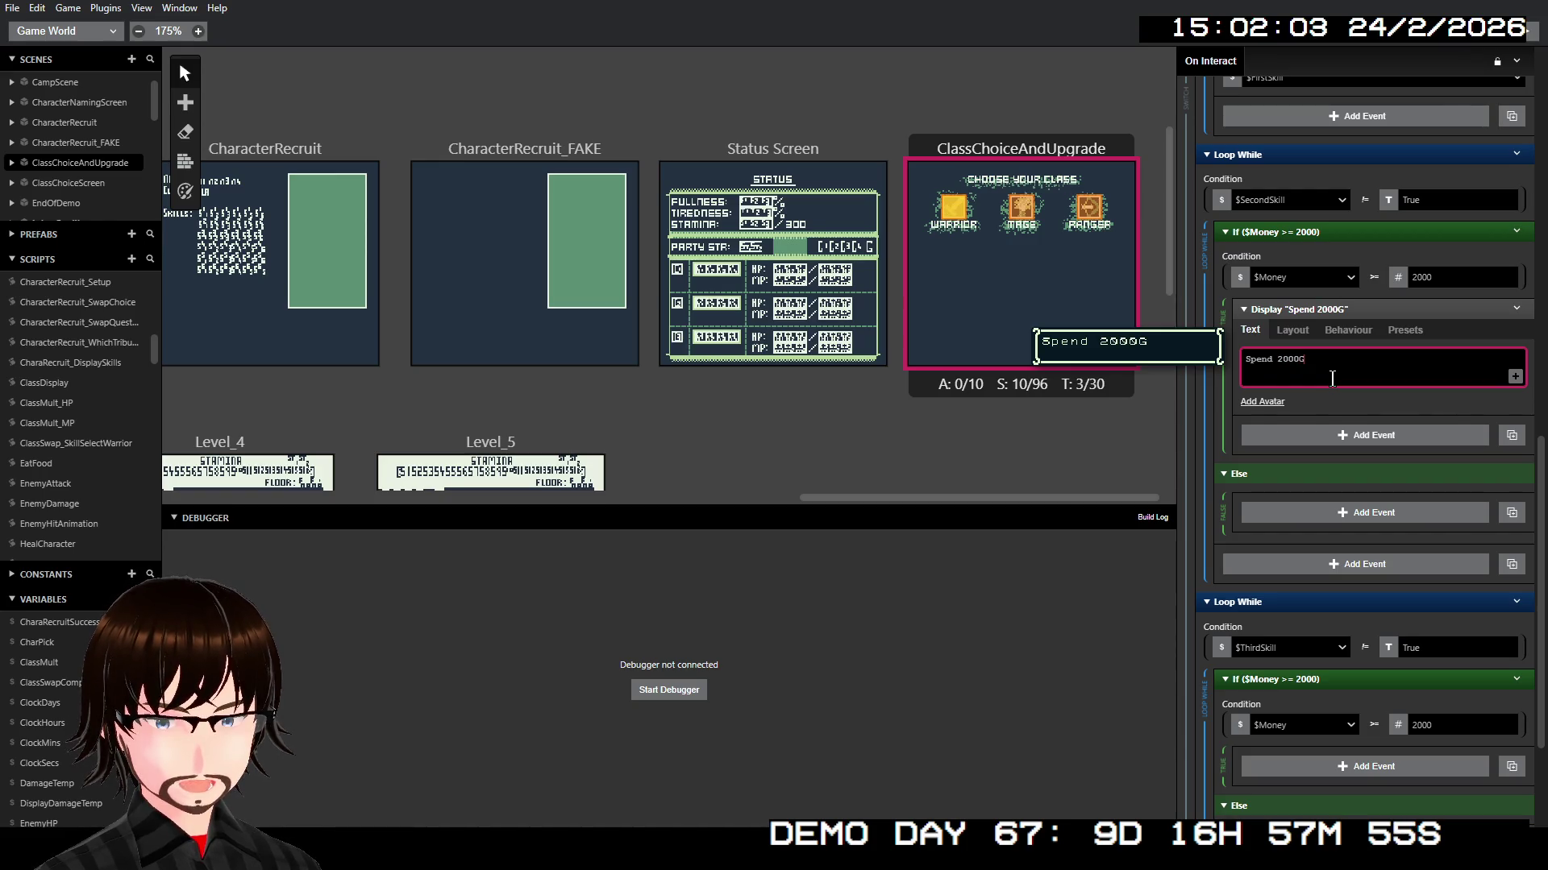
type(" on")
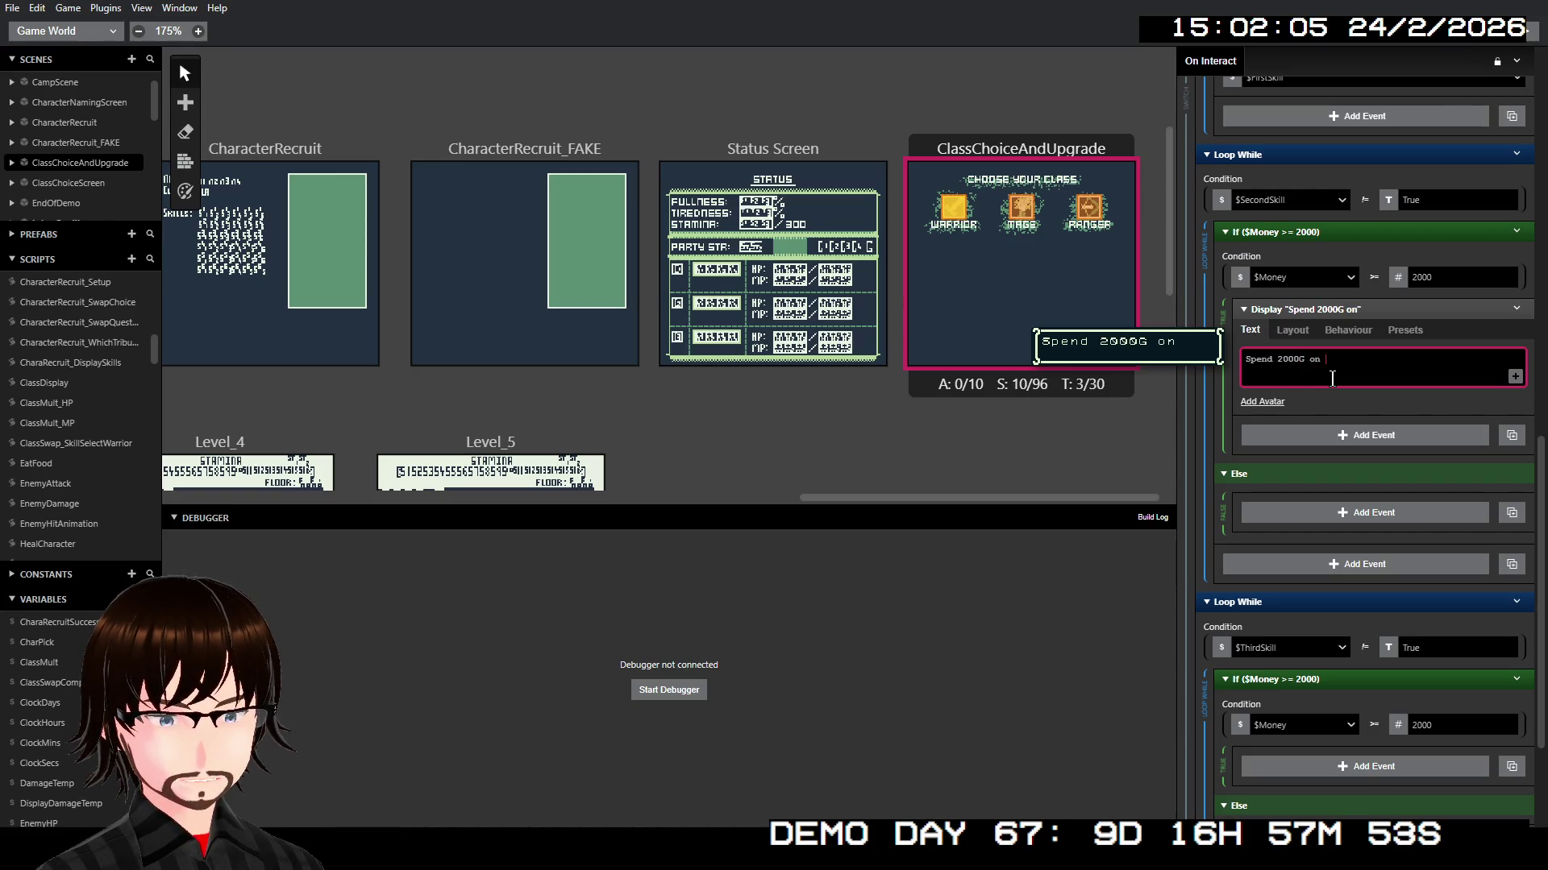
type(" another")
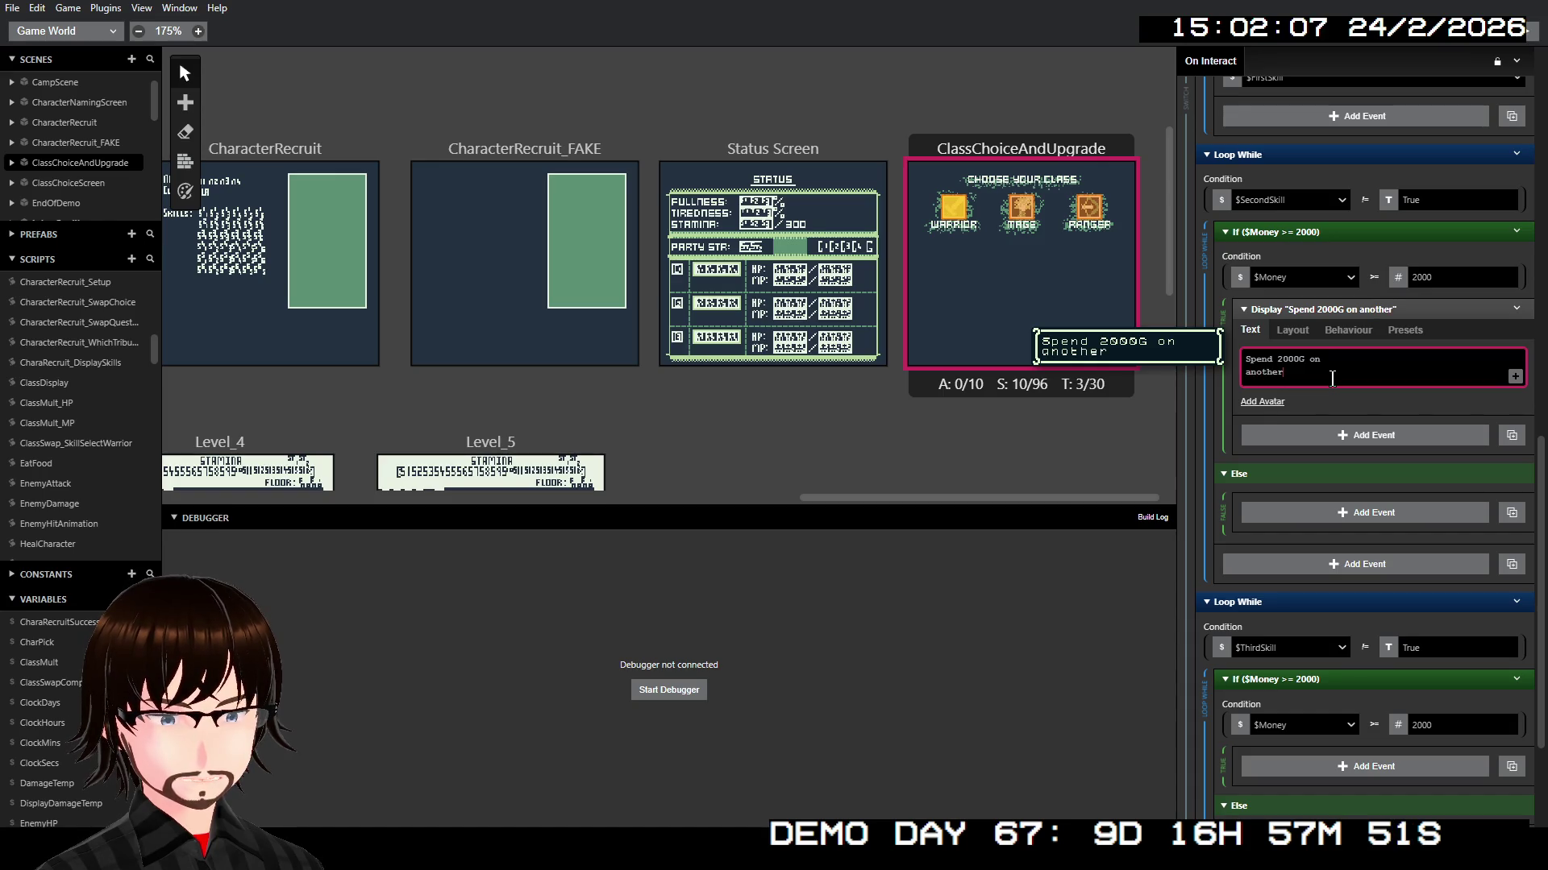
type(" skill@")
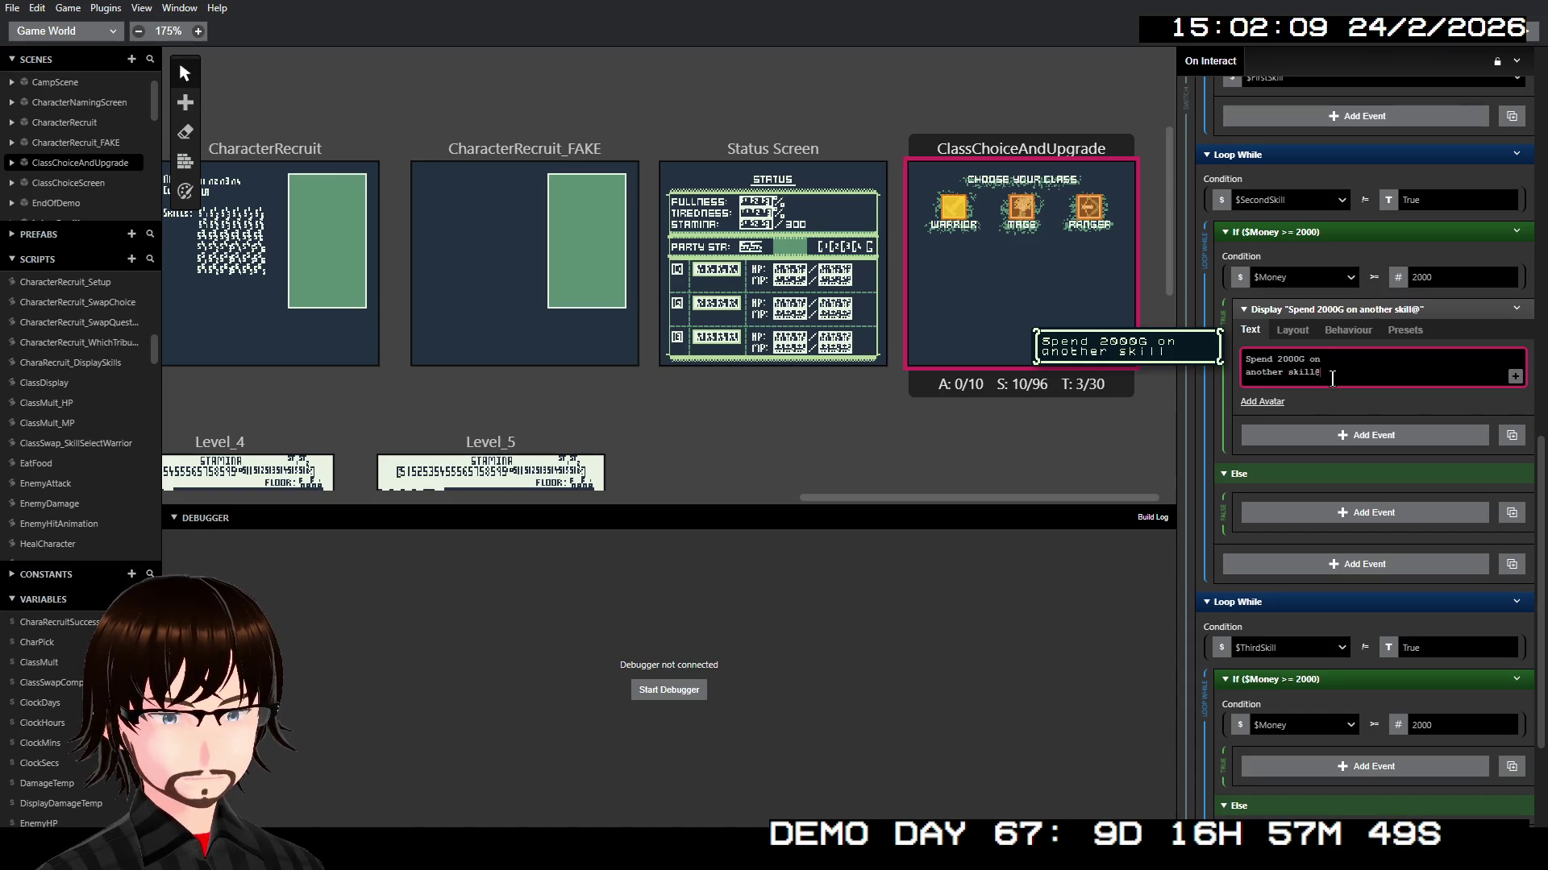
key("BackSpace")
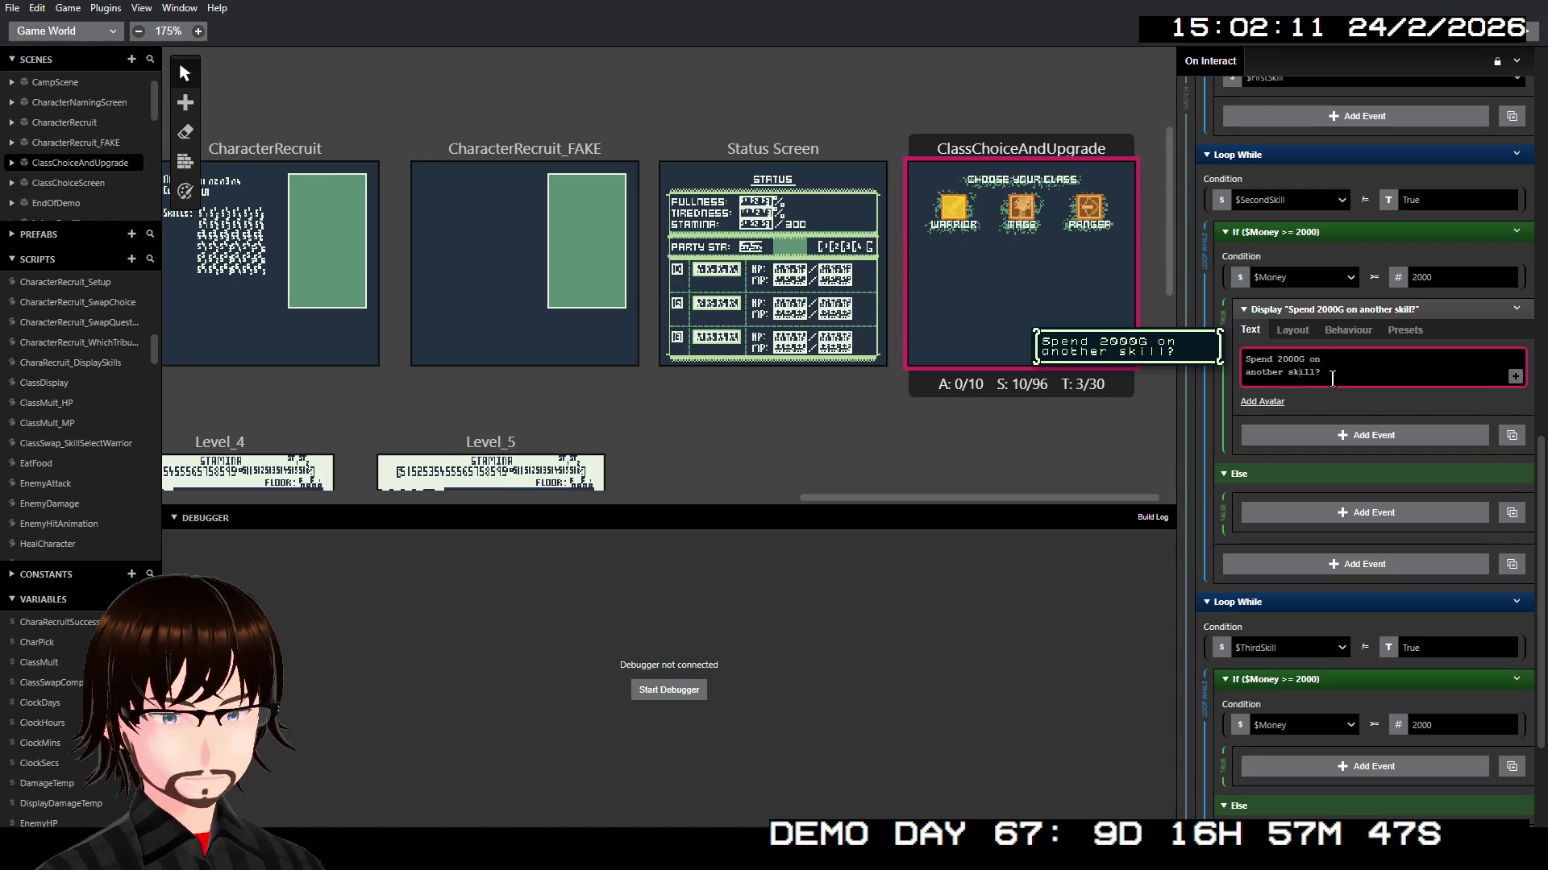
key("BackSpace")
key("BackSpace")
key("BackSpace")
type("ext")
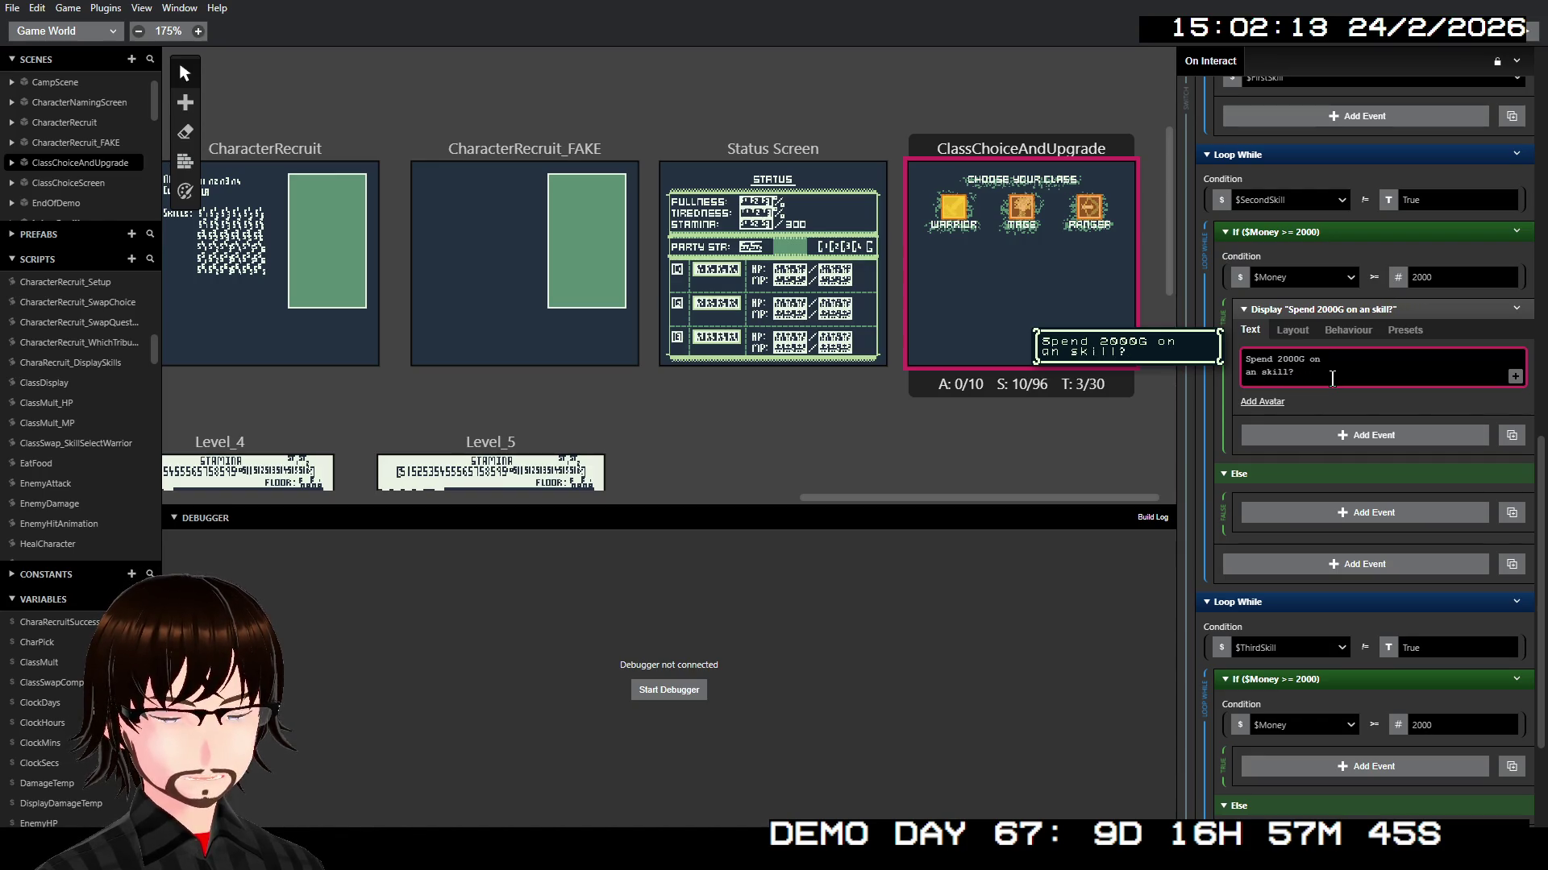
type("ra")
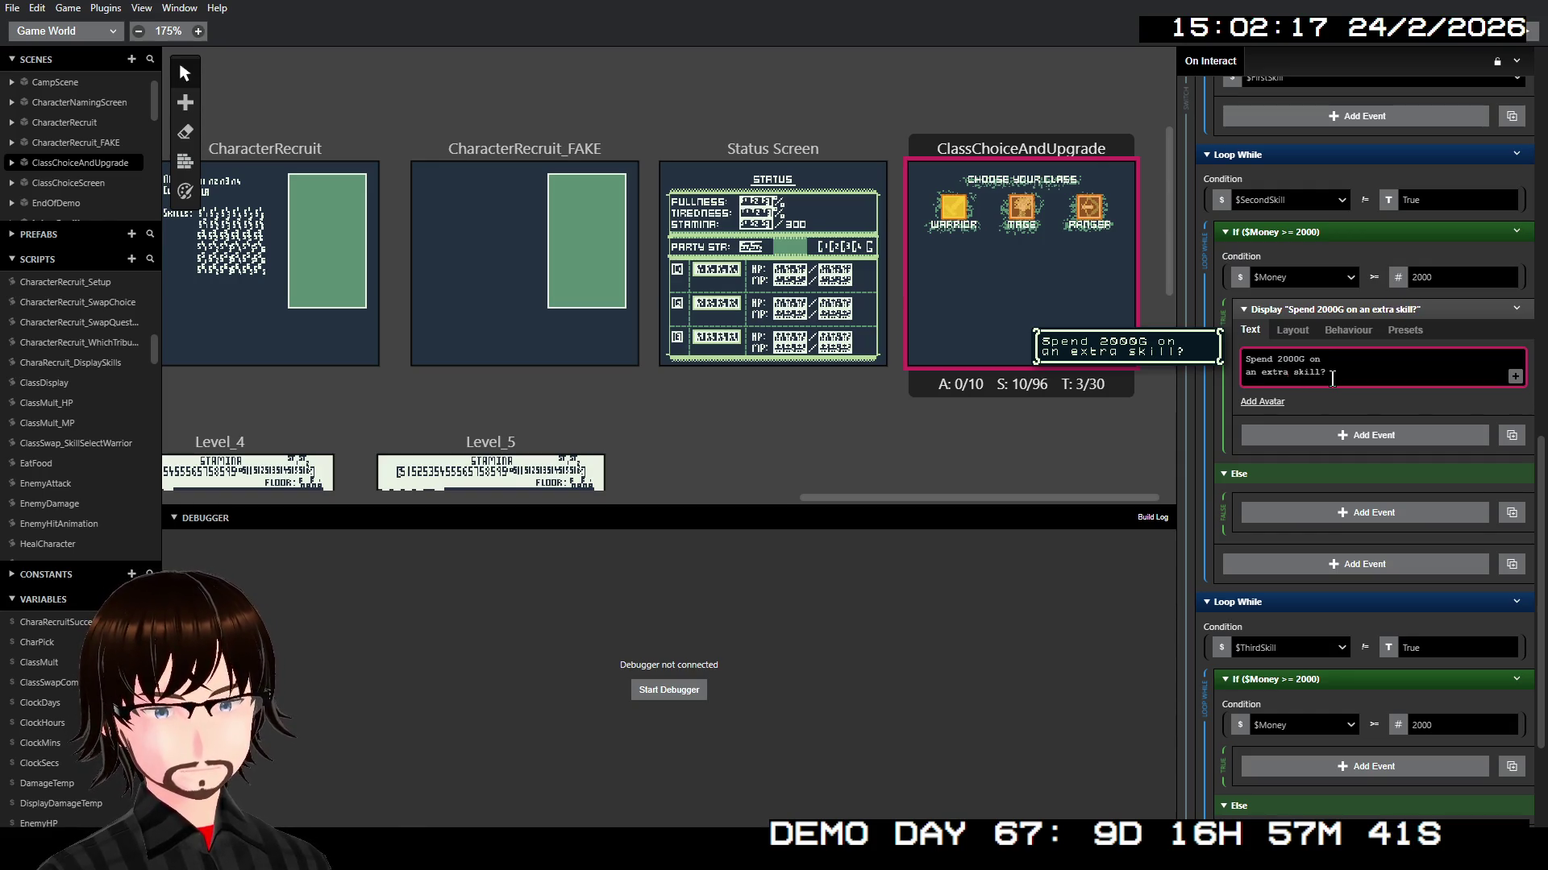
double_click(1269, 373)
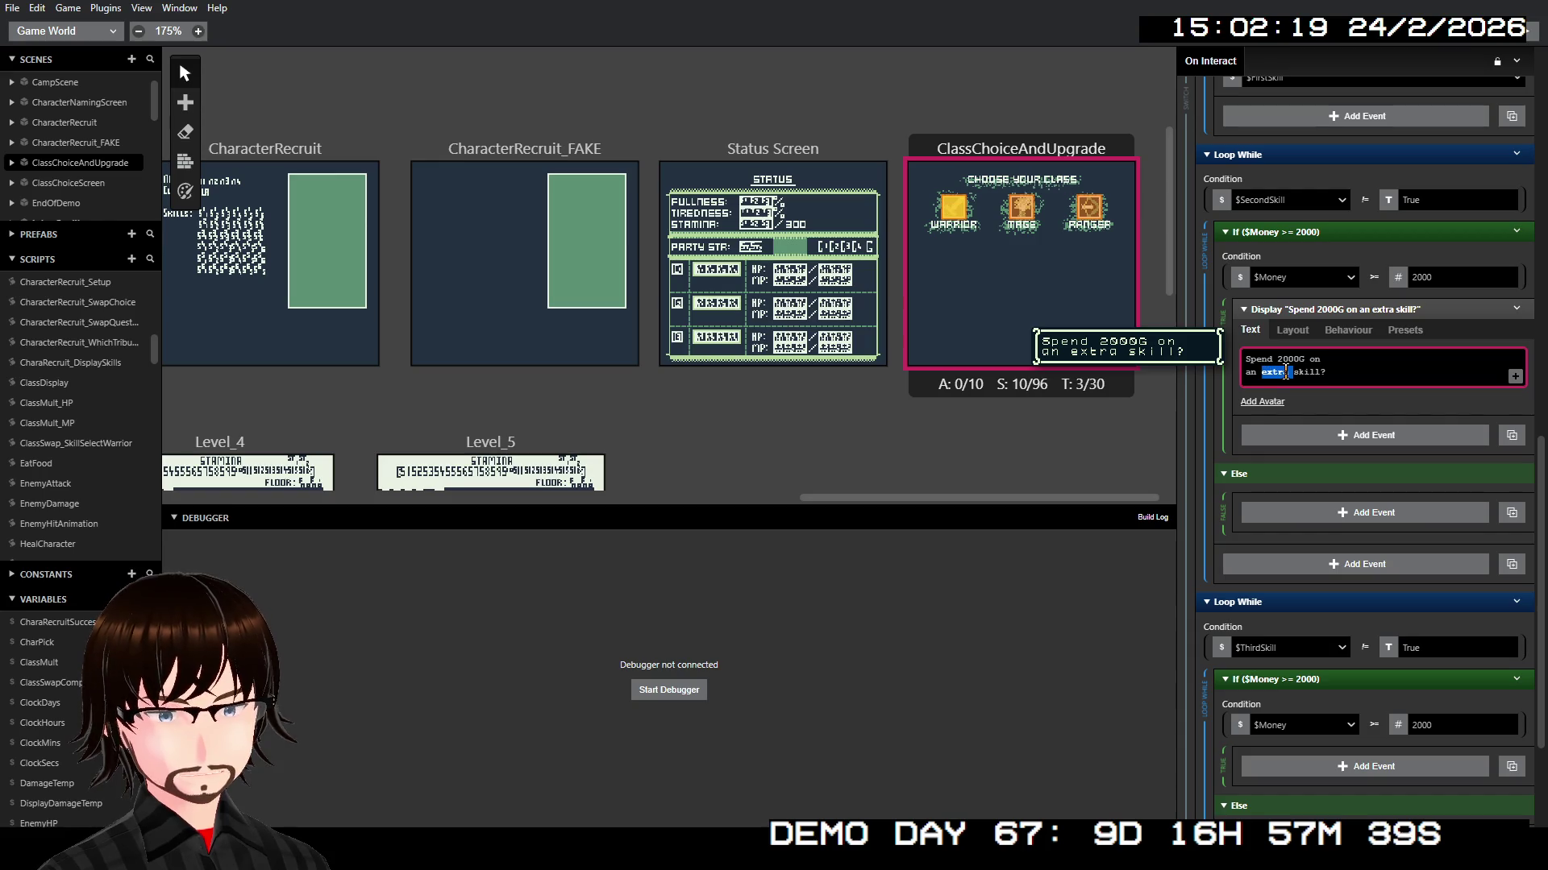
type("sec")
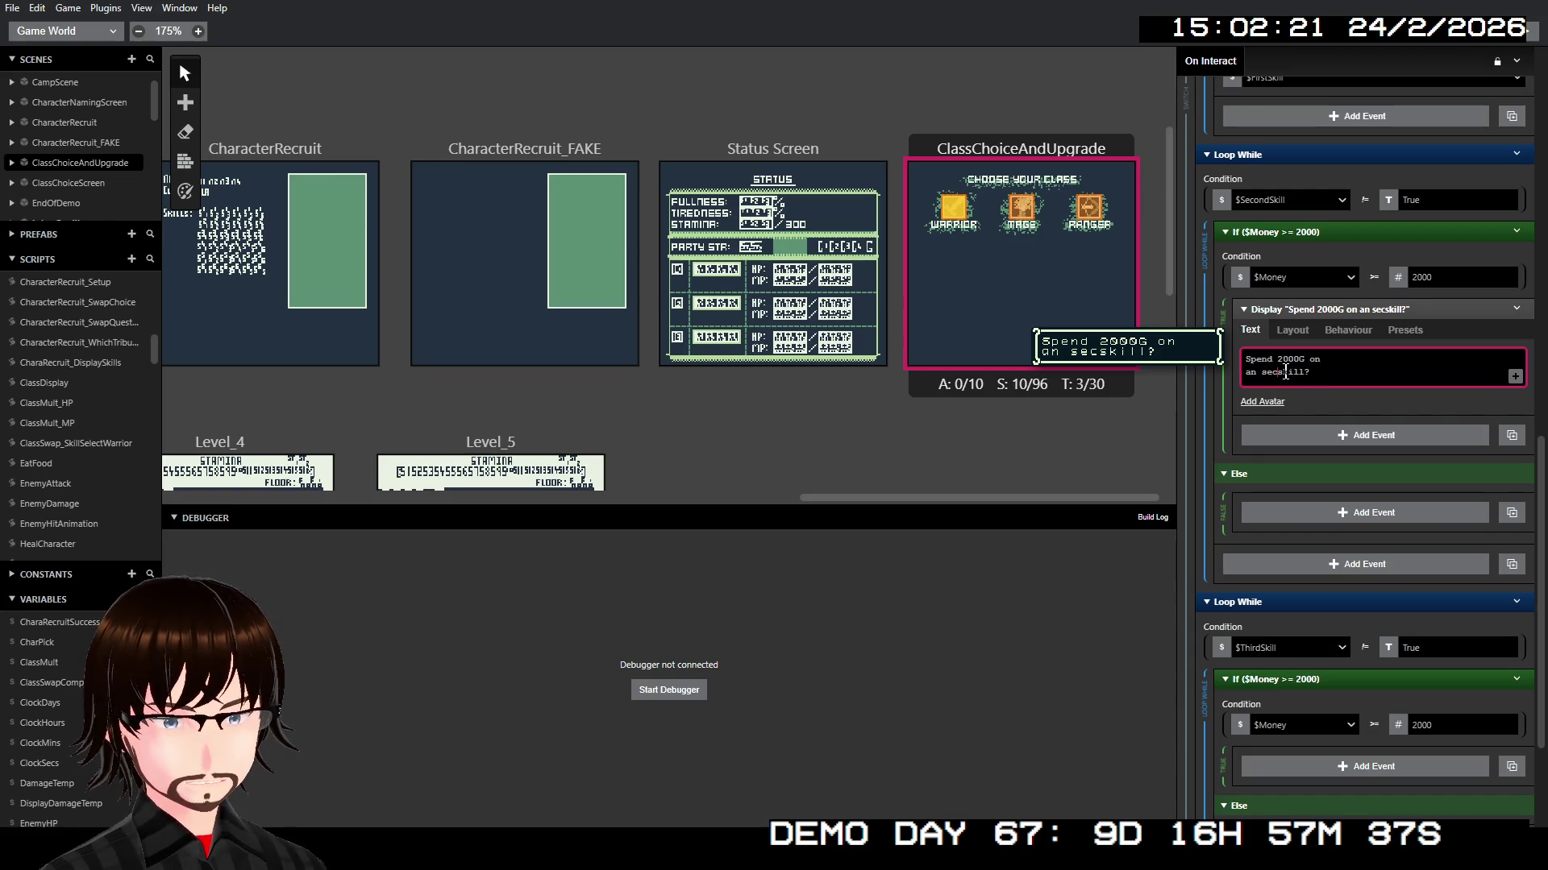
type("ond")
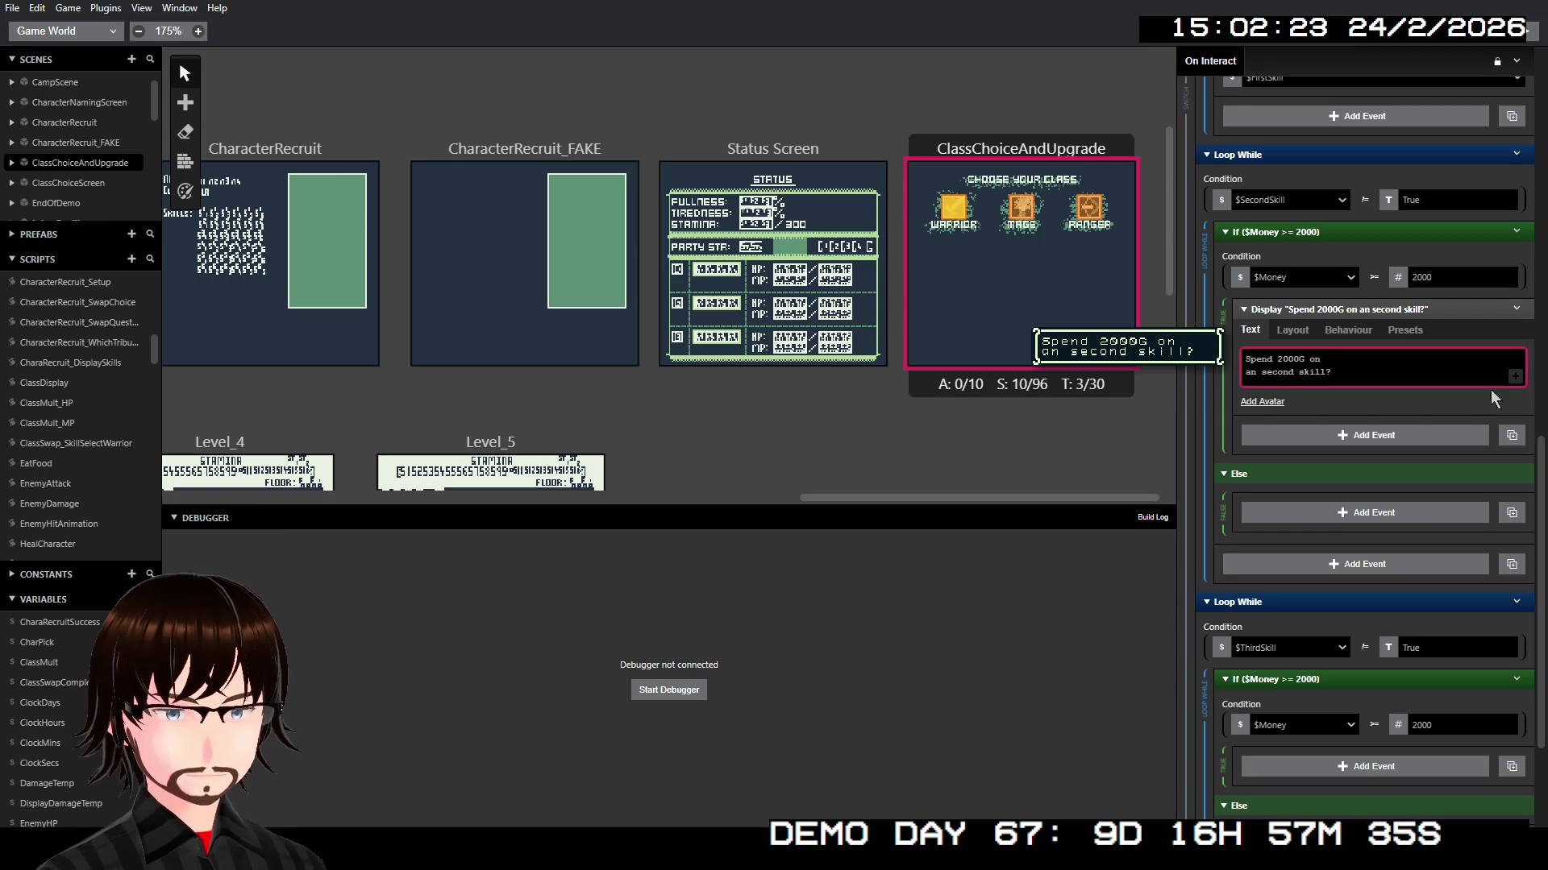
Step: Copy the dialogue into the $ThirdSkill money branch and change 'second' to 'third'
right_click(1416, 310)
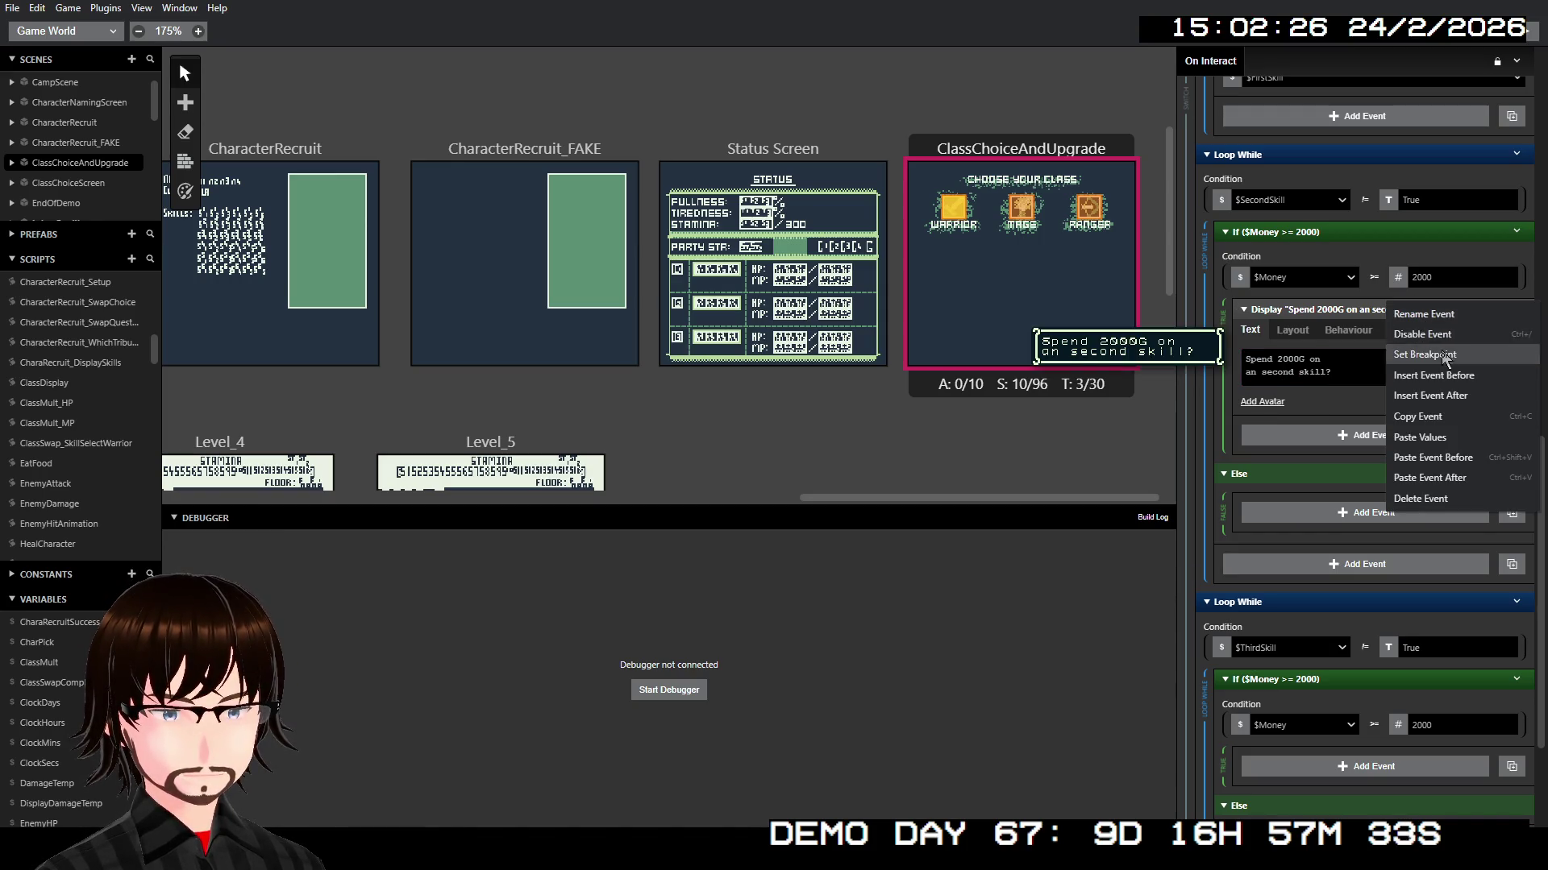
left_click(1449, 413)
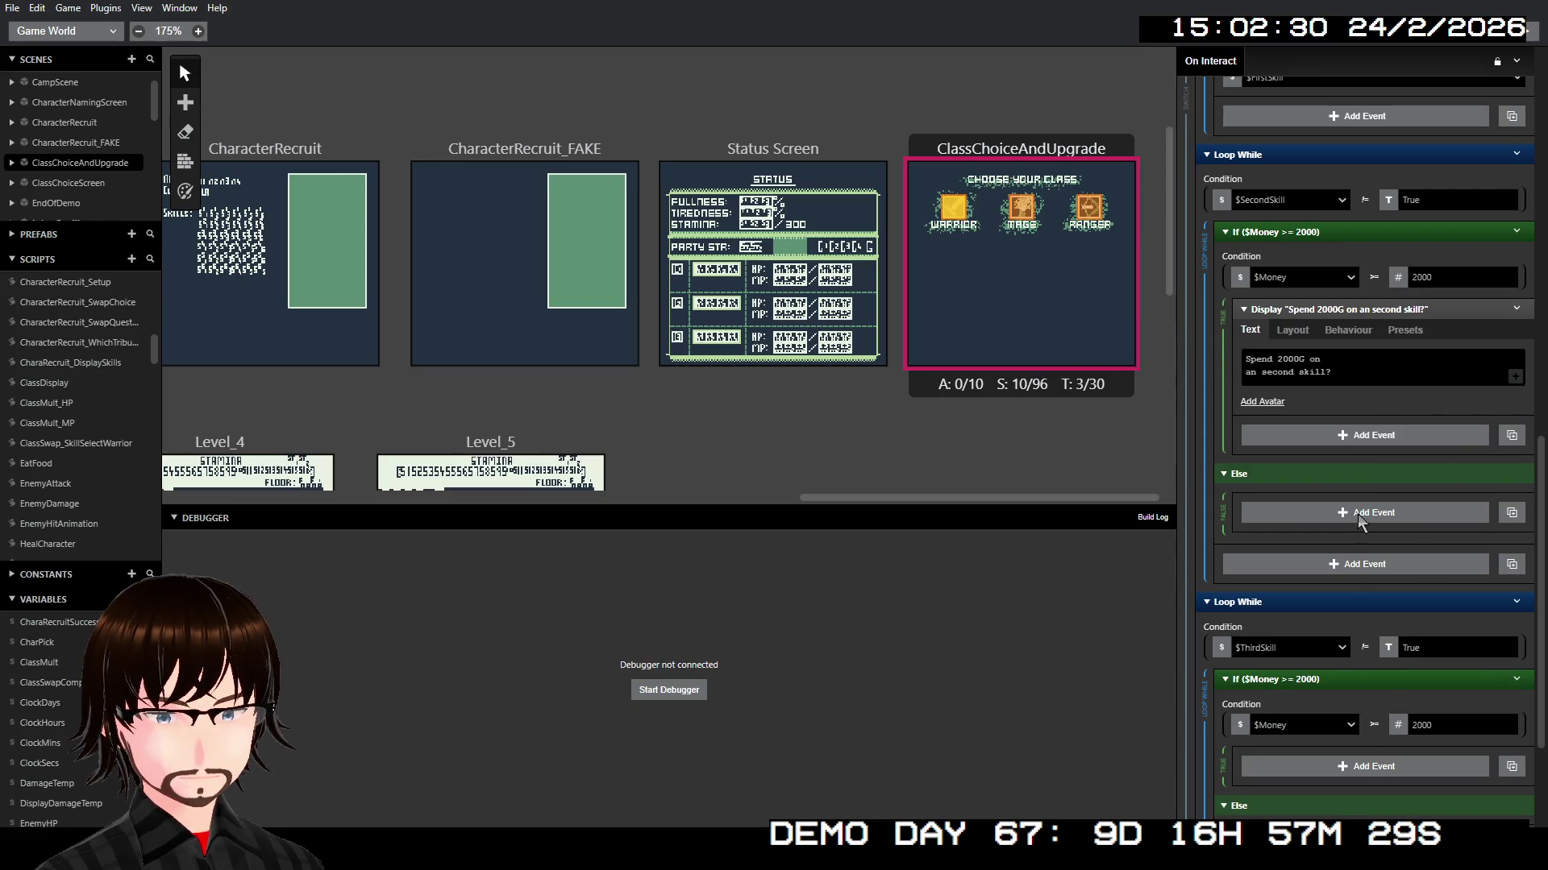
right_click(1393, 313)
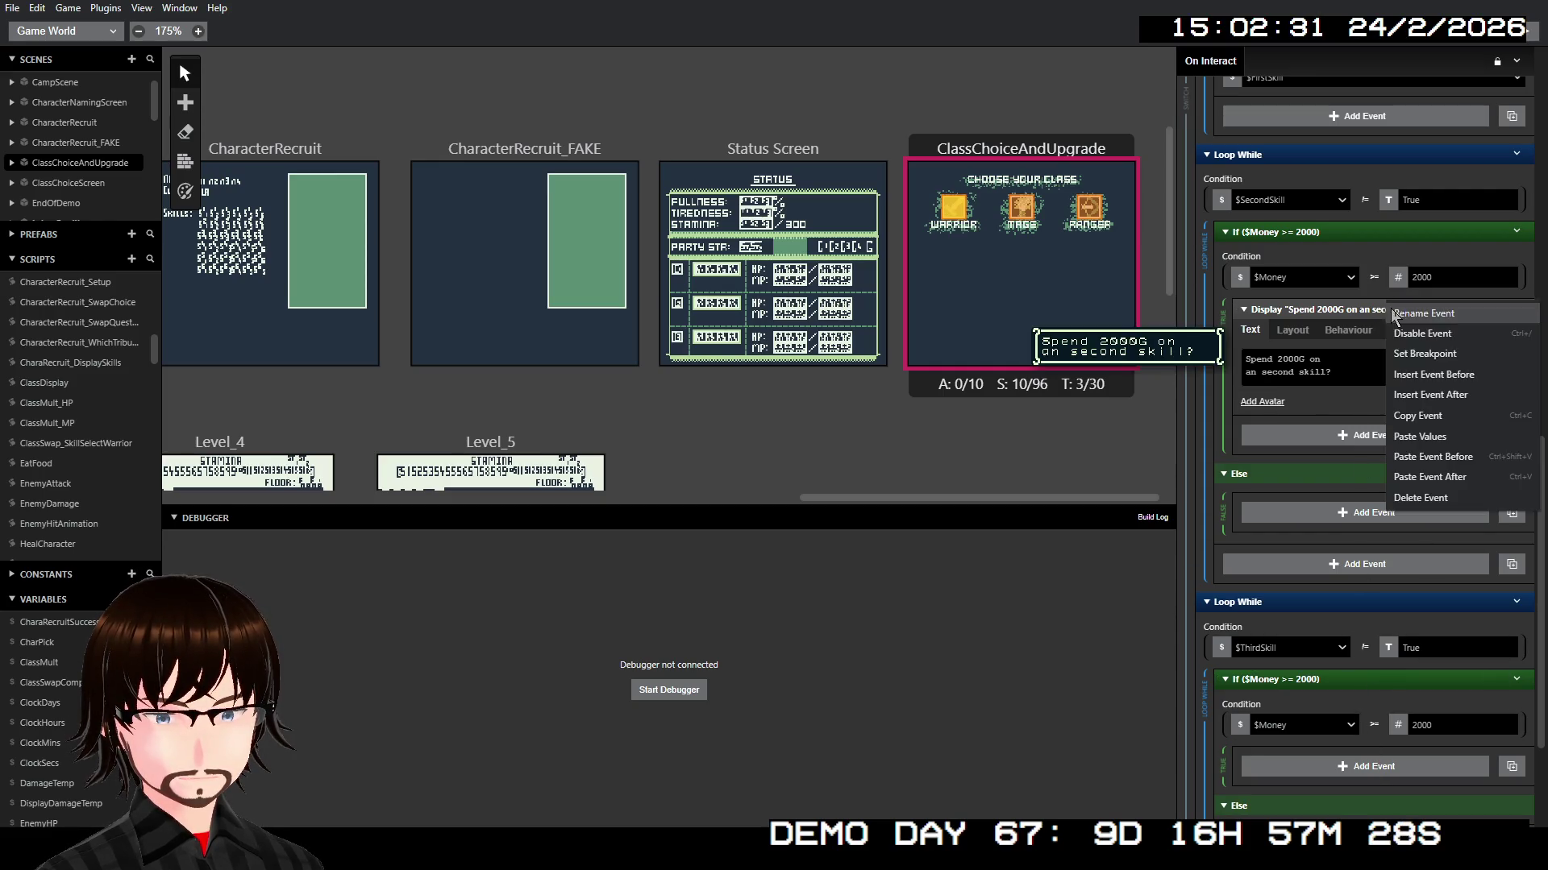
left_click(1431, 477)
key("ctrl+z")
scroll(1366, 232, "down", 3)
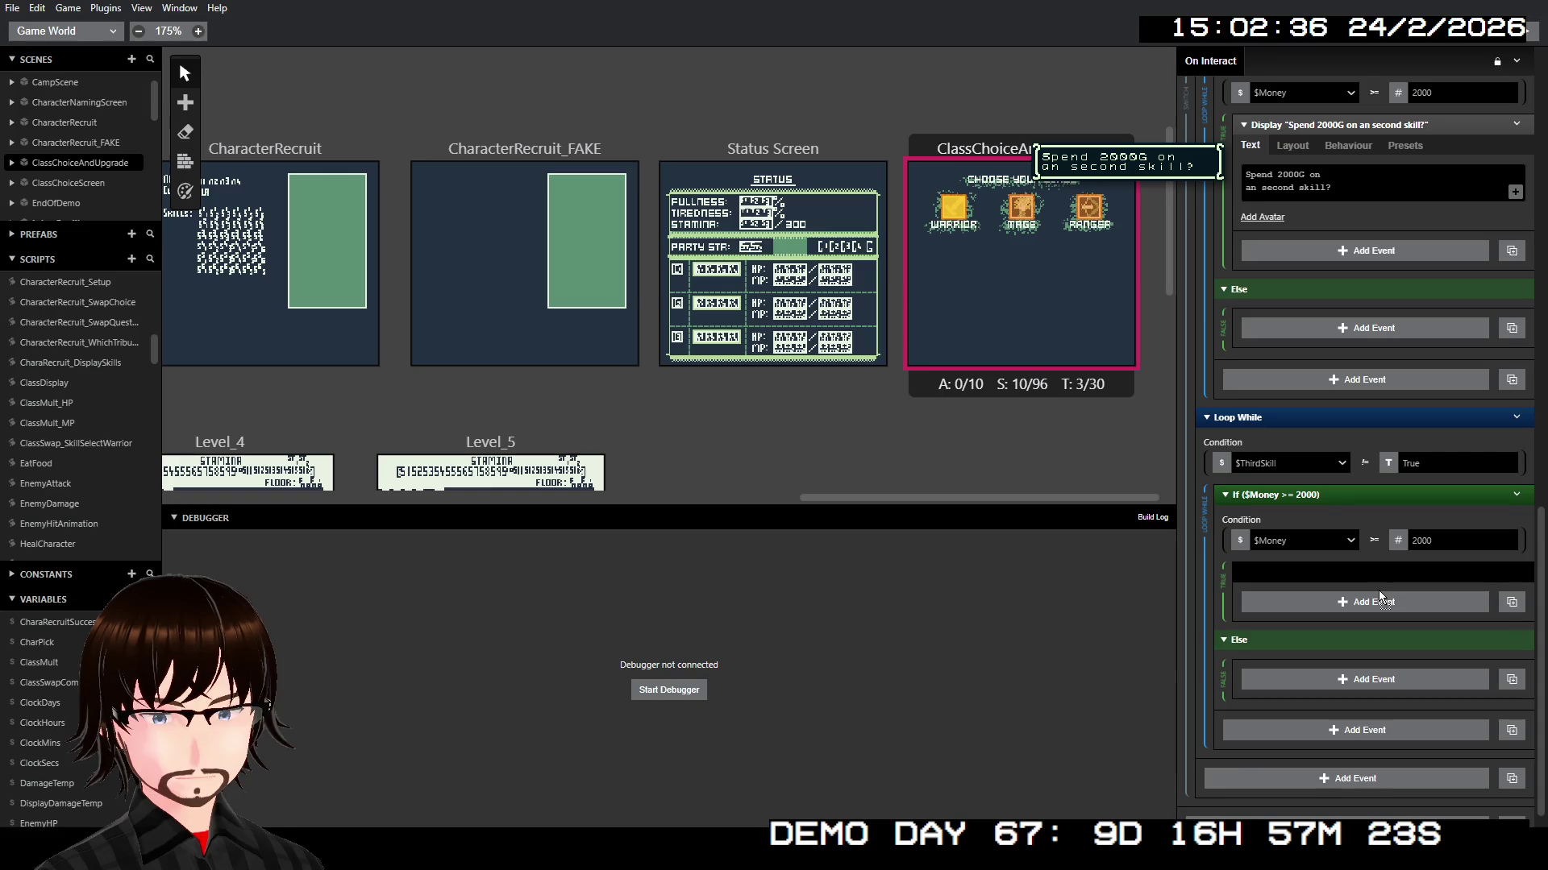
left_click(1511, 582)
double_click(1290, 638)
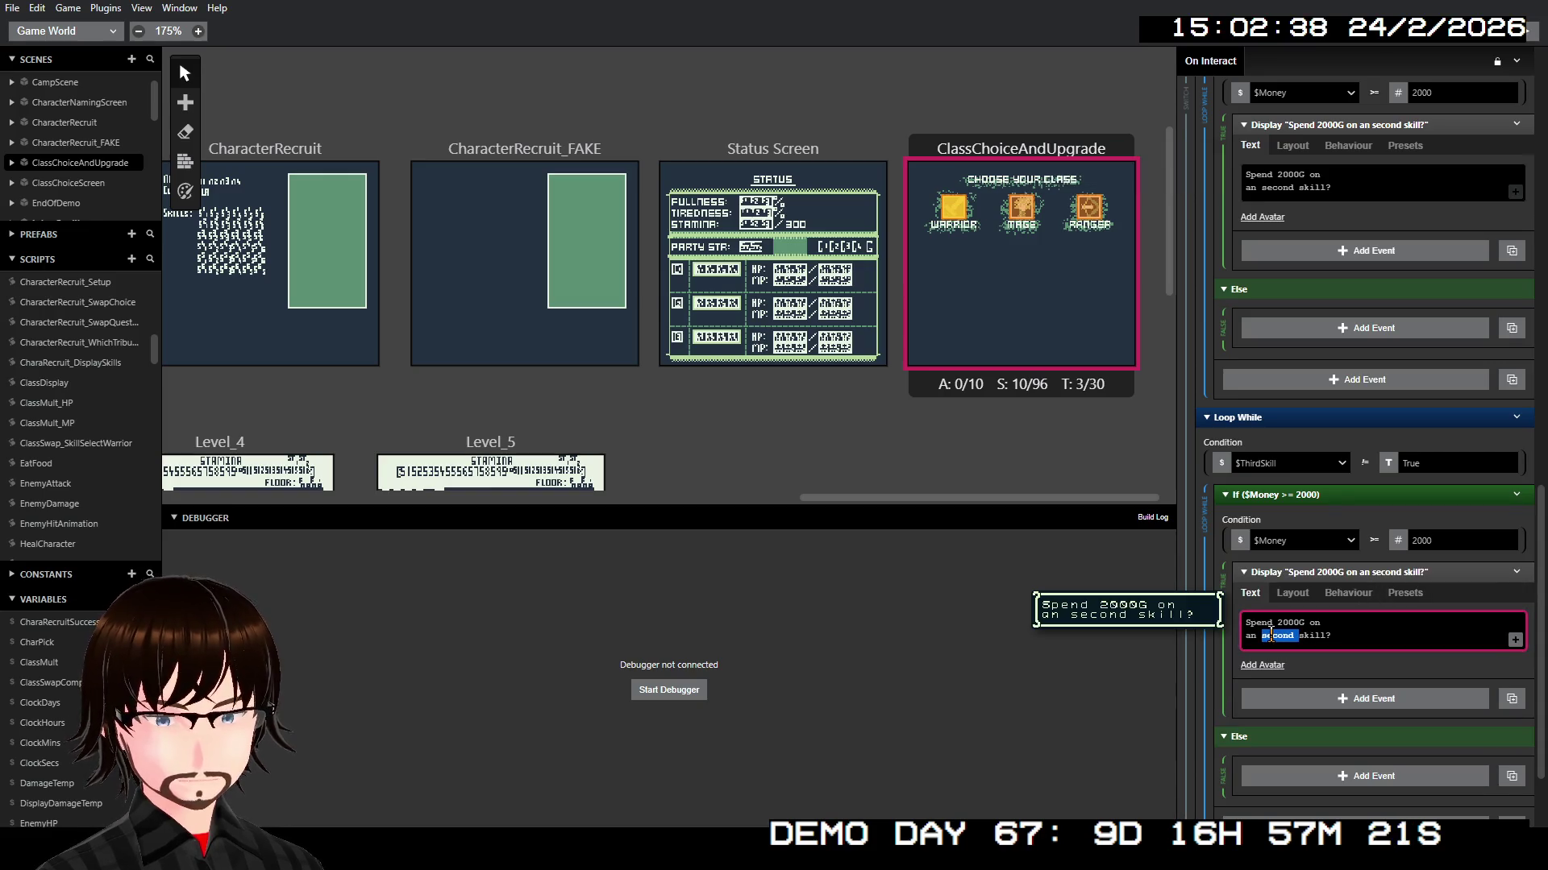
type("third")
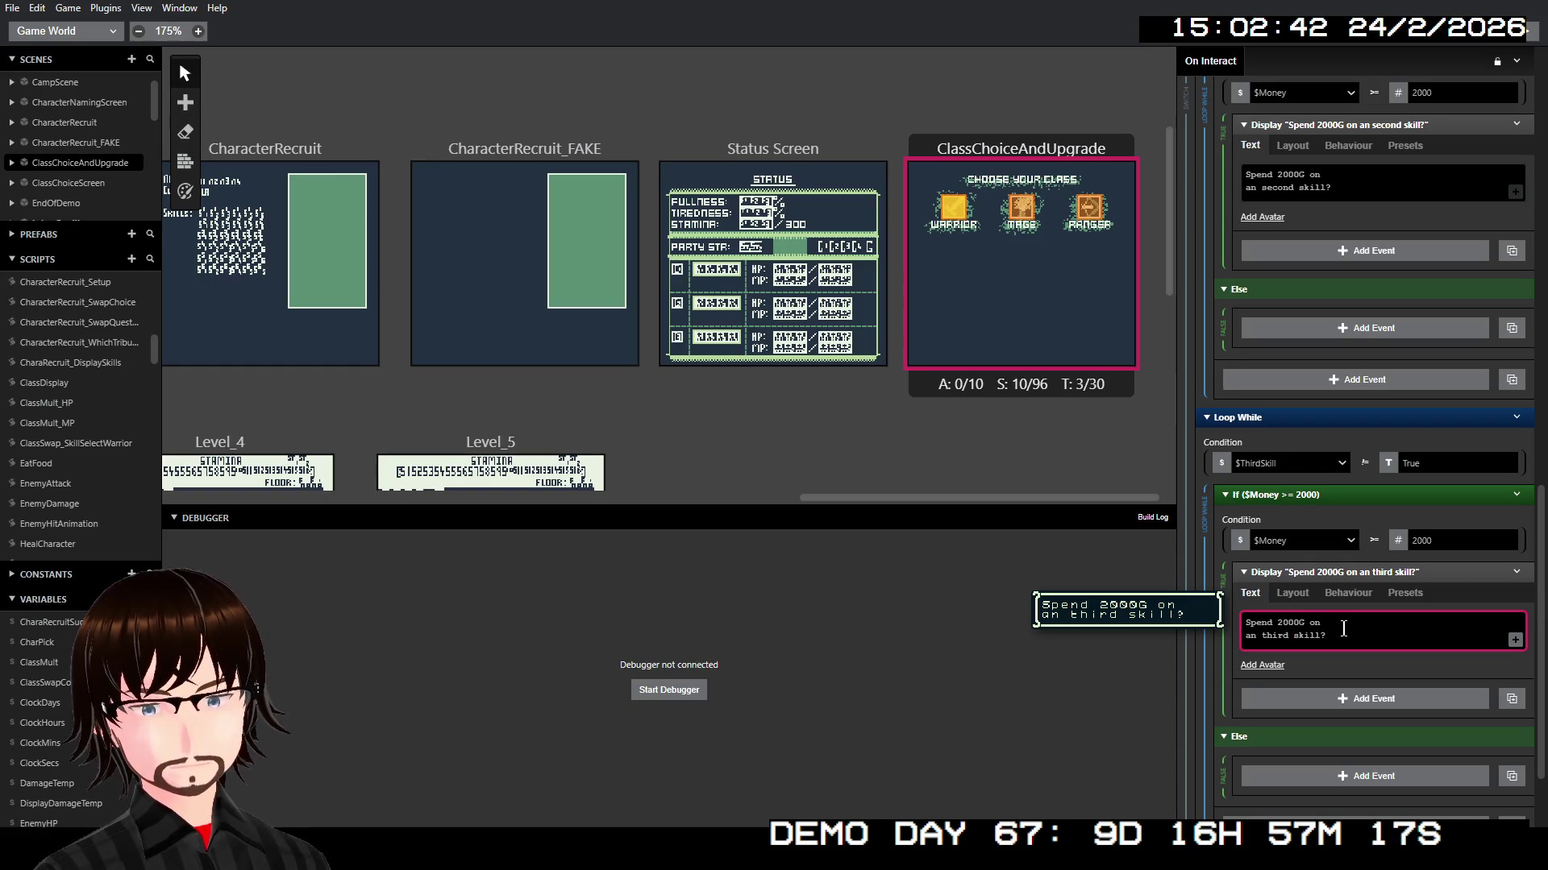
scroll(1357, 564, "up", 2)
scroll(1358, 559, "up", 2)
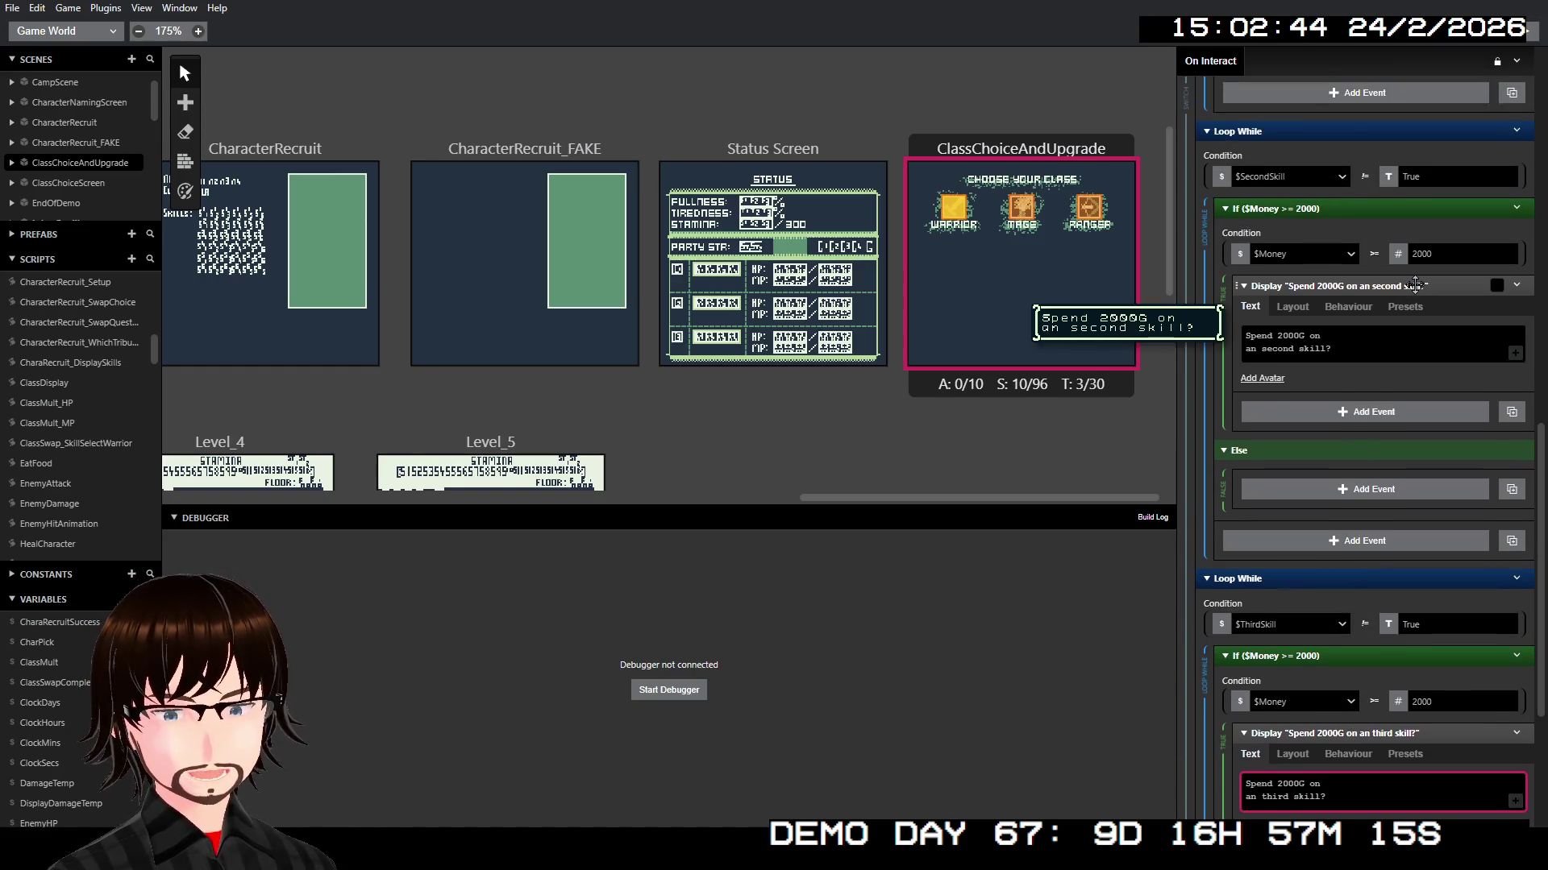
right_click(1415, 284)
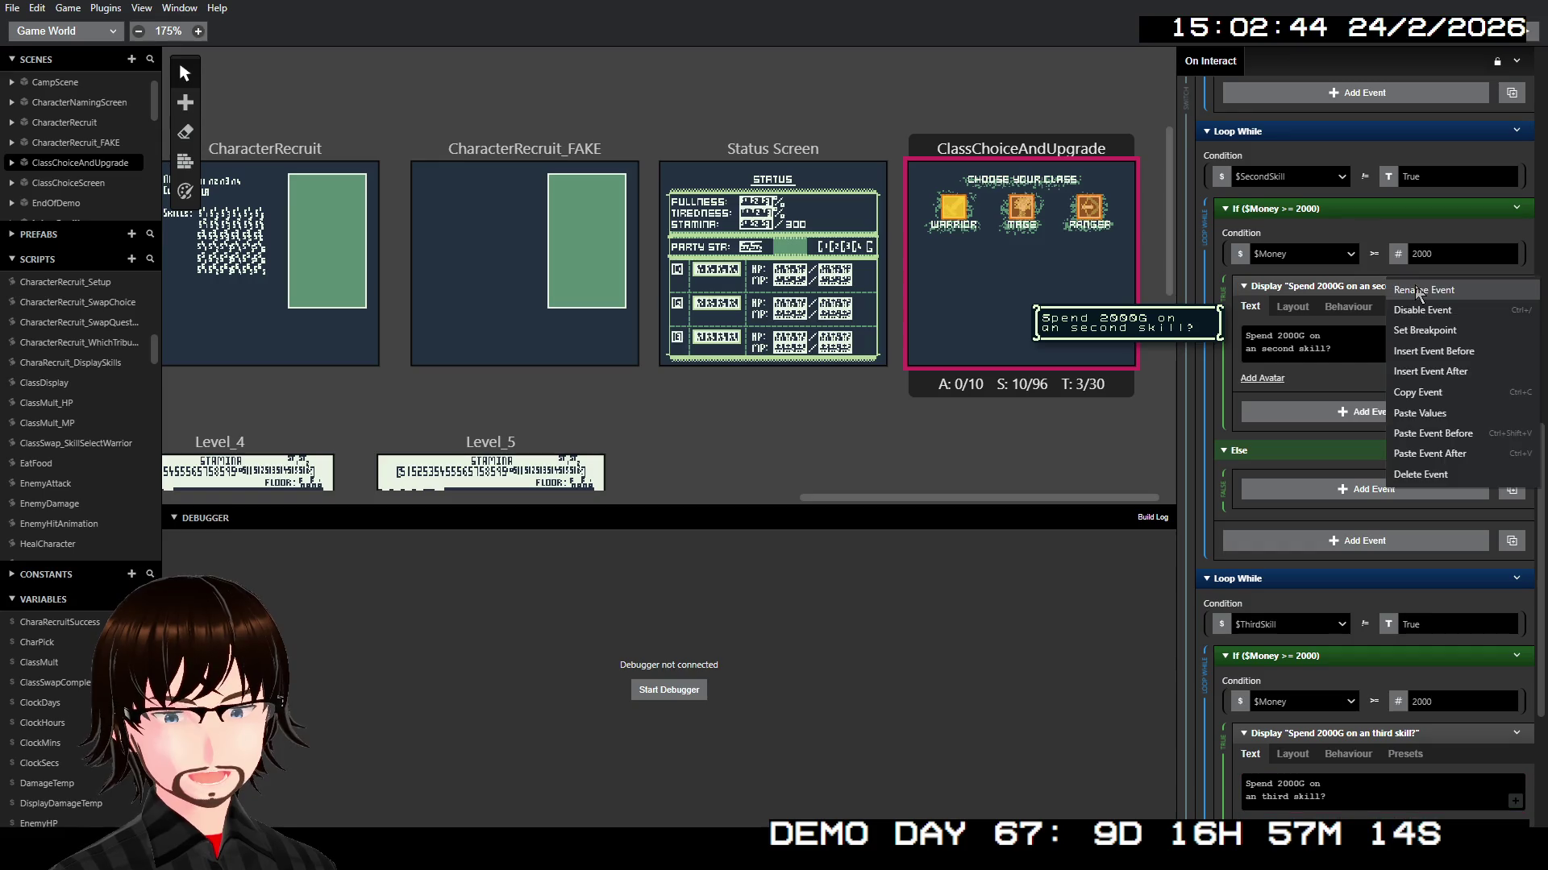
Step: Insert a Yes/No Display Menu storing into $MenuChoice_global, No setting 0, with Menu layout
left_click(1438, 374)
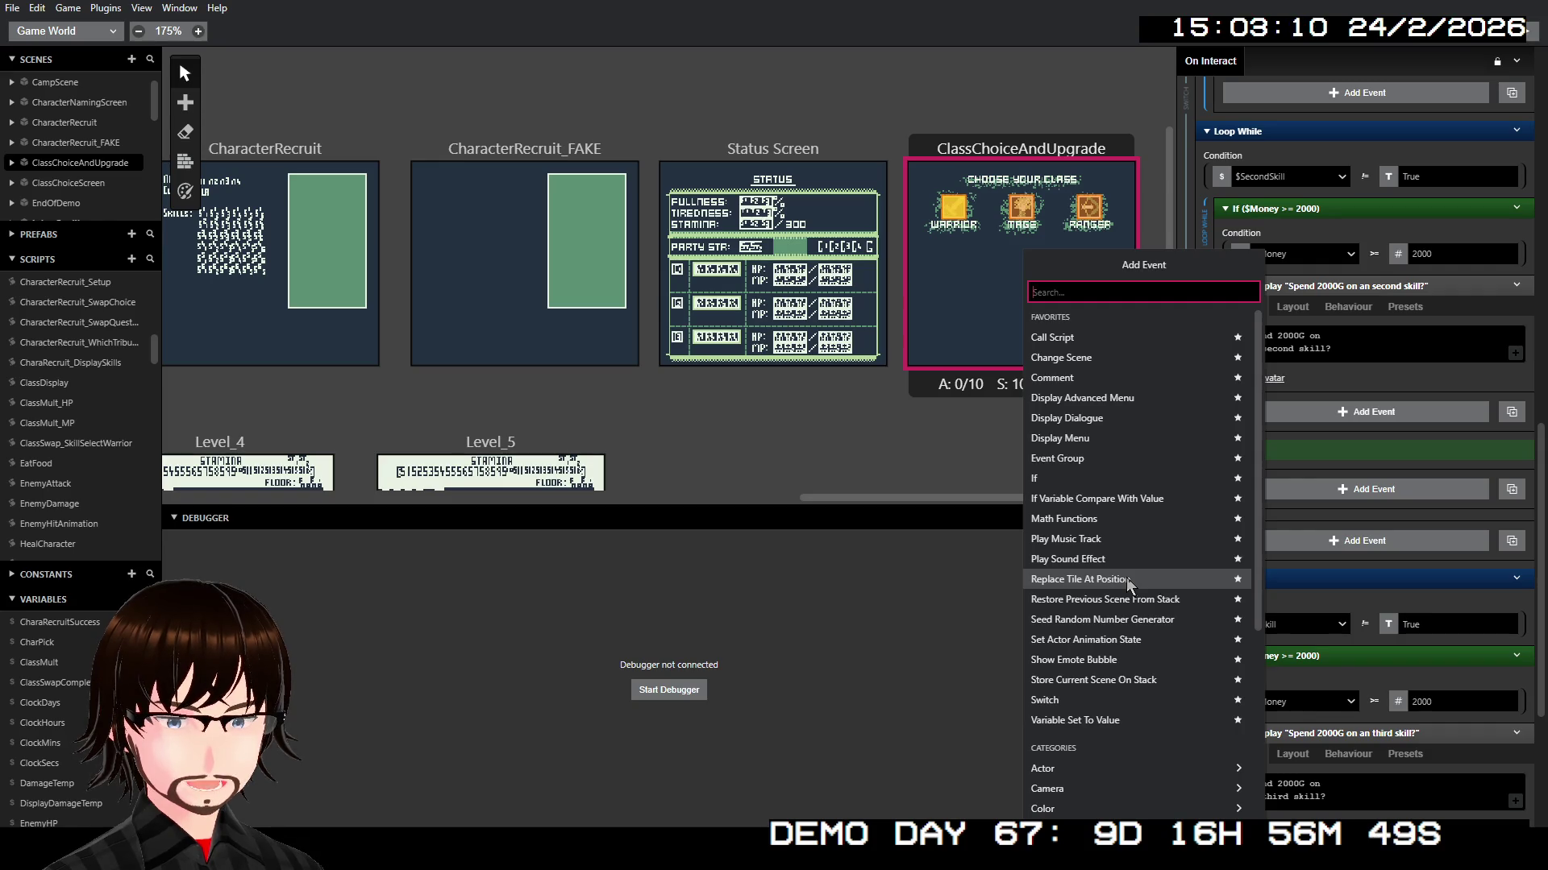
left_click(1126, 442)
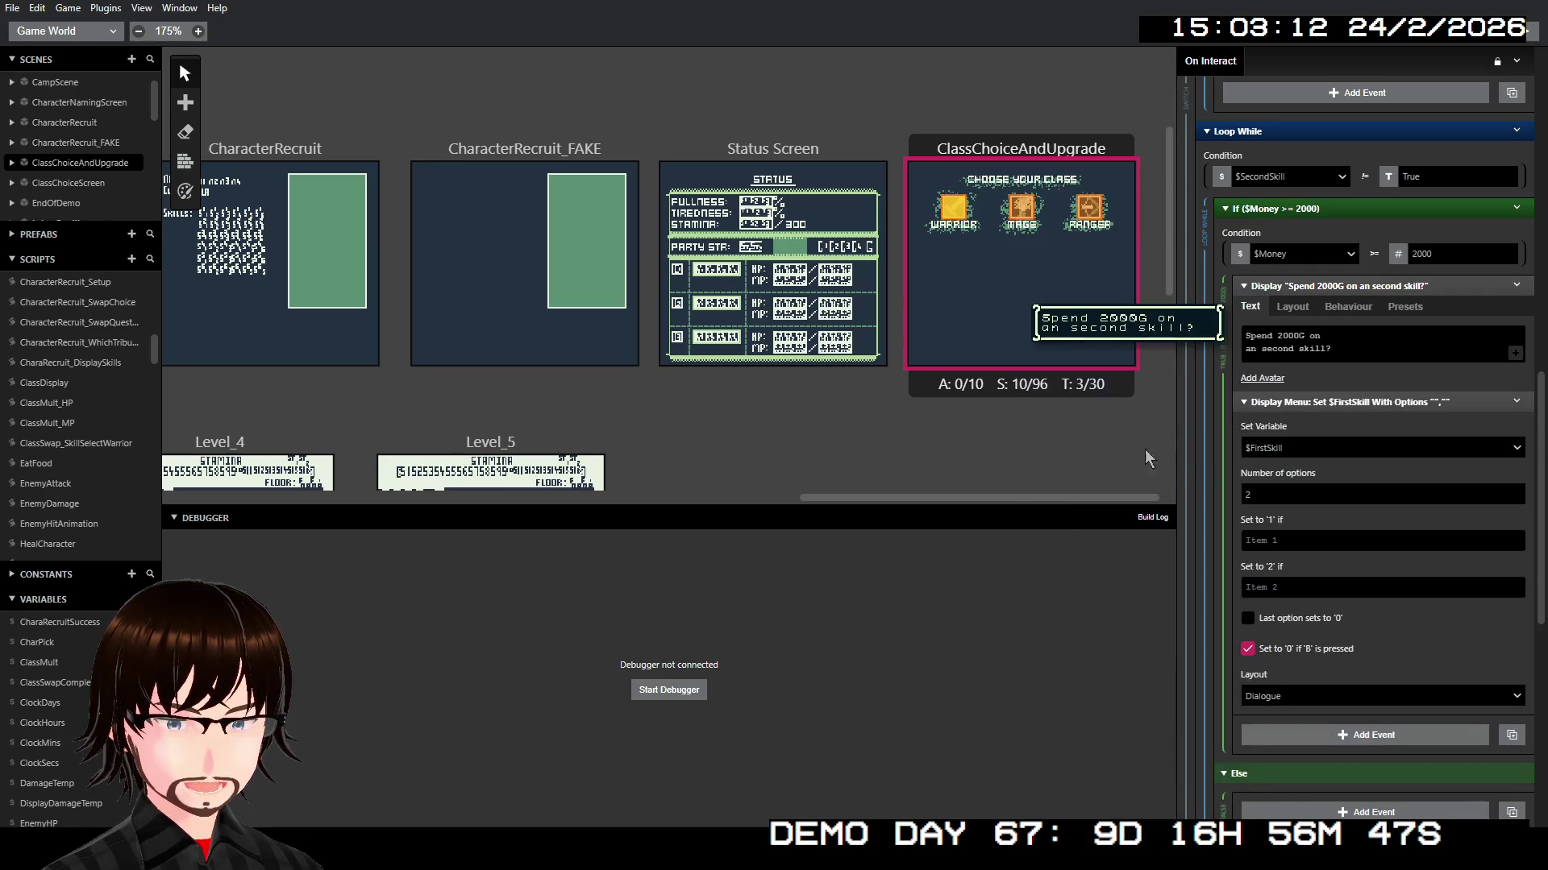
left_click(1301, 450)
type("menu")
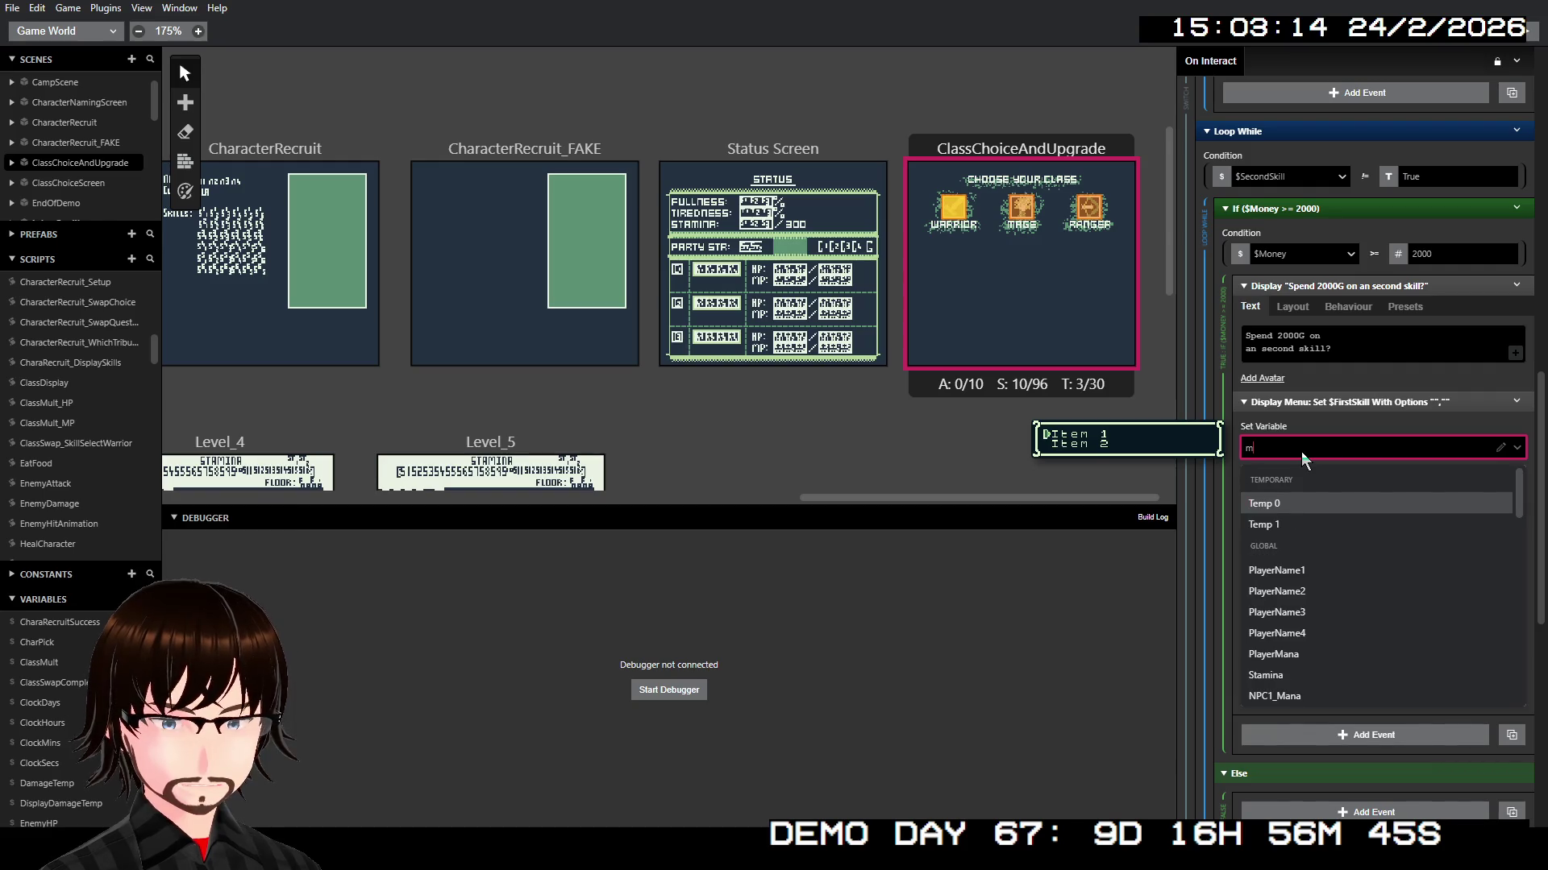
left_click(1305, 500)
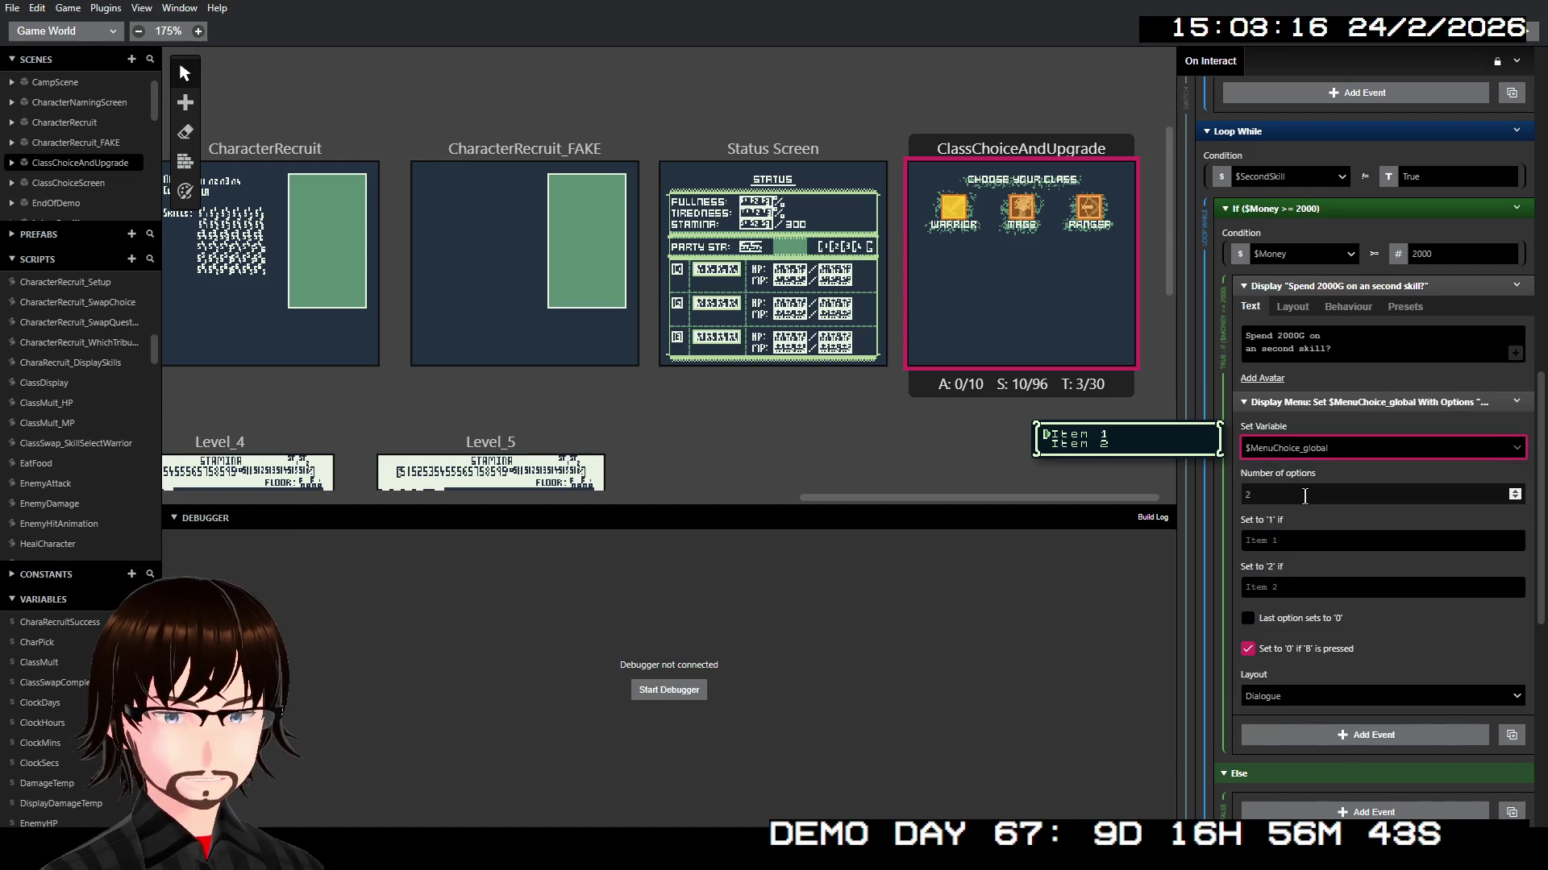
left_click(1300, 542)
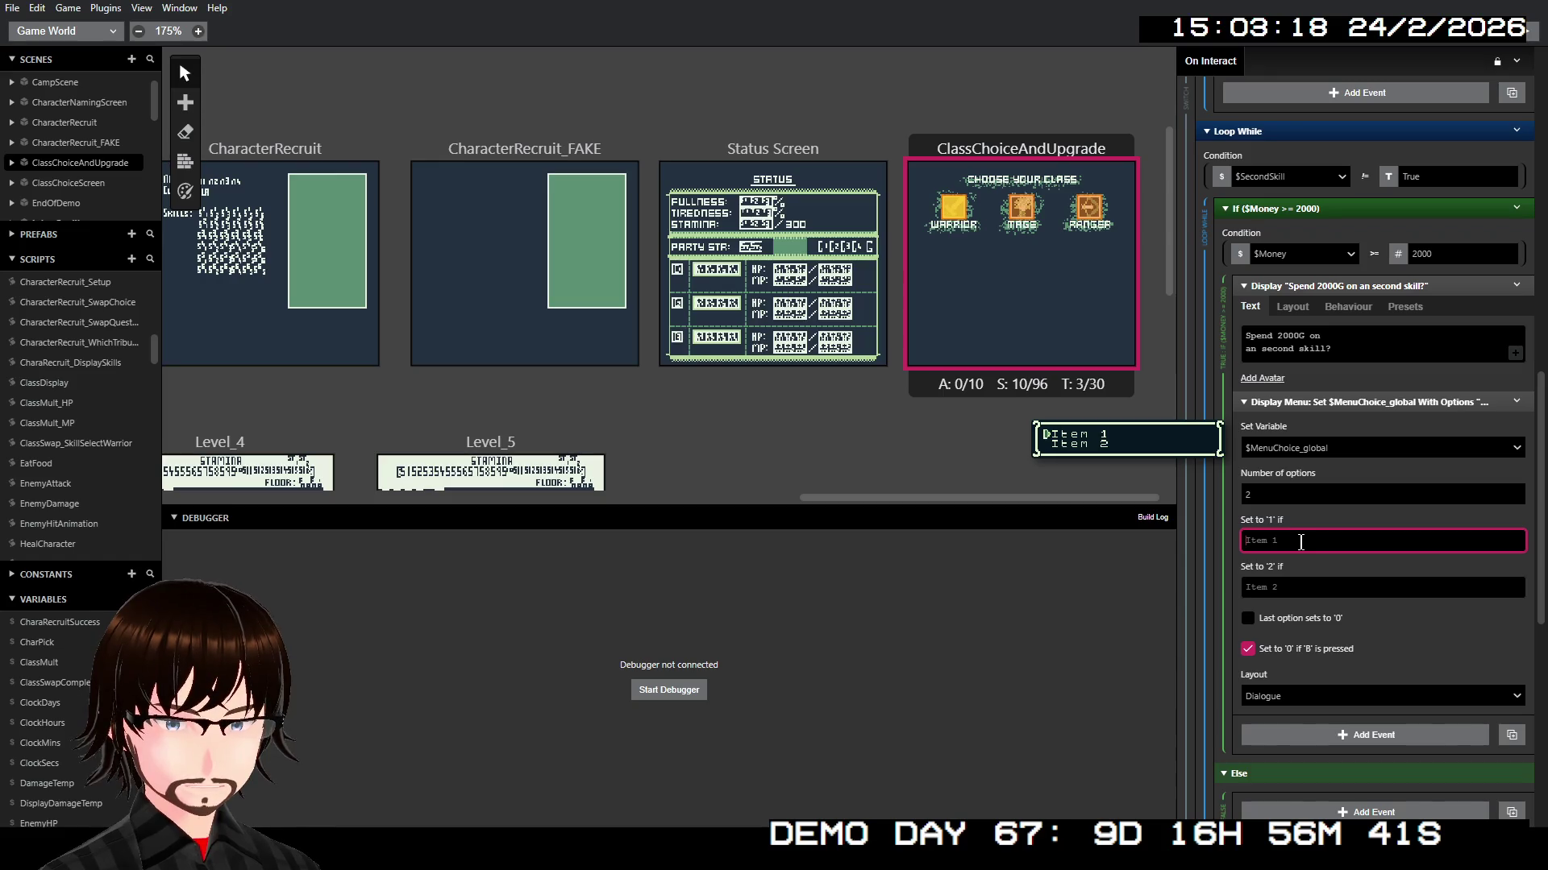
type("Yes")
left_click(1289, 583)
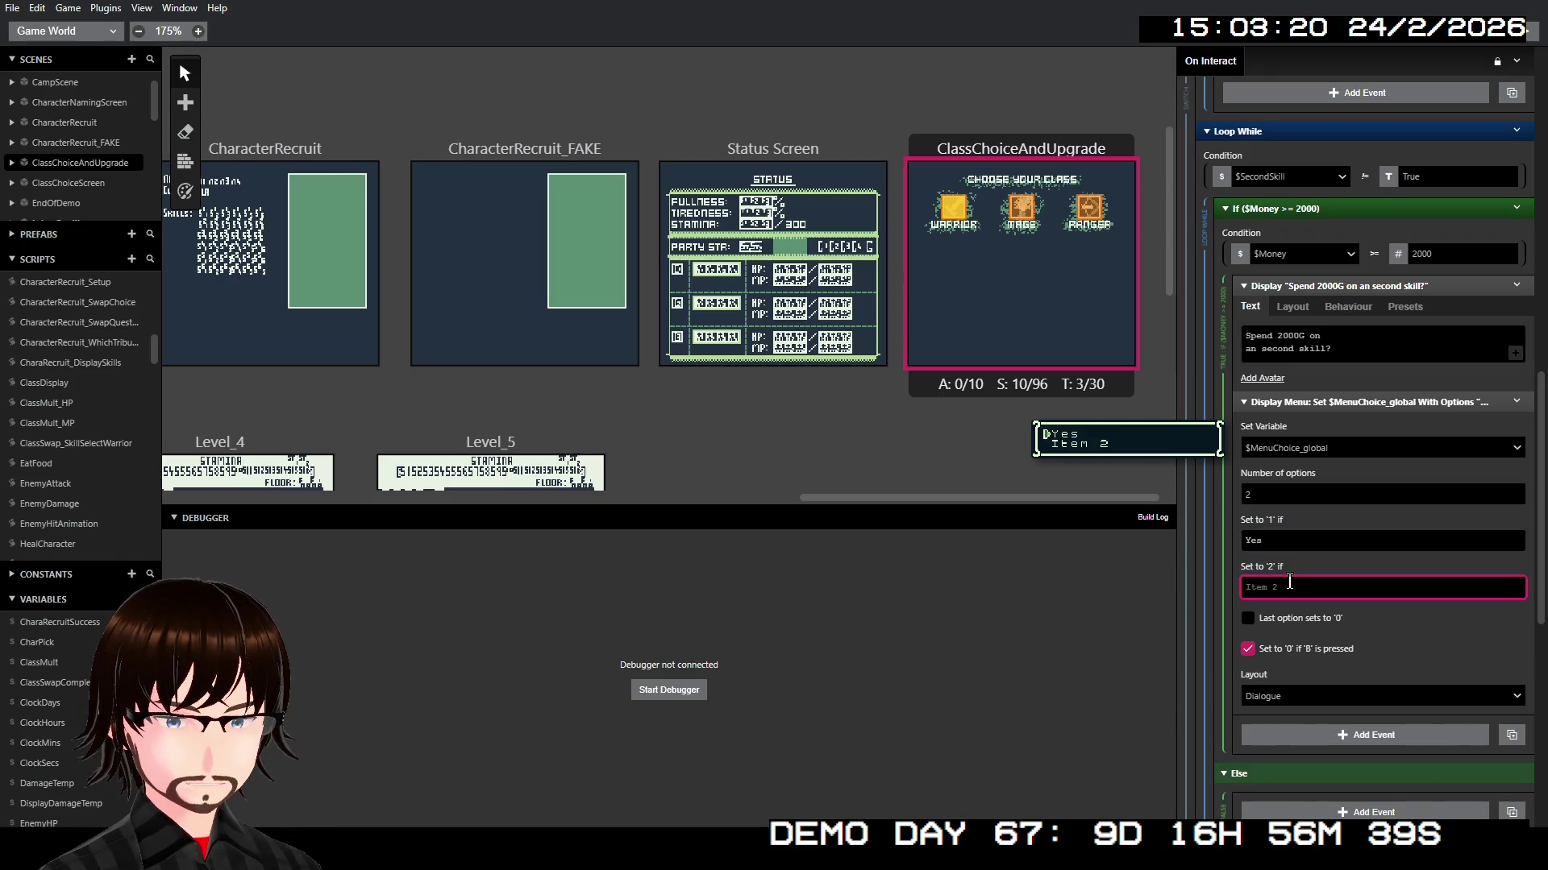
type("No")
left_click(1284, 616)
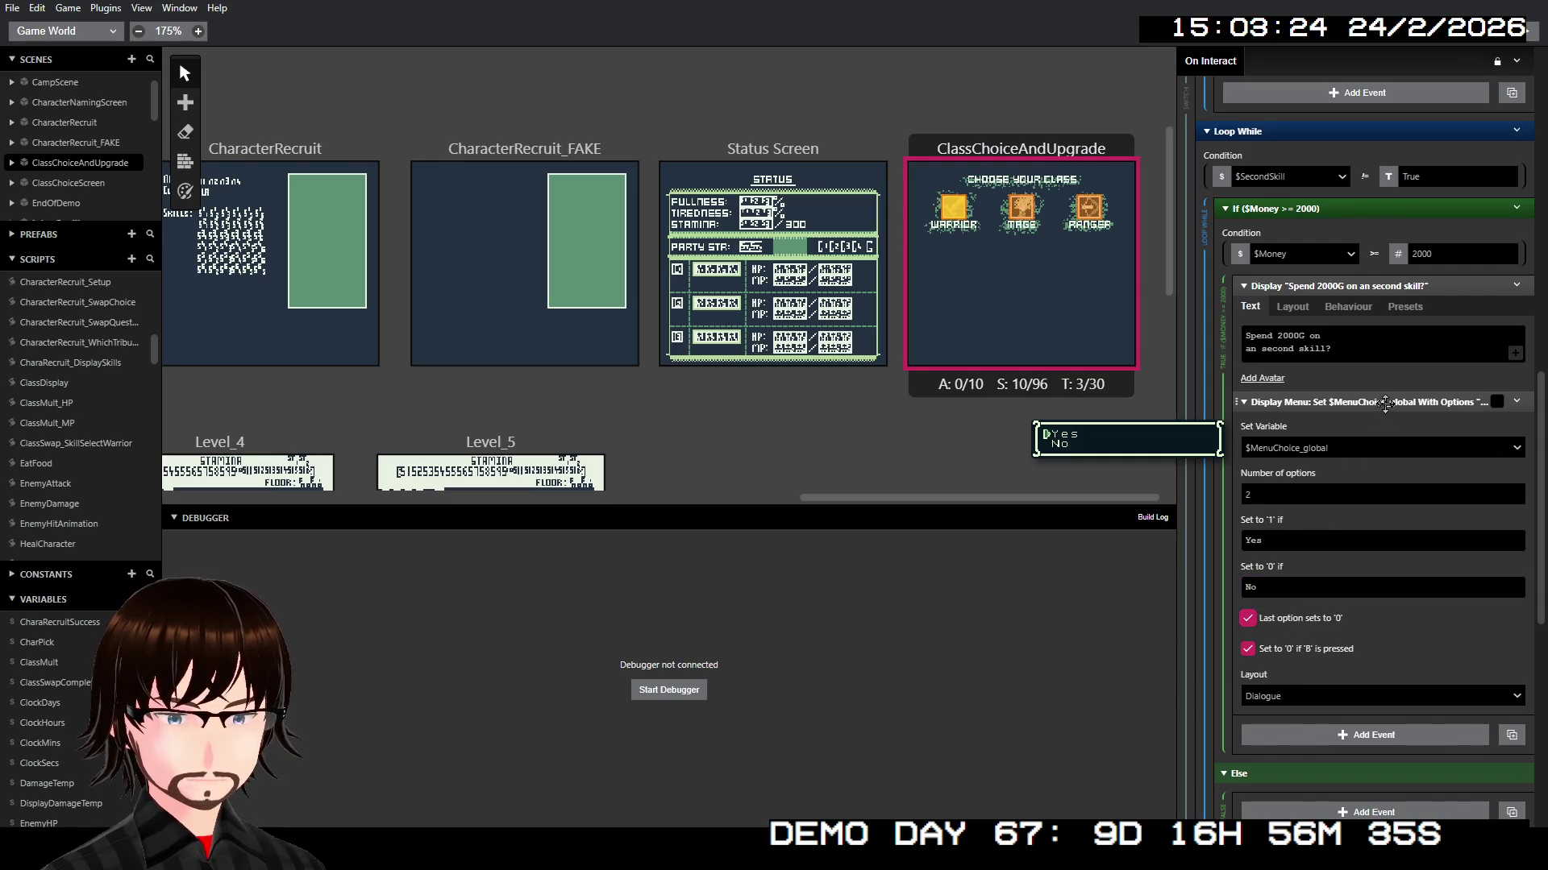
left_click(1317, 693)
left_click(1308, 748)
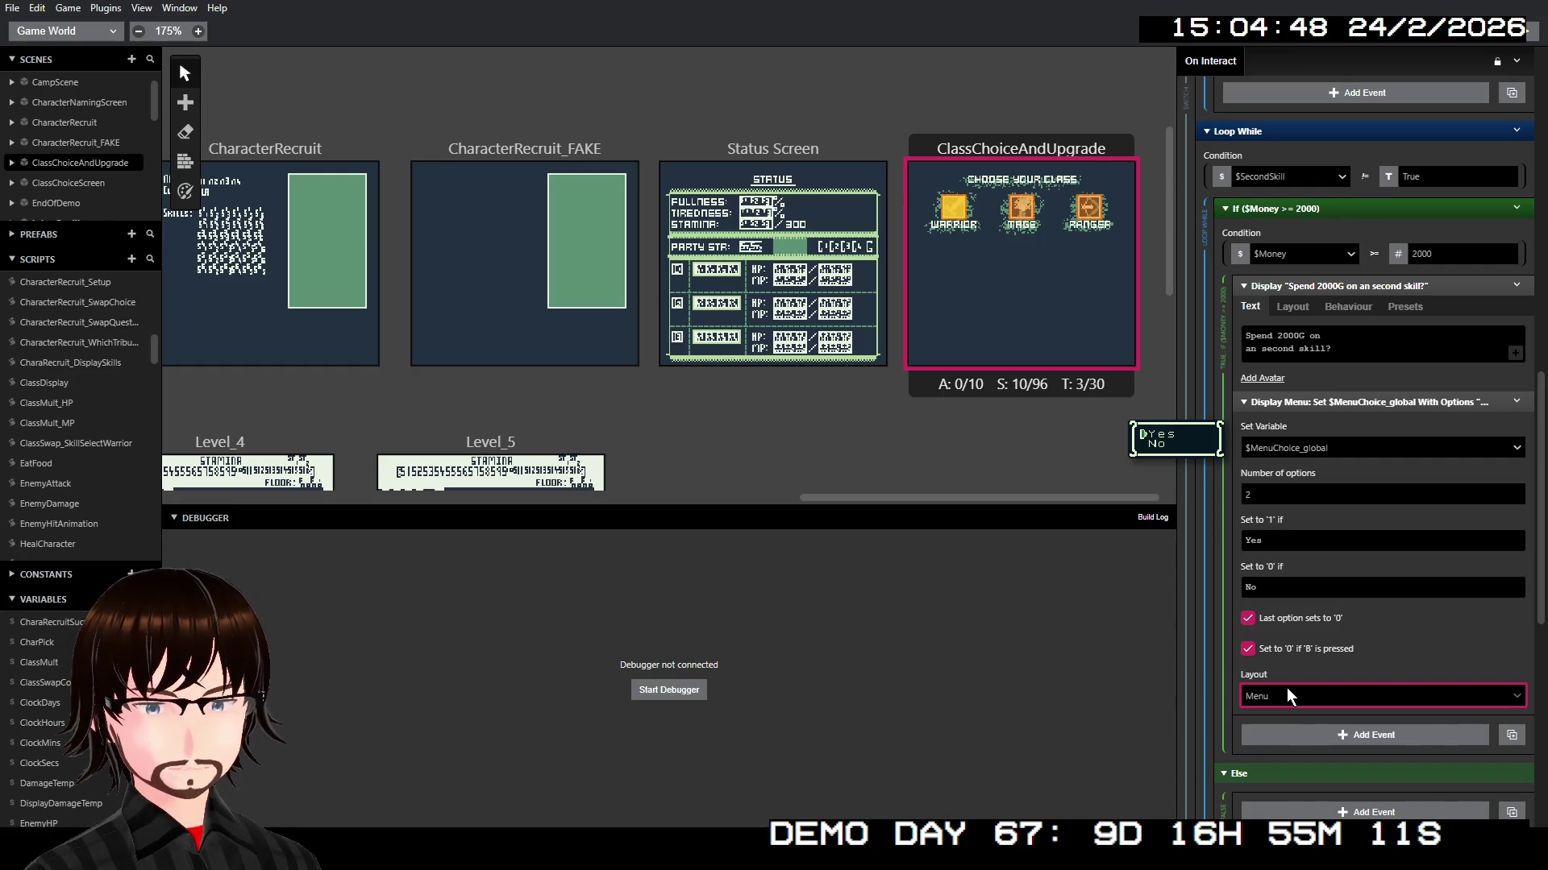
scroll(1288, 688, "up", 3)
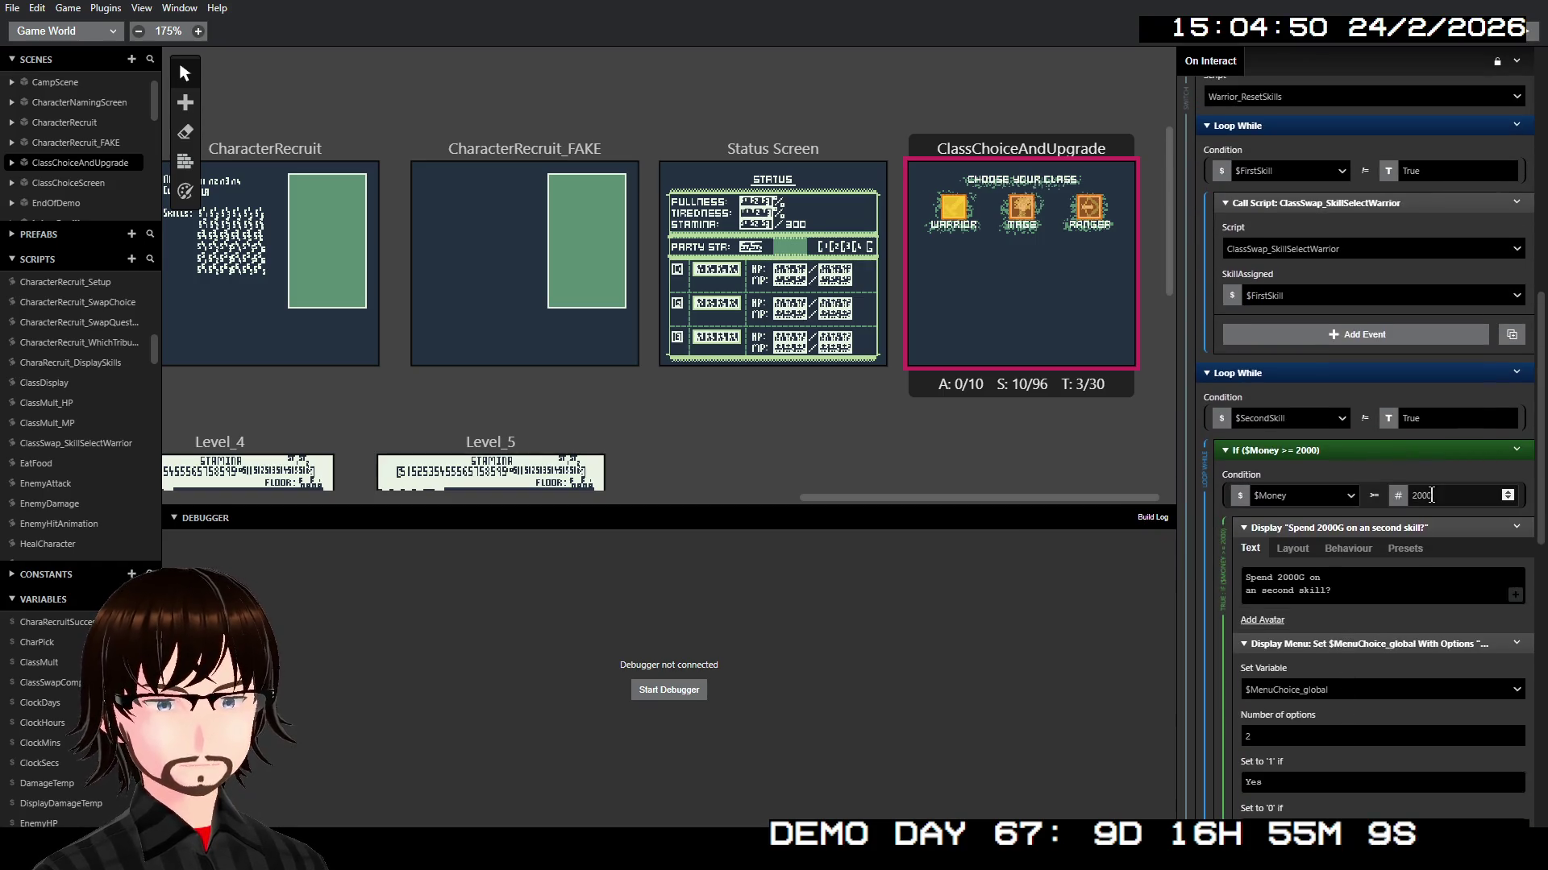
scroll(1361, 384, "down", 2)
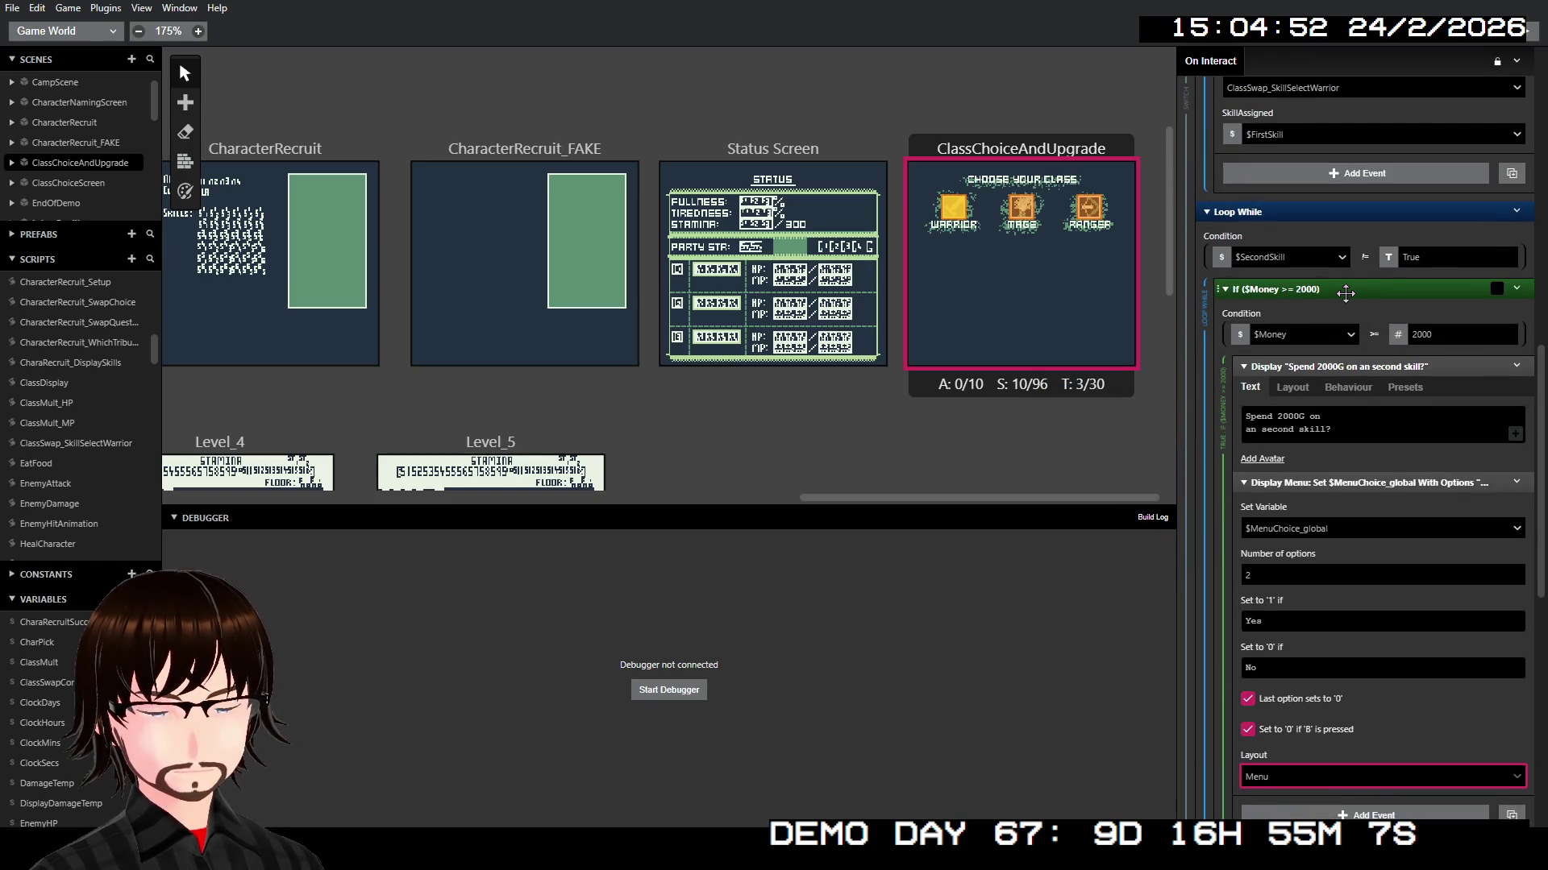
scroll(1349, 379, "down", 1)
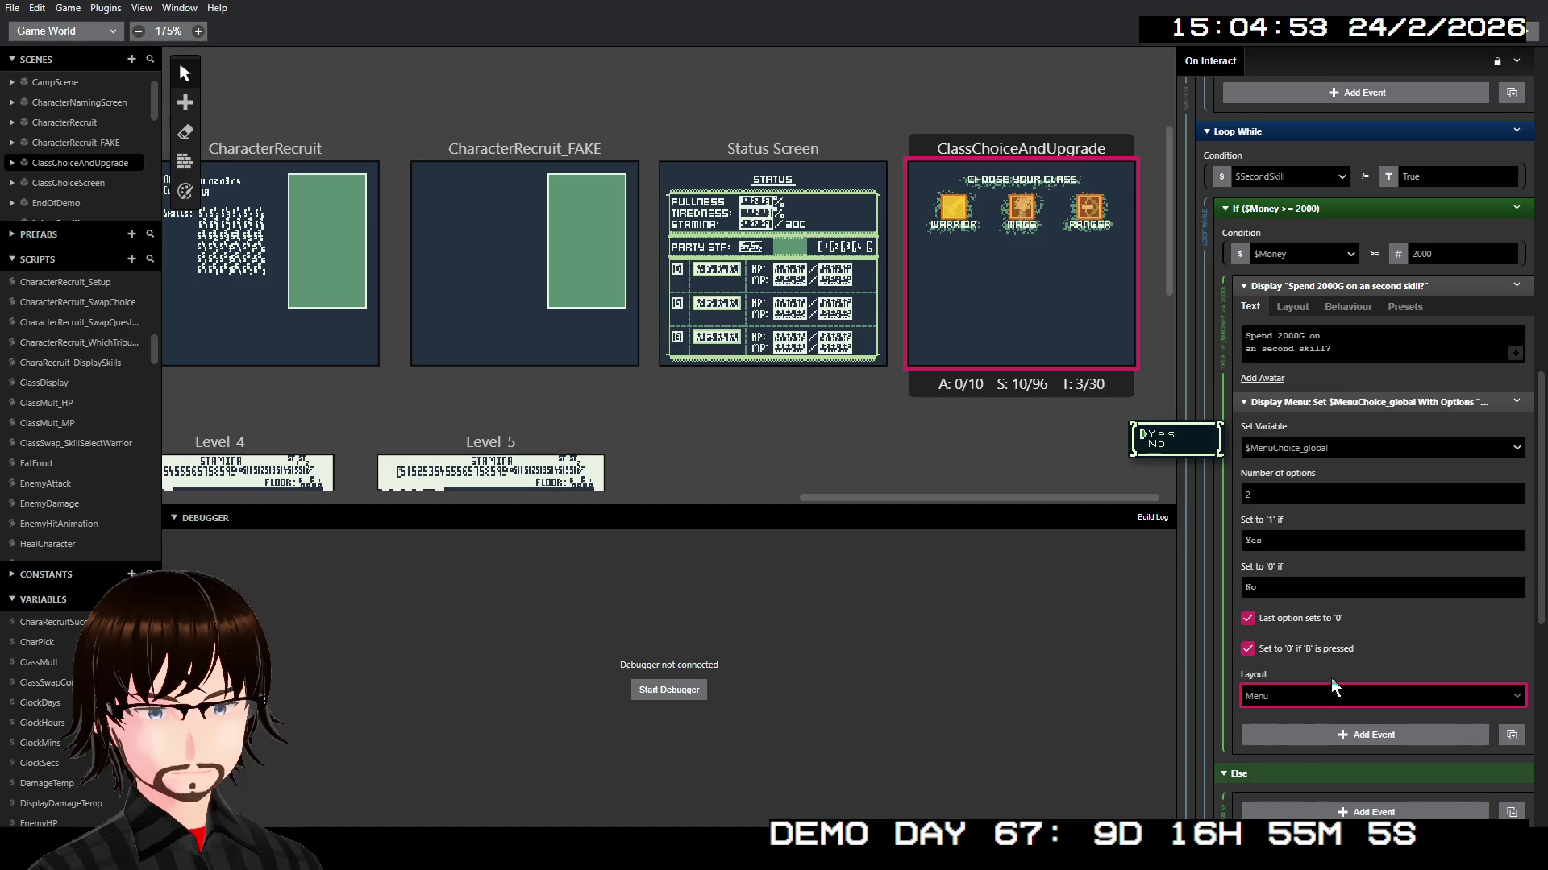
Step: Add a Switch on $MenuChoice_global with the number of options set to 1 after the menu
left_click(1297, 733)
type("sw")
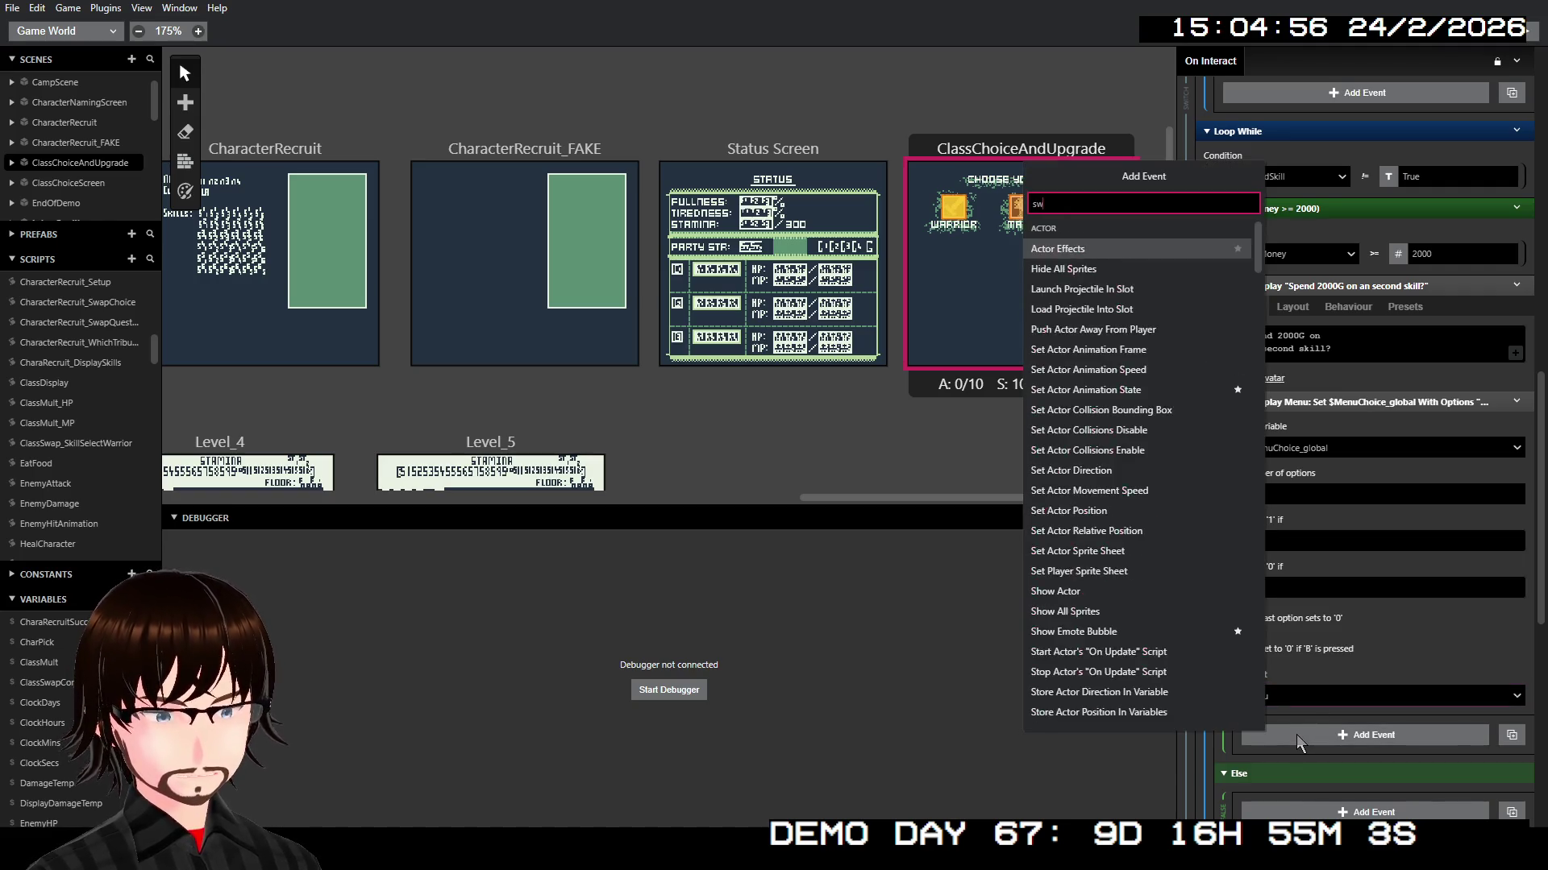
left_click(1060, 253)
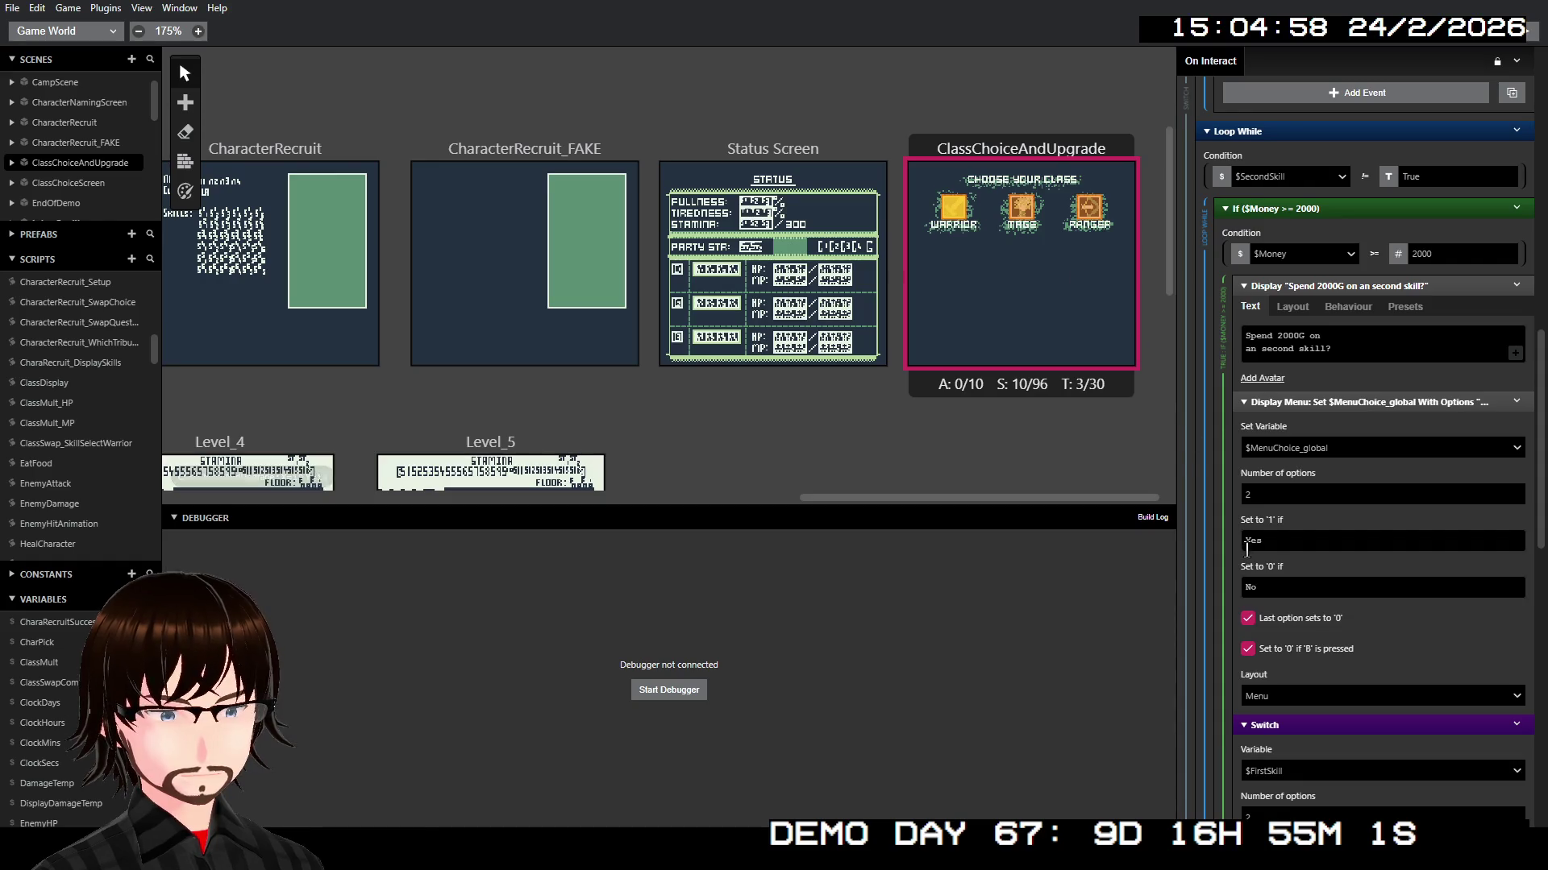
scroll(1247, 549, "down", 2)
left_click(1298, 613)
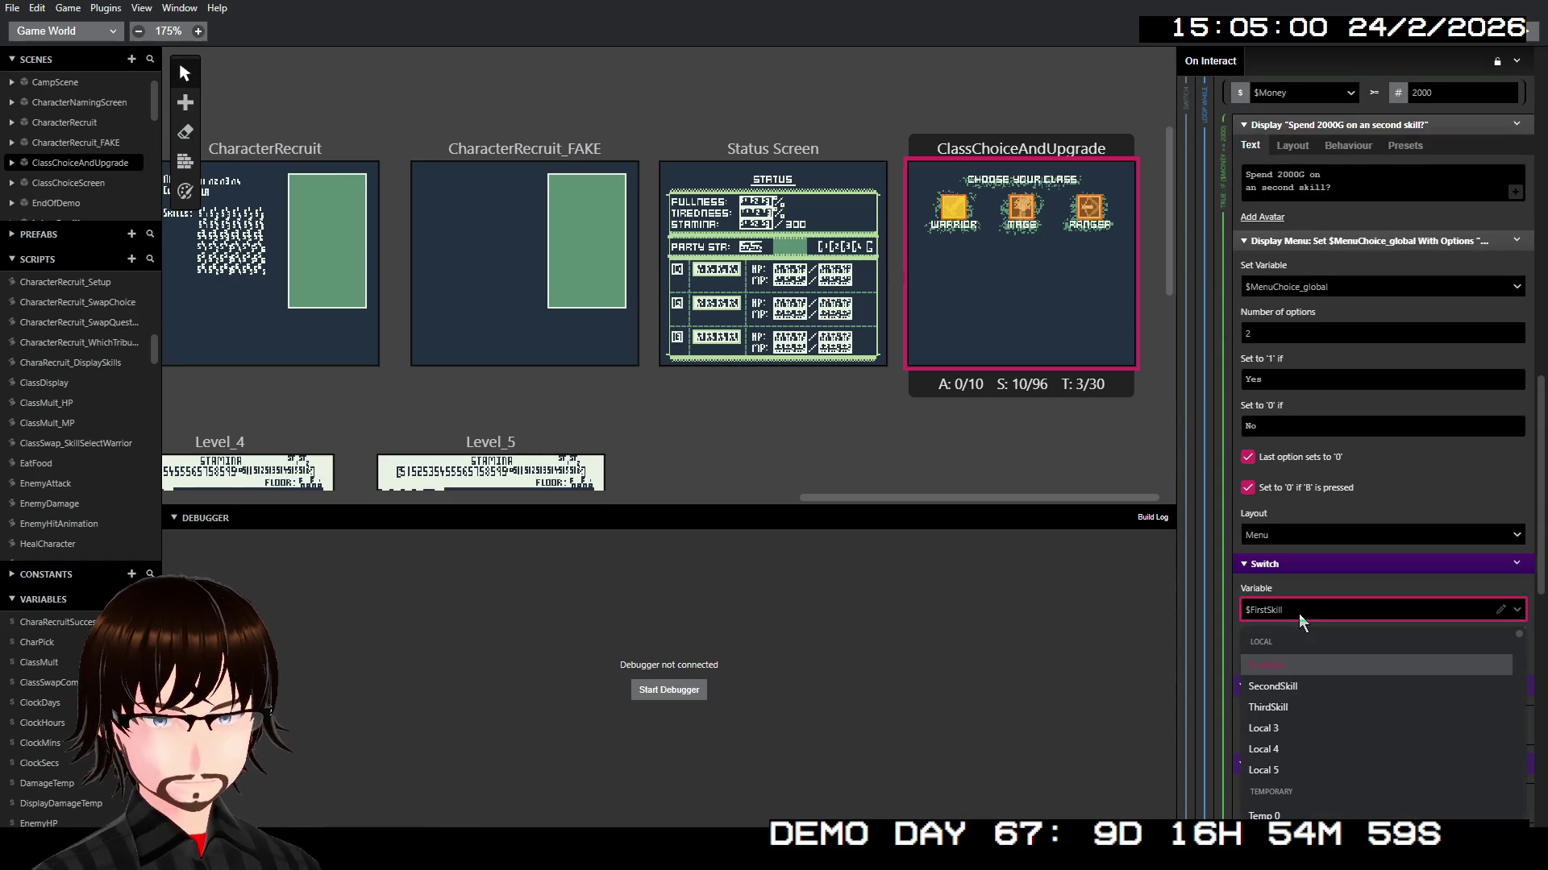
type("menu")
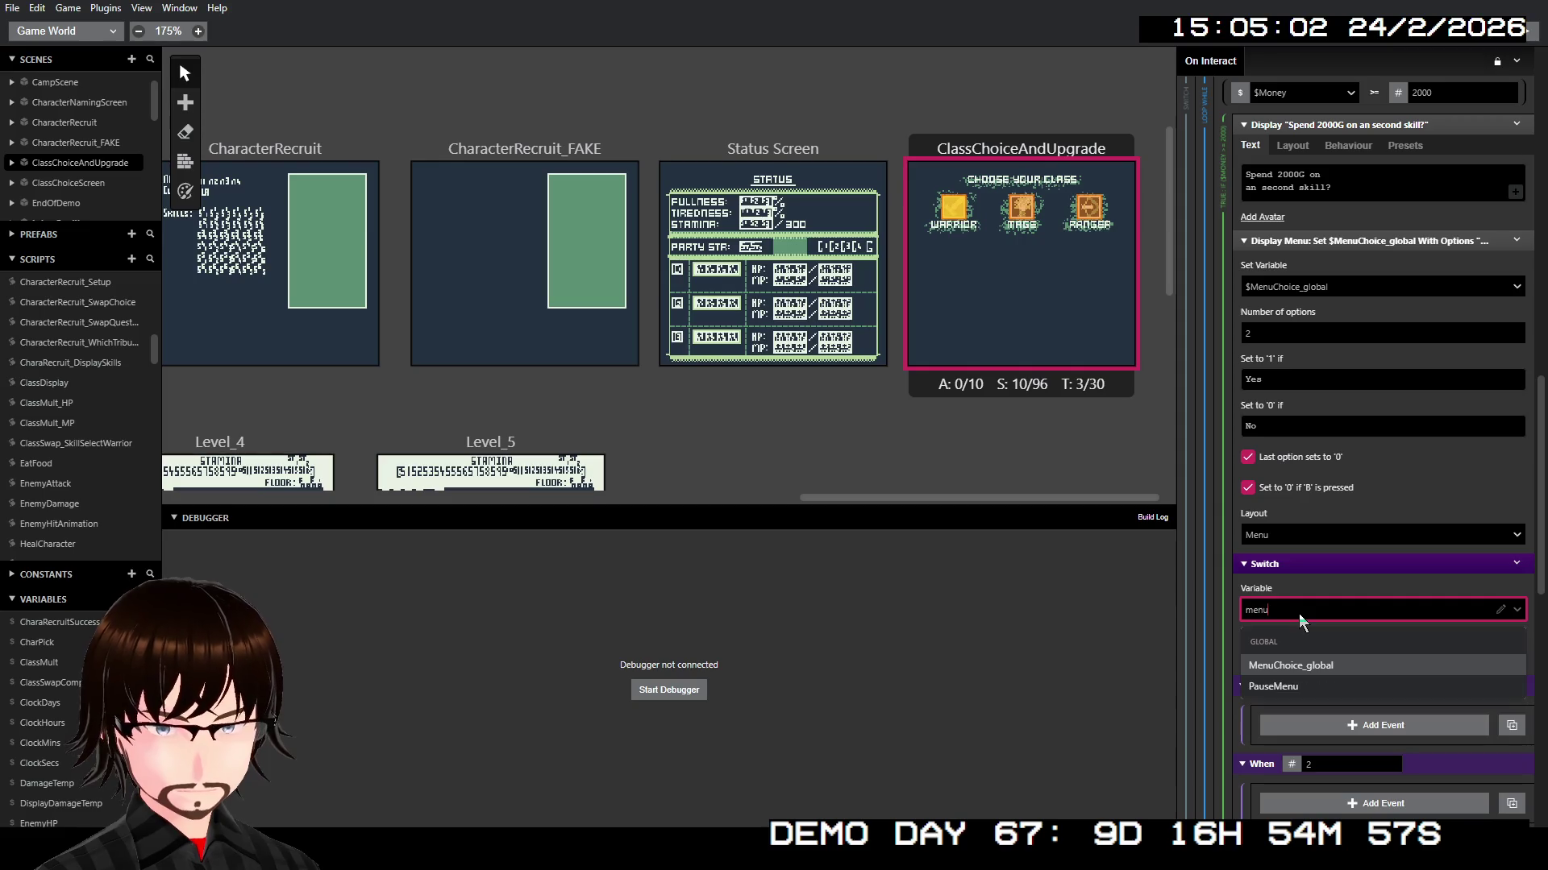
left_click(1305, 664)
scroll(1326, 657, "down", 3)
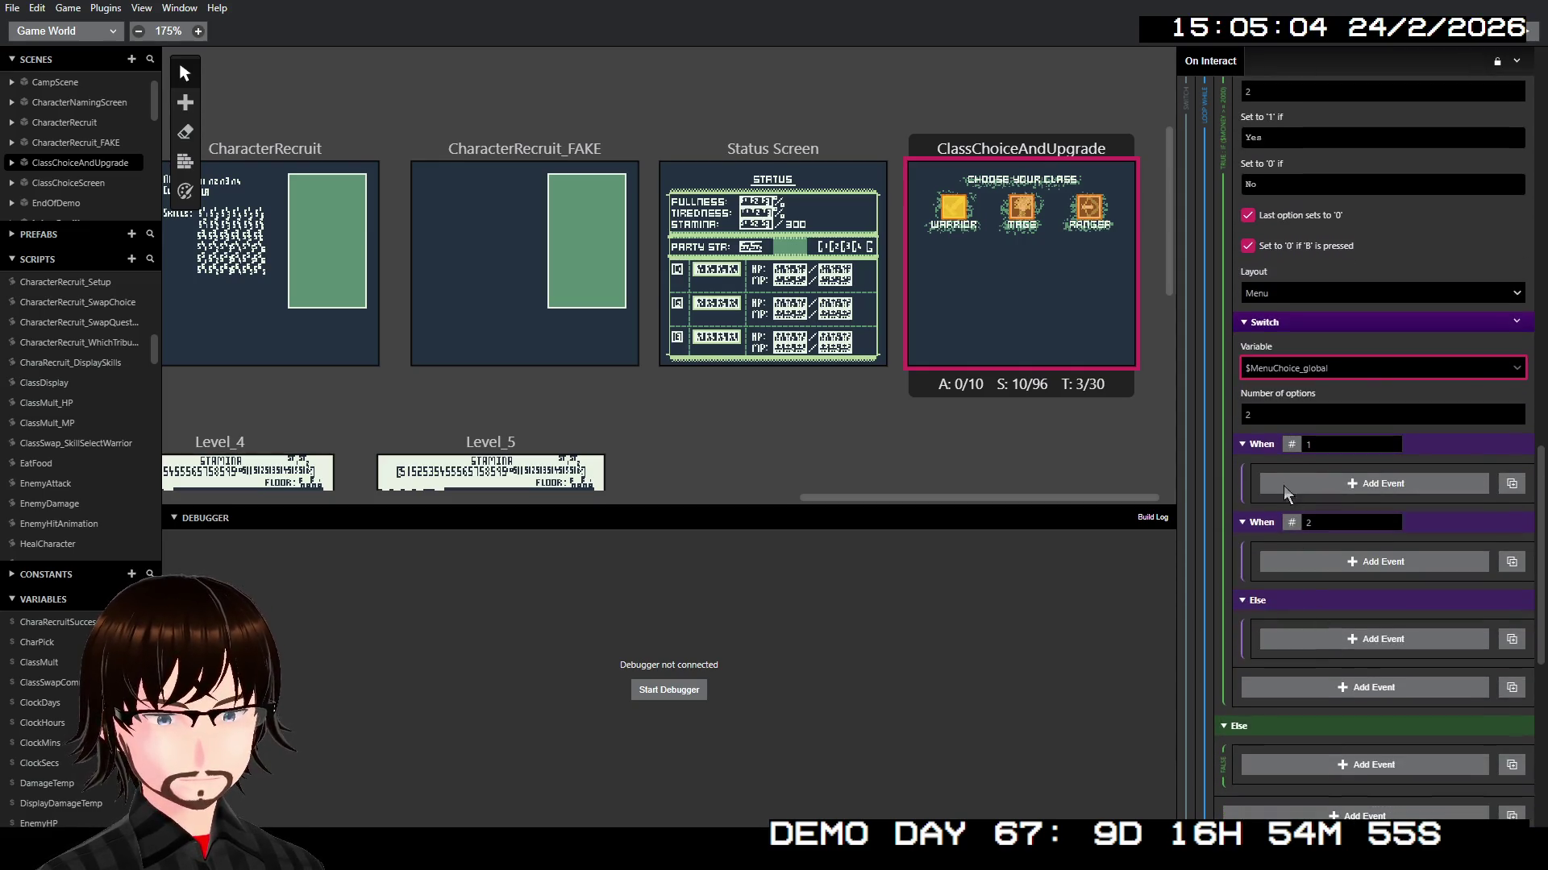
left_click(1289, 415)
key("BackSpace")
type("1")
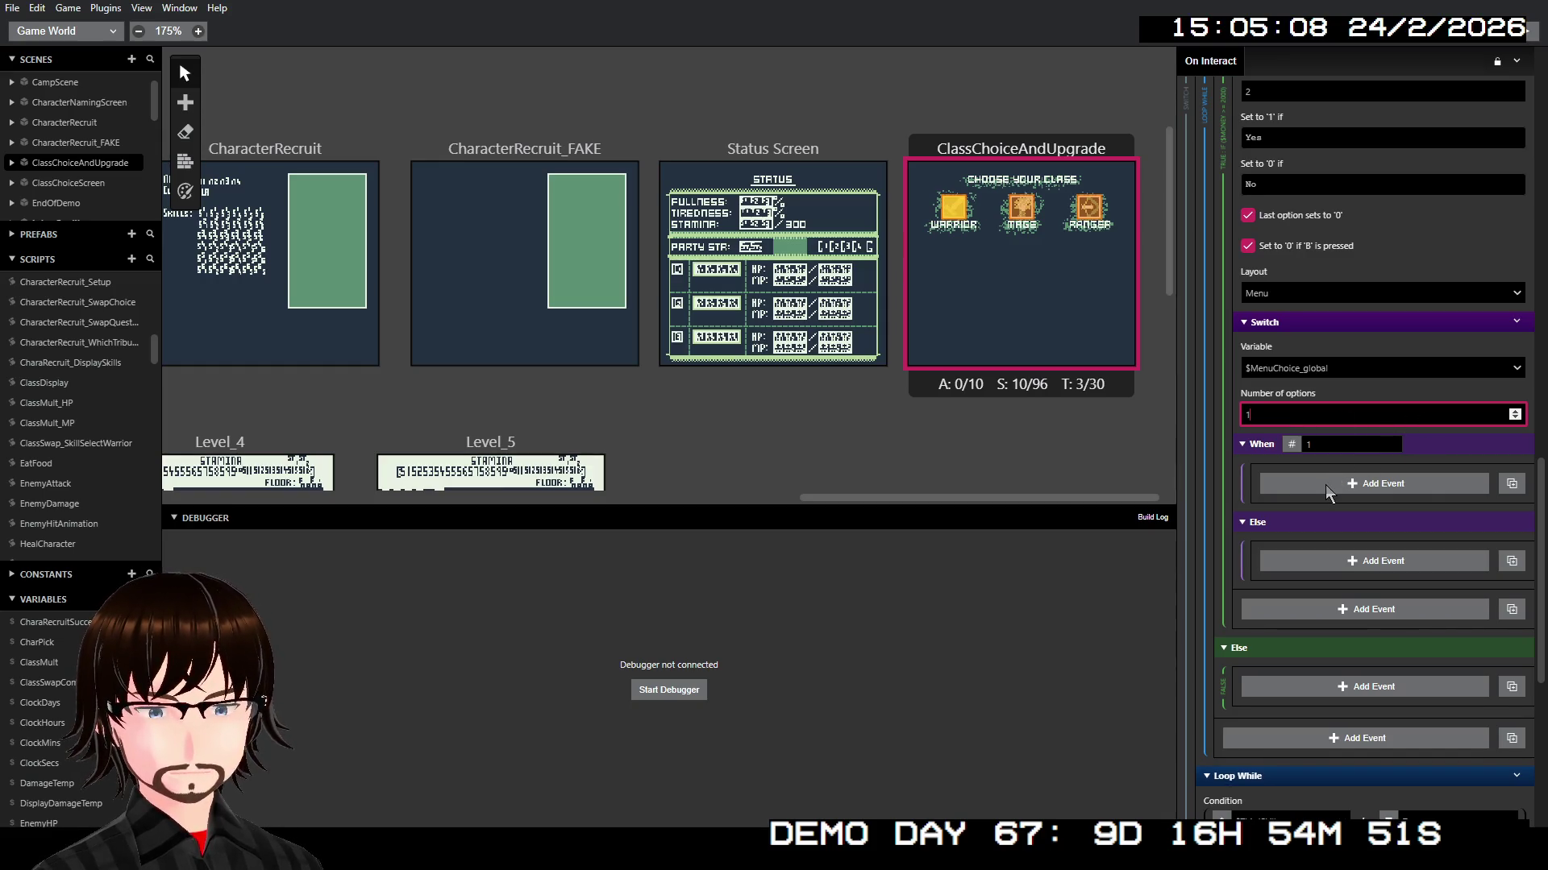
scroll(1326, 485, "up", 8)
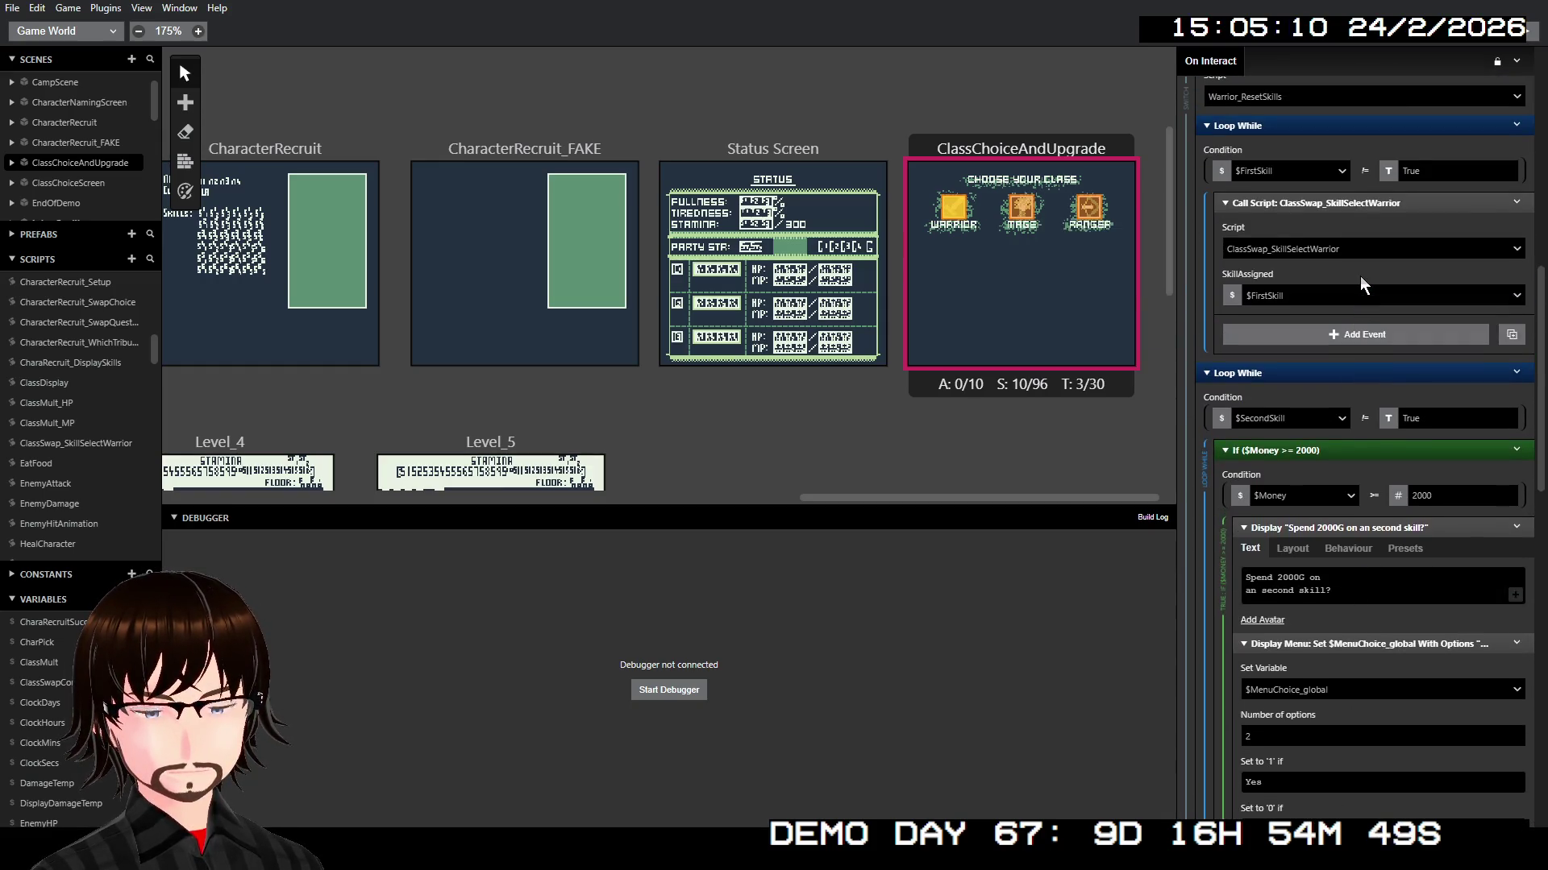
Step: Copy and paste a duplicate of the ClassSwap_SkillSelectWarrior Call Script event
scroll(1354, 291, "up", 2)
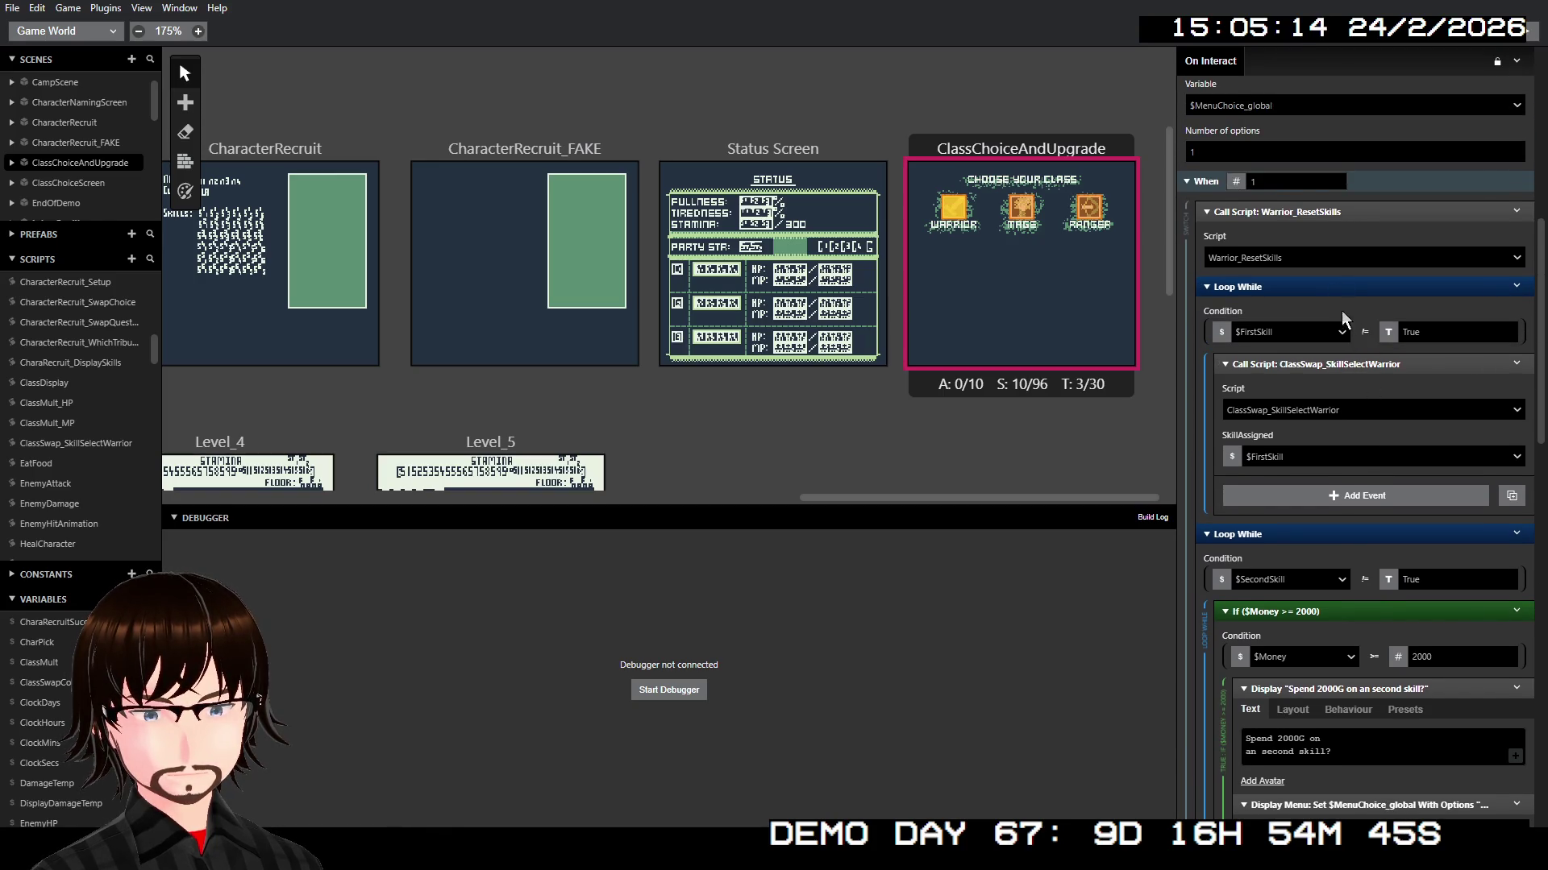
right_click(1338, 361)
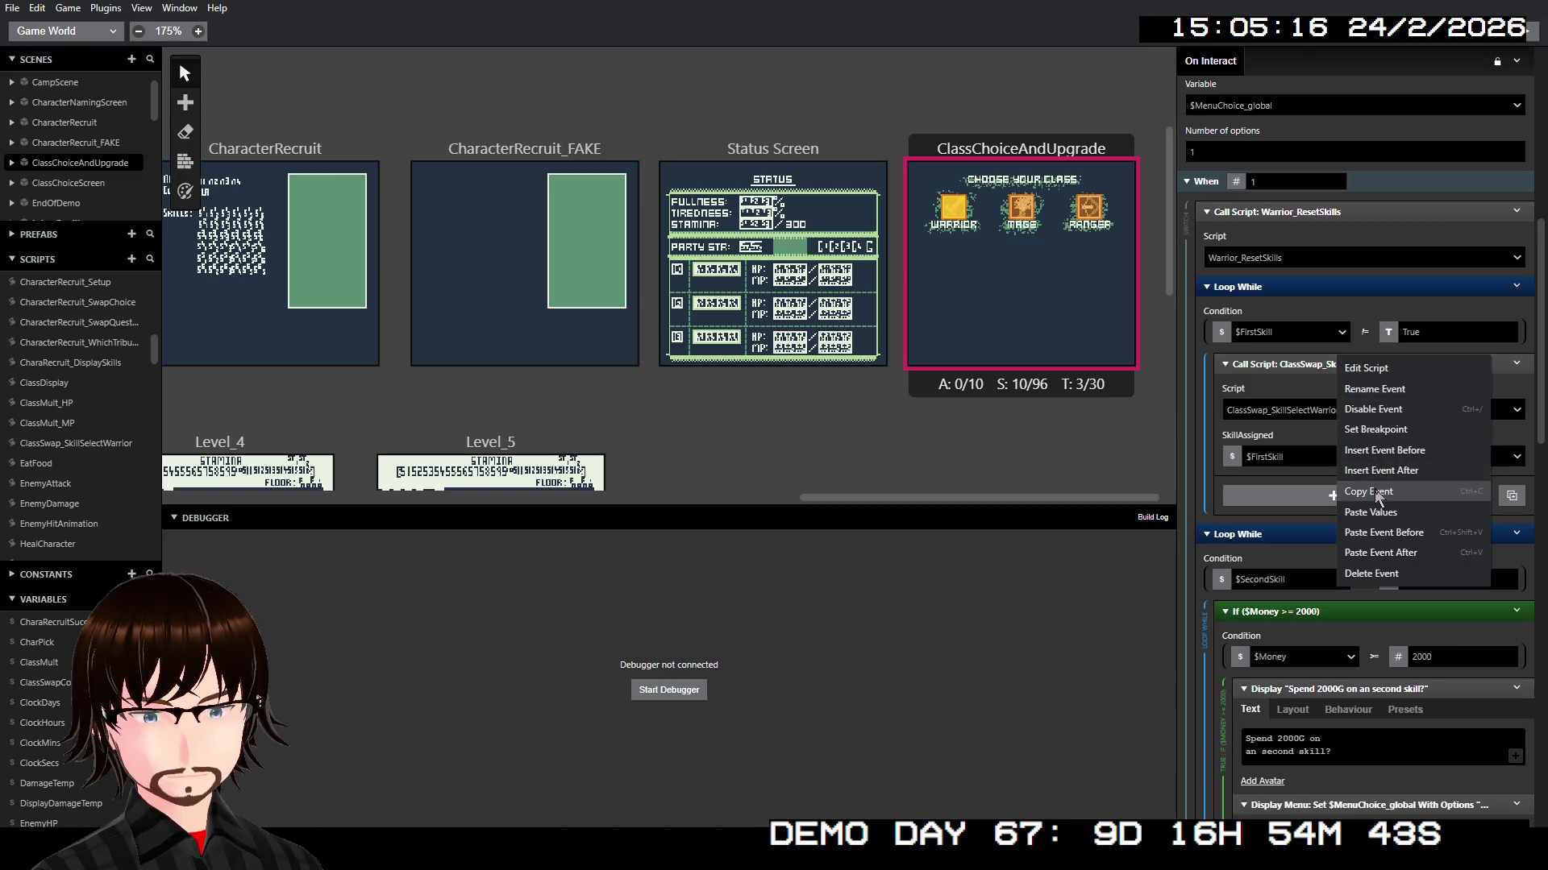
left_click(1375, 513)
scroll(1375, 514, "down", 5)
scroll(1375, 516, "down", 2)
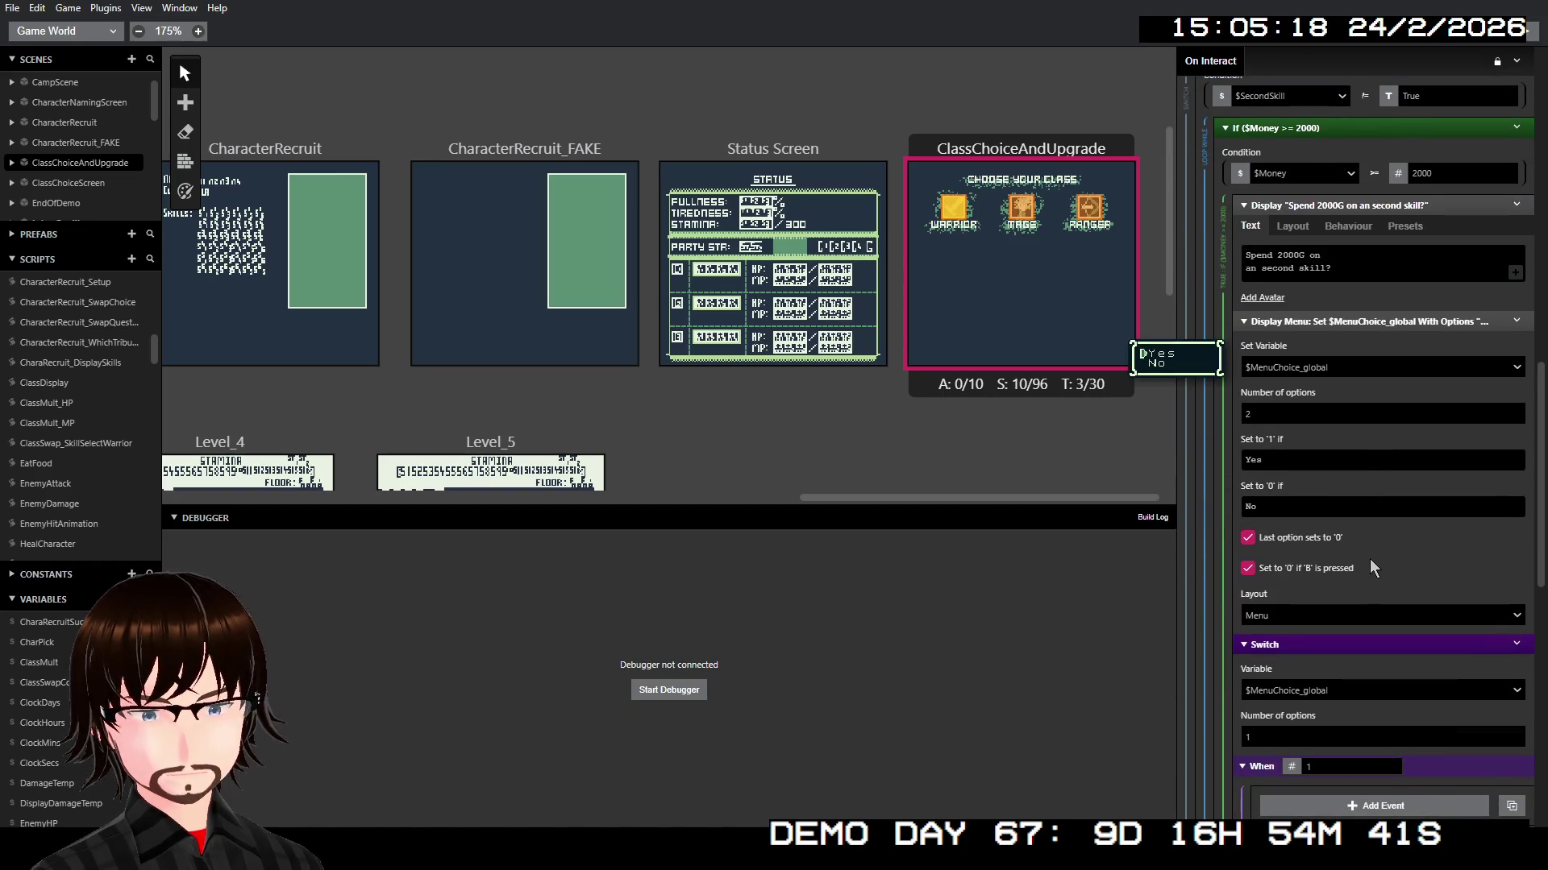
scroll(1367, 567, "down", 3)
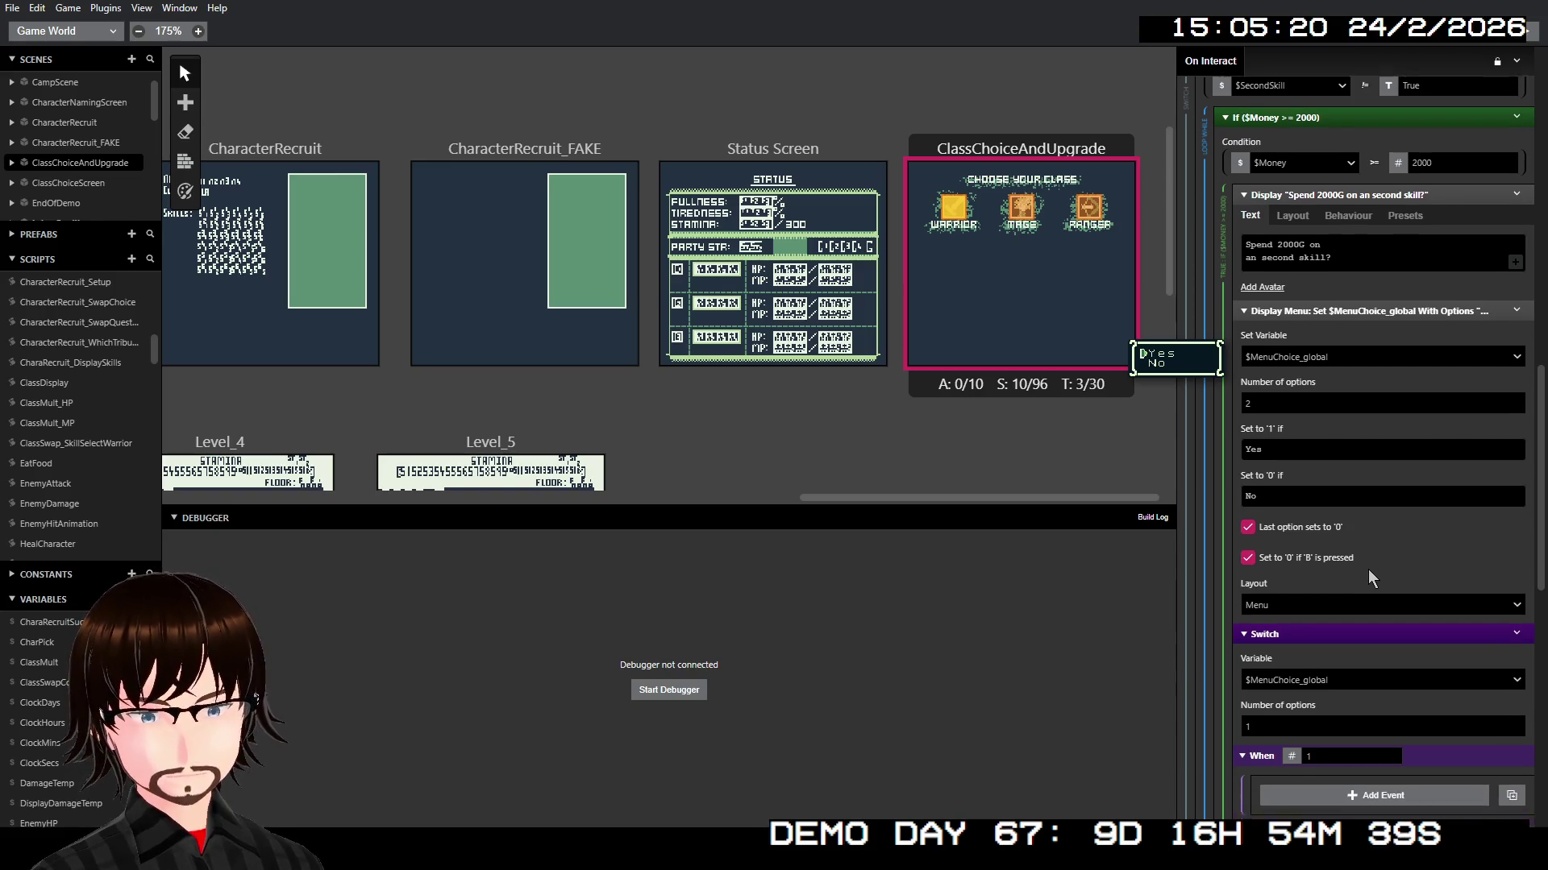
scroll(1336, 557, "up", 10)
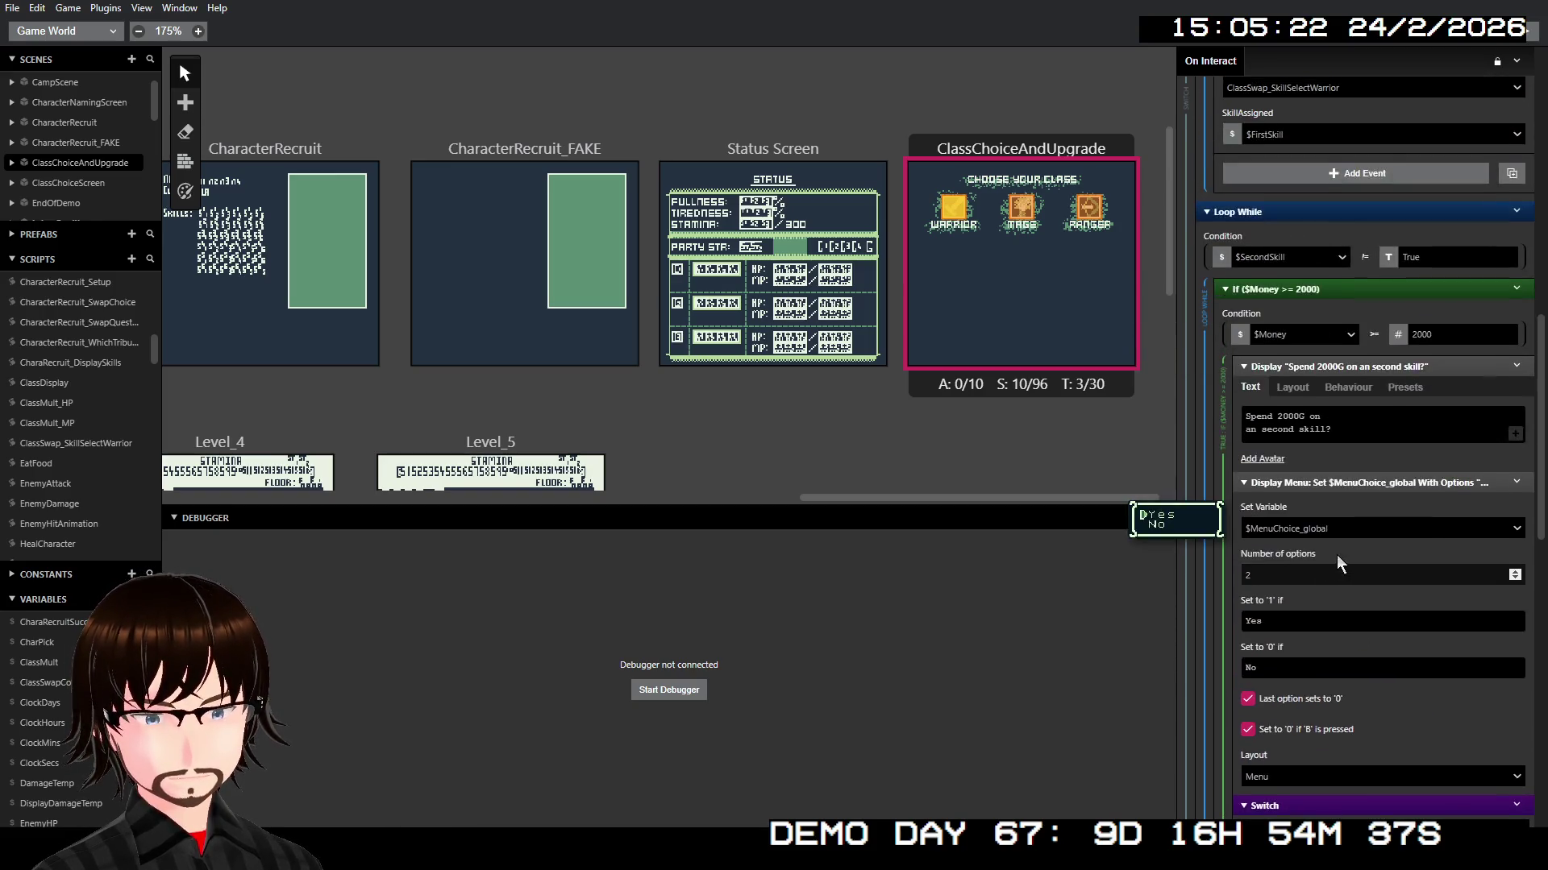
right_click(1343, 374)
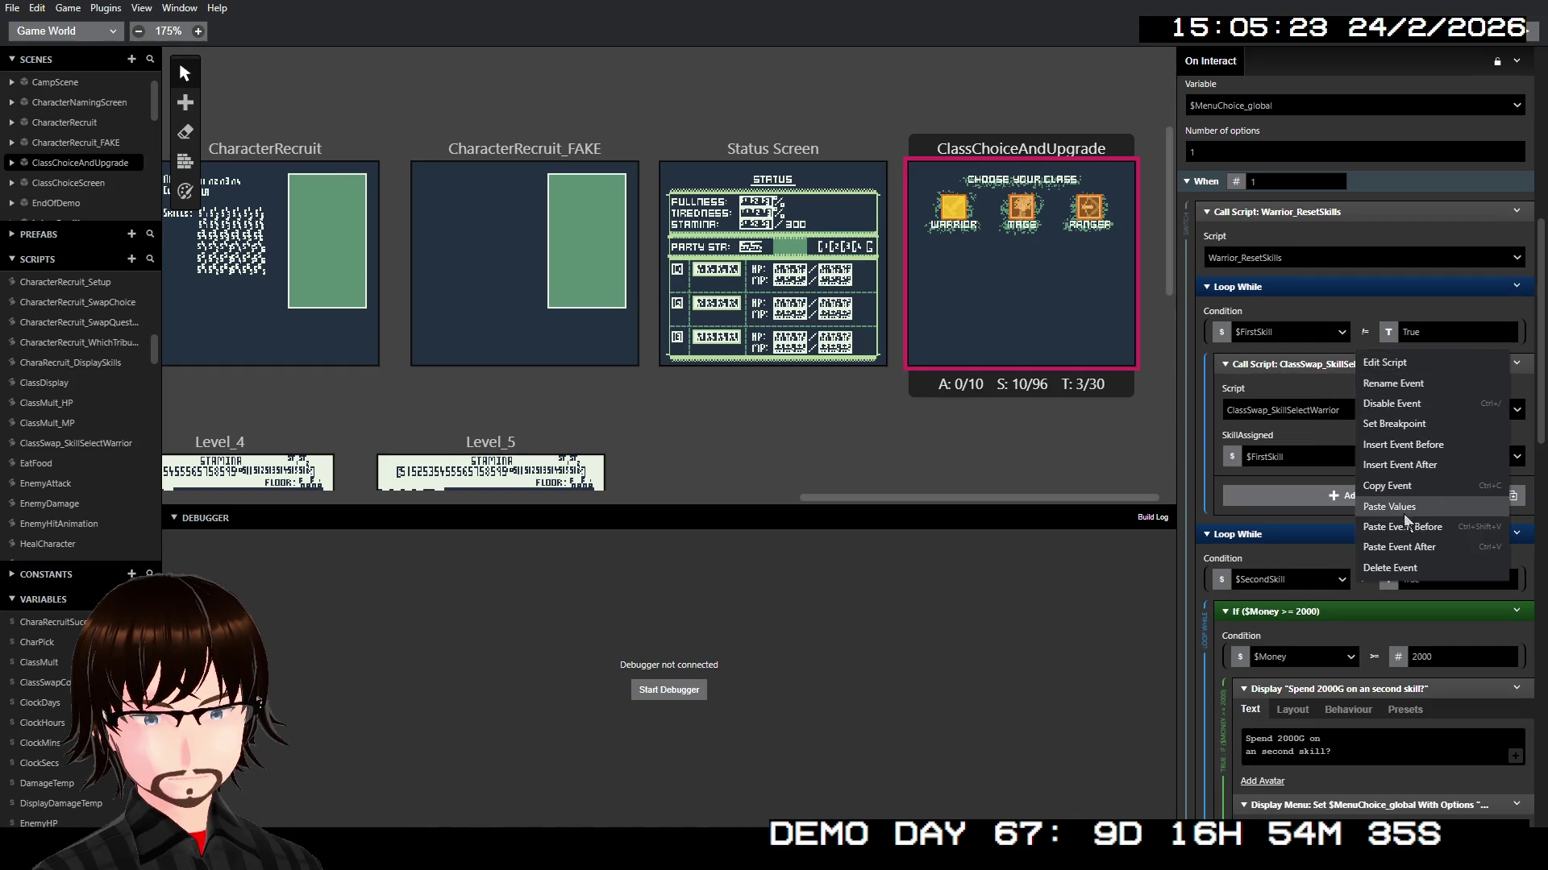
left_click(1402, 548)
Step: Move the duplicate call into the Switch's When 1 branch with SkillAssigned set to $SecondSkill
scroll(1369, 524, "down", 3)
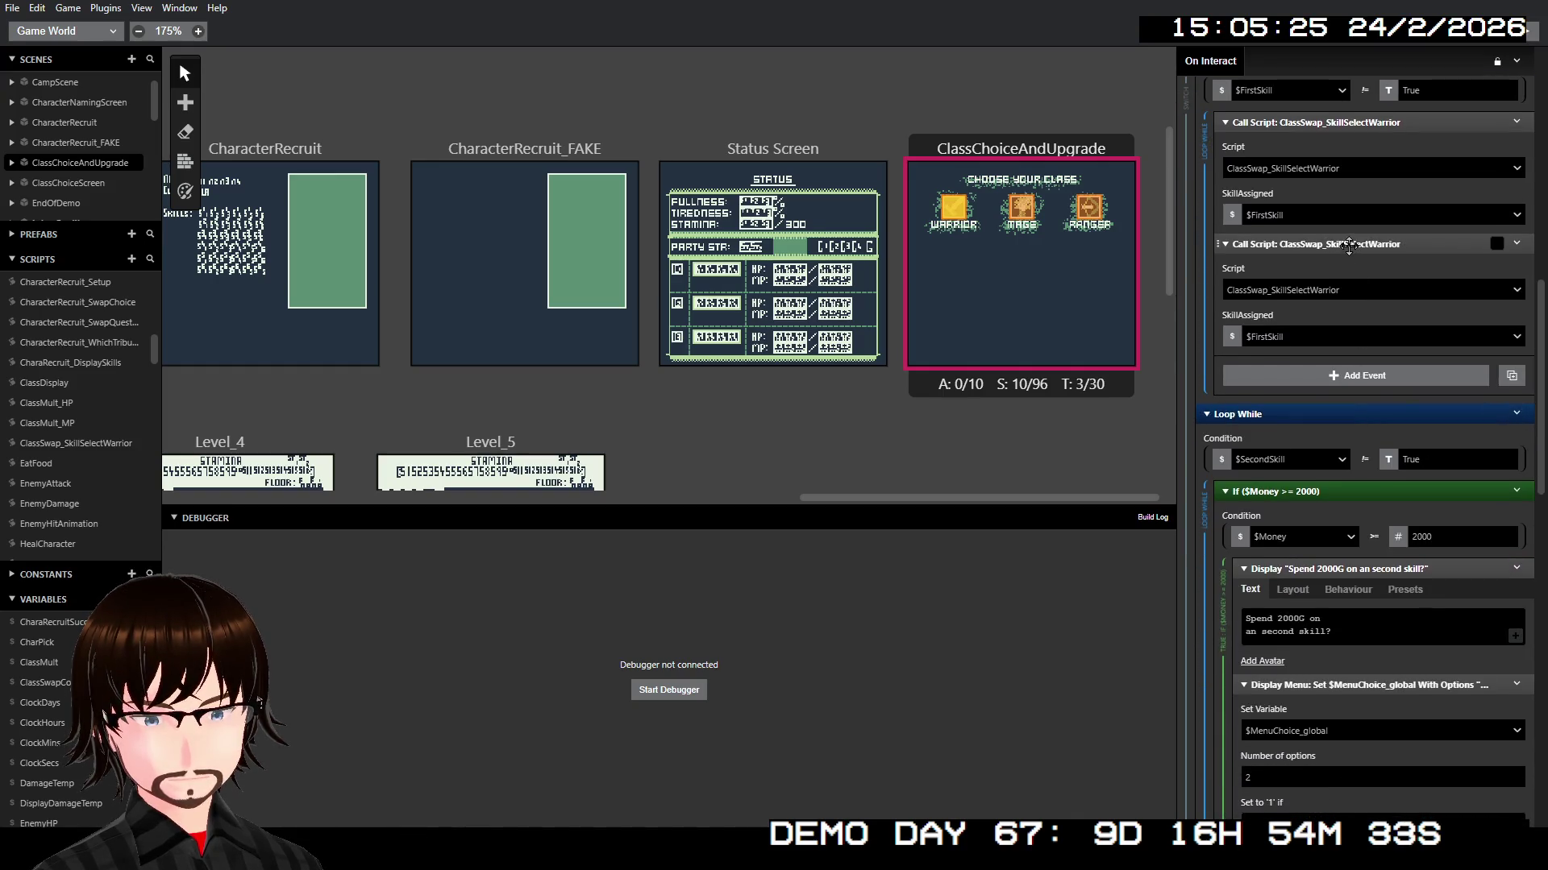
mouse_move(1348, 246)
left_mouse_down()
mouse_move(1383, 447)
mouse_move(1378, 798)
mouse_move(1388, 439)
left_mouse_up()
left_click(1352, 492)
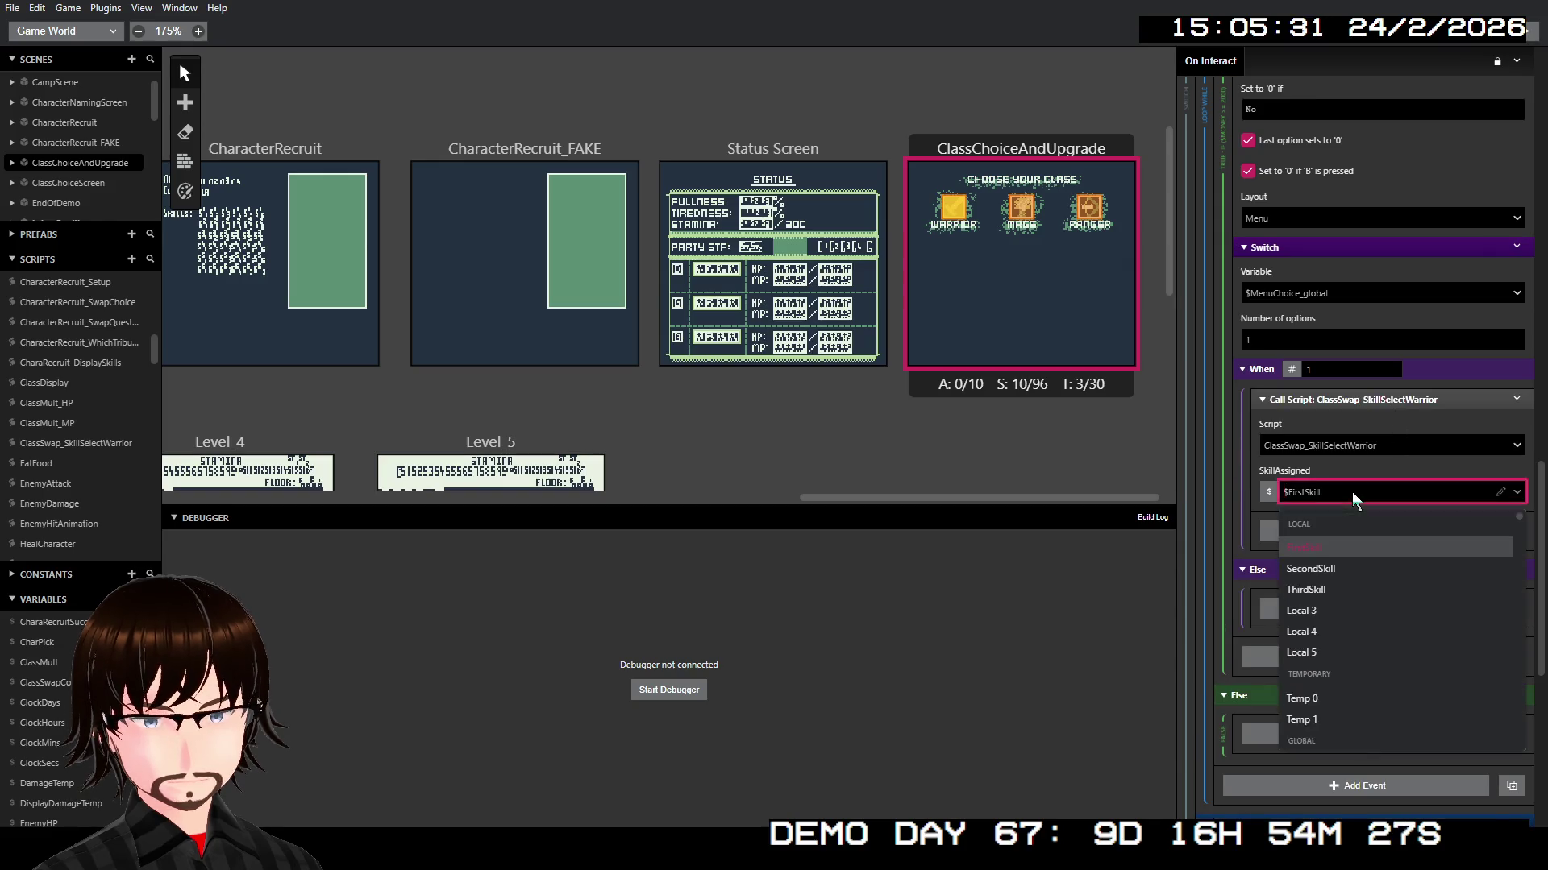
left_click(1337, 560)
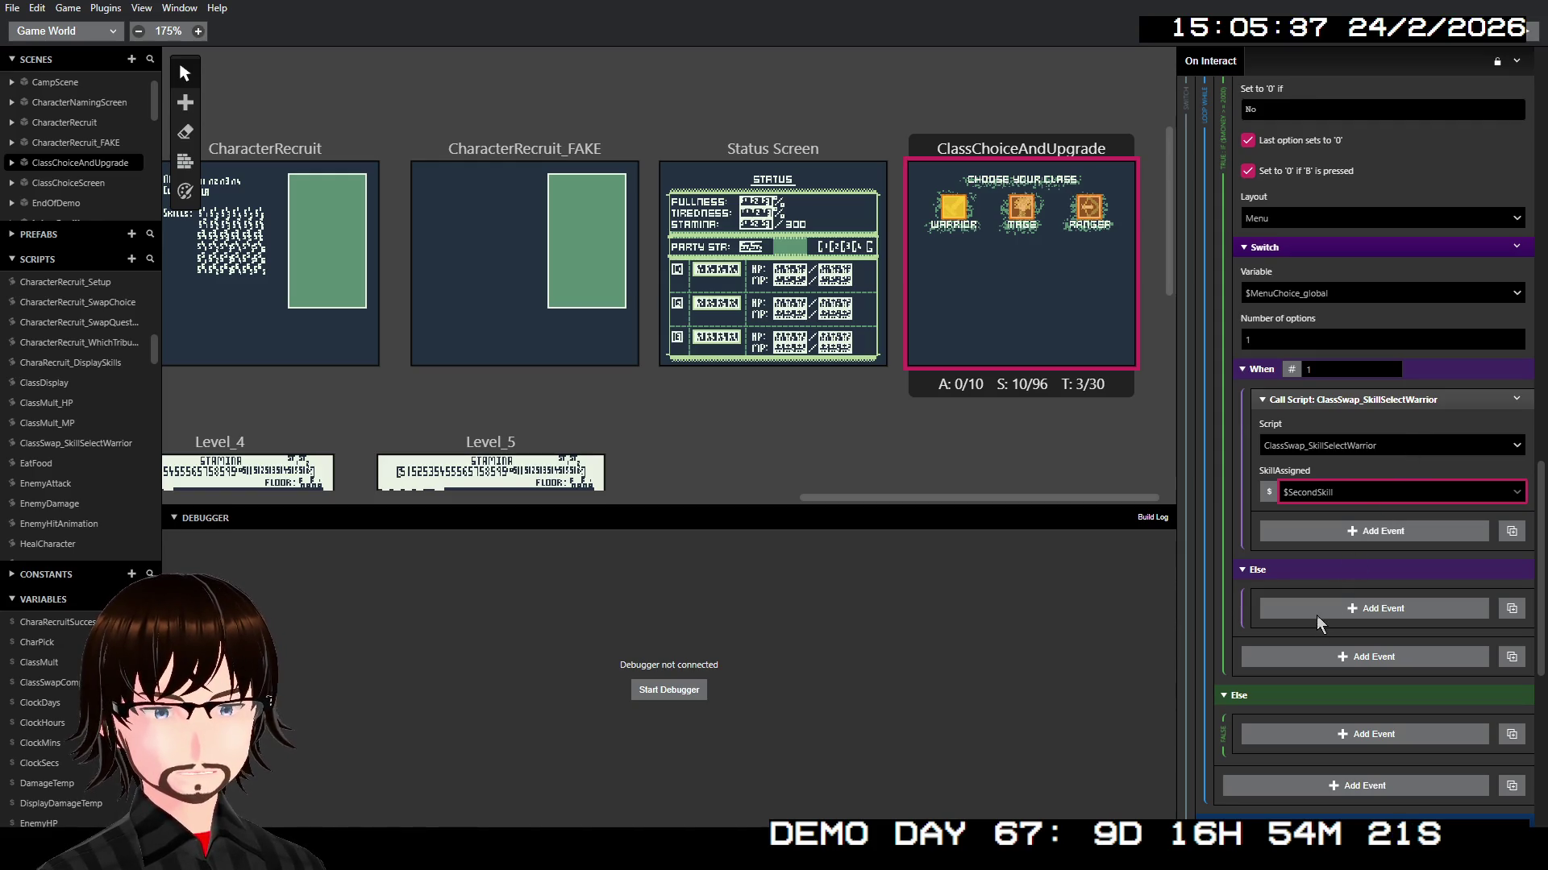
Step: Add a Variable Set To Value event setting $SecondSkill to Boolean True in the Switch's Else
left_click(1264, 569)
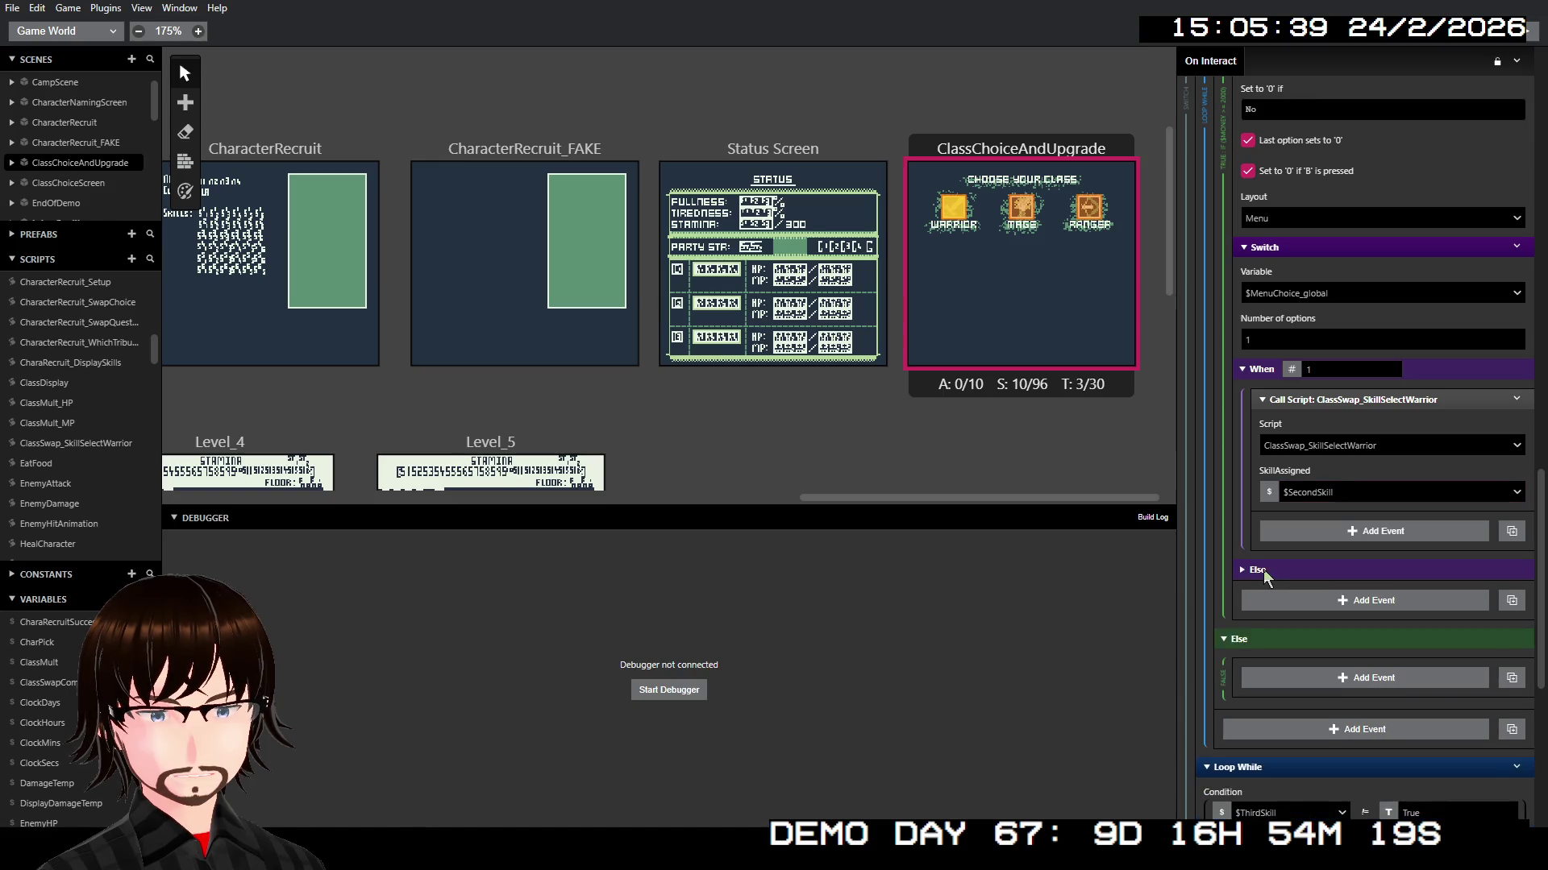
left_click(1263, 569)
left_click(1322, 607)
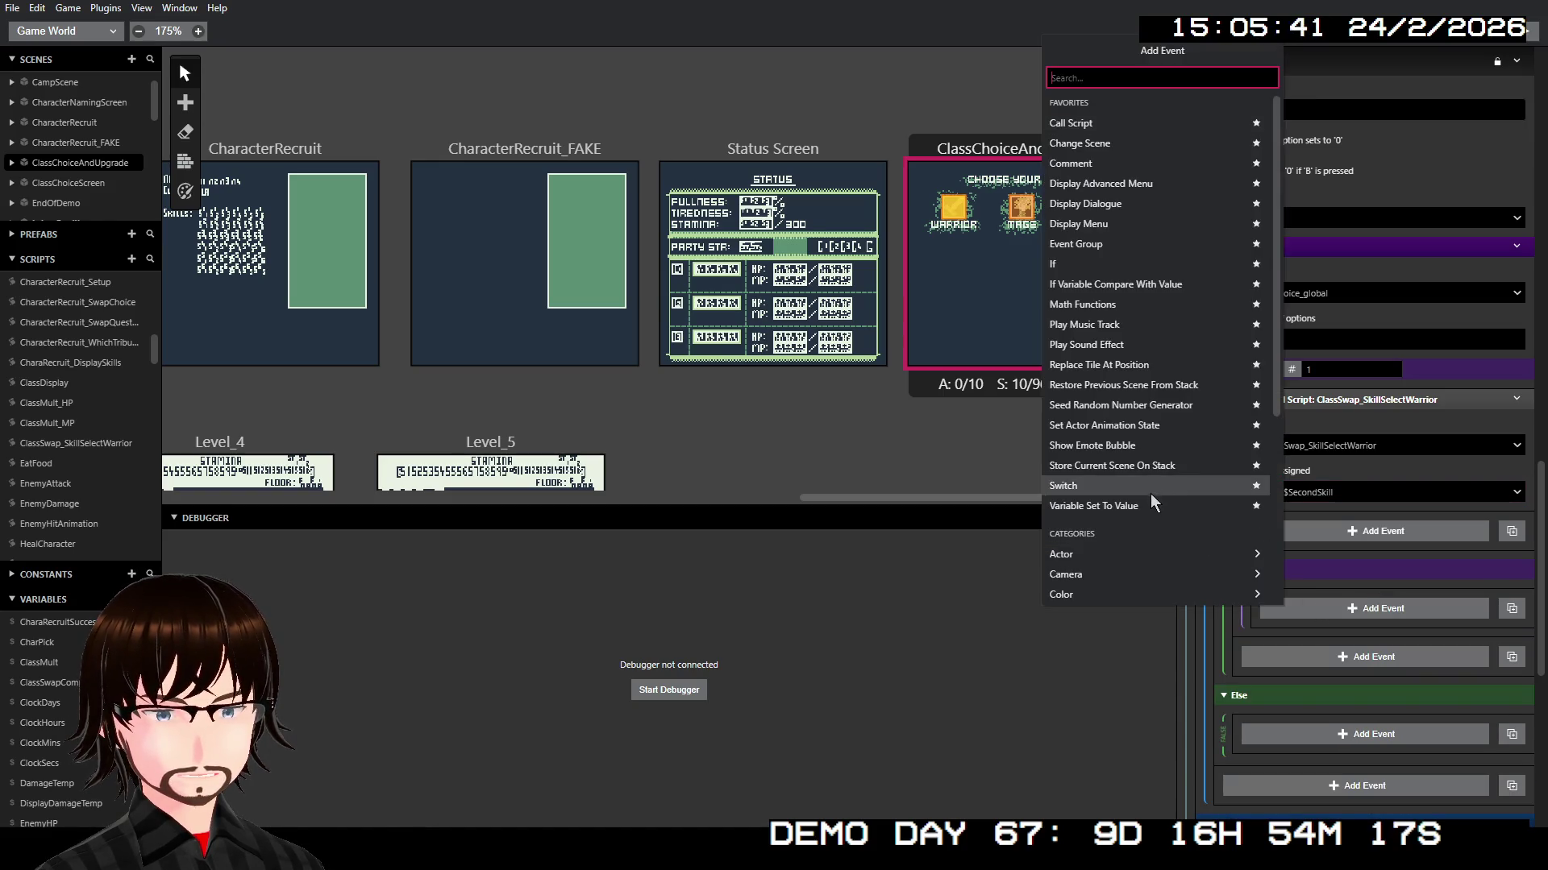
left_click(1151, 504)
left_click(1332, 637)
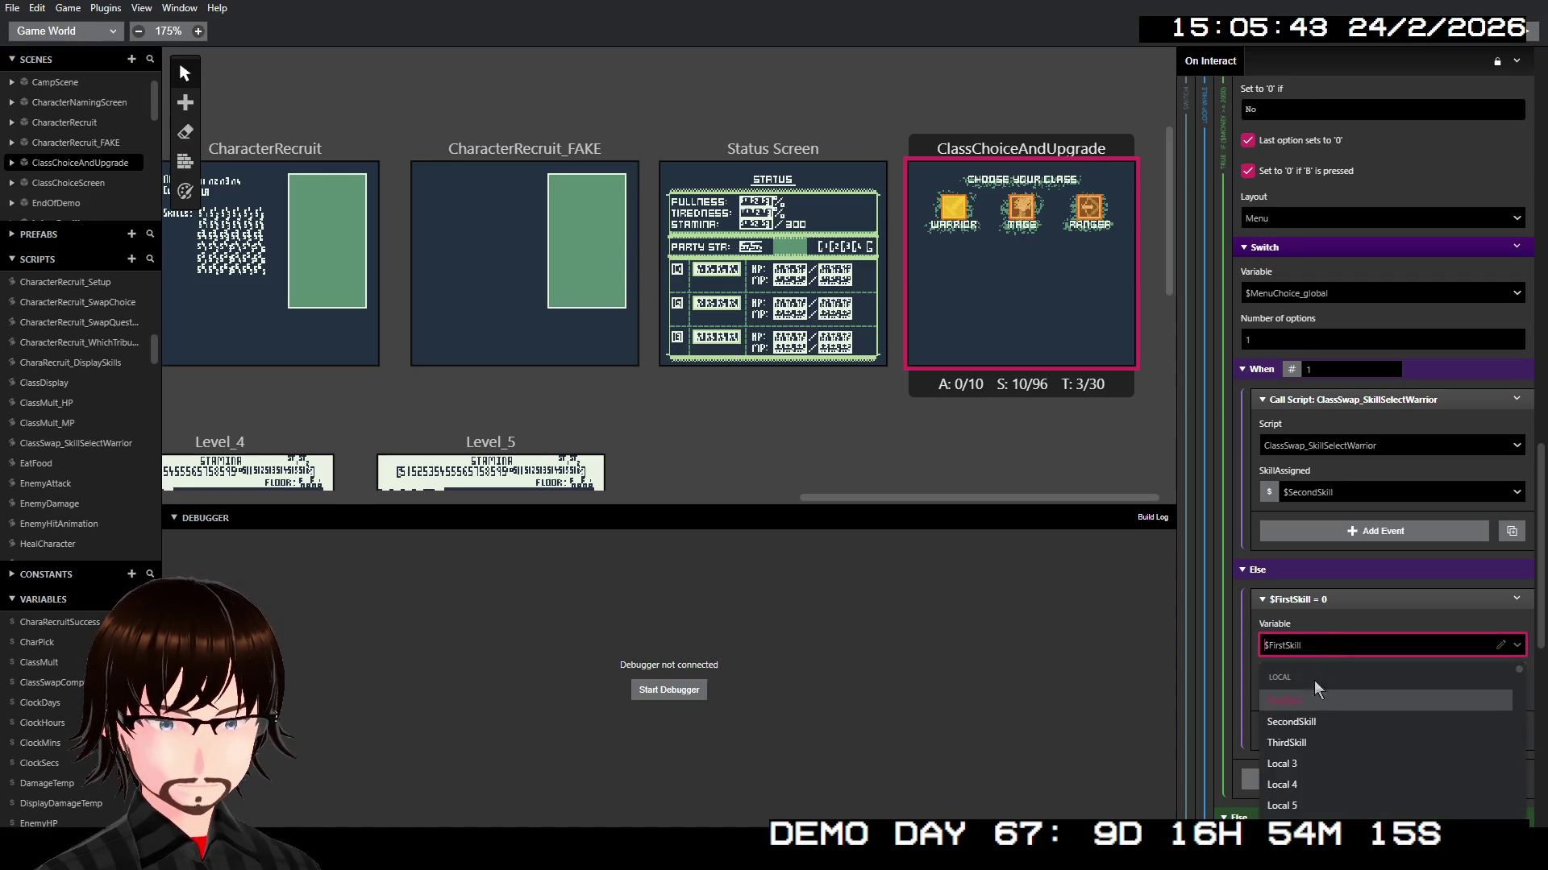
left_click(1312, 721)
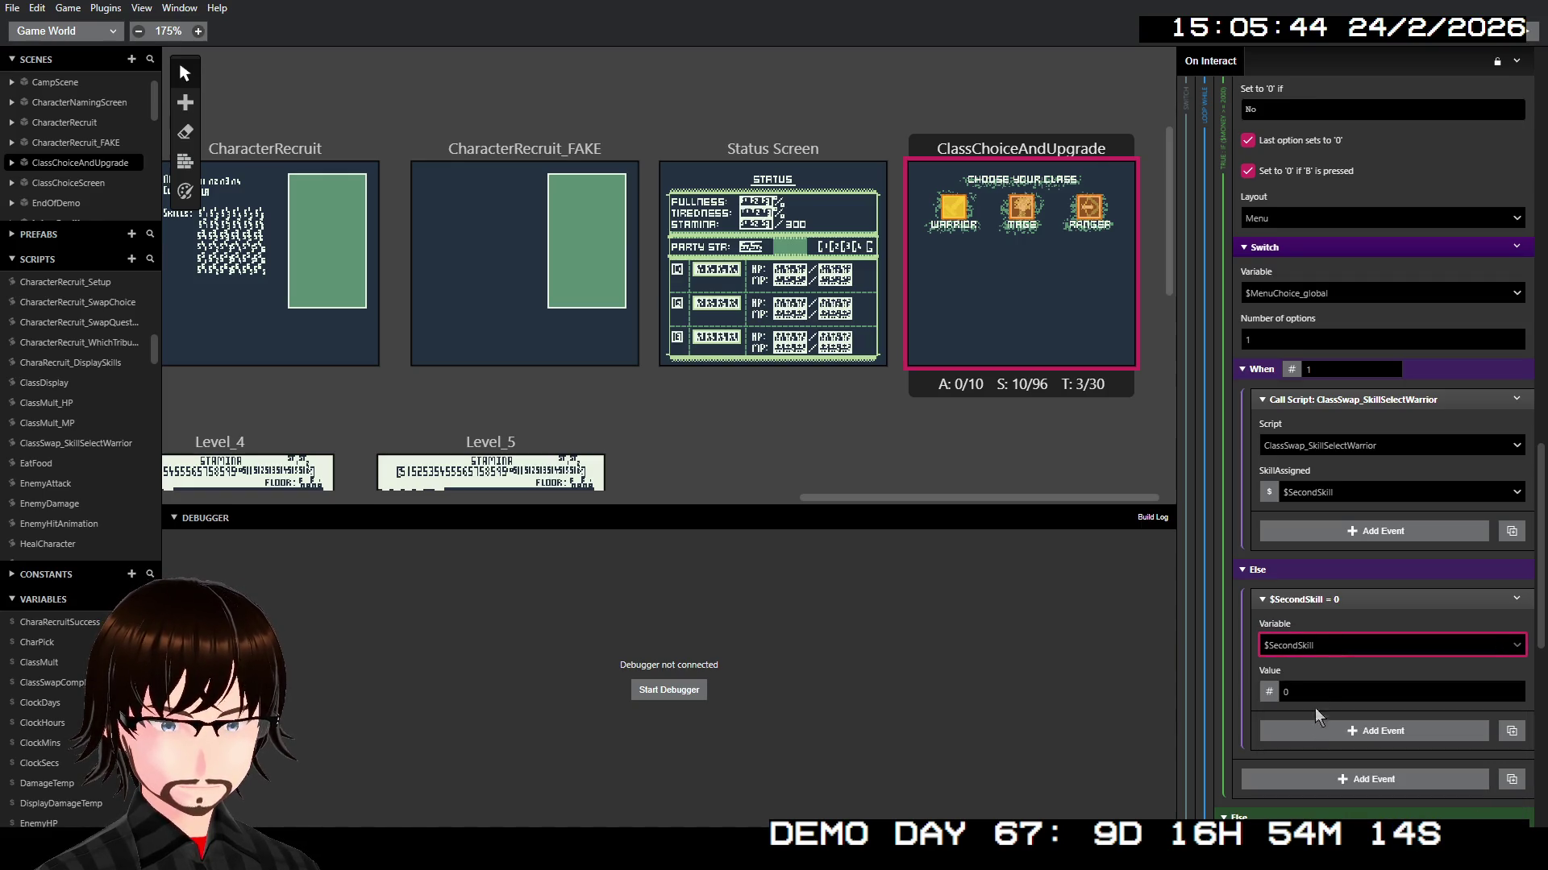
left_click(1268, 691)
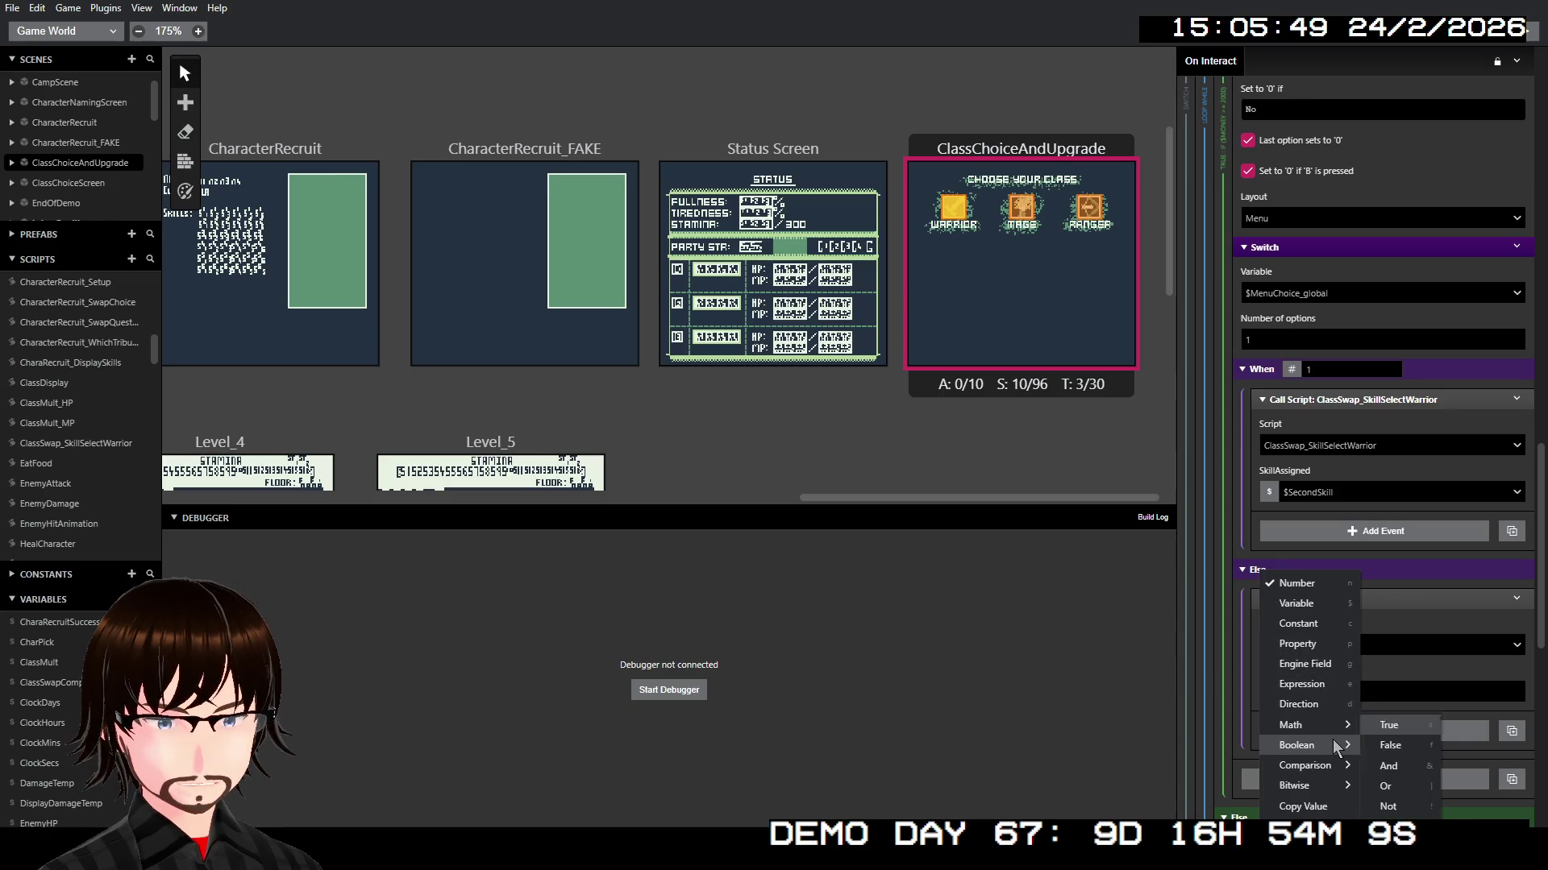
mouse_move(1342, 743)
left_click(1382, 725)
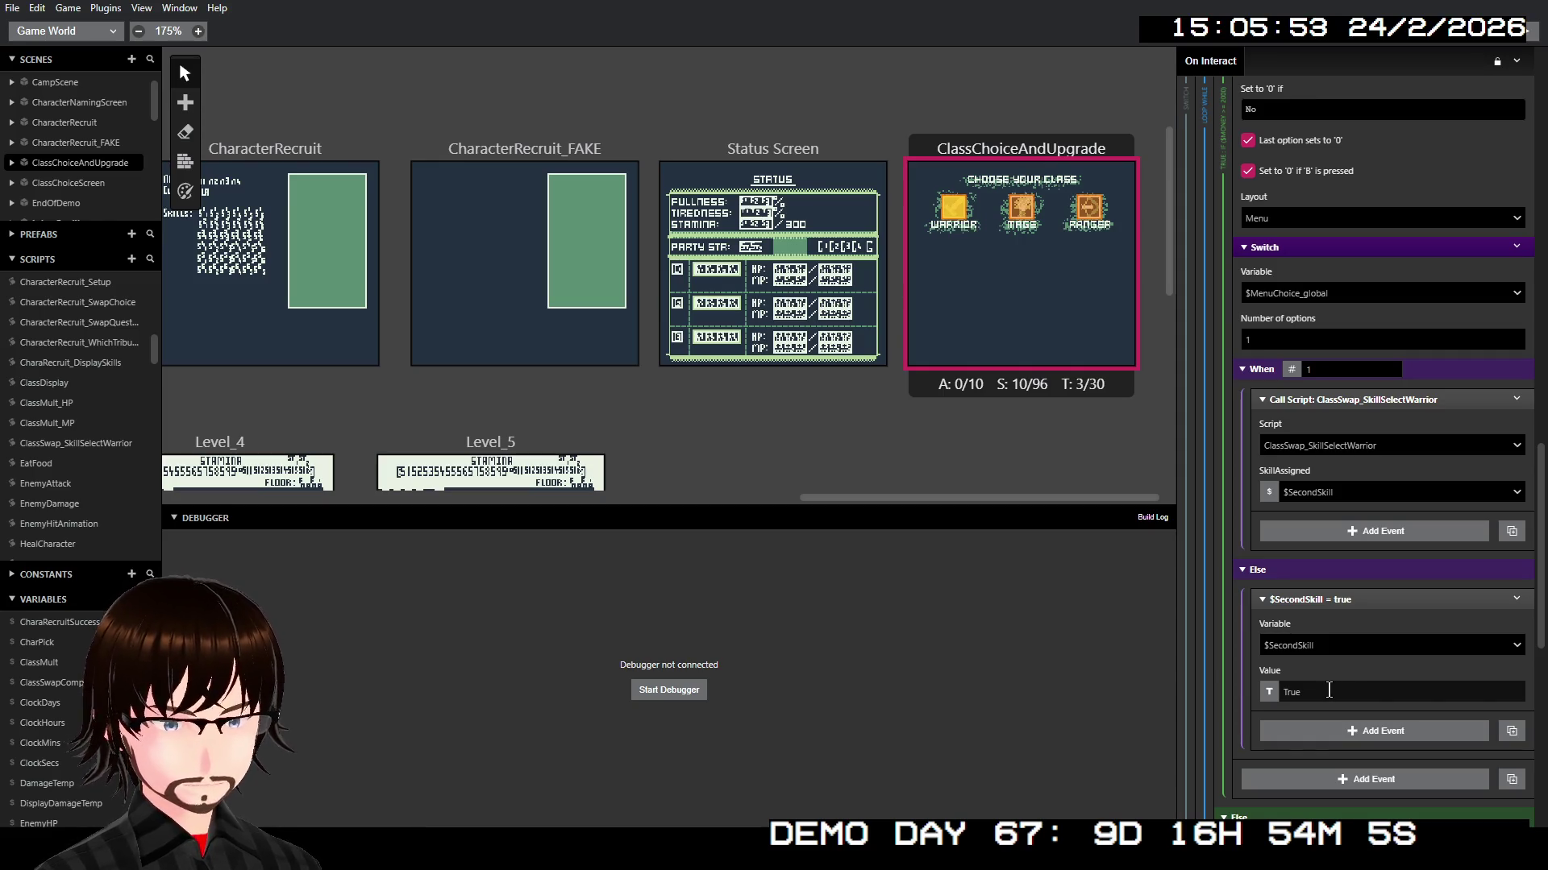
Step: Copy the $SecondSkill = true event into the $Money >= 2000 check's Else branch
scroll(1324, 651, "down", 2)
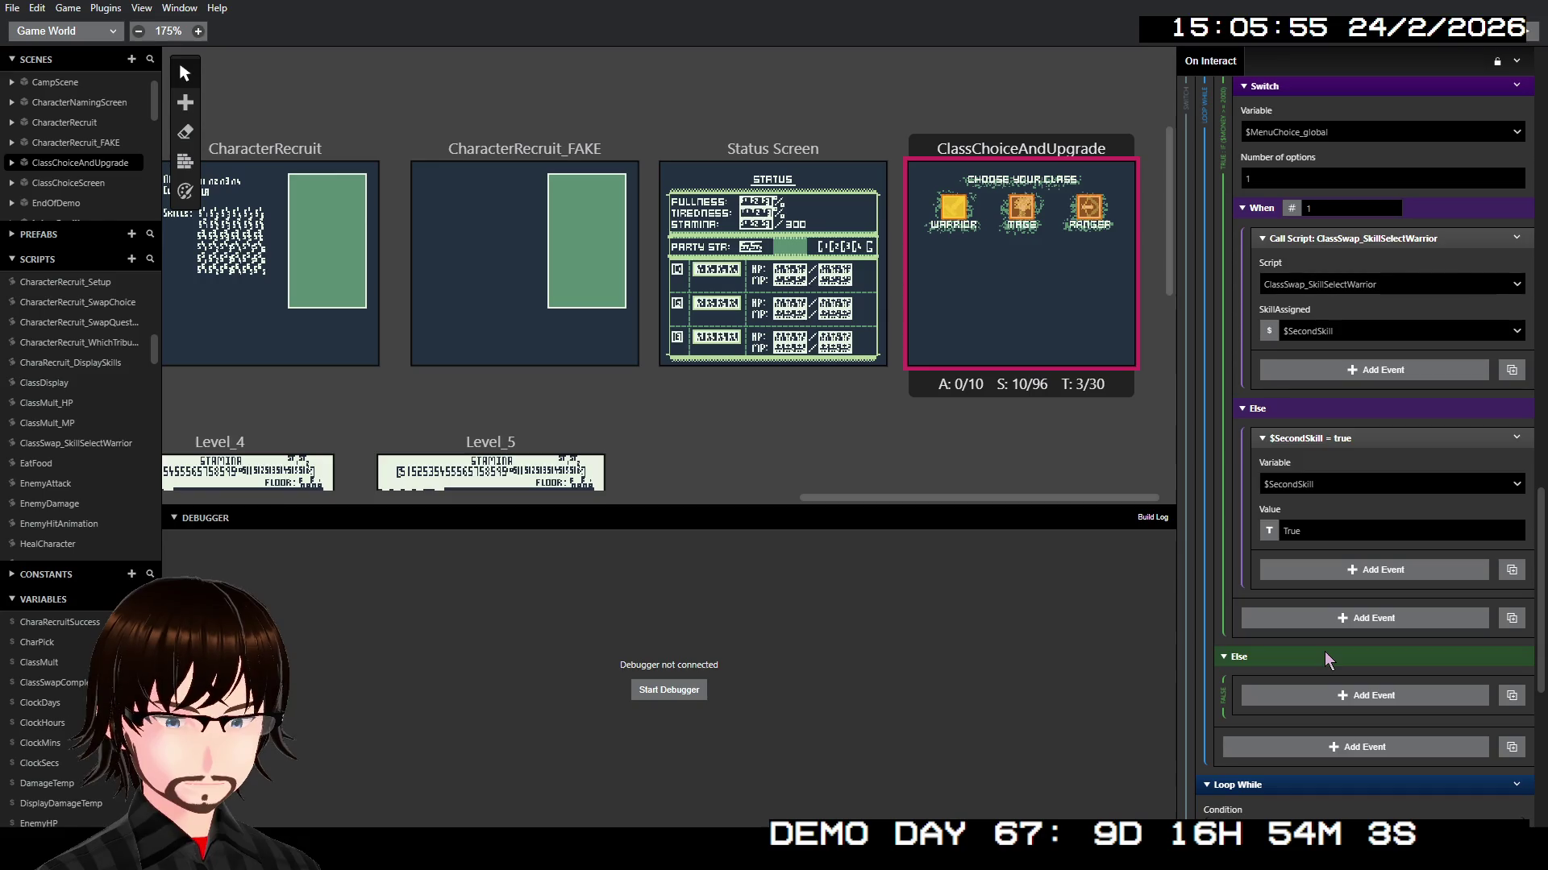
right_click(1332, 437)
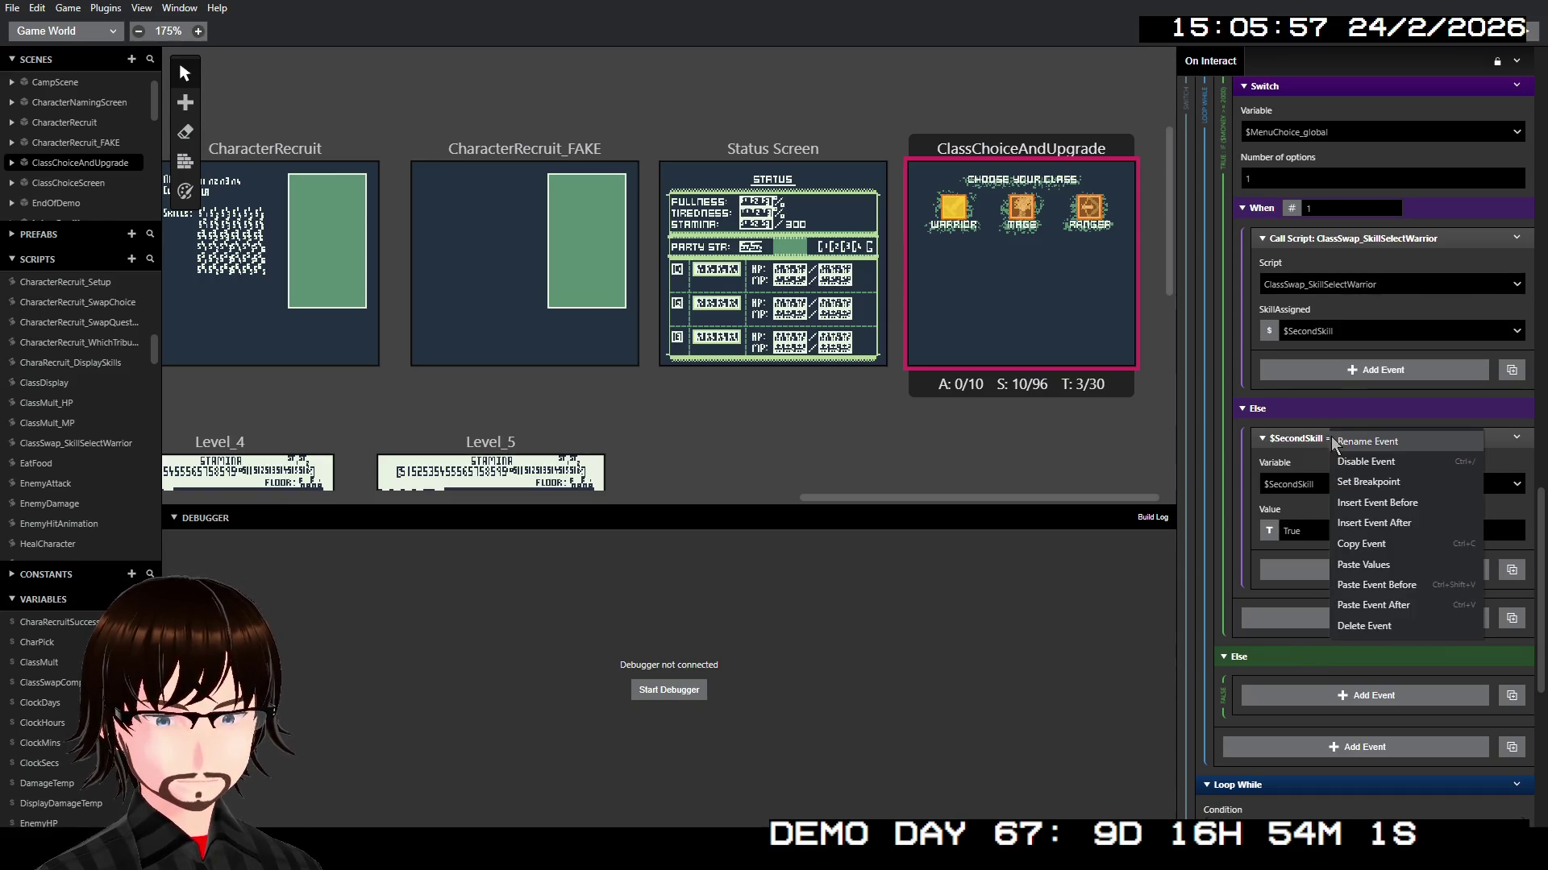
left_click(1382, 562)
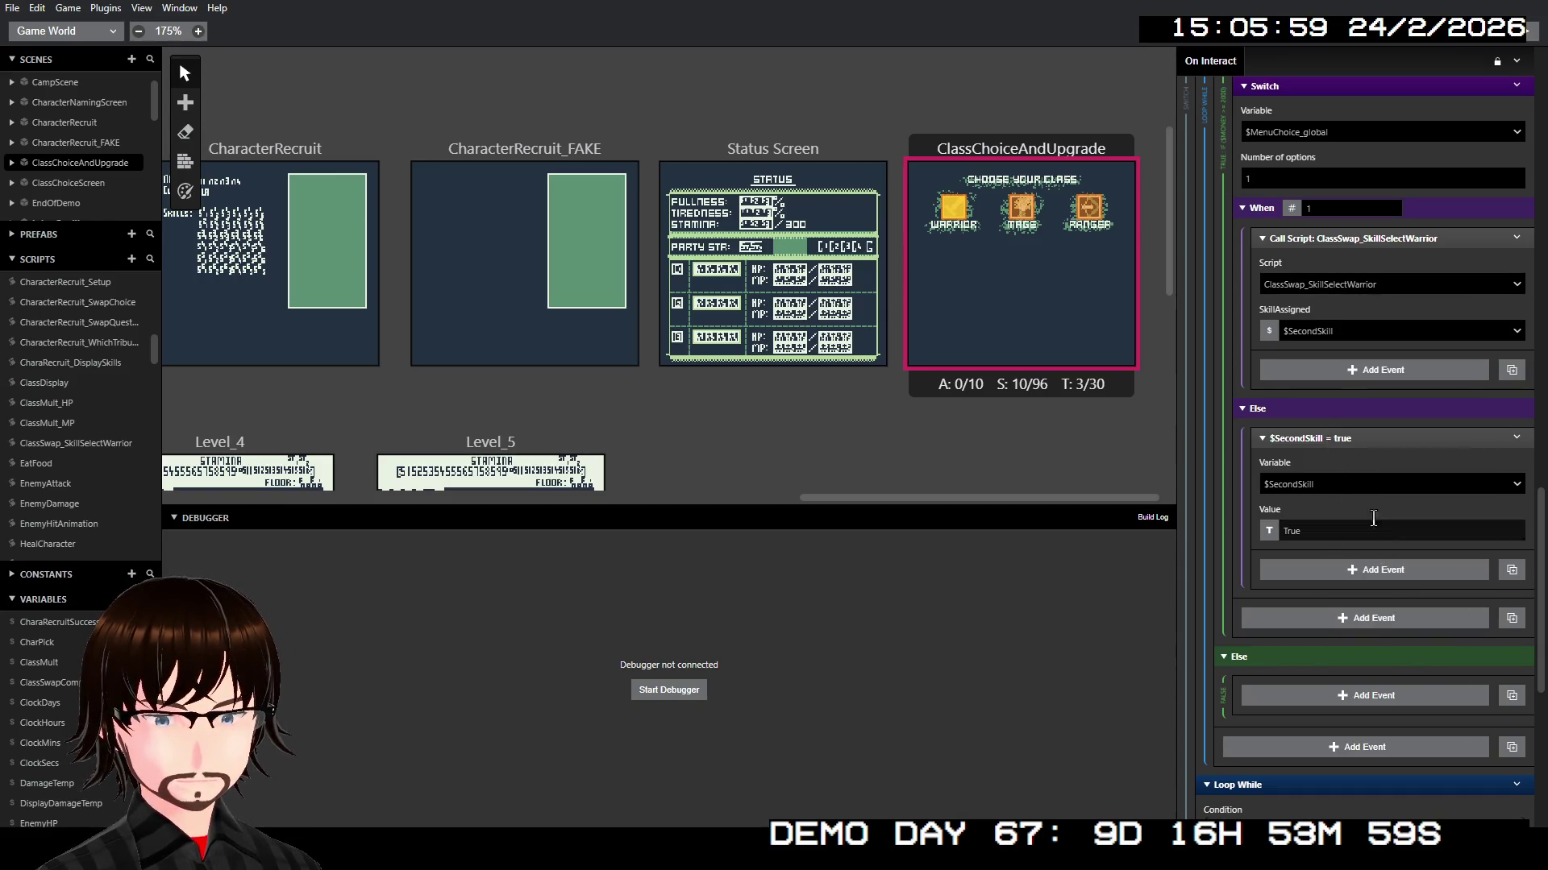
right_click(1361, 445)
left_click(1419, 612)
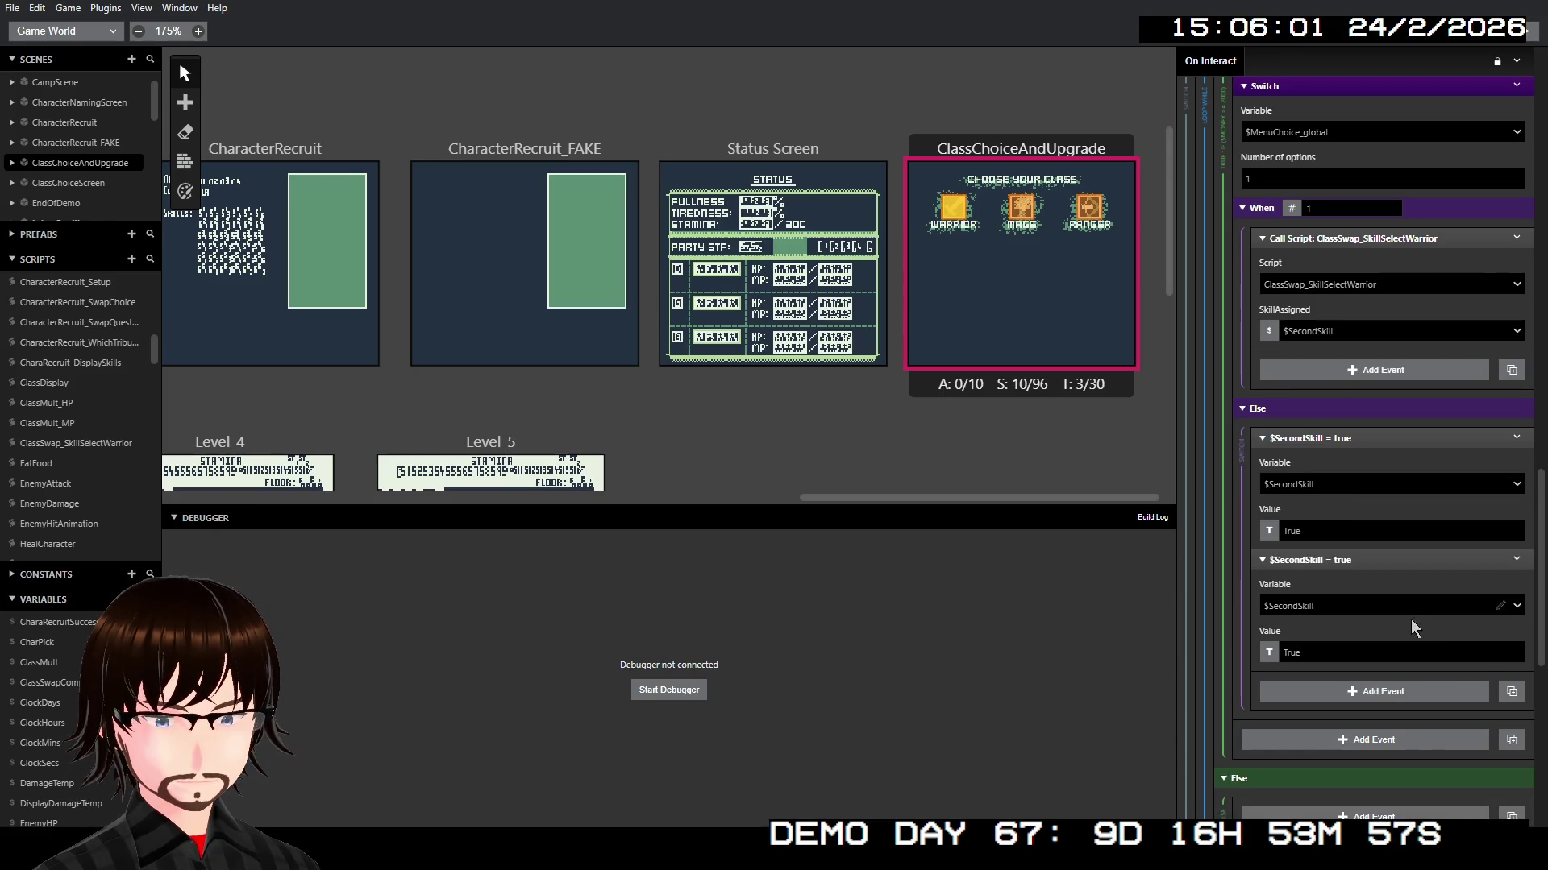
left_click_drag(1410, 619, 1342, 714)
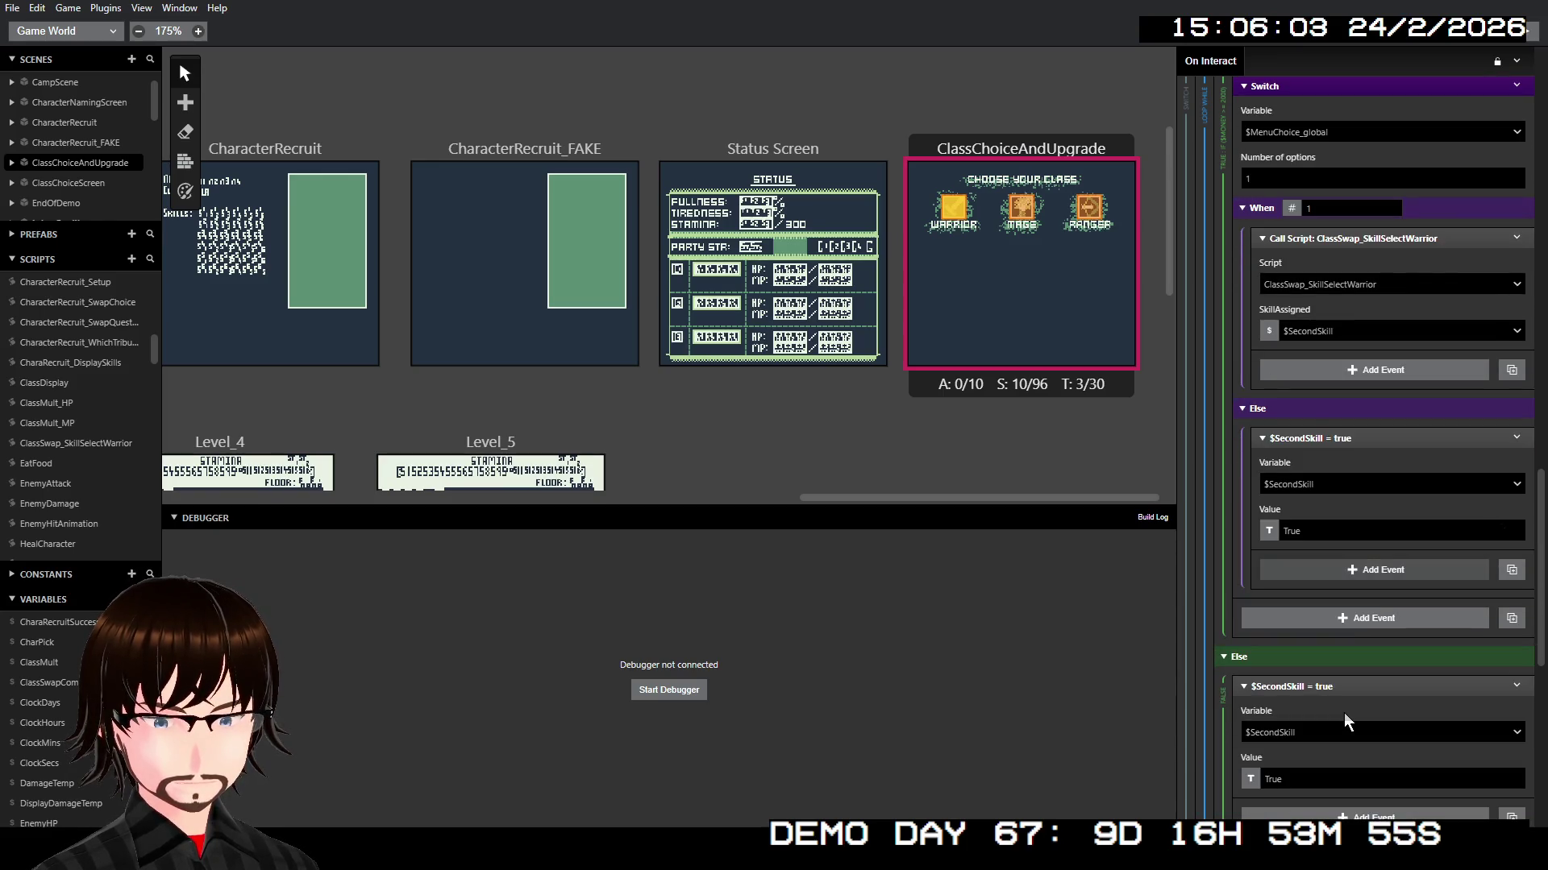
scroll(1372, 679, "down", 5)
scroll(1382, 665, "down", 1)
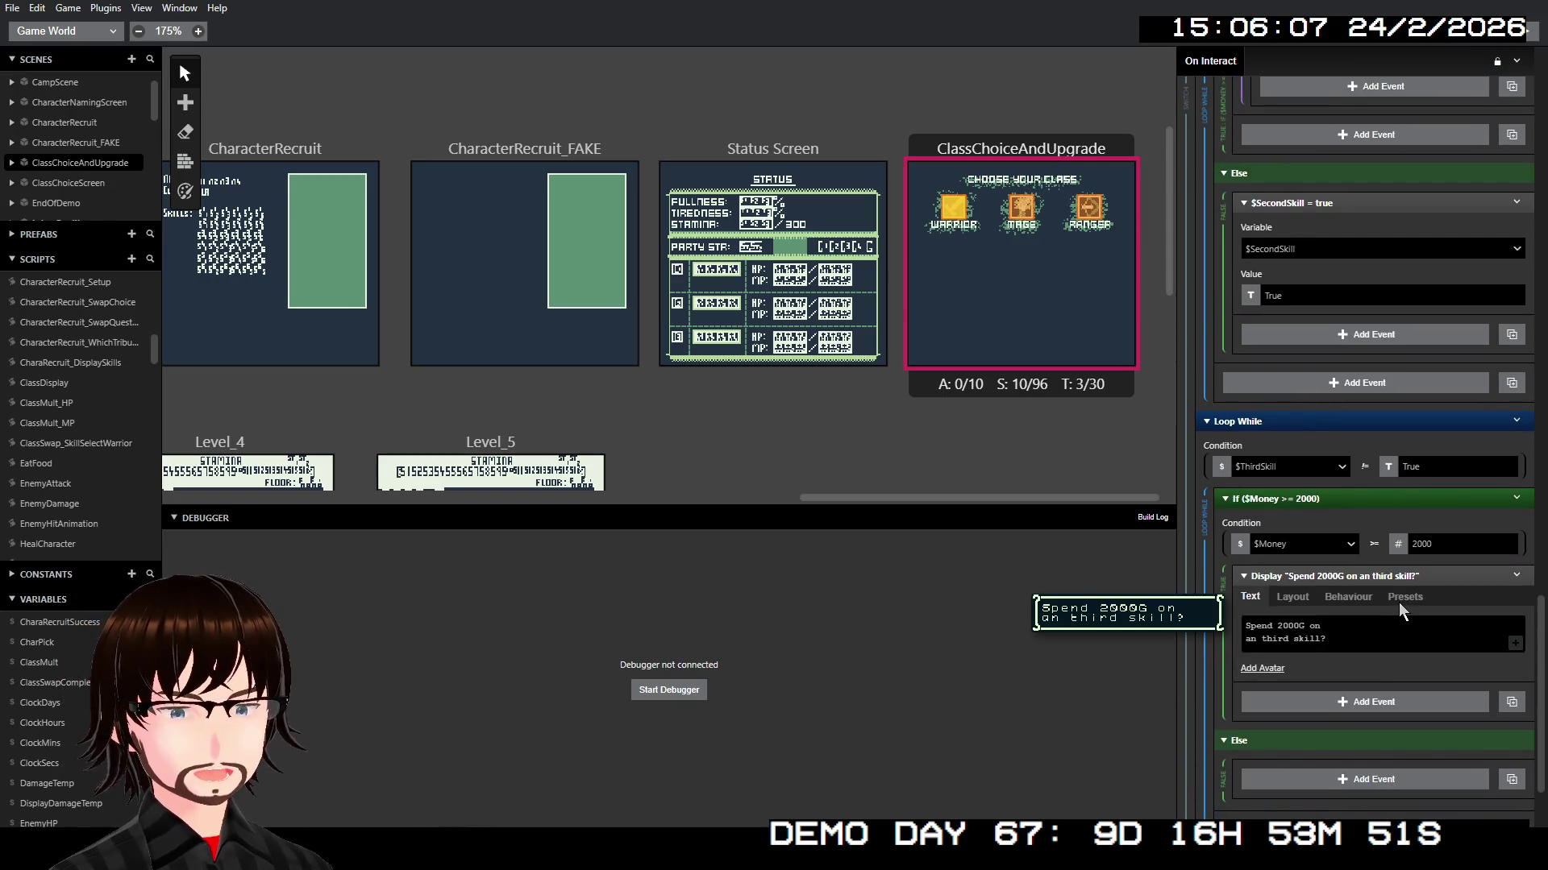
Step: Scroll through the second-skill loop to review it, then bring up the $SecondSkill = true event's actions
scroll(1396, 600, "up", 10)
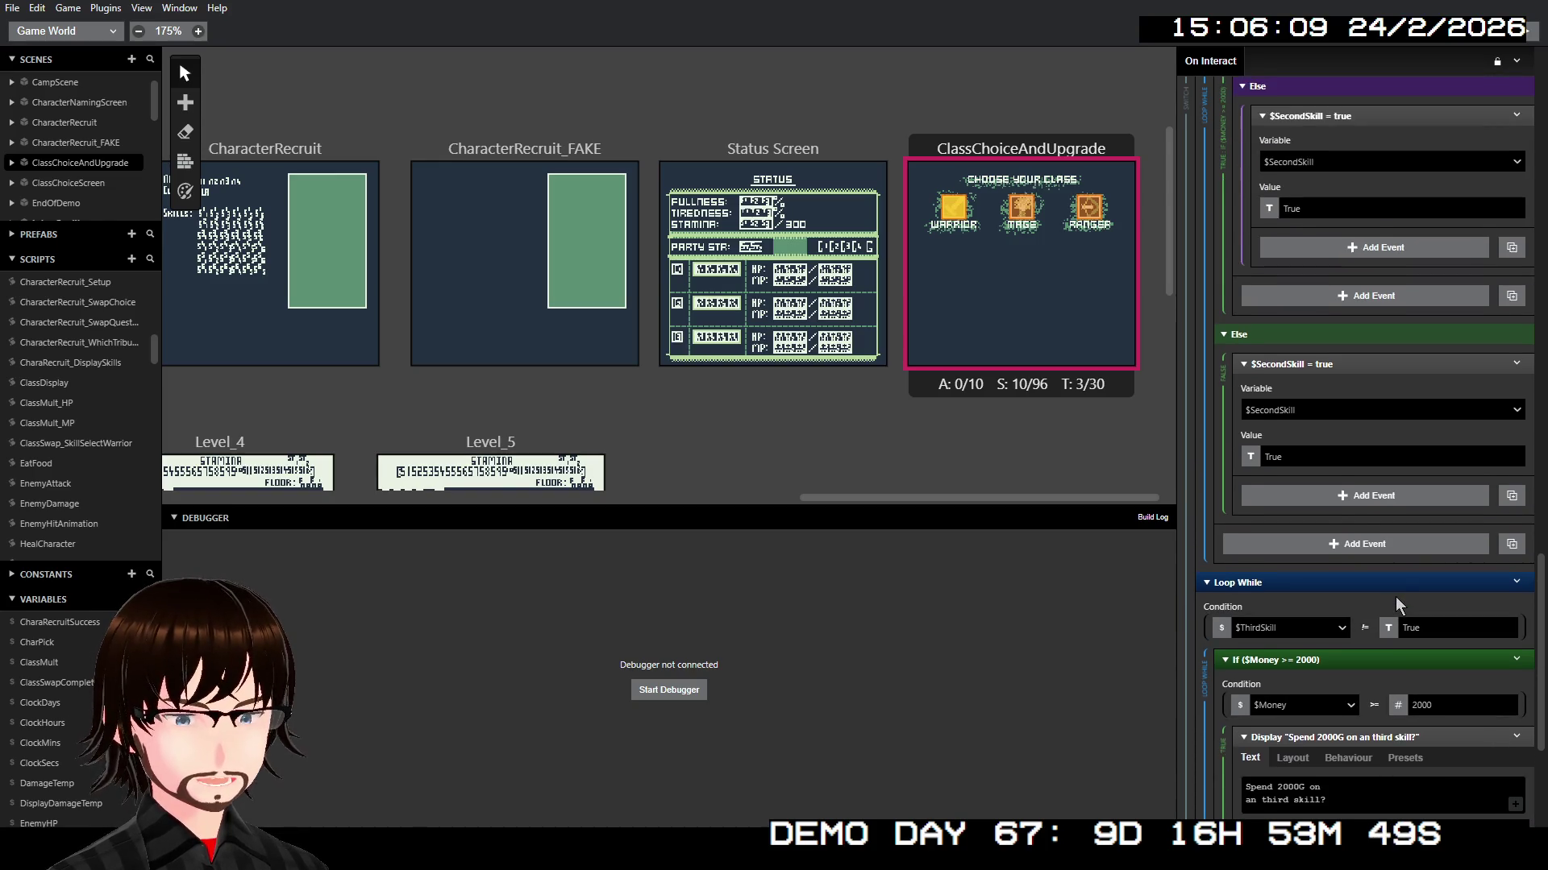
scroll(1378, 590, "up", 5)
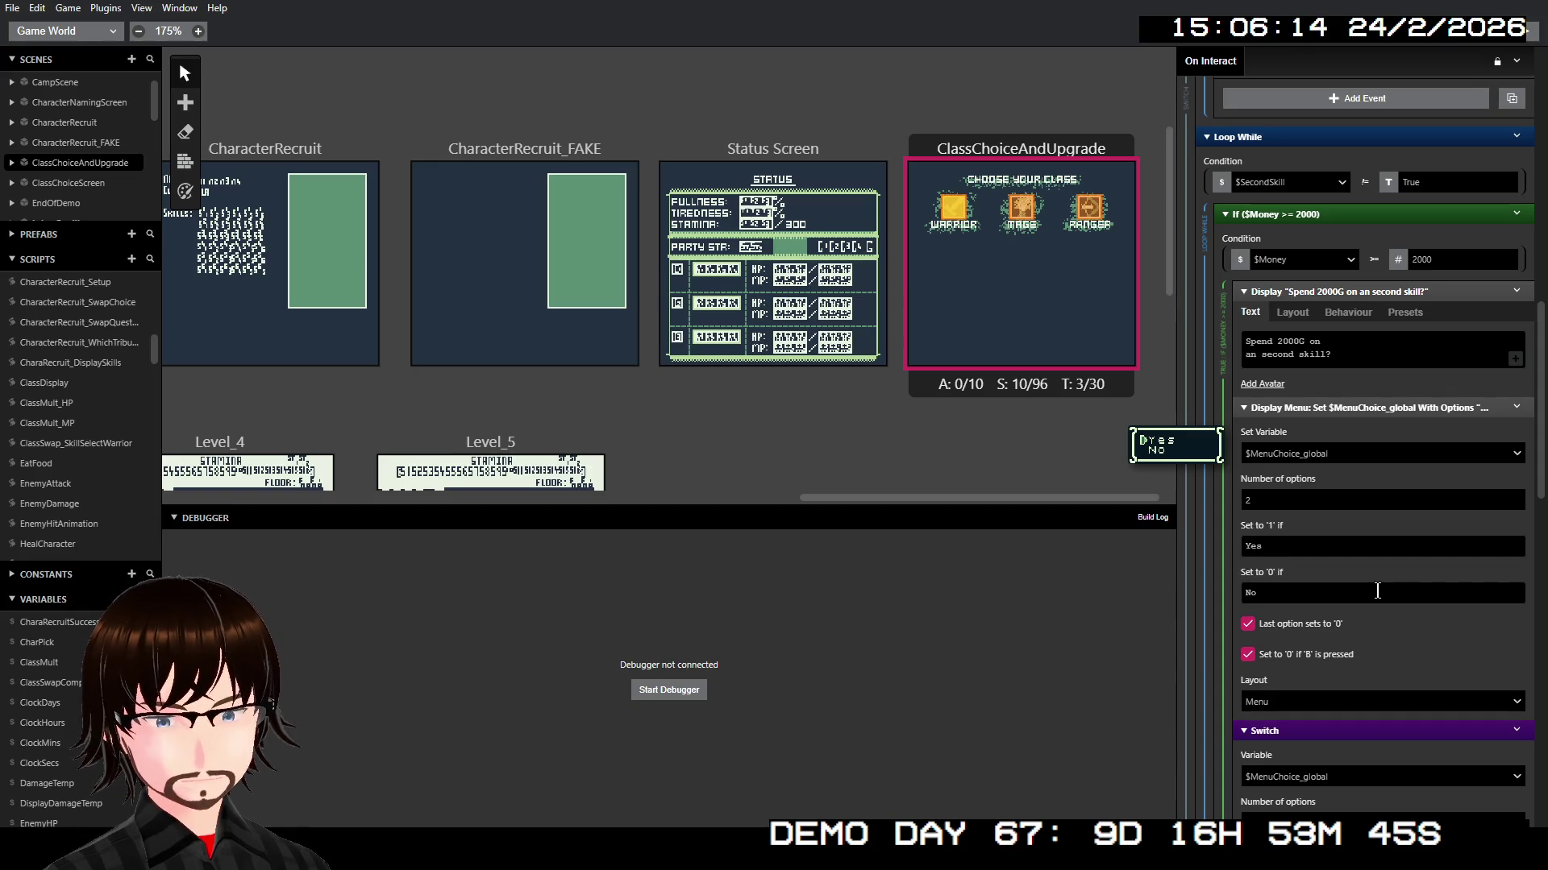
scroll(1377, 591, "down", 3)
scroll(1377, 591, "up", 5)
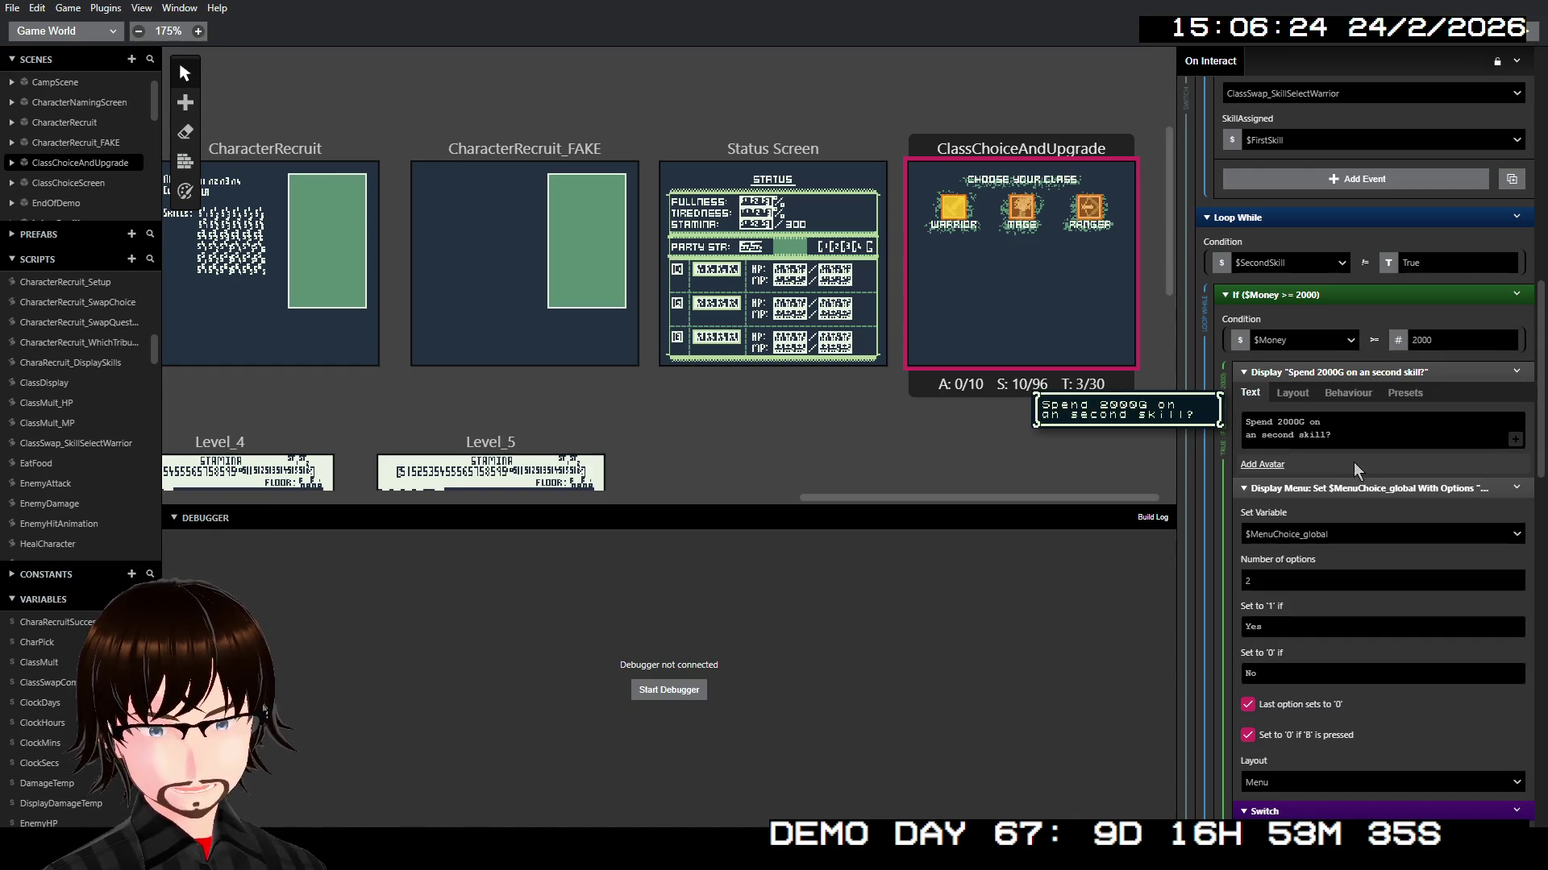
scroll(1355, 452, "down", 4)
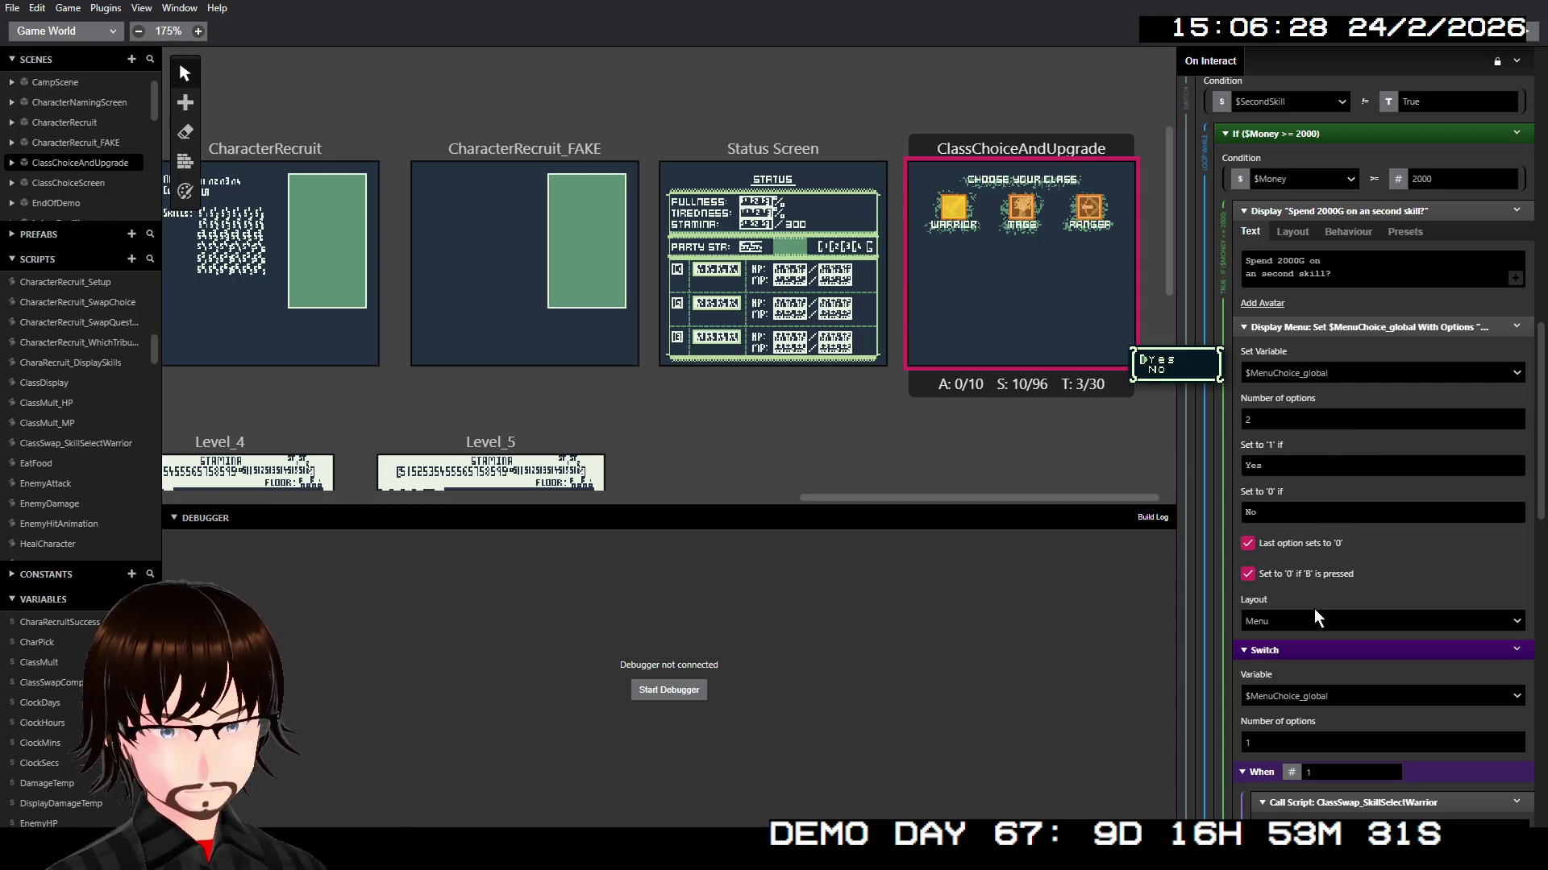
scroll(1318, 613, "down", 6)
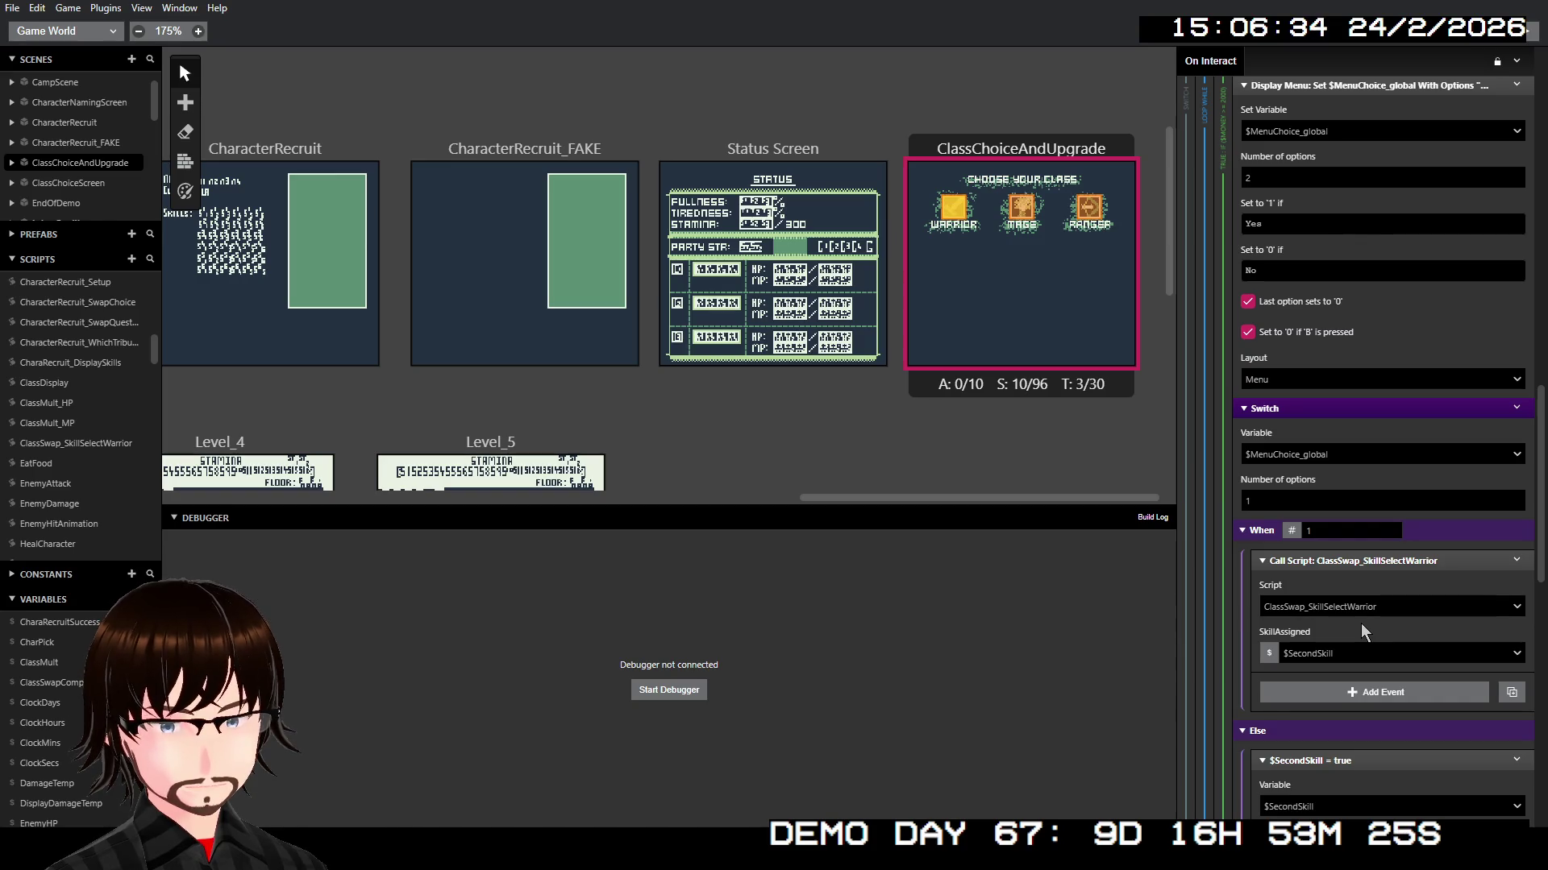
scroll(1362, 630, "down", 3)
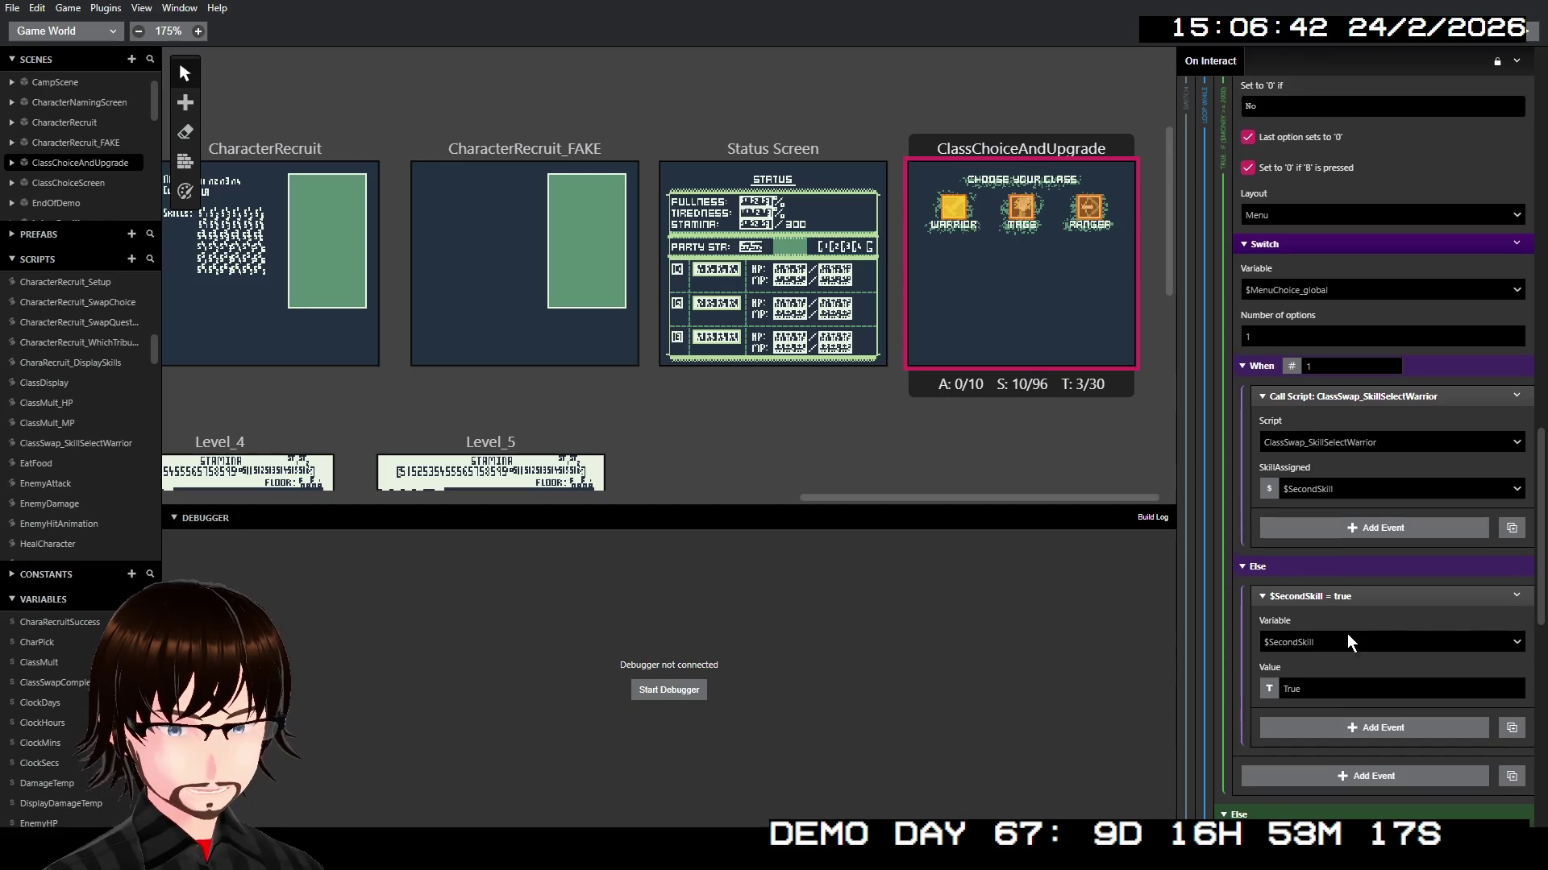
scroll(1347, 634, "down", 2)
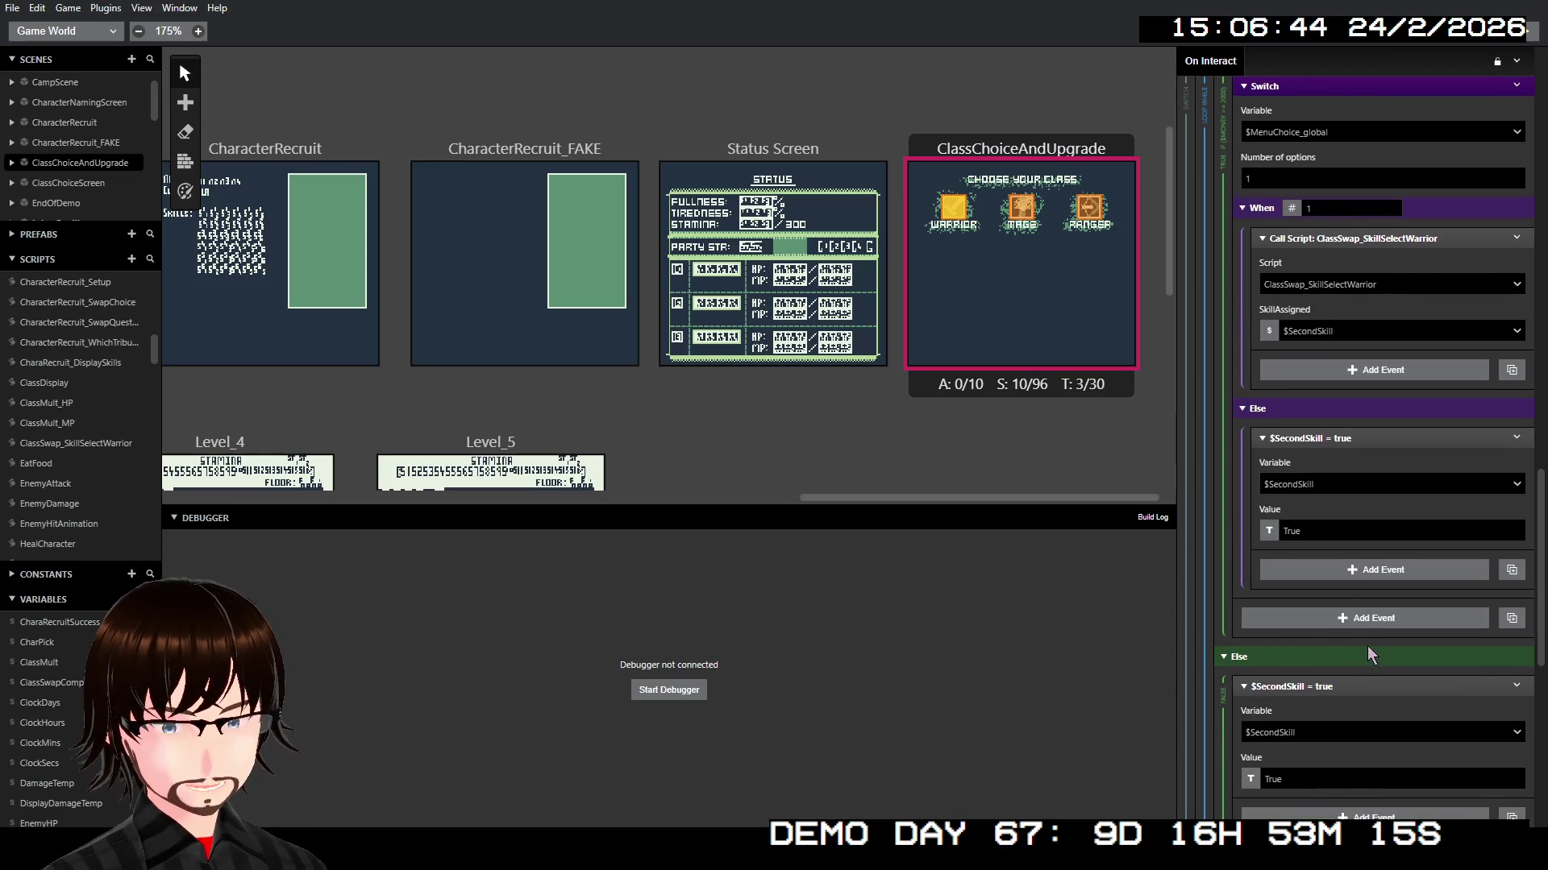
scroll(1367, 646, "down", 2)
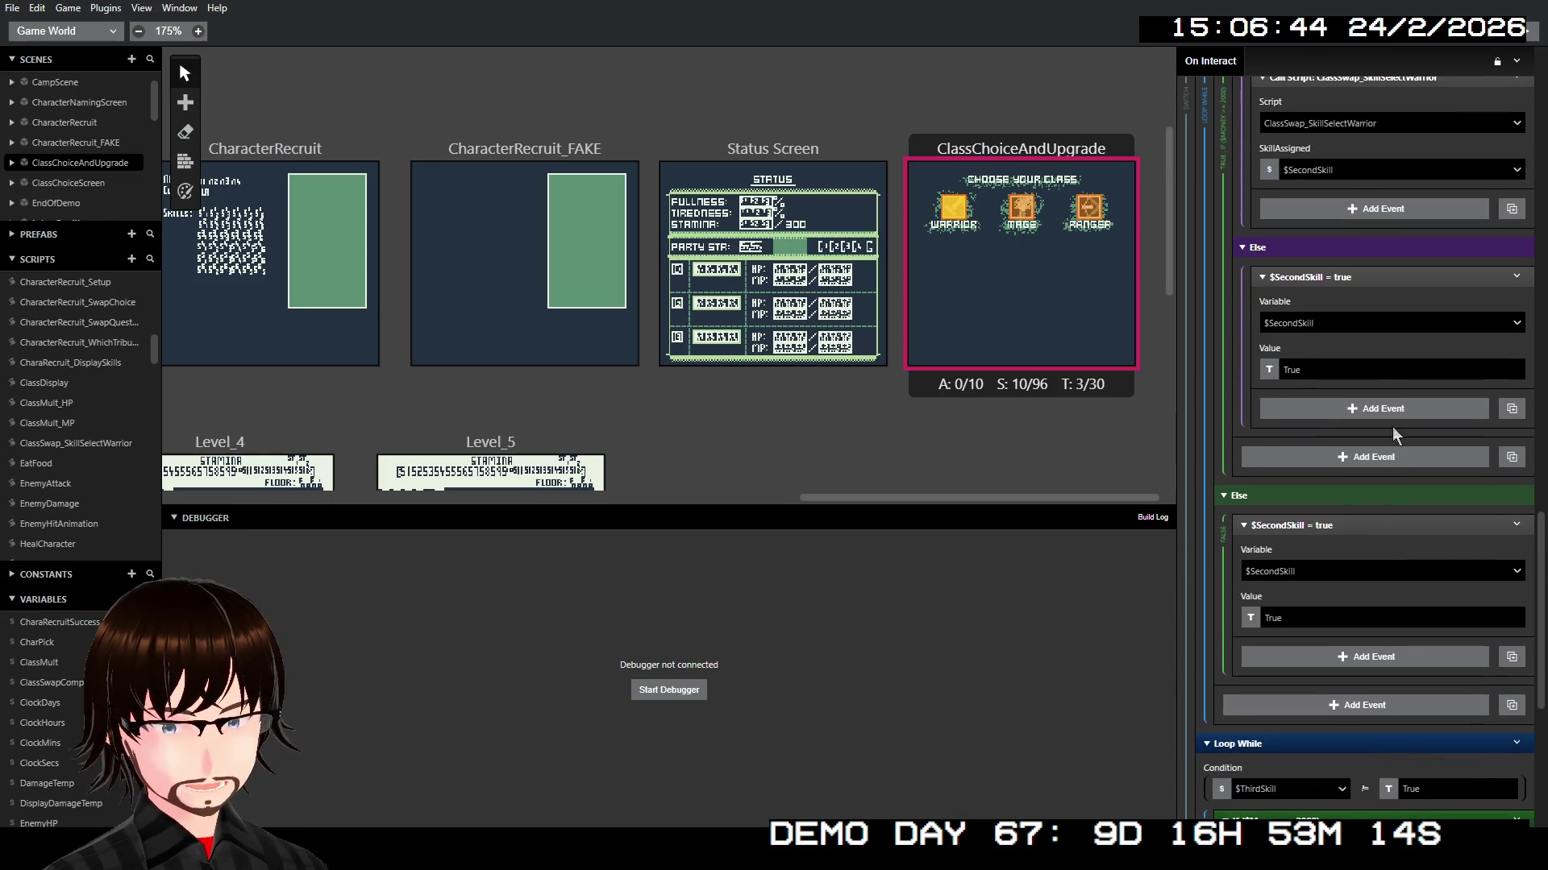
right_click(1354, 277)
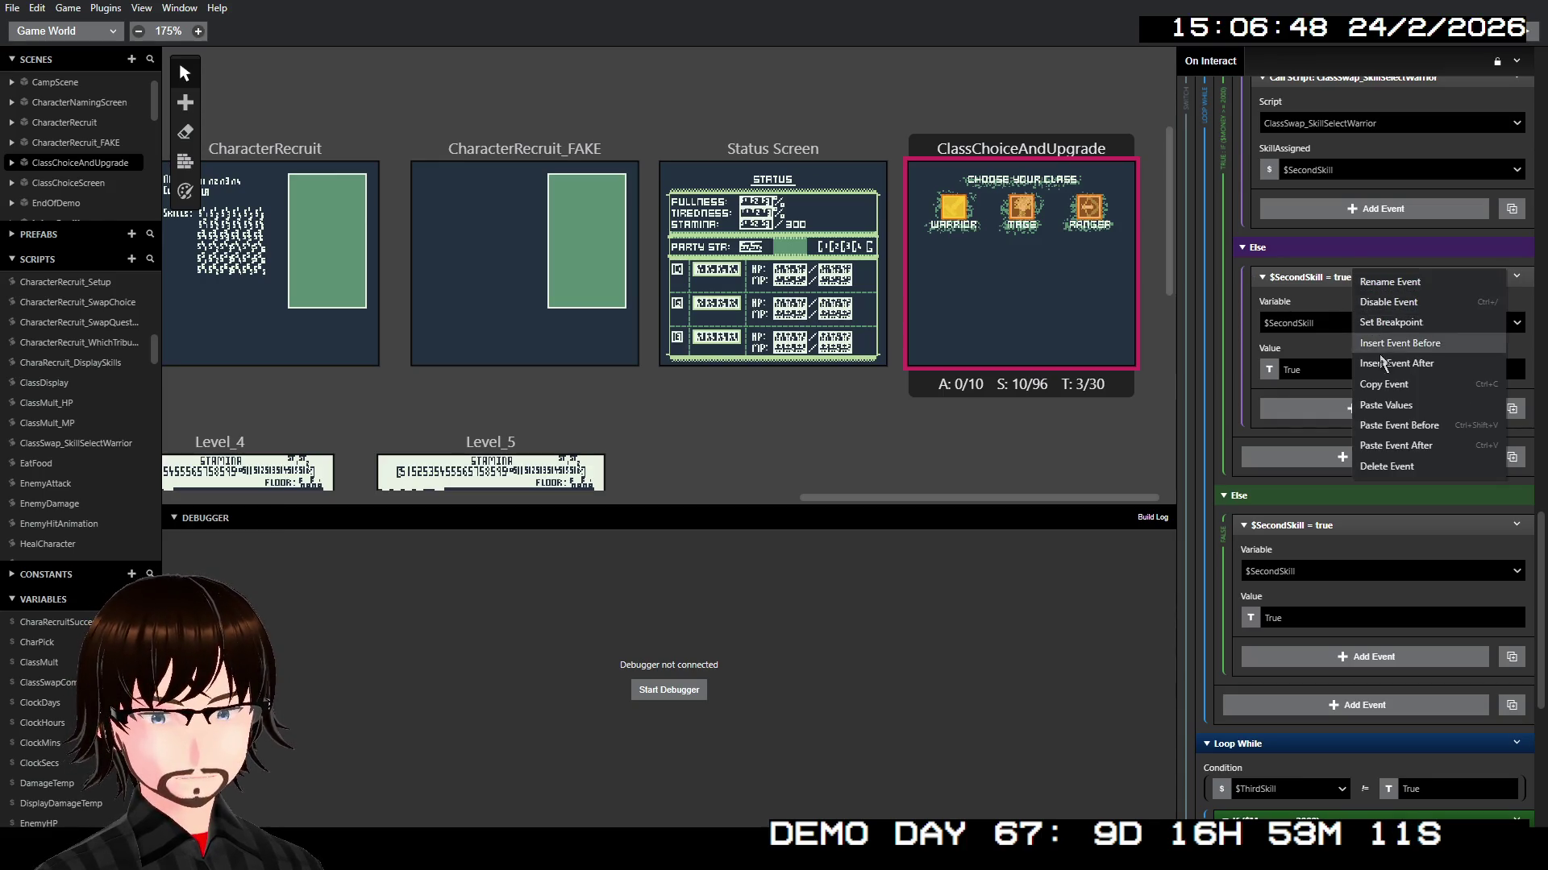
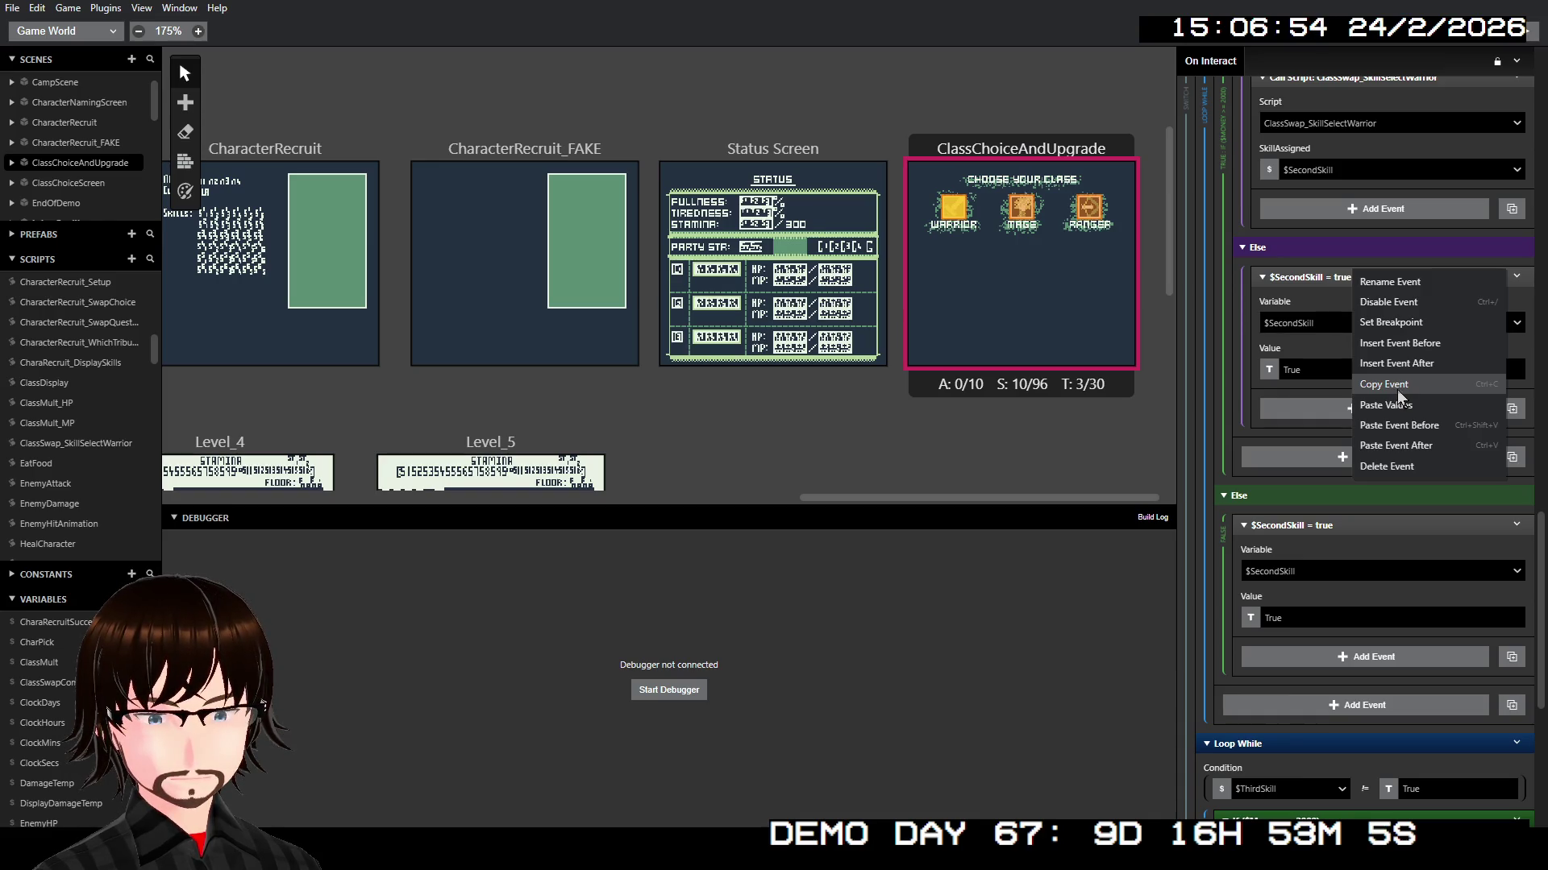
Step: Paste a copy of the $SecondSkill = true event after it and change its variable to $ThirdSkill
left_click(1396, 389)
right_click(1355, 278)
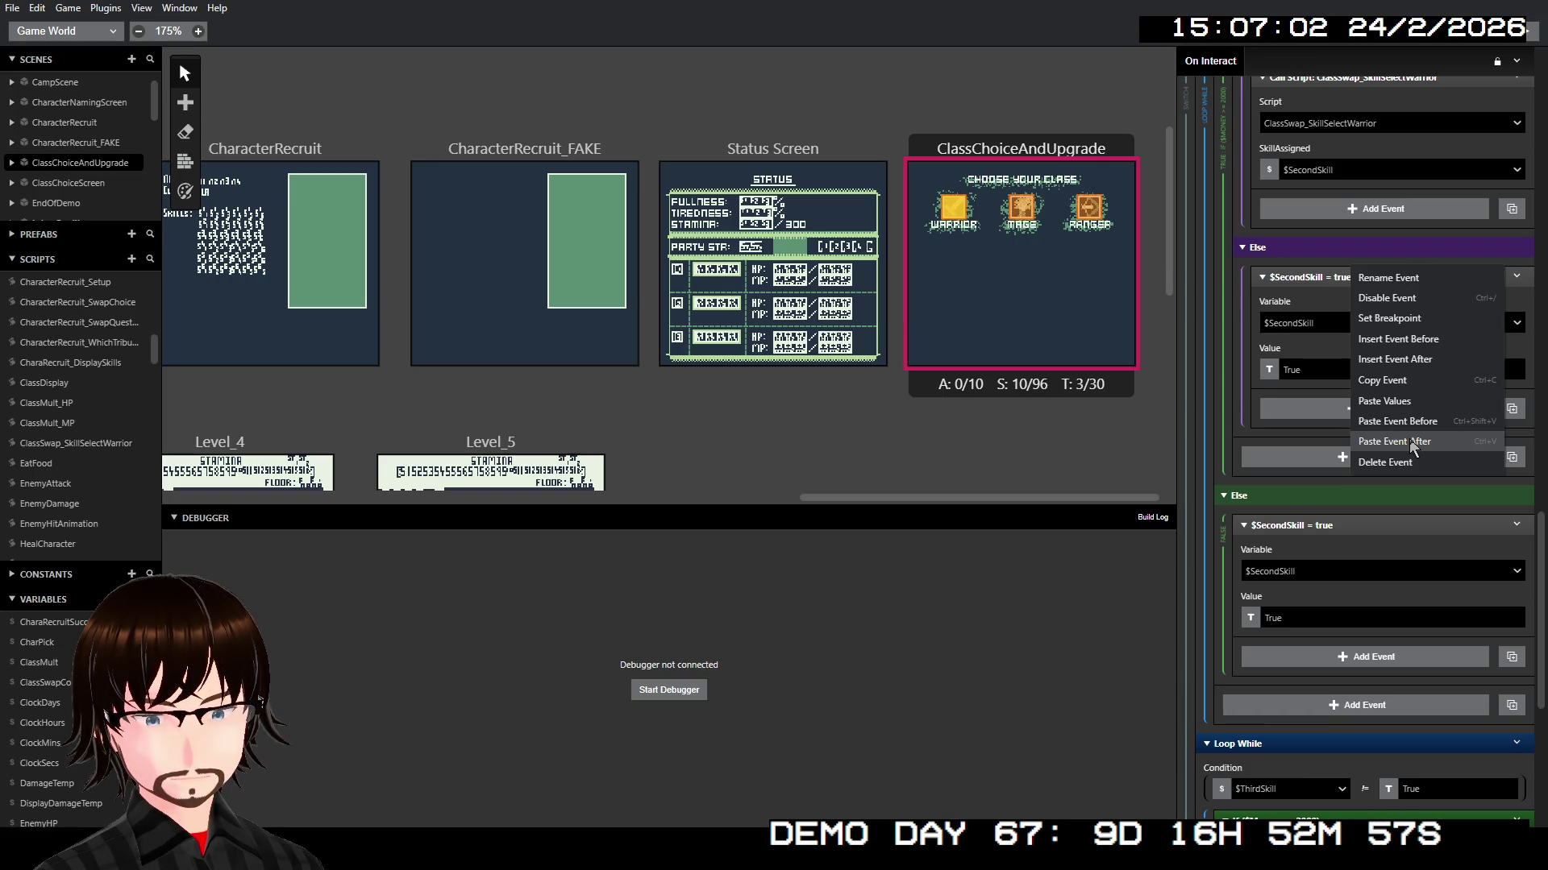
left_click(1409, 442)
left_click(1366, 443)
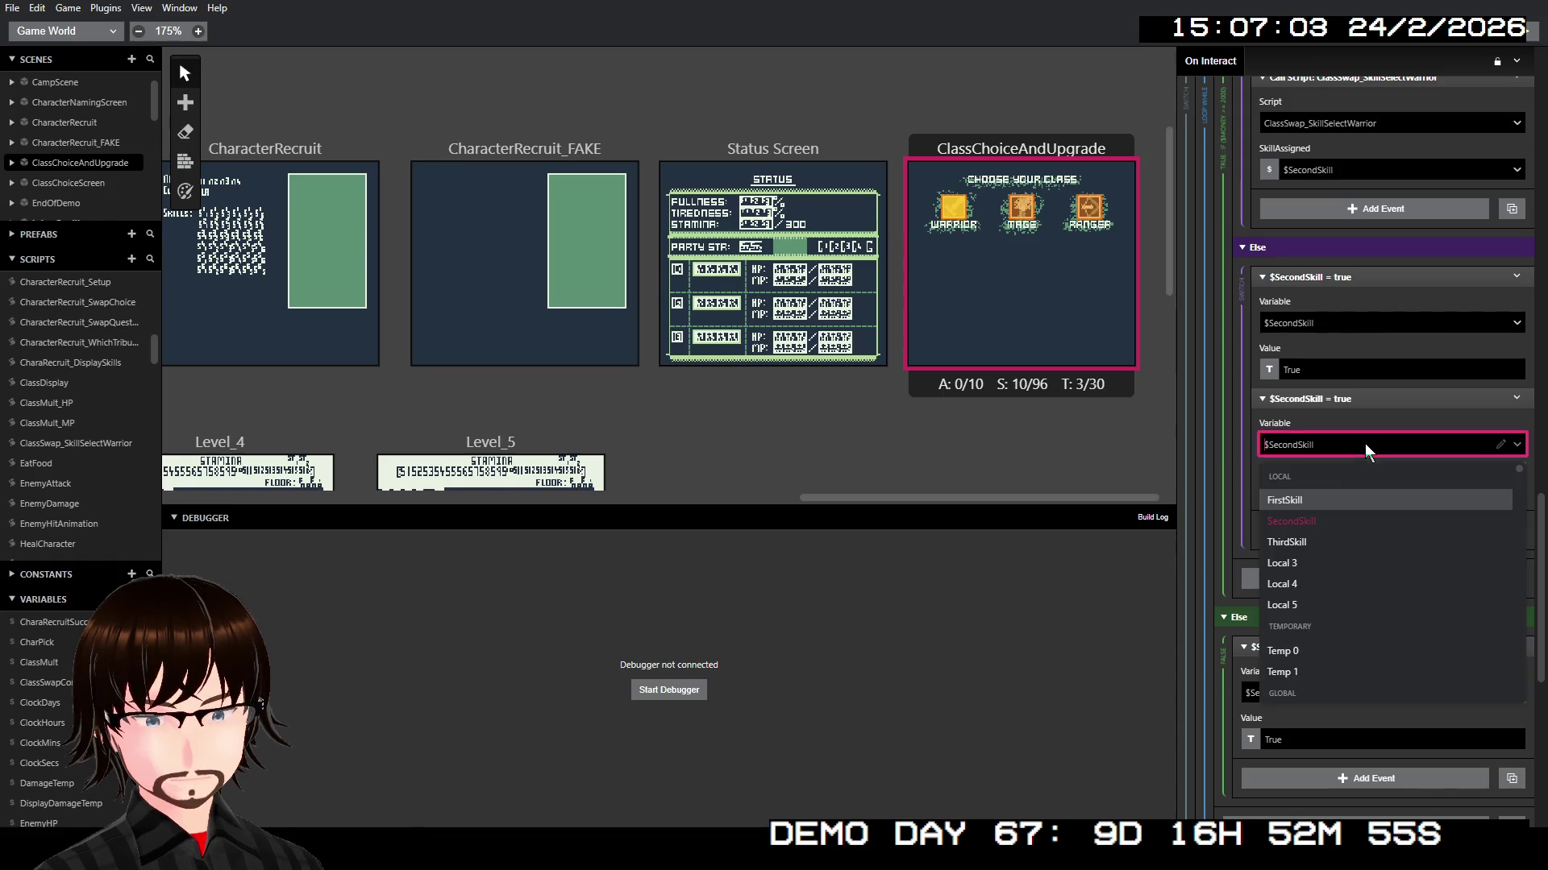
left_click(1298, 543)
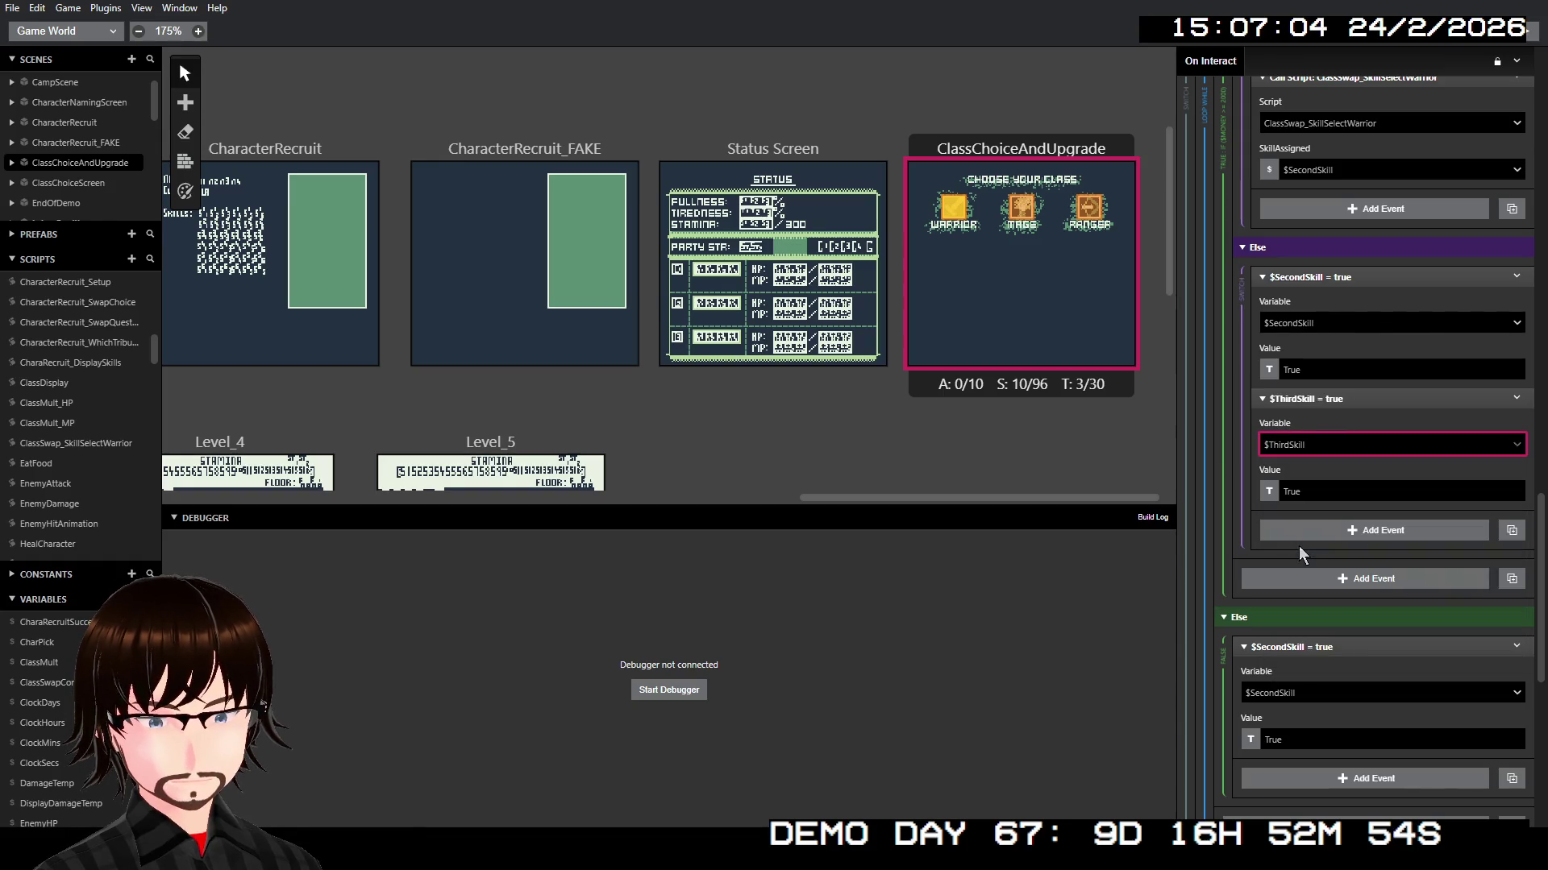
Step: Add a $ThirdSkill = true copy after the lower Else branch's $SecondSkill event as well
right_click(1326, 647)
left_click(1368, 785)
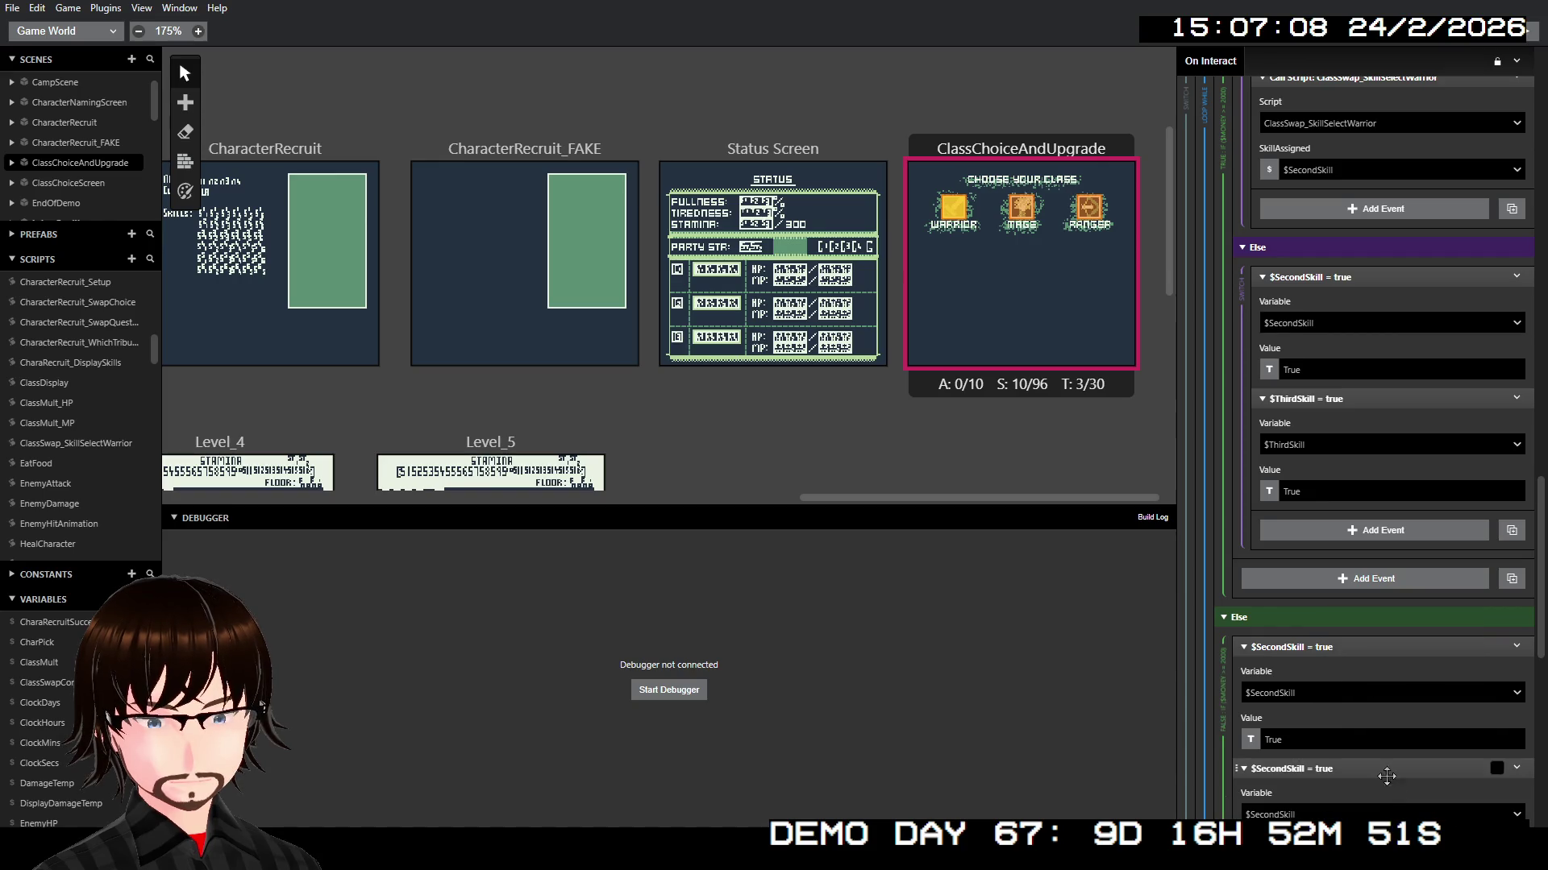
scroll(1370, 741, "down", 3)
left_click(1309, 572)
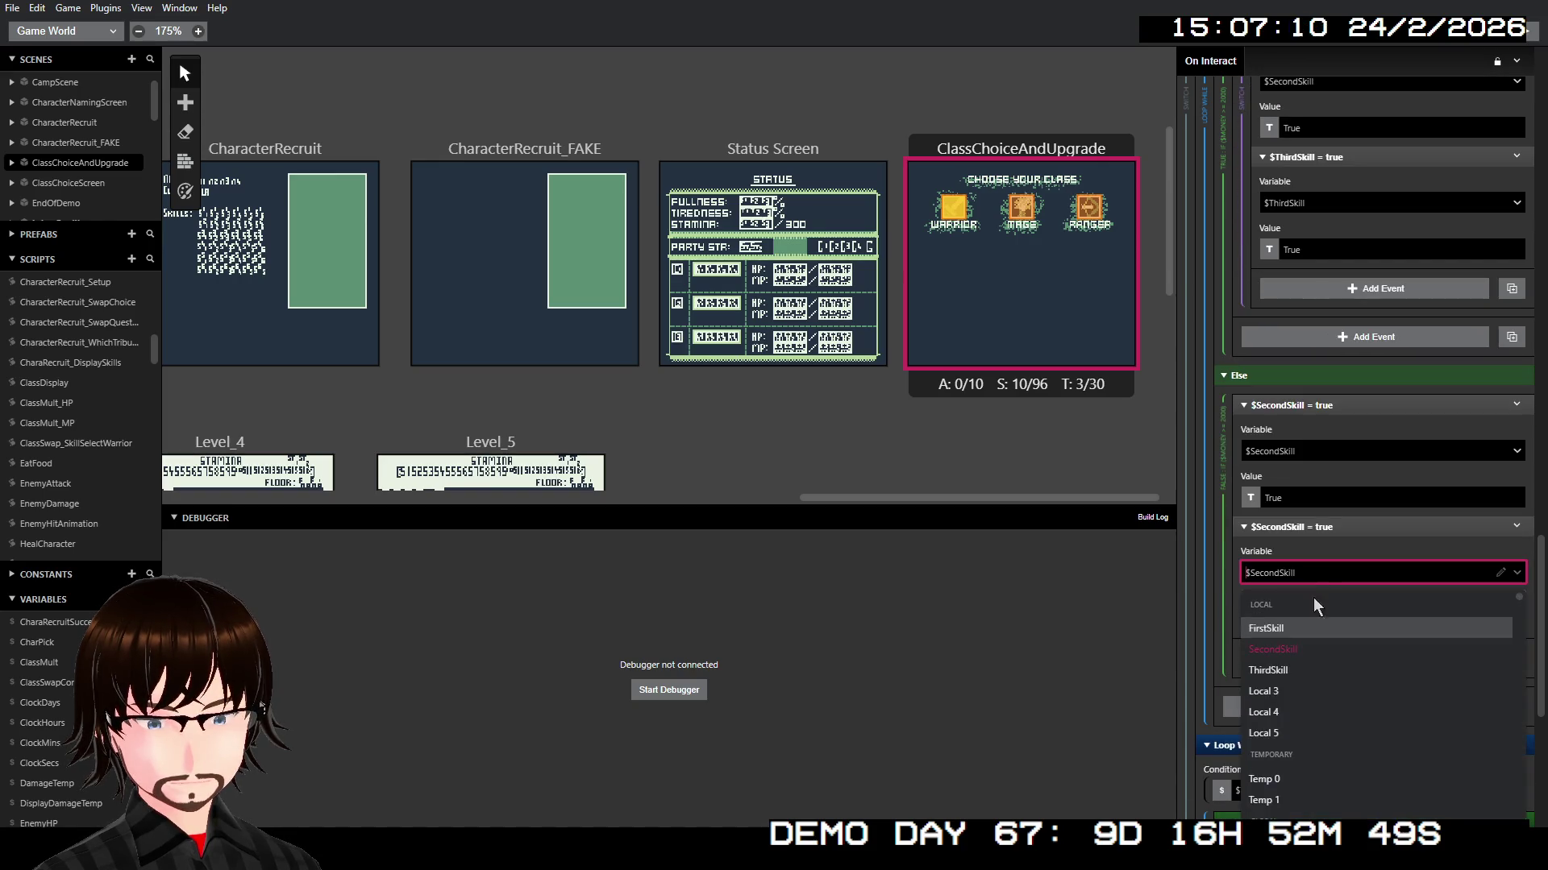
left_click(1317, 674)
Step: Delete the old third-skill Loop While event
scroll(1368, 599, "down", 3)
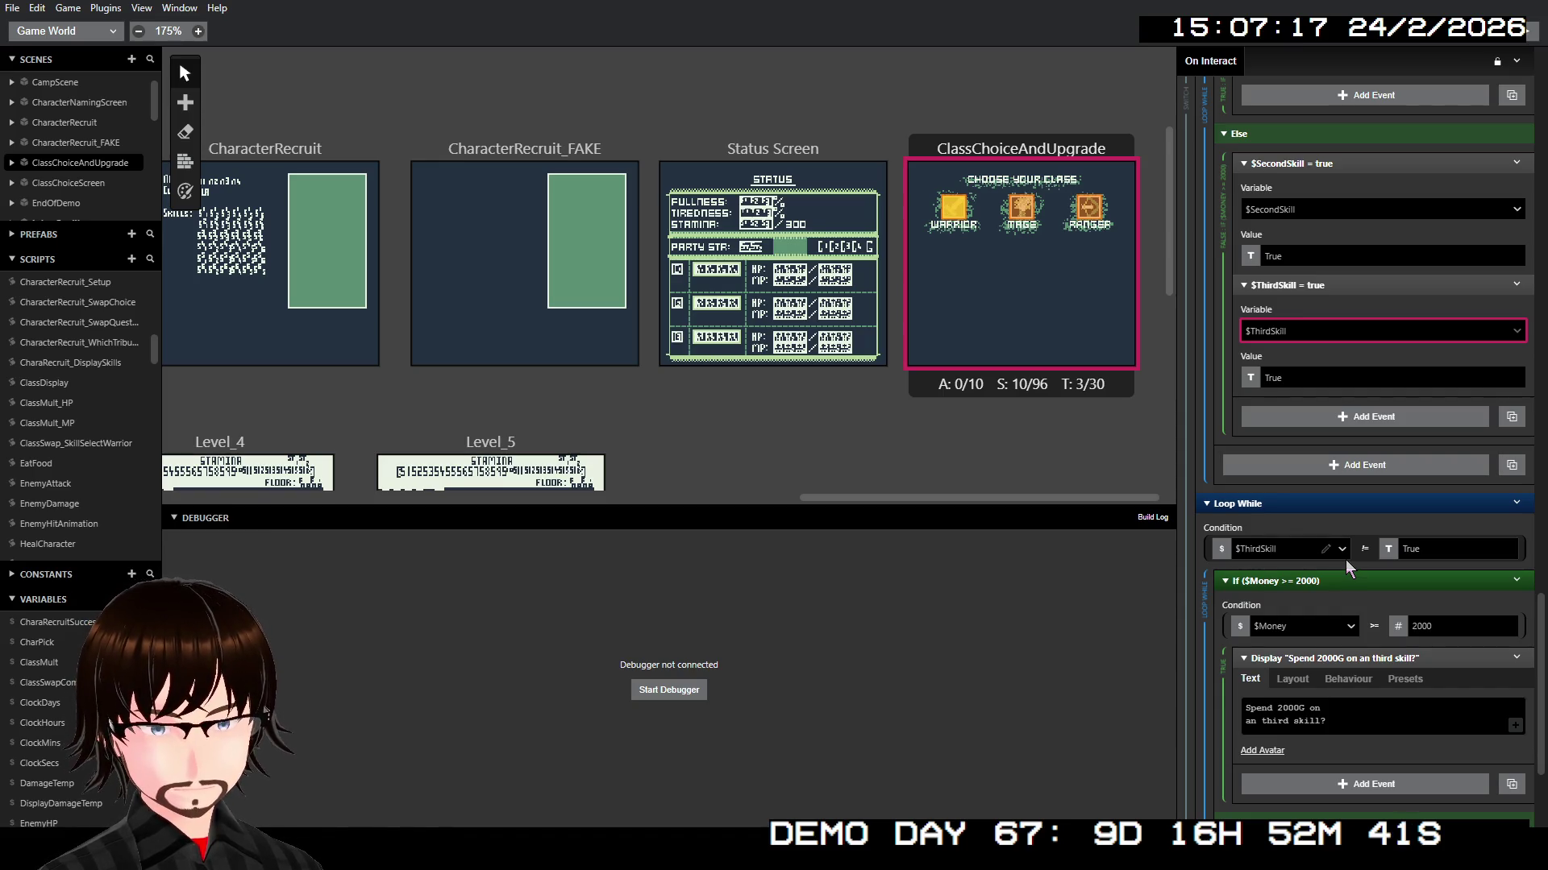
scroll(1346, 560, "down", 1)
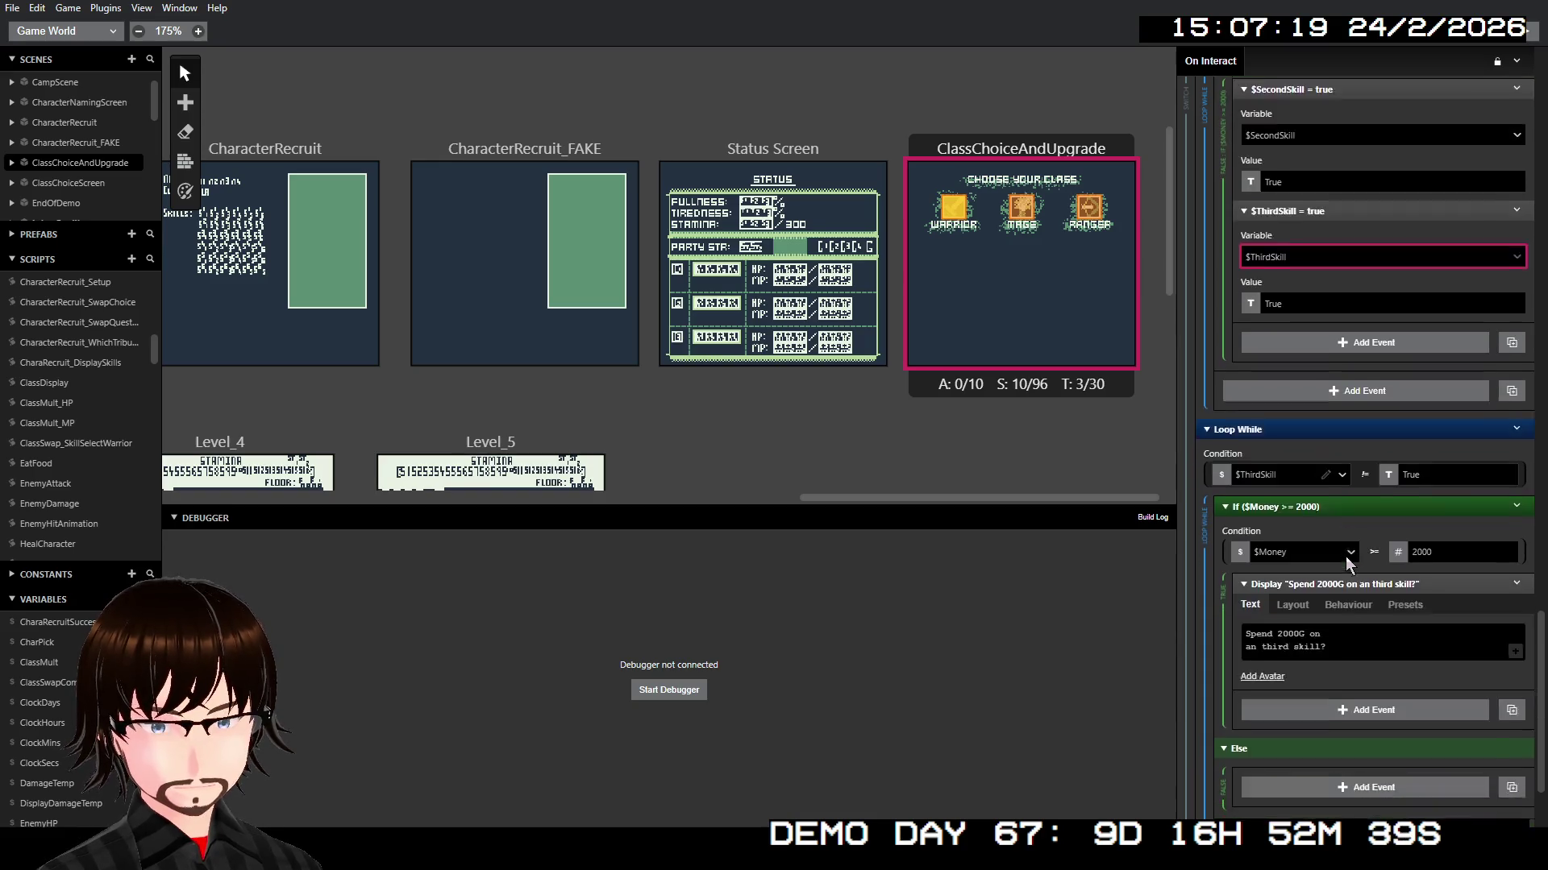
right_click(1346, 418)
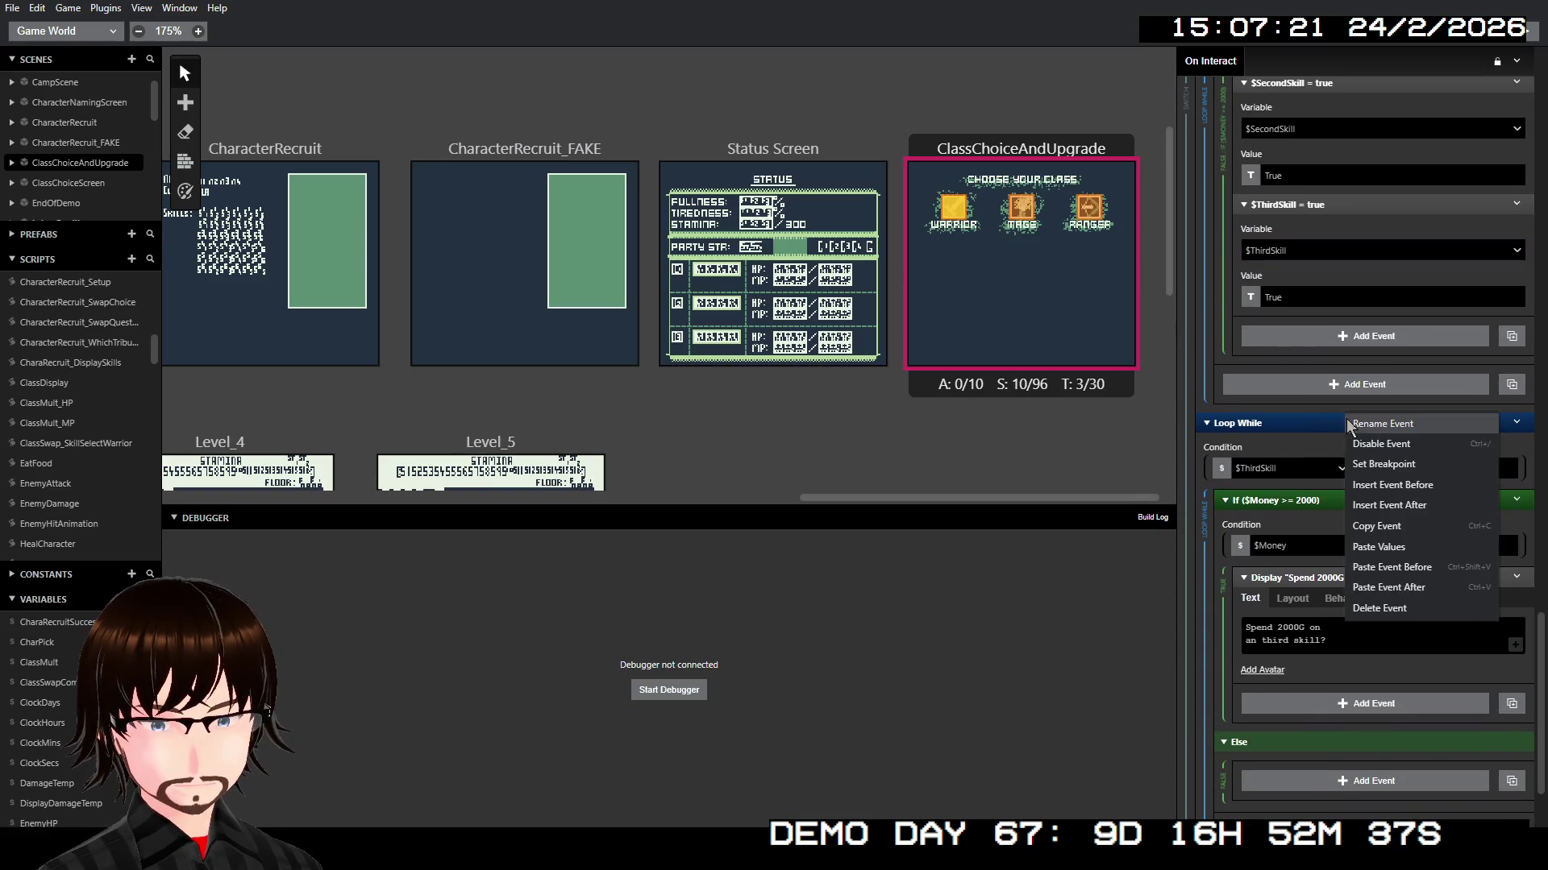
left_click(1385, 606)
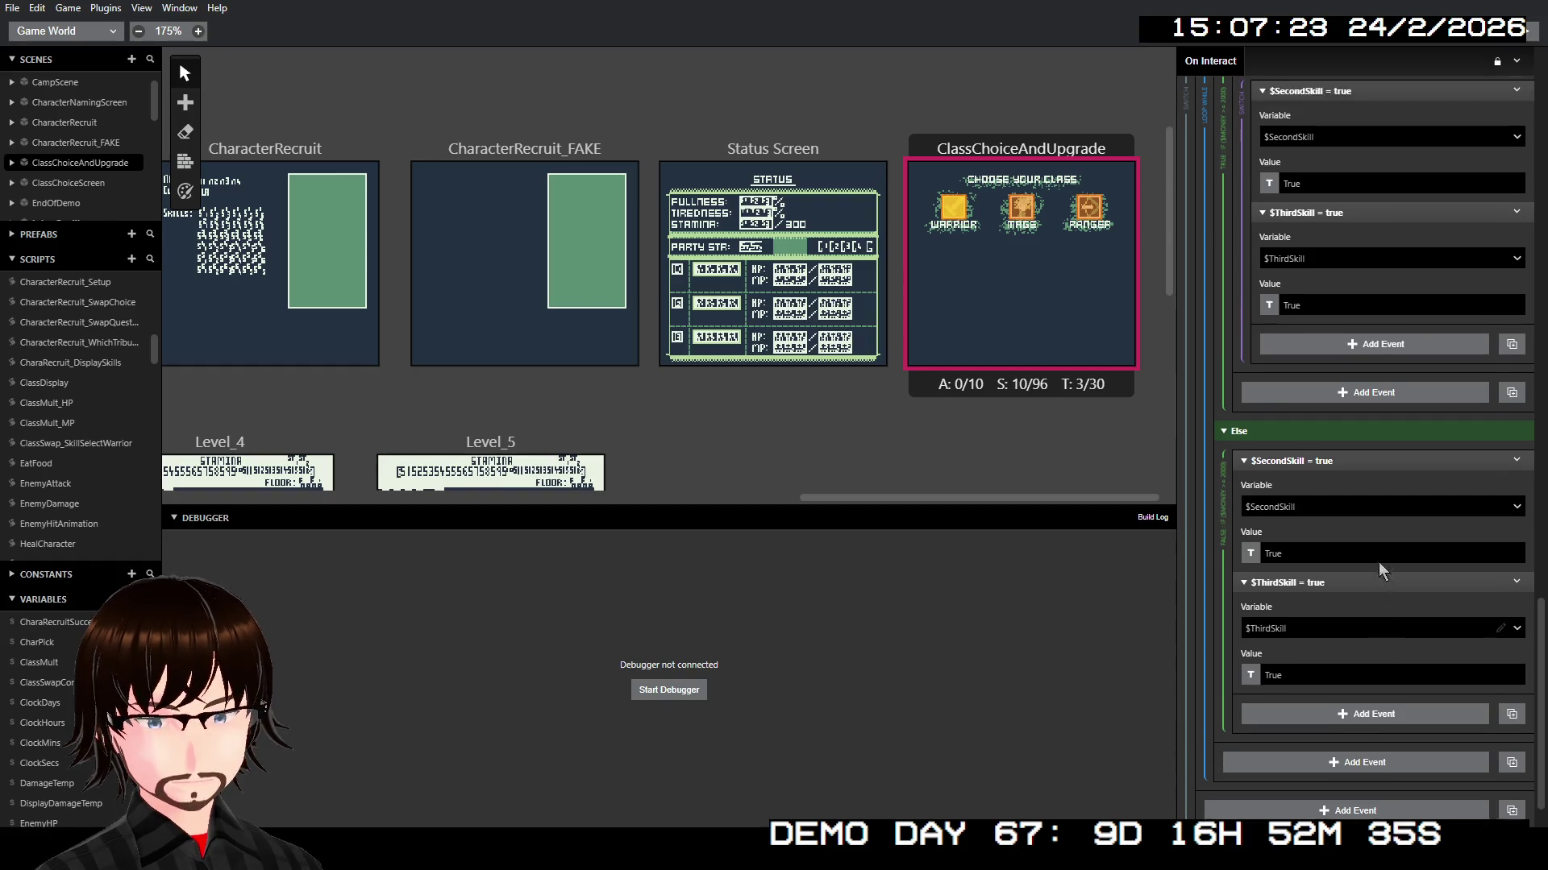
scroll(1378, 562, "up", 5)
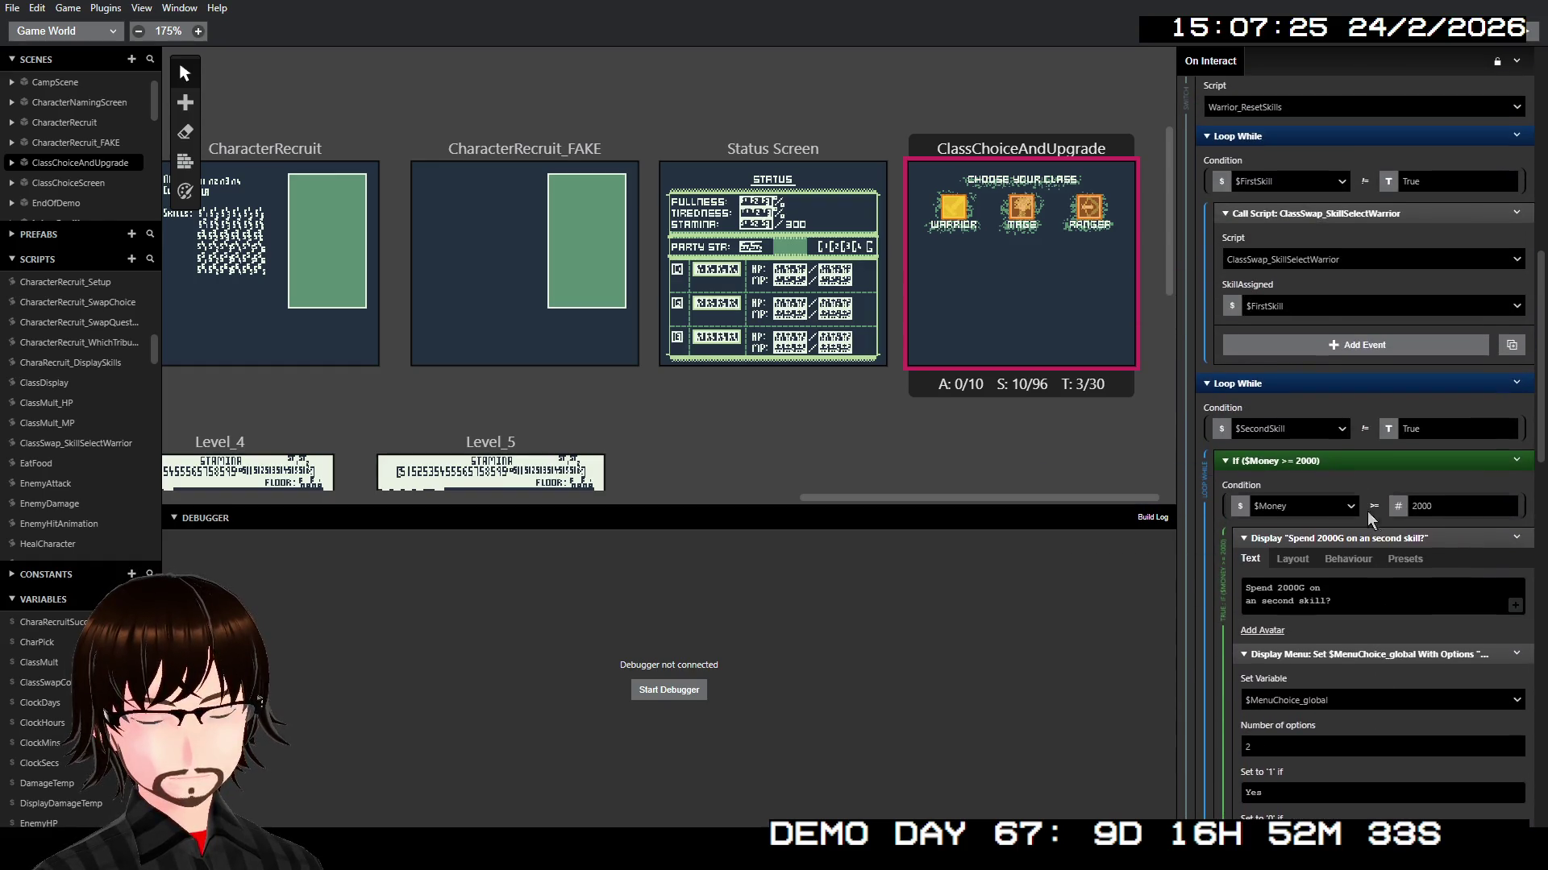
Step: Duplicate the second-skill purchase Loop While directly after the original
right_click(1288, 382)
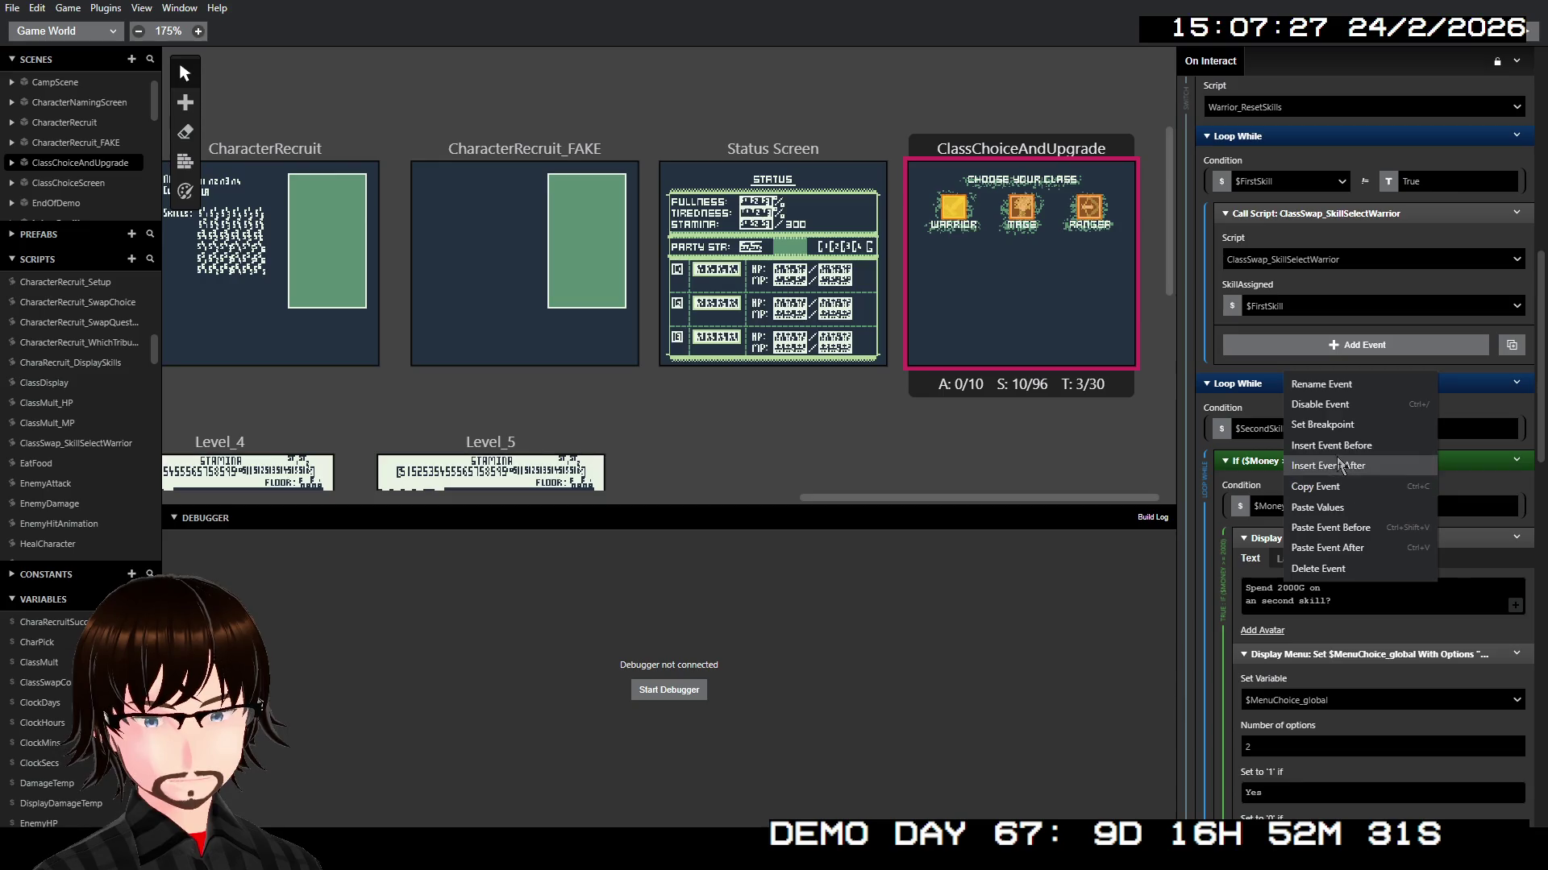
left_click(1351, 505)
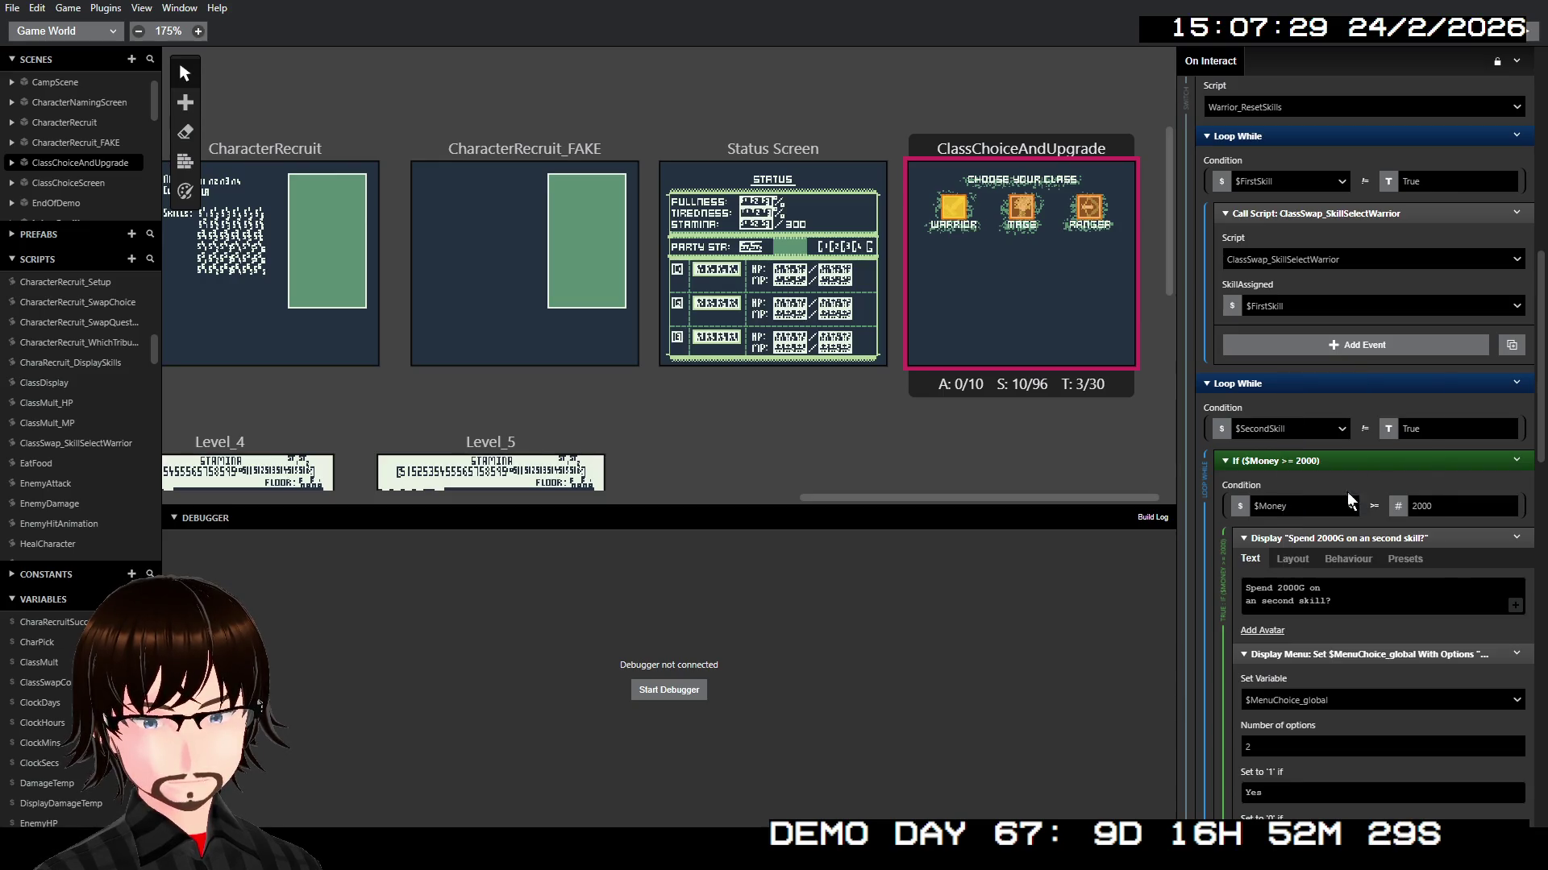
right_click(1367, 380)
left_click(1412, 548)
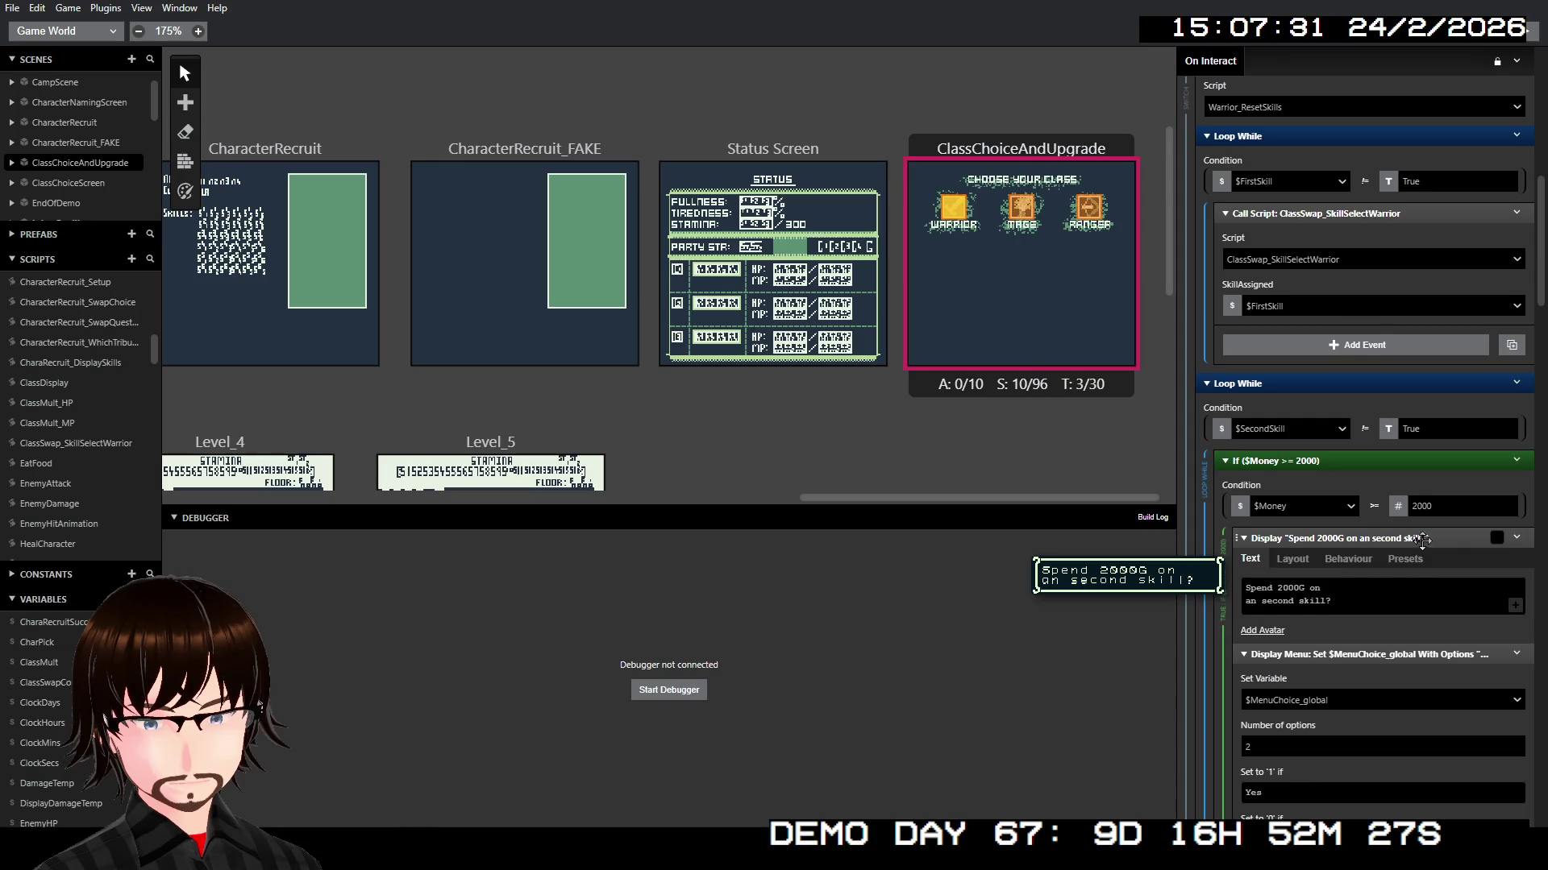
scroll(1417, 529, "down", 5)
scroll(1417, 521, "down", 10)
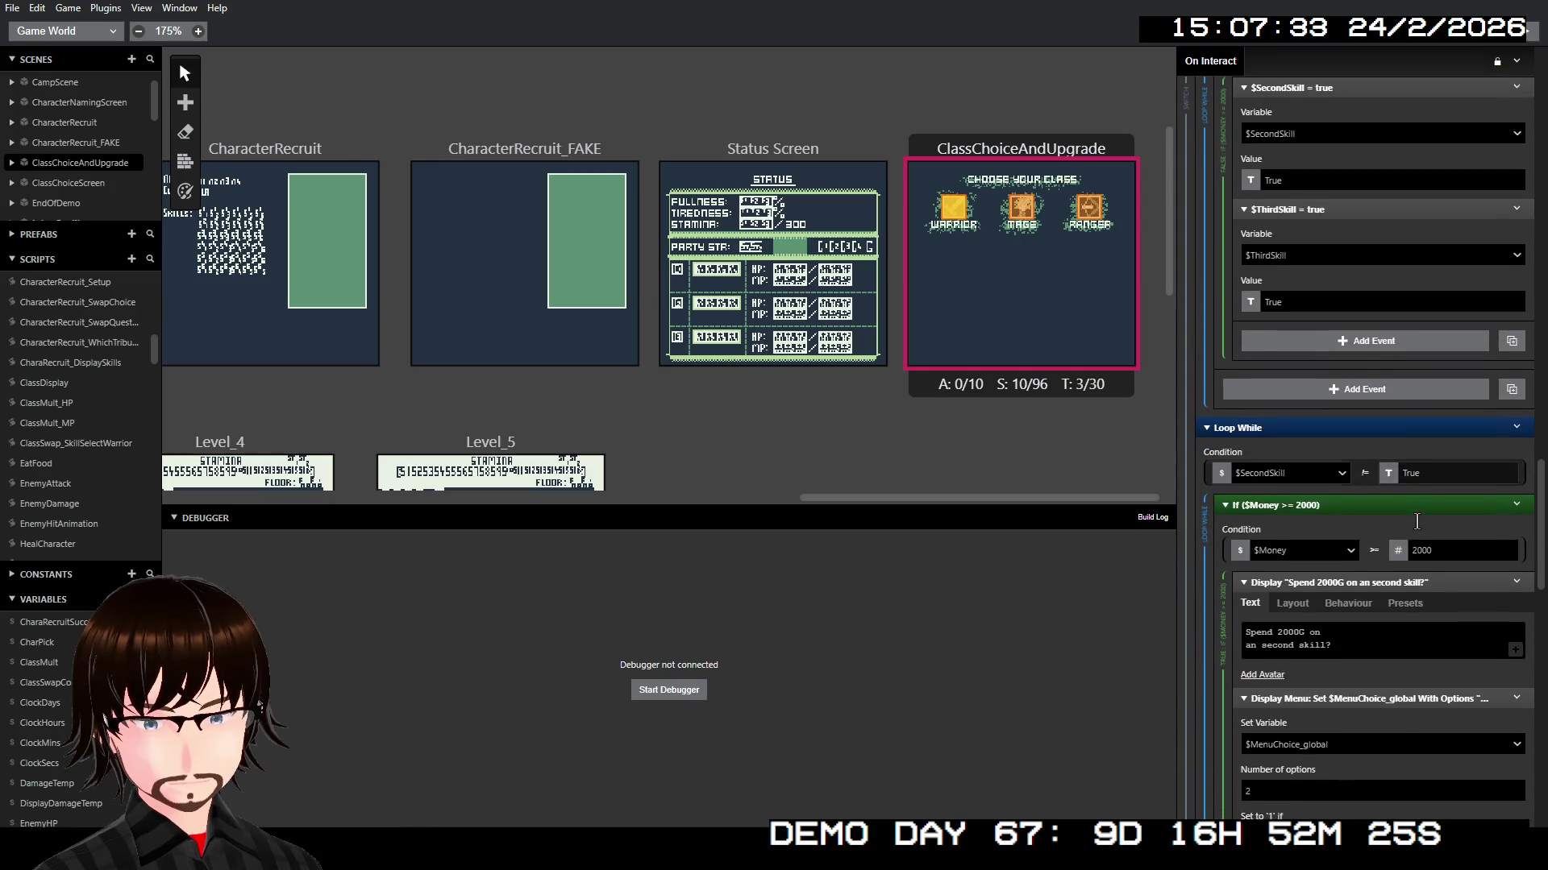
scroll(1417, 519, "down", 2)
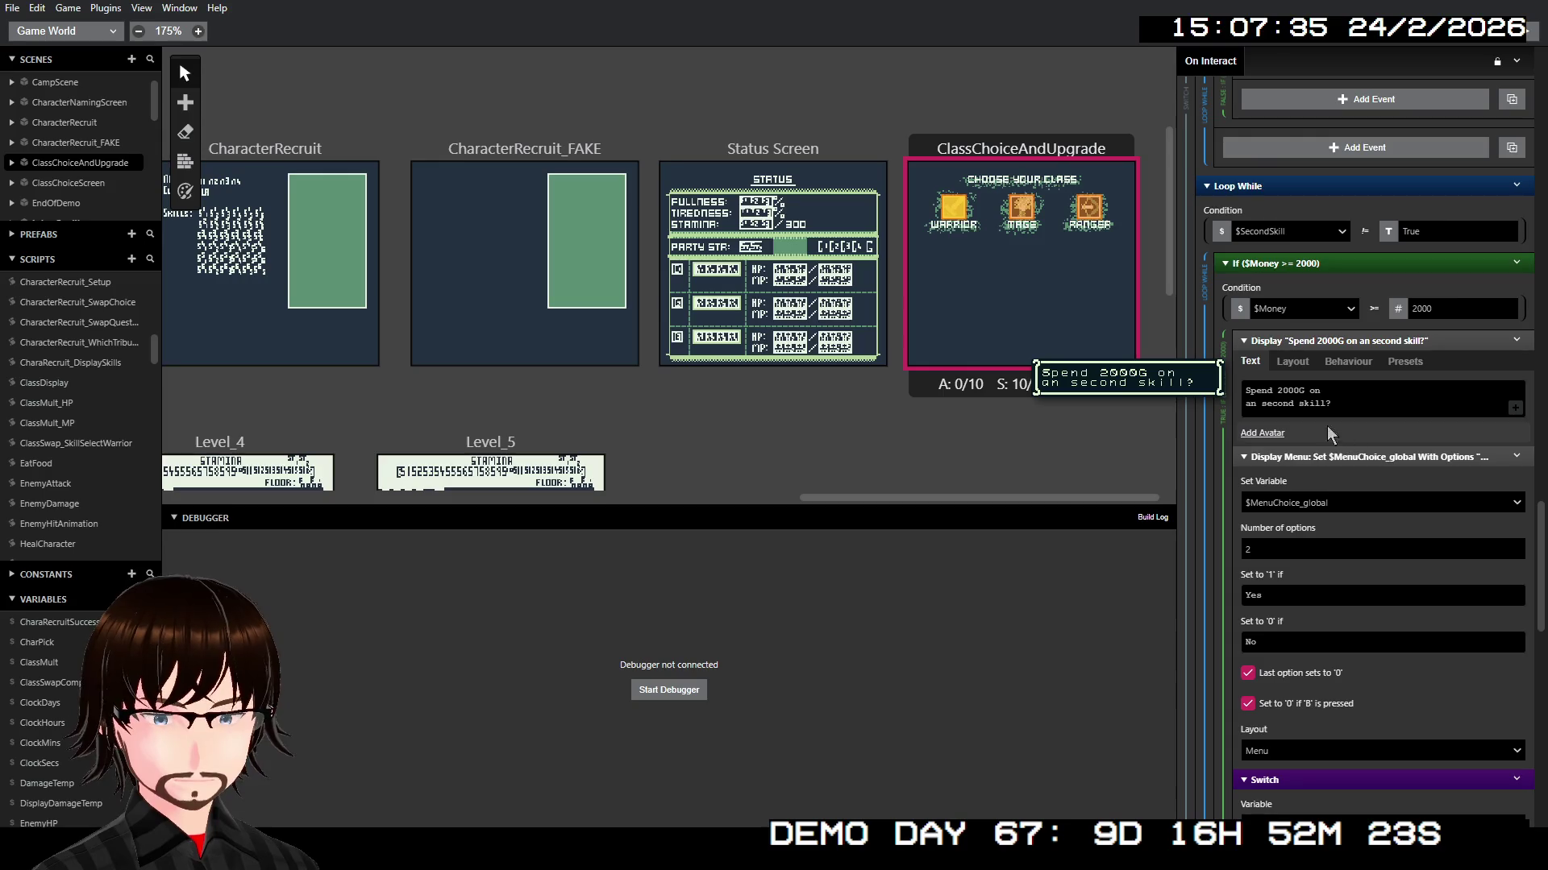
Step: Reword the copied loop's prompt from 'an second skill?' to 'a third skill?'
double_click(1282, 405)
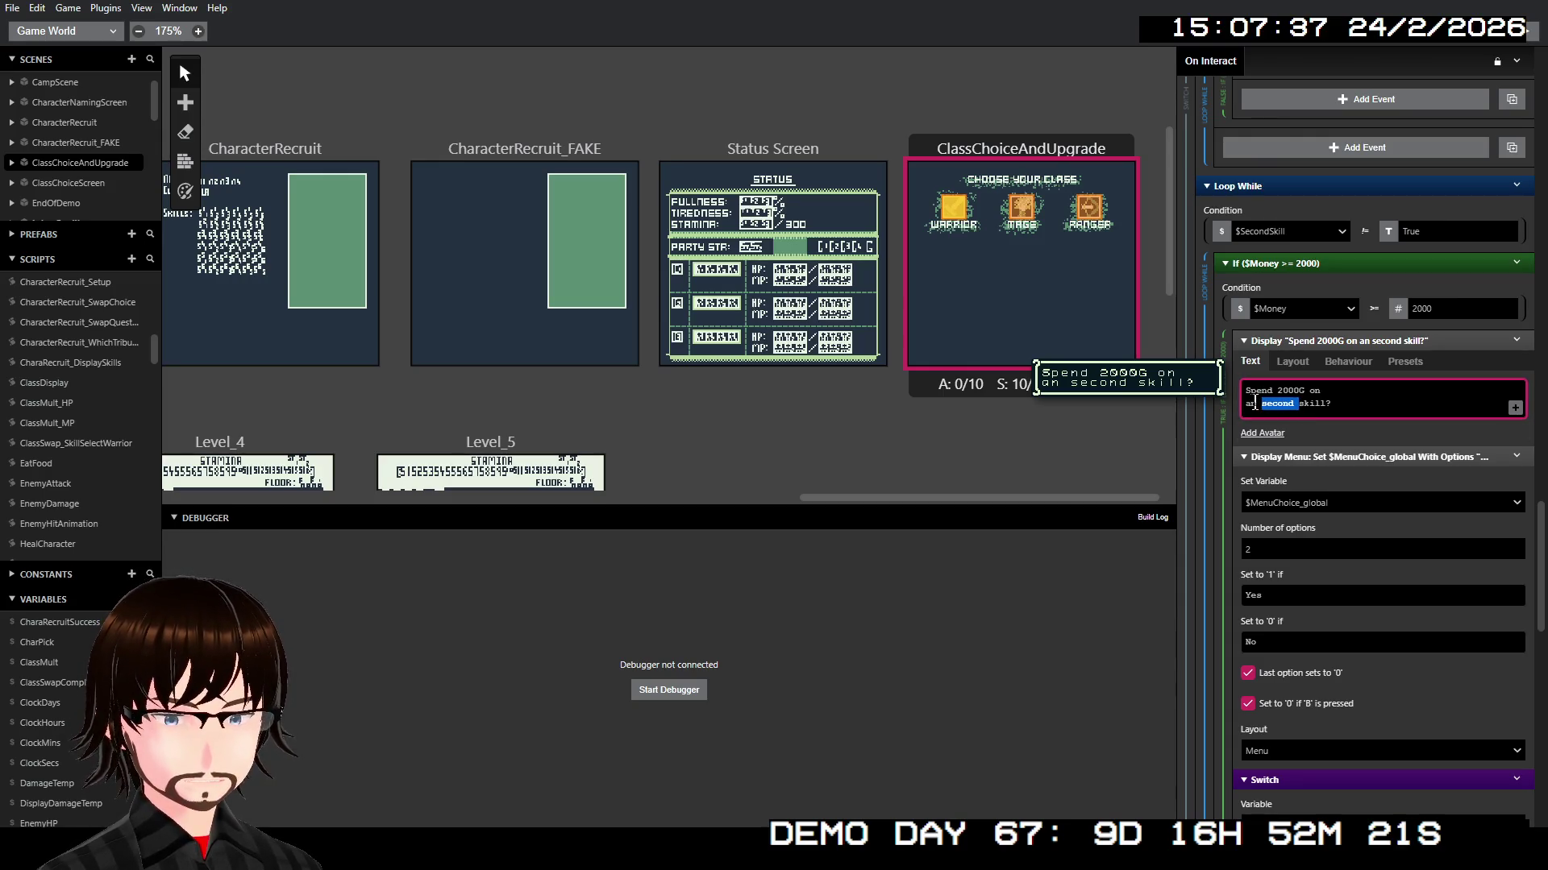
left_click(1254, 403)
key("BackSpace")
double_click(1276, 405)
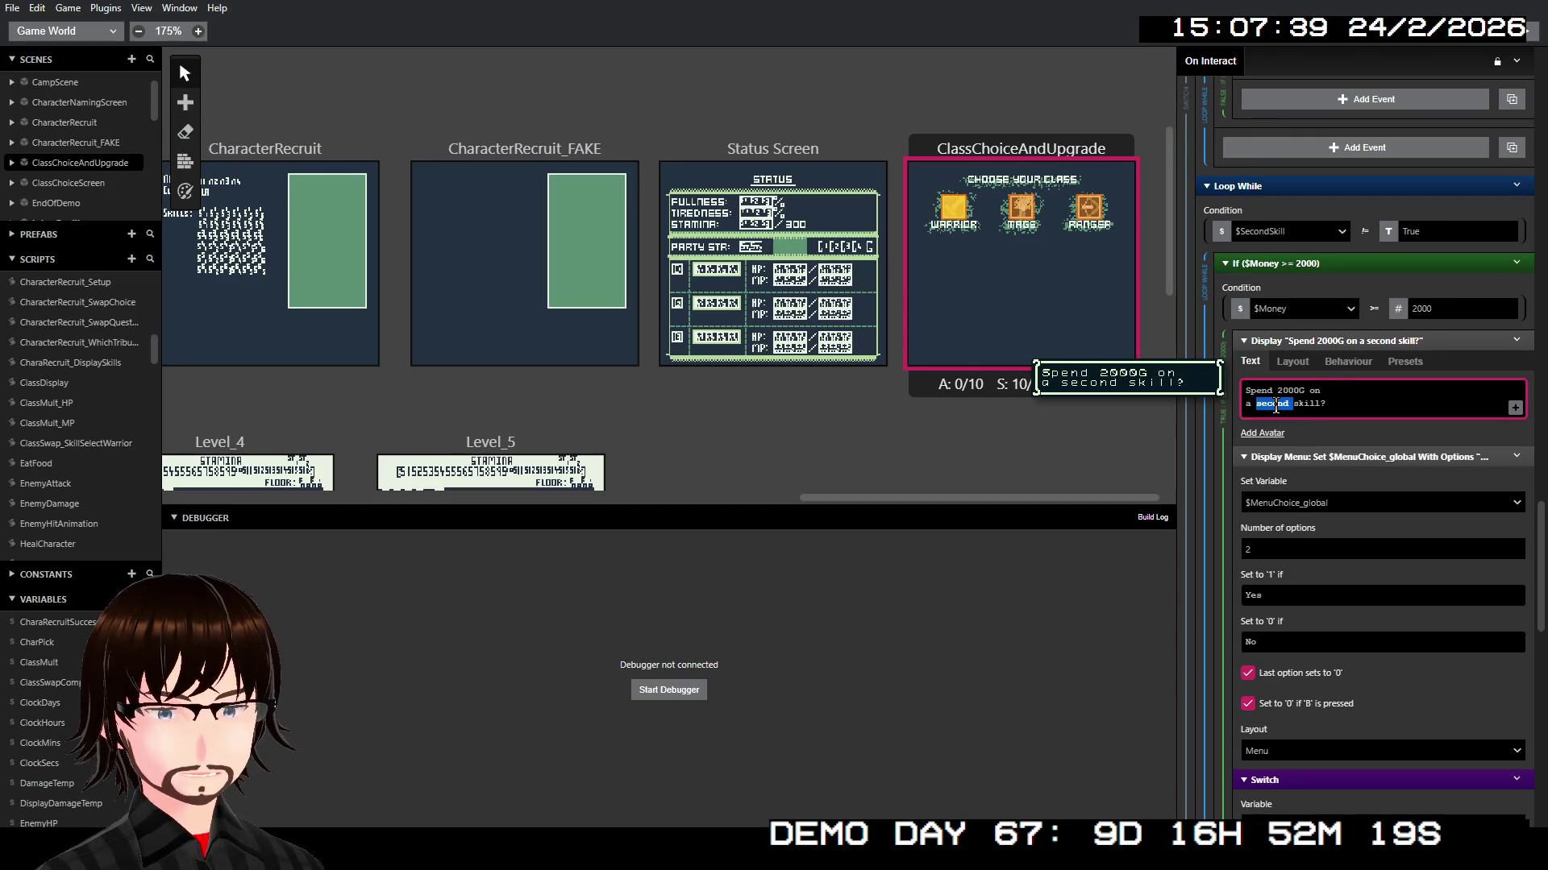
type("thir")
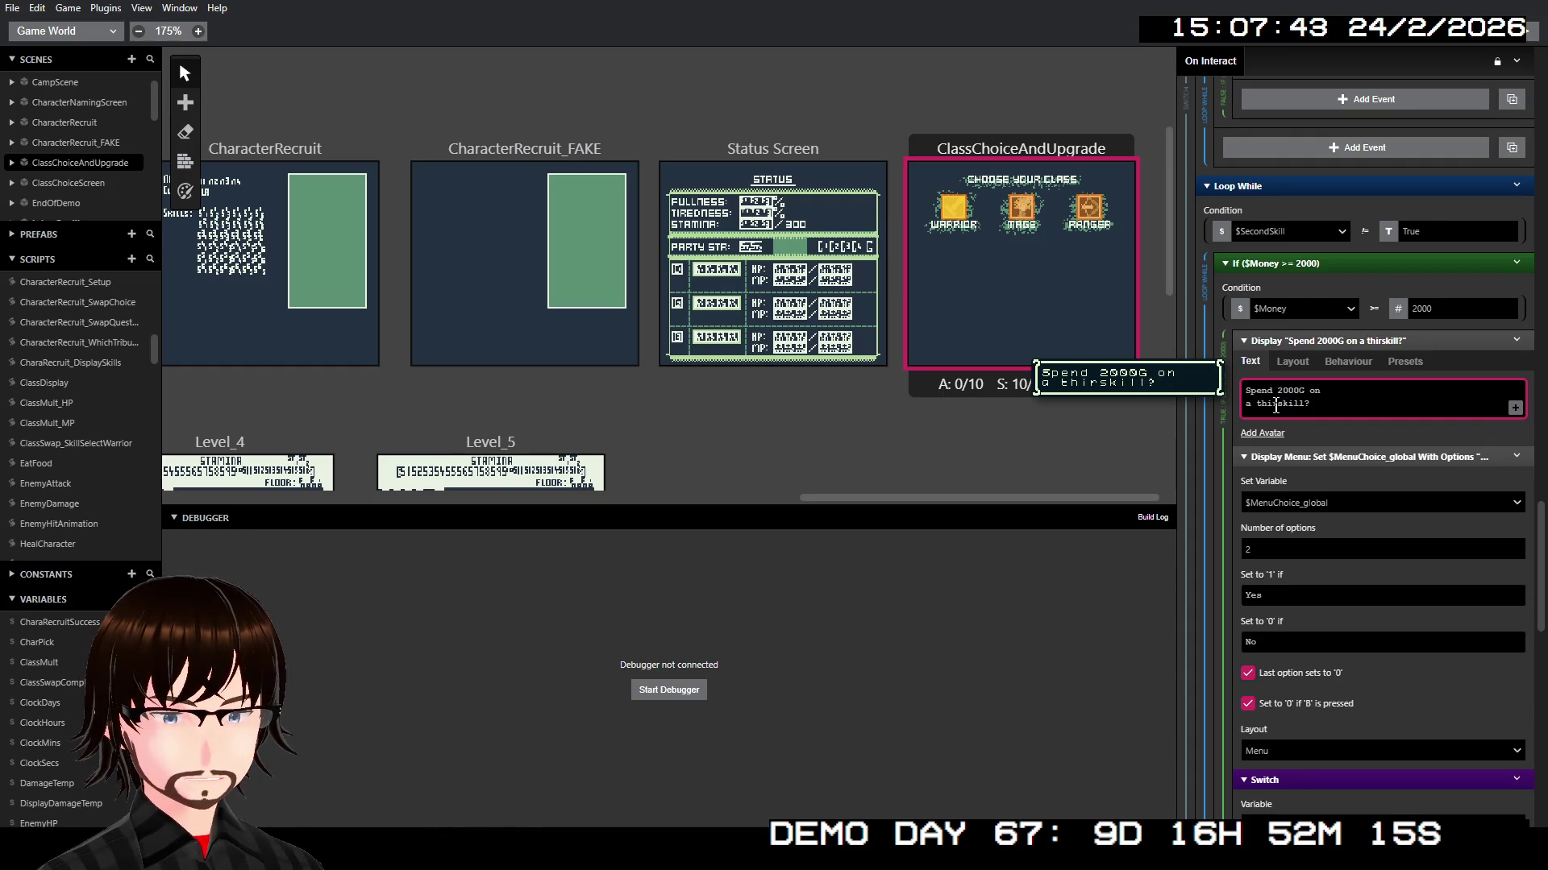
type("d")
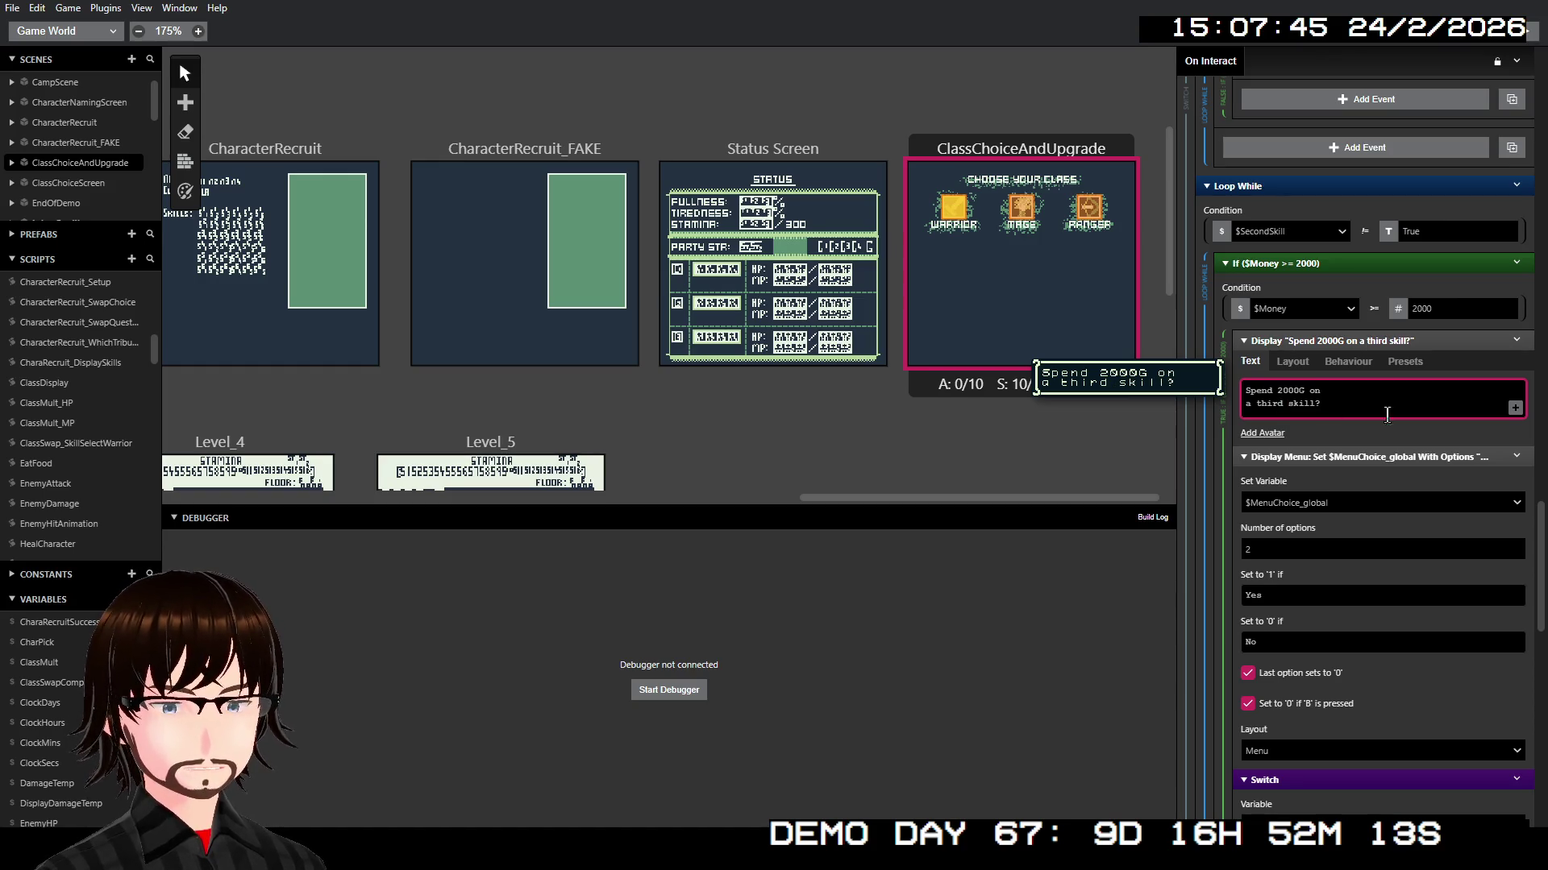
scroll(1405, 407, "down", 6)
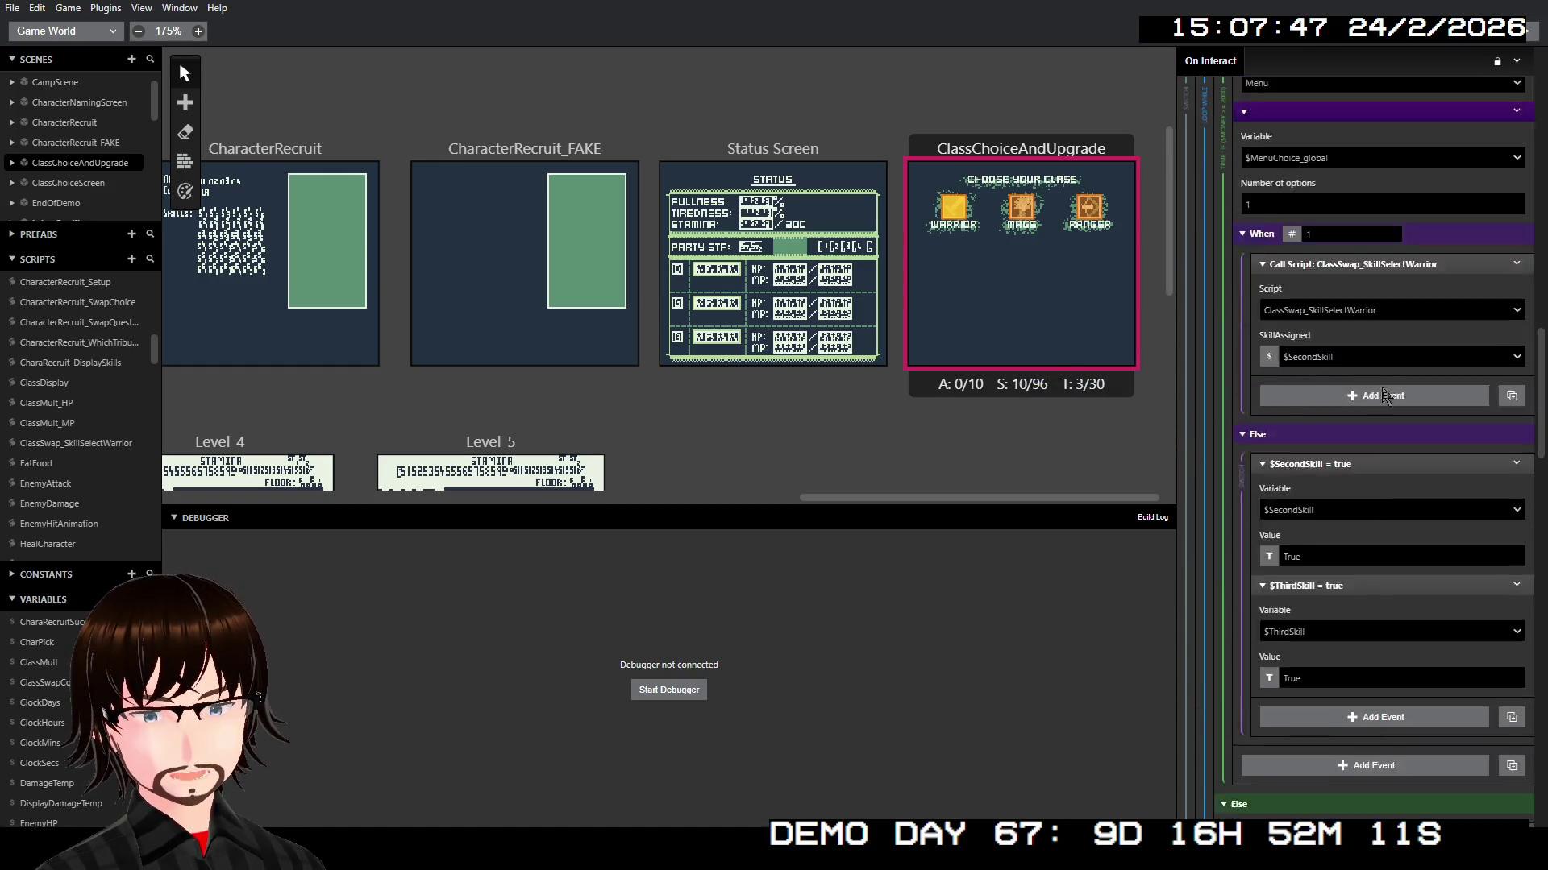
scroll(1359, 374, "up", 5)
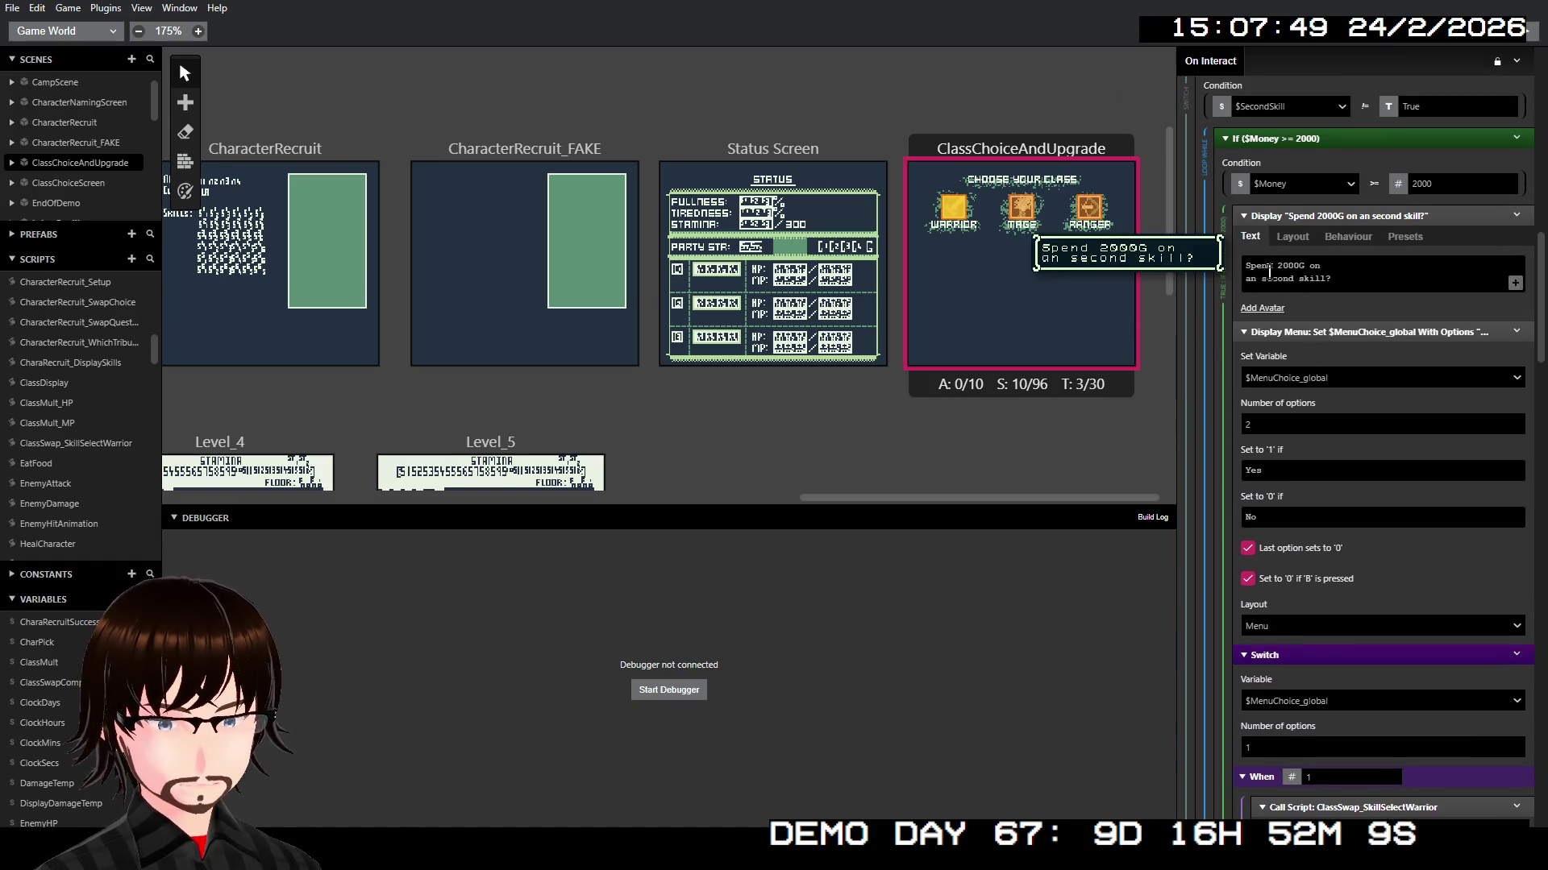
Step: Correct the original prompt to read 'Spend 2000G on a second skill?'
left_click(1257, 278)
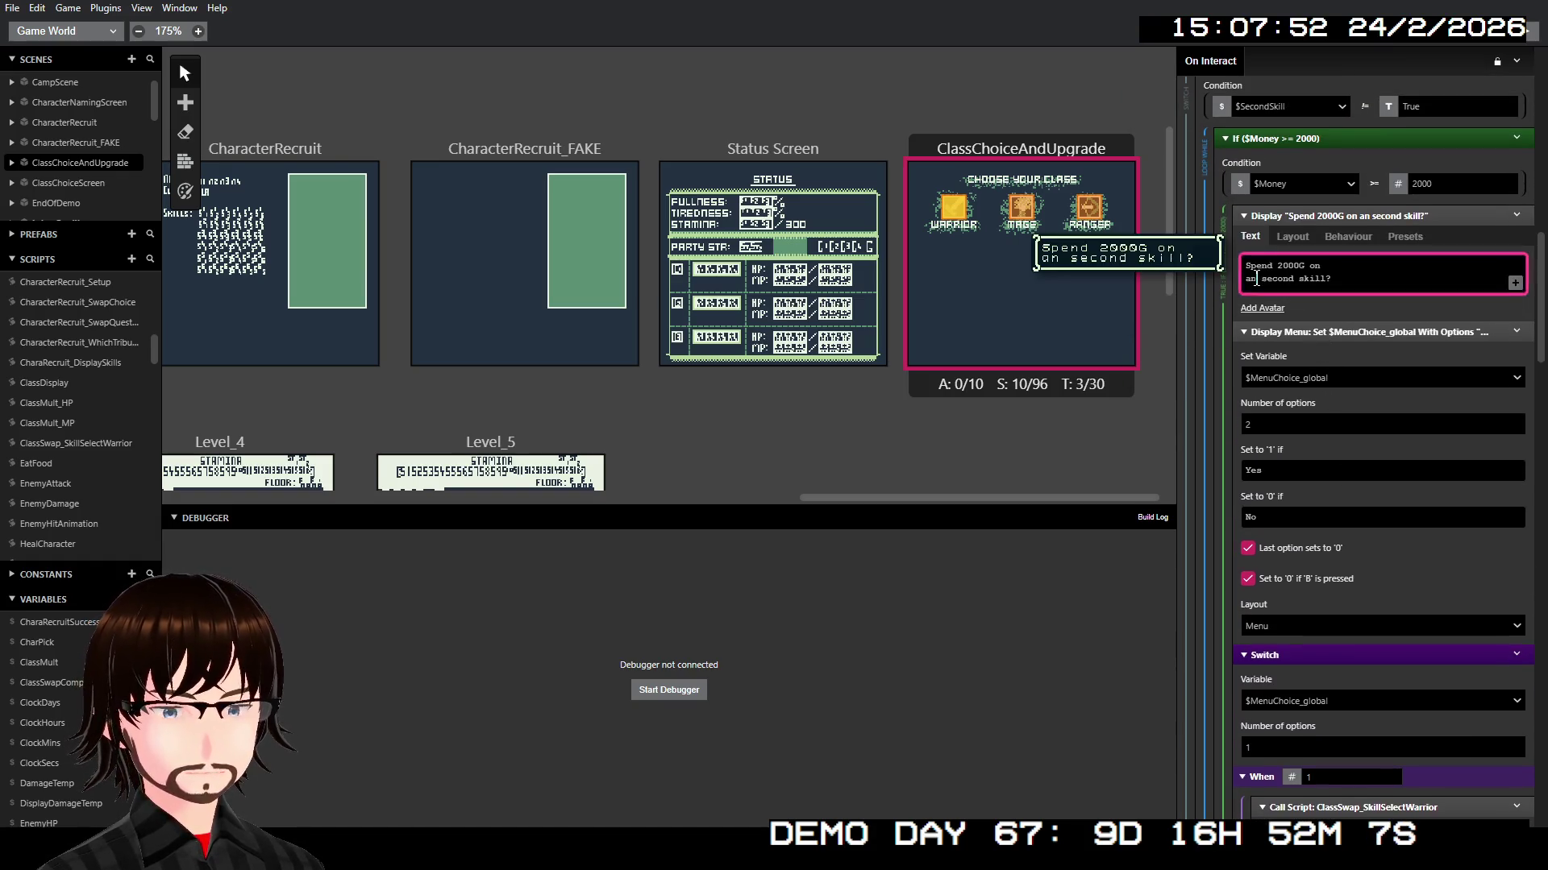
key("BackSpace")
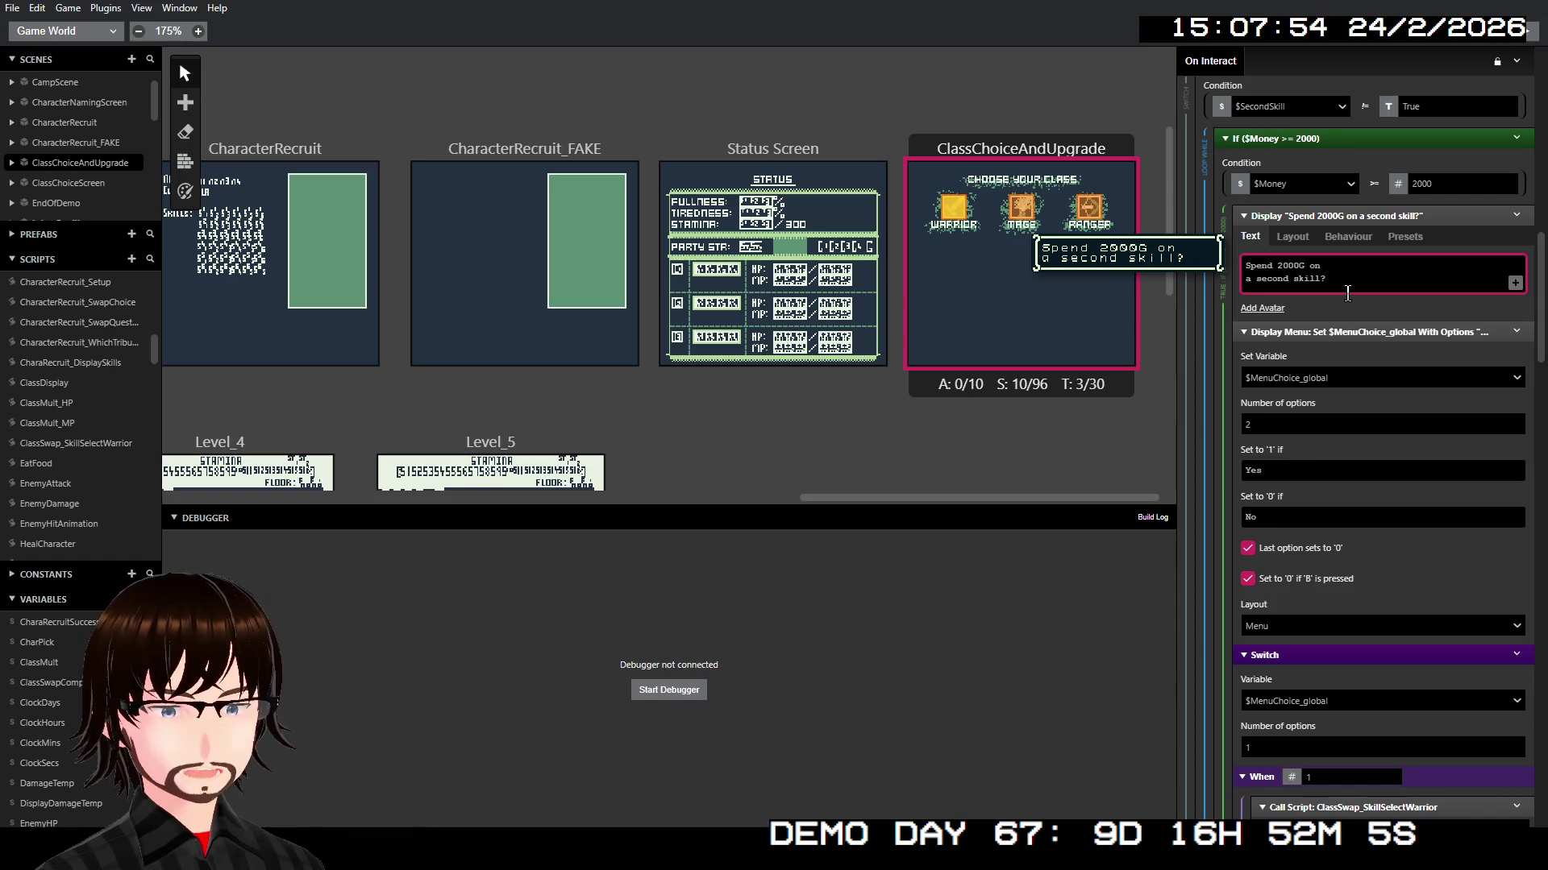
scroll(1351, 296, "down", 10)
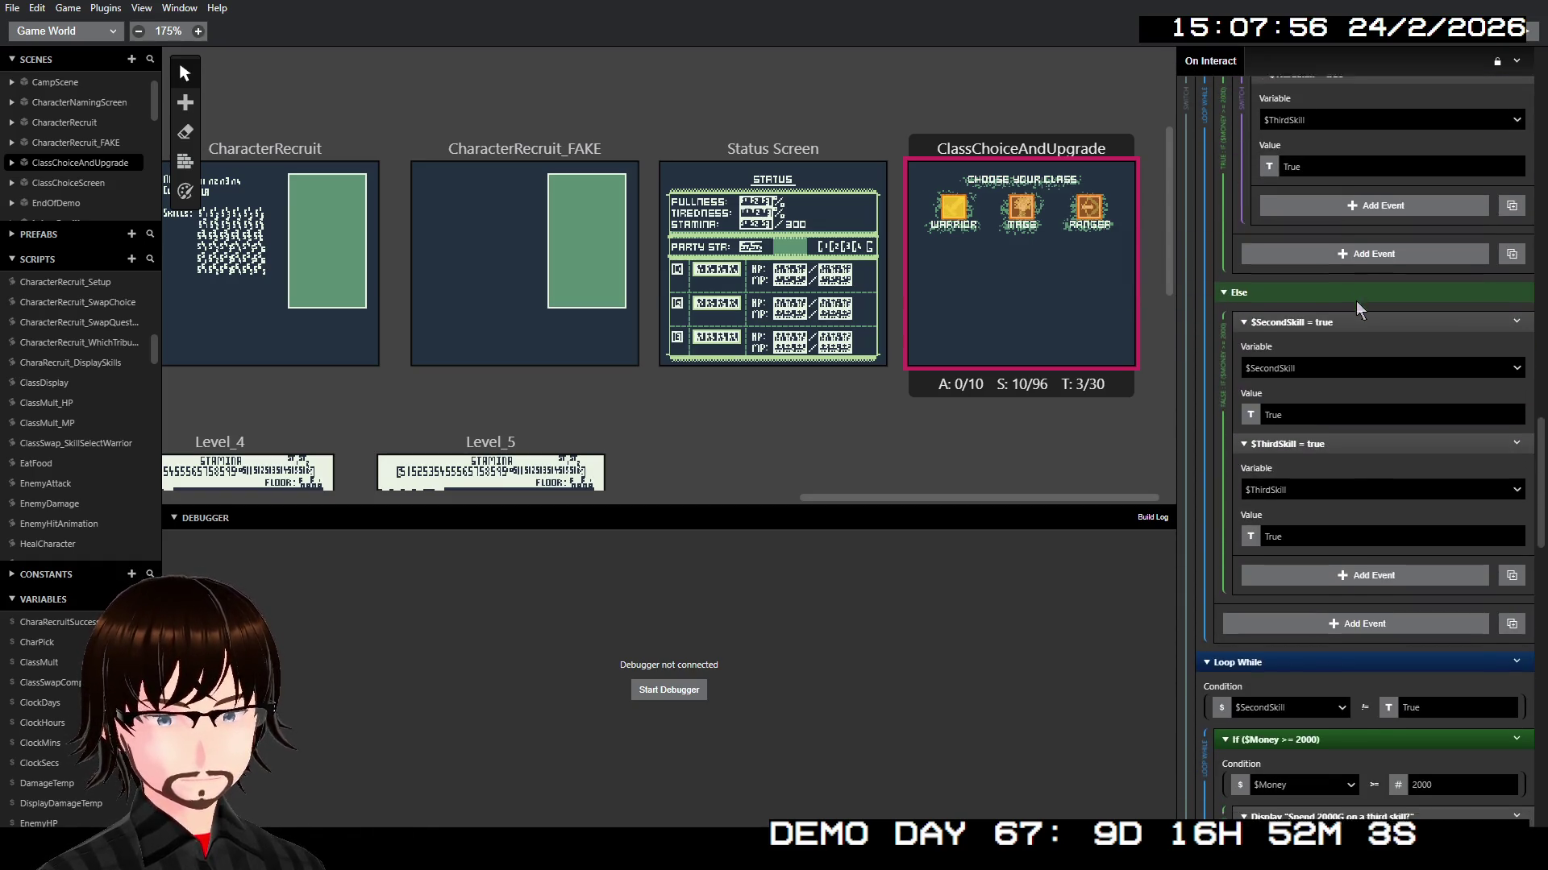
scroll(1355, 301, "down", 7)
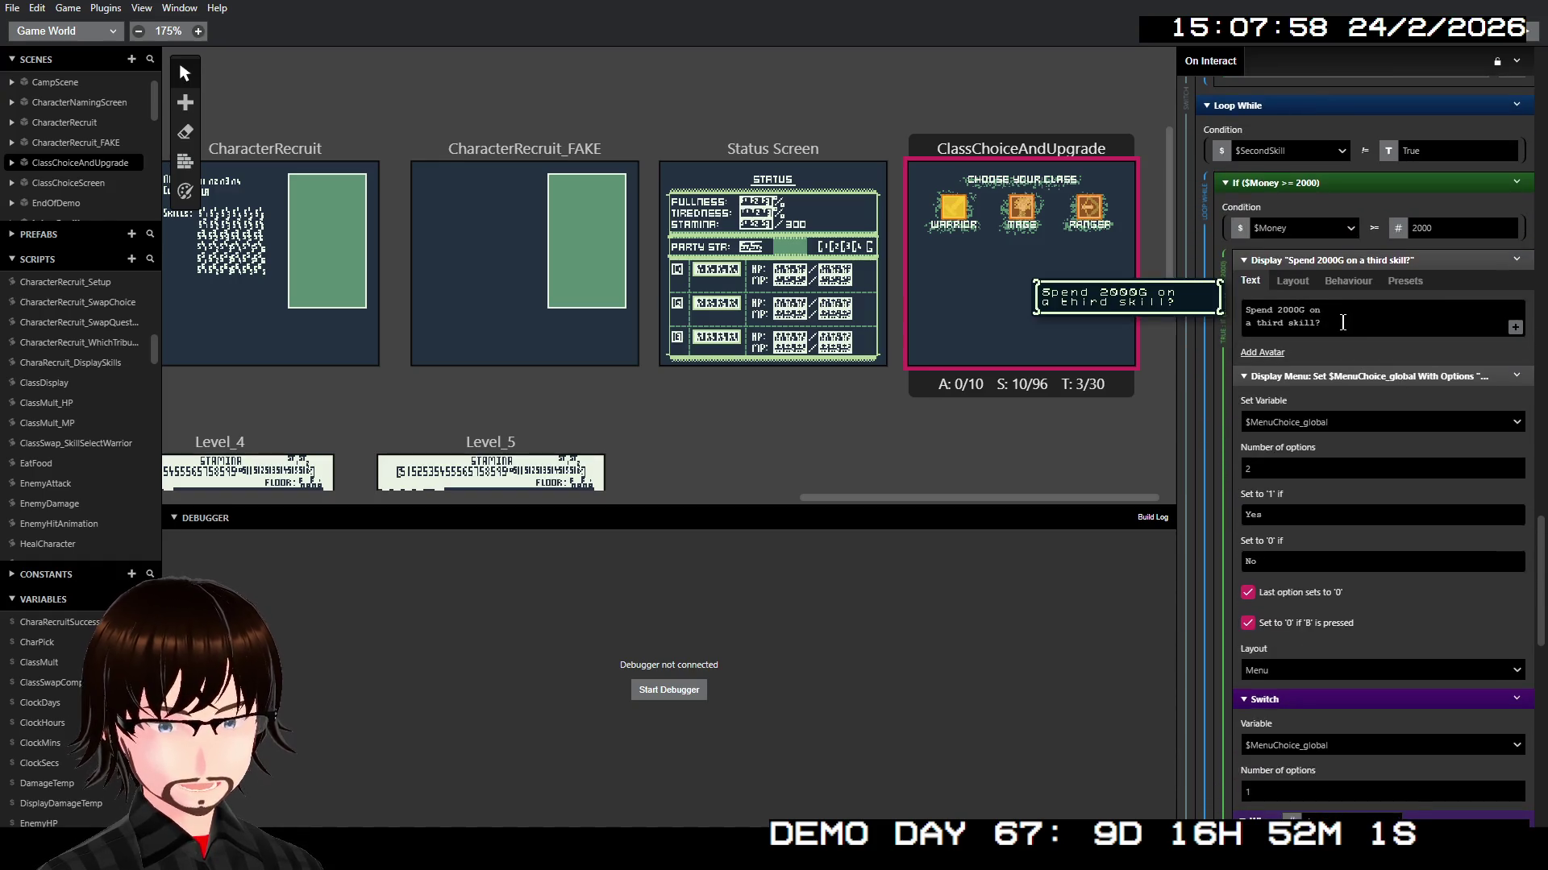
scroll(1342, 322, "down", 3)
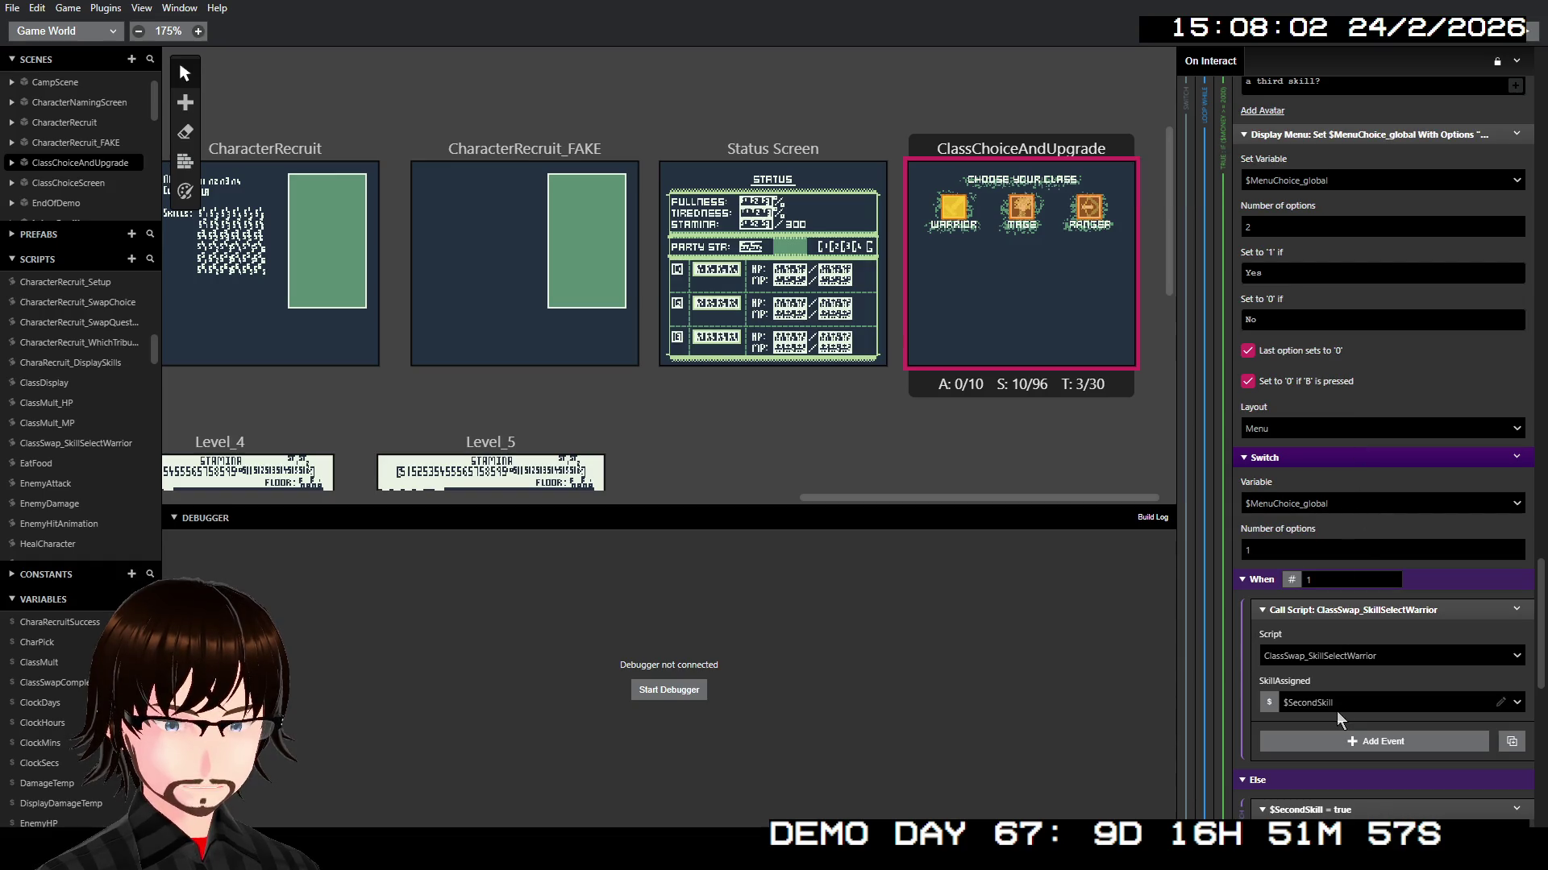
Step: Have the duplicated loop's skill-select call assign its result to $ThirdSkill
left_click(1333, 709)
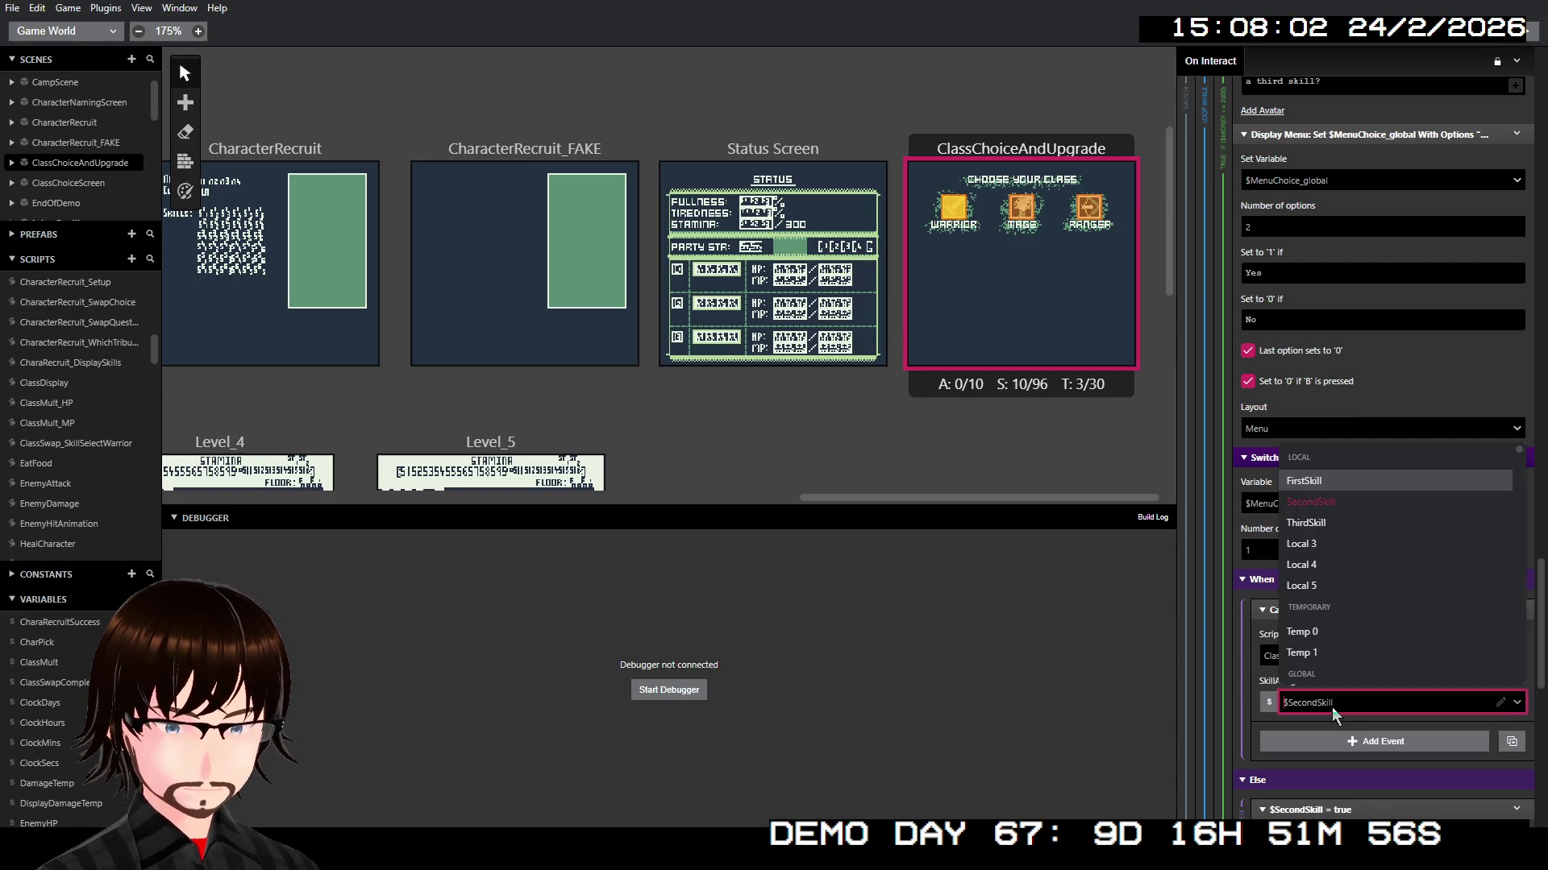
left_click(1320, 526)
scroll(1372, 528, "down", 1)
scroll(1373, 528, "down", 3)
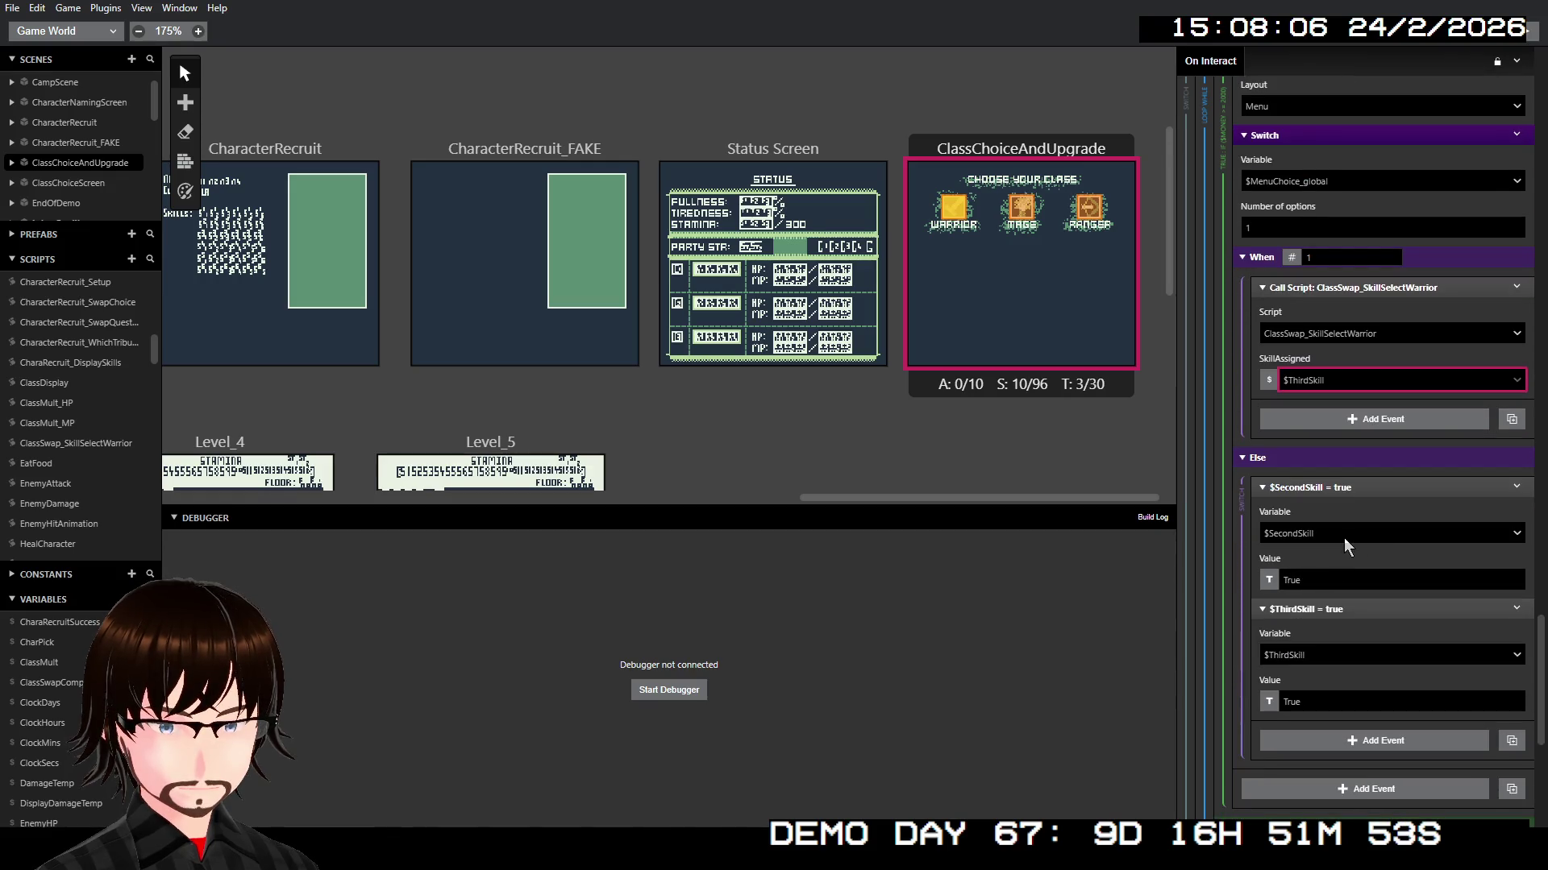
Step: Delete the leftover $SecondSkill = true events from the third-skill loop's Else branches
right_click(1350, 495)
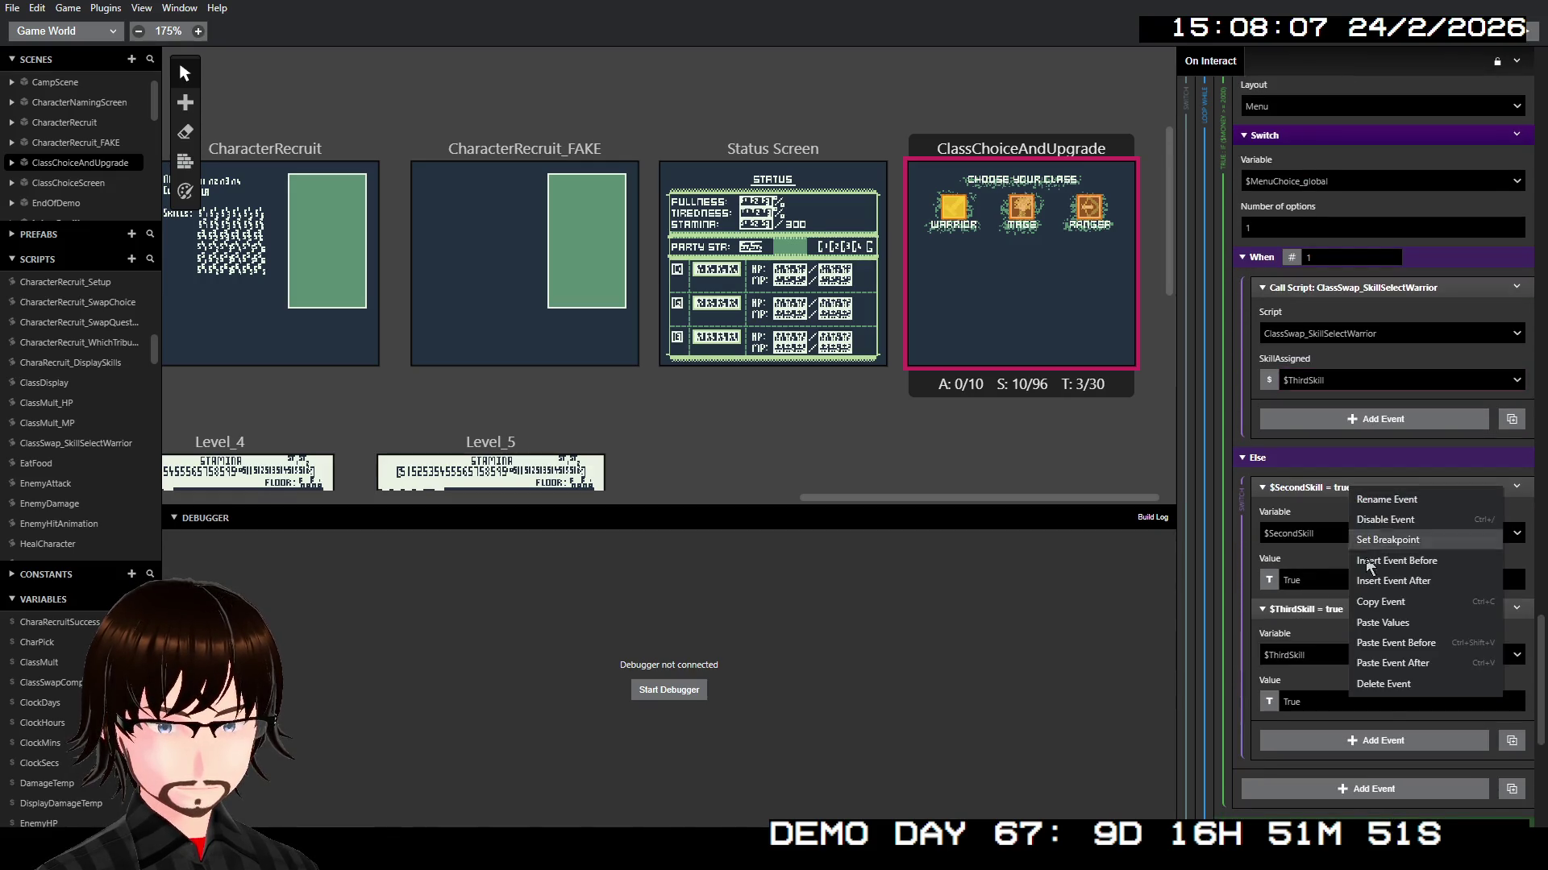
left_click(1388, 687)
scroll(1316, 579, "down", 3)
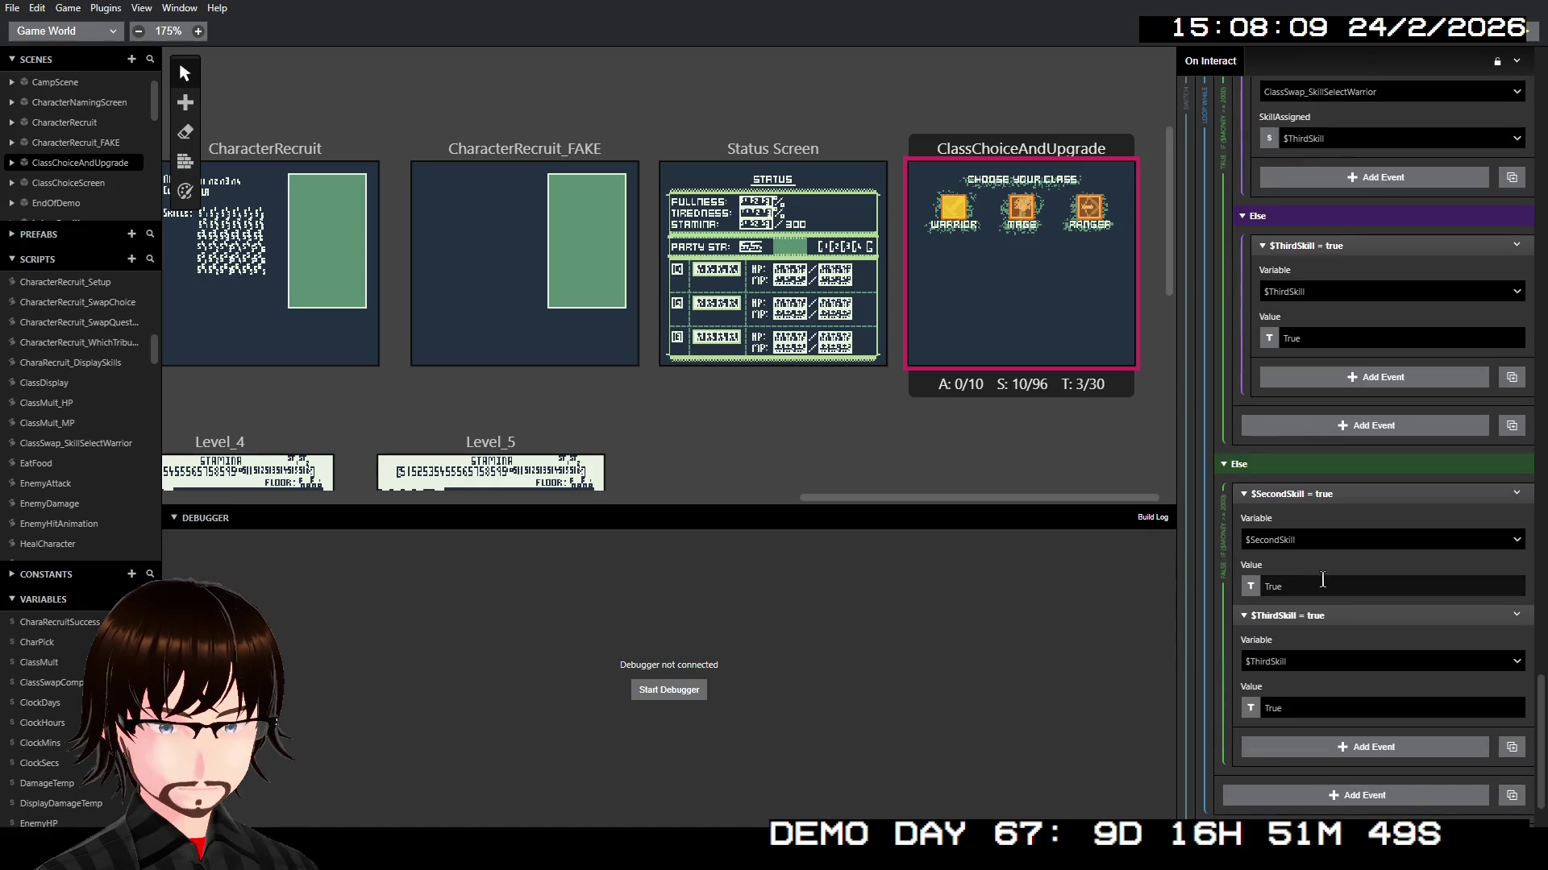
right_click(1330, 494)
left_click(1370, 687)
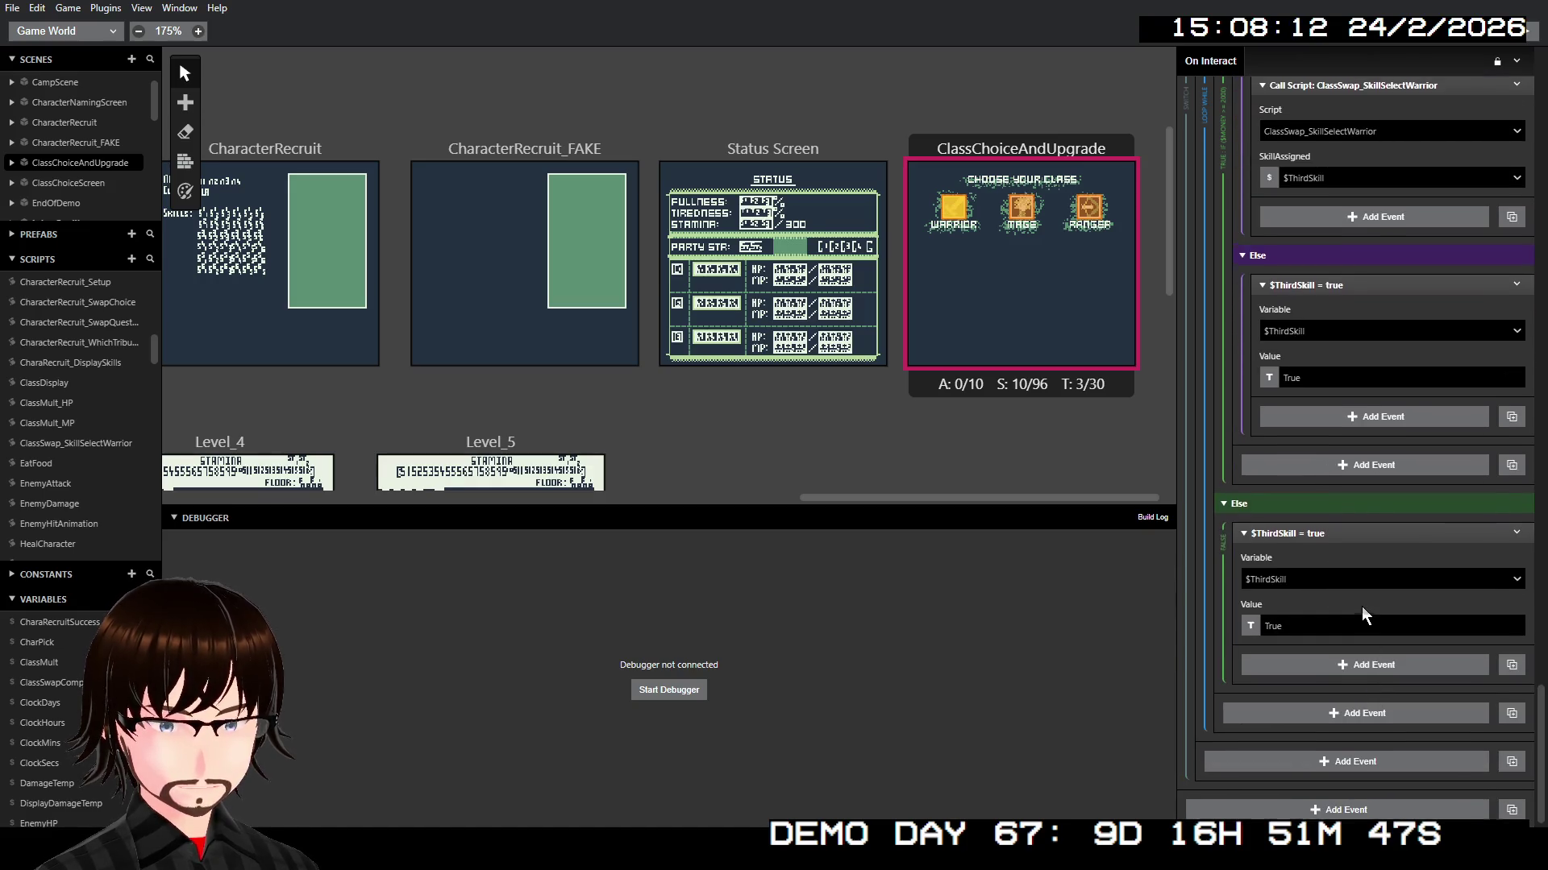
Step: Change the third Loop While condition to check $ThirdSkill
scroll(1362, 606, "up", 3)
scroll(1372, 568, "up", 4)
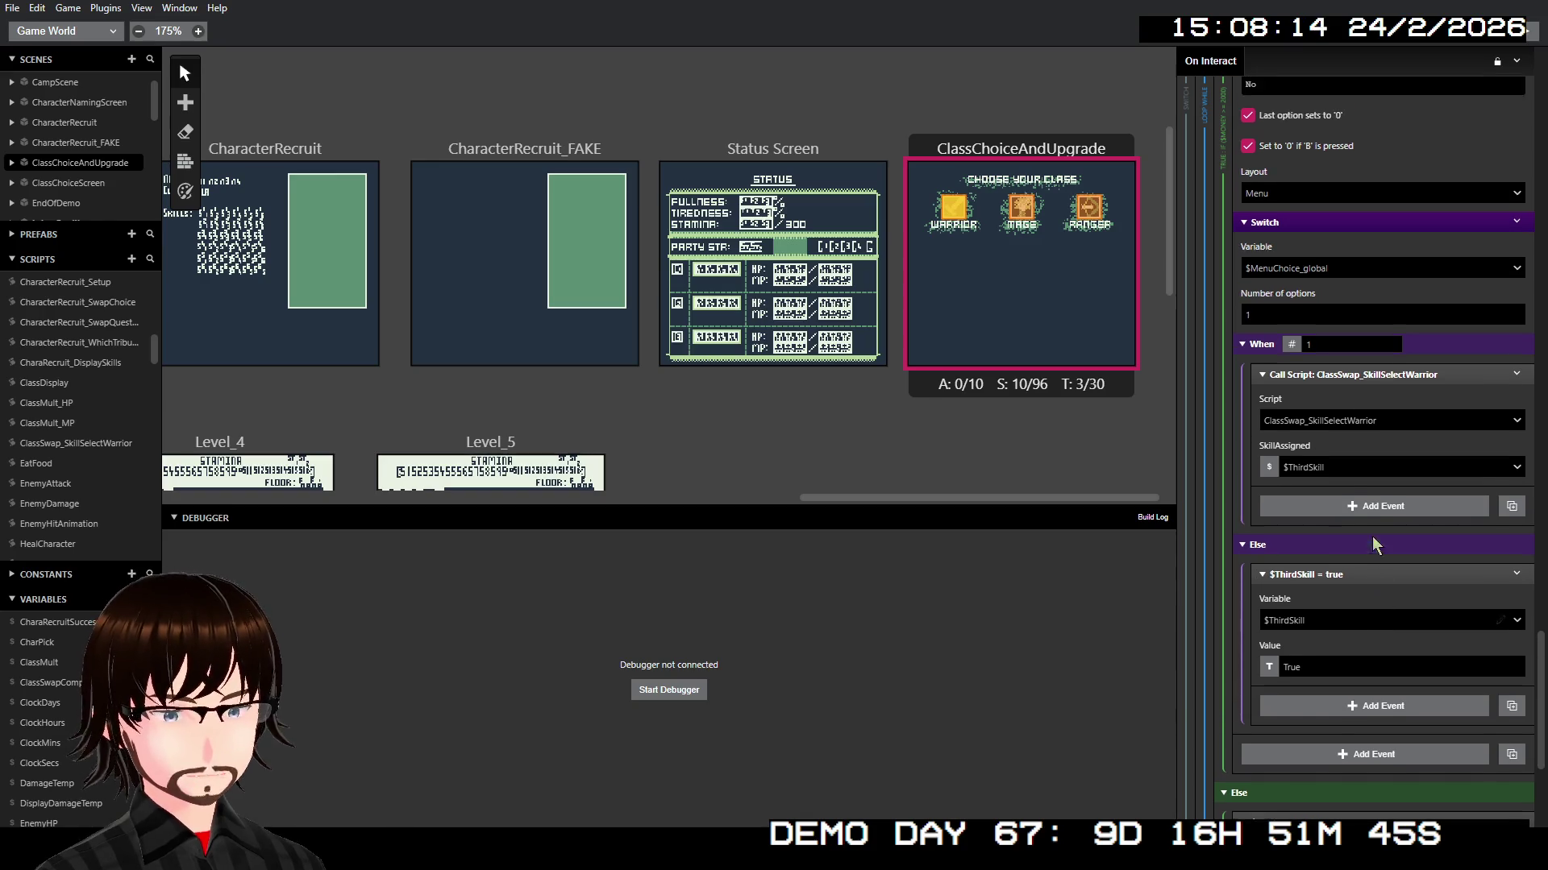
scroll(1362, 524, "up", 4)
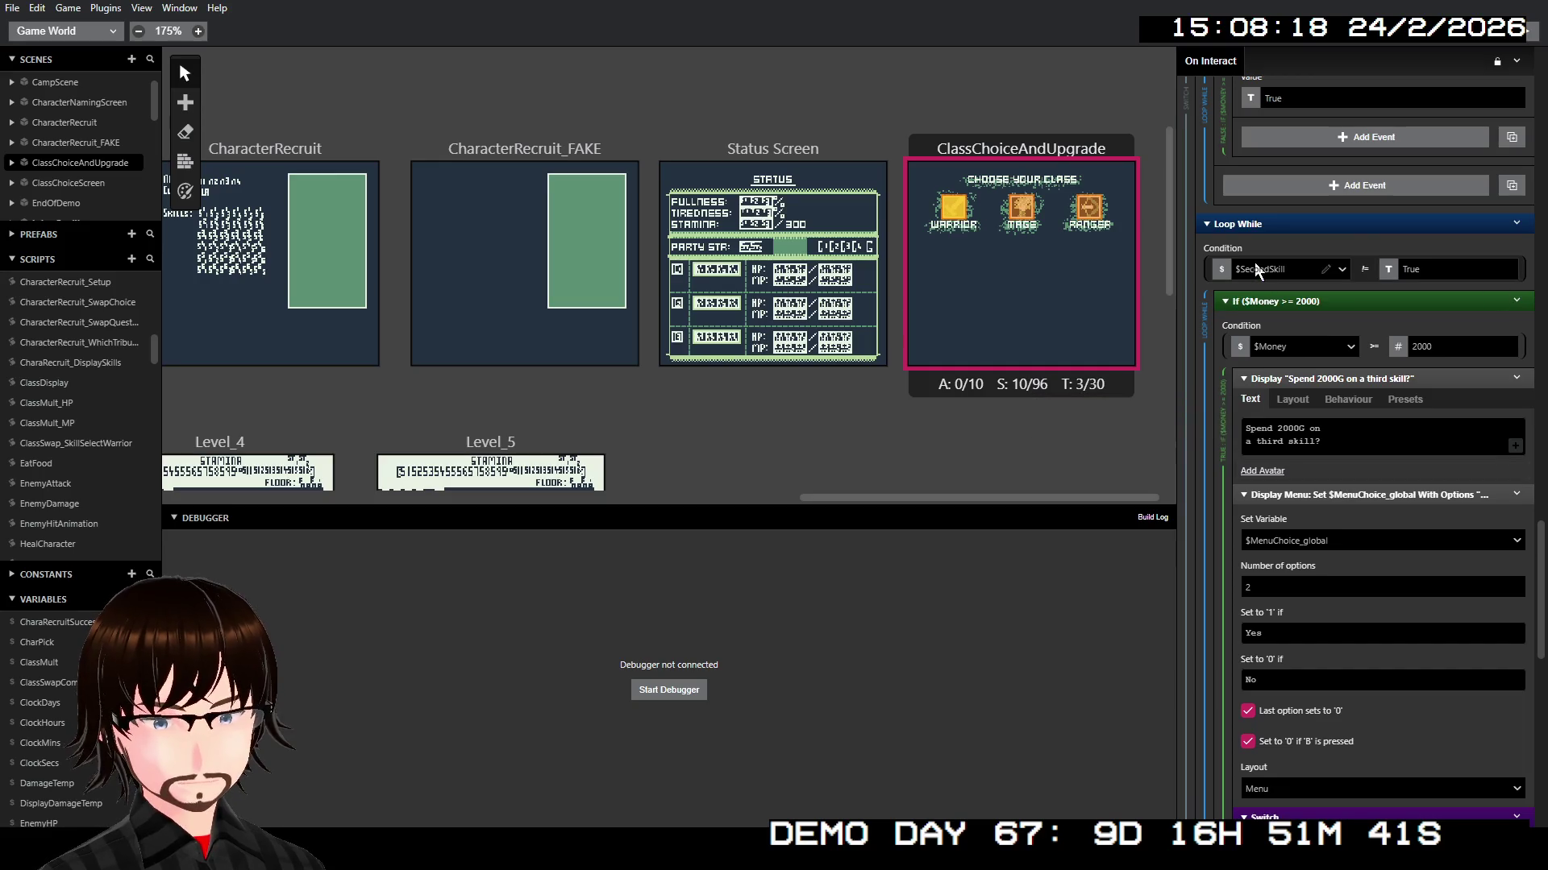
left_click(1256, 268)
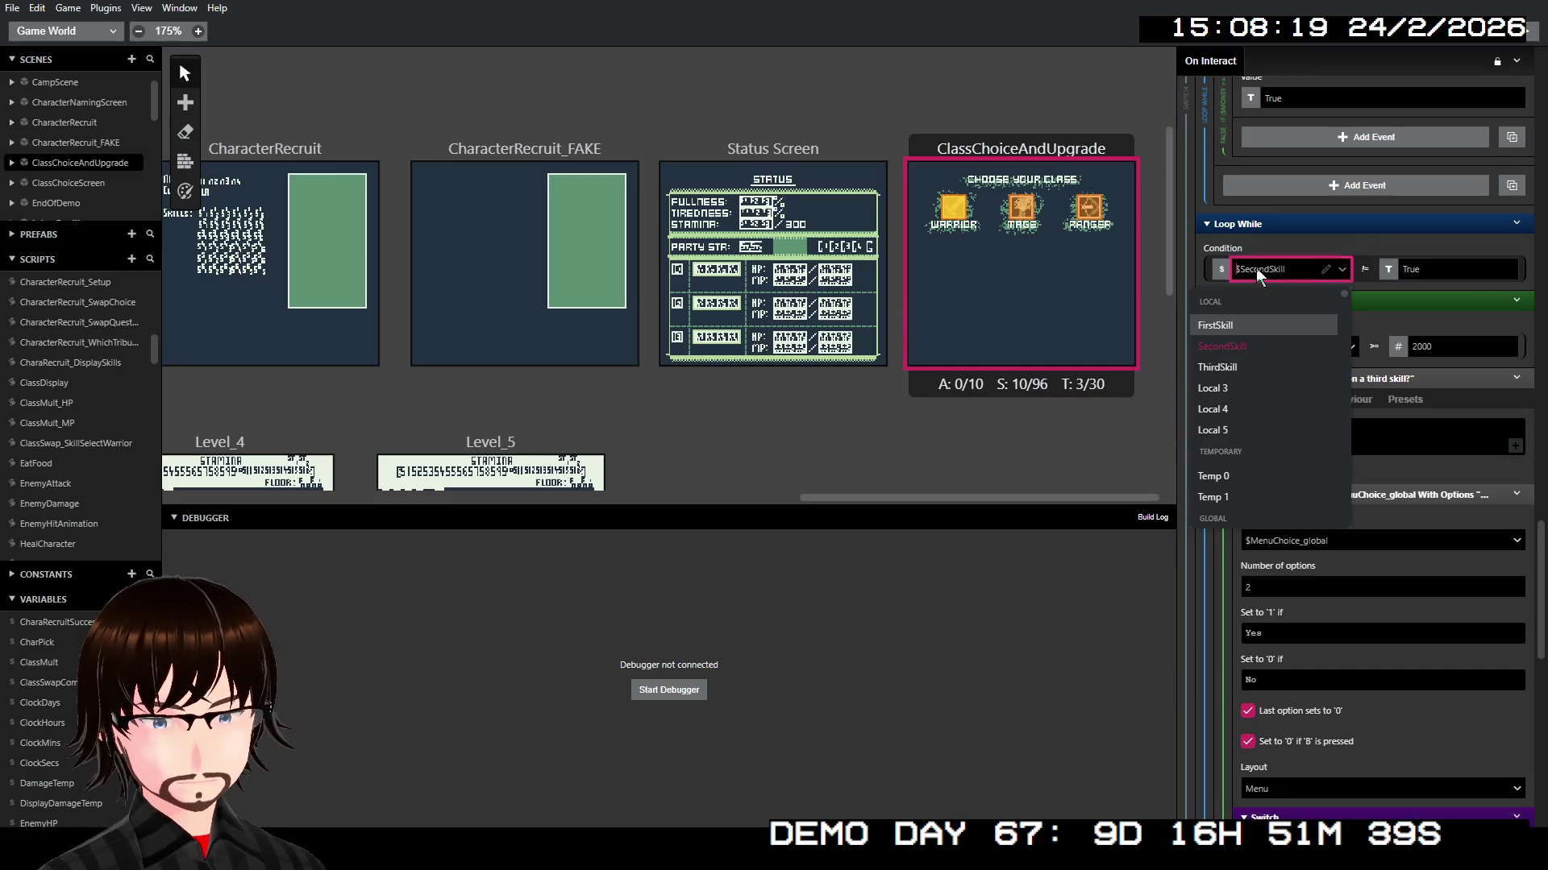
left_click(1237, 358)
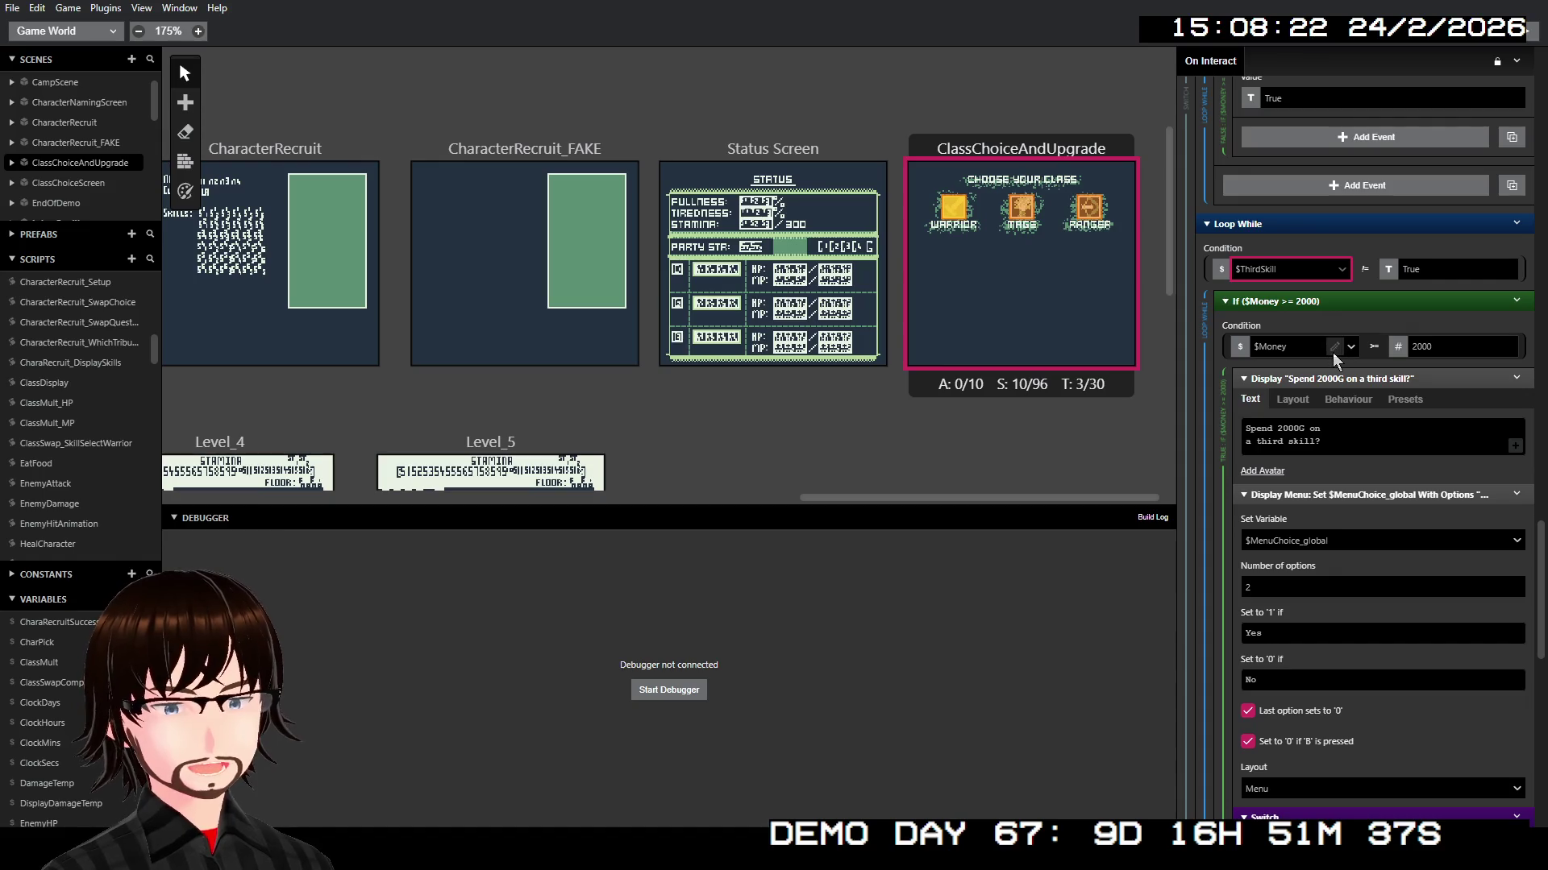
scroll(1334, 355, "down", 6)
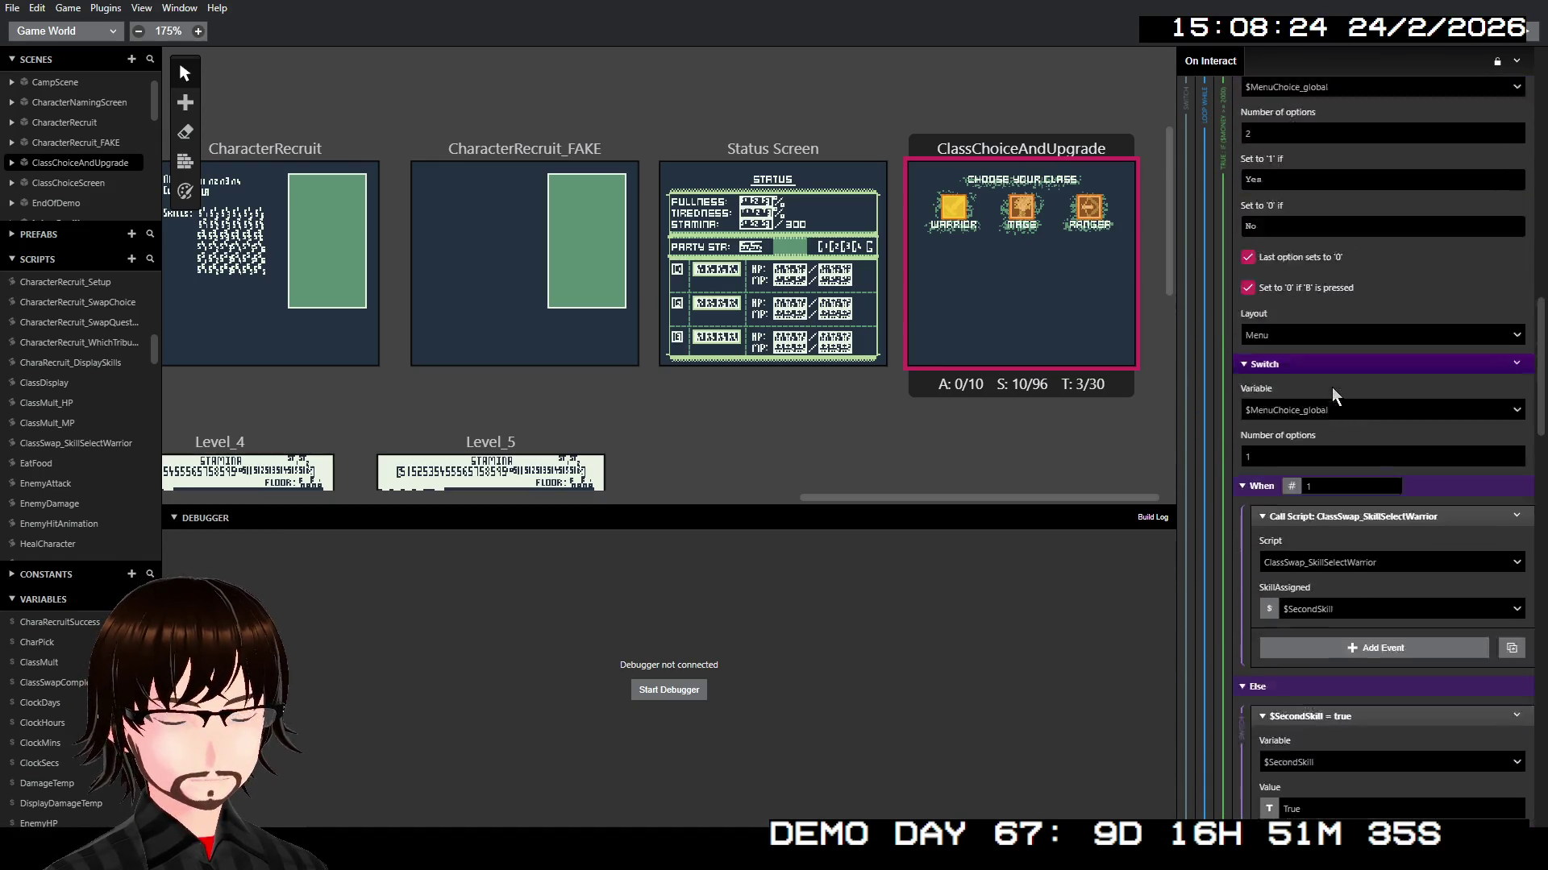
scroll(1338, 391, "up", 8)
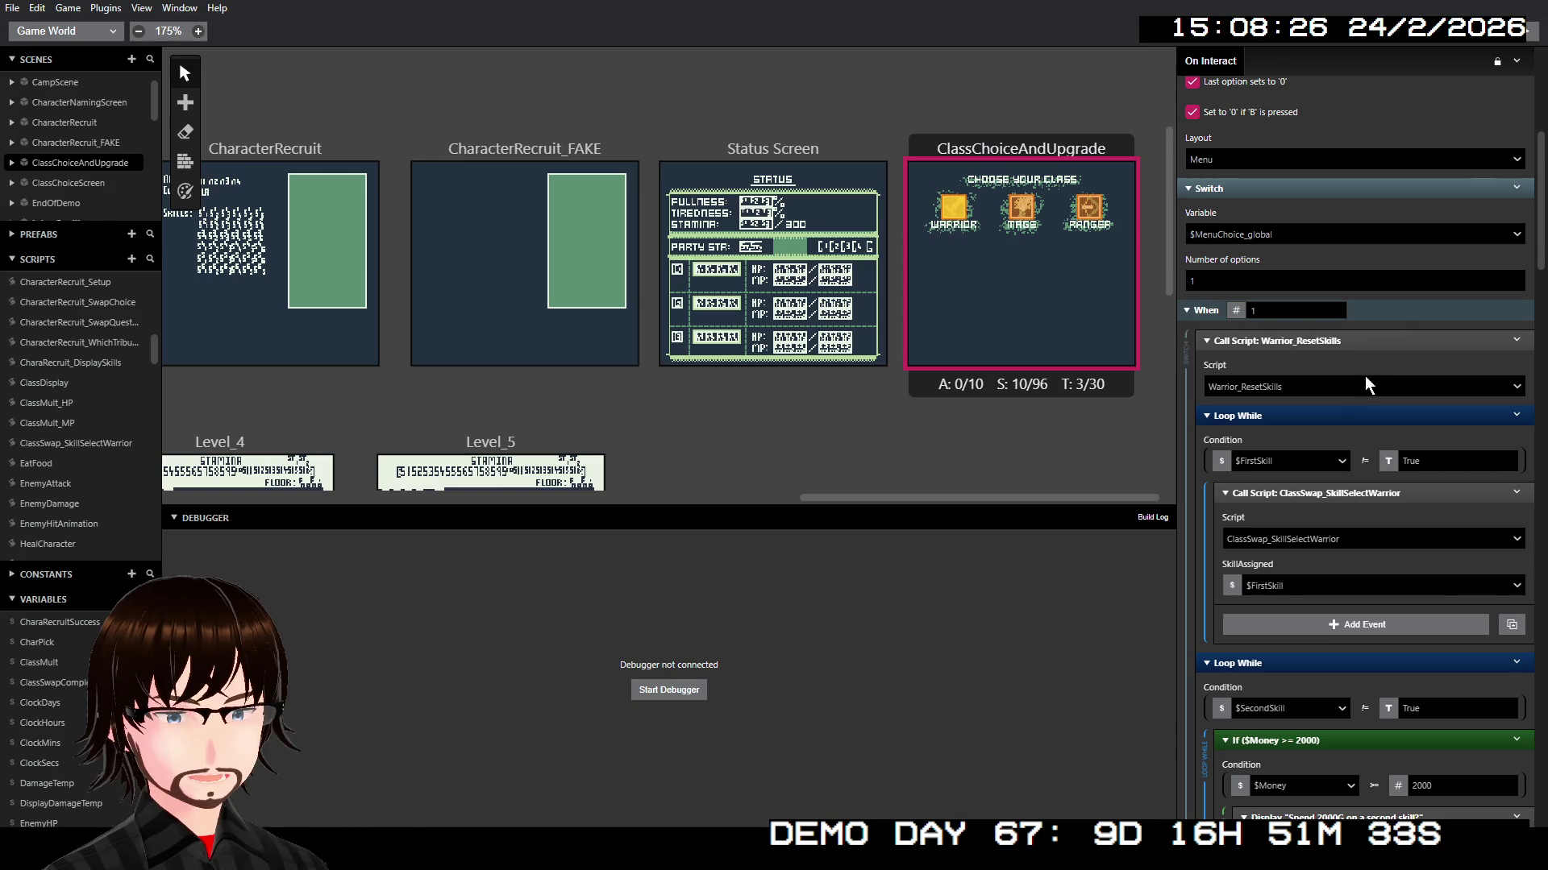
right_click(1056, 261)
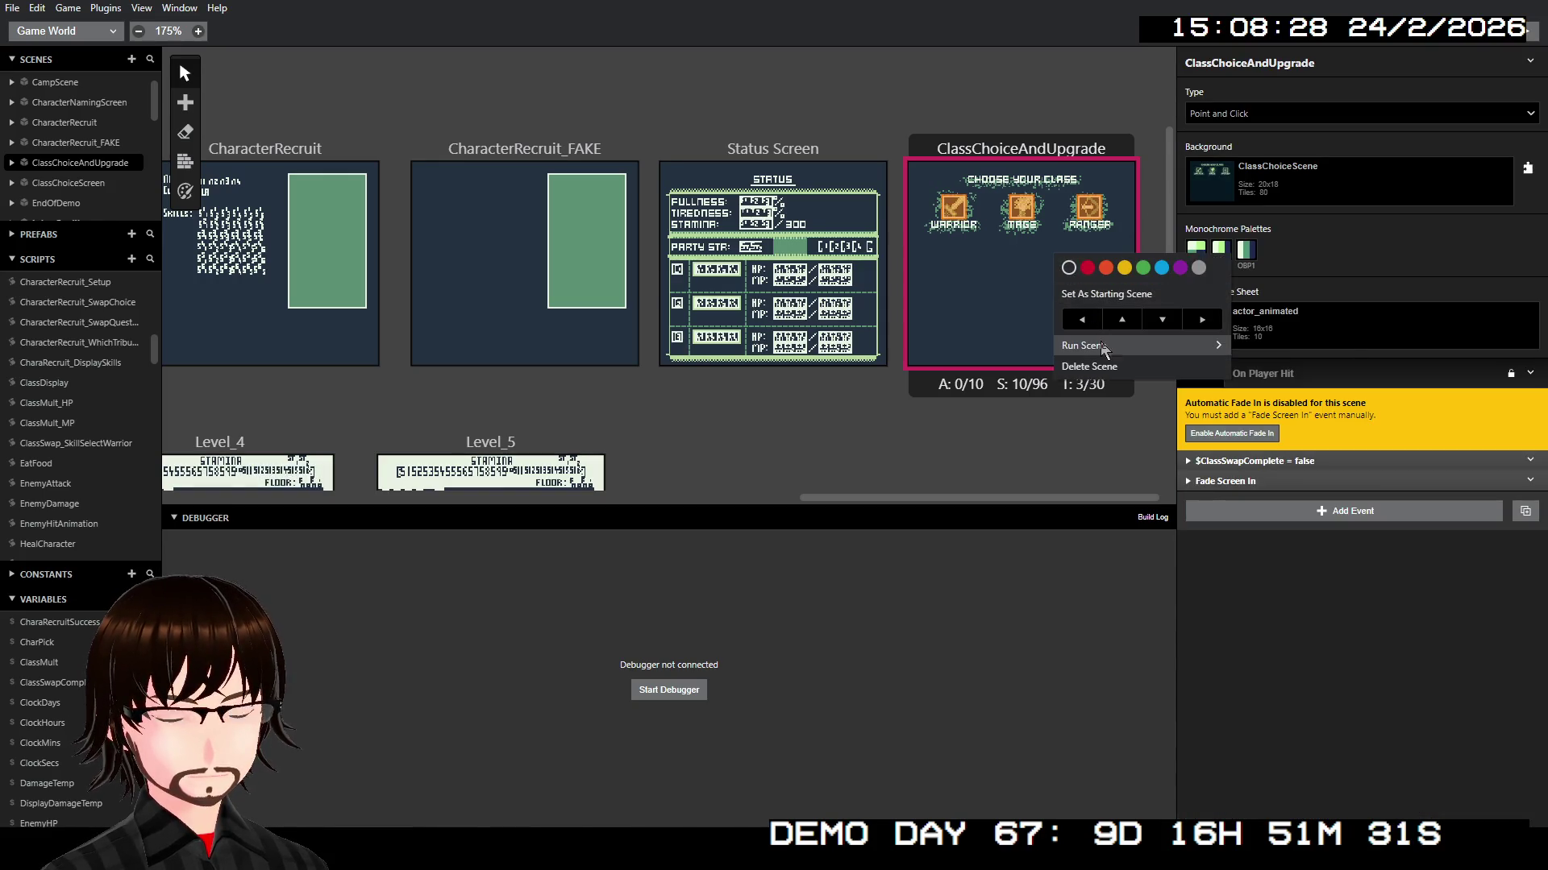
mouse_move(1198, 354)
left_click(1271, 350)
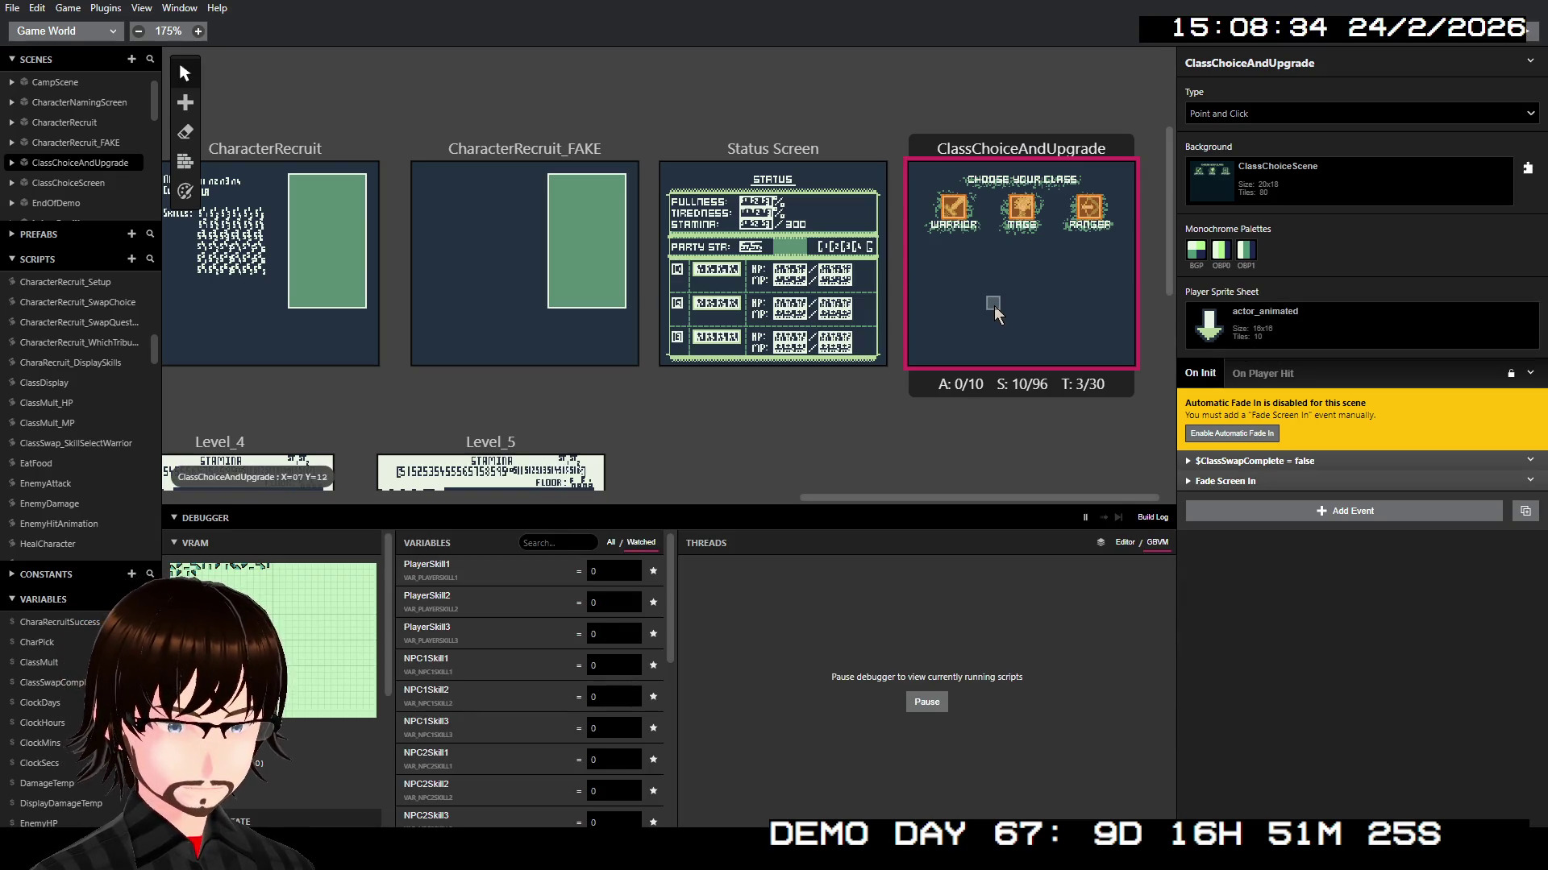
key("Left")
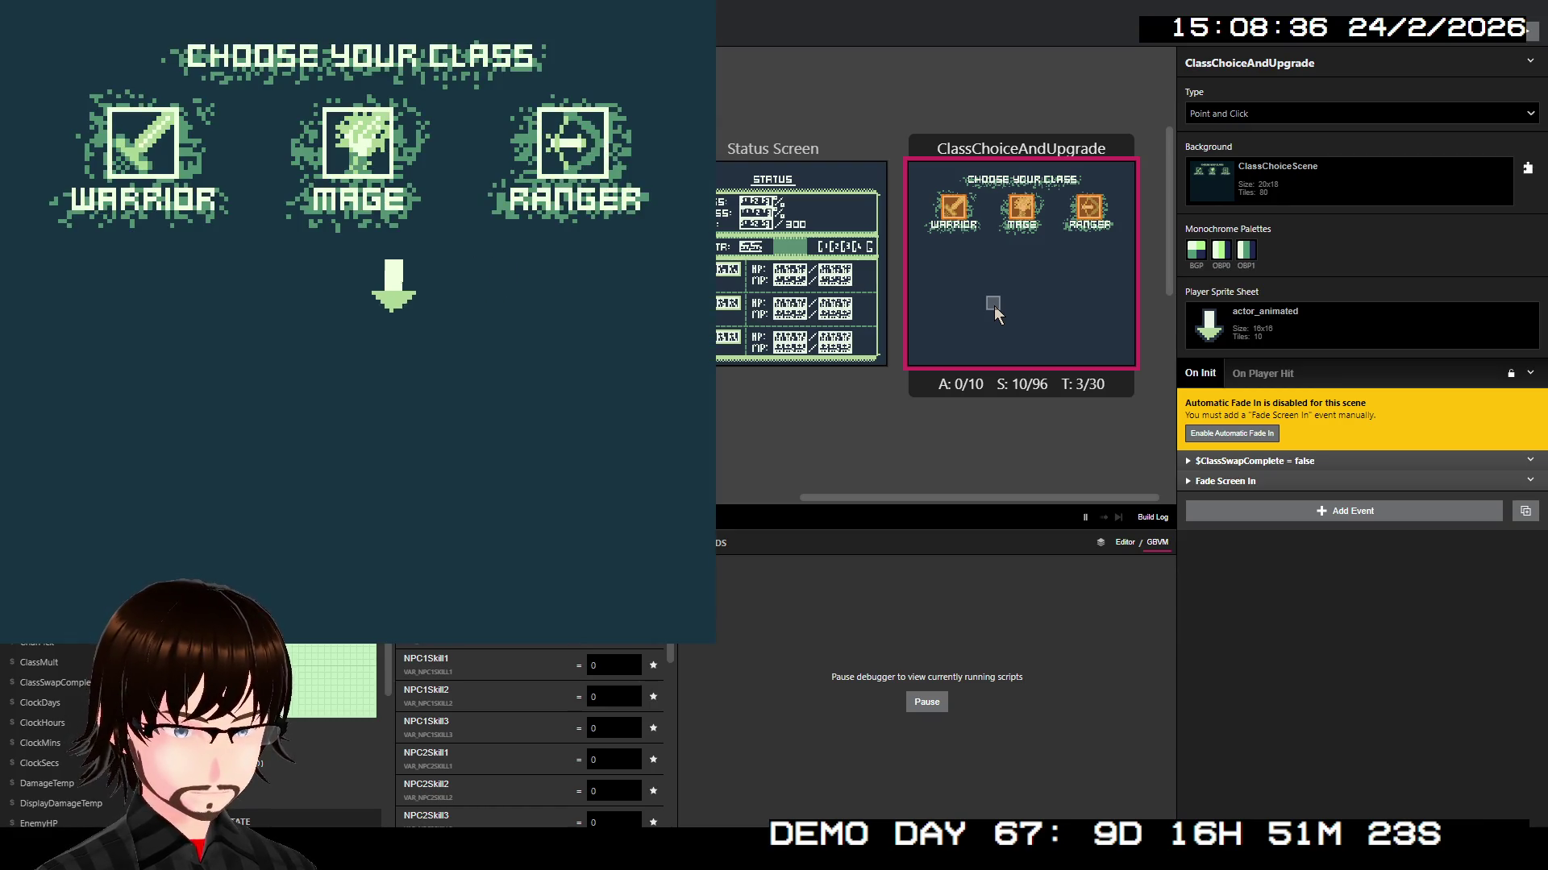
key("z")
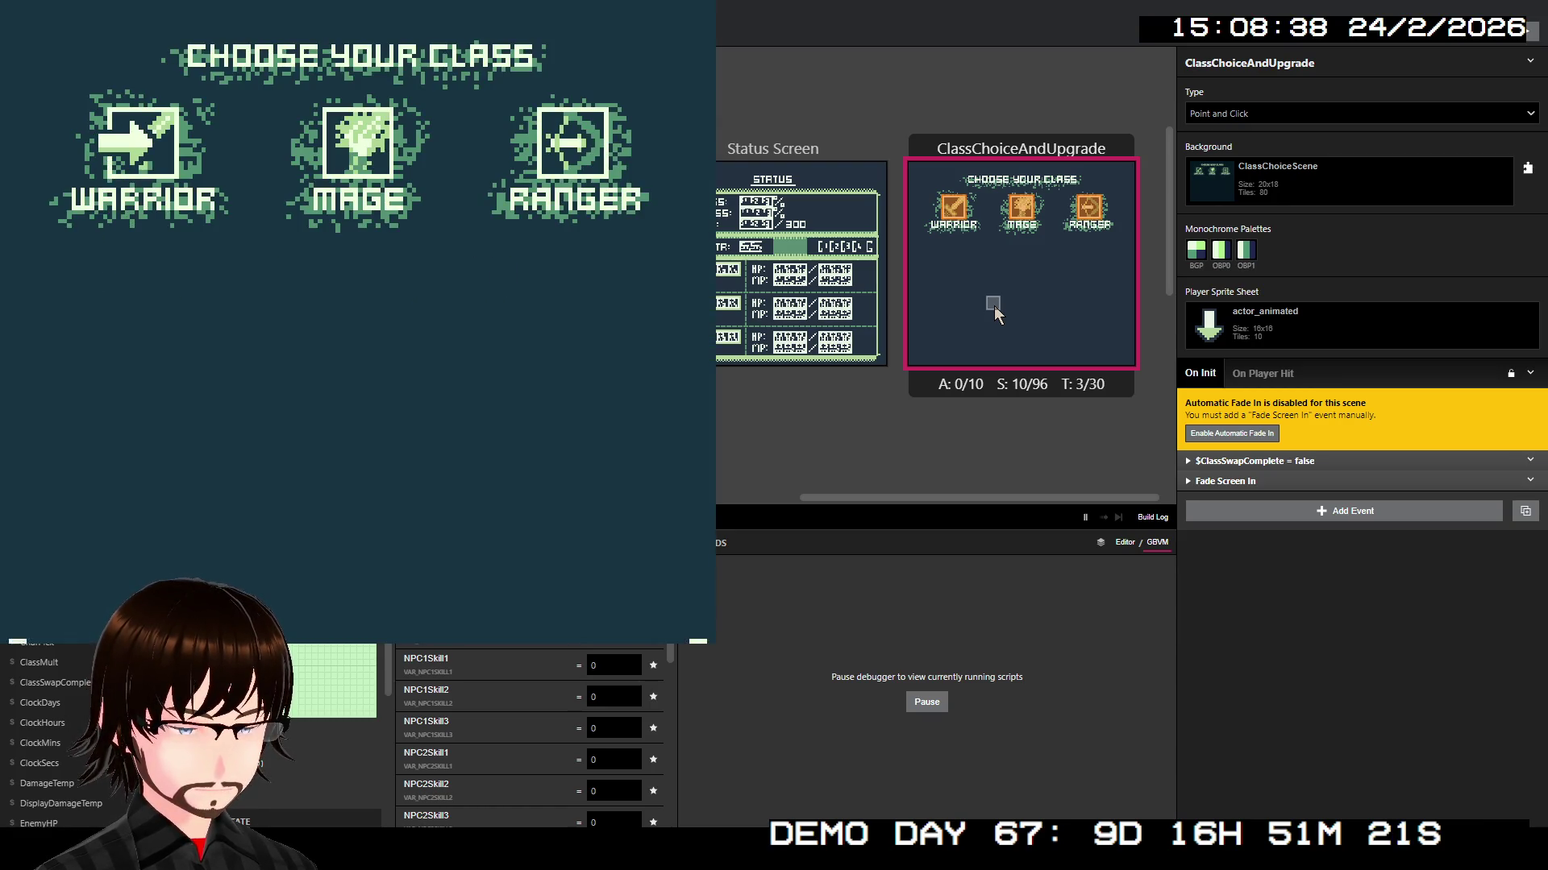
key("z")
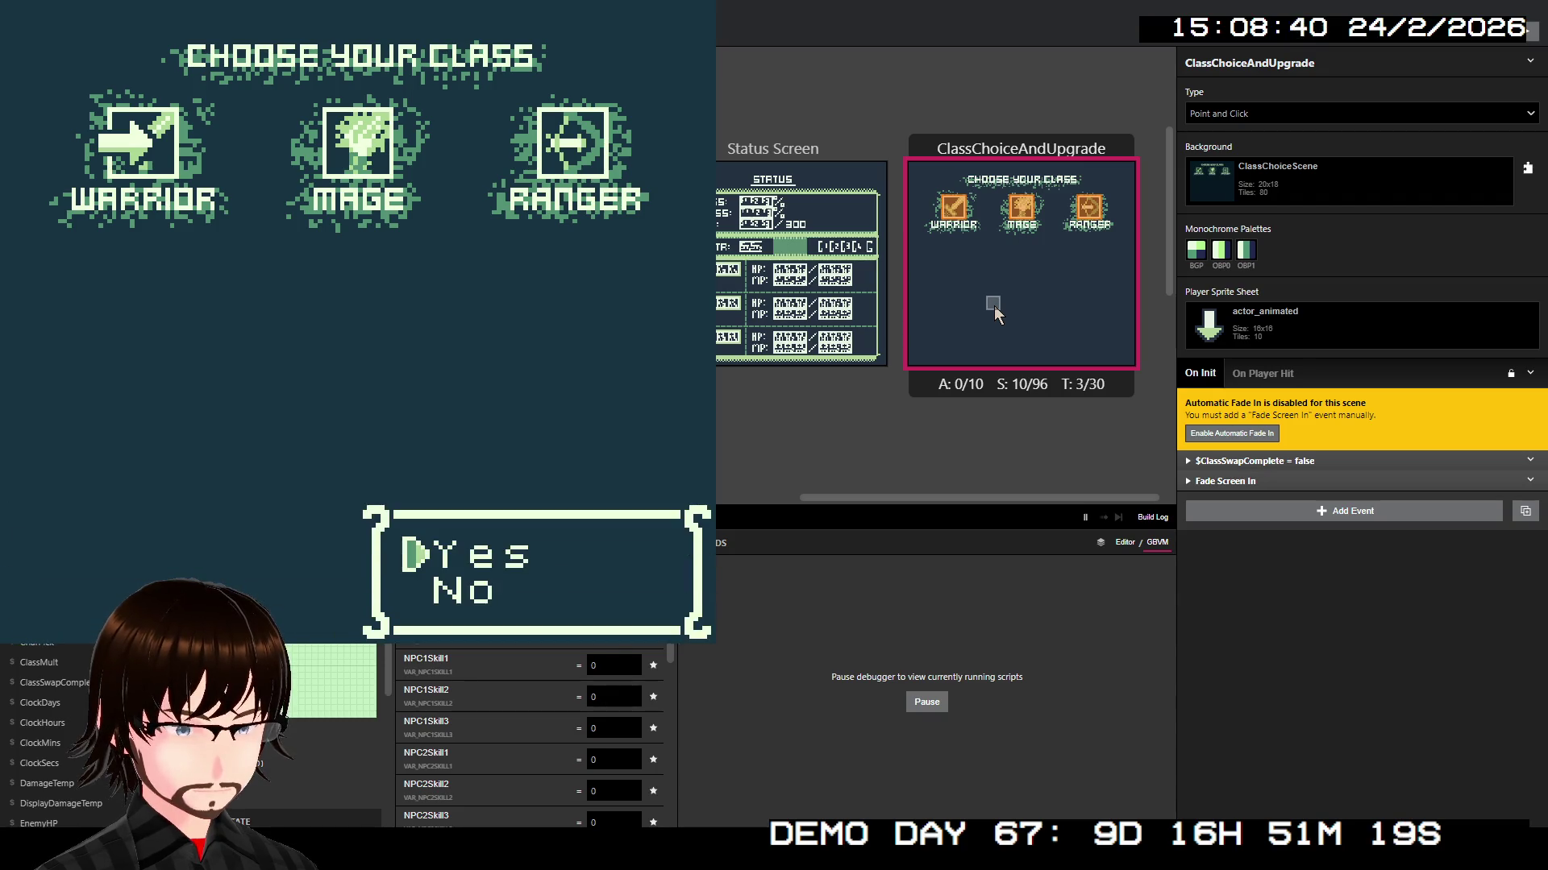
key("z")
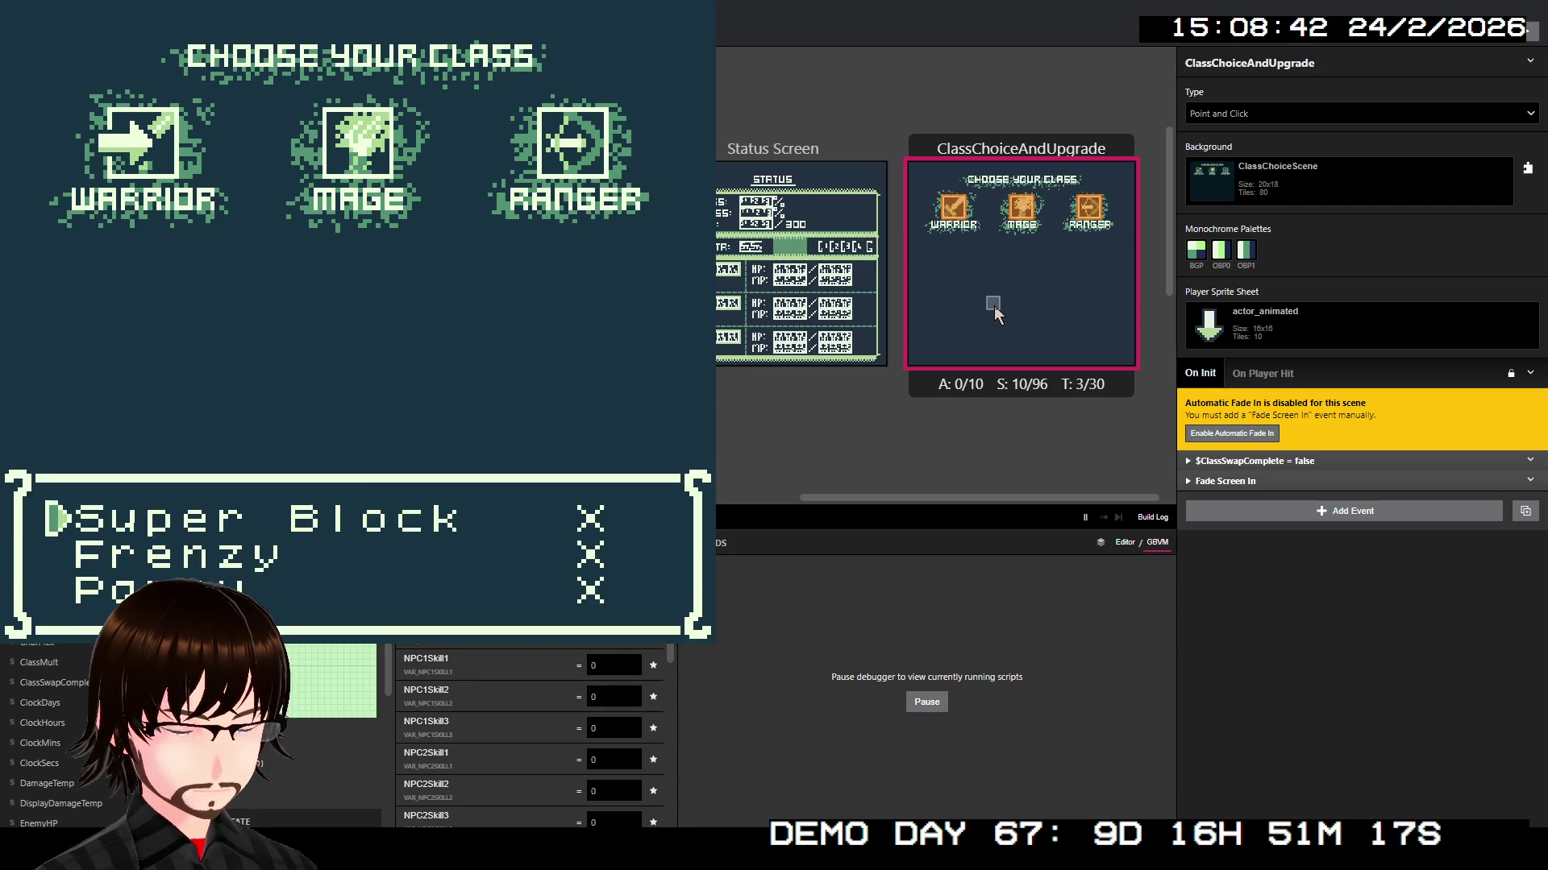
key("Down")
key("z")
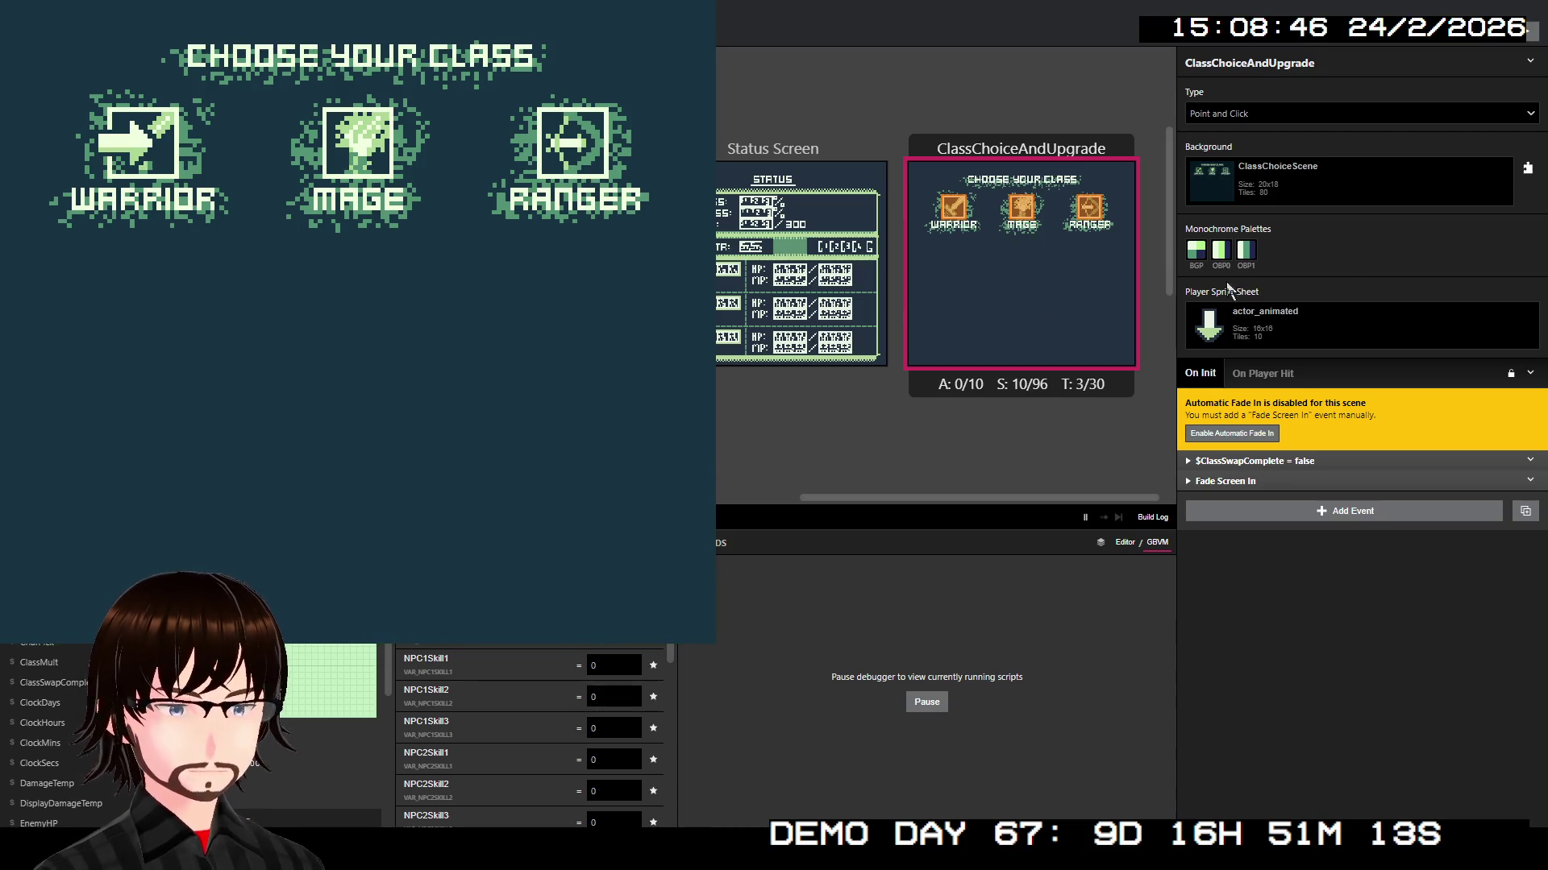
key("alt+F4")
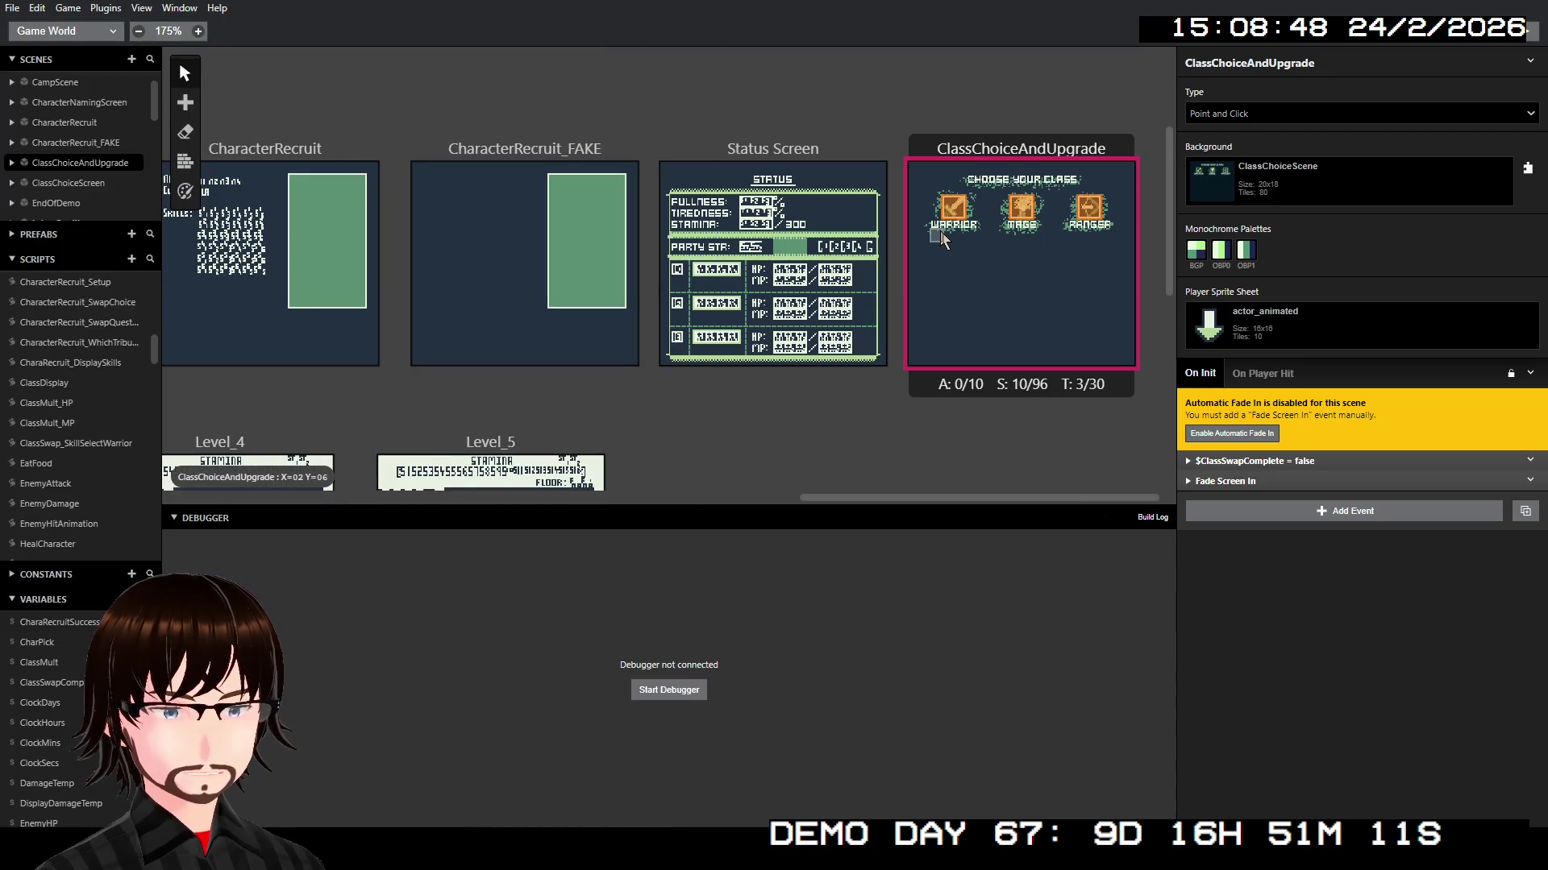
Step: Open the warrior's On Interact script and scroll through its events
left_click(957, 211)
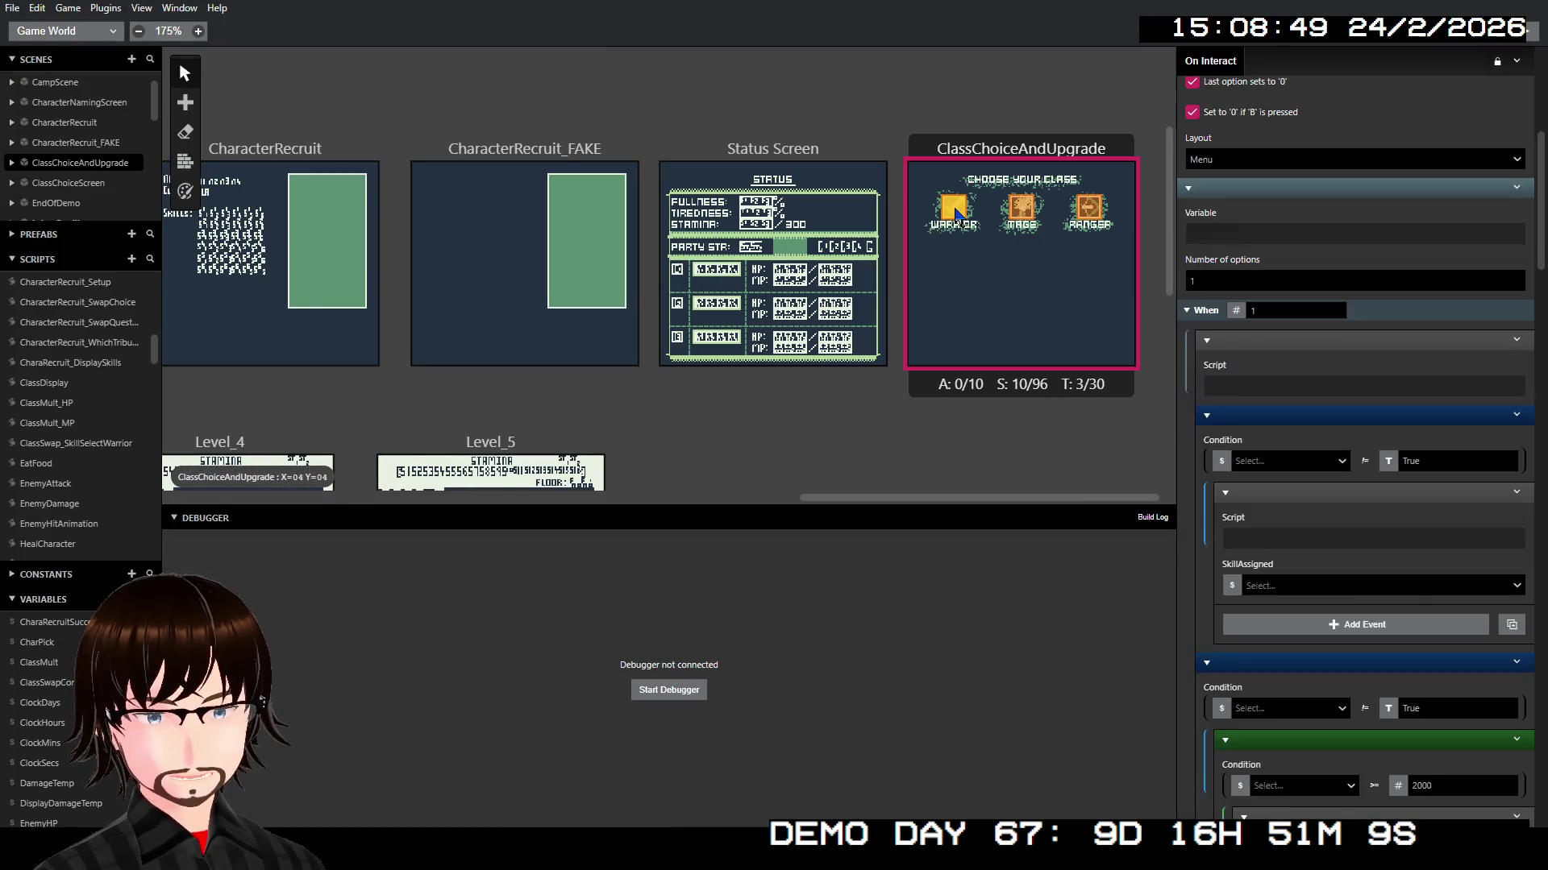
scroll(1326, 486, "down", 15)
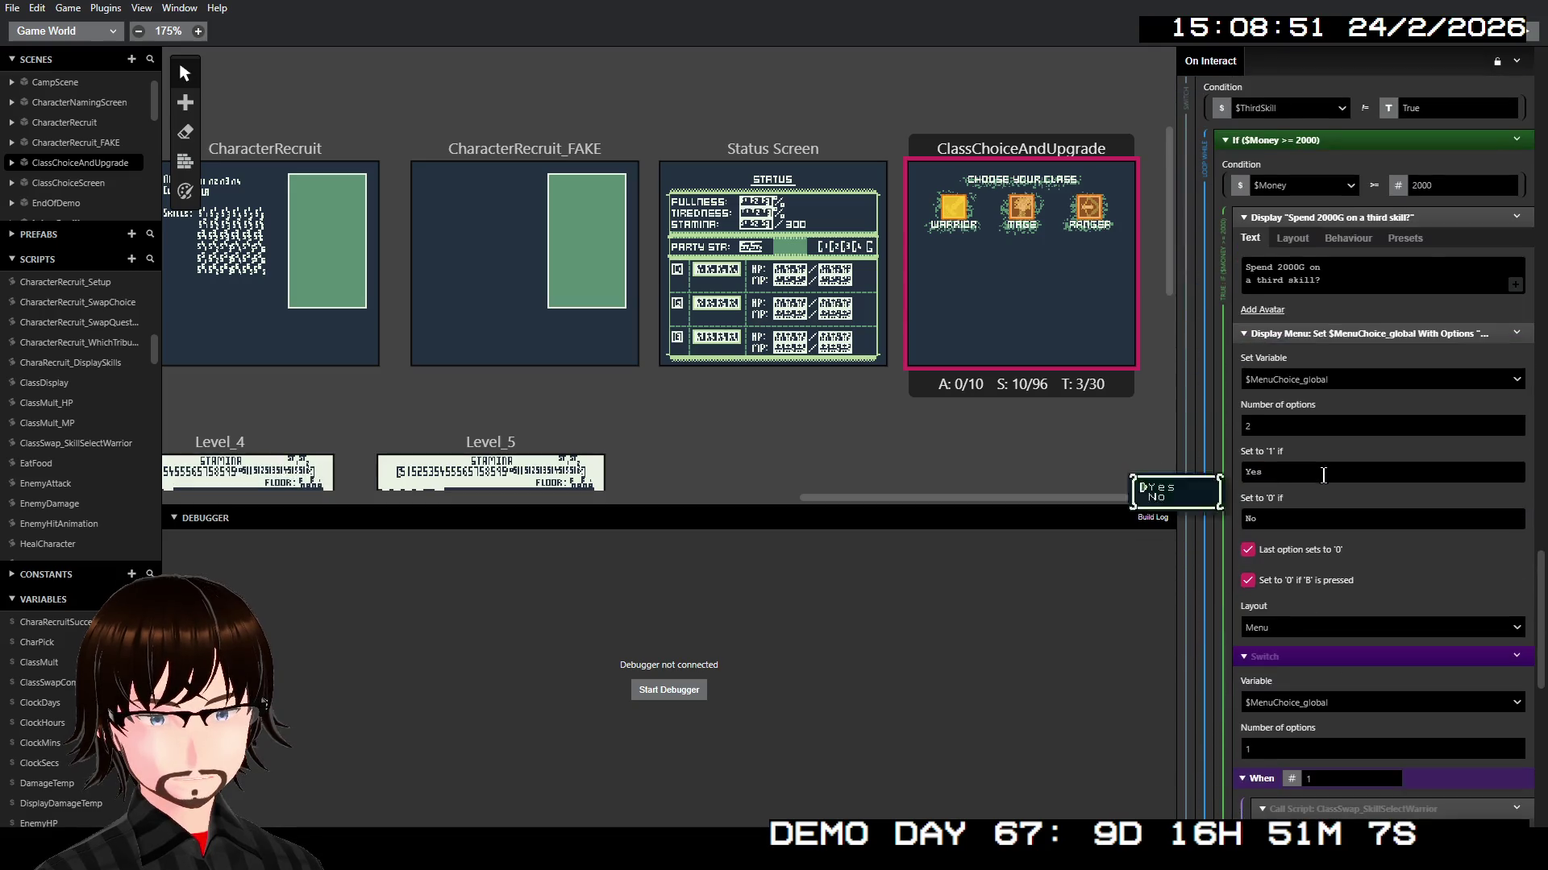
scroll(1325, 479, "down", 5)
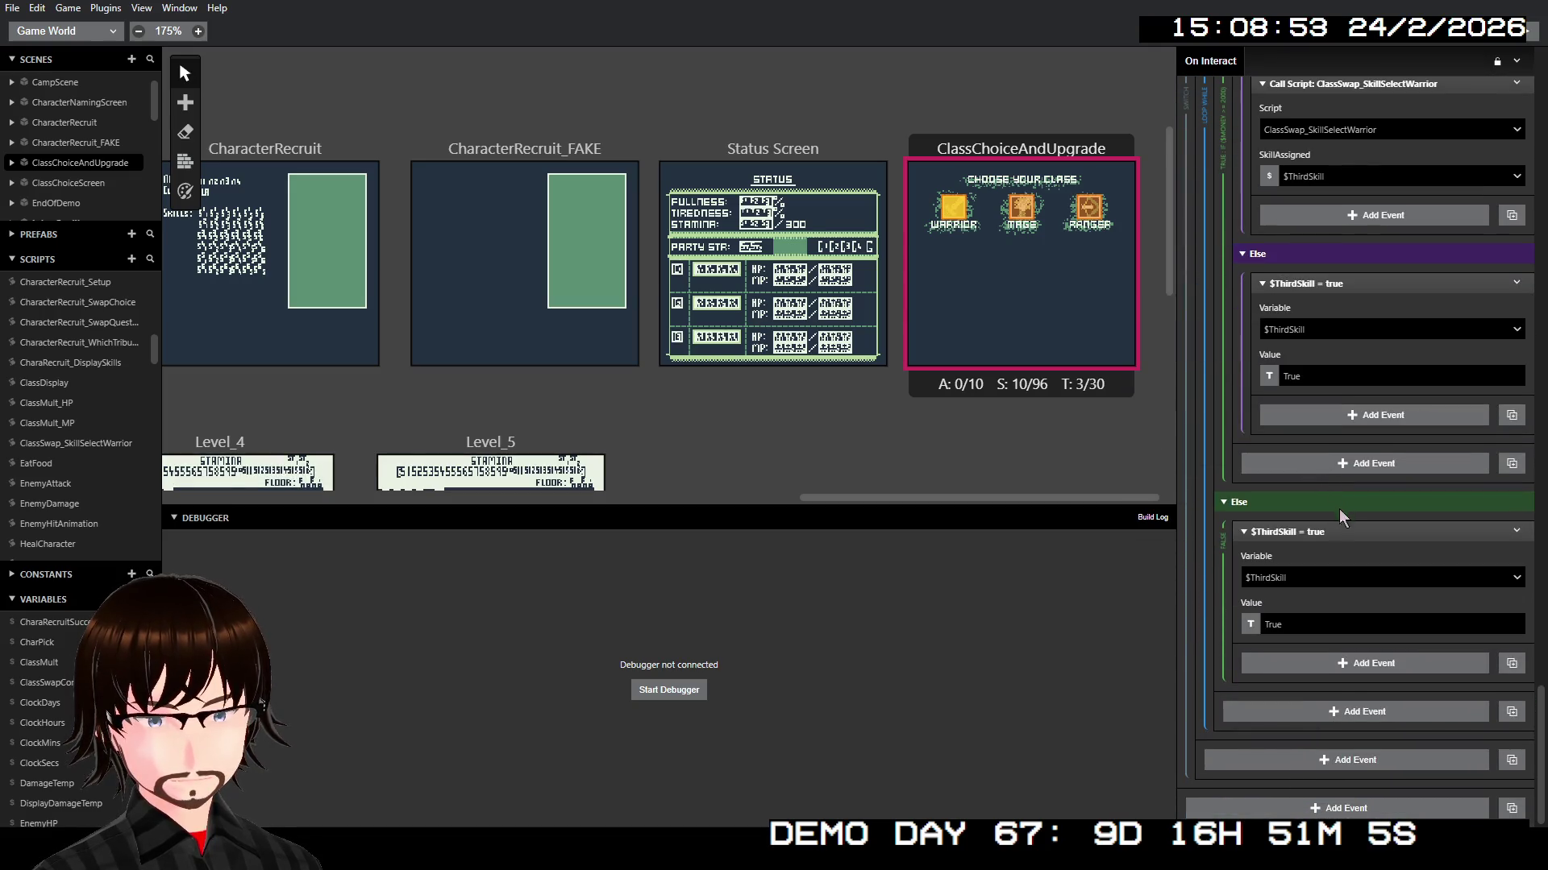
scroll(1337, 535, "up", 10)
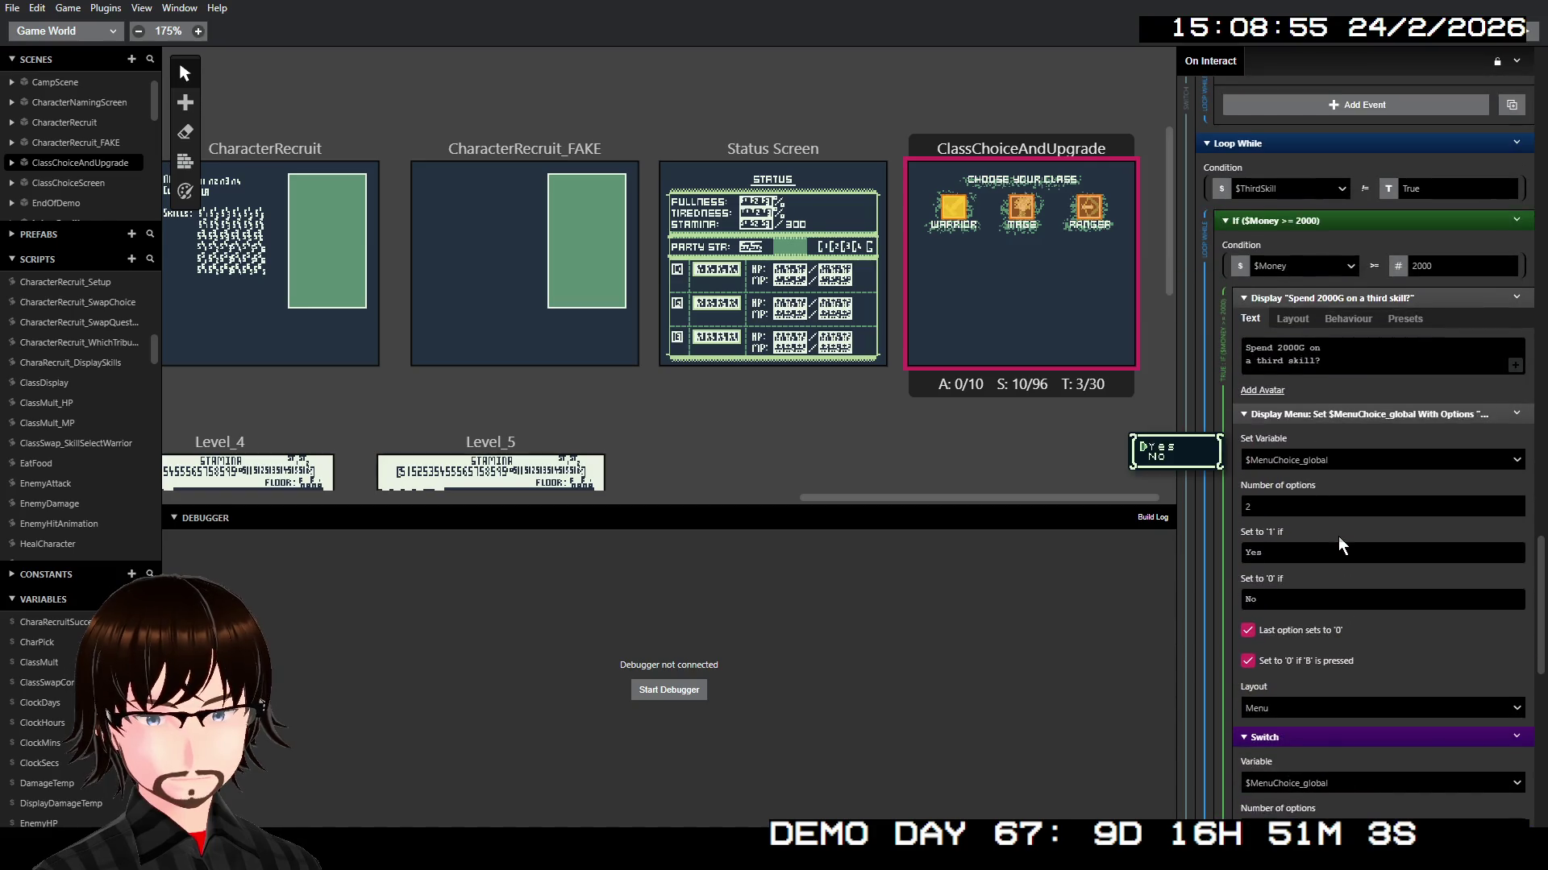
scroll(1338, 535, "up", 2)
scroll(1338, 535, "down", 3)
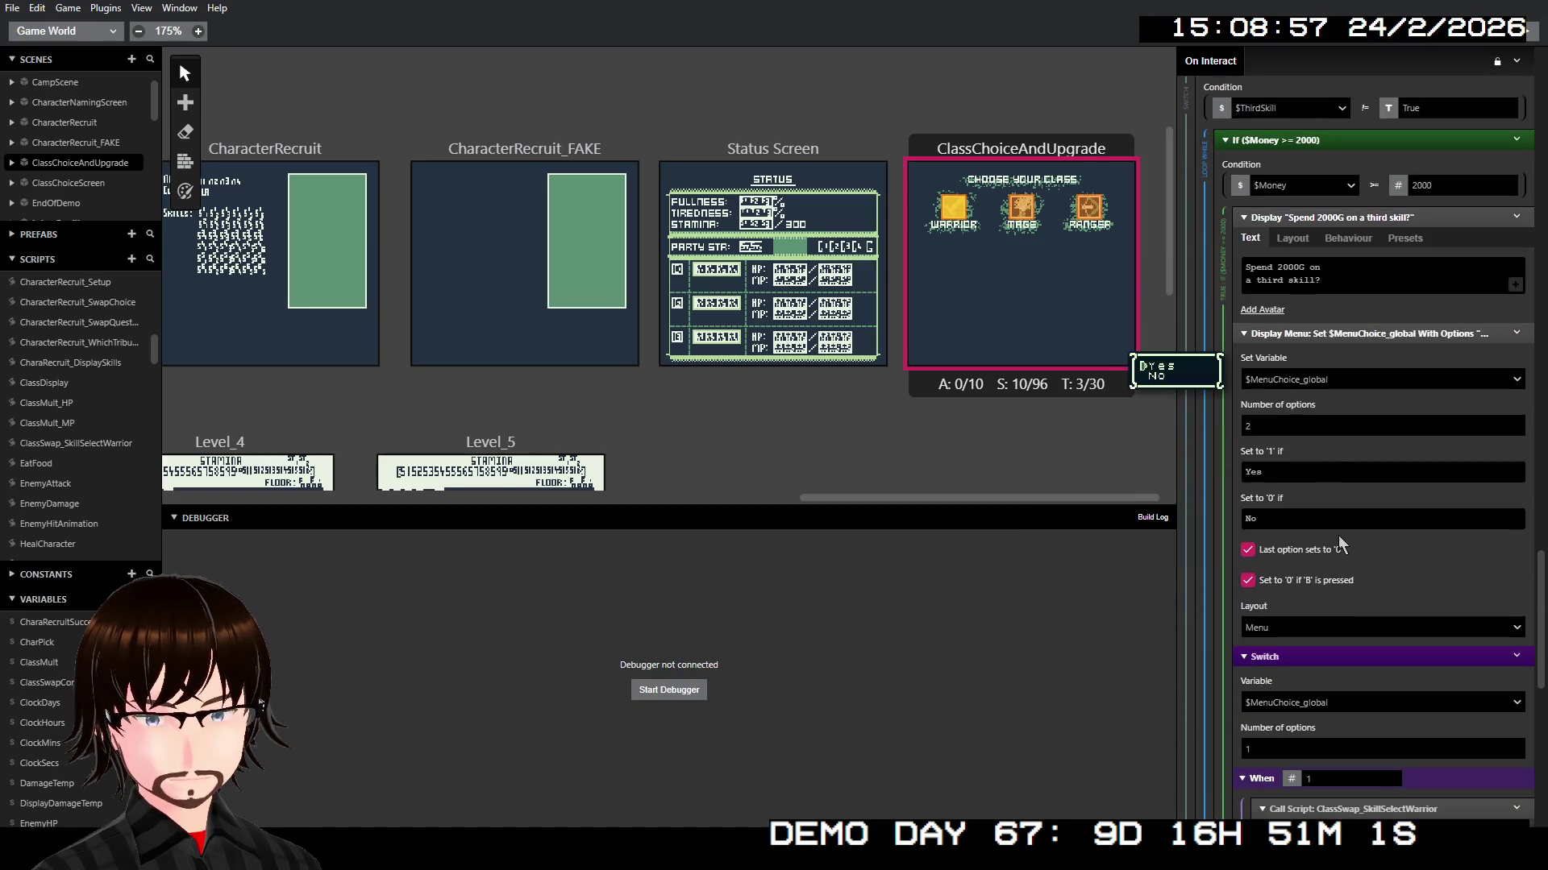
scroll(1338, 535, "up", 4)
scroll(1338, 535, "up", 2)
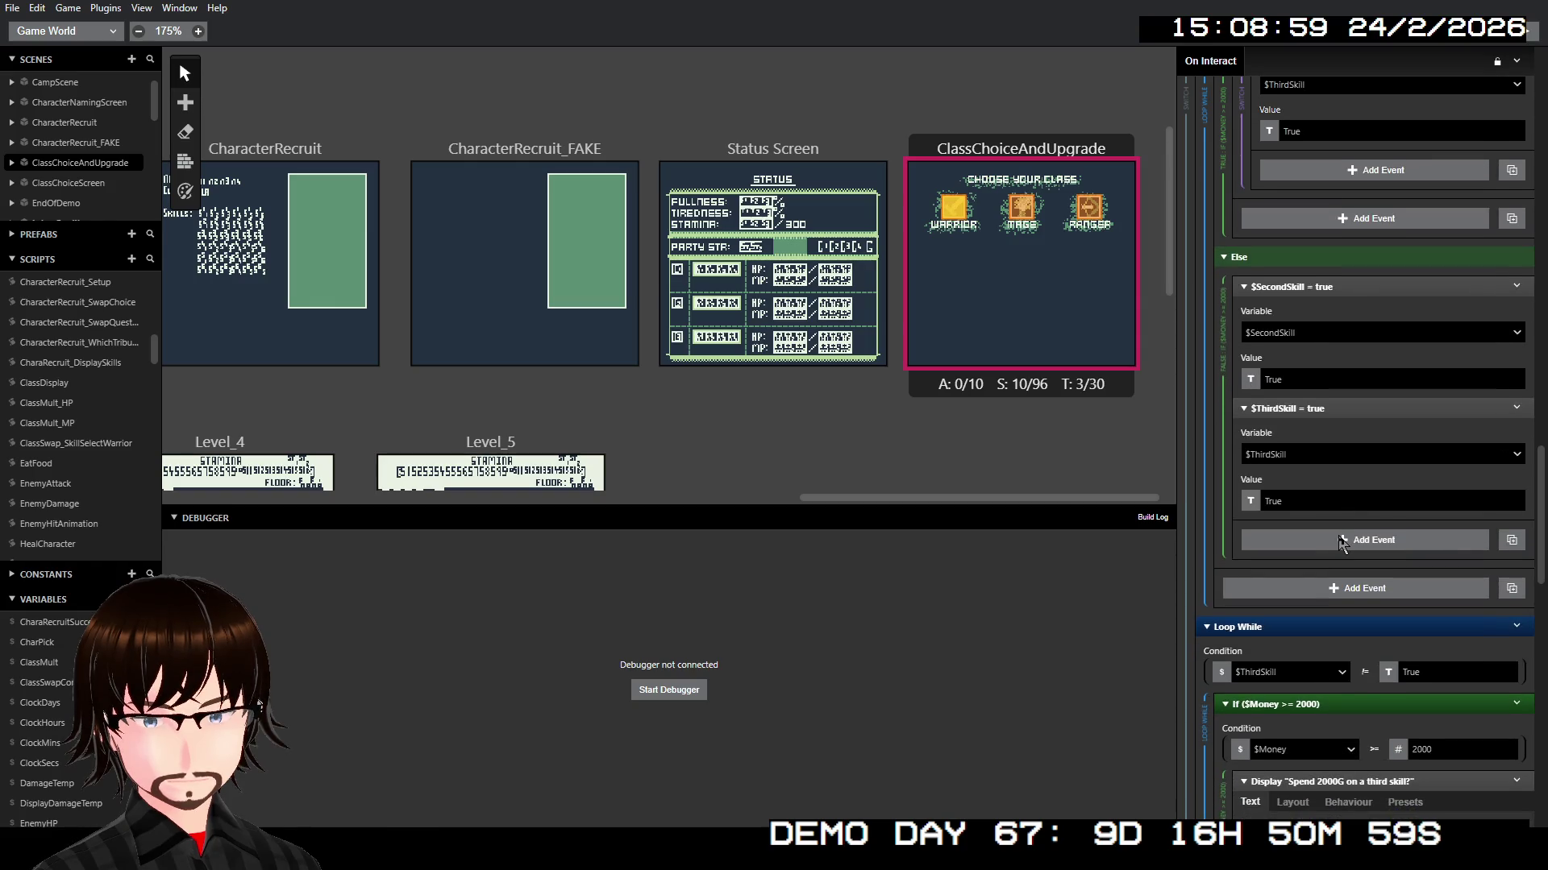
scroll(1343, 543, "up", 5)
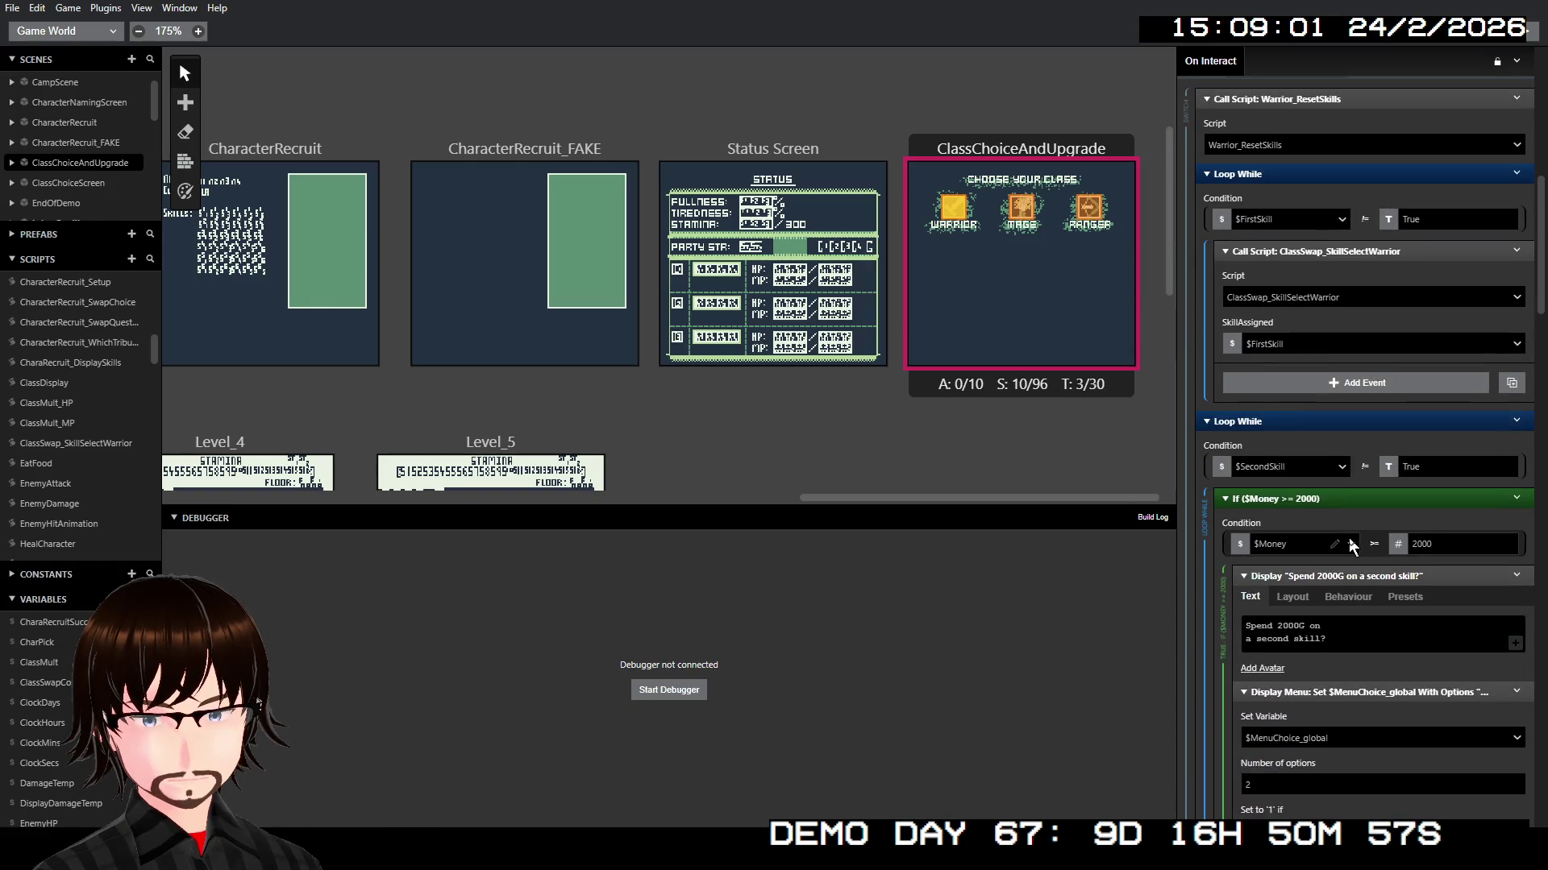
scroll(1353, 546, "down", 5)
scroll(1348, 539, "up", 3)
scroll(1348, 539, "down", 4)
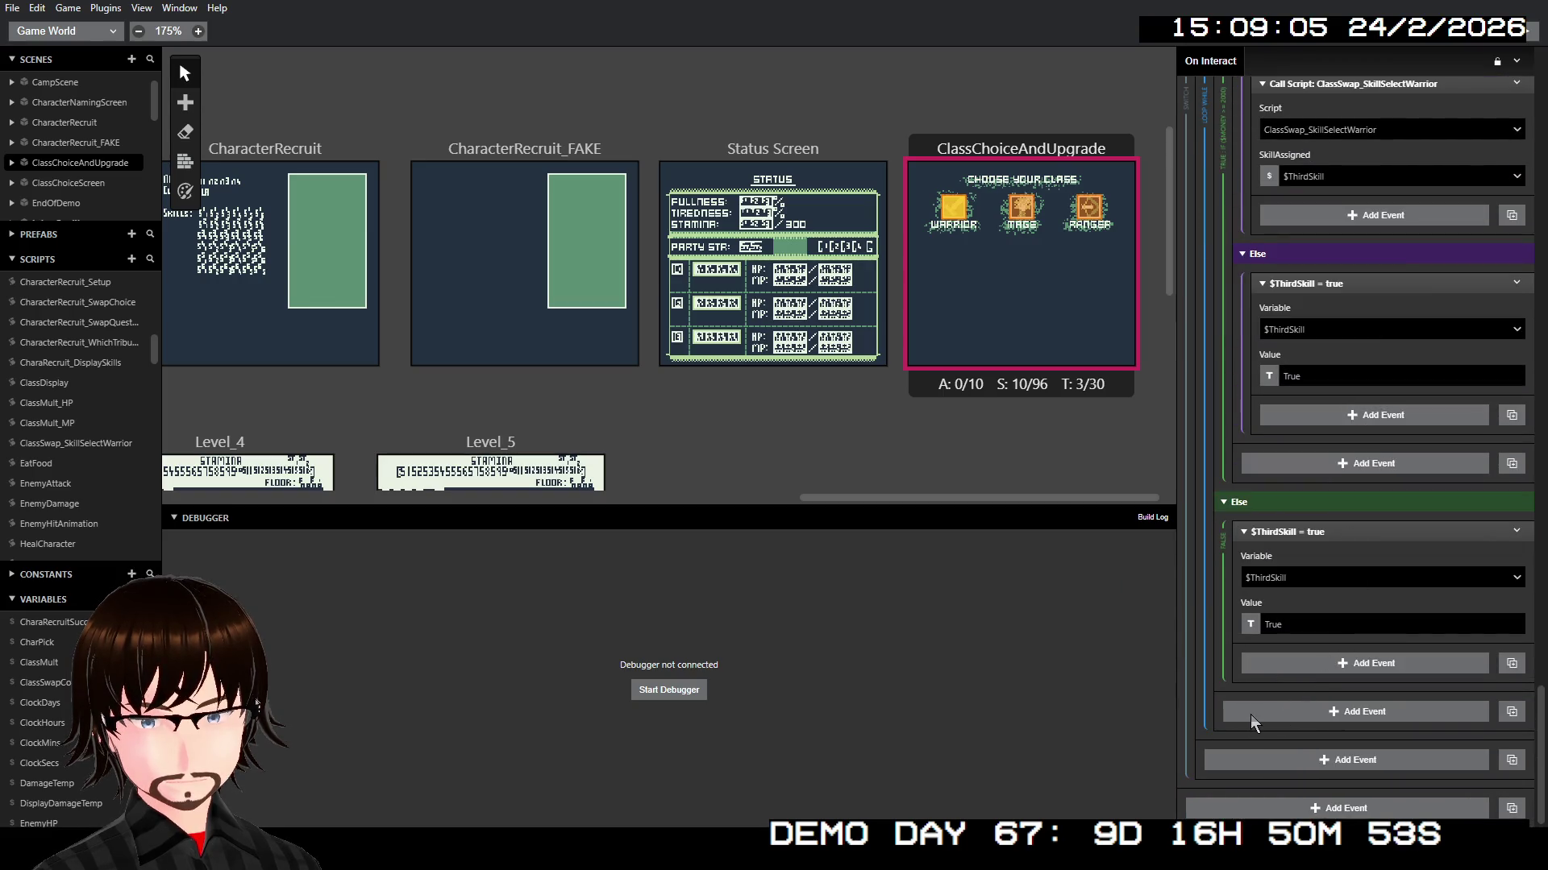
scroll(1250, 714, "up", 8)
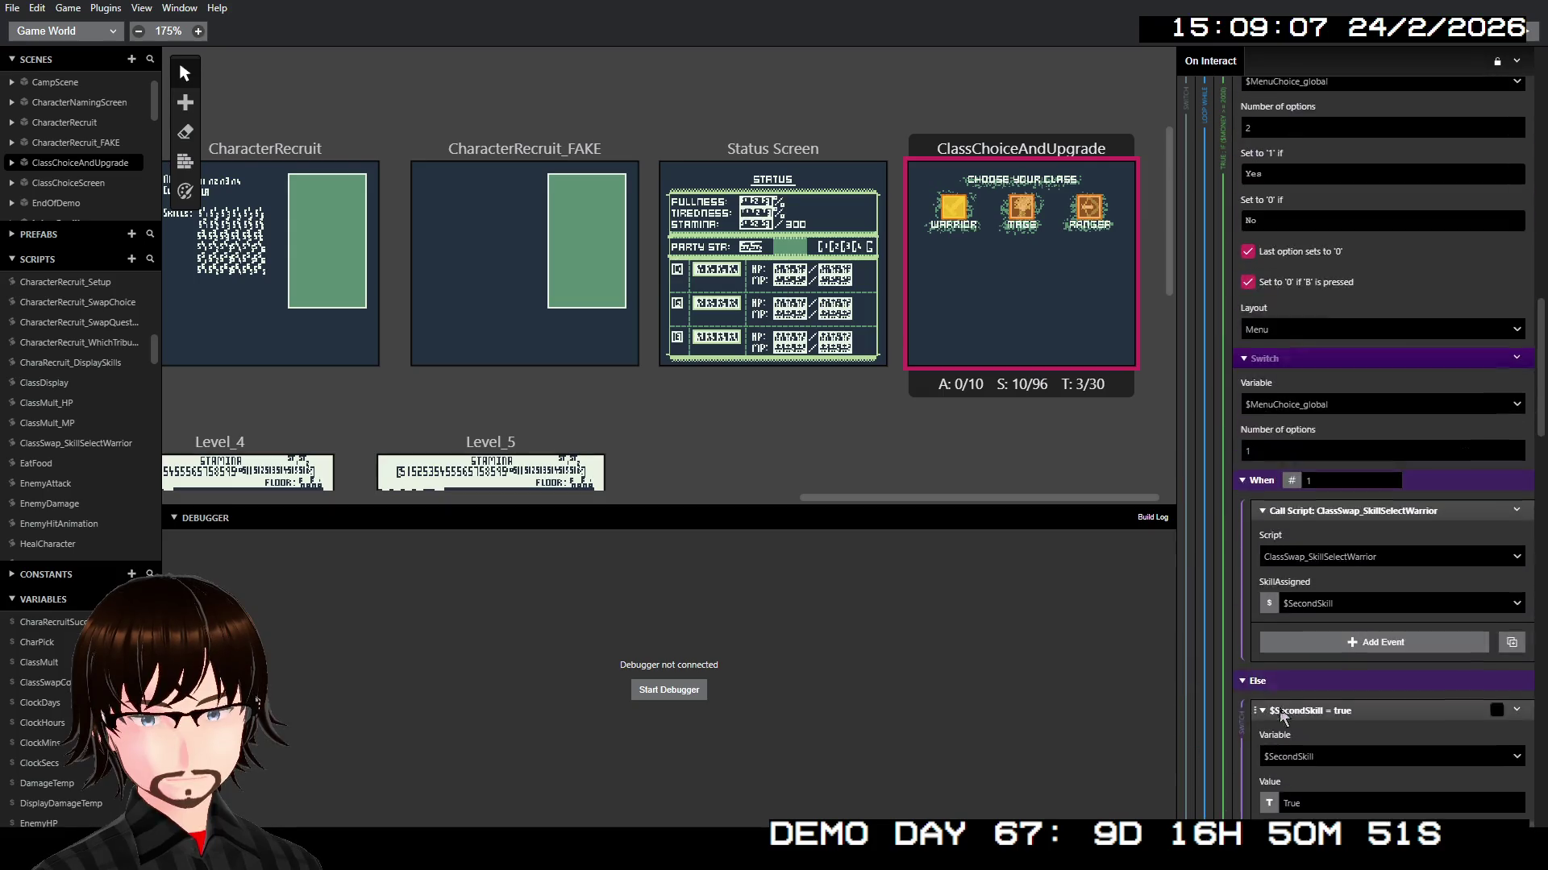
scroll(1290, 714, "up", 5)
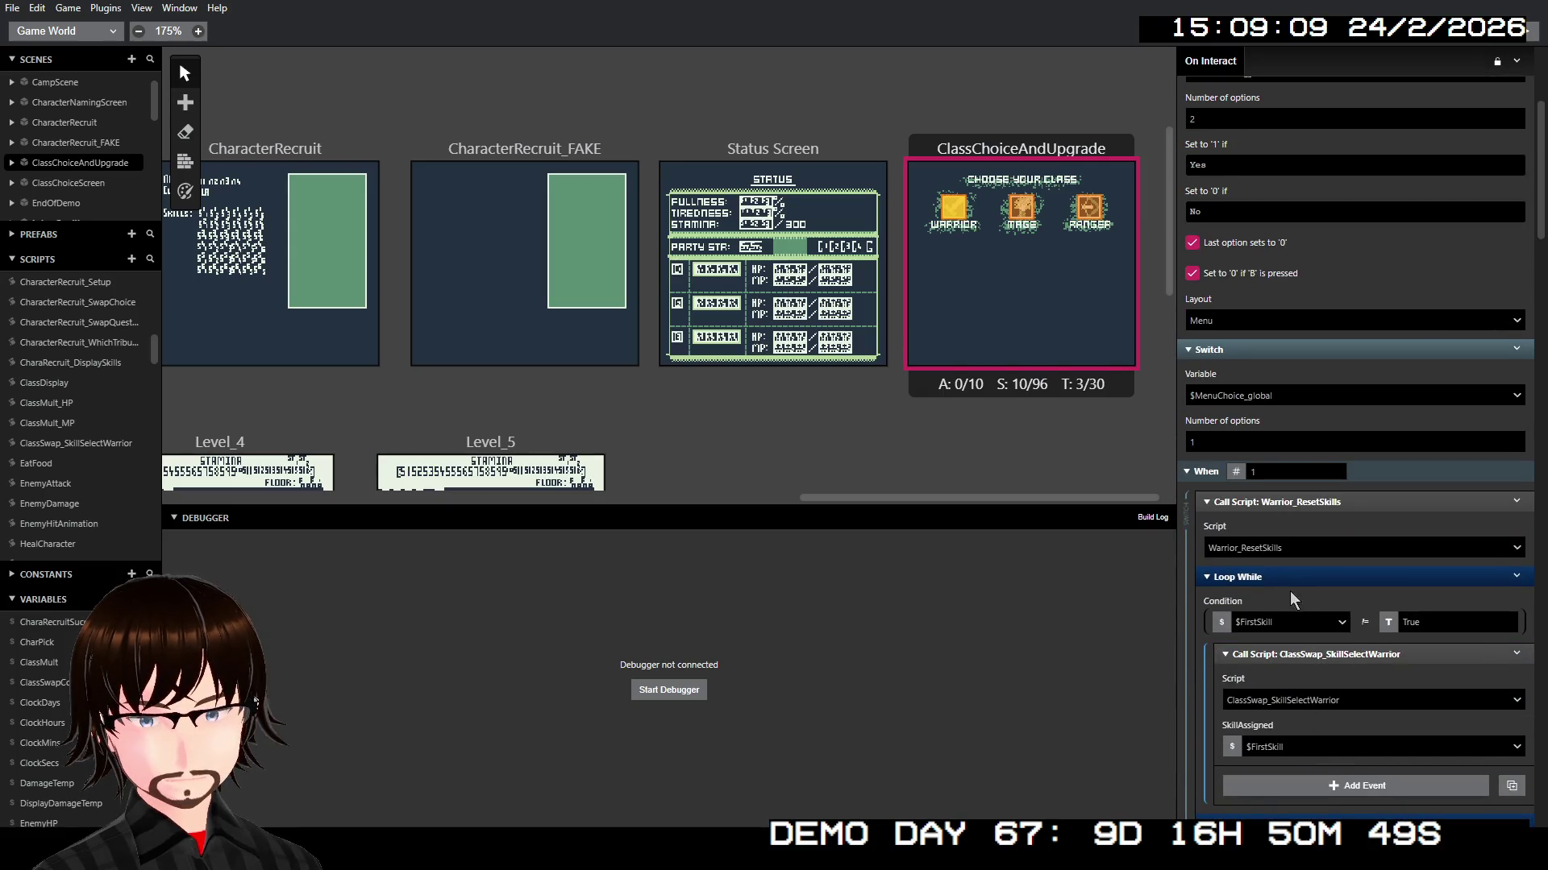
Step: Collapse the Warrior_ResetSkills call and skill loops, then expand the last loop to reveal its Else branches
left_click(1319, 504)
left_click(1295, 524)
scroll(1393, 492, "up", 2)
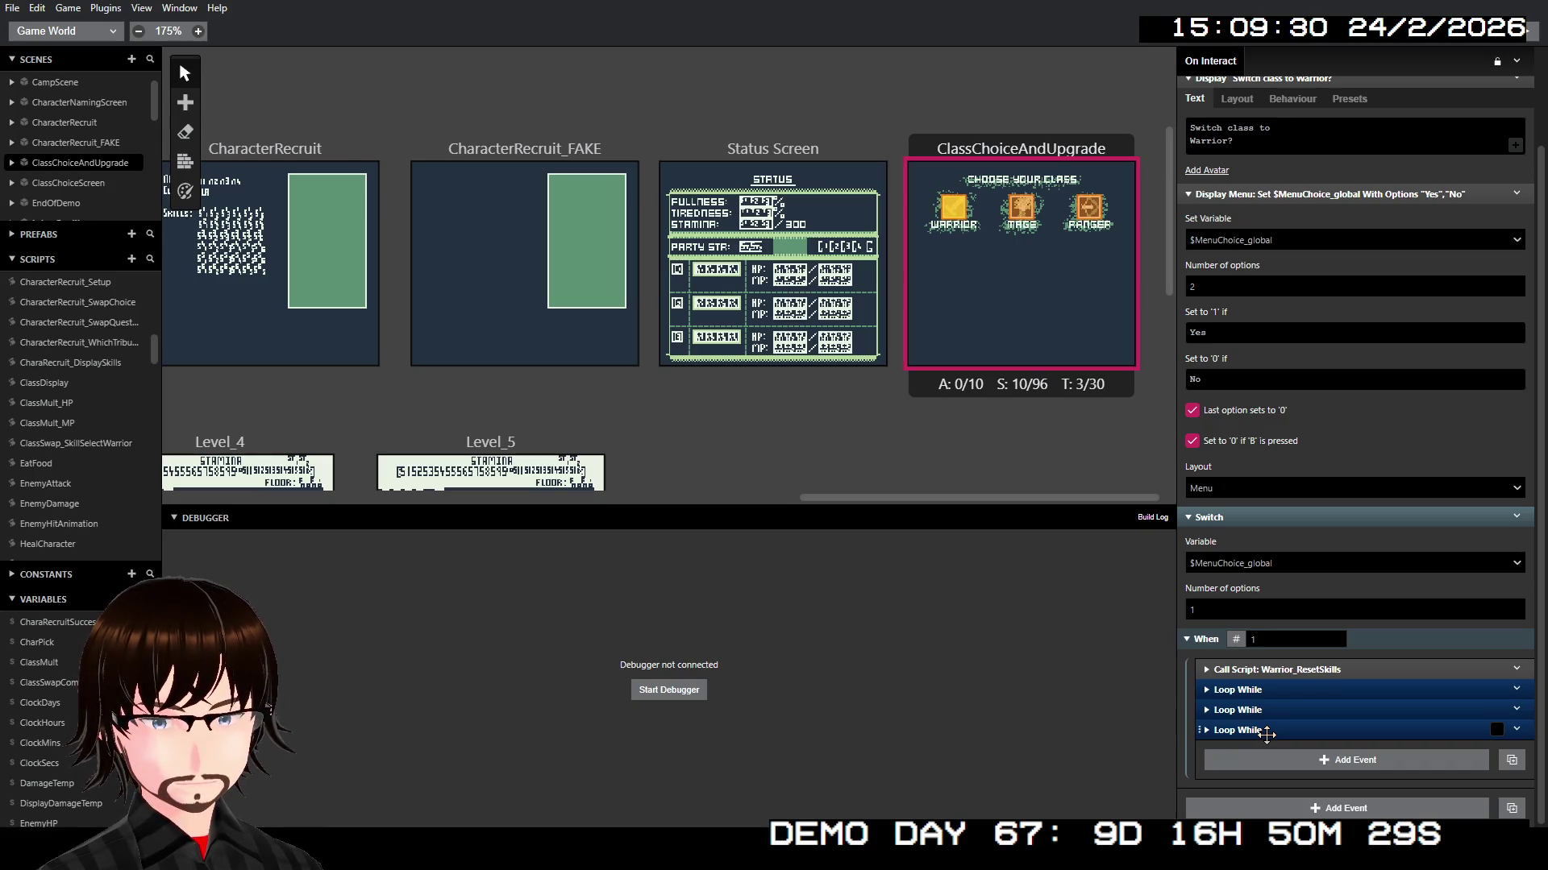
right_click(1266, 733)
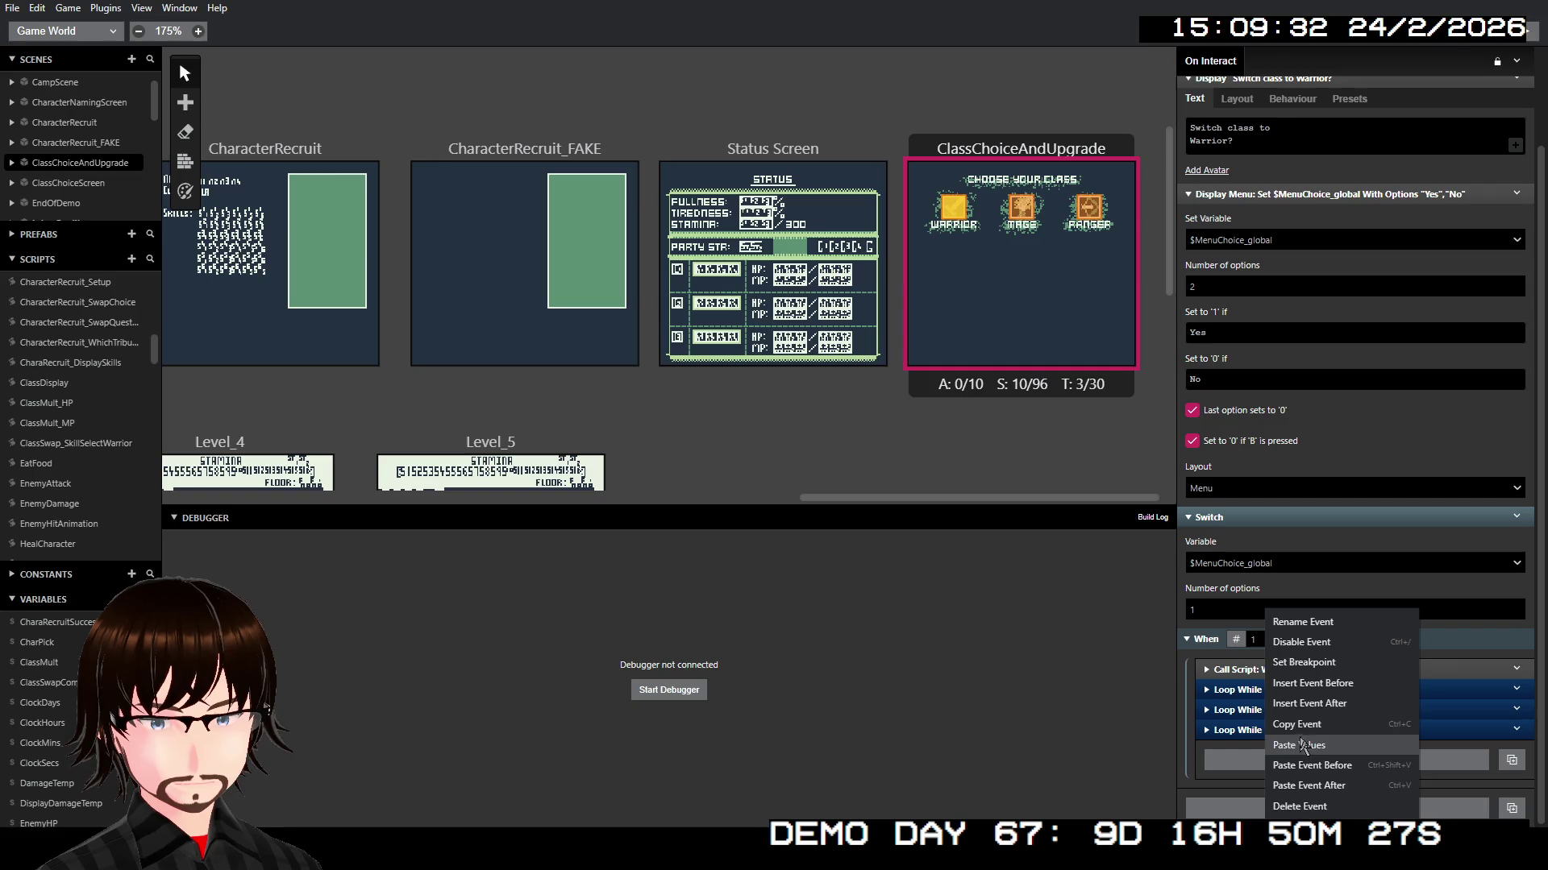
left_click(1341, 708)
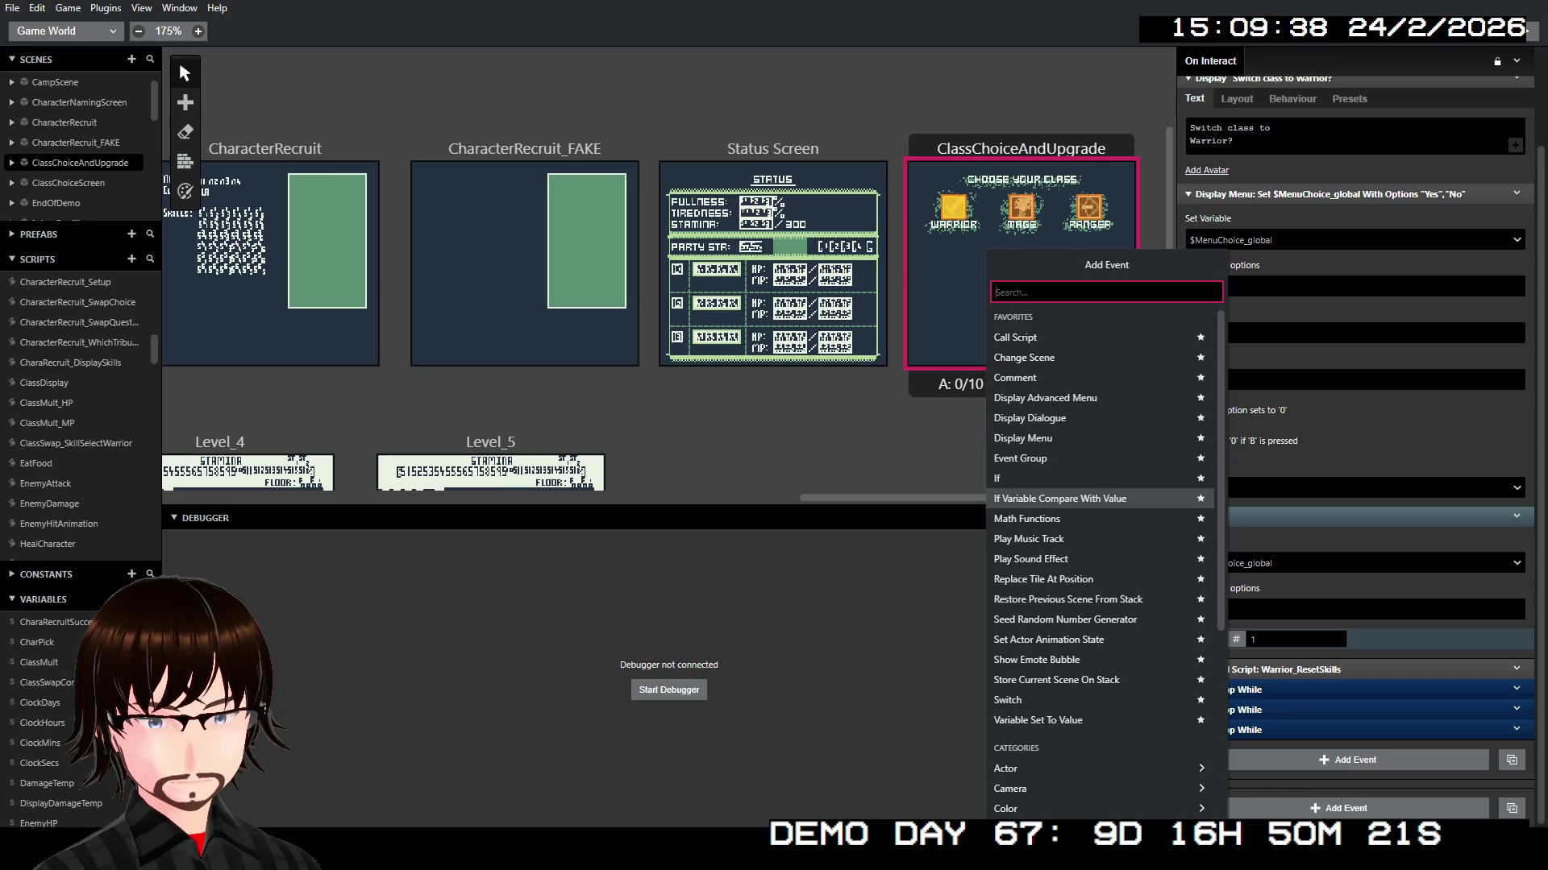
left_click(1250, 730)
left_click(1250, 731)
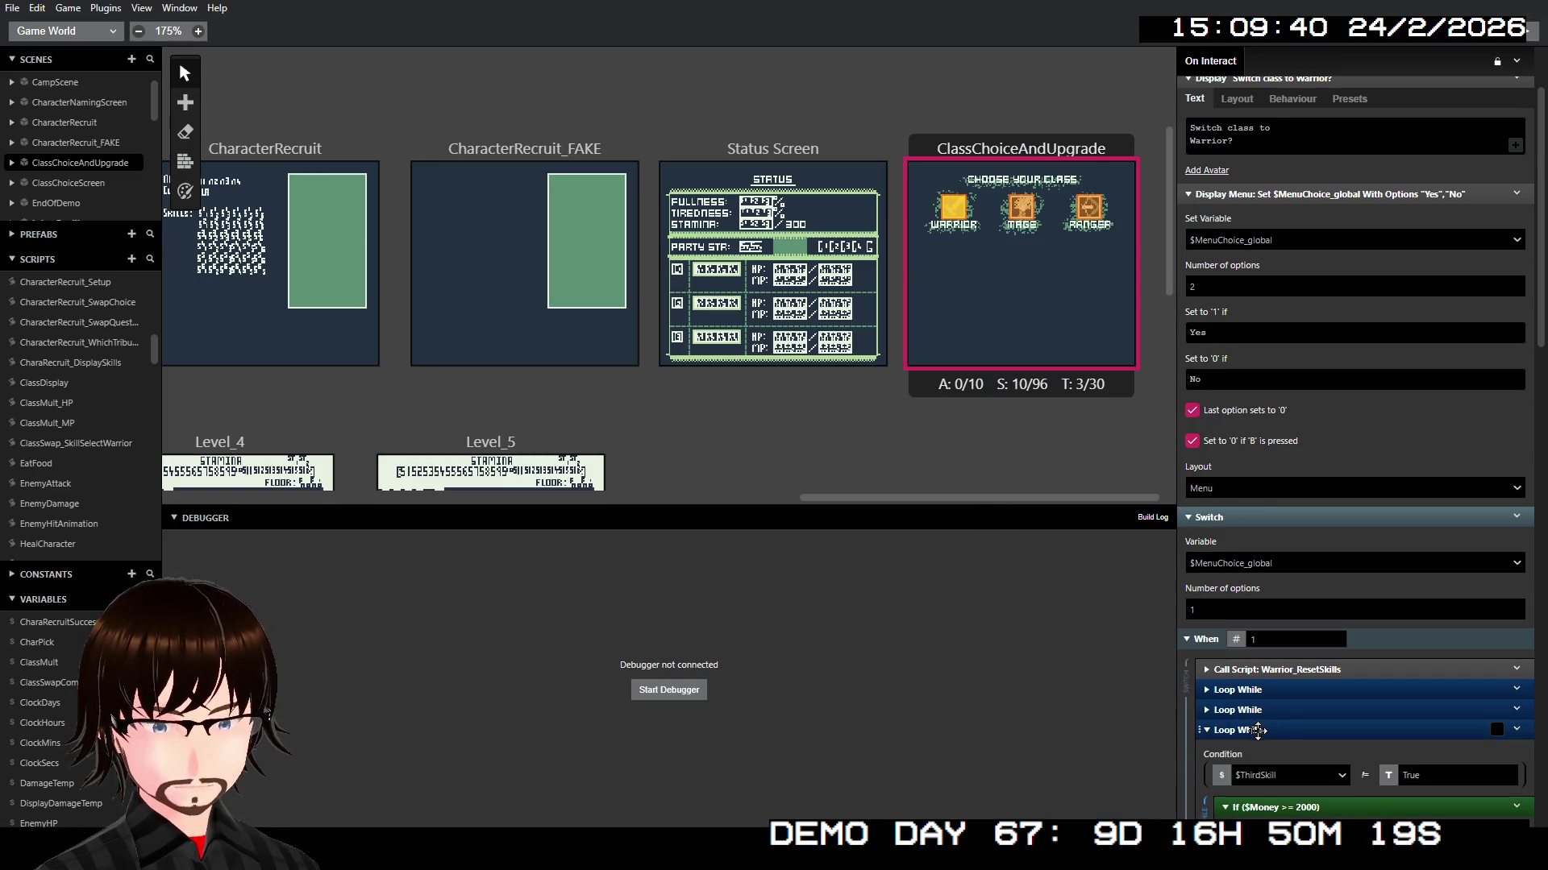
scroll(1308, 719, "down", 8)
scroll(1330, 653, "down", 7)
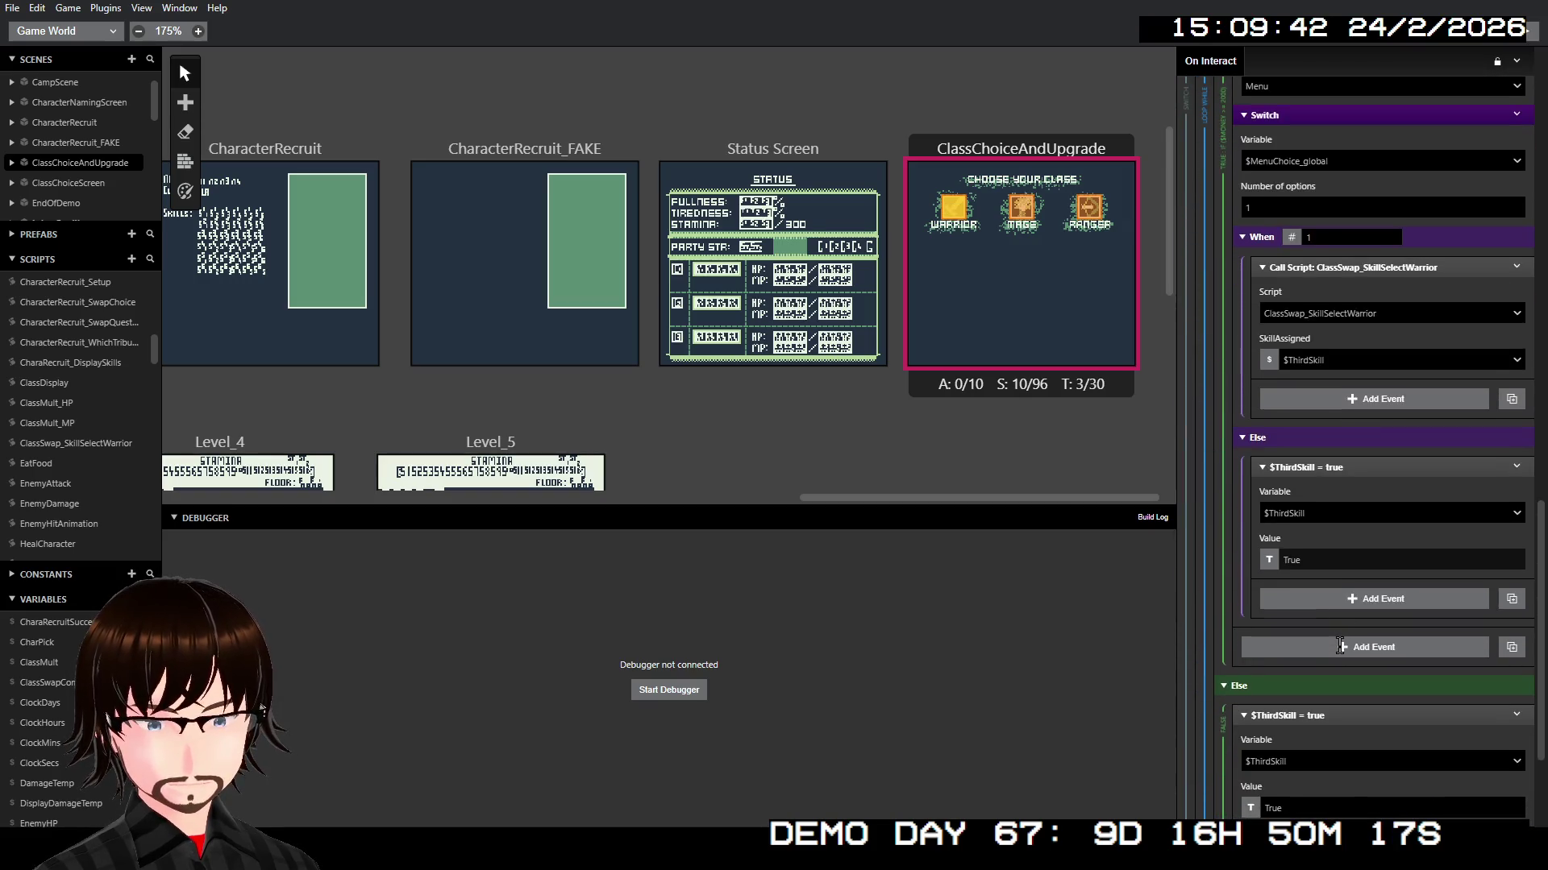
scroll(1341, 636, "up", 1)
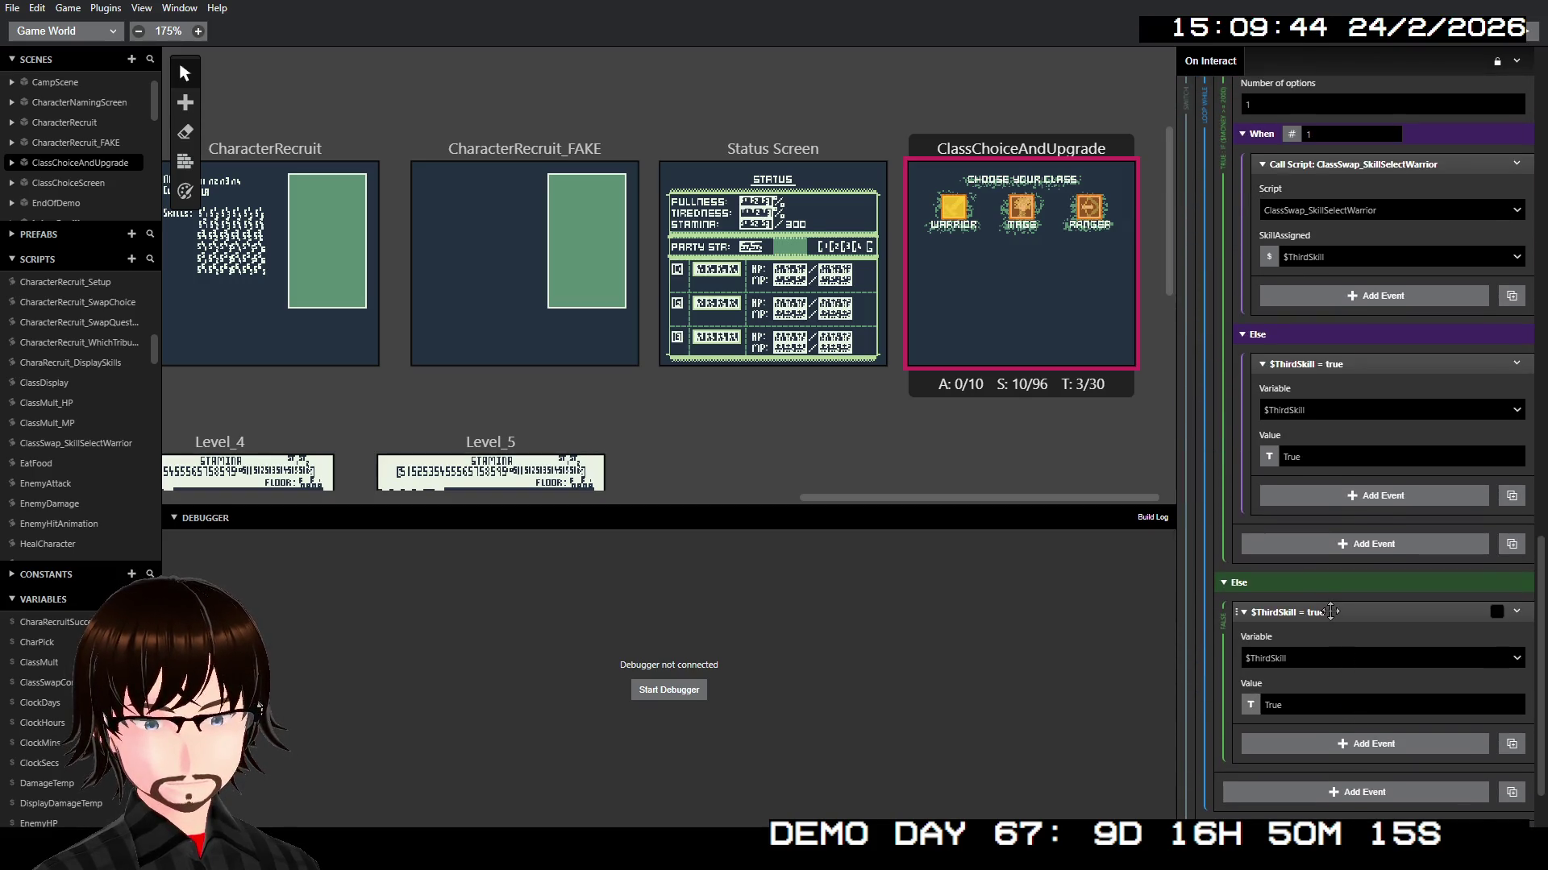
Step: Insert a dialogue before $ThirdSkill = true: 'You lack the money for more skills.' then 'Come back when you have some cash.'
right_click(1329, 611)
left_click(1387, 680)
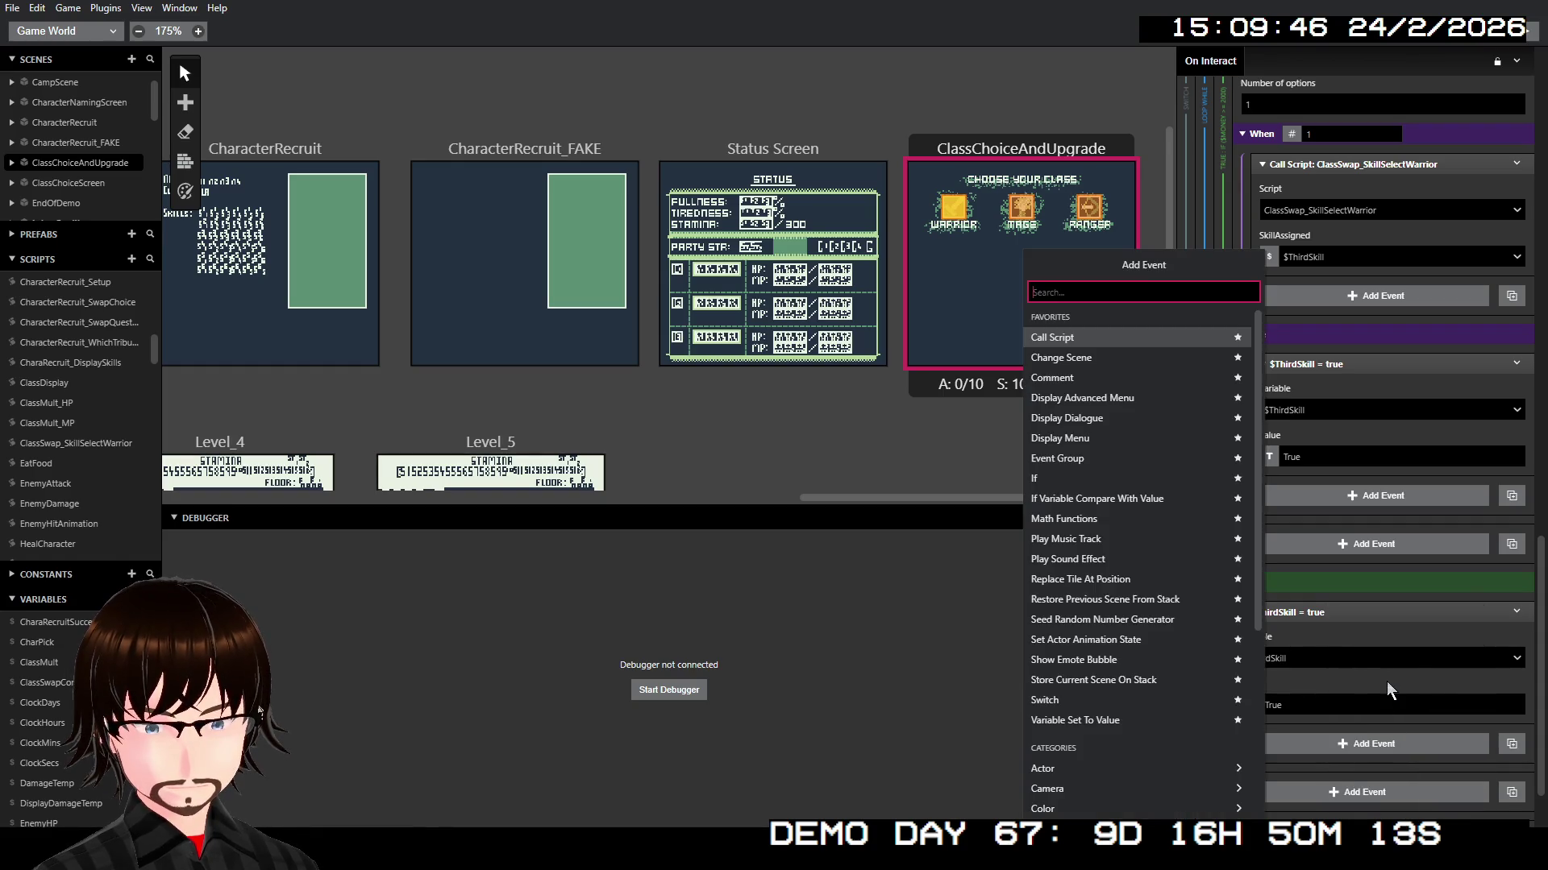
left_click(1125, 421)
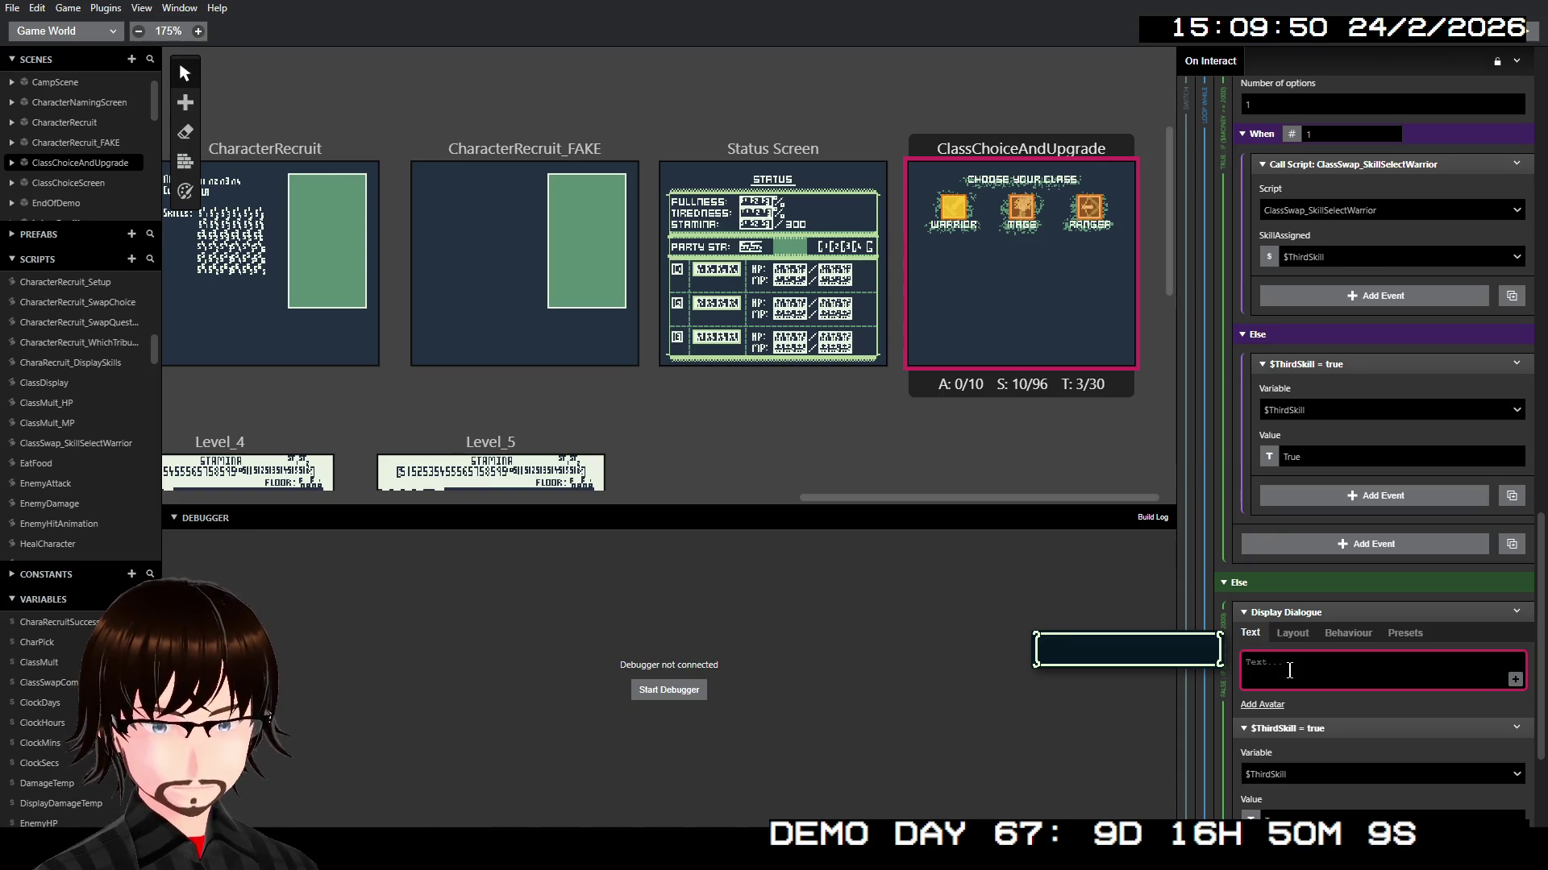
type("You lack t")
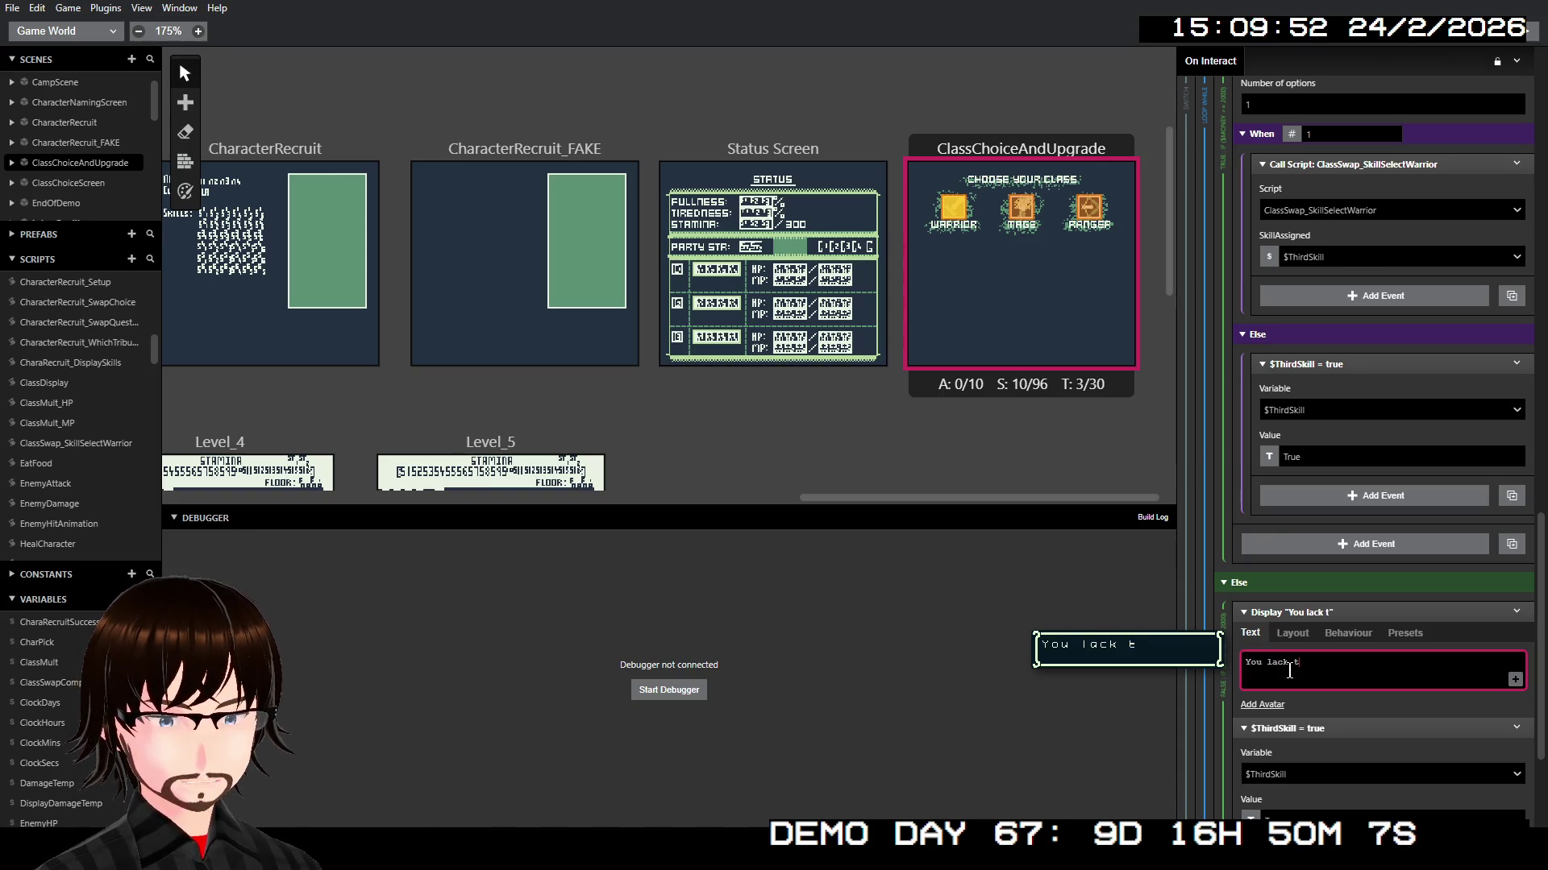
type("he")
key("BackSpace")
key("BackSpace")
type("y")
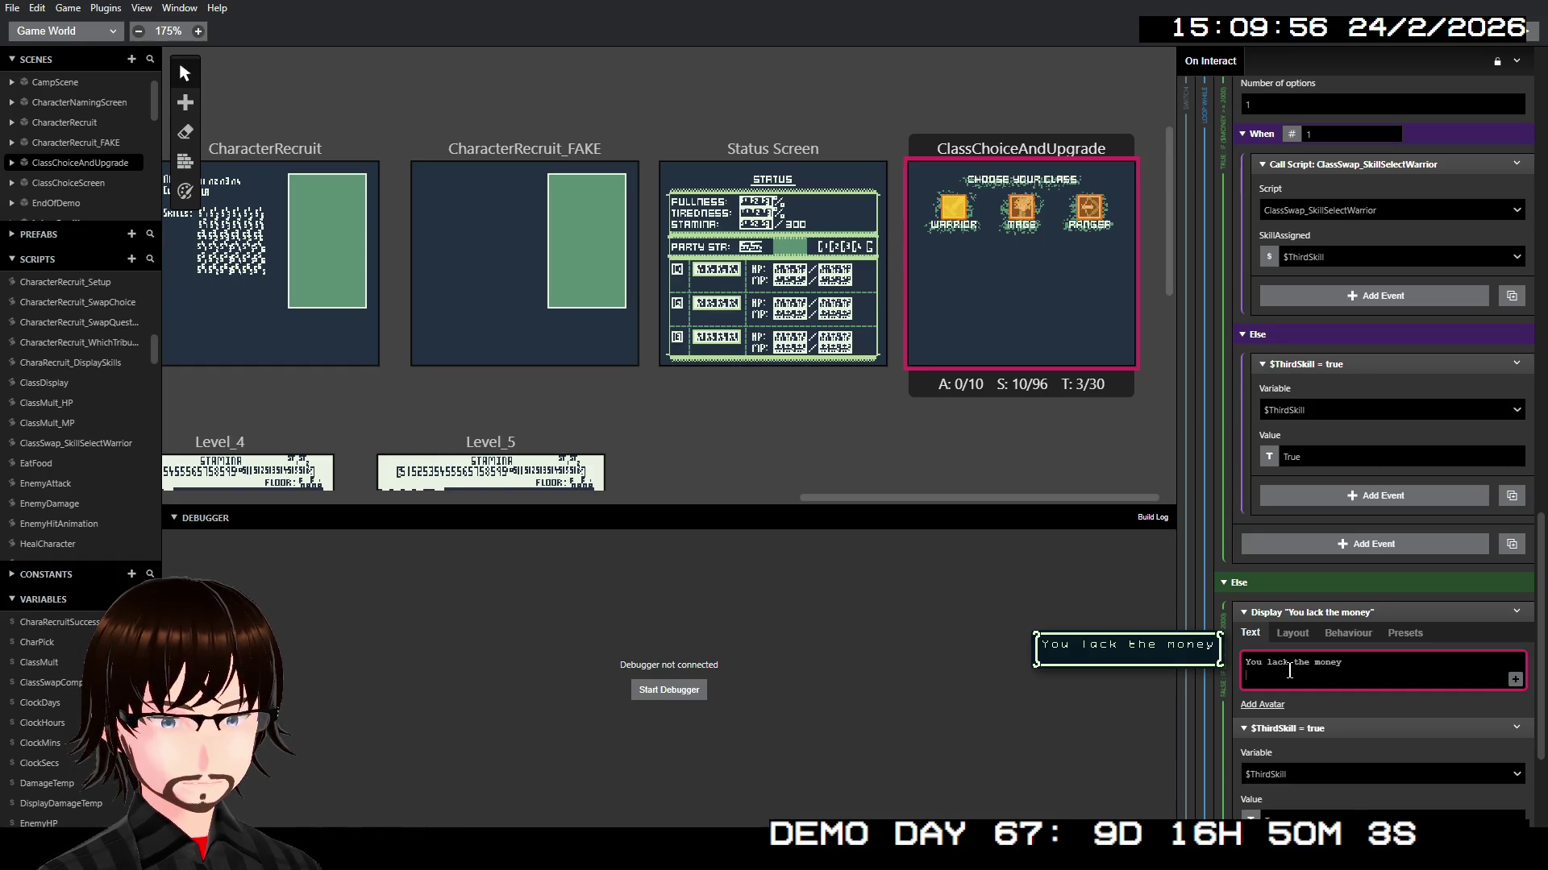
type(" for more")
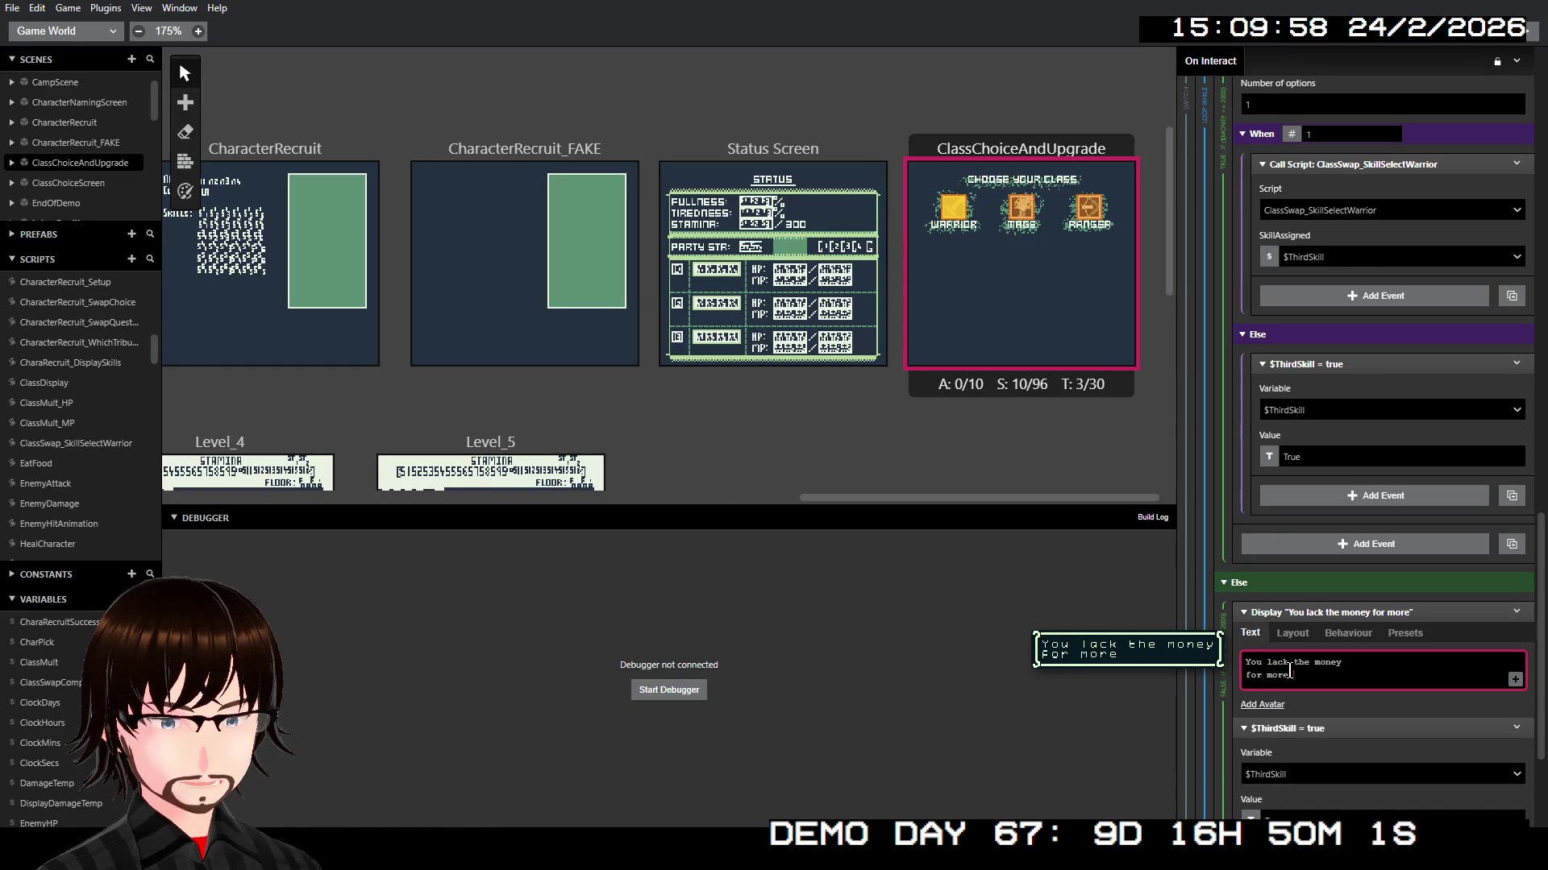
type(" skills.")
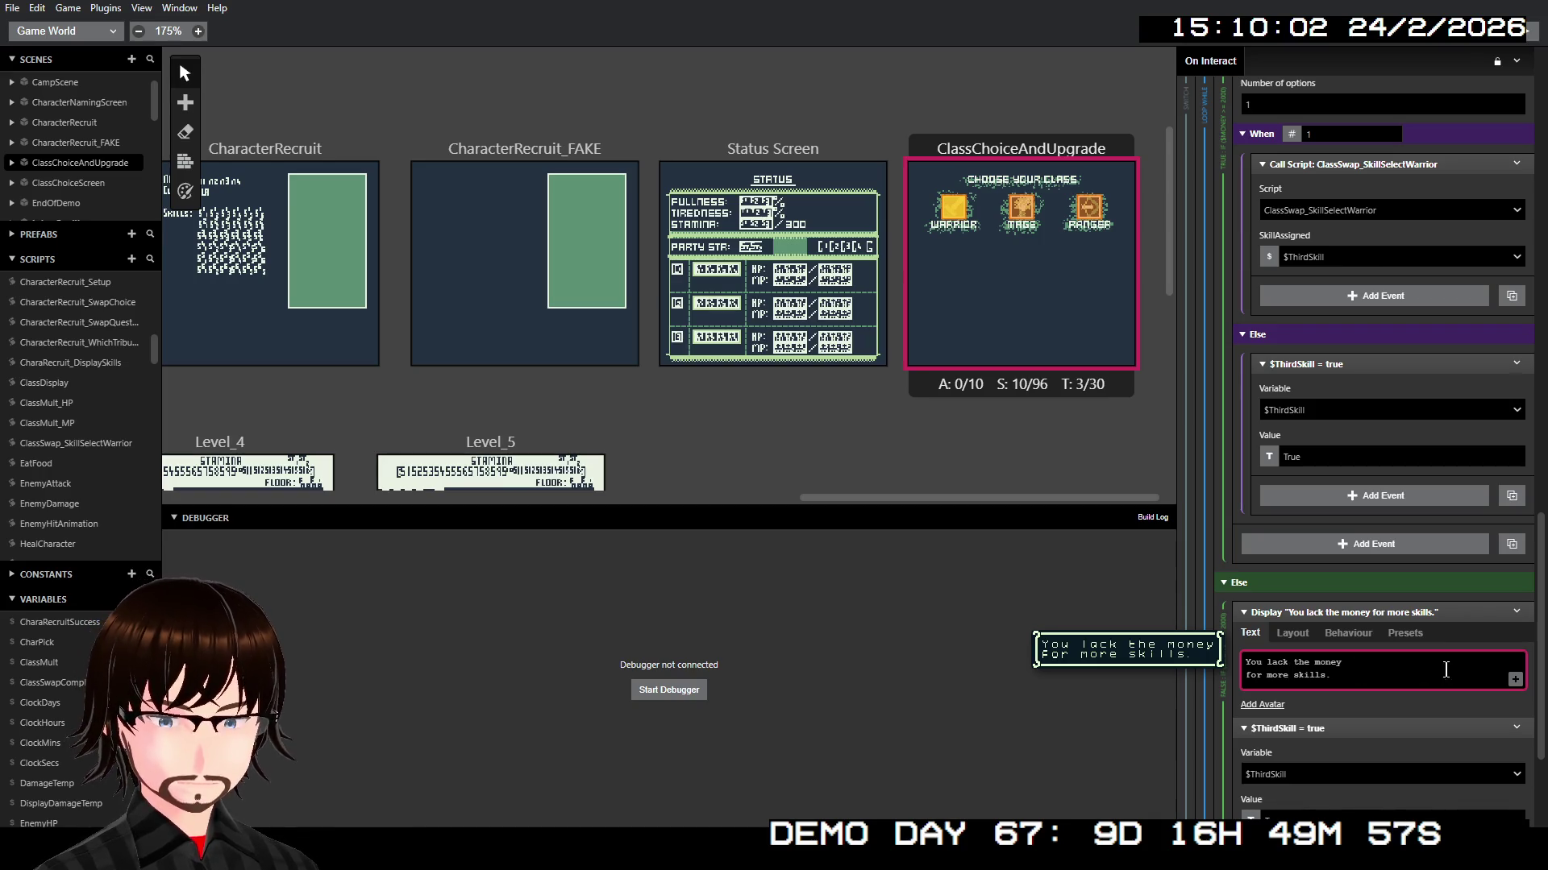
left_click(1515, 681)
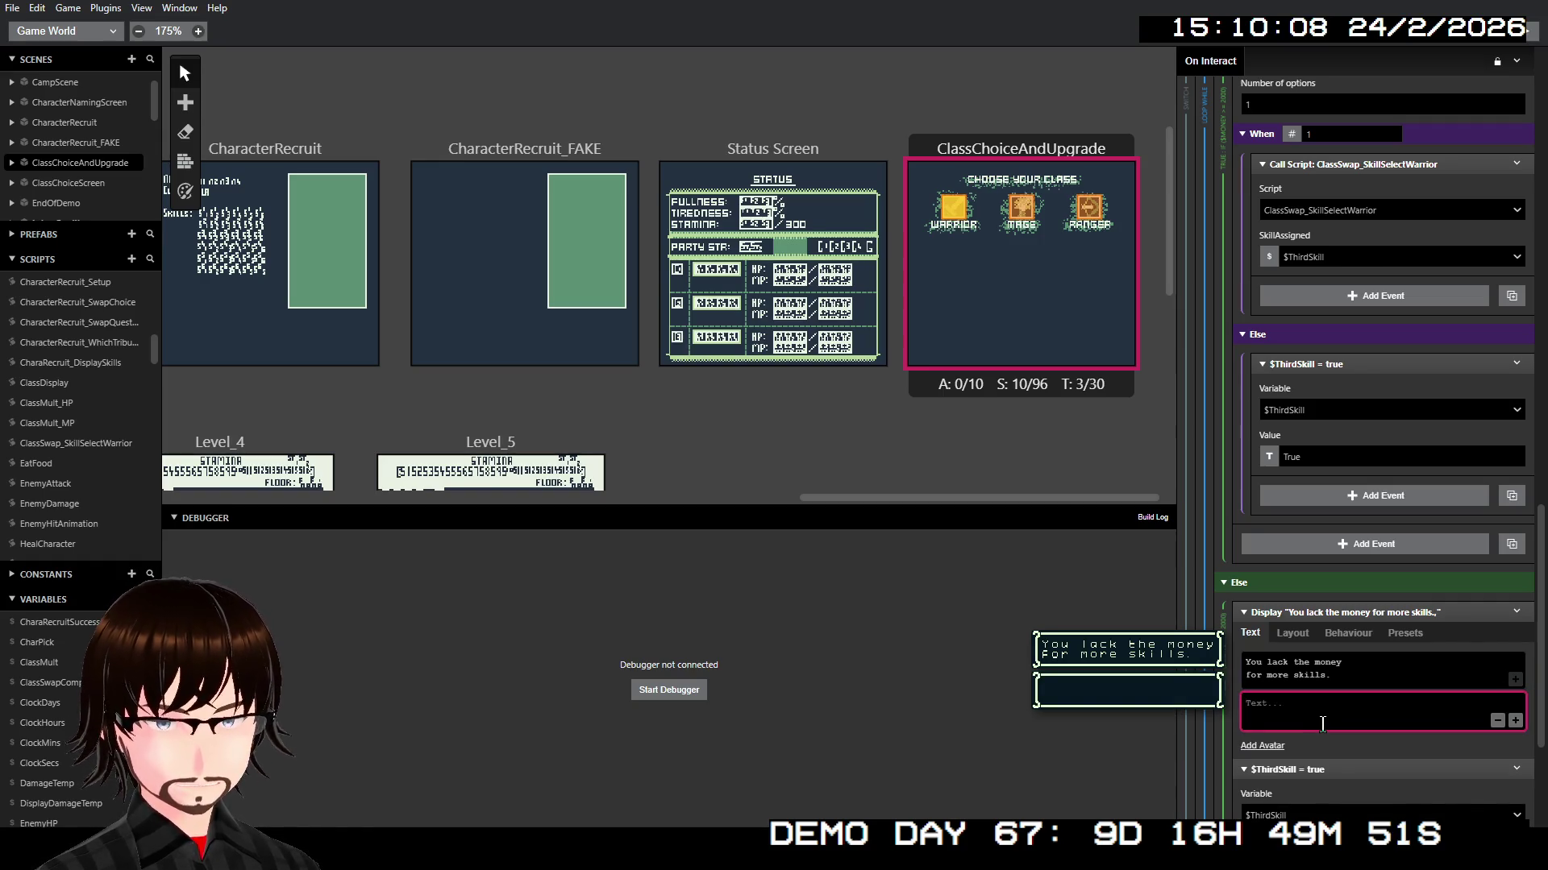
type("Come back w")
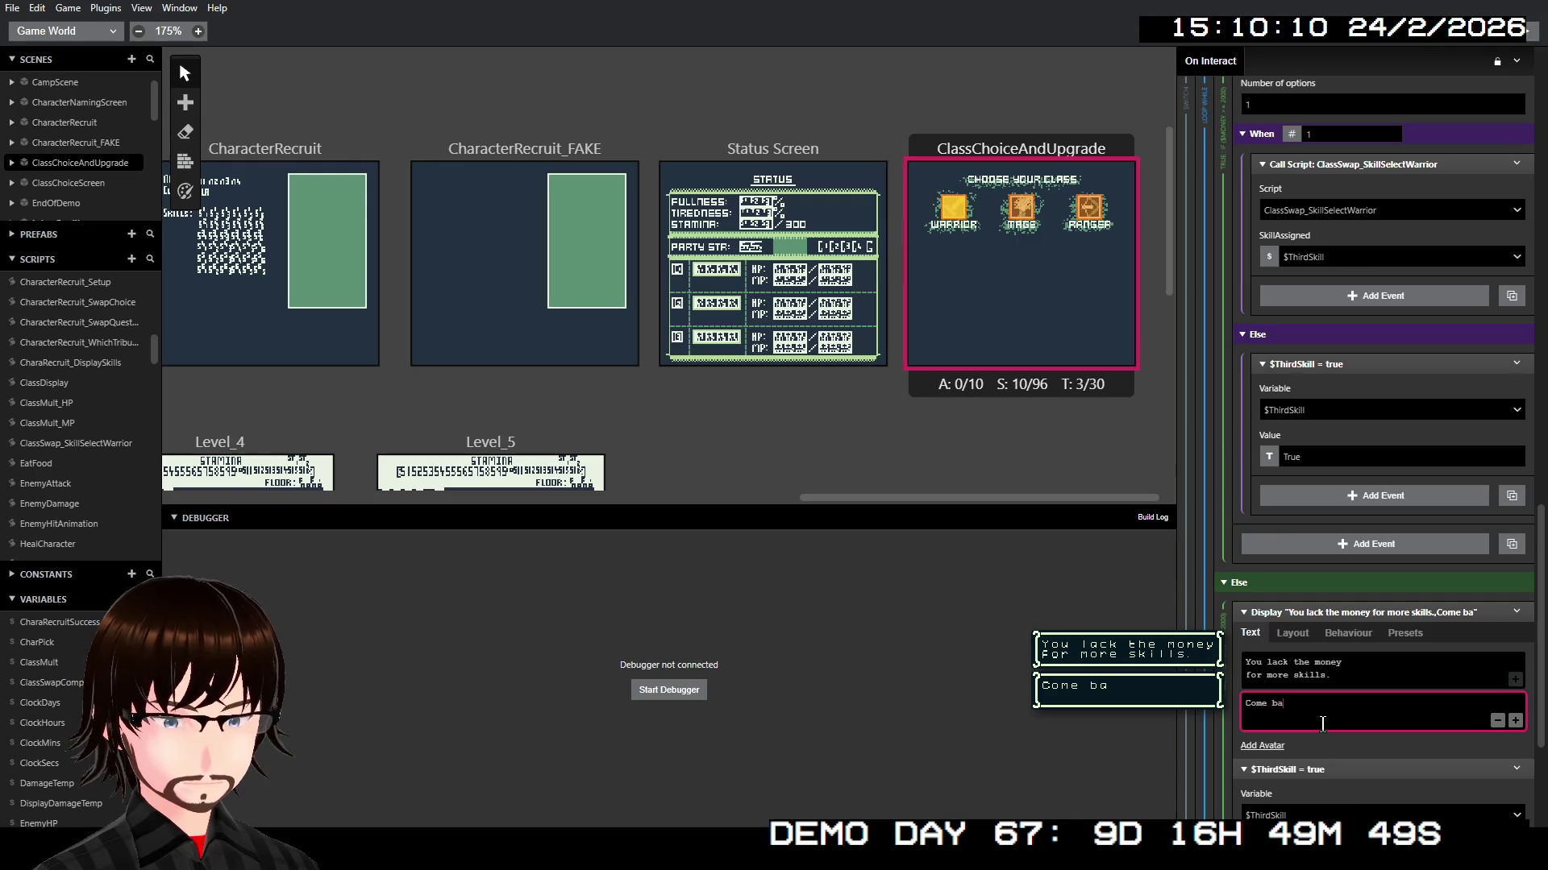
type("hen you ")
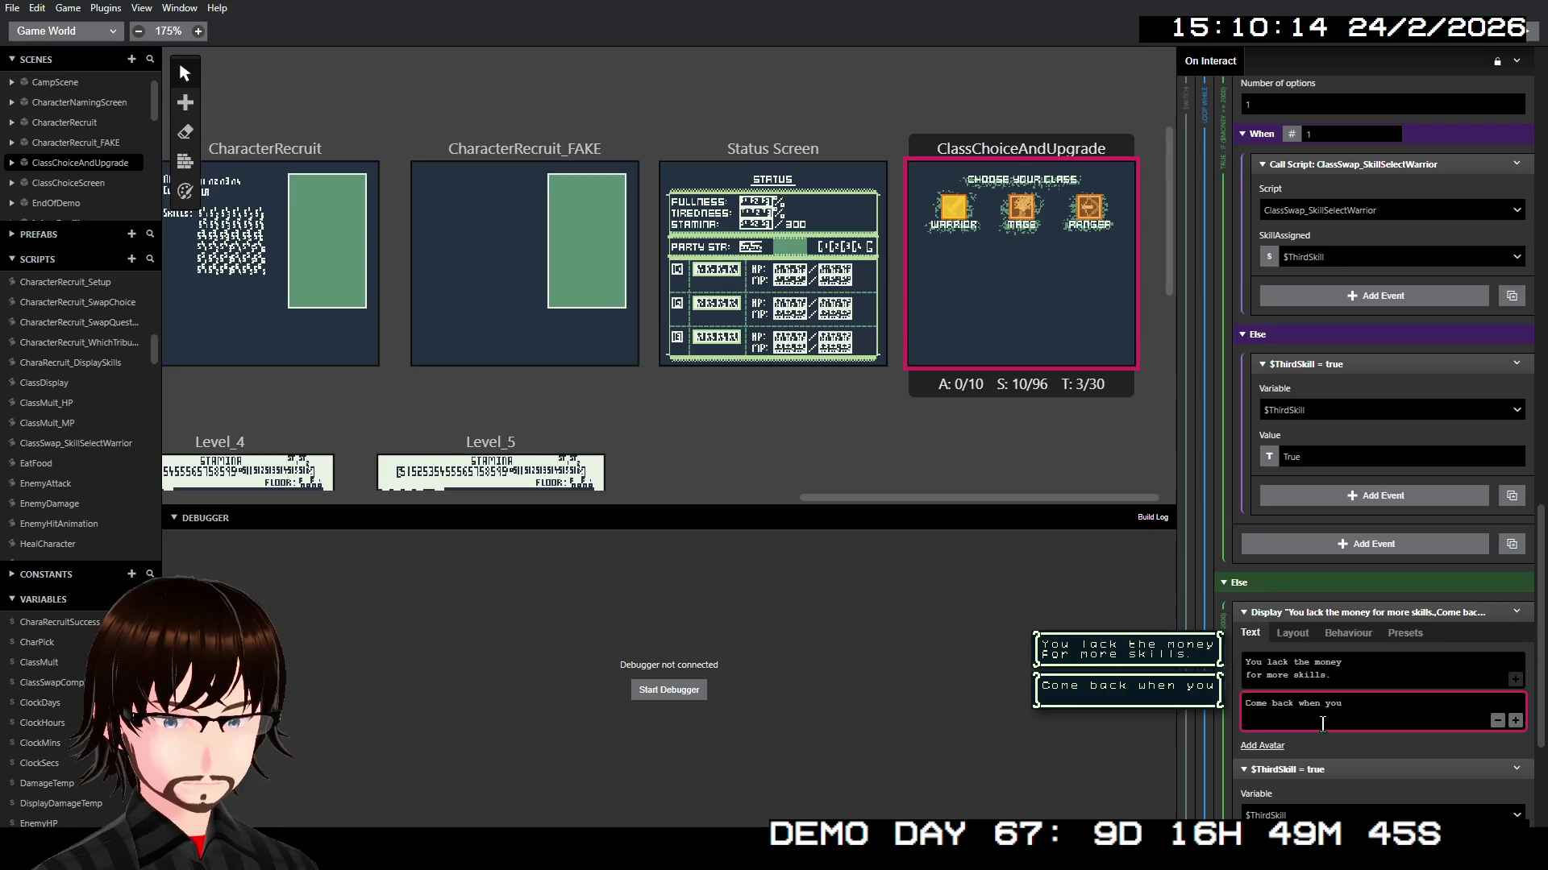
type("have some c")
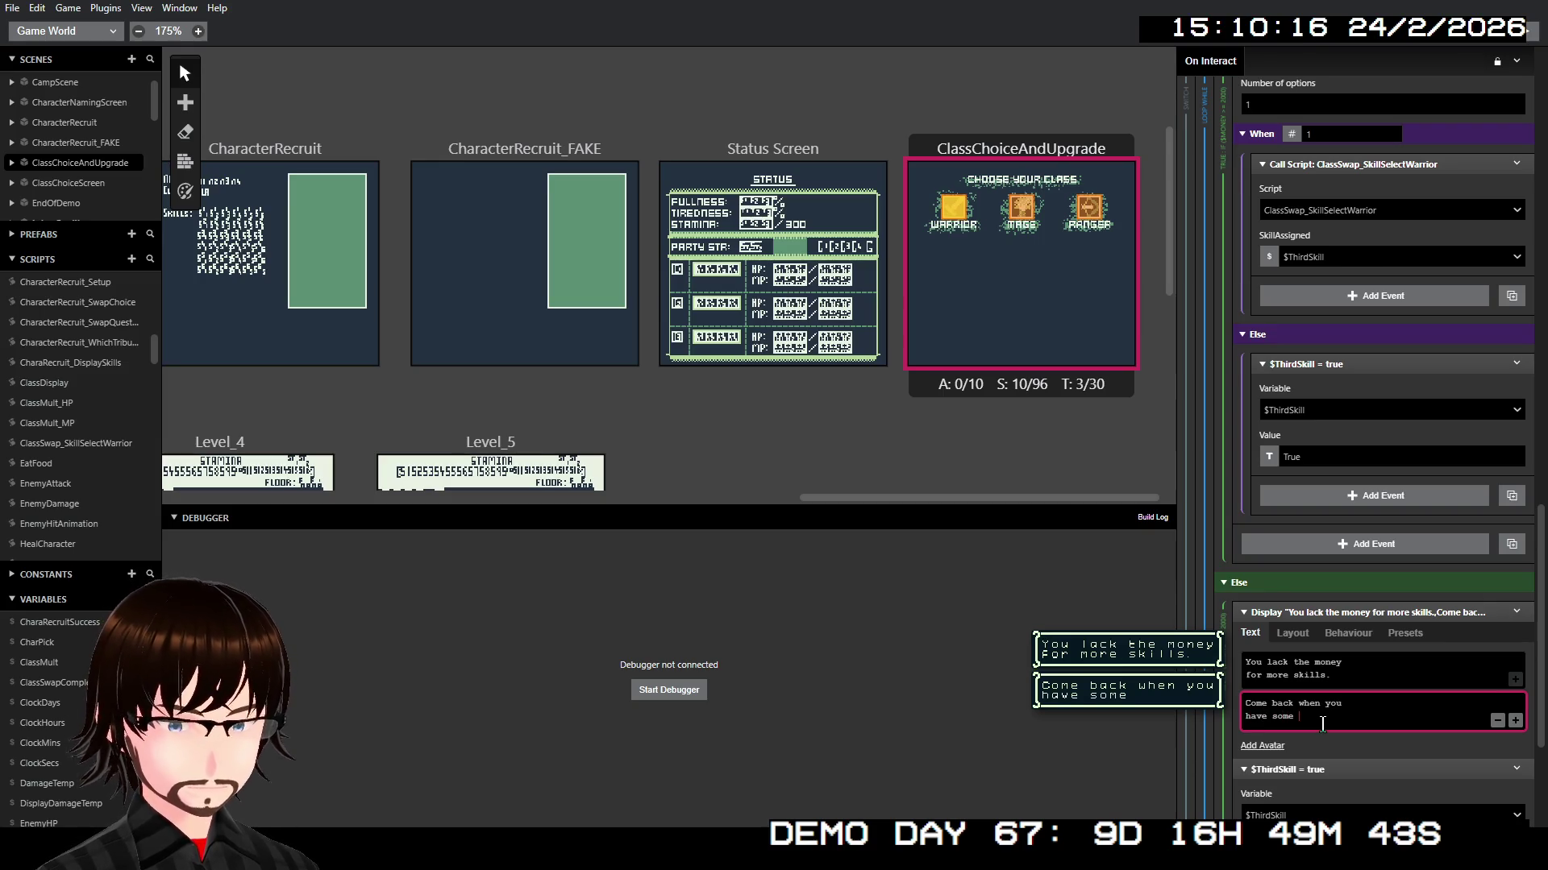
type("ash.")
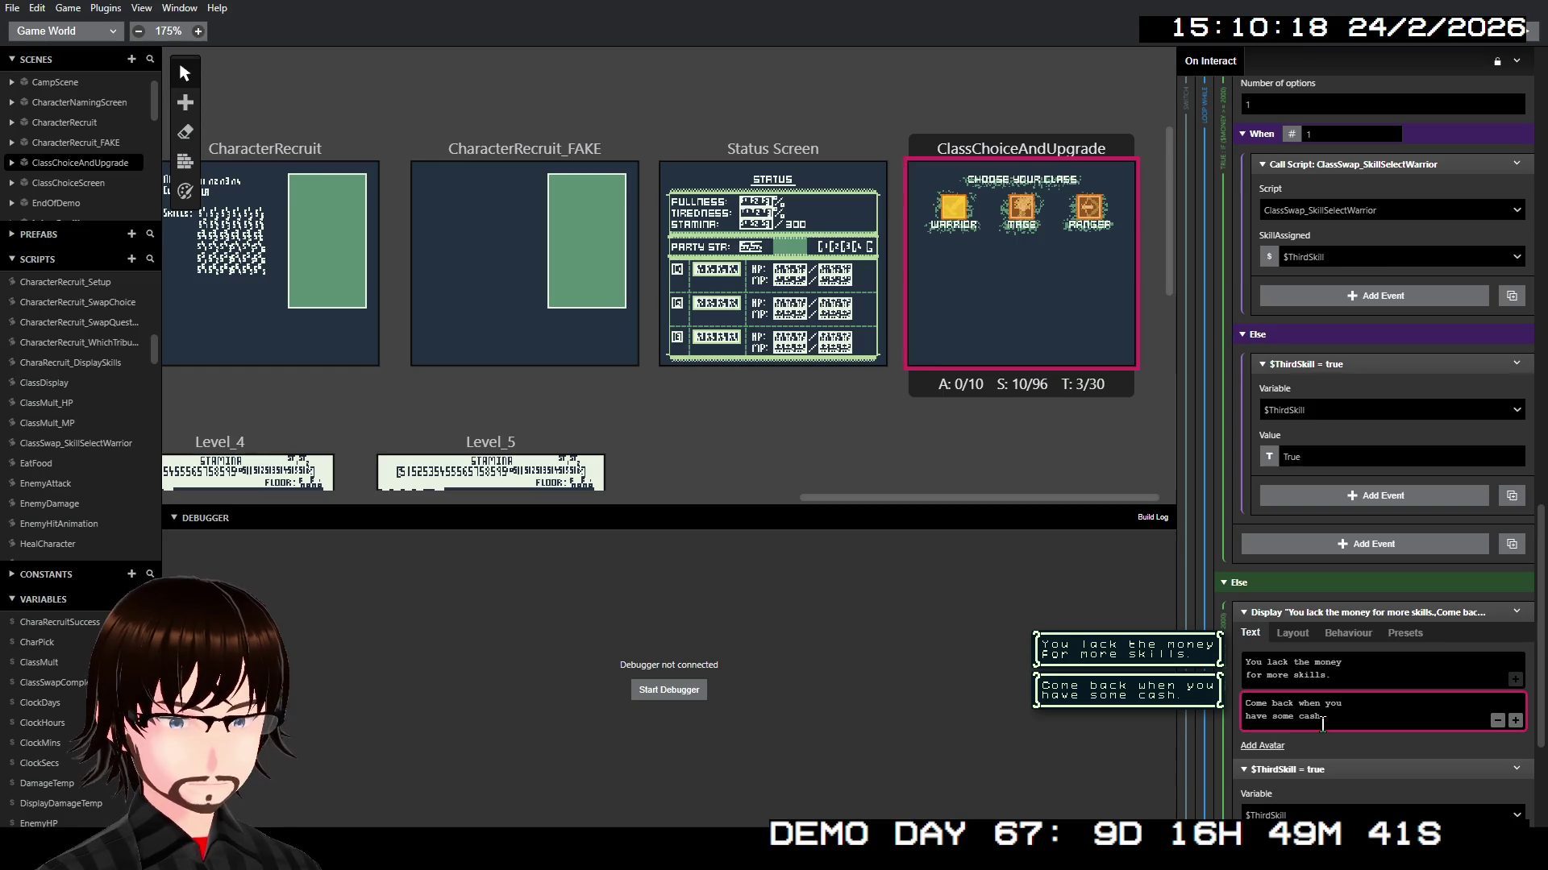
Step: Paste the out-of-money dialogue before $SecondSkill = true in the second-skill Else branch
right_click(1330, 617)
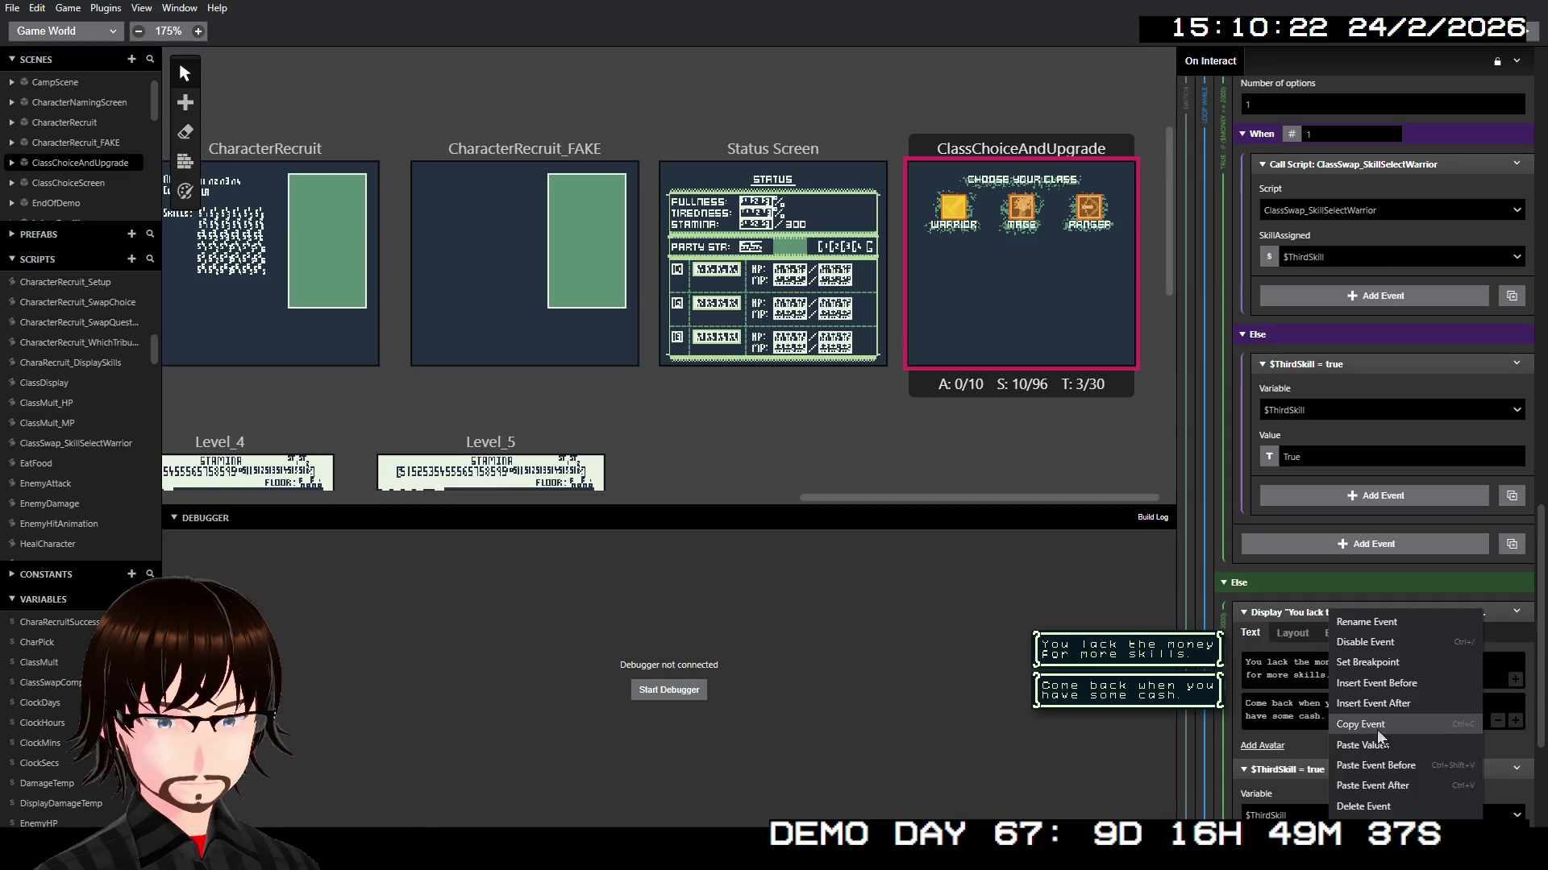
key("Escape")
scroll(1411, 532, "up", 10)
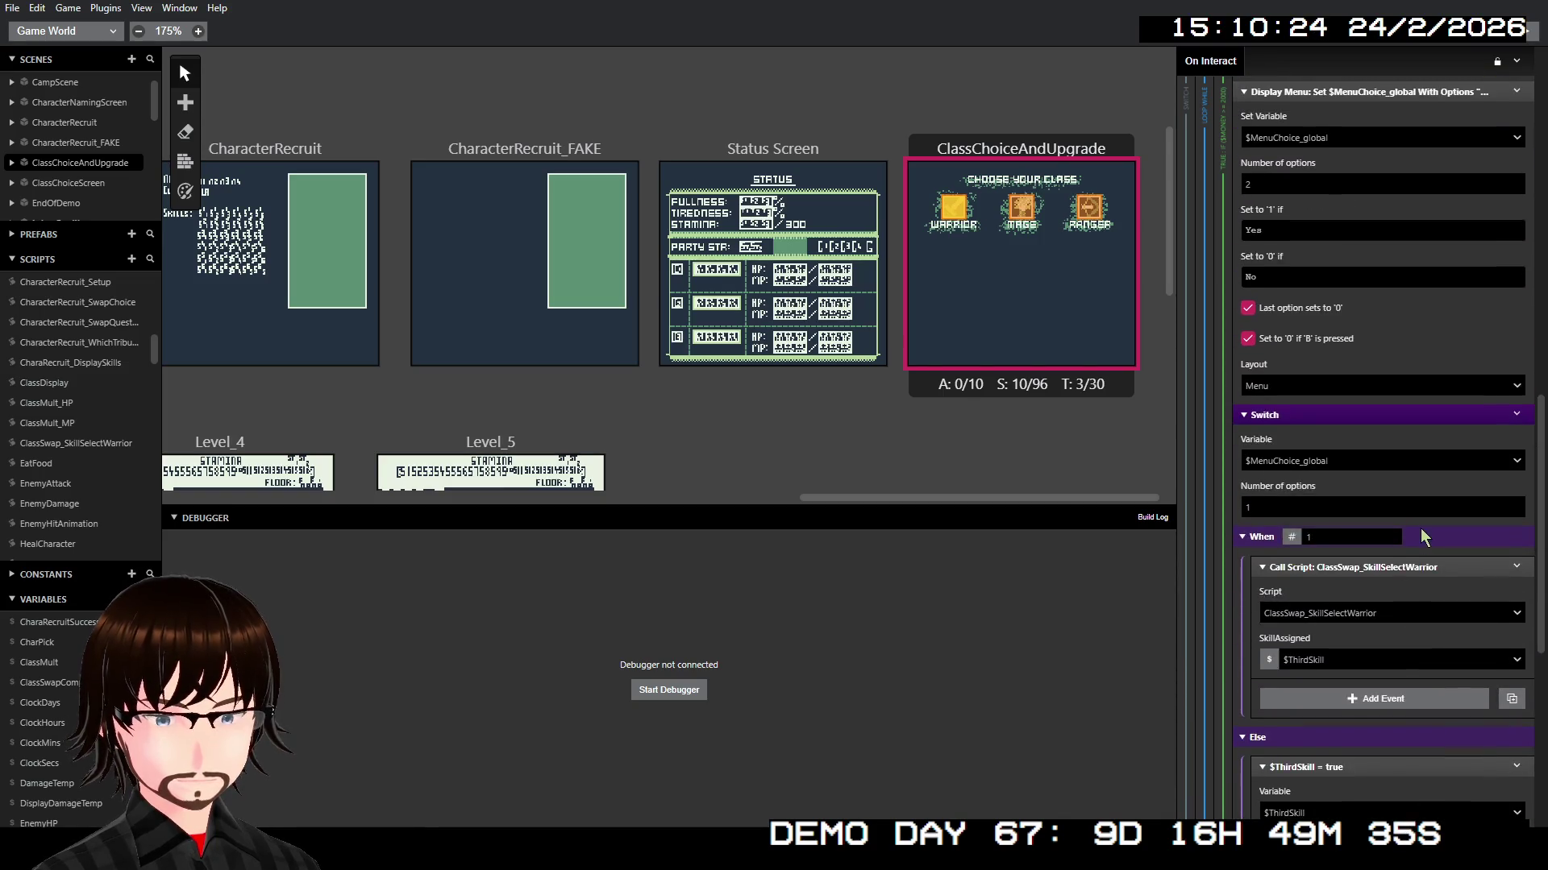
scroll(1399, 522, "up", 10)
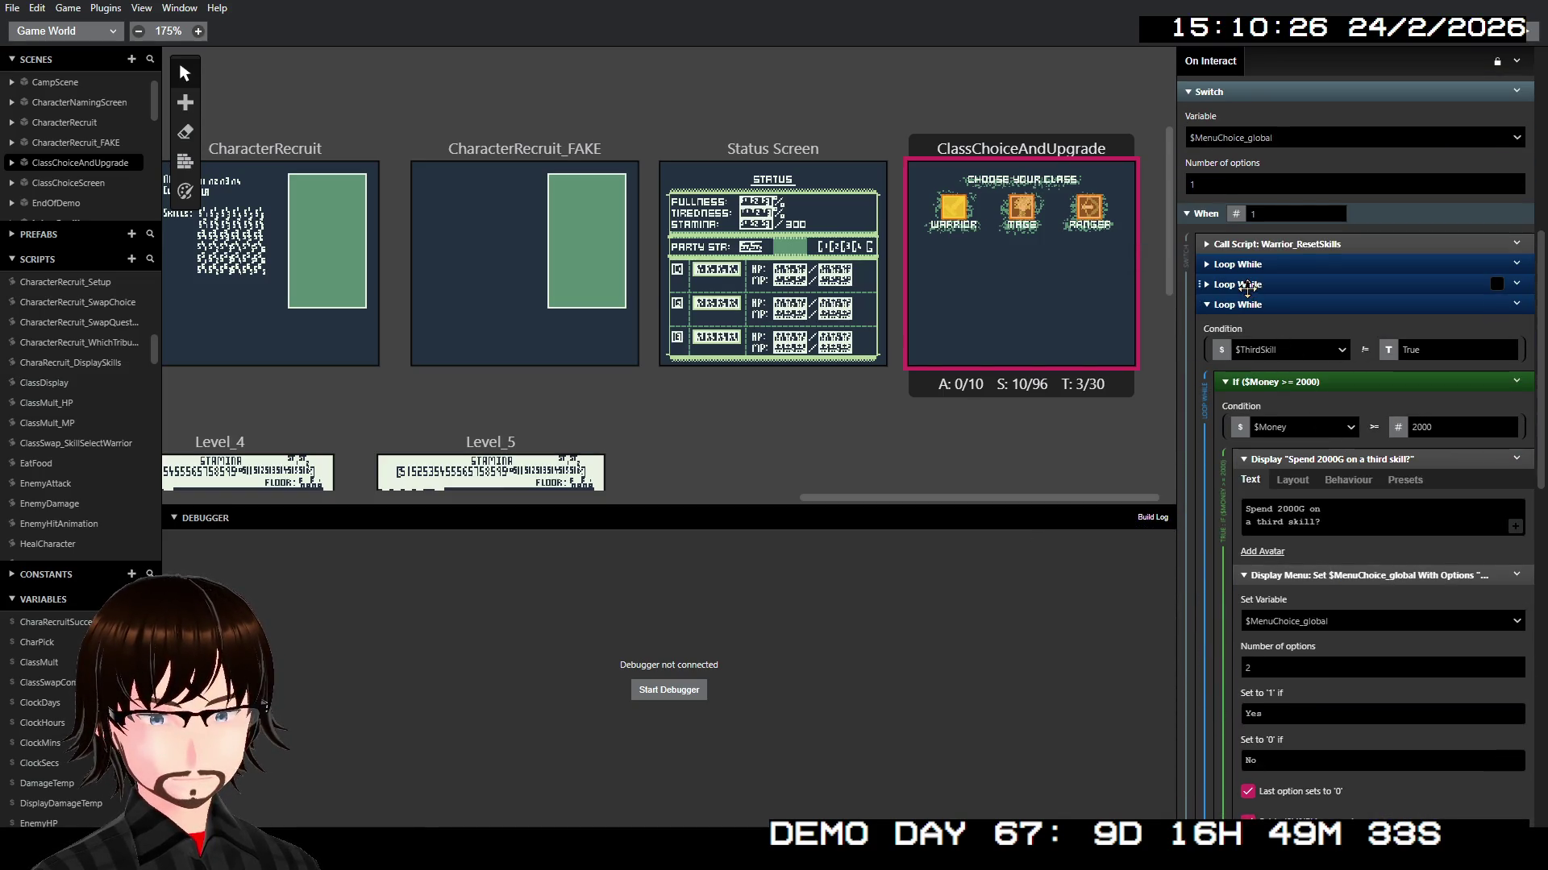
scroll(1404, 451, "down", 10)
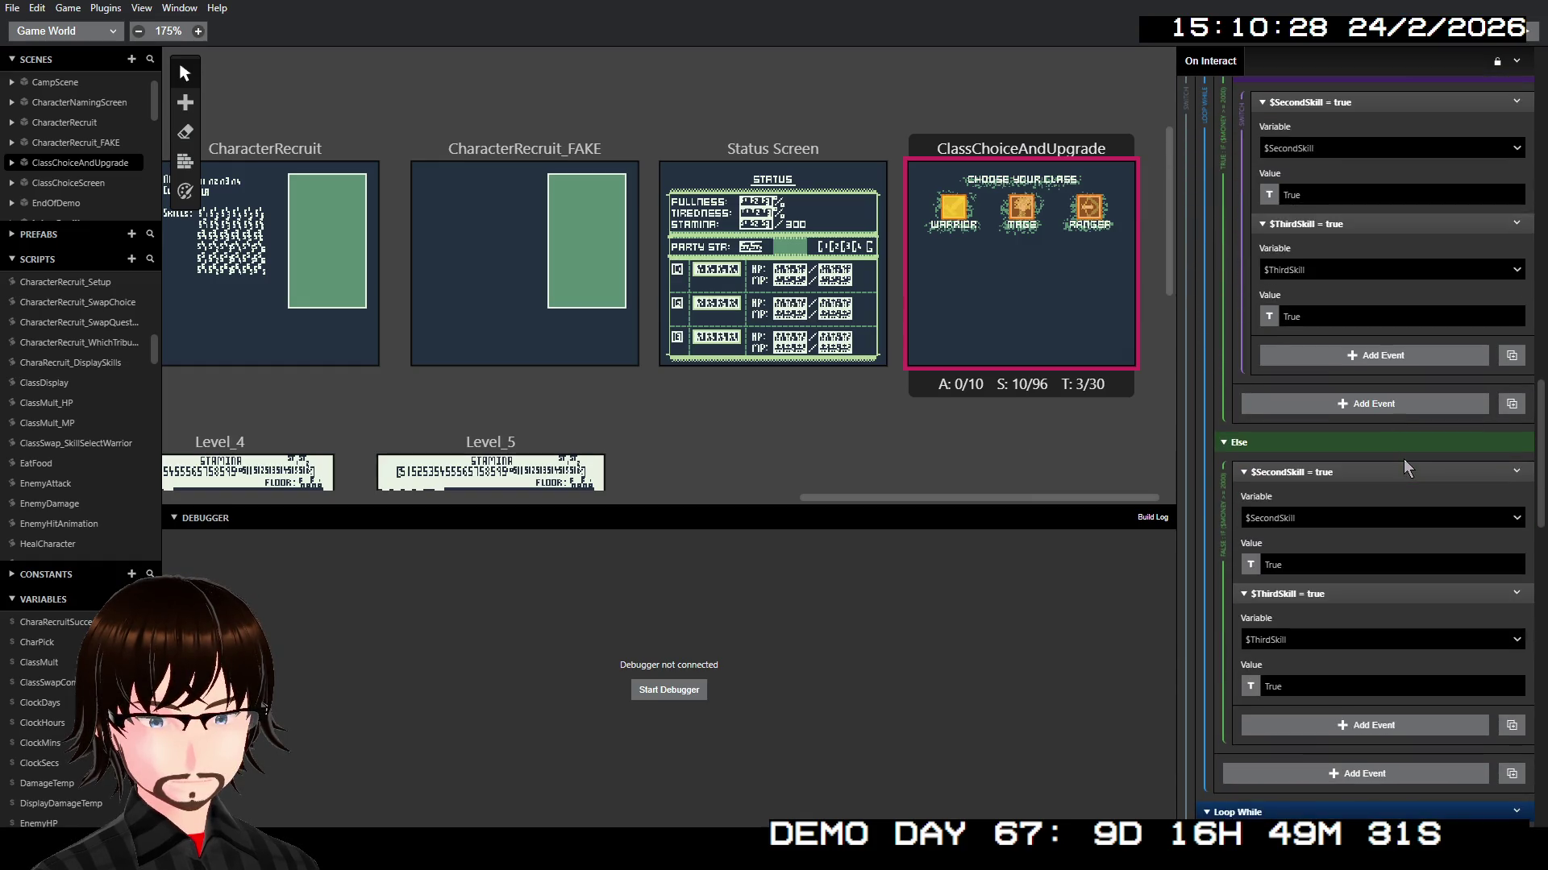
right_click(1341, 474)
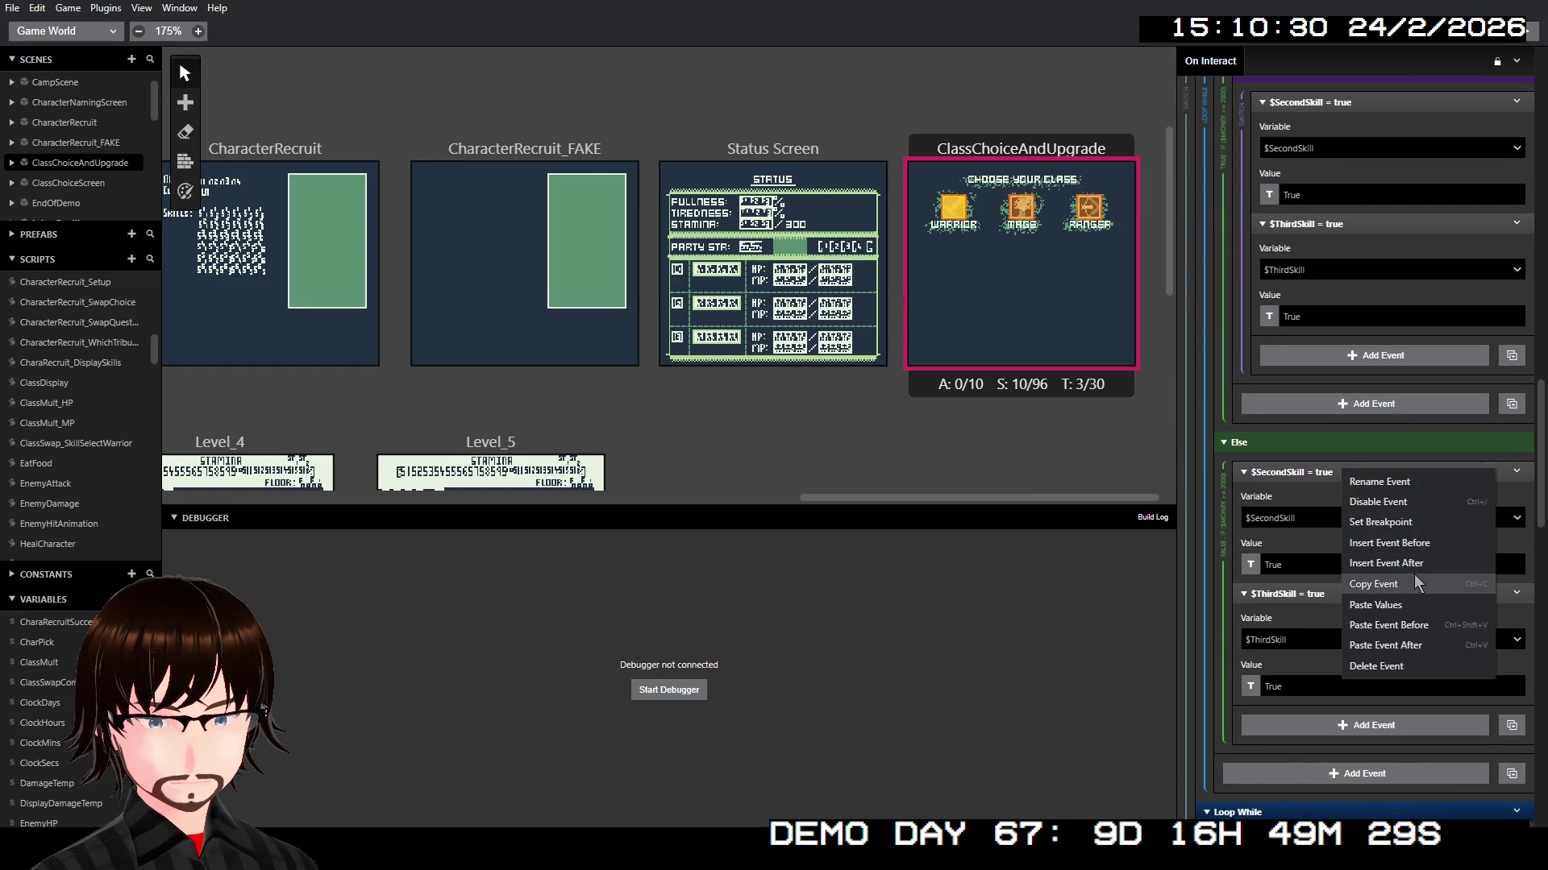
left_click(1420, 625)
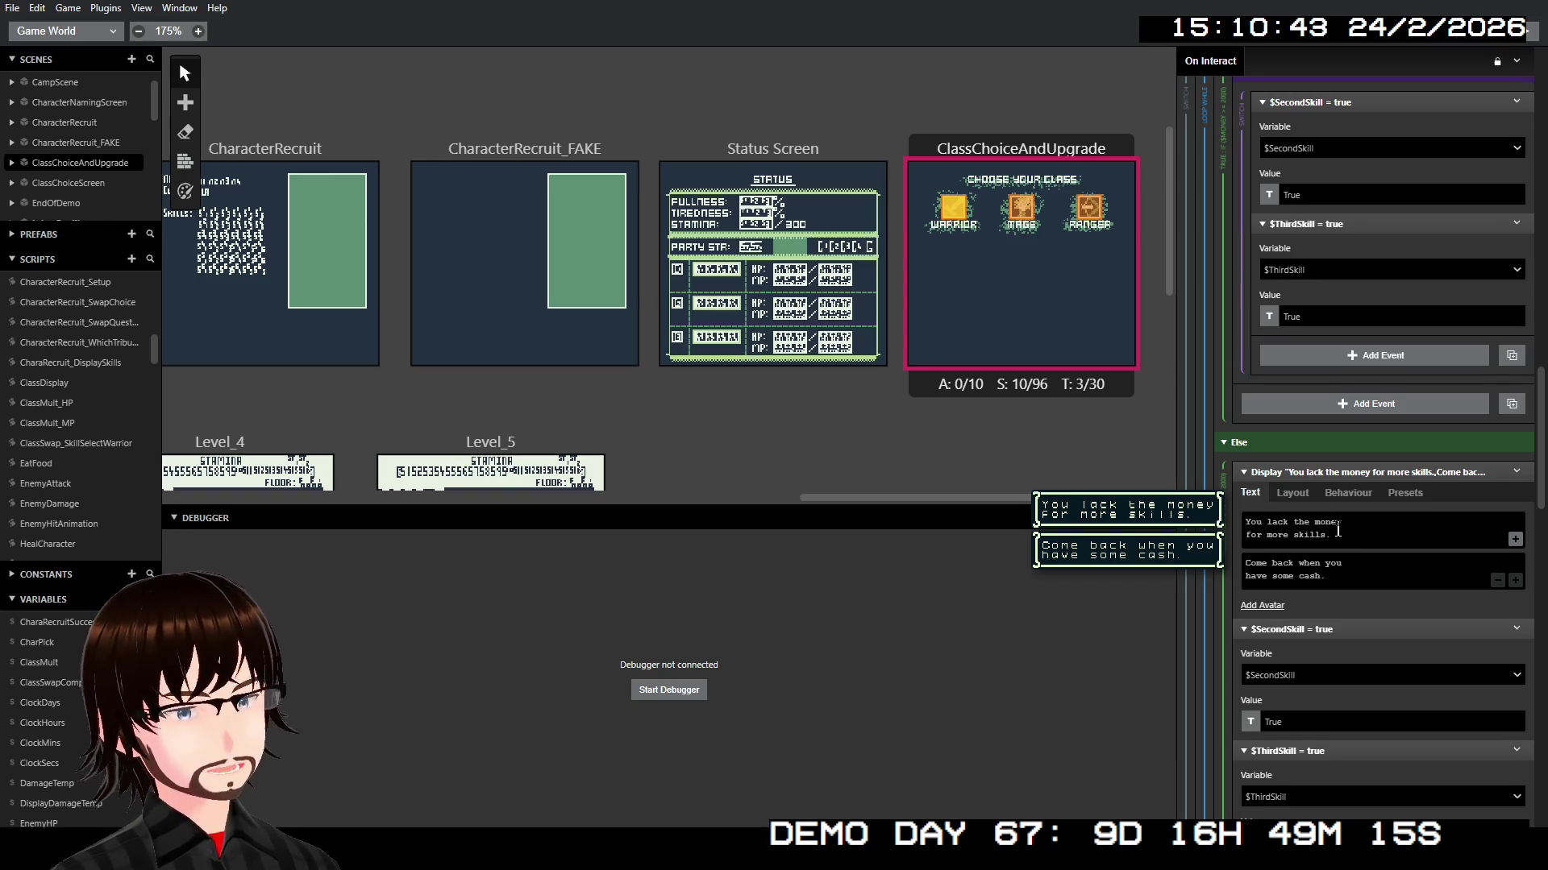
scroll(1346, 528, "down", 4)
scroll(1346, 528, "down", 4)
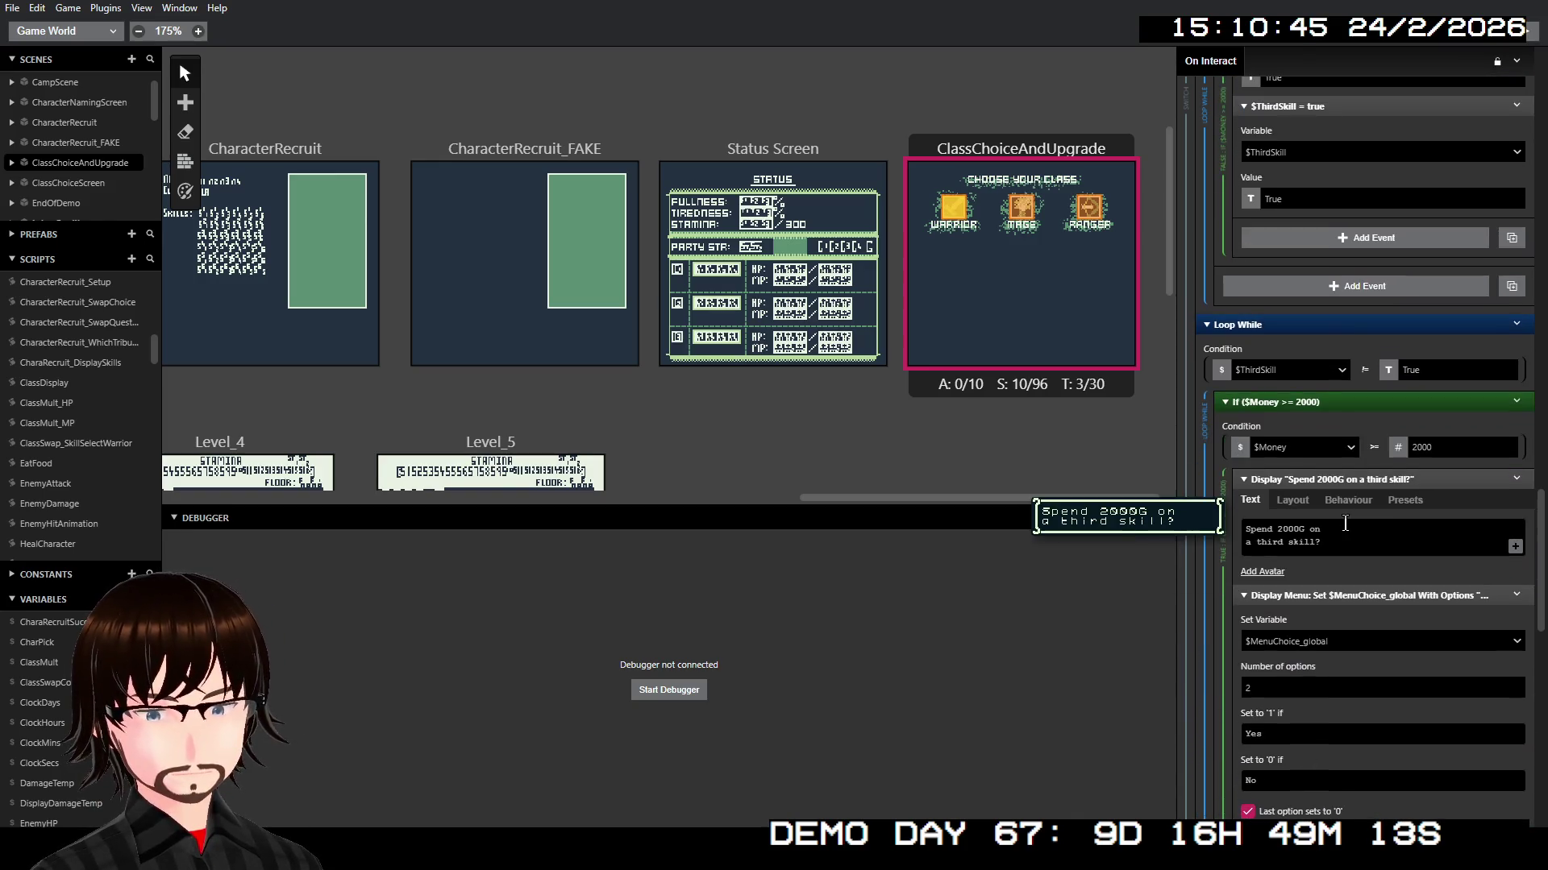
scroll(1346, 528, "down", 10)
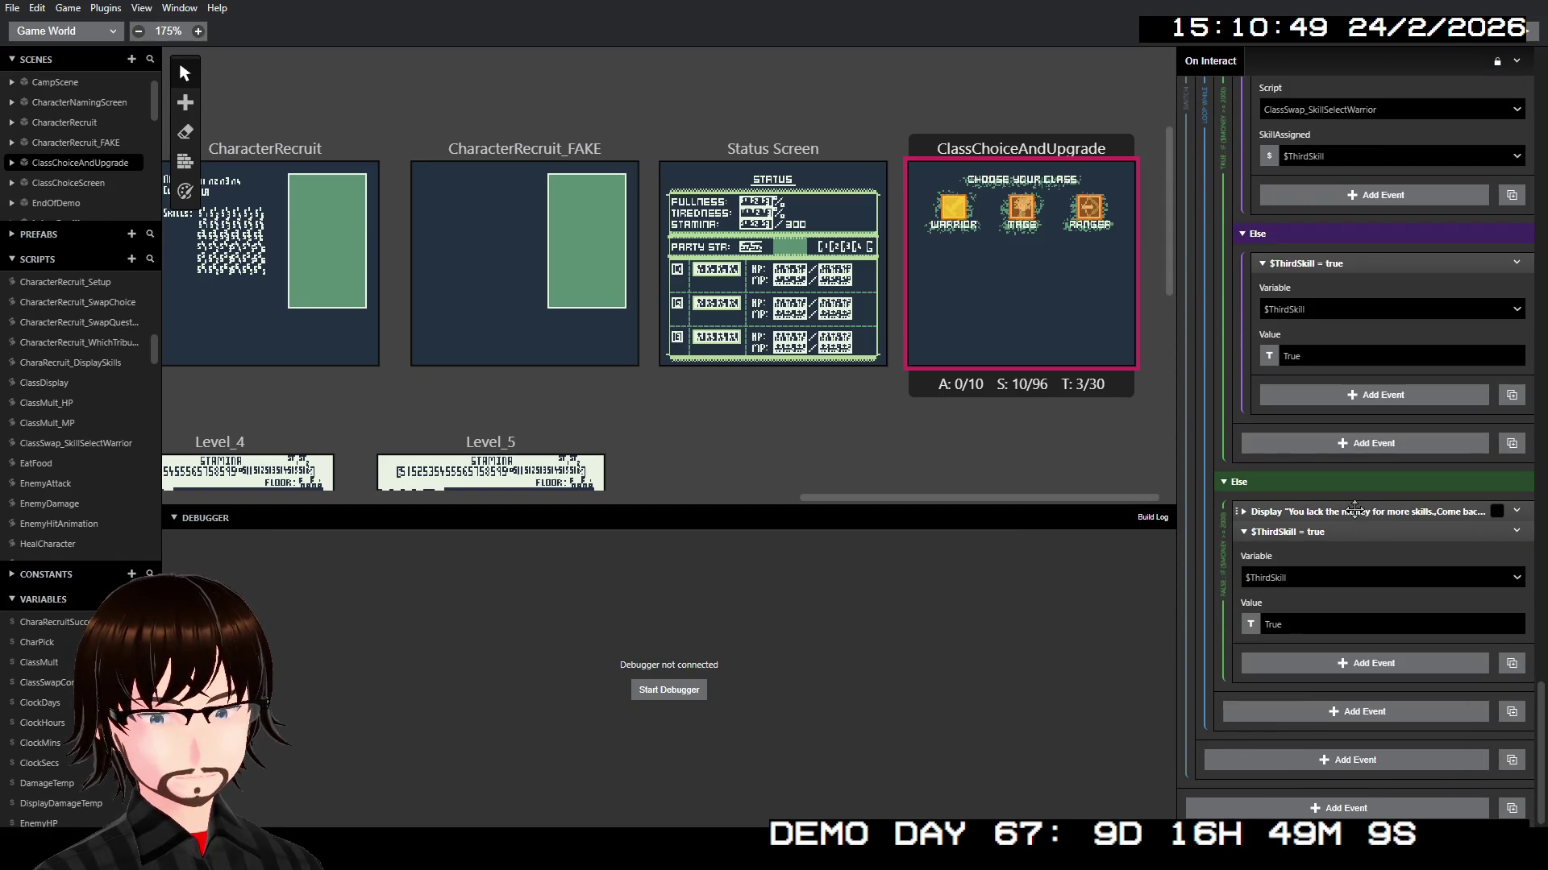
left_click(1354, 511)
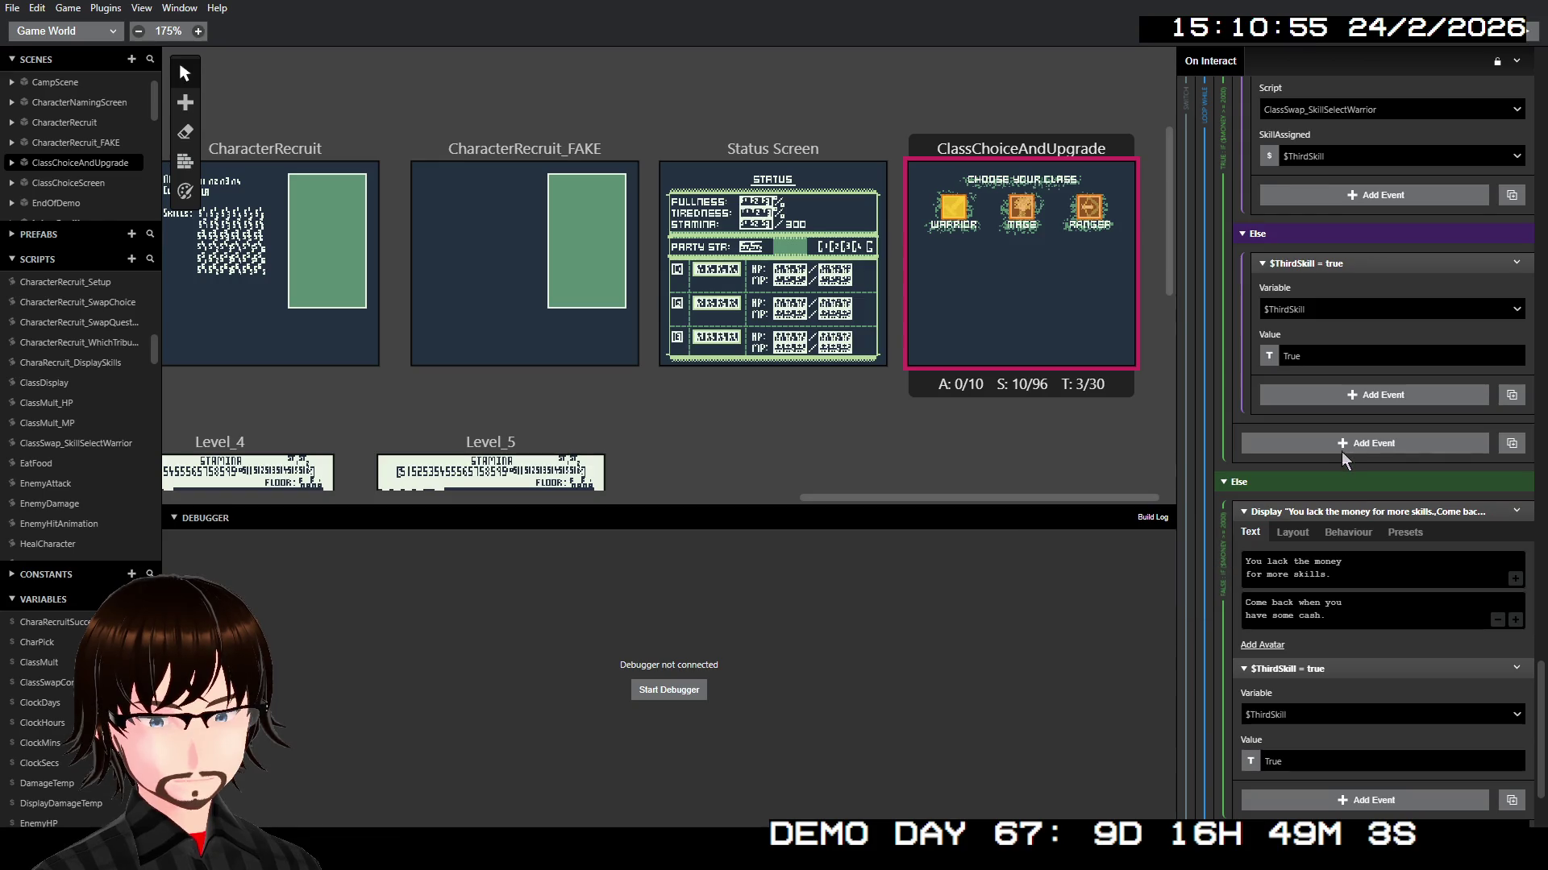
scroll(1341, 322, "up", 3)
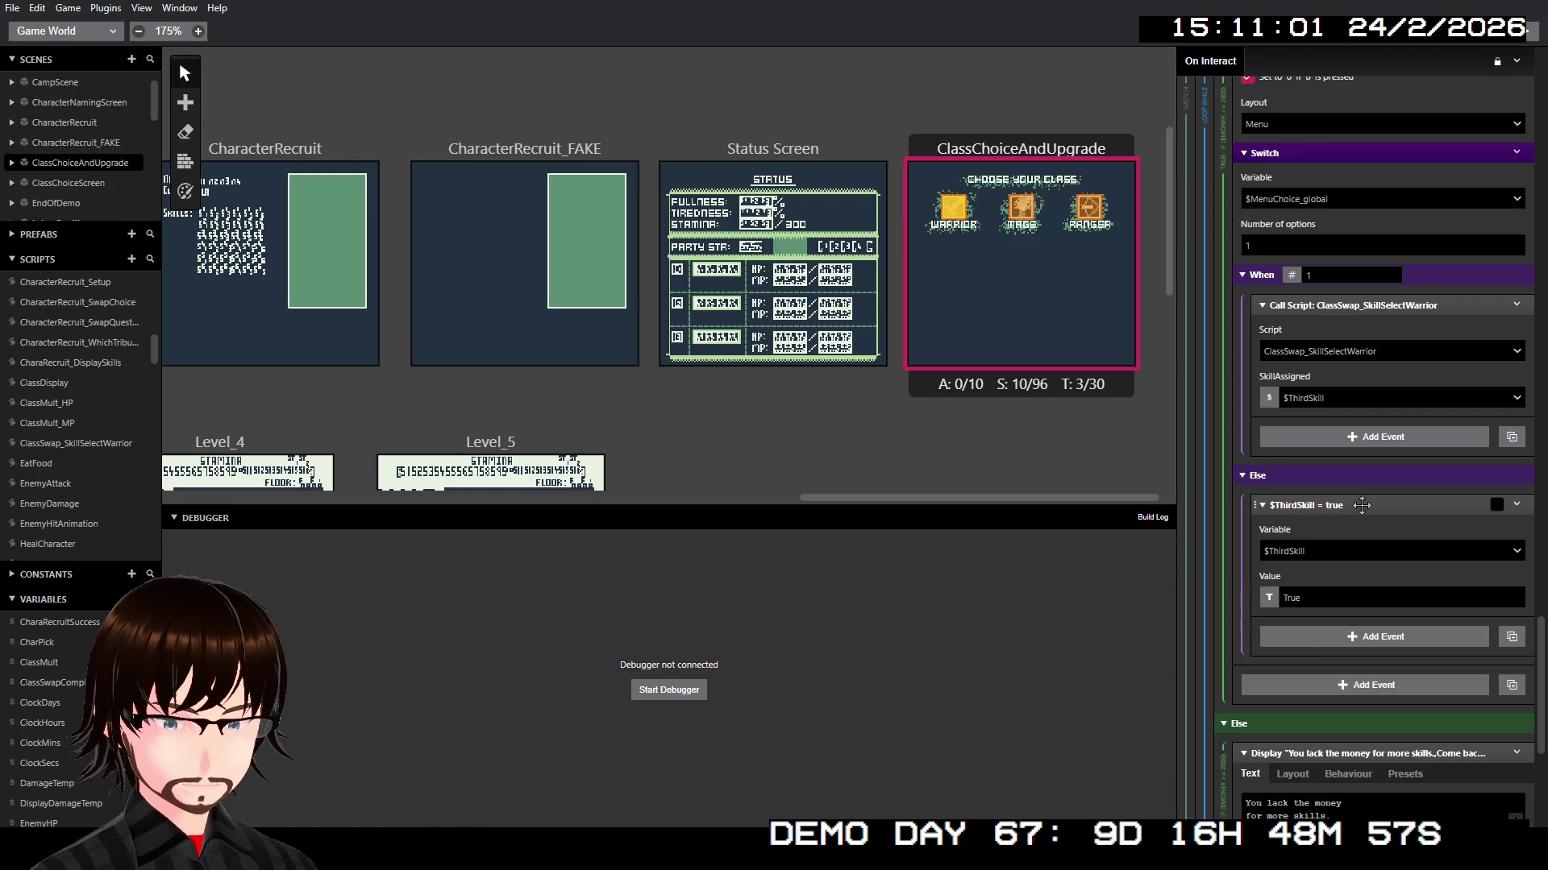
right_click(1361, 506)
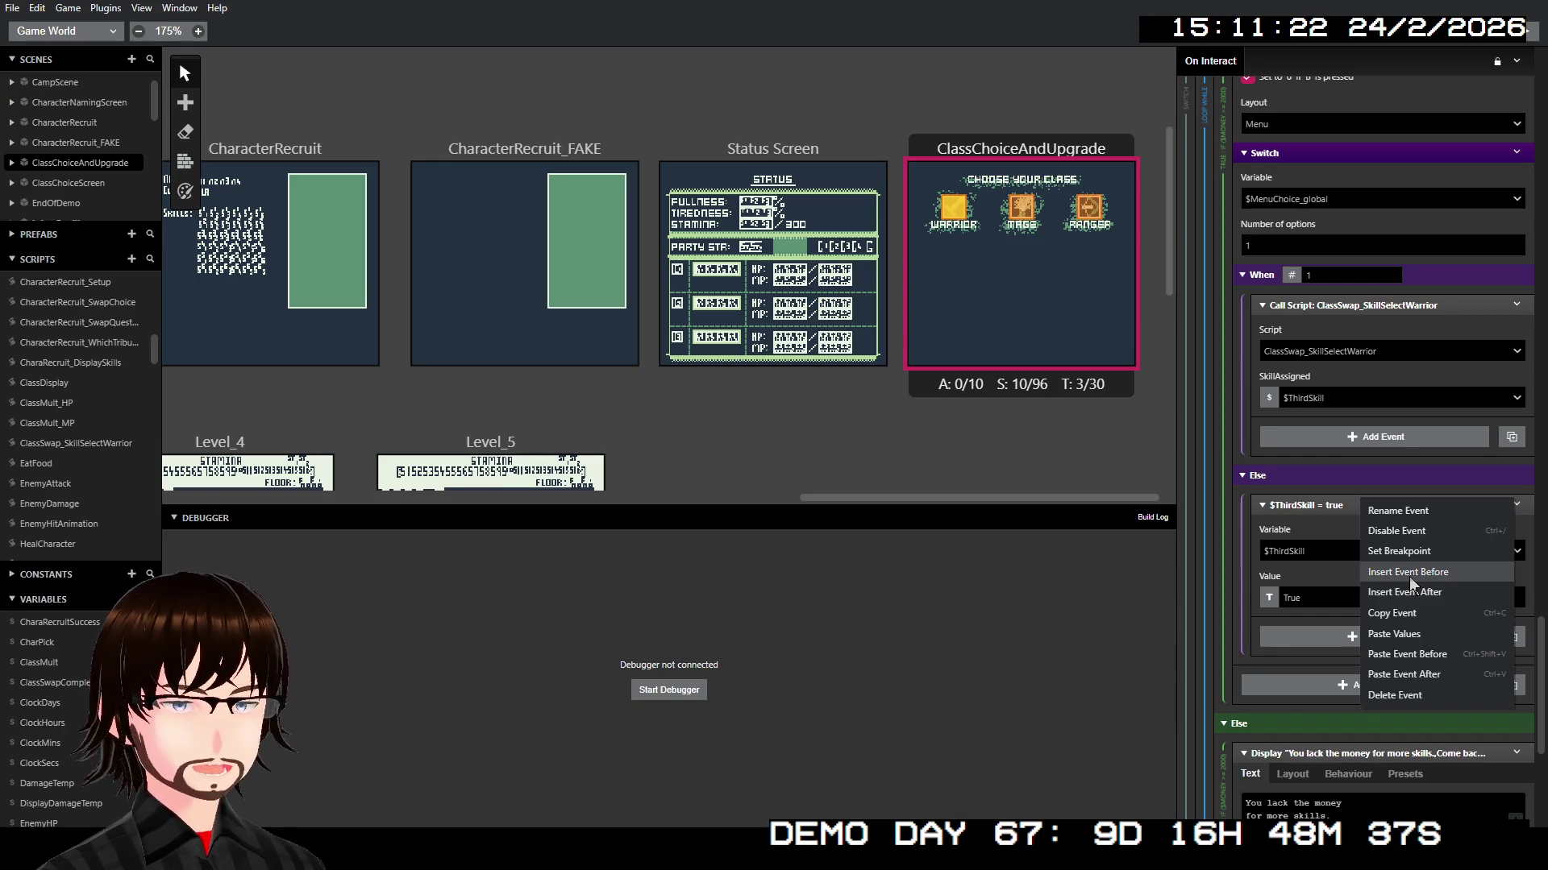
Step: Insert a 'So long then!' dialogue before $ThirdSkill = true in the inner Else branch
left_click(1322, 487)
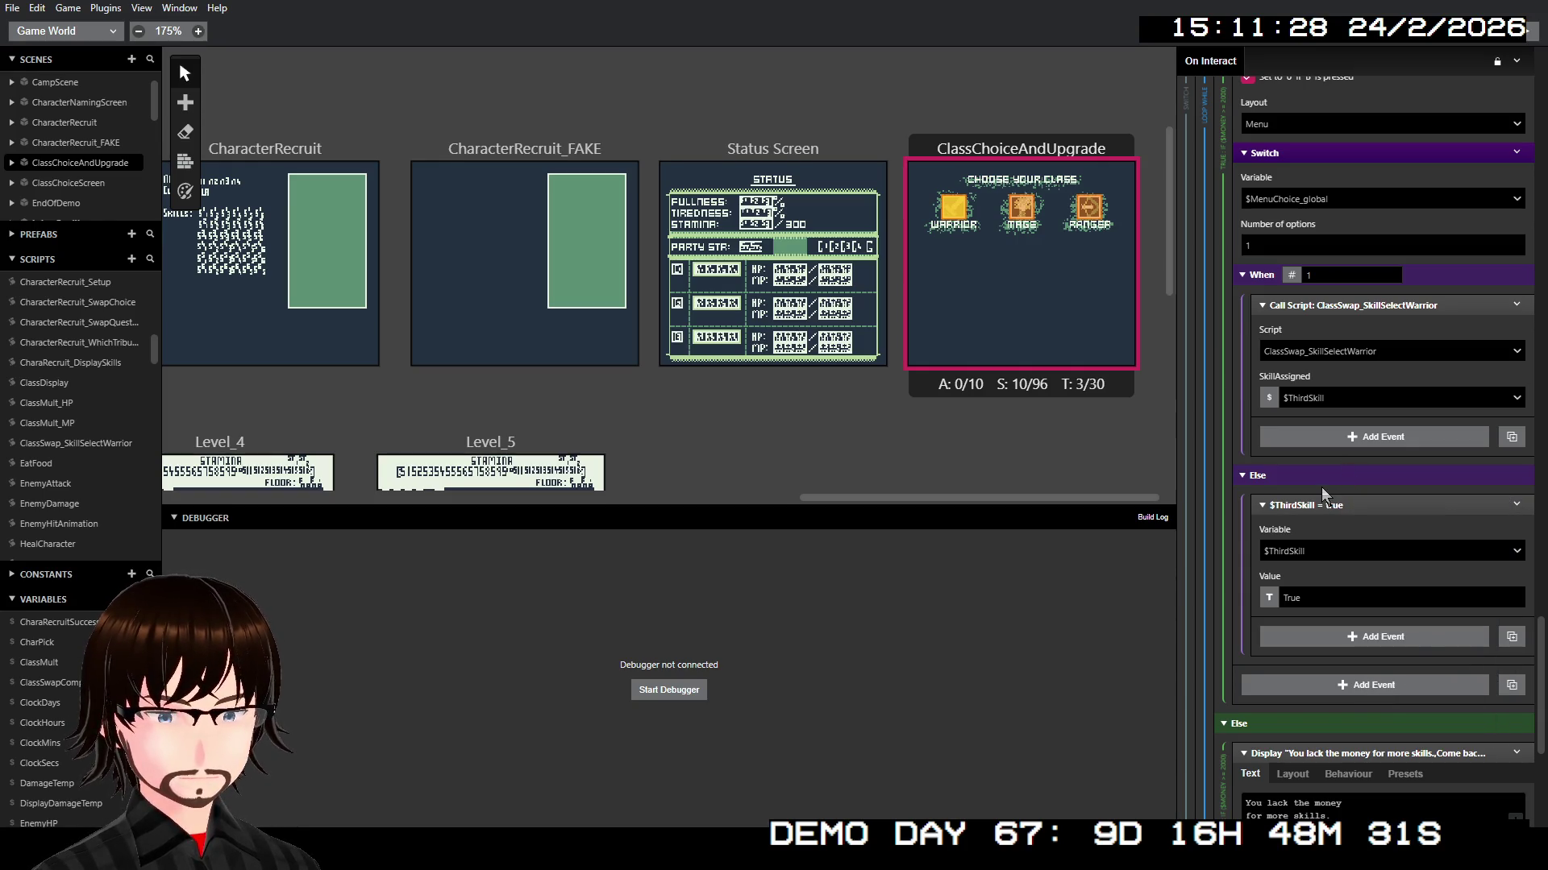
right_click(1343, 495)
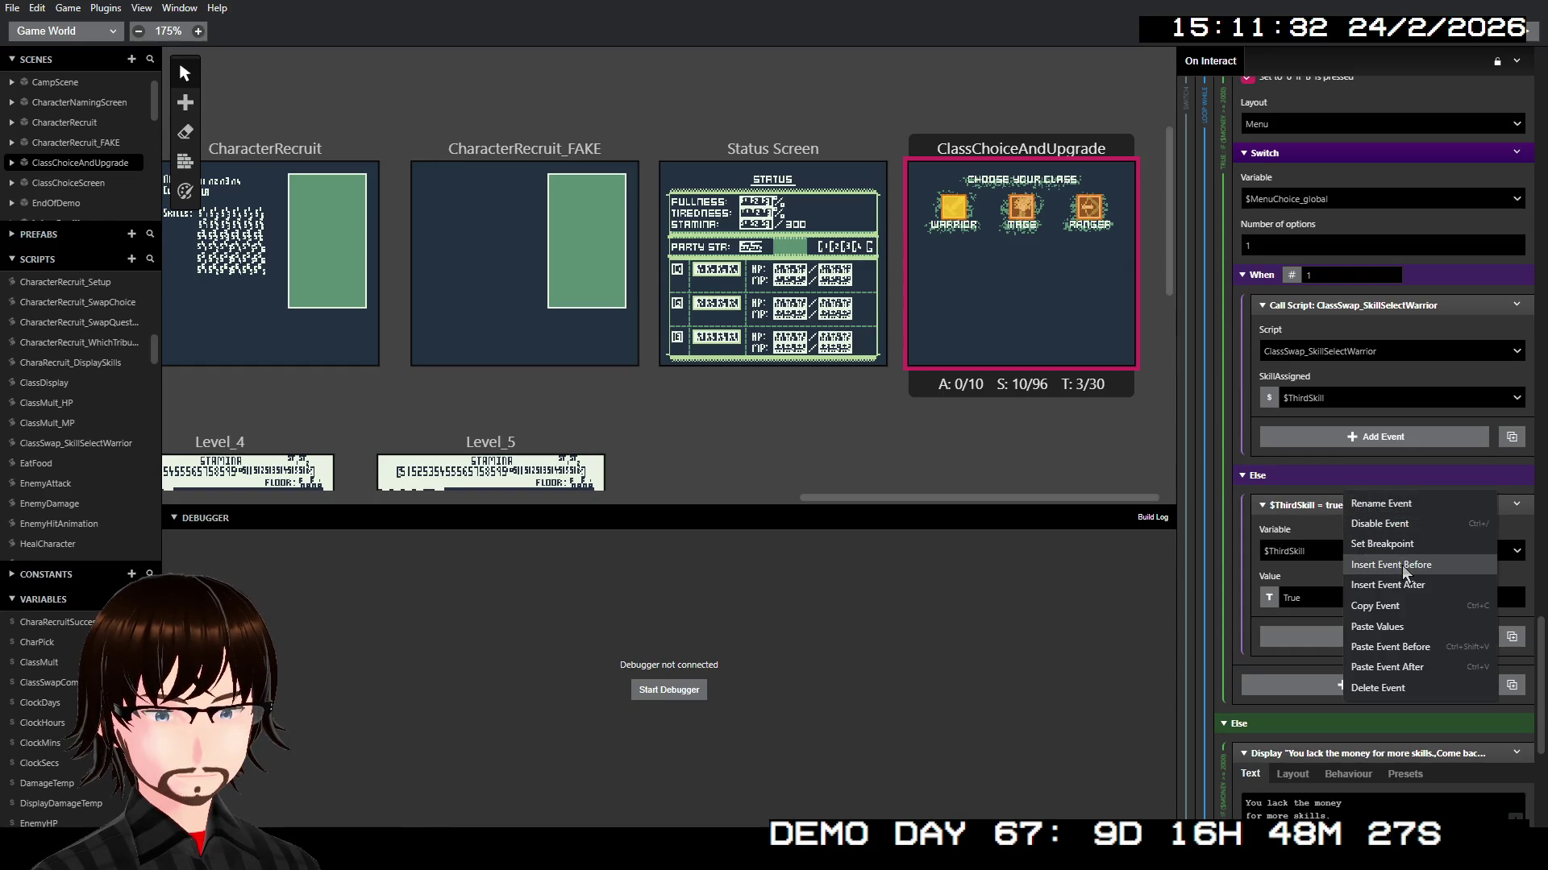
left_click(1402, 566)
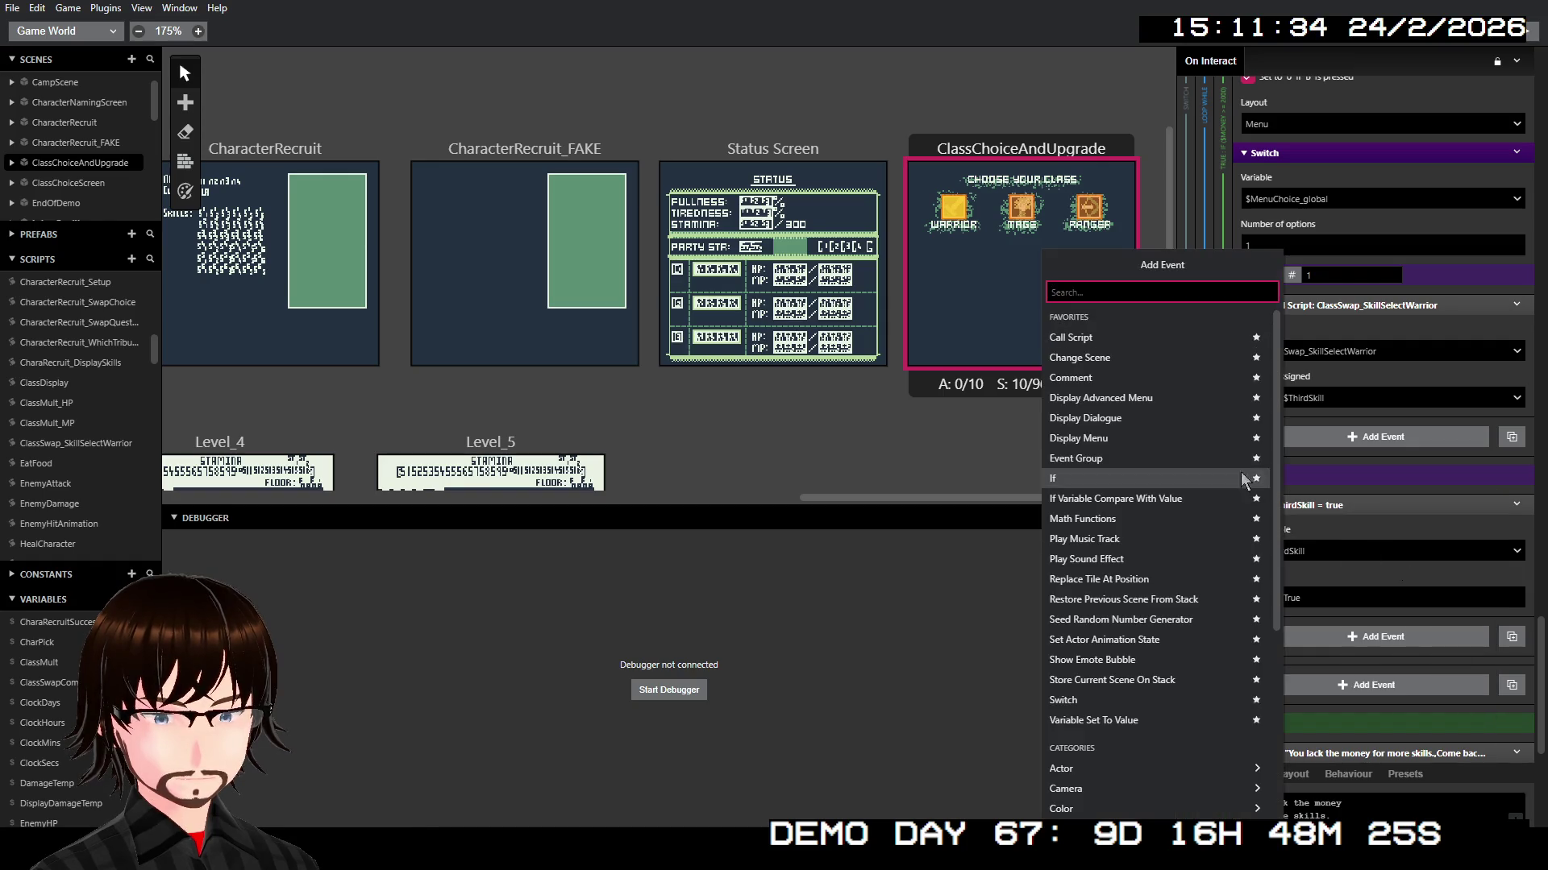
left_click(1143, 422)
left_click(1333, 554)
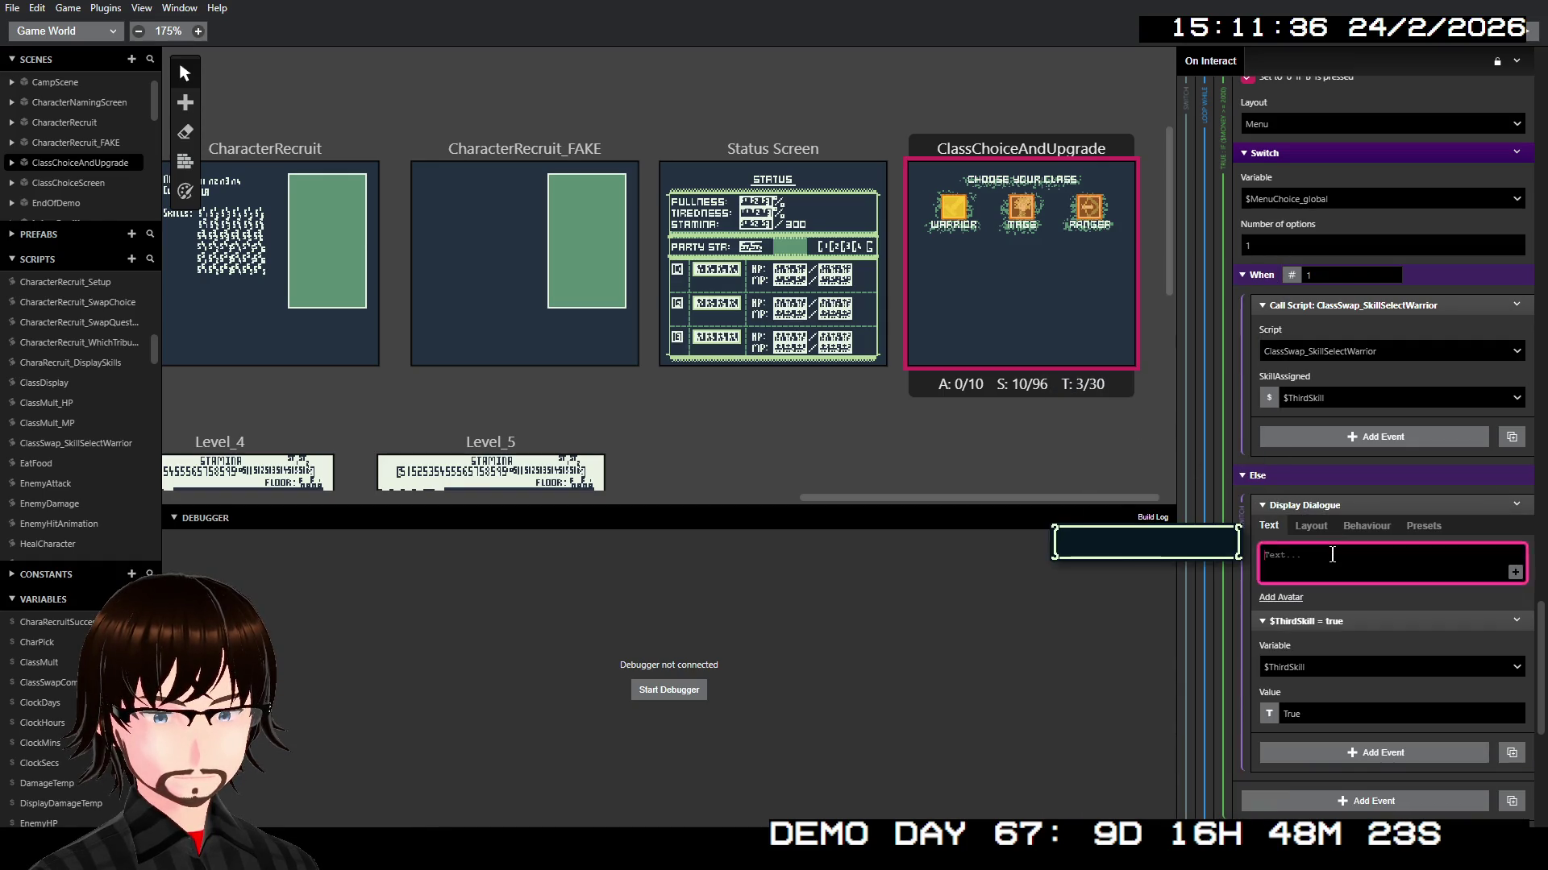
type("So l")
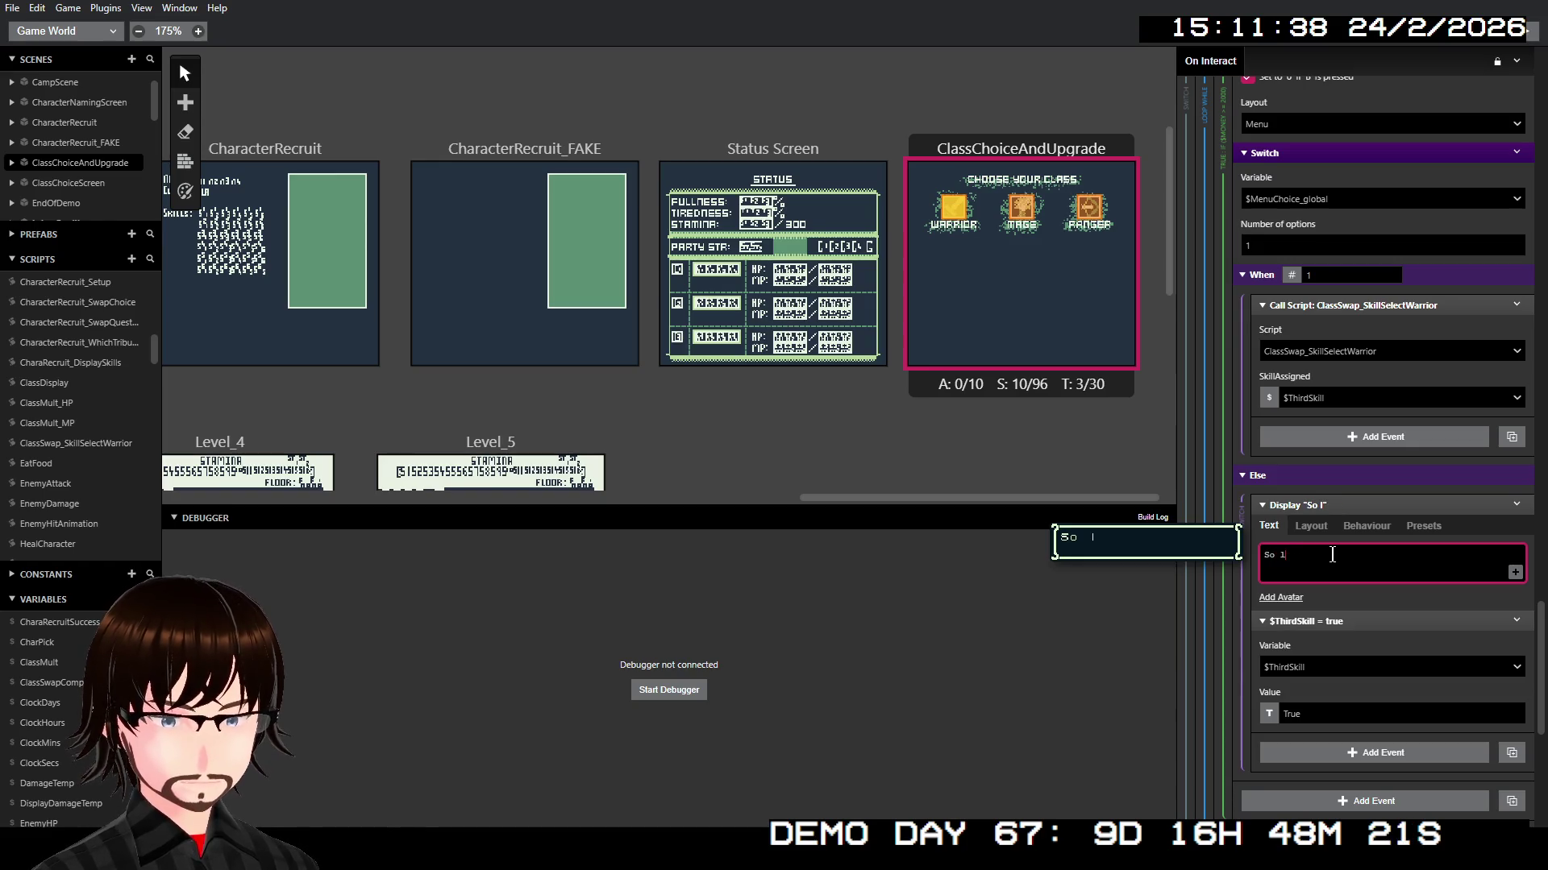
type("ong then!")
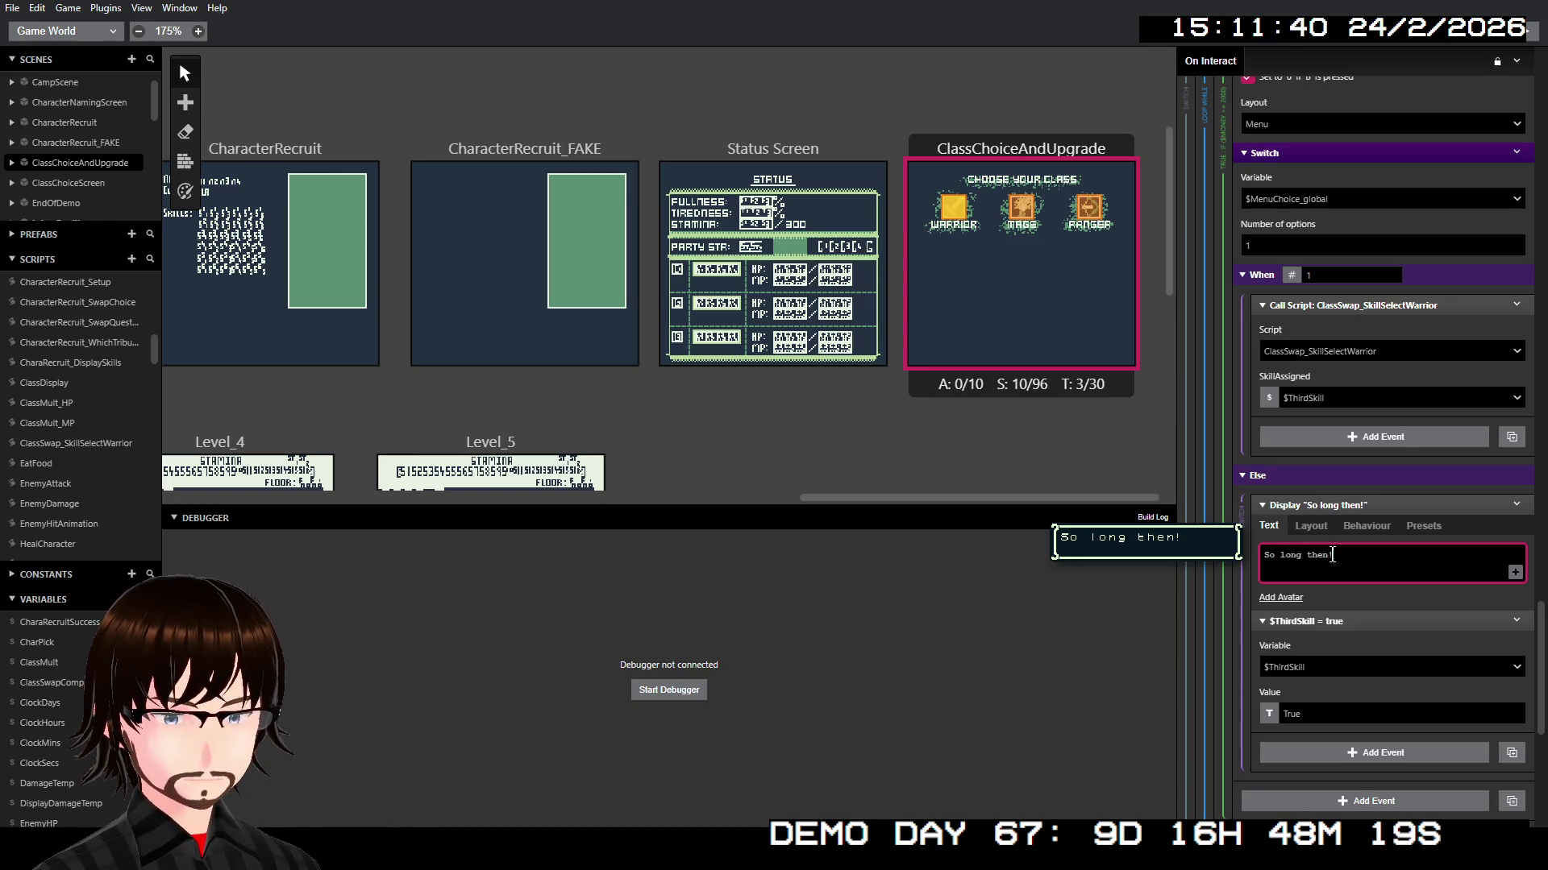
left_click(1342, 505)
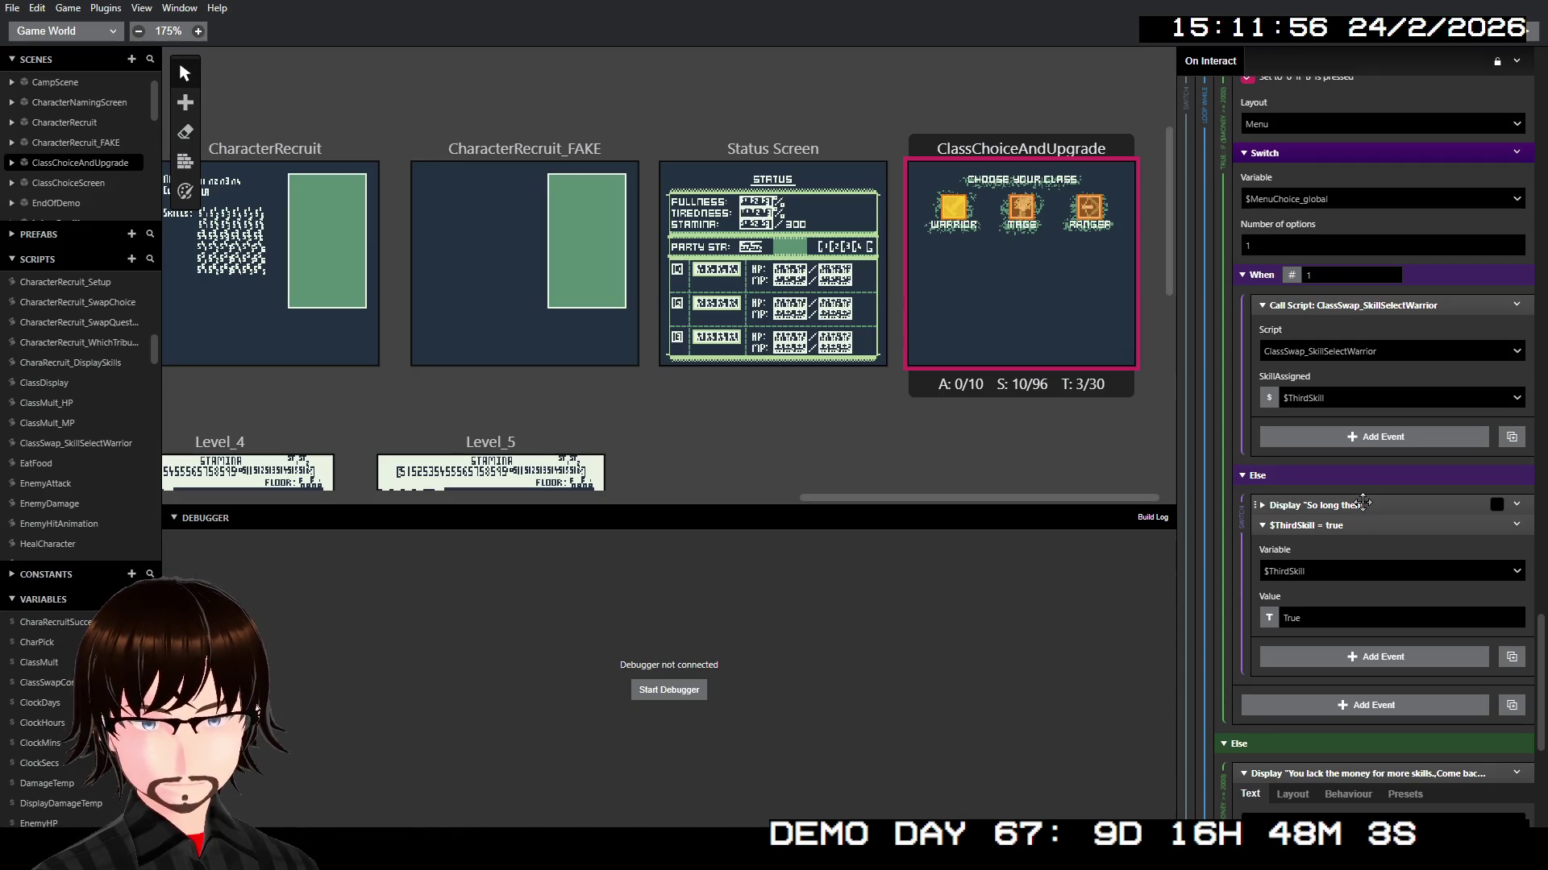
left_click(1345, 504)
left_click(1342, 505)
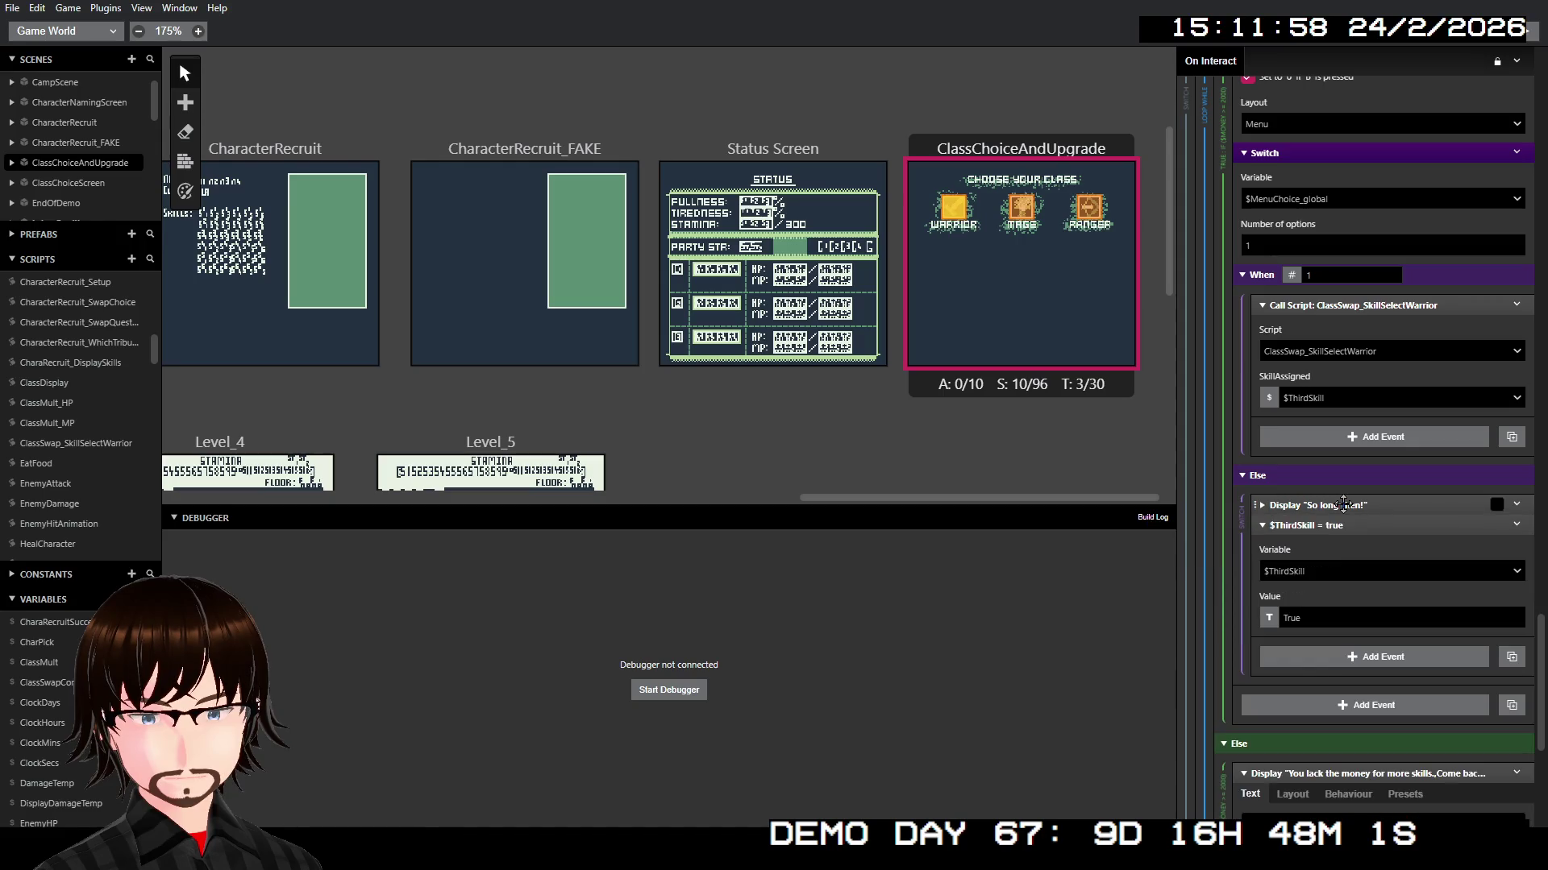
left_click(1342, 505)
Step: Copy the 'So long then!' dialogue in before the second-skill branch's $SecondSkill = true event
right_click(1343, 505)
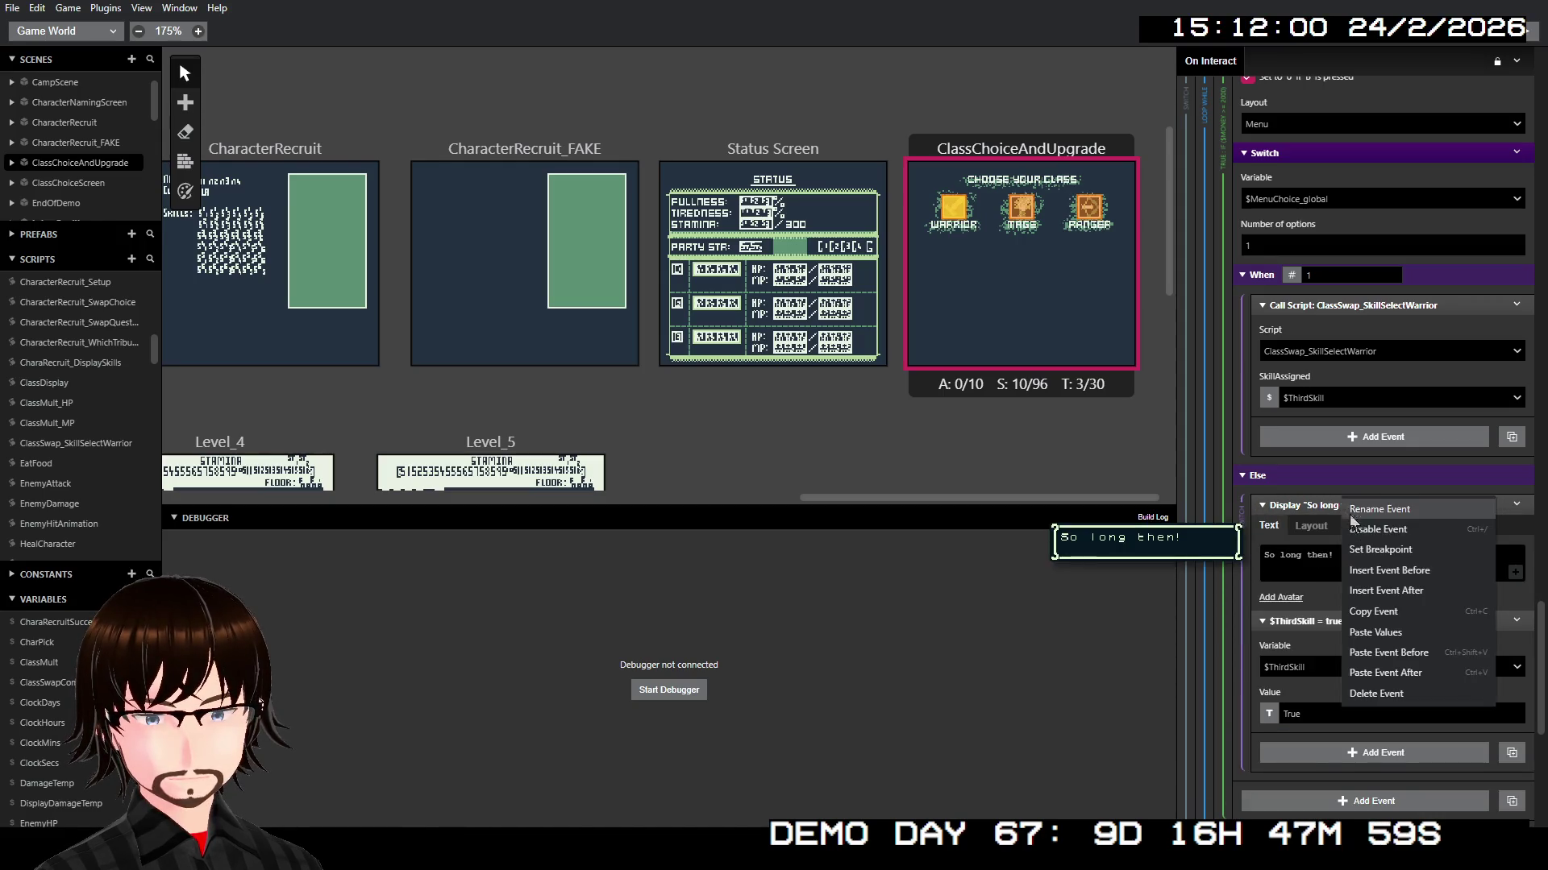
left_click(1378, 616)
scroll(1443, 451, "up", 10)
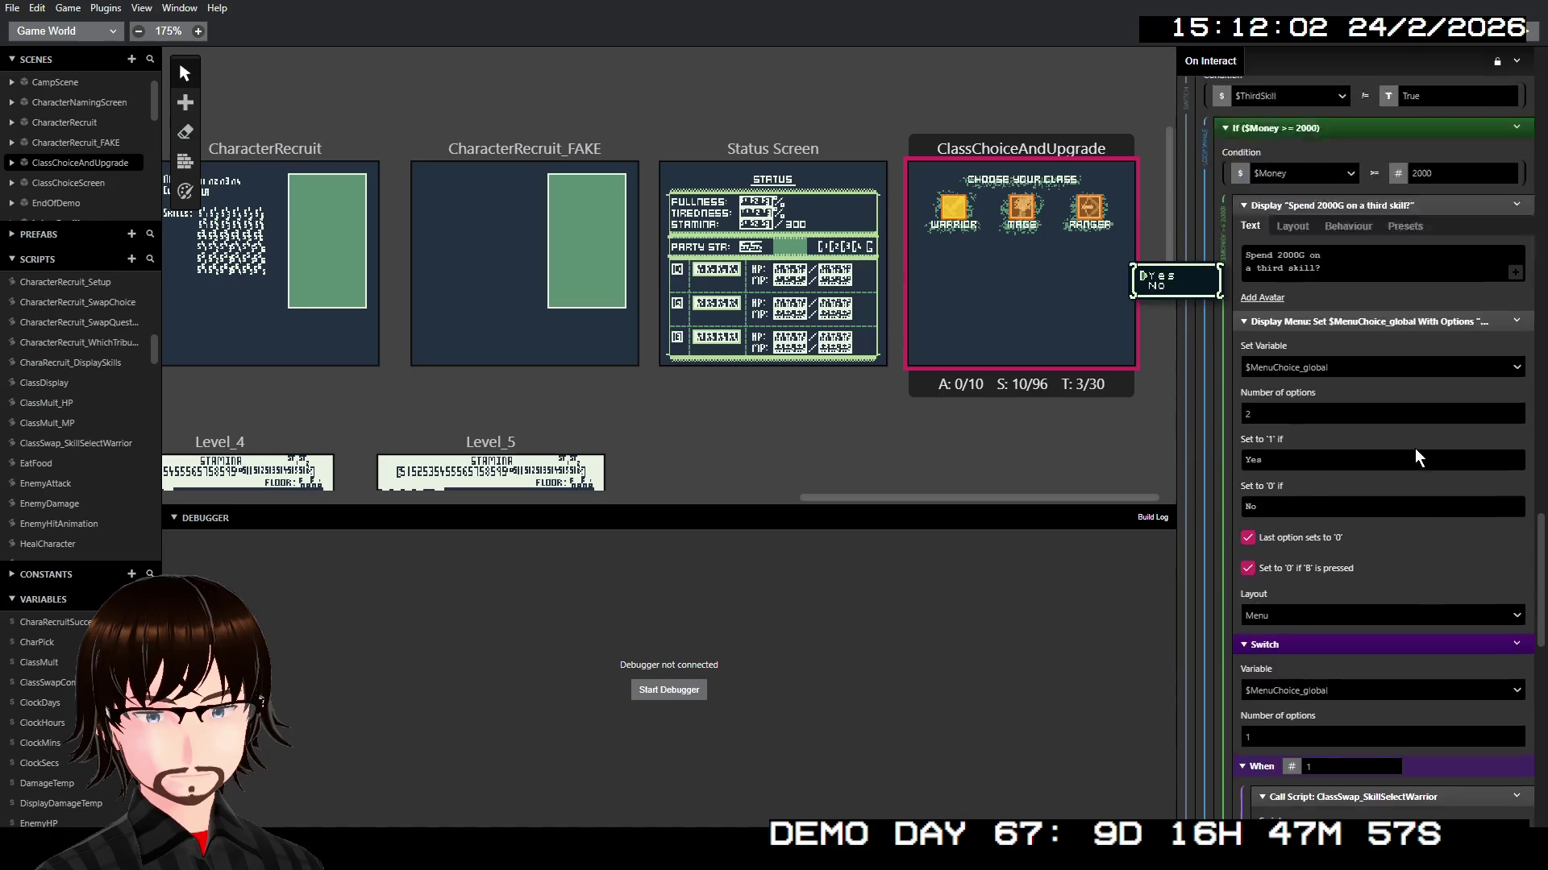
scroll(1412, 450, "down", 8)
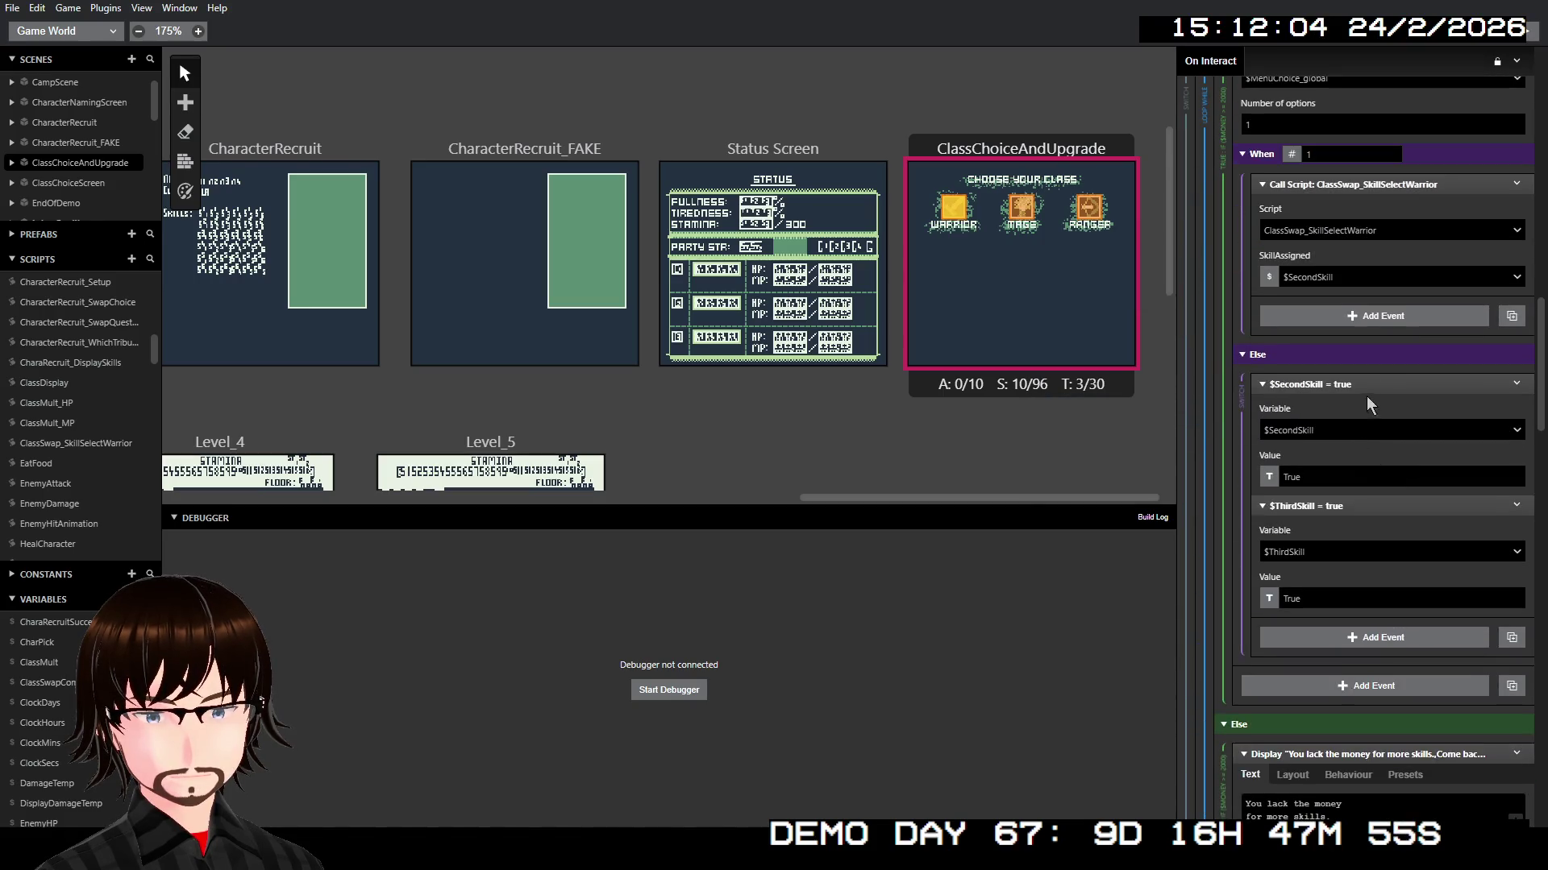
right_click(1374, 387)
left_click(1418, 532)
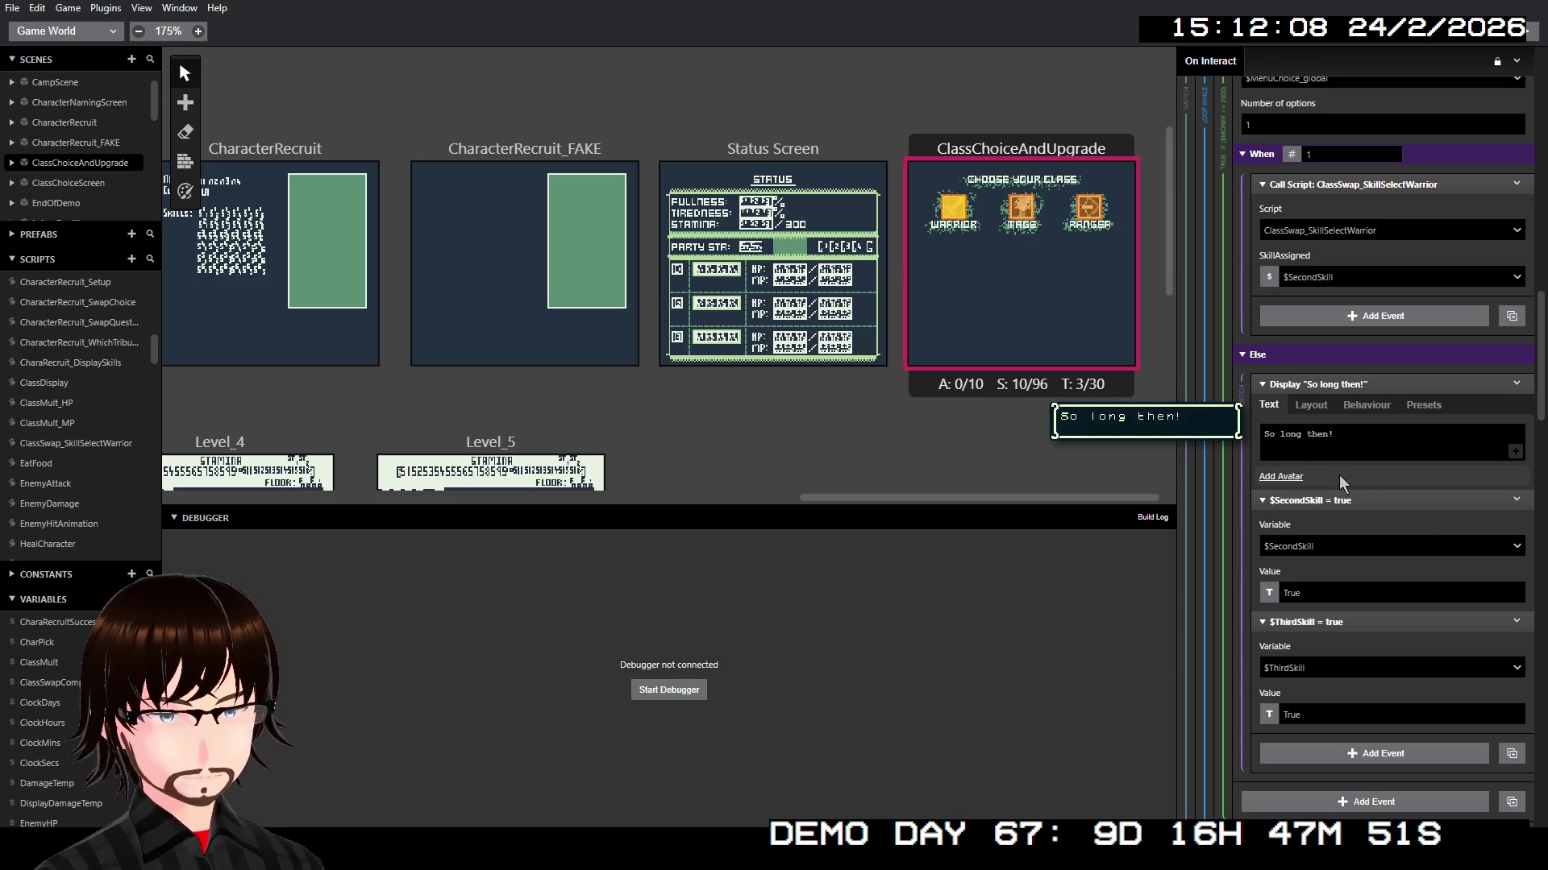
scroll(23, 455, "down", 2)
scroll(24, 451, "down", 15)
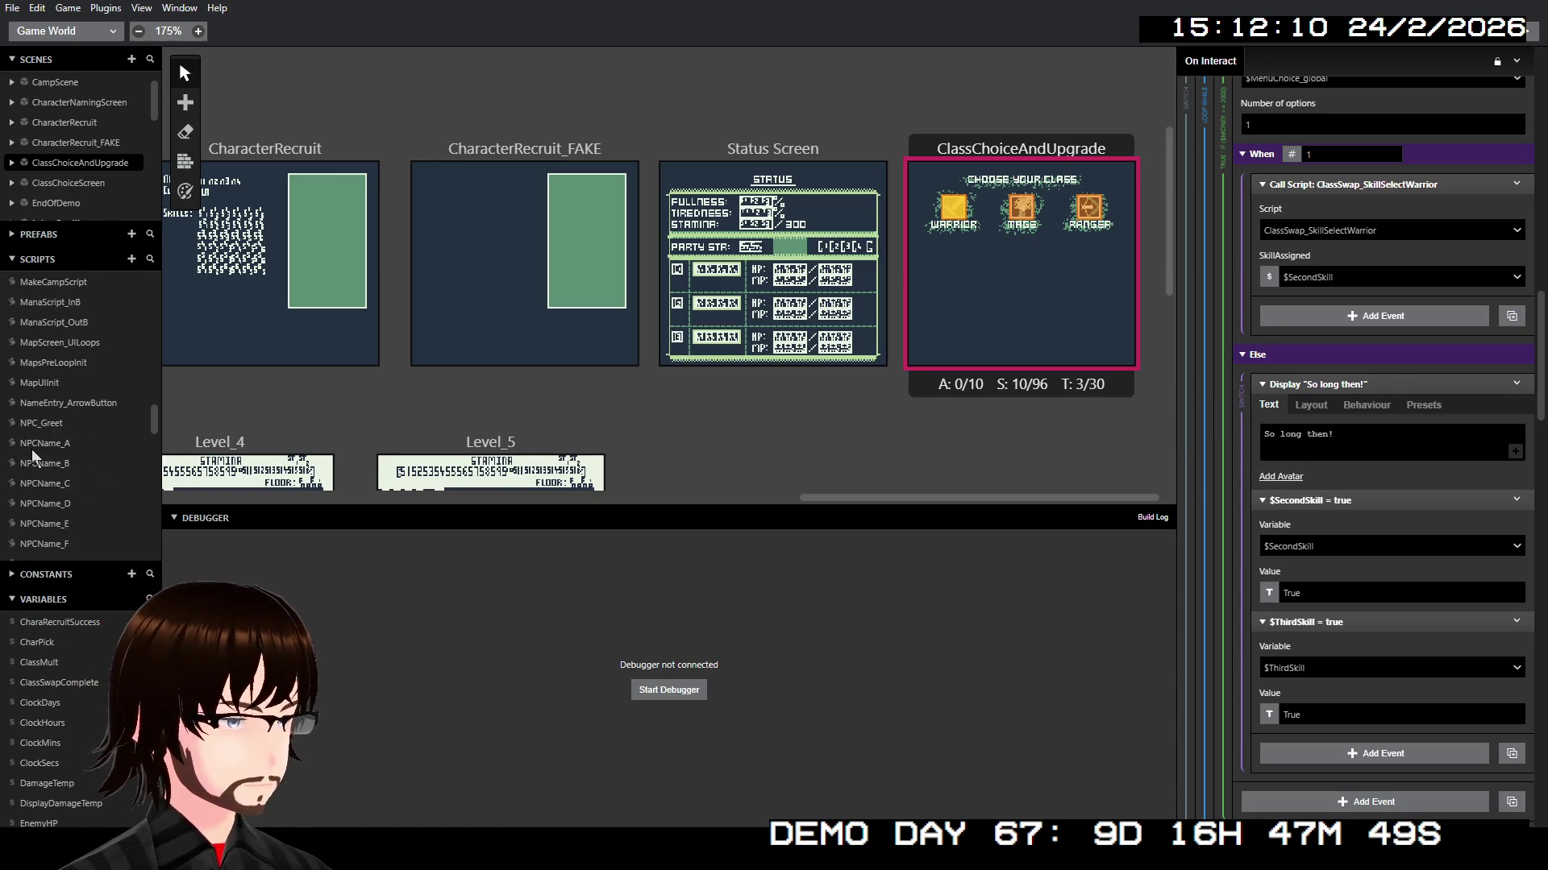
Step: Open the ClassSwap_SkillSelectWarrior script and inspect its $MenuChoice_global switch and $SkillAssigned events
scroll(33, 449, "down", 10)
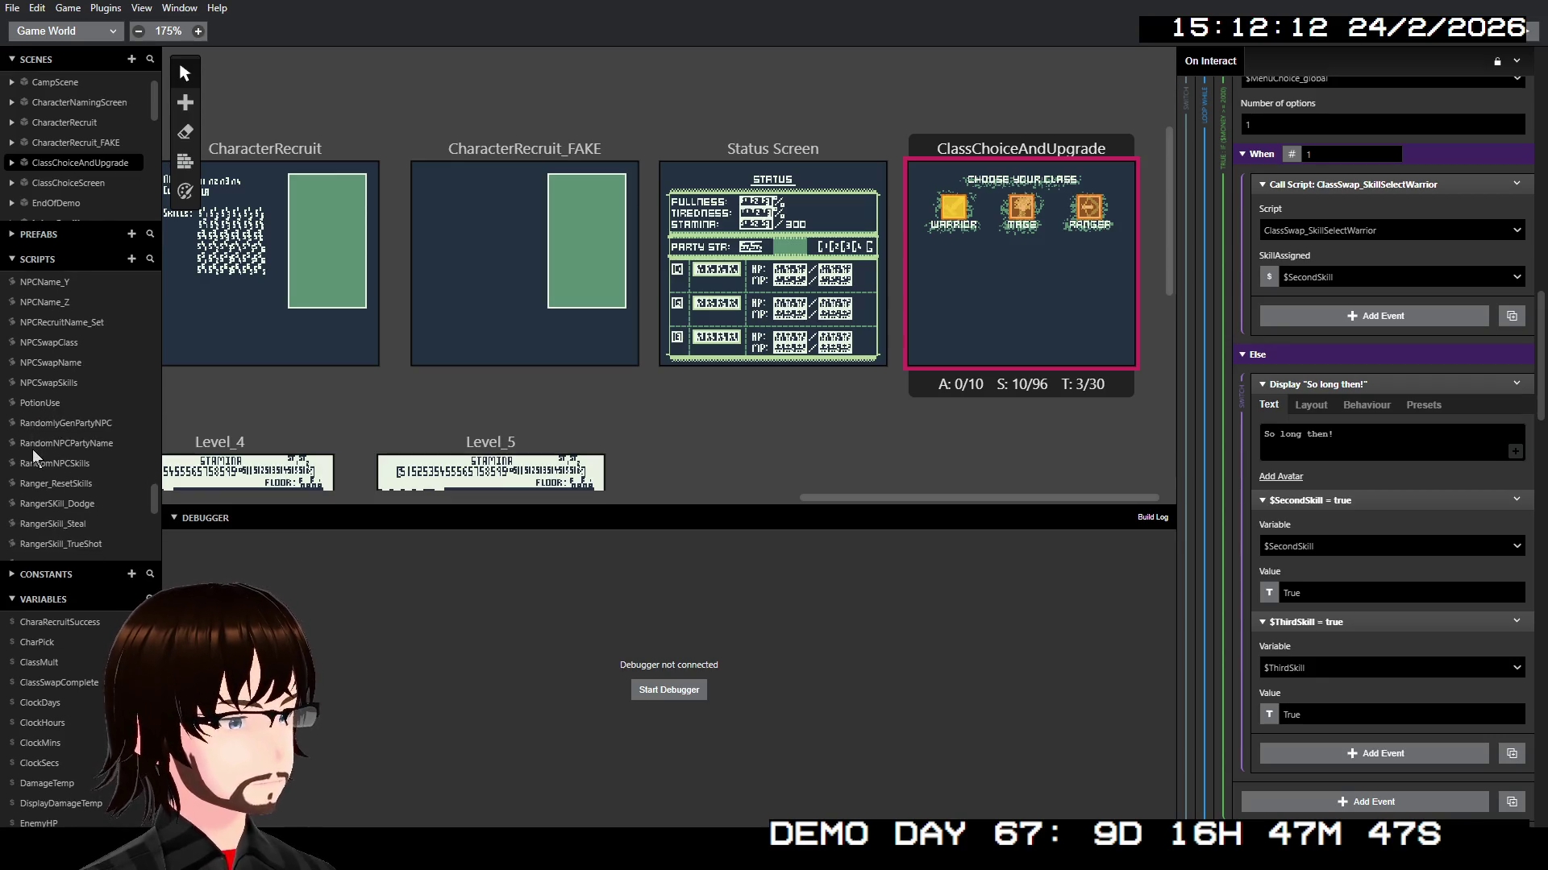
scroll(75, 456, "up", 15)
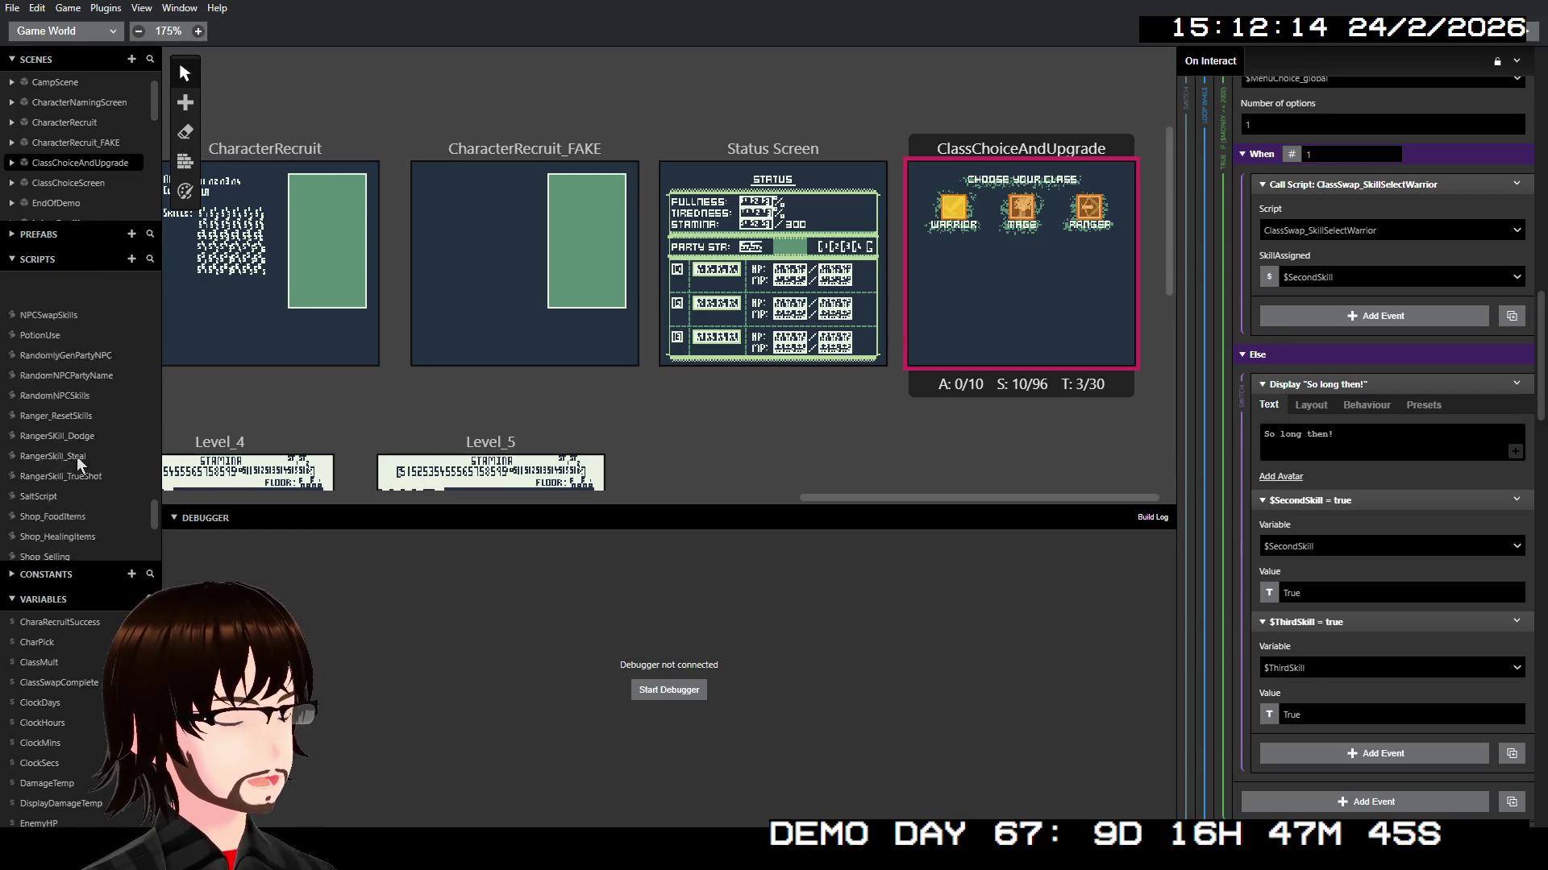
scroll(89, 452, "up", 2)
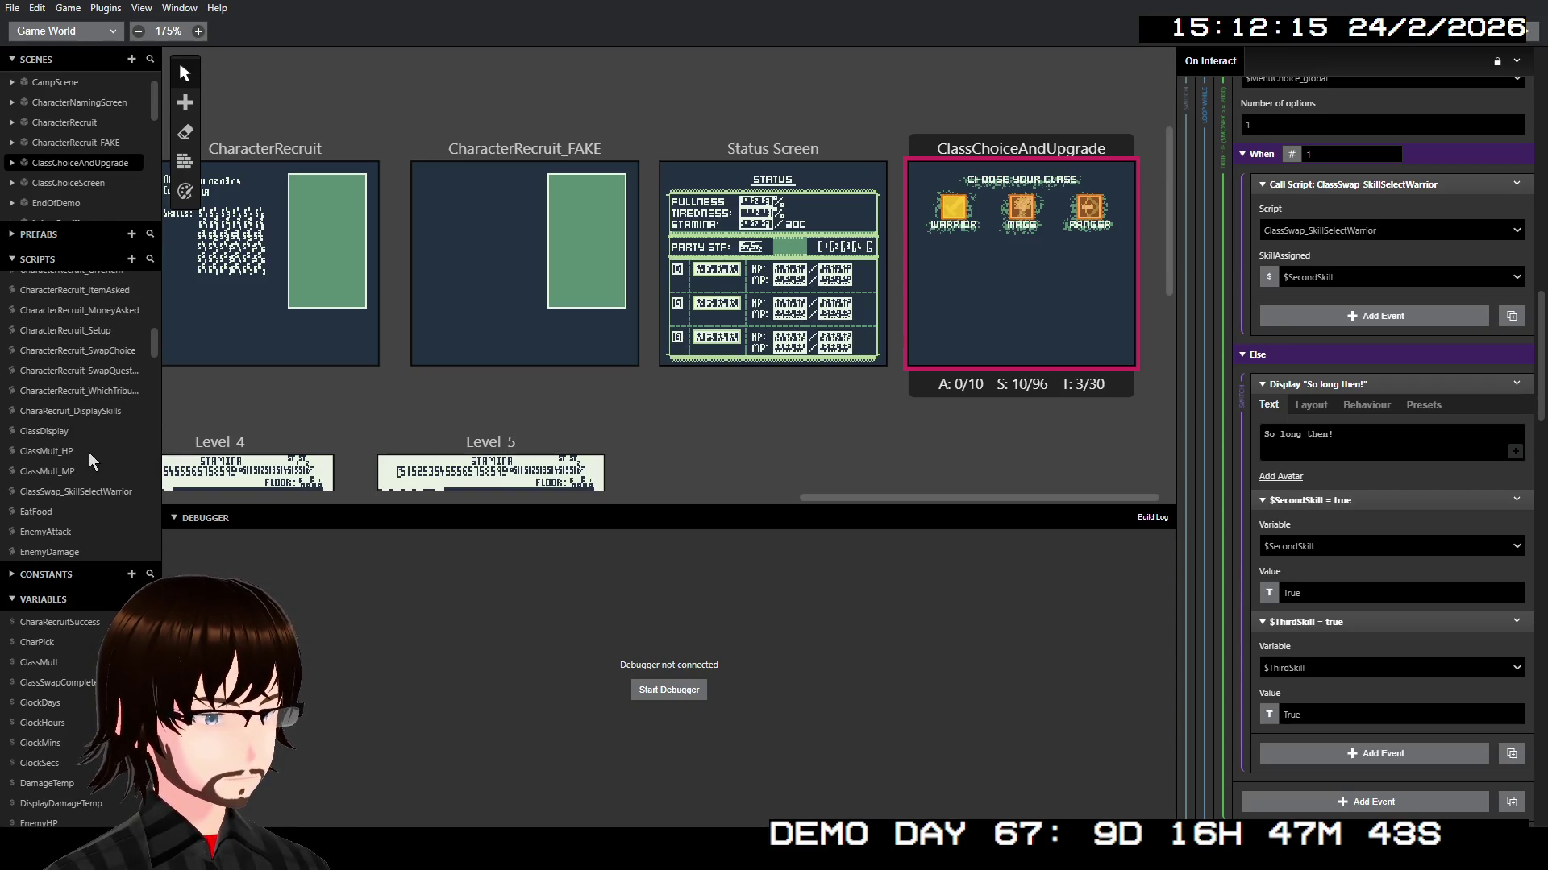
left_click(95, 489)
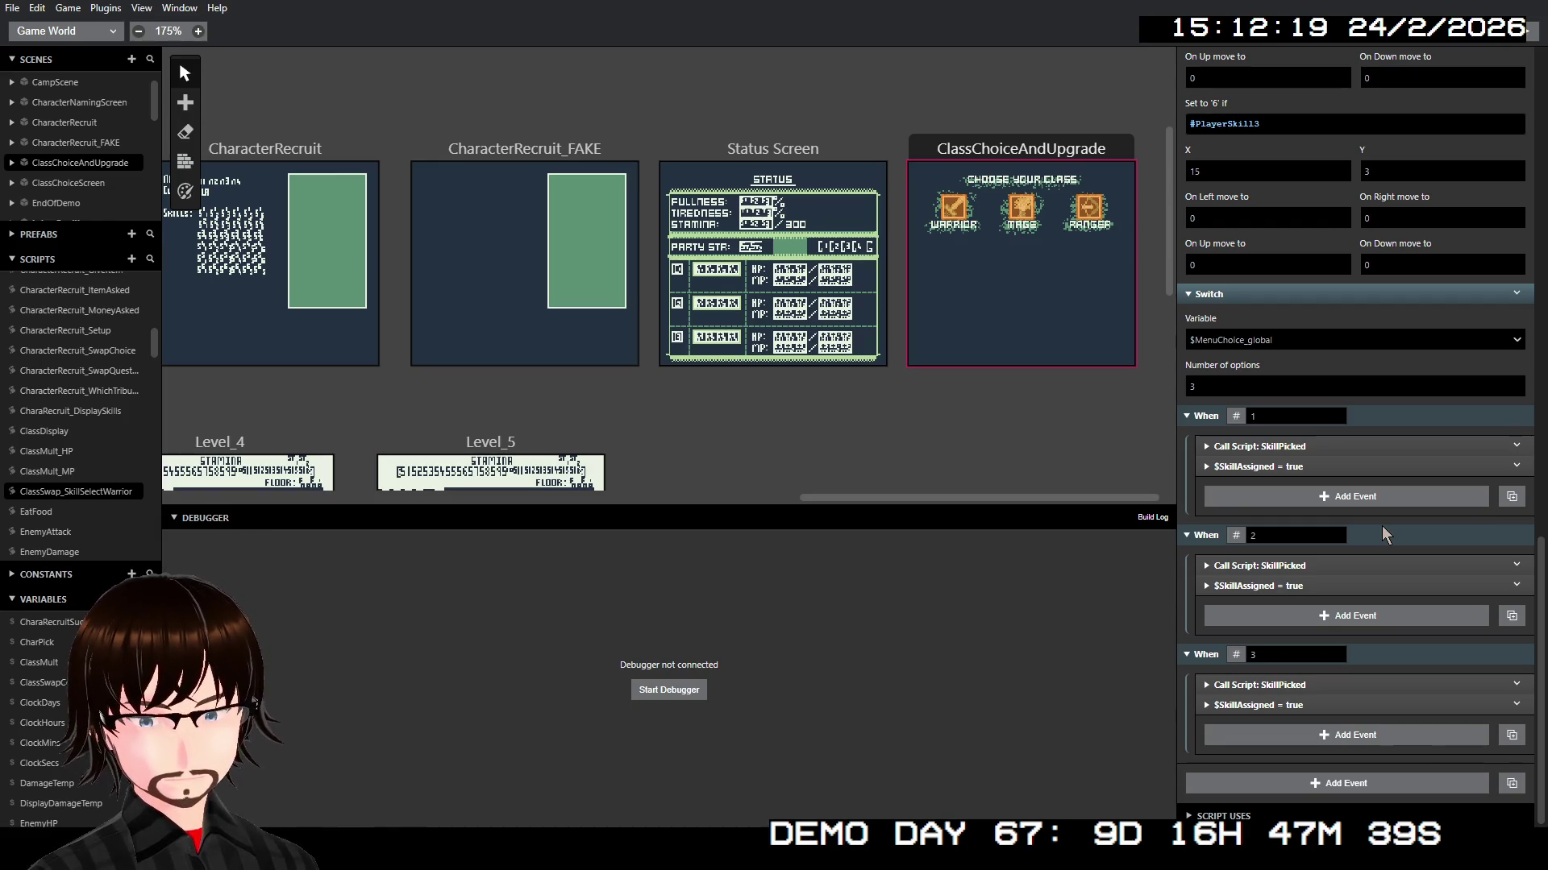
right_click(1302, 468)
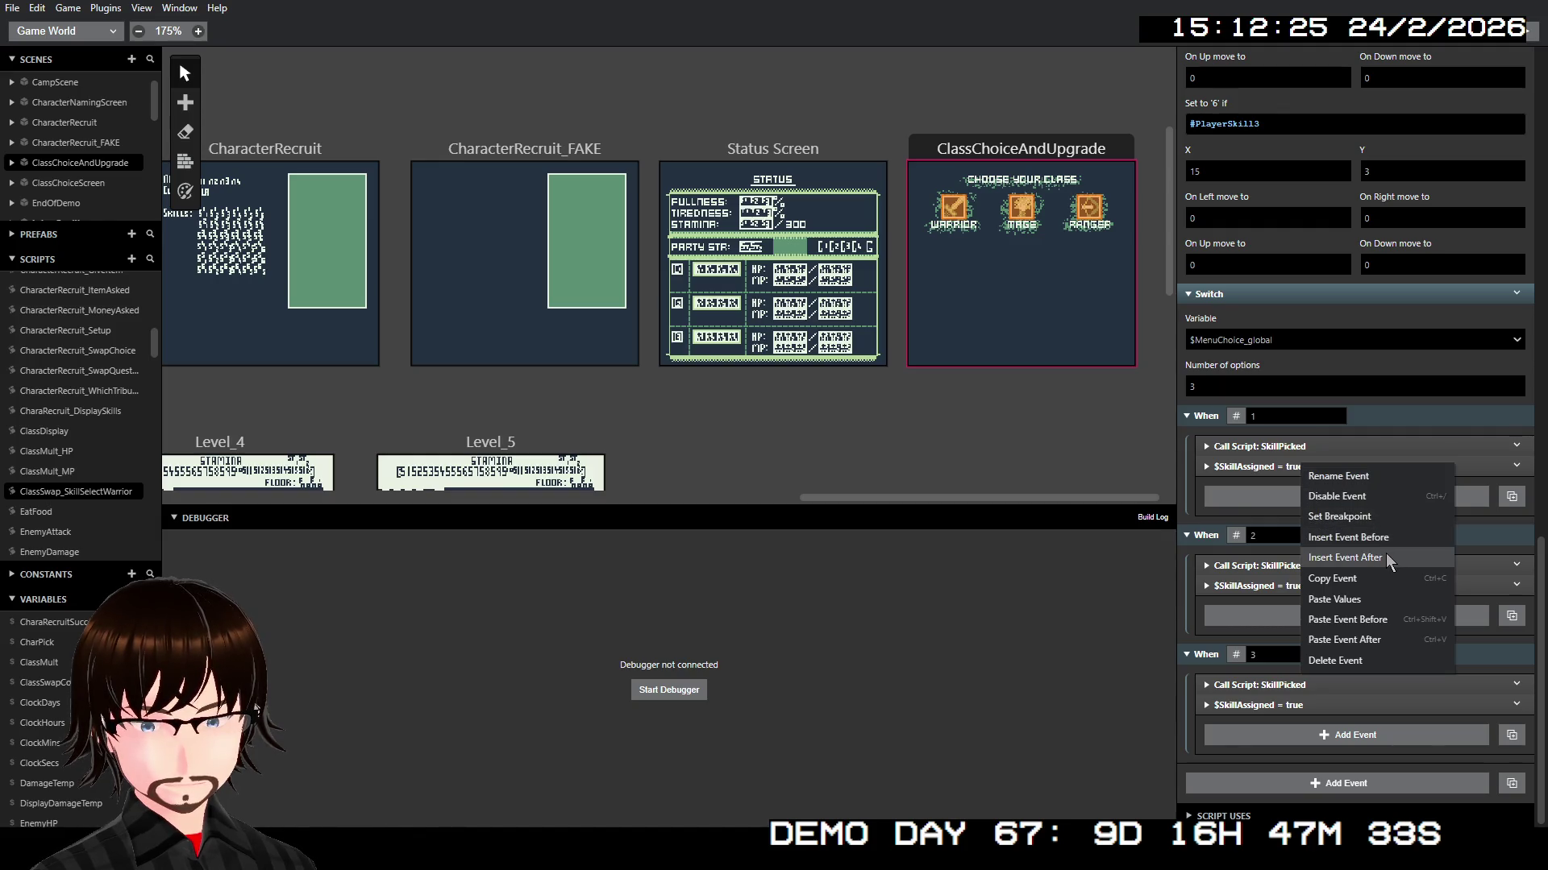
left_click(1193, 498)
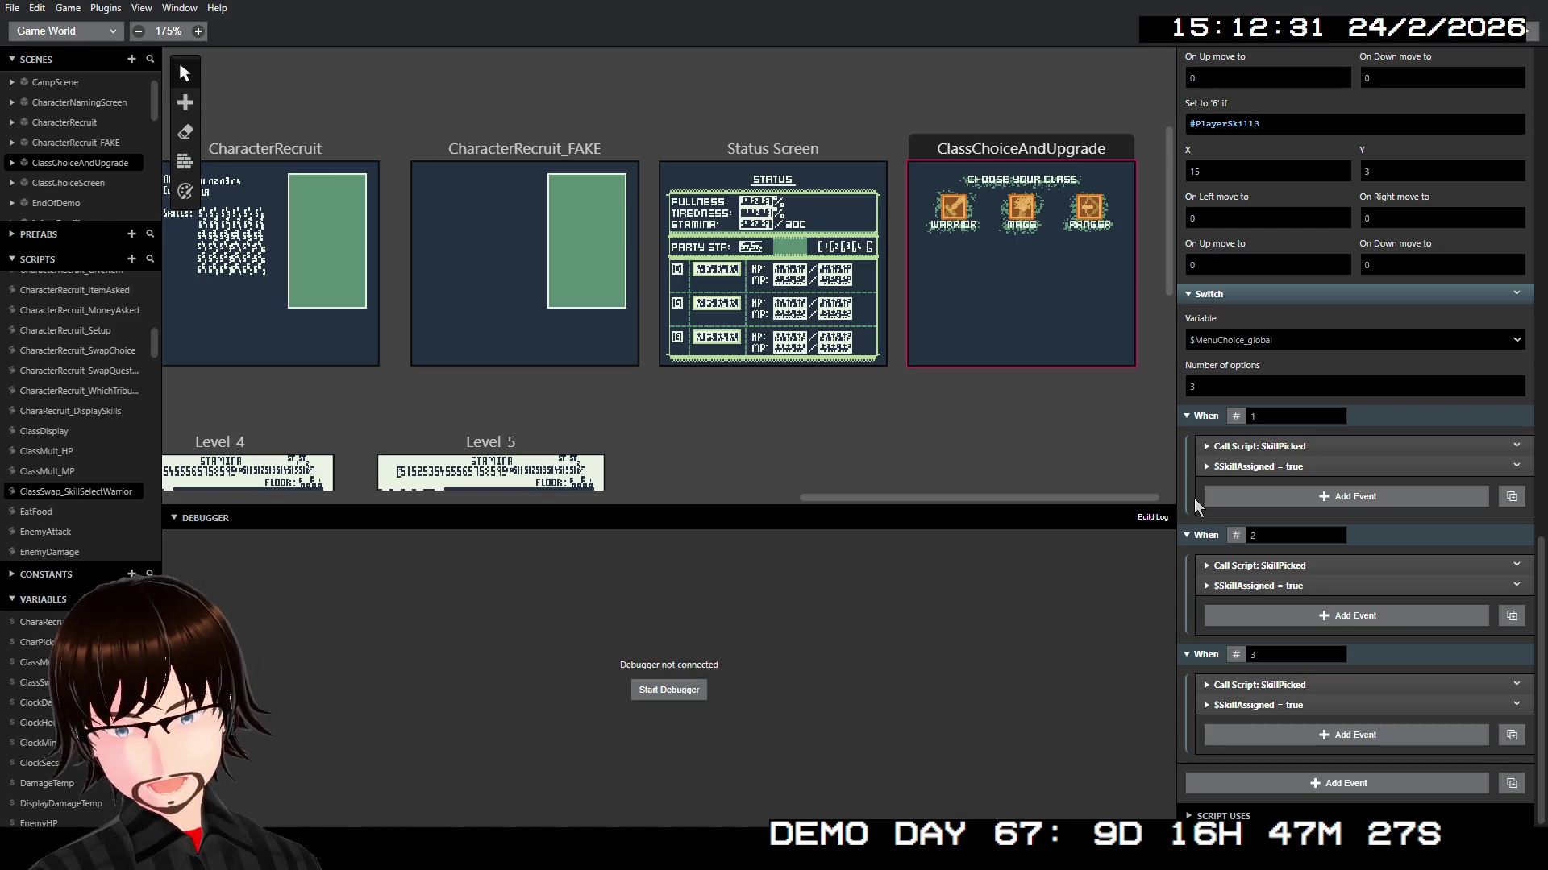
Step: Select the Warrior trigger and collapse the not-enough-money and 'So long then!' blocks
left_click(981, 149)
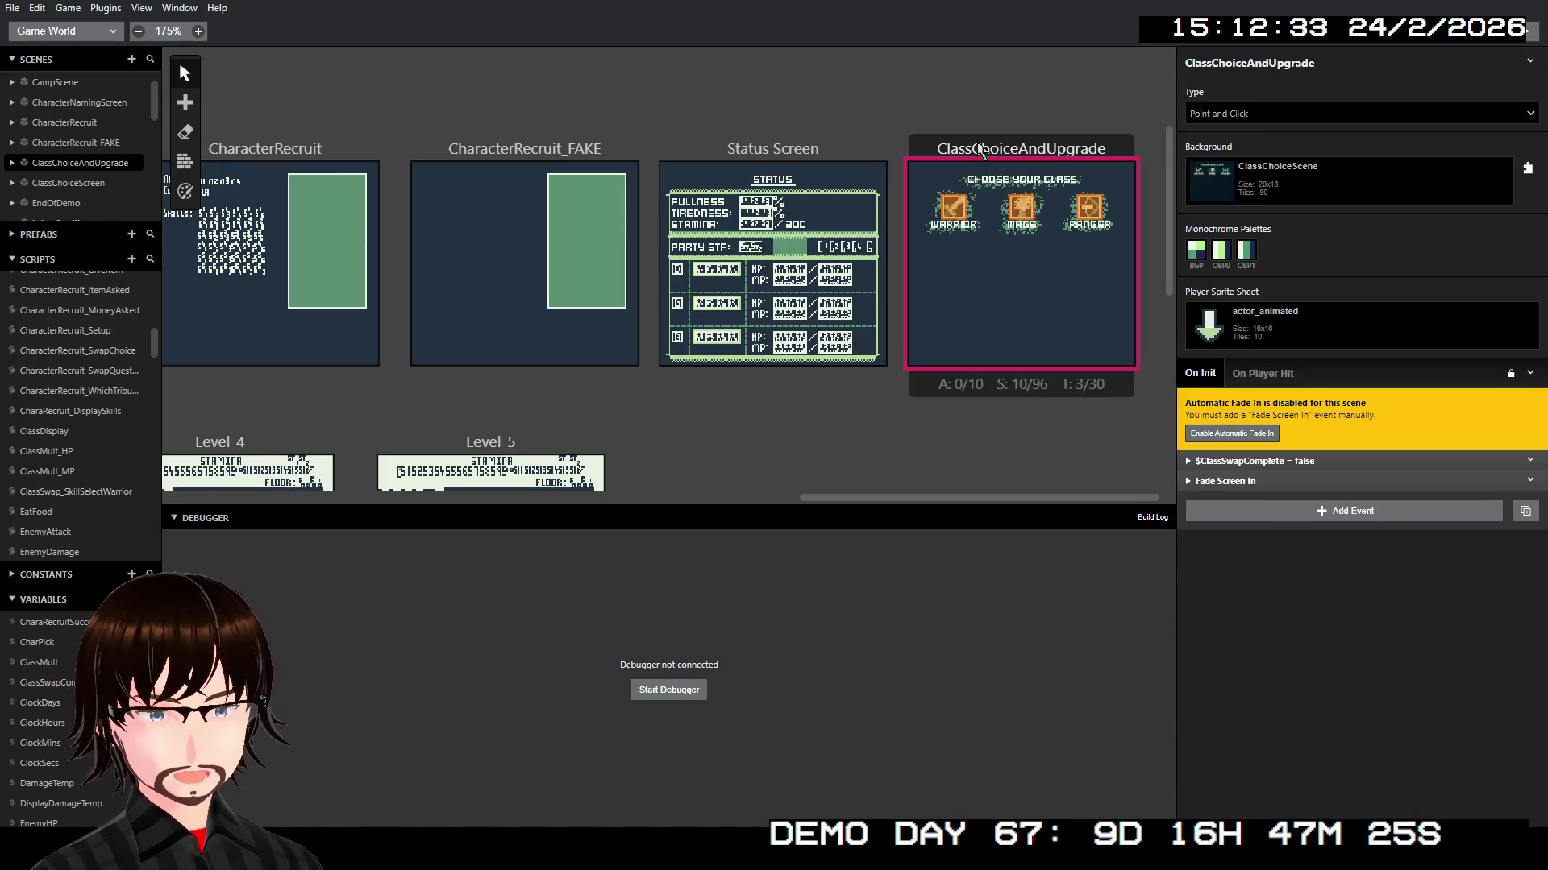
left_click(956, 212)
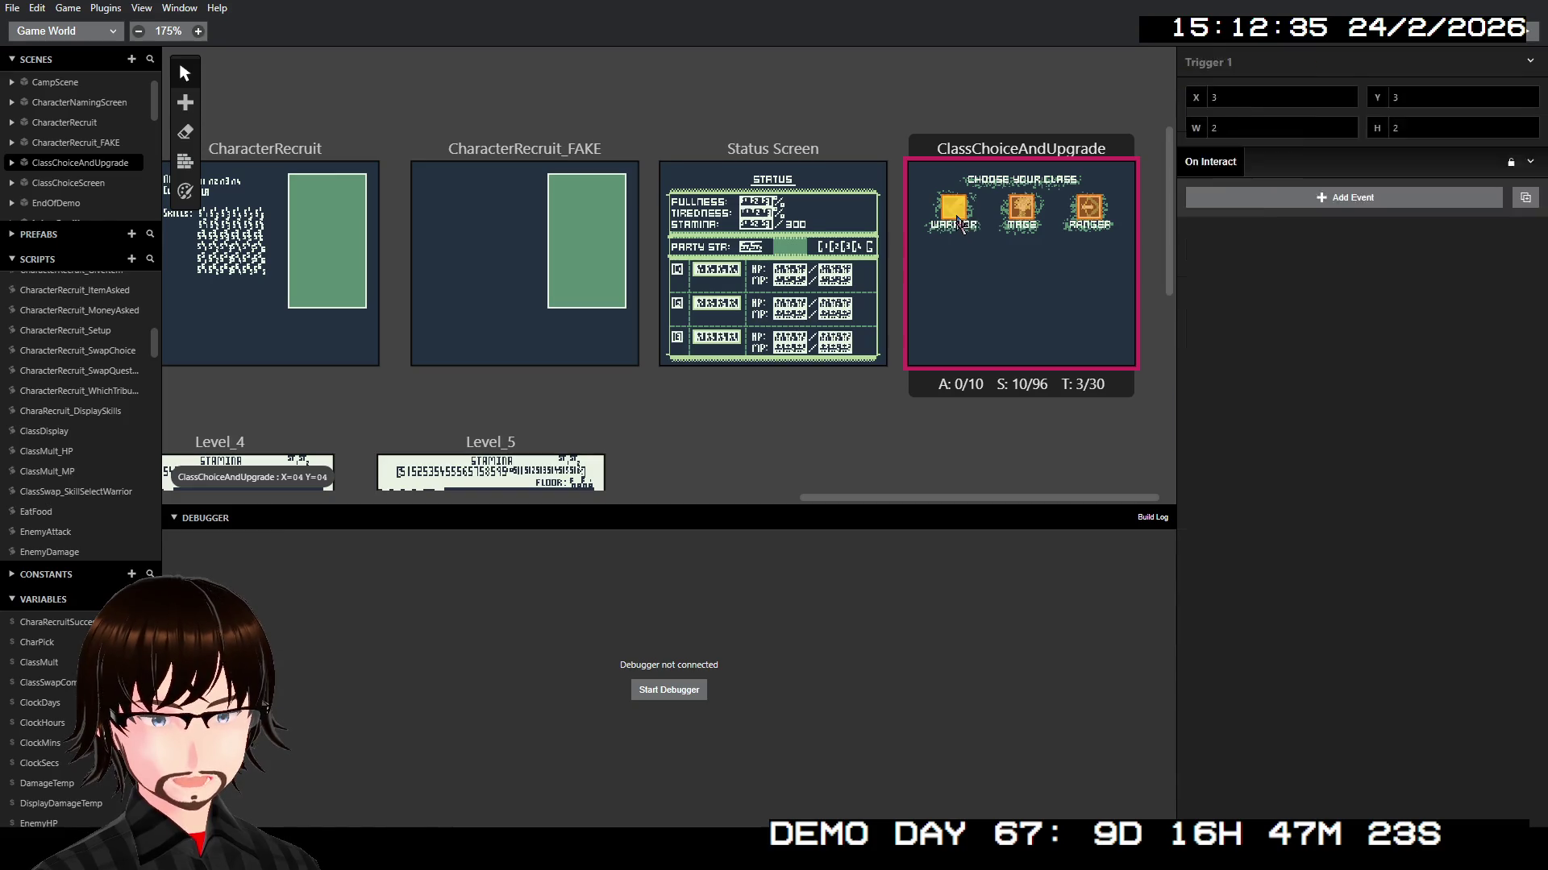
scroll(1299, 582, "down", 10)
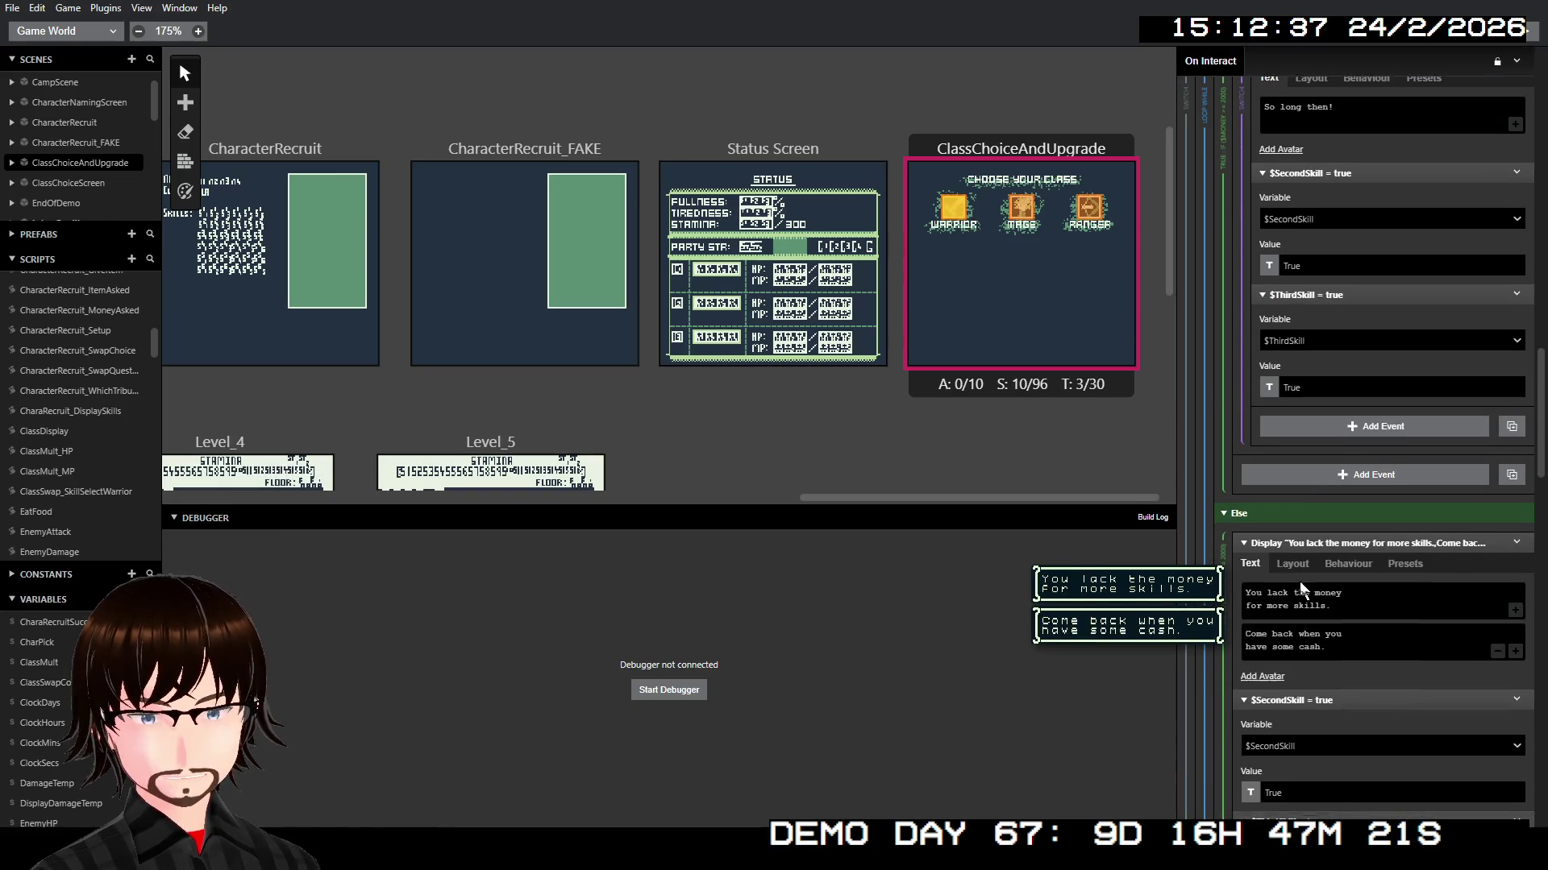
scroll(1299, 582, "down", 10)
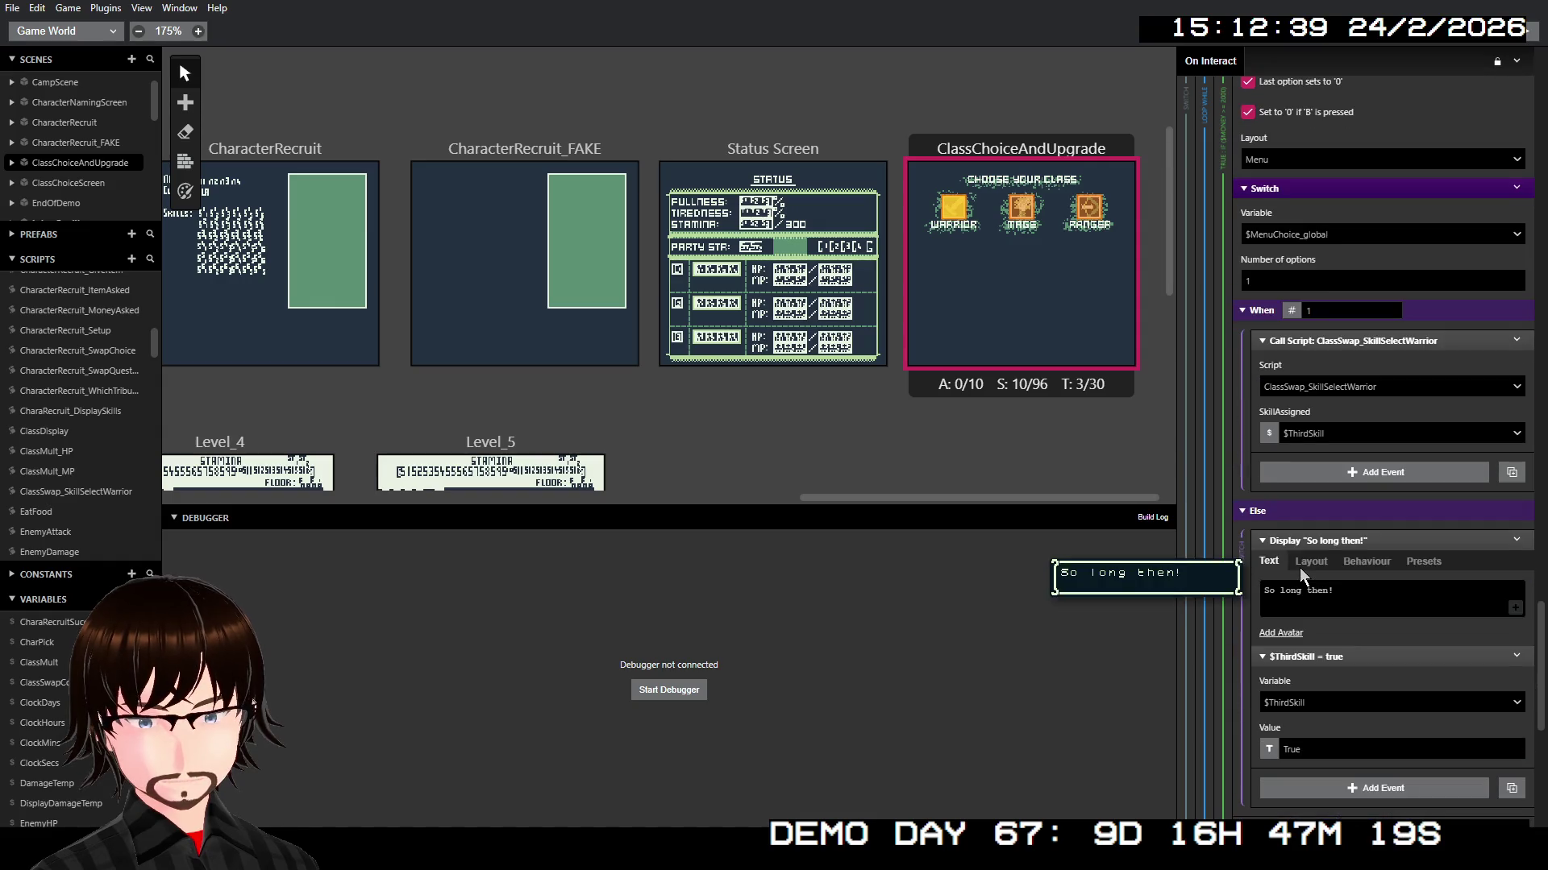
scroll(1299, 568, "down", 5)
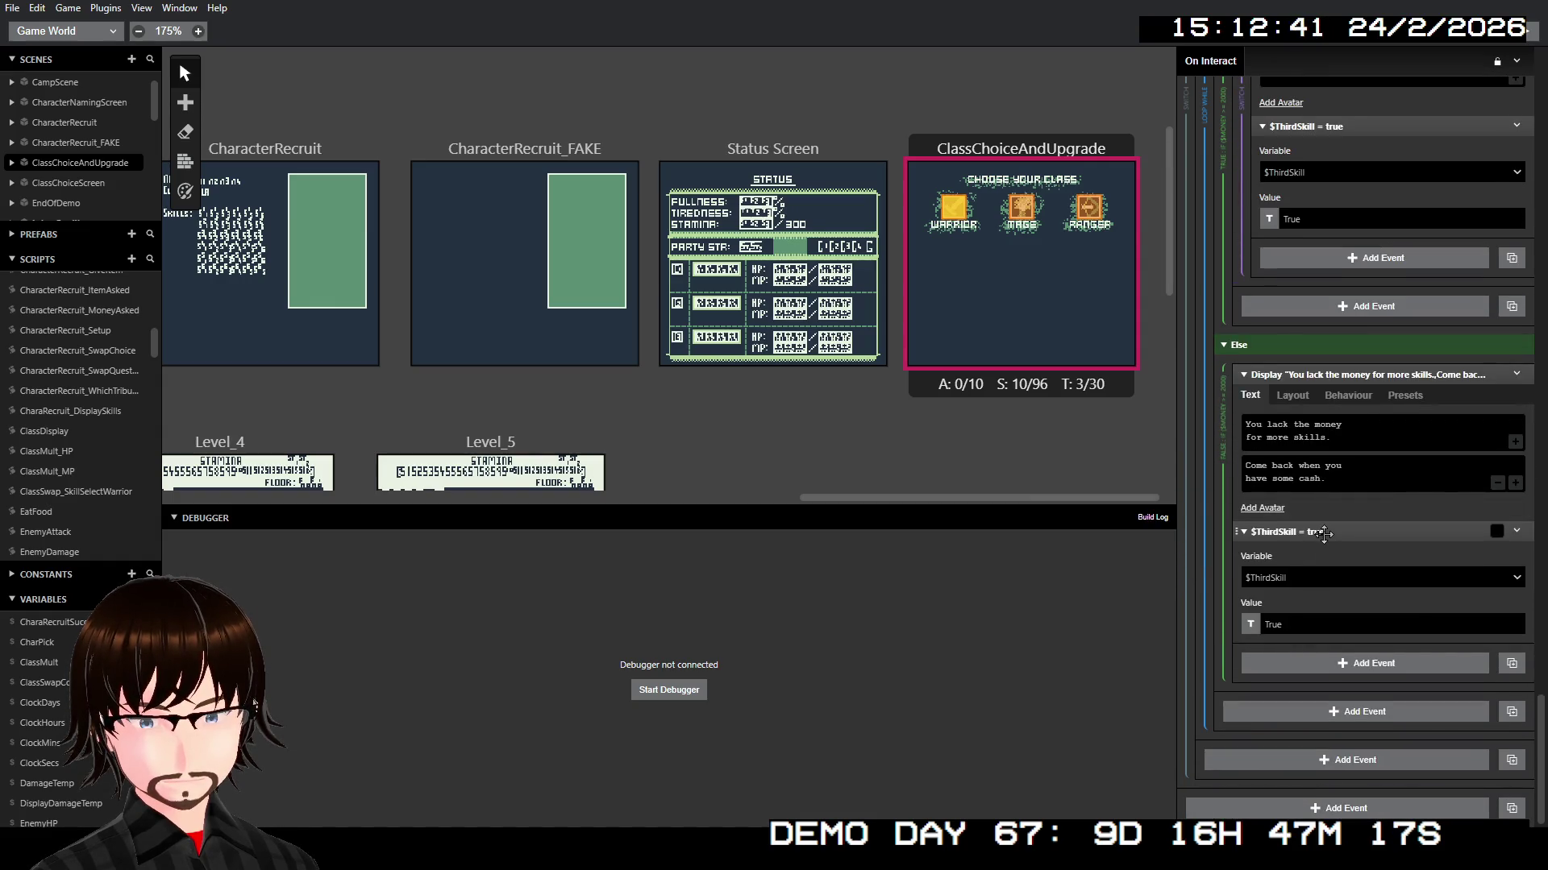
left_click(1325, 533)
scroll(1333, 482, "up", 3)
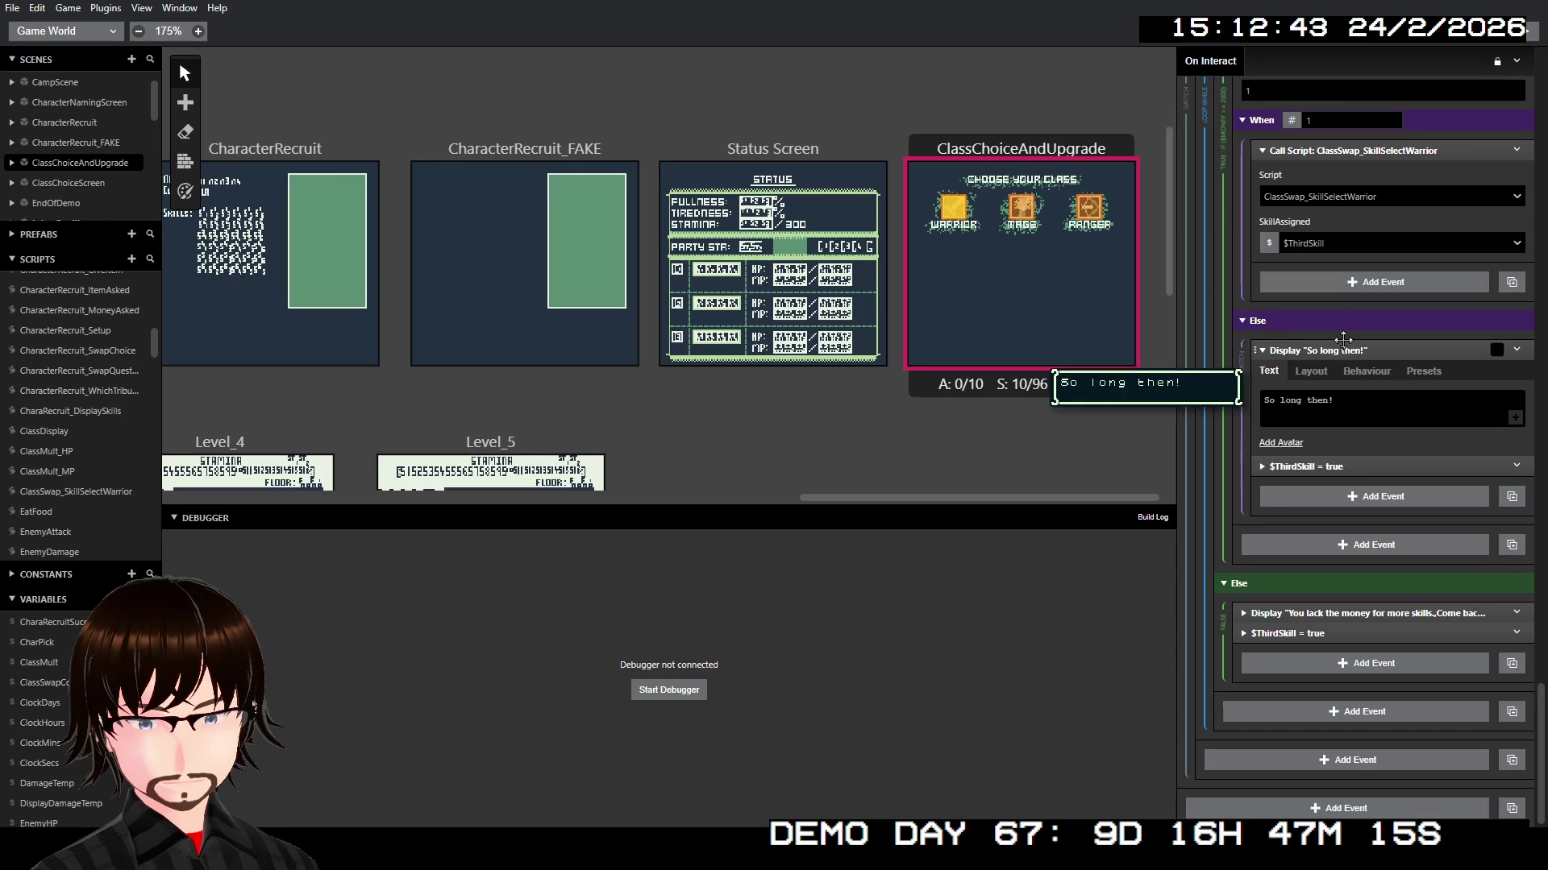
left_click(1342, 349)
Step: Collapse the purchase prompt, the yes/no menu and the purchase choice switch
scroll(1341, 346, "up", 3)
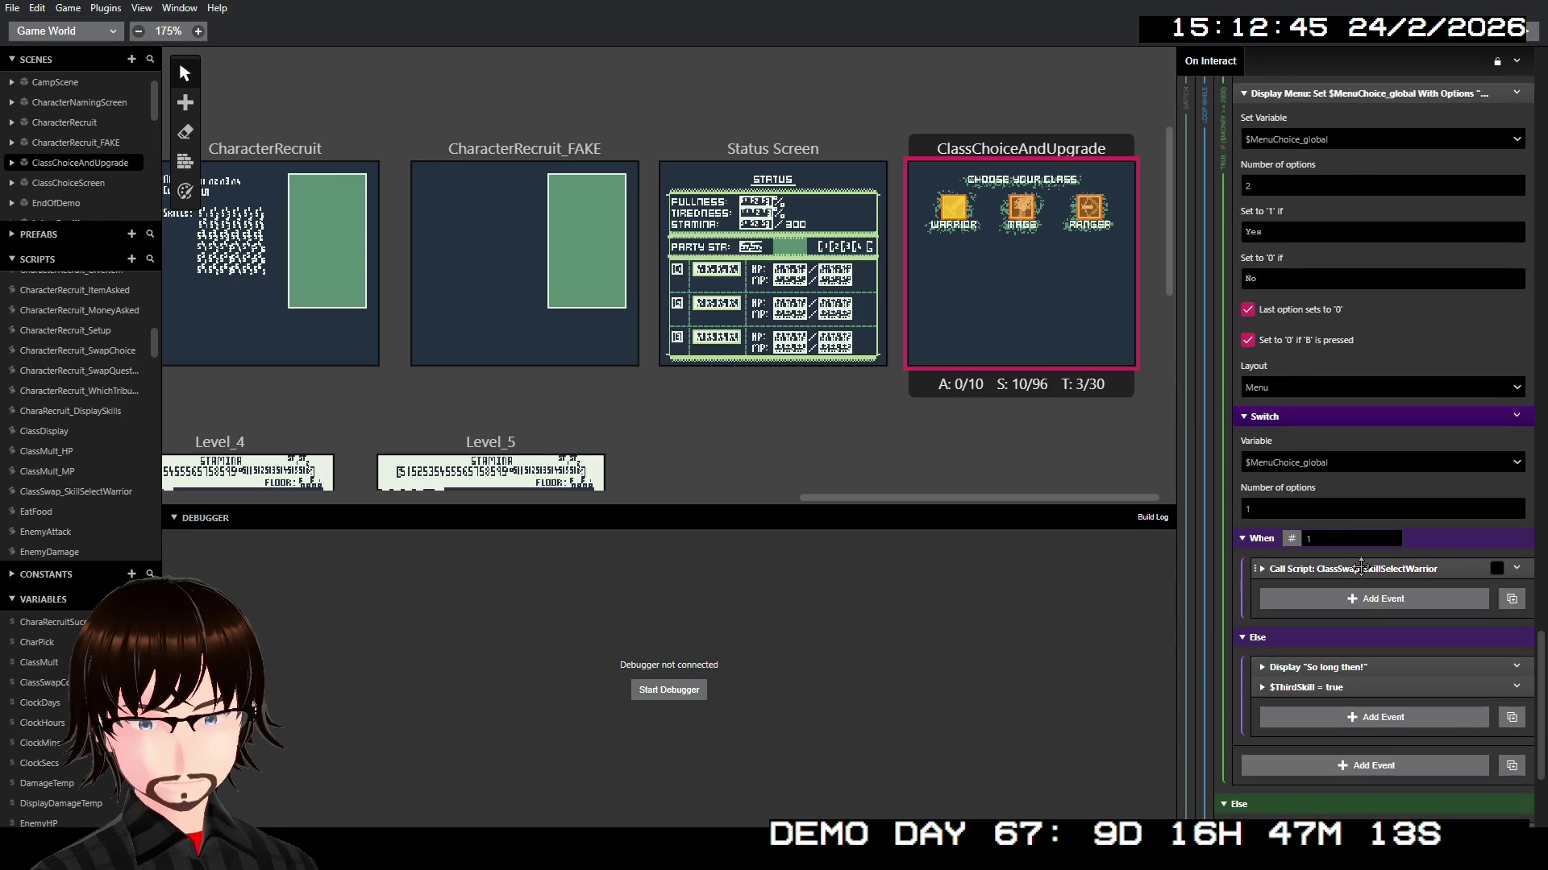
scroll(1363, 560, "up", 6)
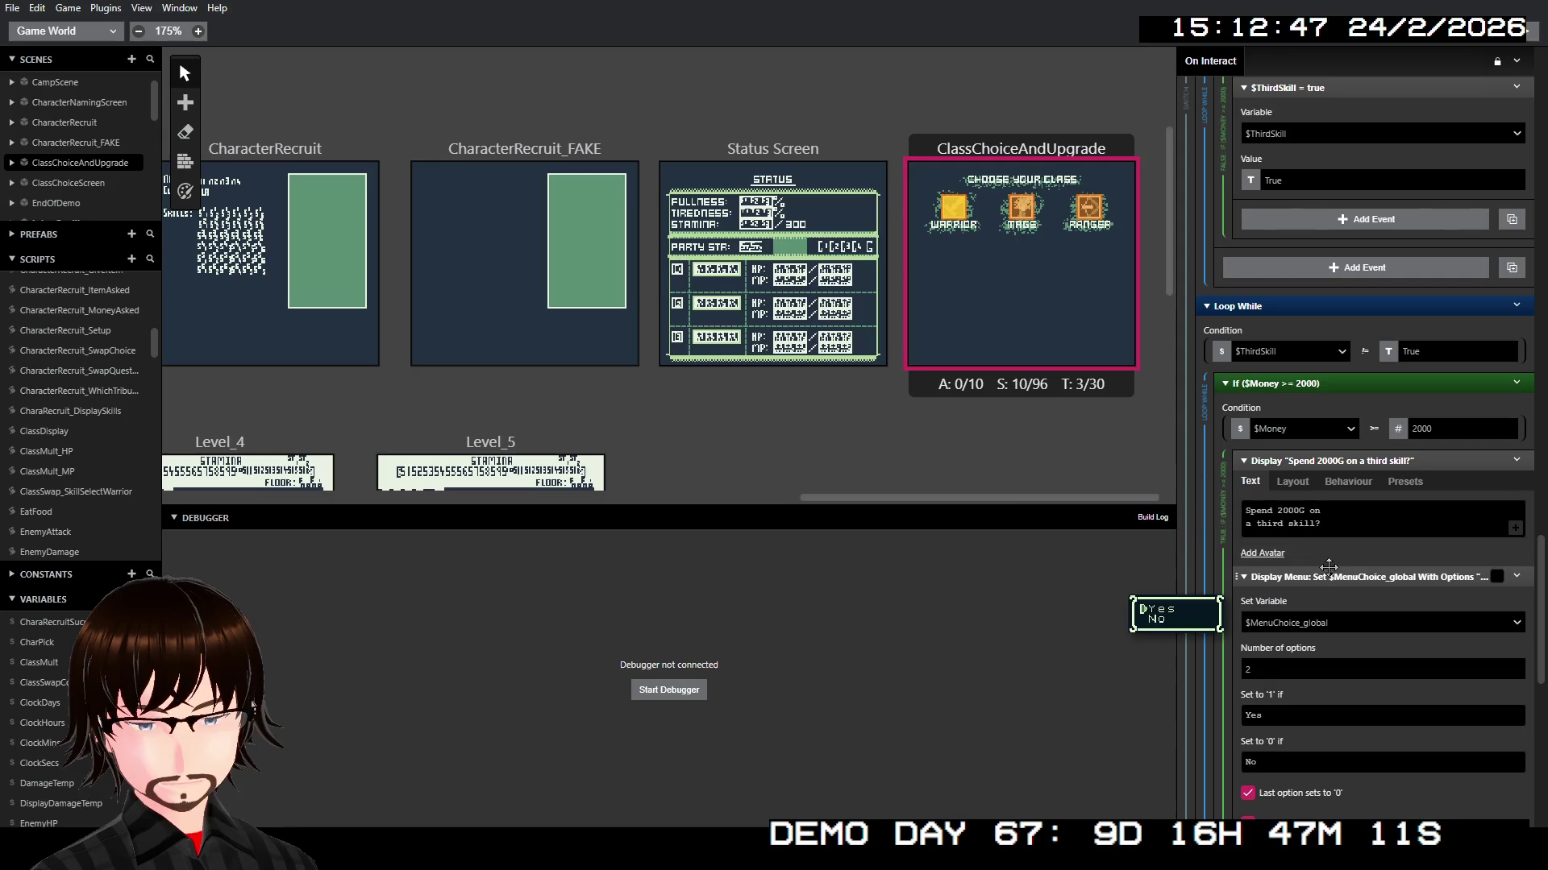
left_click(1328, 576)
left_click(1345, 461)
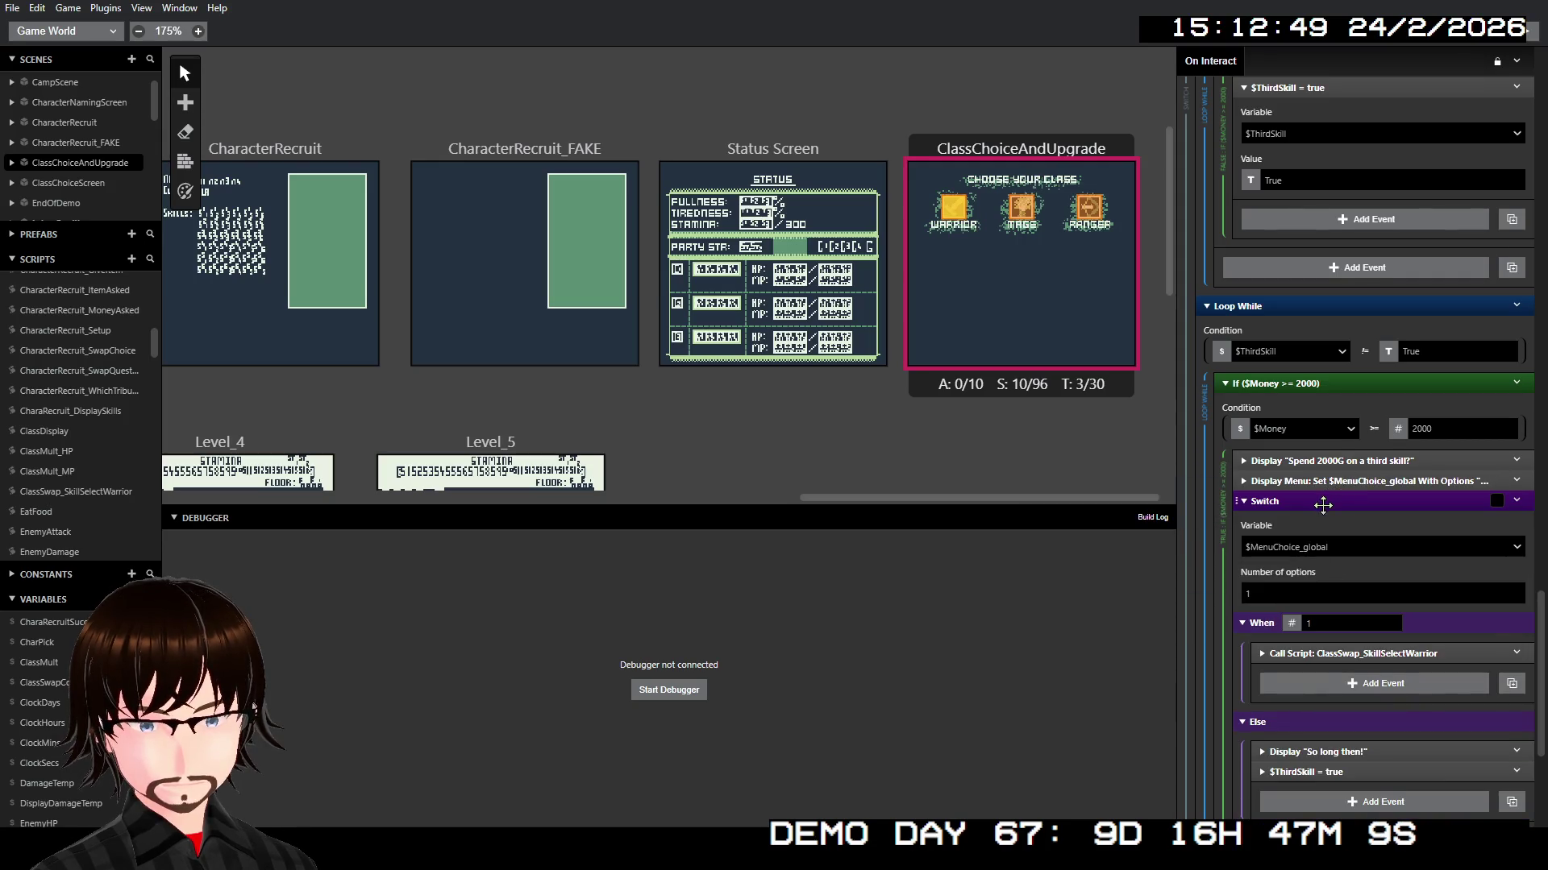
left_click(1323, 505)
left_click(1322, 516)
left_click(1323, 517)
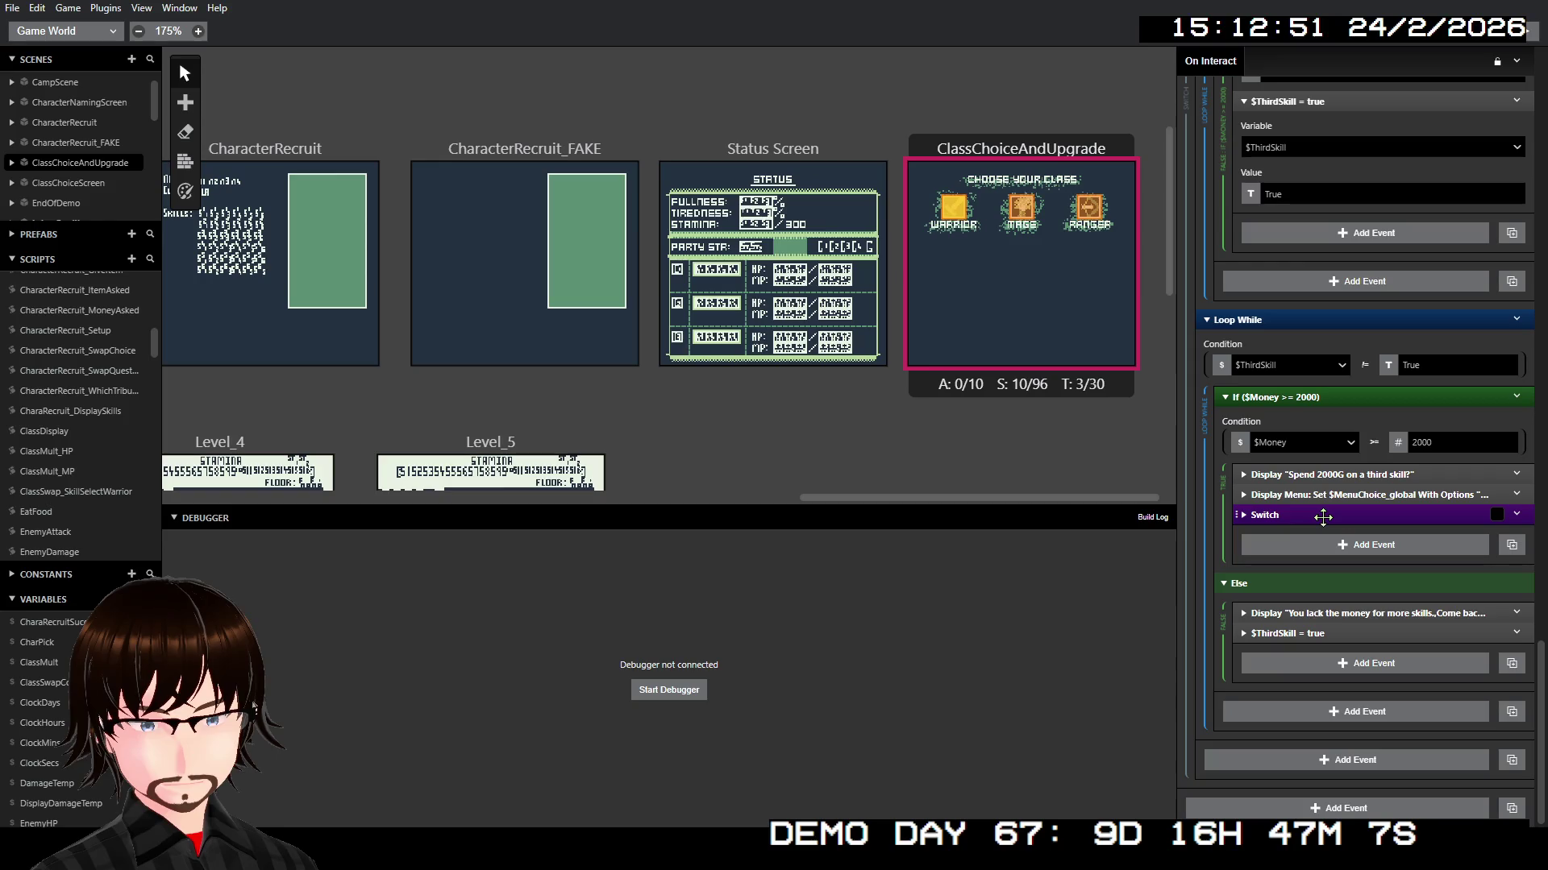
left_click(1322, 517)
scroll(1322, 517, "up", 6)
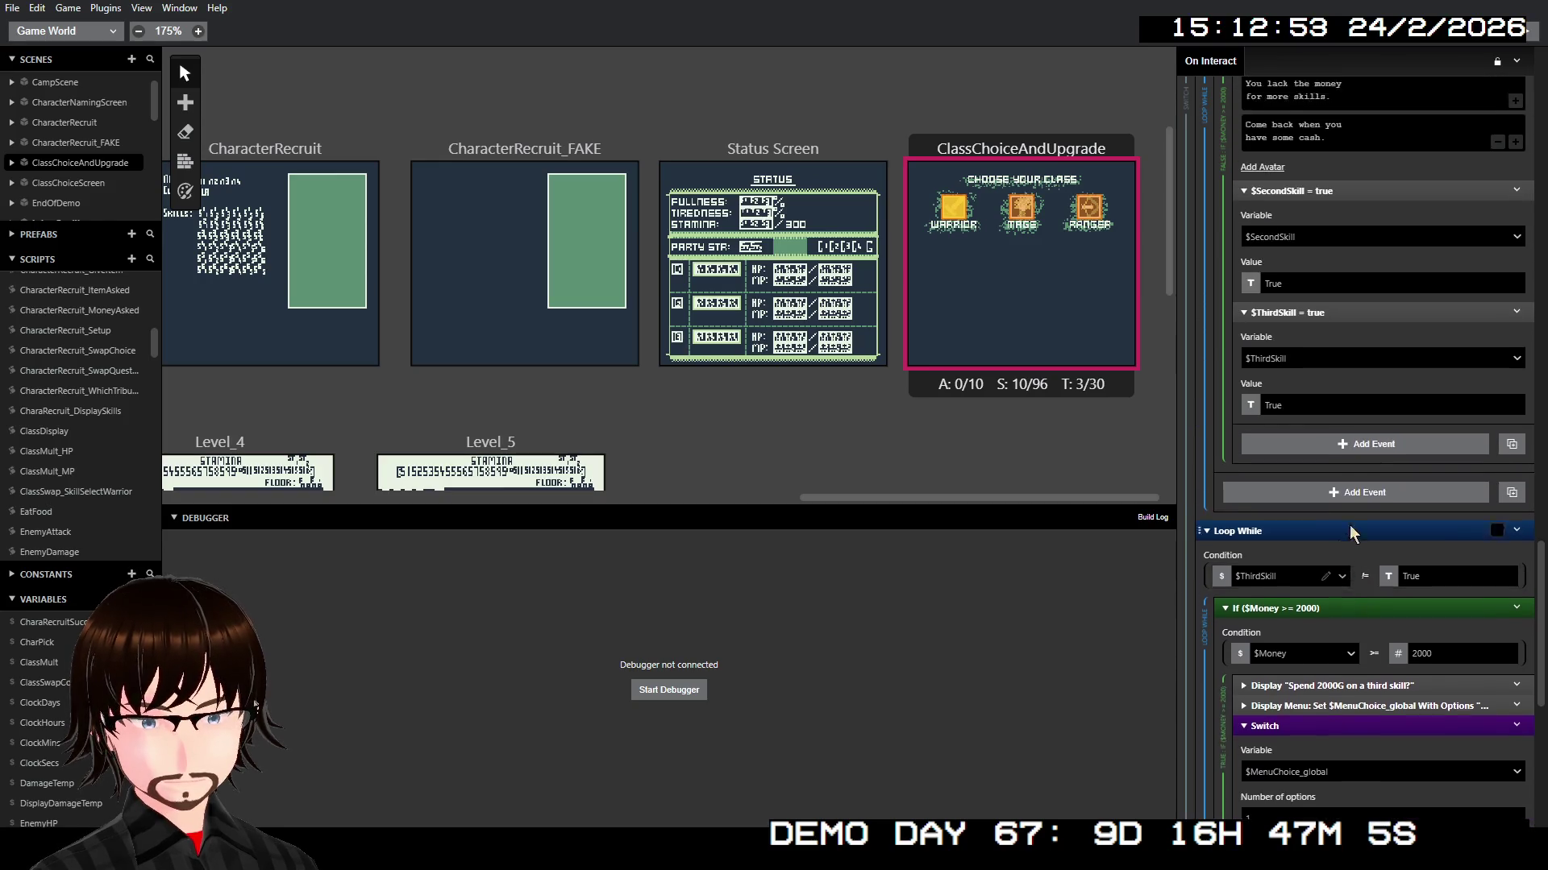
Step: Collapse the $ThirdSkill, $SecondSkill, farewell and ClassSwap_SkillSelectWarrior call events
left_click(1341, 579)
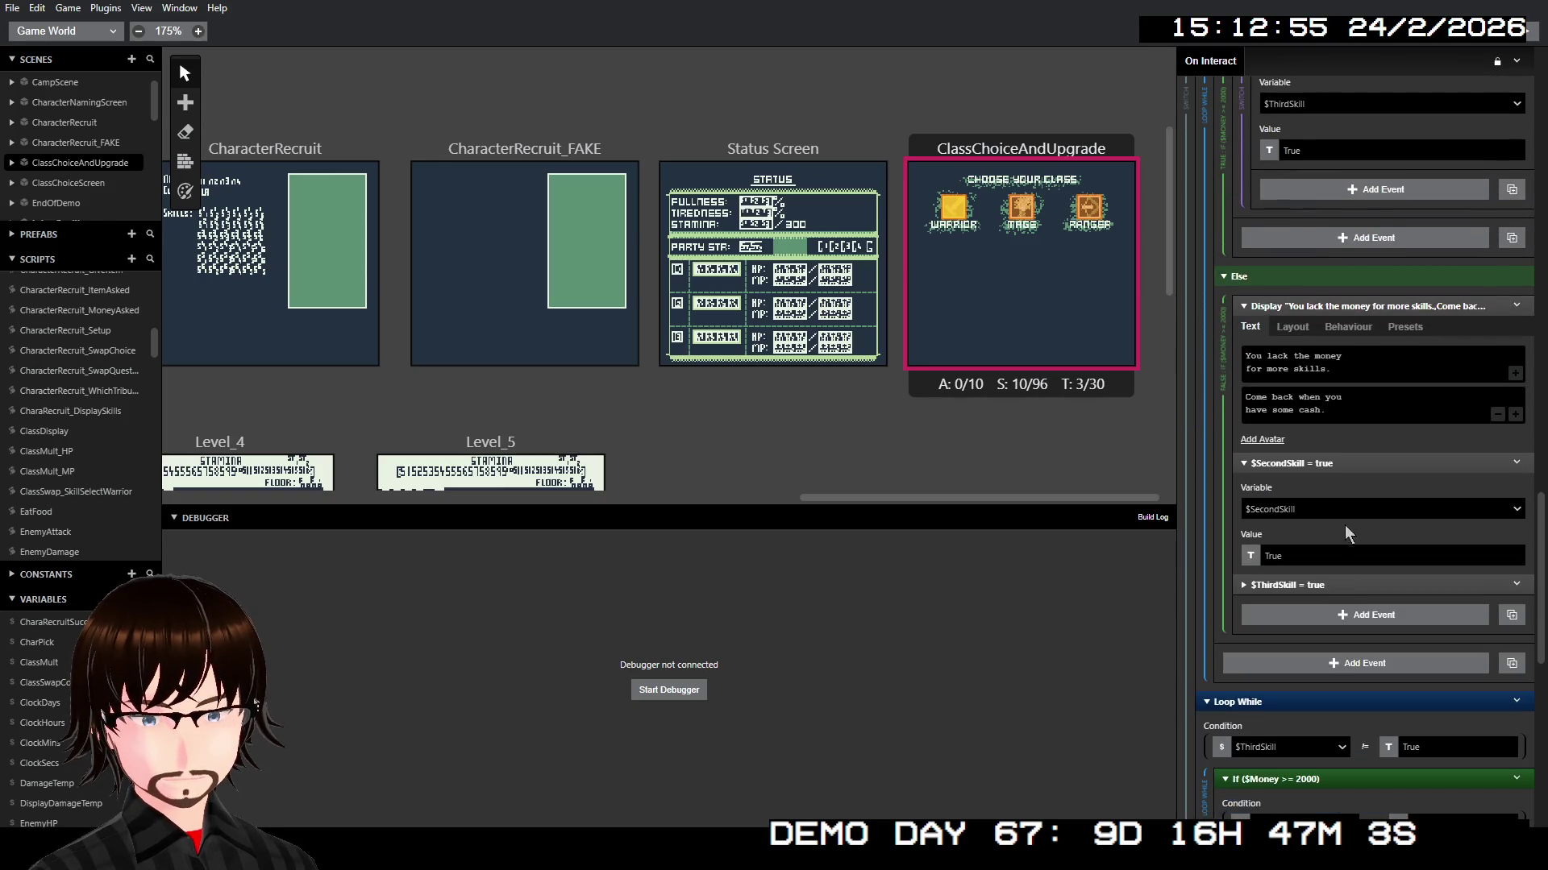
left_click(1341, 471)
left_click(1375, 306)
scroll(1361, 482, "up", 6)
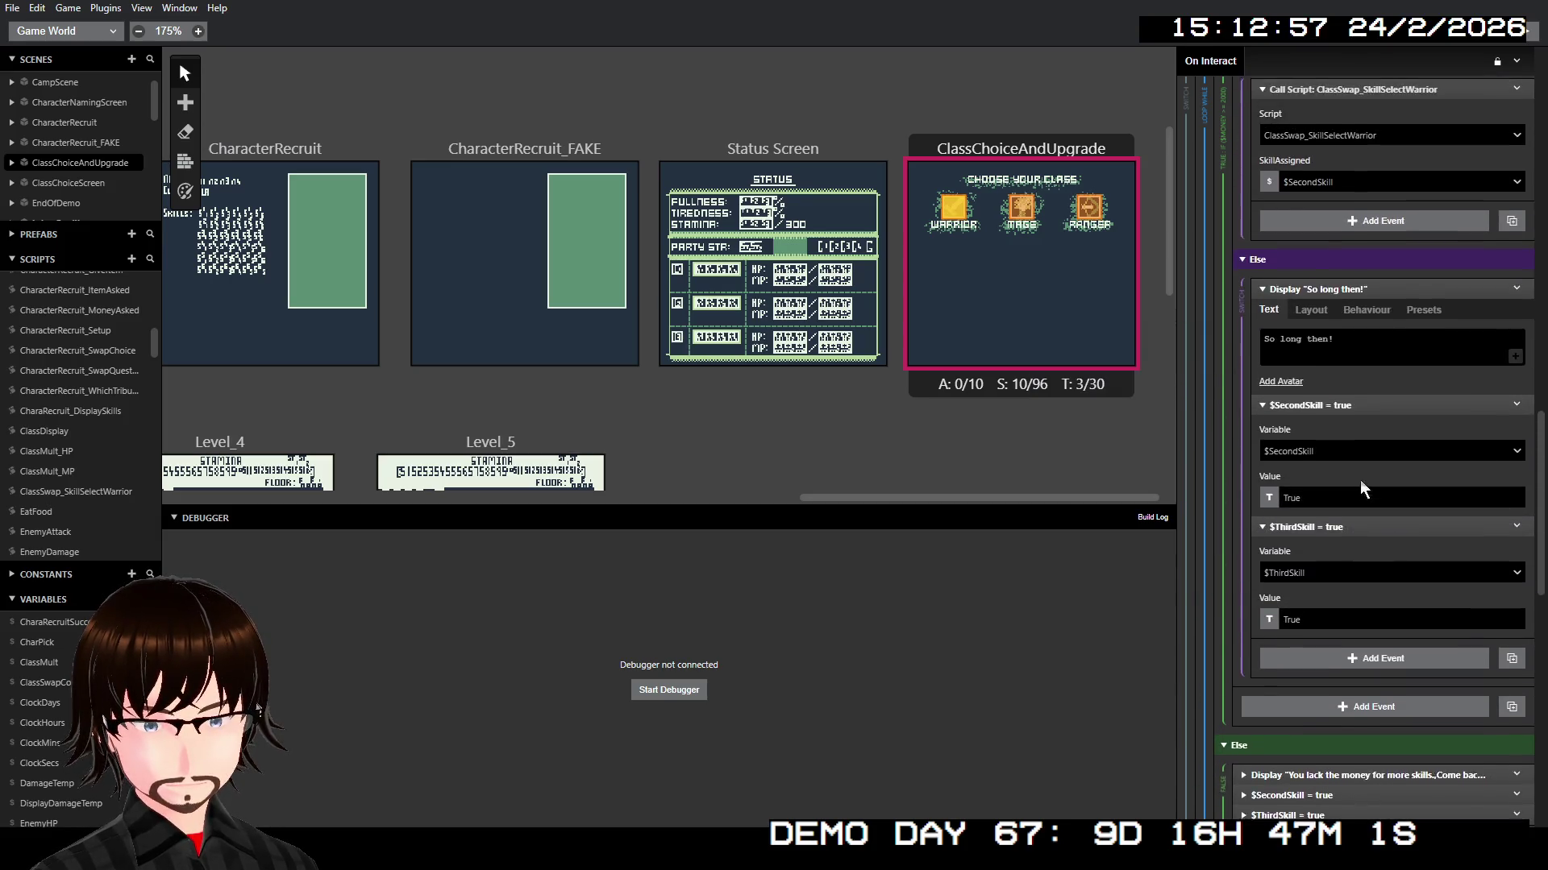
left_click(1362, 541)
left_click(1362, 420)
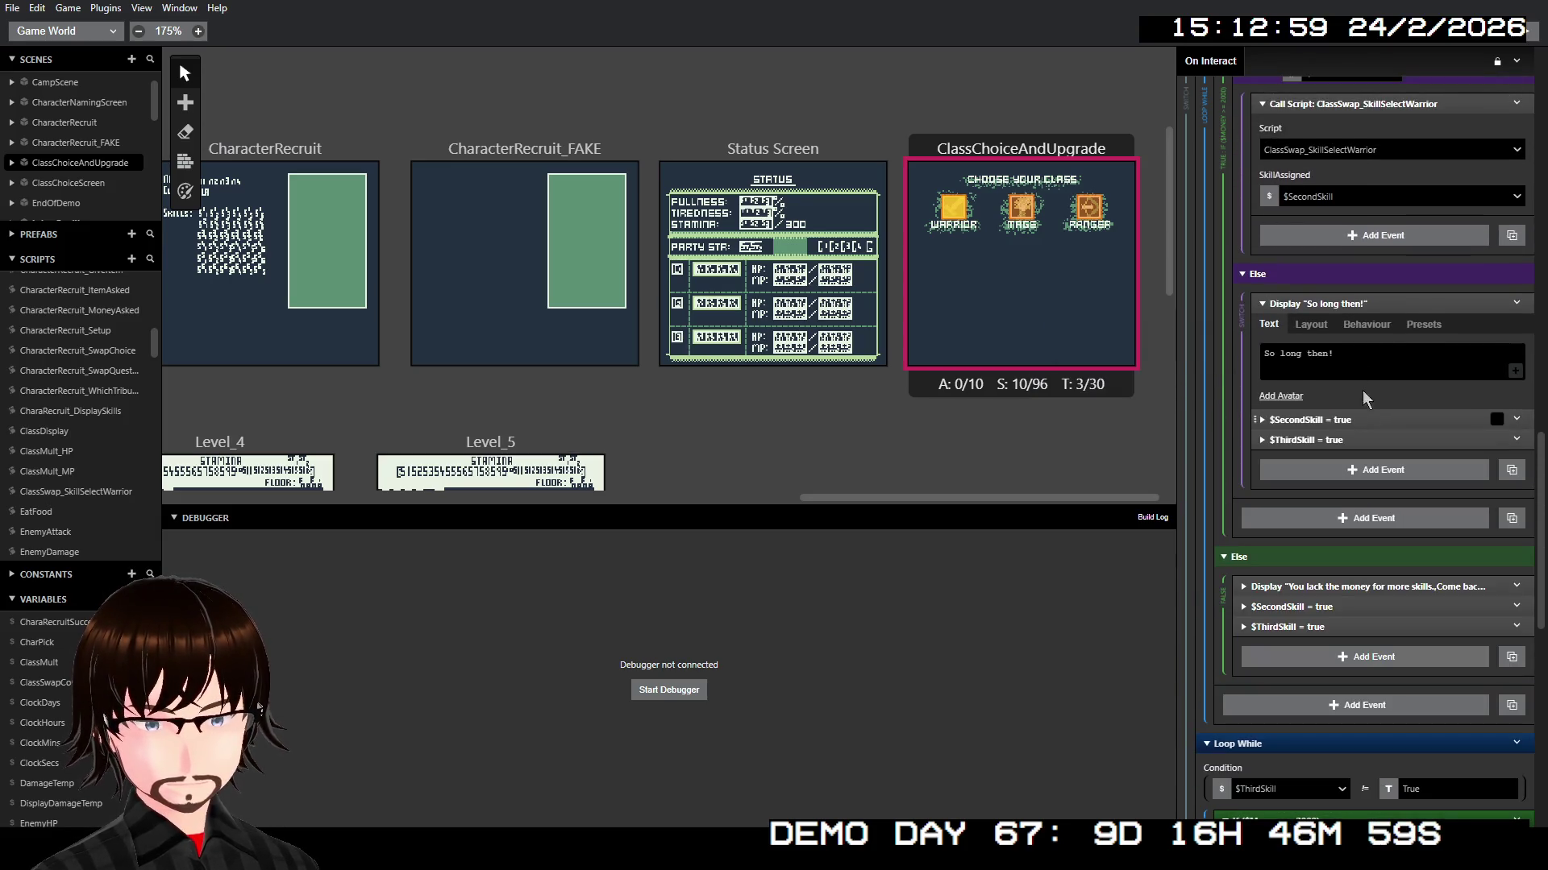
left_click(1362, 303)
scroll(1358, 403, "up", 4)
left_click(1354, 426)
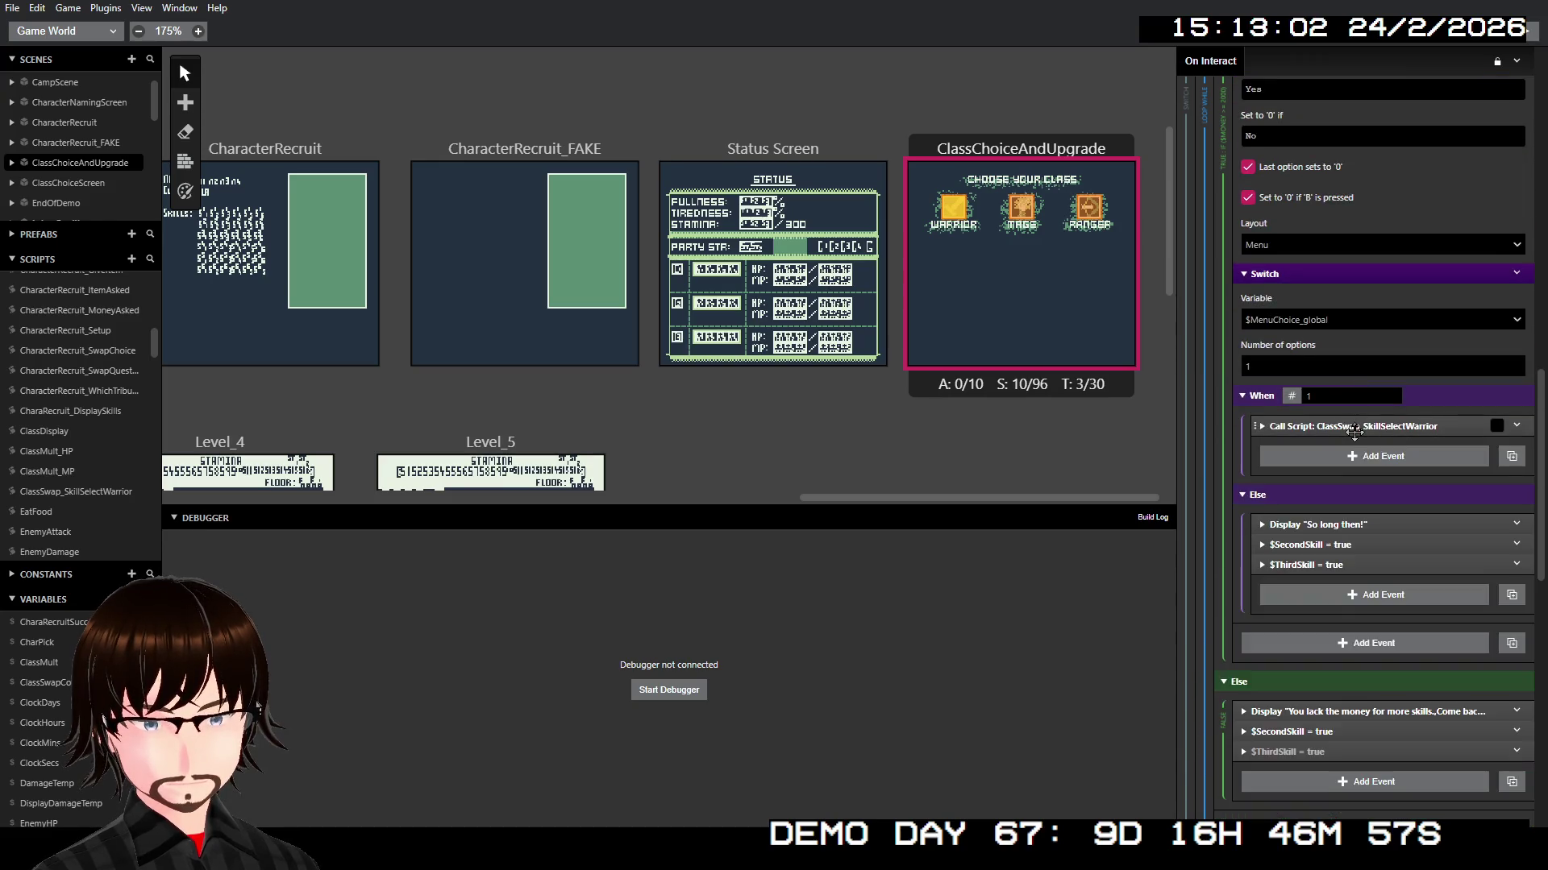
scroll(1352, 435, "up", 5)
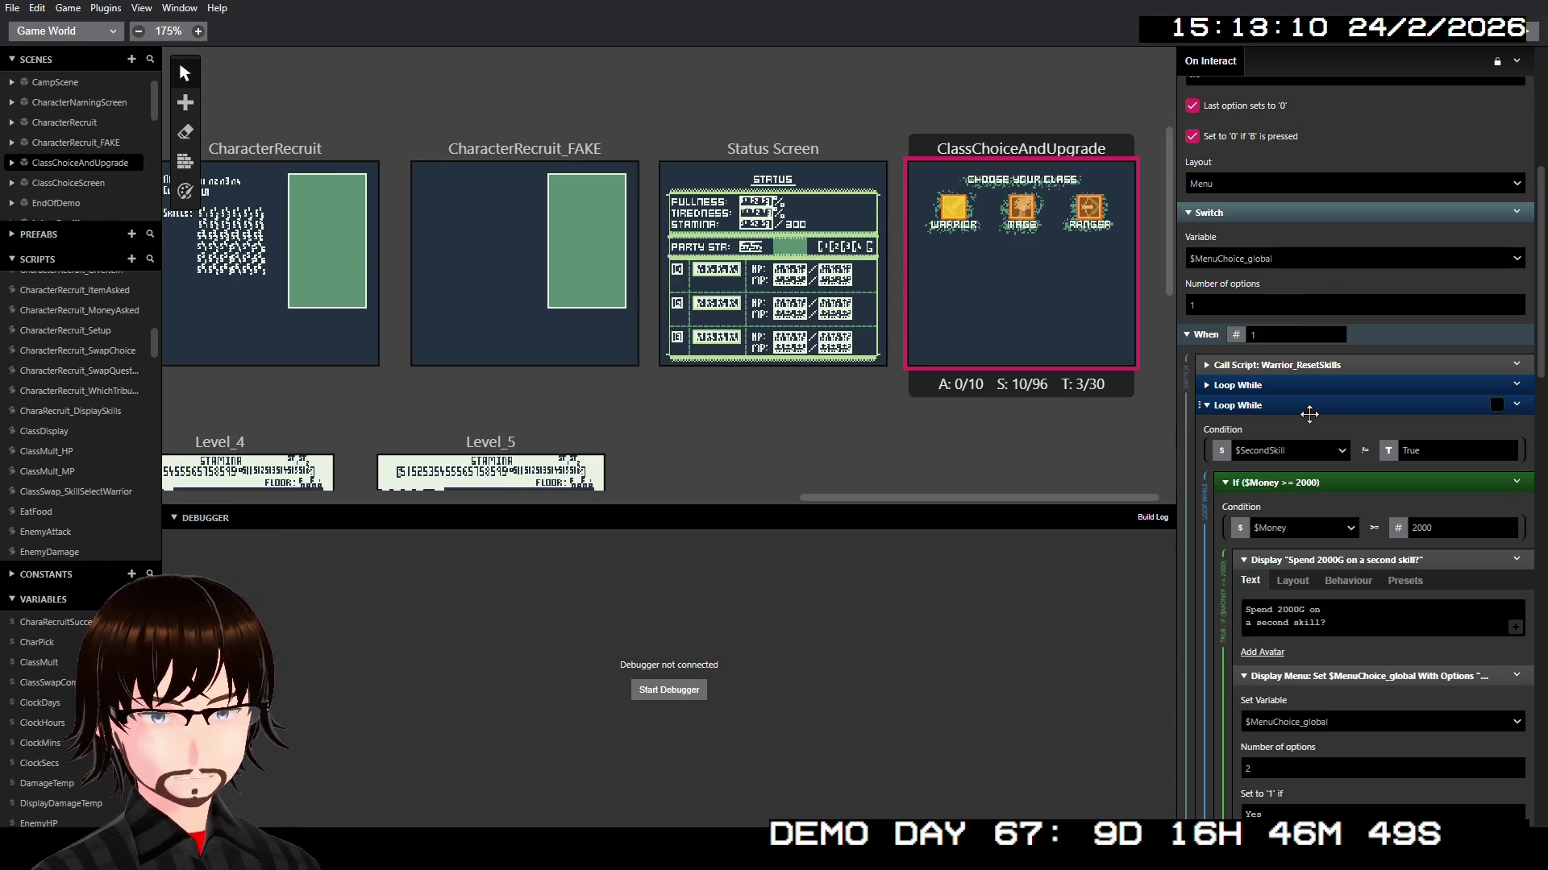
Step: Run the game from ClassChoiceAndUpgrade and switch to the Warrior class
right_click(973, 196)
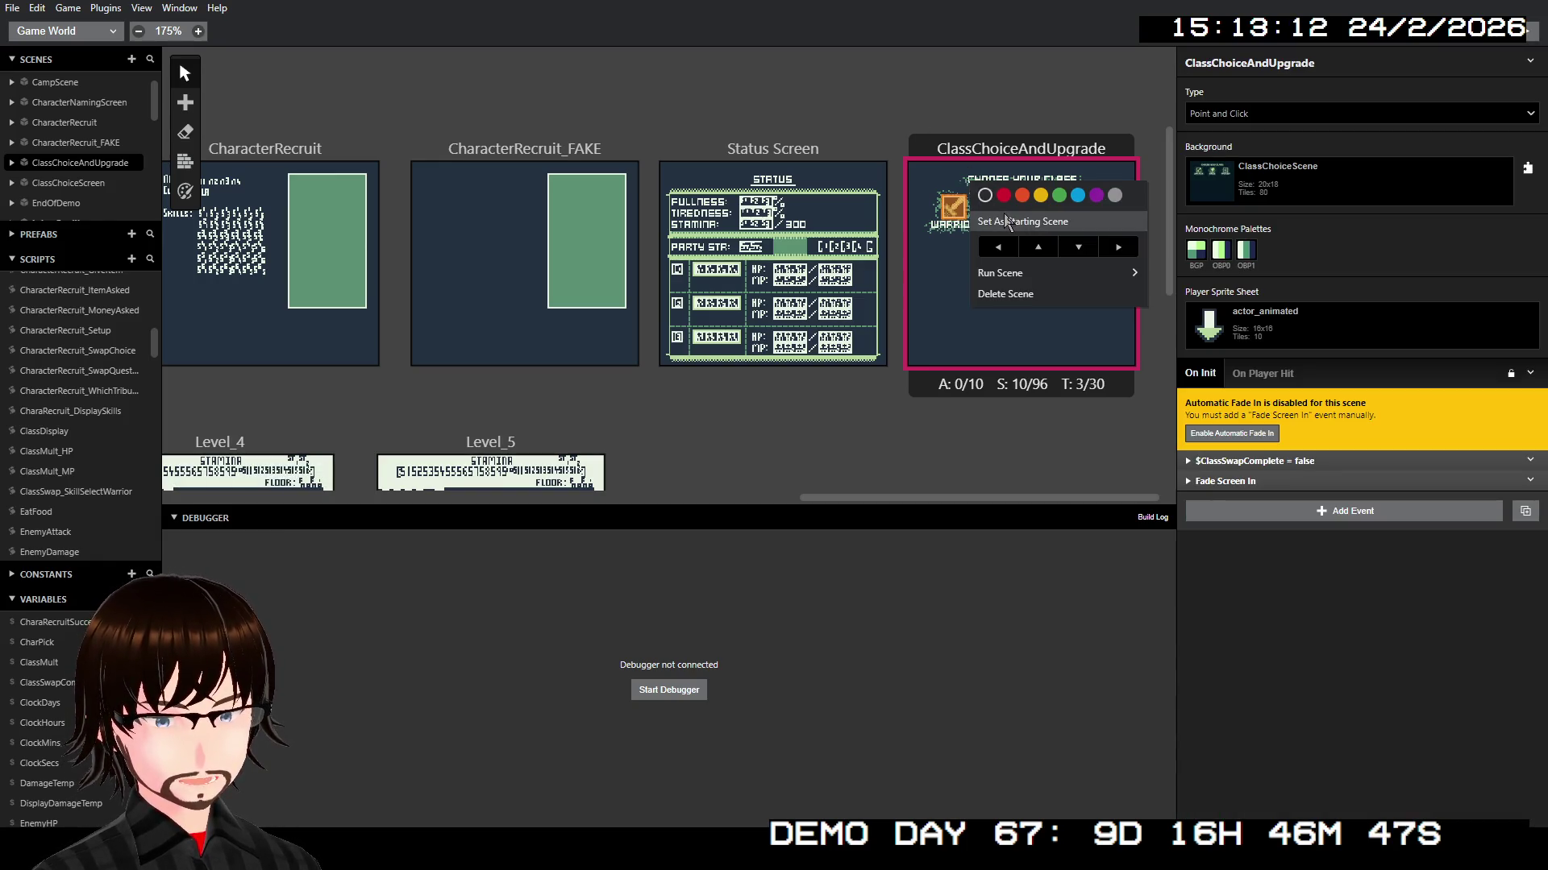
mouse_move(1023, 269)
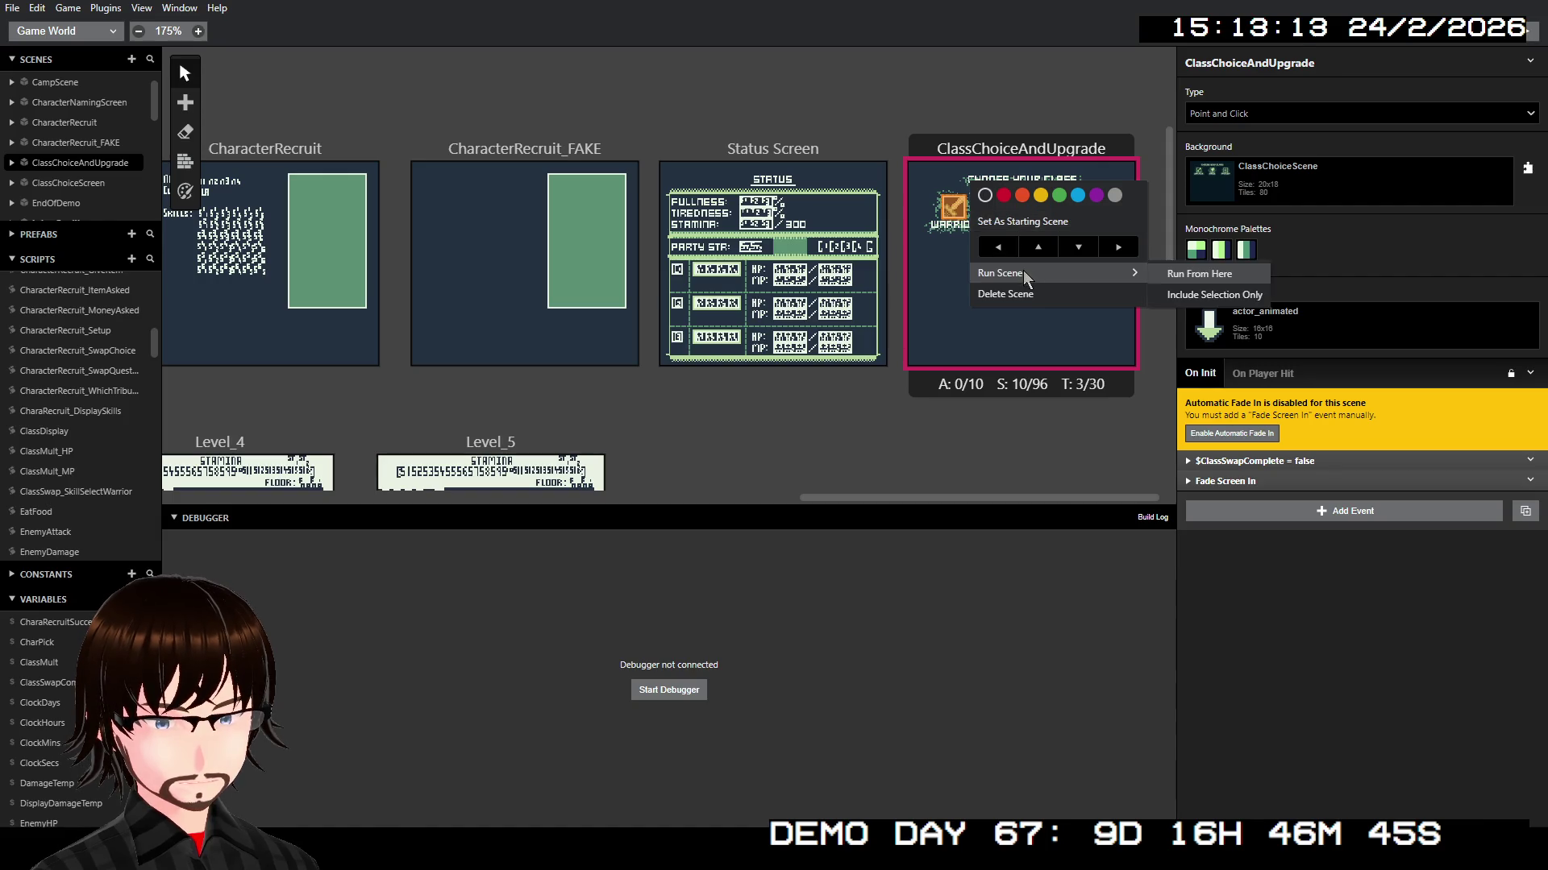
left_click(1196, 275)
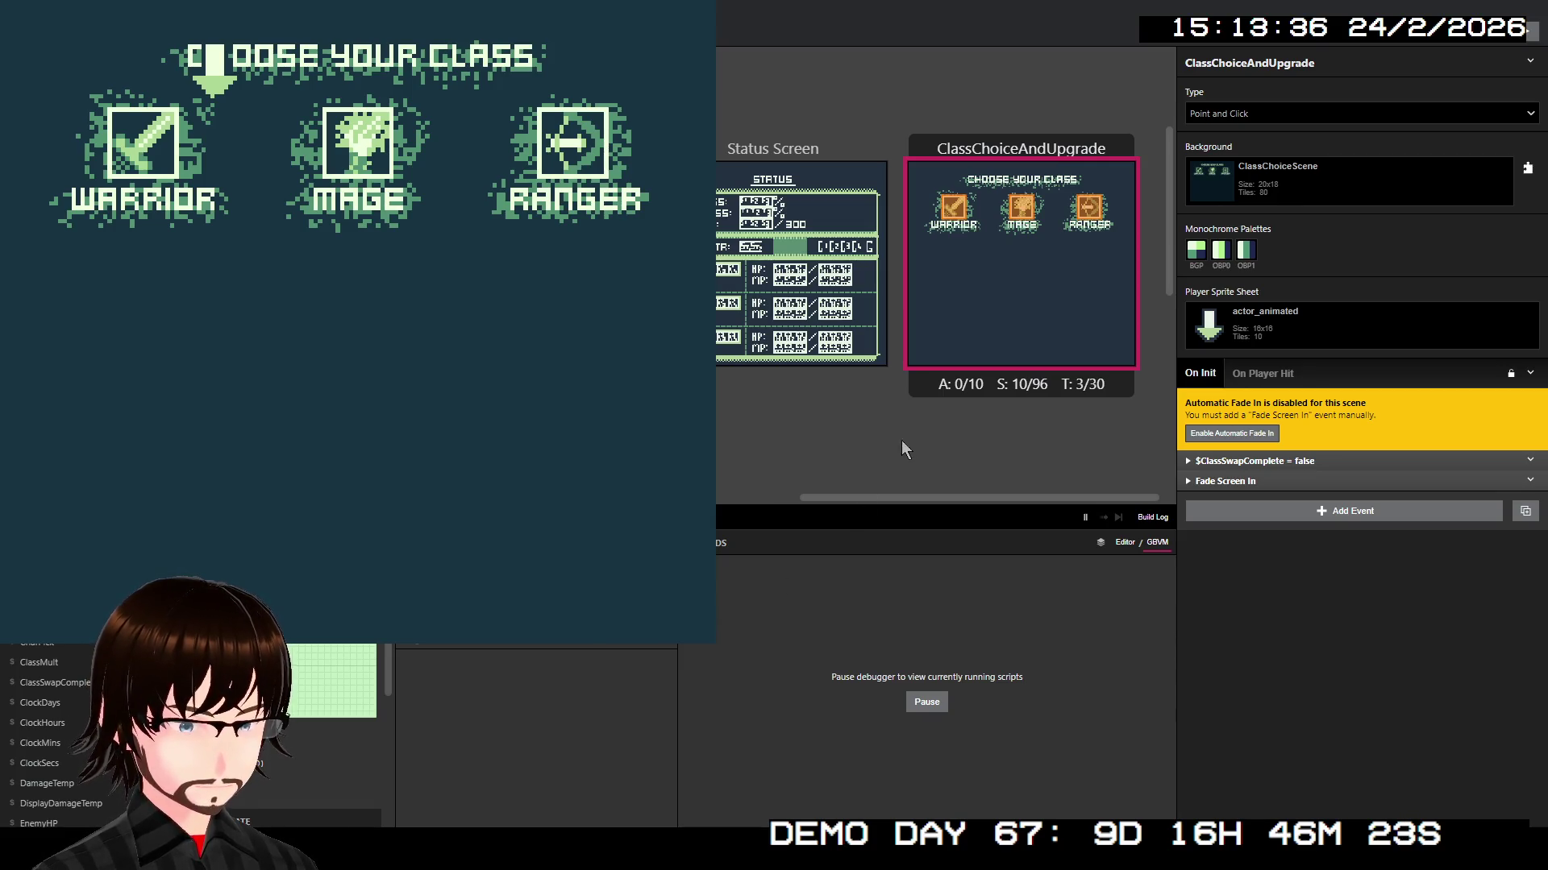
key("Down")
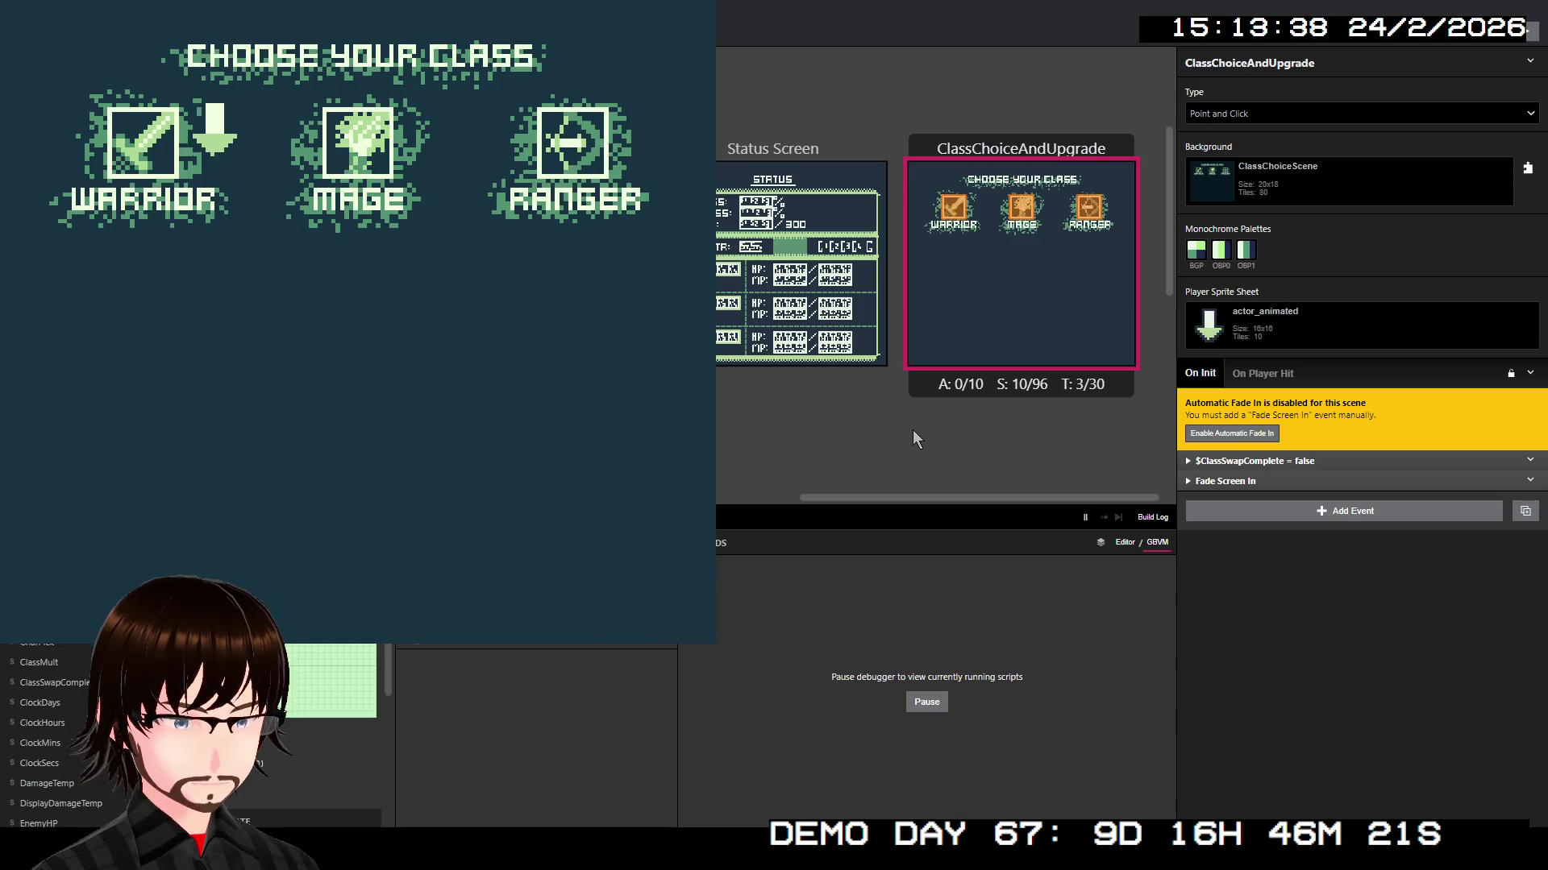
key("Left")
key("Up")
key("z")
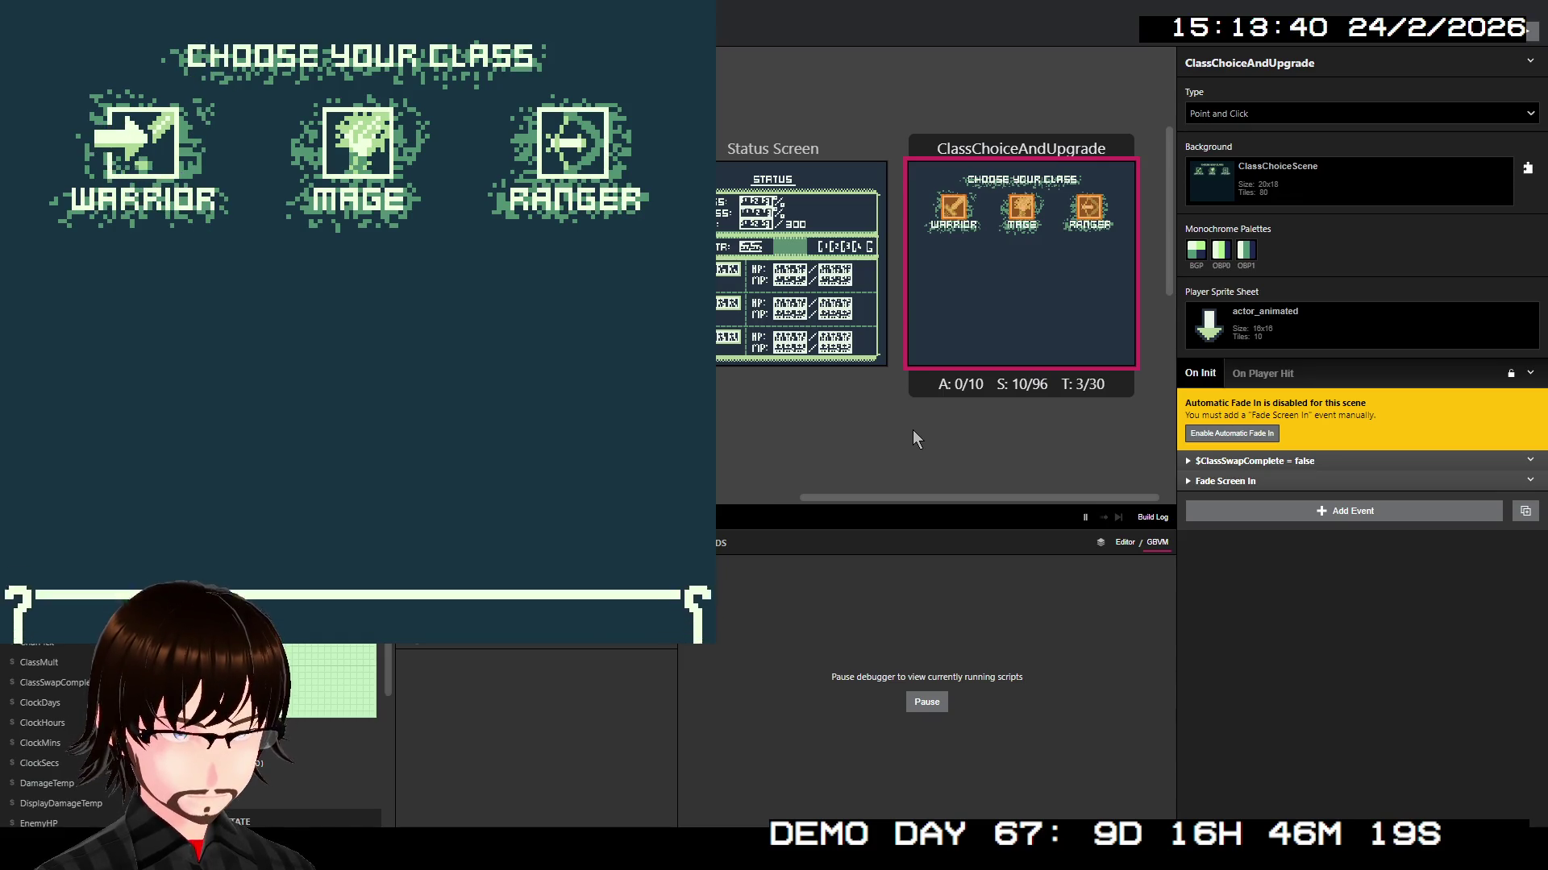
key("z")
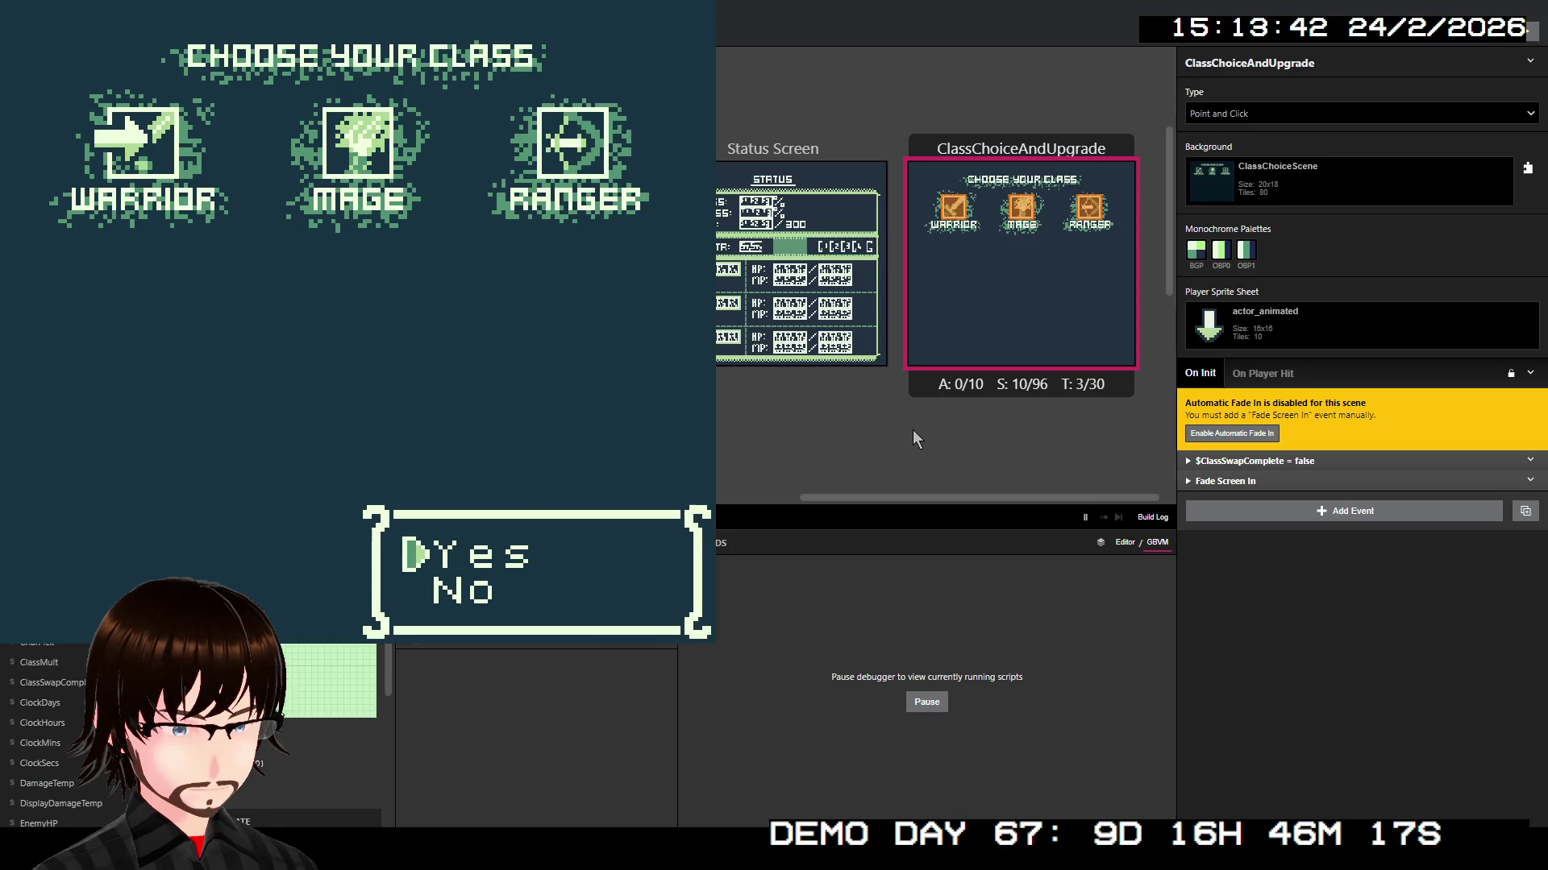
key("z")
Step: Choose Frenzy as the skill, then decline paying 2000G for a second skill
key("z")
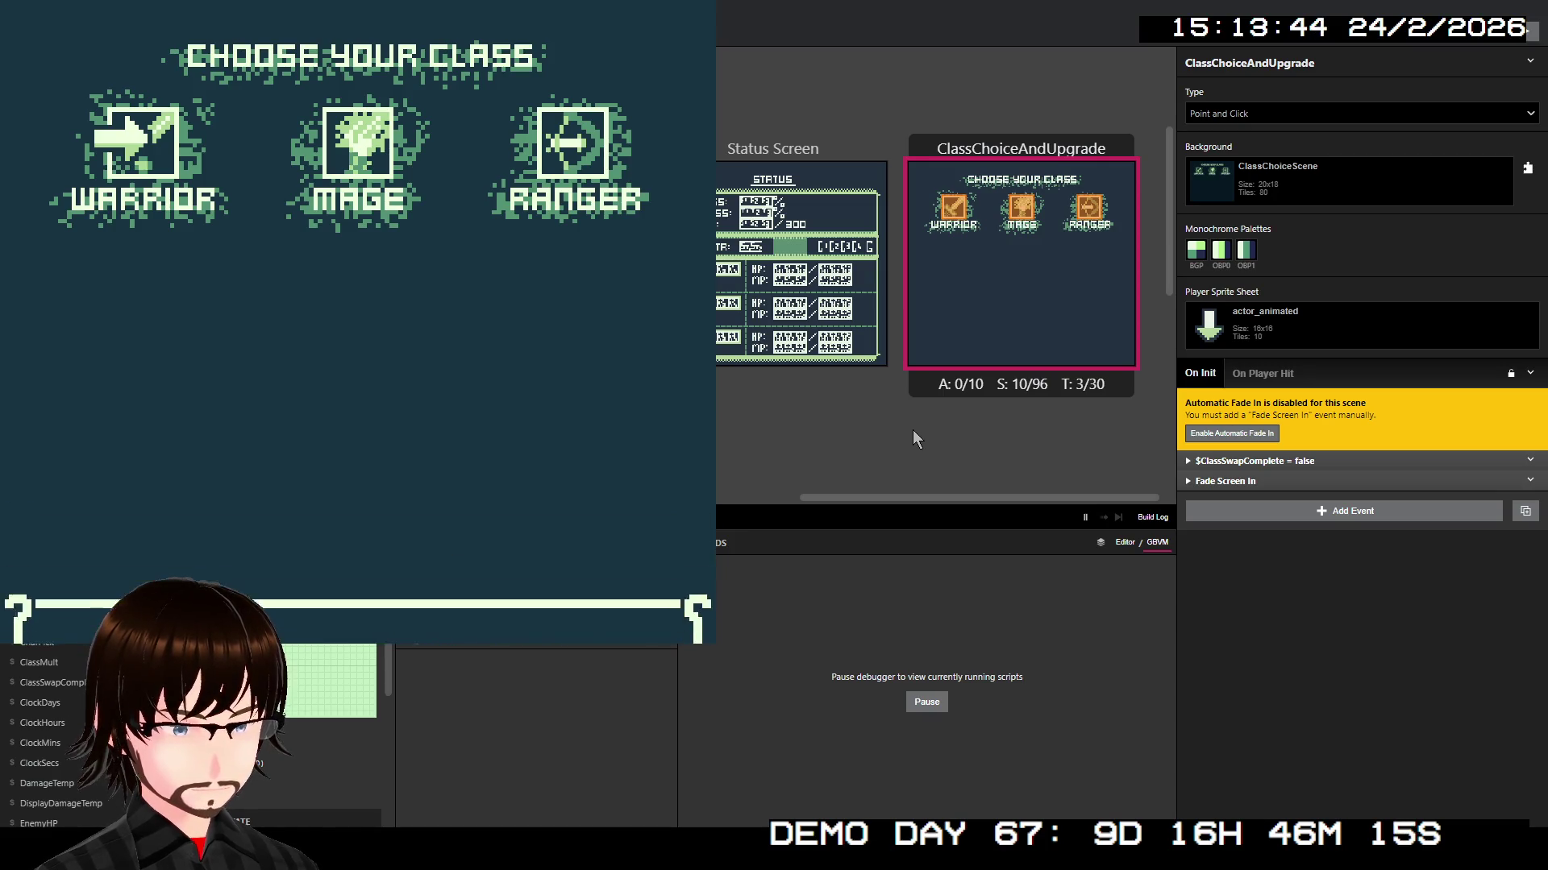
key("Down")
key("z")
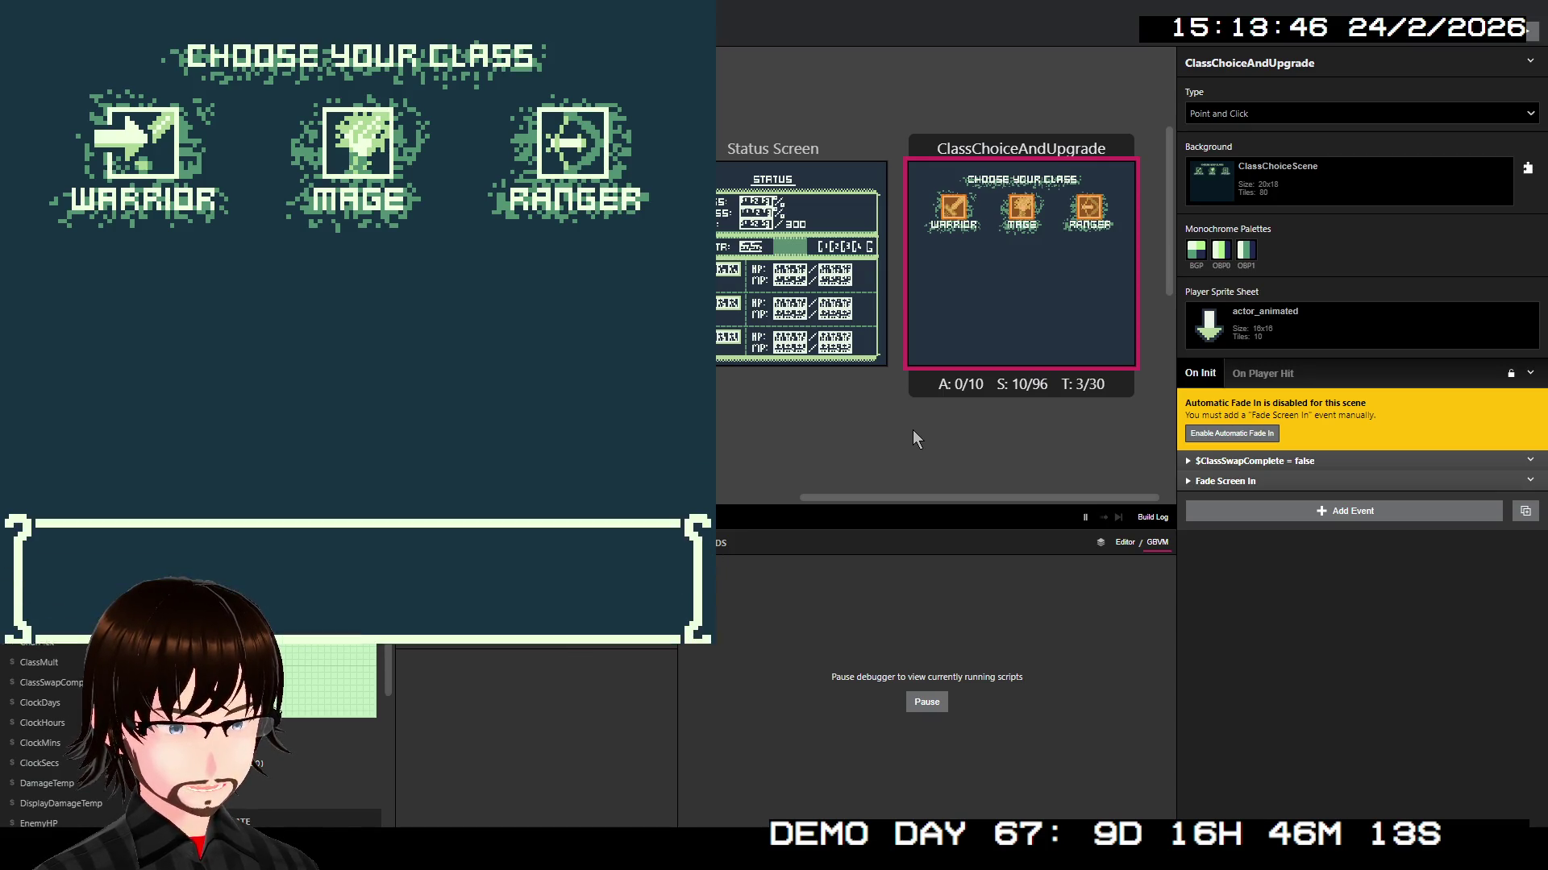
key("z")
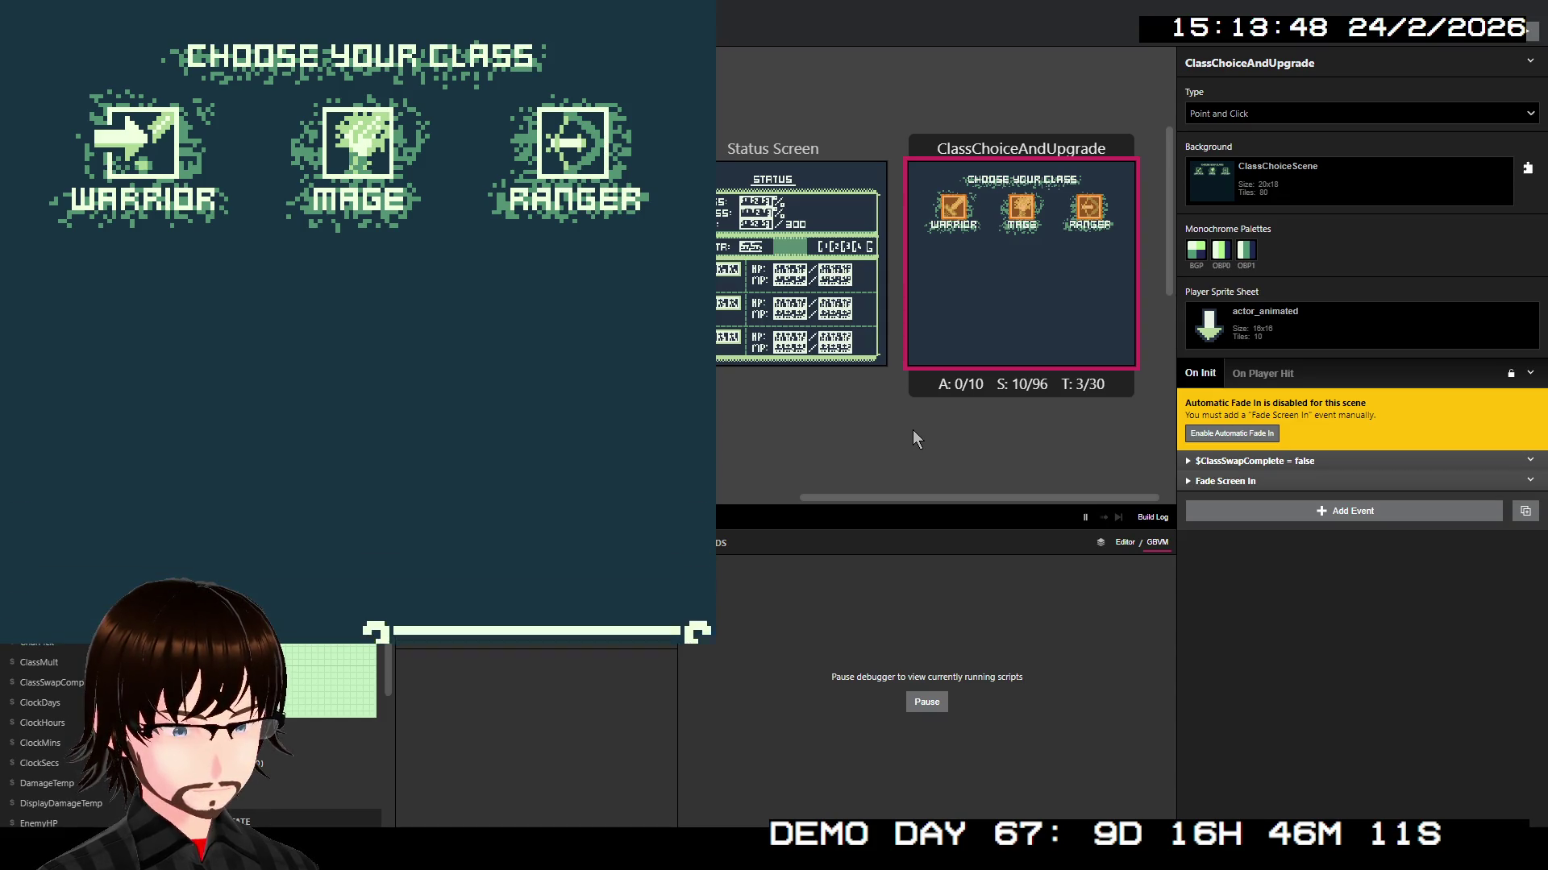
key("Down")
key("z")
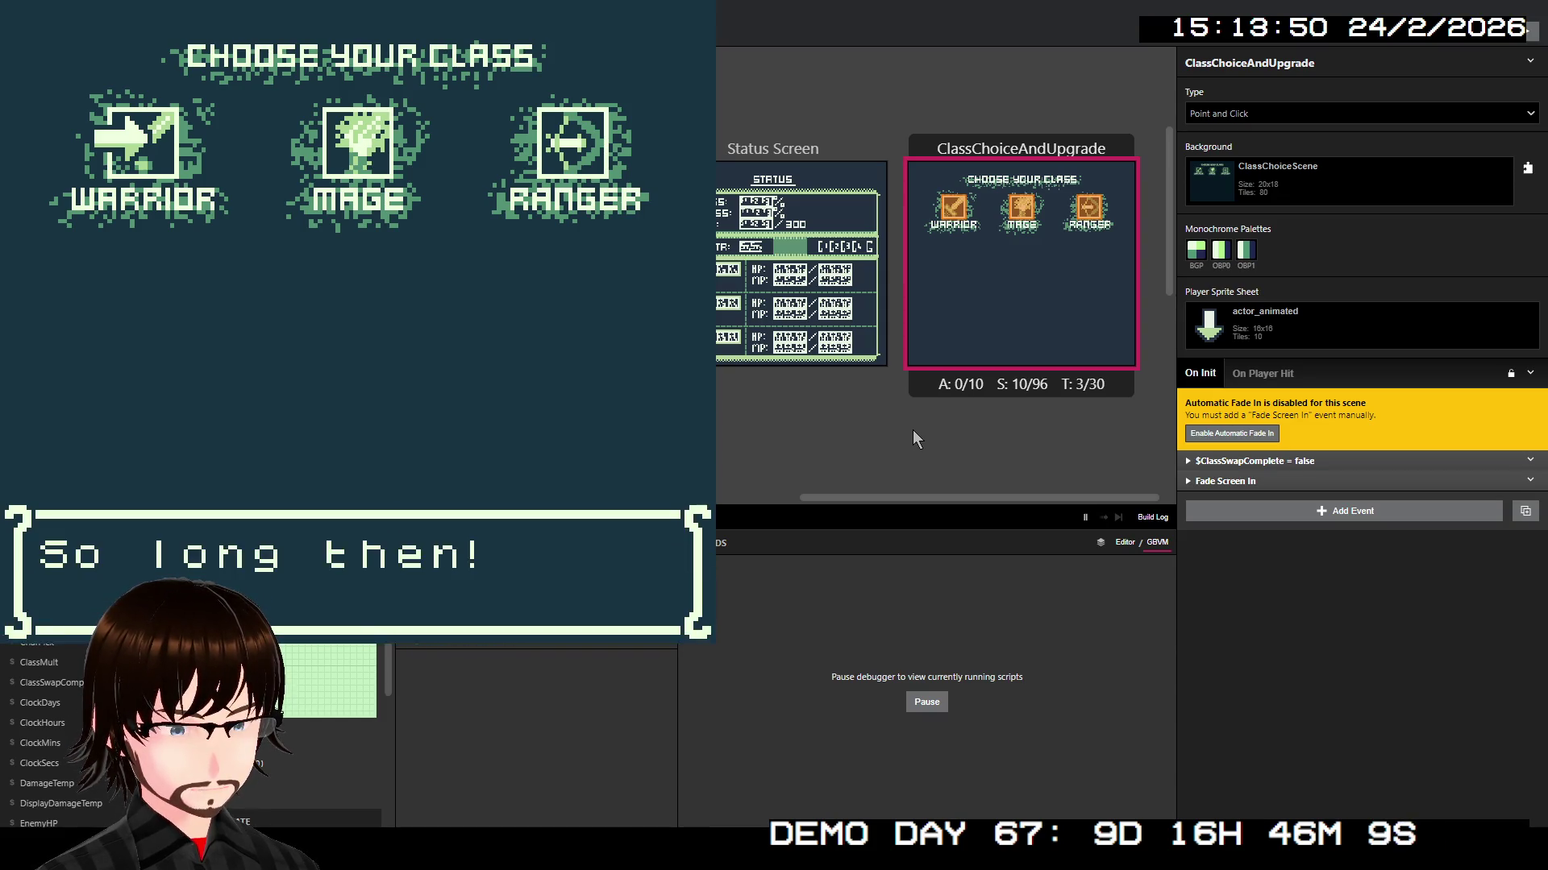
key("z")
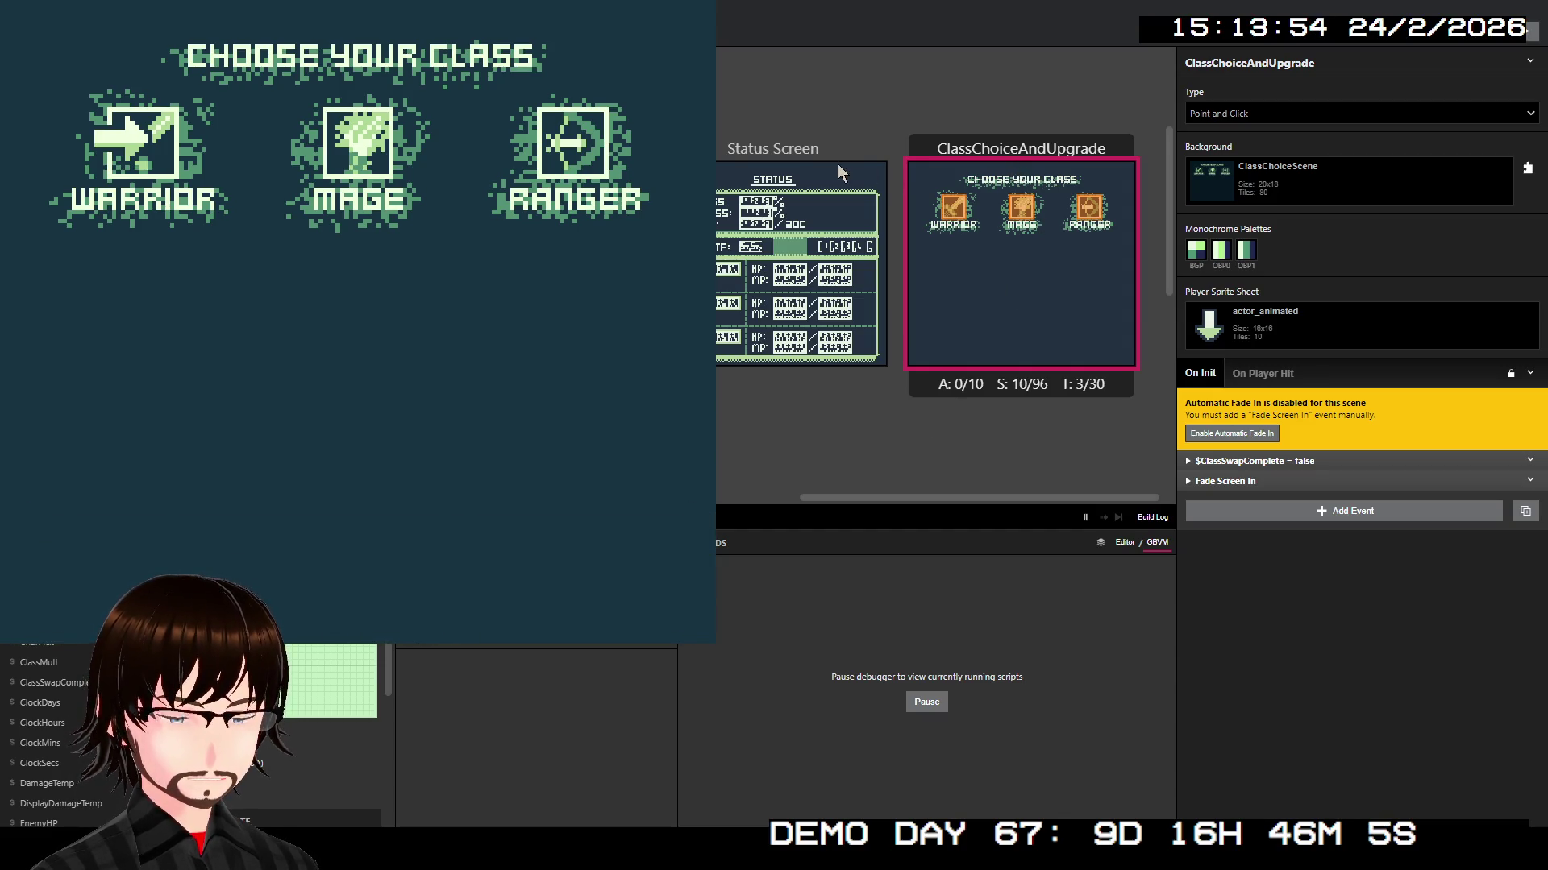
Step: Run the game from ClassChoiceAndUpgrade and switch to the Warrior class
right_click(1058, 295)
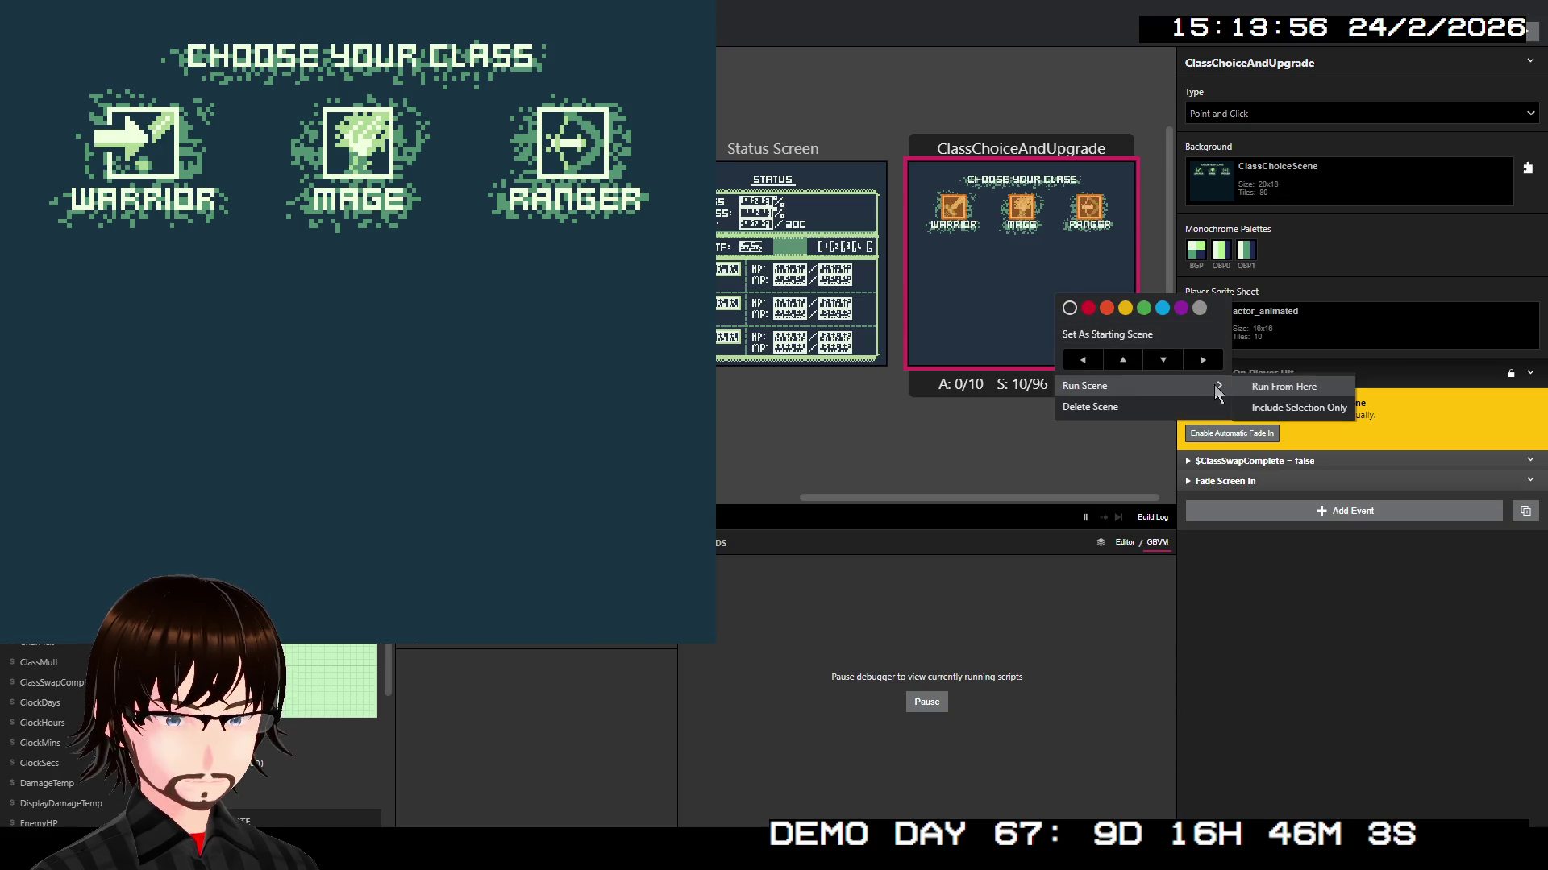
left_click(1253, 388)
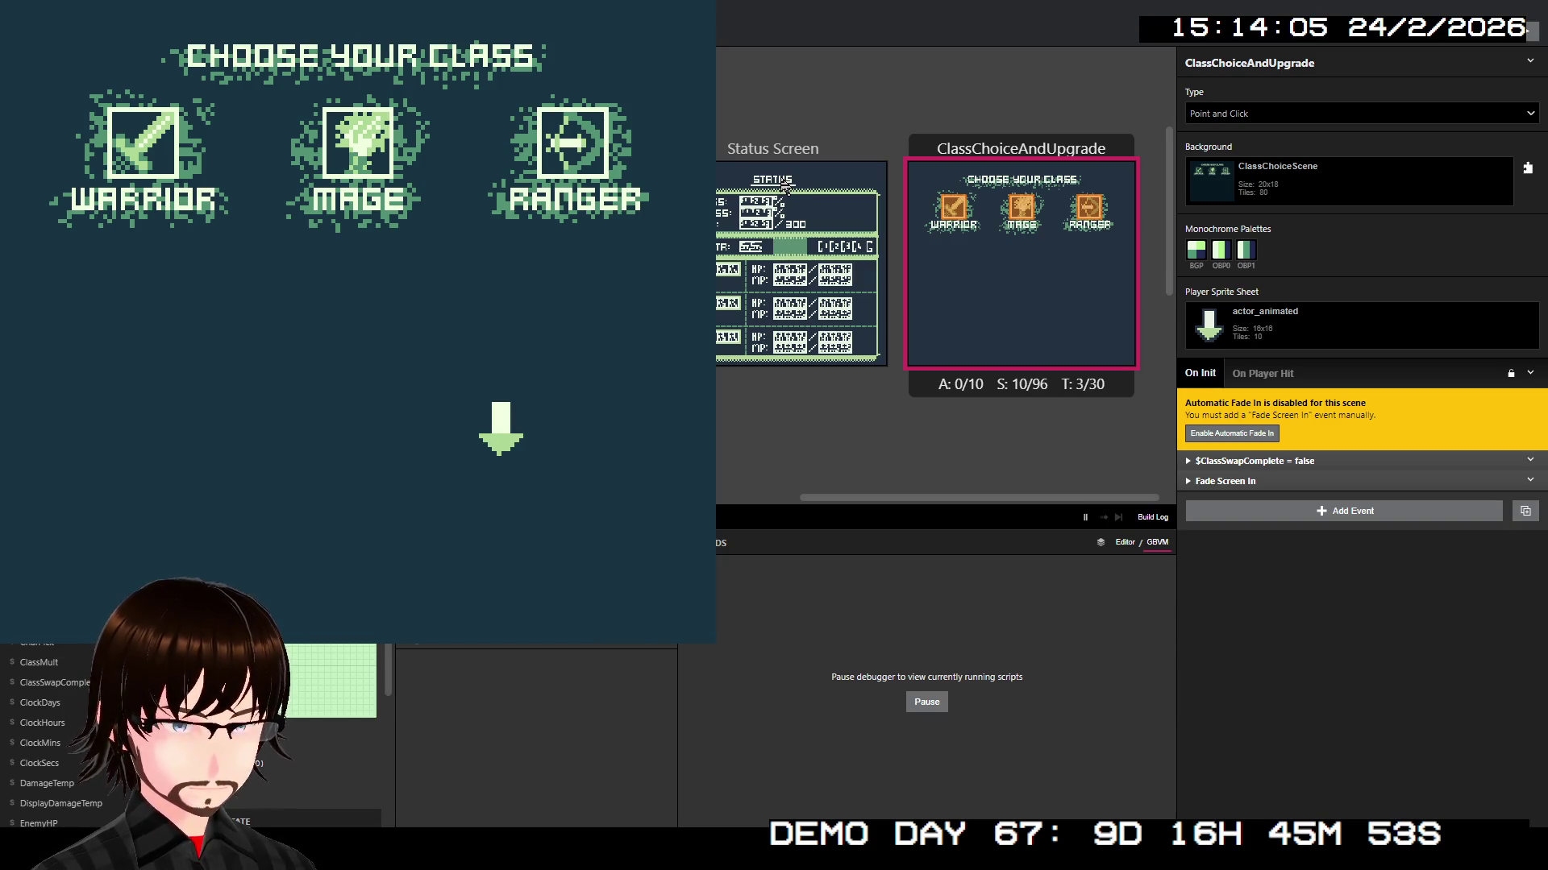
key("Left")
key("Up")
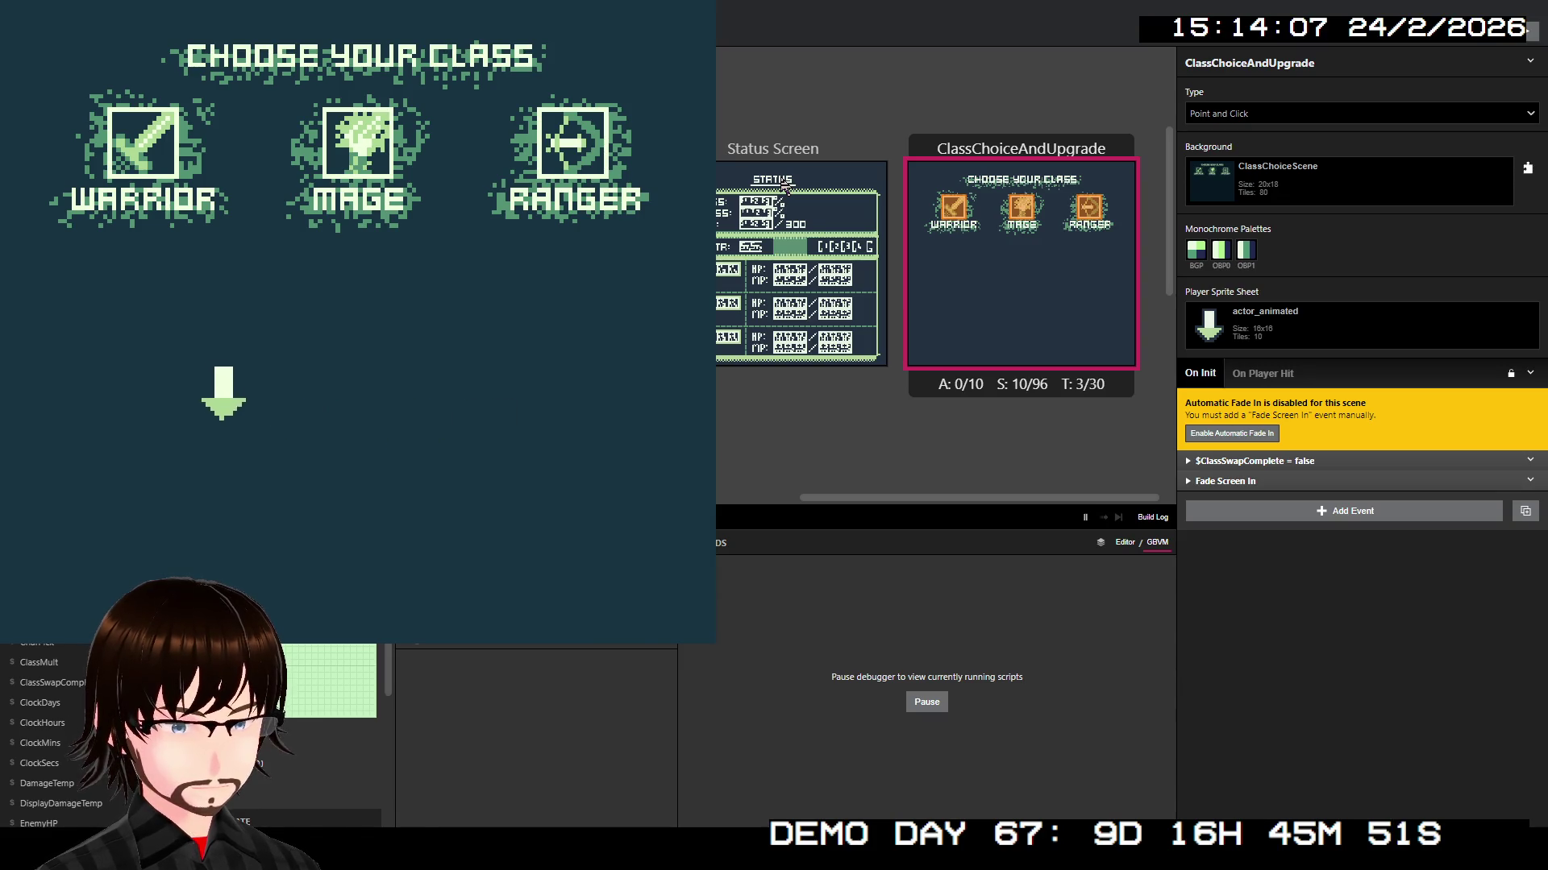
key("Up")
key("Right")
key("Left")
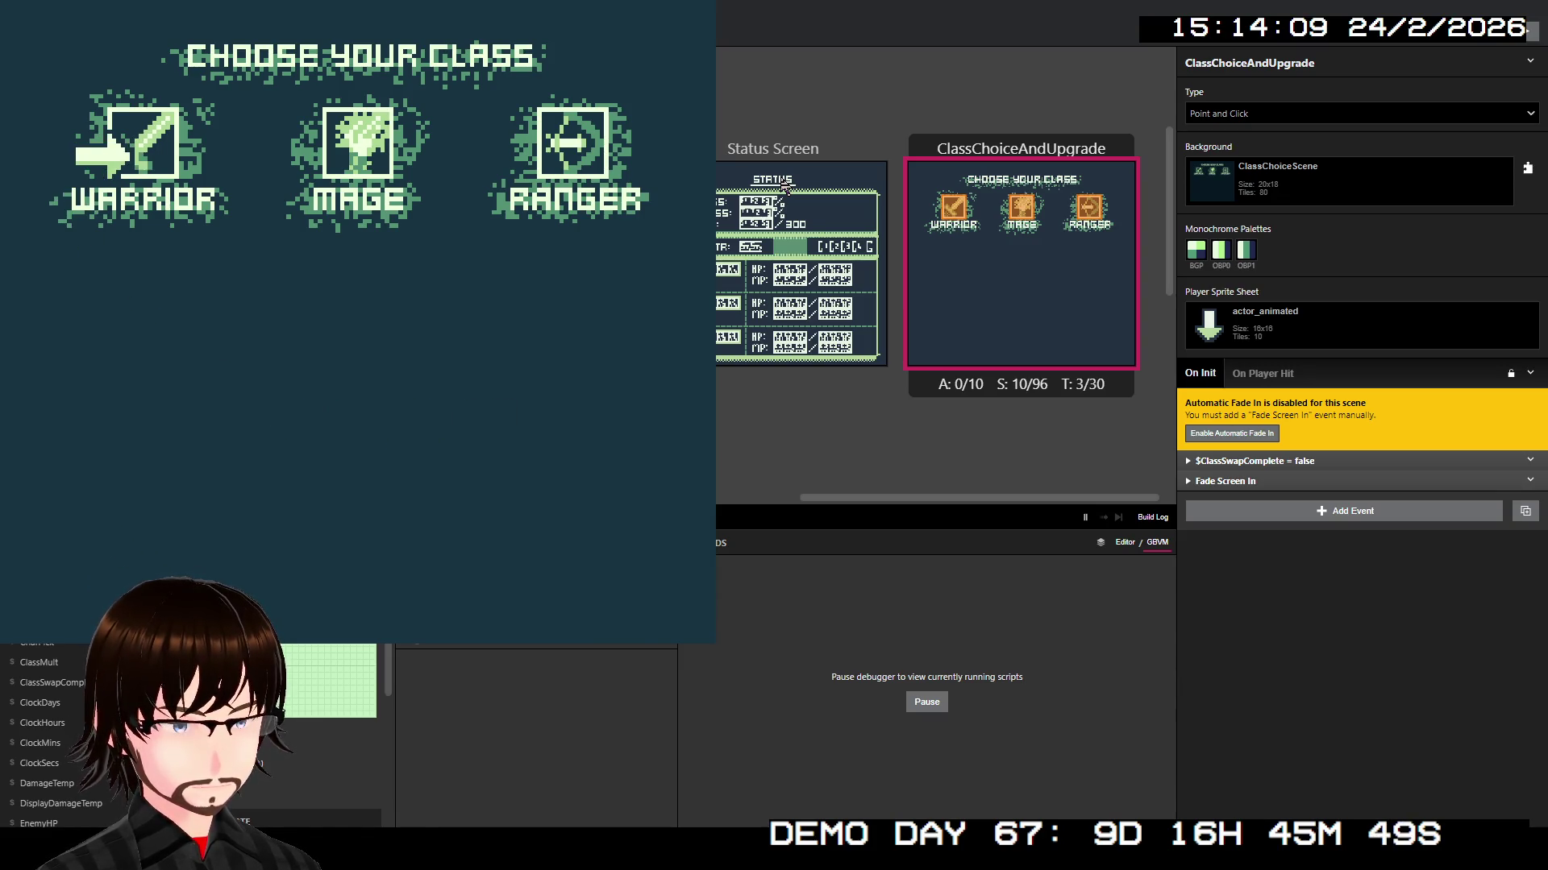
key("z")
key("z")
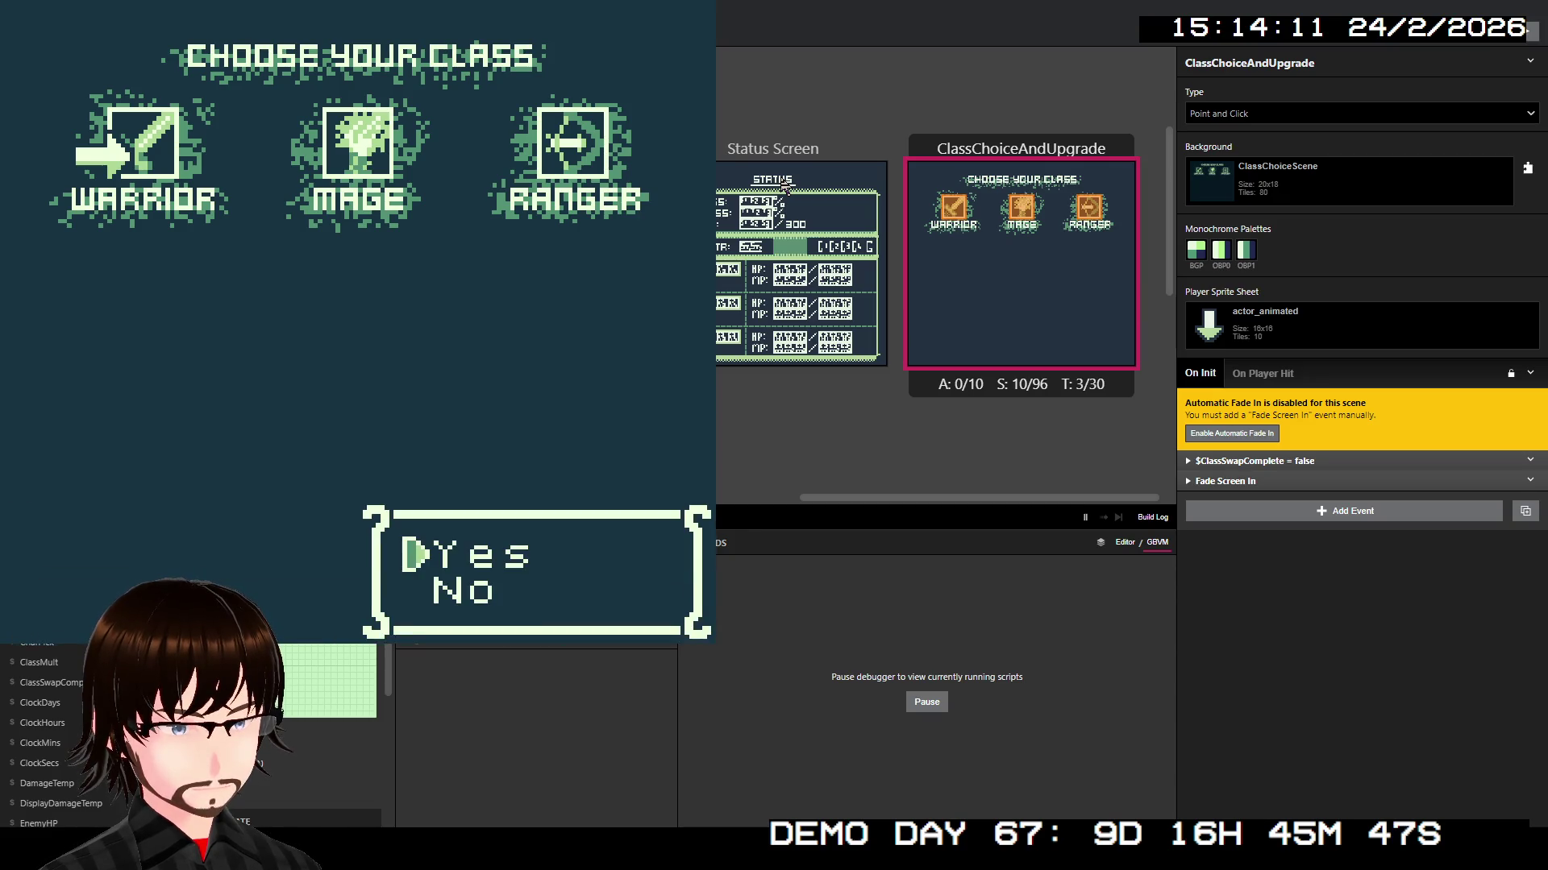
key("z")
Step: Take Frenzy, accept the 2000G offer, and buy Super Block as the second skill
key("z")
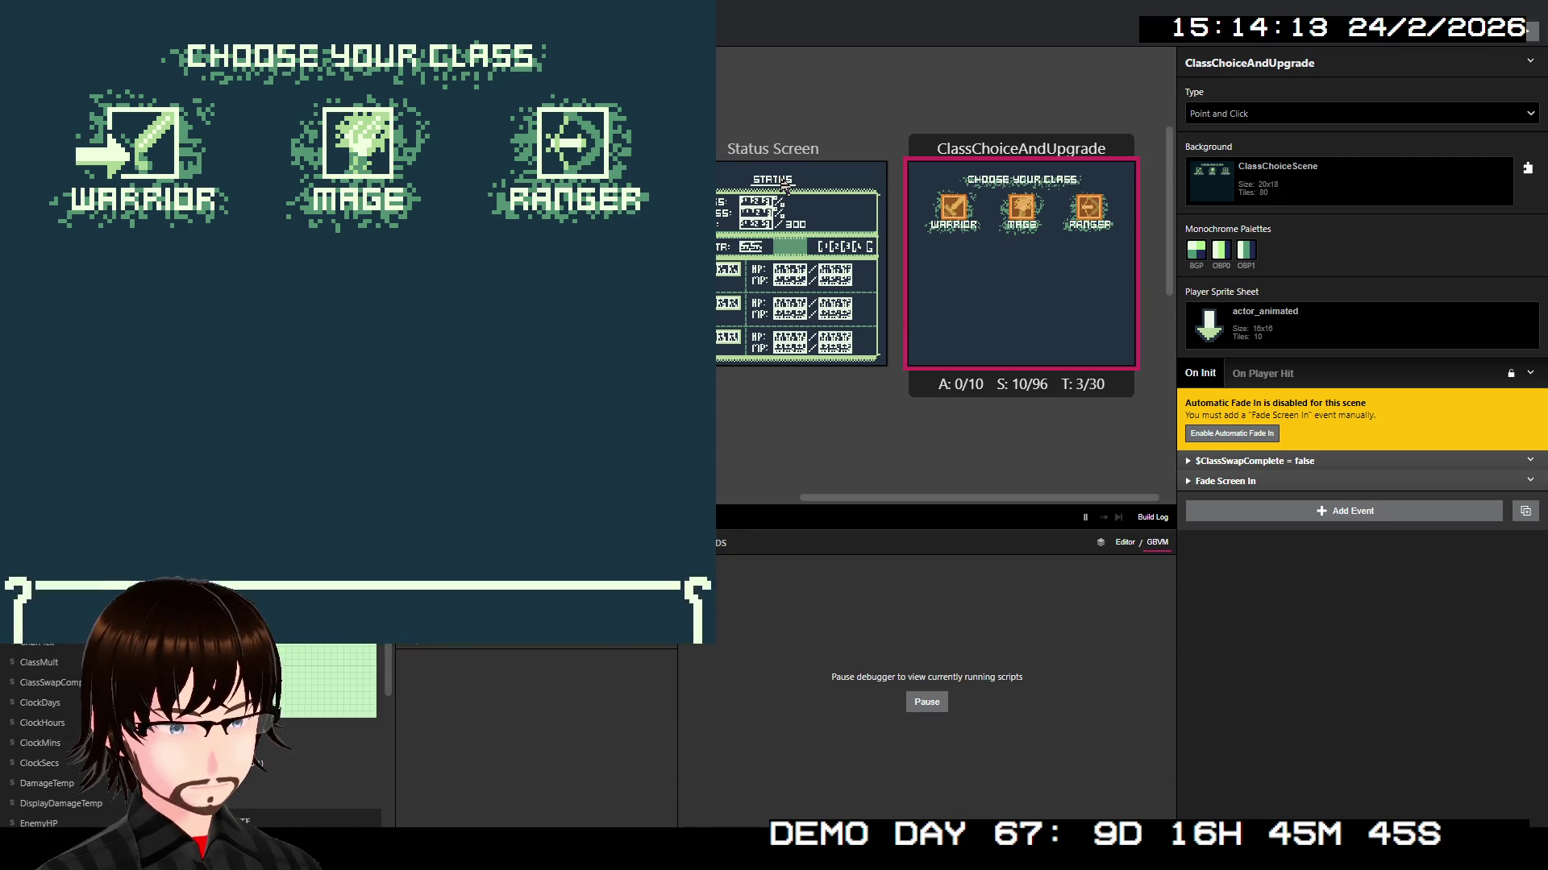
key("Down")
key("z")
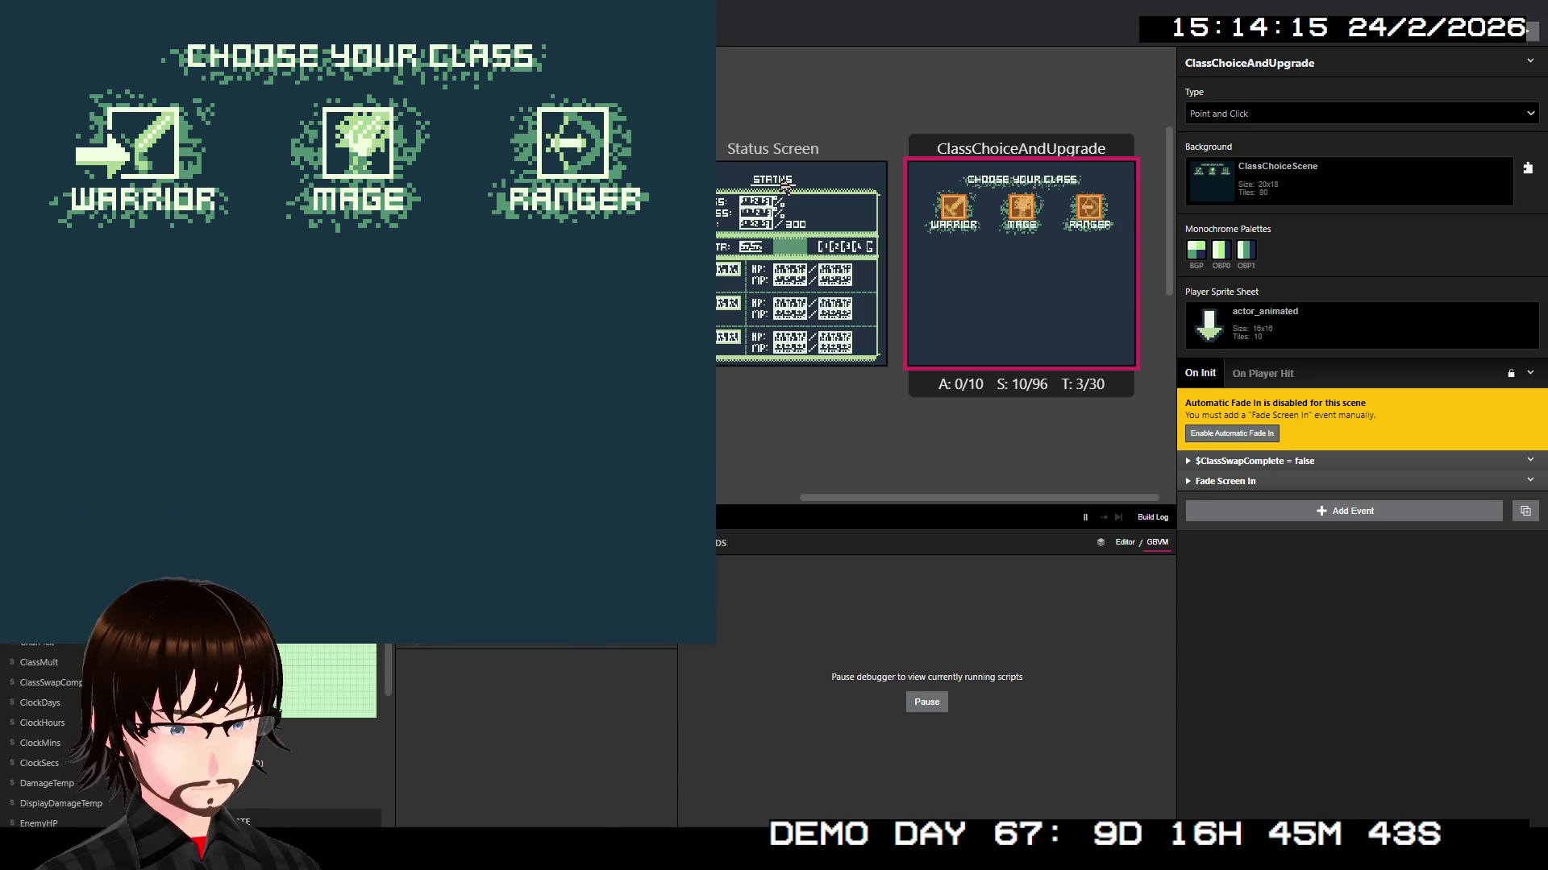
key("z")
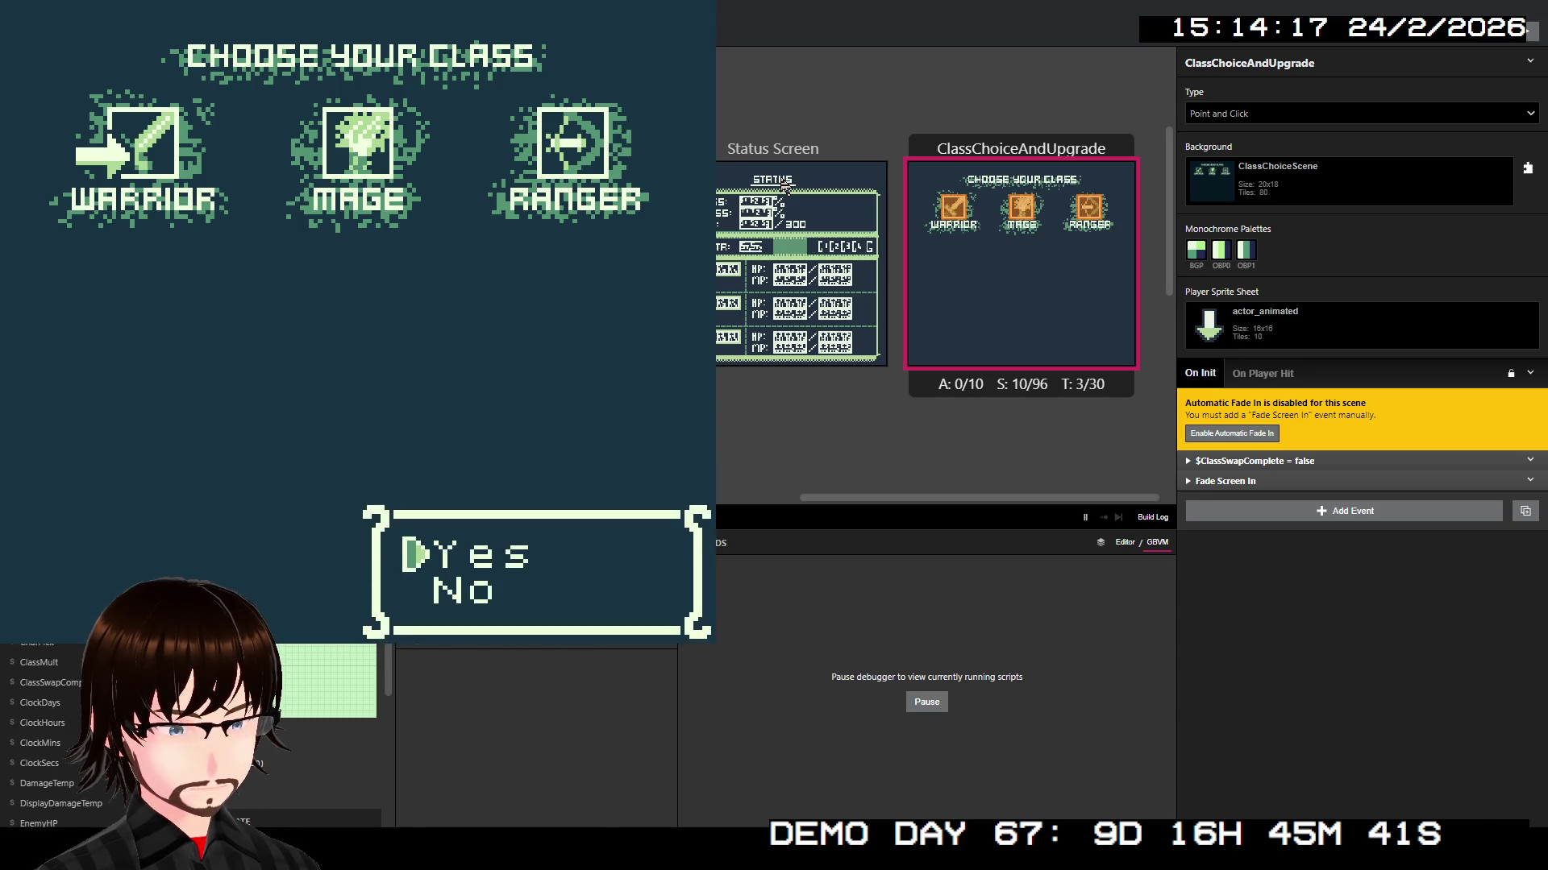
key("z")
key("z")
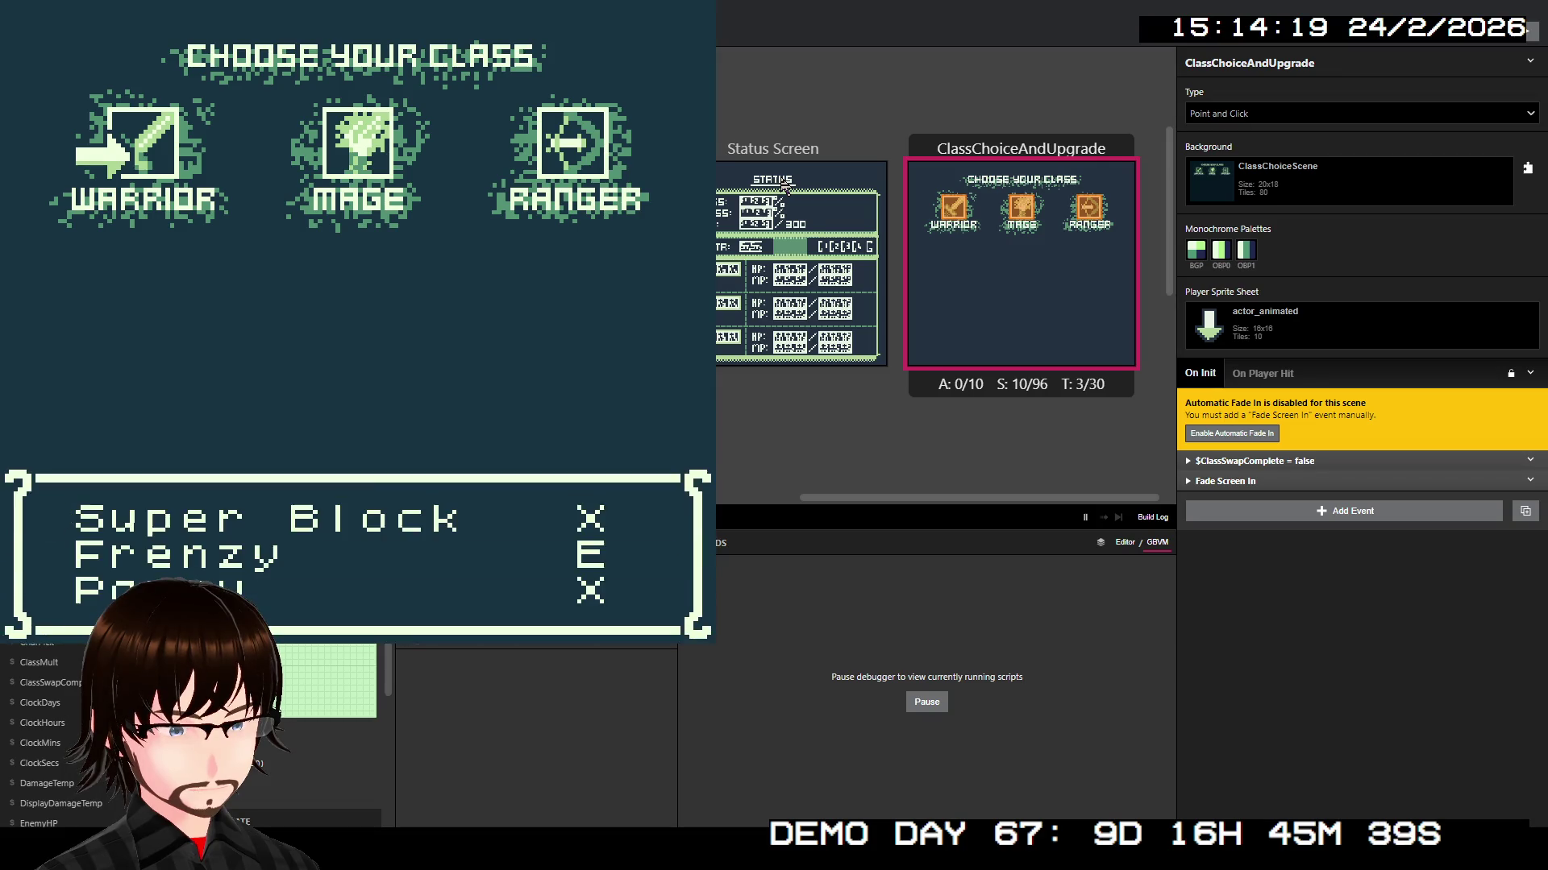
key("Down")
key("Down")
key("Up")
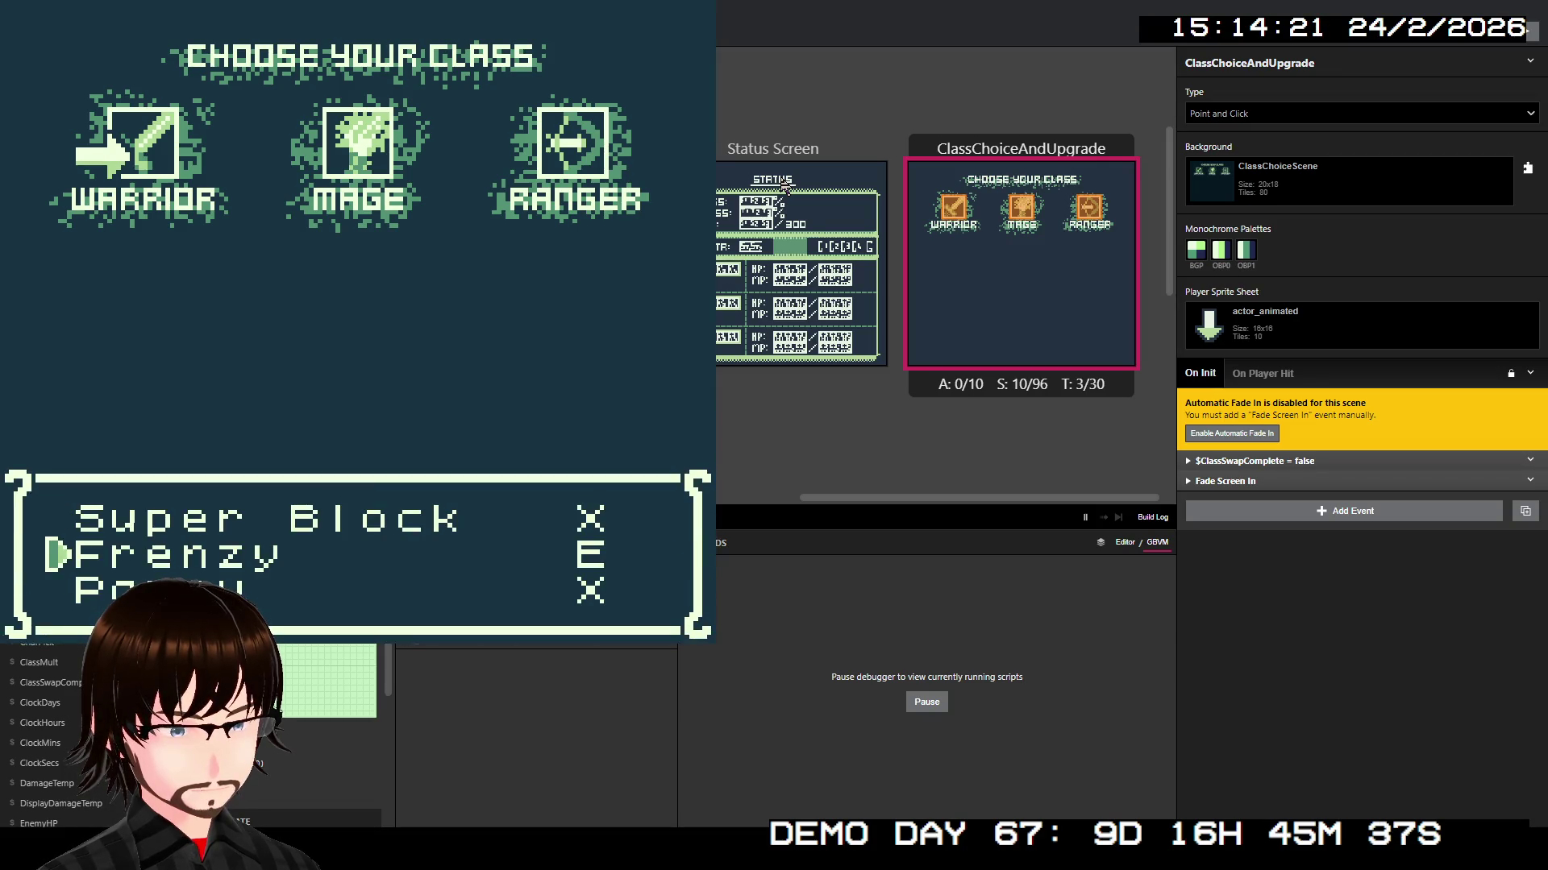
key("Up")
key("z")
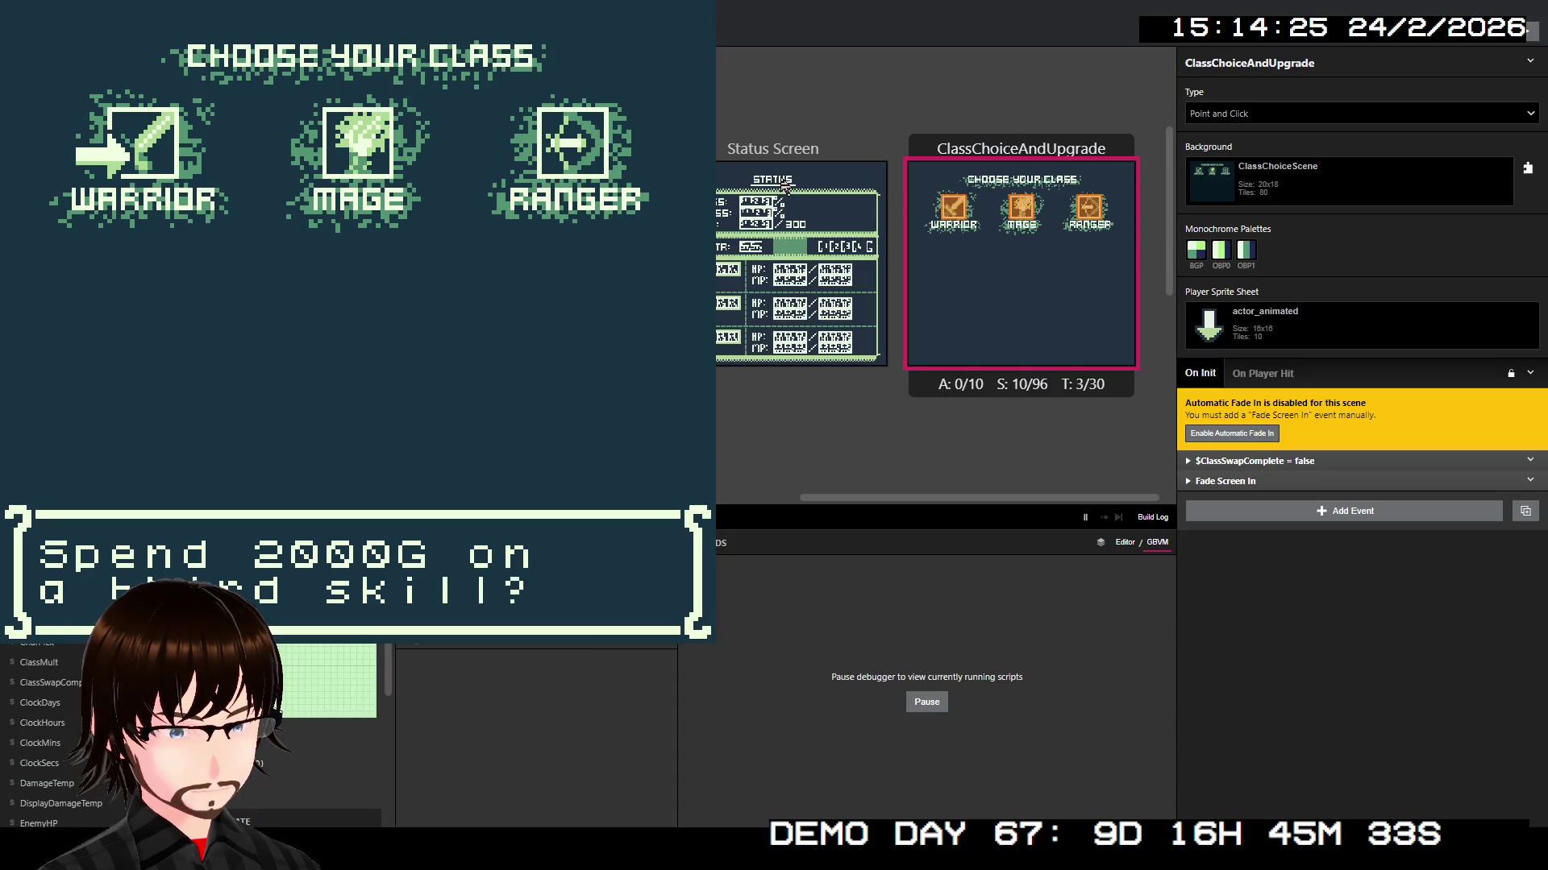
Step: Accept 2000G for a third skill, select it, then close the game window
key("z")
key("Down")
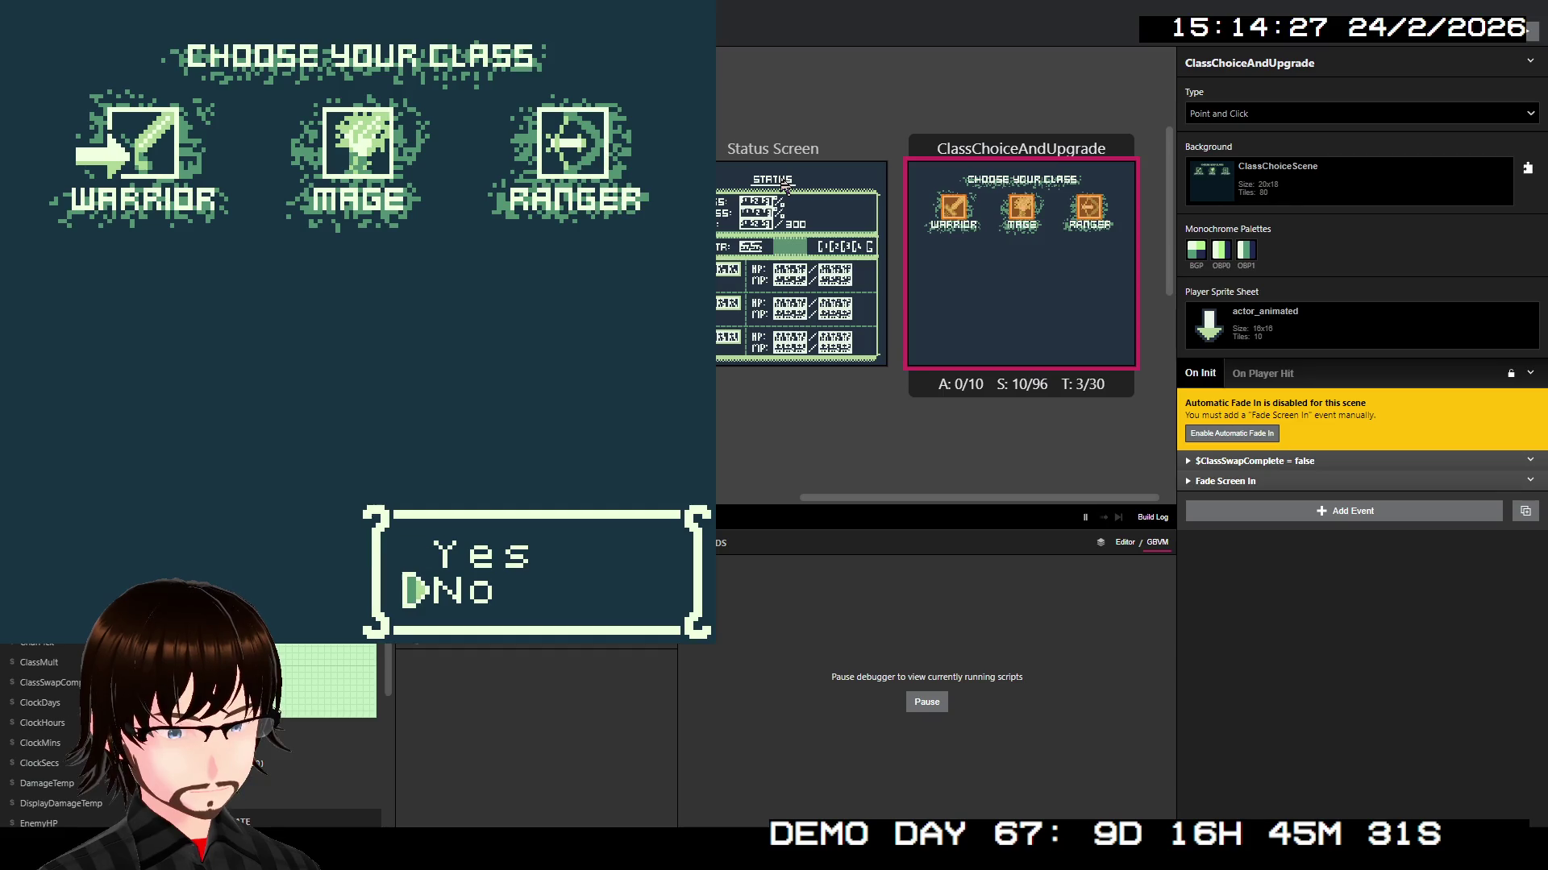
key("Up")
key("z")
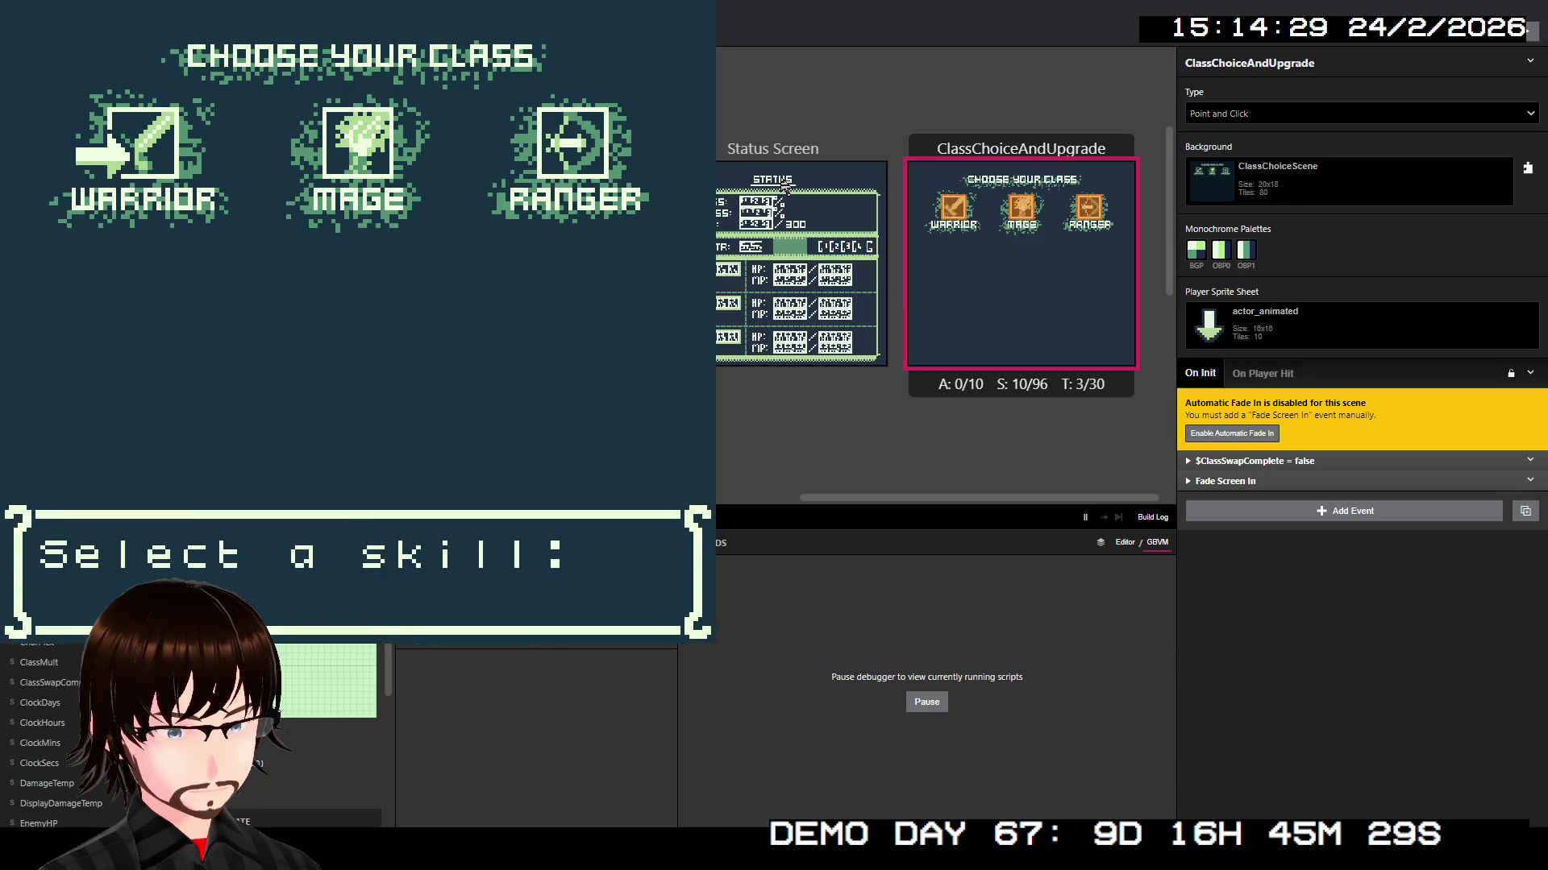
key("Down")
key("Down")
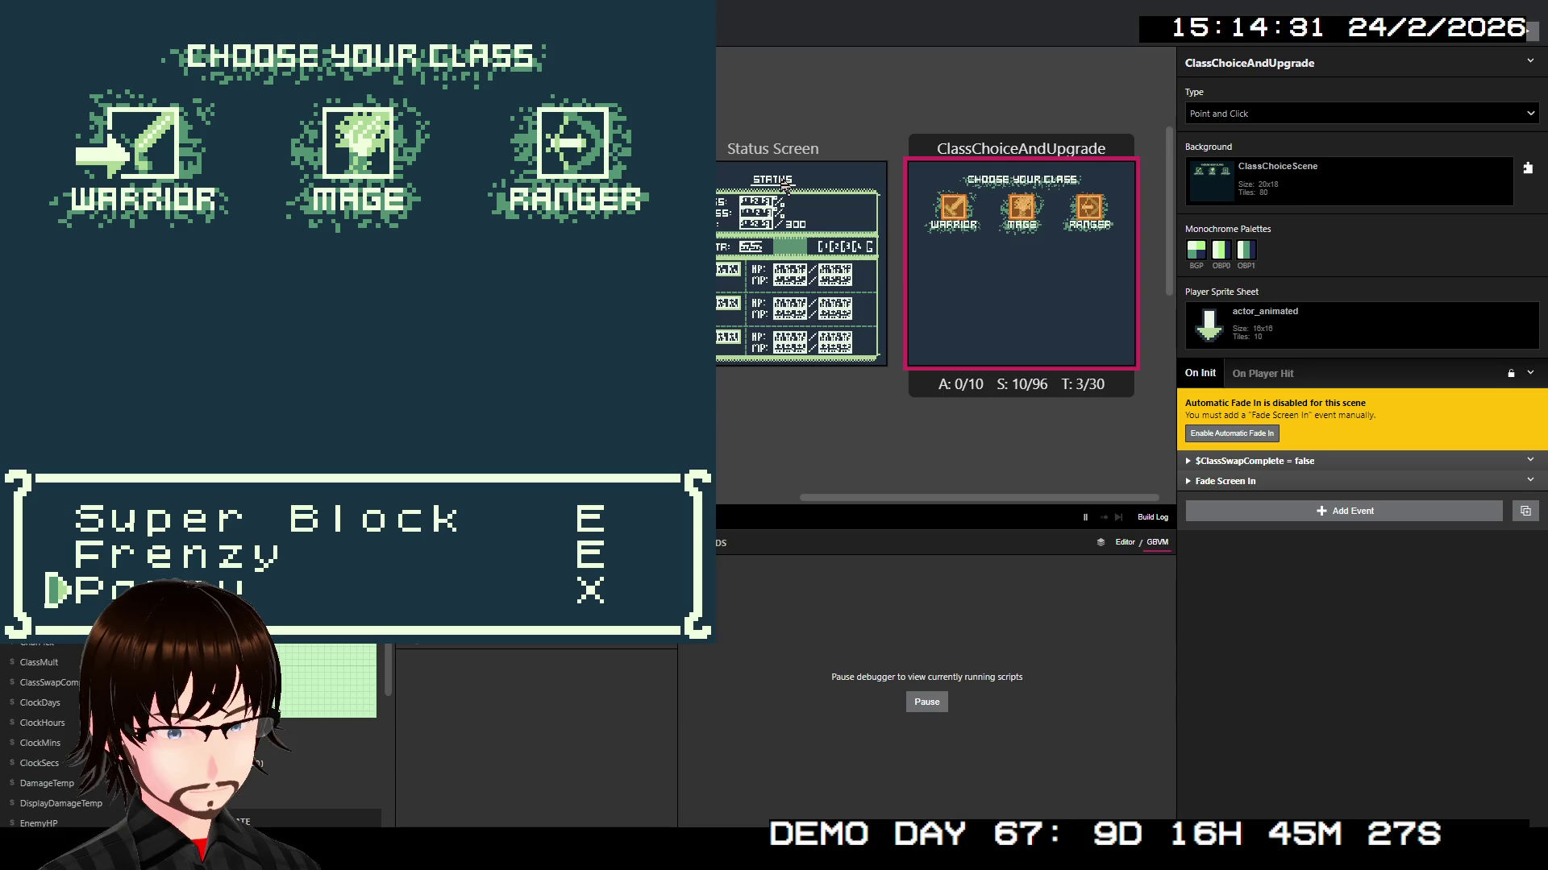
key("z")
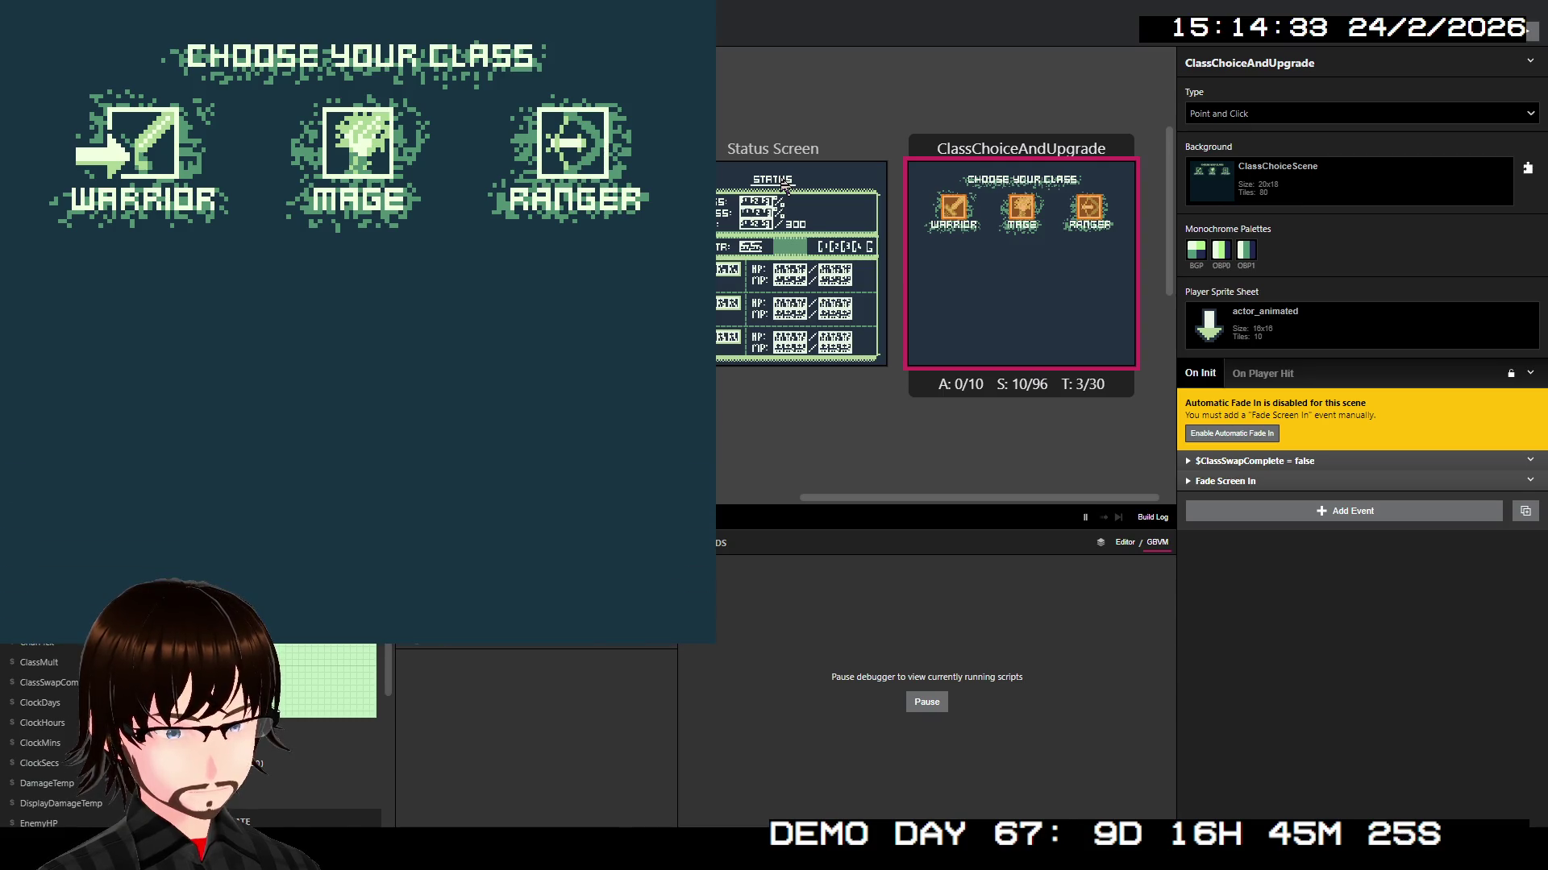
key("alt+F4")
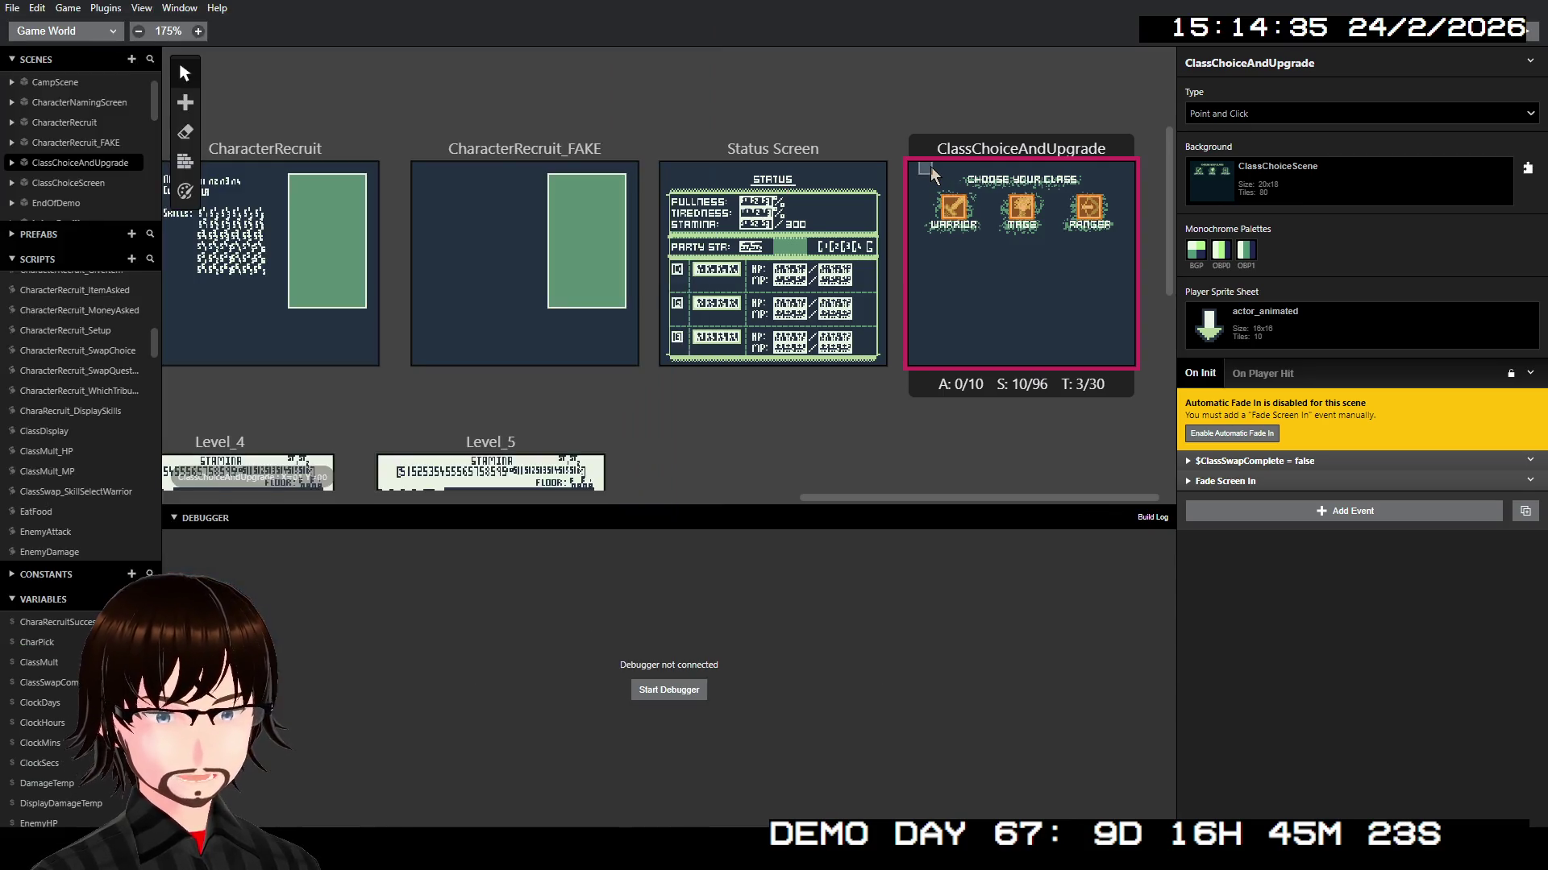
Step: Select the Warrior actor, keep it at tile X=03 Y=03, and review its 2000G purchase branches
left_click(959, 221)
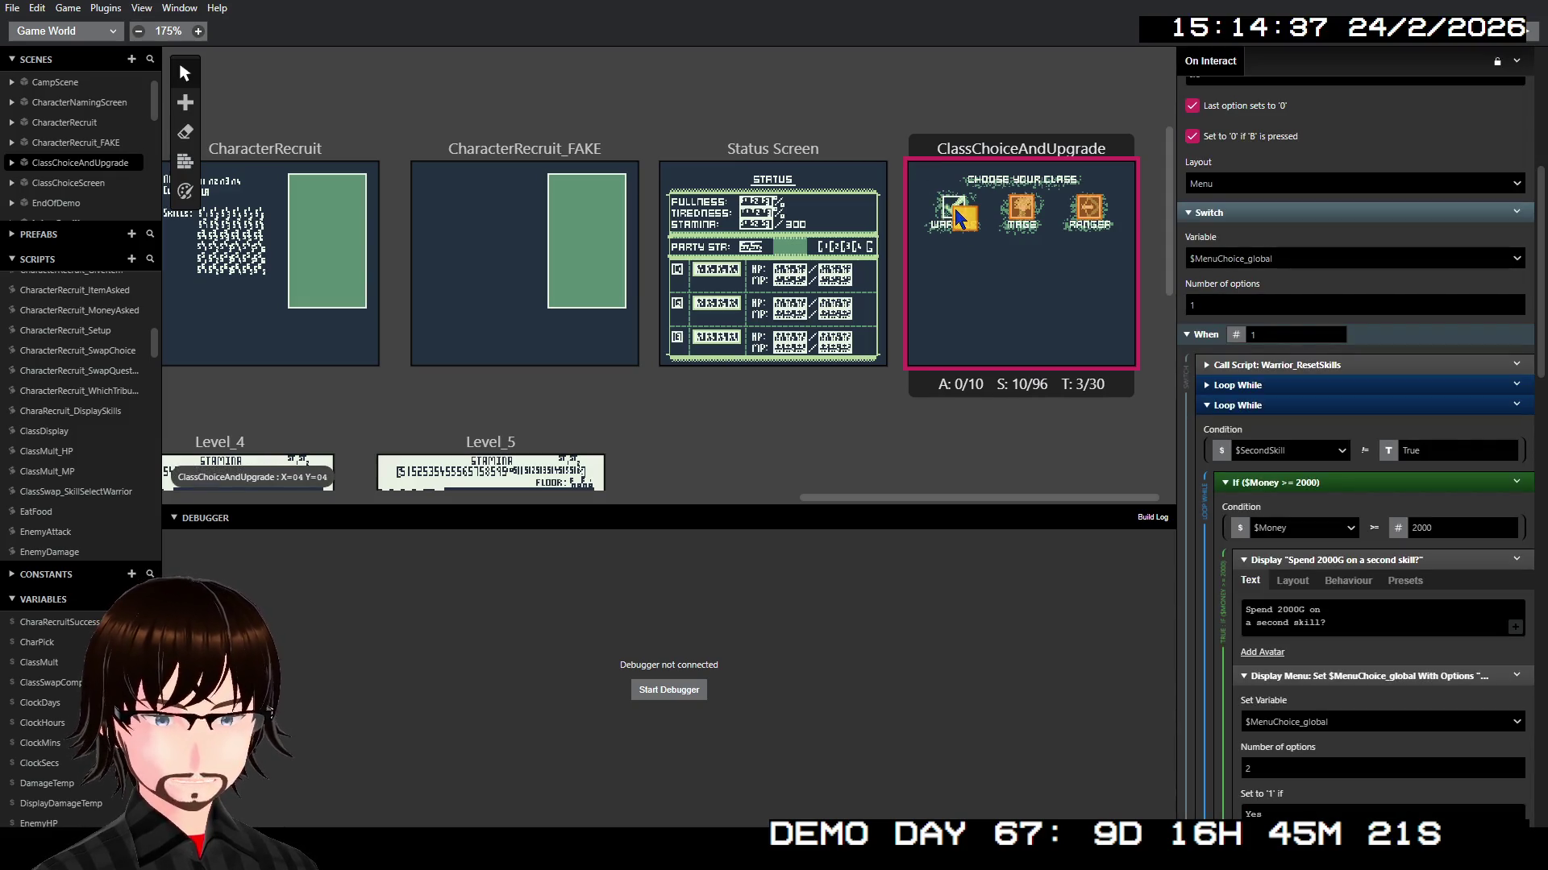
left_click_drag(959, 222, 952, 212)
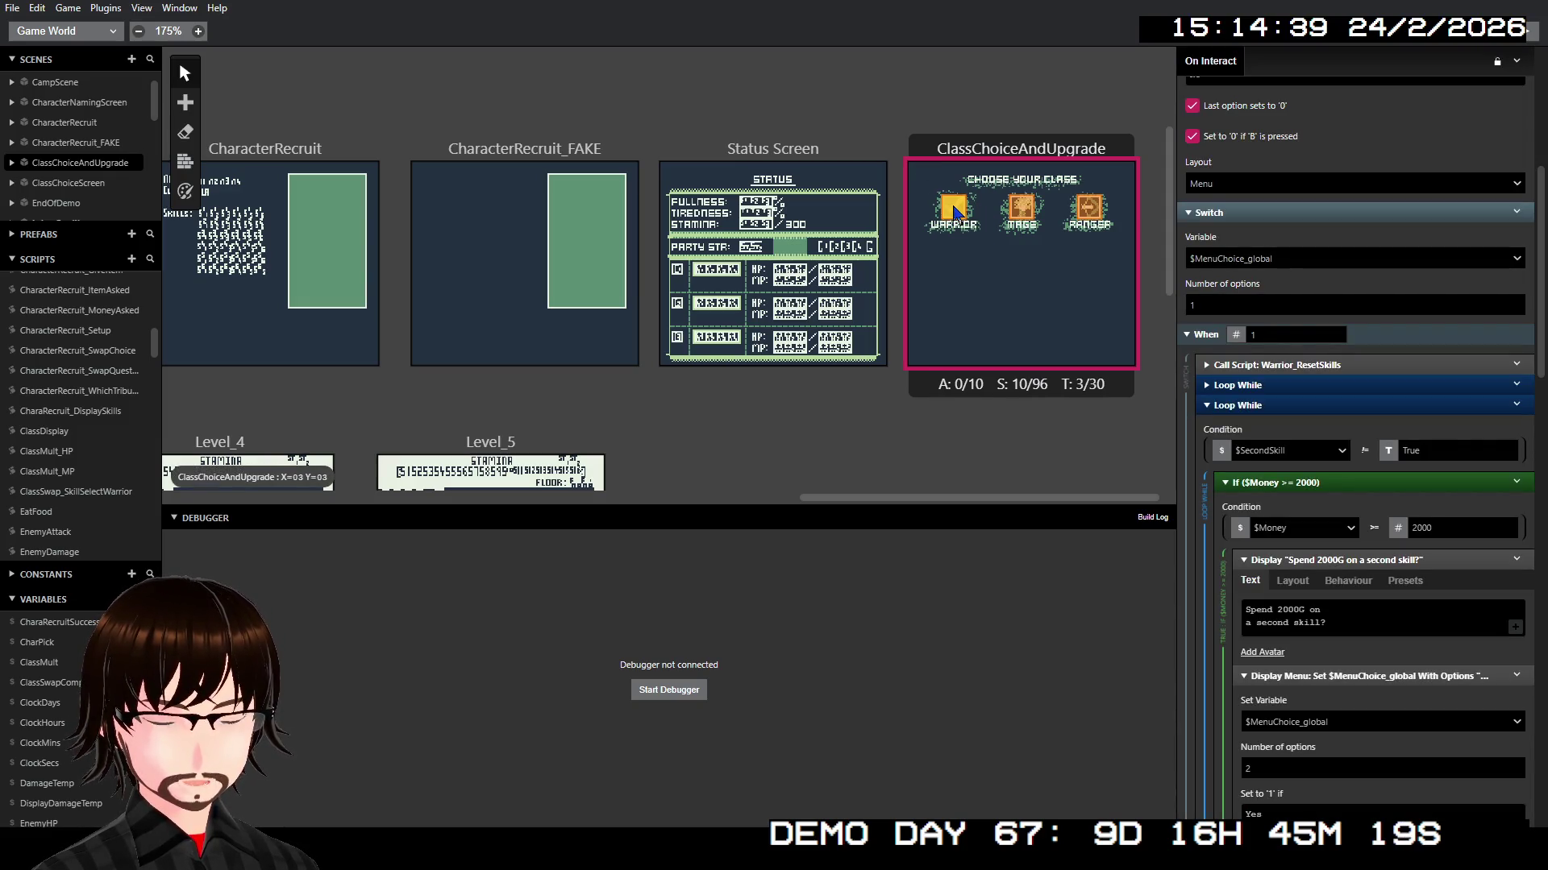
scroll(1327, 524, "down", 10)
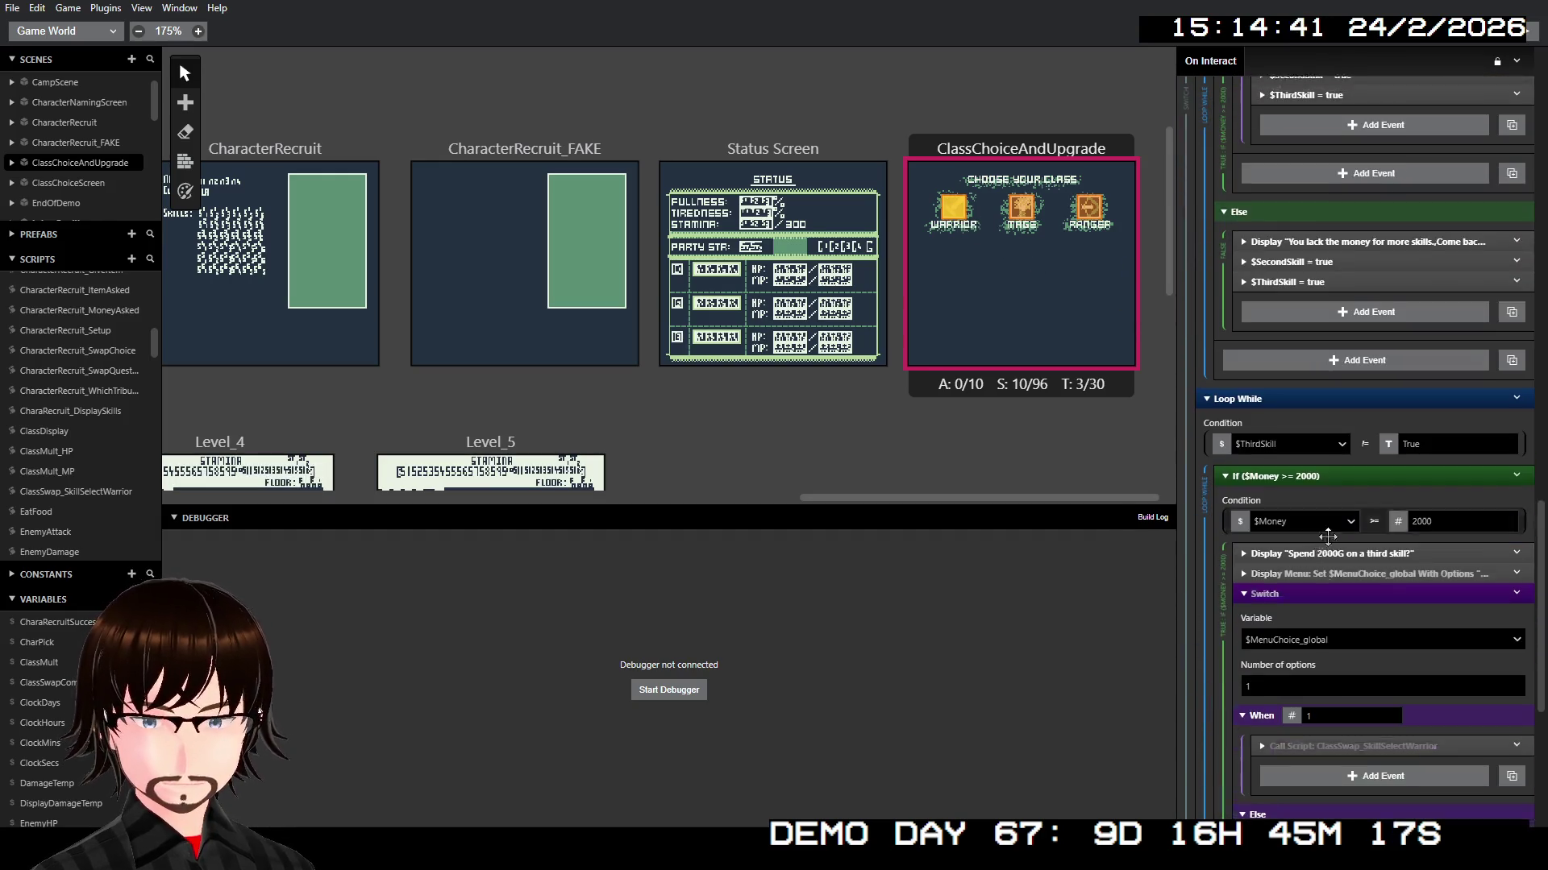
scroll(1304, 520, "up", 6)
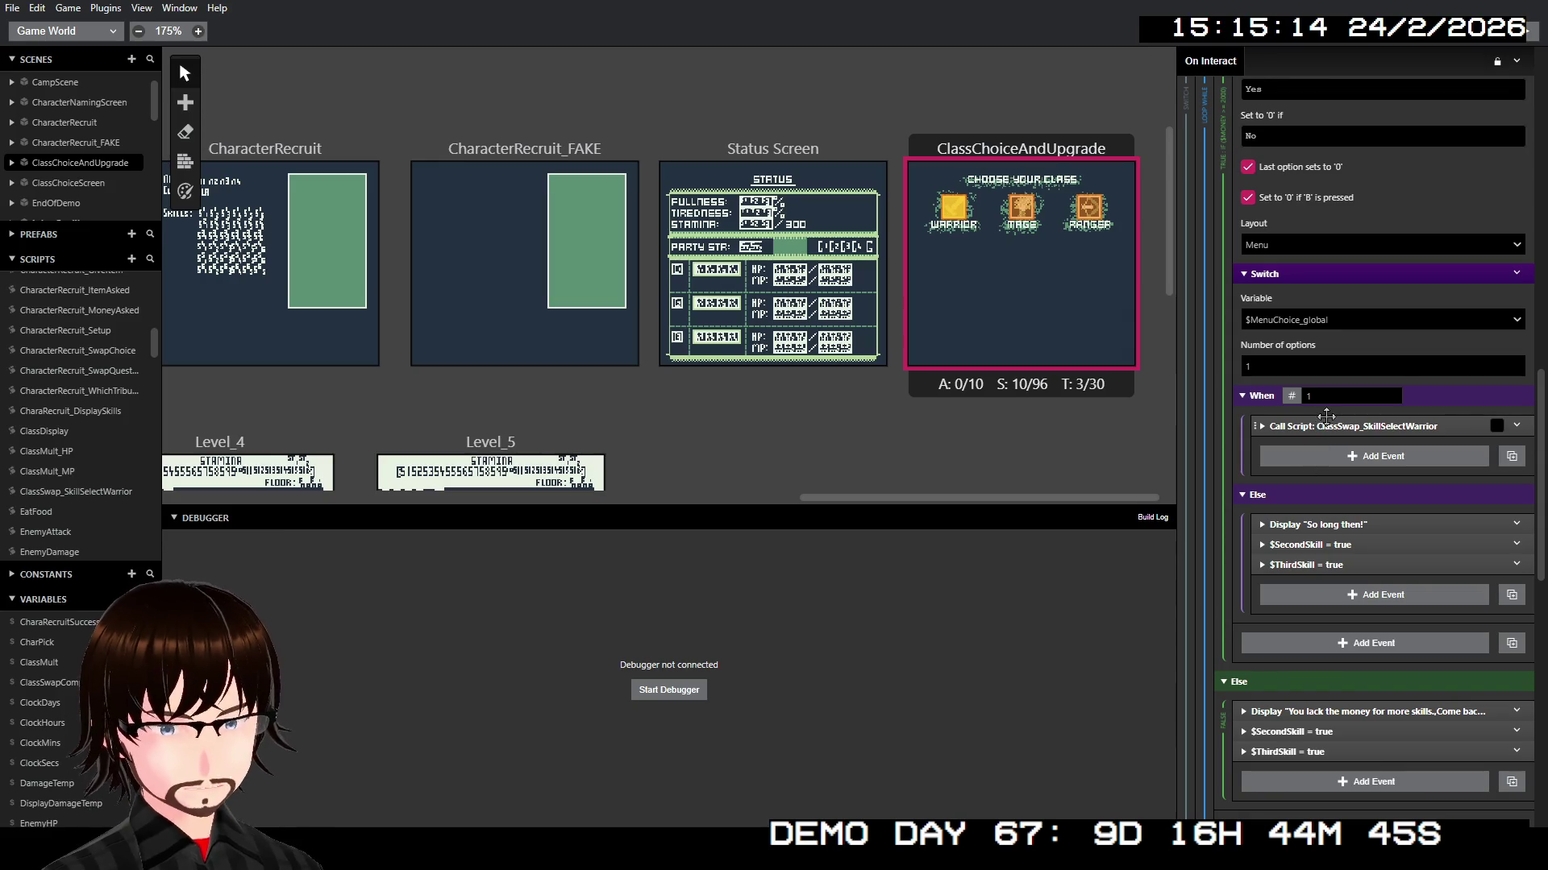
Step: Add a Variable math event subtracting 2000 from $Money after the ClassSwap_SkillSelectWarrior call
right_click(1329, 419)
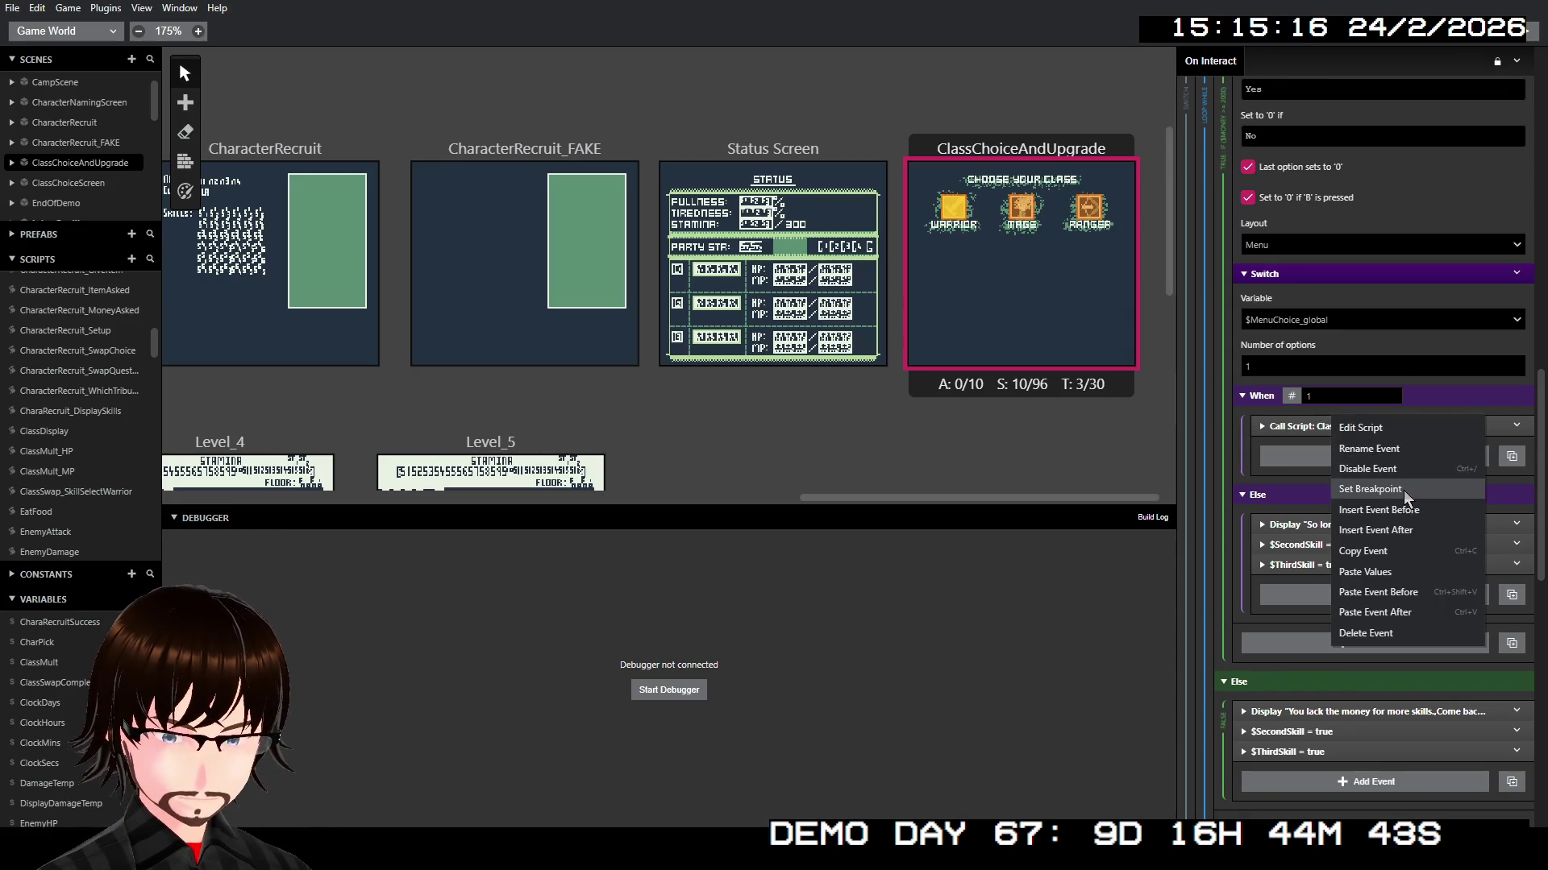
left_click(1415, 524)
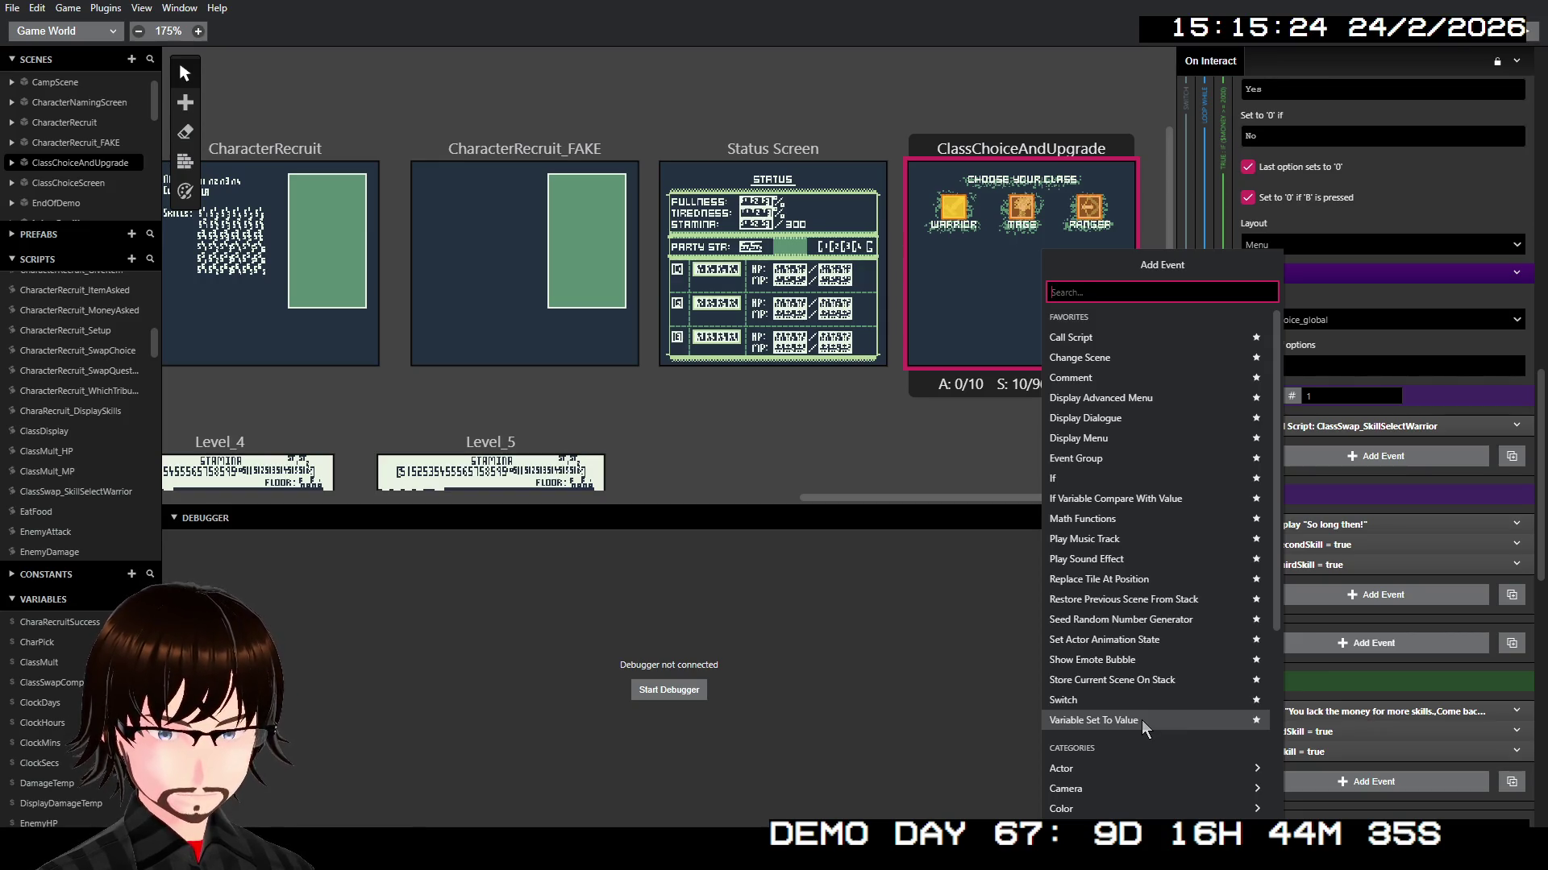
type("math")
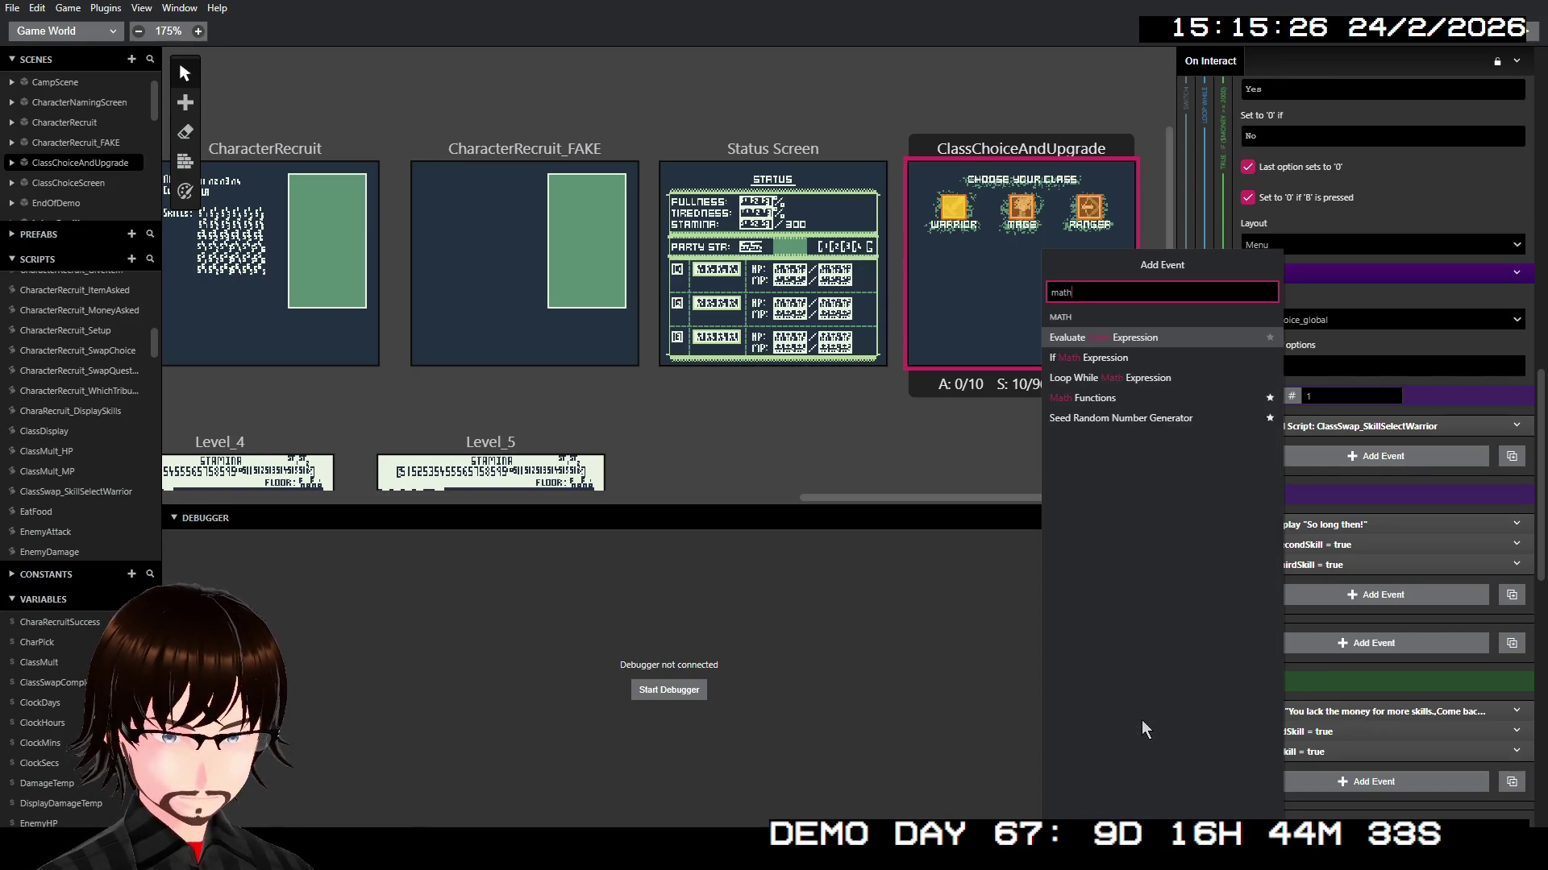
key("Escape")
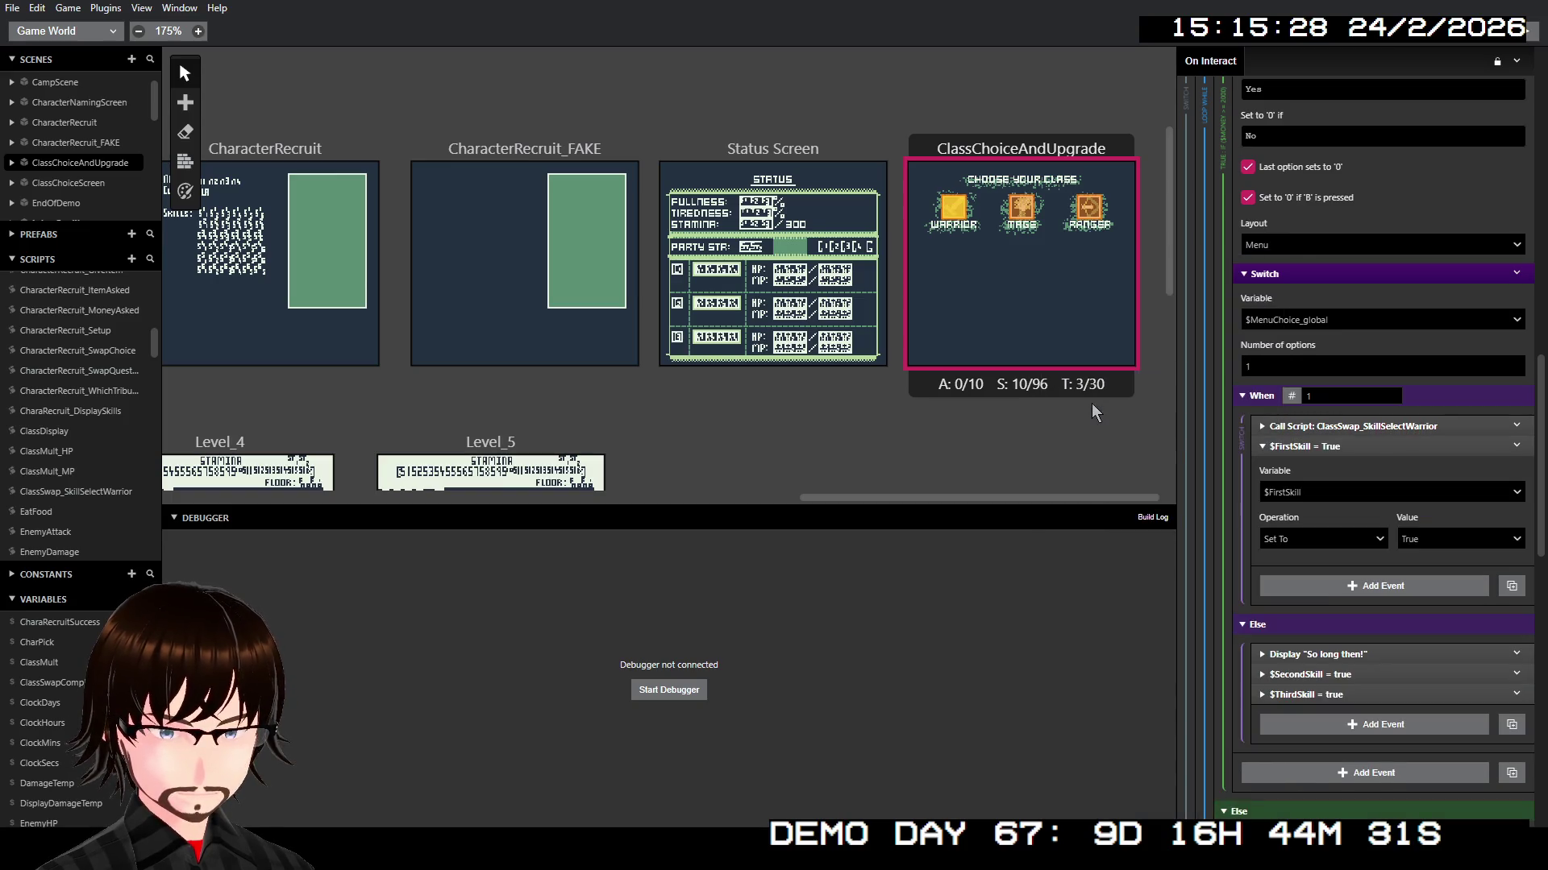
left_click(1317, 495)
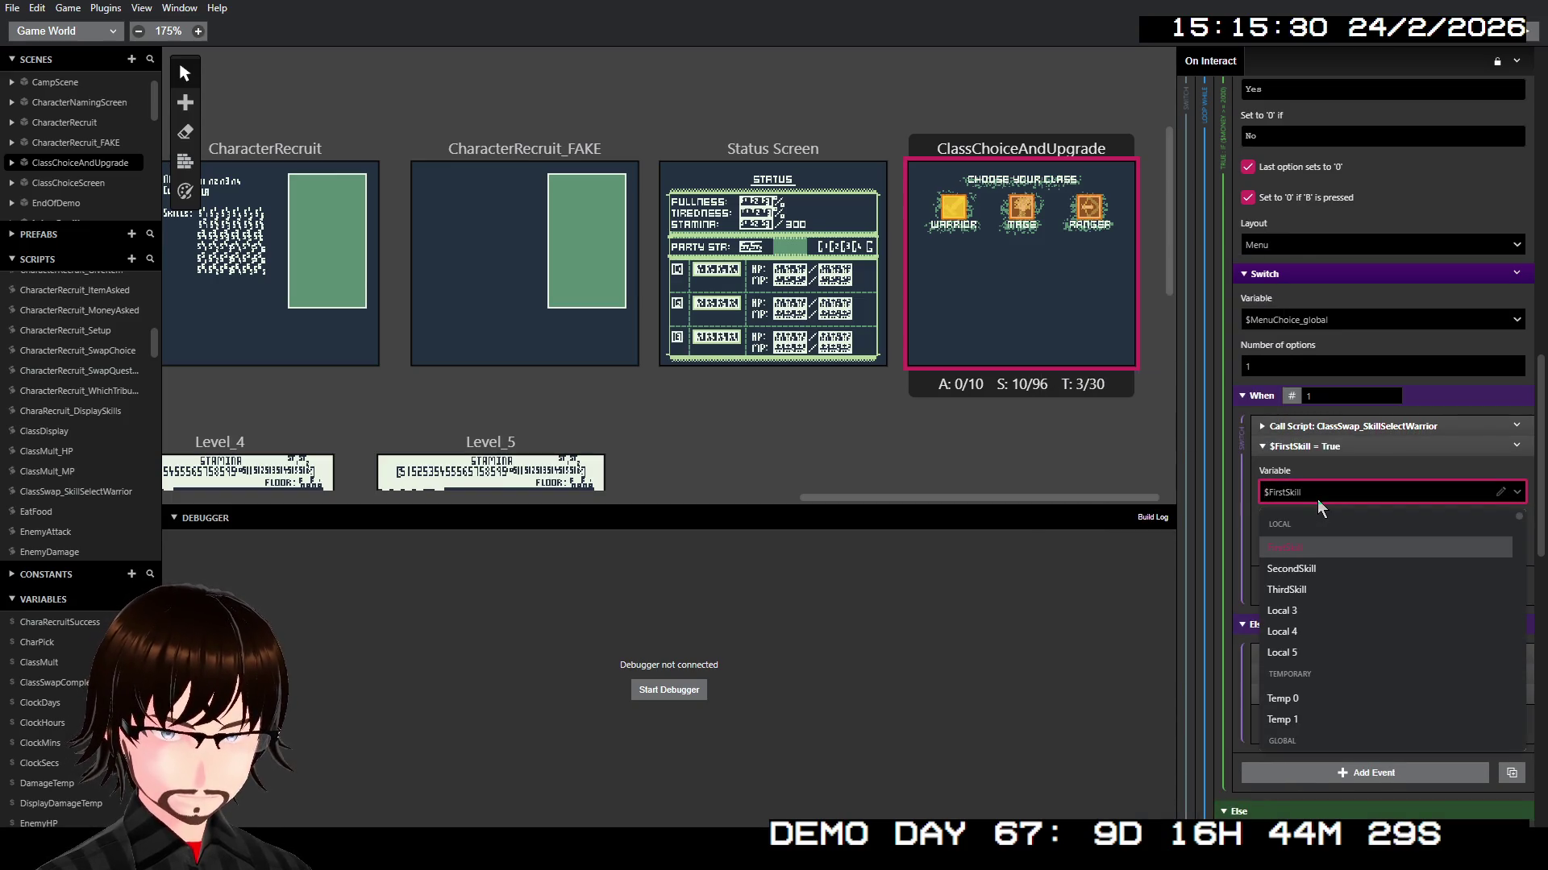
type("mon")
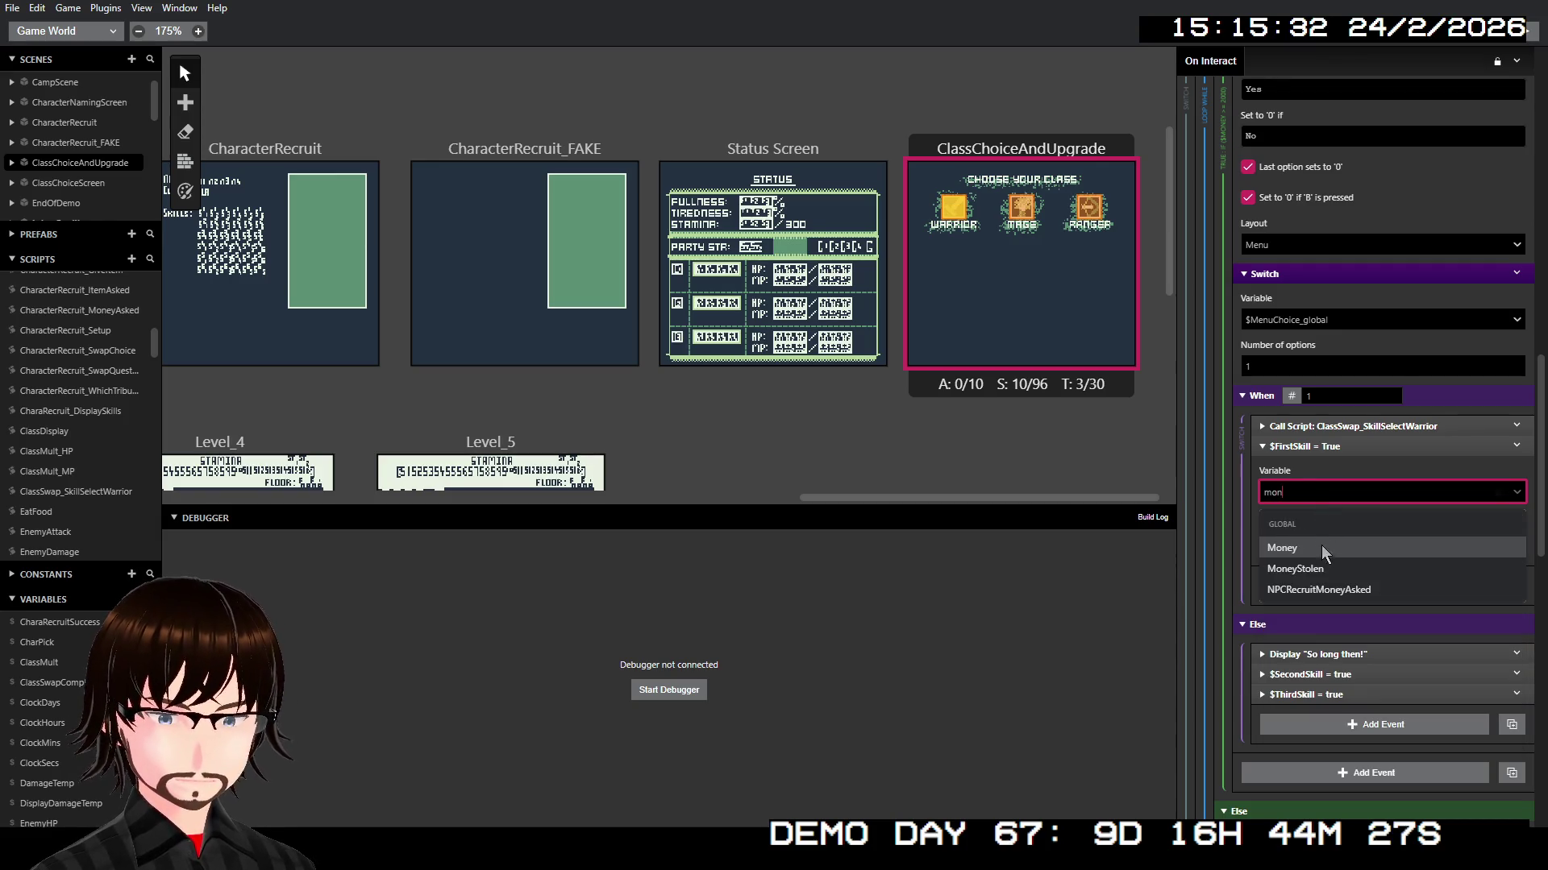
left_click(1322, 547)
left_click(1348, 543)
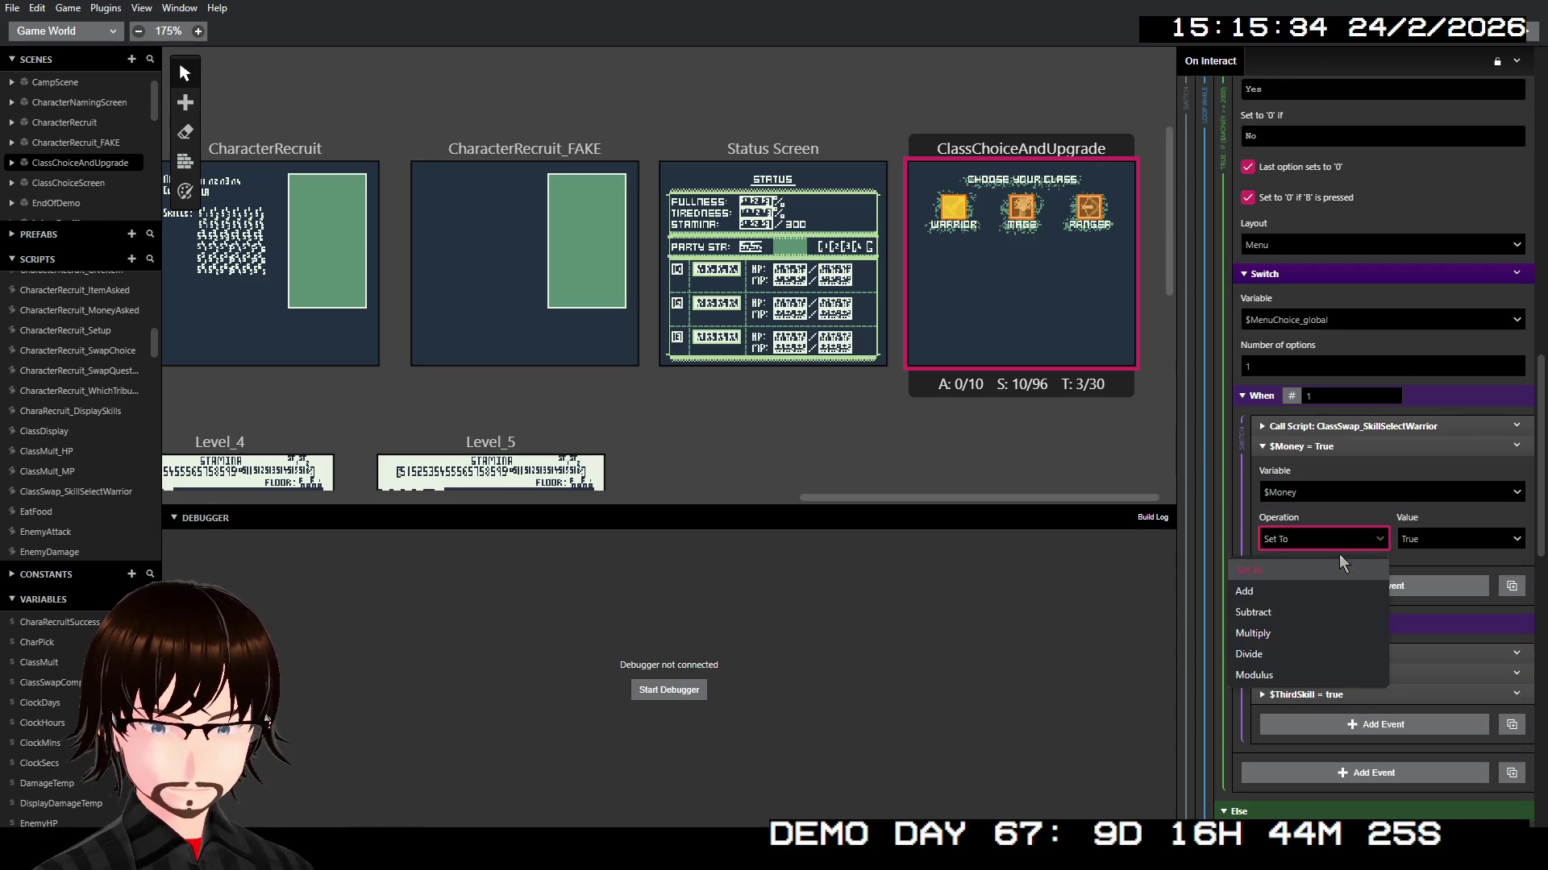
left_click(1320, 614)
left_click(1436, 545)
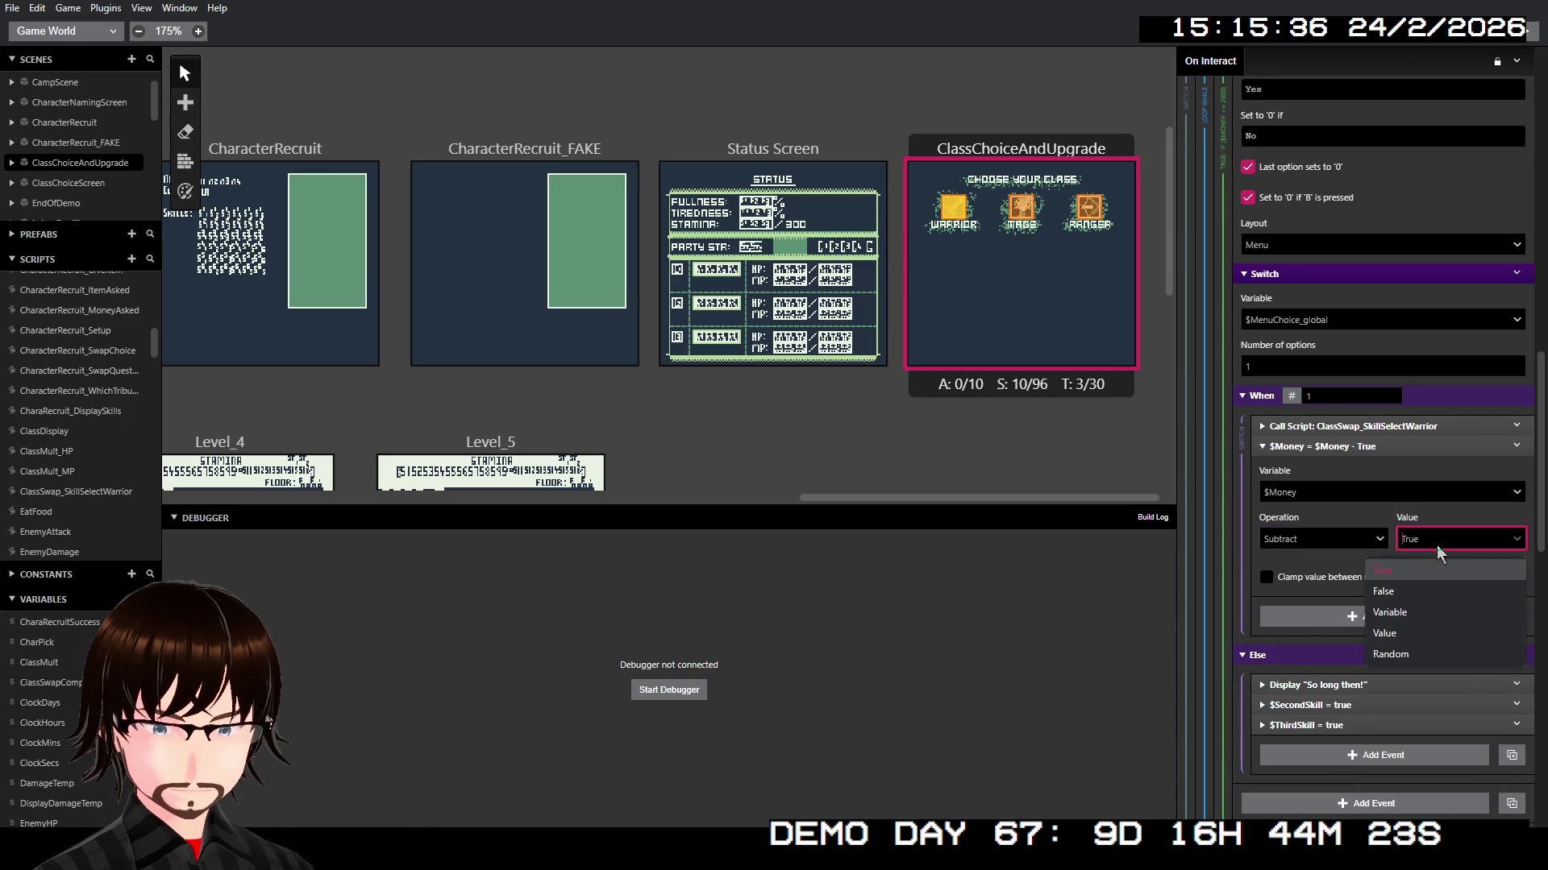
left_click(1401, 633)
left_click(1404, 574)
type("2000")
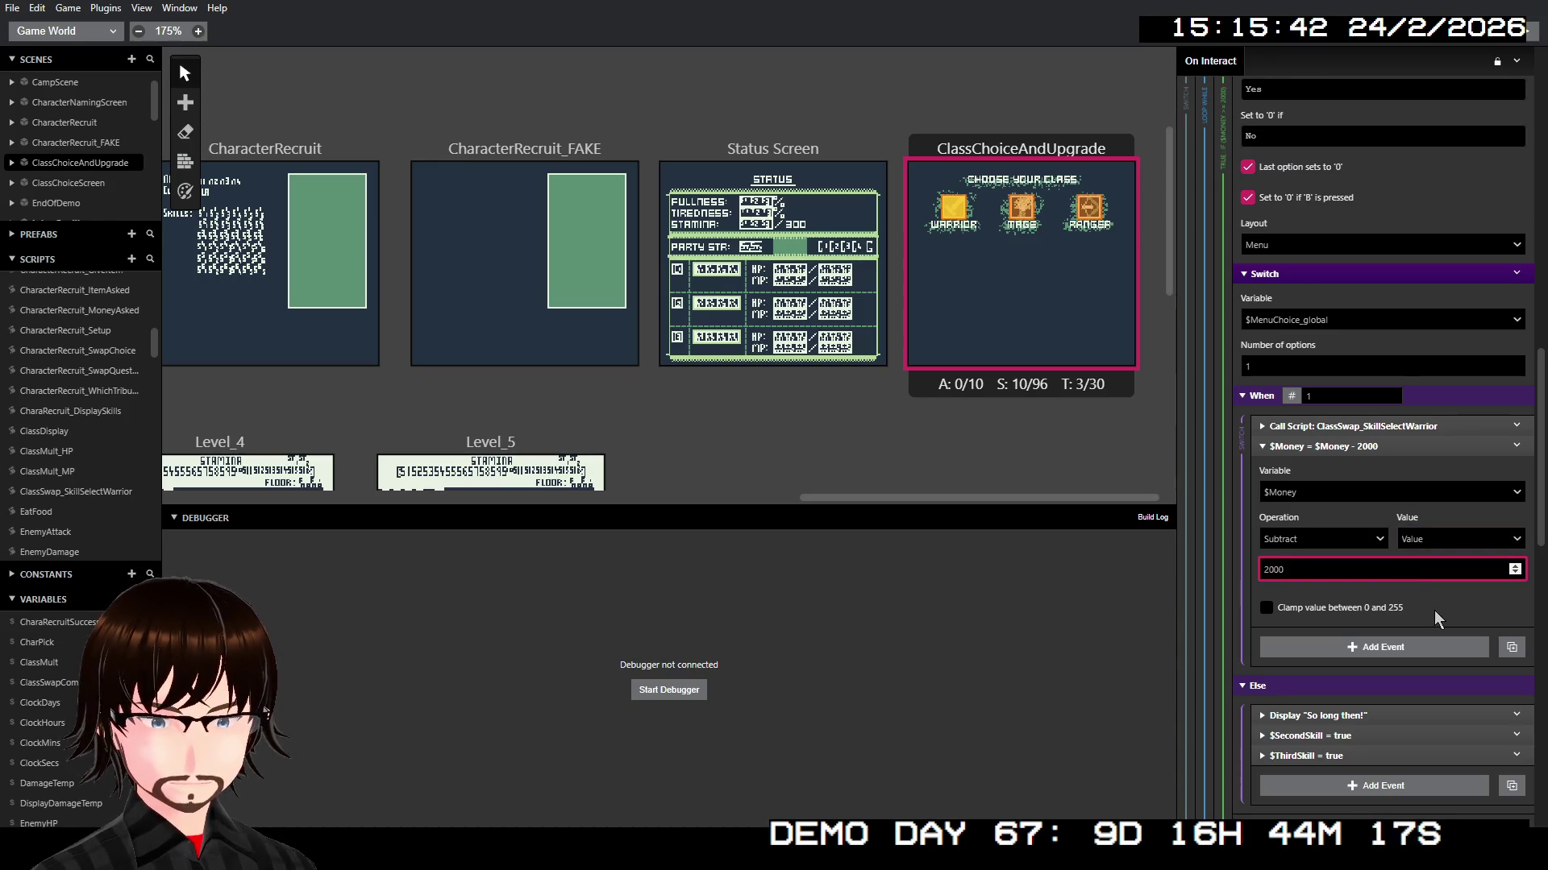
left_click(1404, 452)
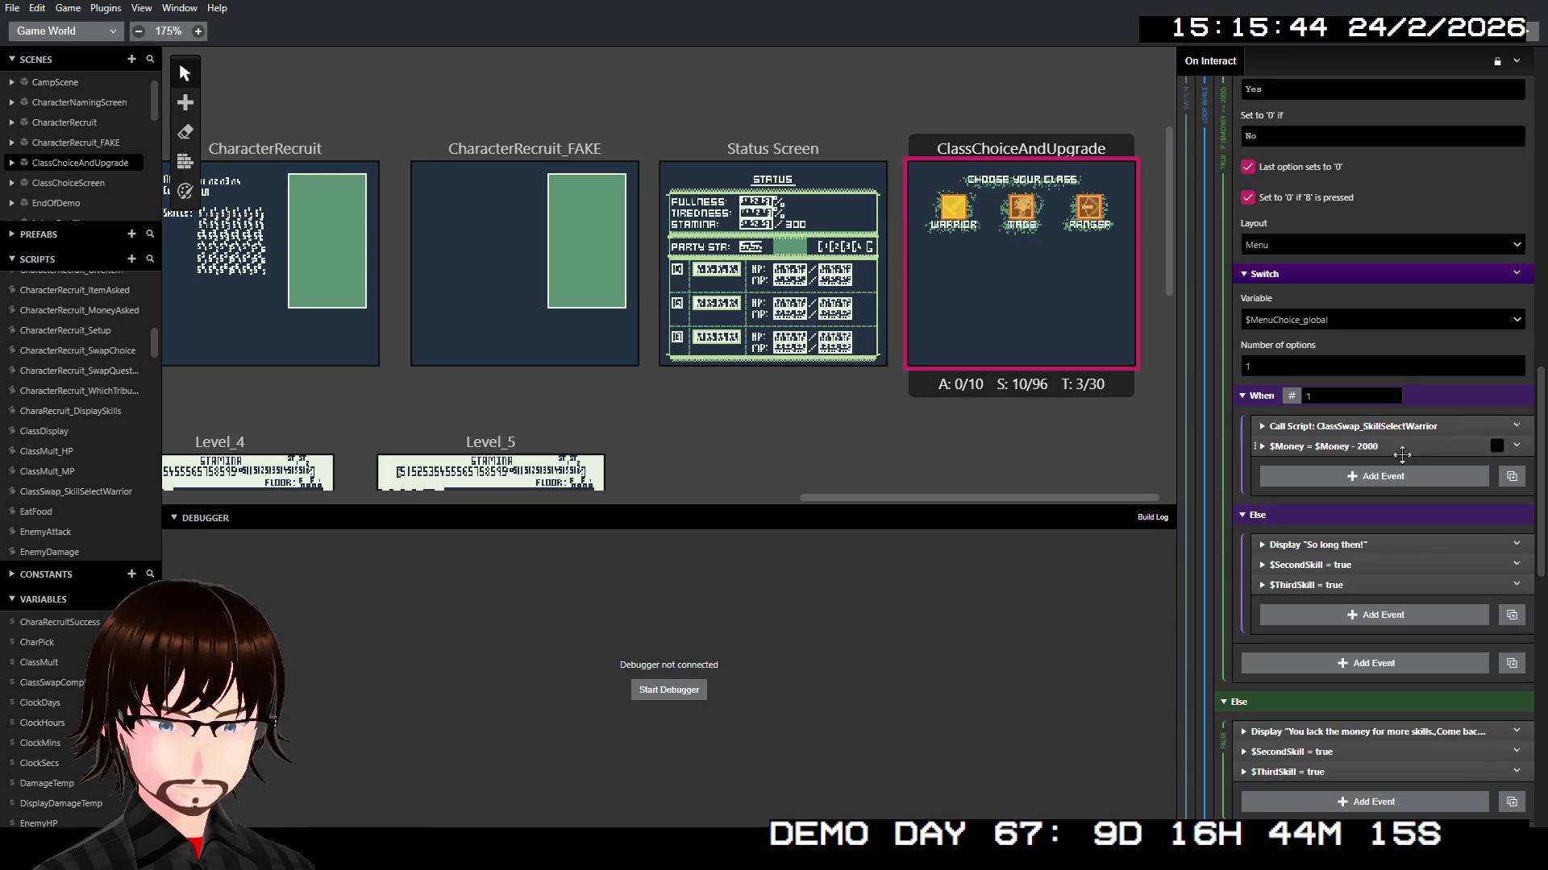
Step: Copy the $Money - 2000 event and paste it after the third-skill script call
right_click(1390, 450)
left_click(1421, 567)
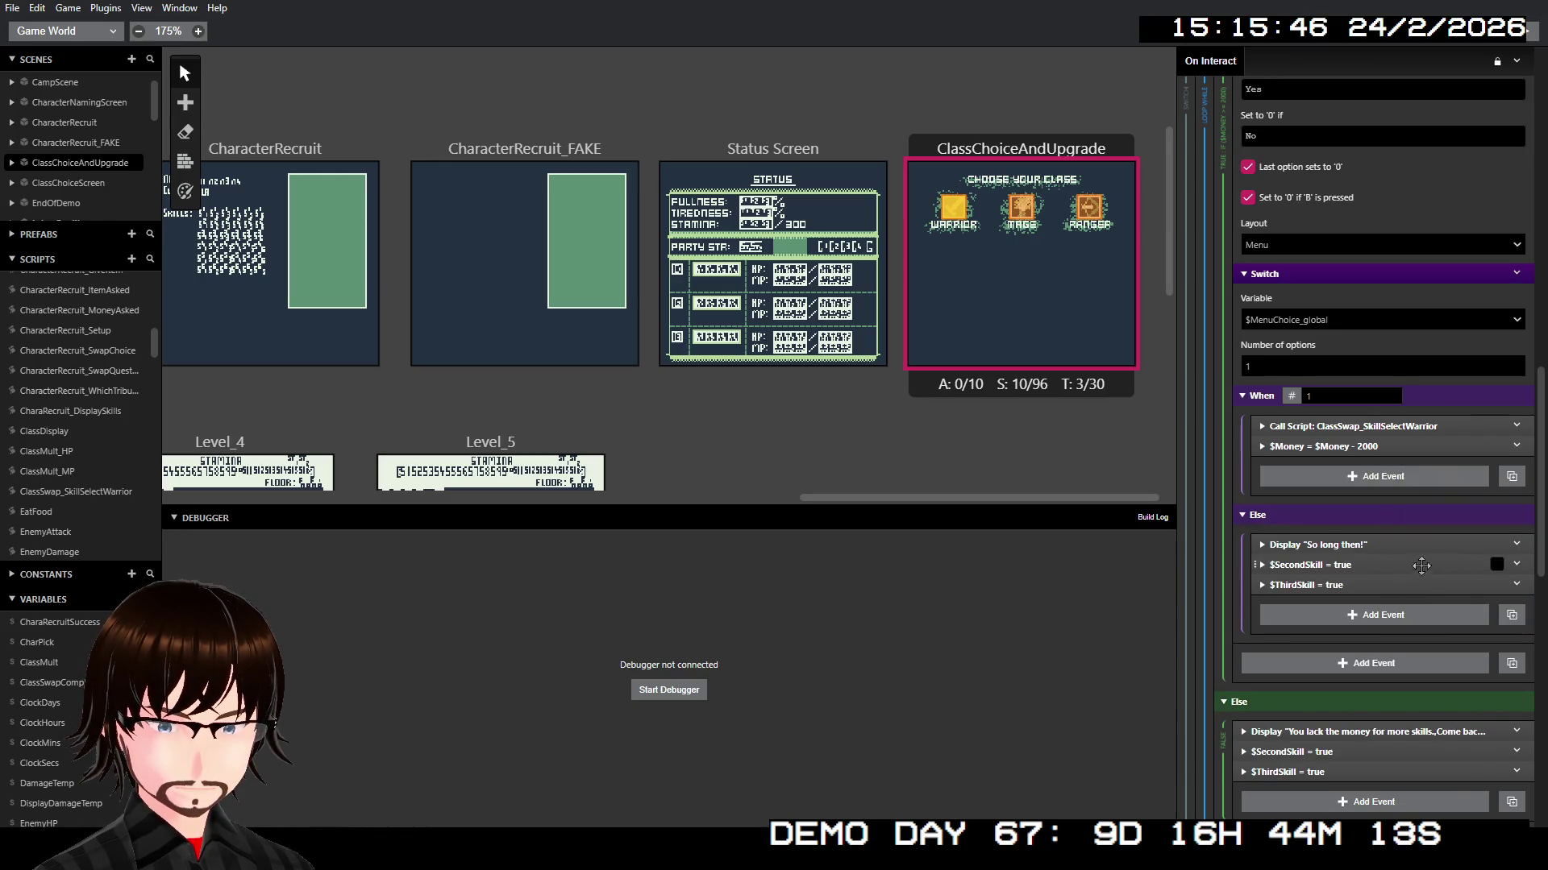
scroll(1421, 567, "down", 10)
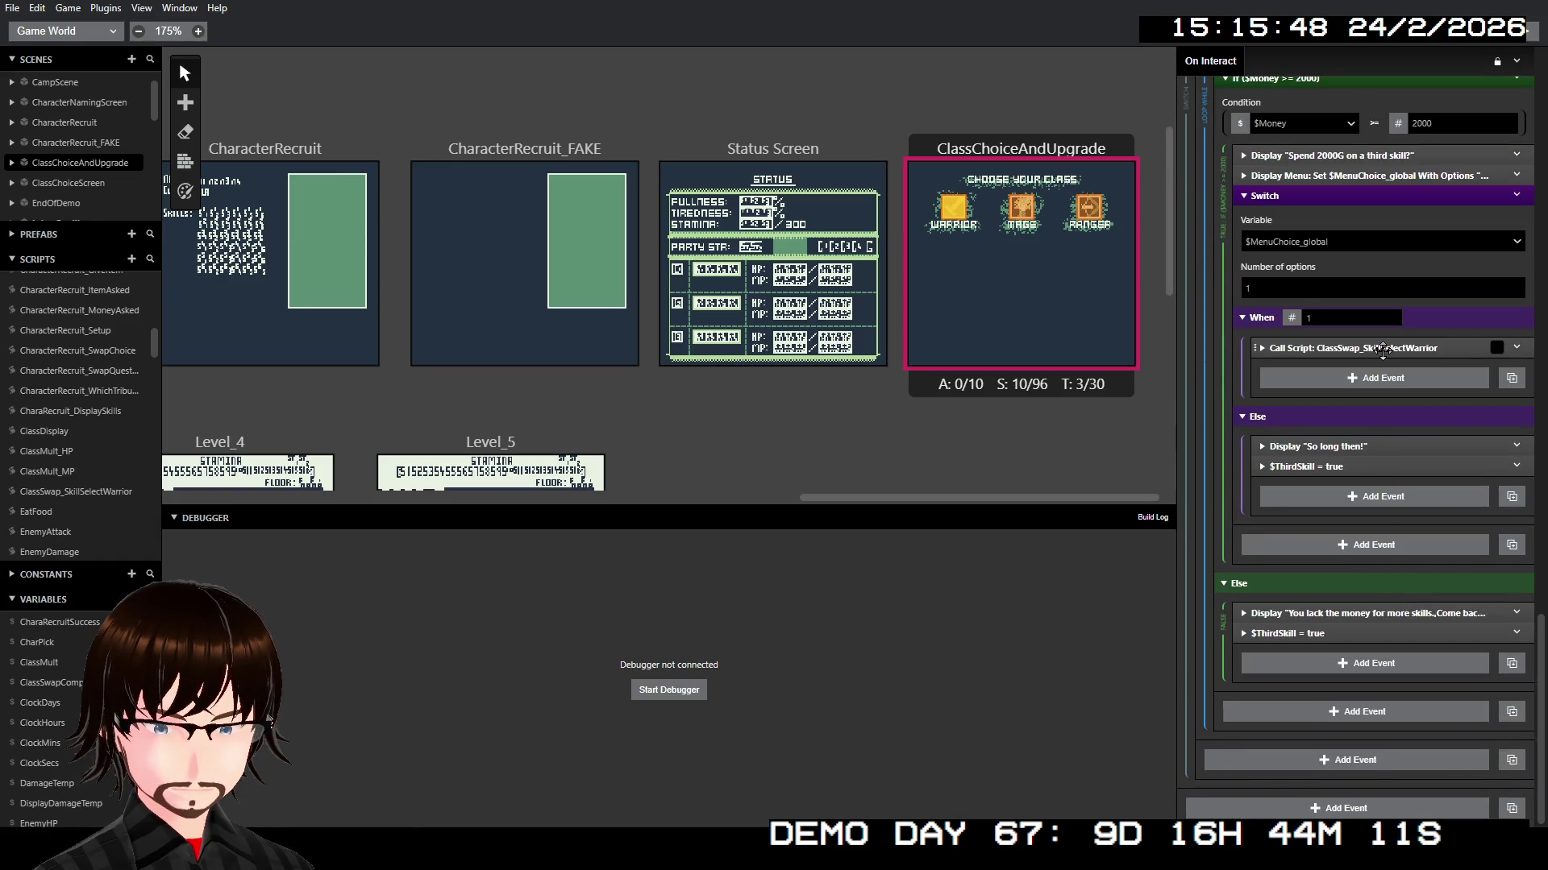
right_click(1384, 349)
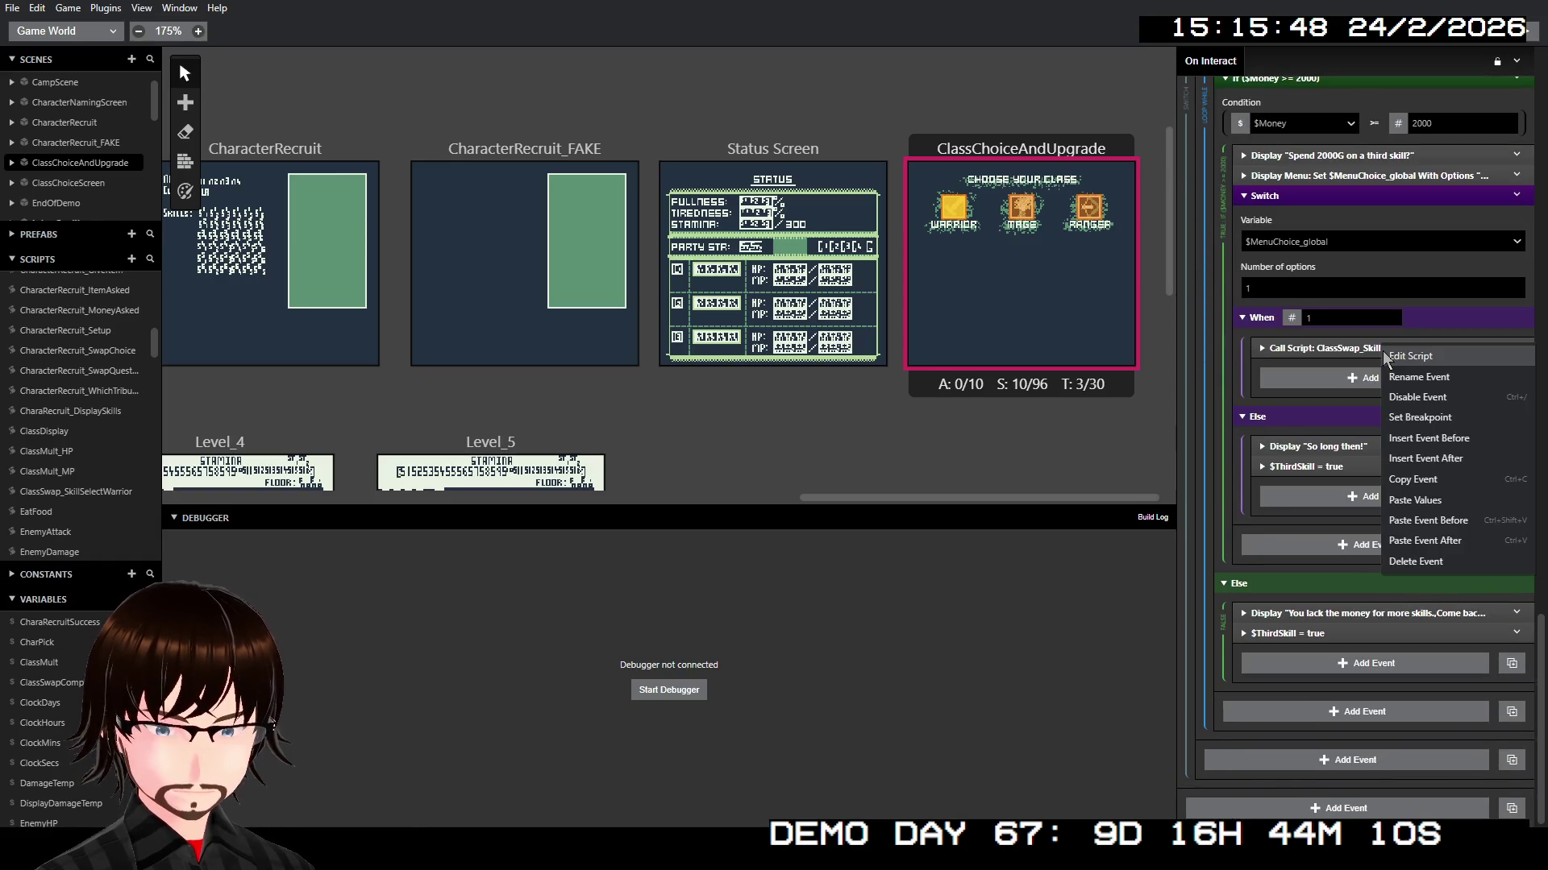
left_click(1444, 543)
Step: Run the game from ClassChoiceAndUpgrade and select the Warrior class
right_click(1006, 264)
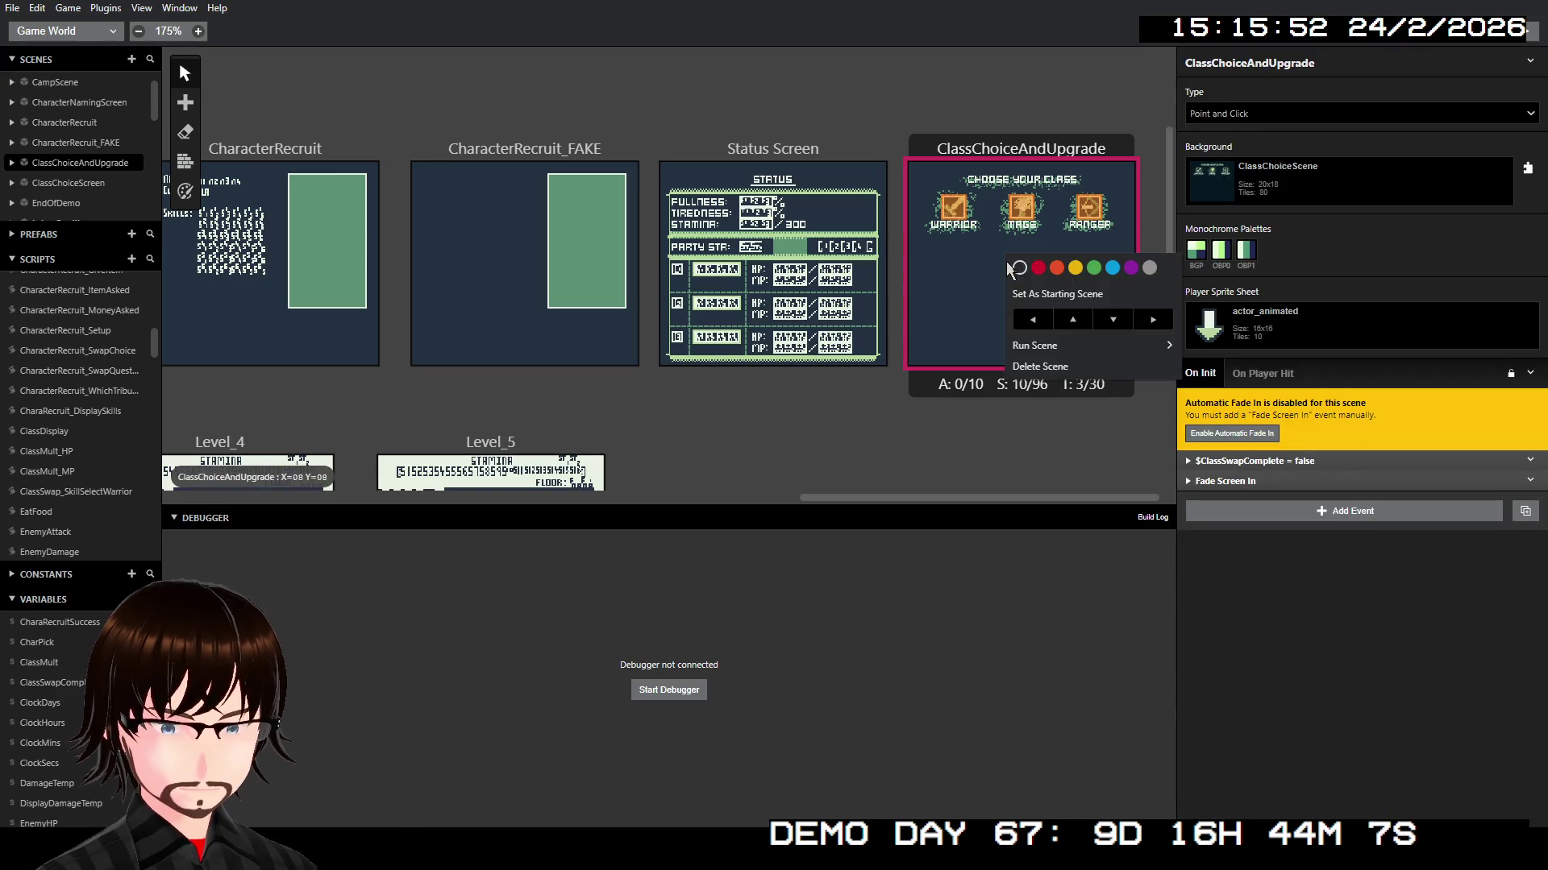
mouse_move(1042, 347)
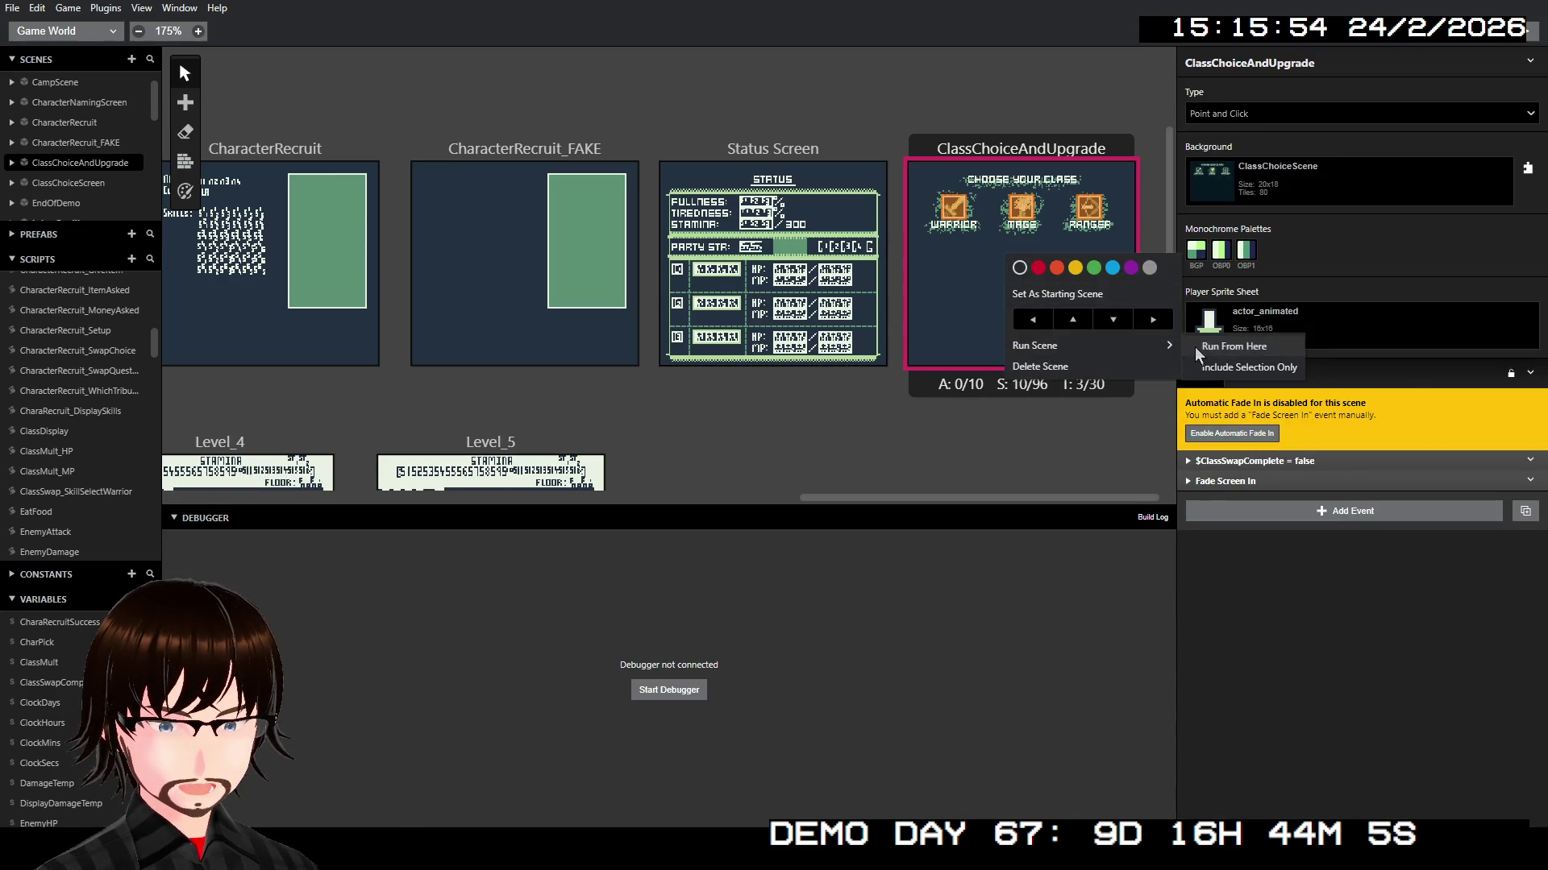
left_click(1196, 347)
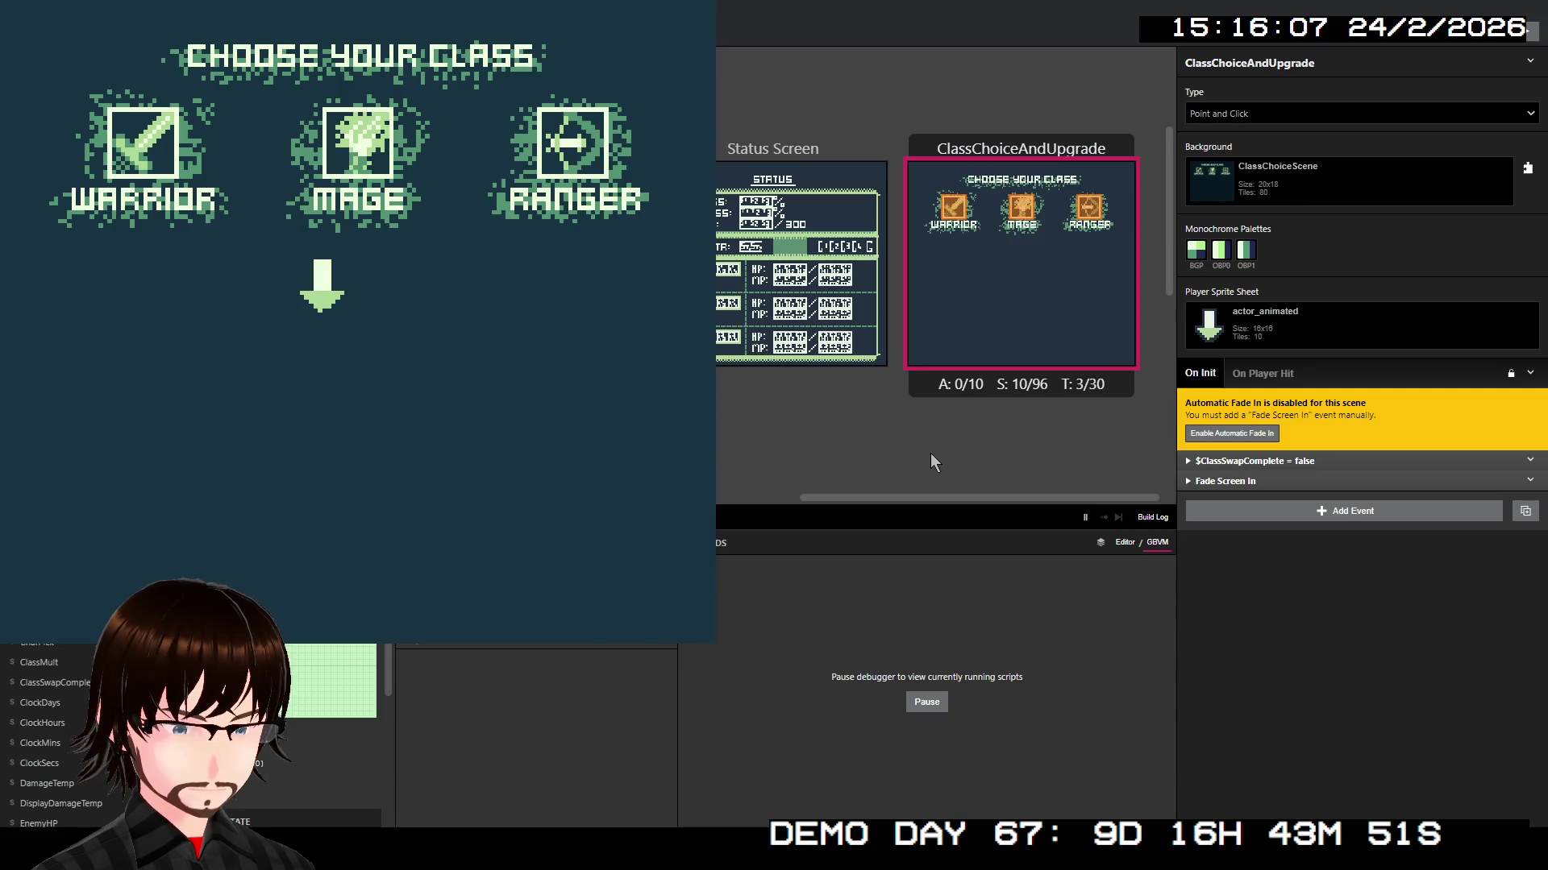
key("Left")
key("Up")
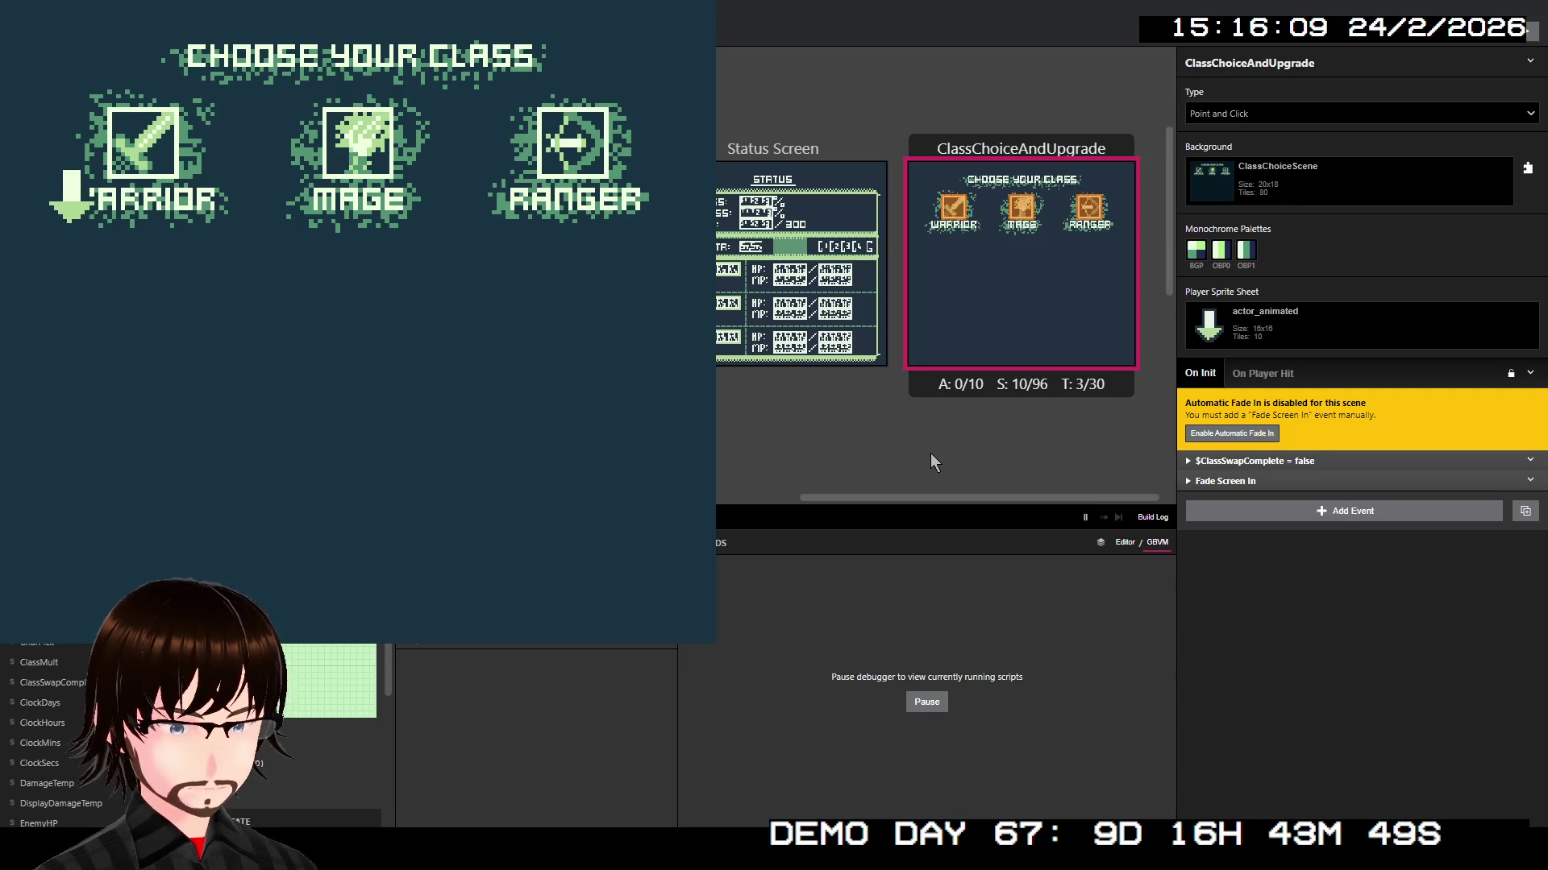
key("z")
key("z")
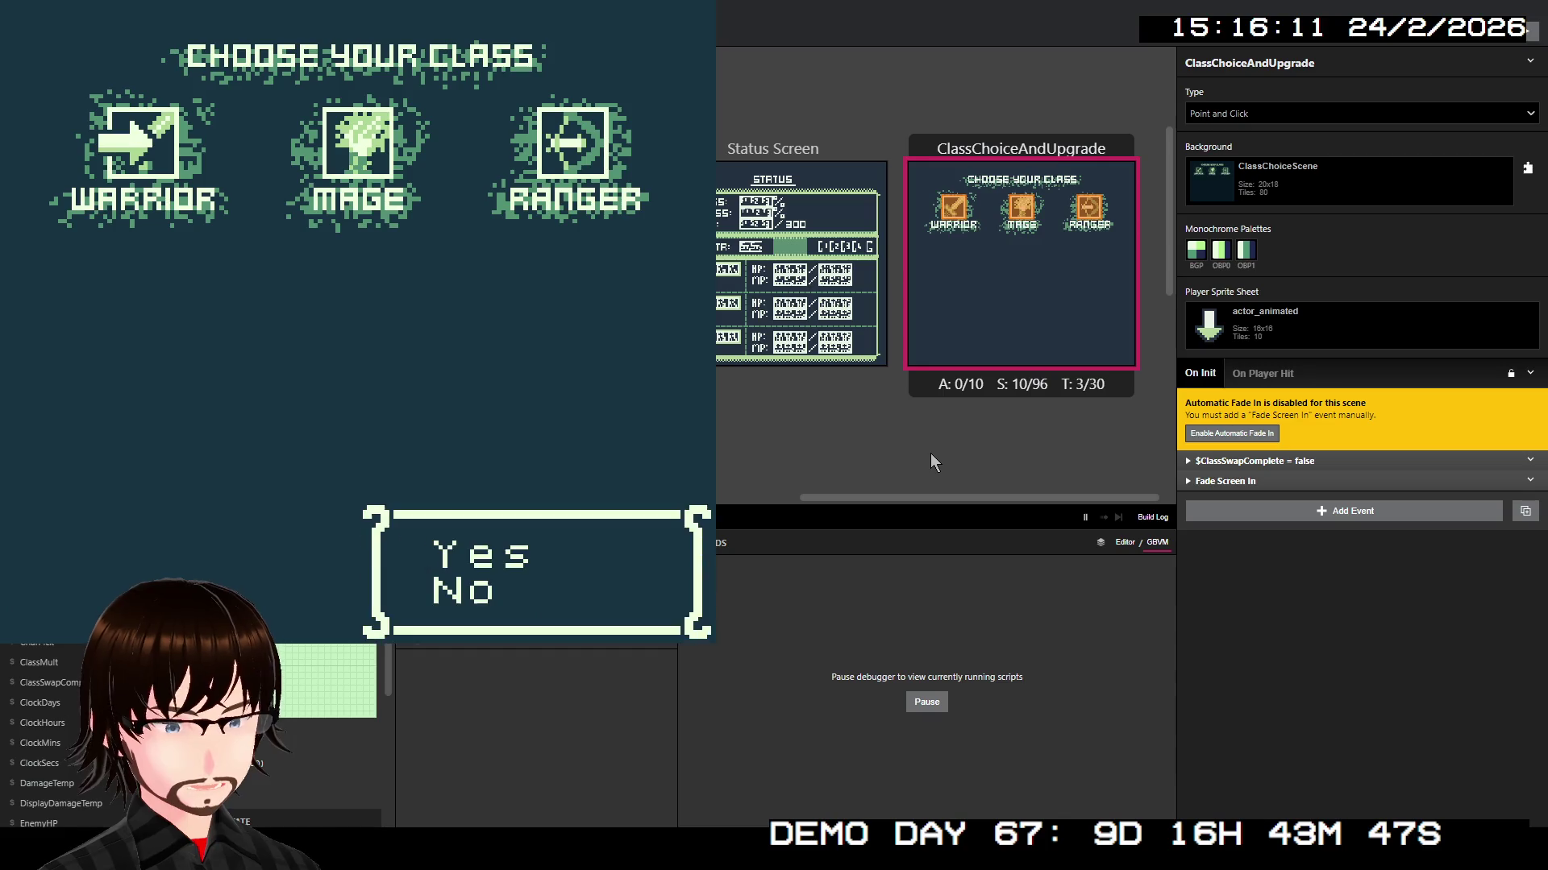
key("z")
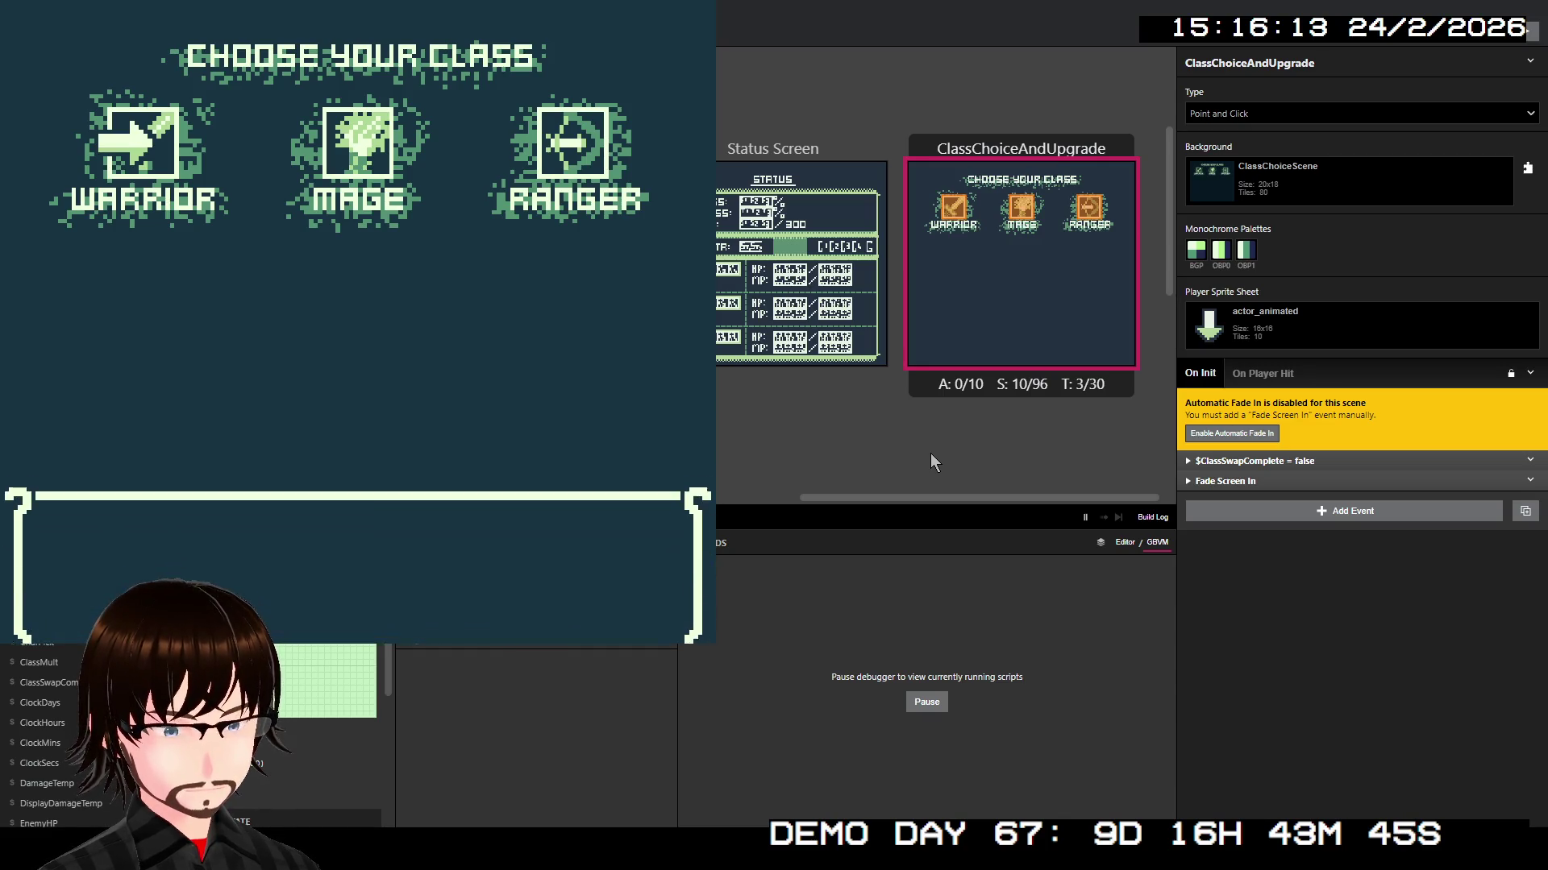
Step: Pick Frenzy, agree to spend 2000G on a second skill, and choose it
key("Down")
key("z")
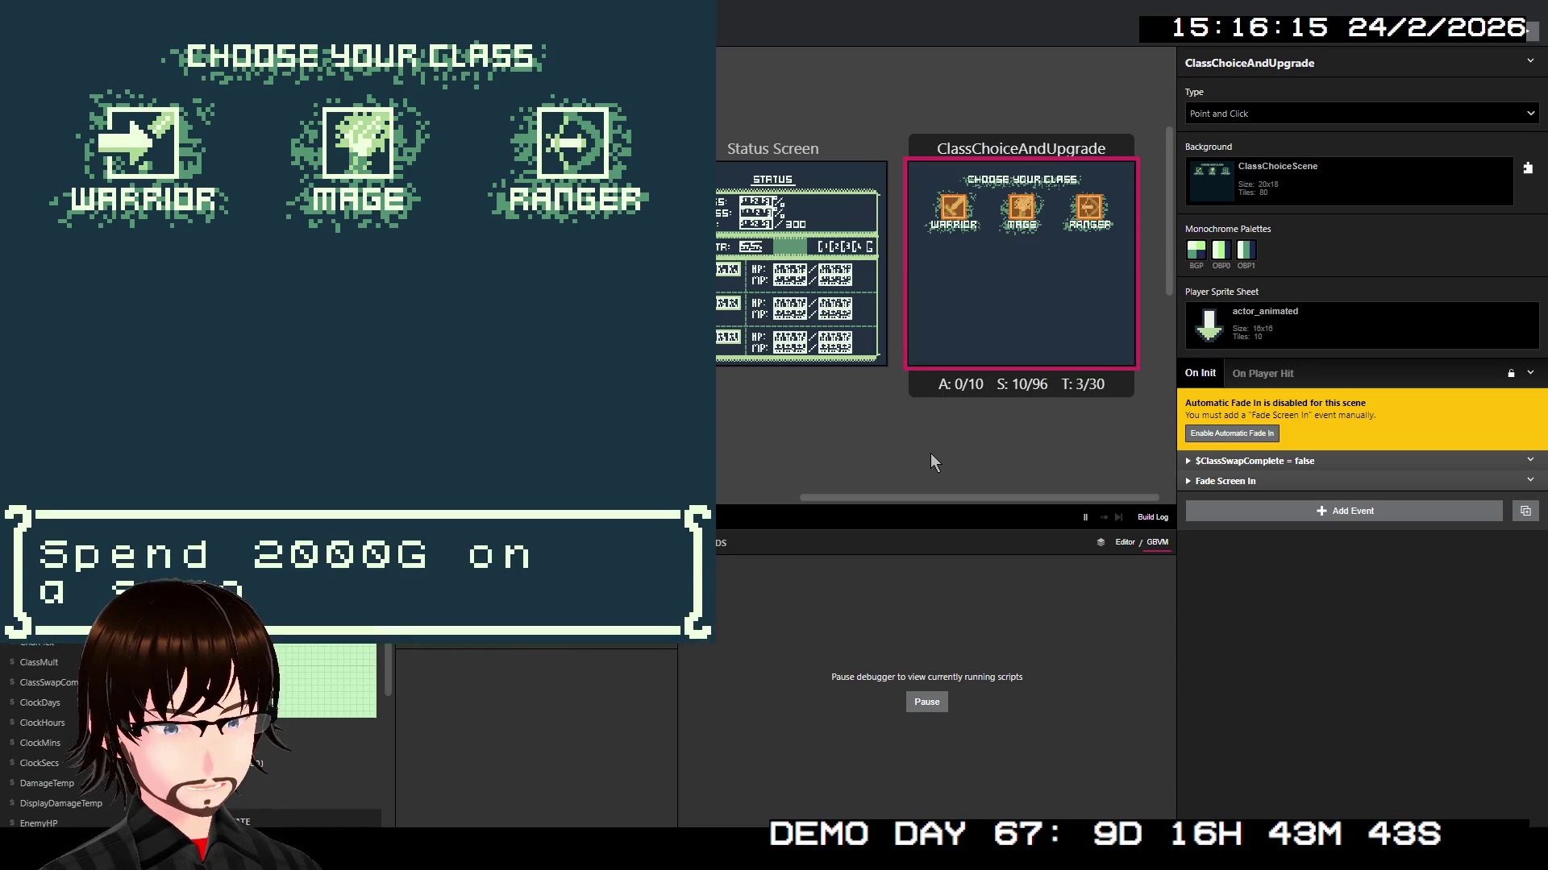
key("z")
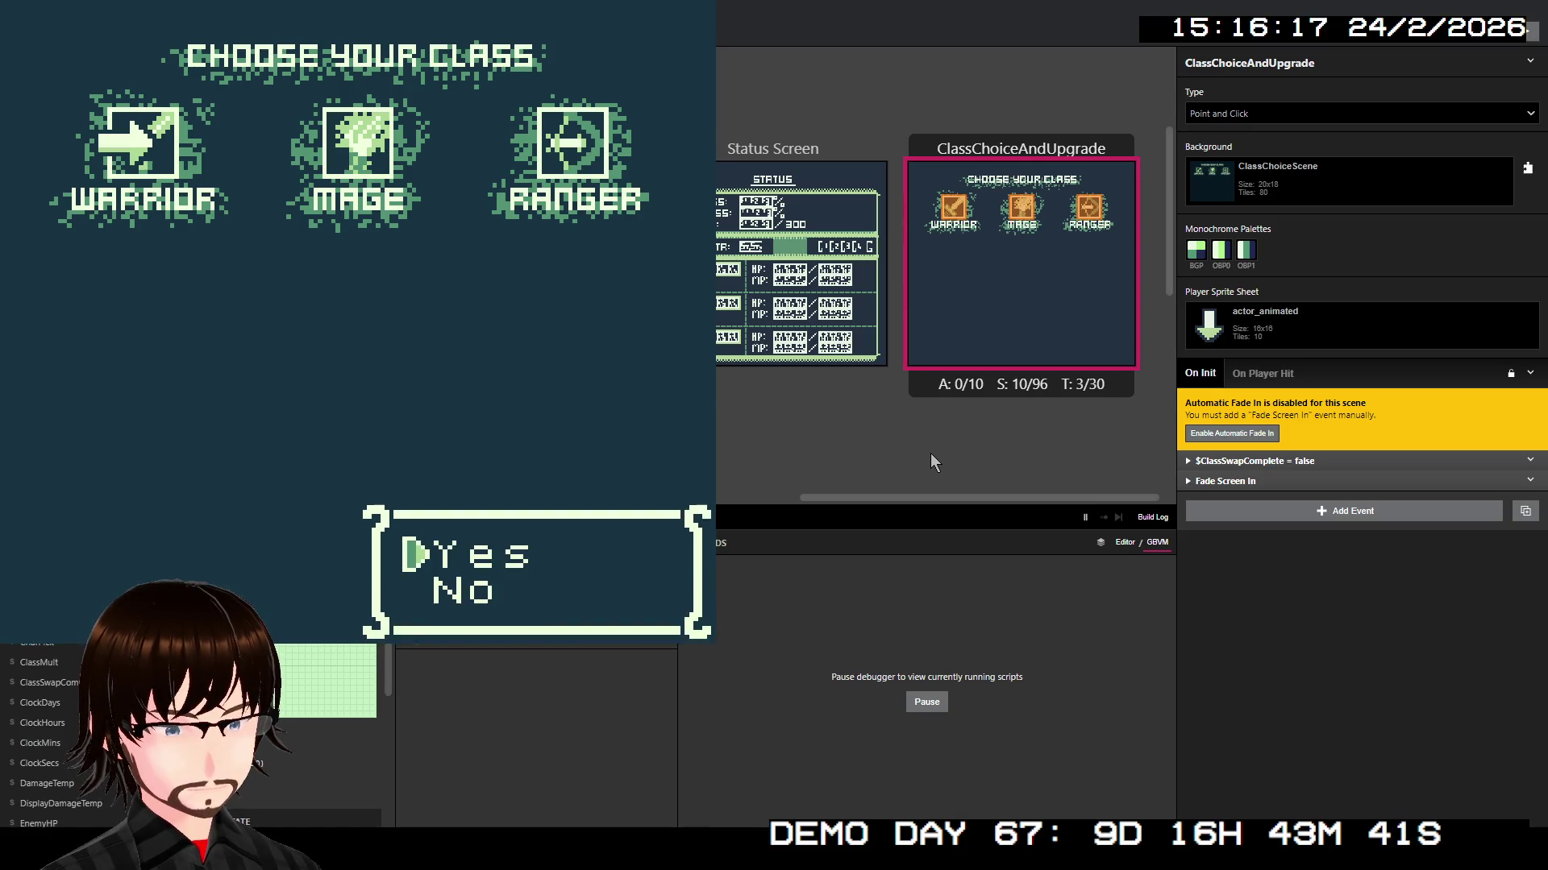
key("z")
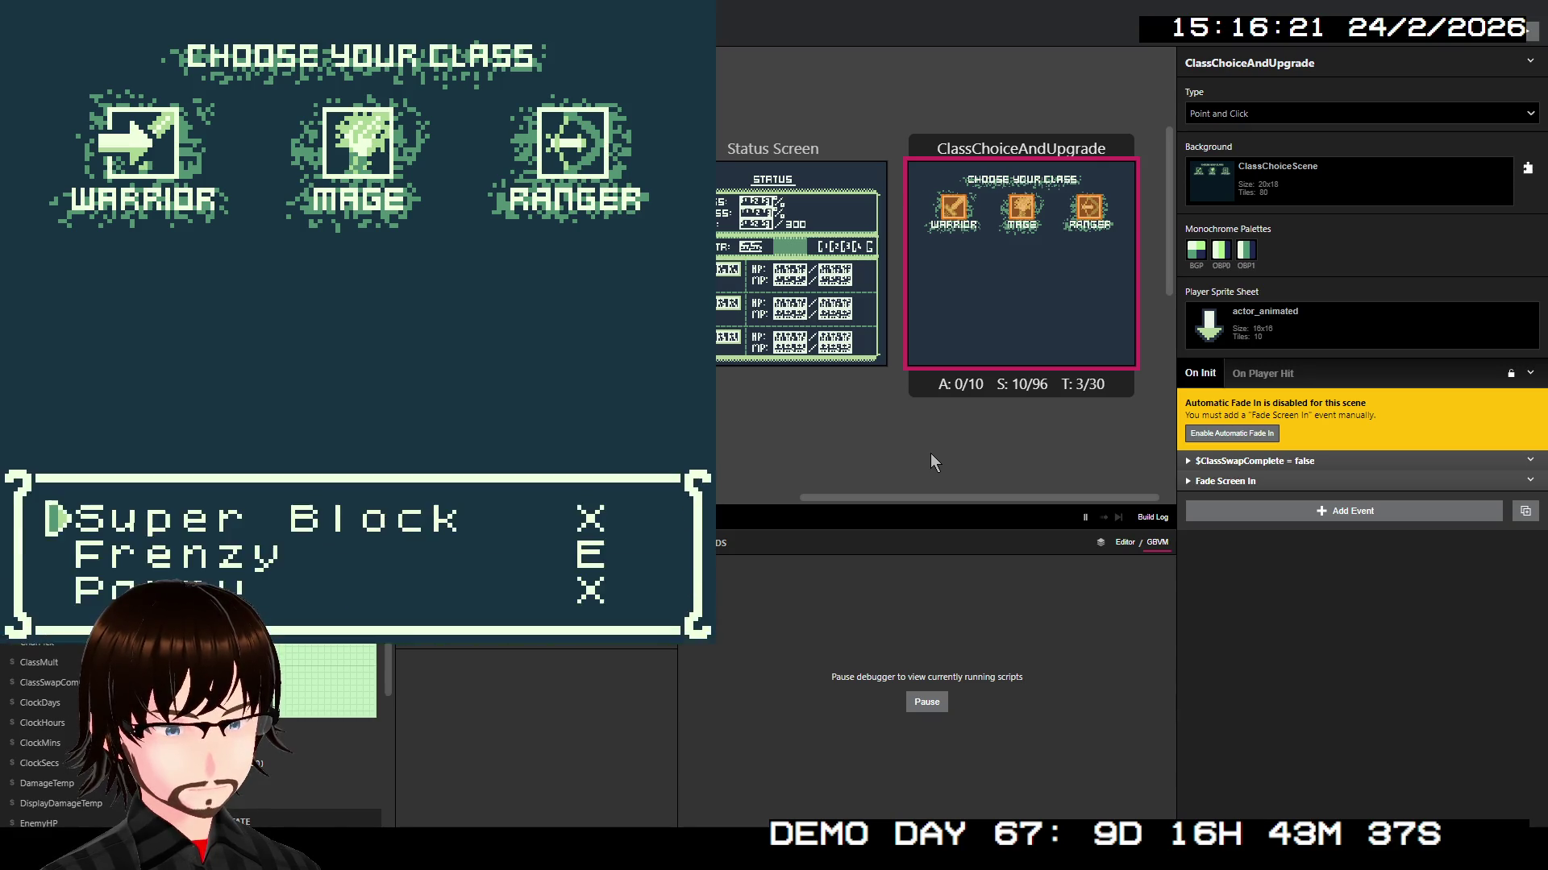
key("z")
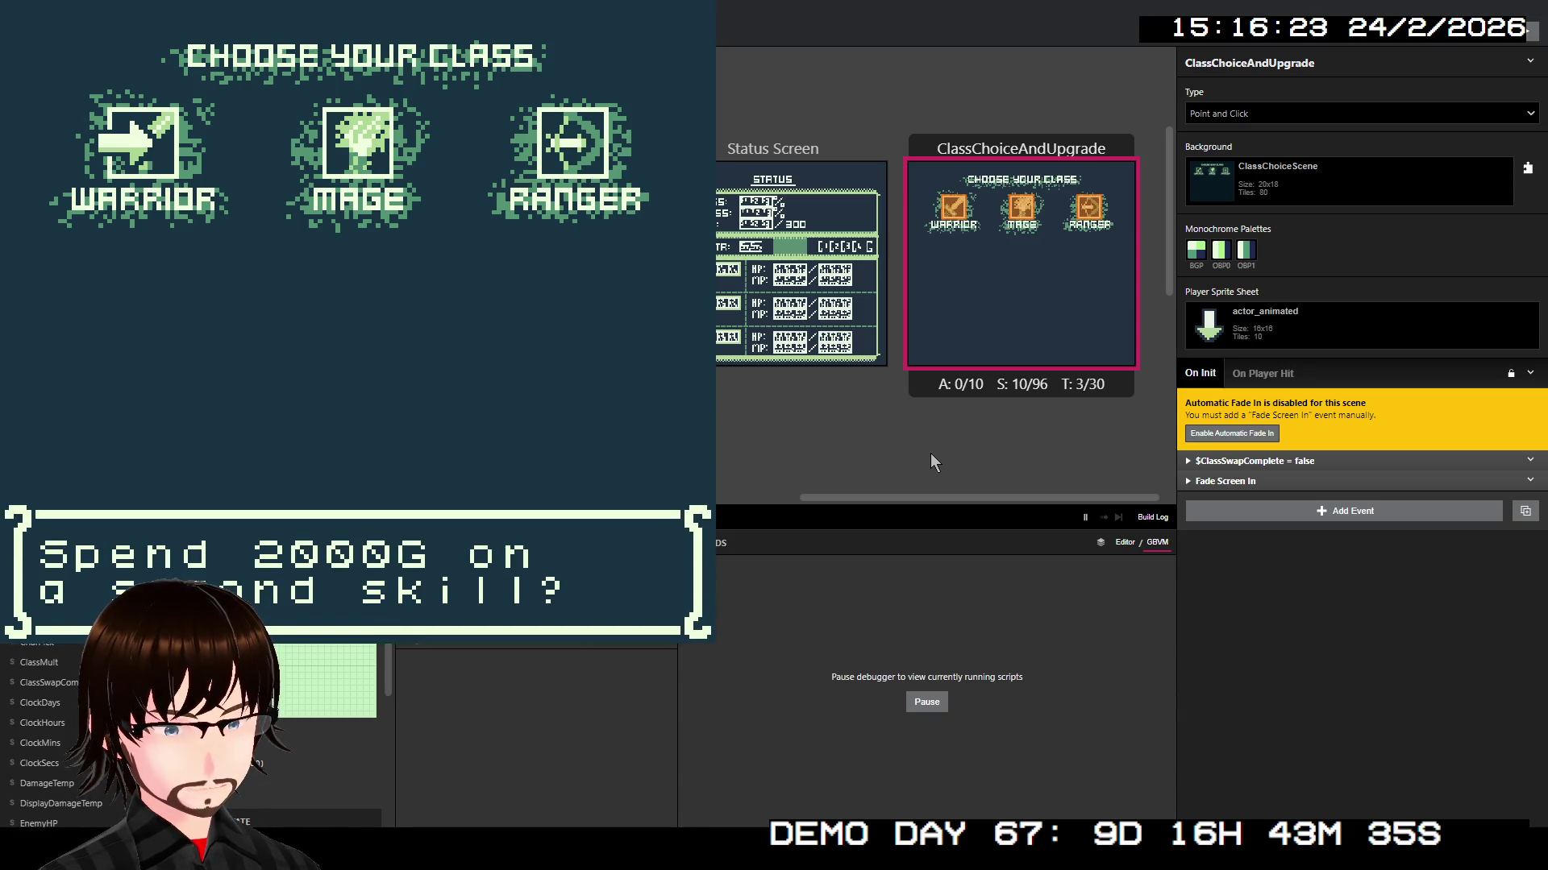
key("z")
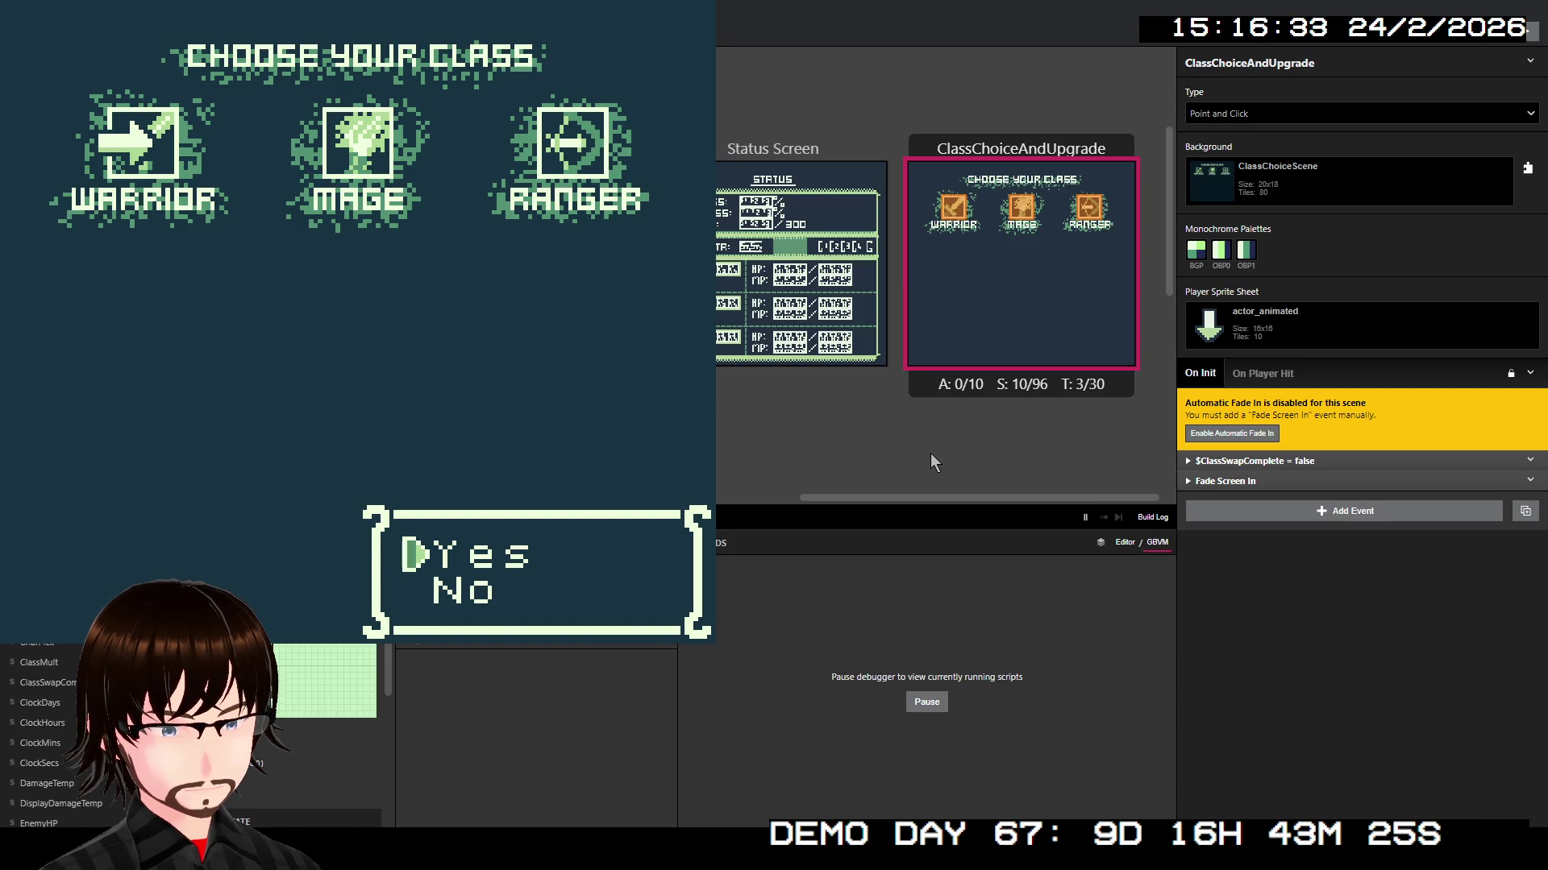
Step: Answer Yes to buying another skill and choose one from the skill menu
key("Down")
key("Up")
key("z")
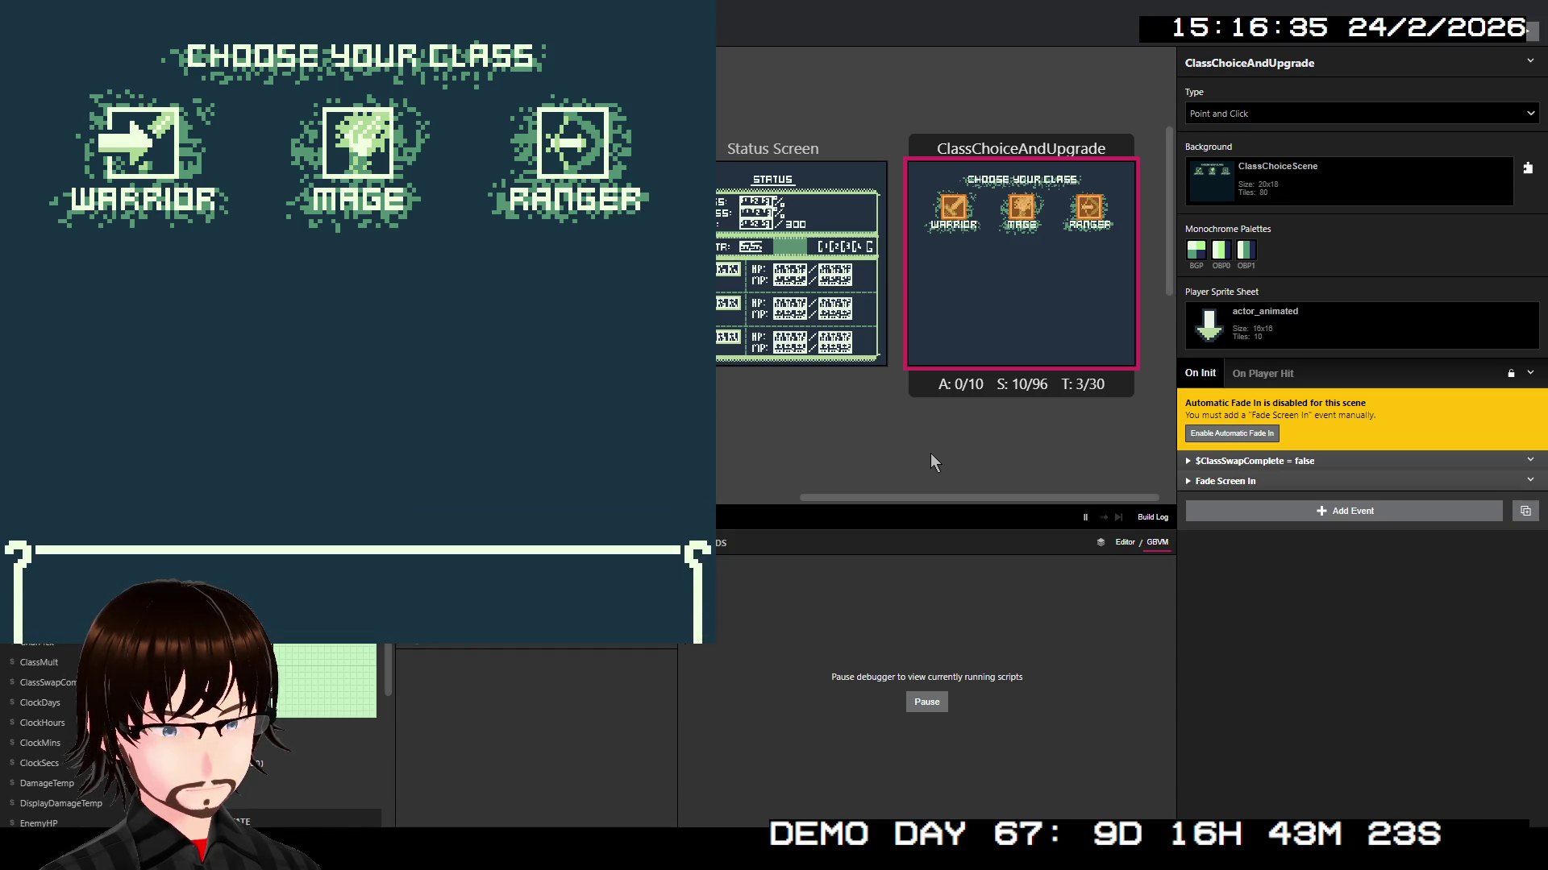
key("z")
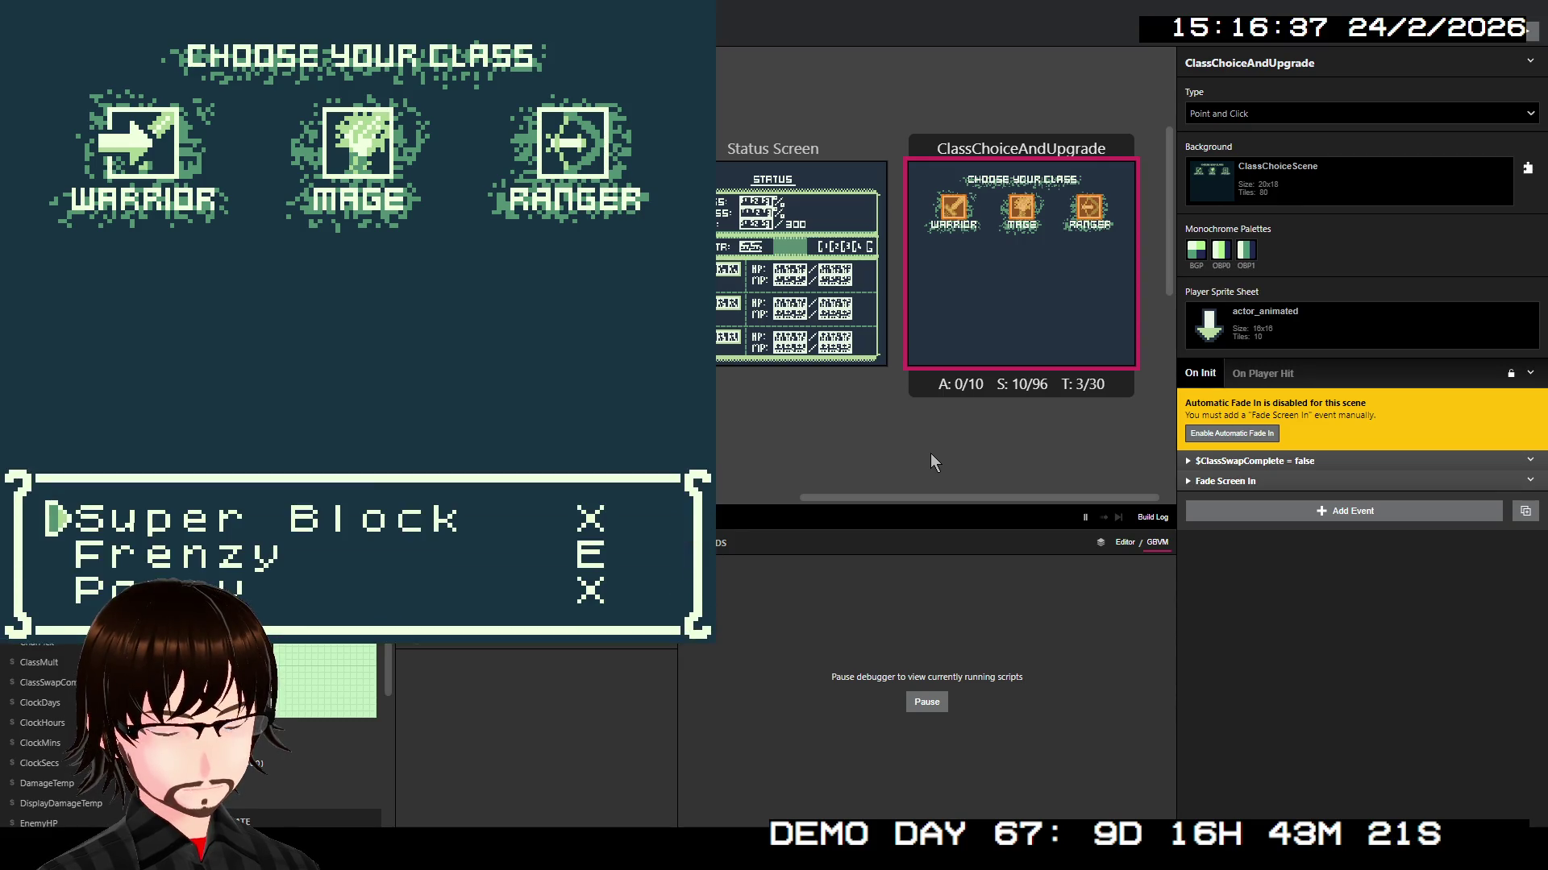
key("z")
key("z")
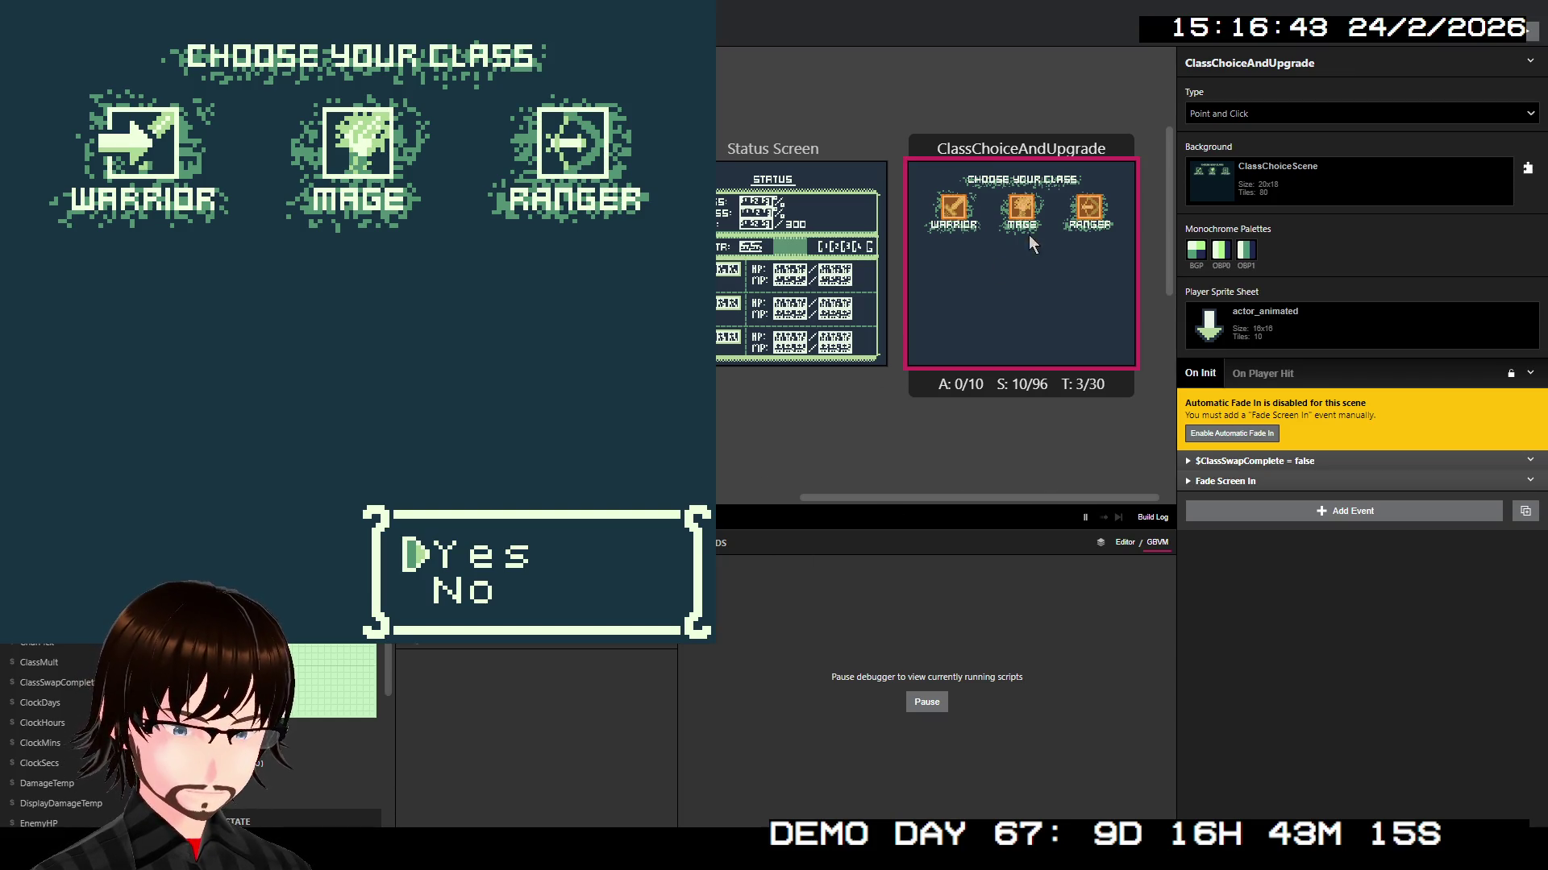
Step: Restart the playtest from ClassChoiceAndUpgrade and switch to the Warrior class
right_click(1001, 186)
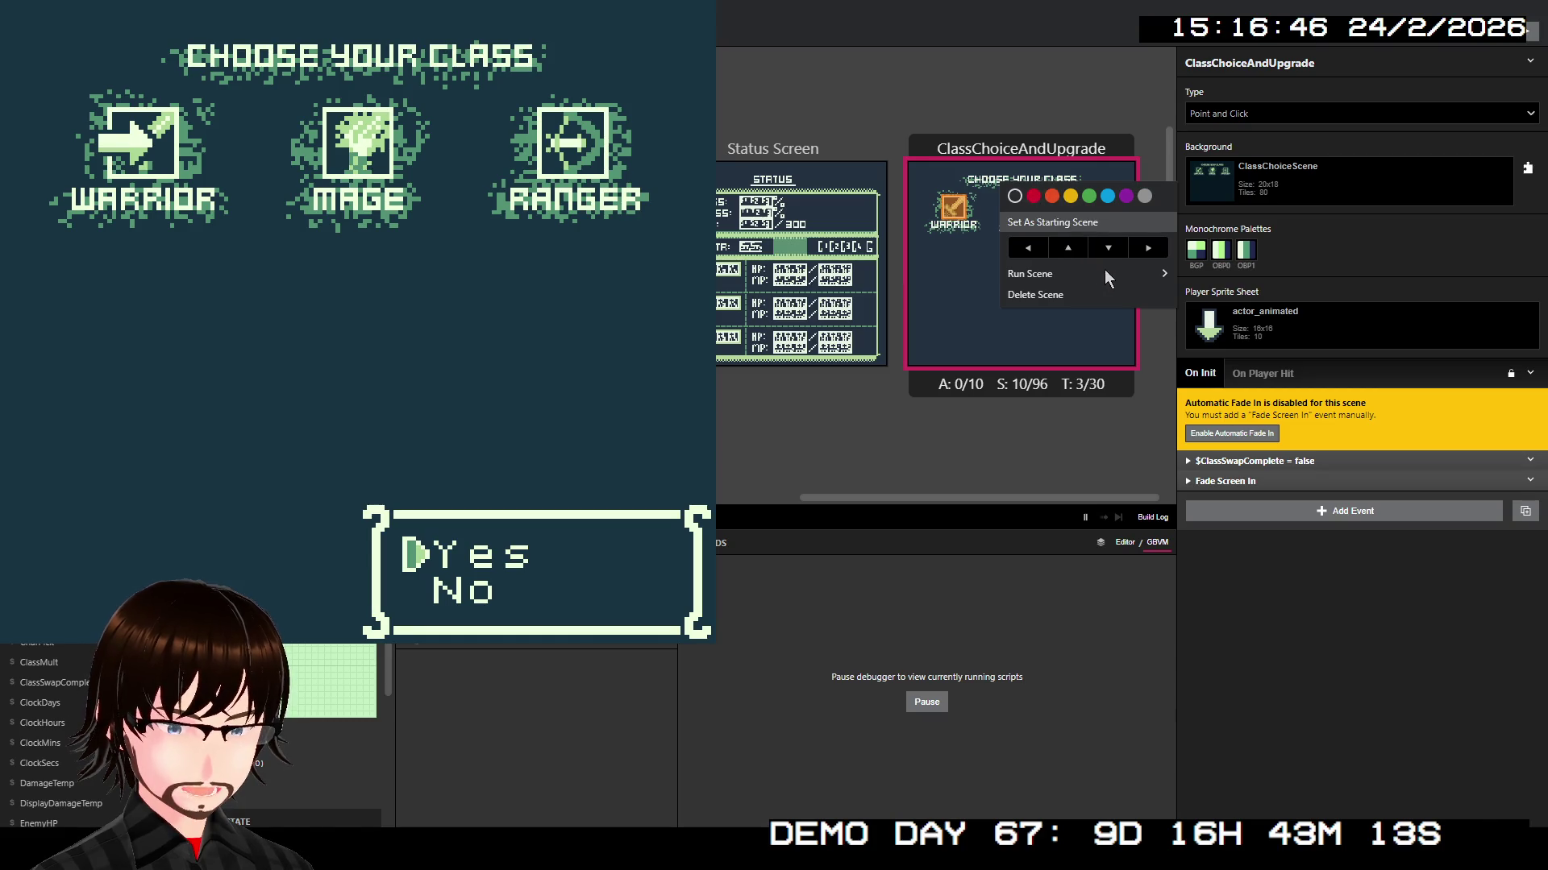
mouse_move(1105, 274)
left_click(1236, 277)
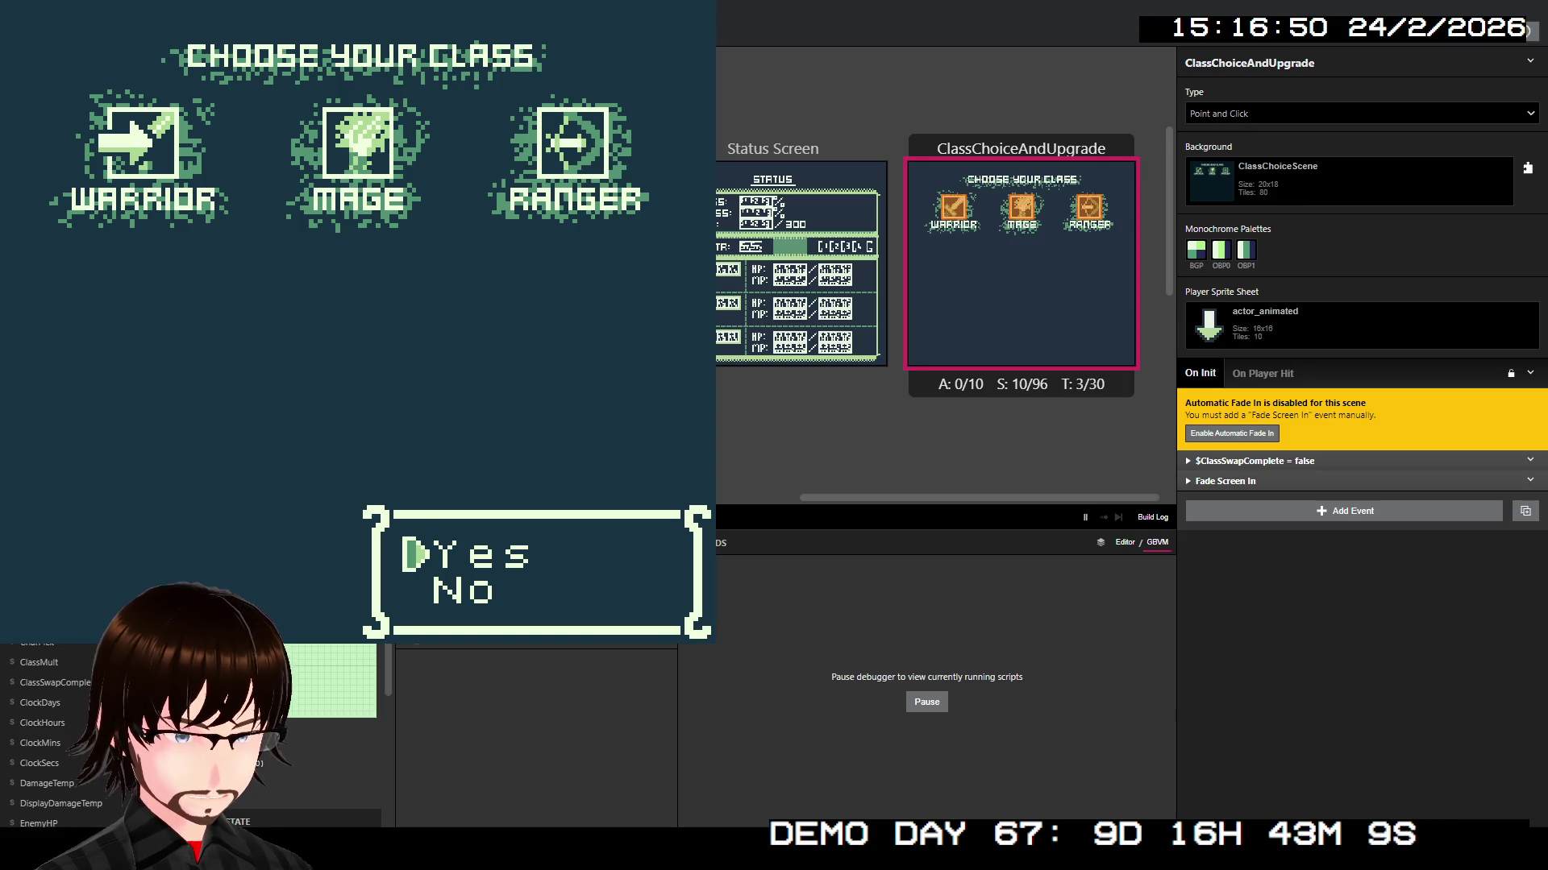
key("z")
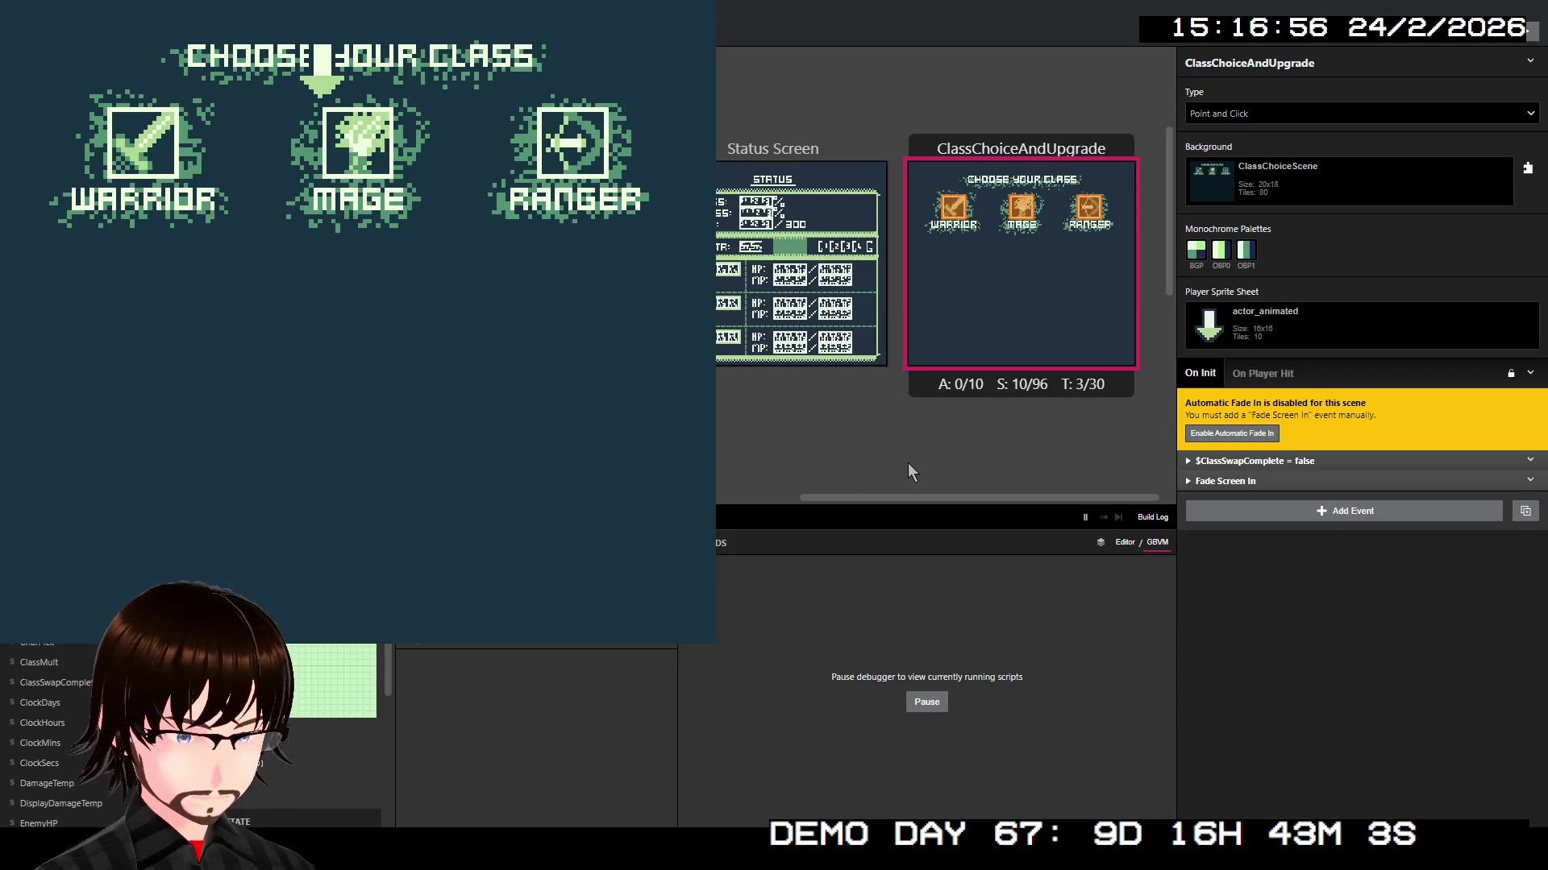
key("Left")
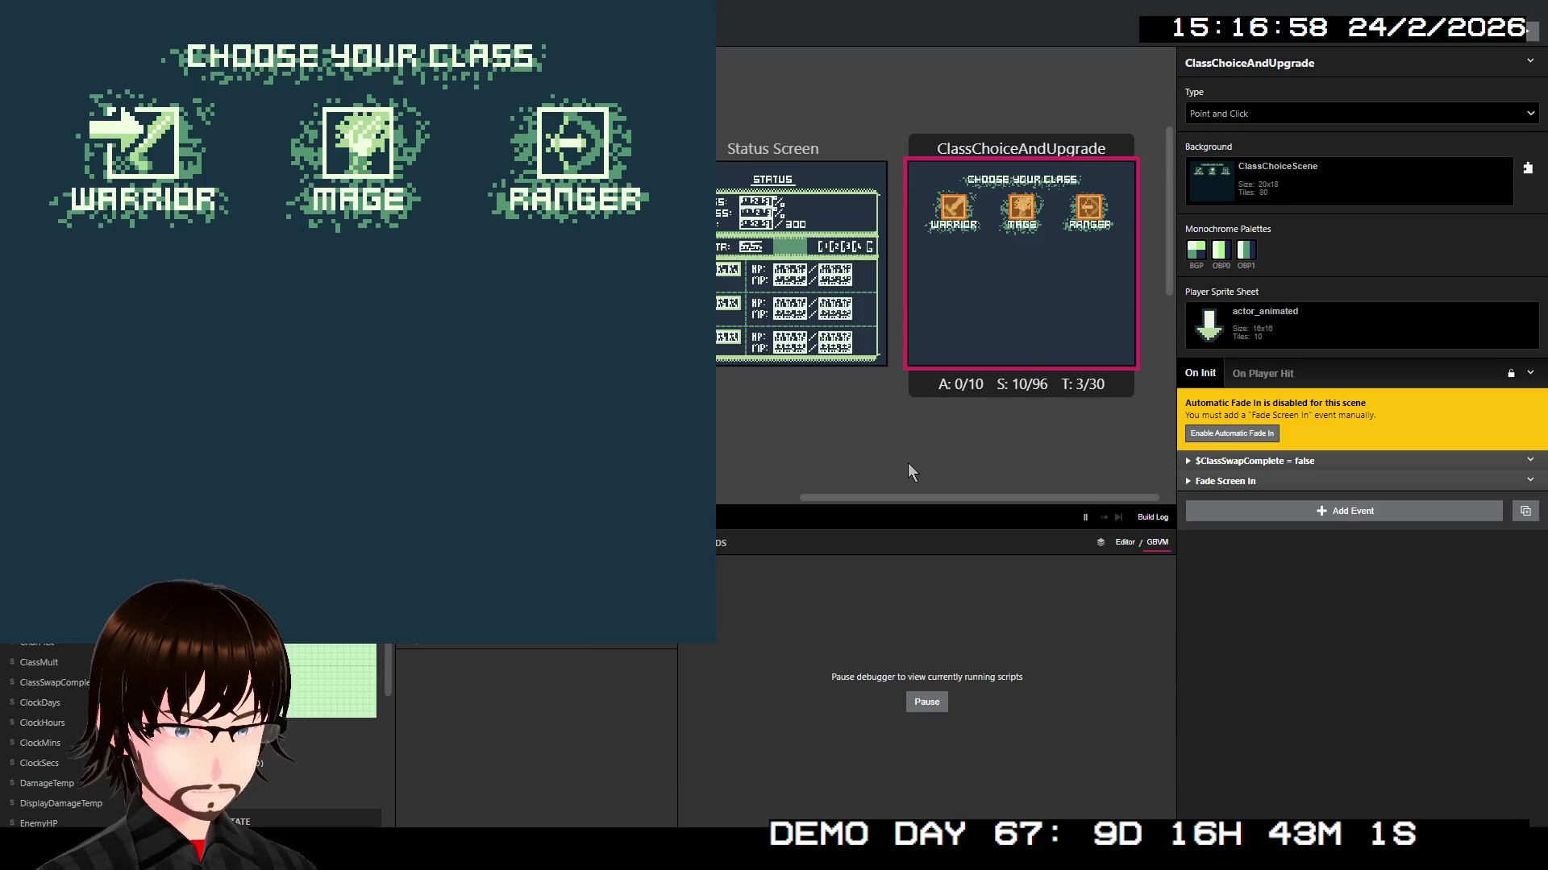
key("z")
key("z")
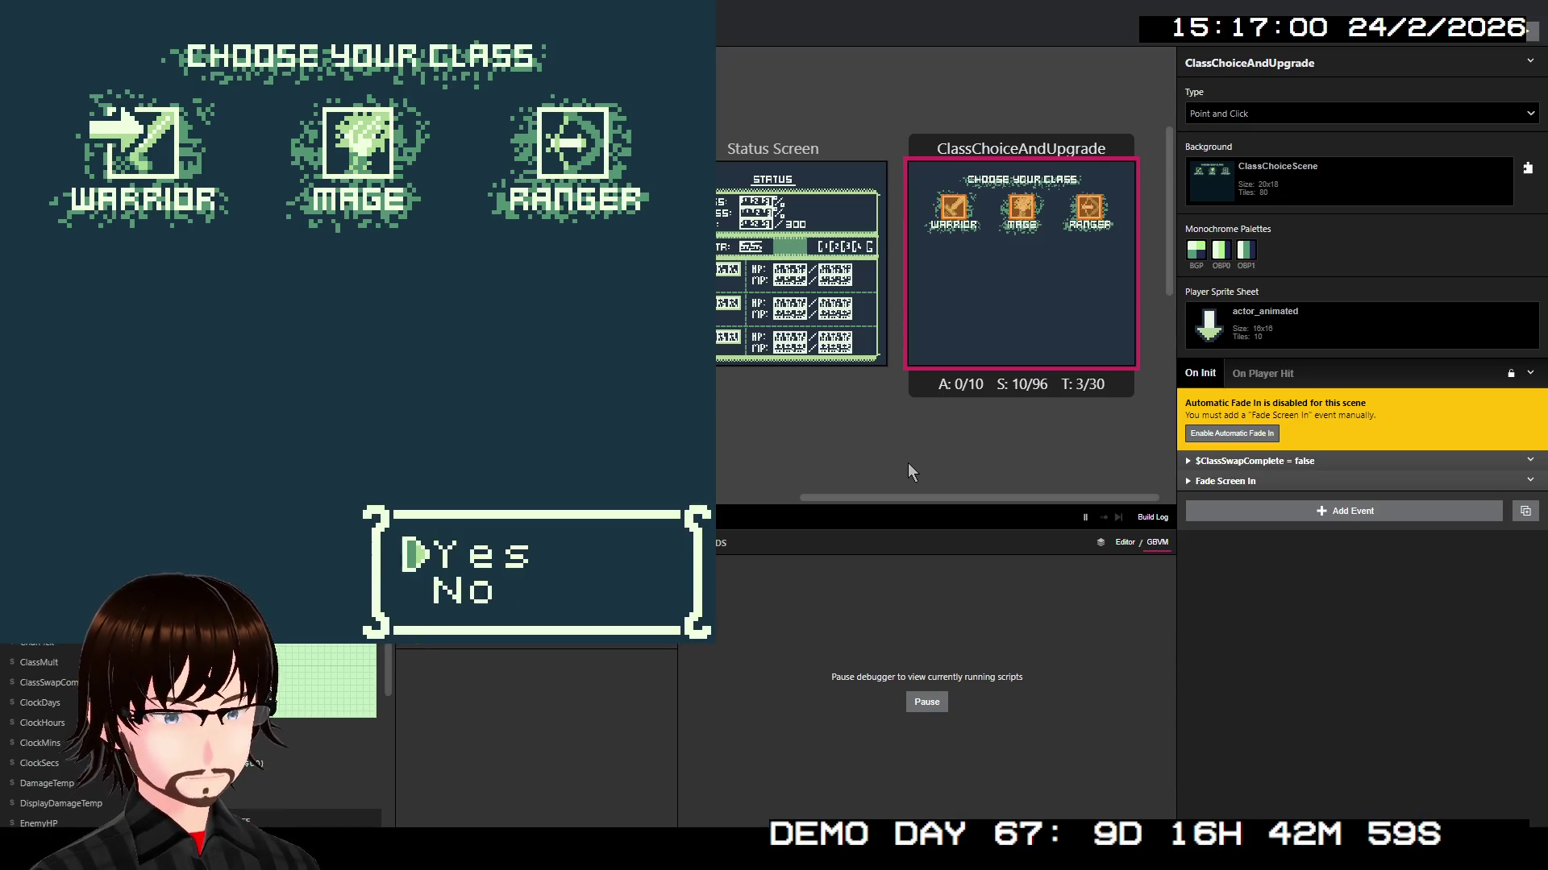
key("z")
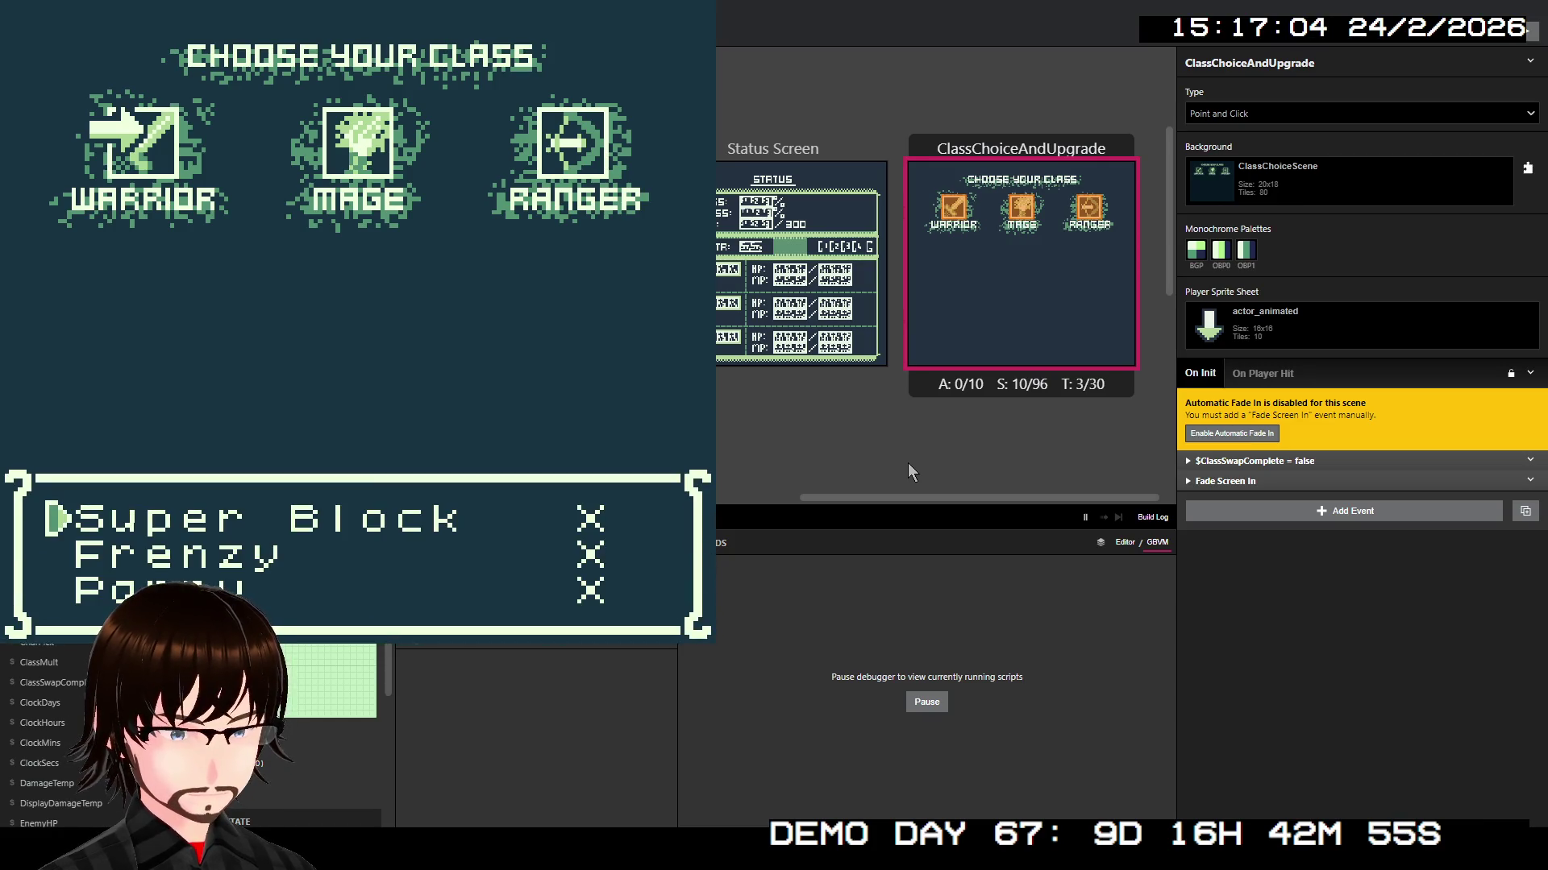
Step: Buy Frenzy and another skill, agreeing to spend 2000G each time
key("z")
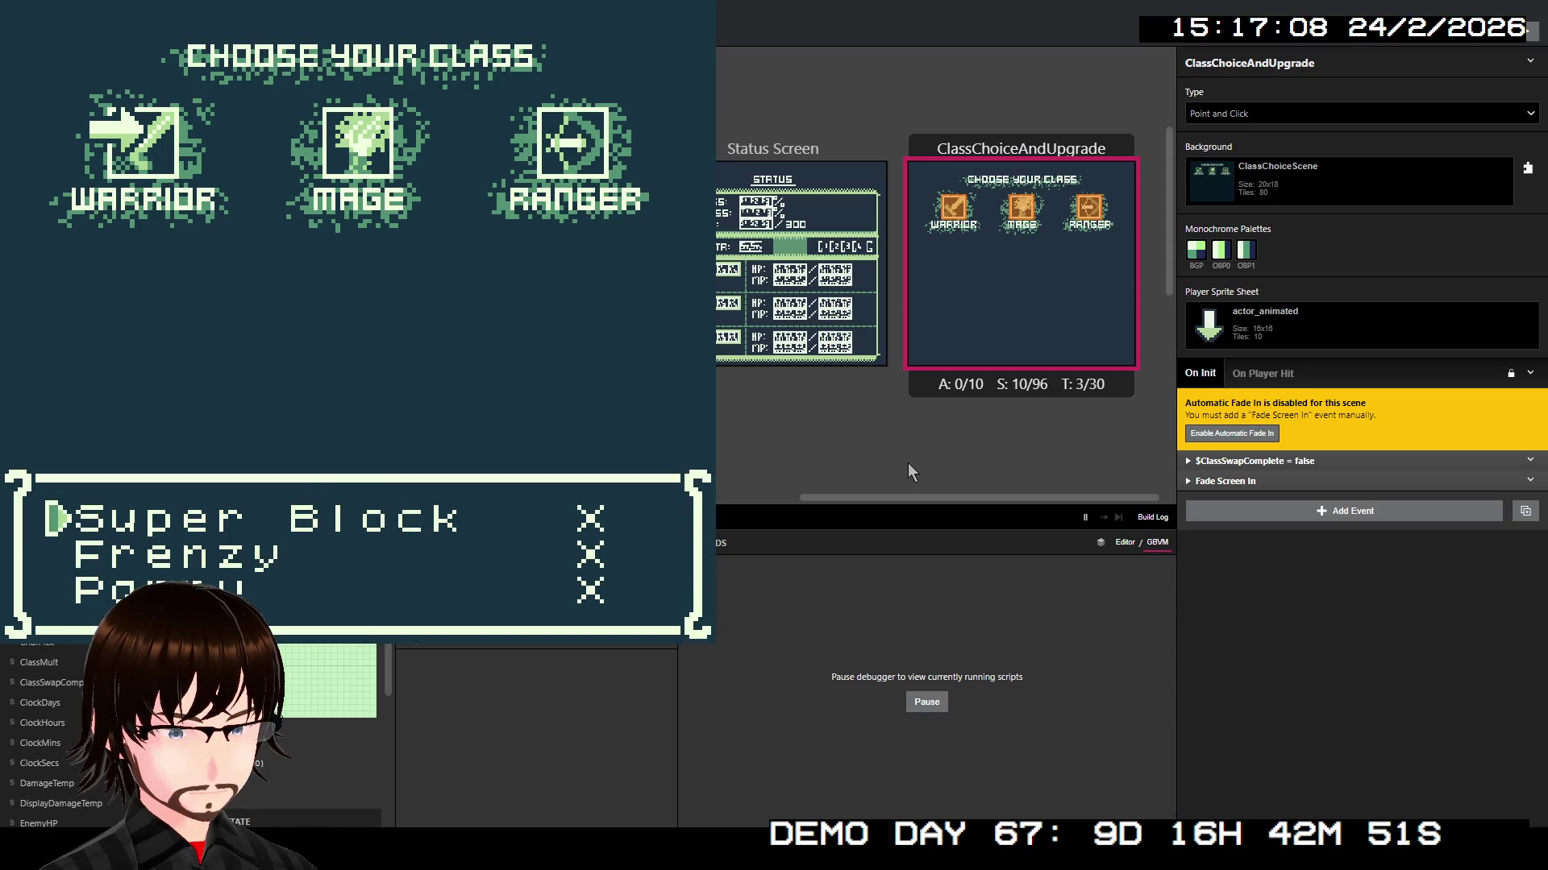
key("Down")
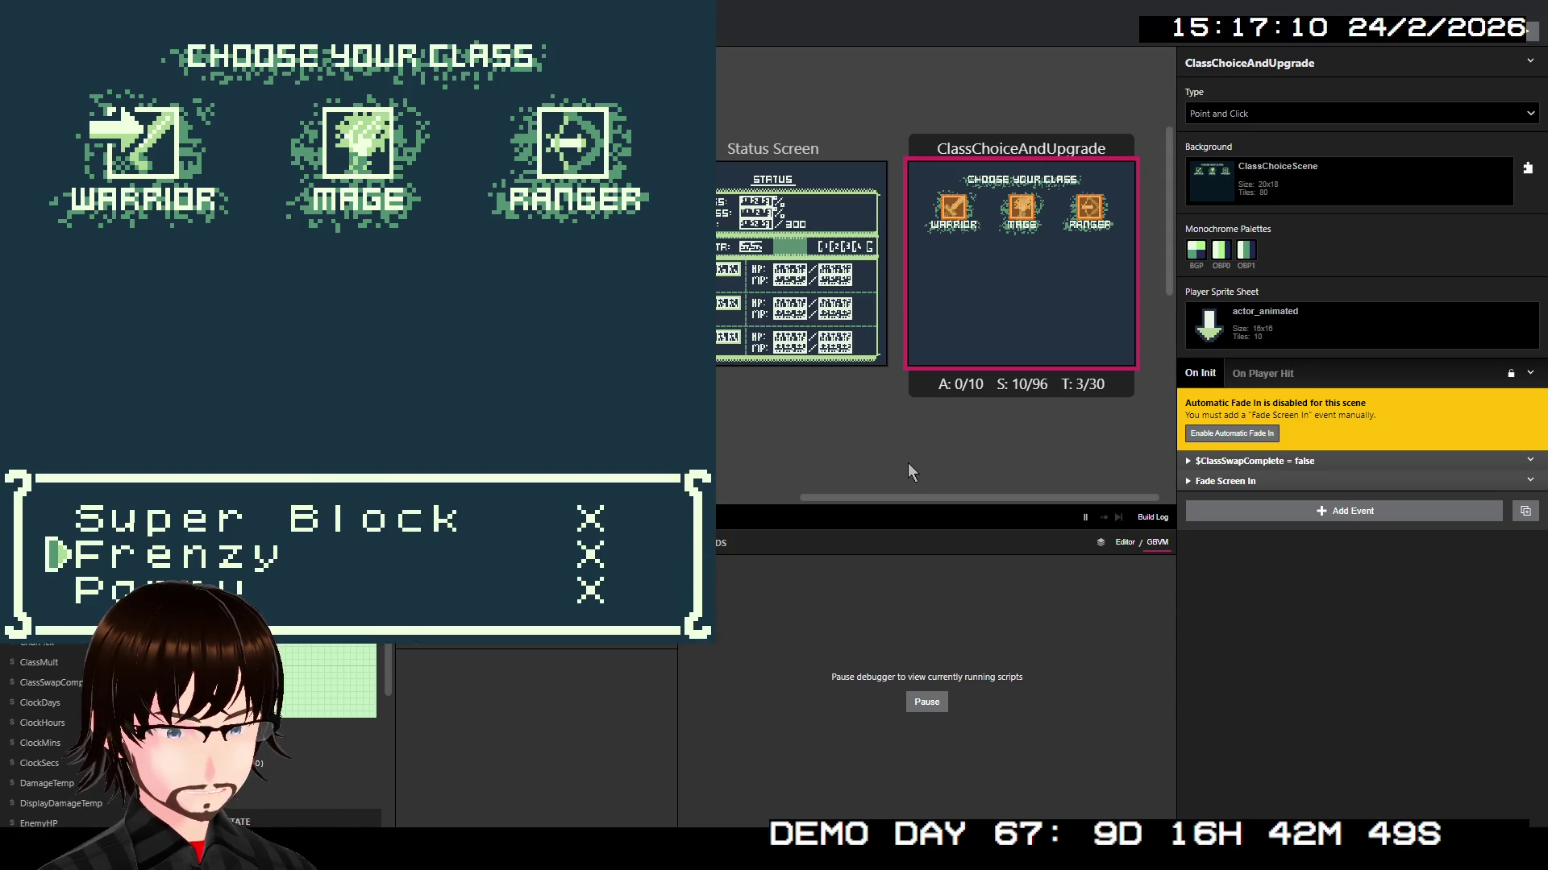
key("z")
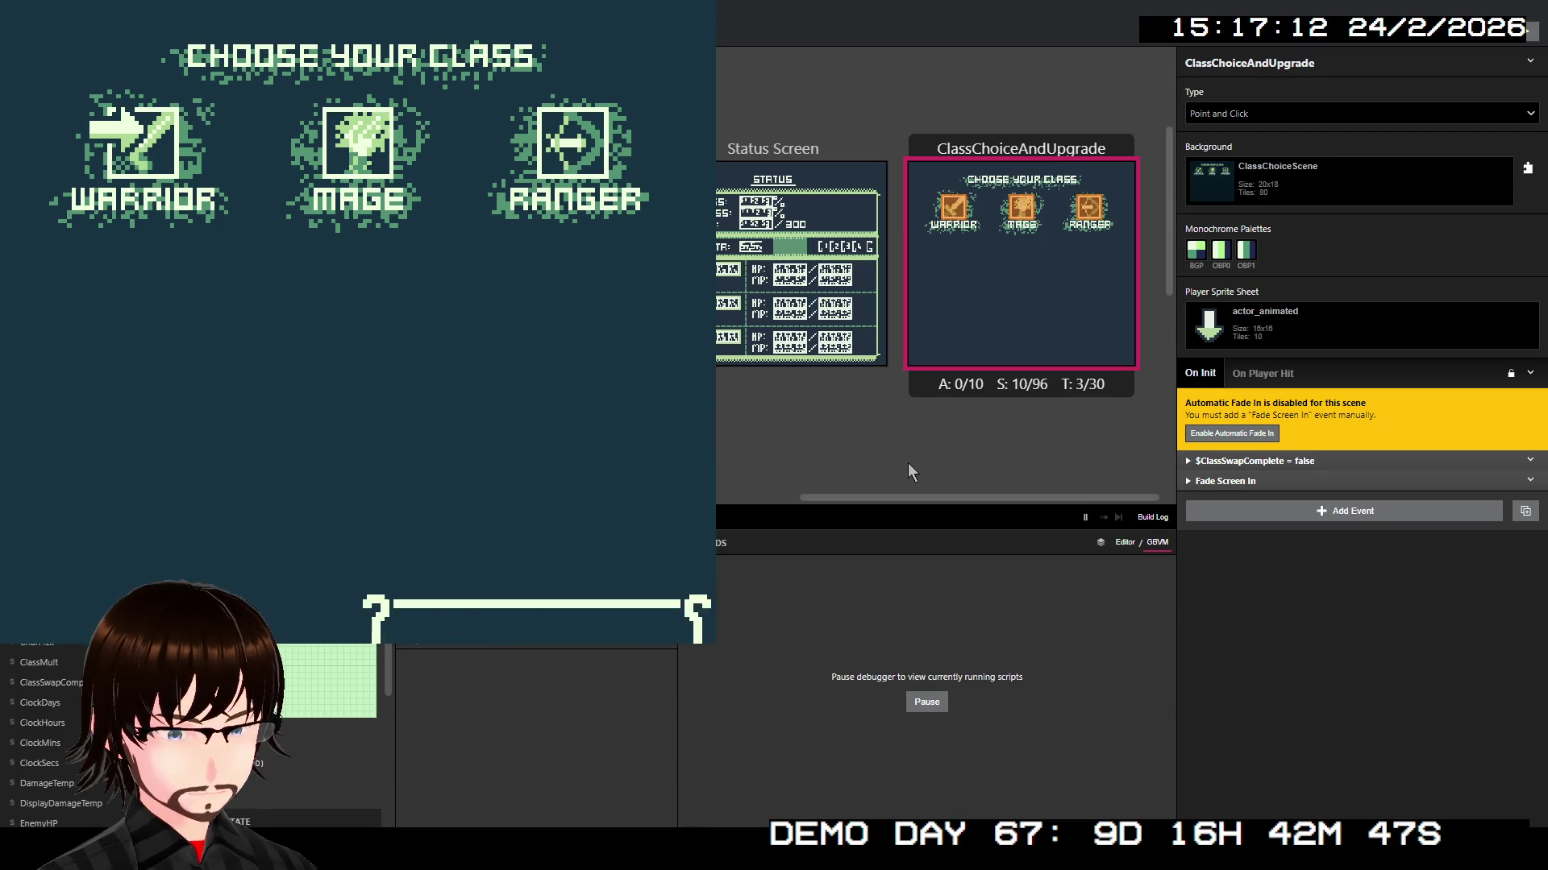
key("z")
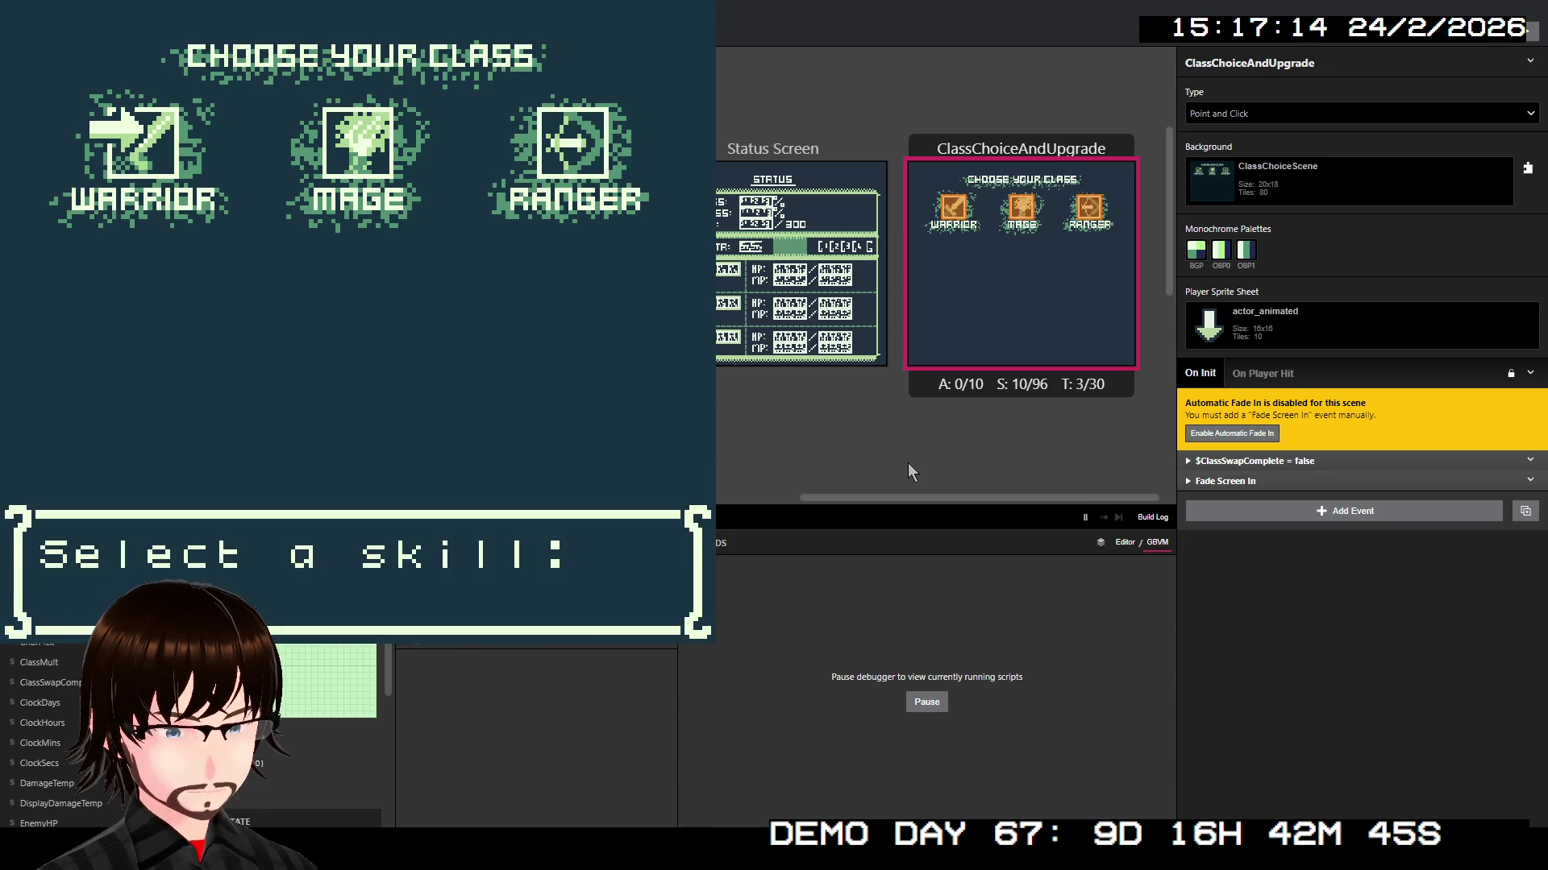
key("z")
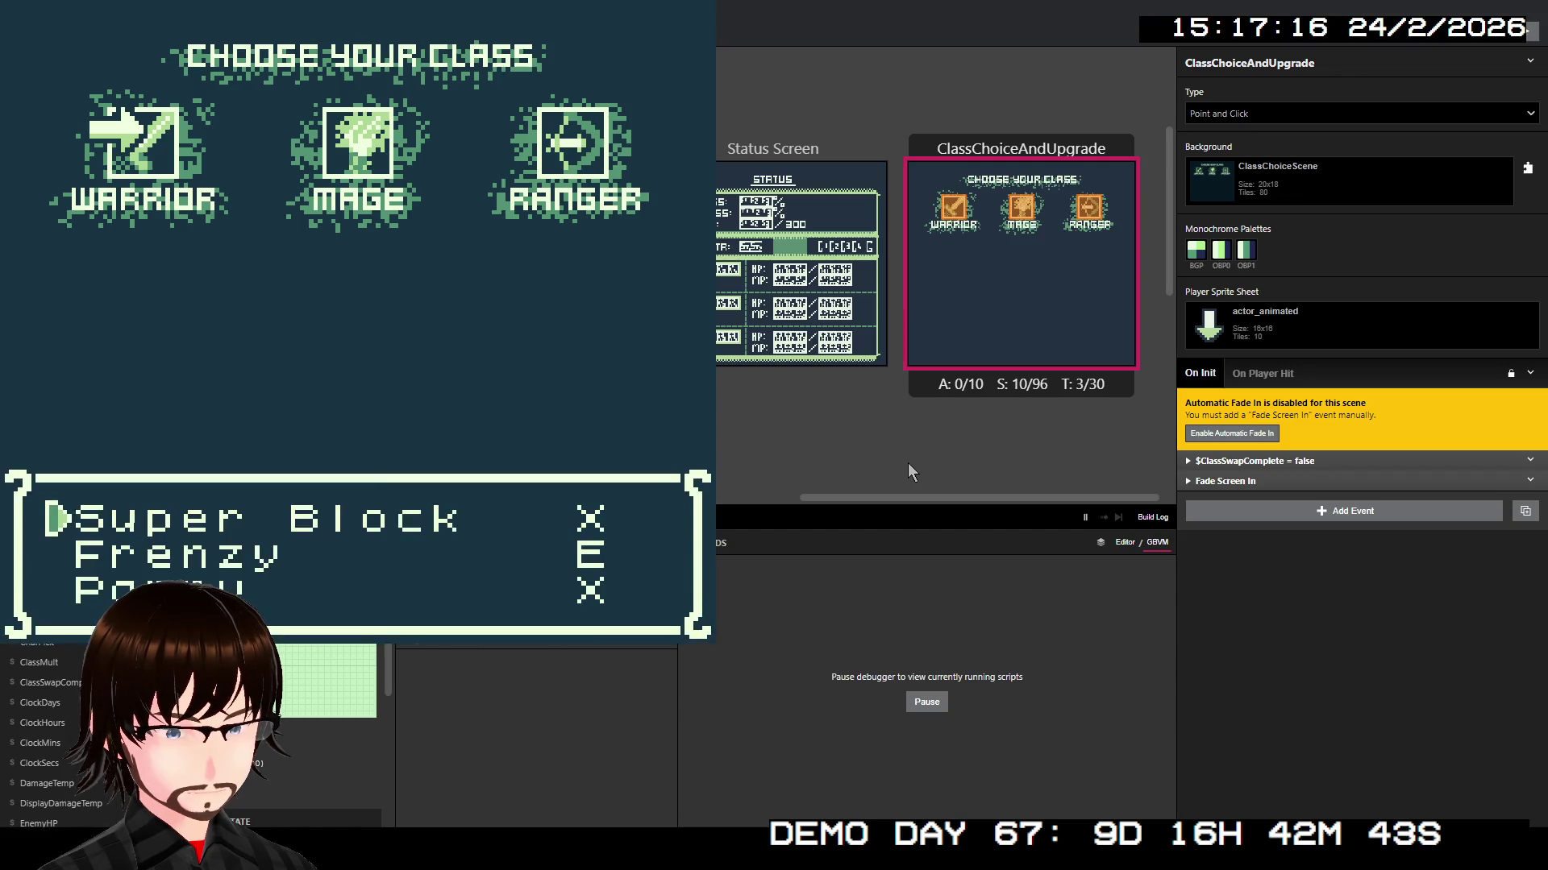
key("z")
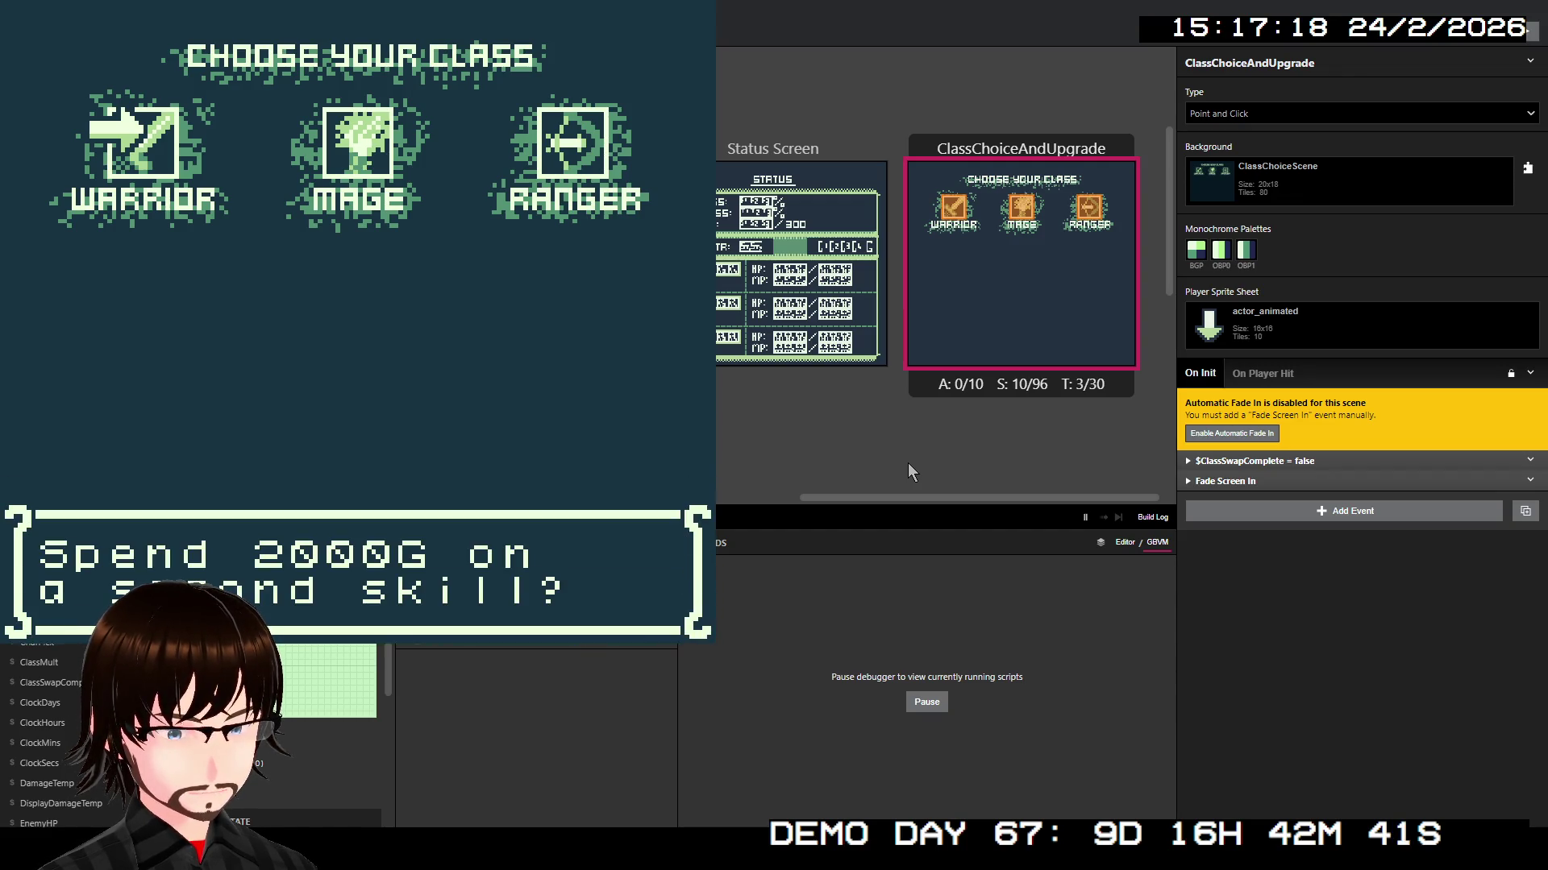
key("z")
key("z")
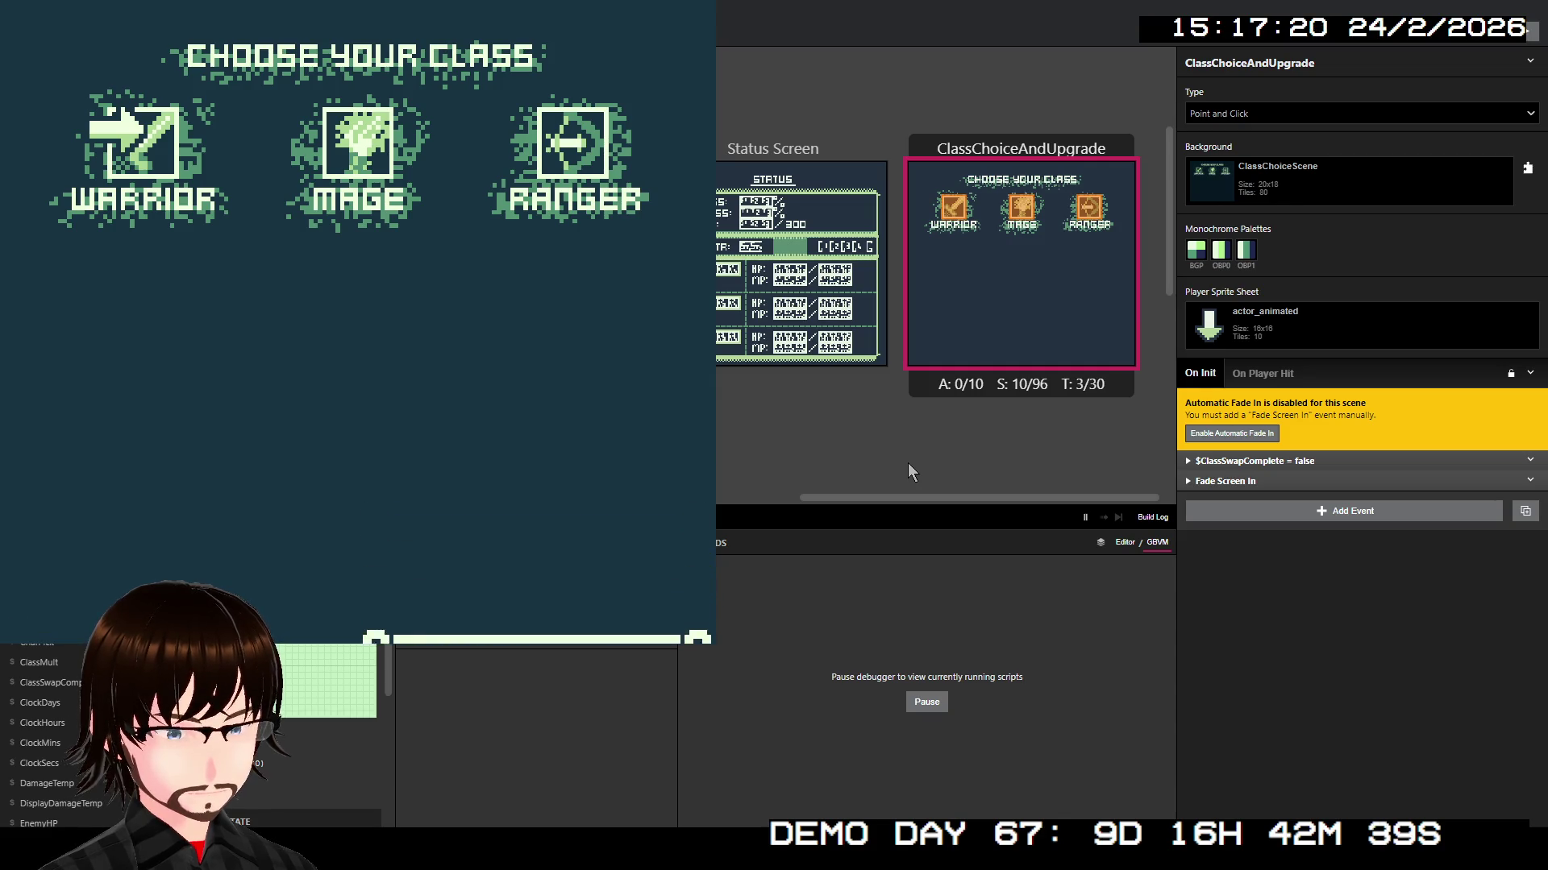
Step: Choose Super Block until the 'You lack the money' message appears, then close the game
key("z")
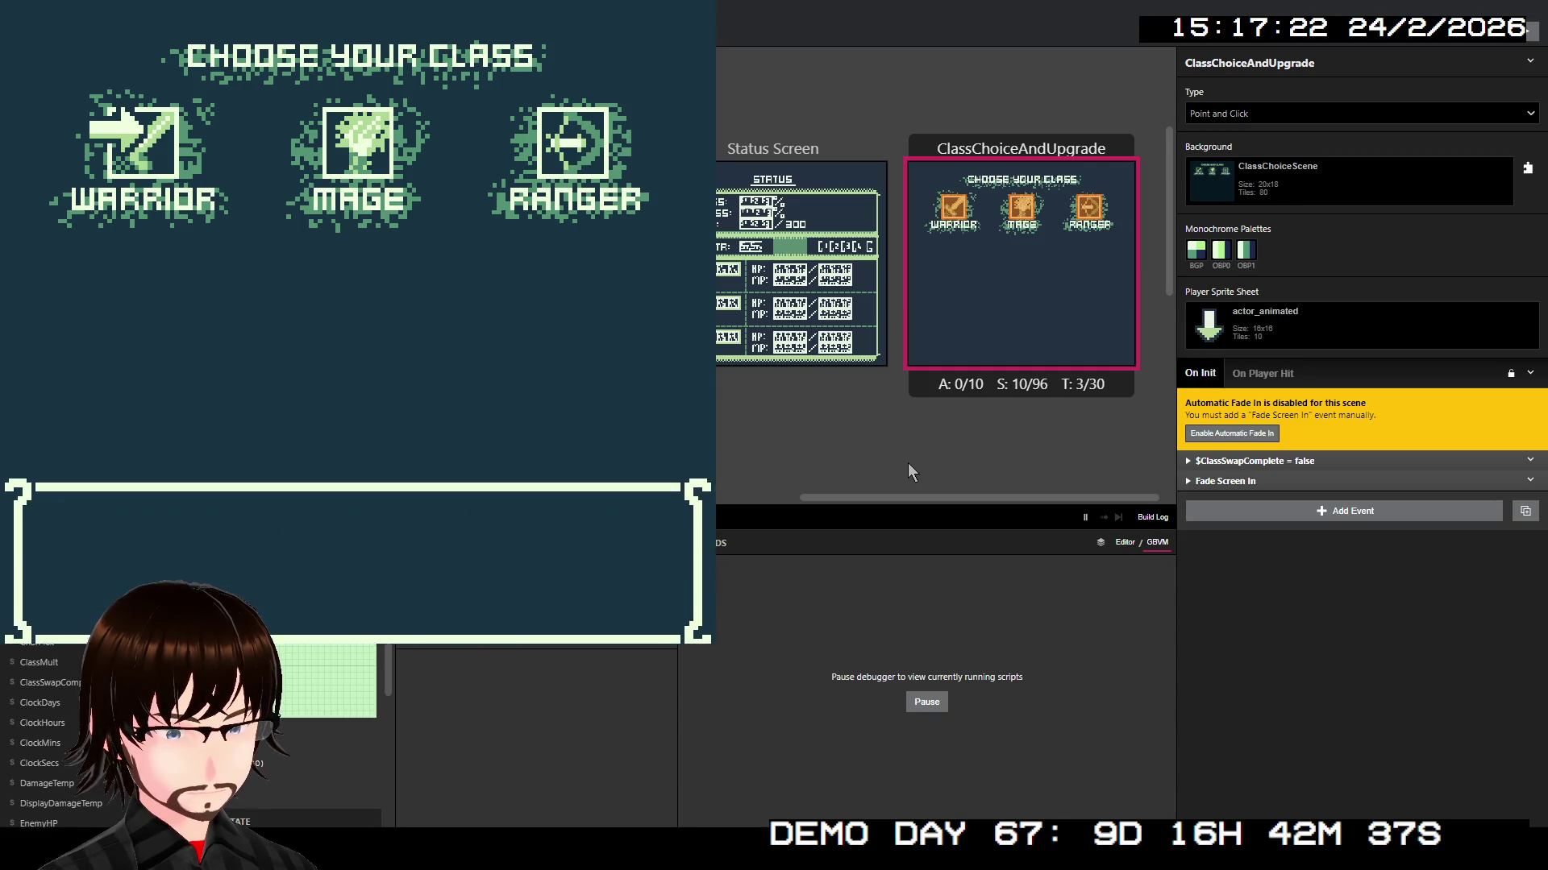
key("Down")
key("Up")
key("z")
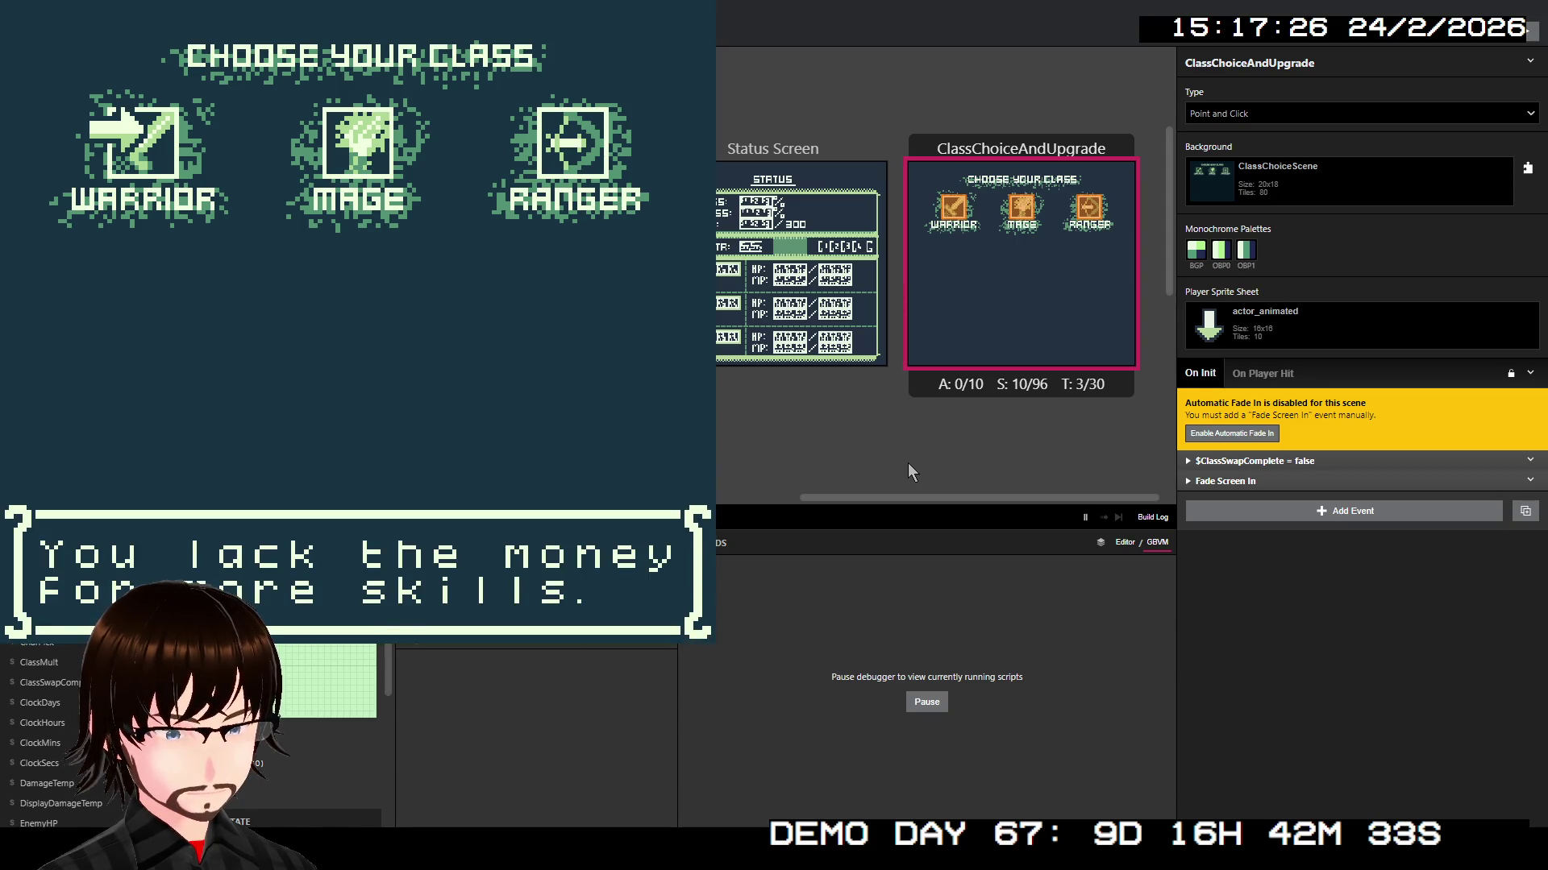
key("z")
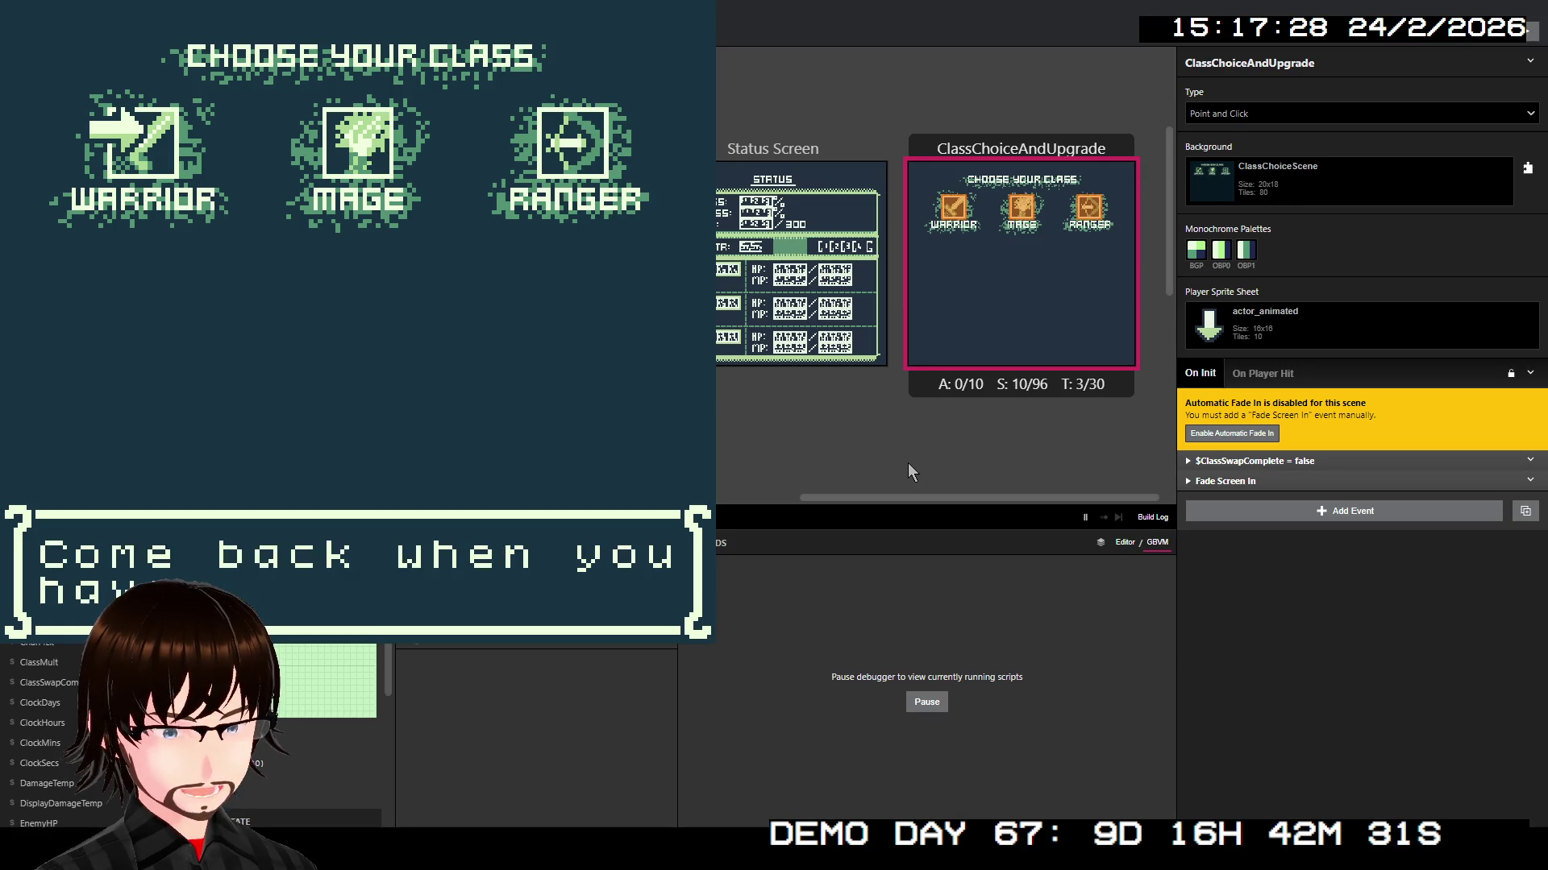
key("z")
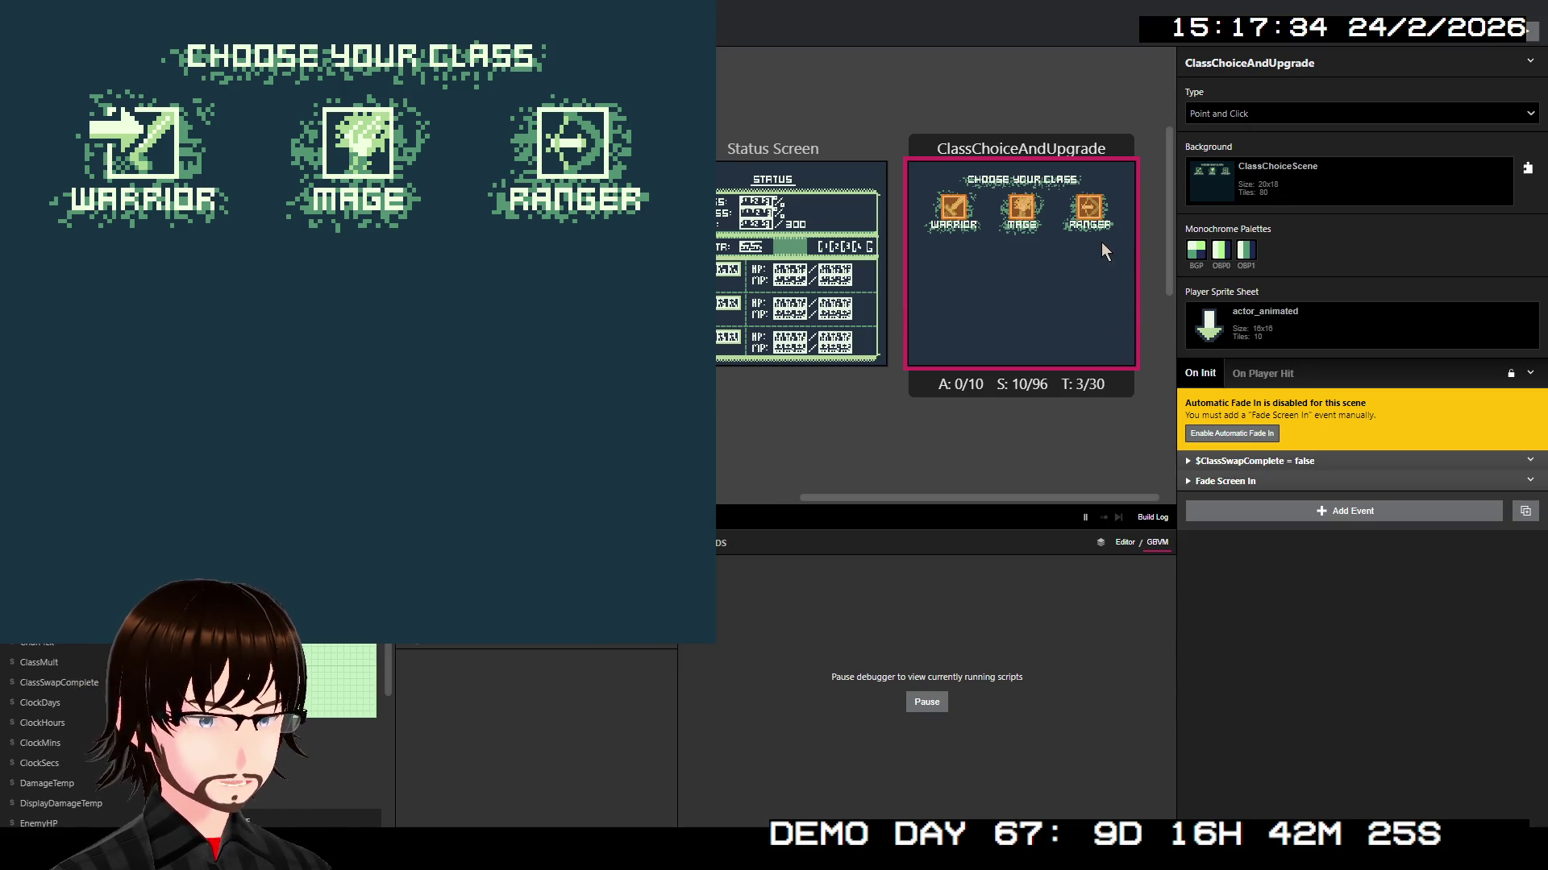
key("alt+F4")
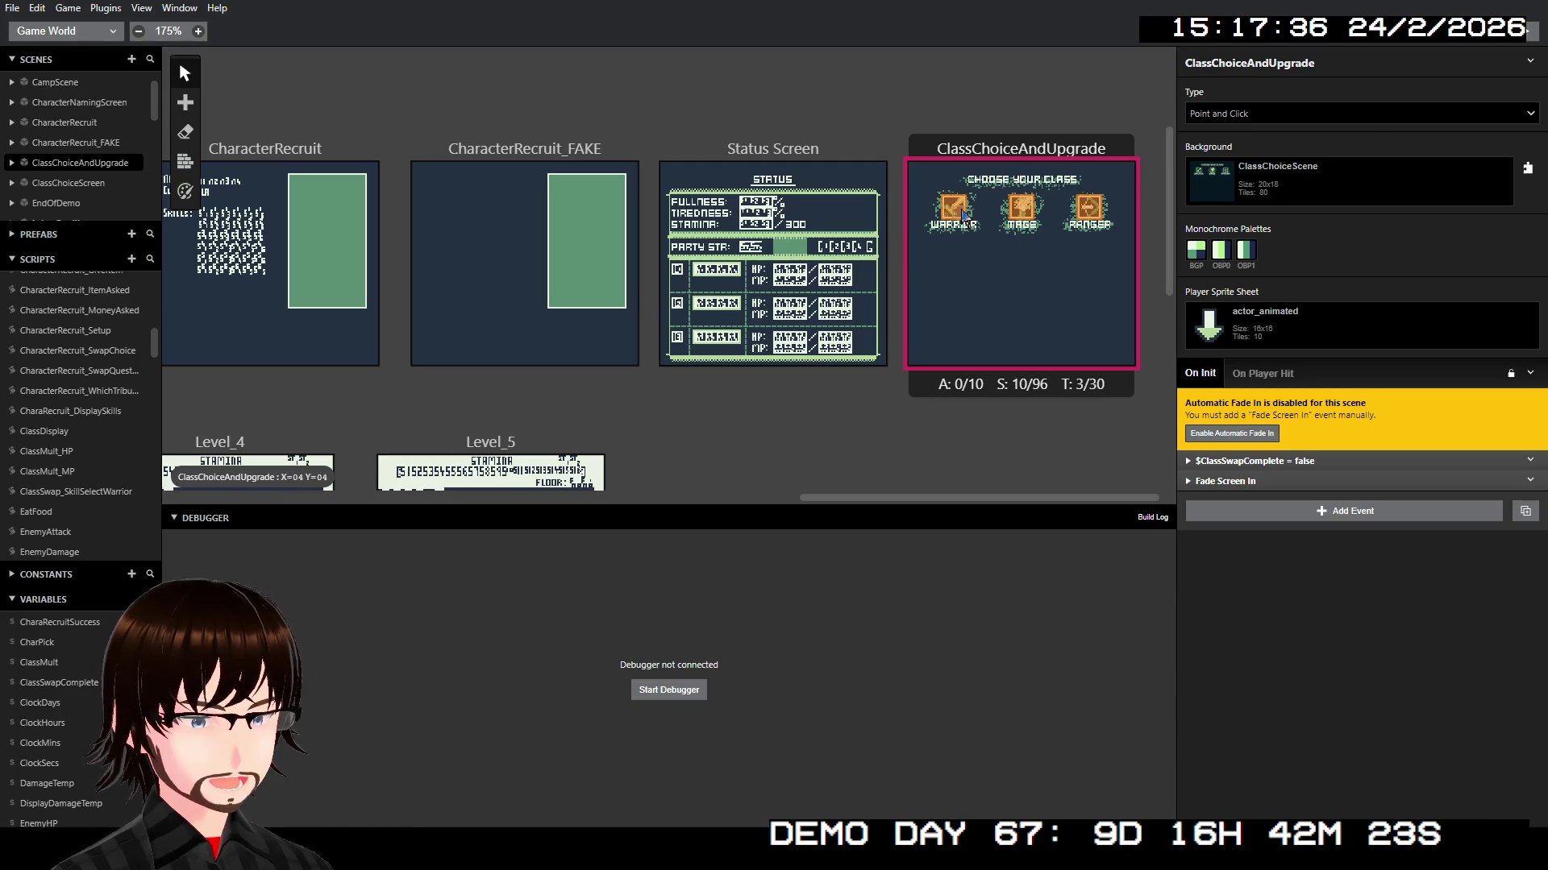
Step: Copy and delete the $Money - 2000 event in the Warrior's third-skill purchase branch
left_click(963, 214)
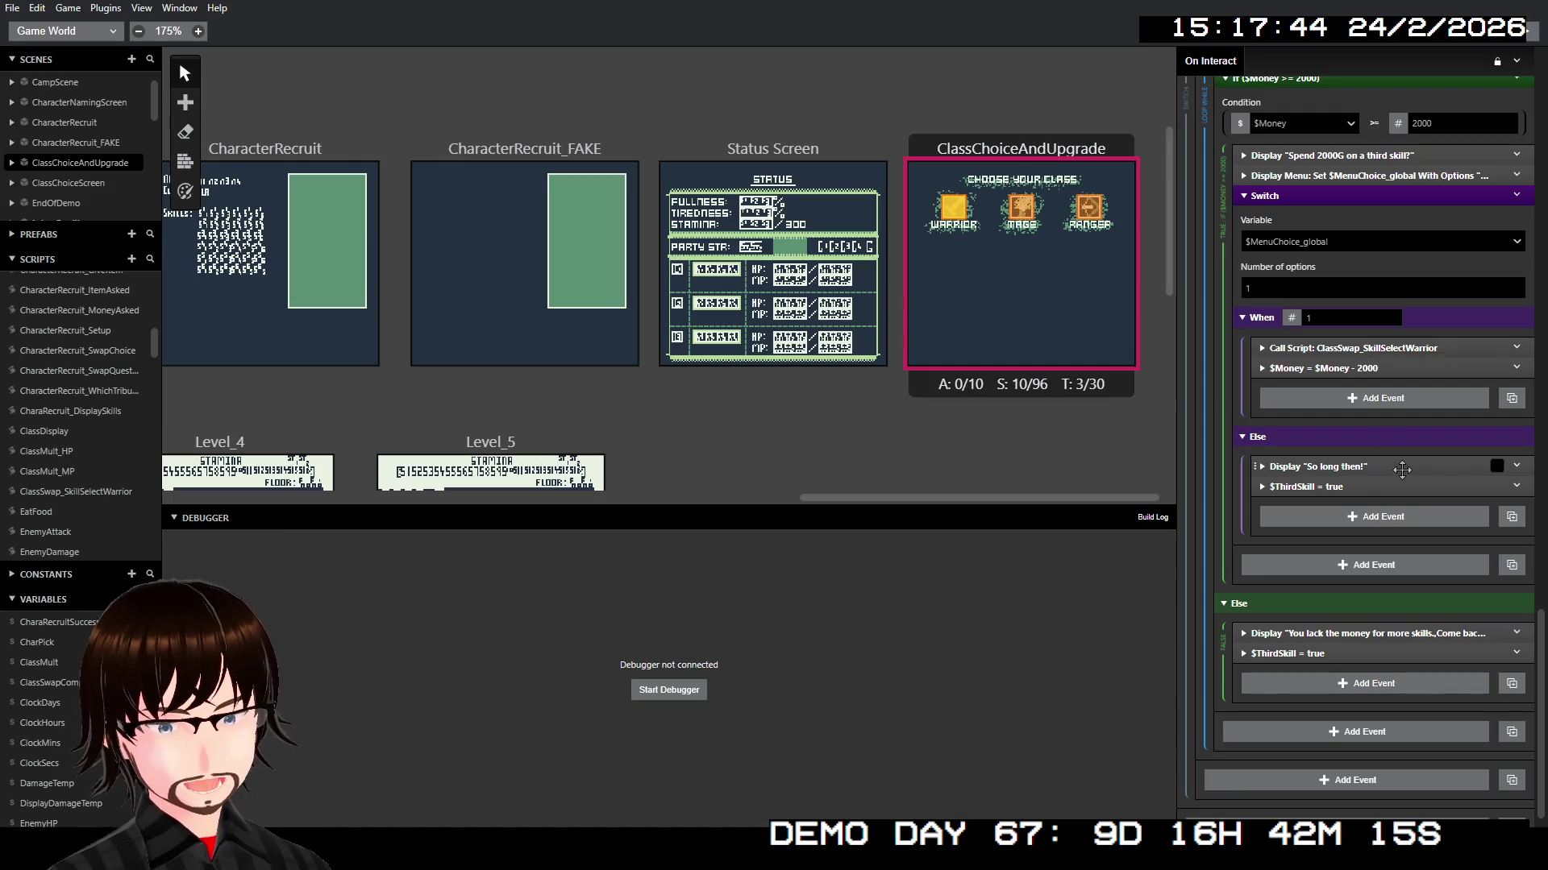
right_click(1337, 369)
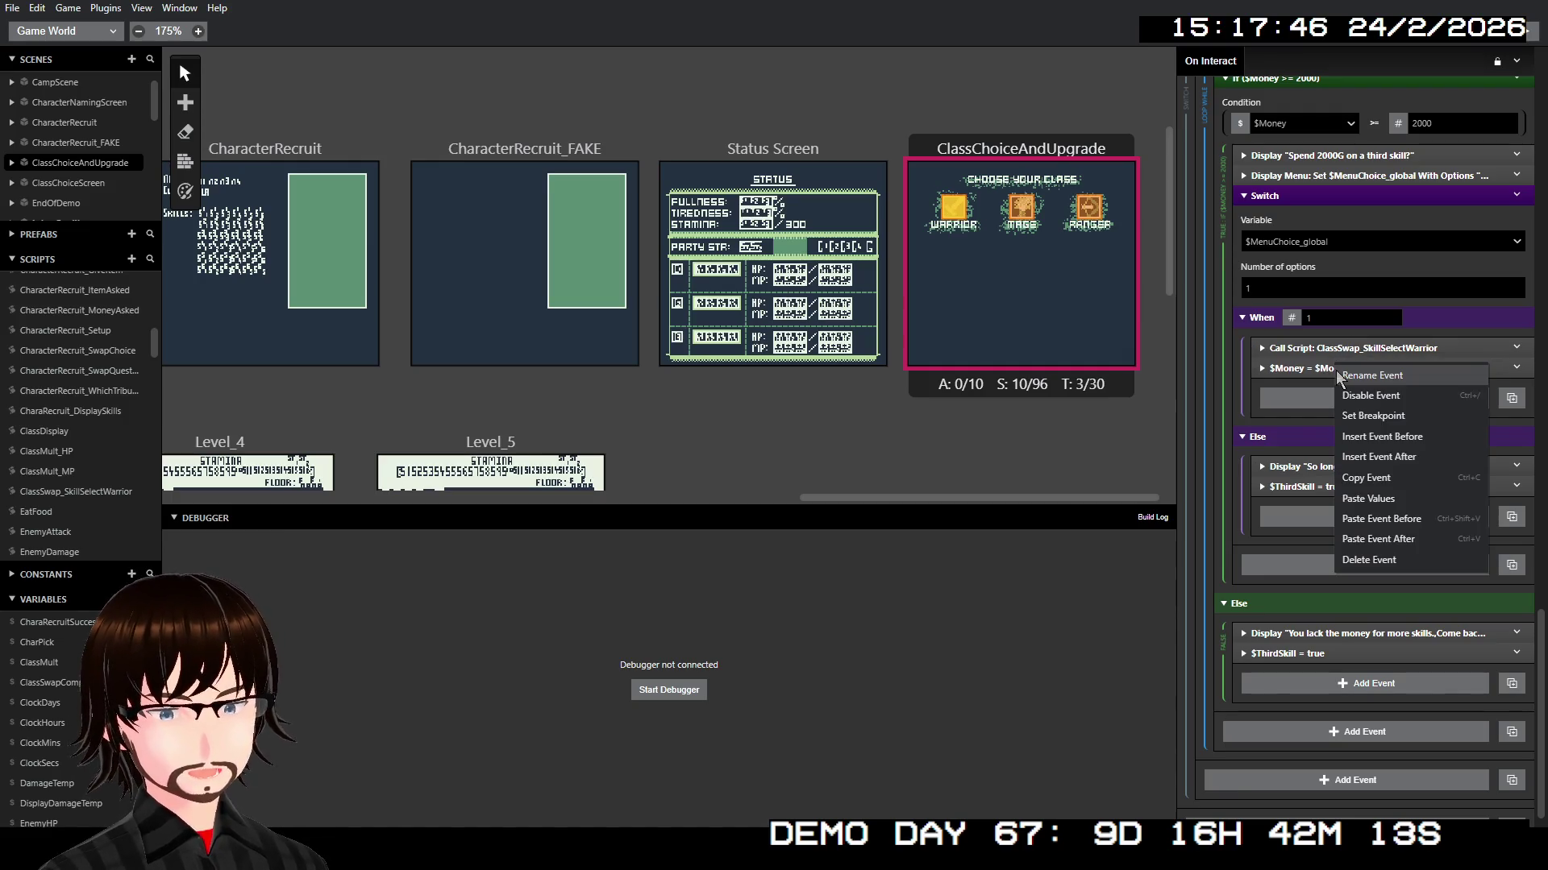
left_click(1381, 480)
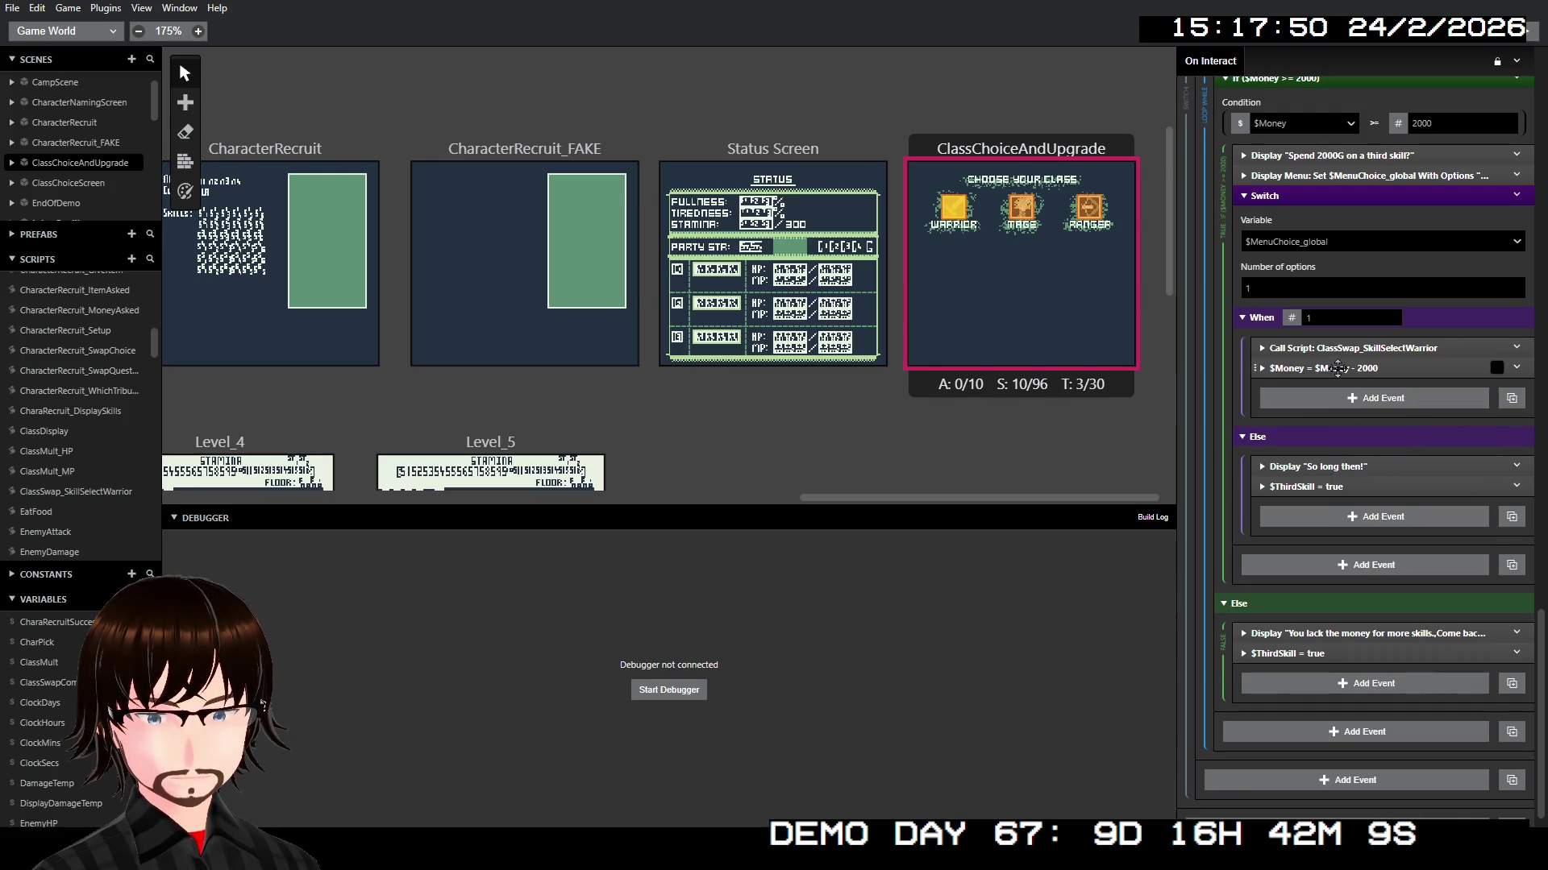
right_click(1339, 368)
left_click(1404, 554)
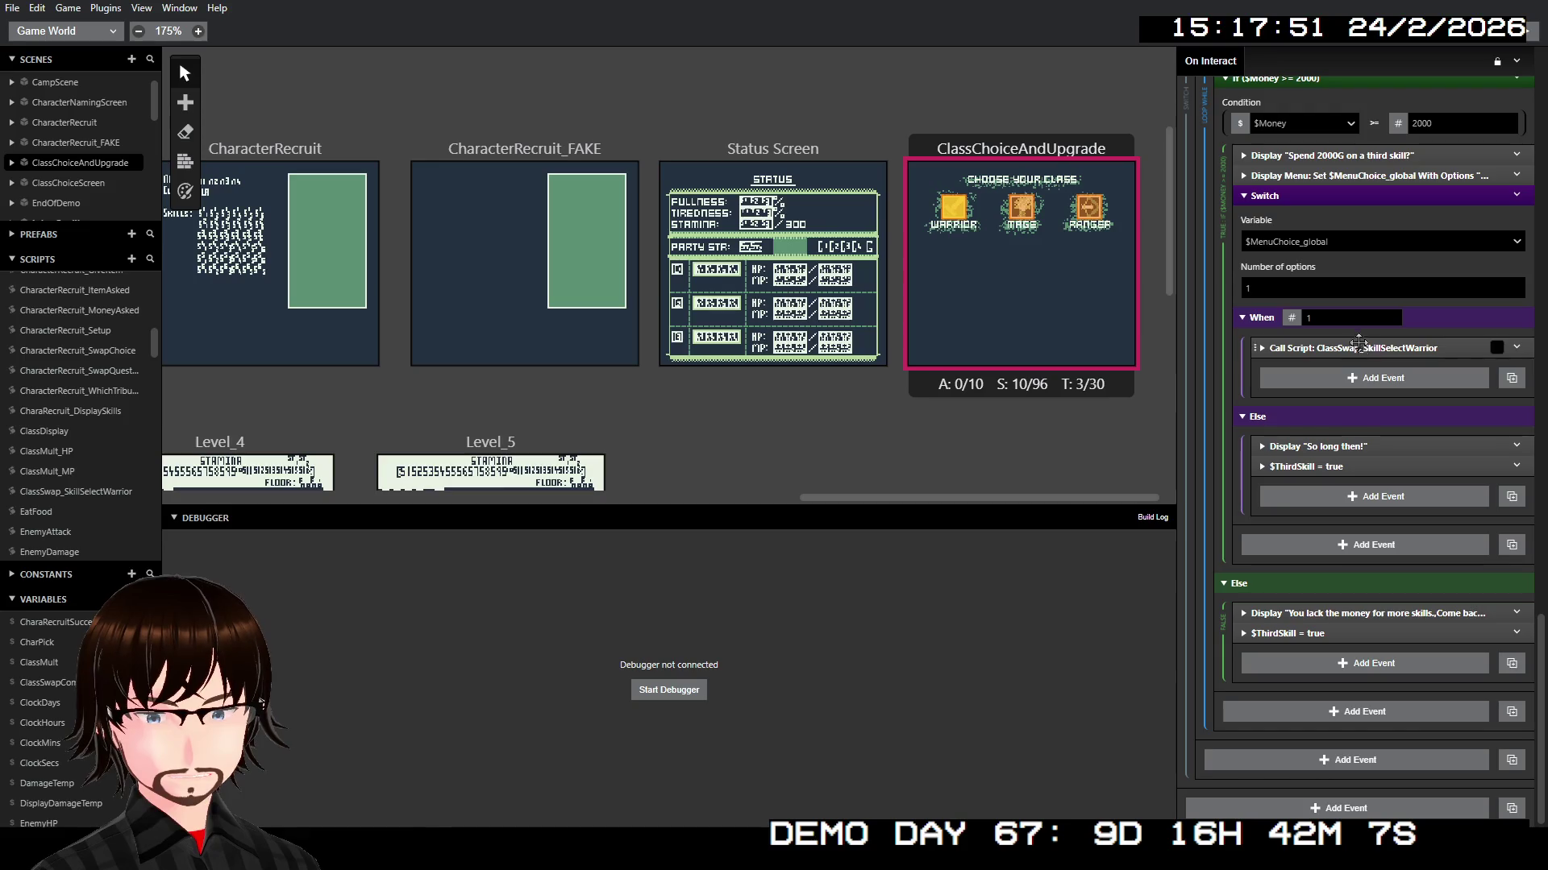
Step: Delete the second-skill $Money - 2000 deduction and open the ClassSwap_SkillSelectWarrior script
scroll(1415, 438, "up", 5)
scroll(1415, 438, "up", 5)
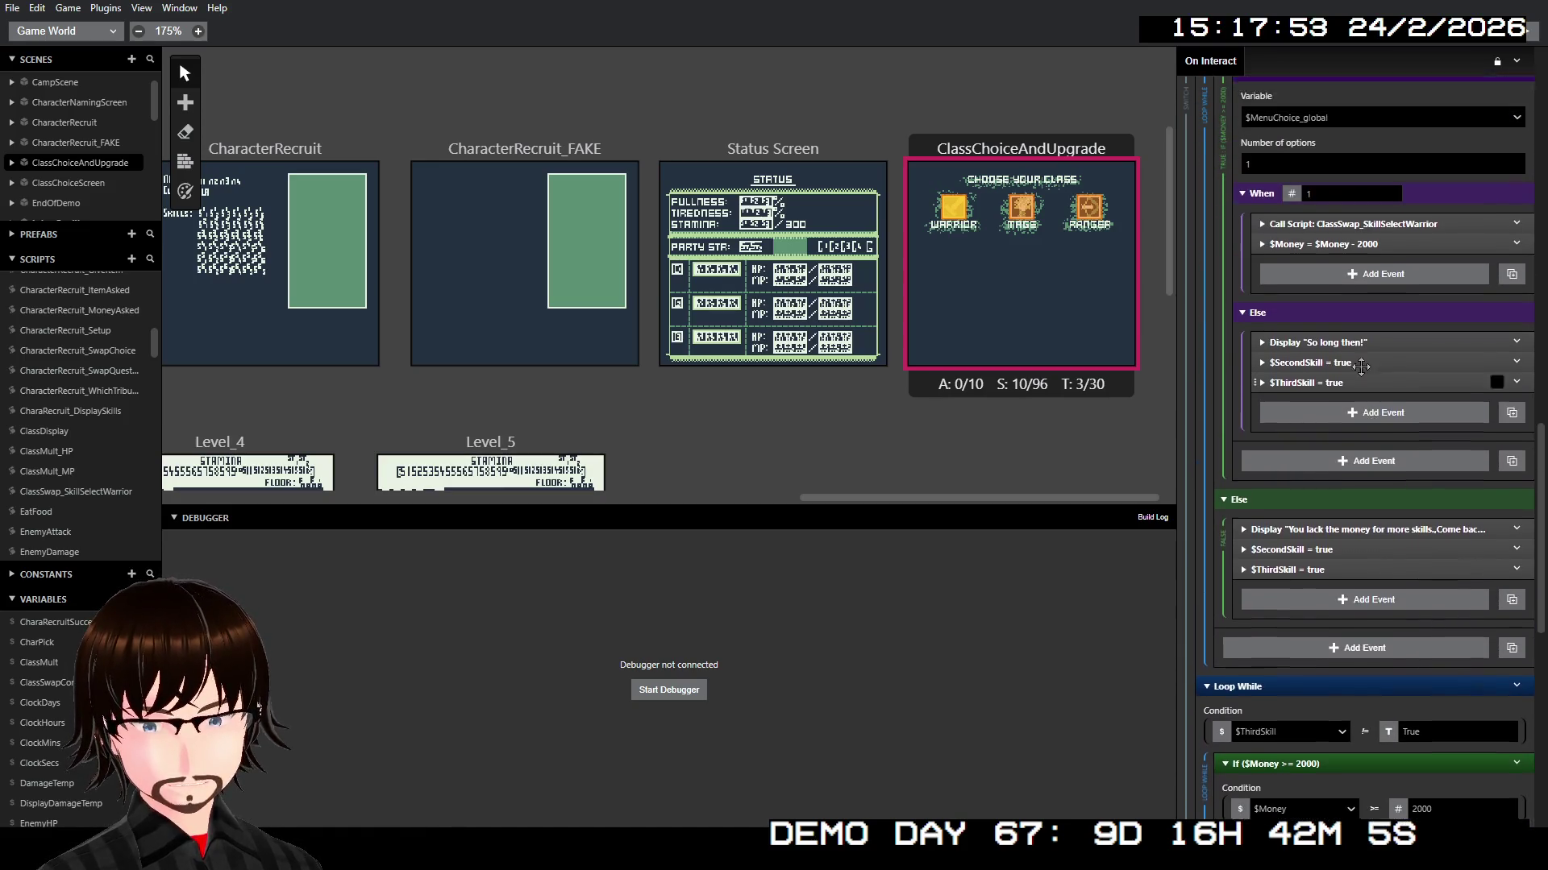
right_click(1334, 369)
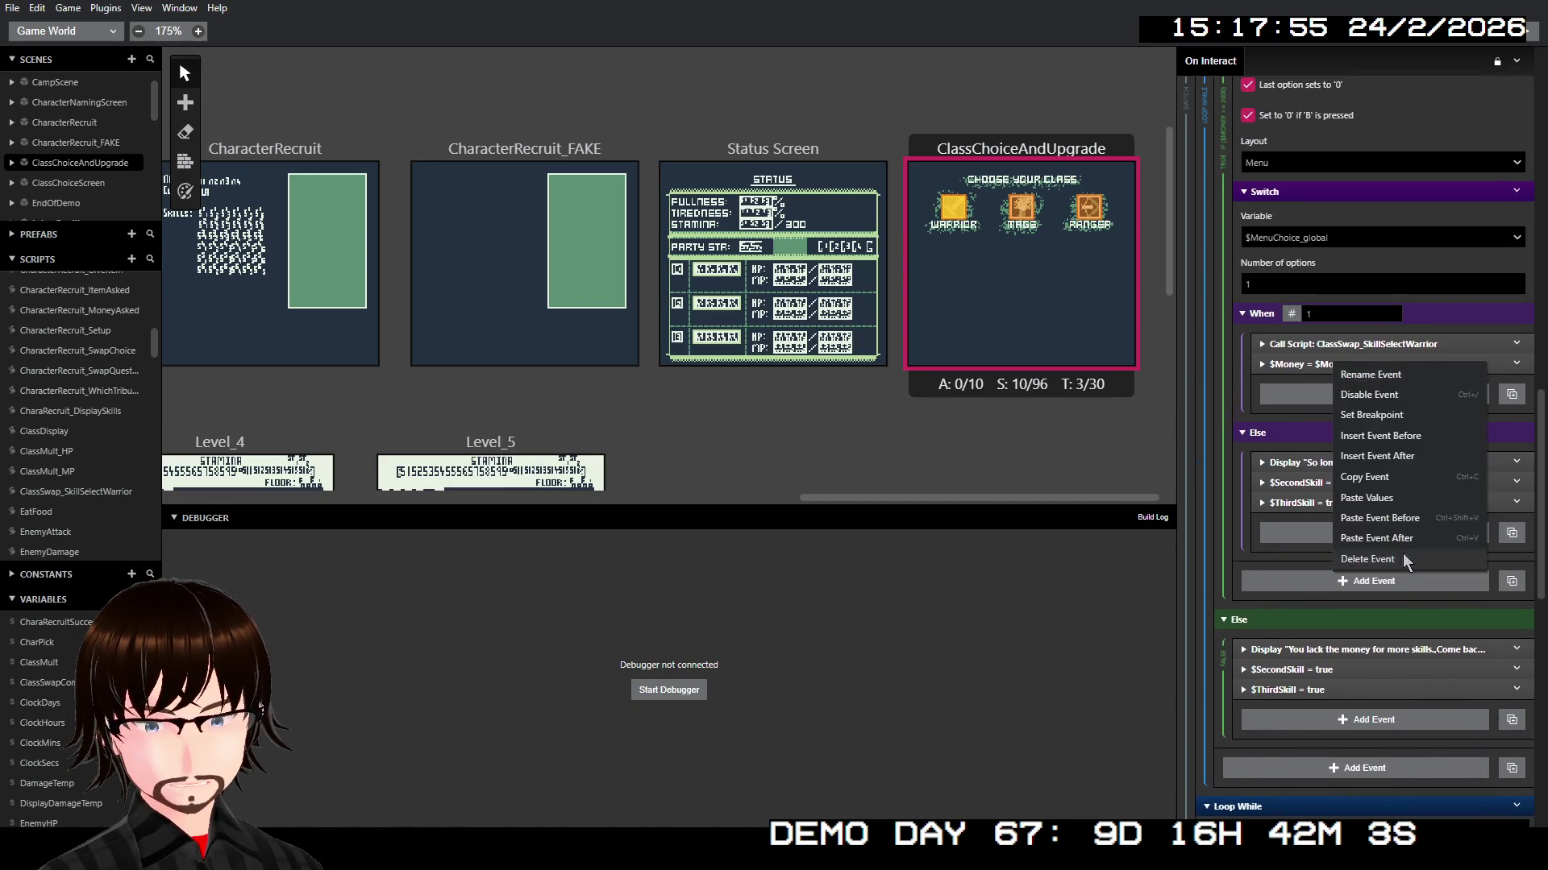
left_click(1402, 553)
scroll(79, 351, "up", 5)
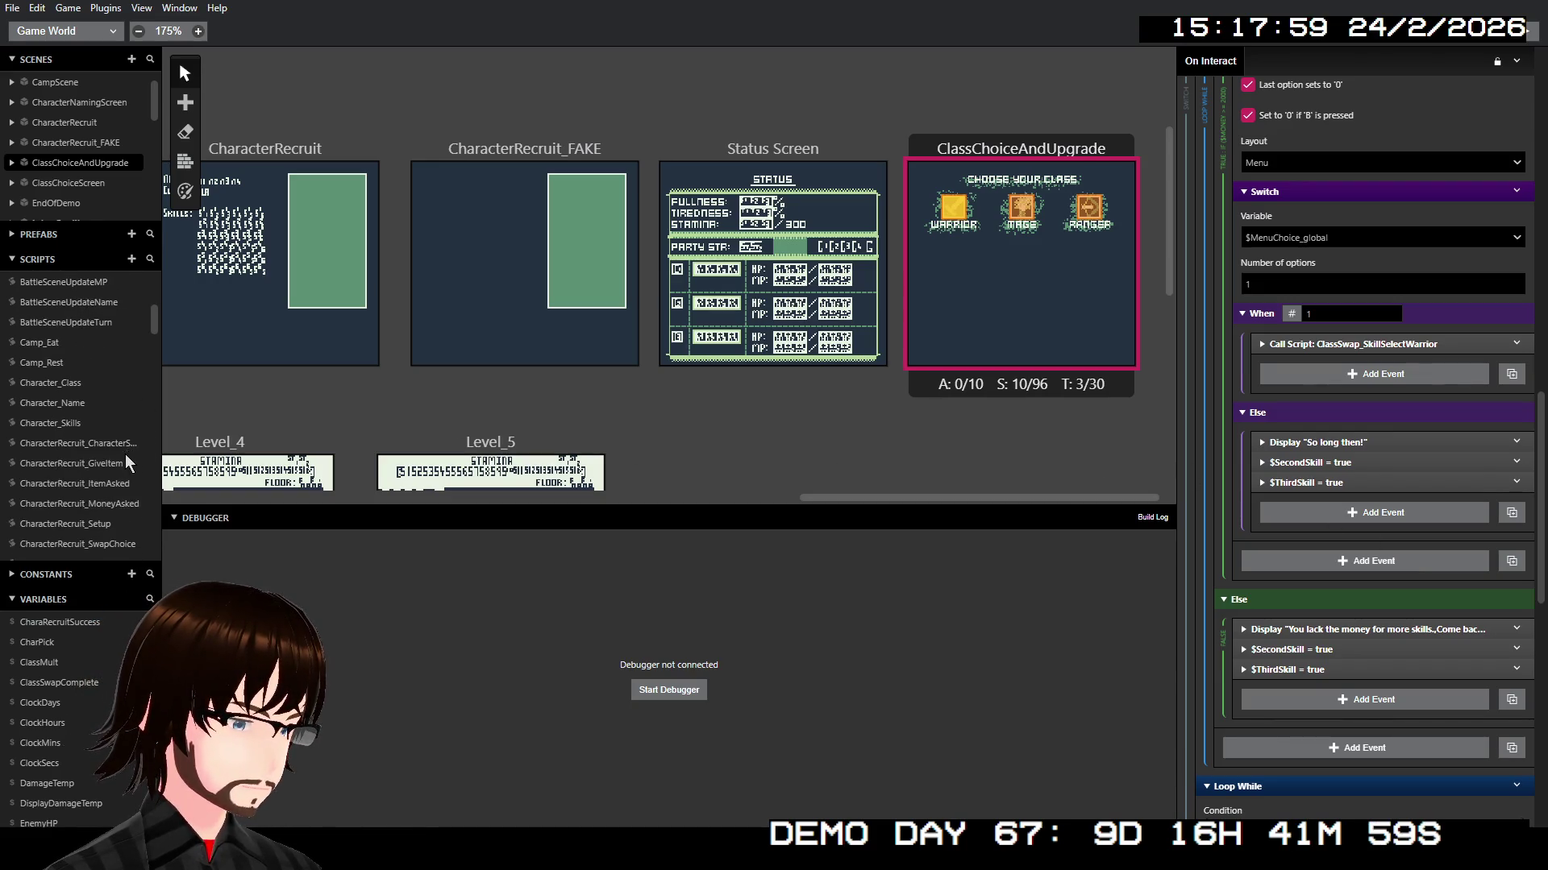
scroll(124, 455, "down", 5)
left_click(95, 440)
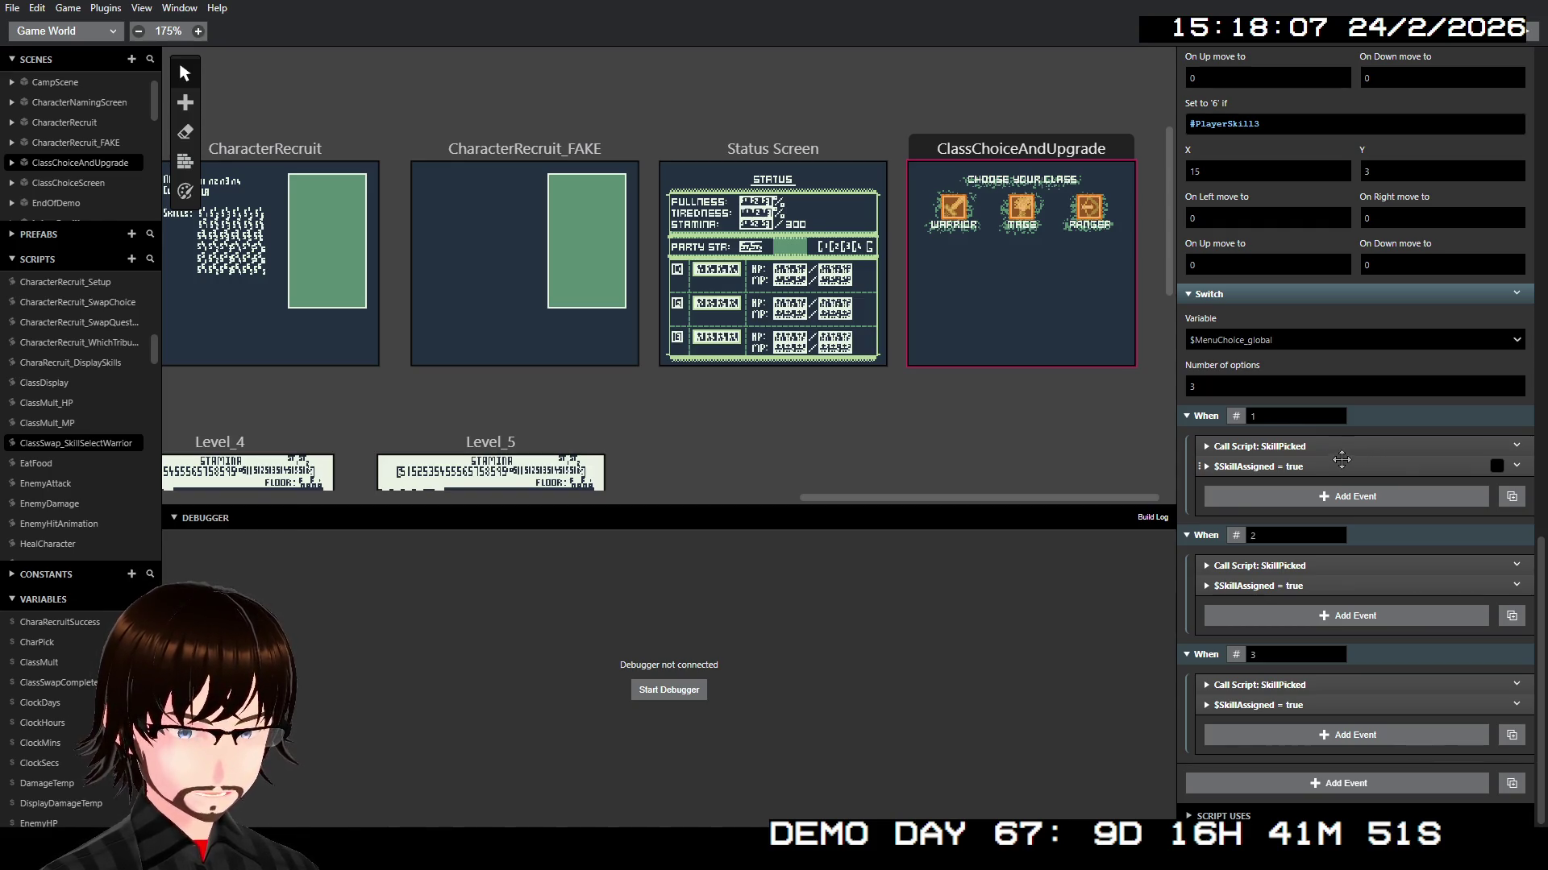
Step: Paste the subtract-2000-from-$Money event after $SkillAssigned in cases 1, 2 and 3, then select ClassChoiceAndUpgrade
right_click(1293, 457)
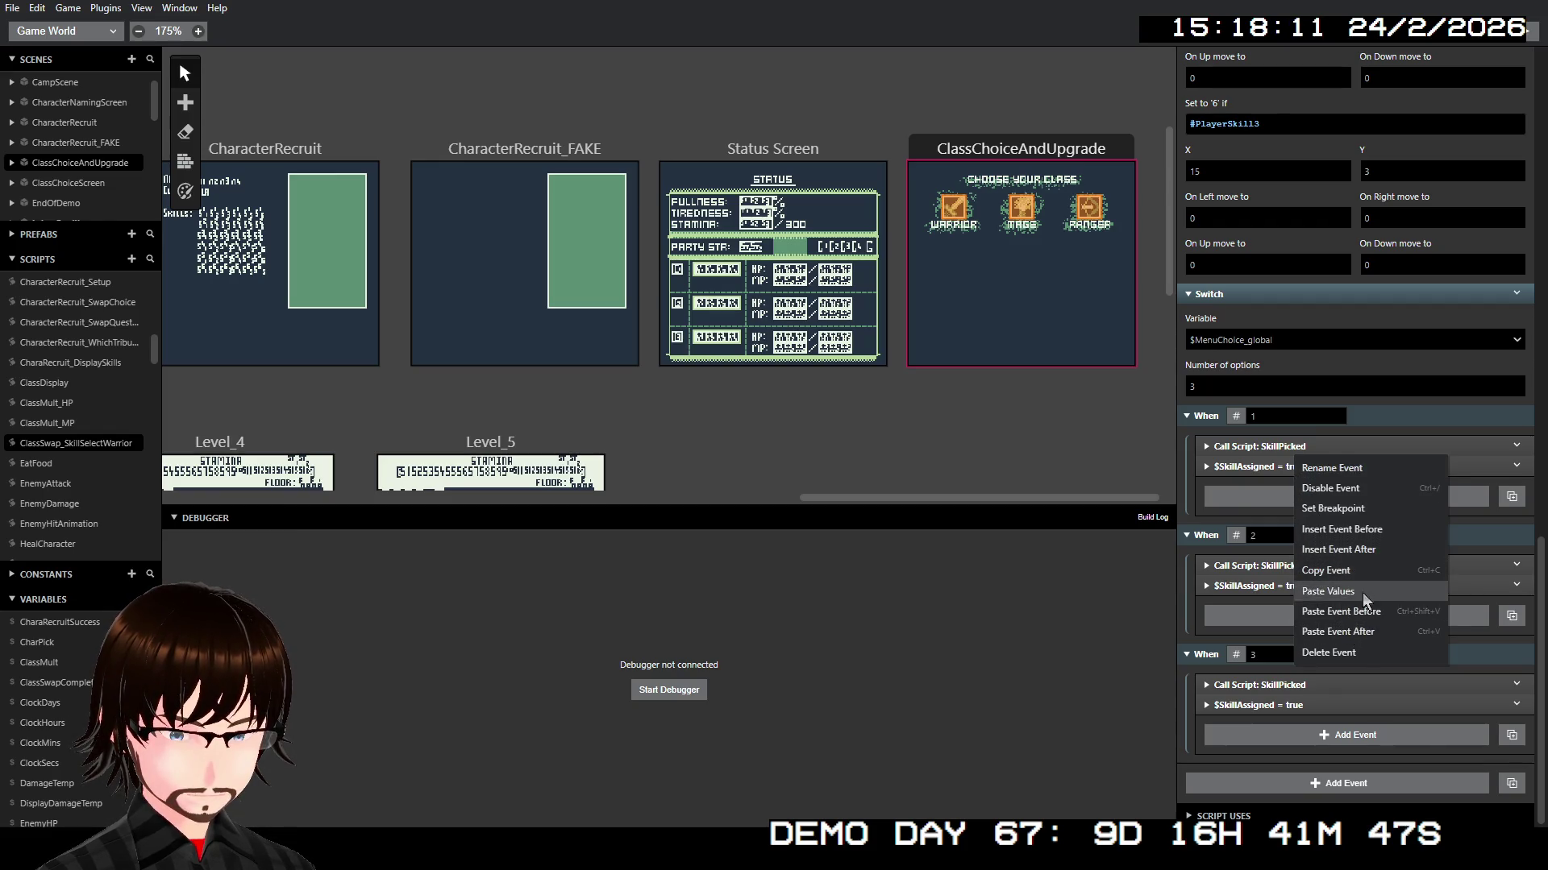
left_click(1354, 632)
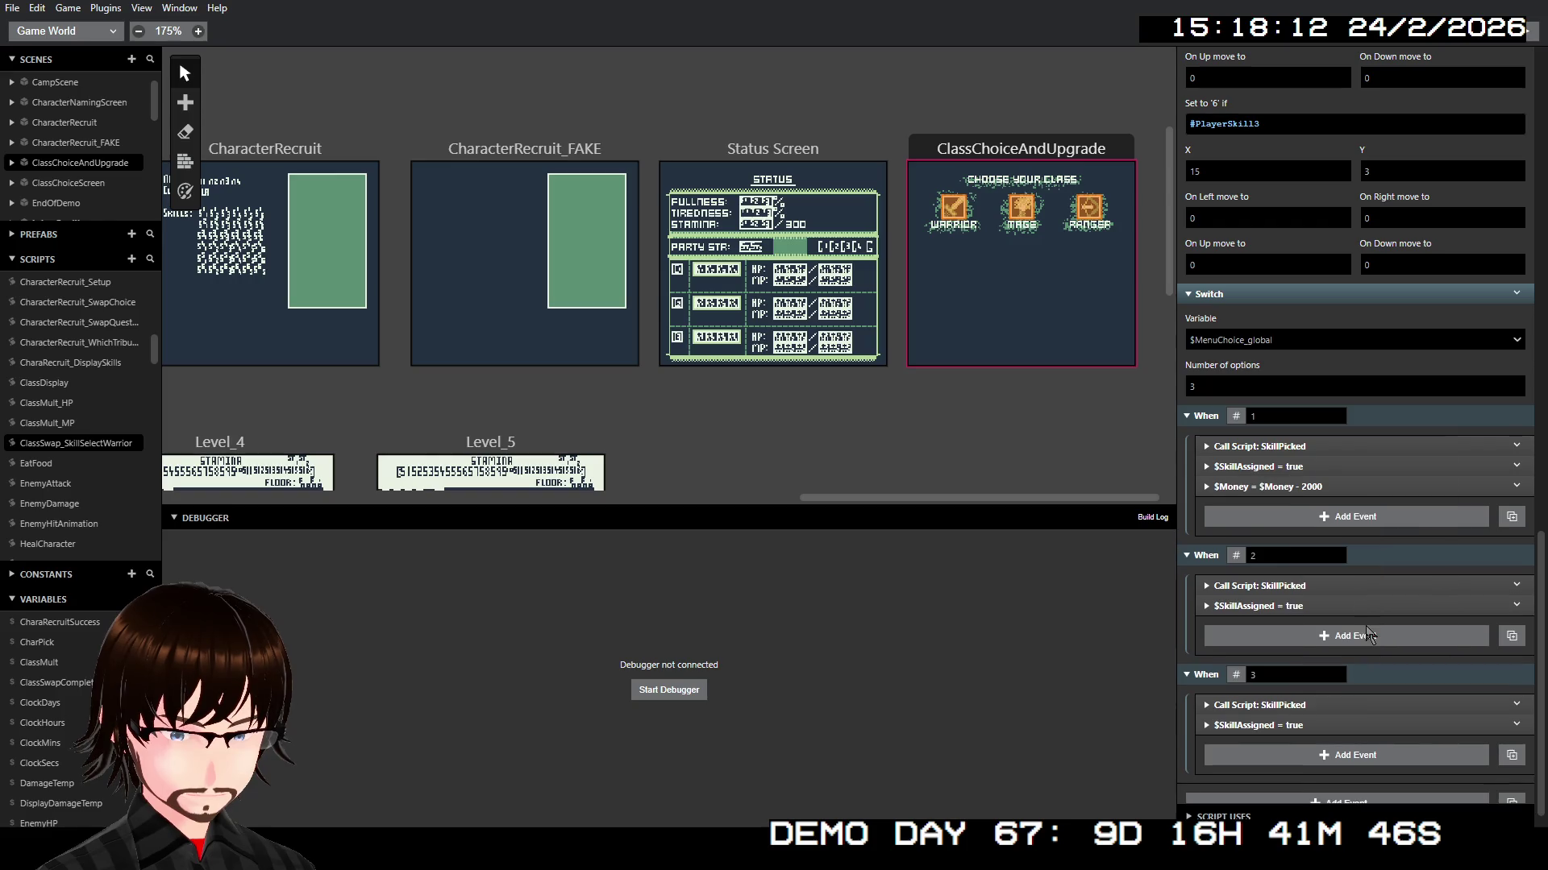
right_click(1298, 607)
left_click(1361, 774)
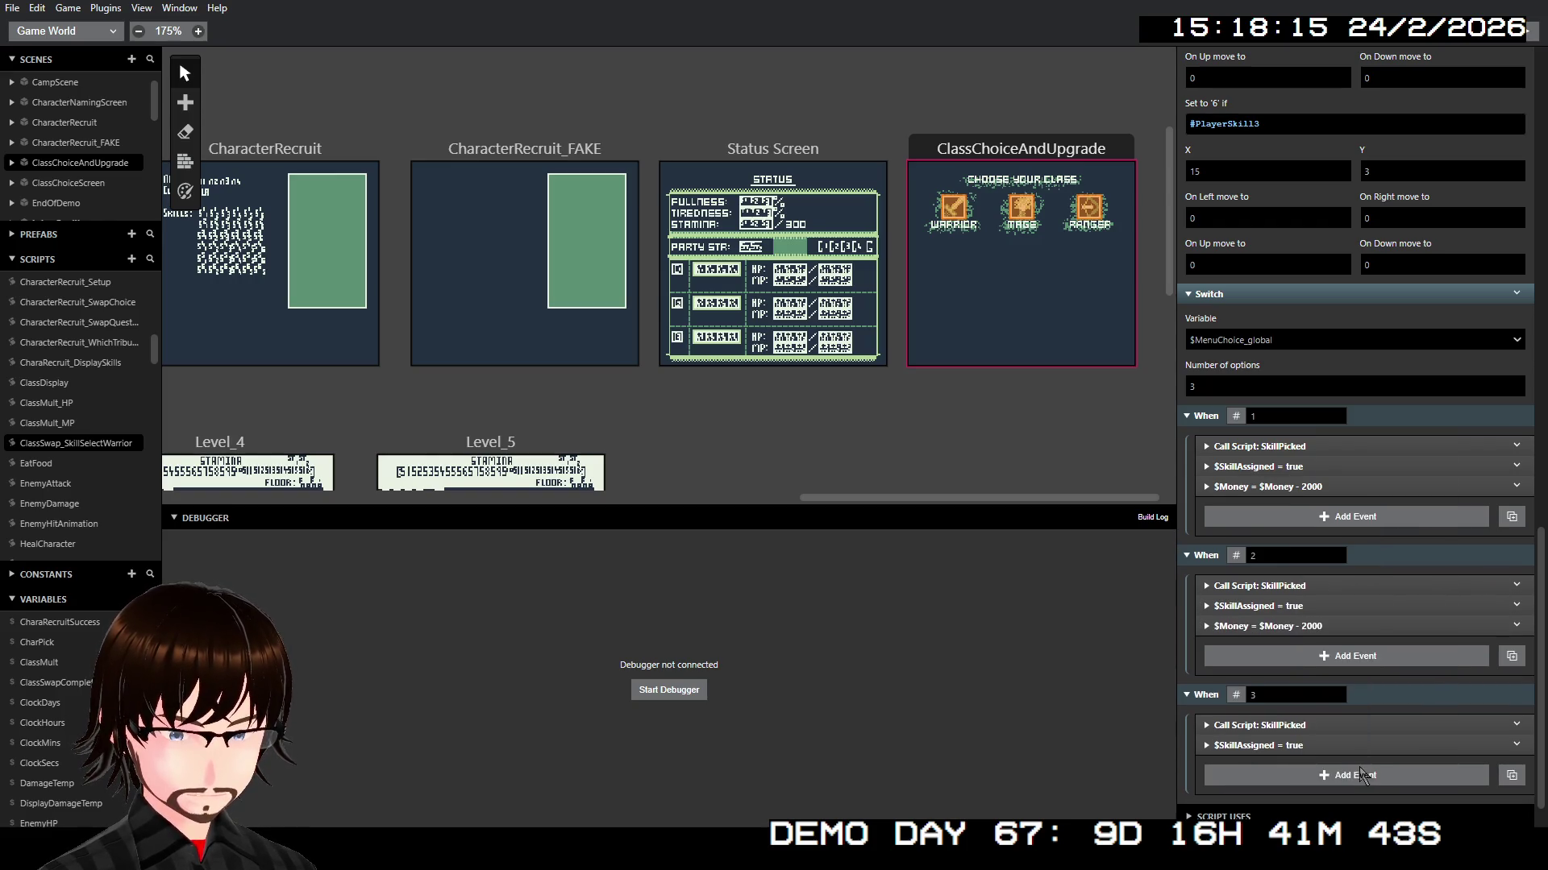
right_click(1303, 749)
left_click(1322, 775)
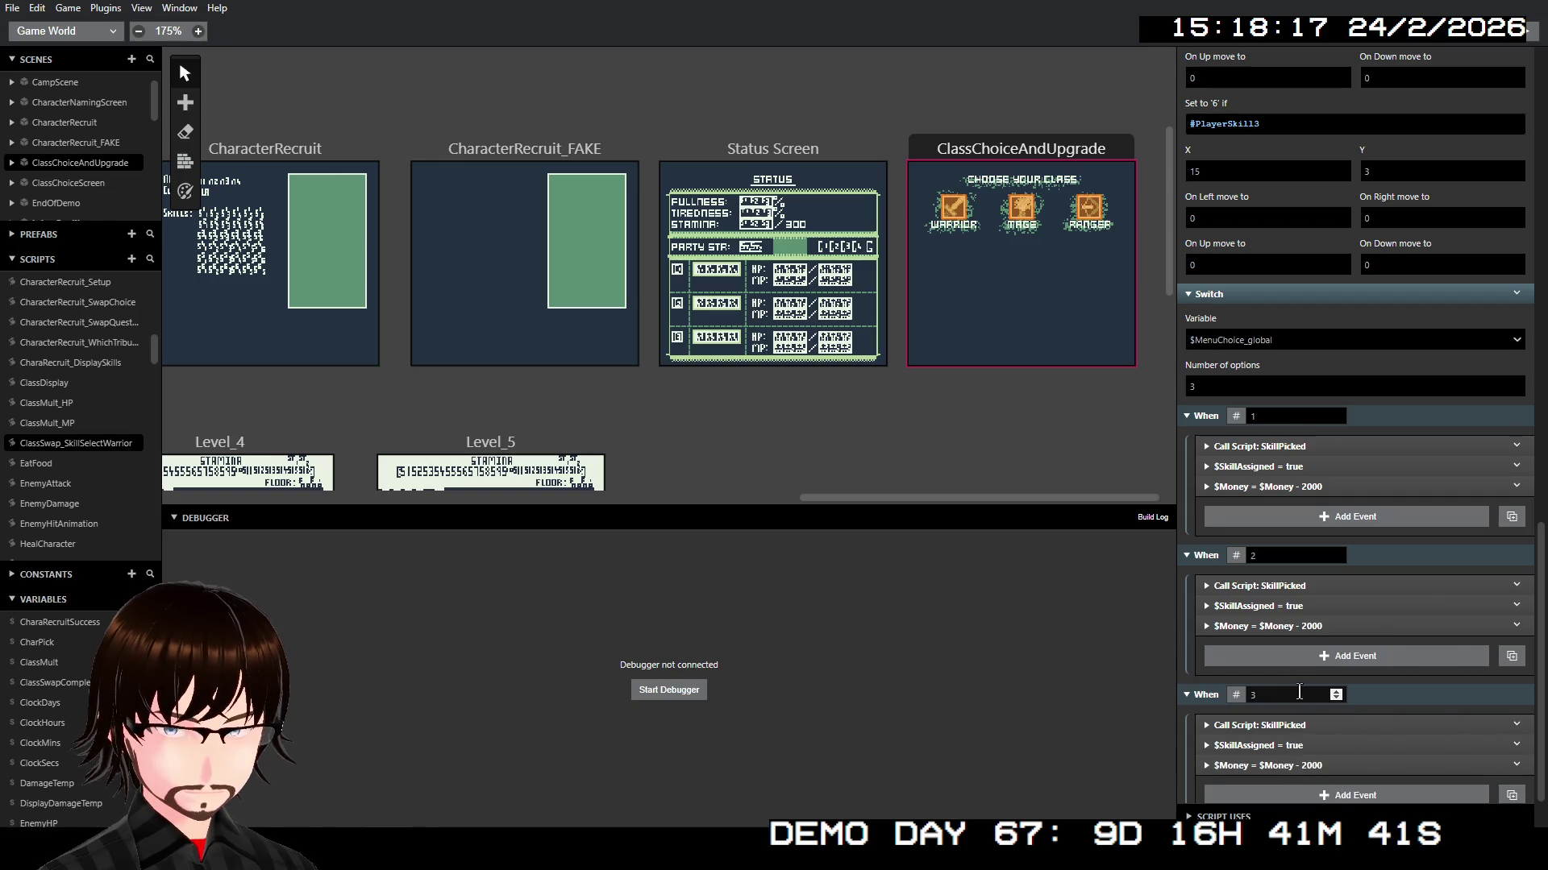
left_click(1009, 153)
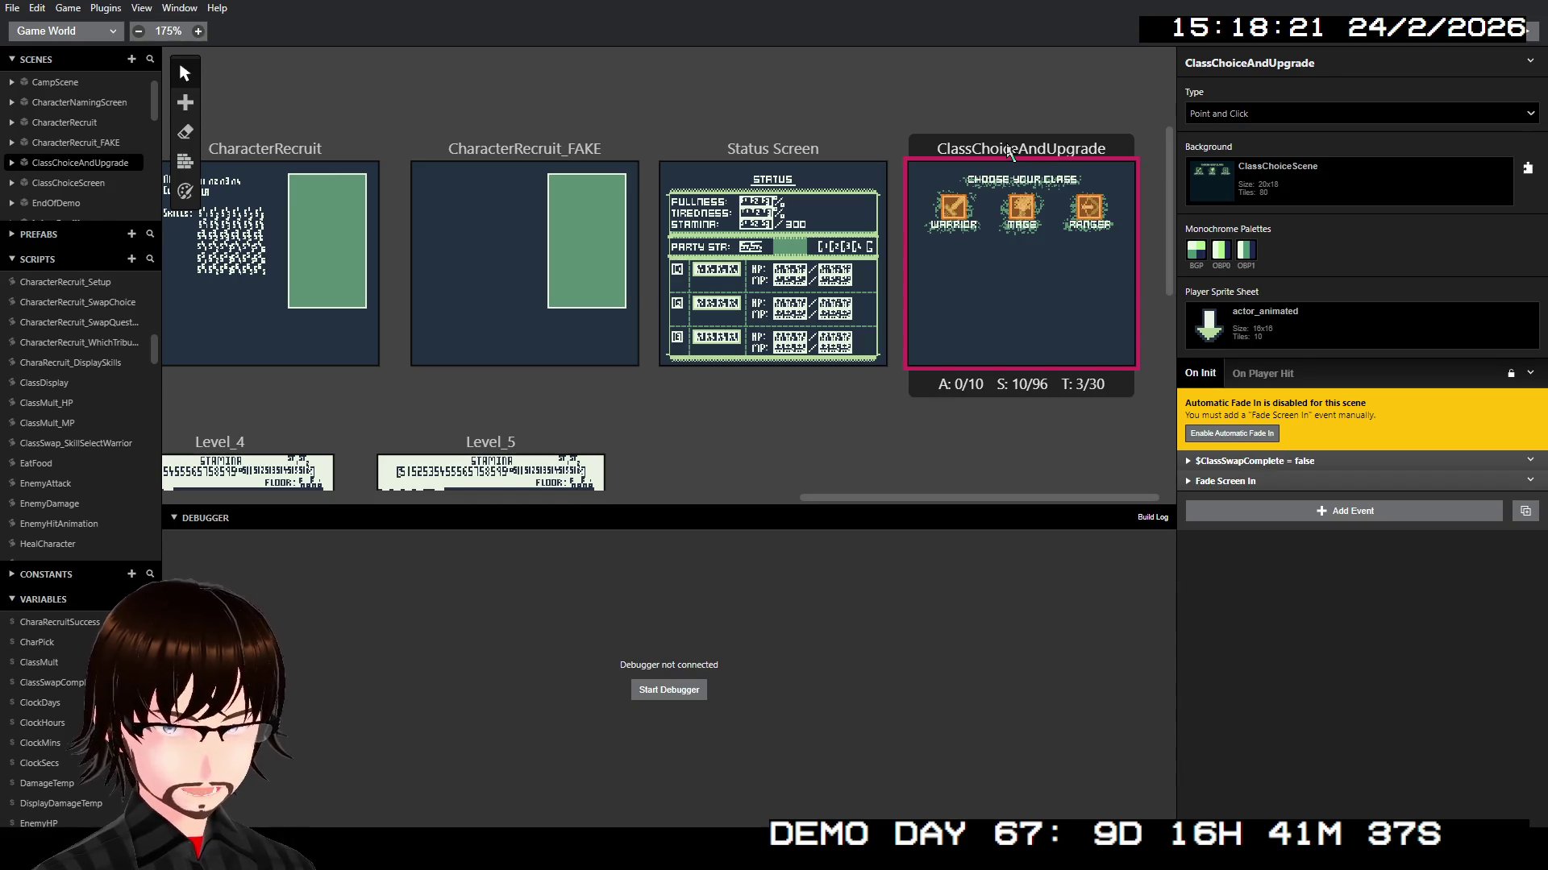
Step: Playtest from the ClassChoiceAndUpgrade scene and pick the Warrior class
right_click(1052, 330)
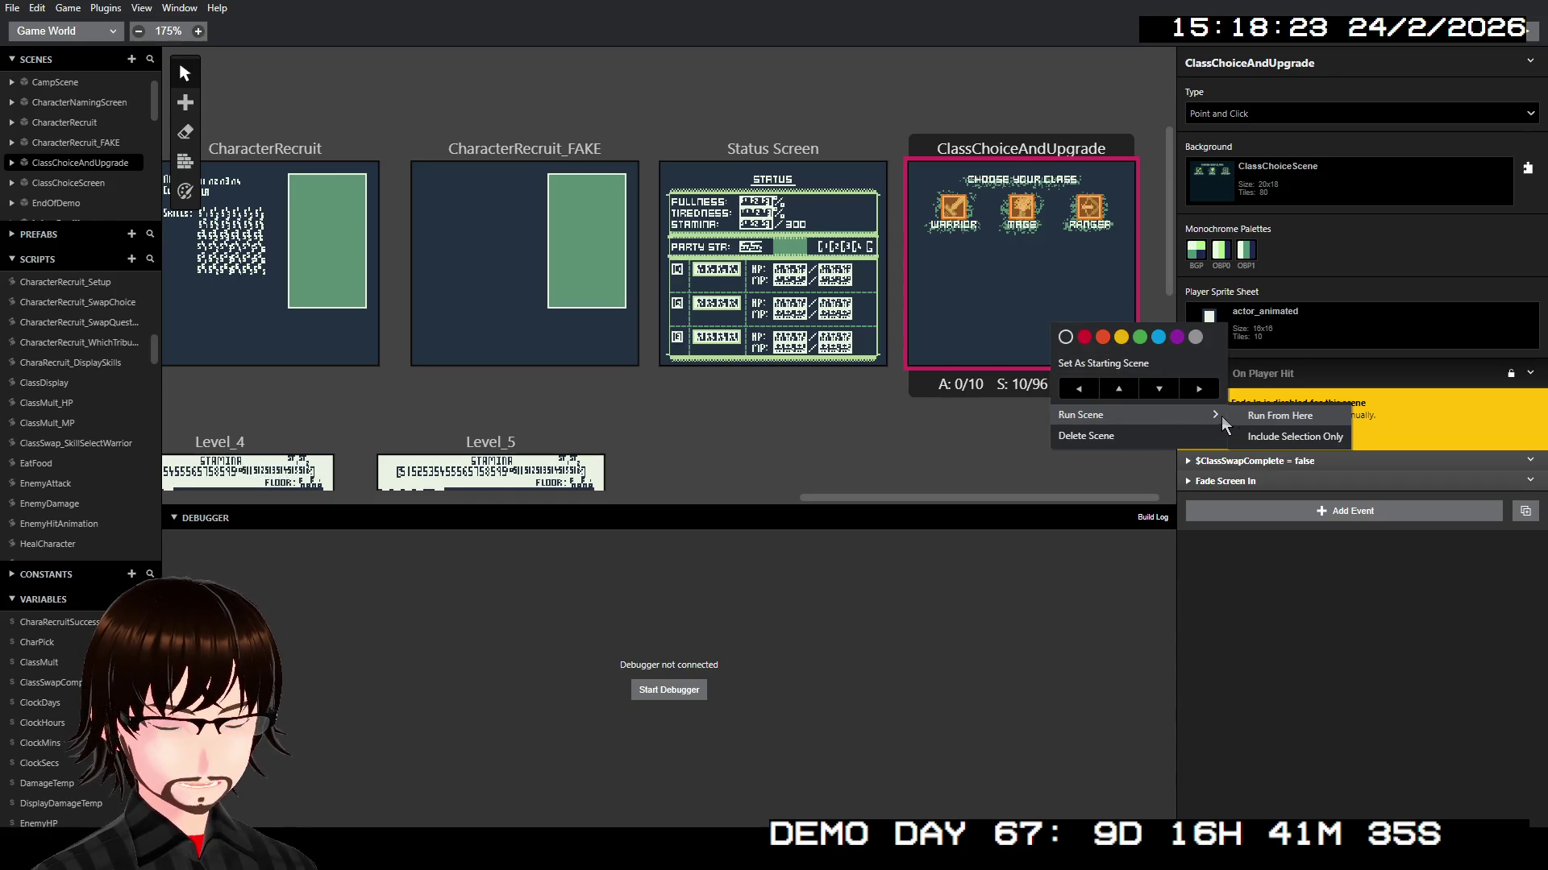
left_click(1240, 417)
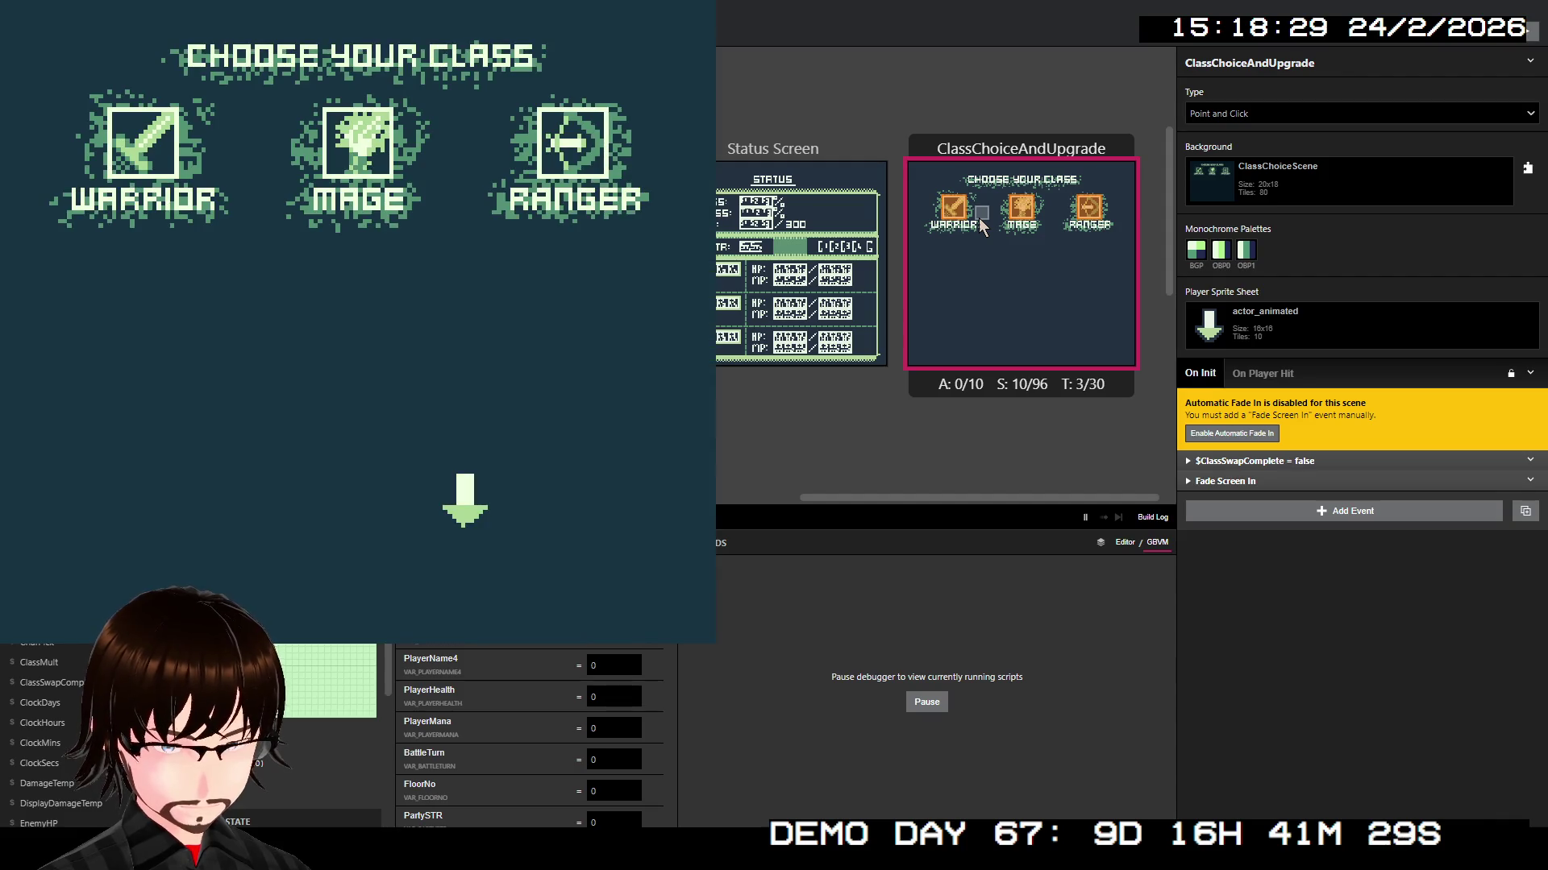
key("Left")
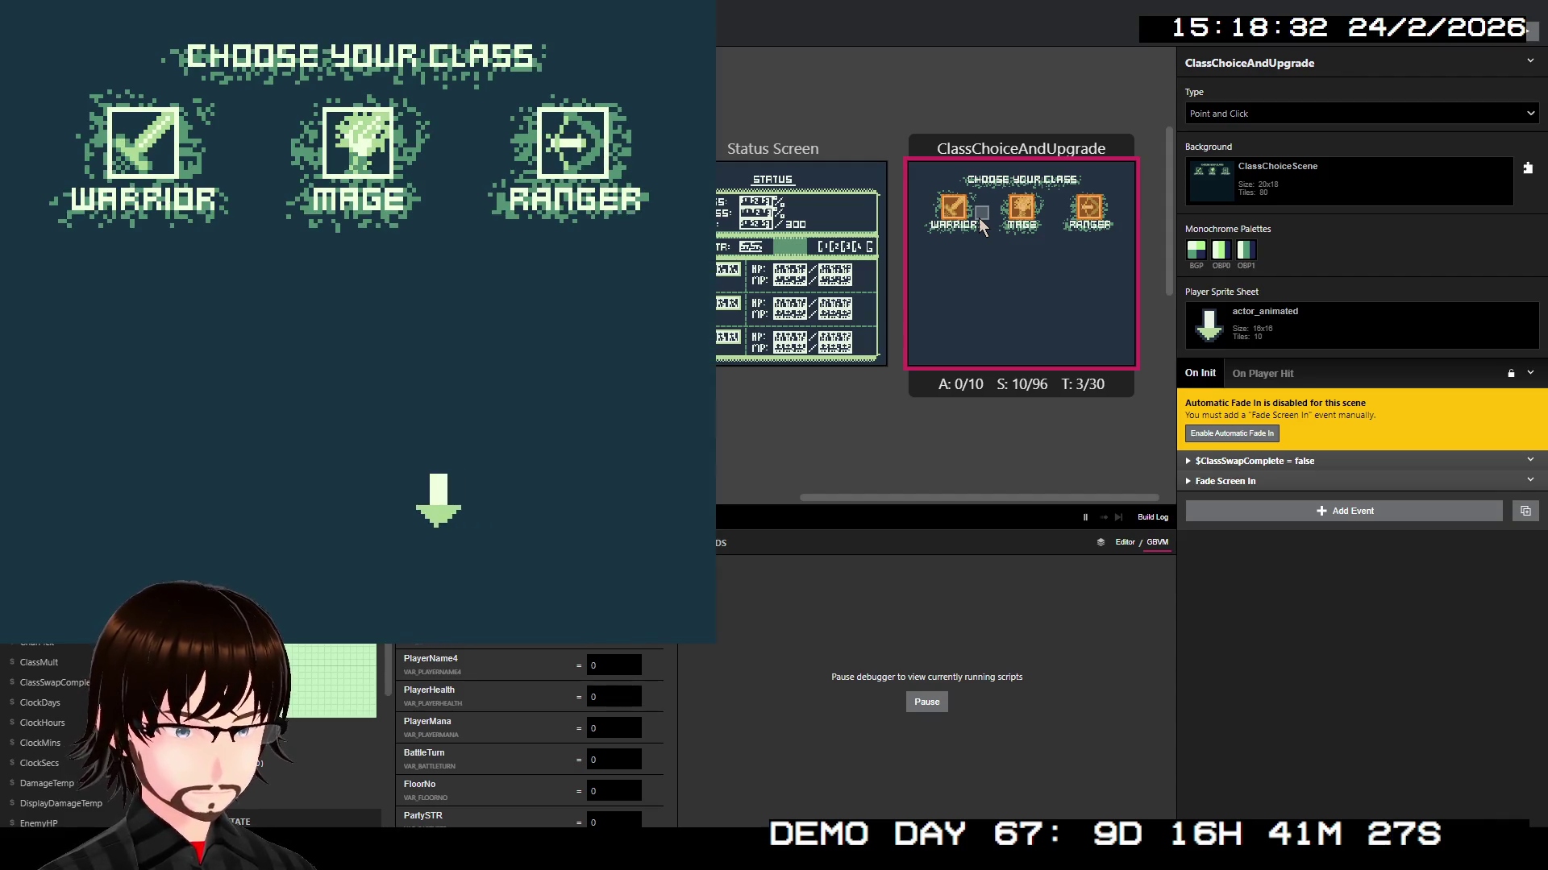
key("Up")
key("Up")
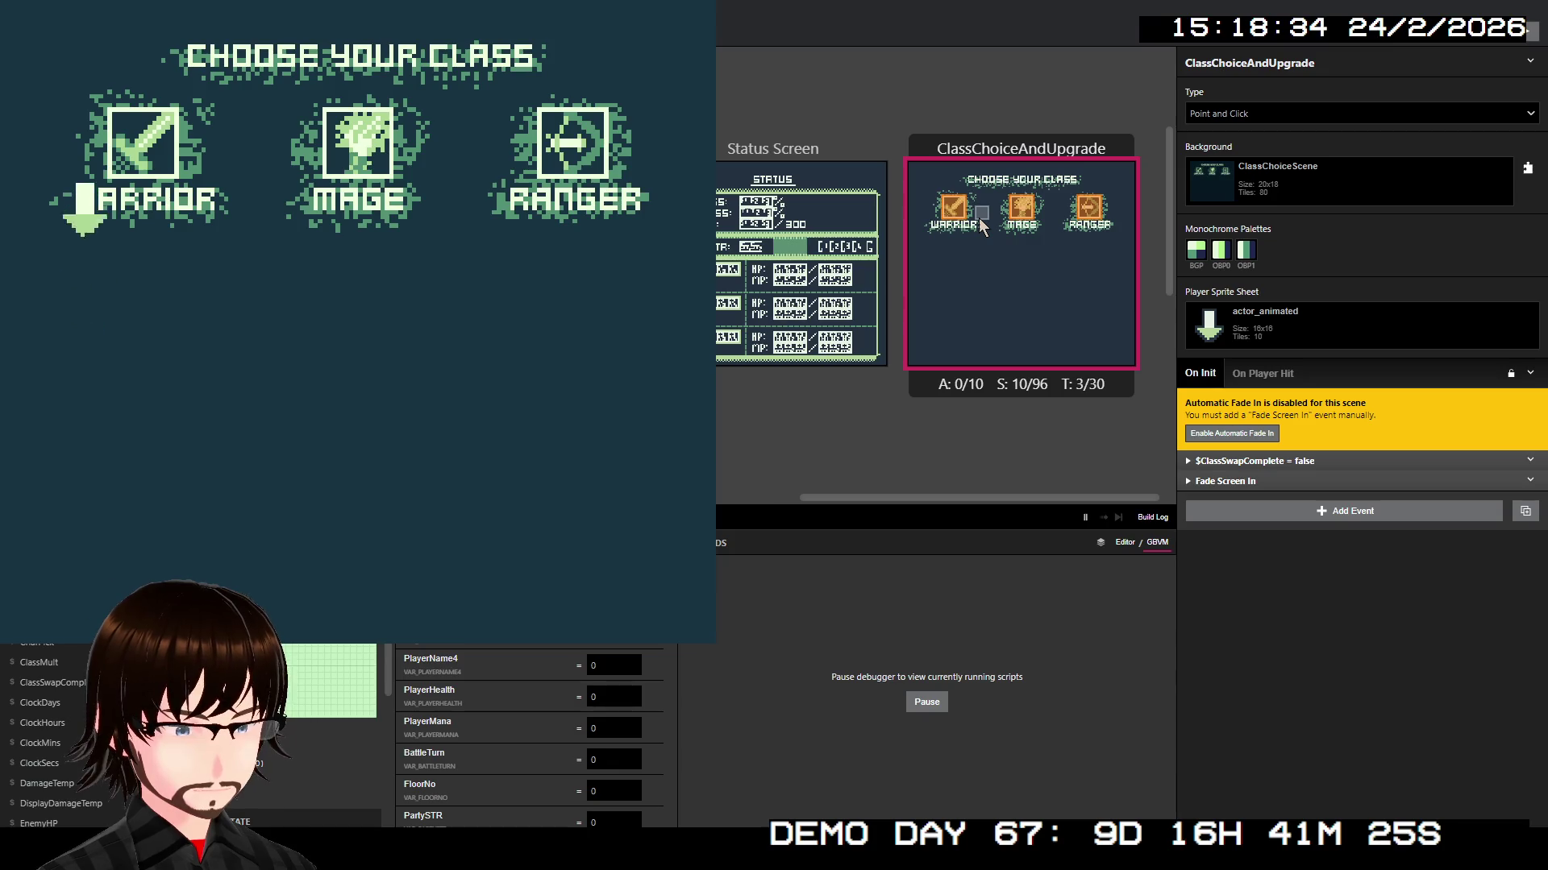
key("z")
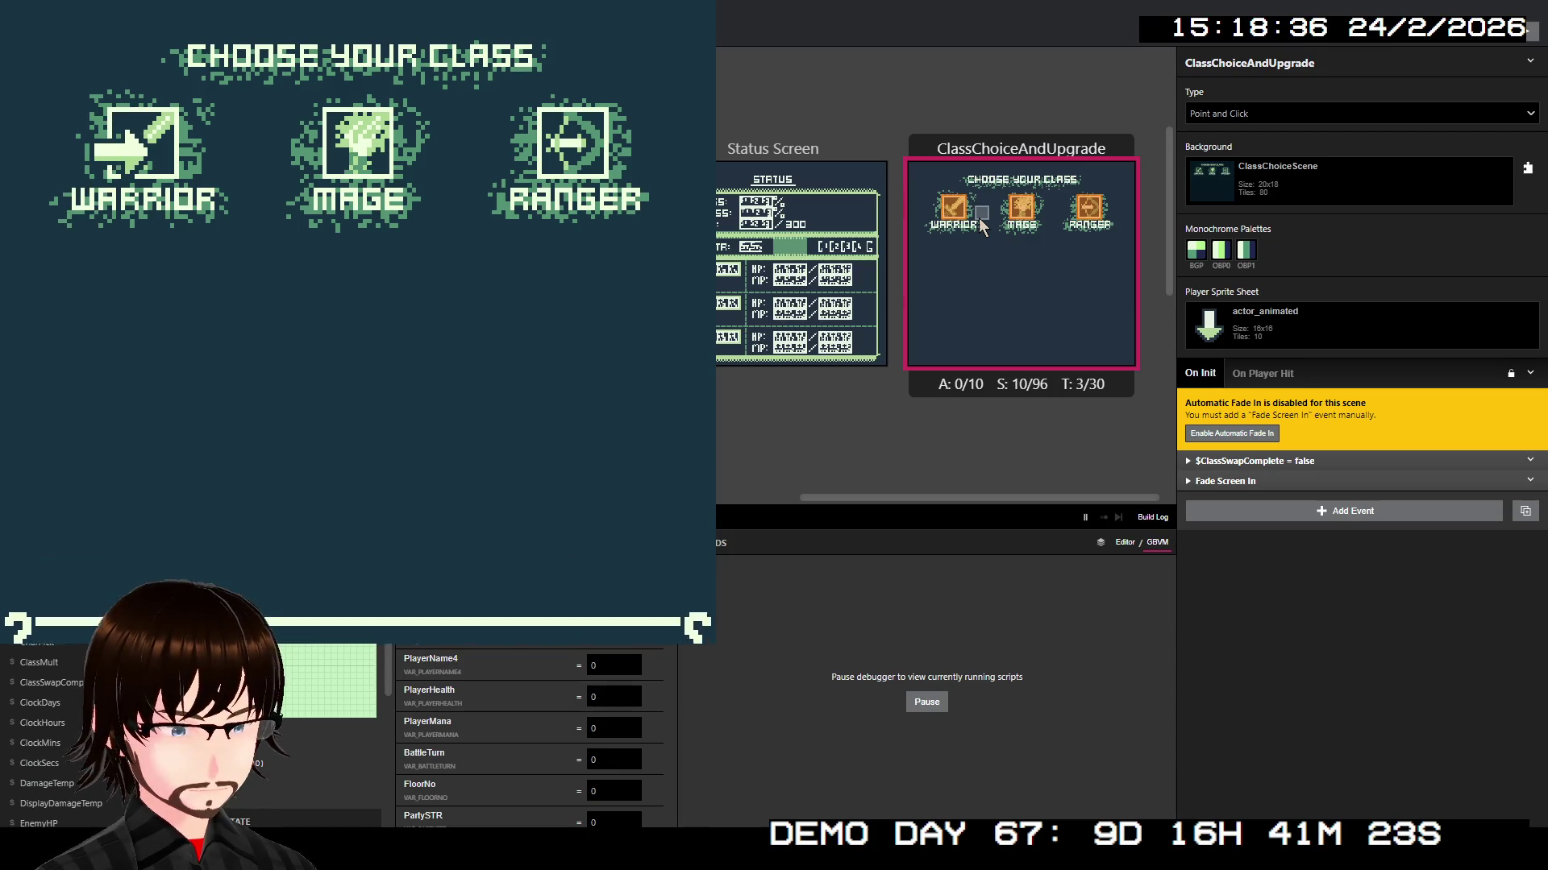
Step: Try buying Frenzy, read the 'You lack' money message, and close the game preview
key("z")
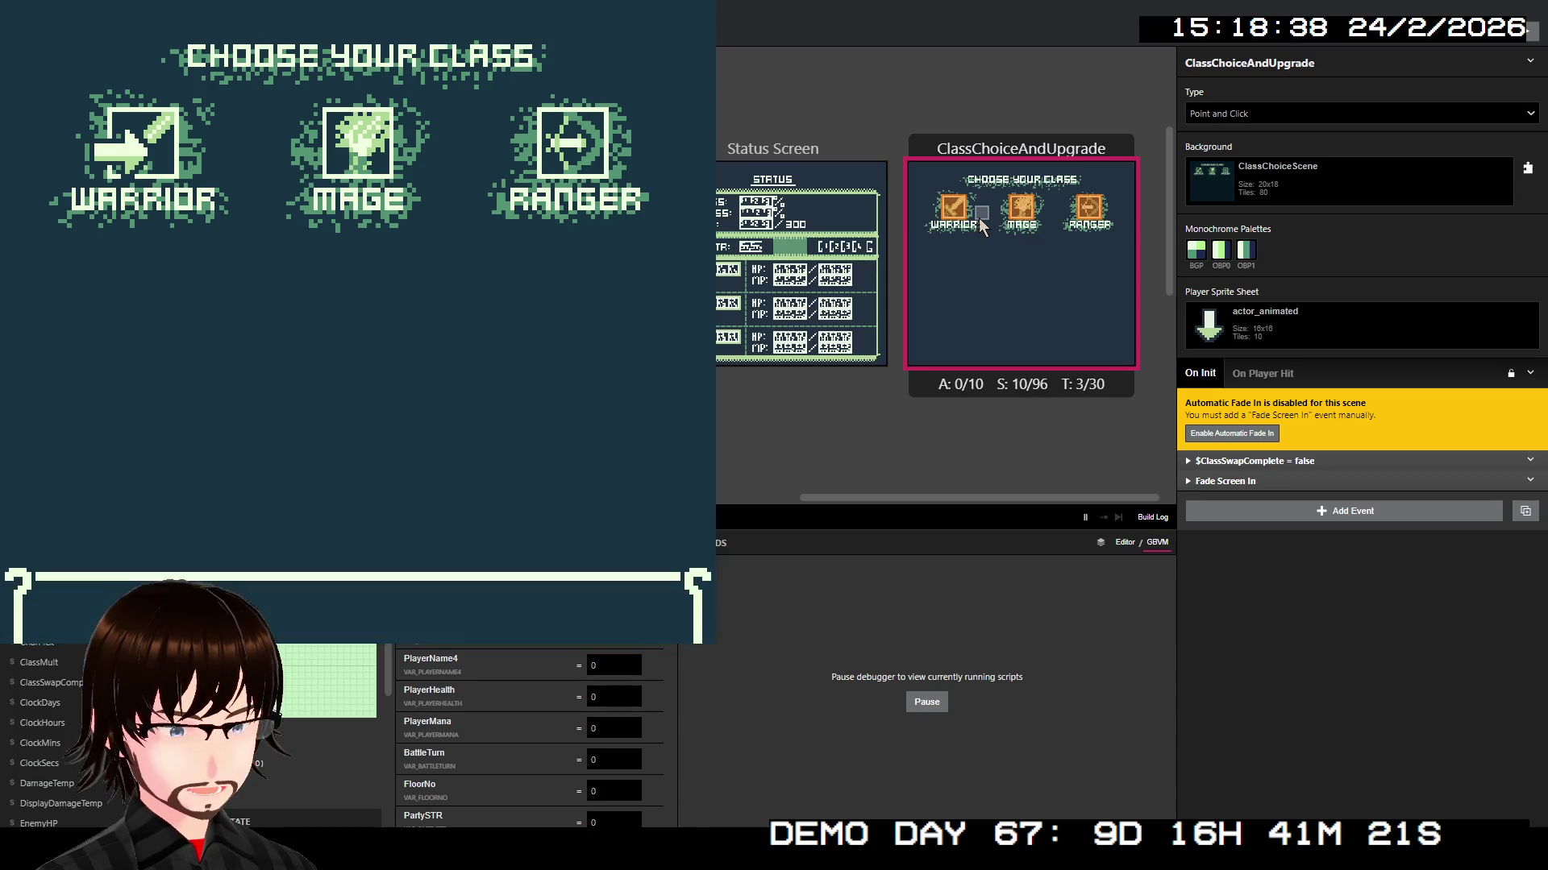
key("Down")
key("z")
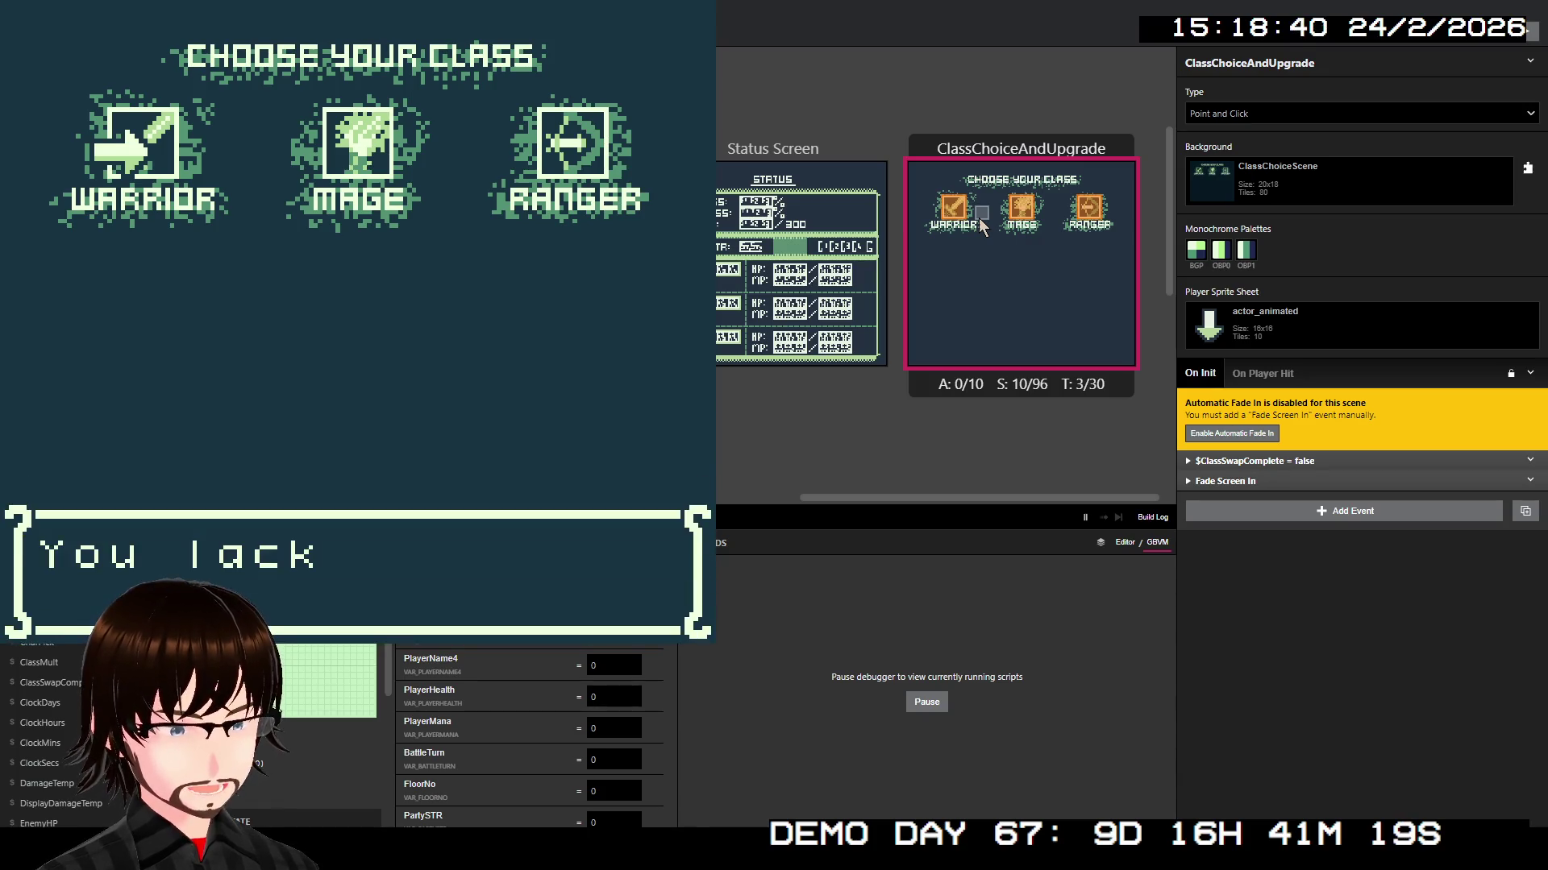
key("z")
key("z")
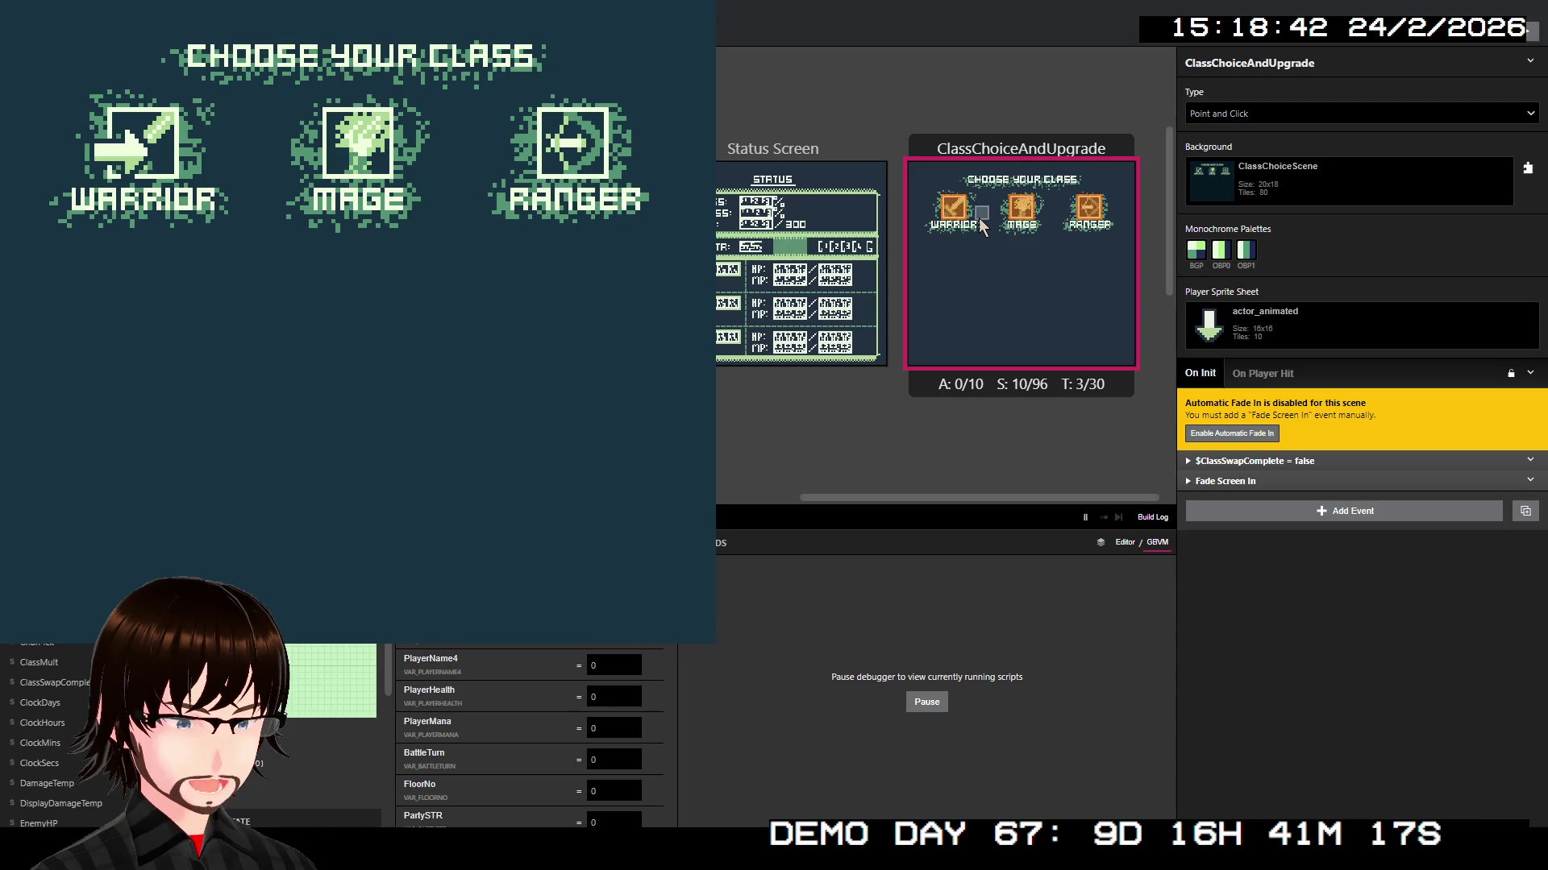
left_click(954, 231)
Step: Run the ClassChoiceAndUpgrade scene from here and confirm switching to the Warrior class
right_click(971, 261)
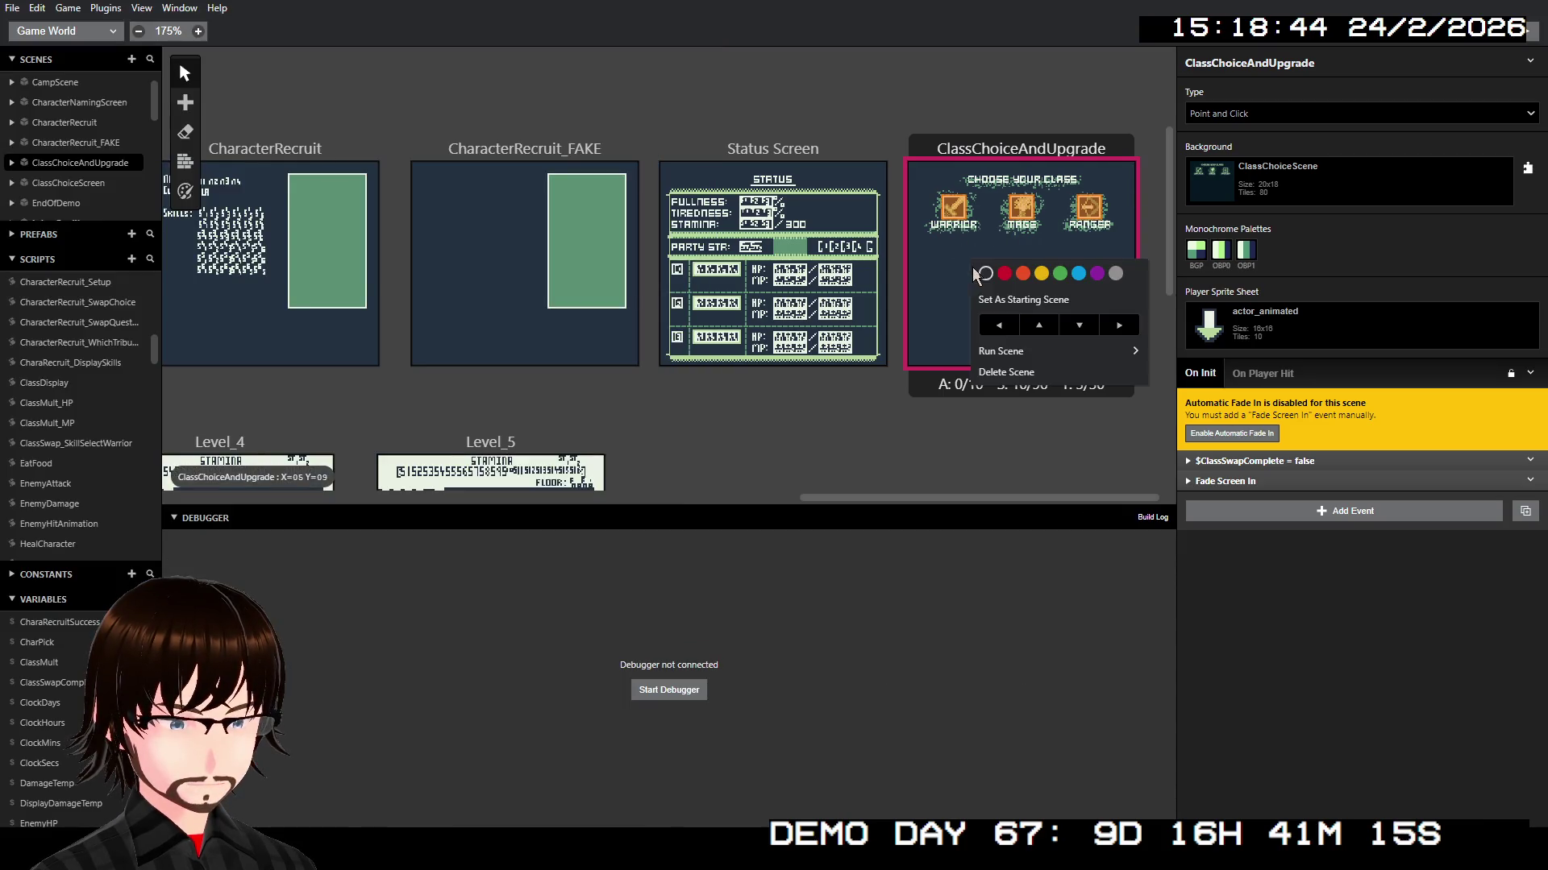
mouse_move(1056, 351)
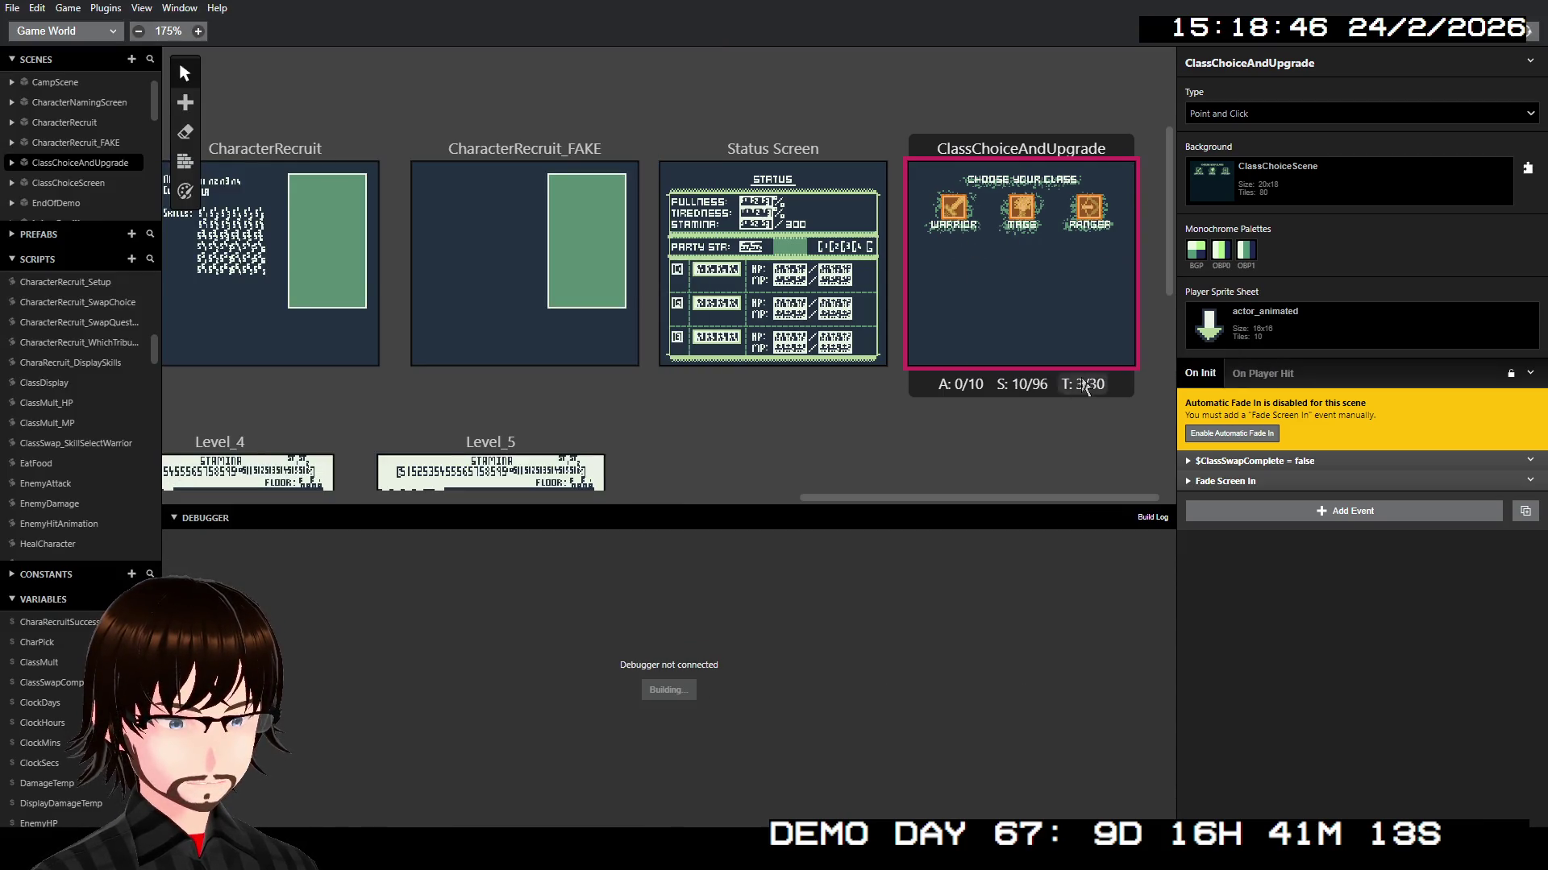
left_click(1193, 352)
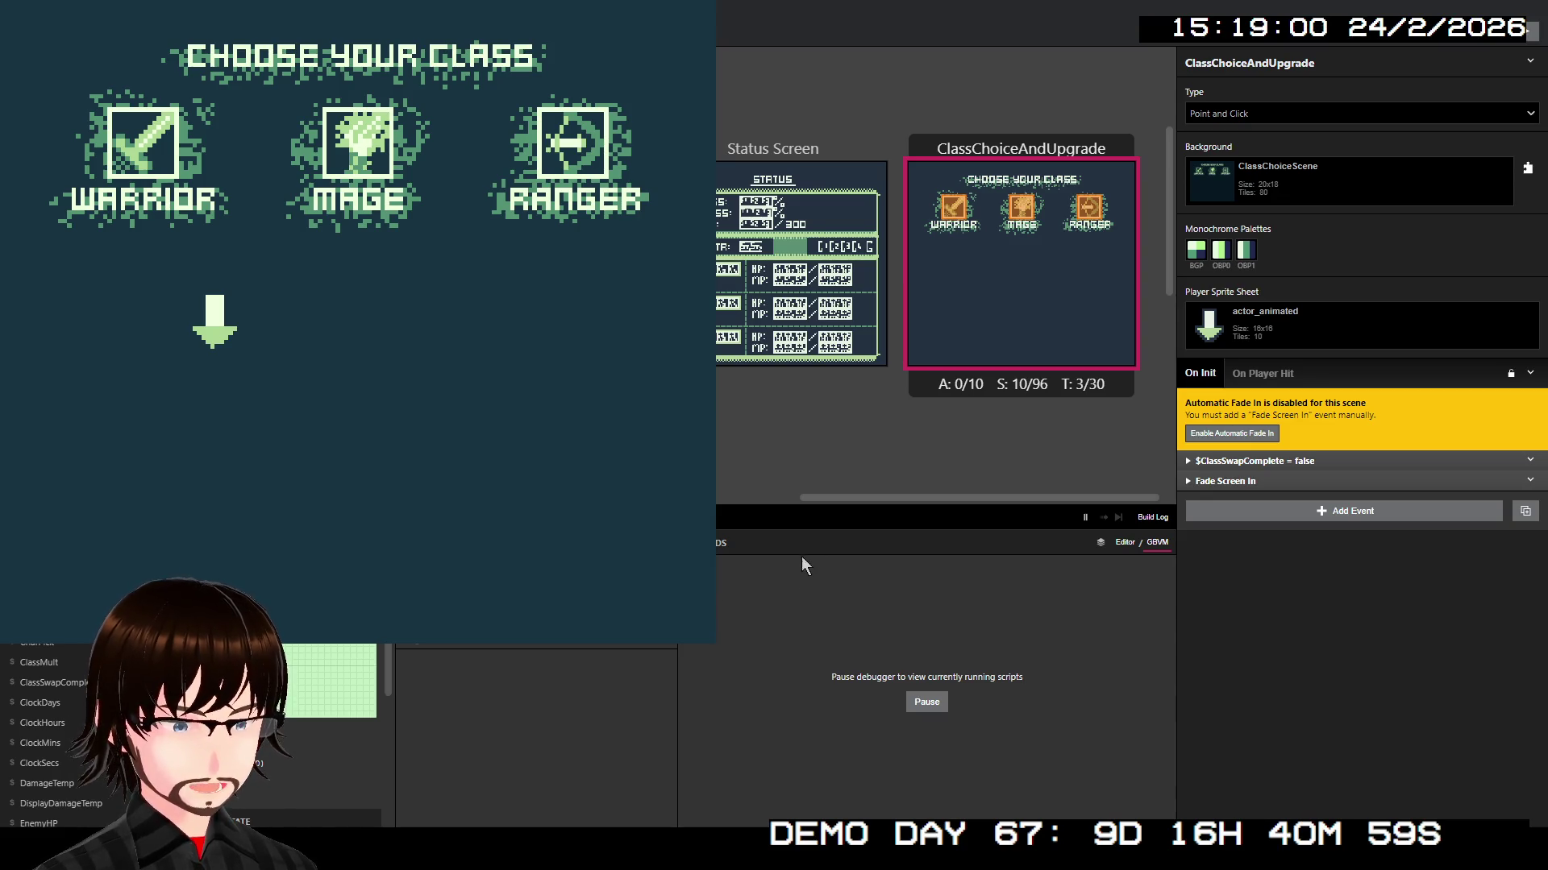
key("Left")
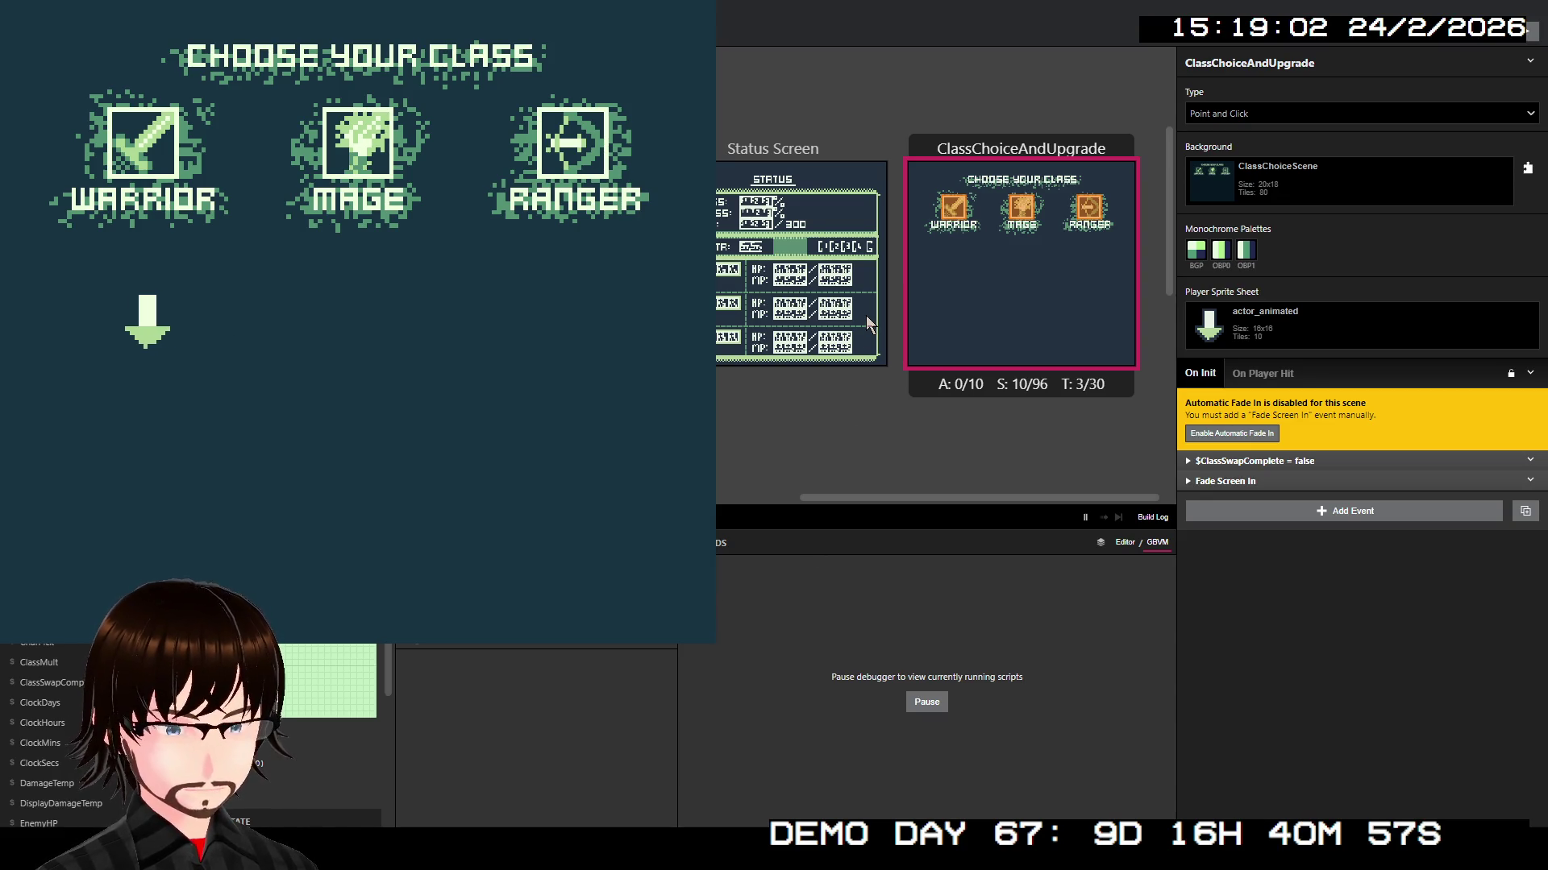
key("Up")
key("Right")
key("z")
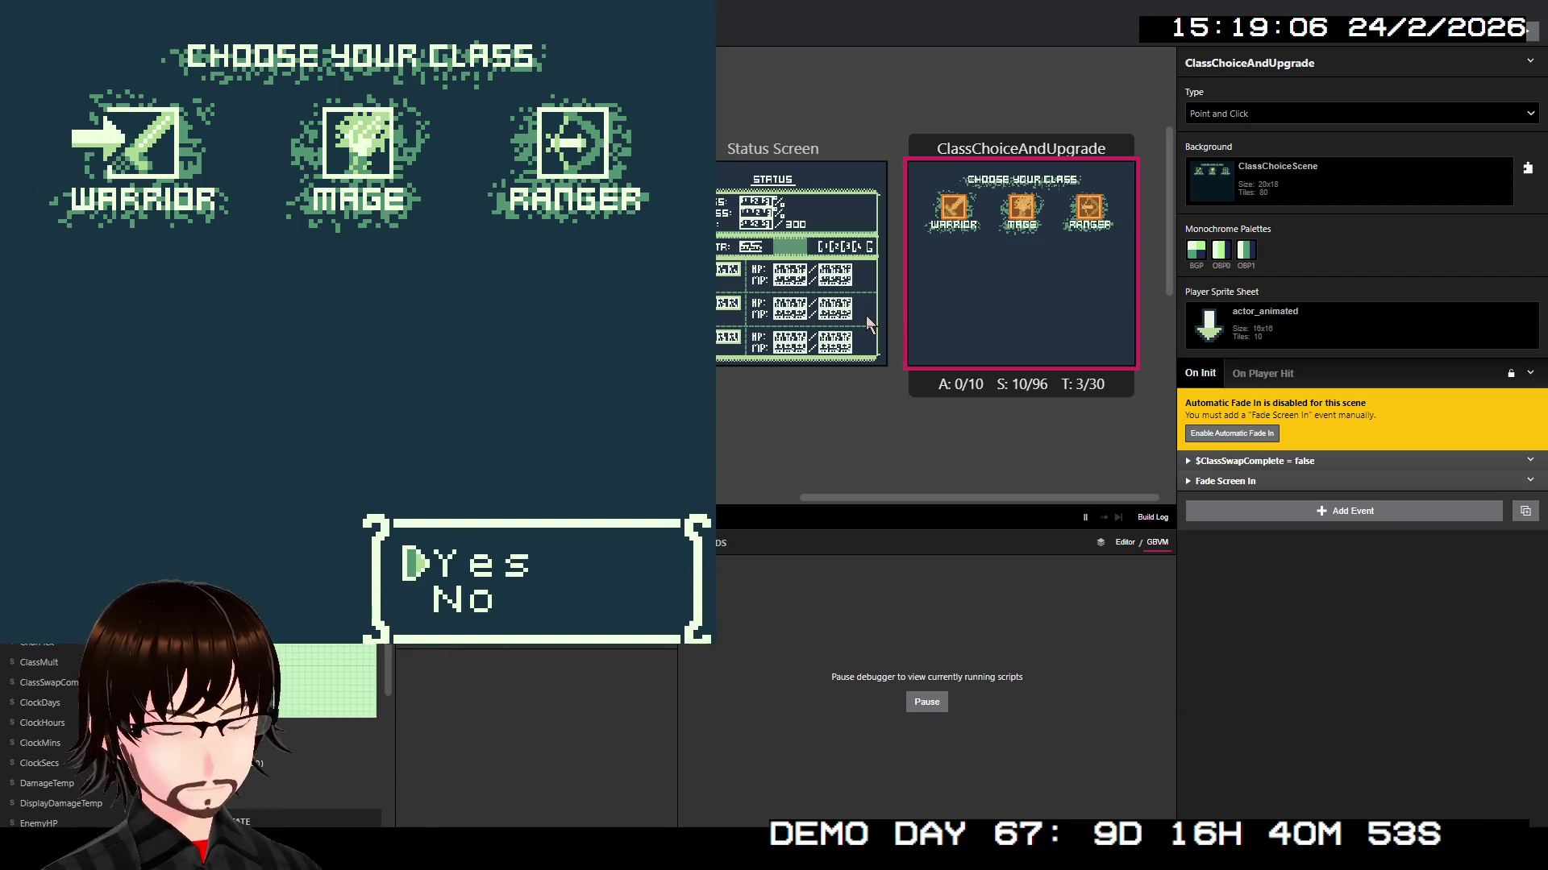
key("z")
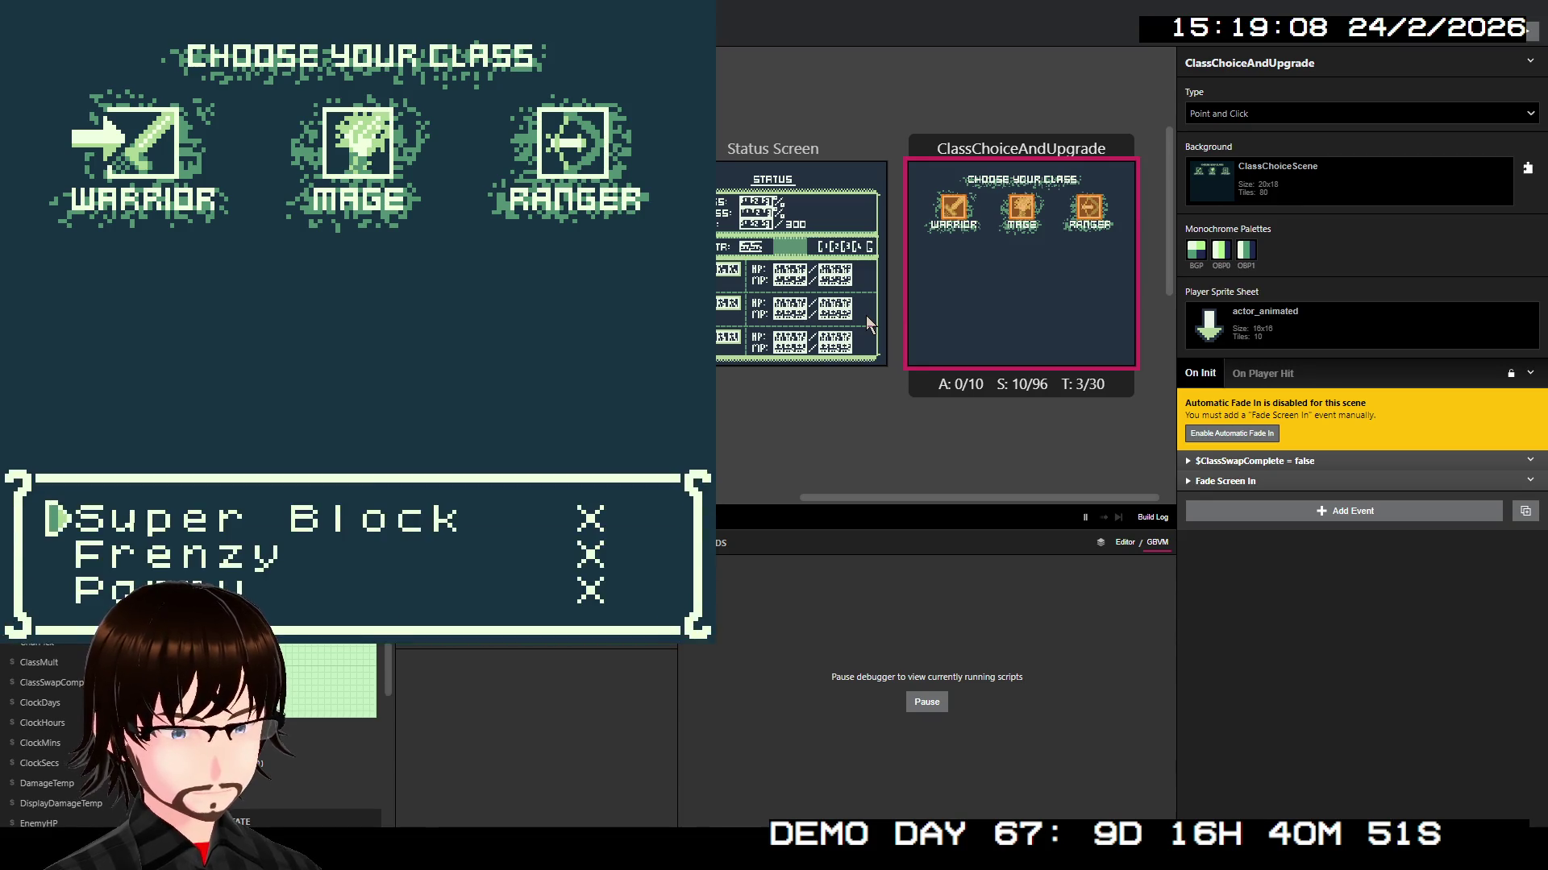
Step: Buy Frenzy, then agree to spend 2000G on another Warrior skill
key("Down")
key("z")
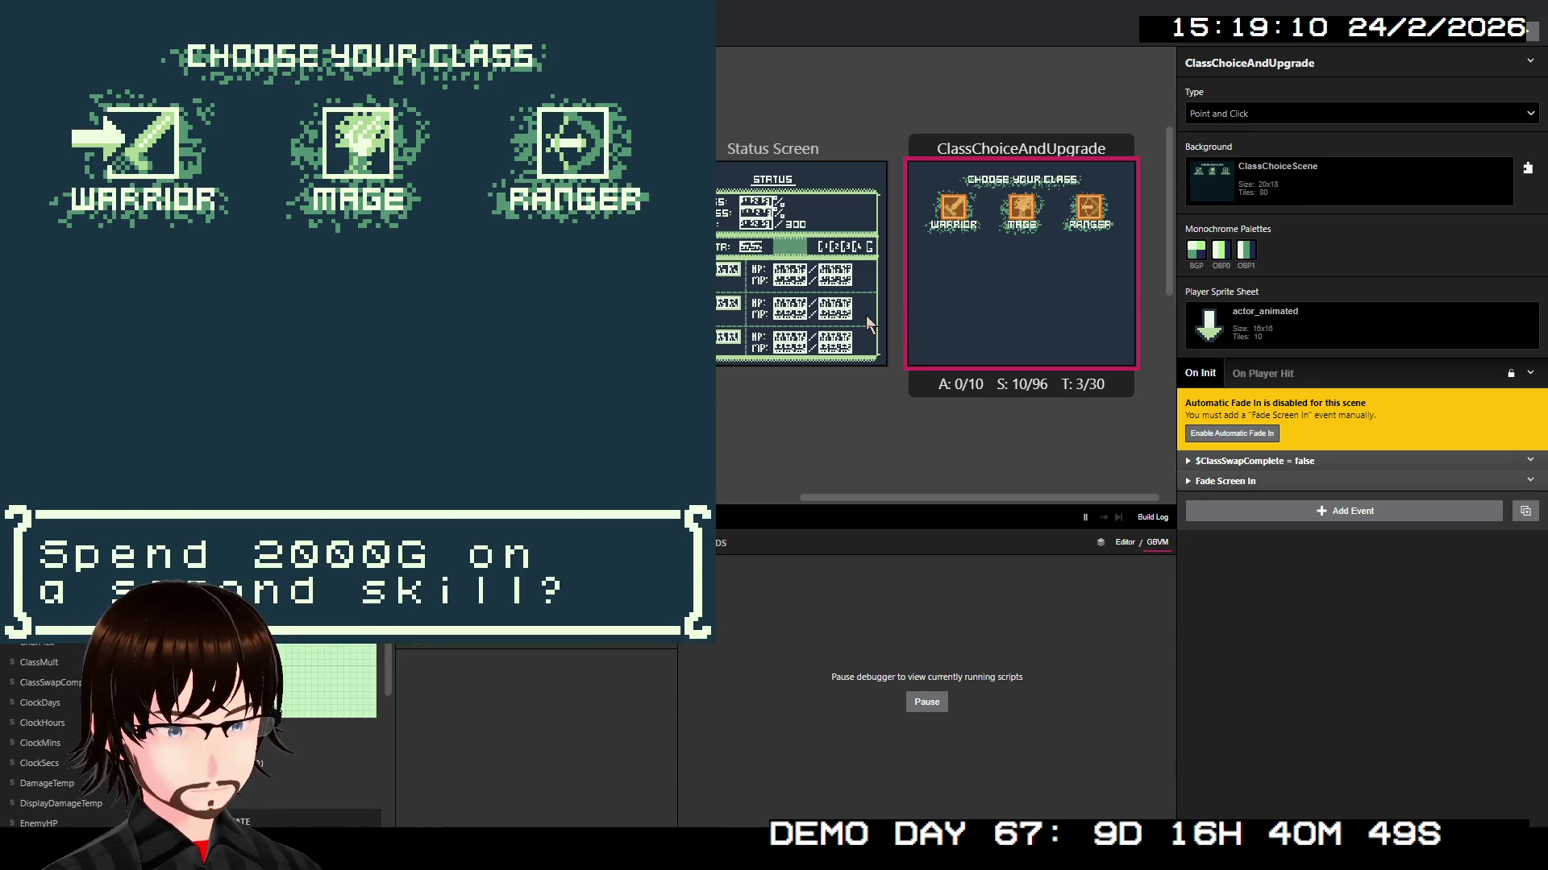
key("z")
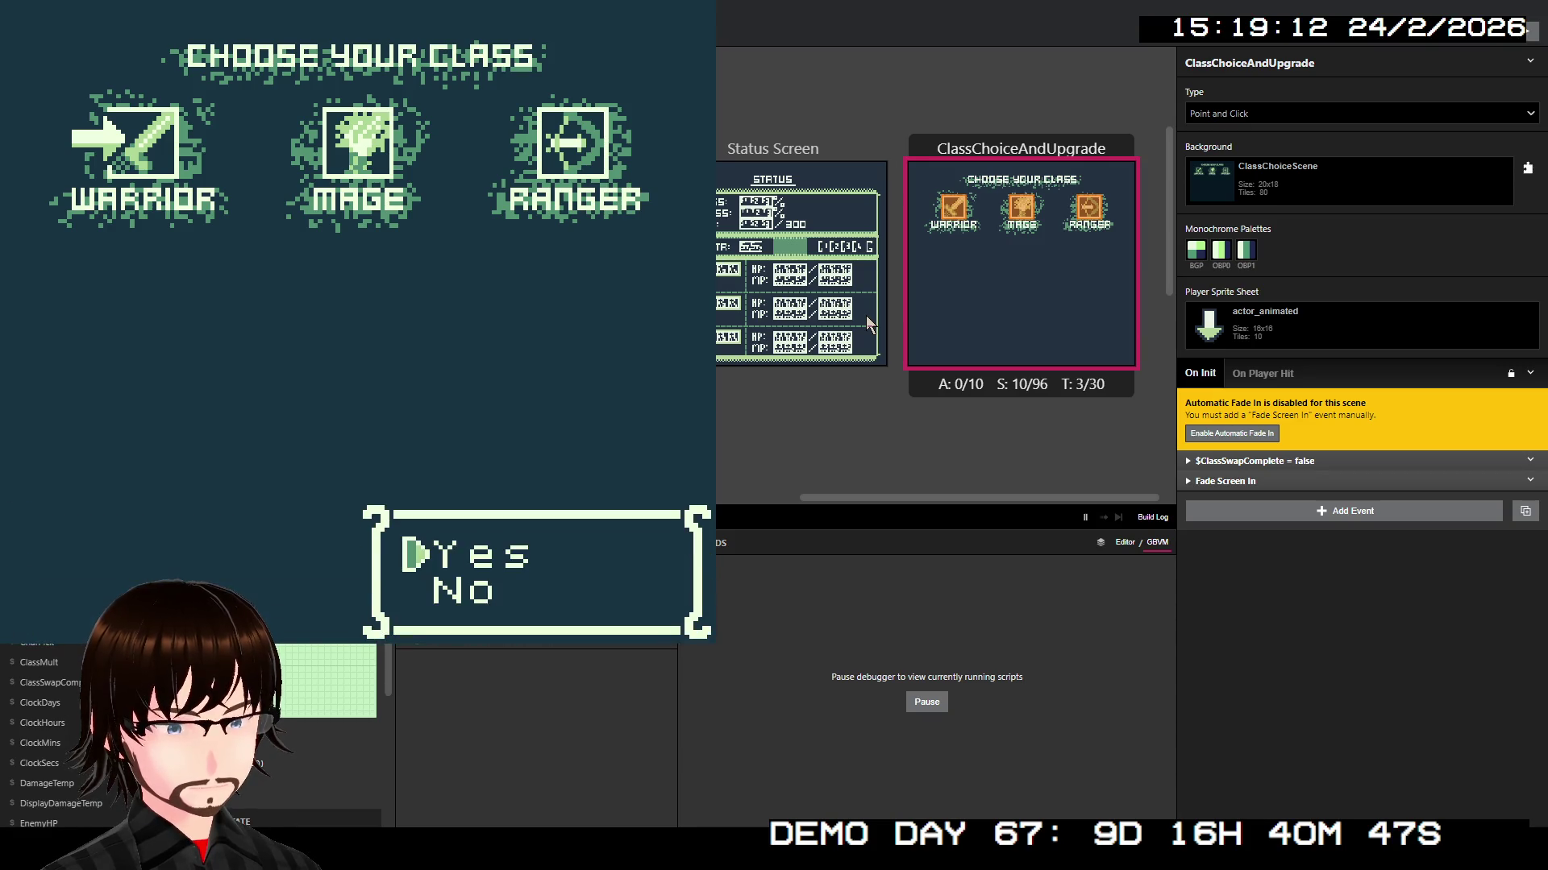
key("z")
key("z")
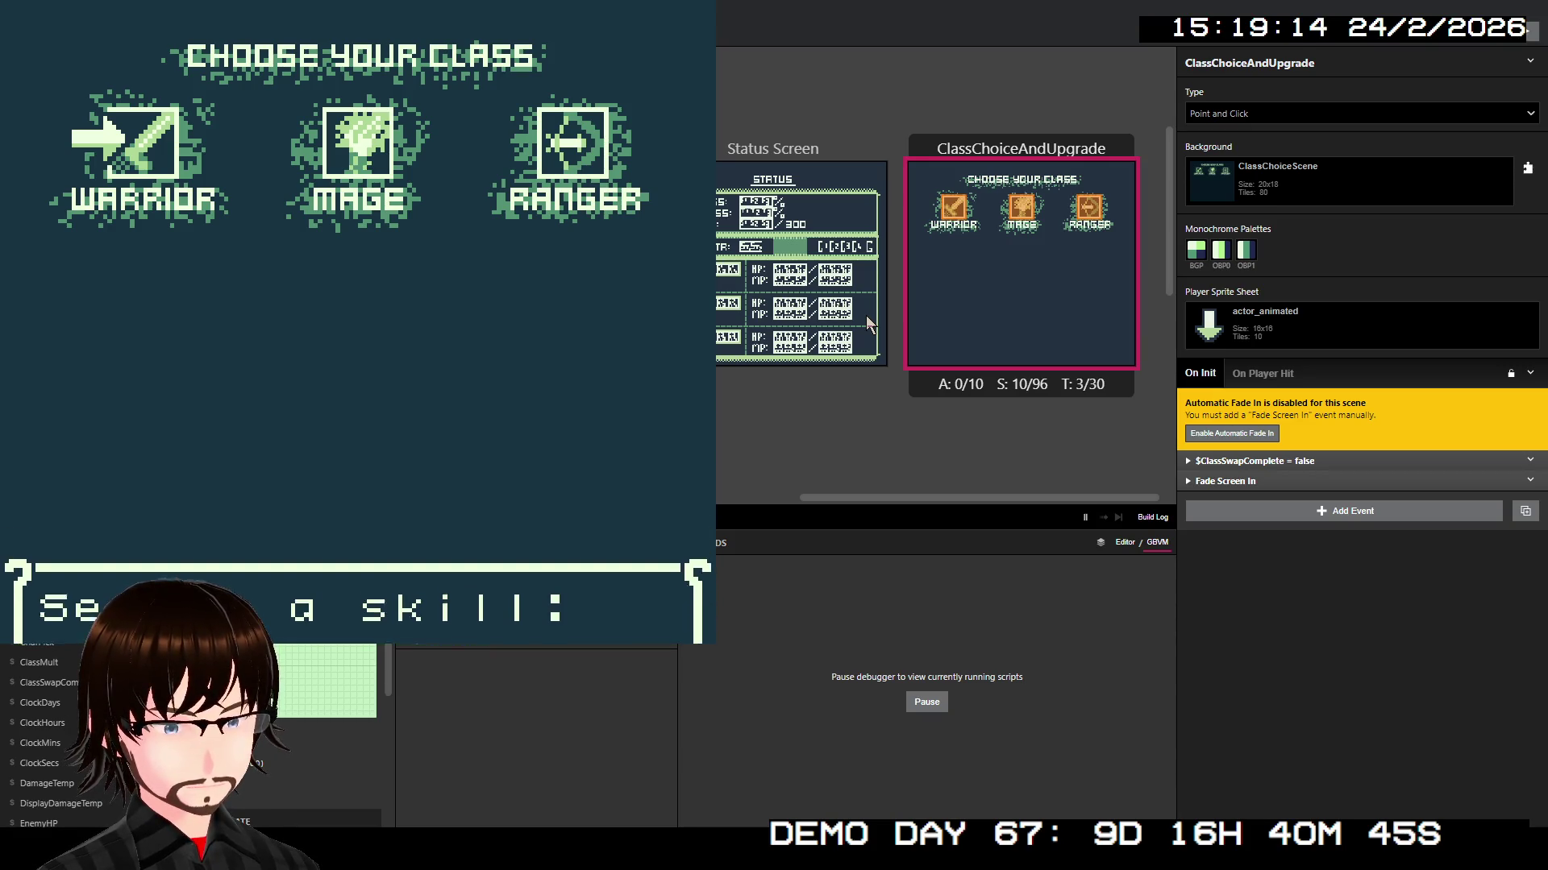
key("x")
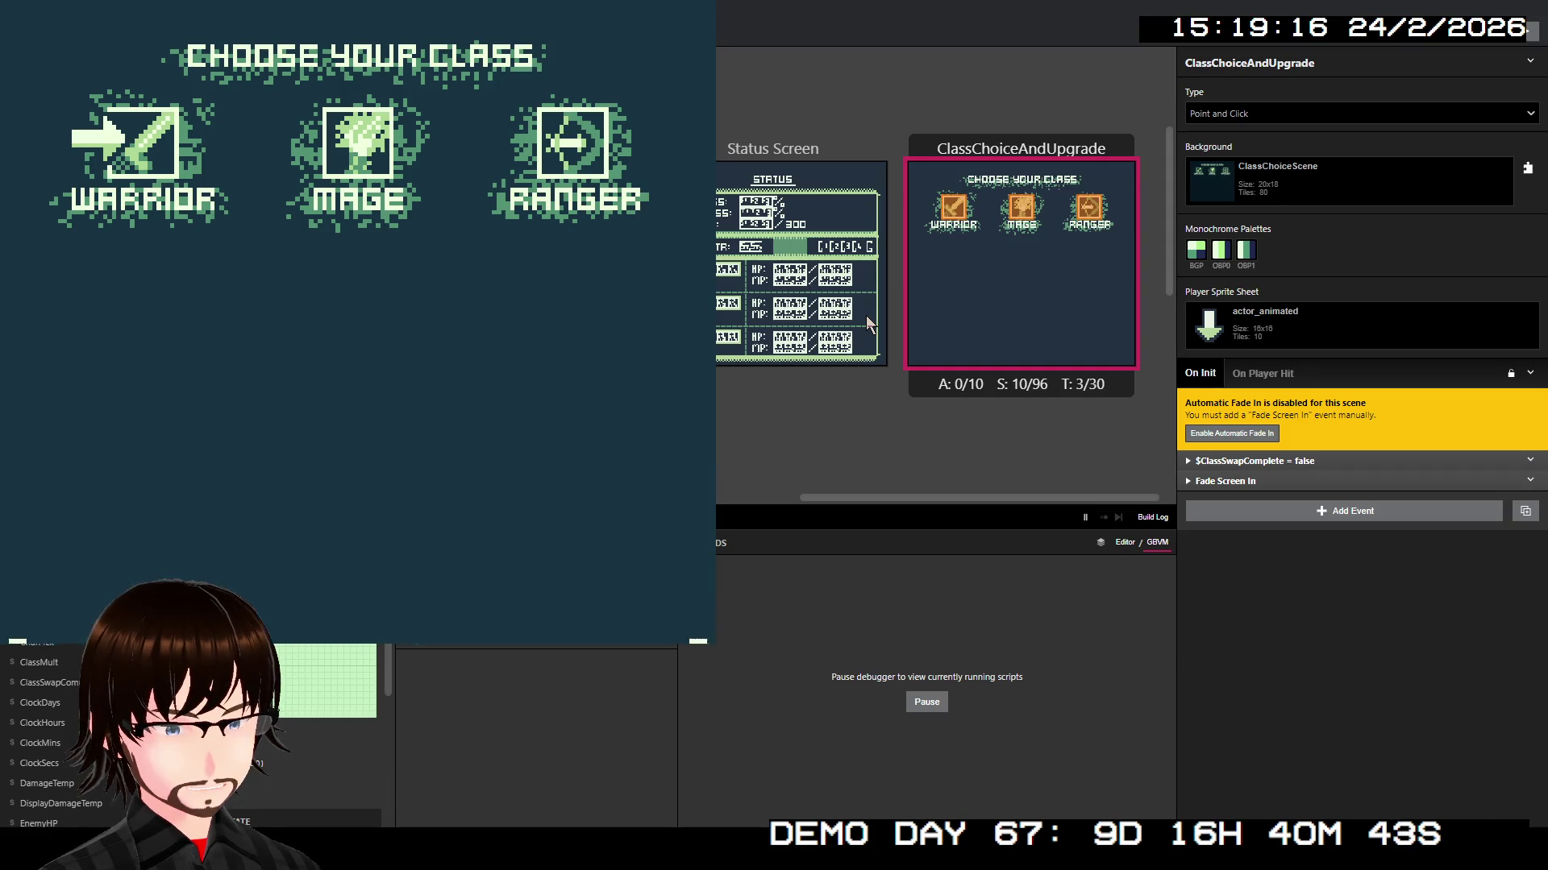
key("z")
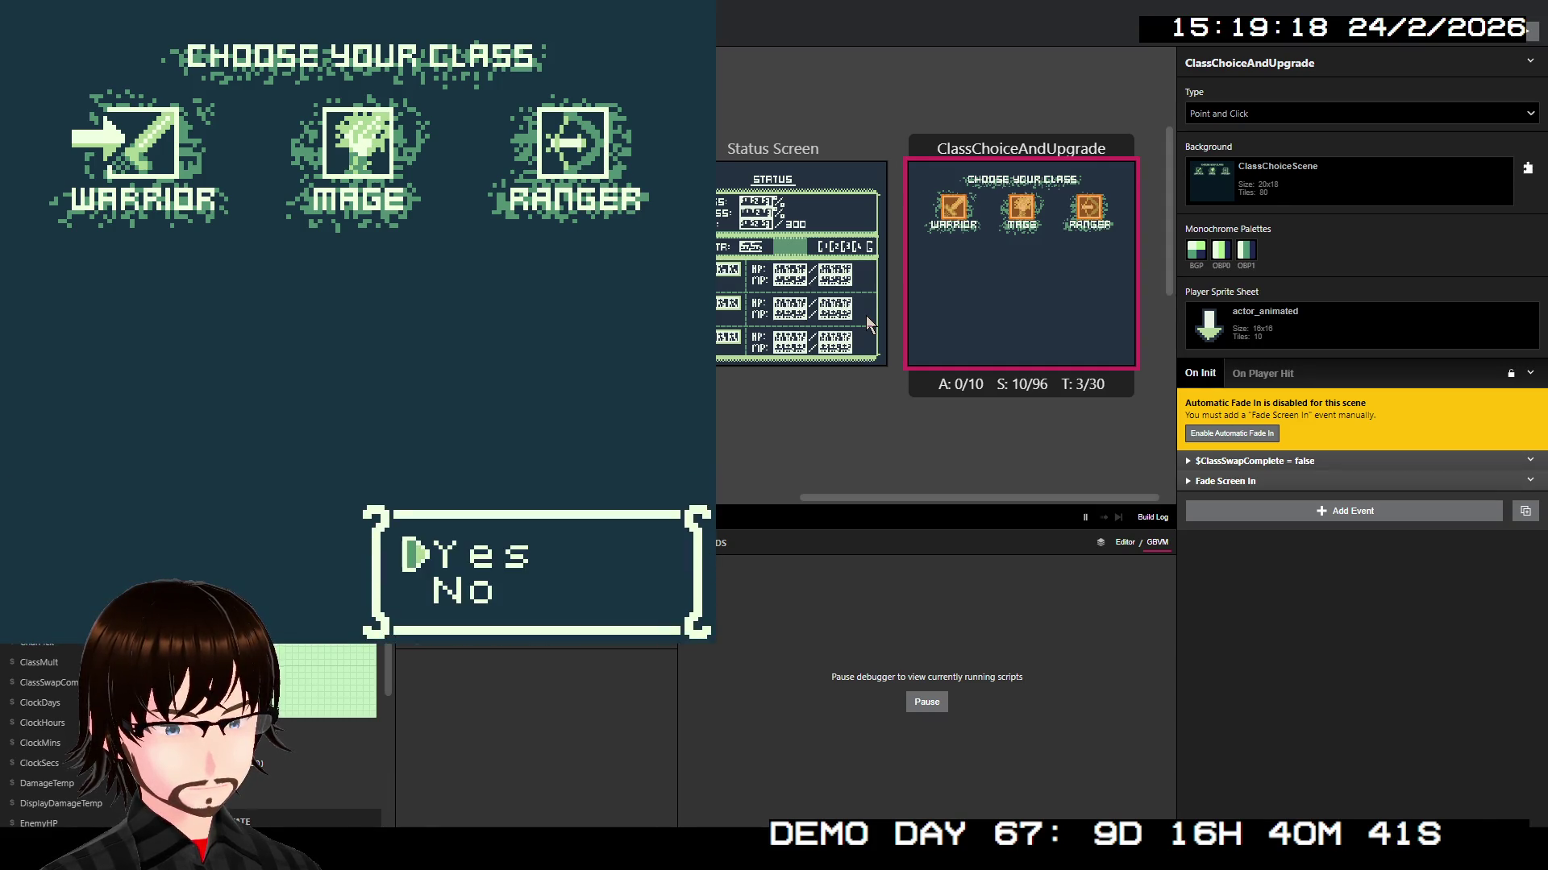
key("z")
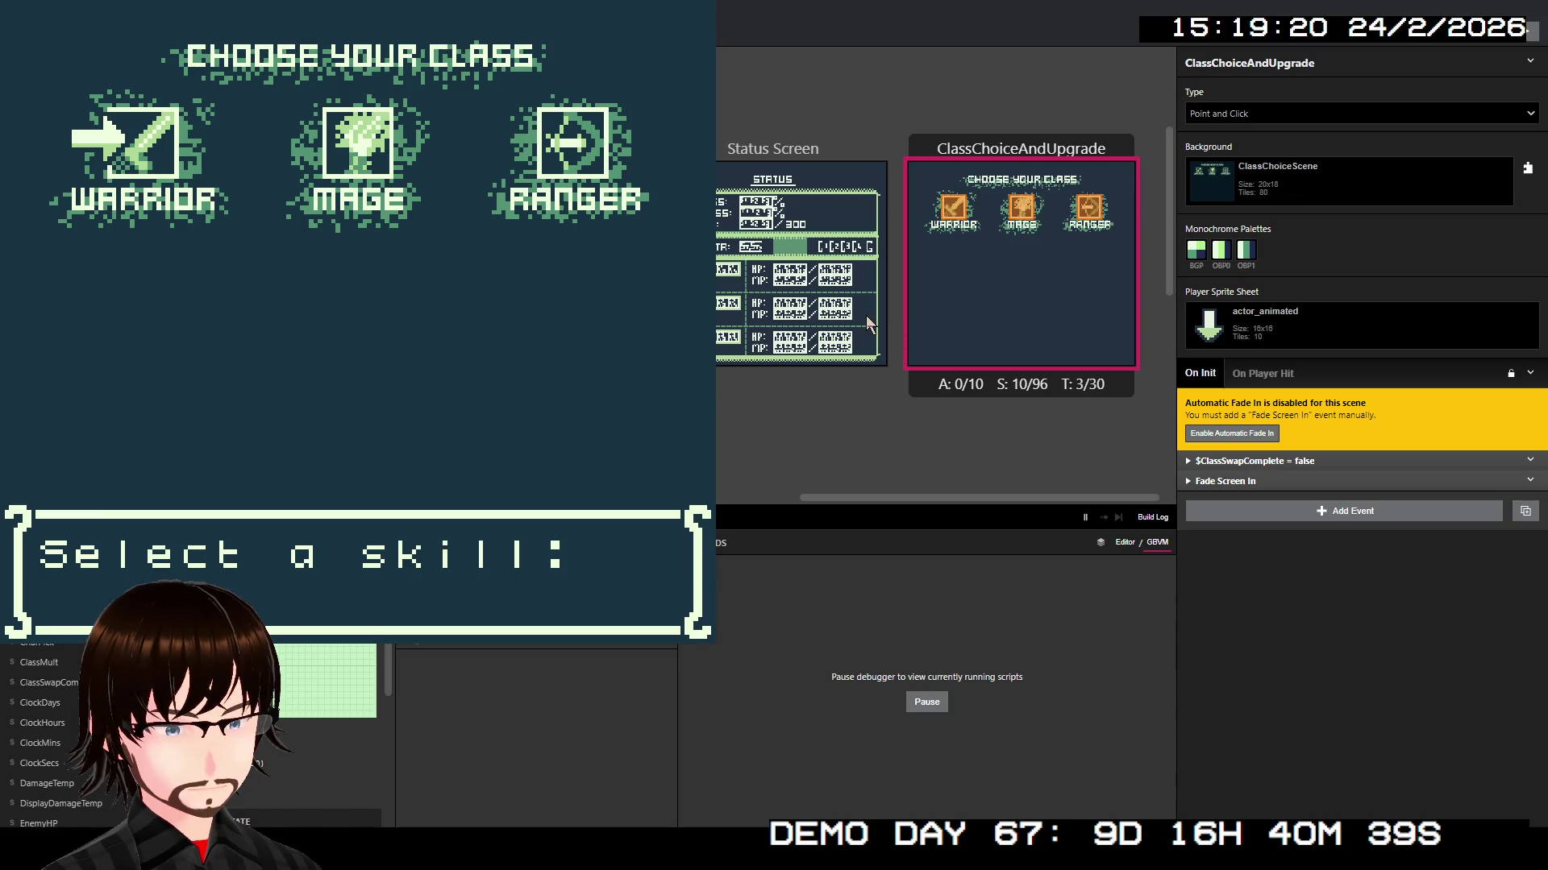
Step: Buy one more 2000G skill, then try Super Block without enough money
key("z")
key("x")
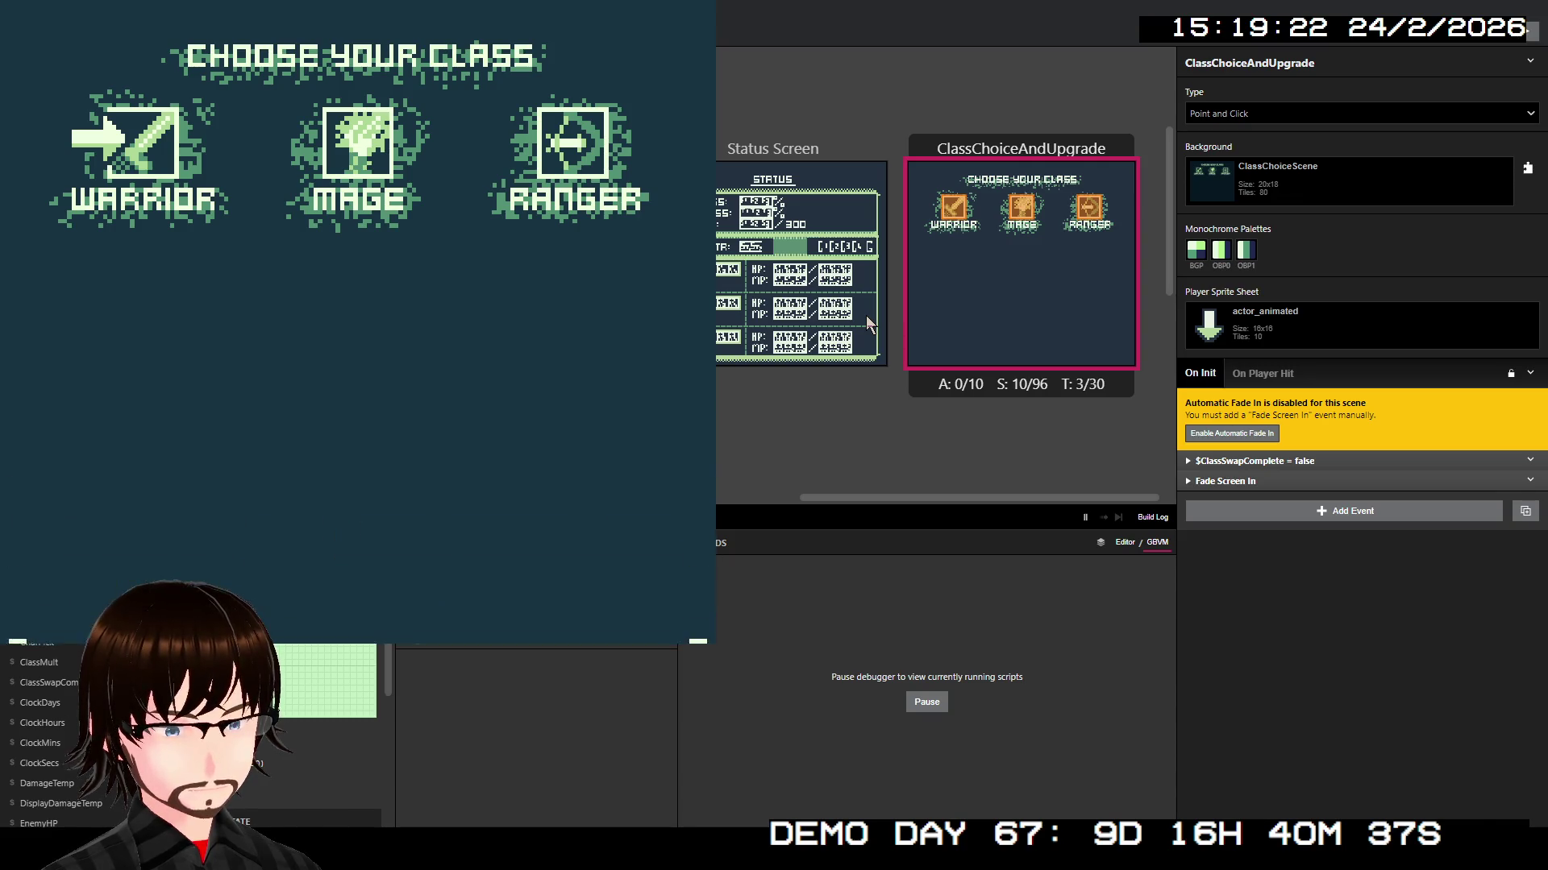
key("z")
key("z")
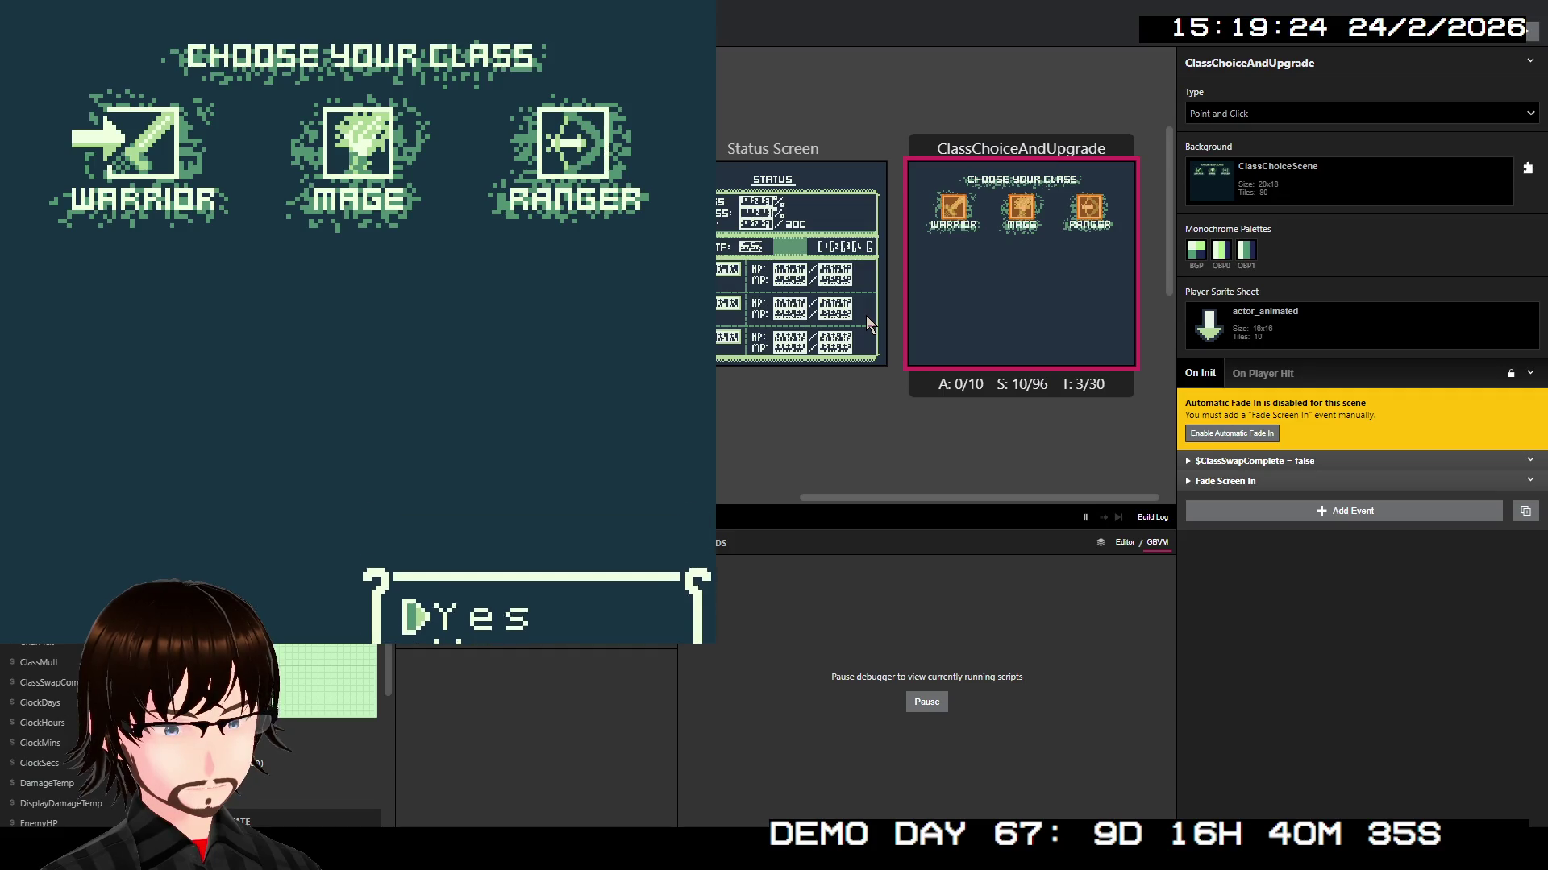
key("z")
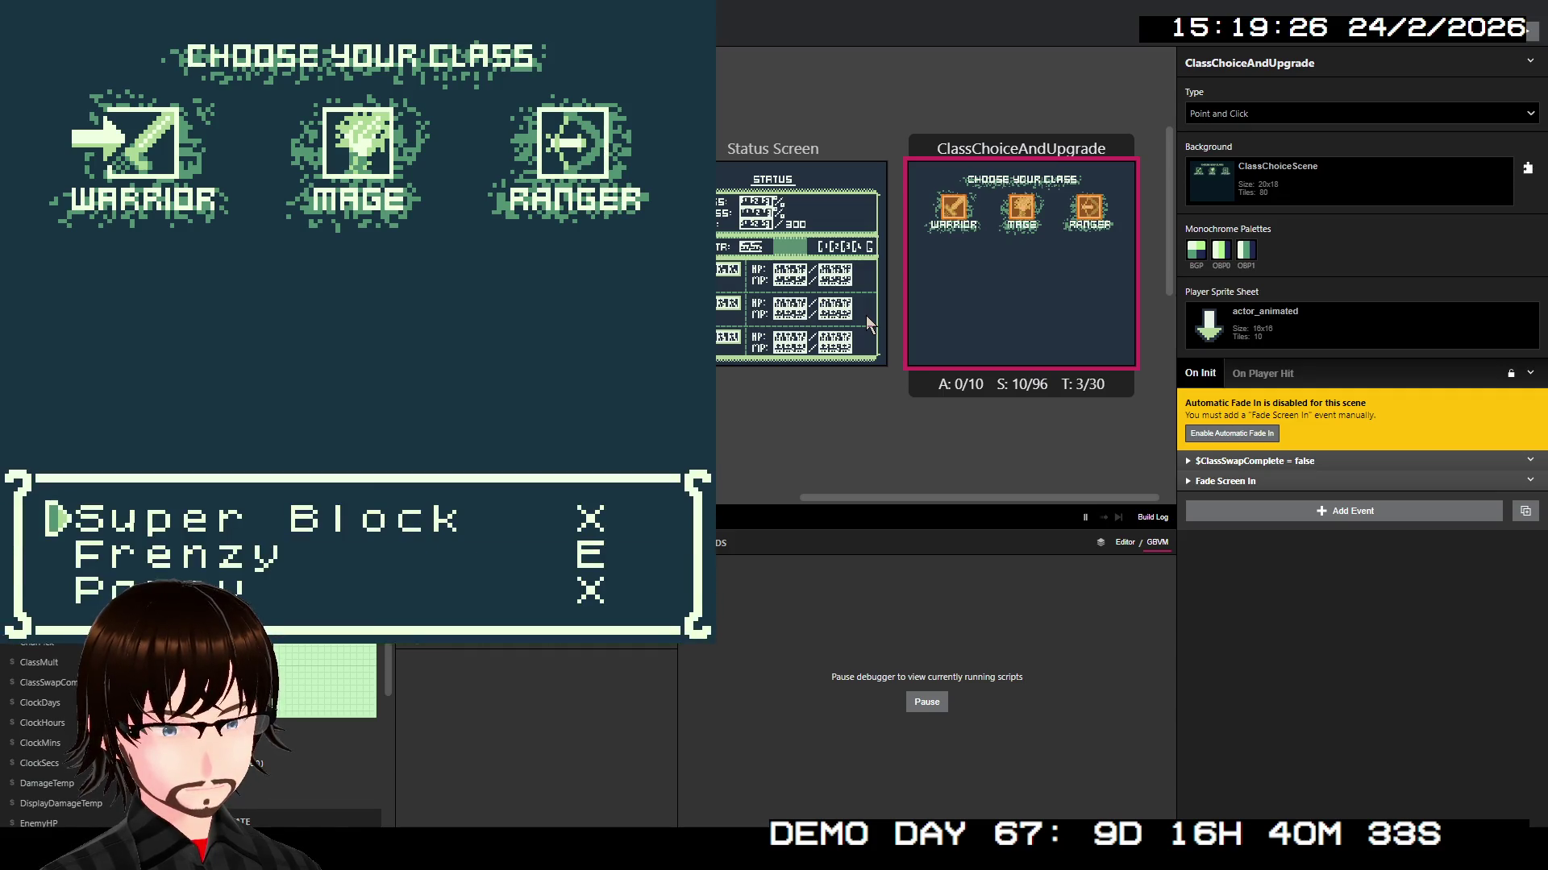
key("Down")
key("Down")
key("Up")
key("Up")
key("z")
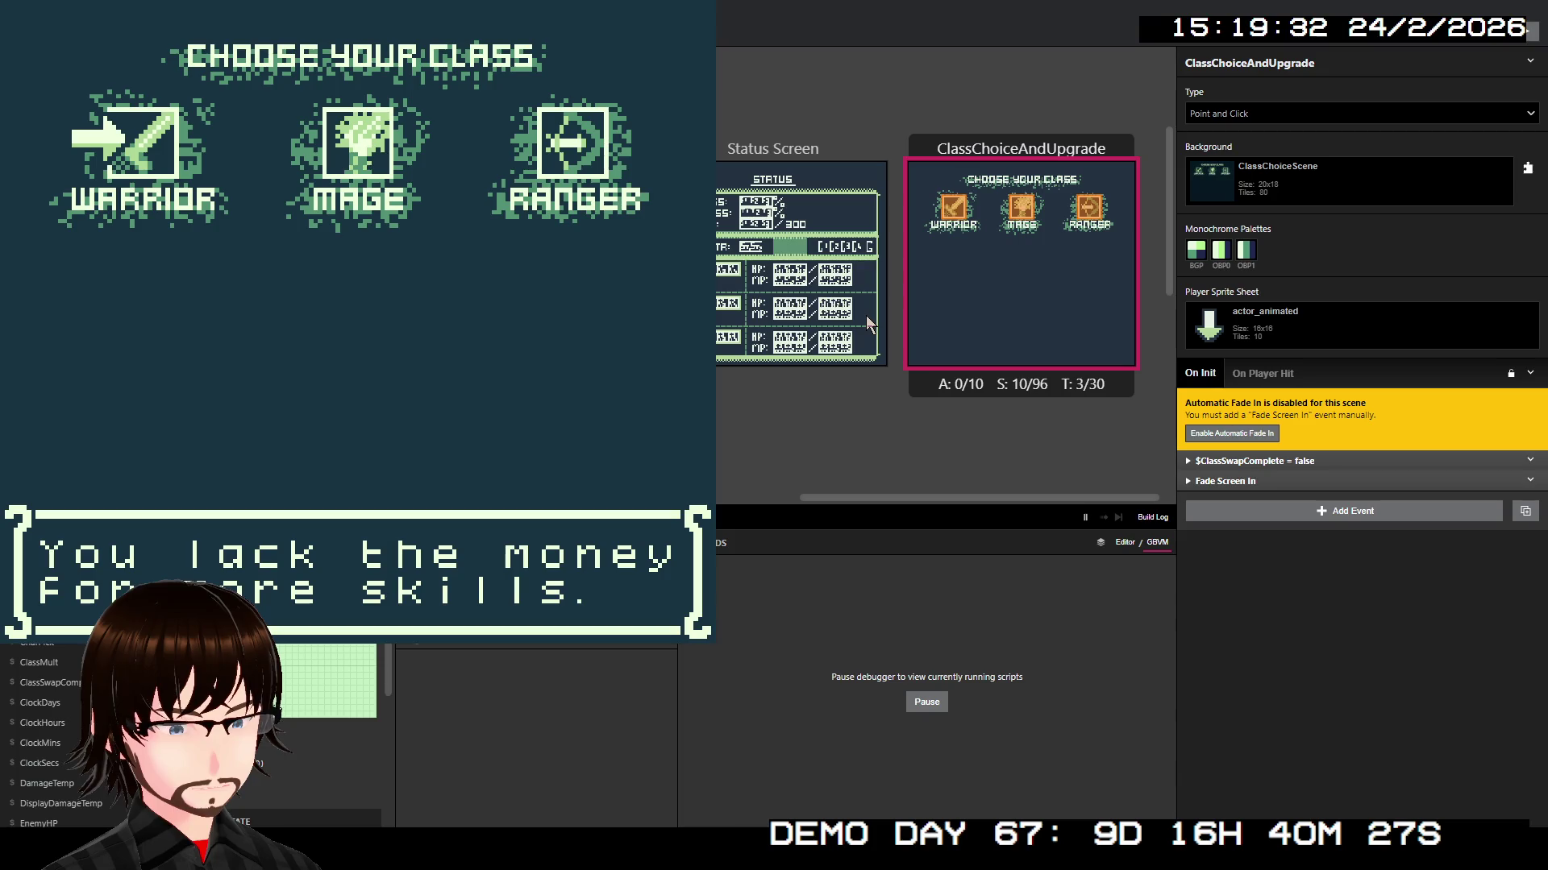
Step: Dismiss the 'Come back when you have some cash.' messages and rerun from ClassChoiceAndUpgrade
key("z")
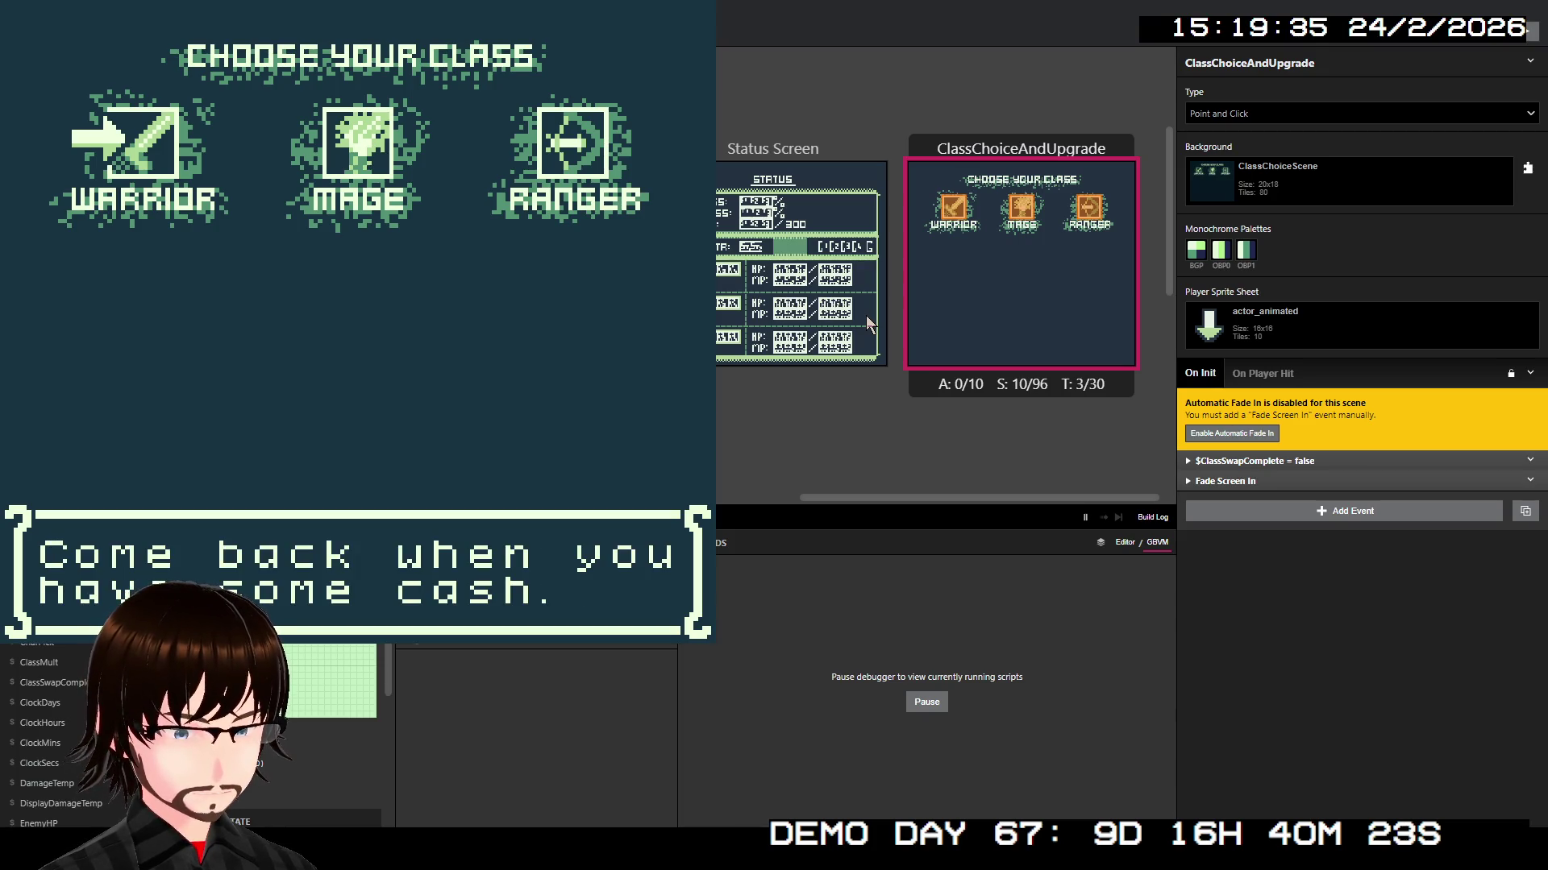
key("z")
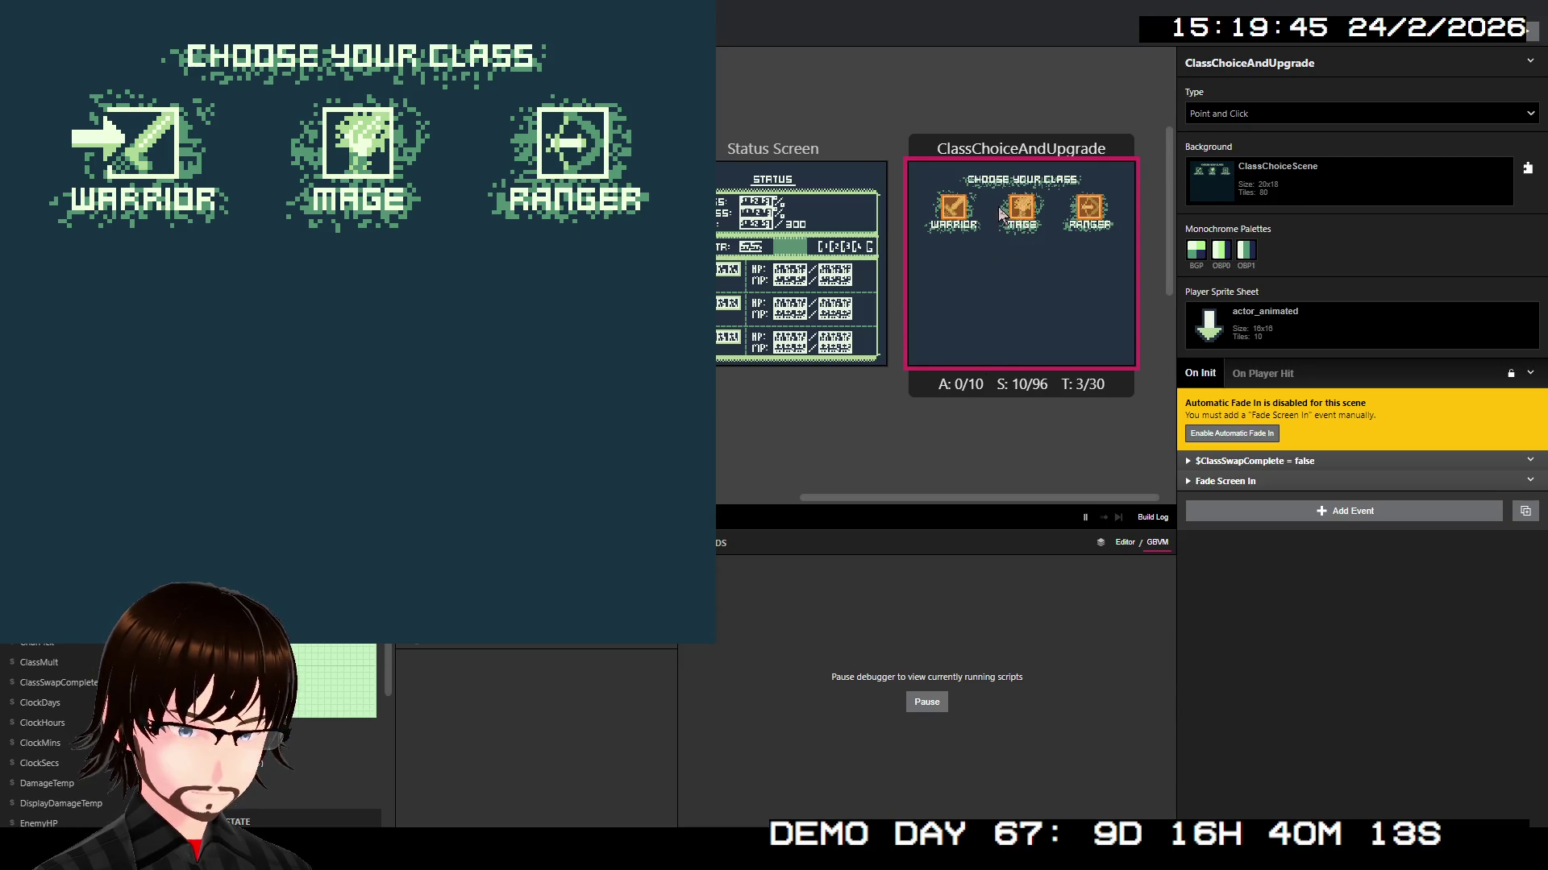
right_click(1048, 263)
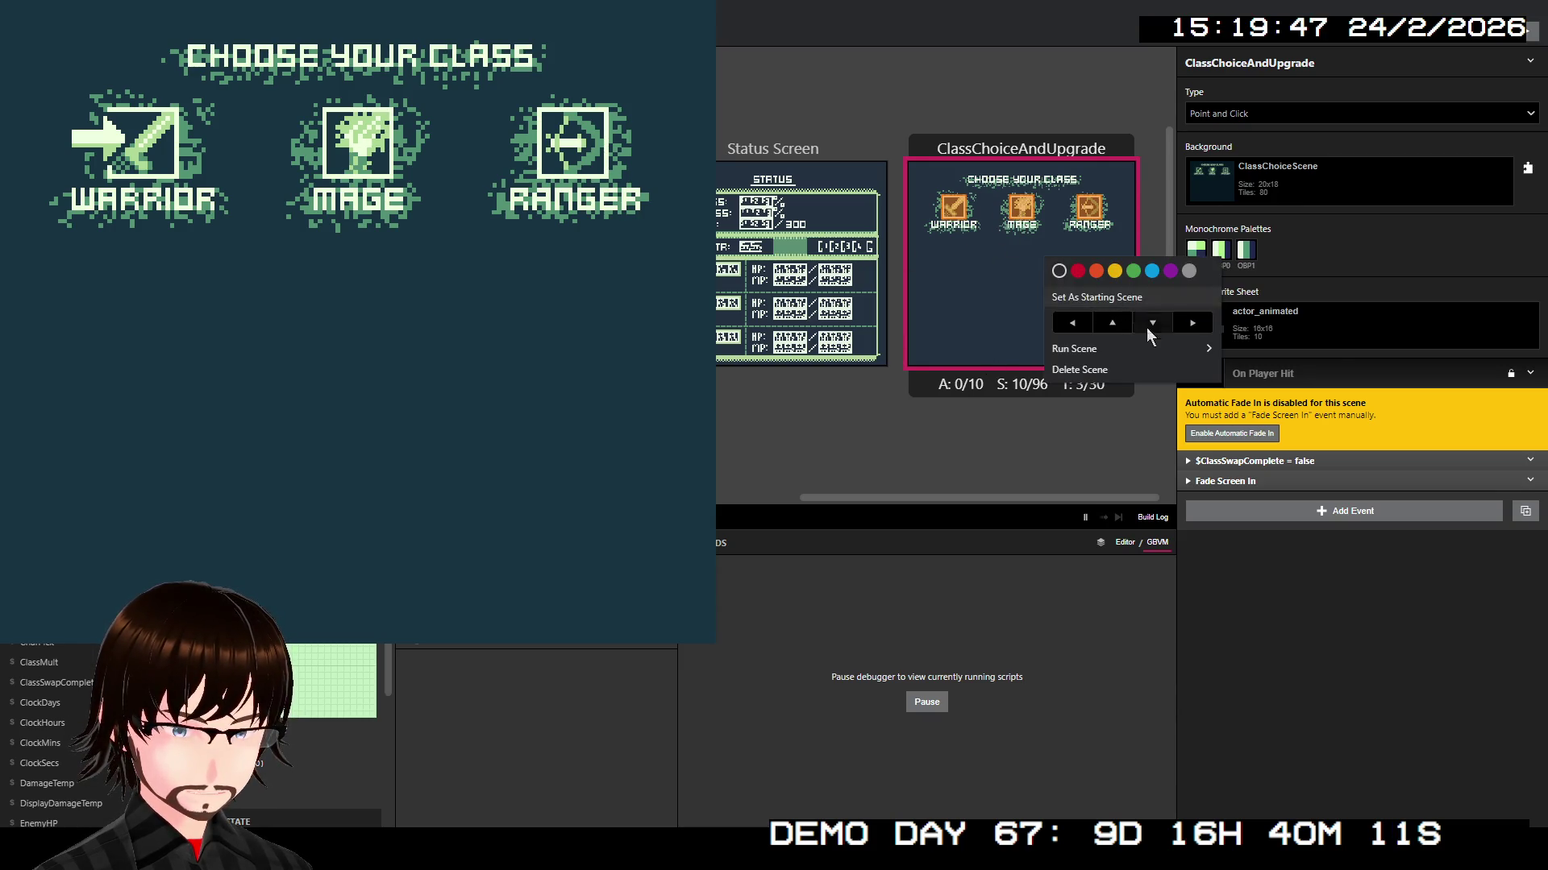
left_click(1241, 351)
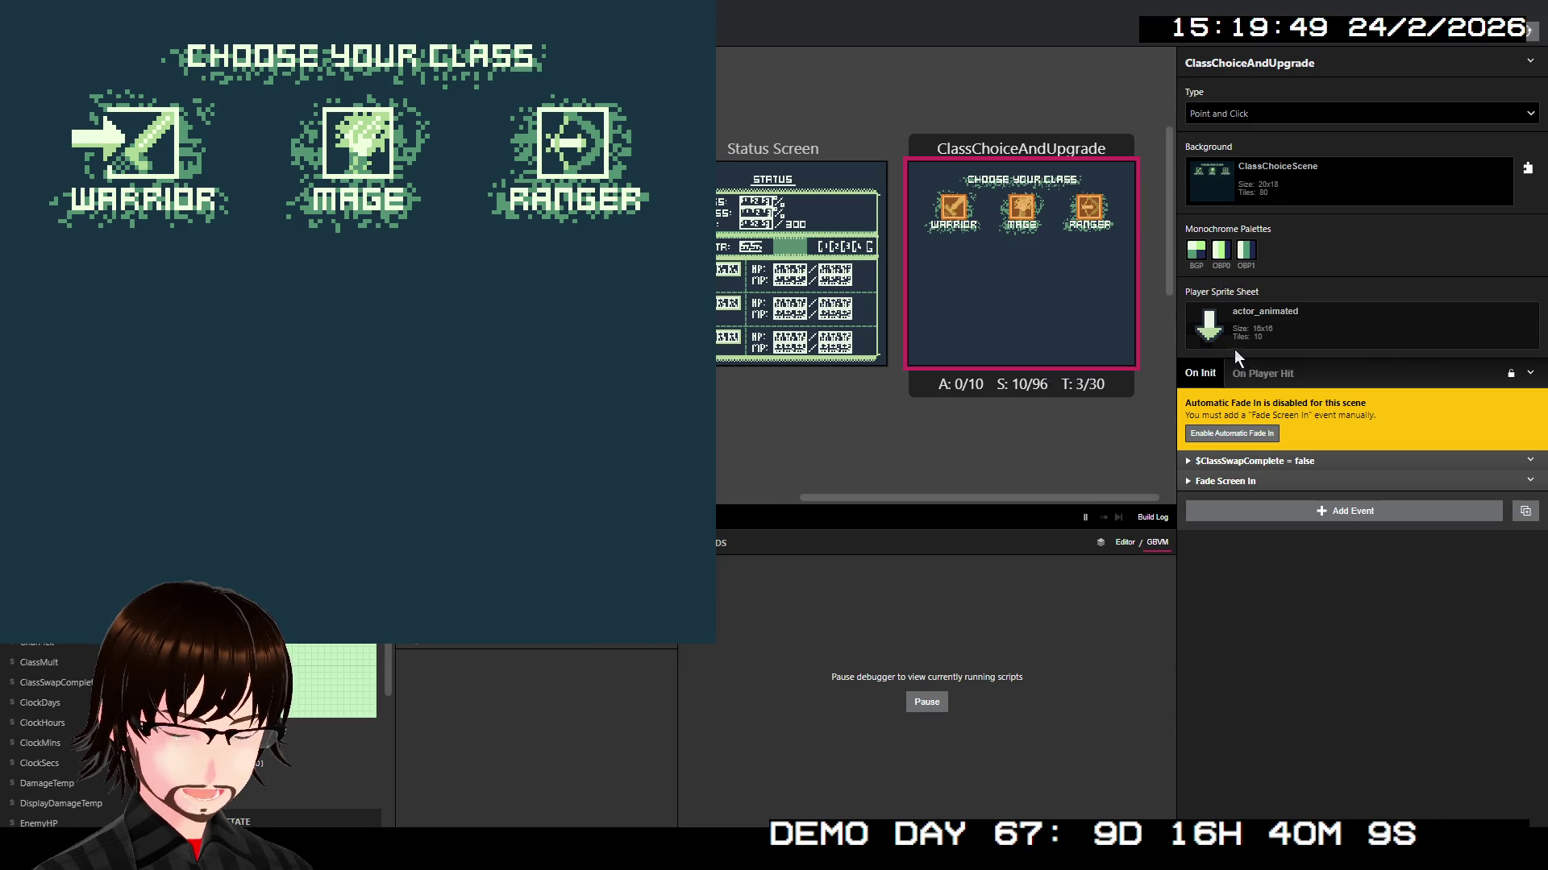
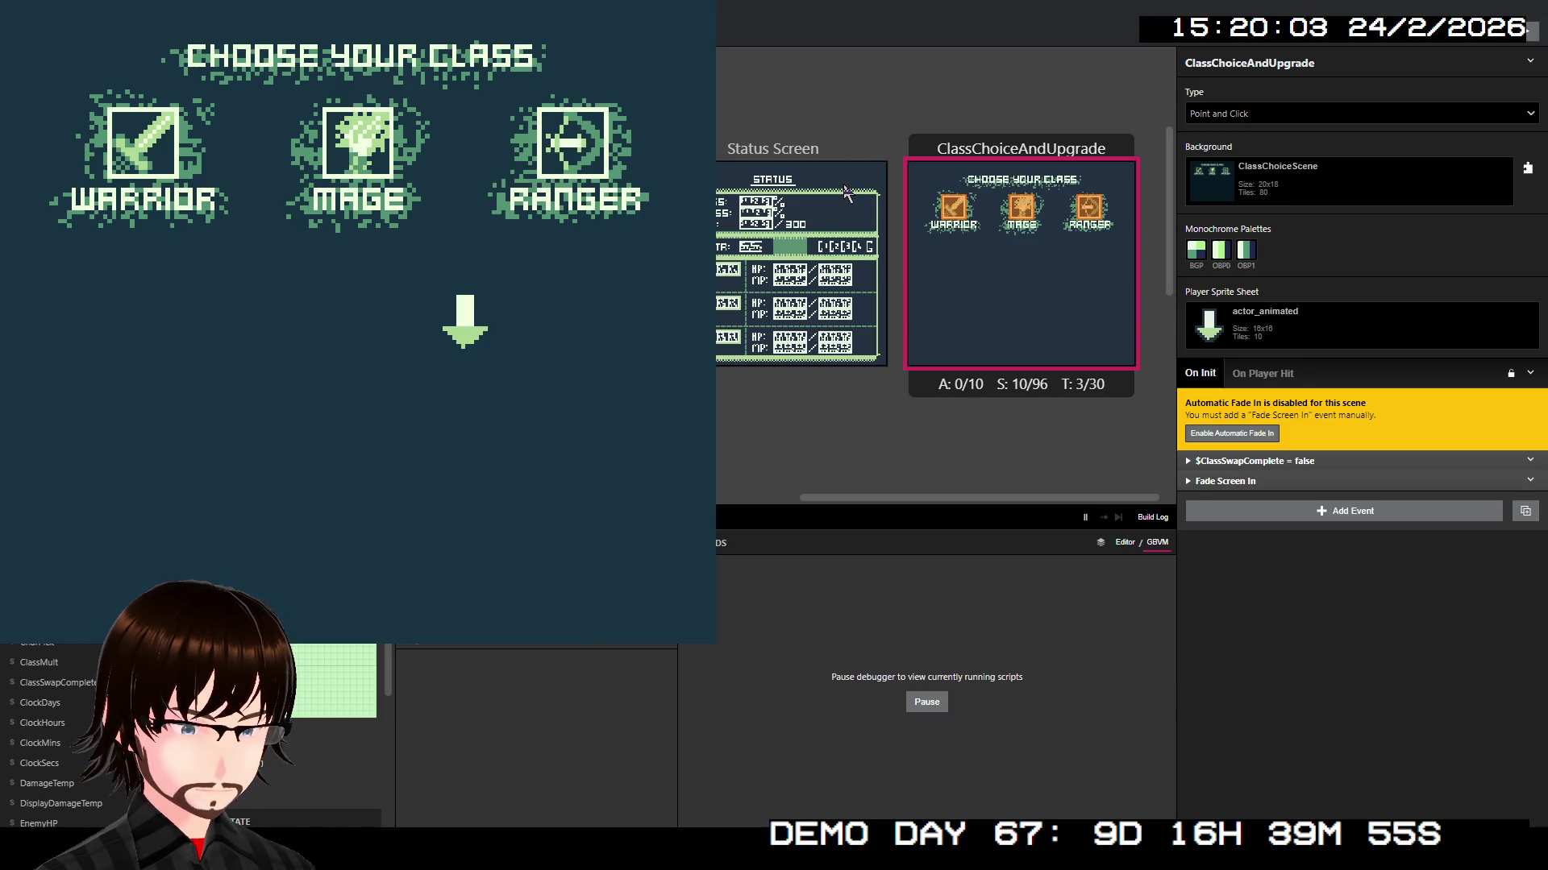
Step: Select the WARRIOR class in the game preview and confirm the class switch
key("Left")
key("Left")
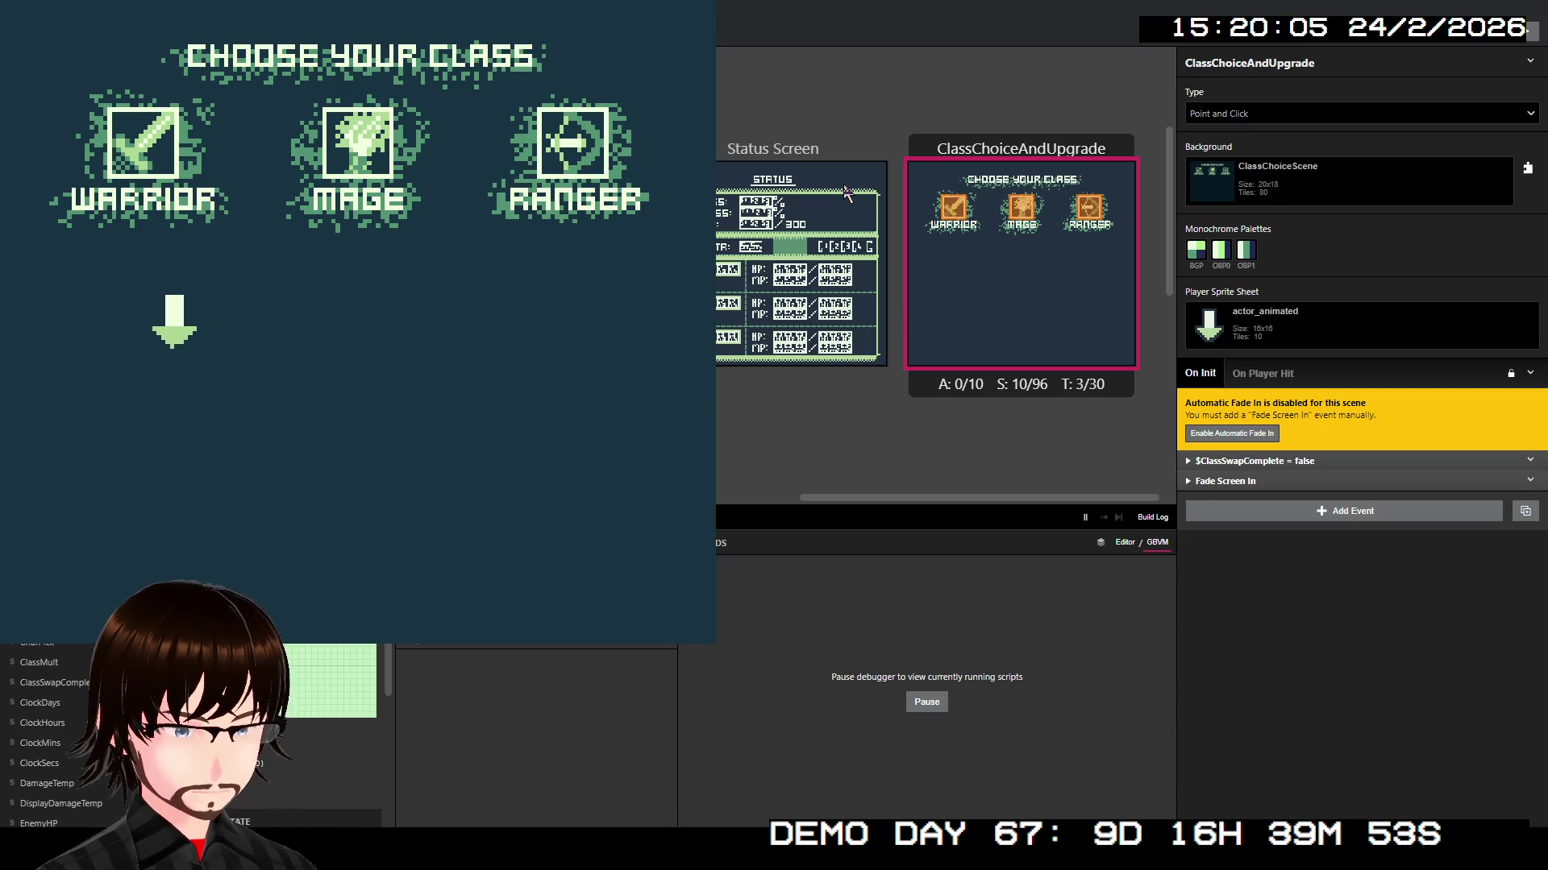
key("Up")
key("Right")
key("z")
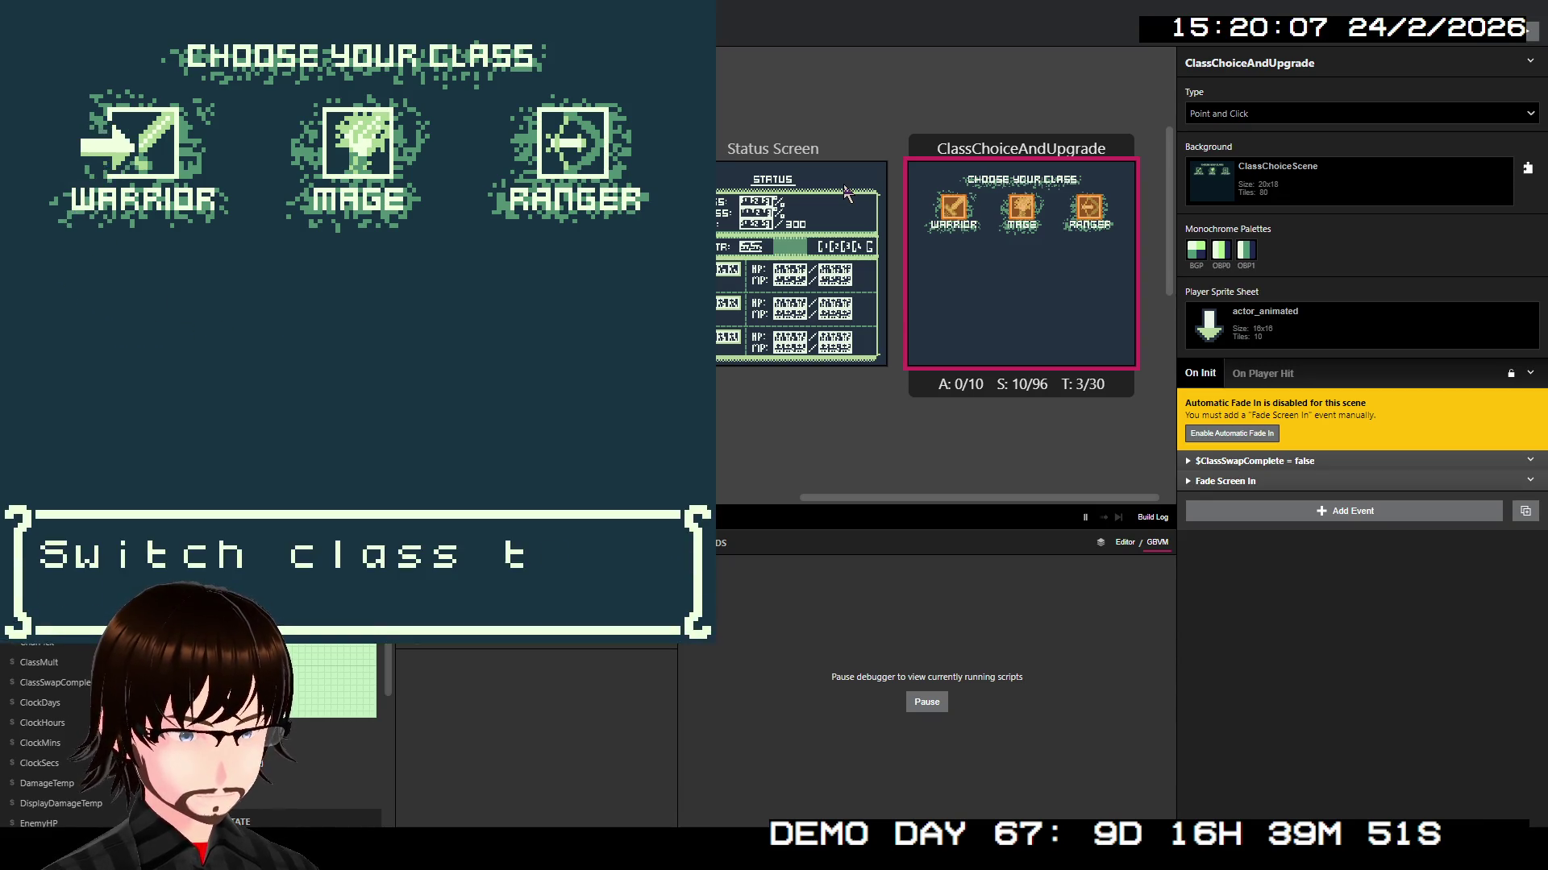
key("z")
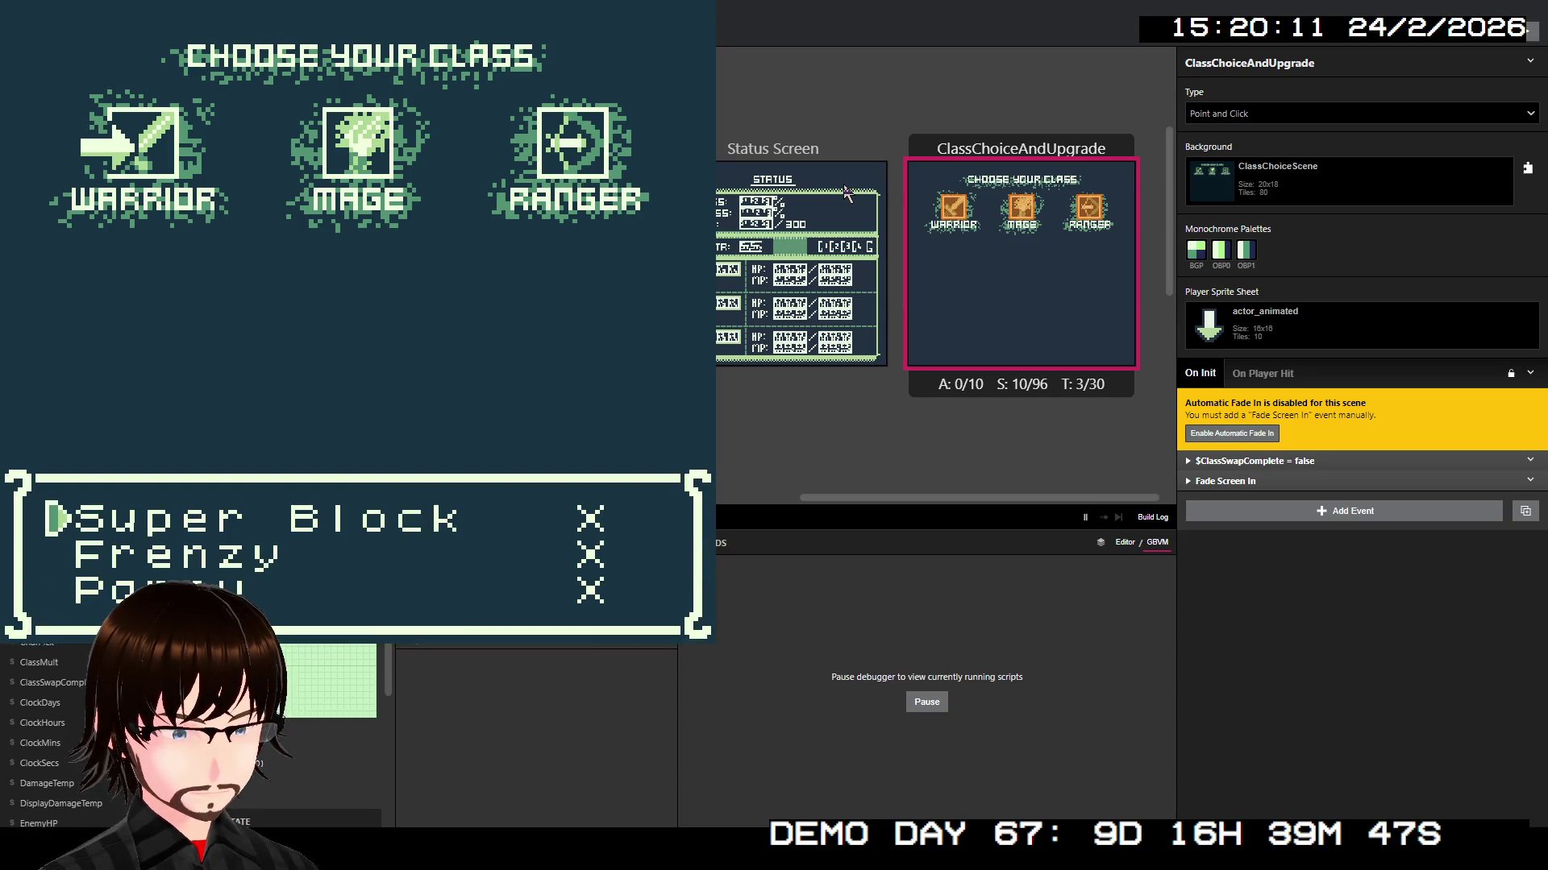
Step: Pick Frenzy, then buy the third skill, agreeing to spend 2000G each time
key("Down")
key("z")
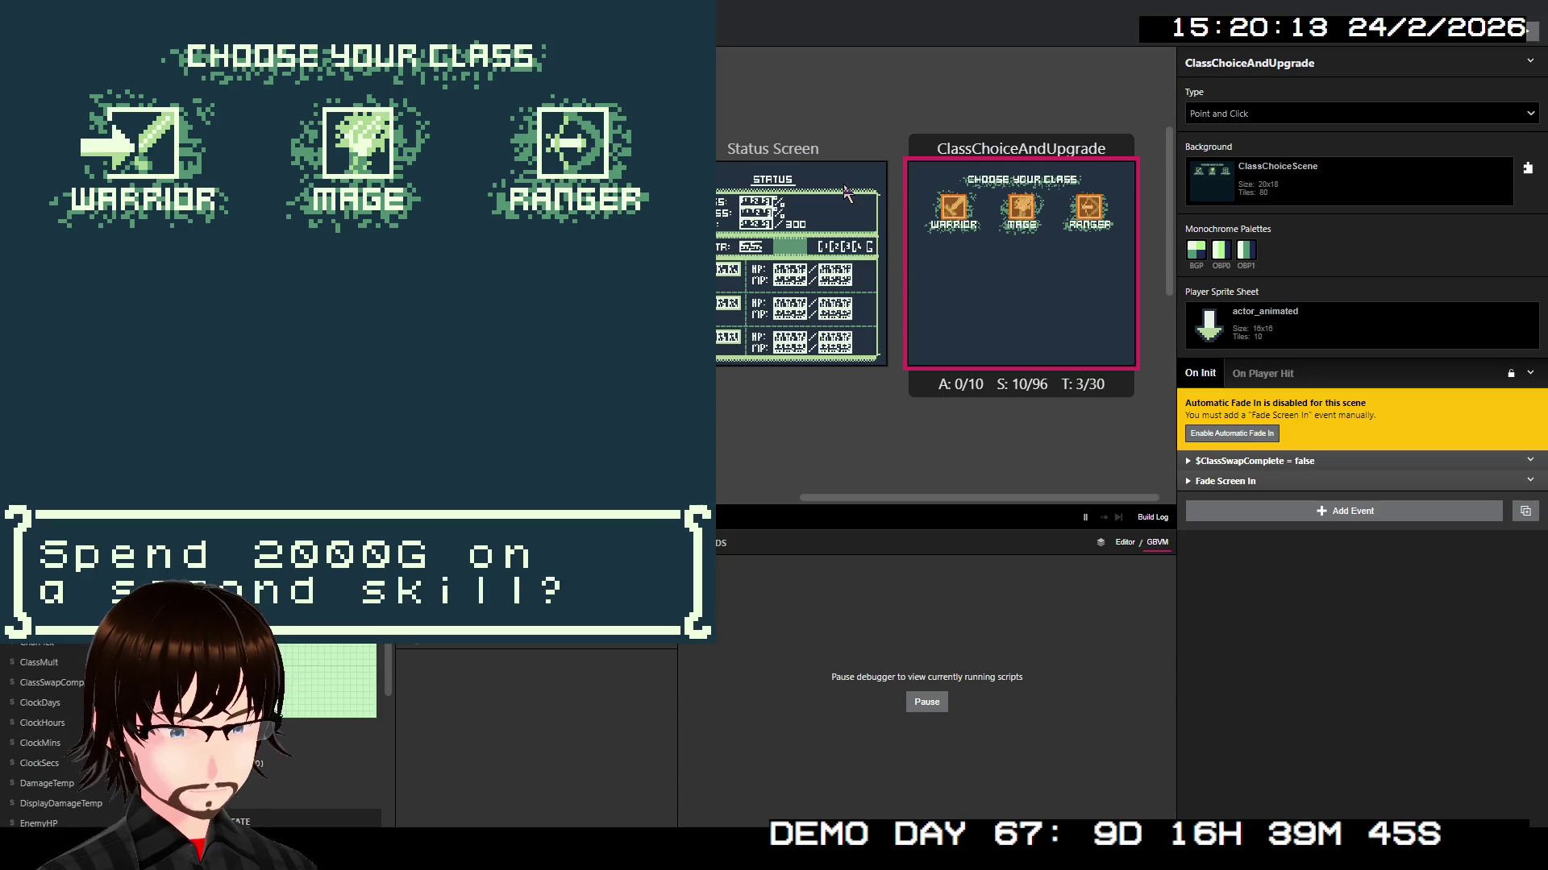
key("z")
key("z")
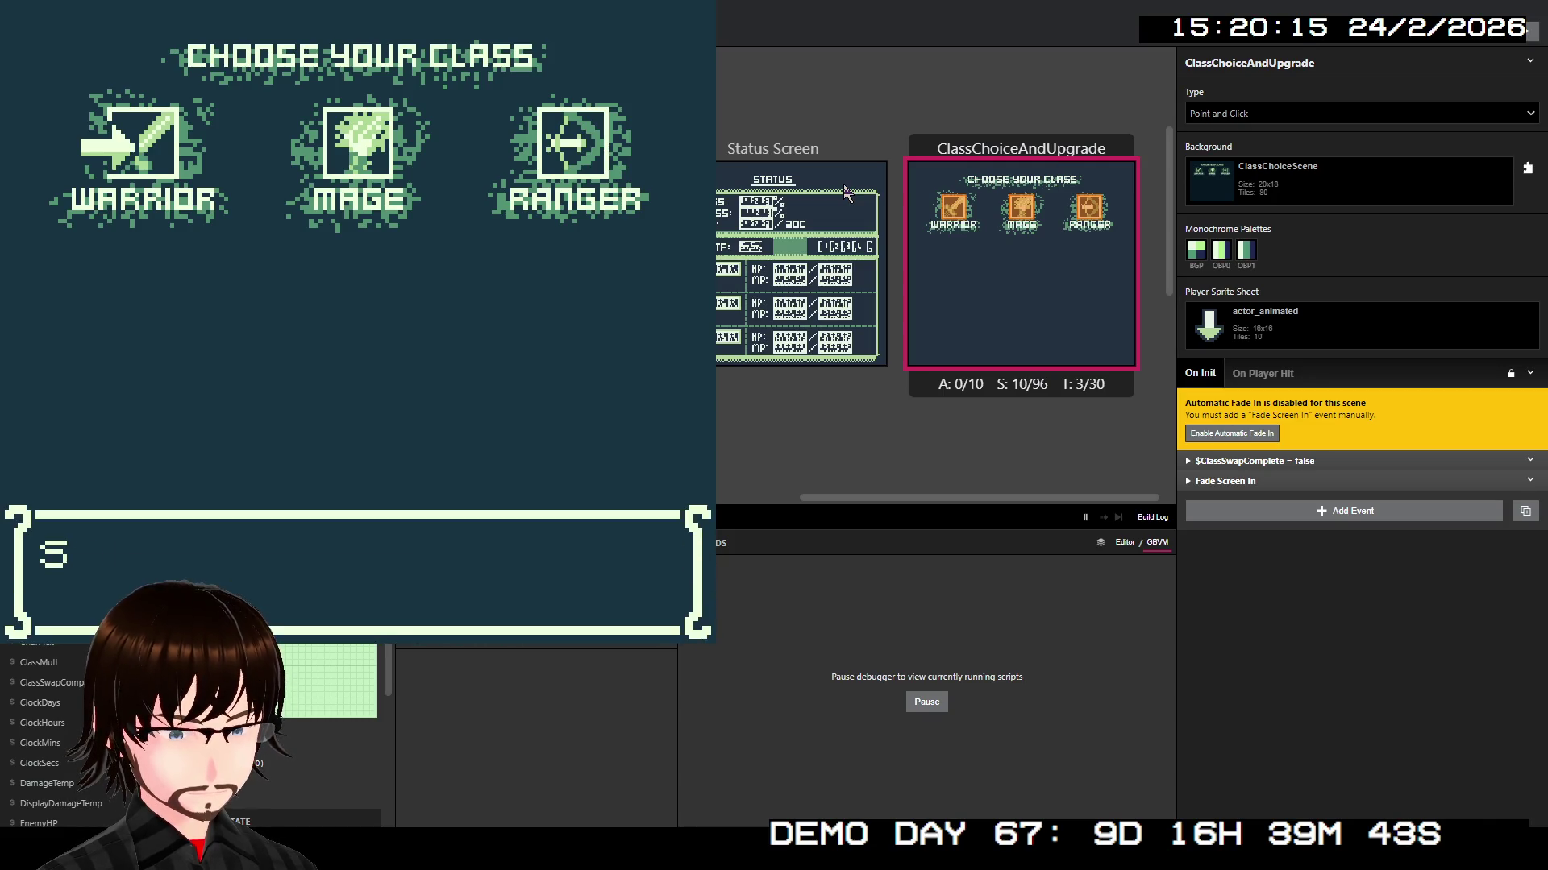
key("z")
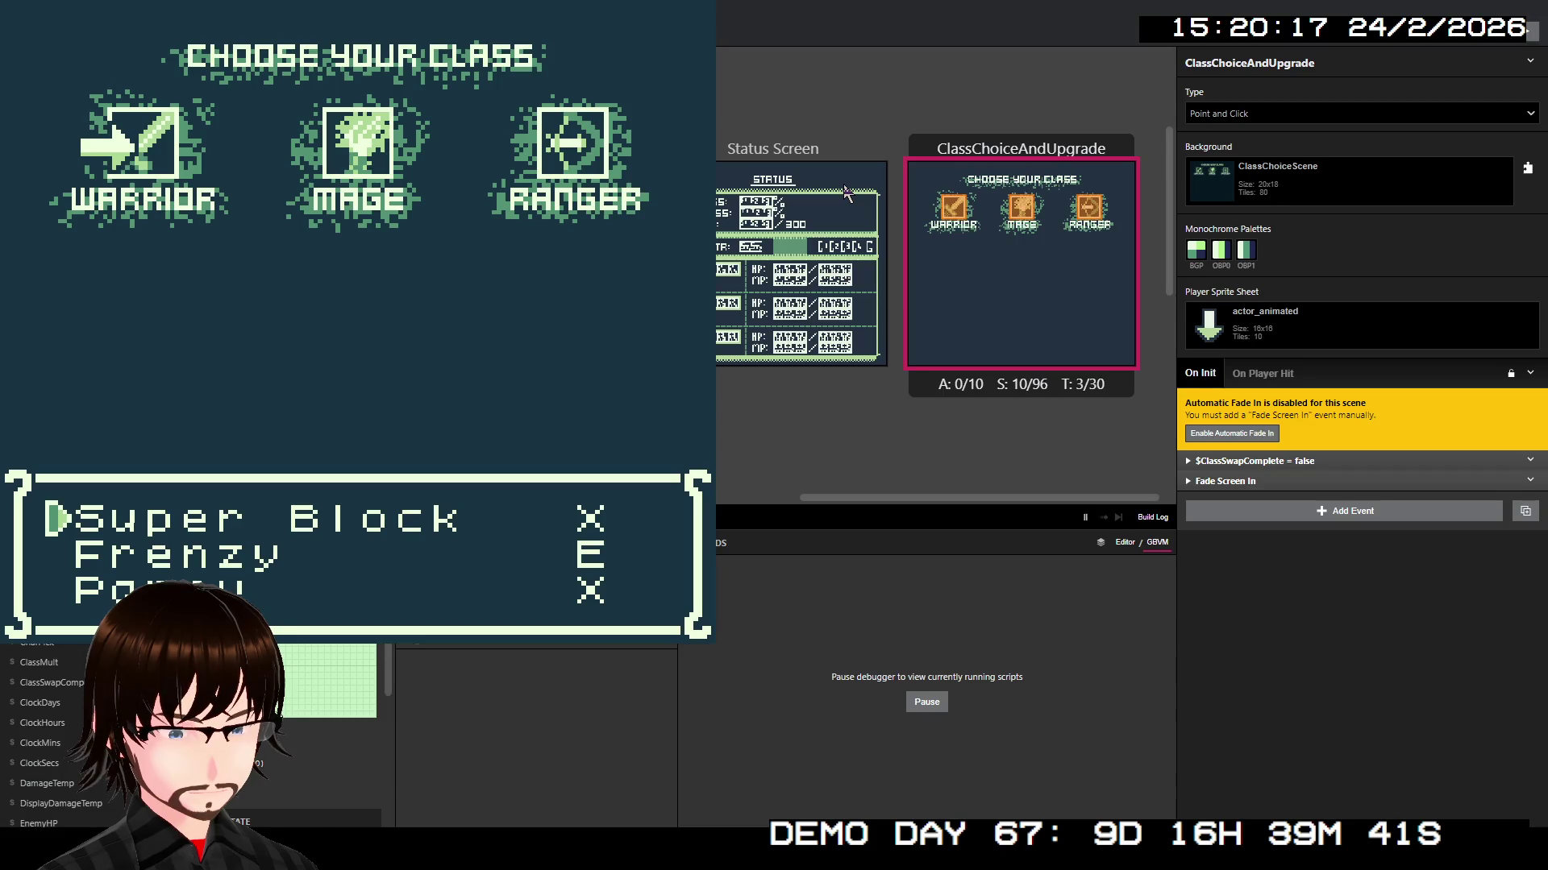
key("Down")
key("Down")
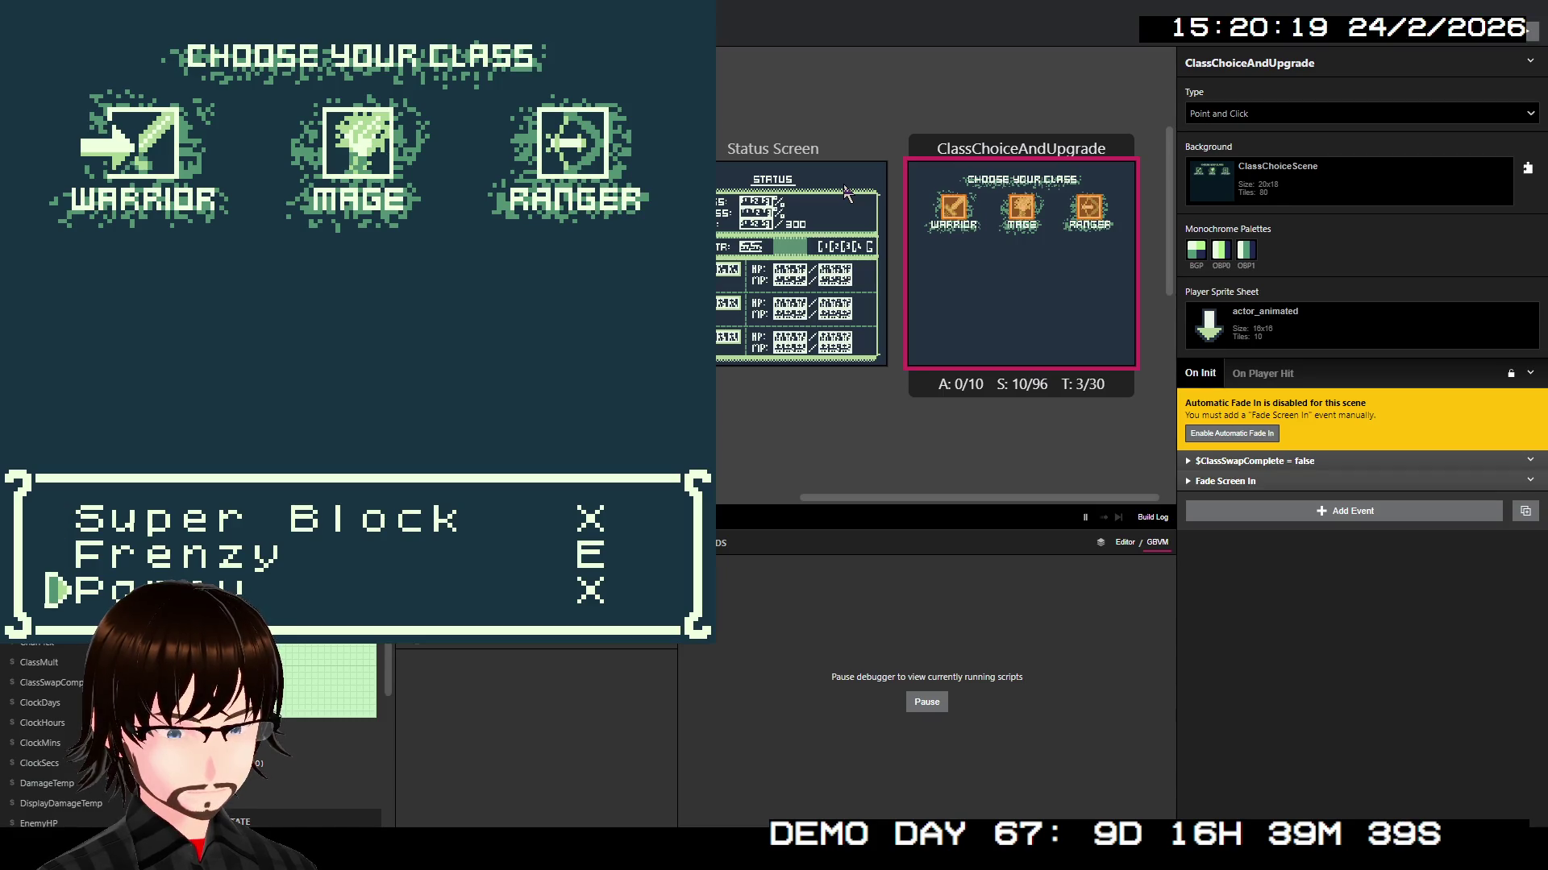
key("z")
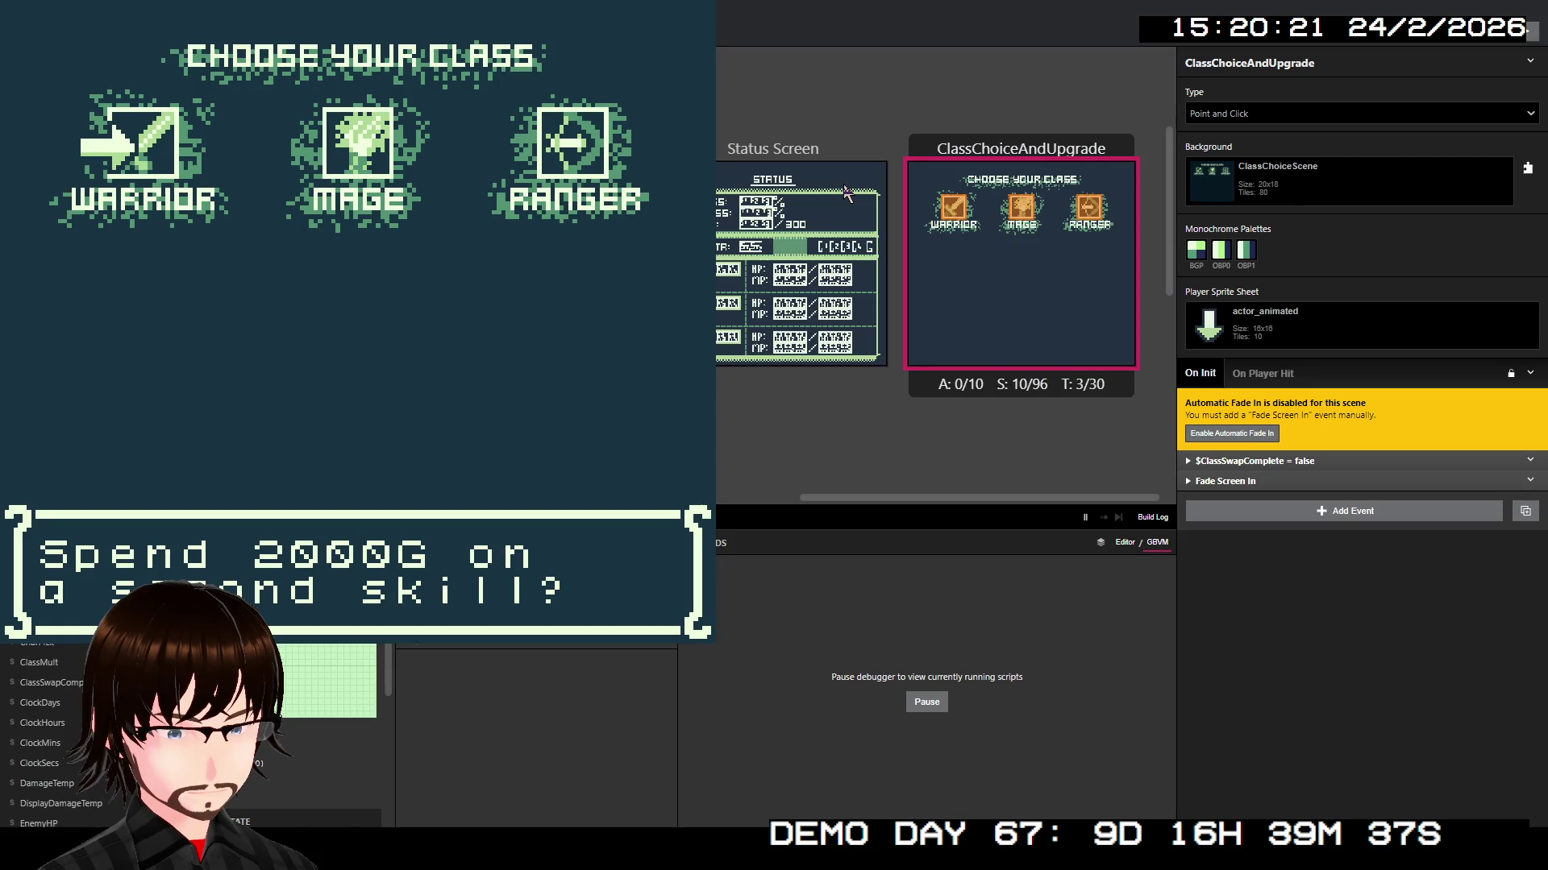
key("z")
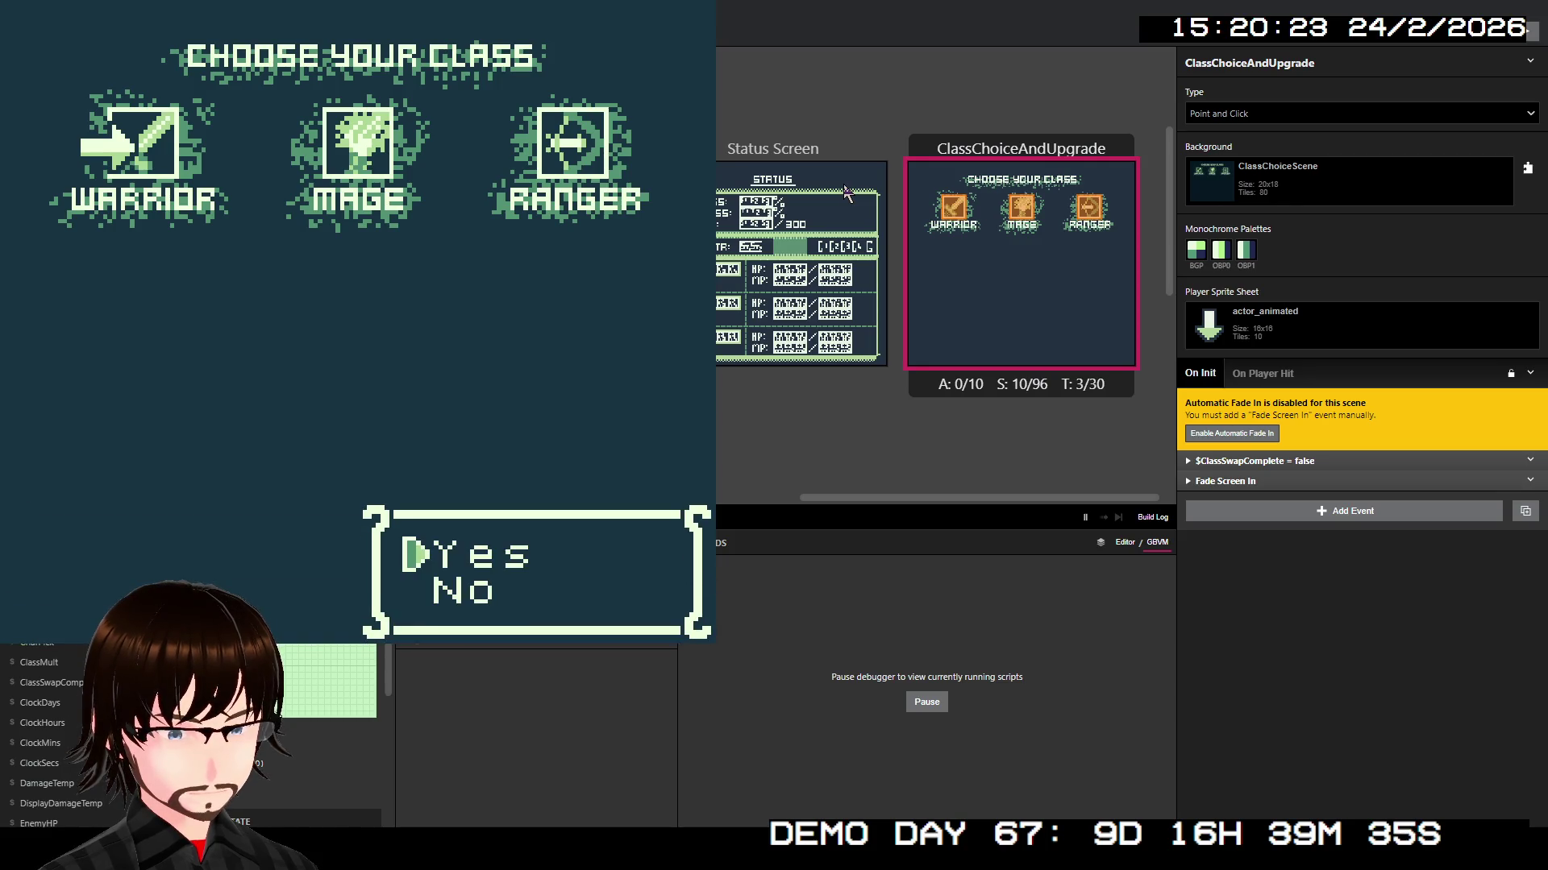
key("z")
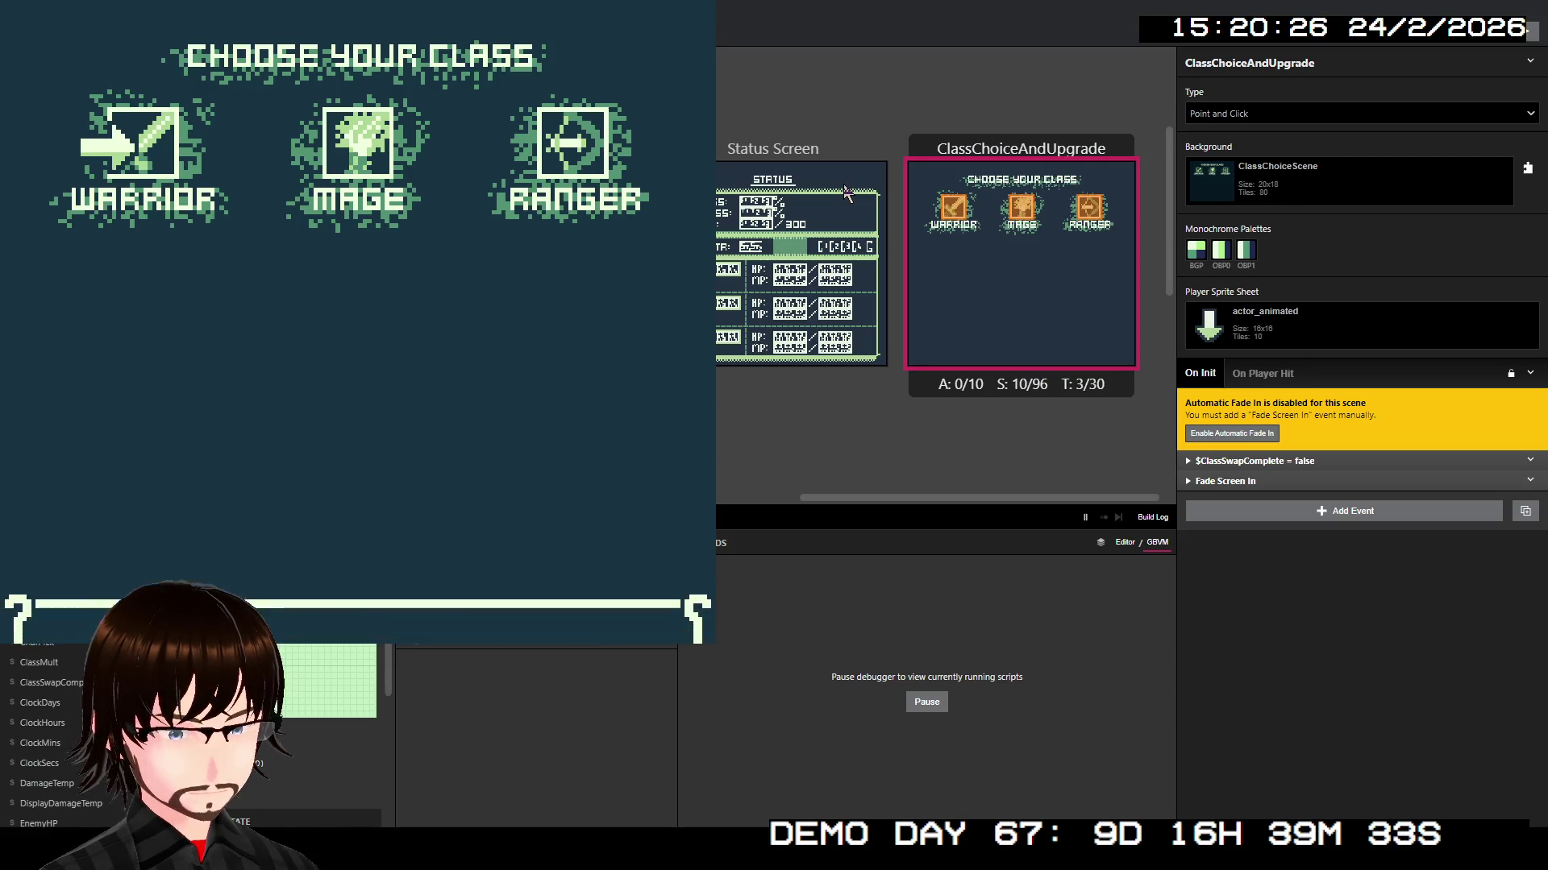
Step: Pick Super Block, then the third skill again, confirming each 2000G purchase
key("Down")
key("Down")
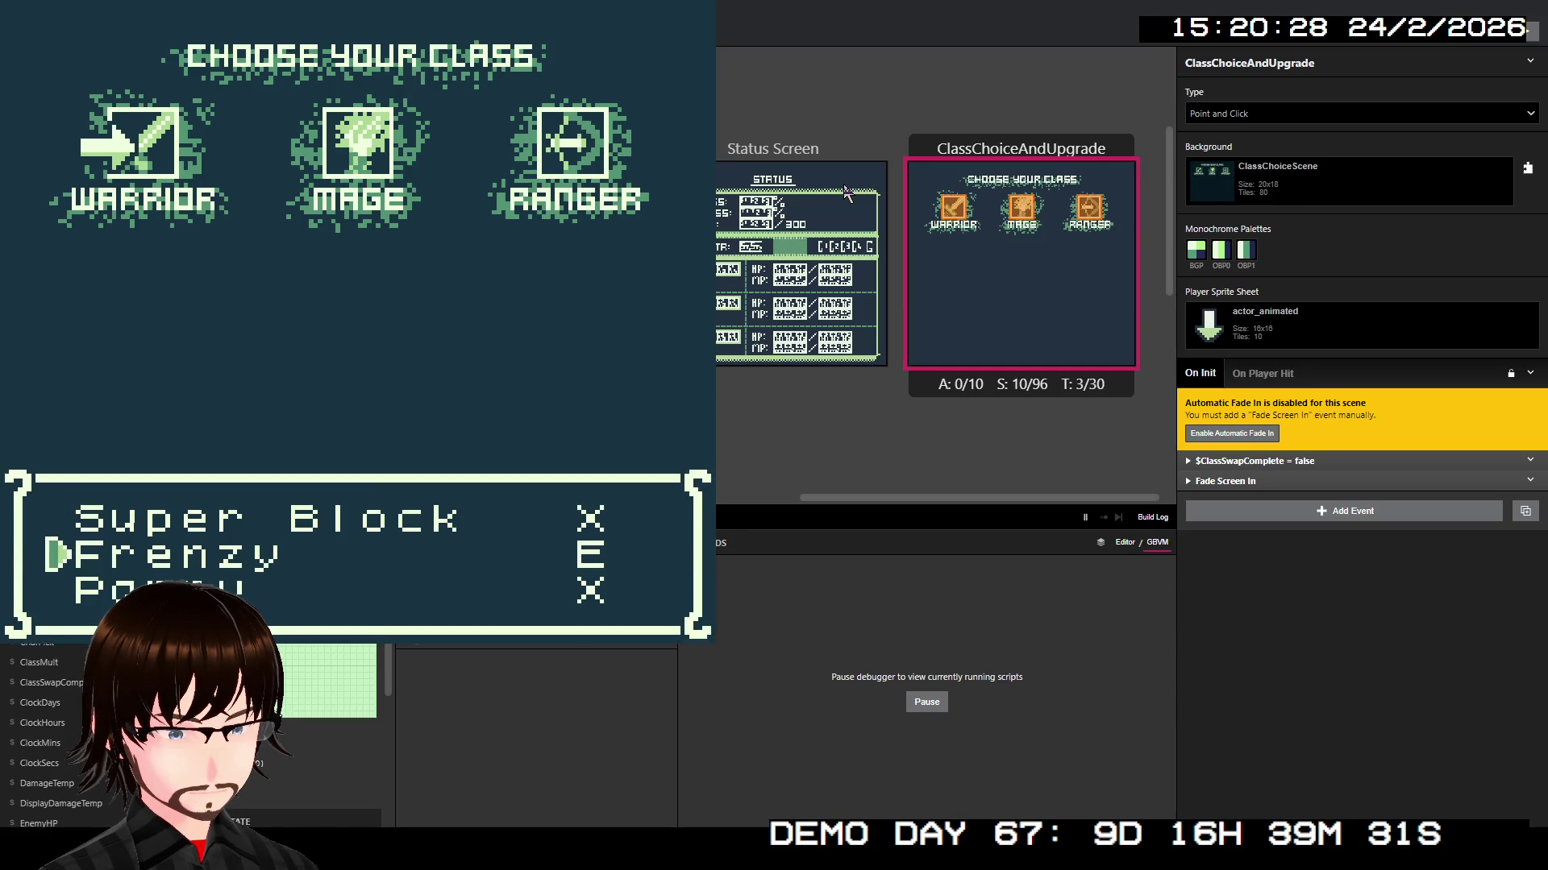
key("Up")
key("Up")
key("z")
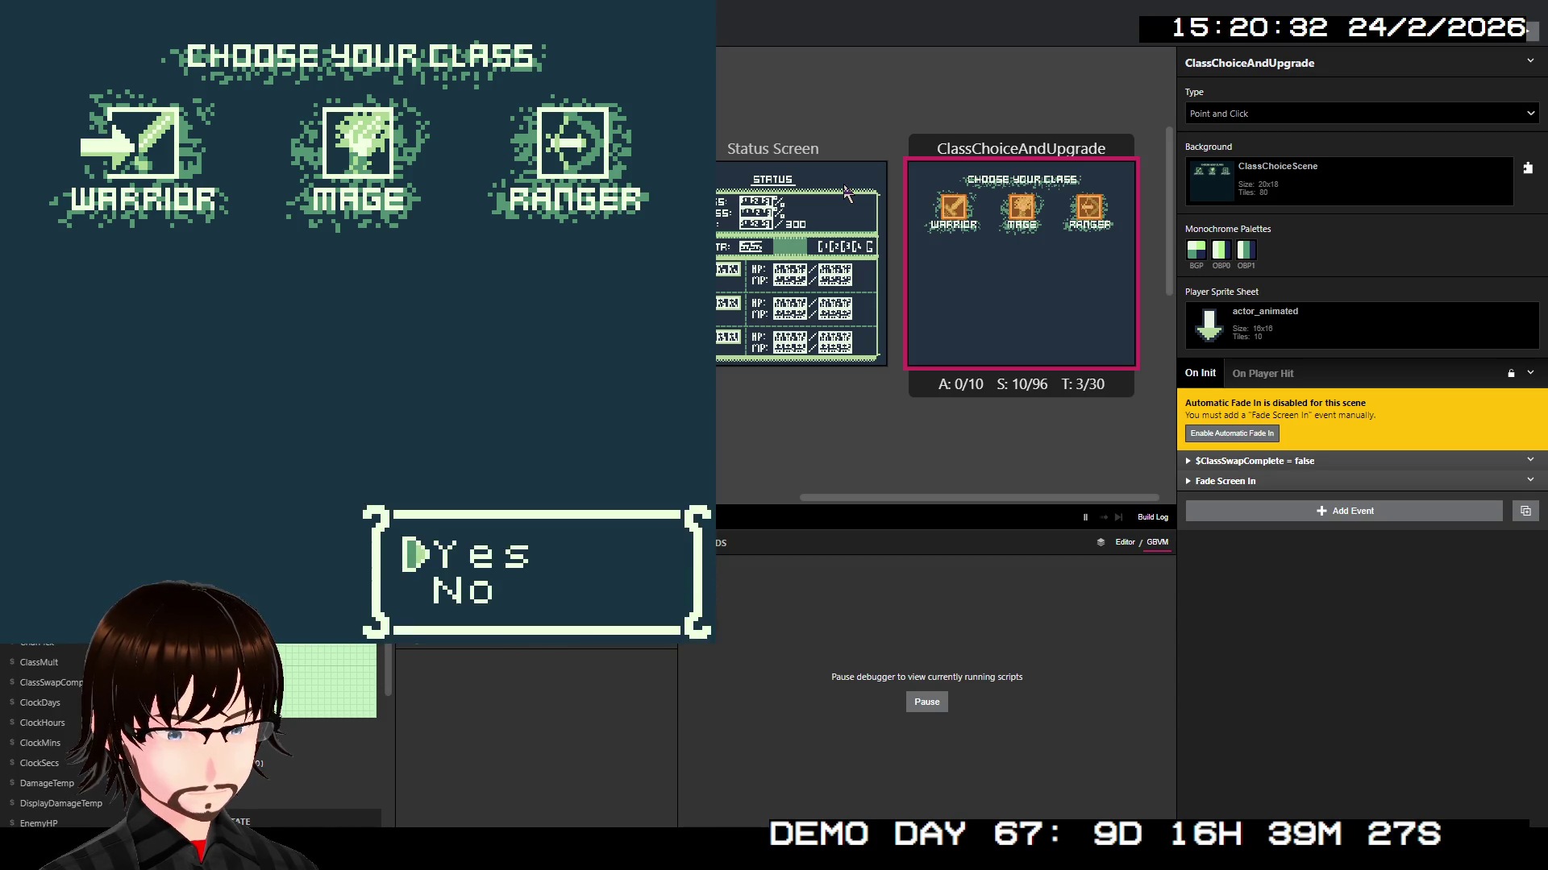
key("z")
key("z")
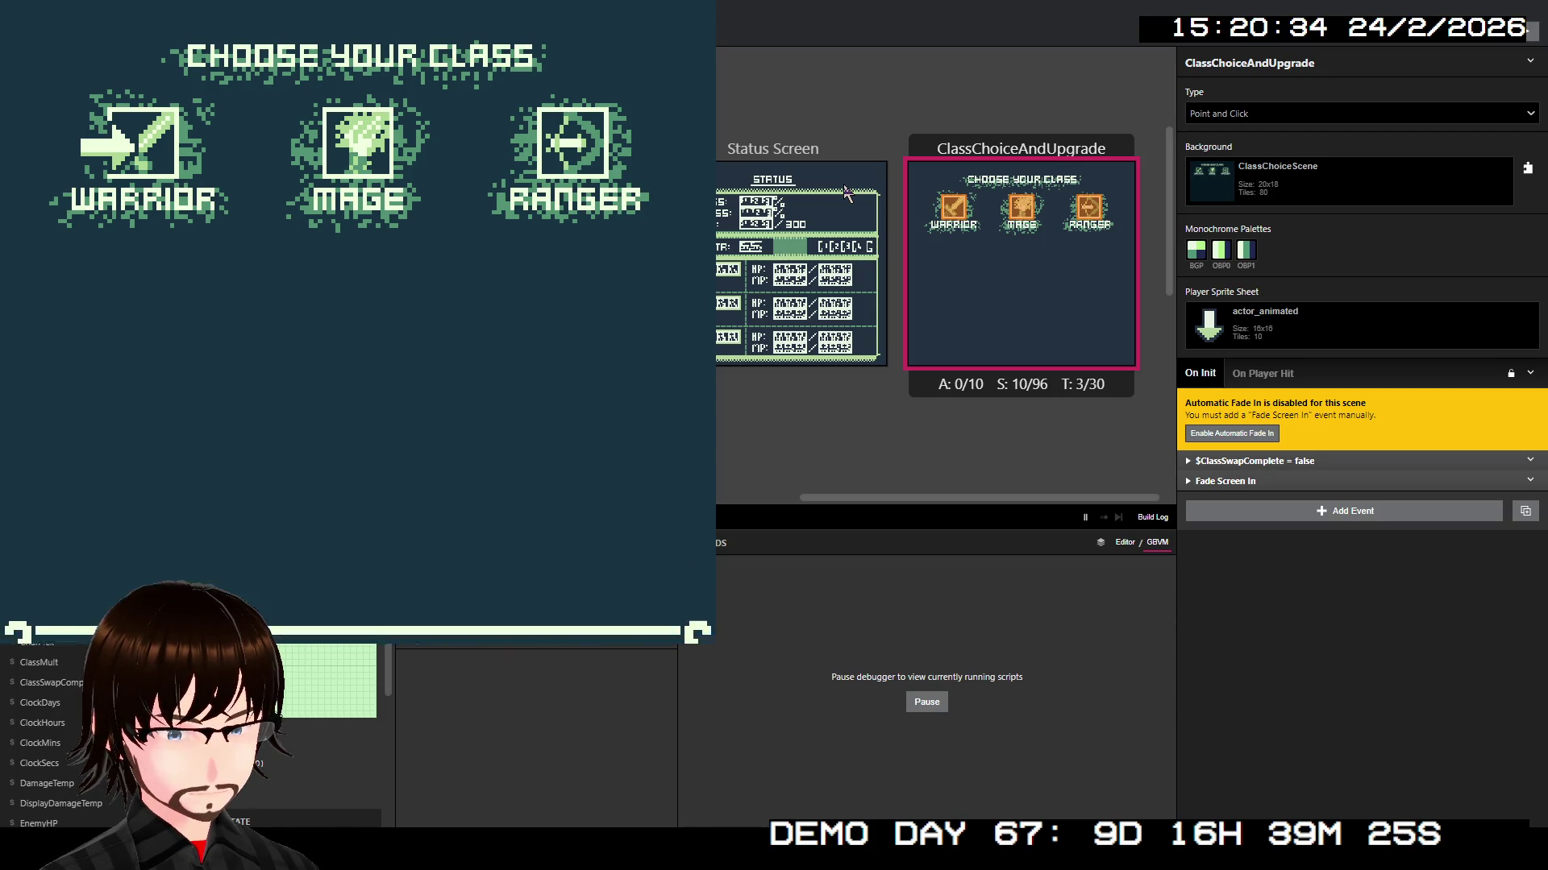
key("Down")
key("Down")
key("z")
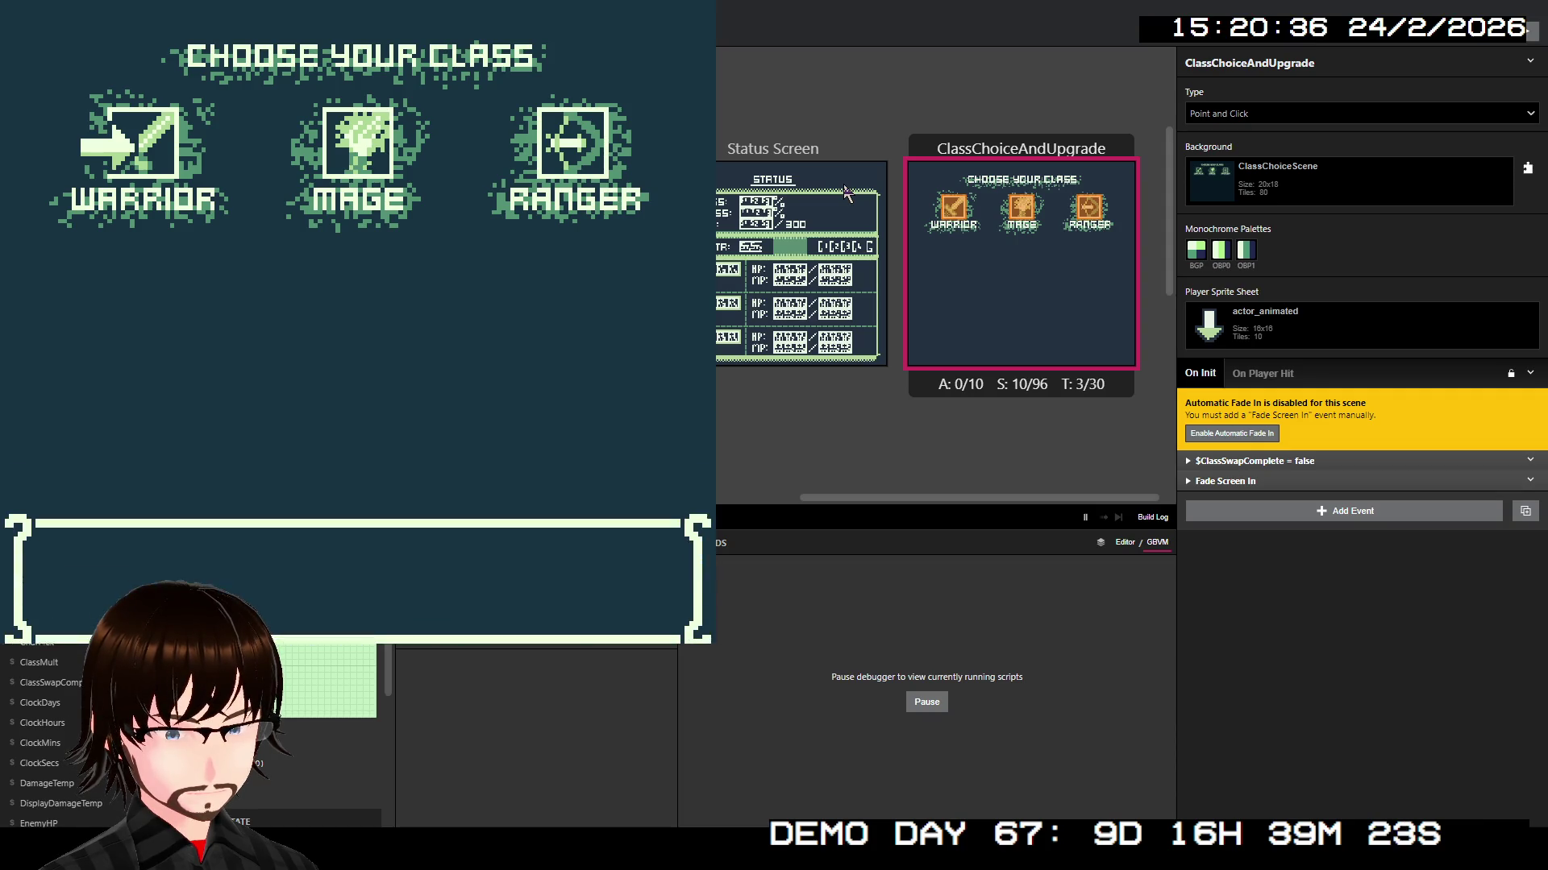
key("z")
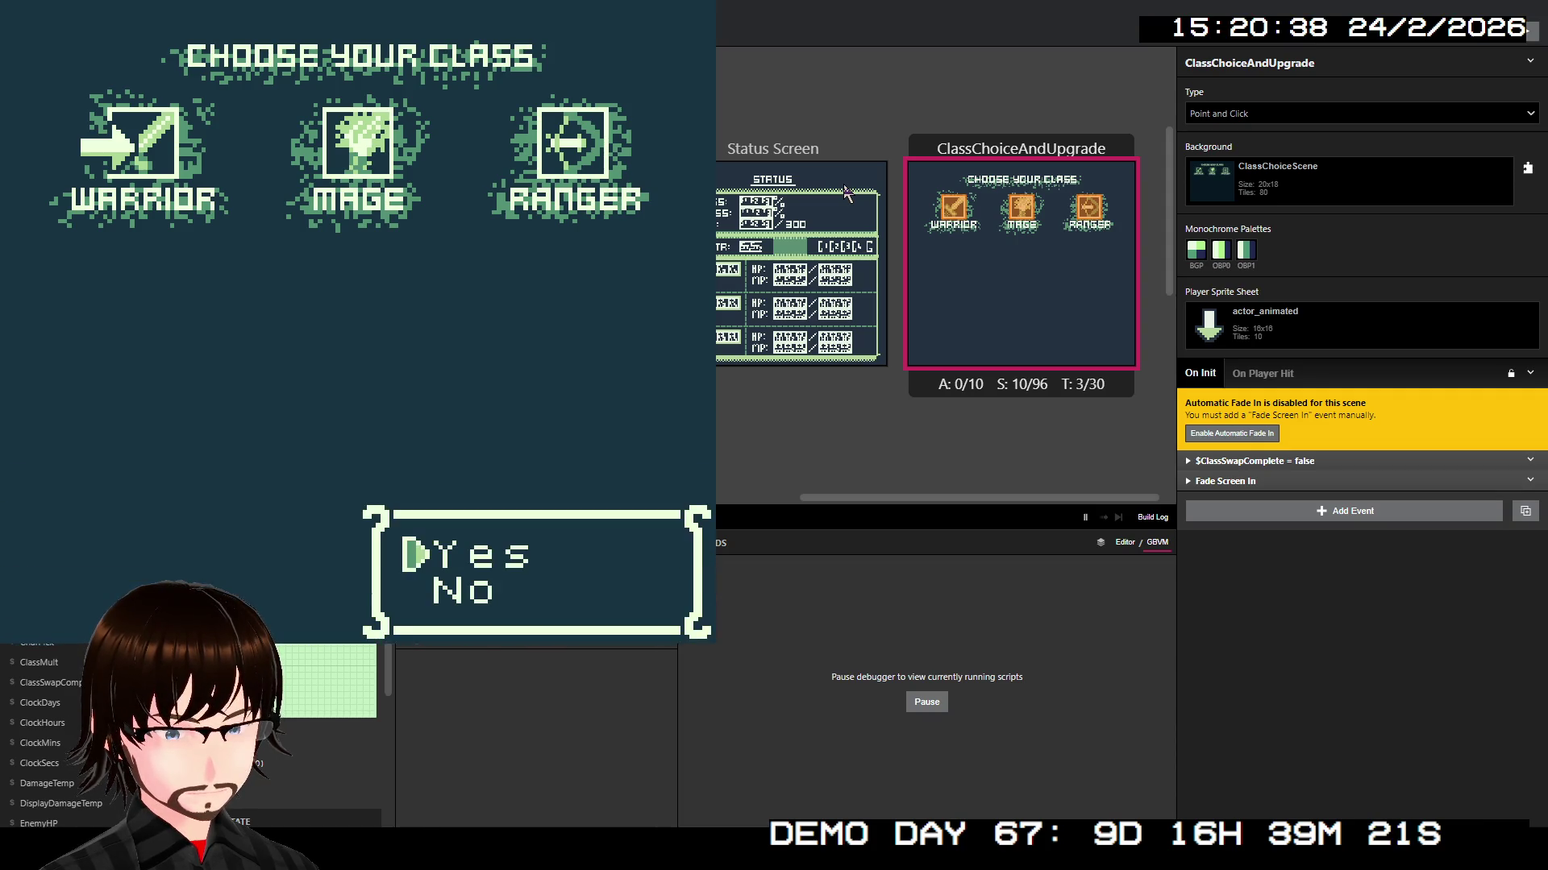
key("z")
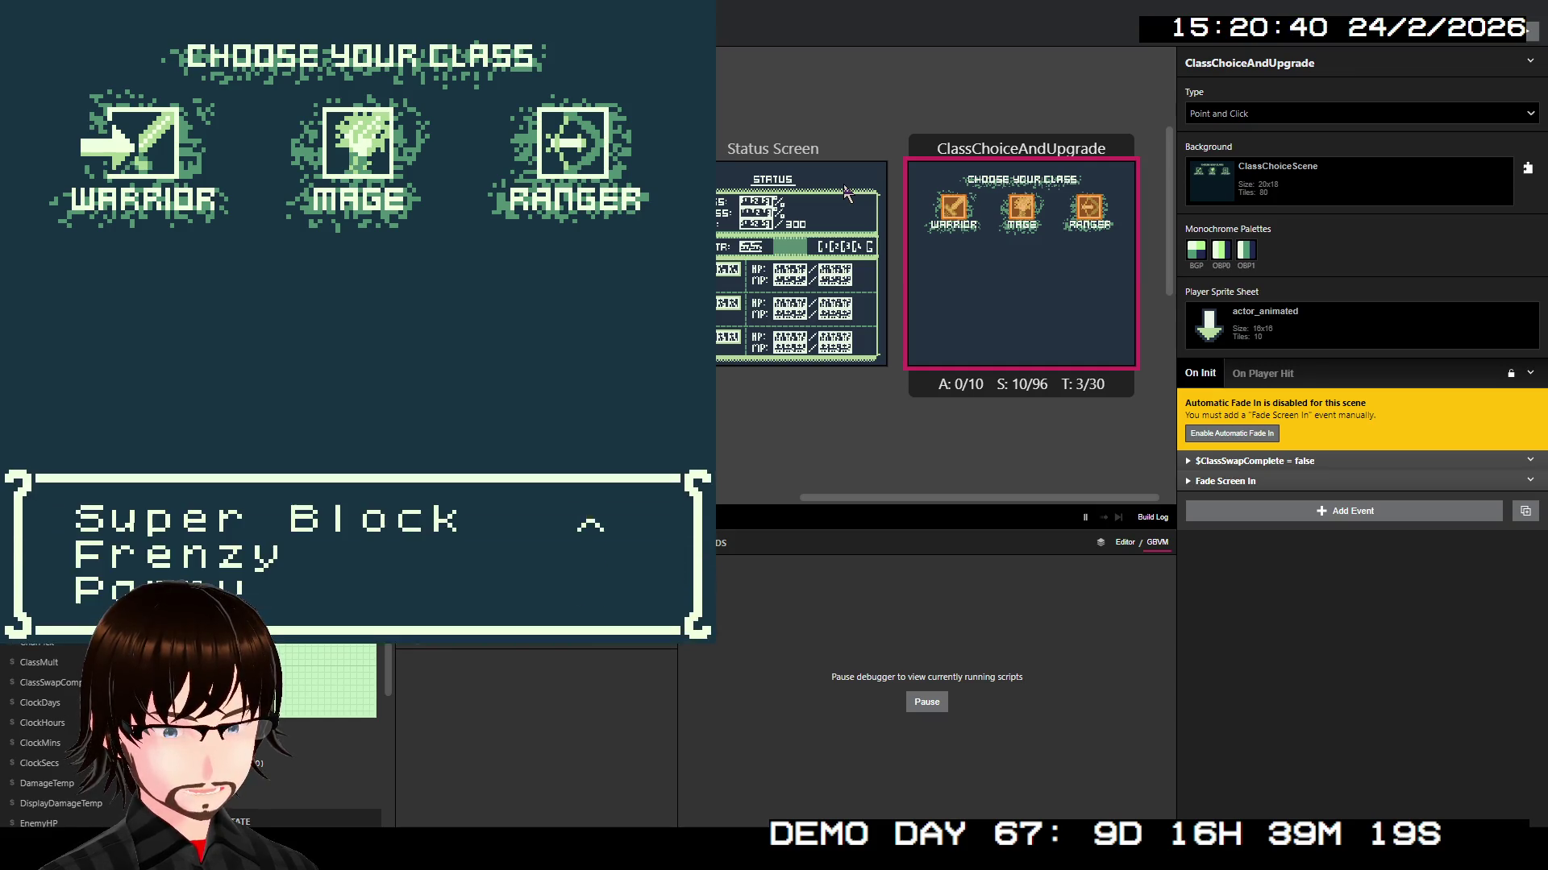
Step: Pick Super Block once more and agree to spend another 2000G
key("Down")
key("Down")
key("Down")
key("Up")
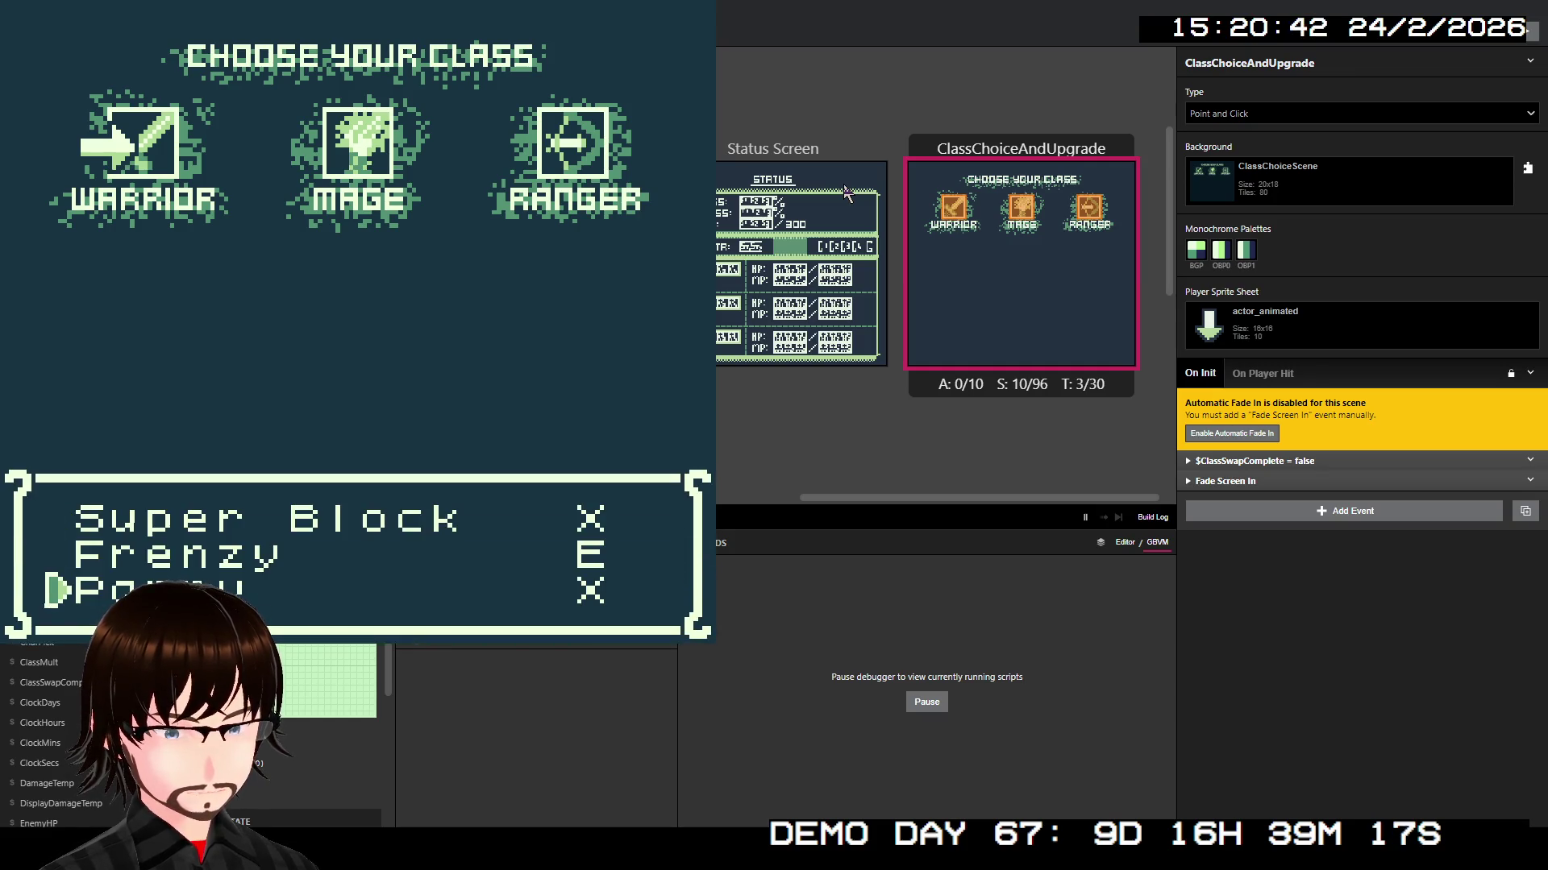
key("Up")
key("Up")
key("z")
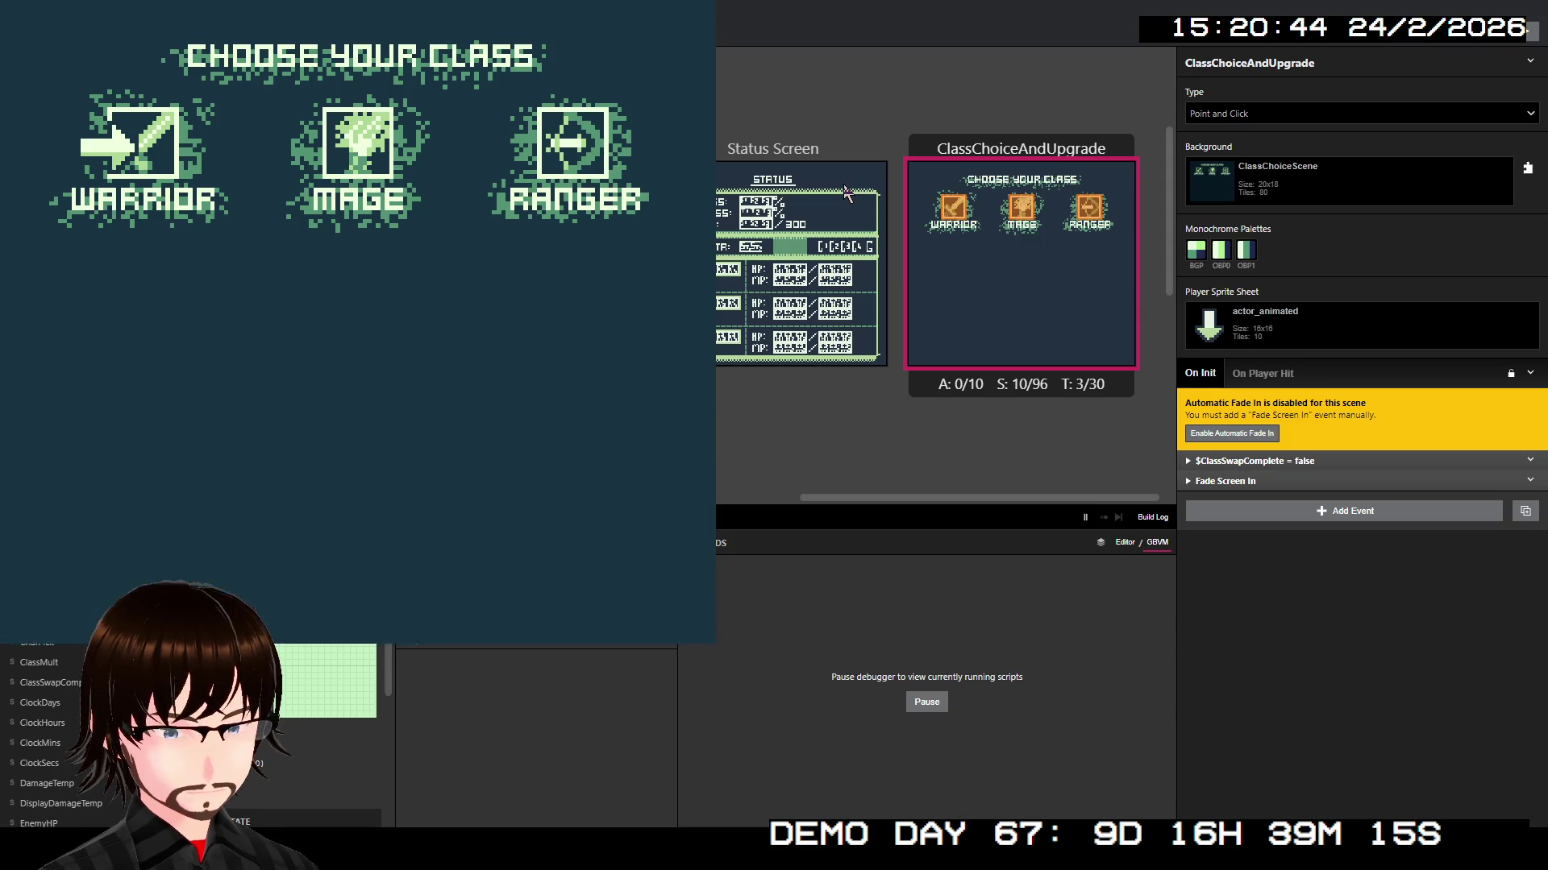
key("z")
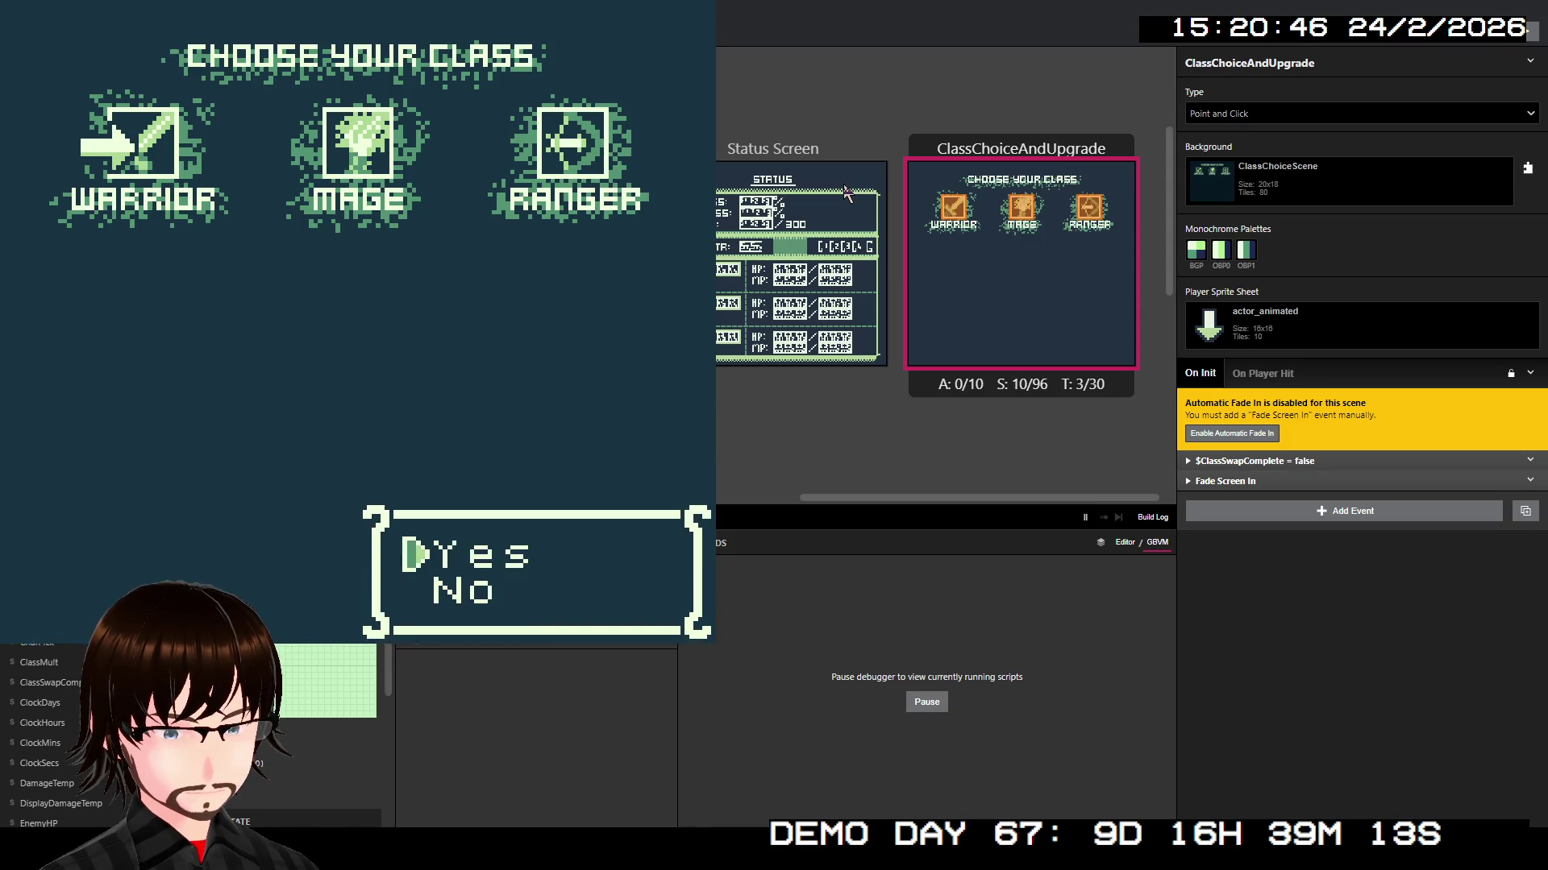
key("z")
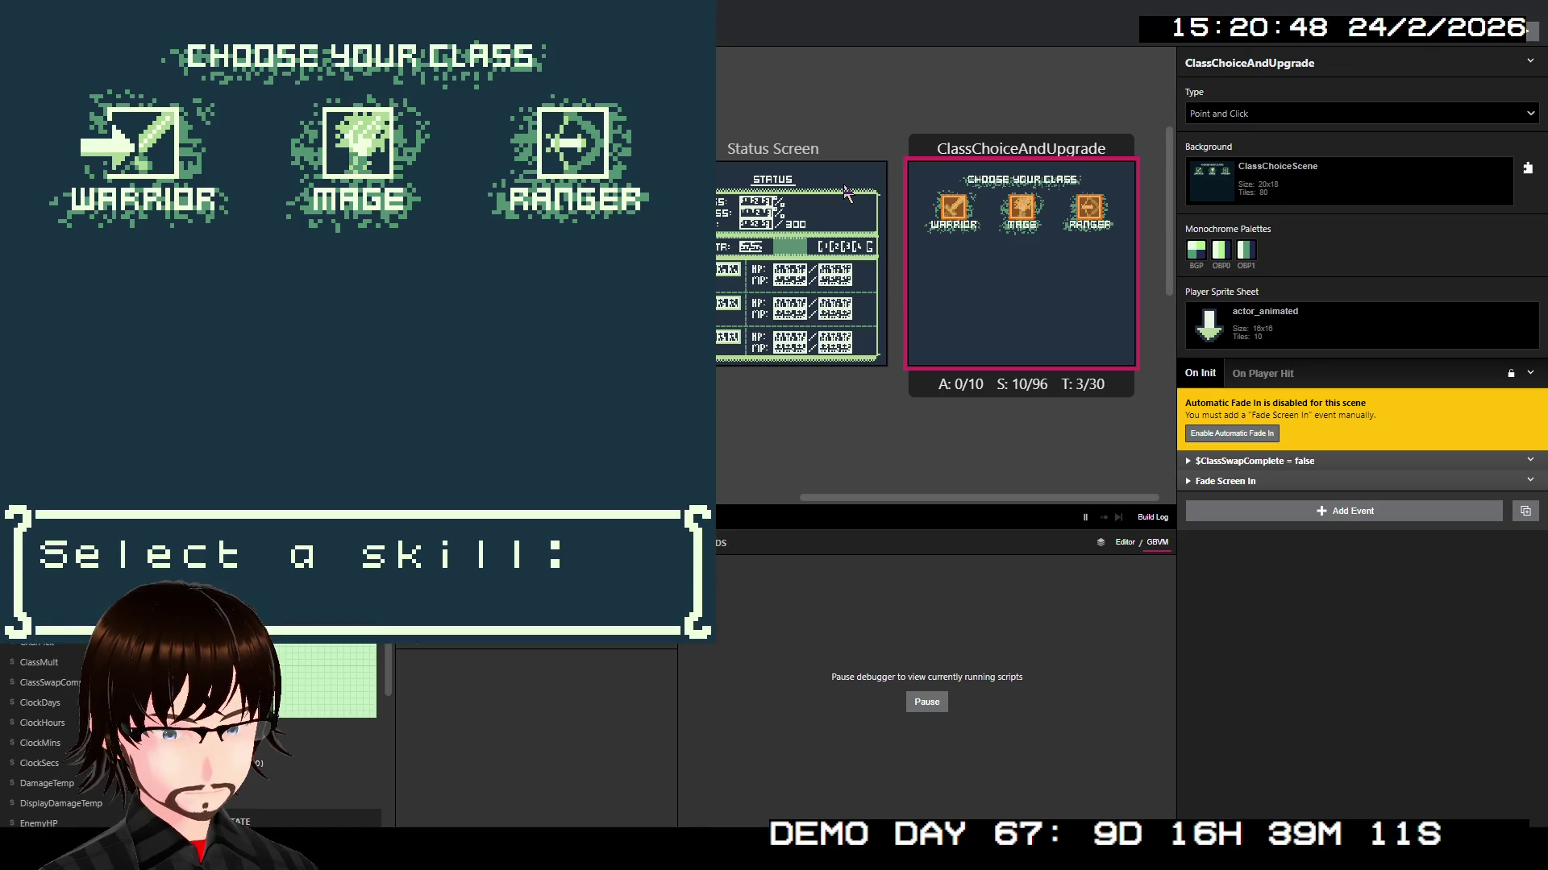
Step: Pick the third skill twice, reaching the 2000G Yes/No purchase prompt
key("Up")
key("Down")
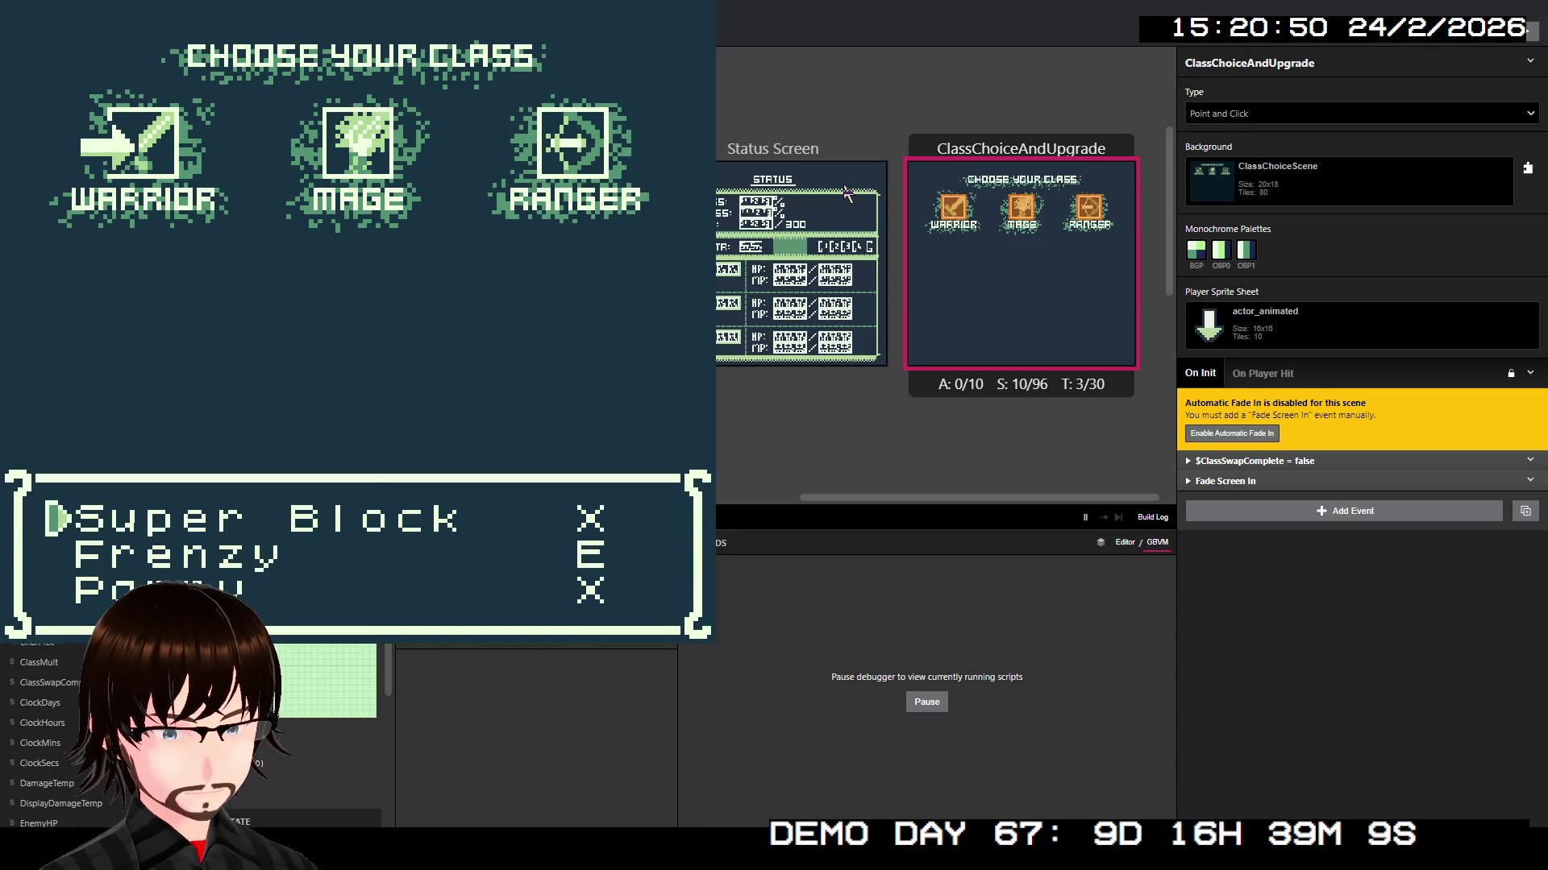
key("Up")
key("Up")
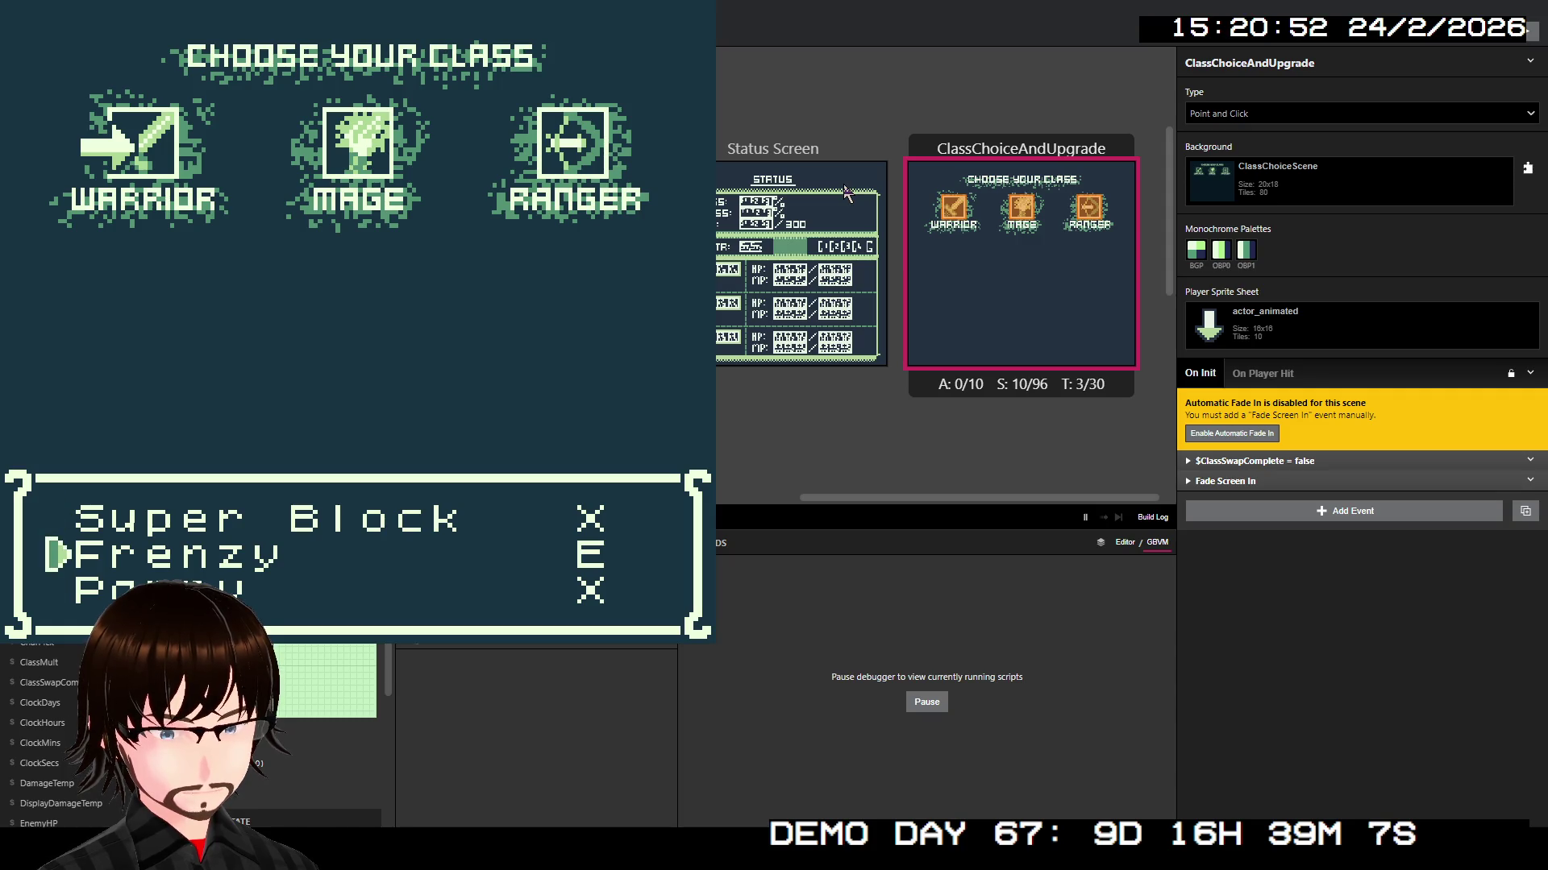
key("Down")
key("z")
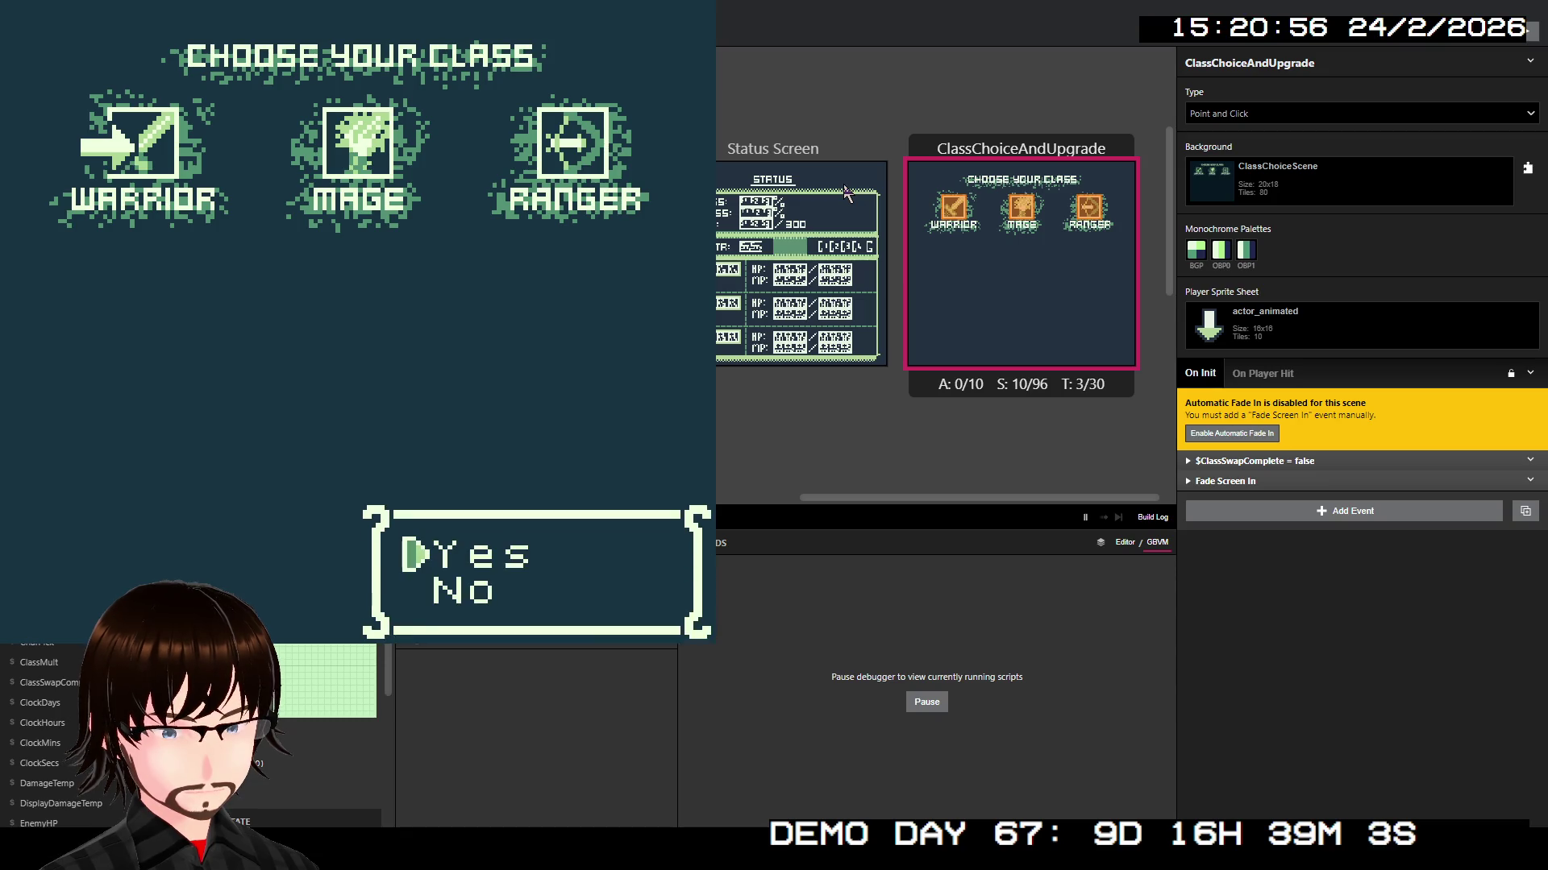
key("z")
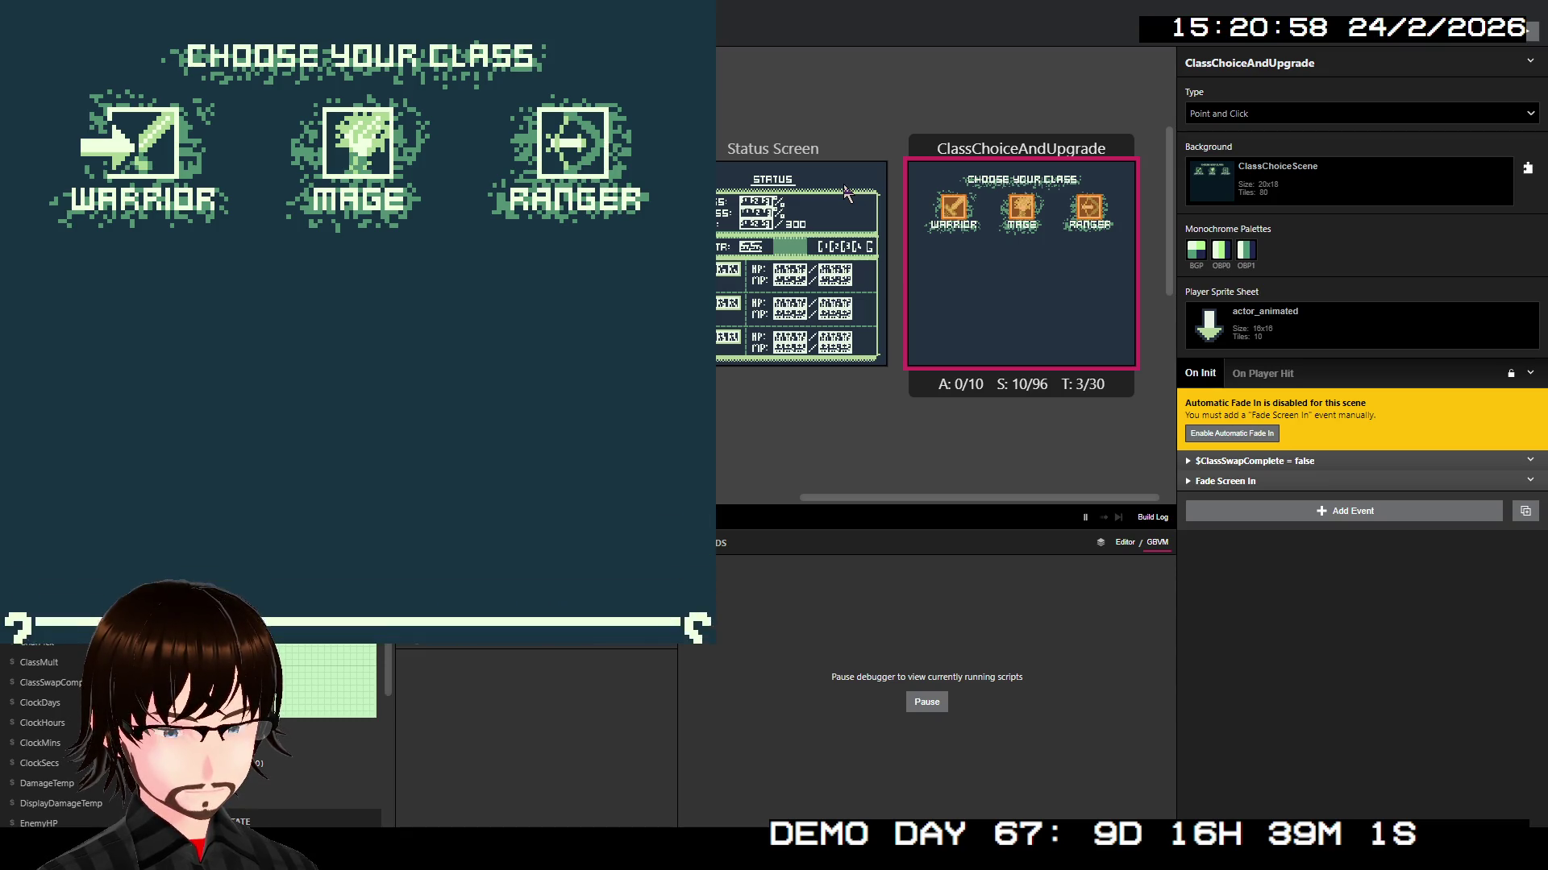
key("Down")
key("Down")
key("z")
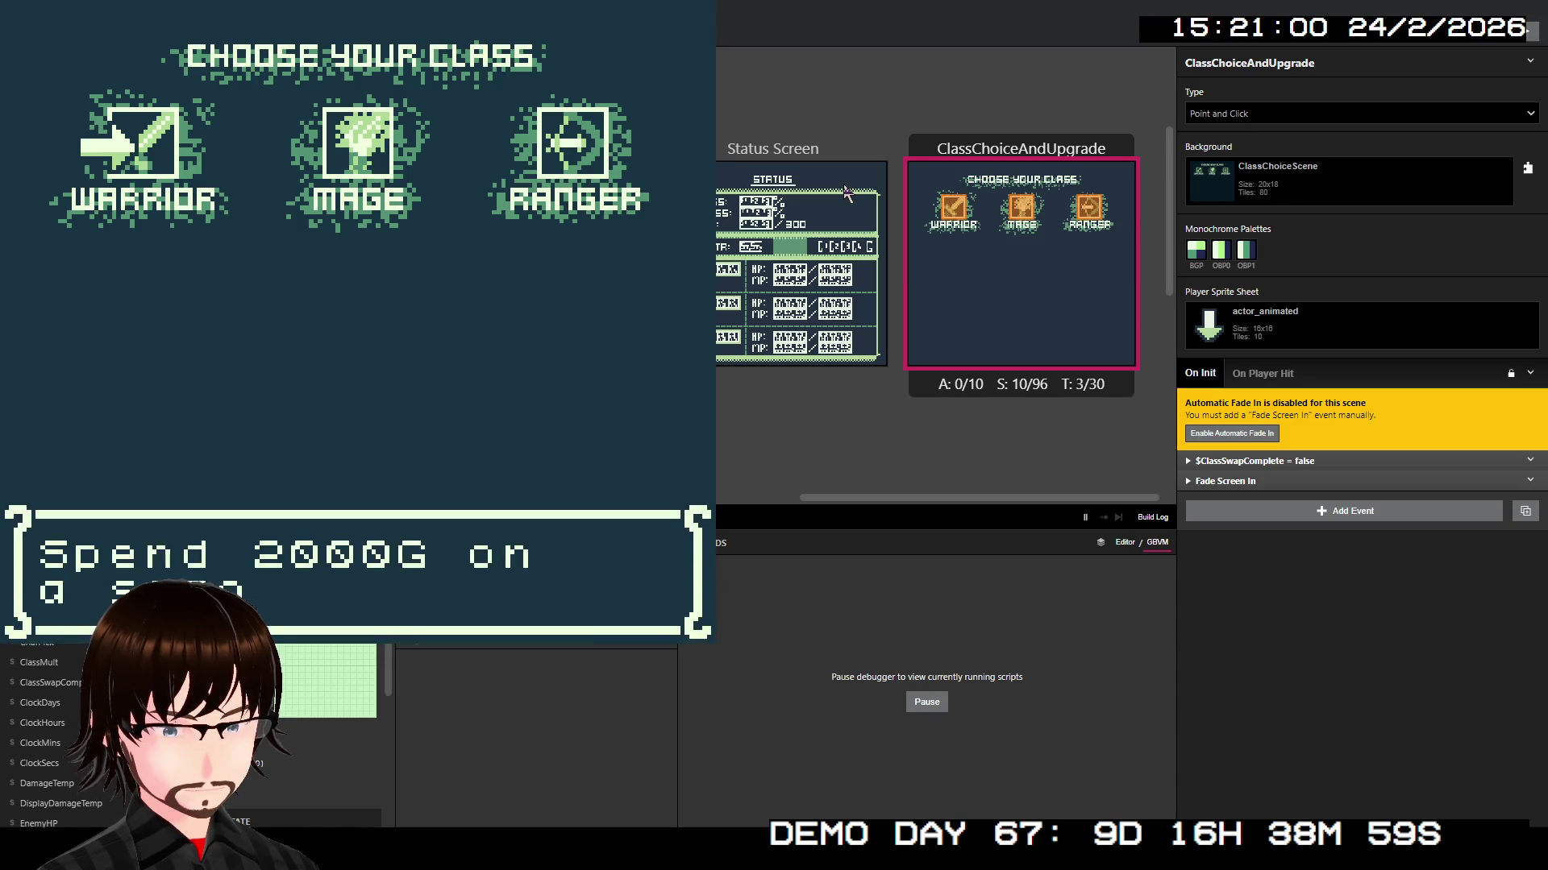
key("z")
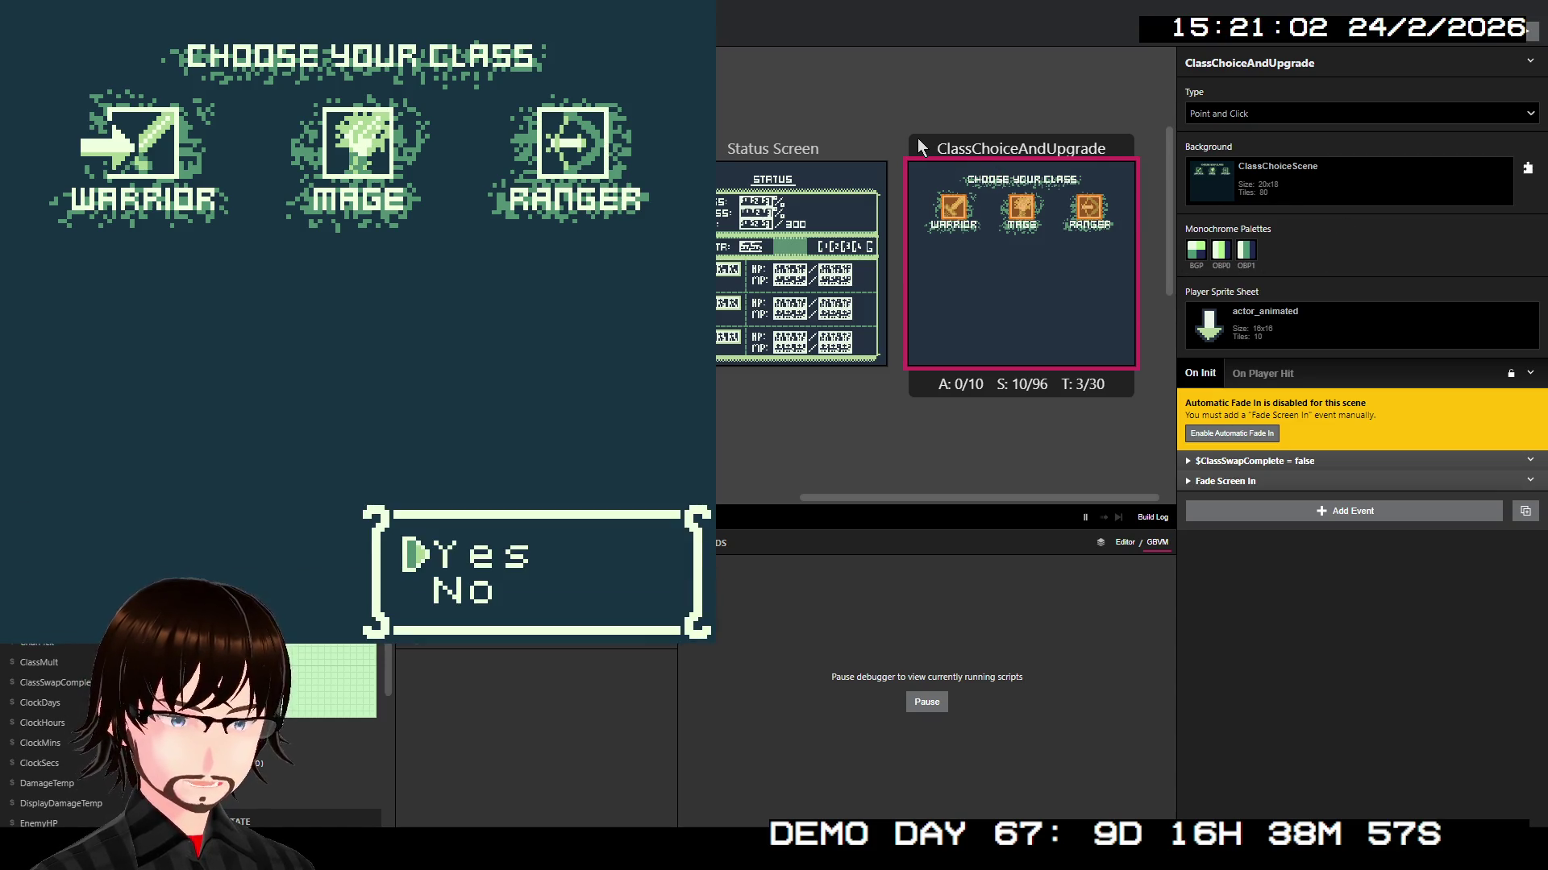
Step: Run the game starting from the ClassChoiceAndUpgrade scene
right_click(952, 236)
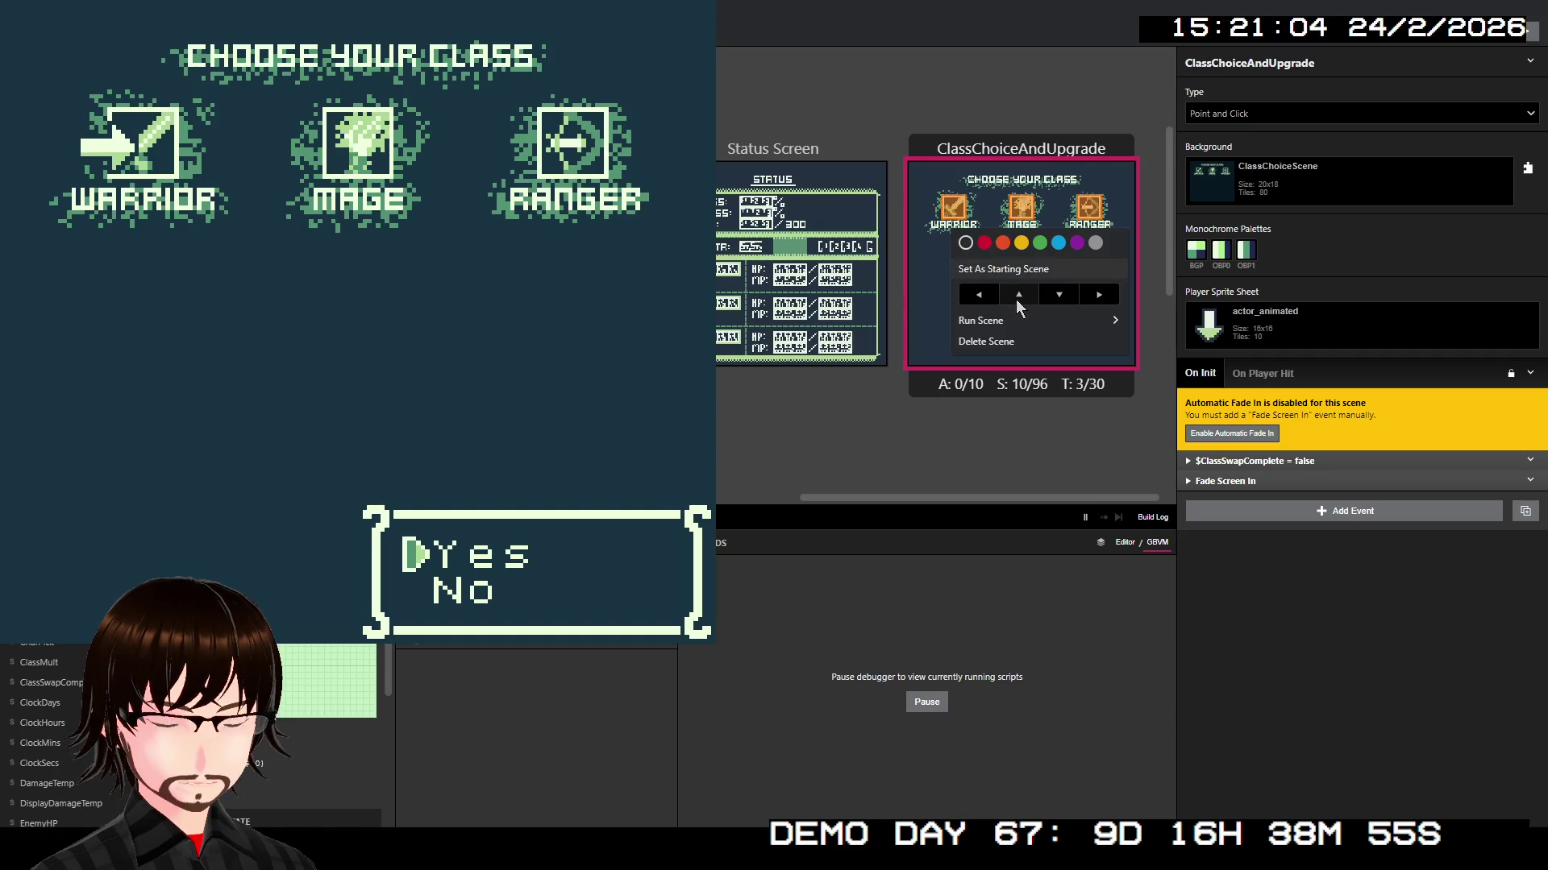
mouse_move(1027, 321)
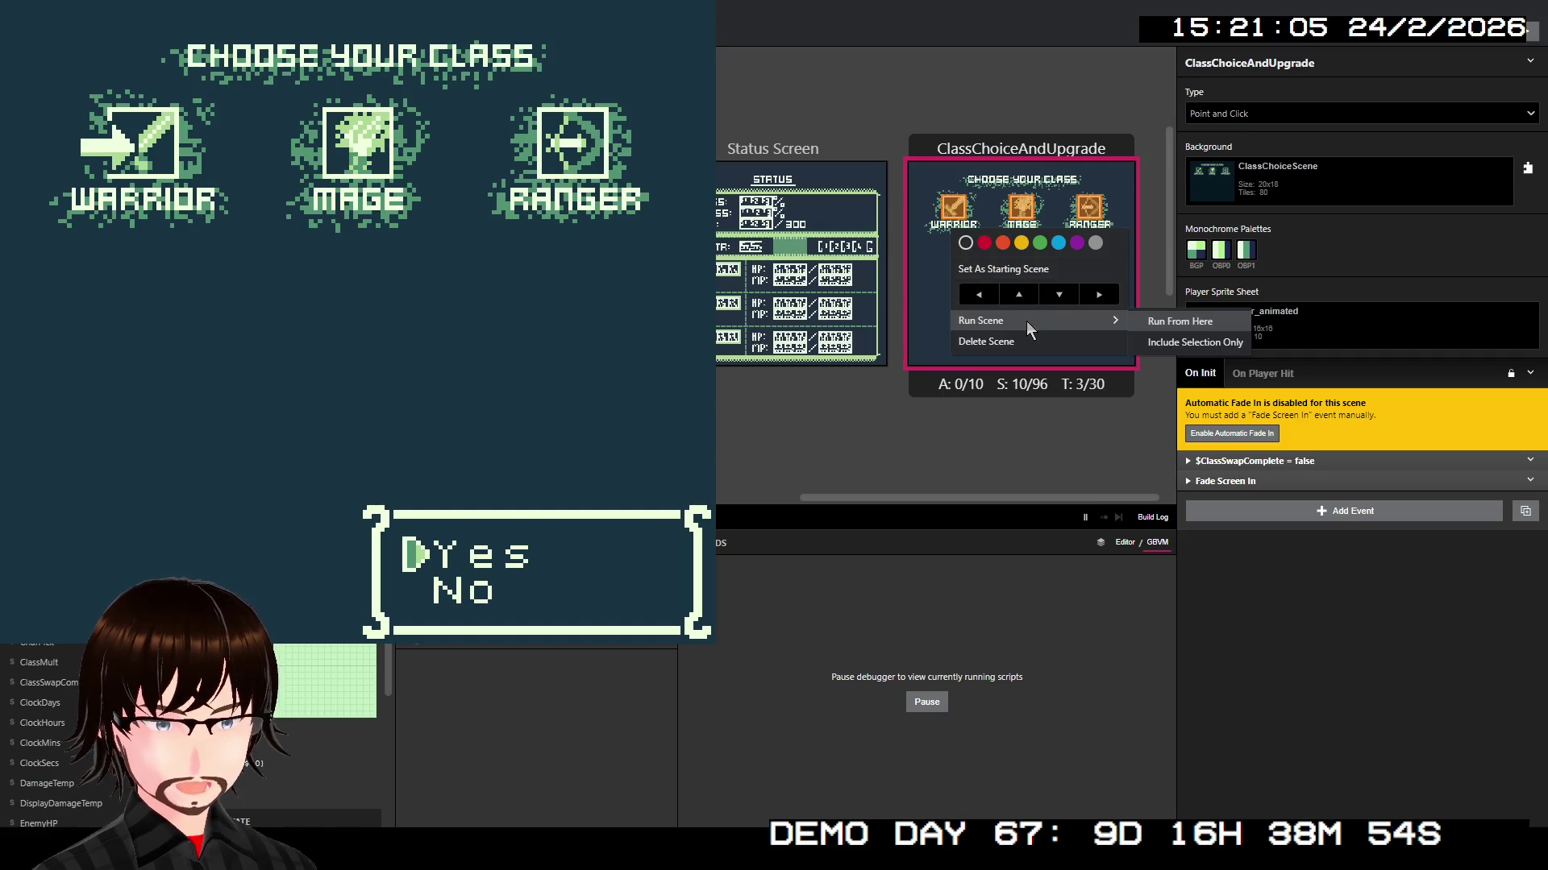
left_click(1170, 321)
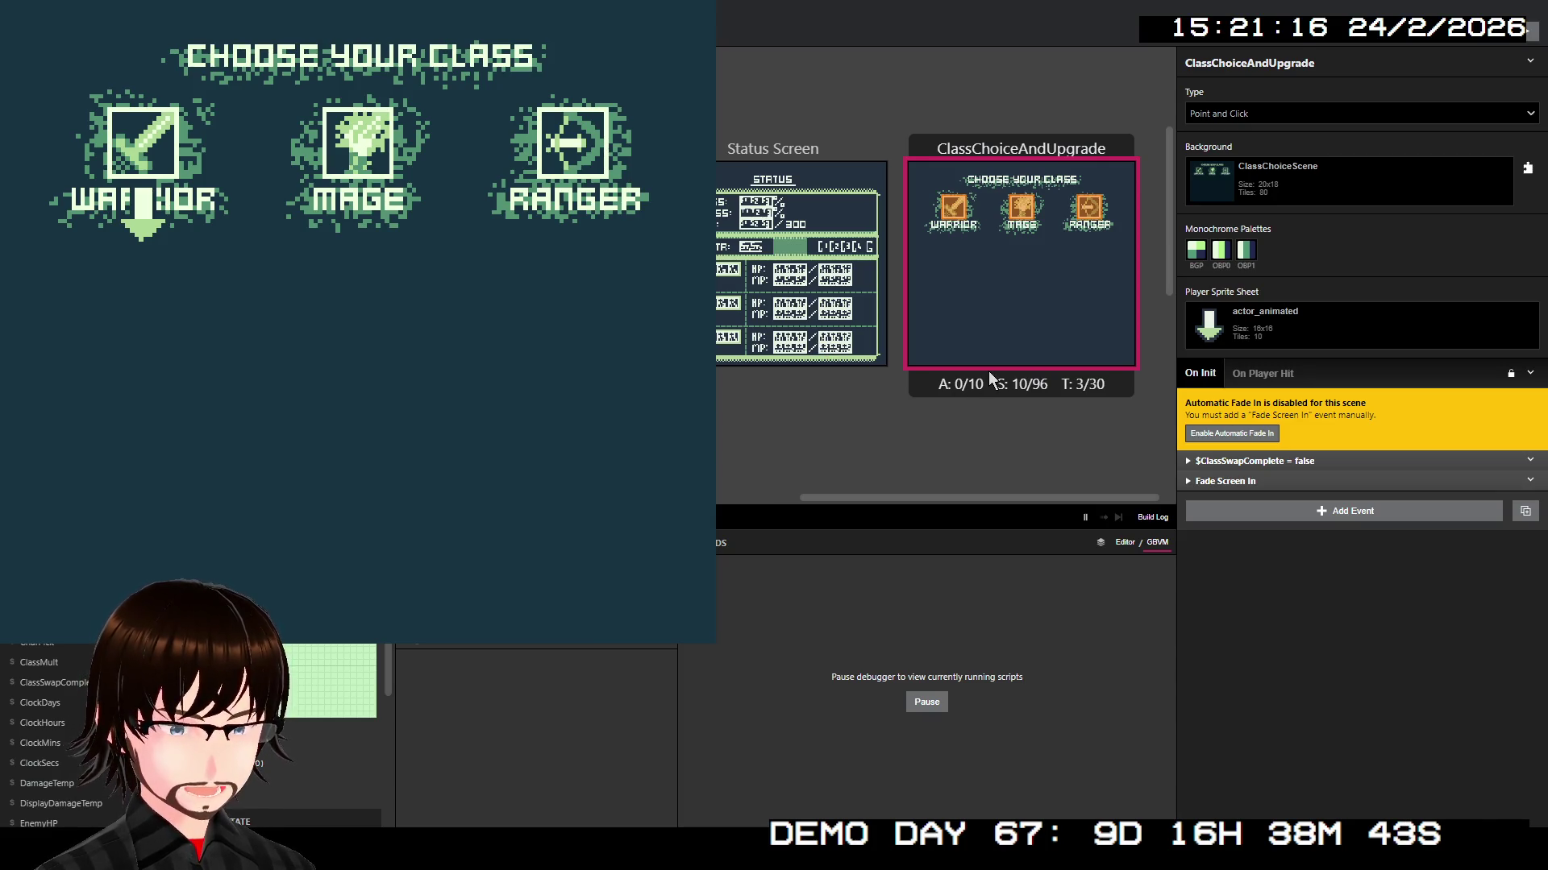
Step: Select WARRIOR and confirm switching the class to Warrior
key("Down")
key("Left")
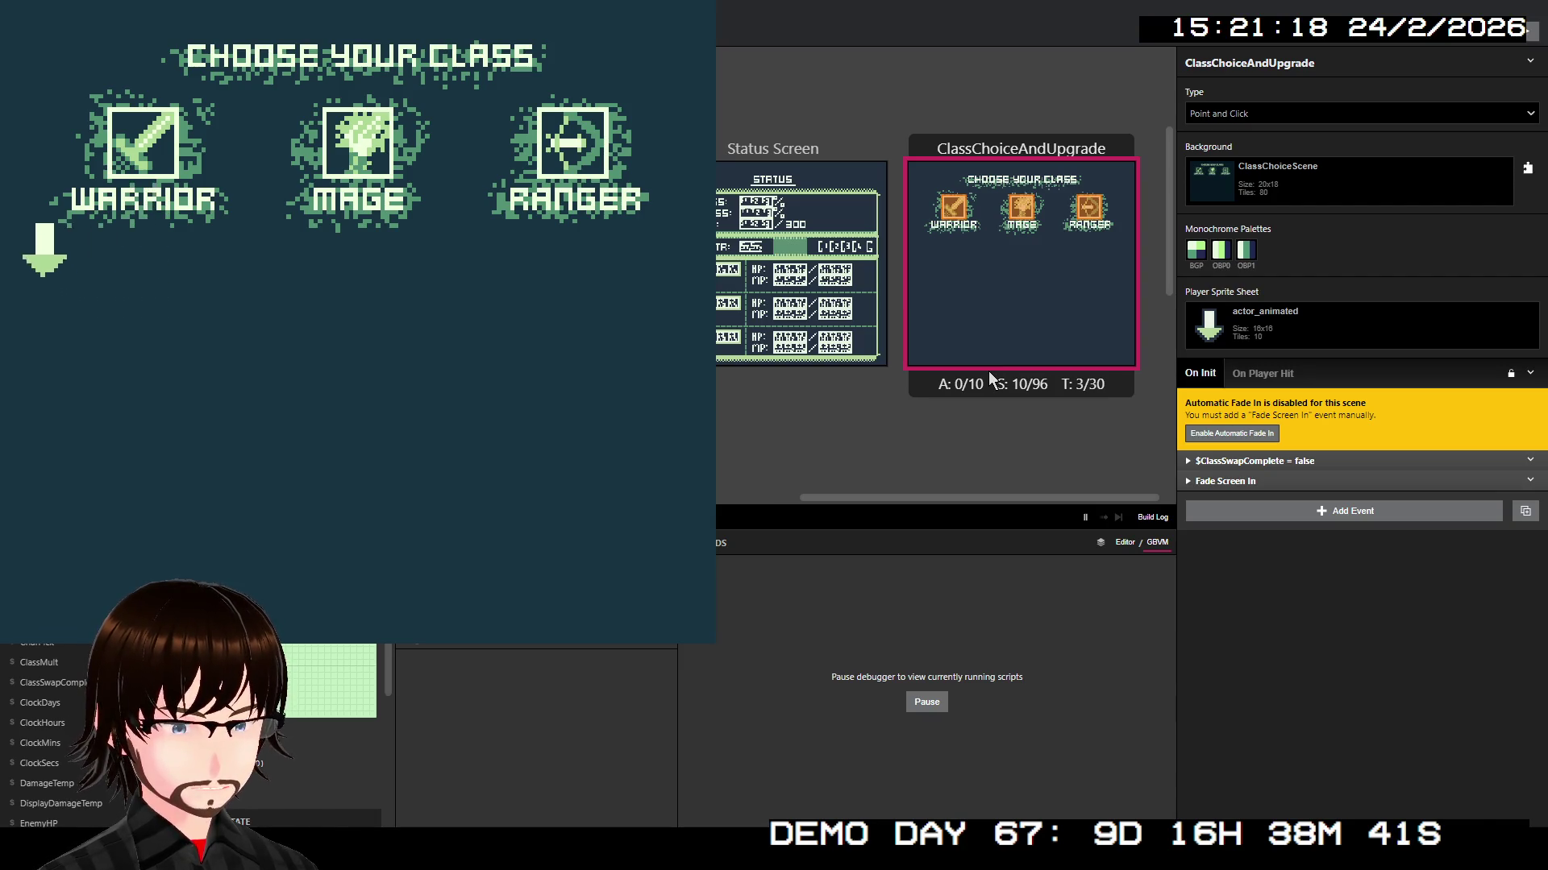
key("Up")
key("z")
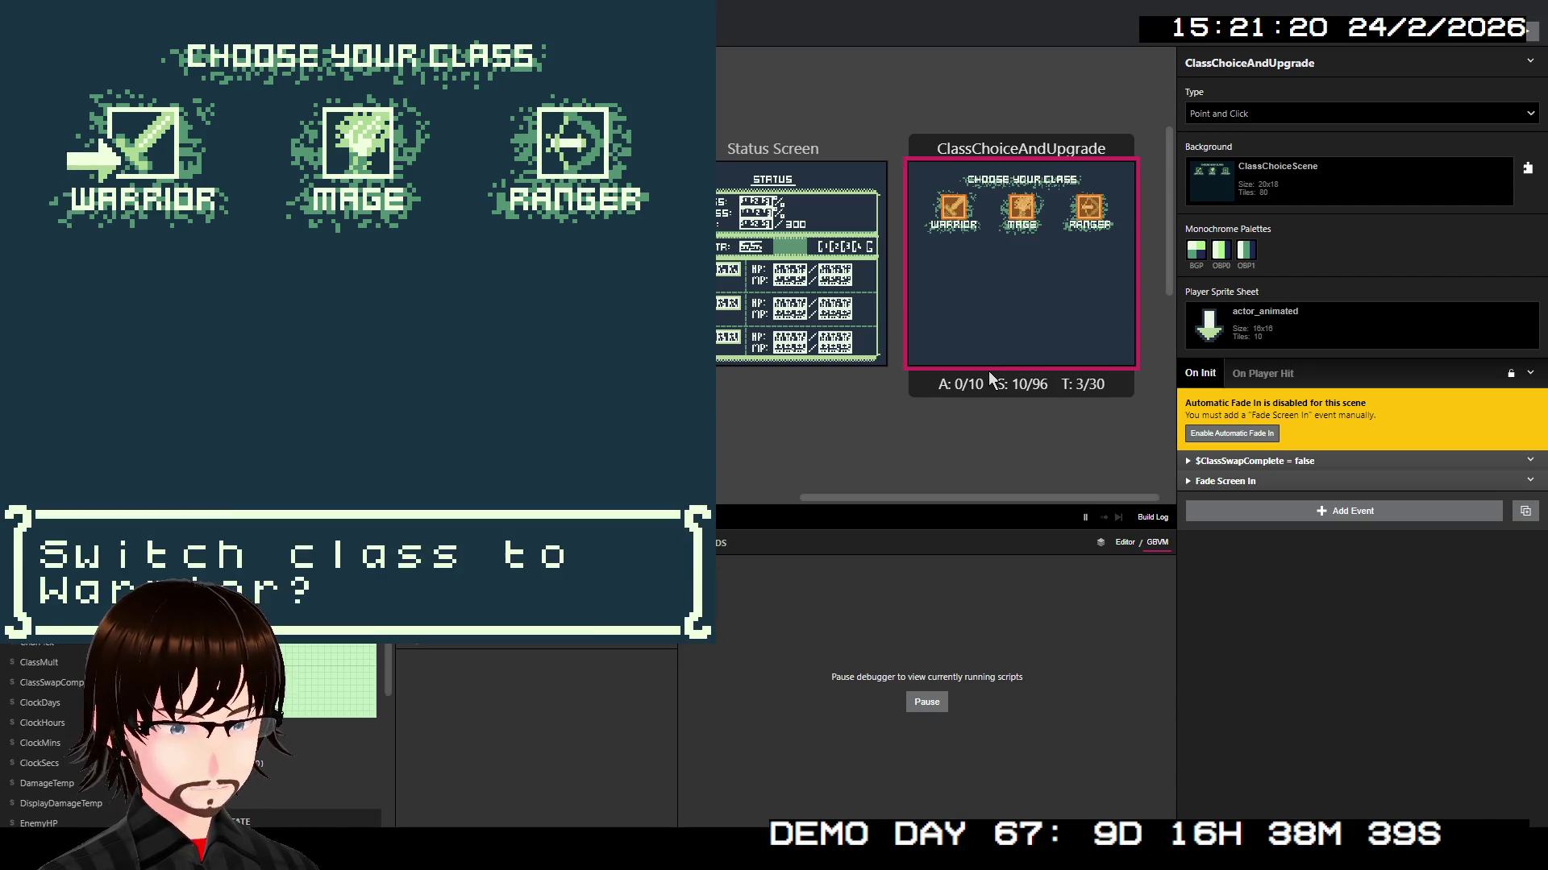
key("z")
key("z")
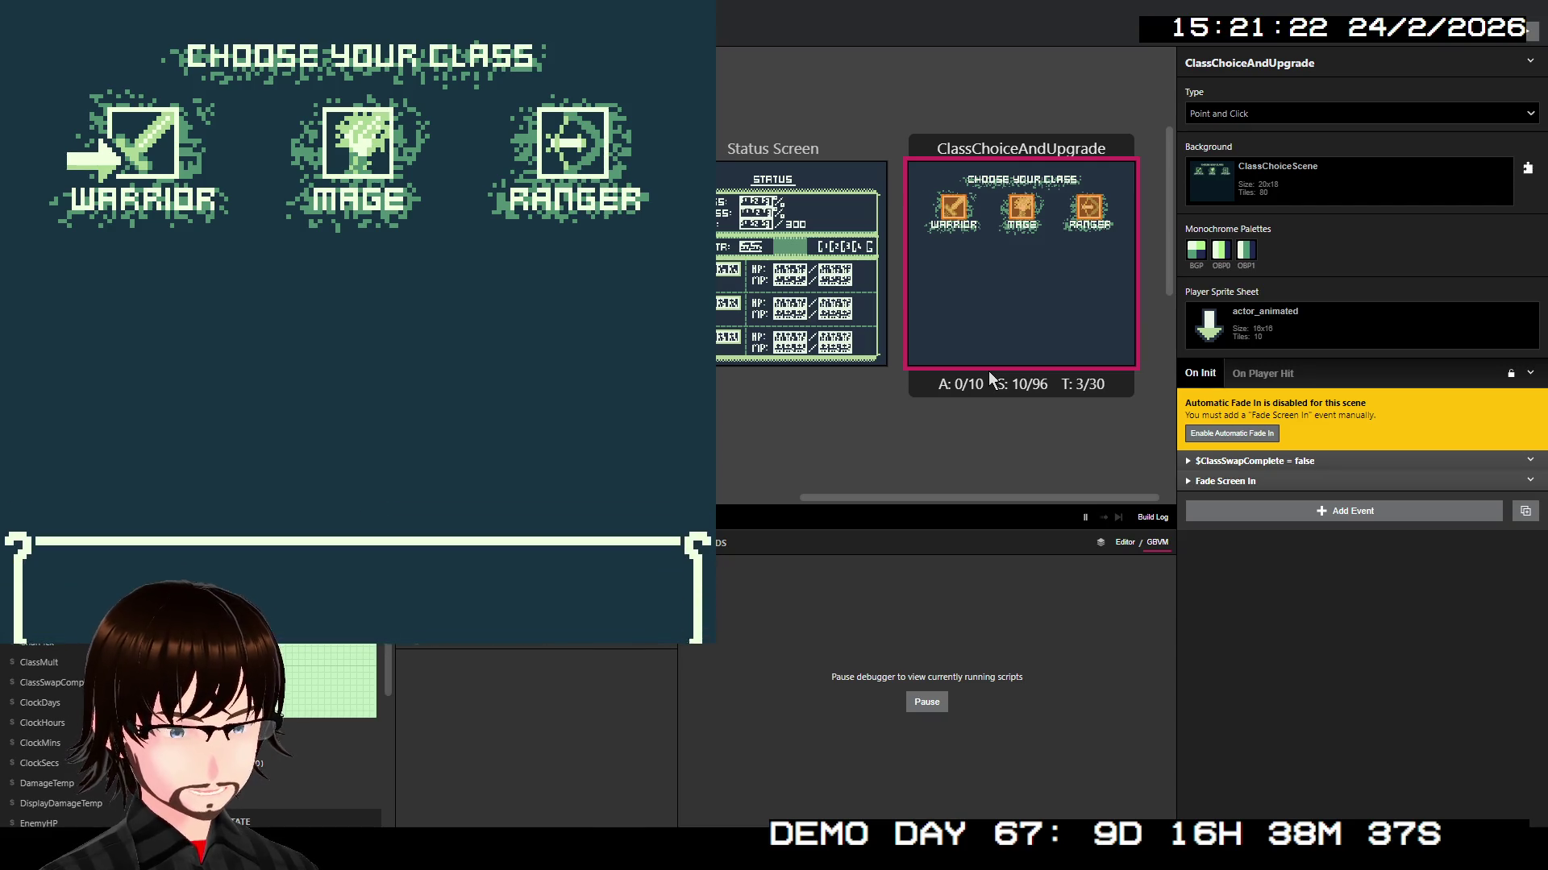
key("z")
Step: Take Frenzy, agree to spend 2000G on another skill, and move toward Parry
key("Down")
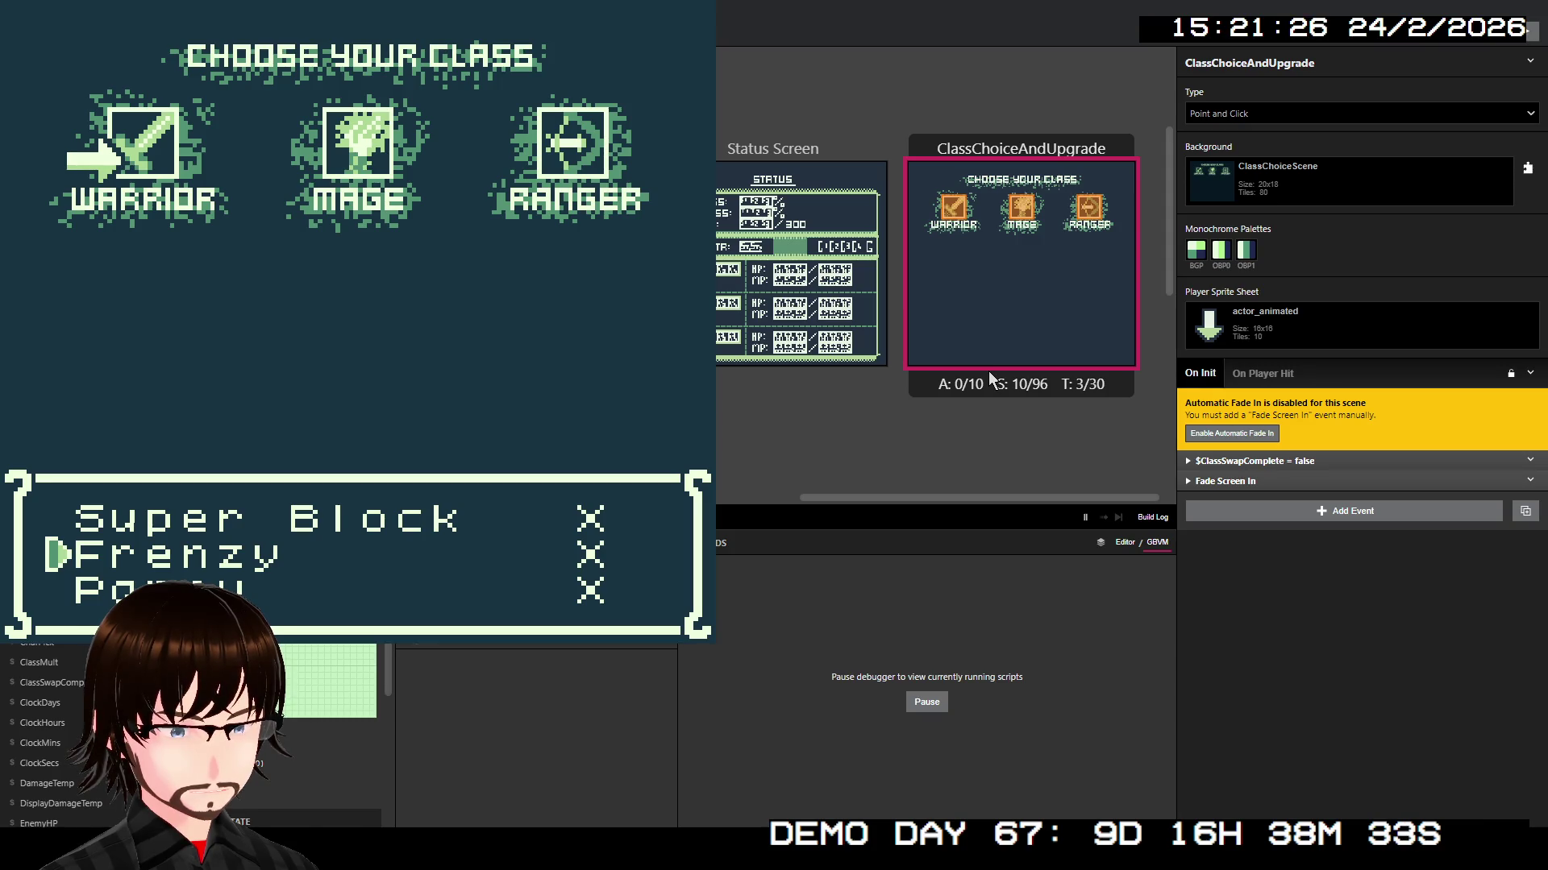
key("z")
key("z")
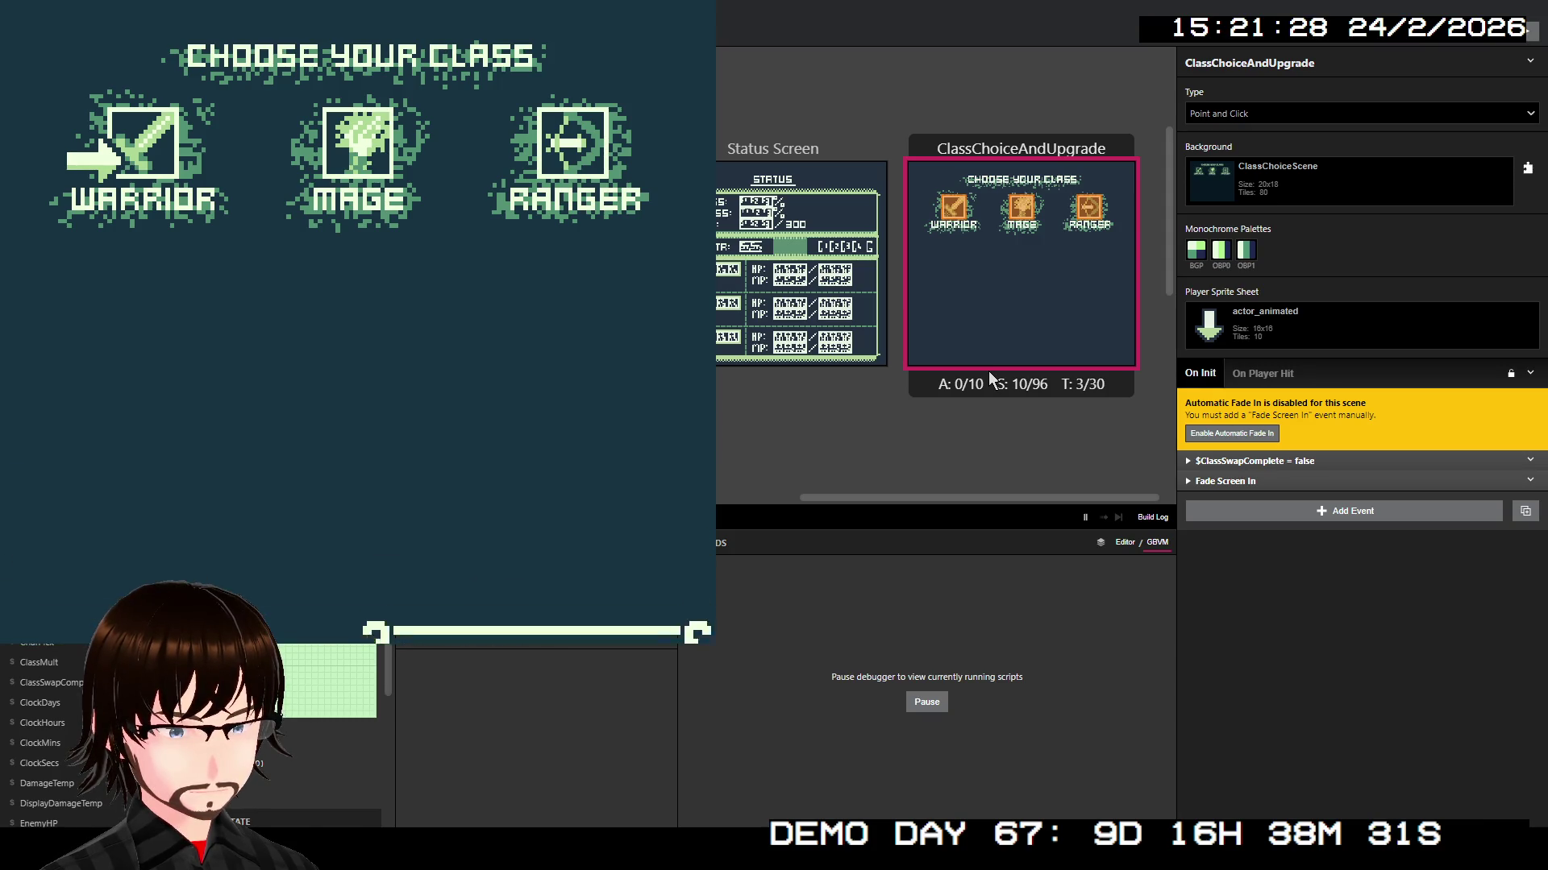
key("z")
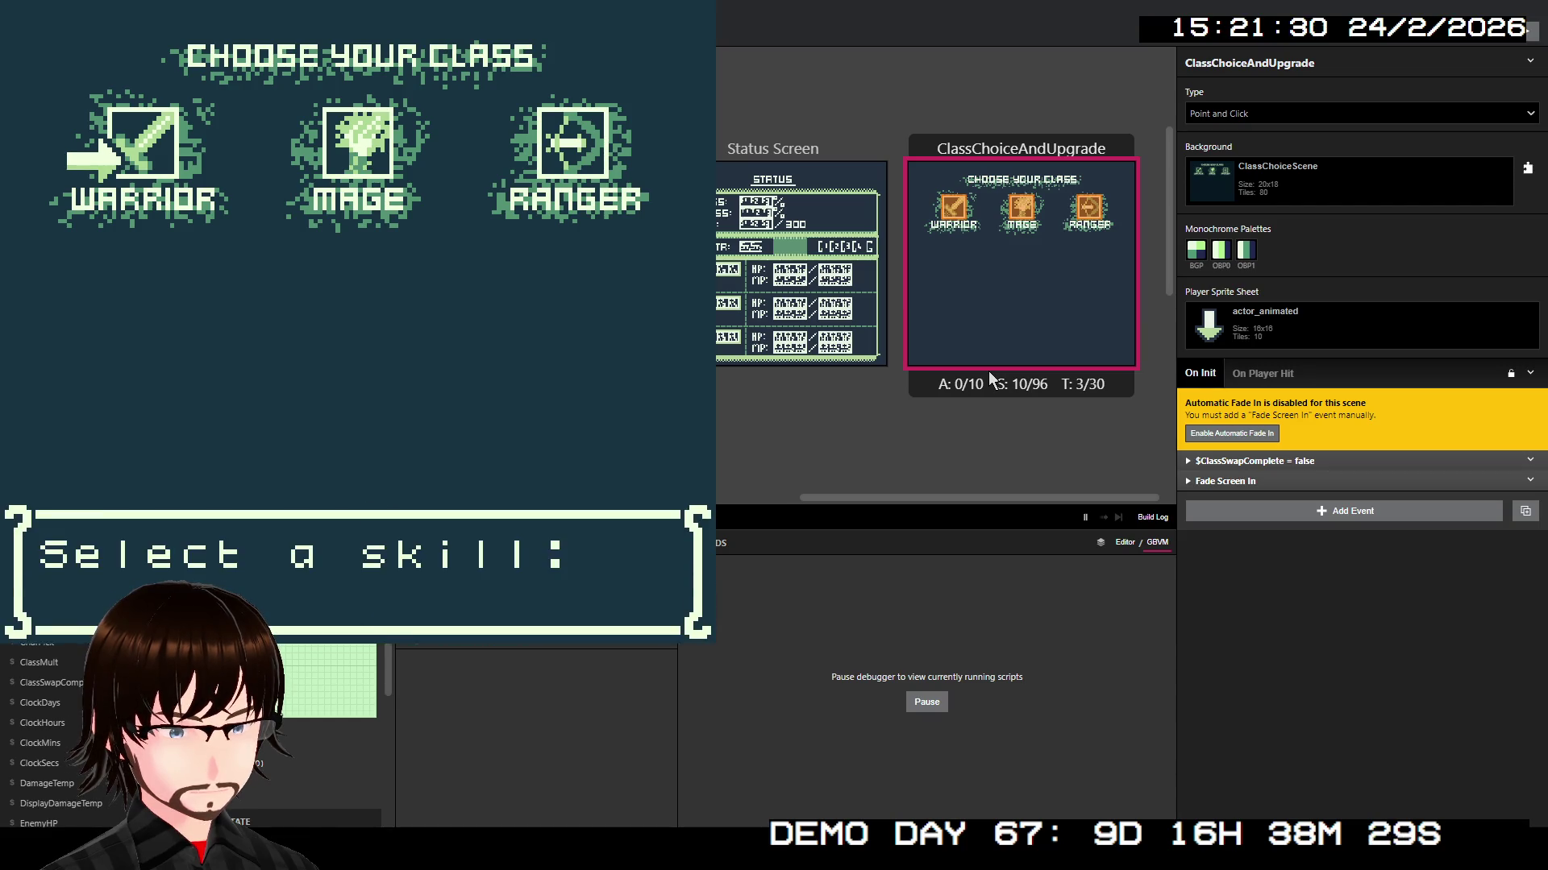
key("z")
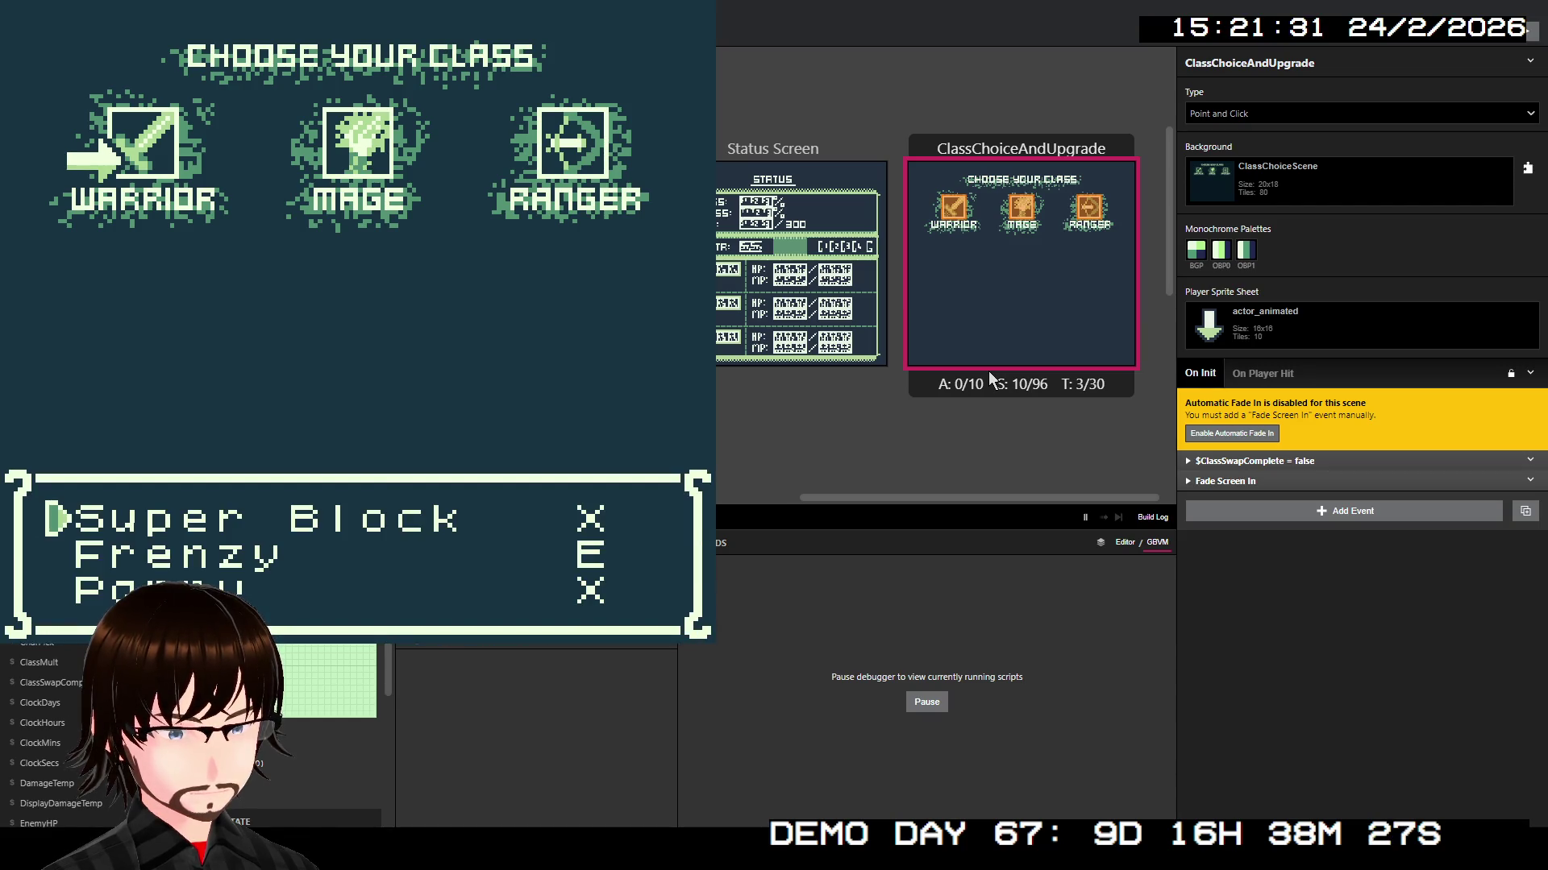
key("Down")
key("Down")
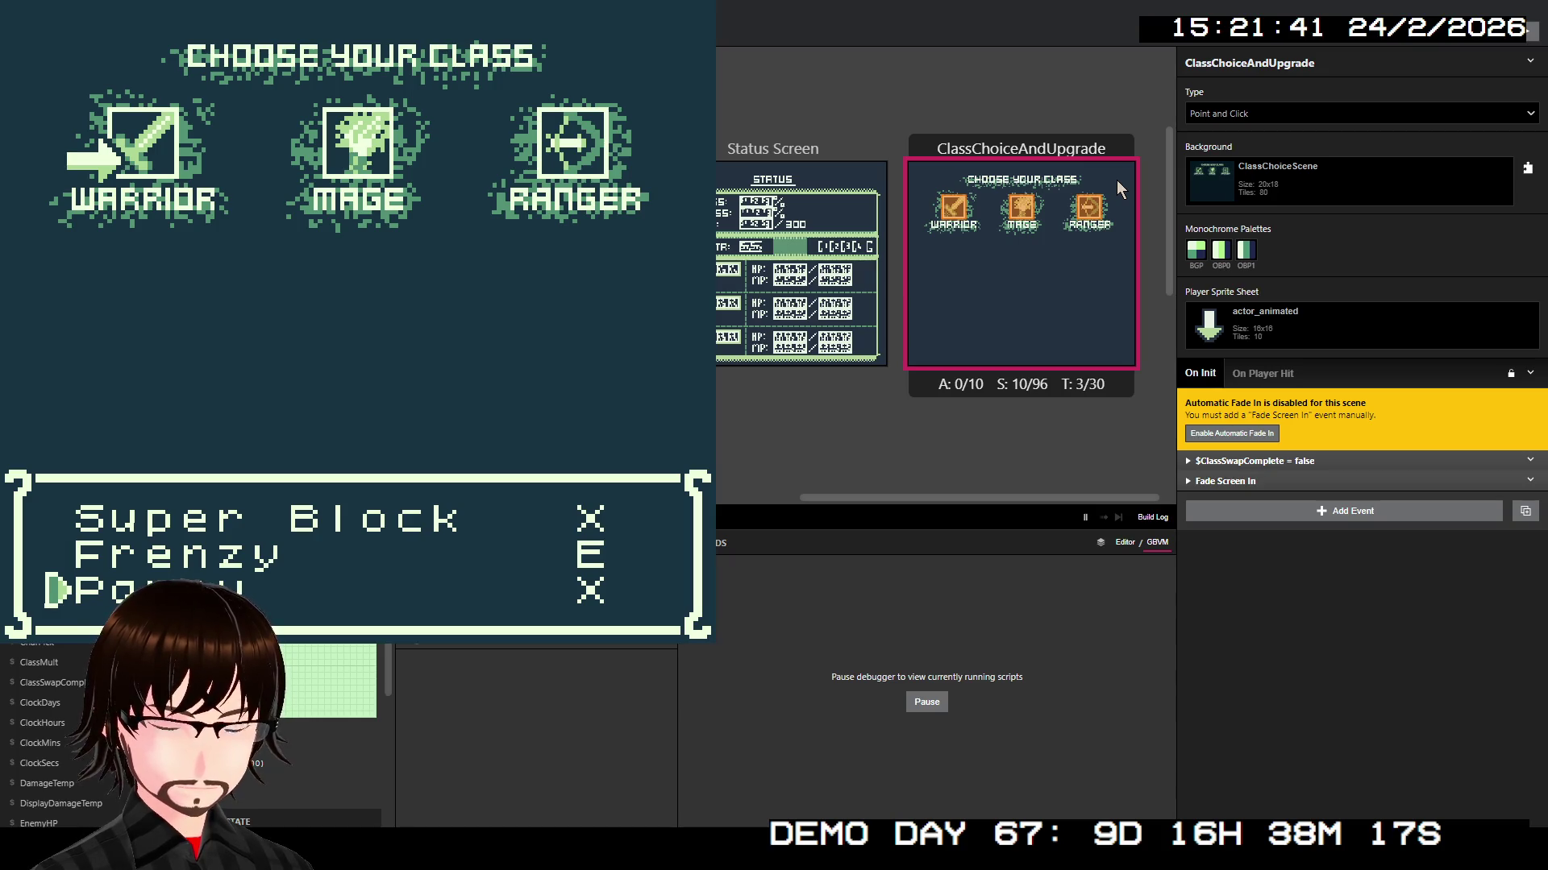
Step: In ClassSwap_SkillSelectWarrior, make When 1 subtract Variable B from $Money
key("alt+F4")
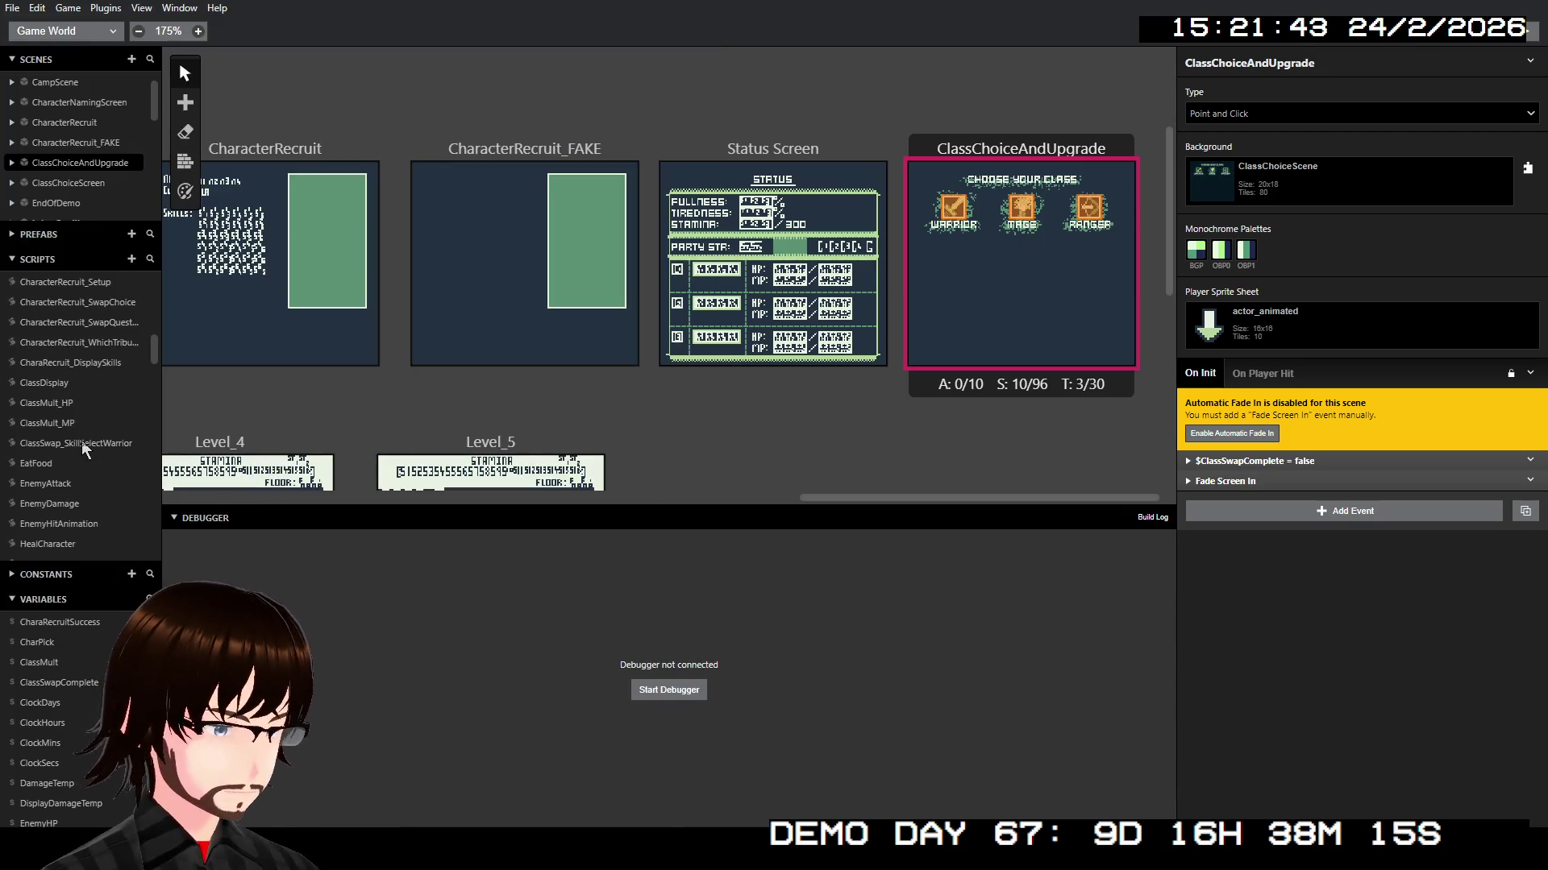
left_click(84, 450)
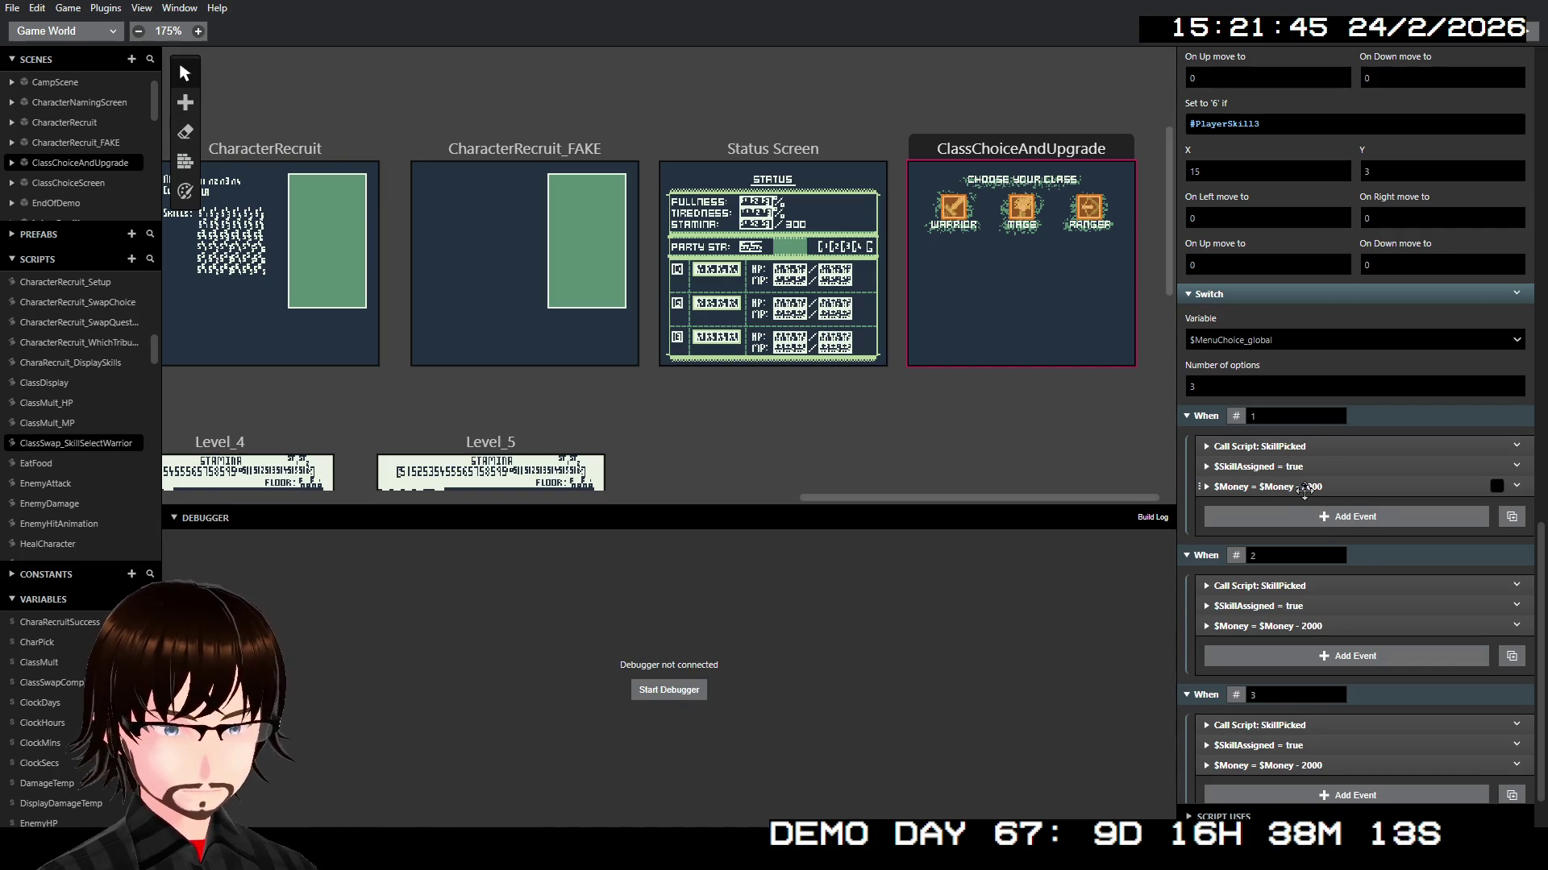
left_click(1305, 488)
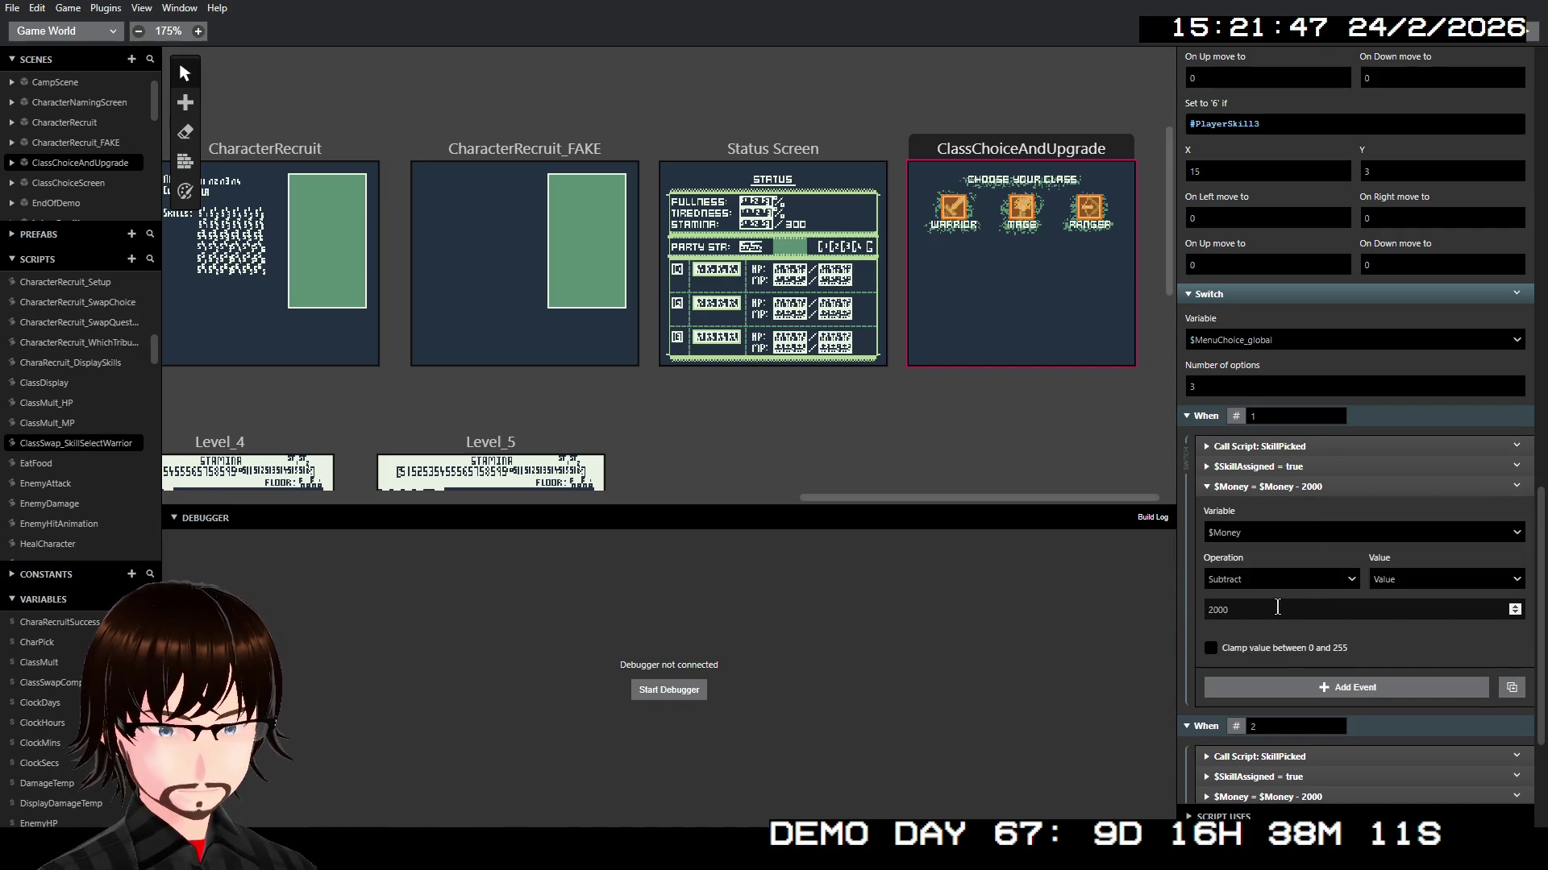
left_click(1507, 578)
left_click(1487, 631)
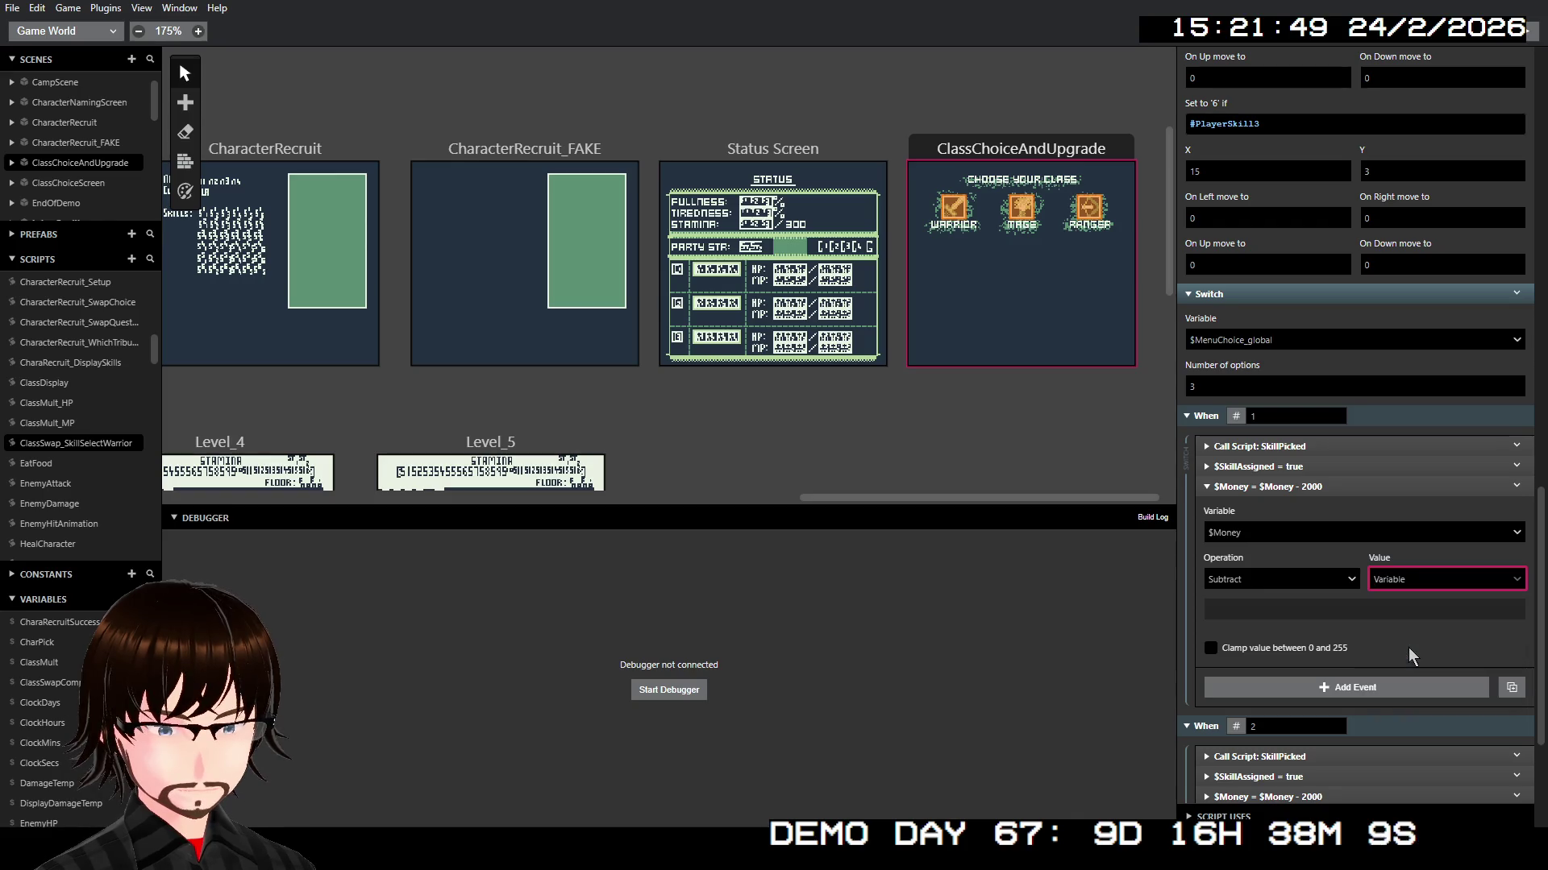
left_click(1293, 619)
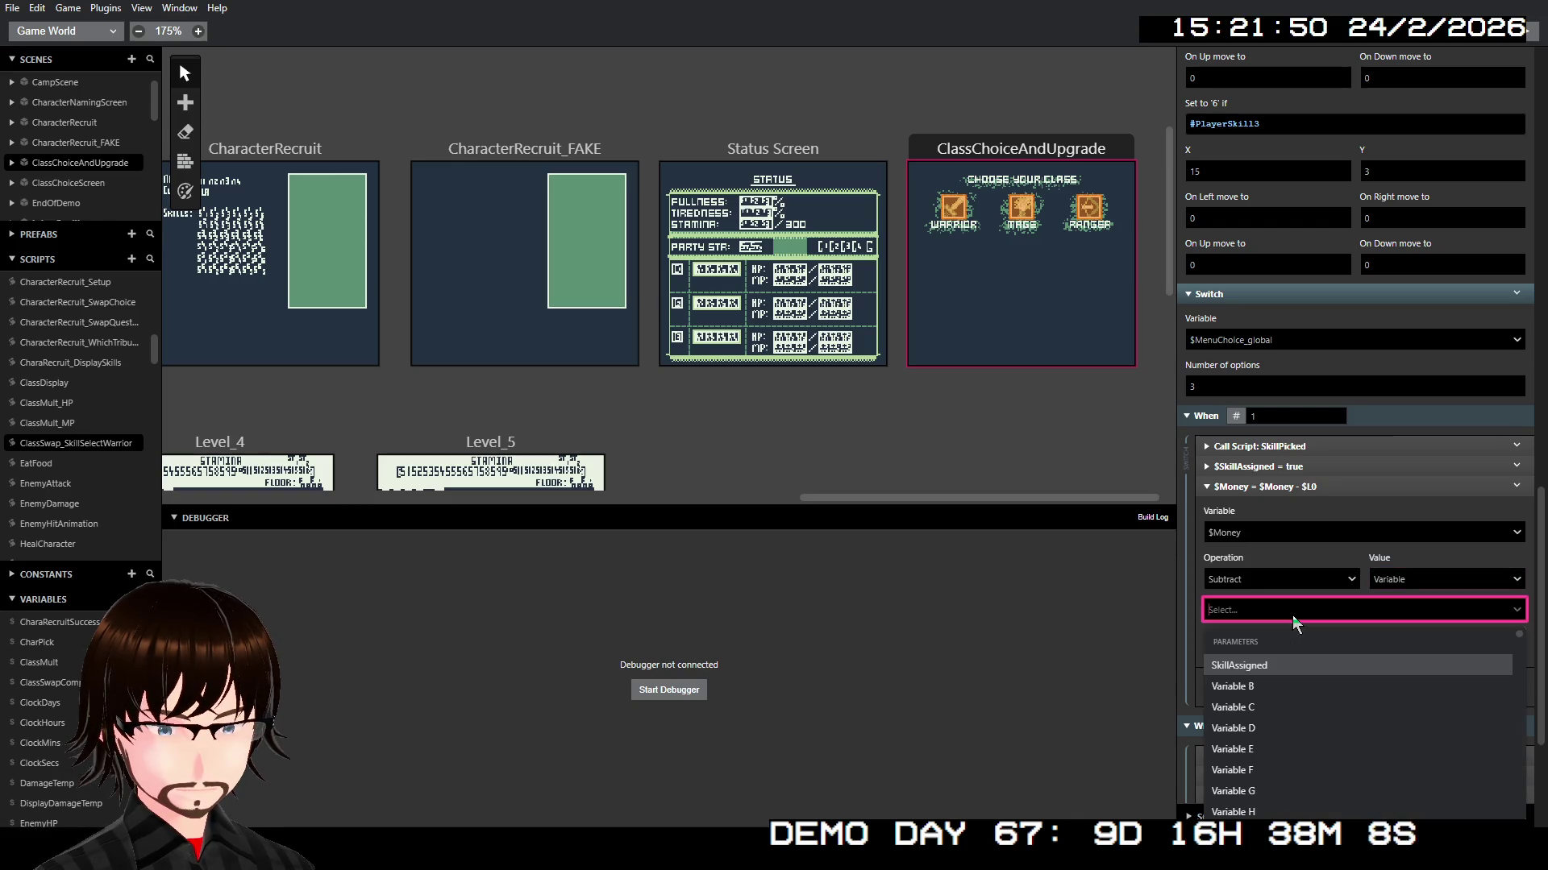
left_click(1274, 685)
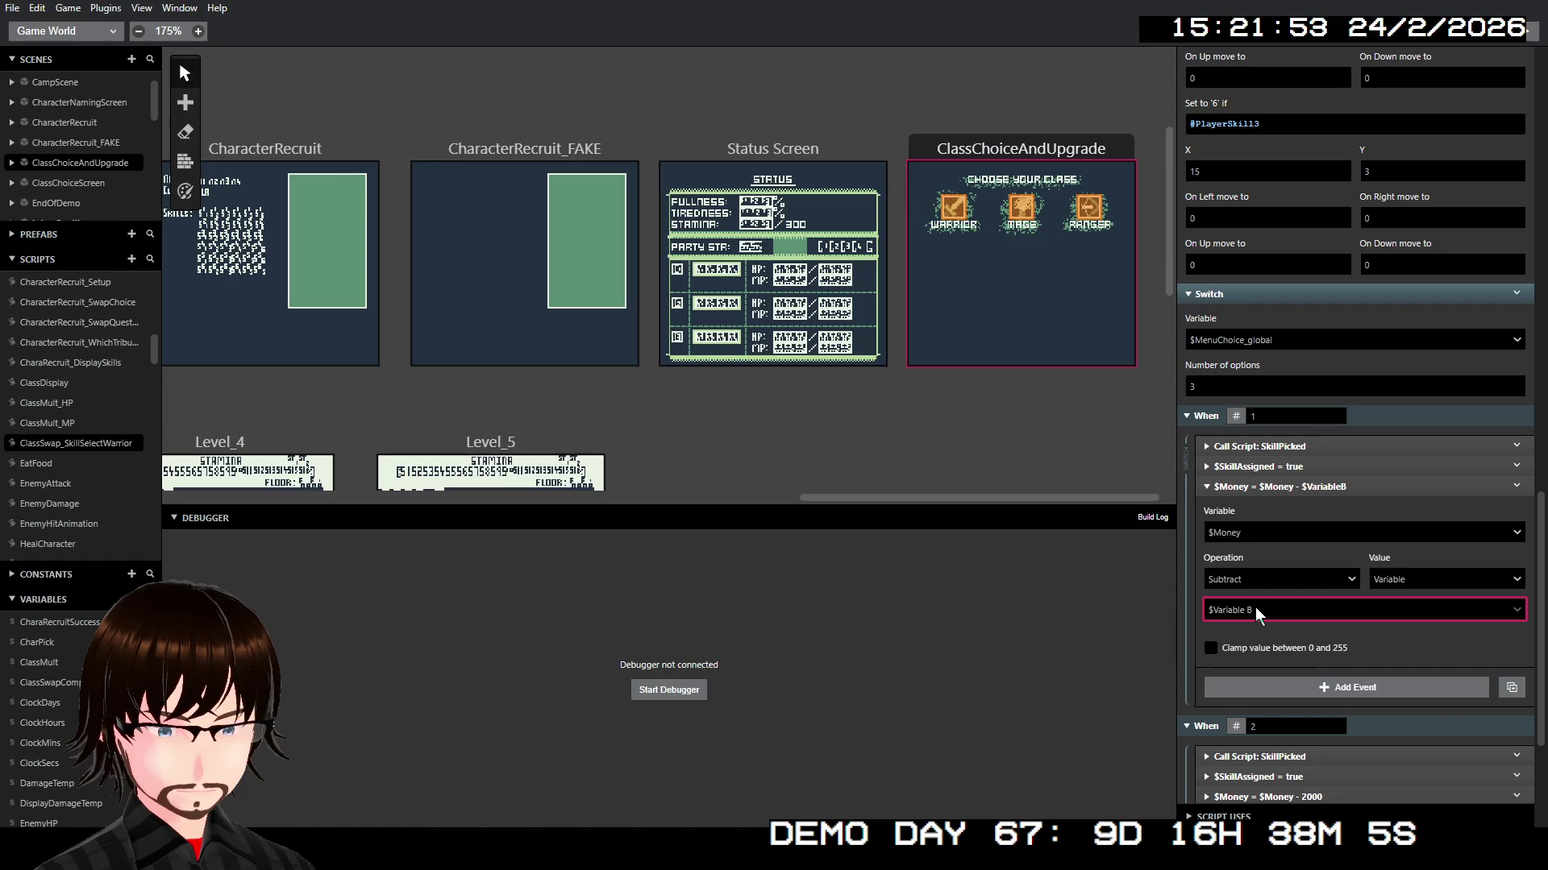
Step: Make When 2's $Money deduction subtract Variable B
scroll(1347, 525, "down", 3)
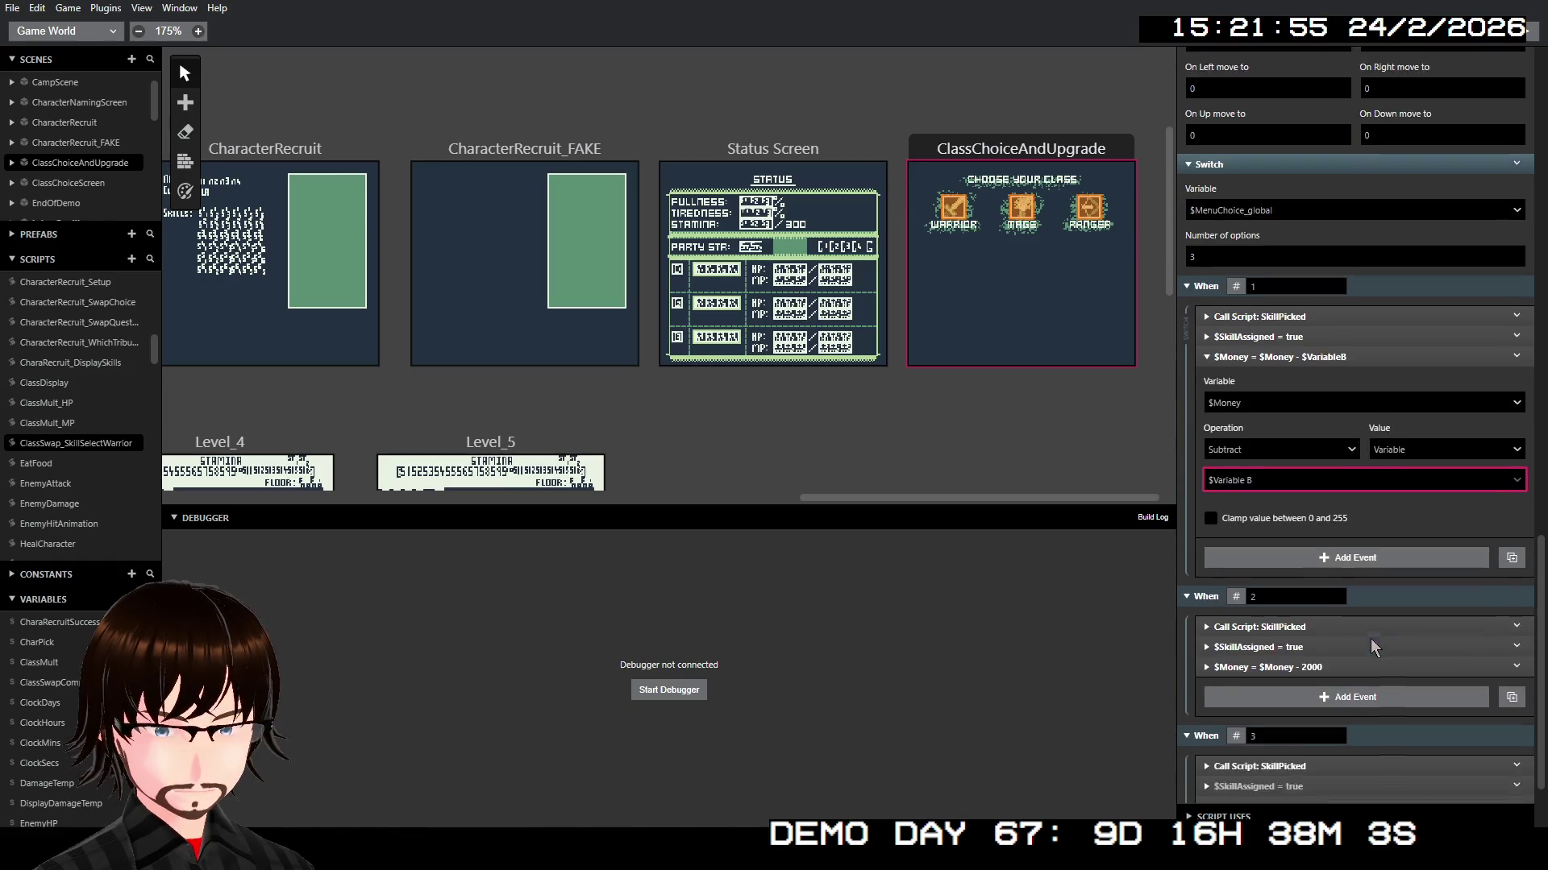
left_click(1370, 636)
left_click(1383, 722)
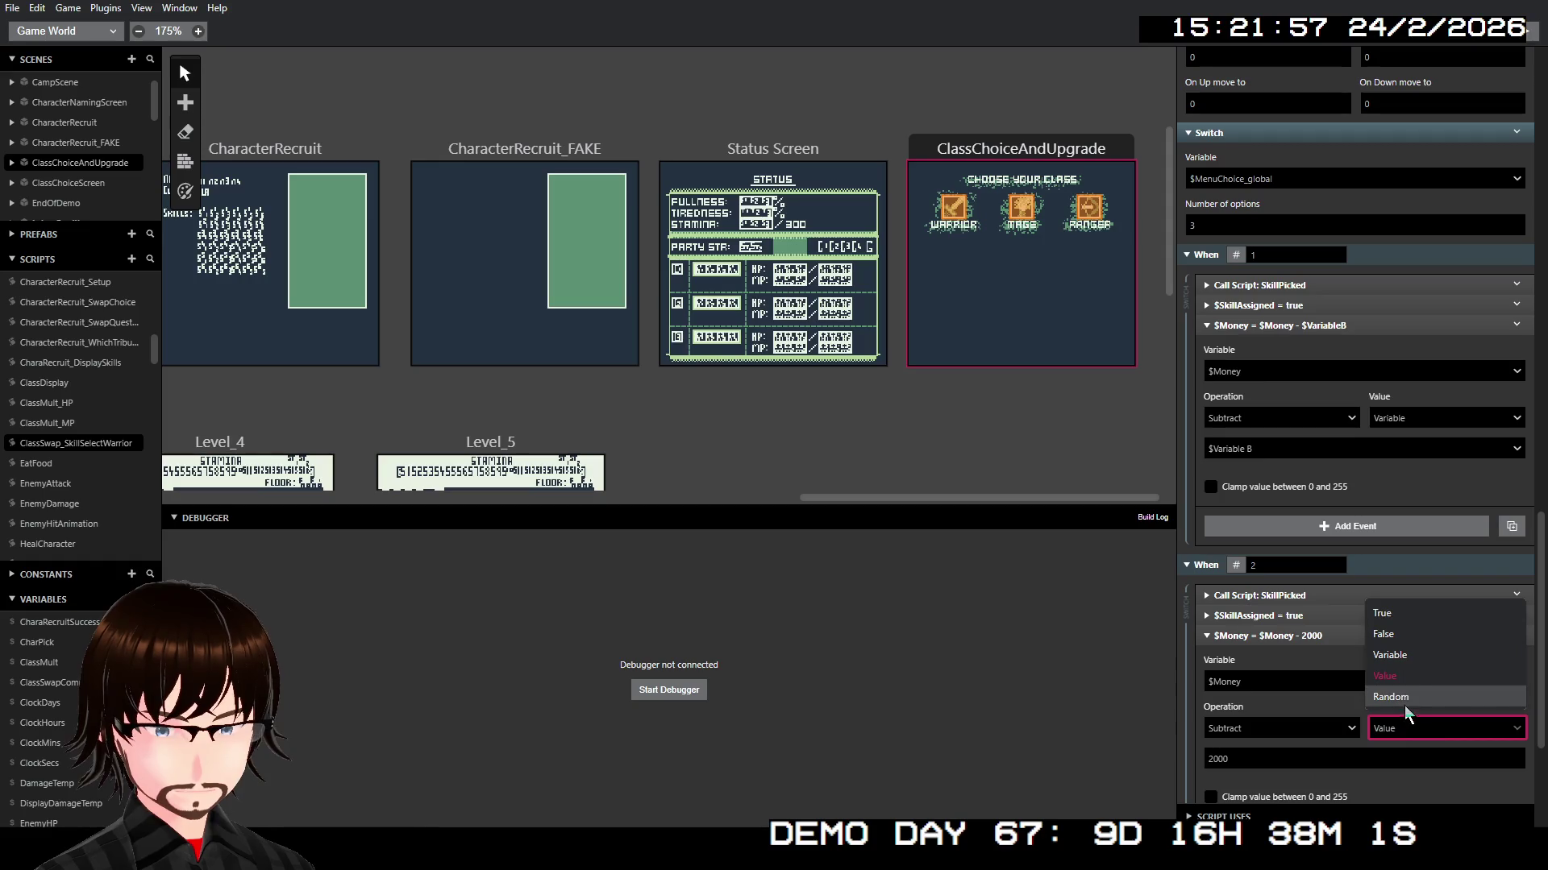
left_click(1402, 692)
left_click(1343, 762)
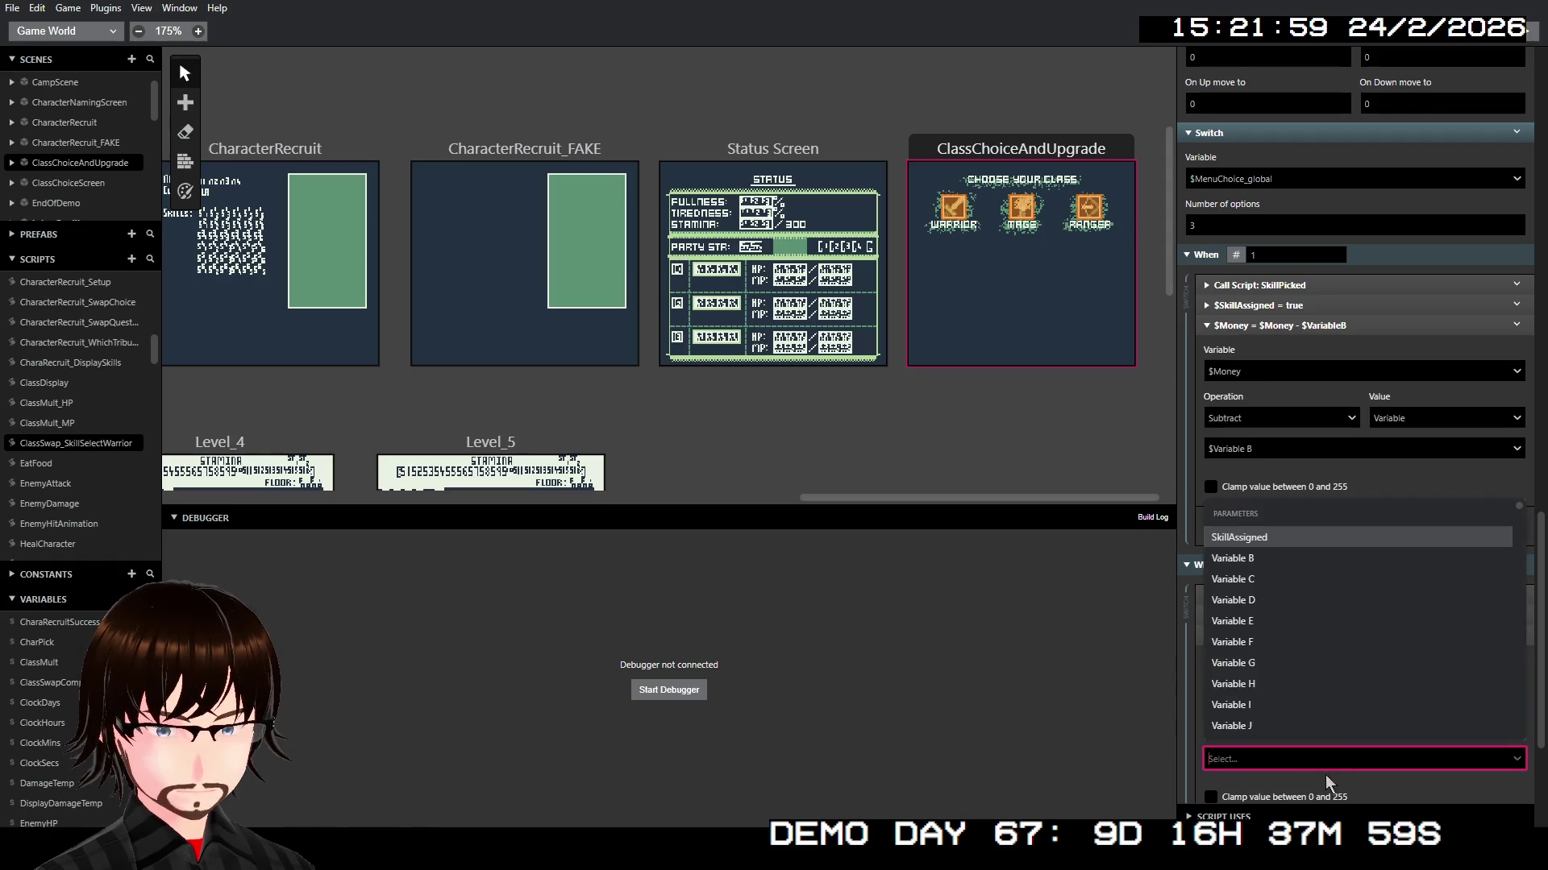
left_click(1279, 564)
Step: Make When 3's $Money deduction subtract Variable B
scroll(1331, 706, "down", 4)
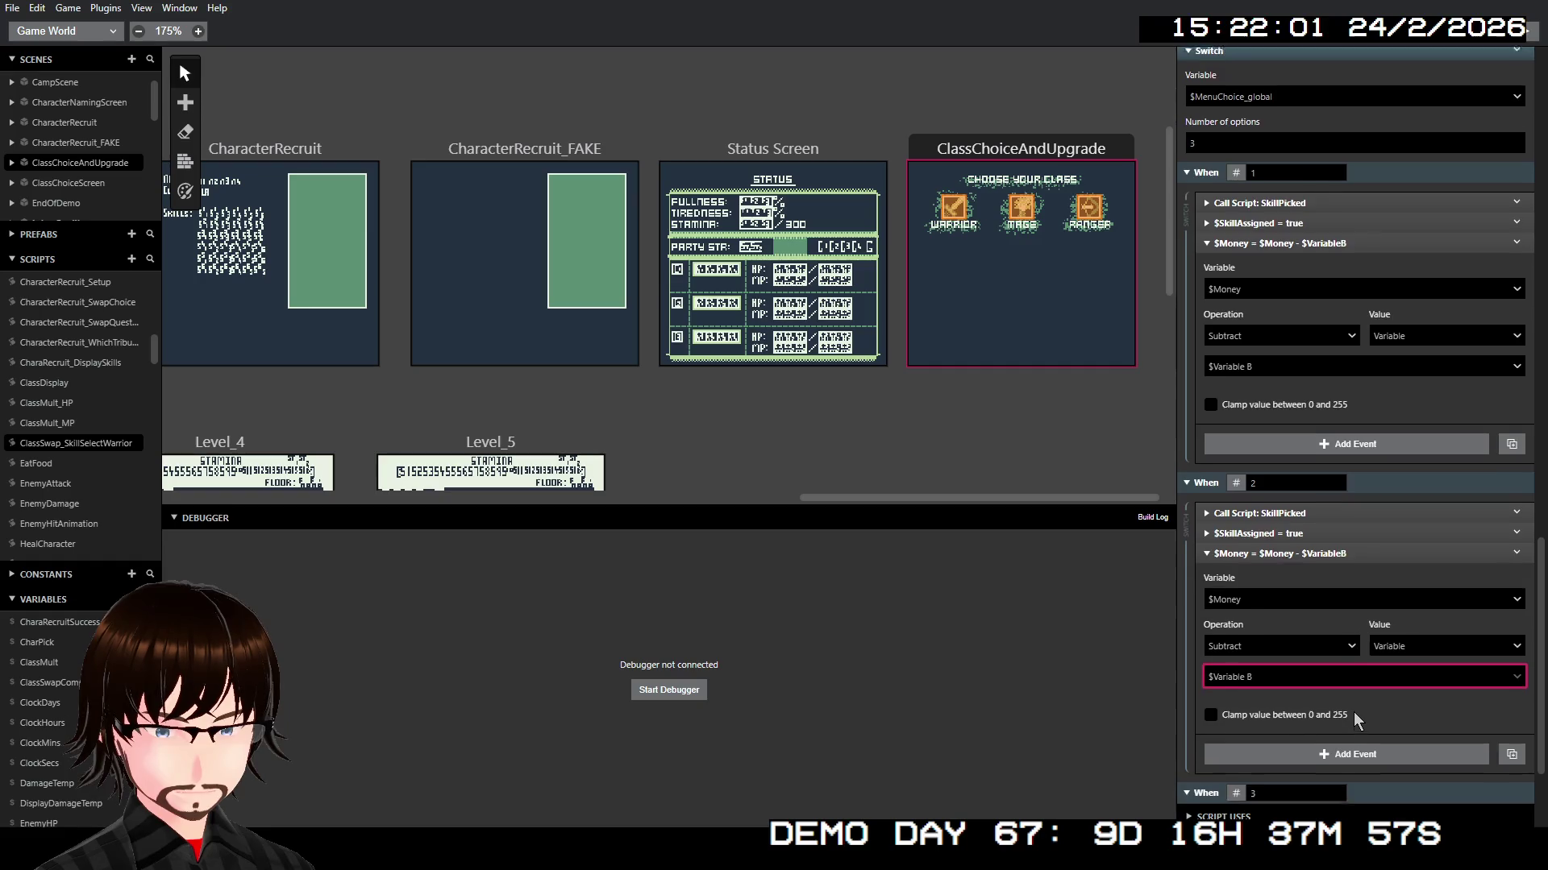
scroll(1332, 706, "down", 2)
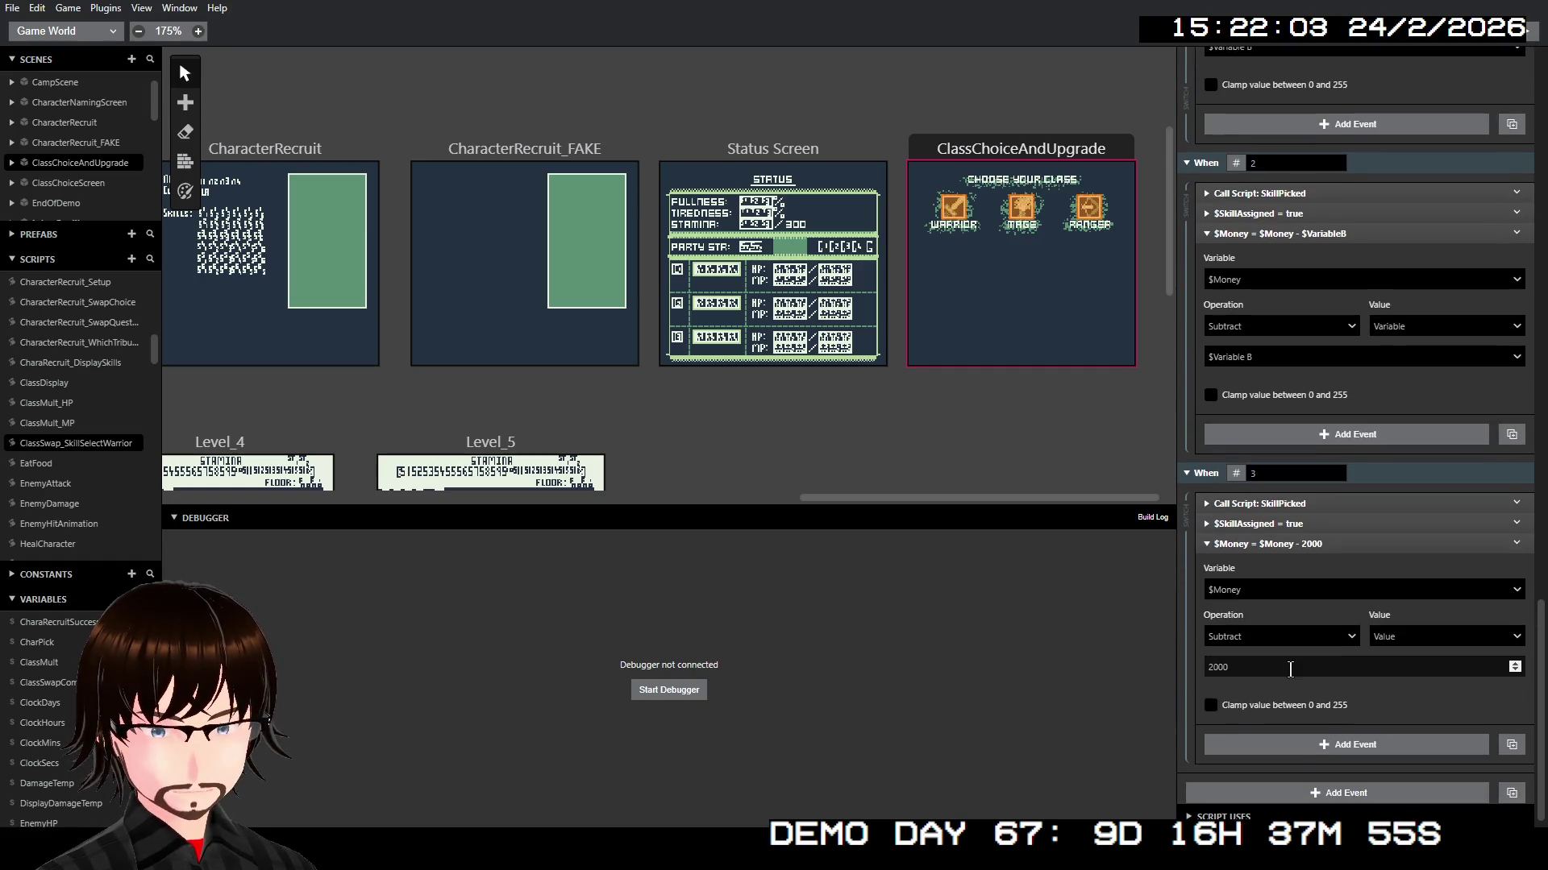
left_click(1416, 638)
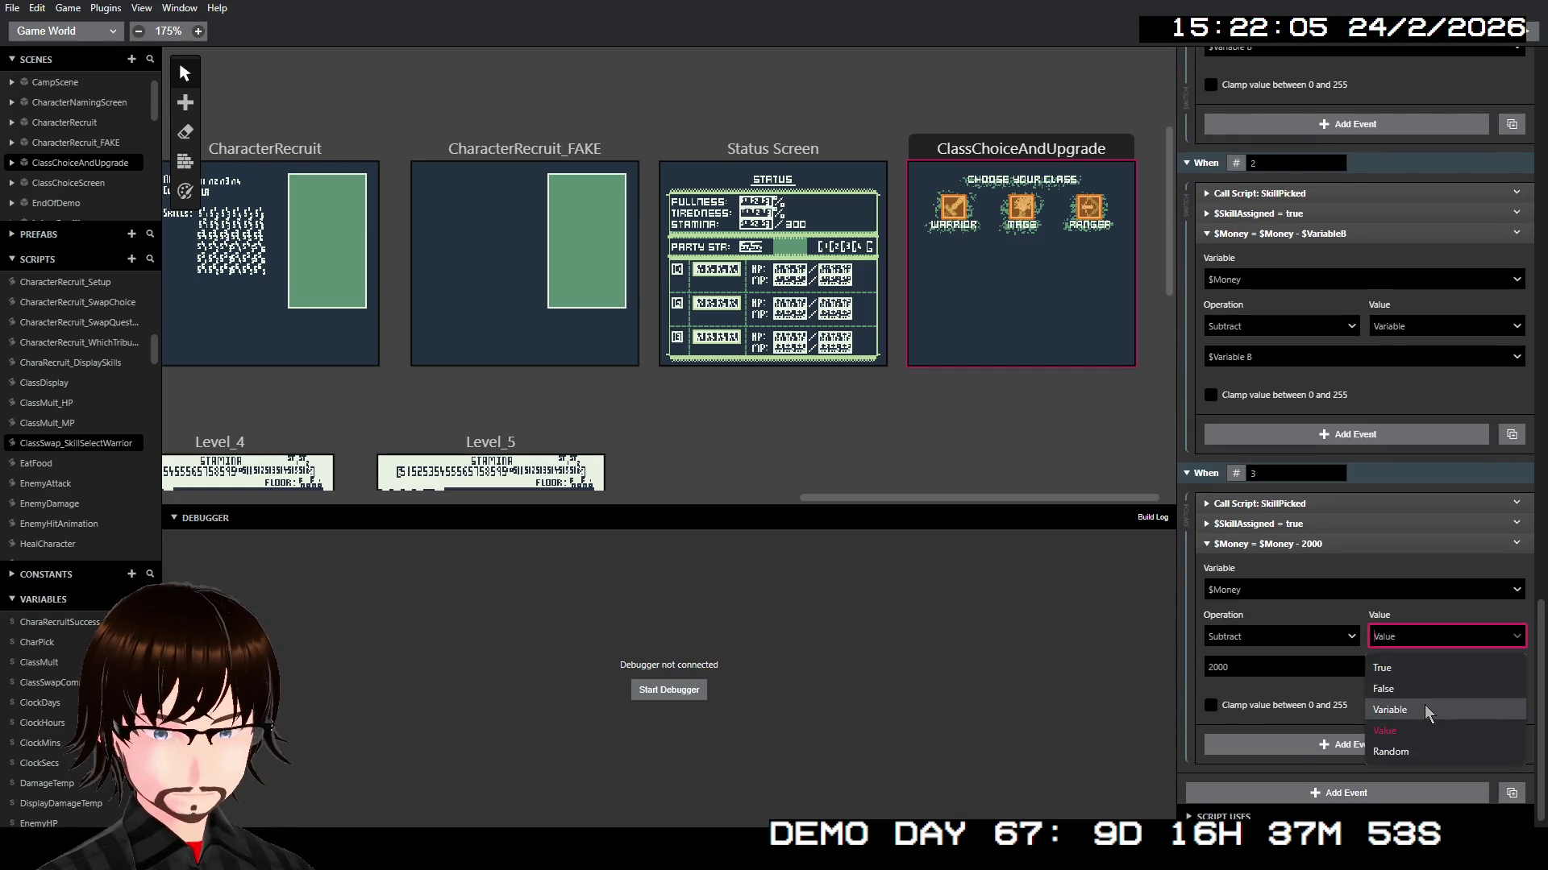
left_click(1411, 710)
left_click(1350, 672)
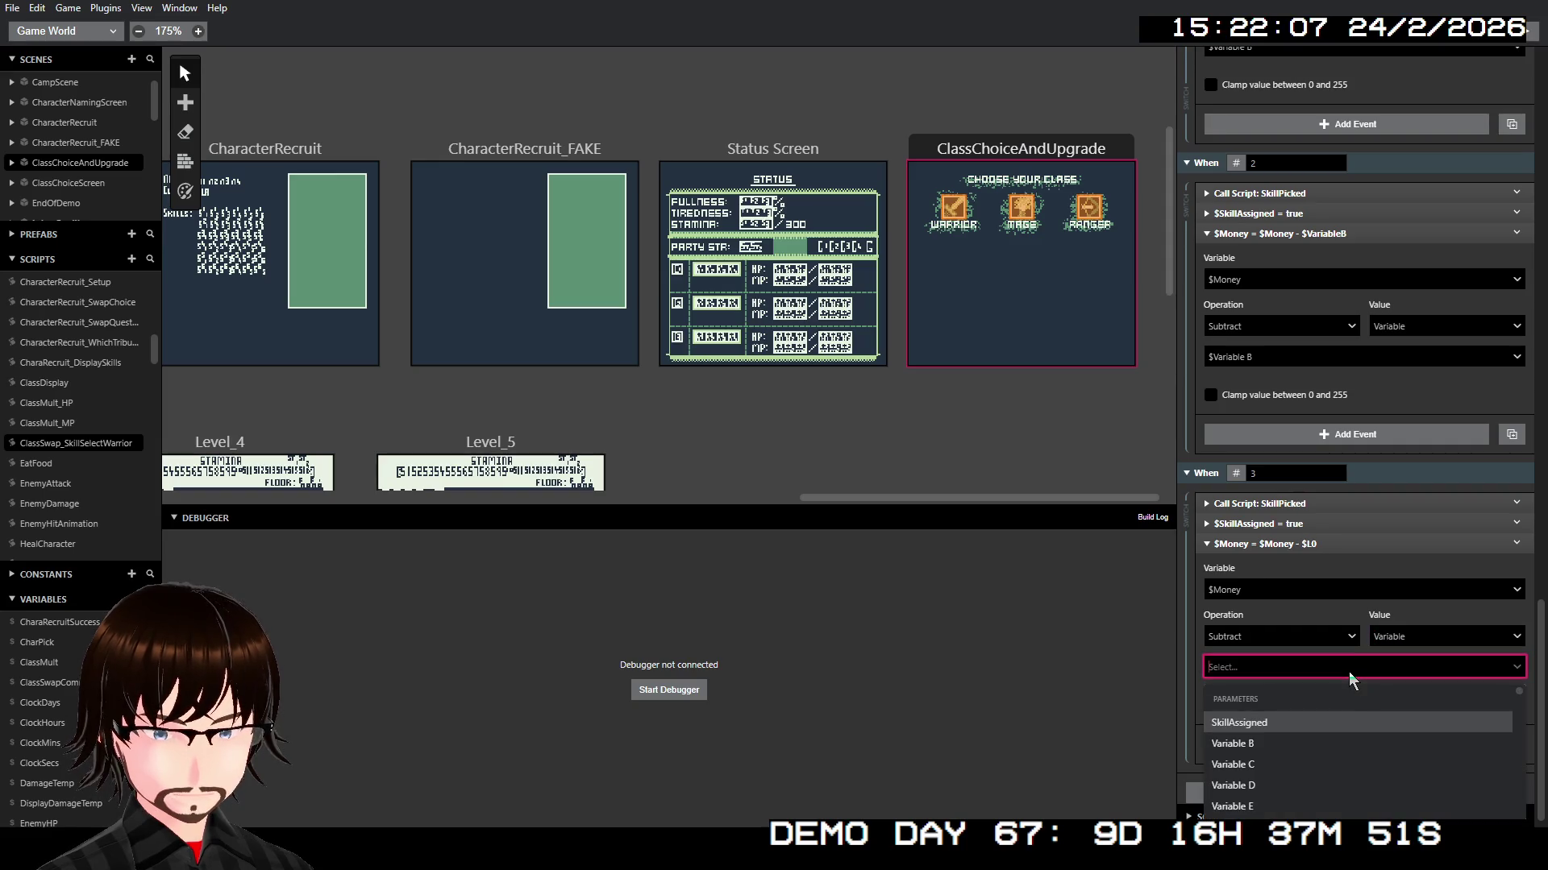
left_click(1294, 744)
scroll(1330, 677, "up", 5)
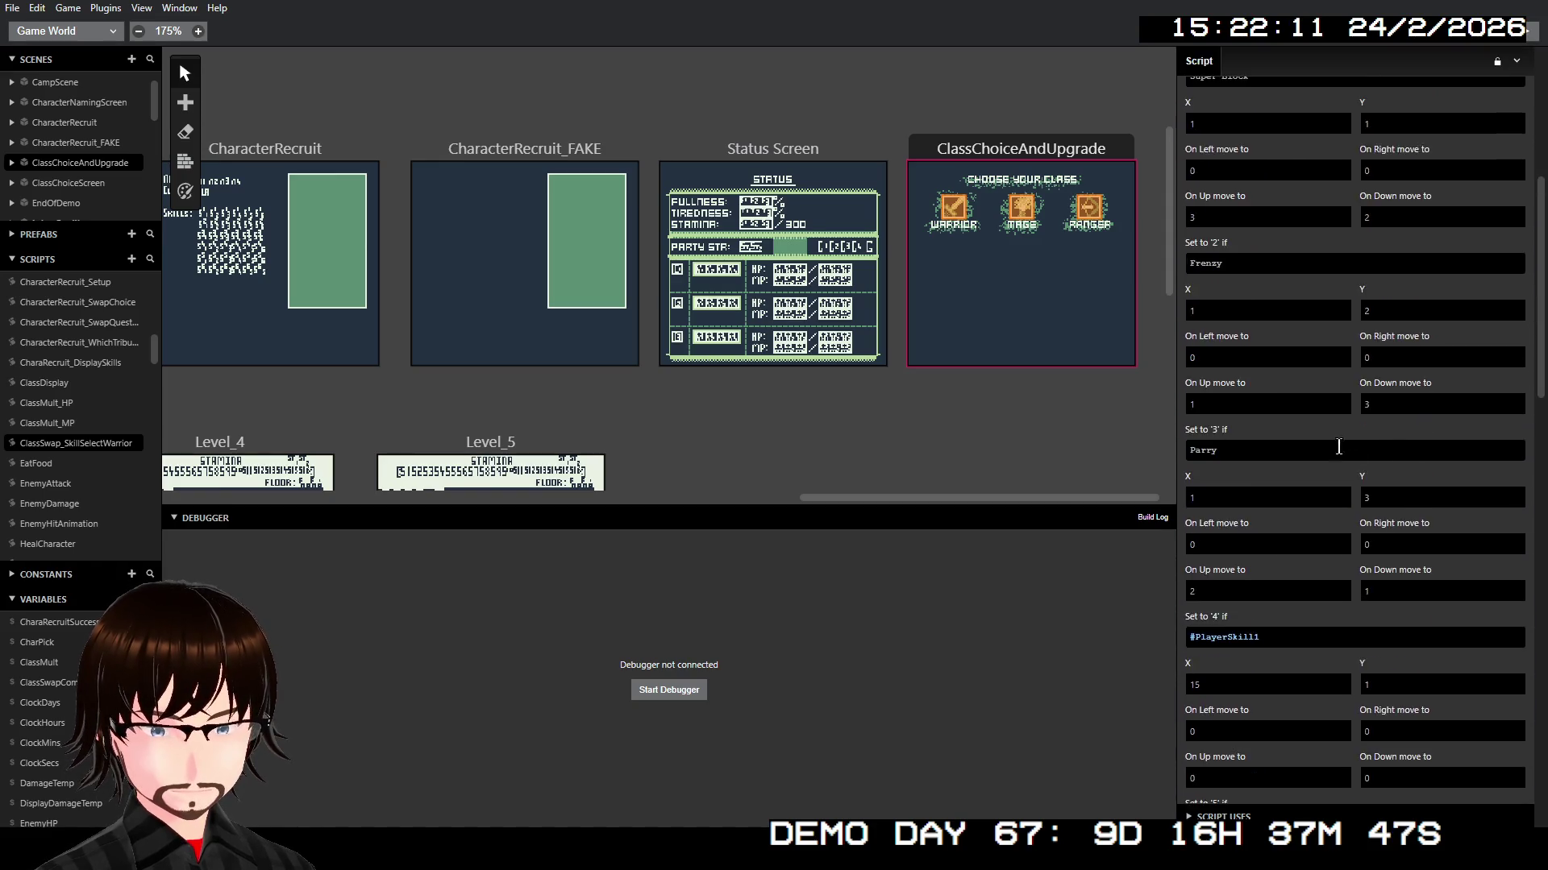
scroll(1373, 513, "up", 15)
Step: Rename the second parameter to Cost and give the Warrior's skill-select call a number Cost
left_click(1264, 231)
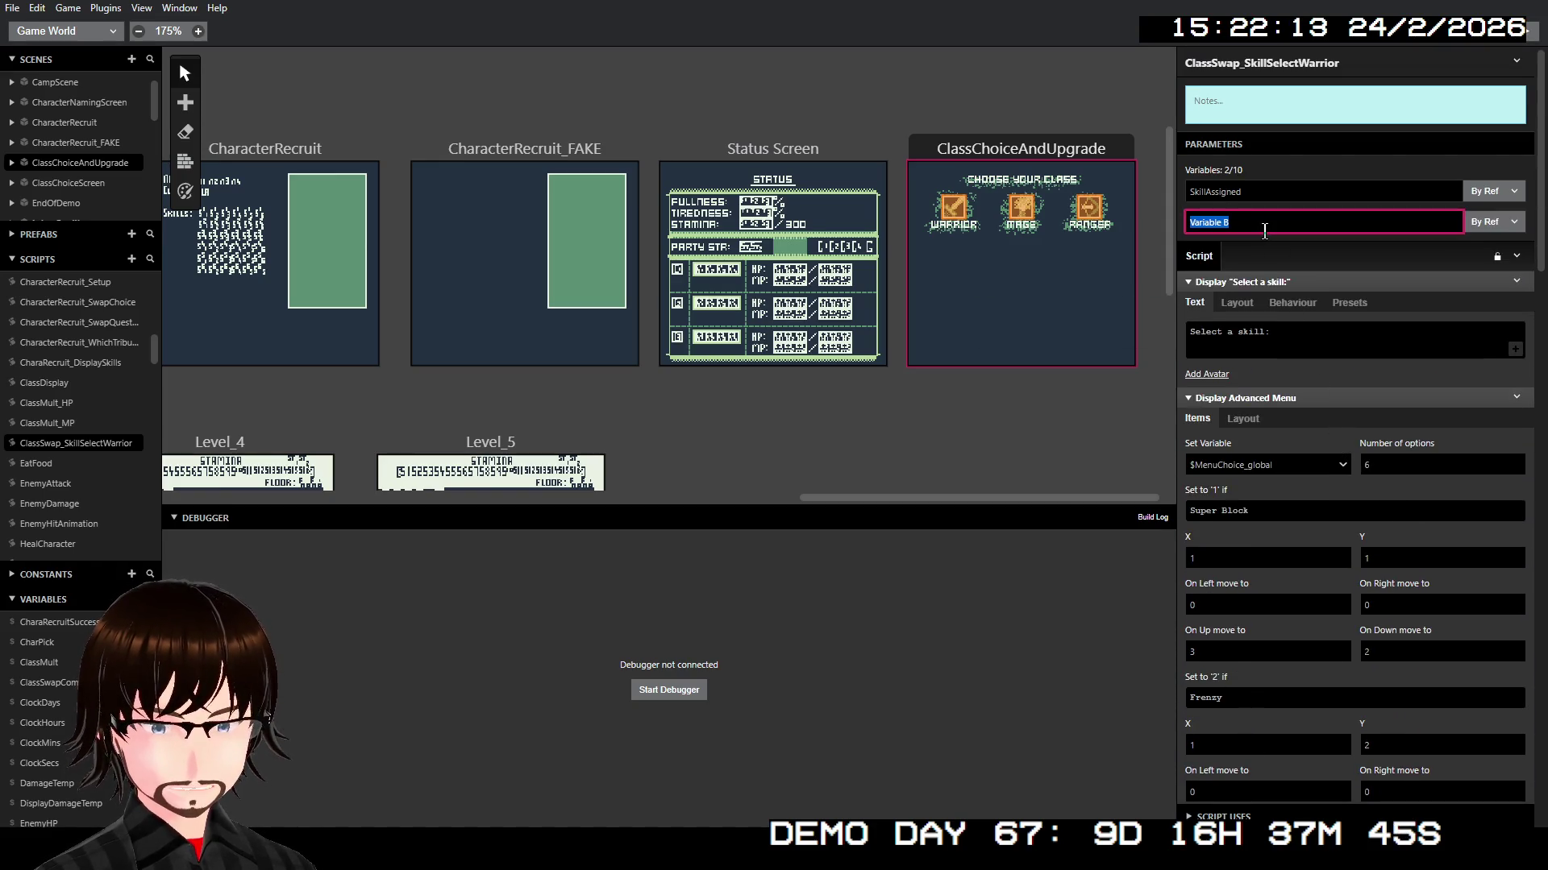
type("Cost")
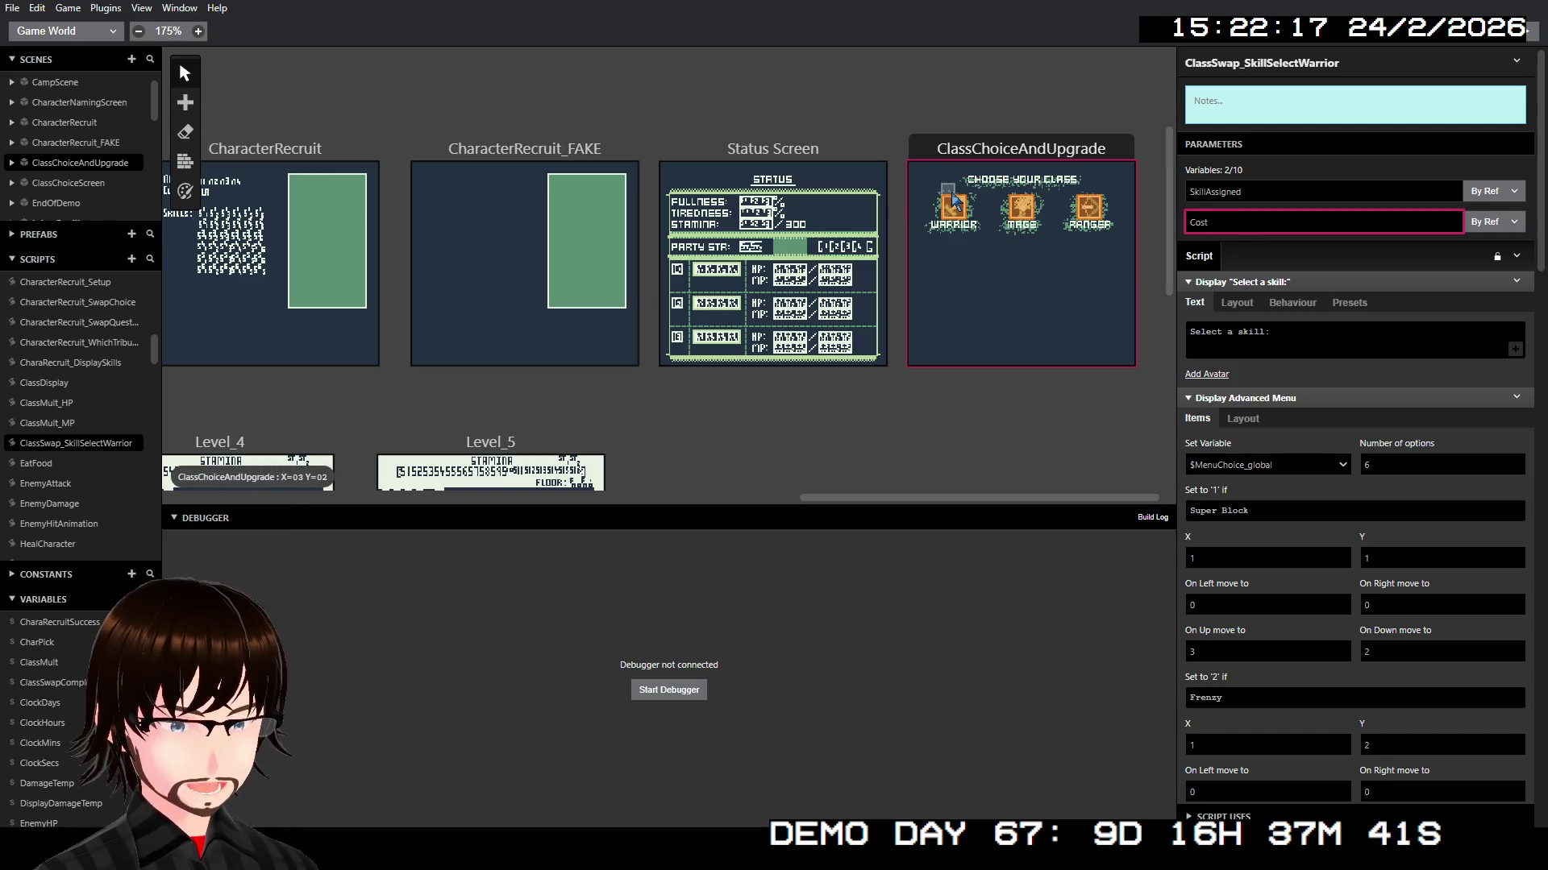
left_click(953, 206)
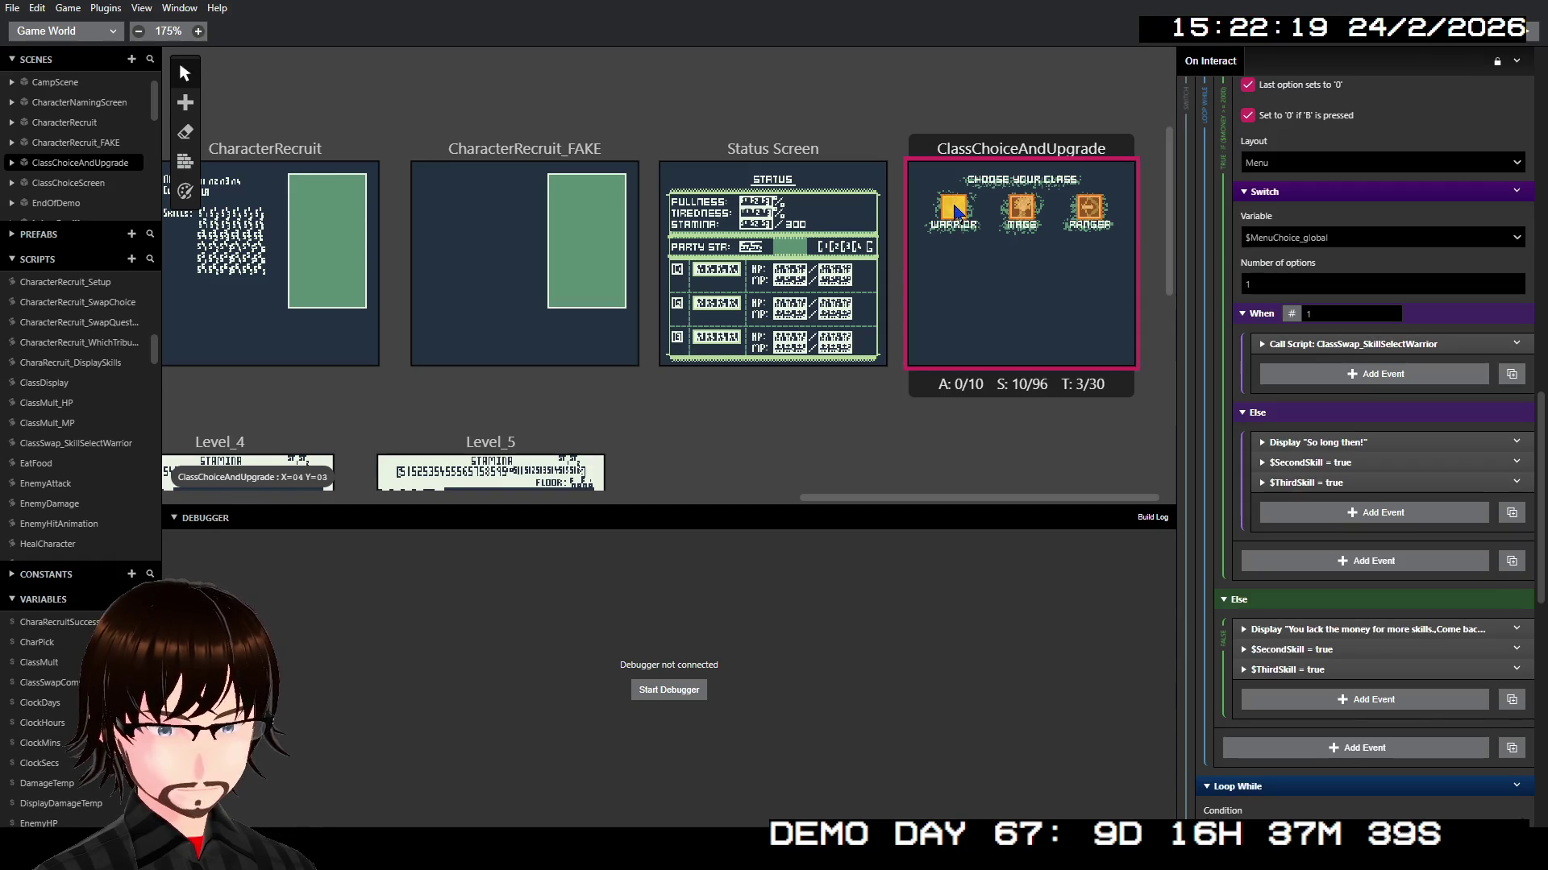
left_click(1360, 345)
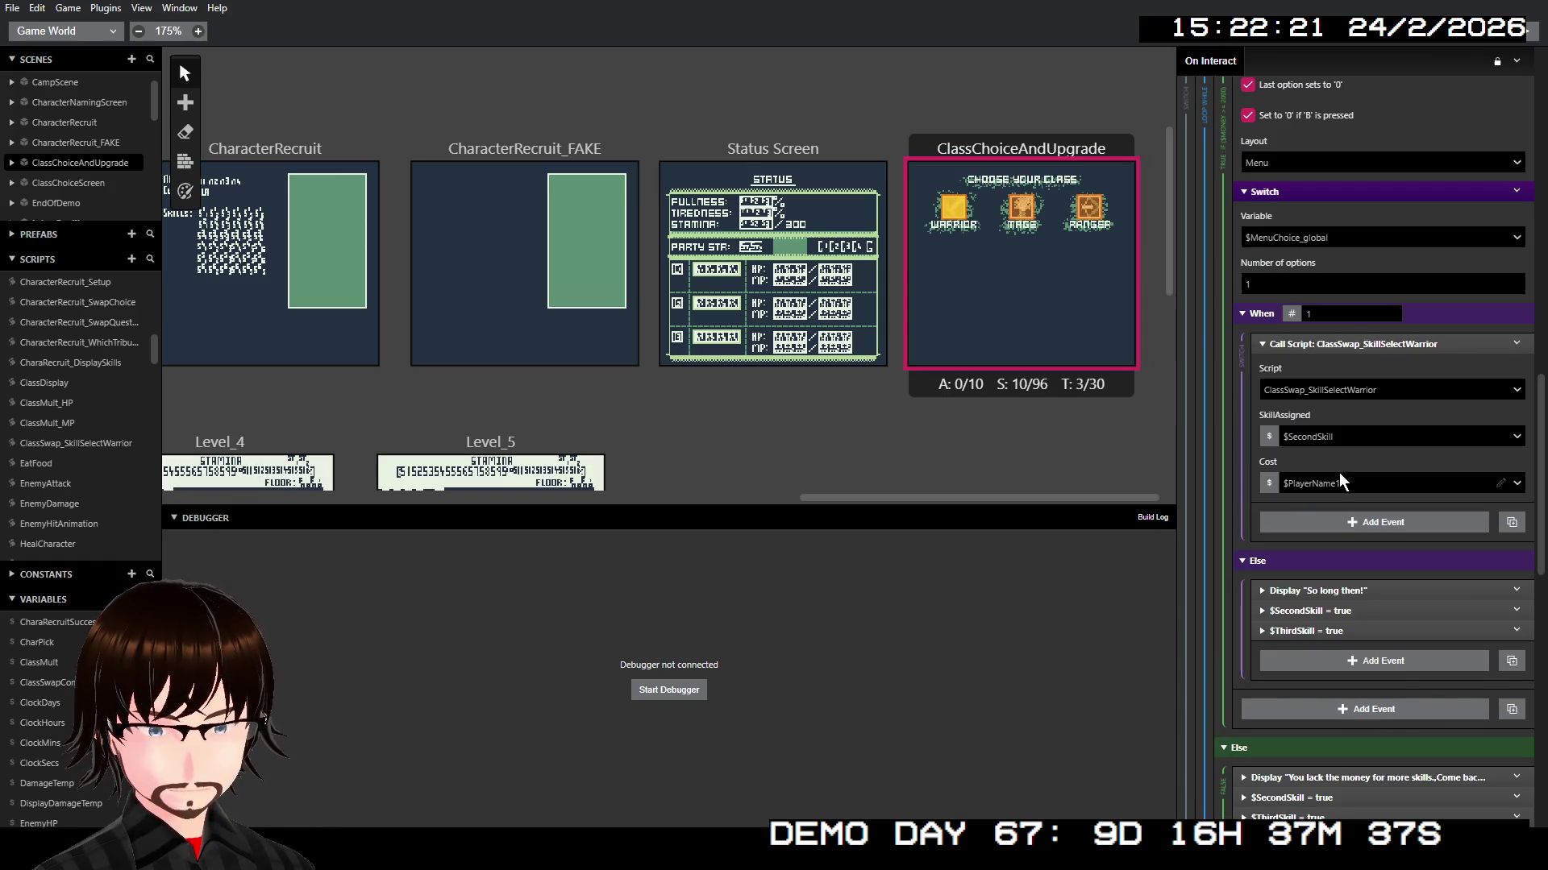
left_click(1269, 483)
left_click(1306, 517)
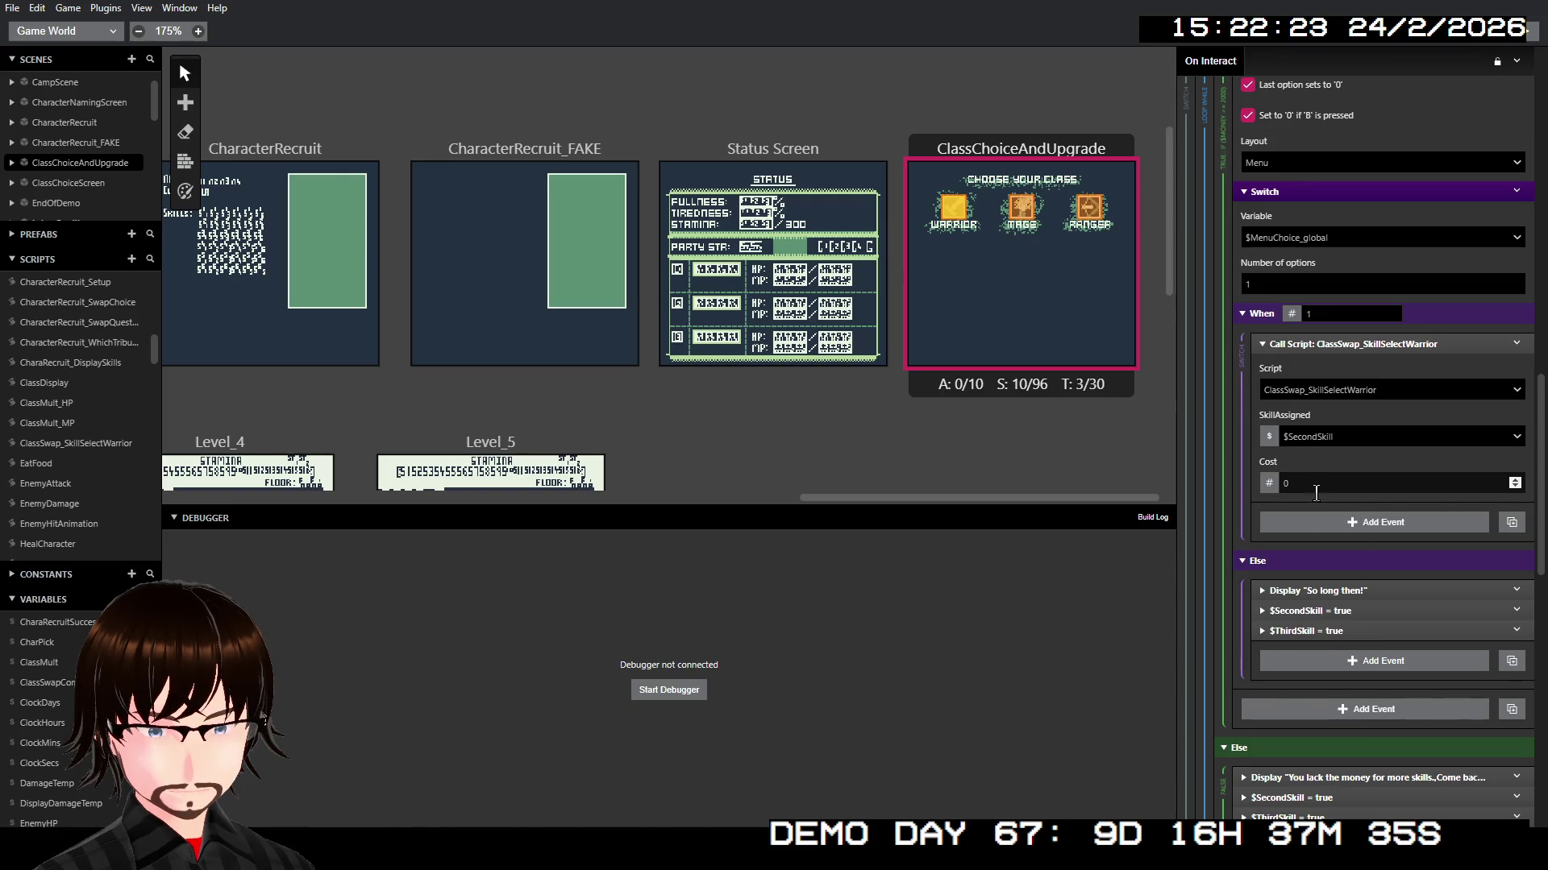
left_click(1317, 482)
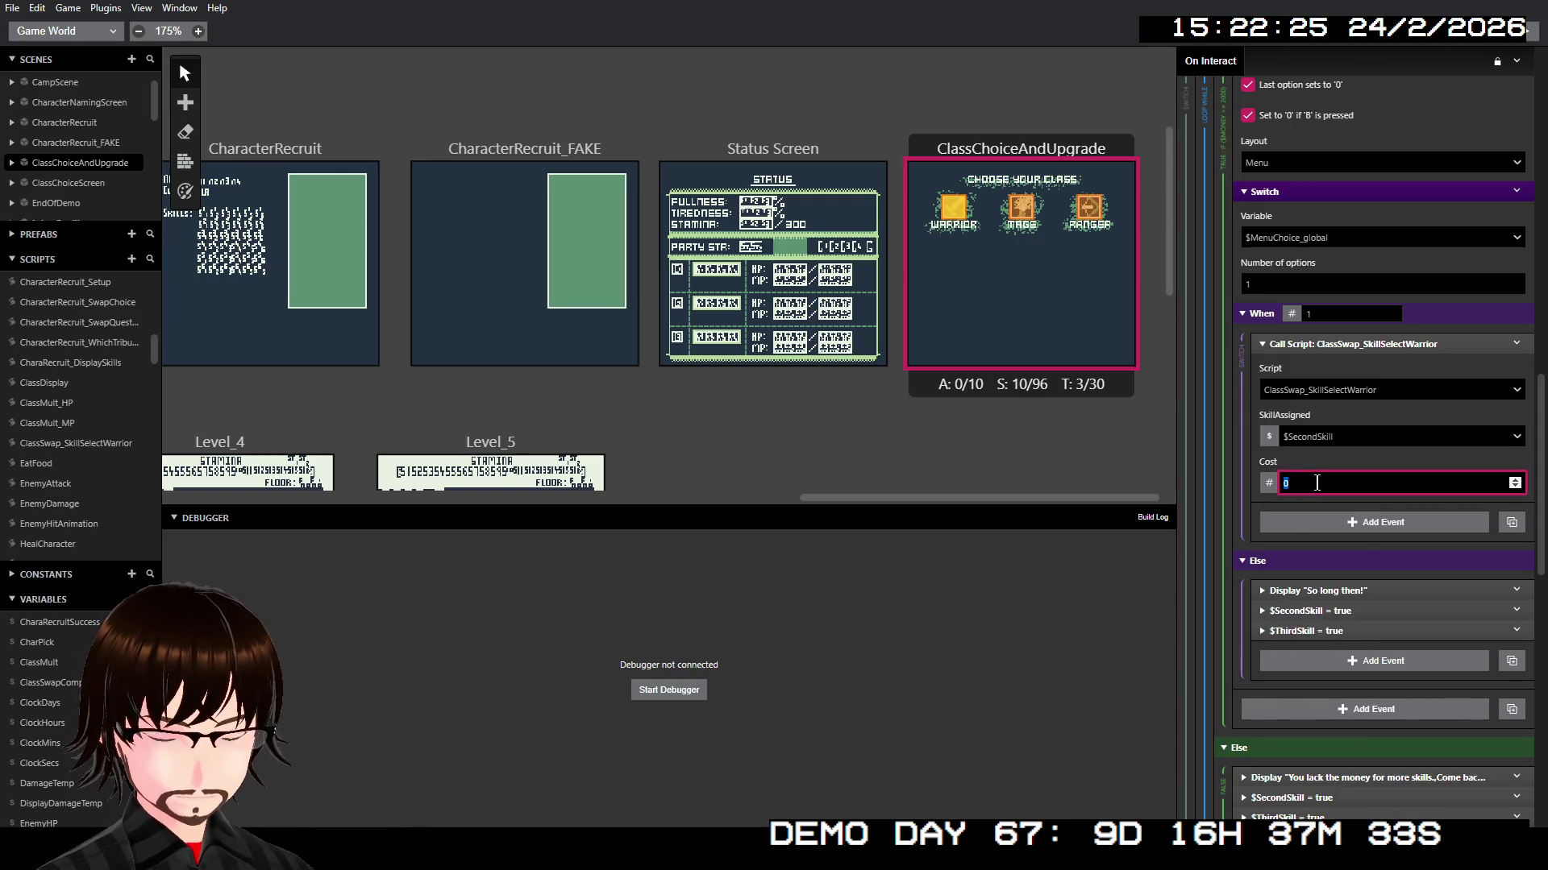
type("2000")
left_click(1309, 520)
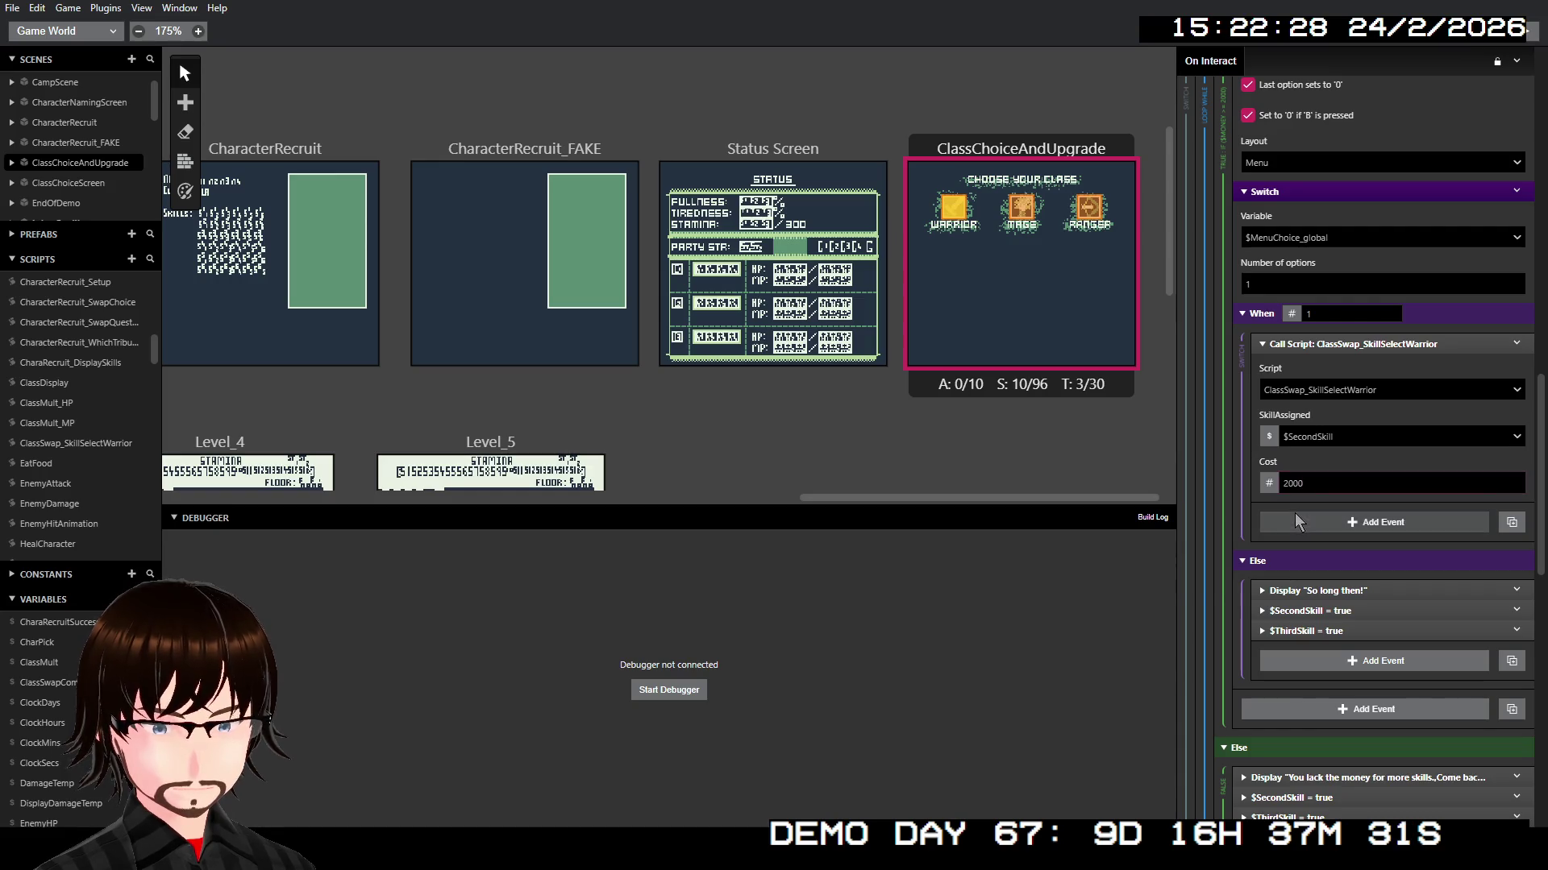
left_click(1310, 508)
Step: Give the third-skill call to ClassSwap_SkillSelectWarrior a fixed Cost of 2000
scroll(1302, 548, "down", 6)
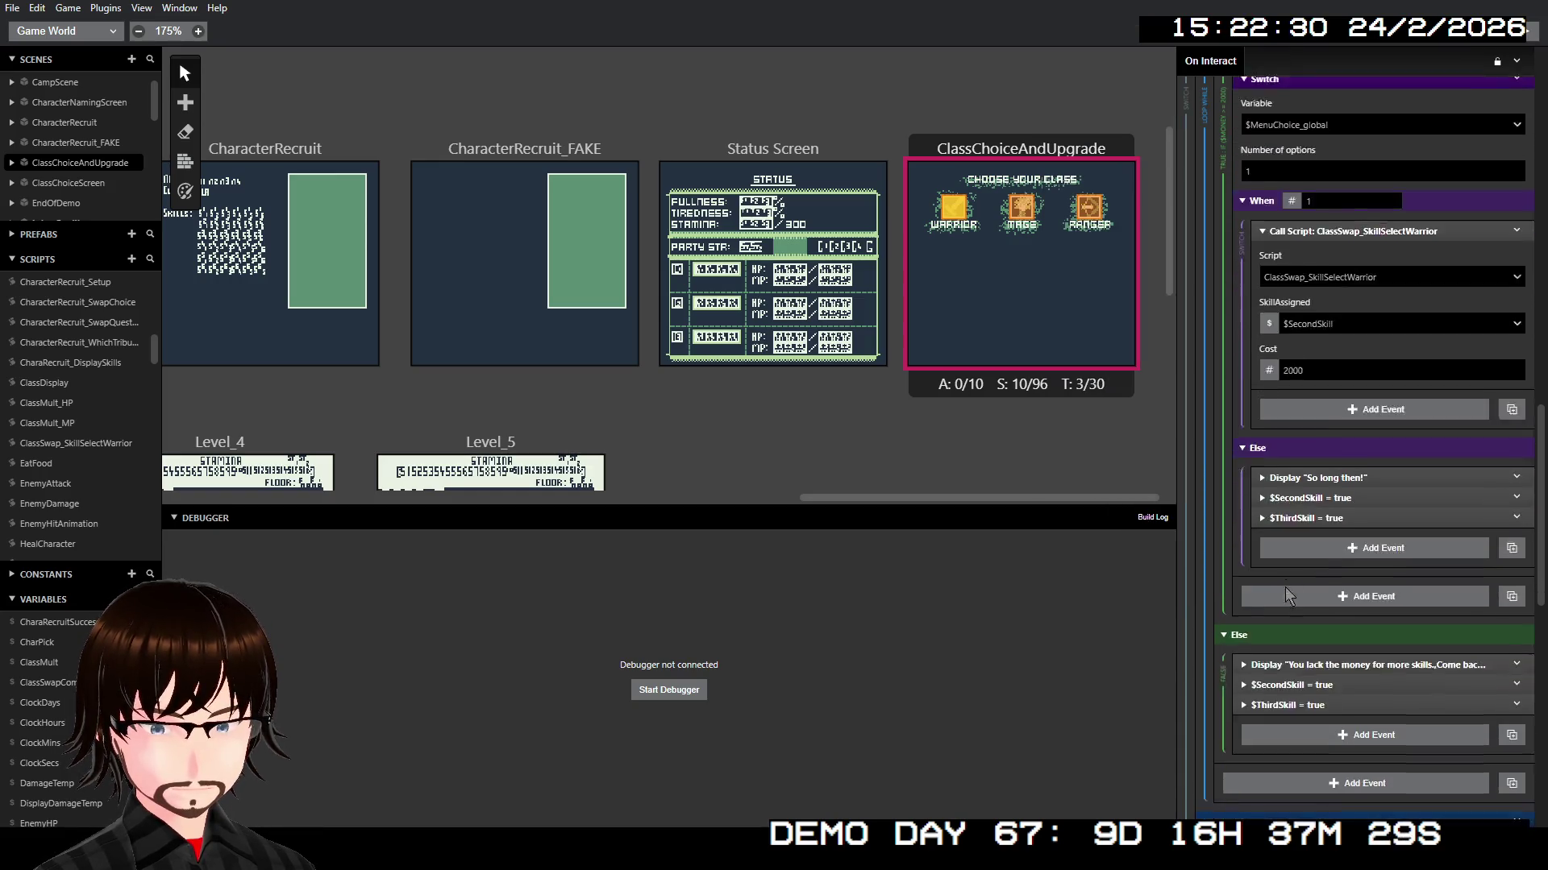
scroll(1306, 540, "down", 5)
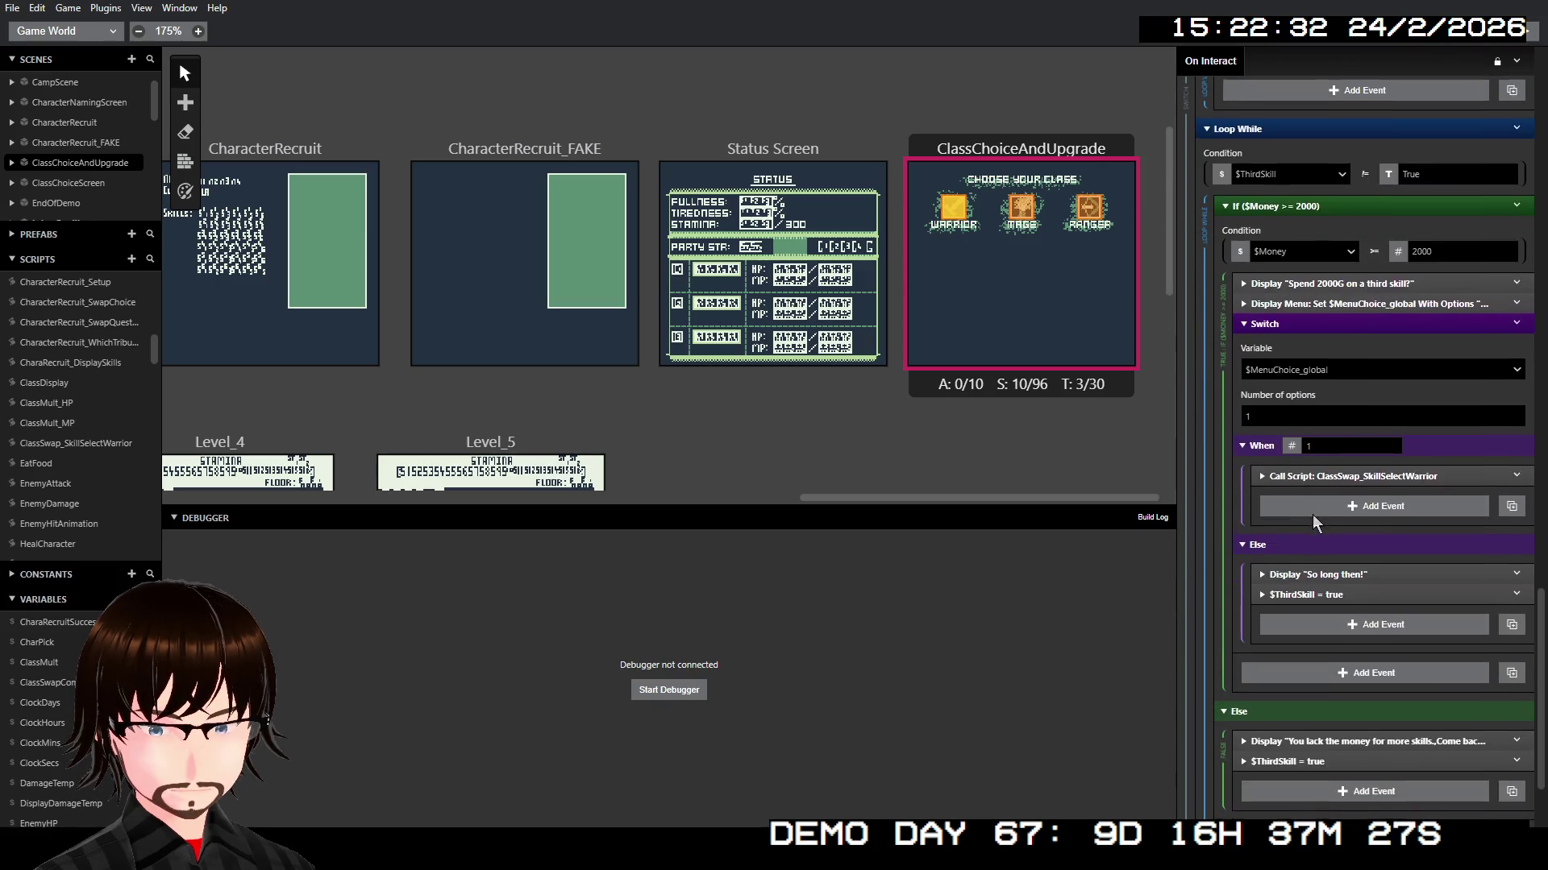
left_click(1364, 348)
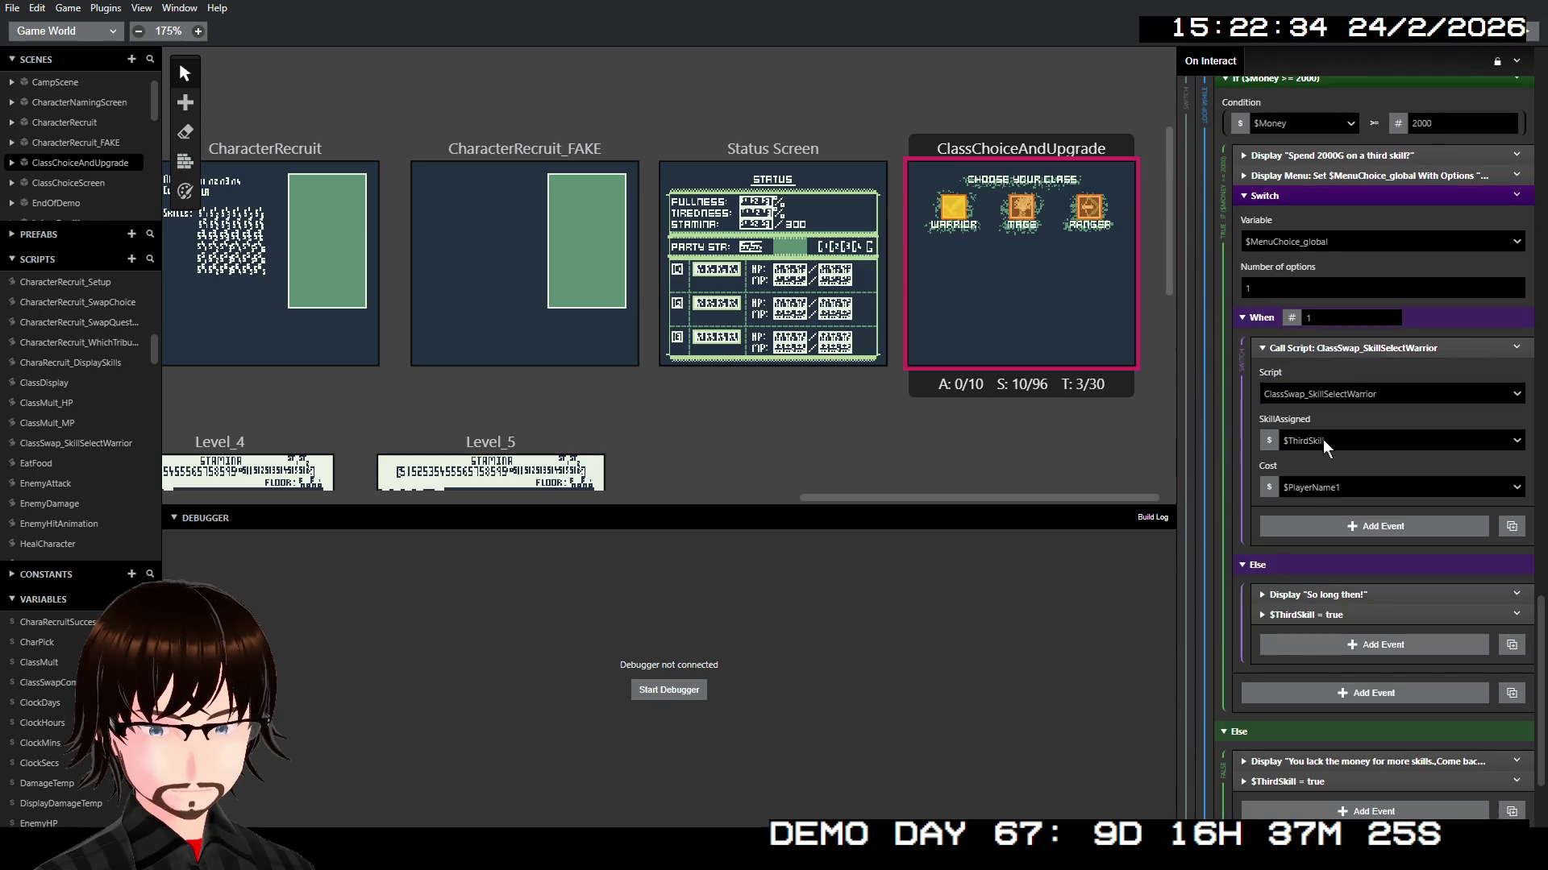
left_click(1270, 488)
left_click(1298, 528)
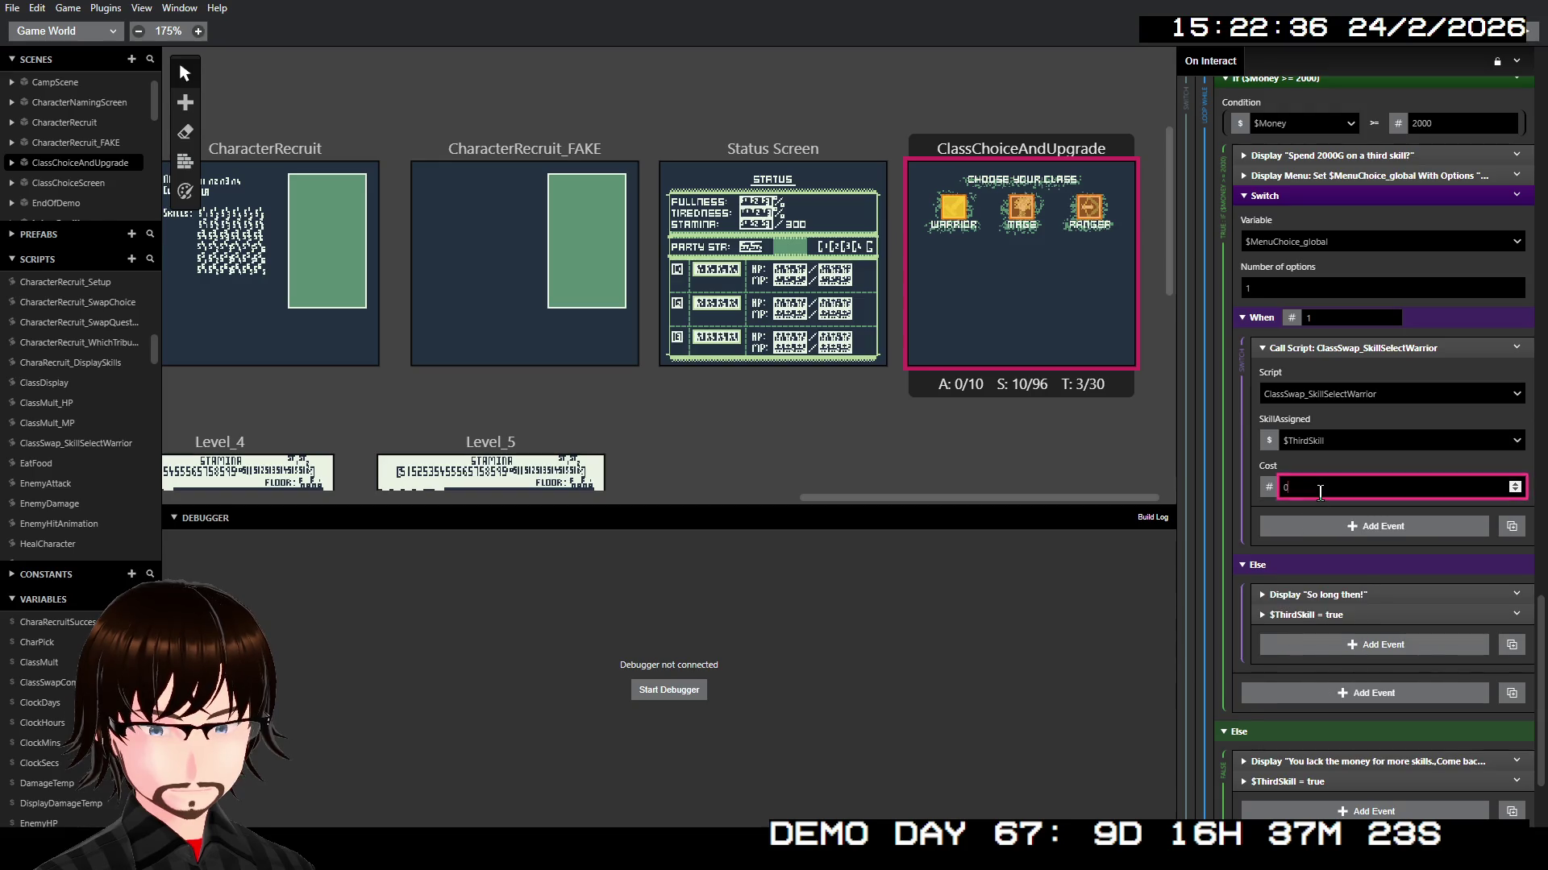
type("2")
type("2000")
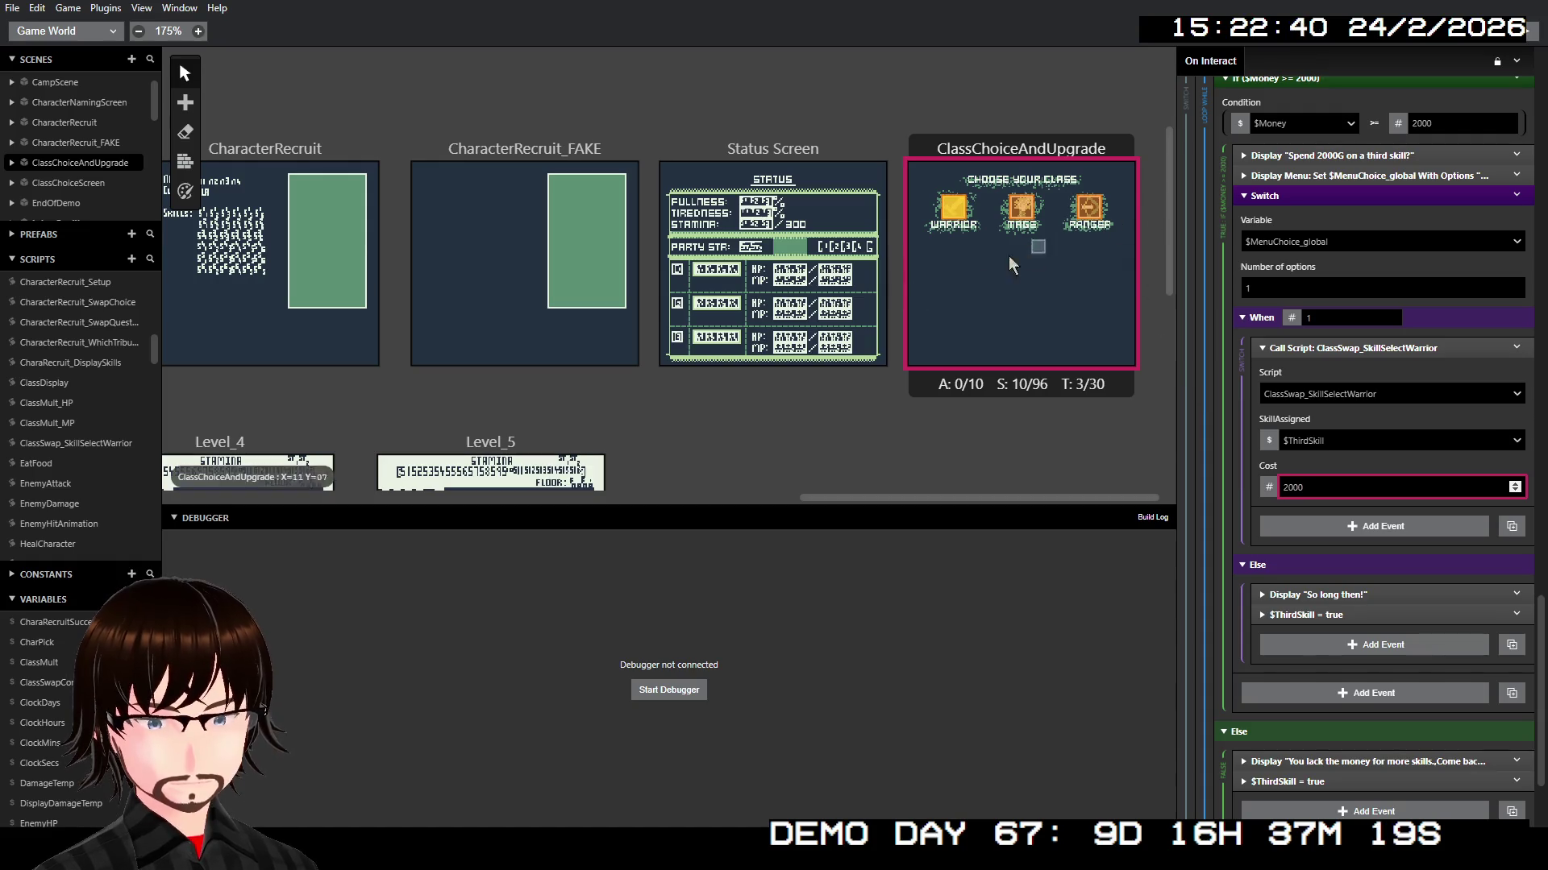
Step: Switch the Cost parameter from By Ref to By Val
left_click(125, 443)
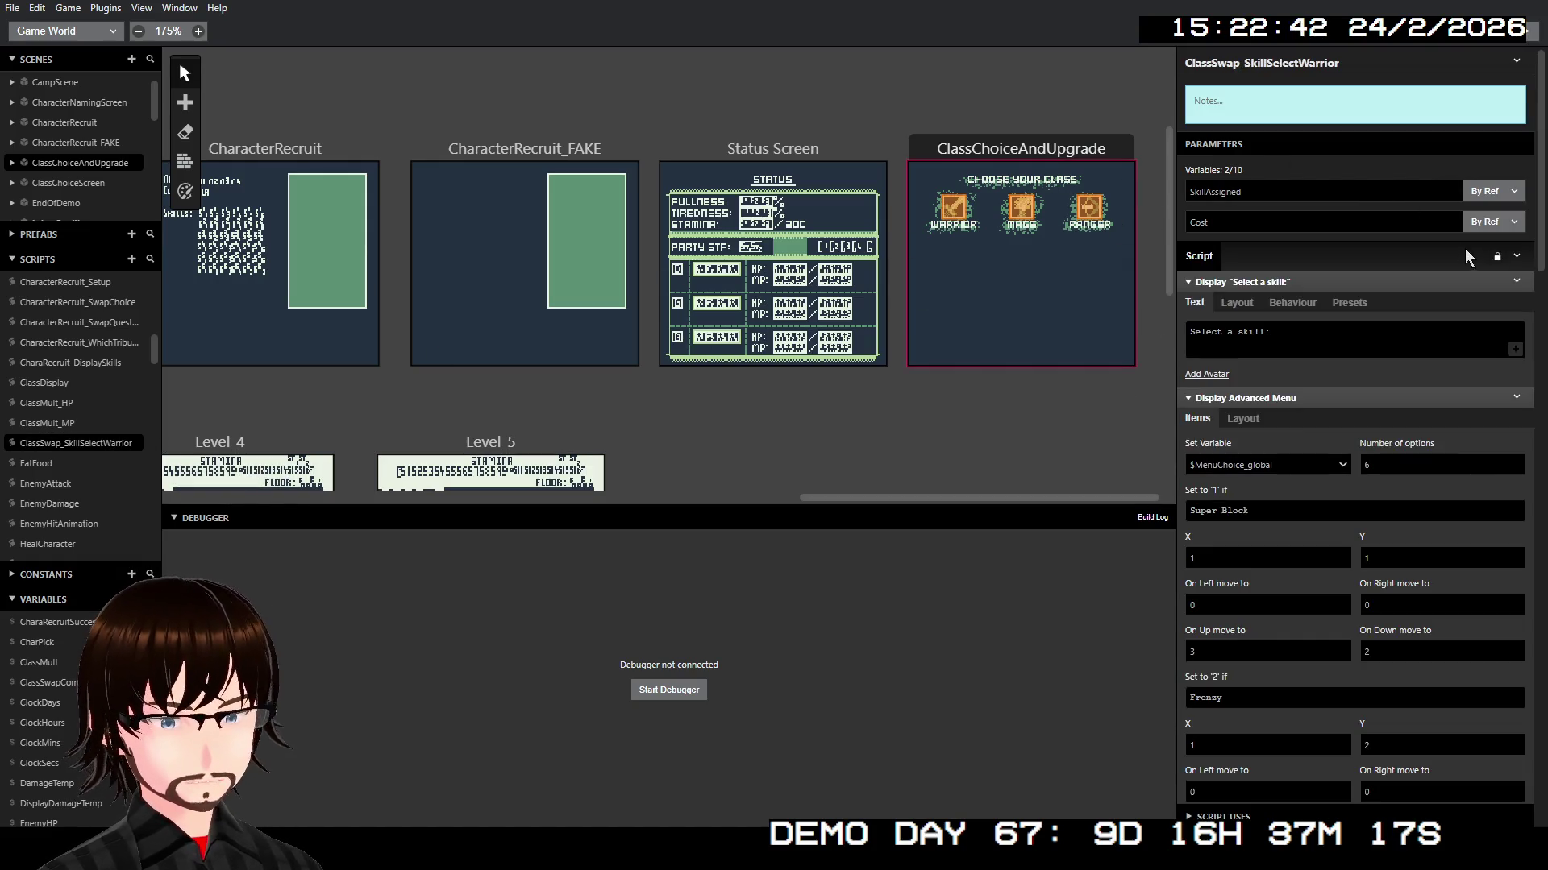
left_click(1493, 223)
left_click(1494, 247)
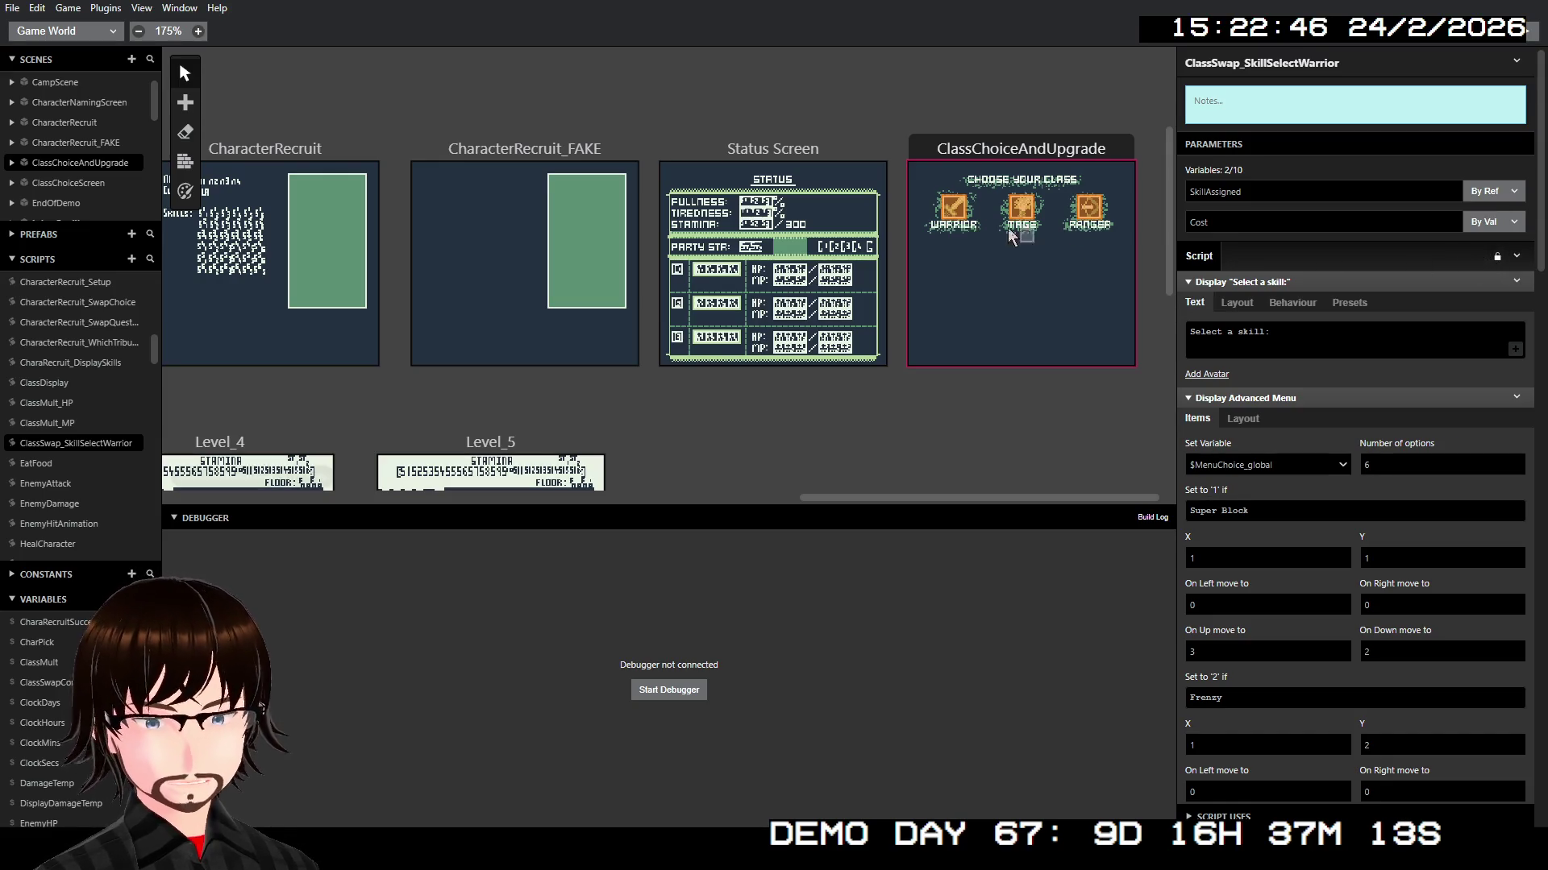
left_click(952, 212)
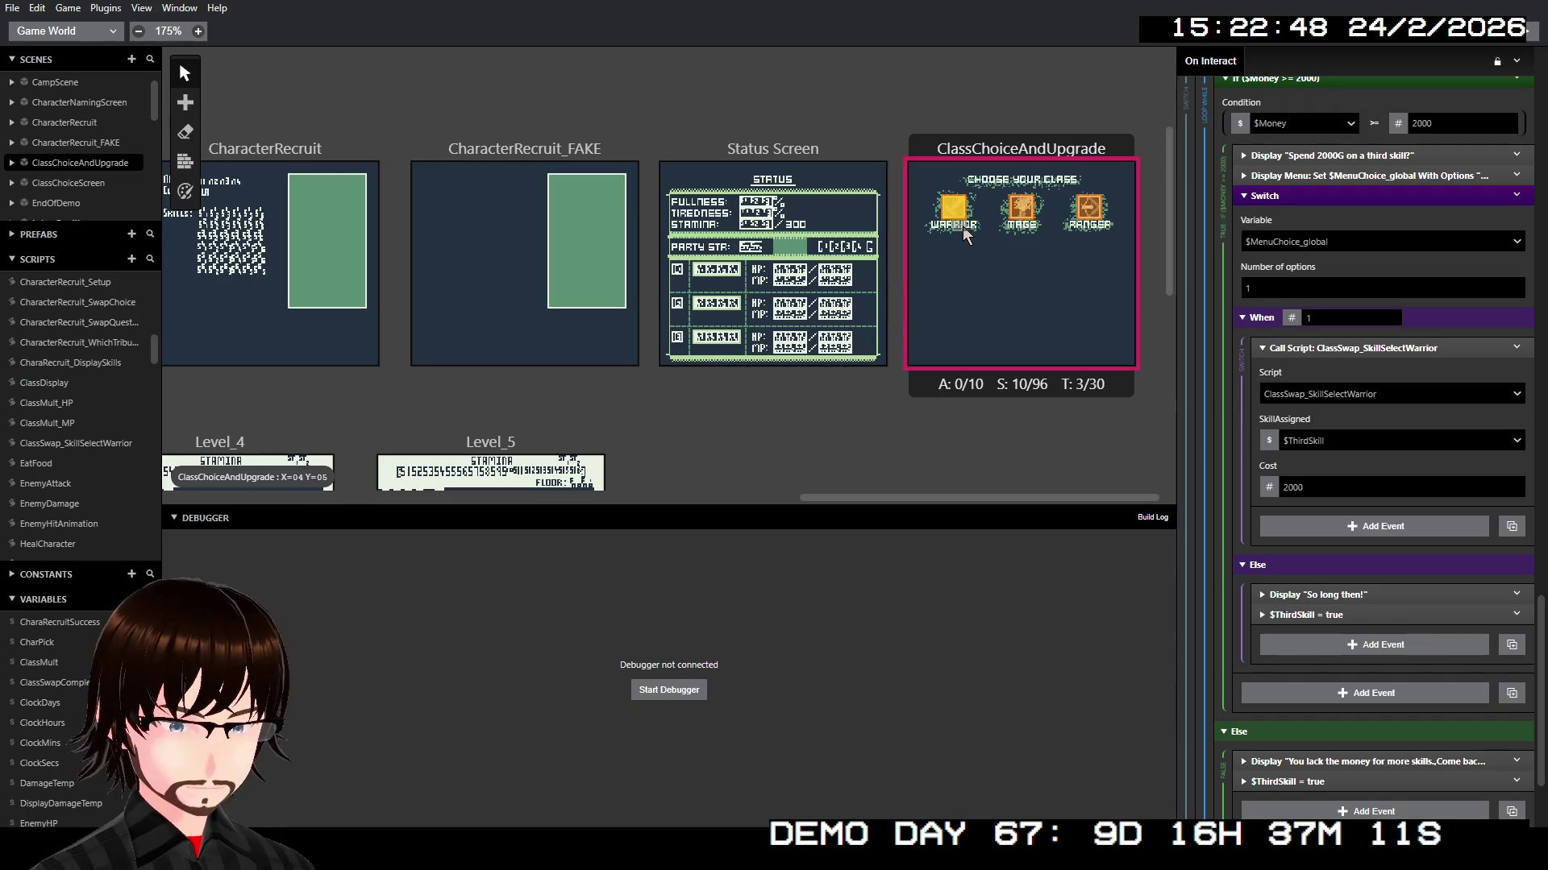
right_click(954, 232)
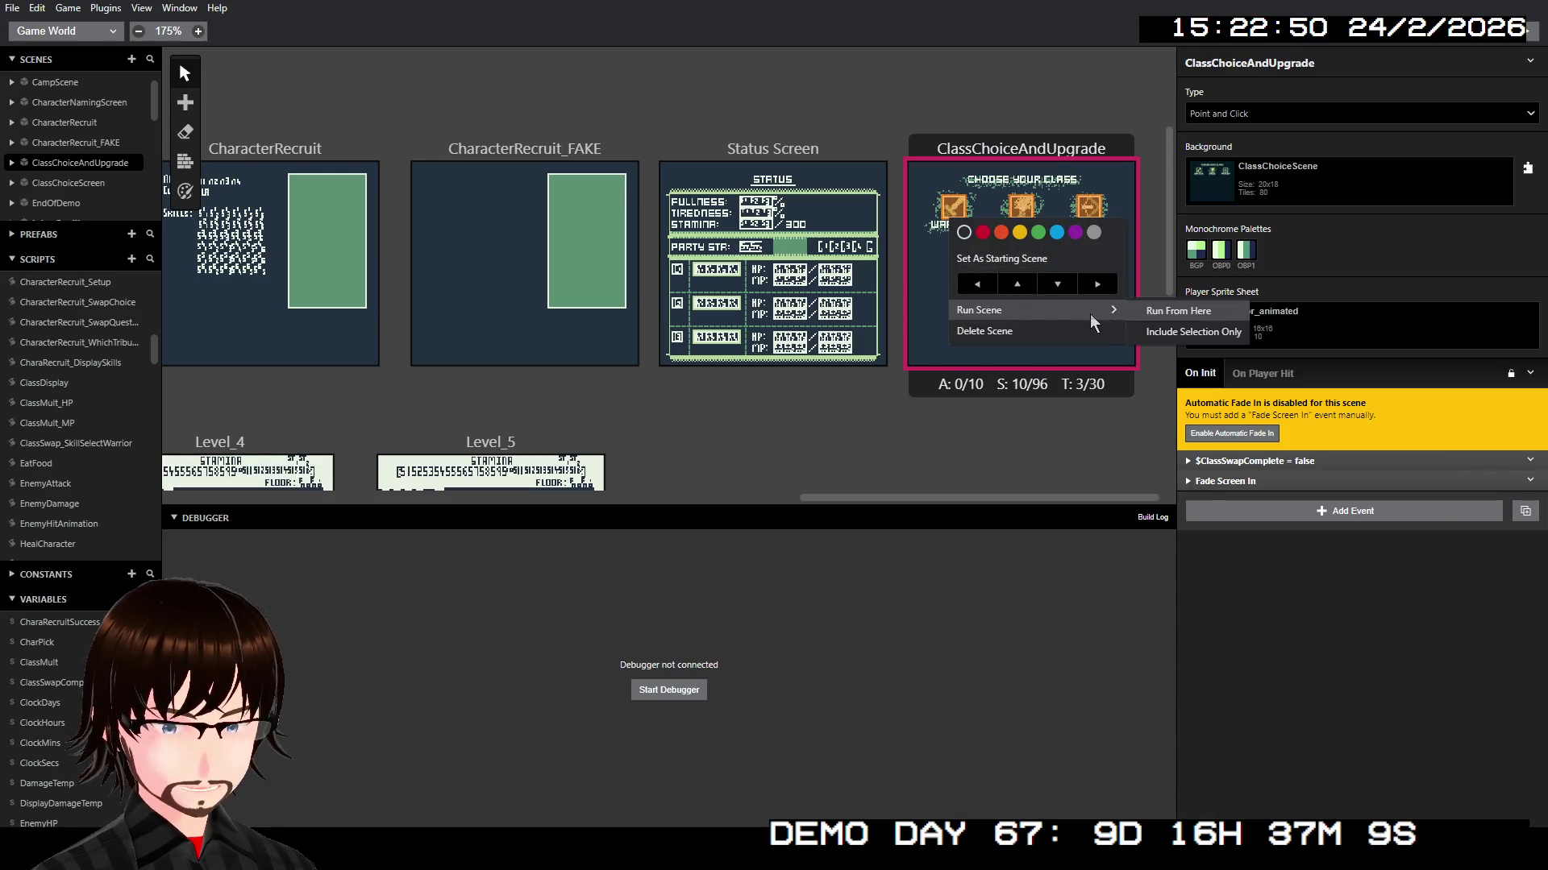
mouse_move(1090, 315)
left_click(1158, 315)
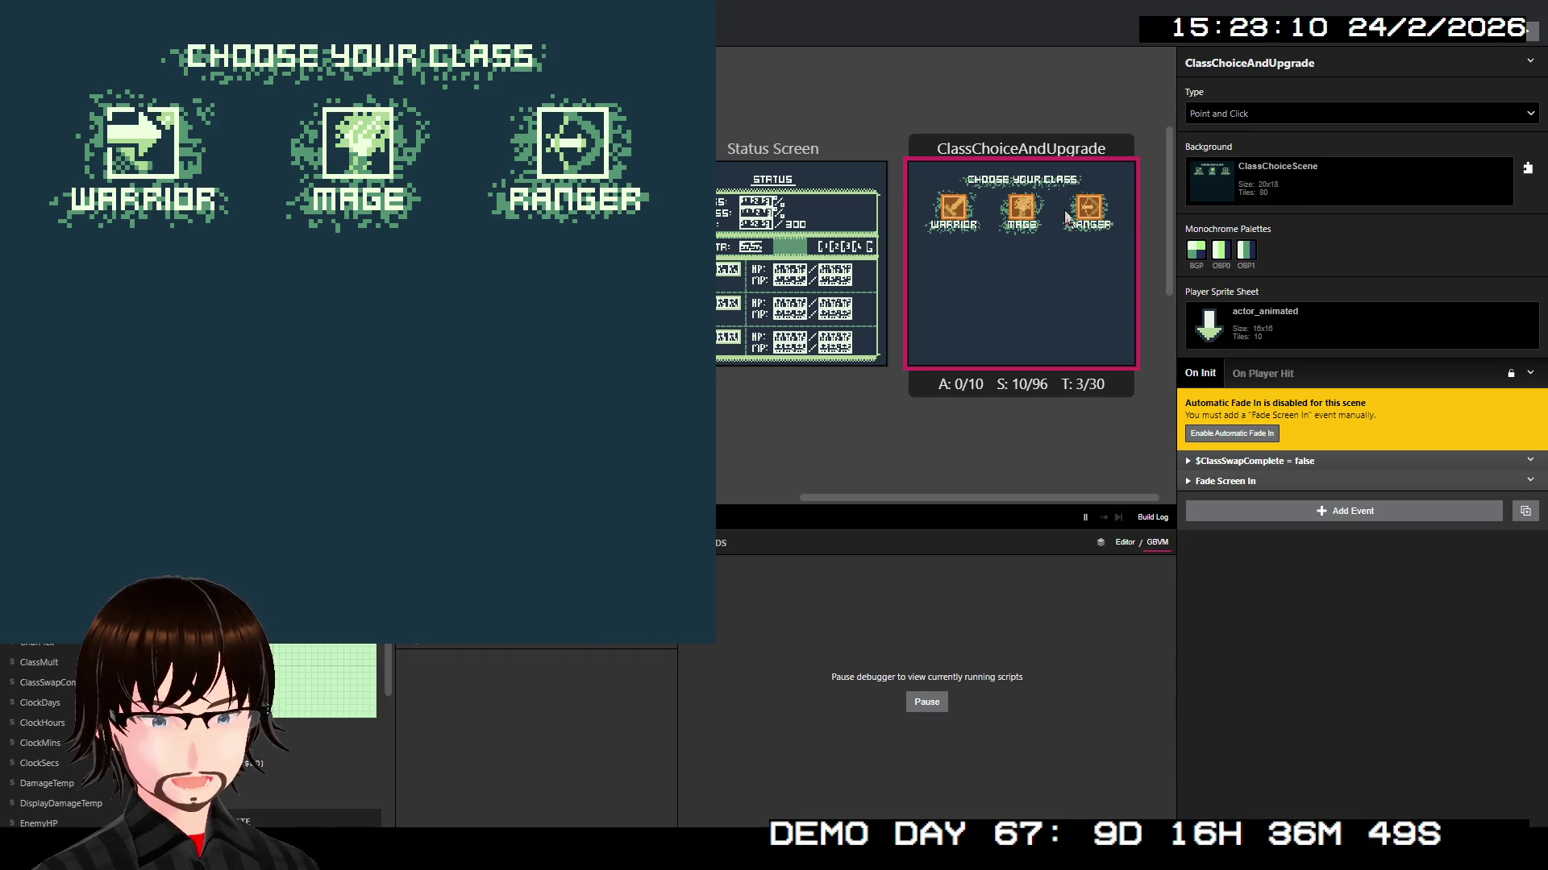
Step: Set the $FirstSkill loop's ClassSwap_SkillSelectWarrior call to a fixed number Cost of 0
left_click(953, 207)
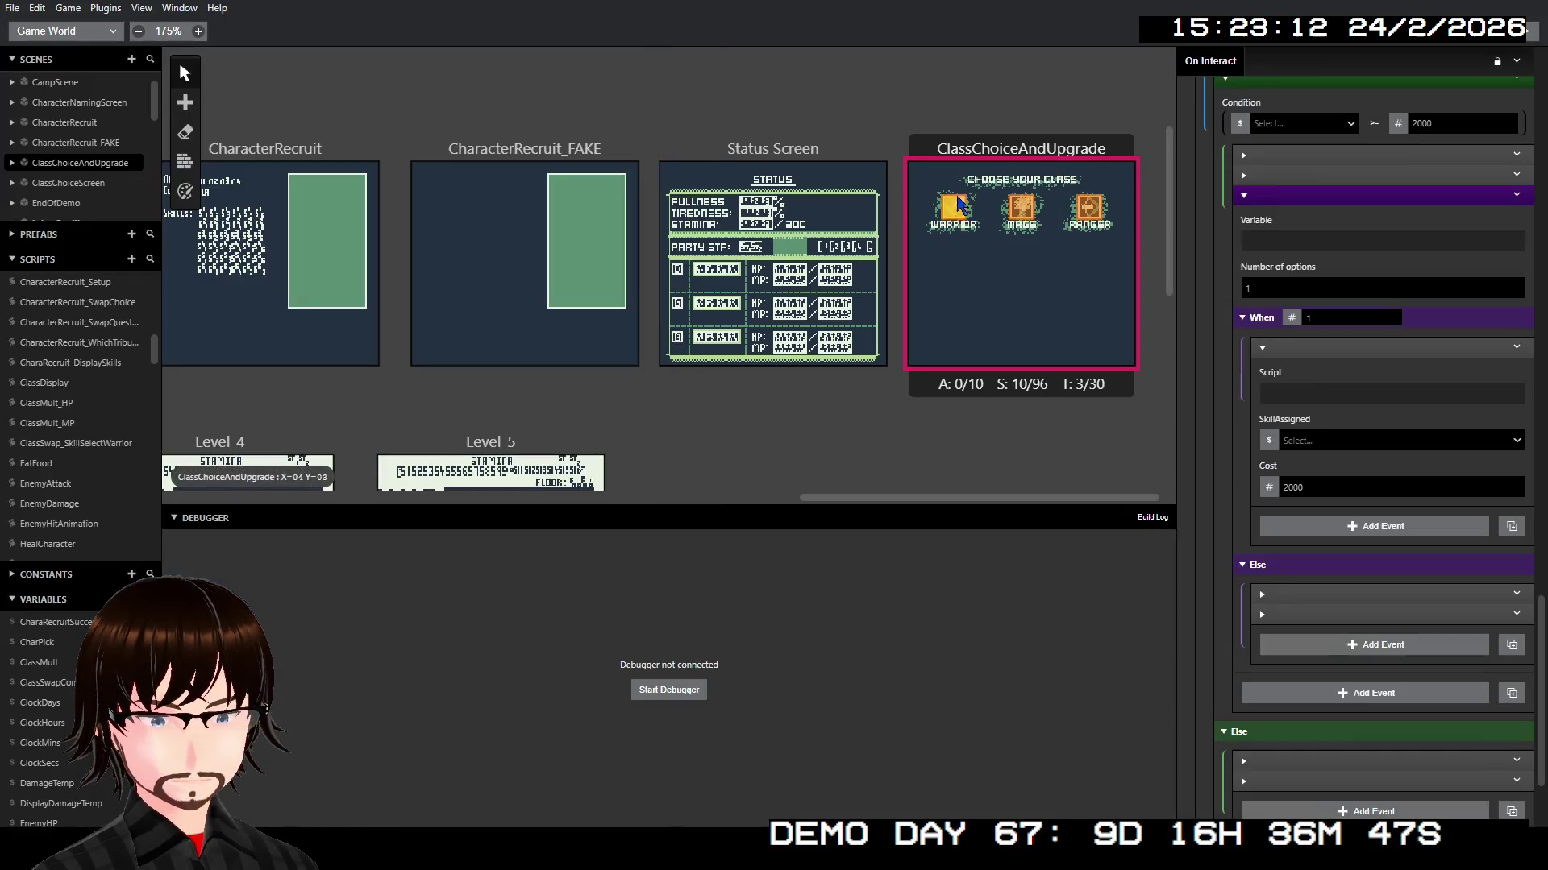
scroll(1371, 347, "down", 10)
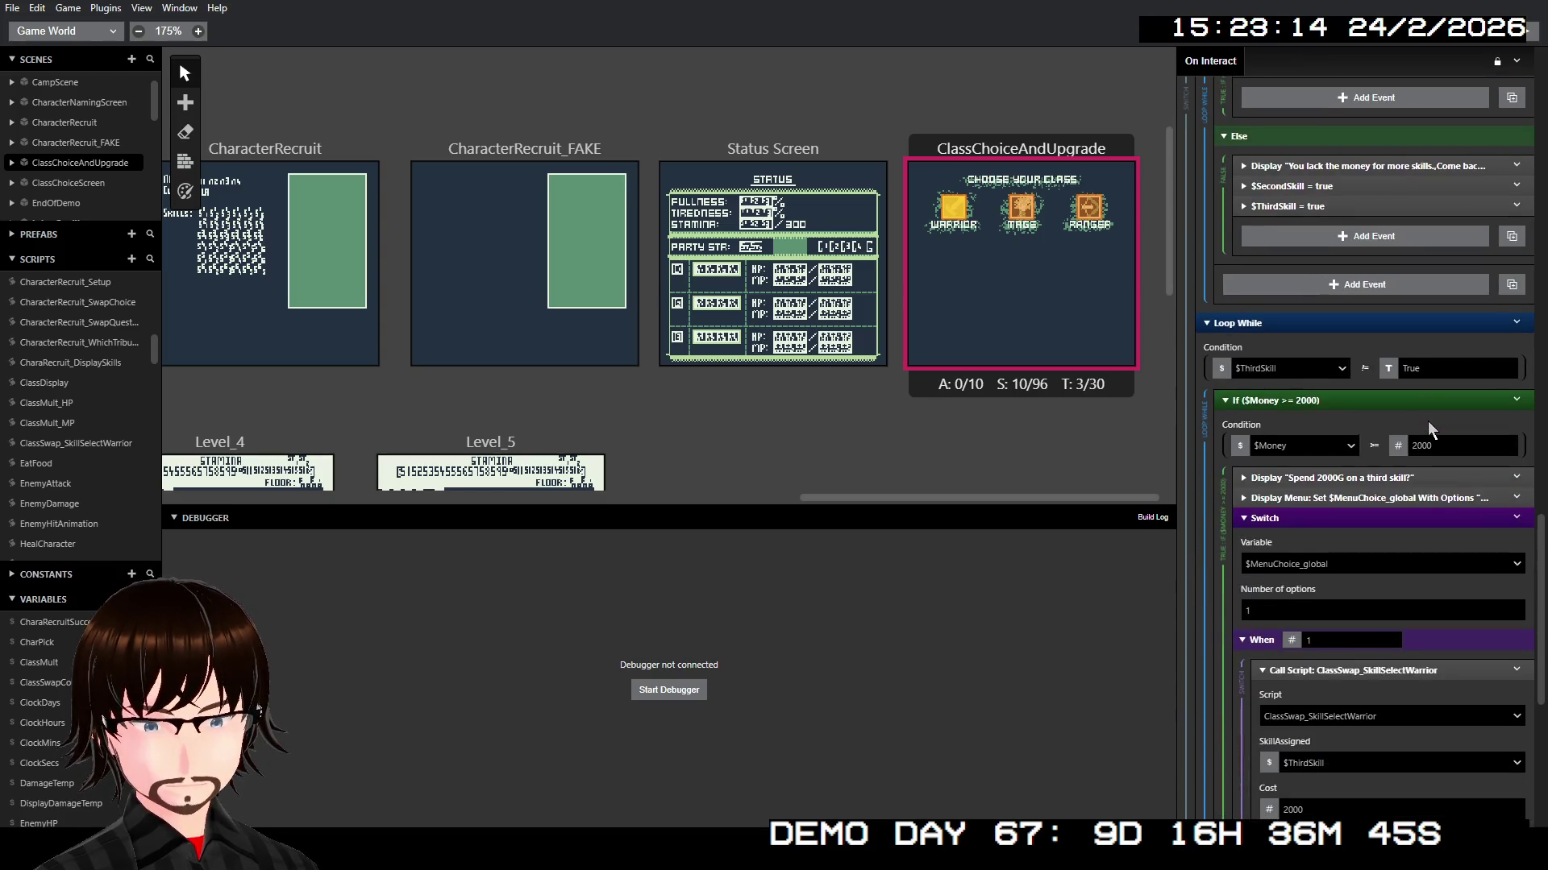
scroll(1425, 413, "up", 10)
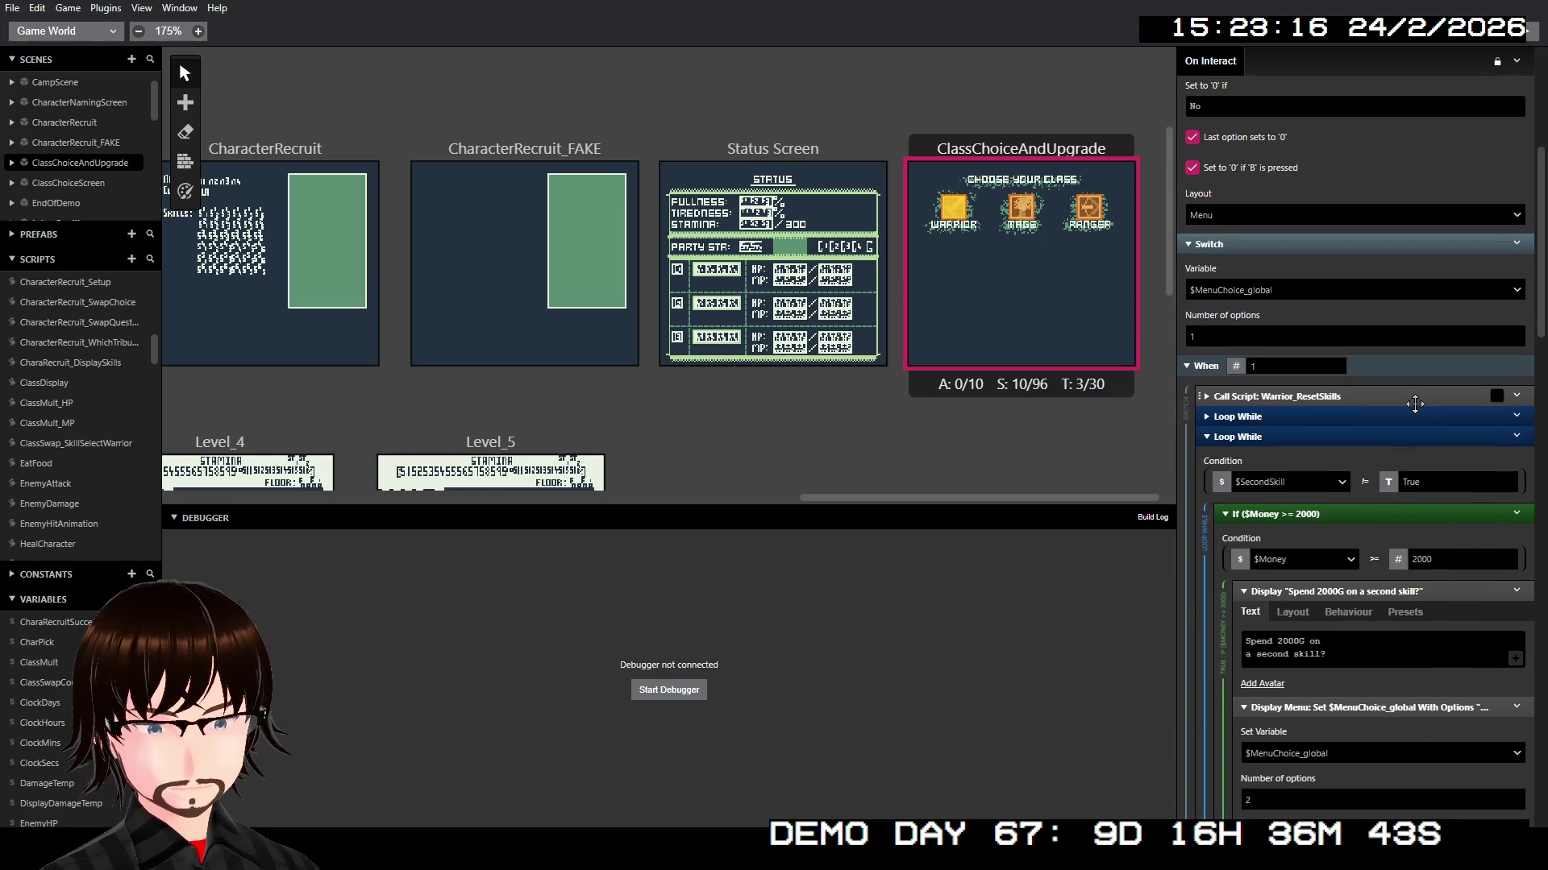
left_click(1320, 416)
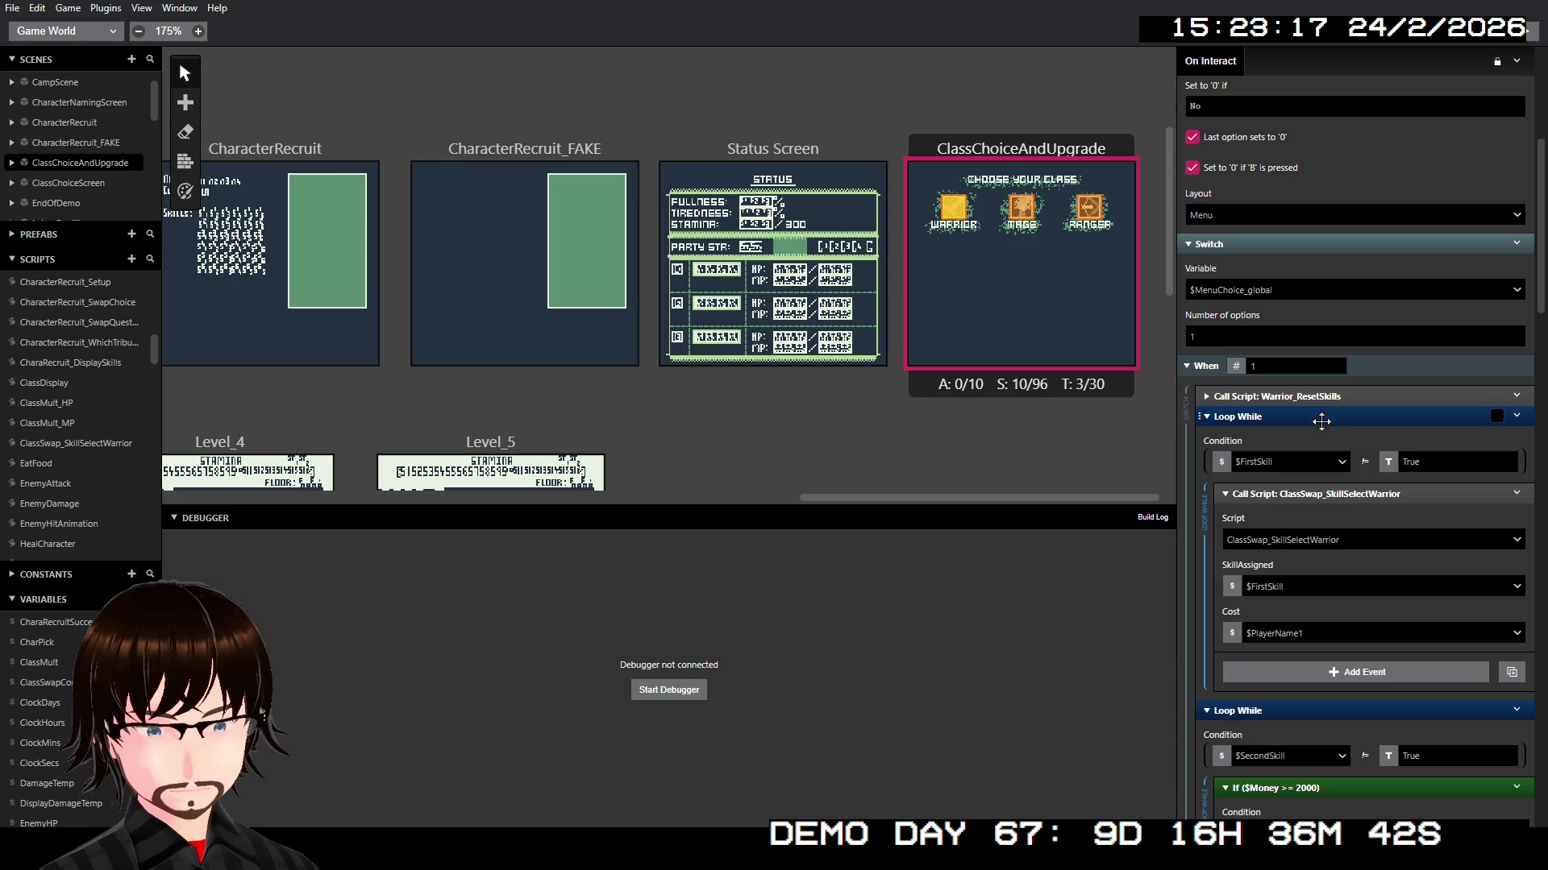
left_click(1239, 635)
left_click(1259, 582)
left_click(1274, 631)
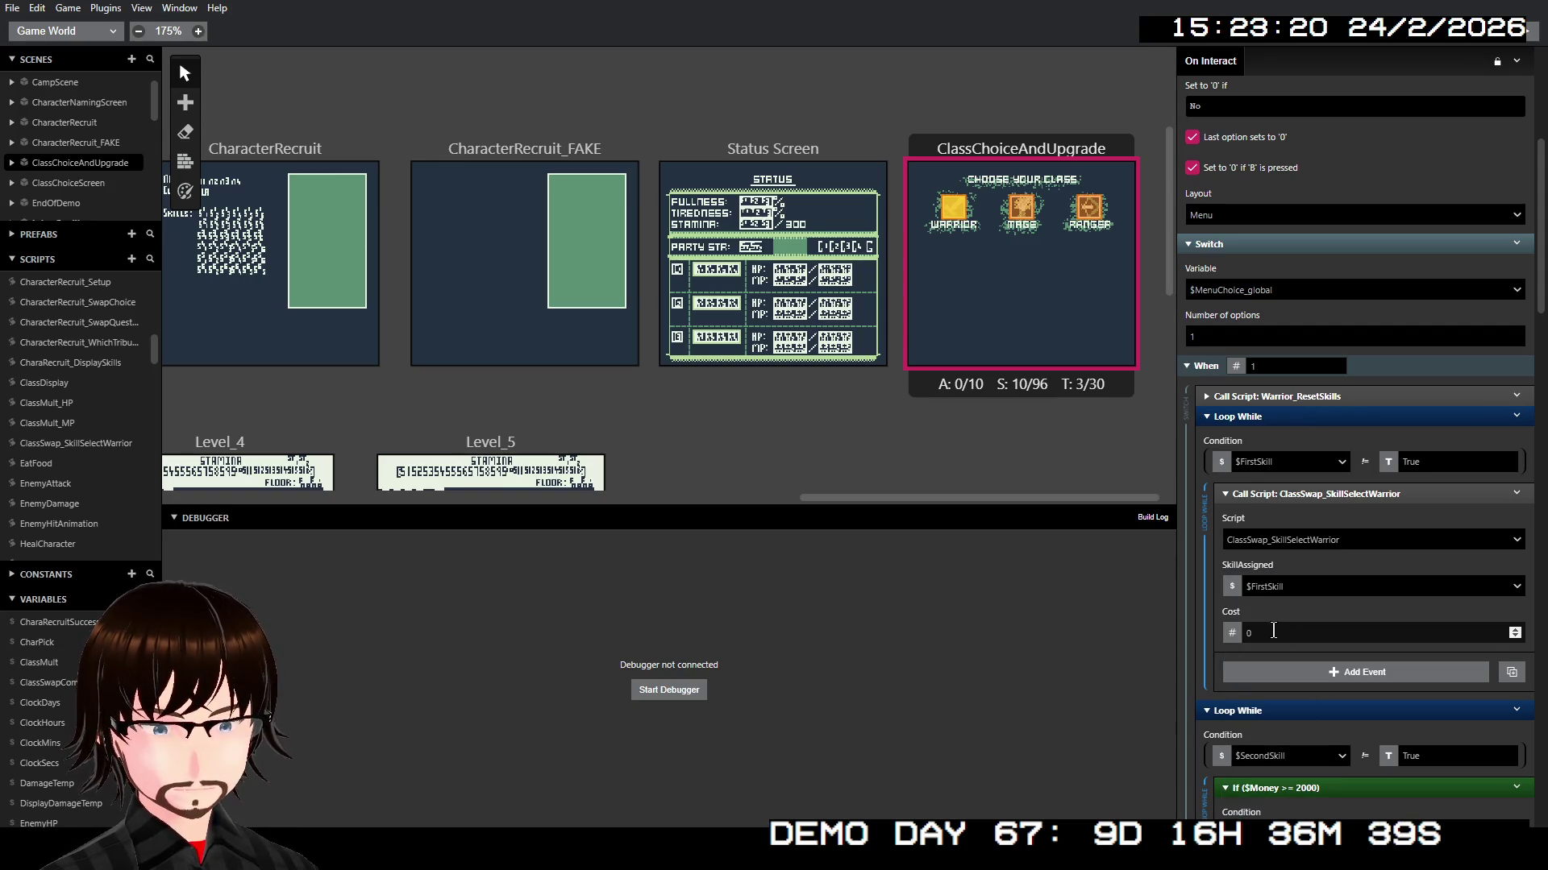
key("Return")
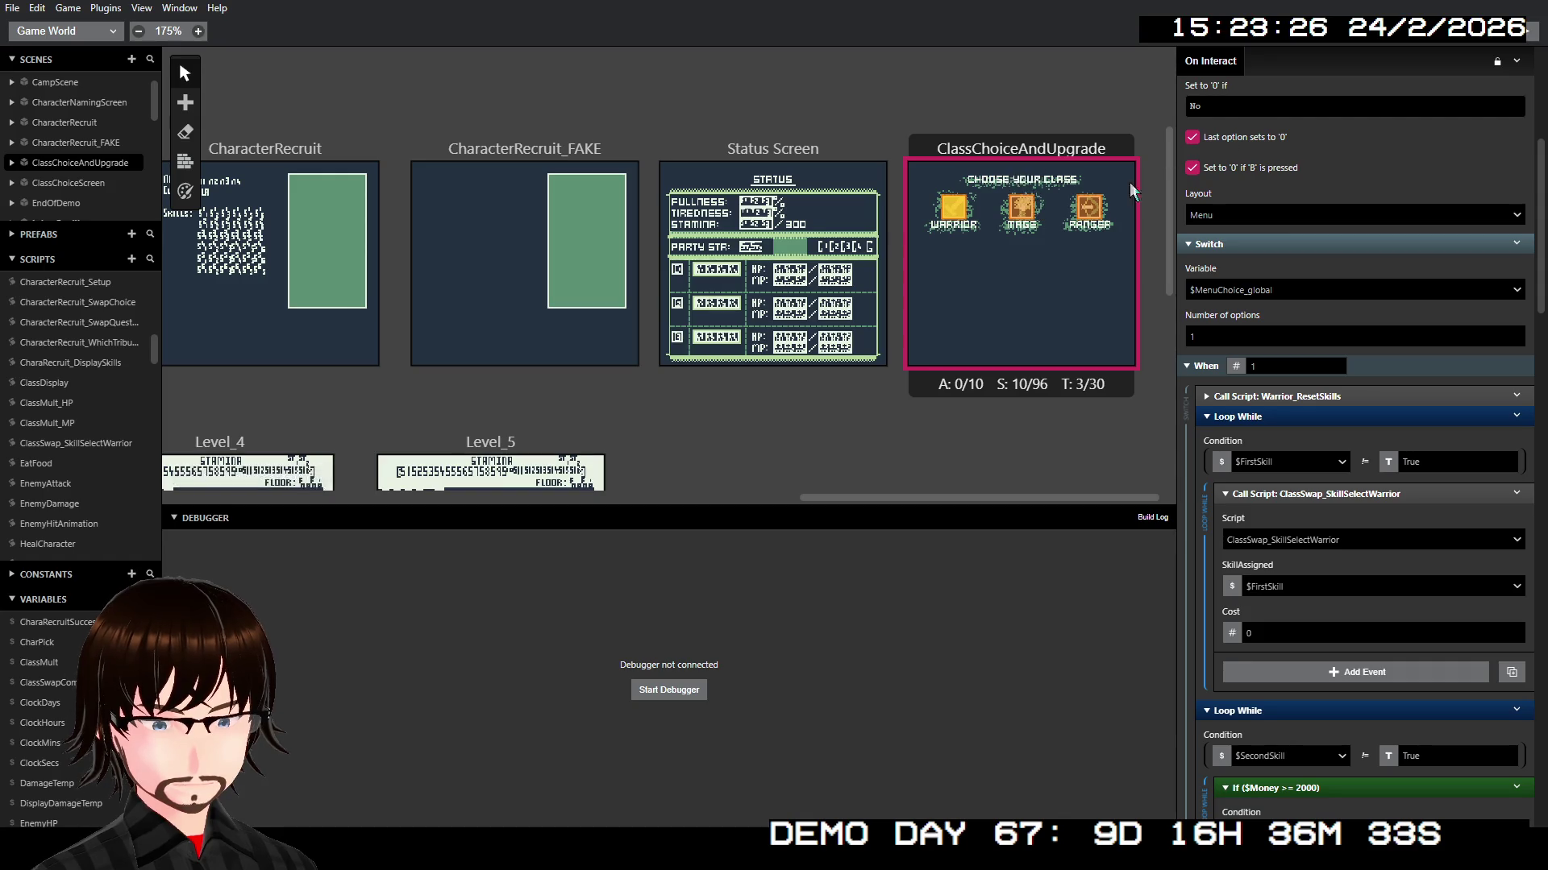
Step: Test-run the scene, take Warrior with Frenzy, and decline the 2000G second skill
right_click(949, 234)
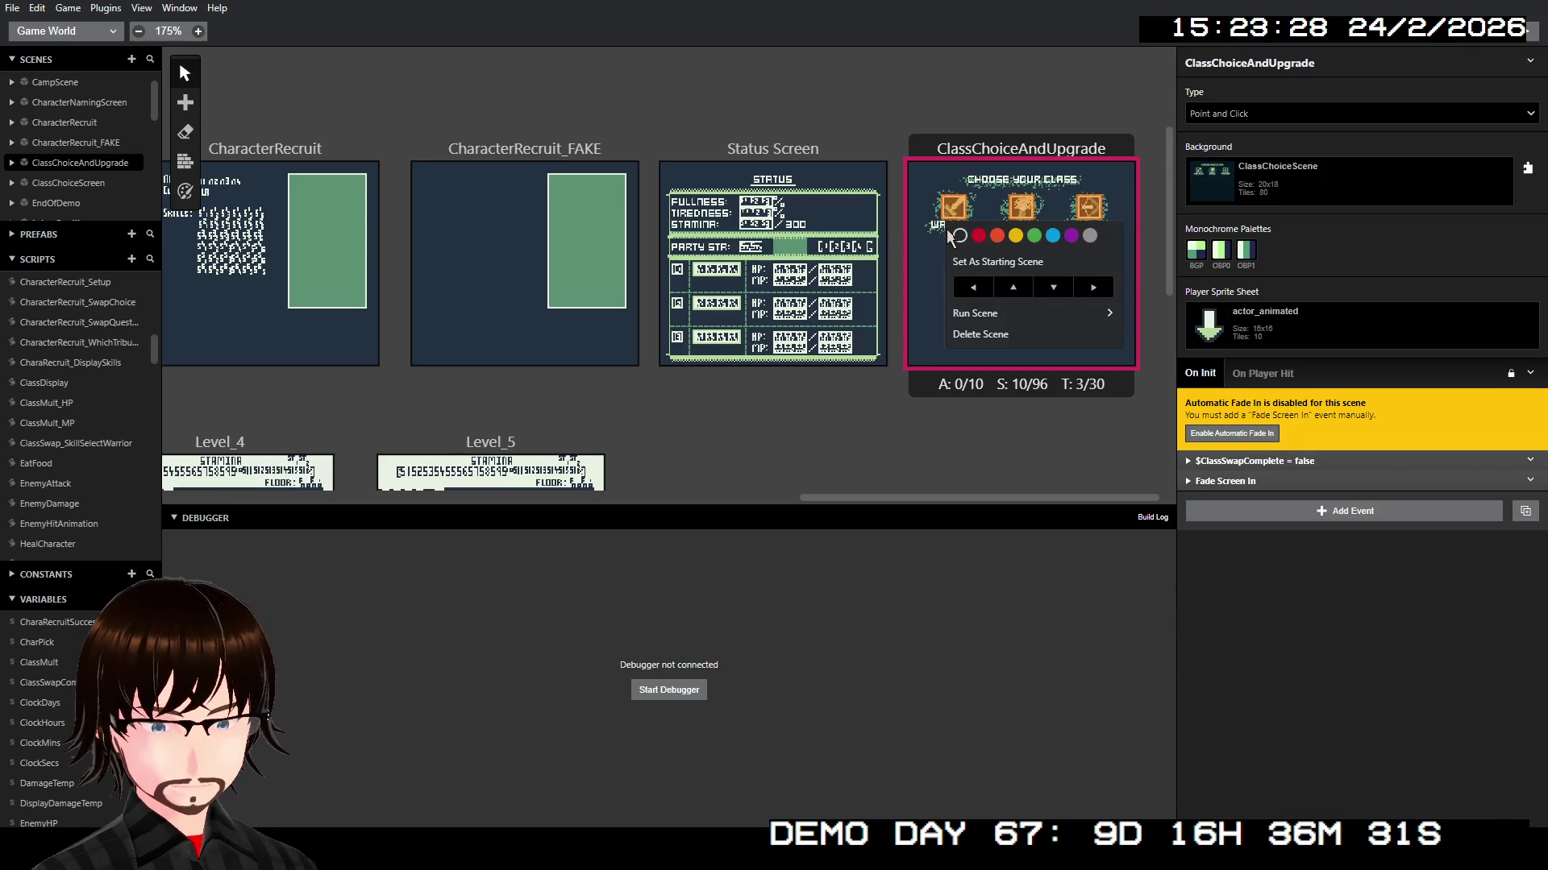
mouse_move(1028, 316)
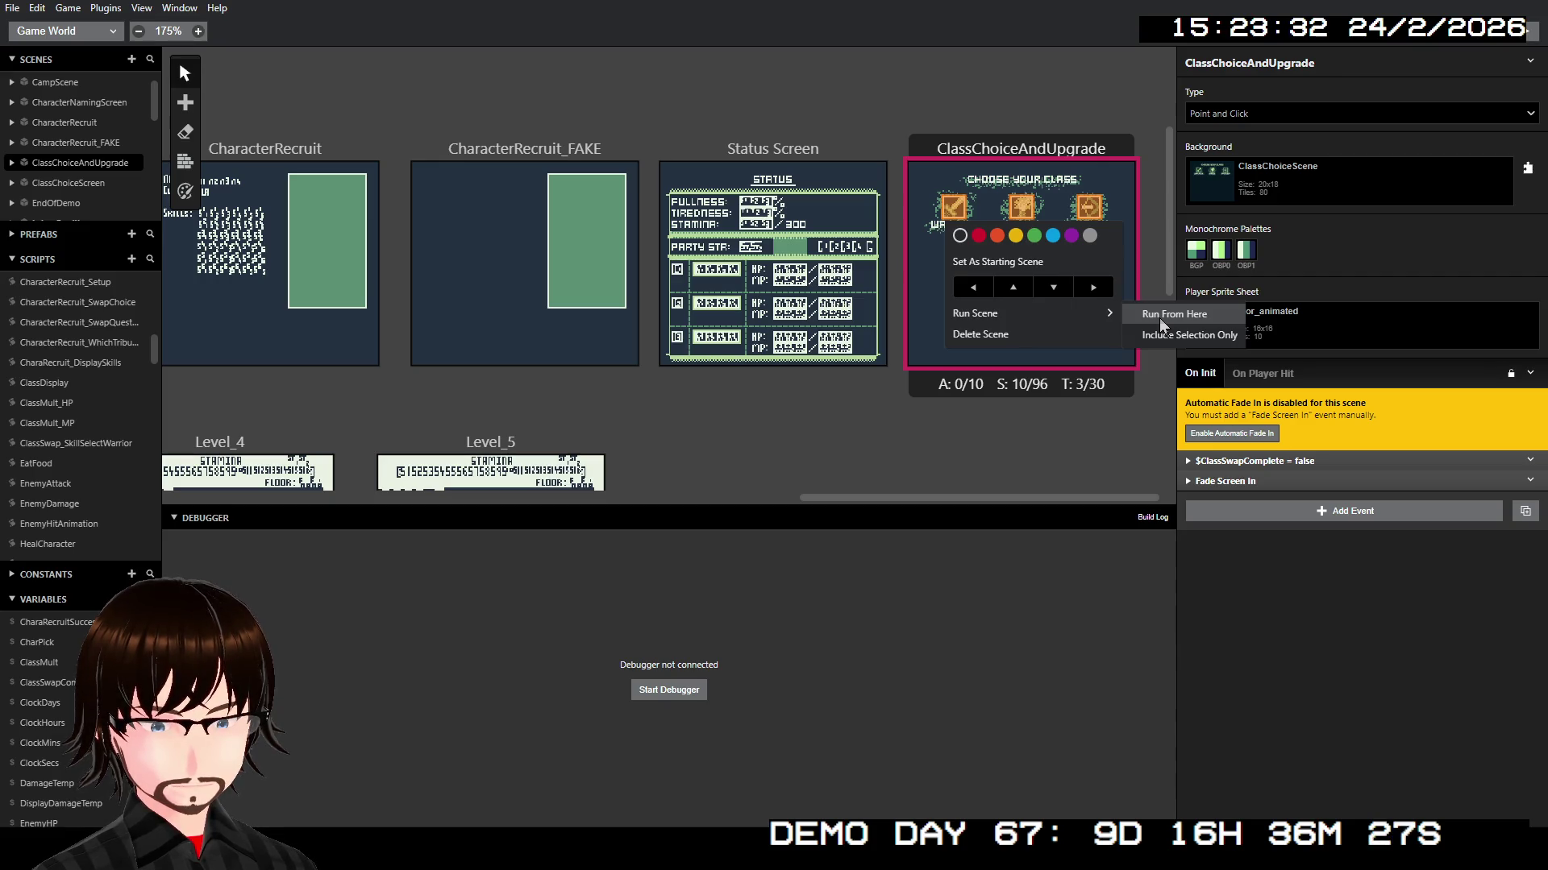
left_click(1161, 320)
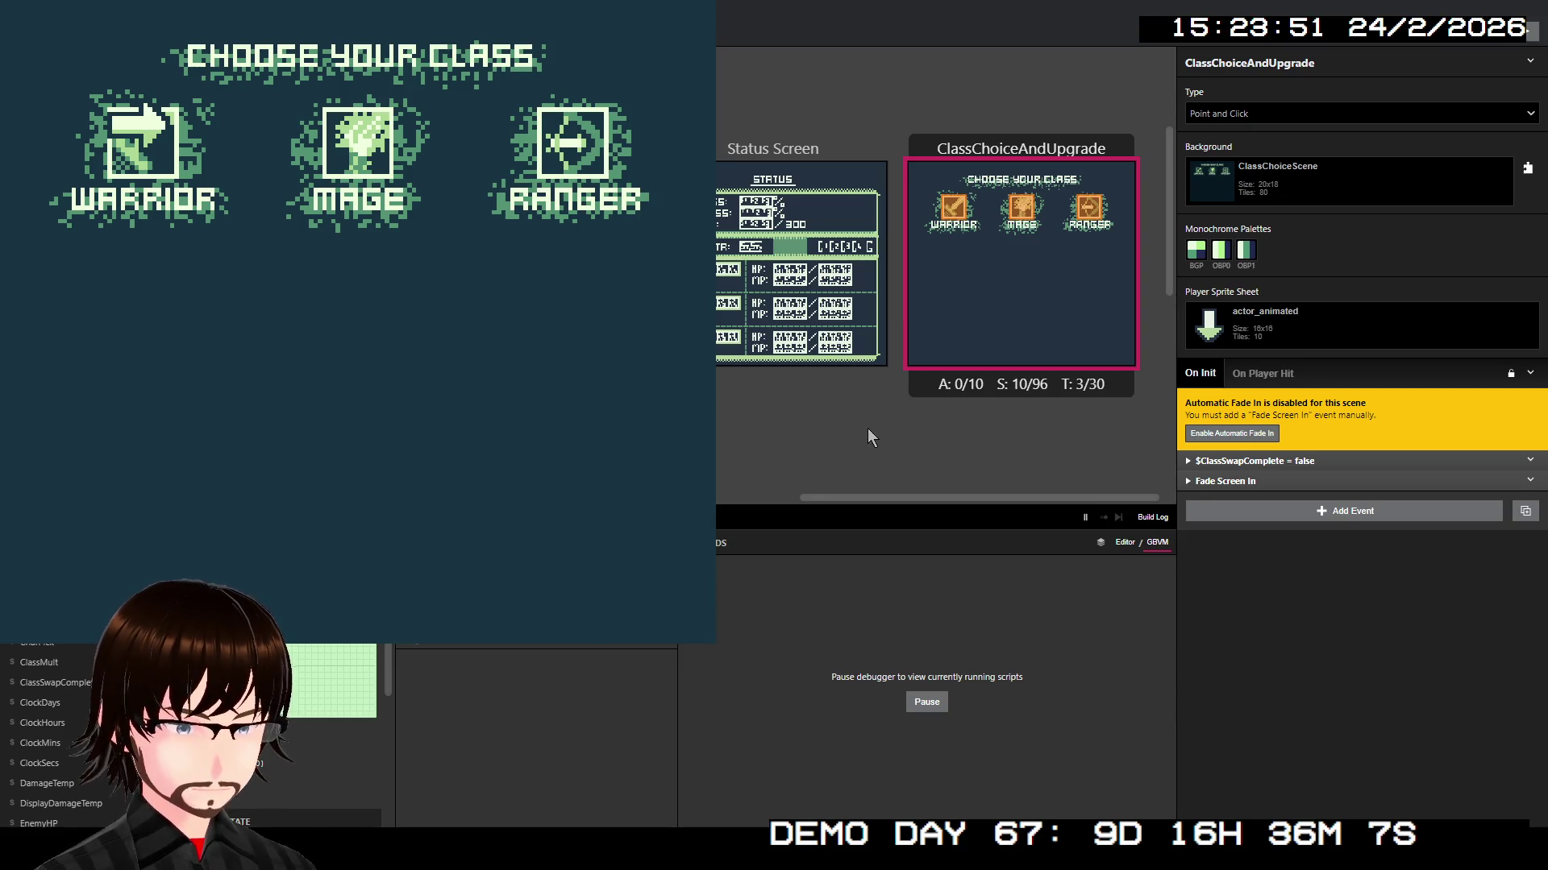
key("z")
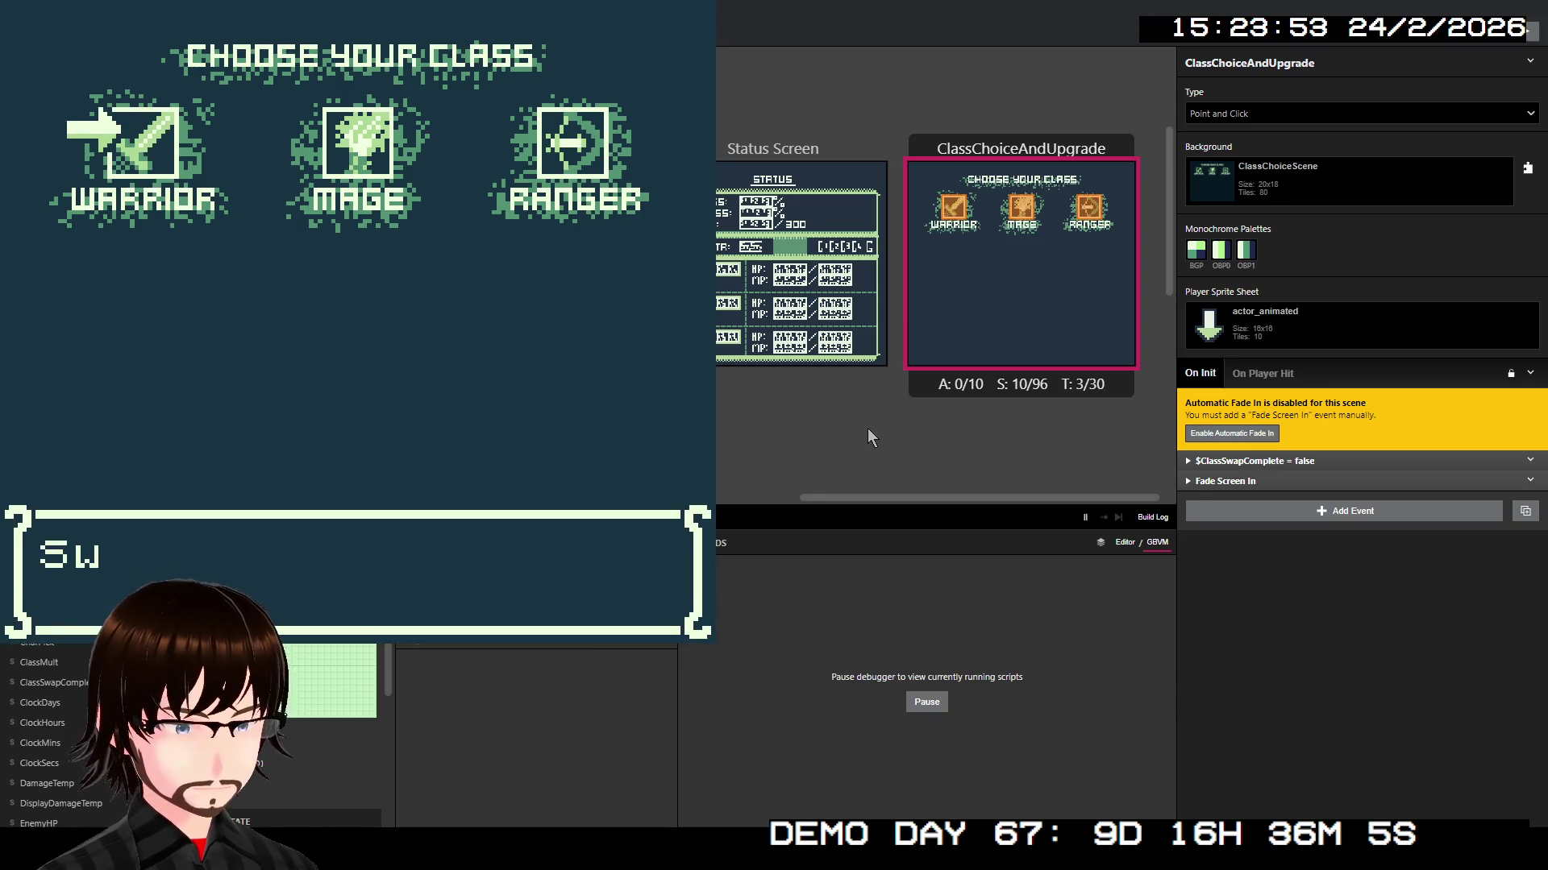
key("z")
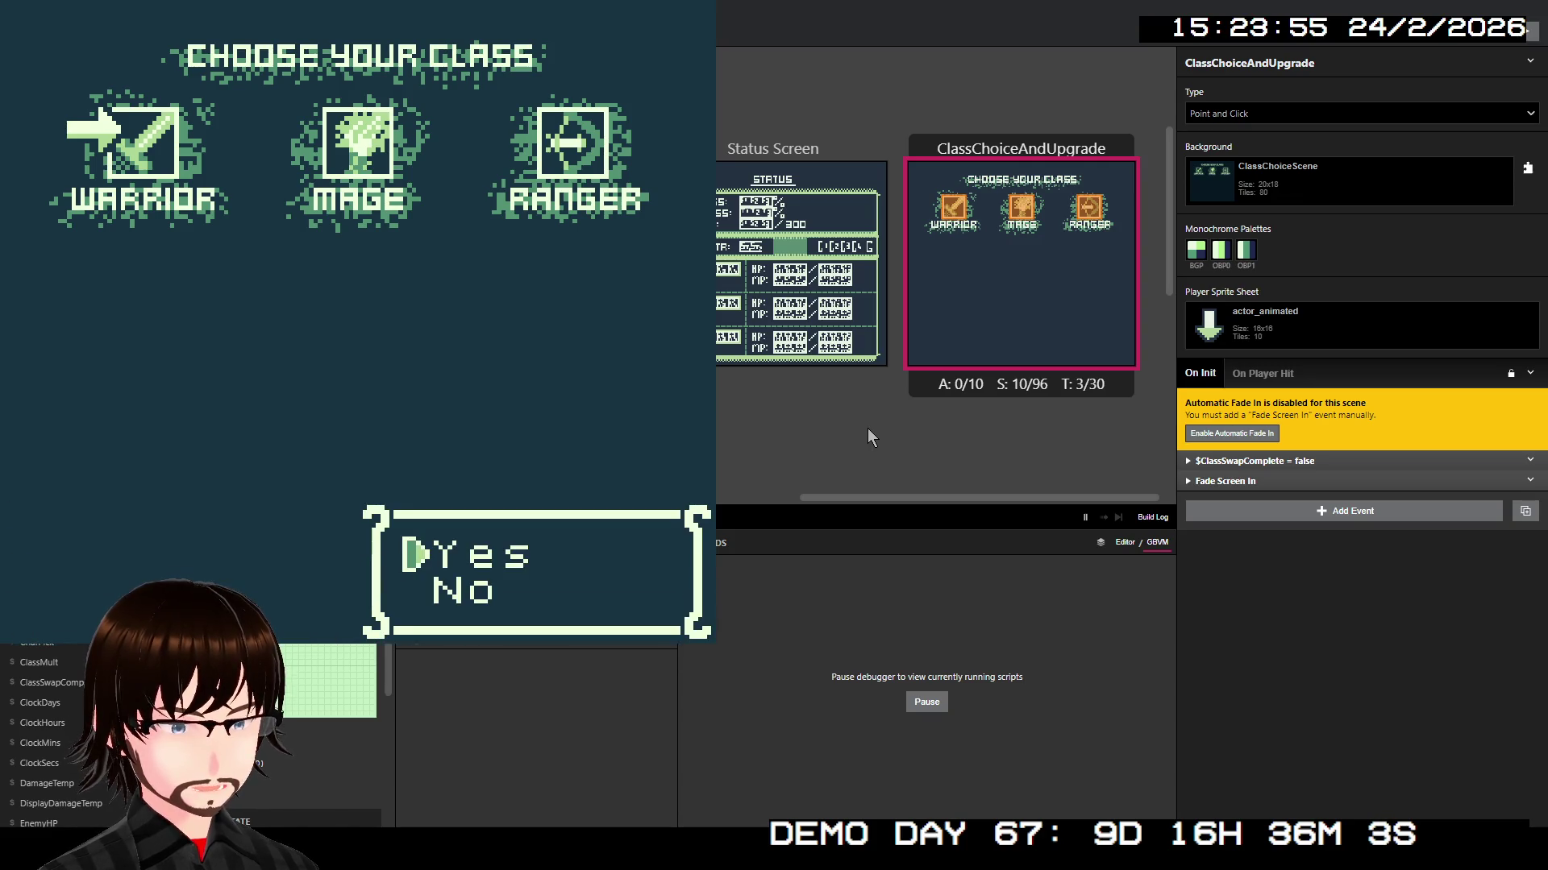
key("z")
key("z")
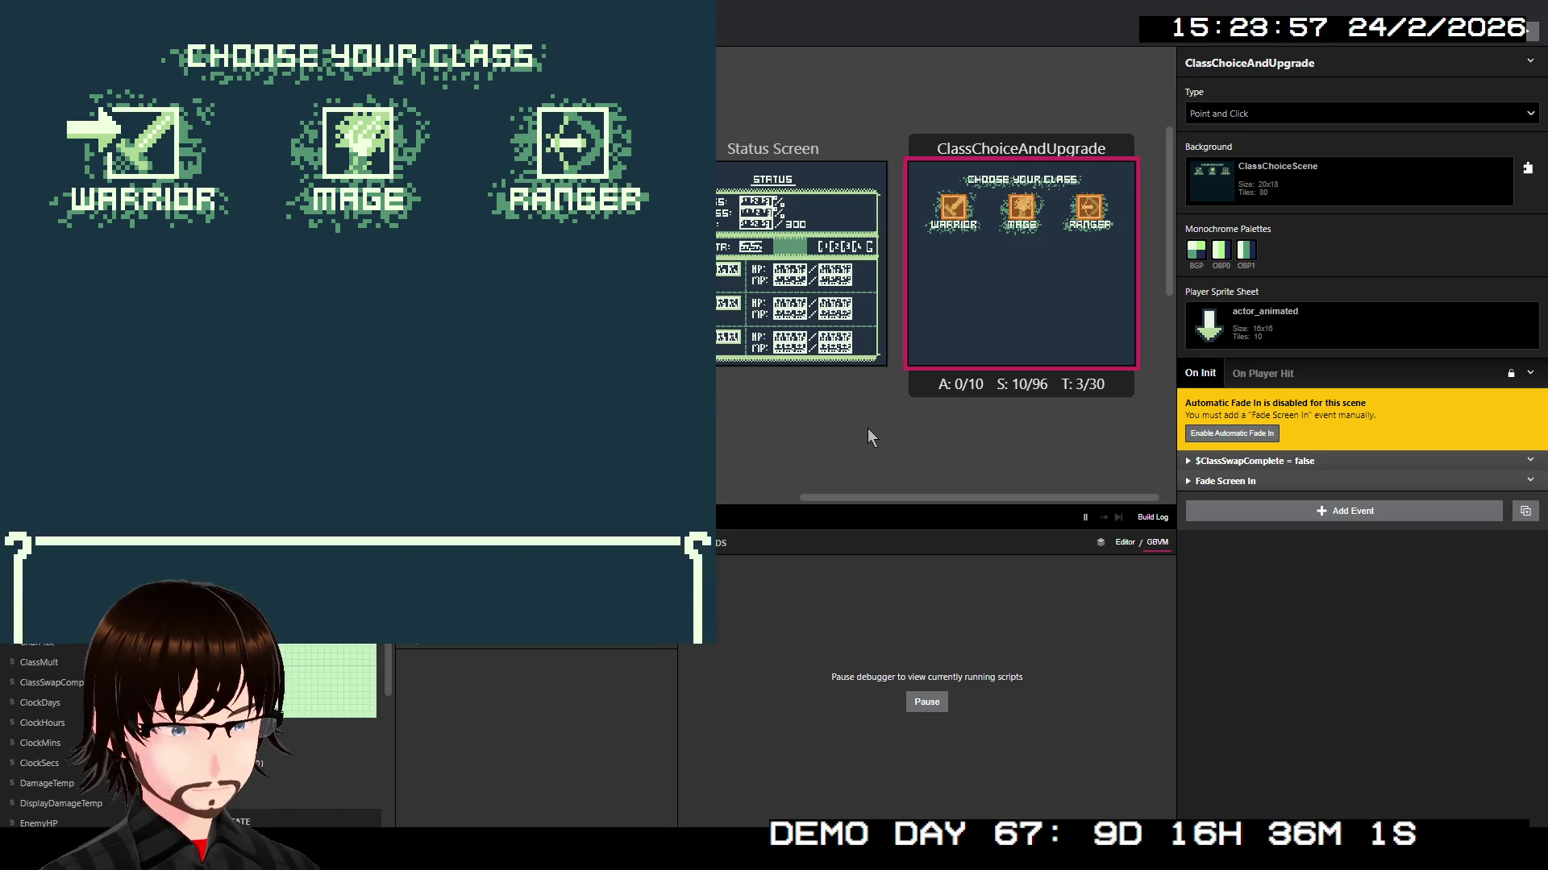
key("Down")
key("z")
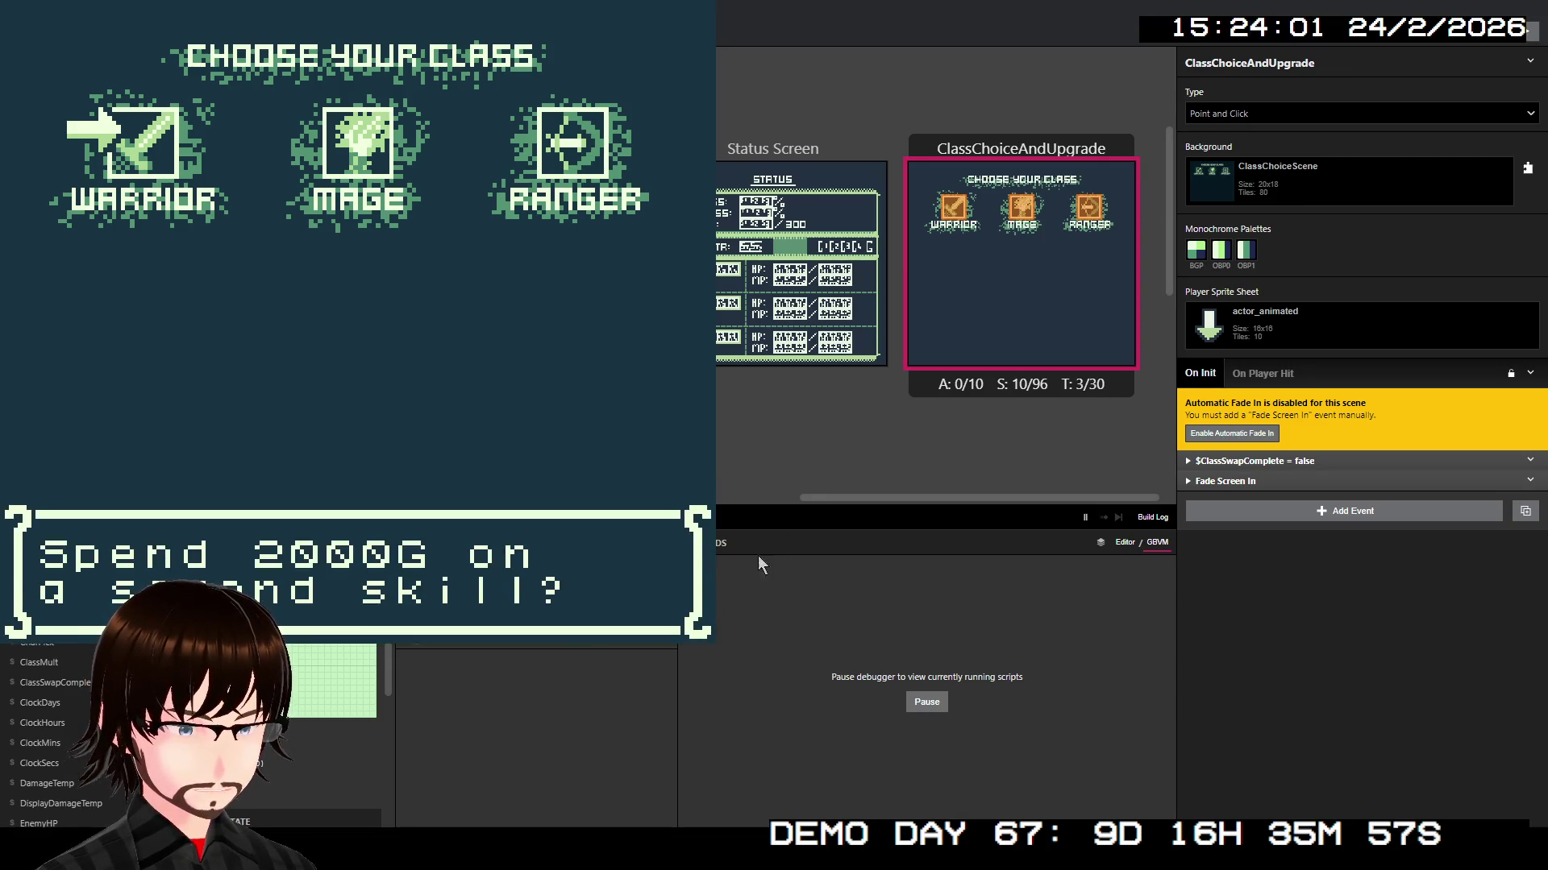
key("z")
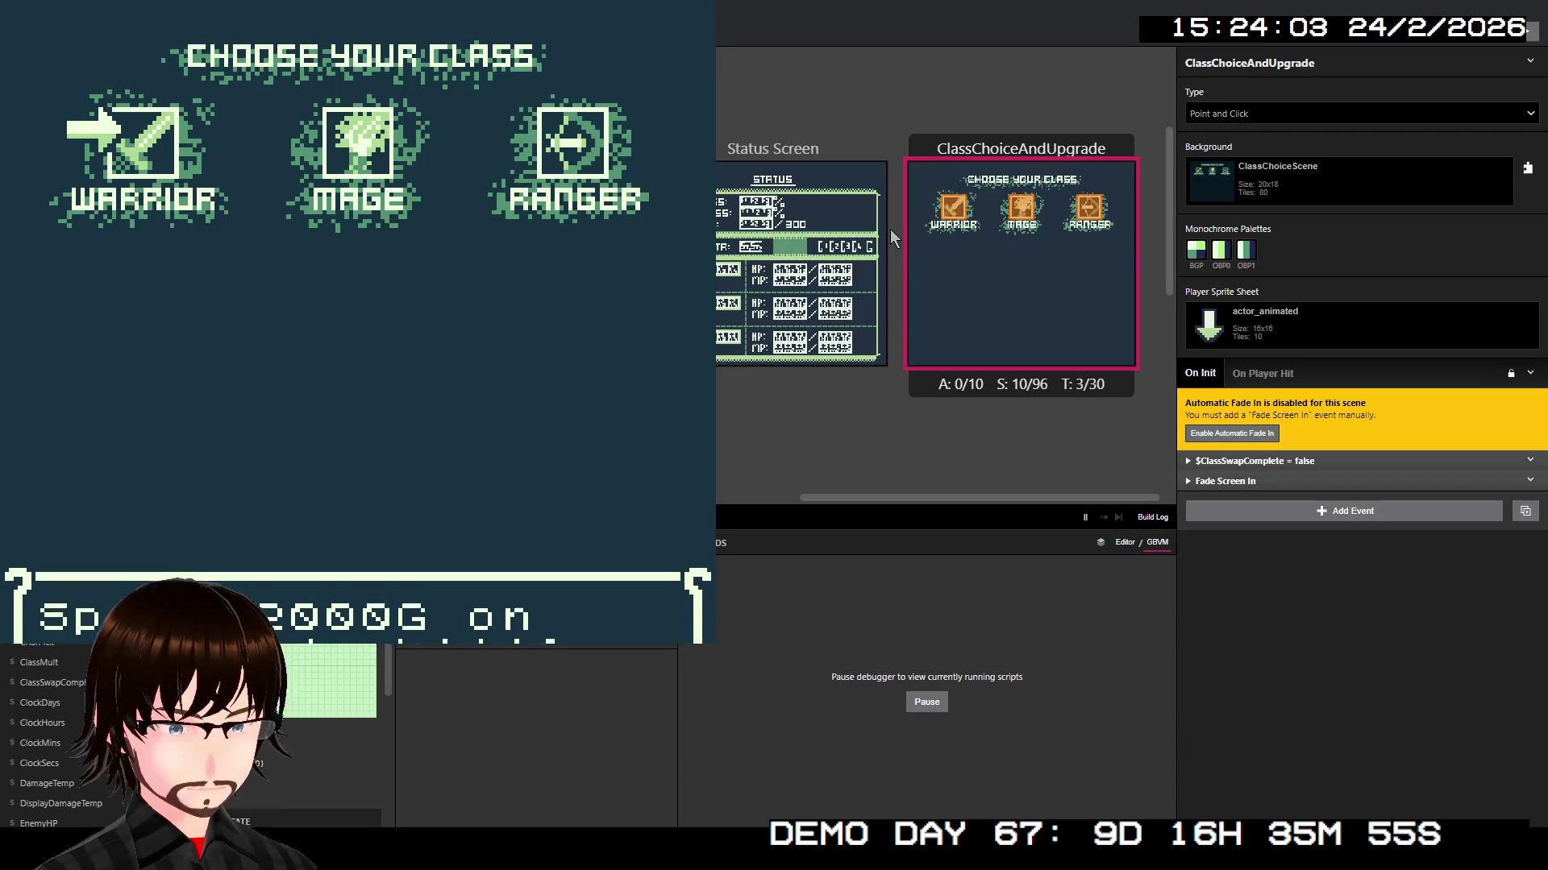
key("Down")
key("z")
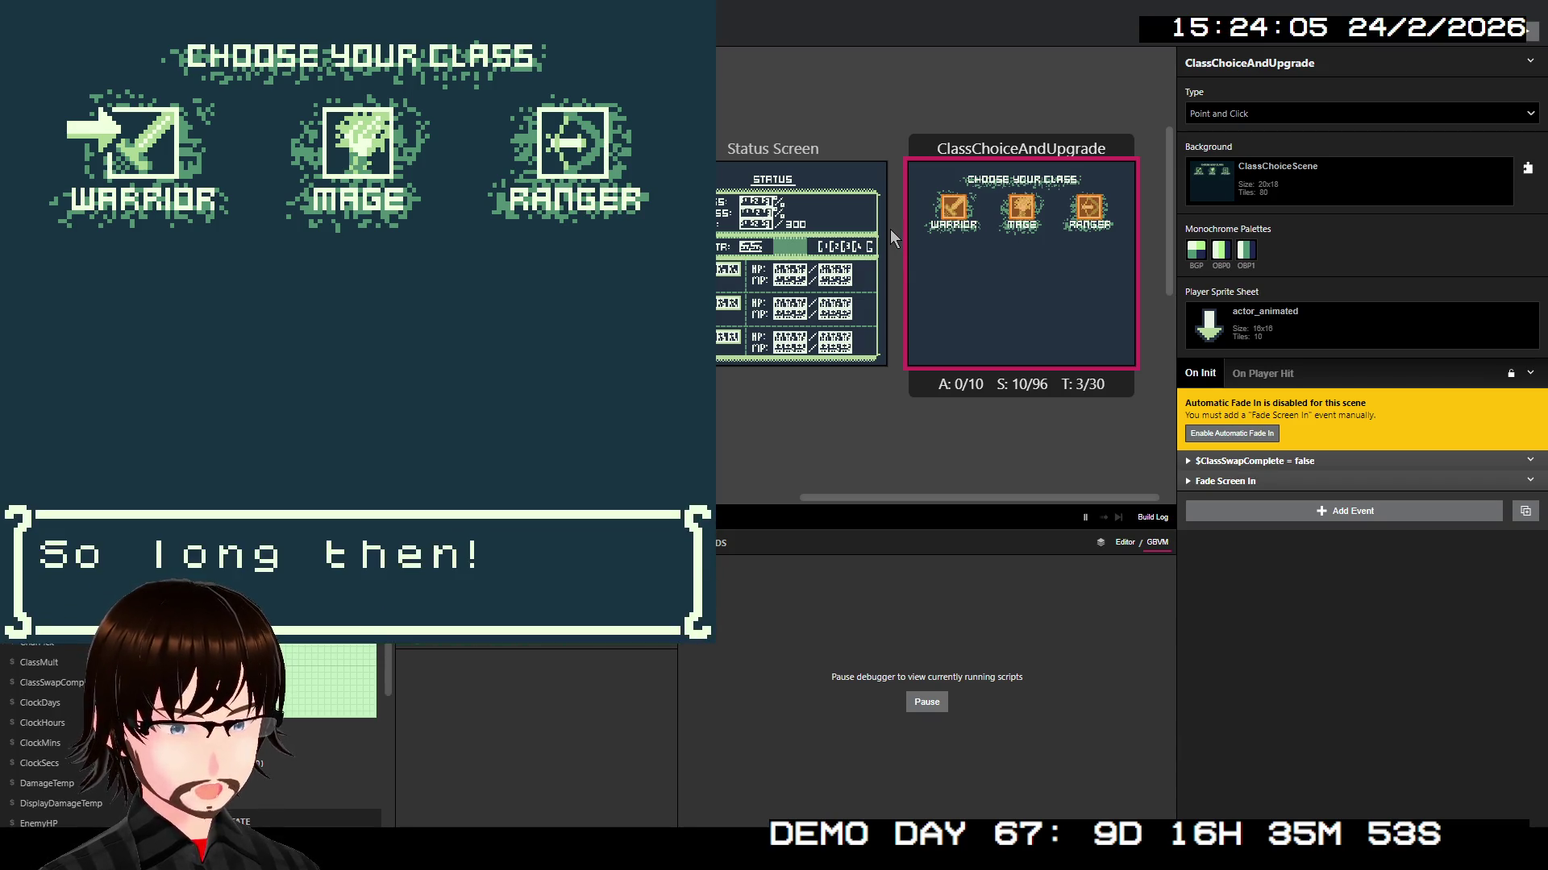
key("z")
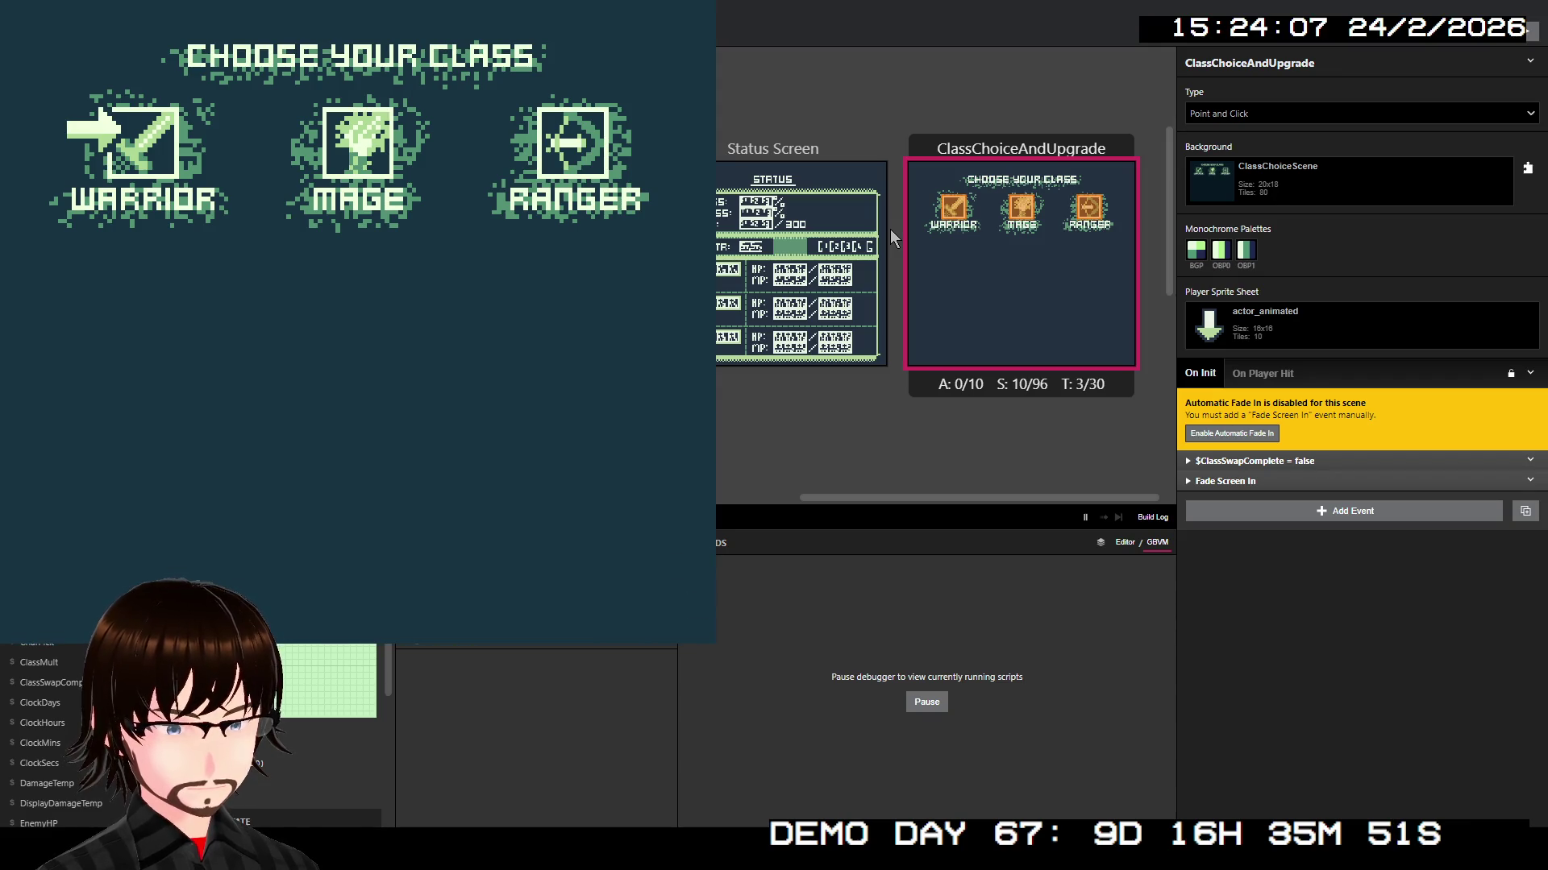
Step: Run the scene again, take Warrior with Frenzy, and accept the 2000G second skill
right_click(953, 236)
left_click(1177, 313)
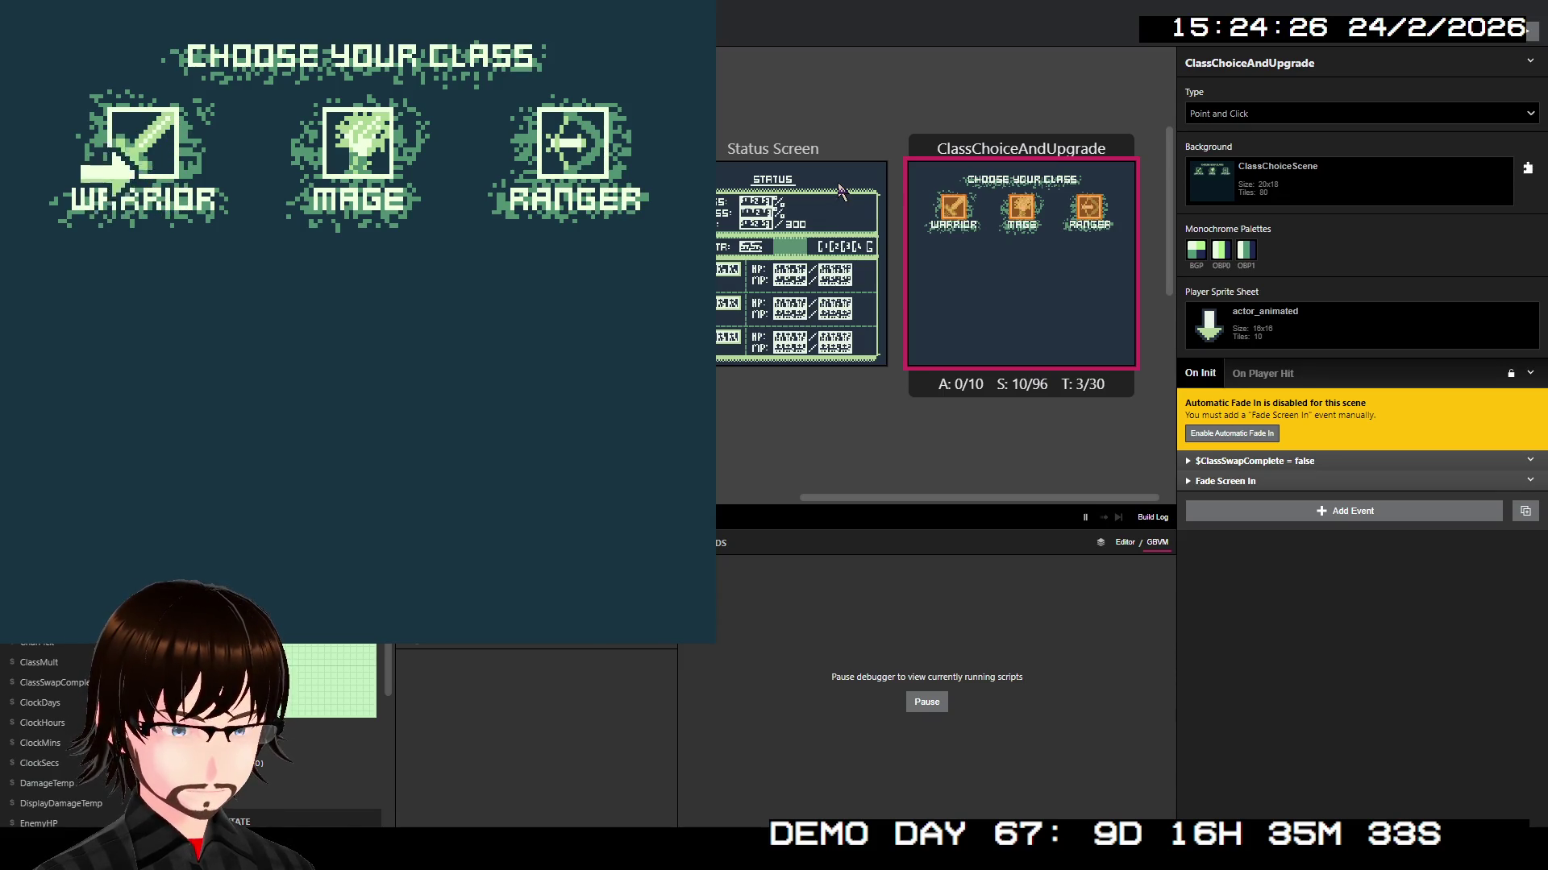
key("z")
key("z")
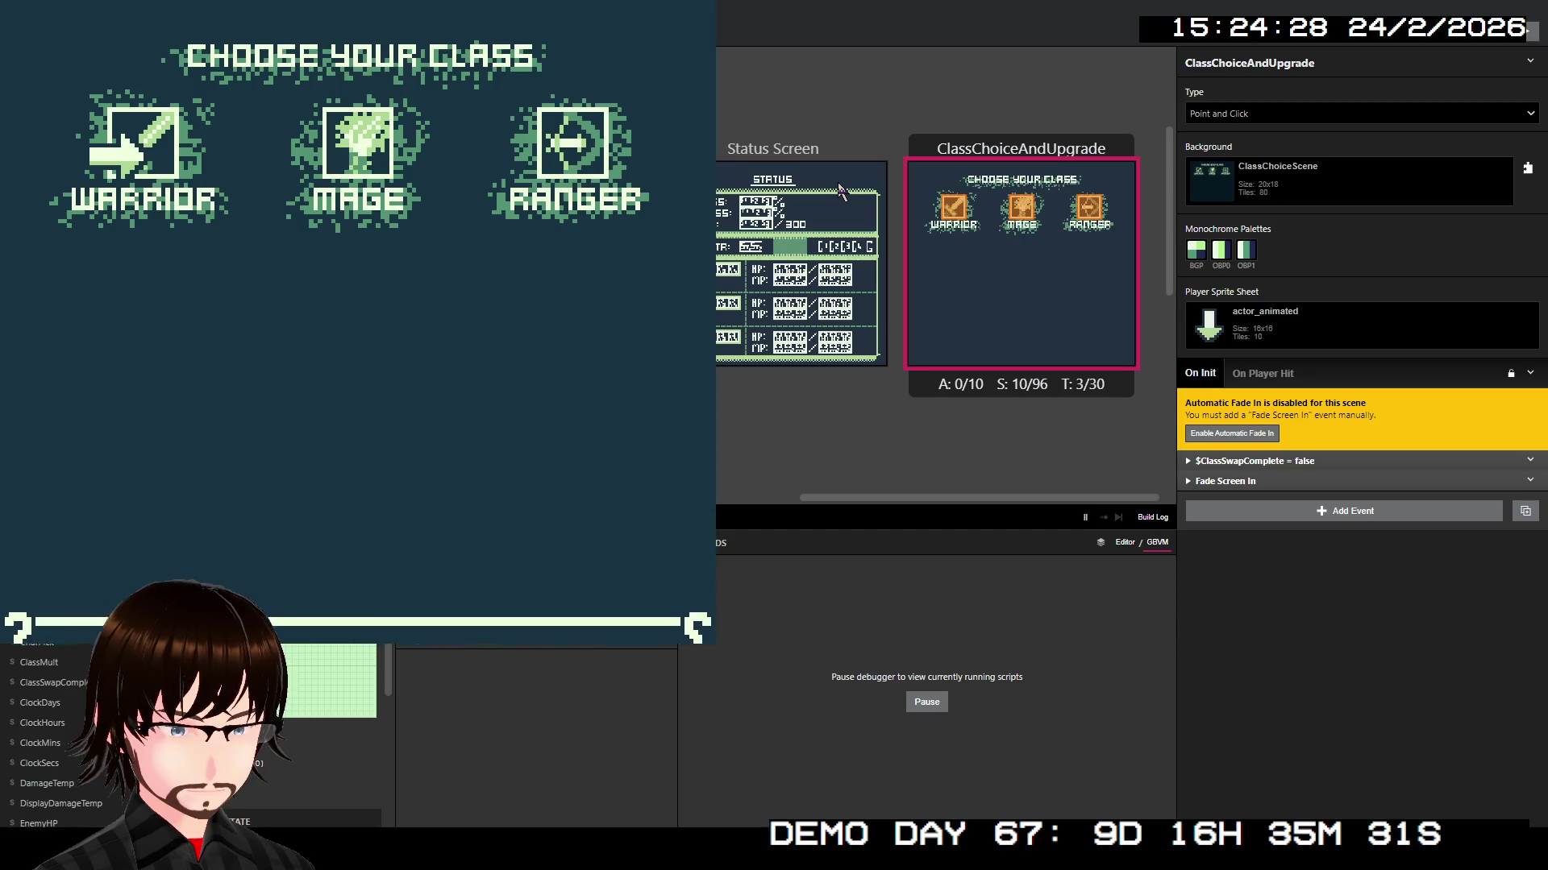
key("z")
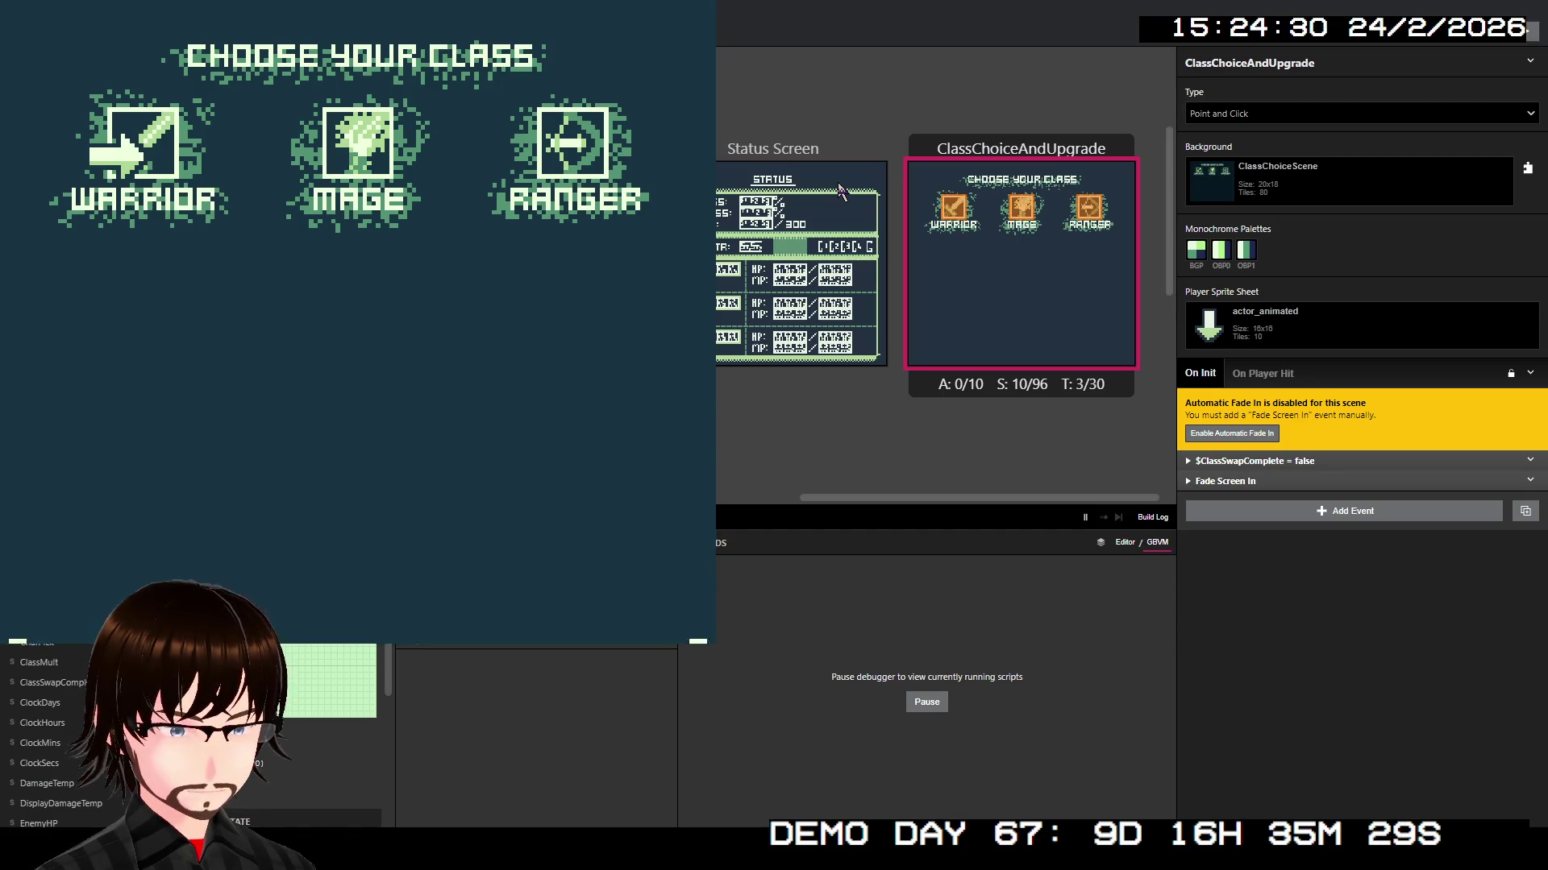
key("Down")
key("z")
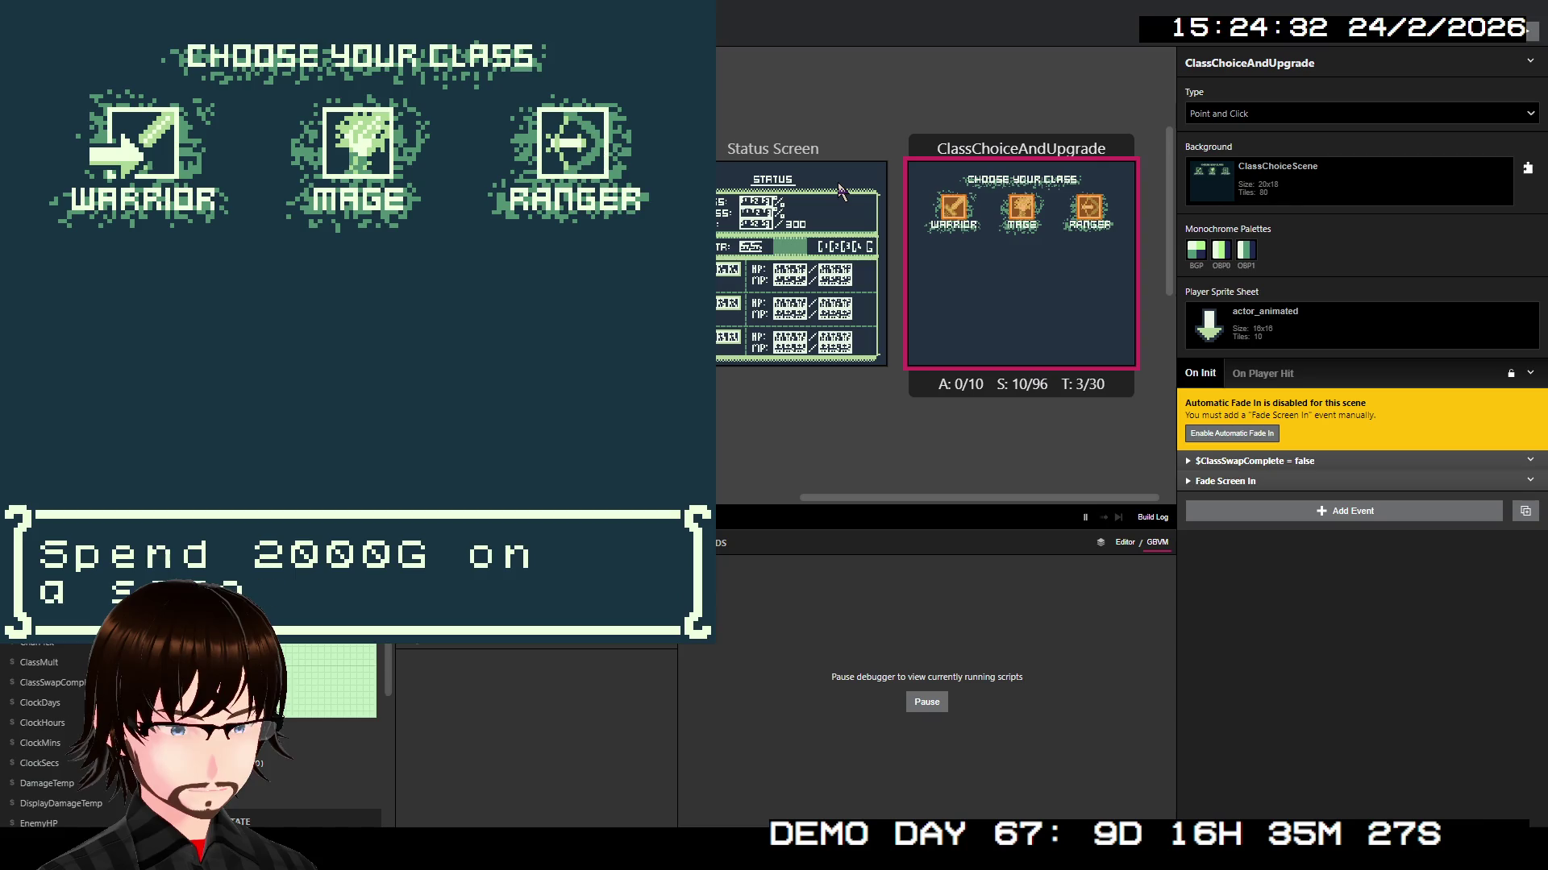
key("z")
key("z")
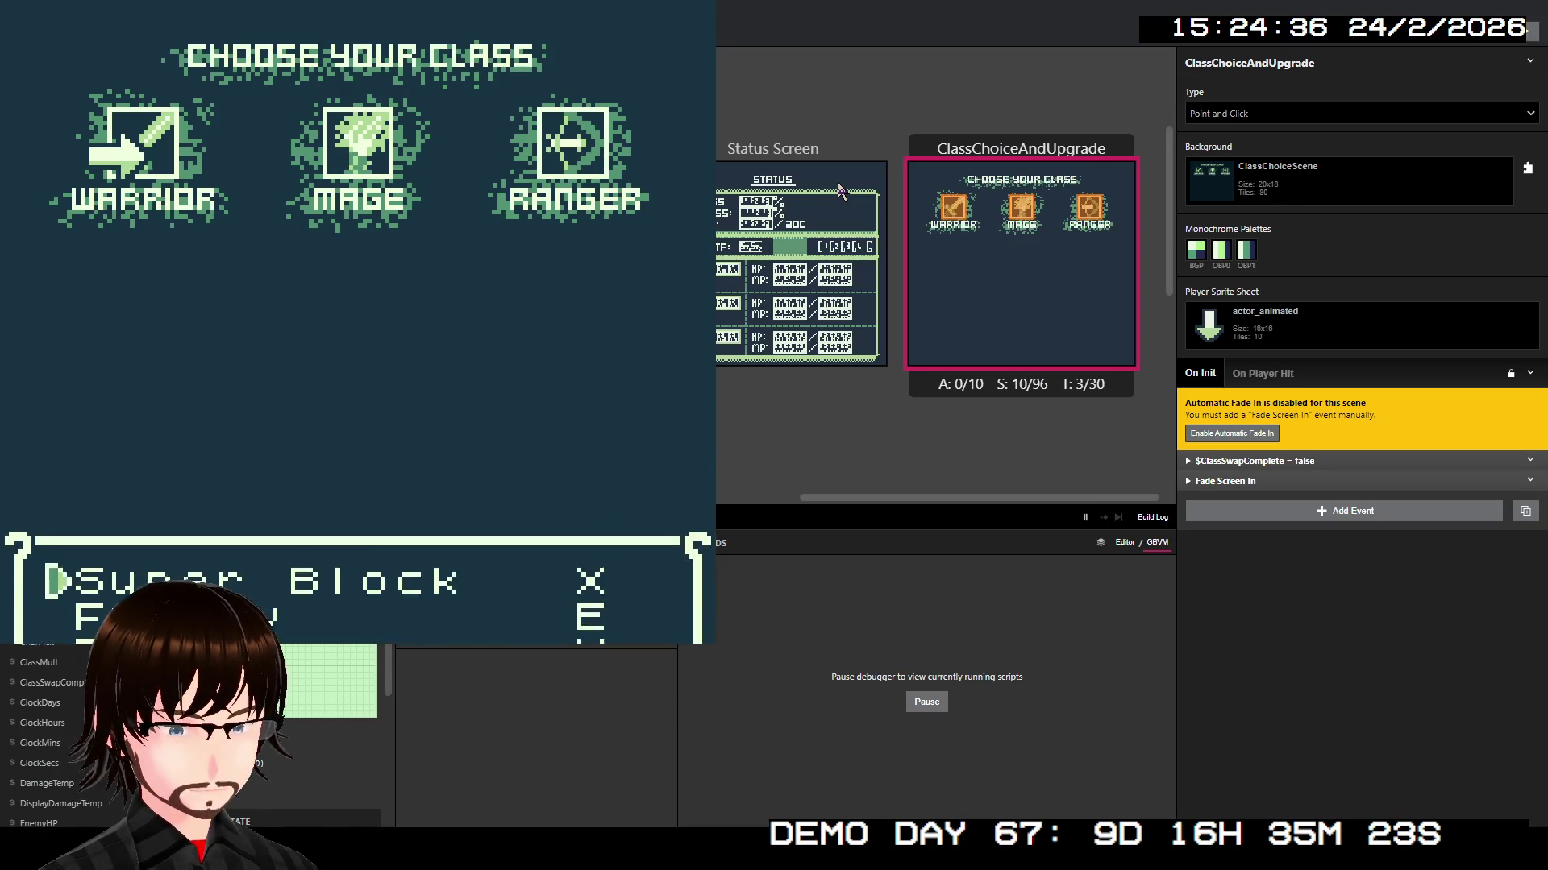
key("z")
key("z")
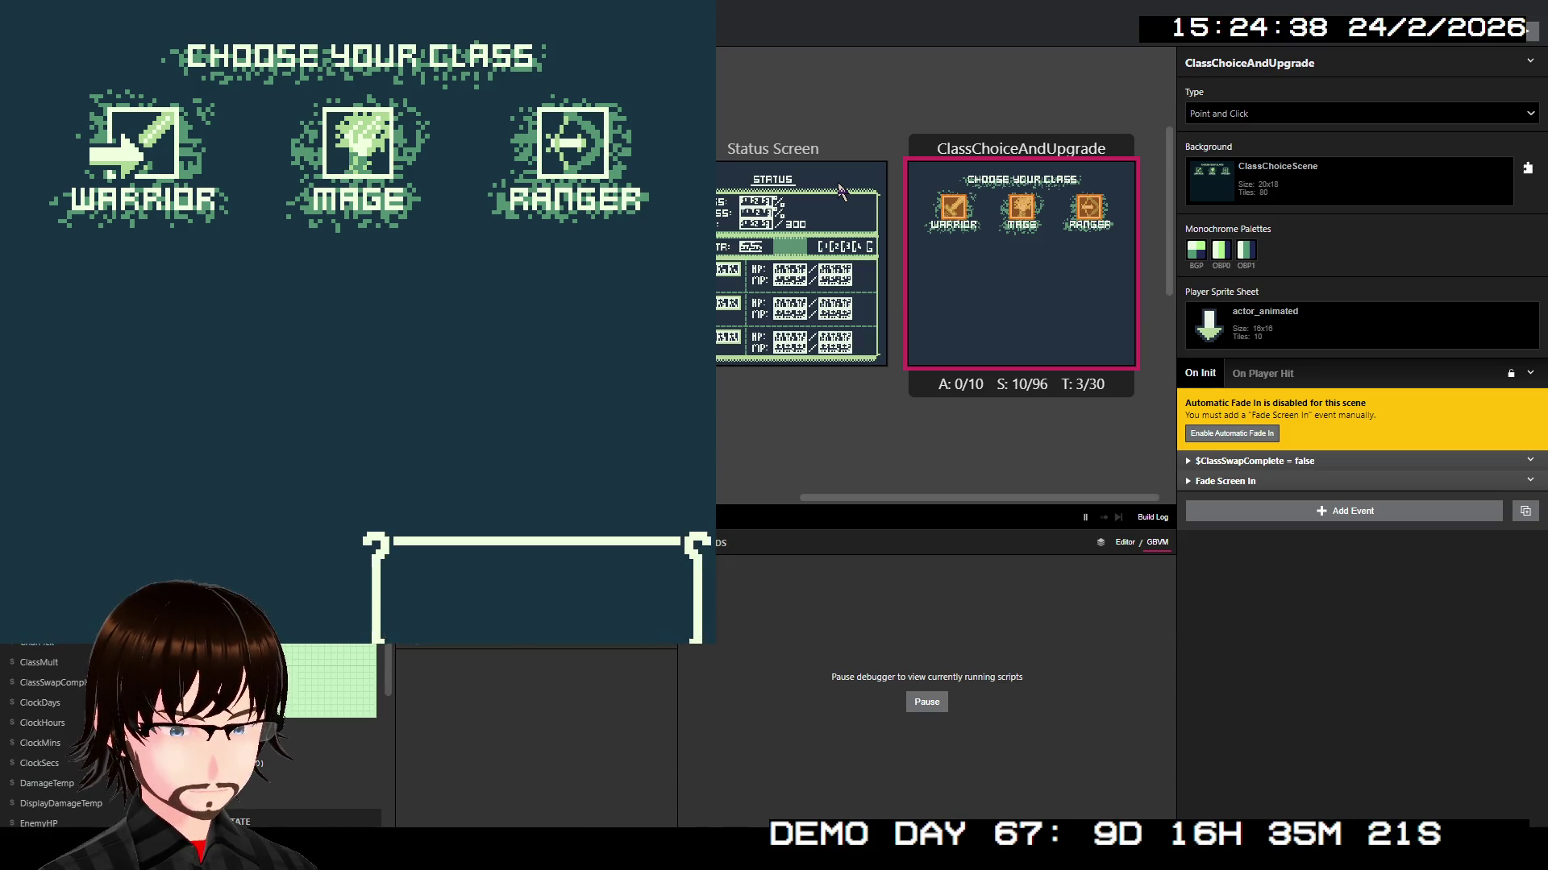
key("z")
key("z")
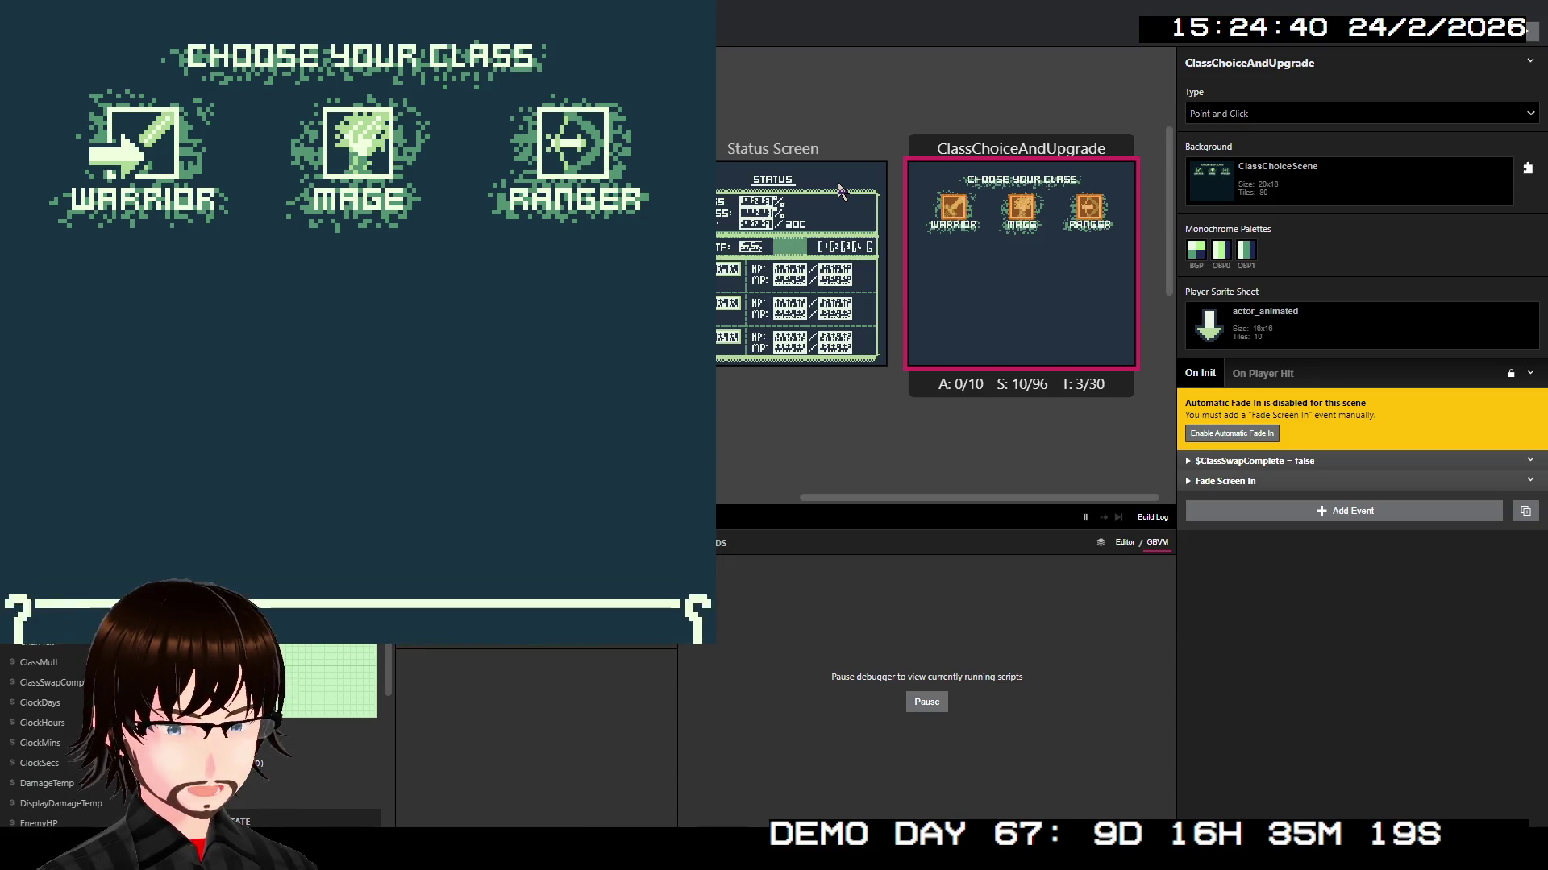
Step: Choose Frenzy as the second skill and answer Yes to spending 2000G on a third
key("z")
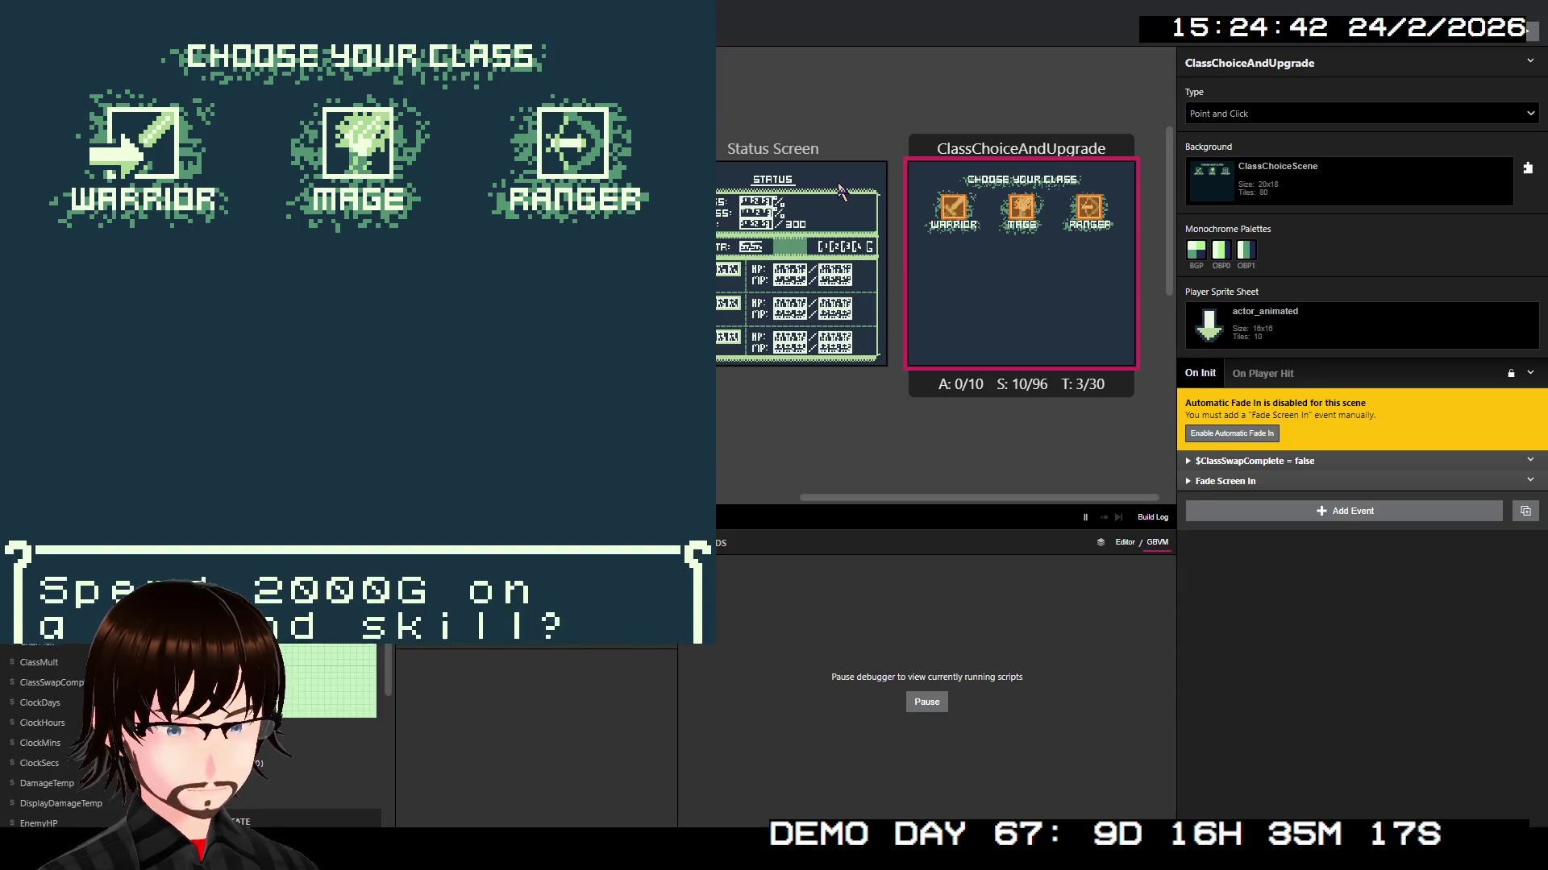
key("z")
key("z")
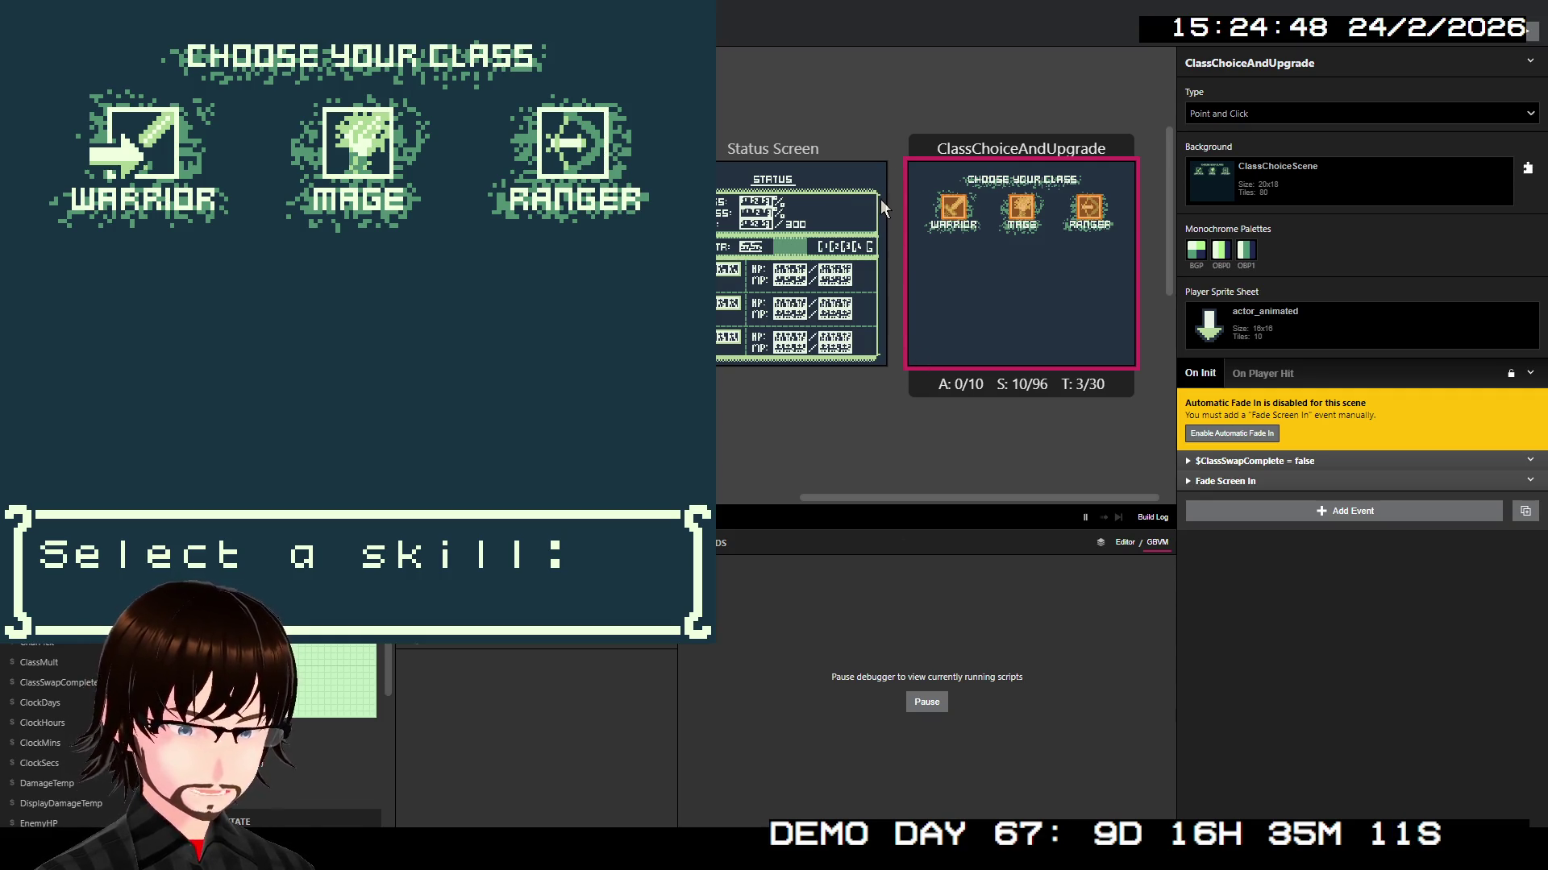
key("z")
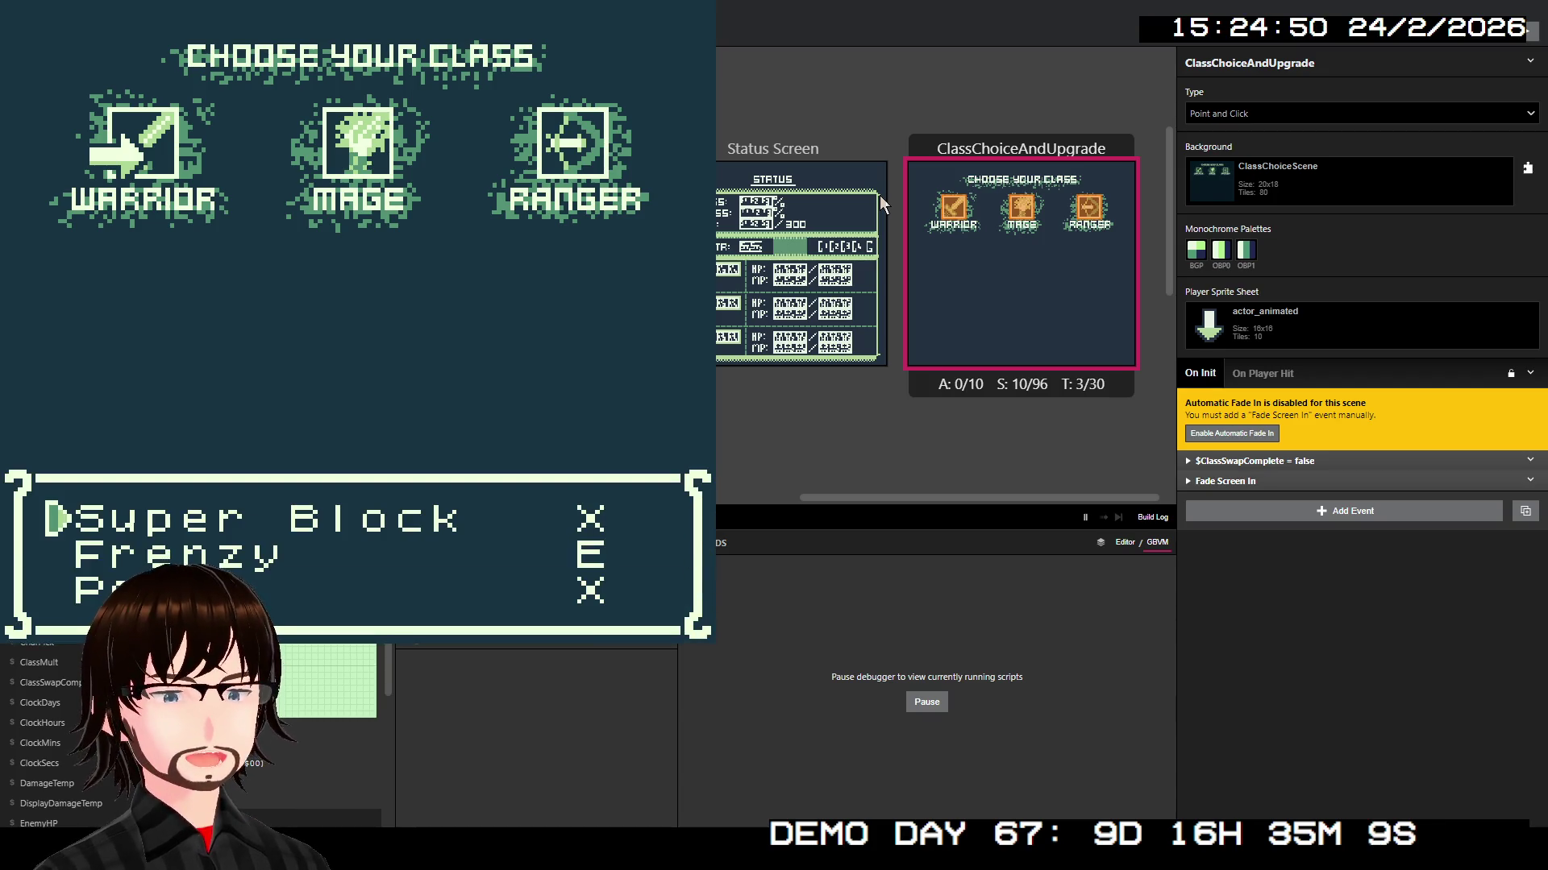
key("Down")
key("Down")
key("Up")
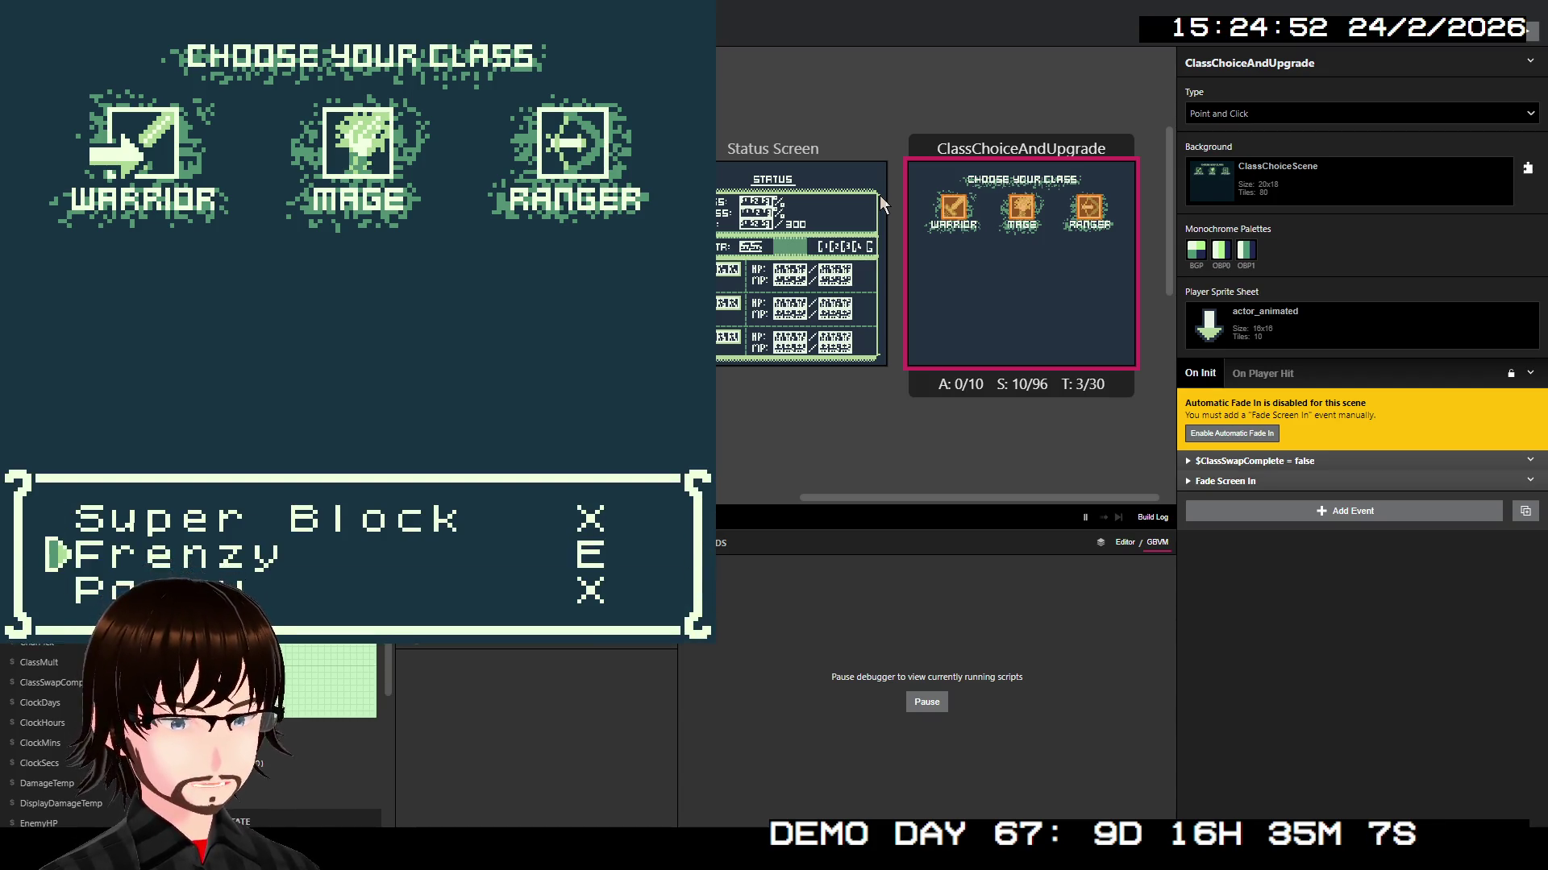
key("z")
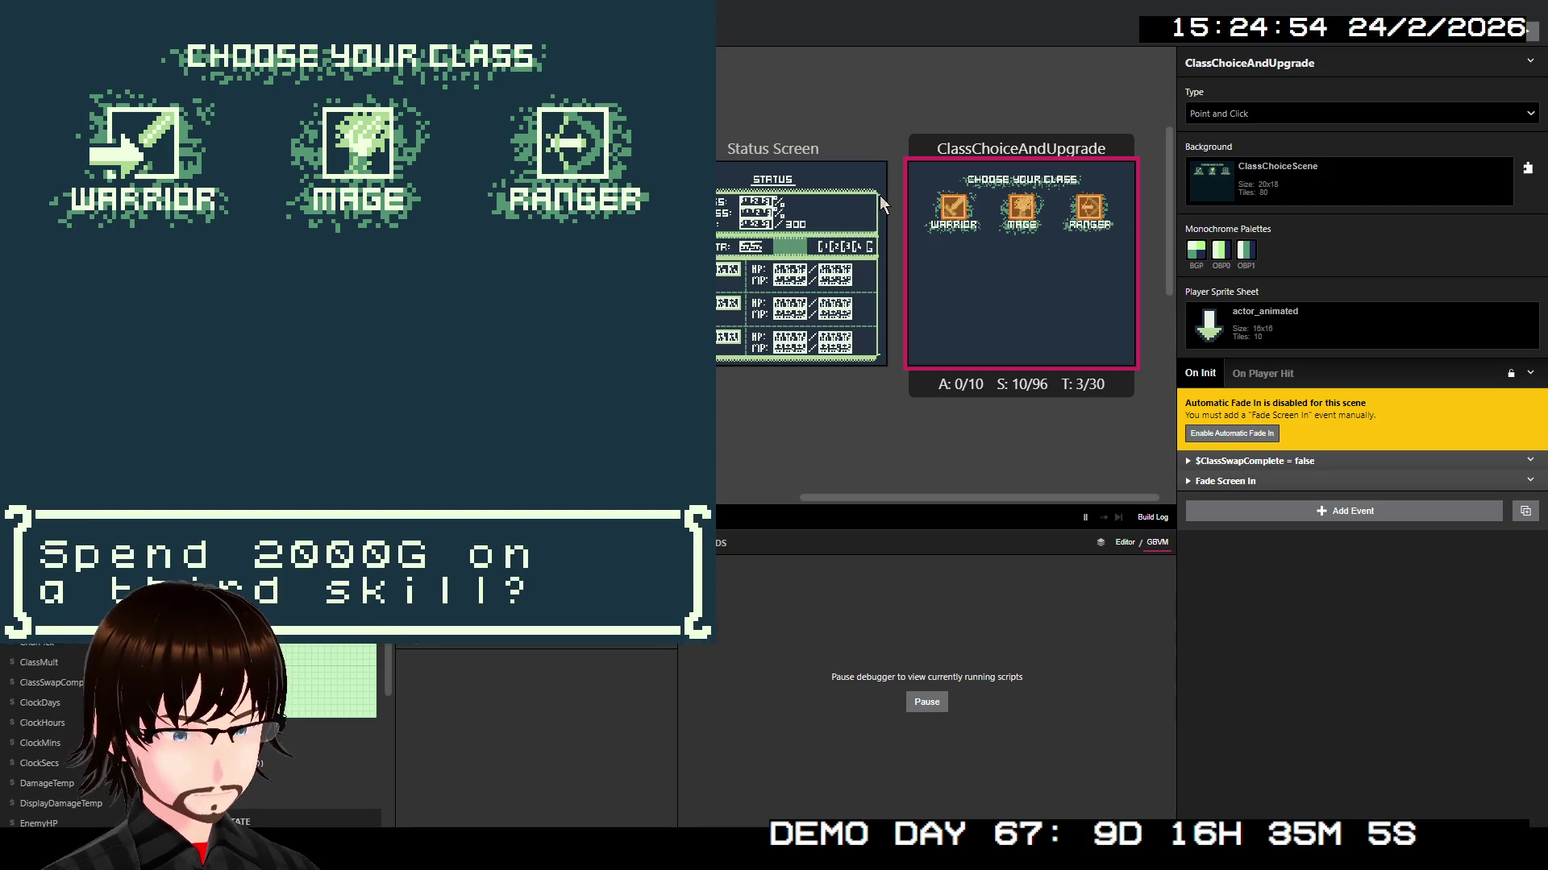
key("z")
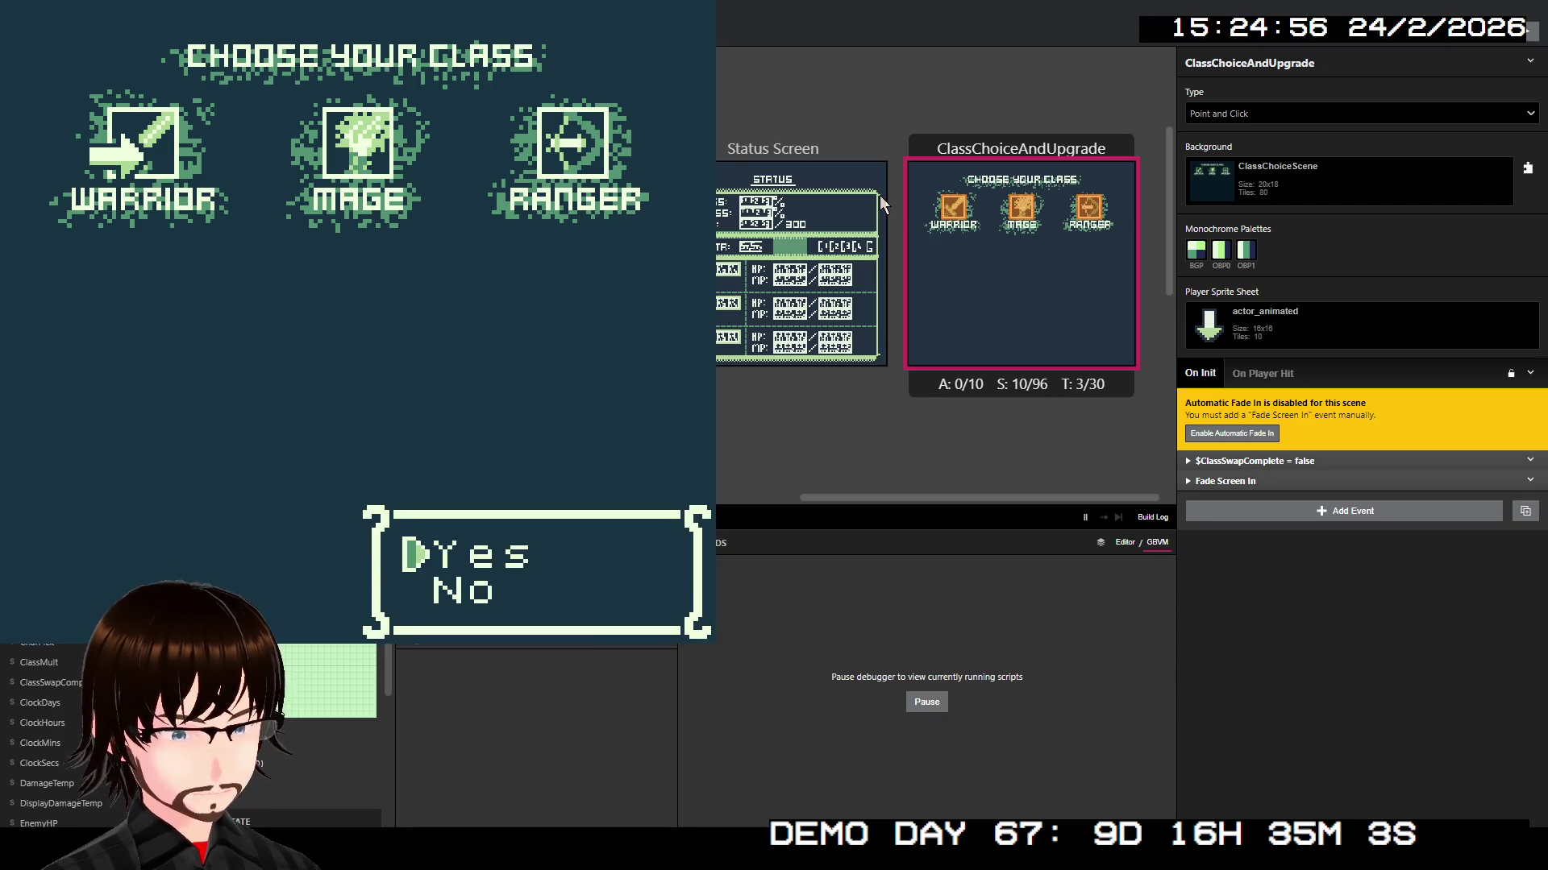
key("Down")
key("Up")
key("z")
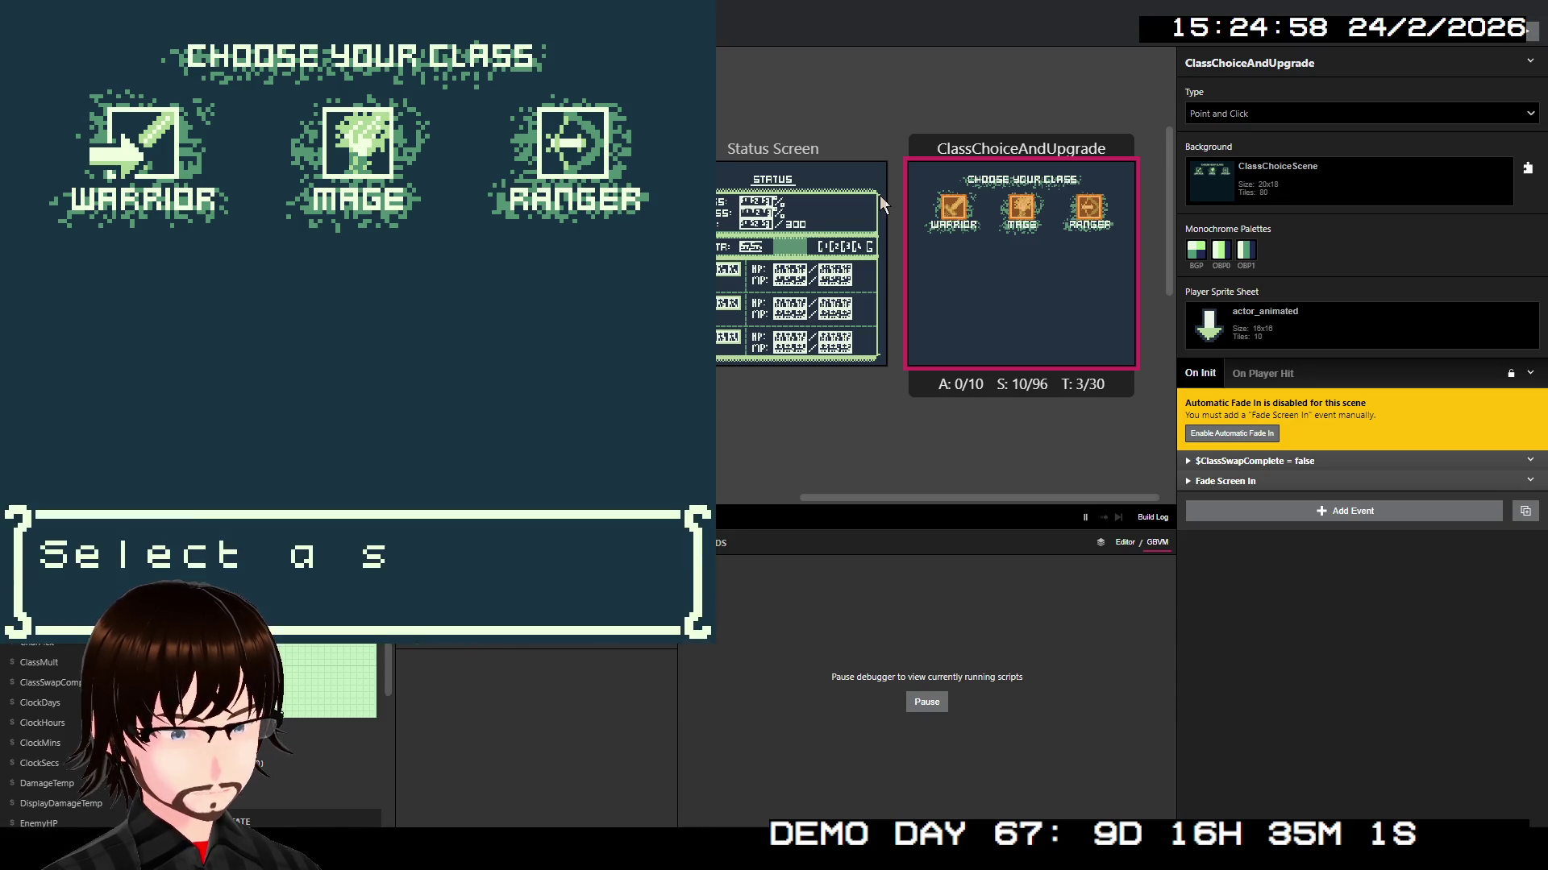
Step: In the test game, buy the Power skill and answer Yes to buying another skill
key("Down")
key("Down")
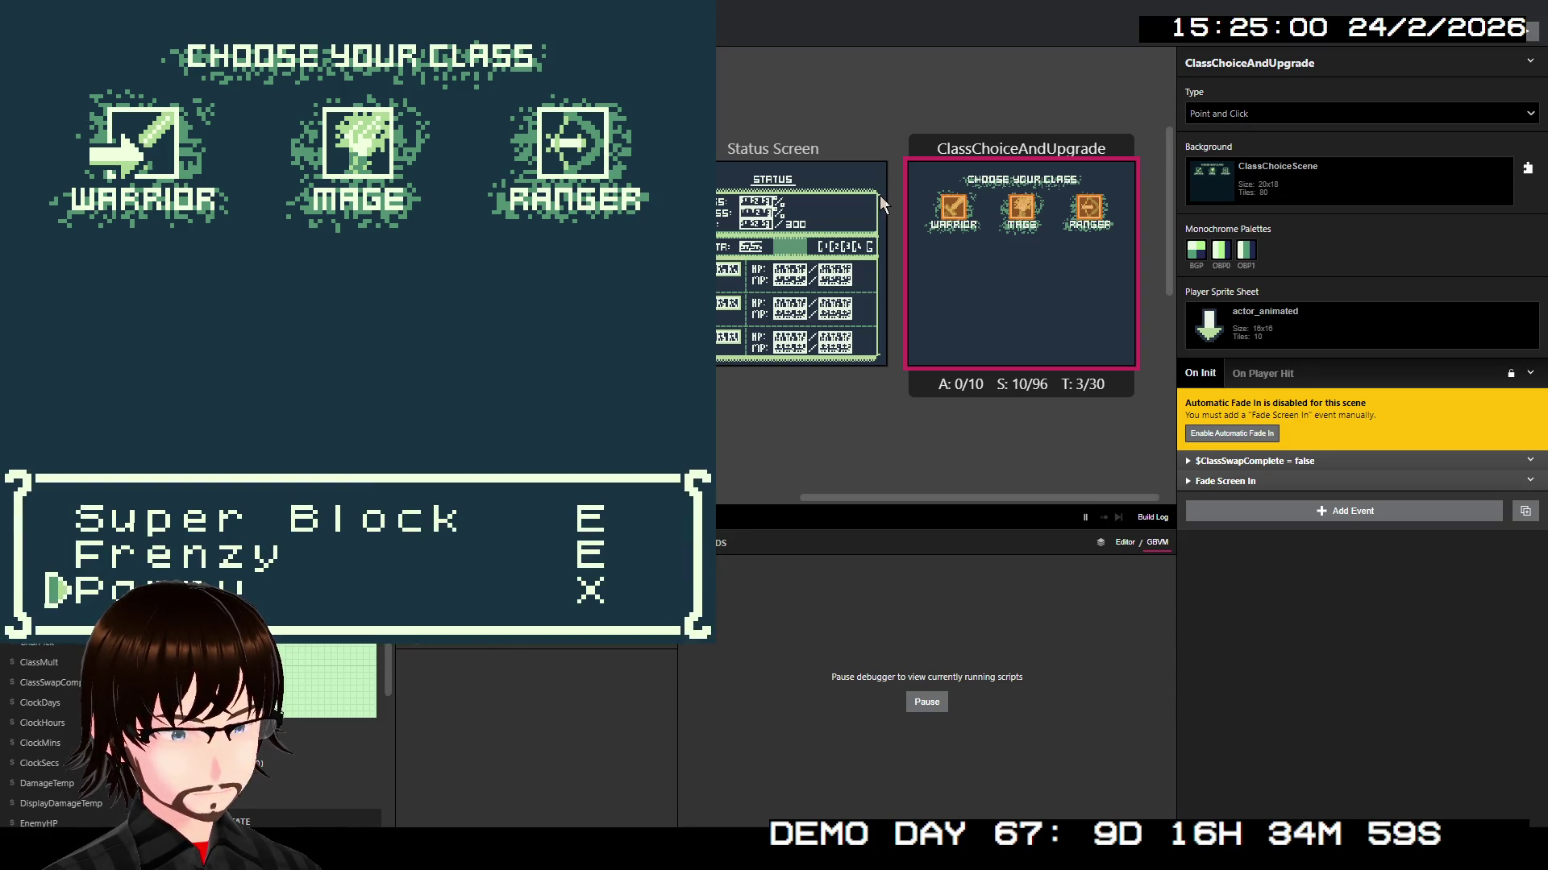
key("z")
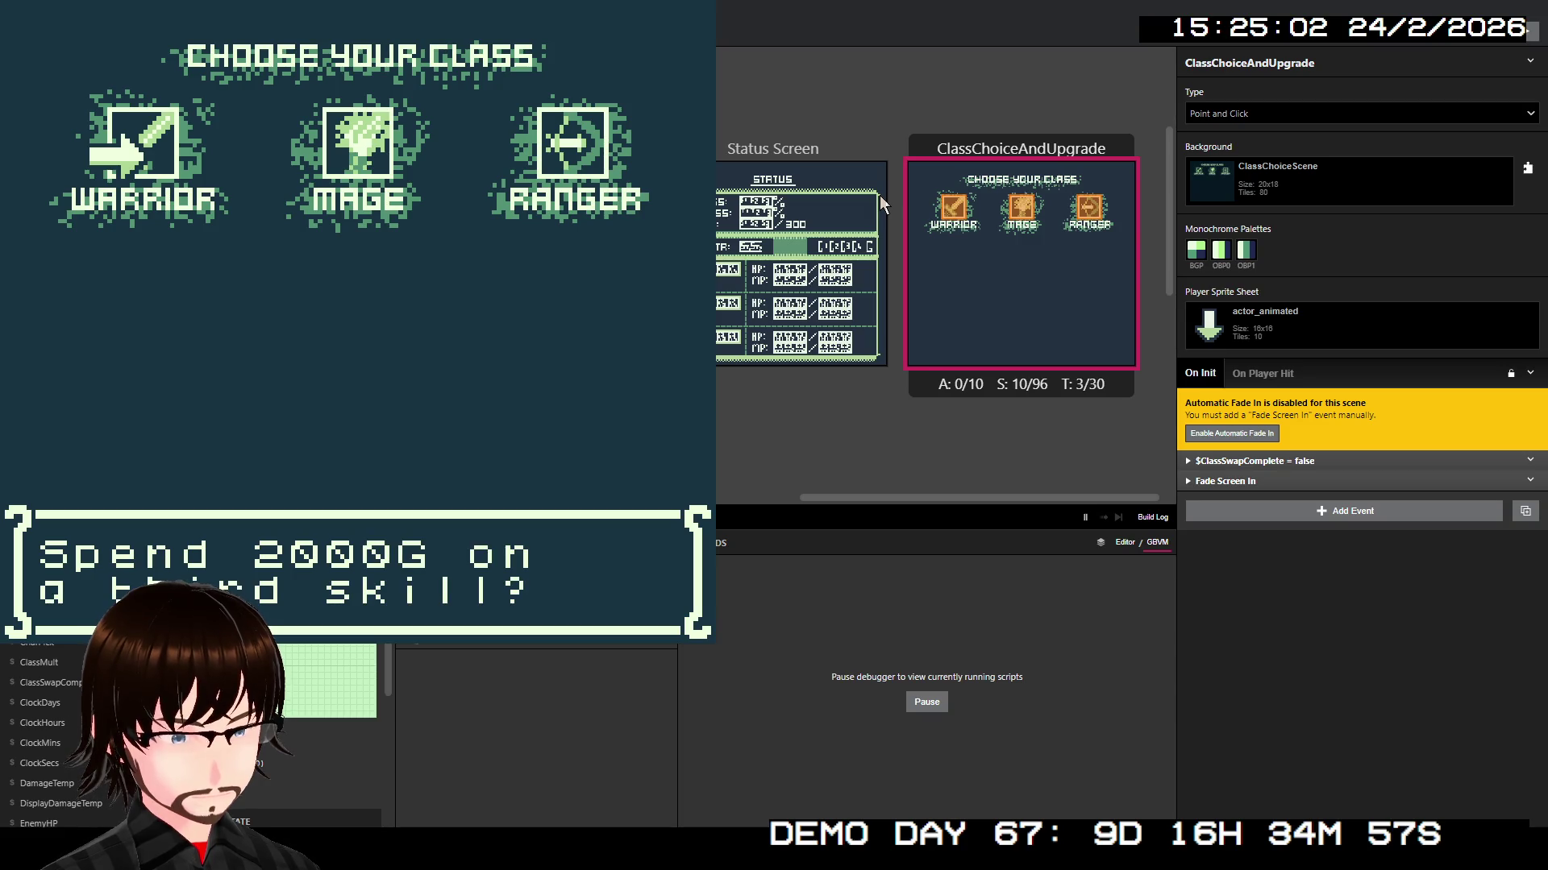
key("z")
key("Down")
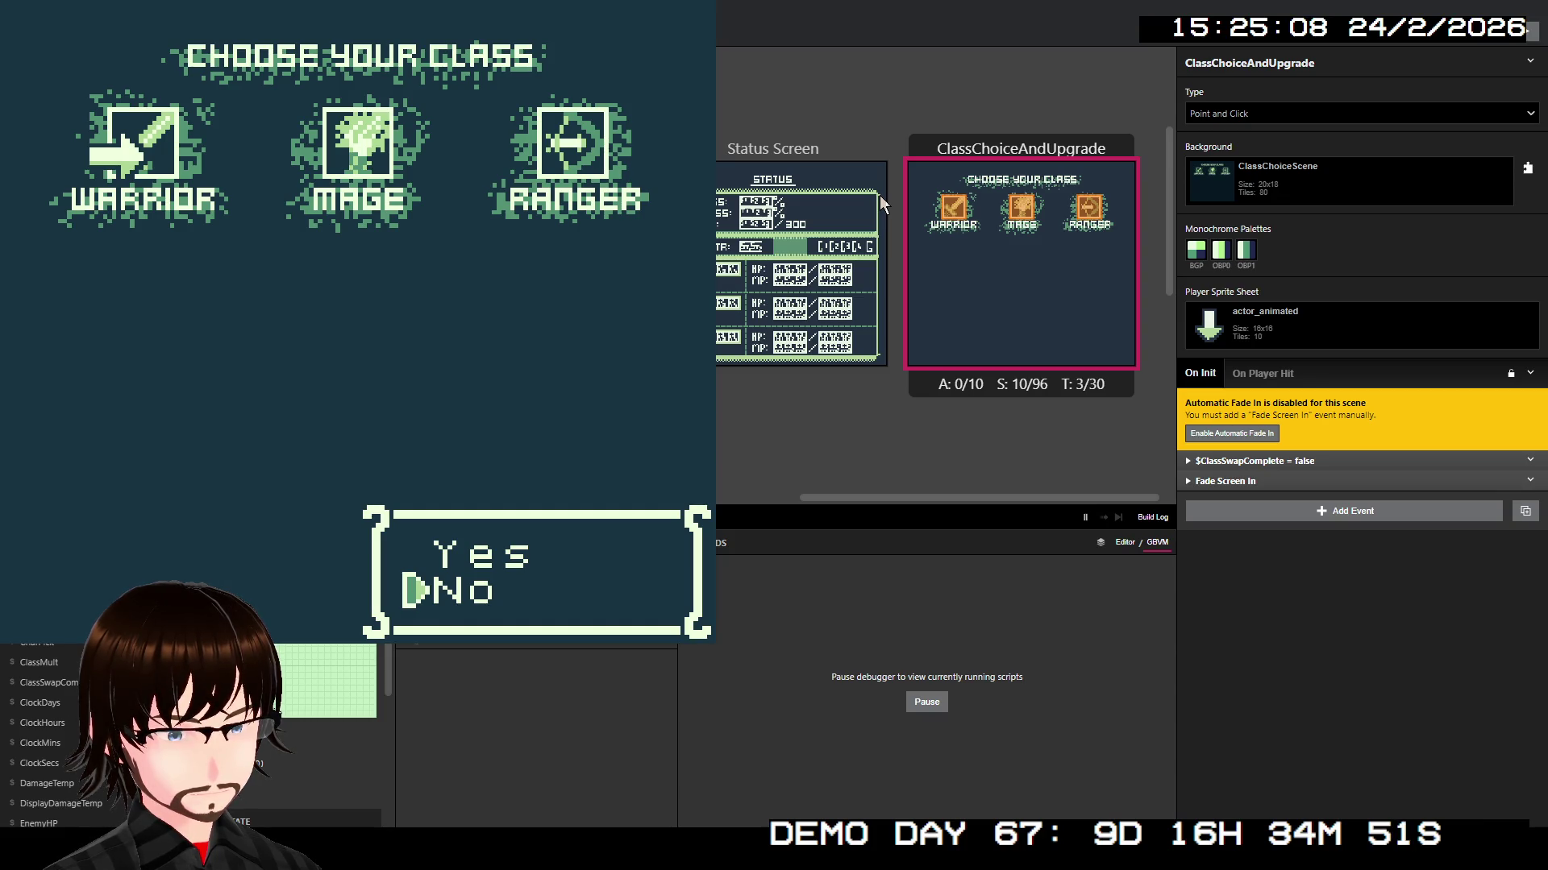
key("Up")
key("Down")
key("Up")
key("z")
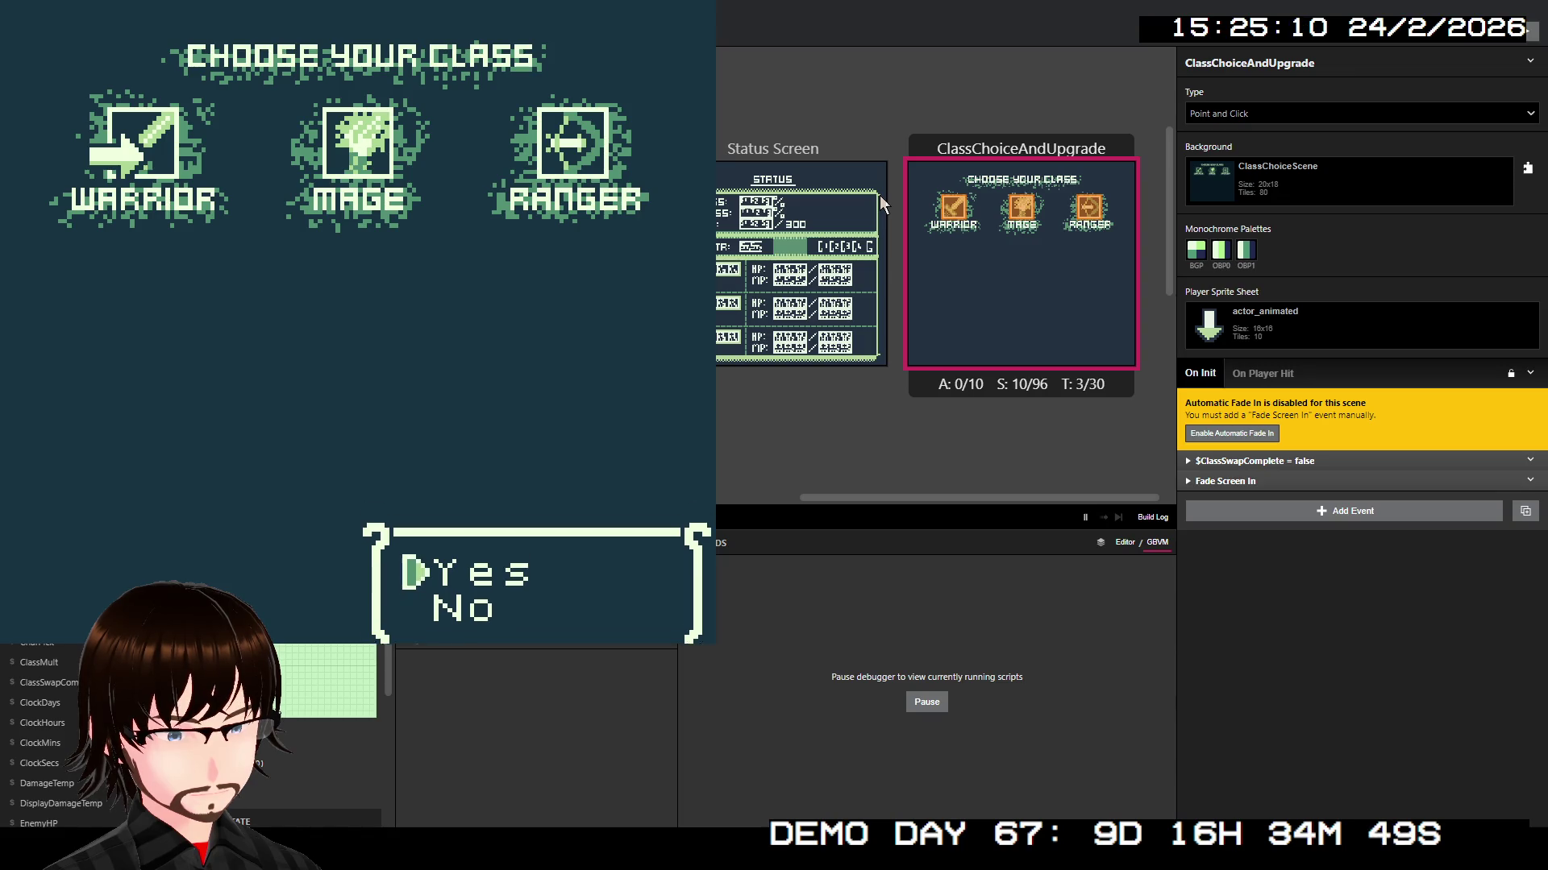
Step: Pick Frenzy from the skill menu, then close the running game with Alt+F4
key("z")
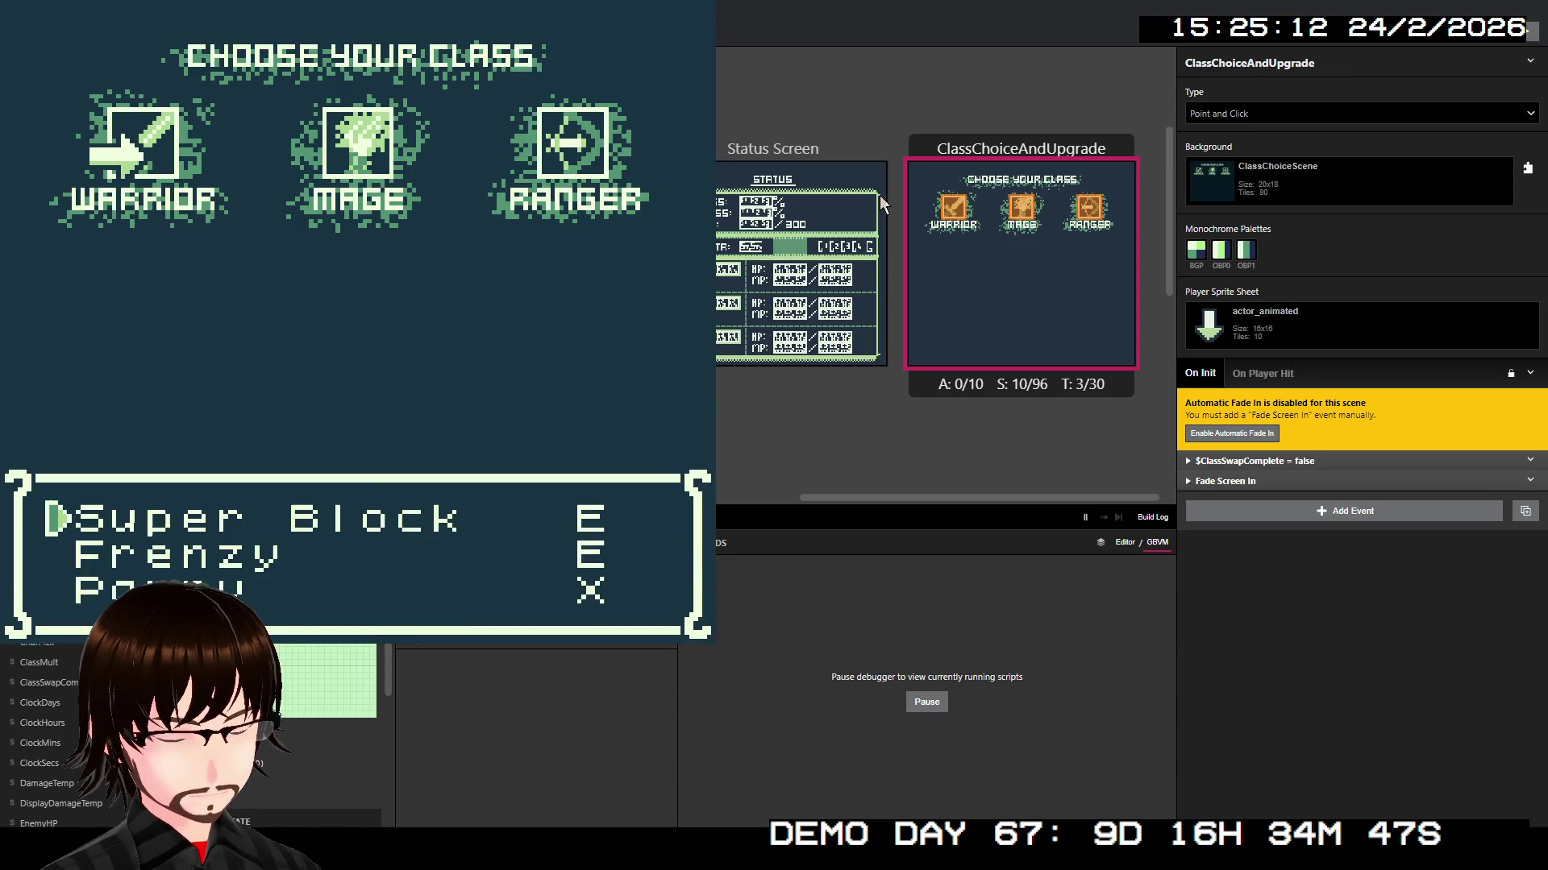
key("Down")
key("Down")
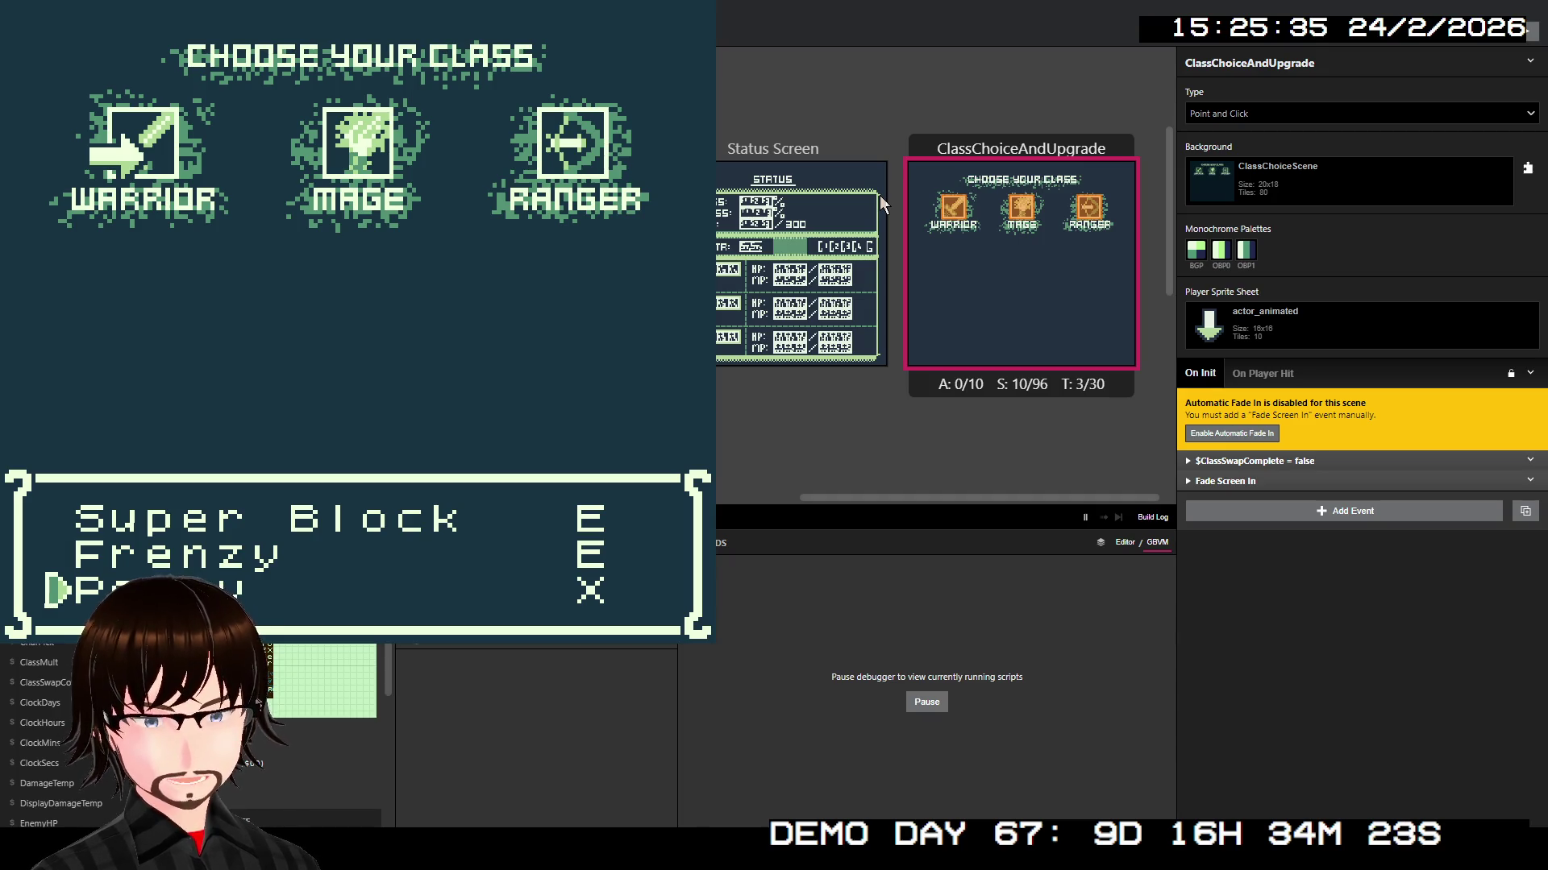
key("Up")
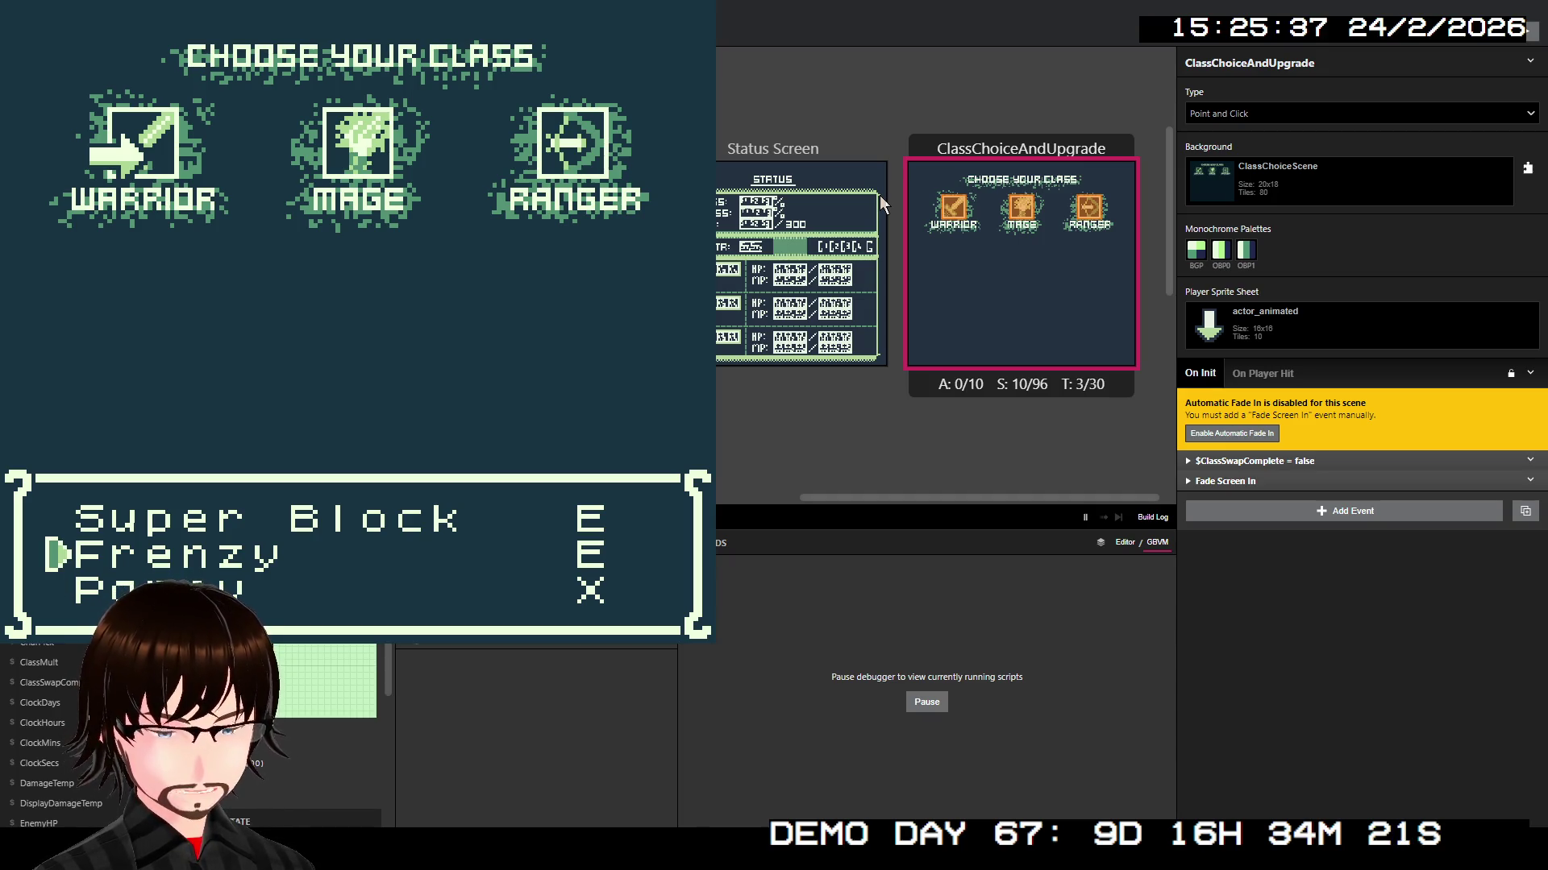
key("z")
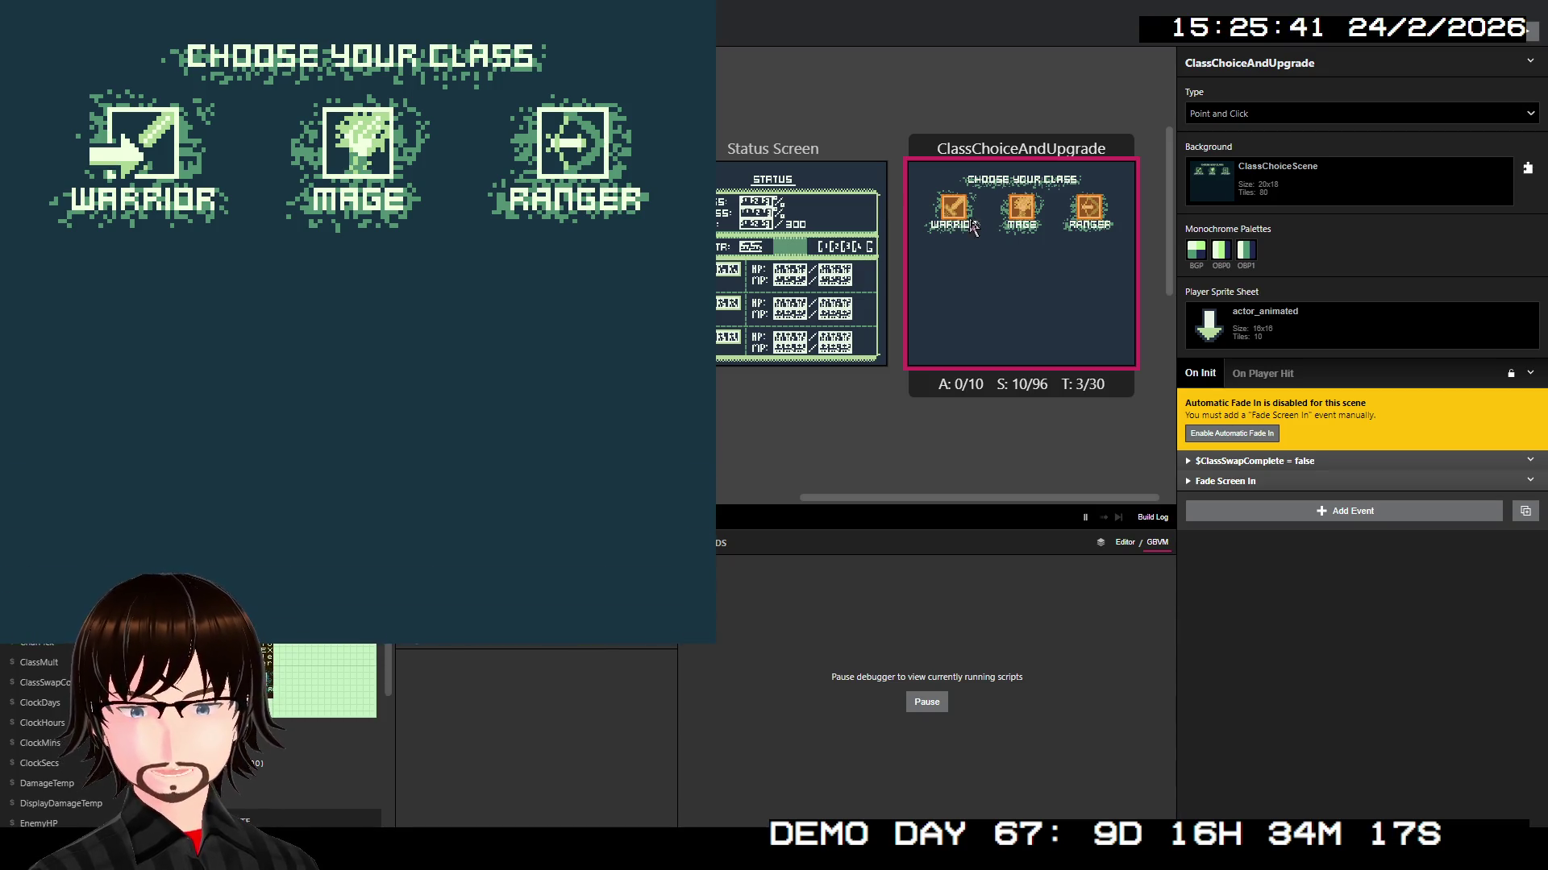
key("alt+F4")
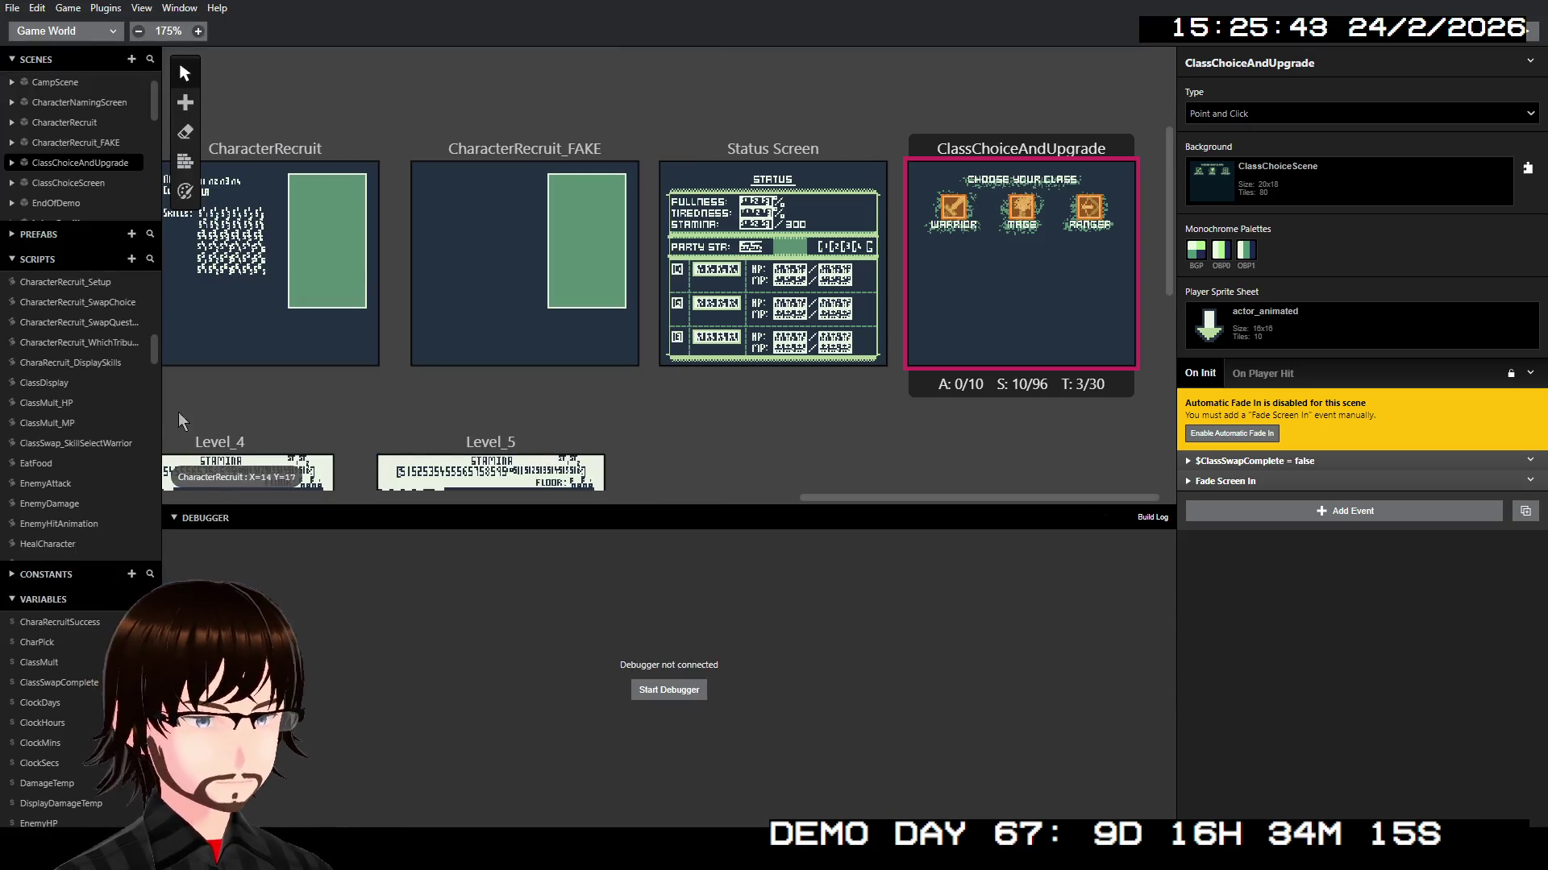
Step: In ClassSwap_SkillSelectWarrior, insert an If event before When 1's Call Script event
left_click(77, 443)
scroll(1357, 462, "down", 15)
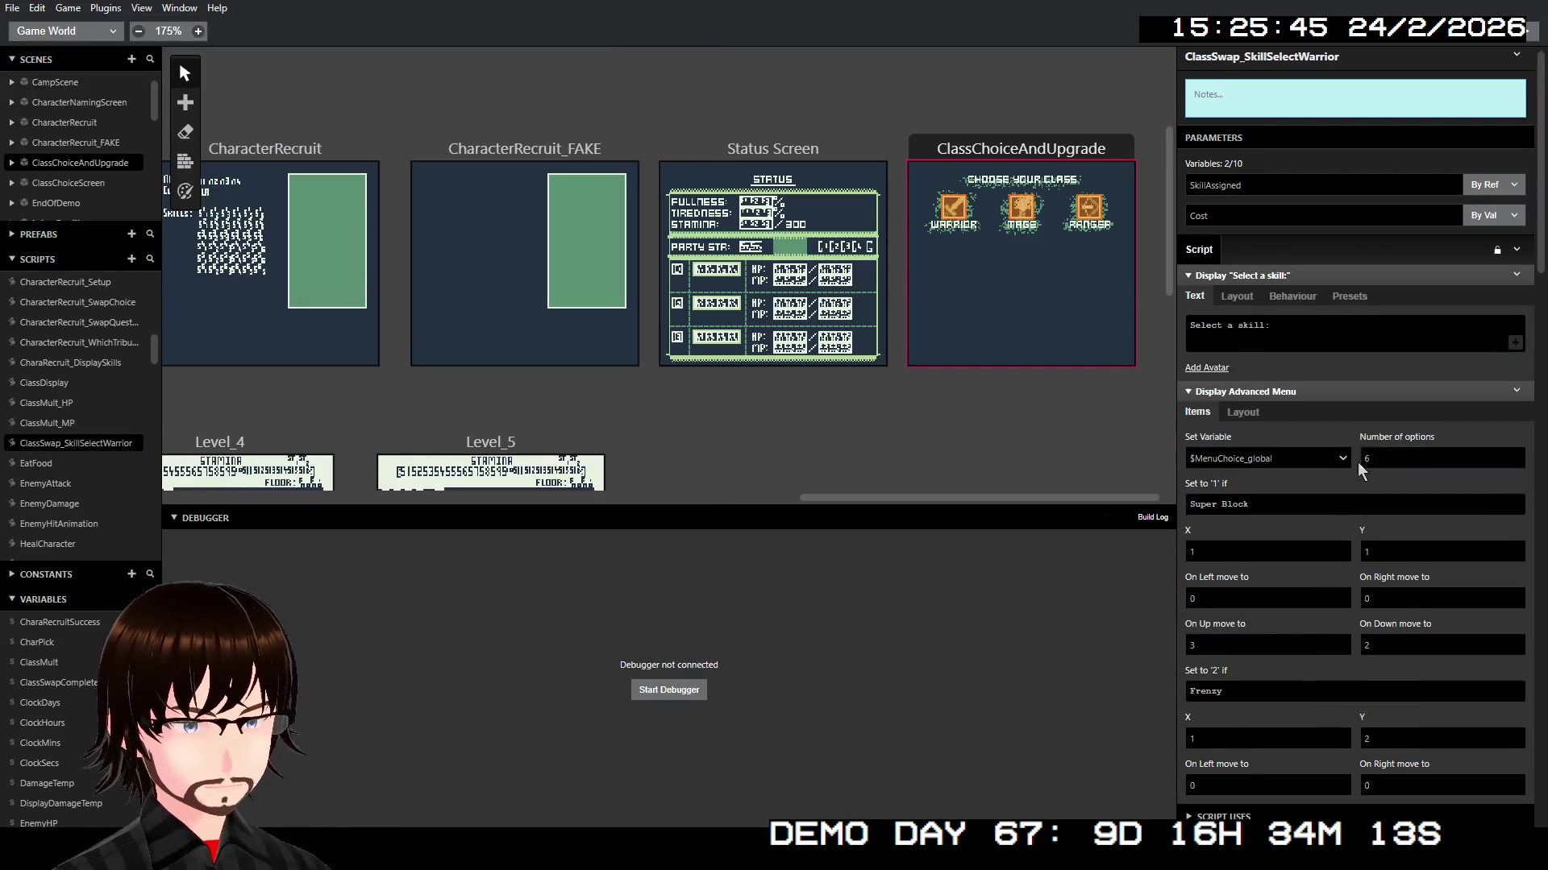
scroll(1344, 466, "down", 2)
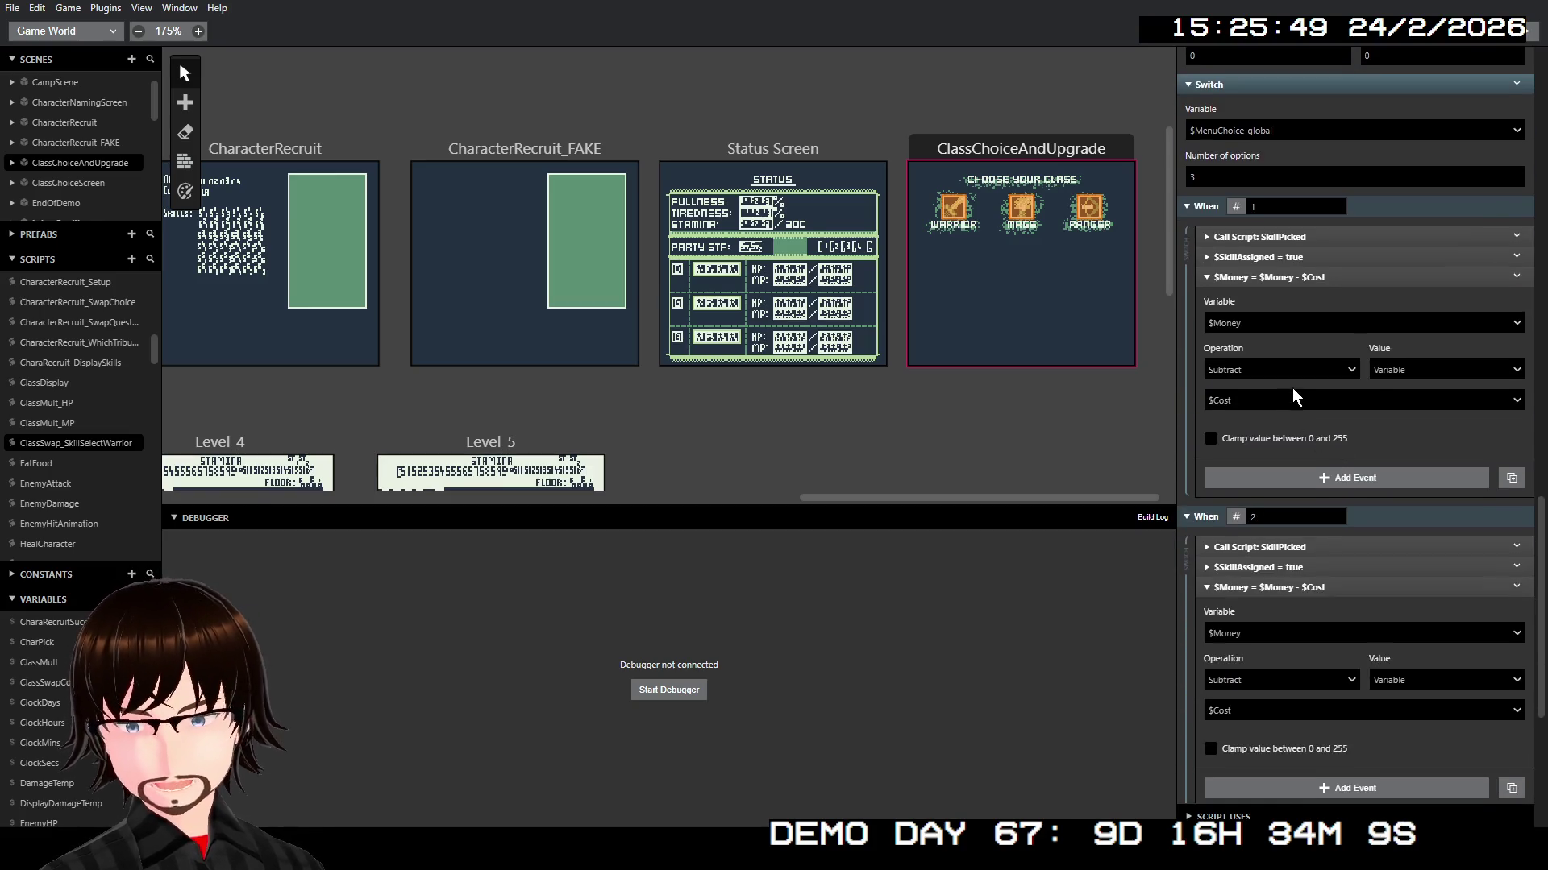
left_click(1312, 278)
right_click(1299, 239)
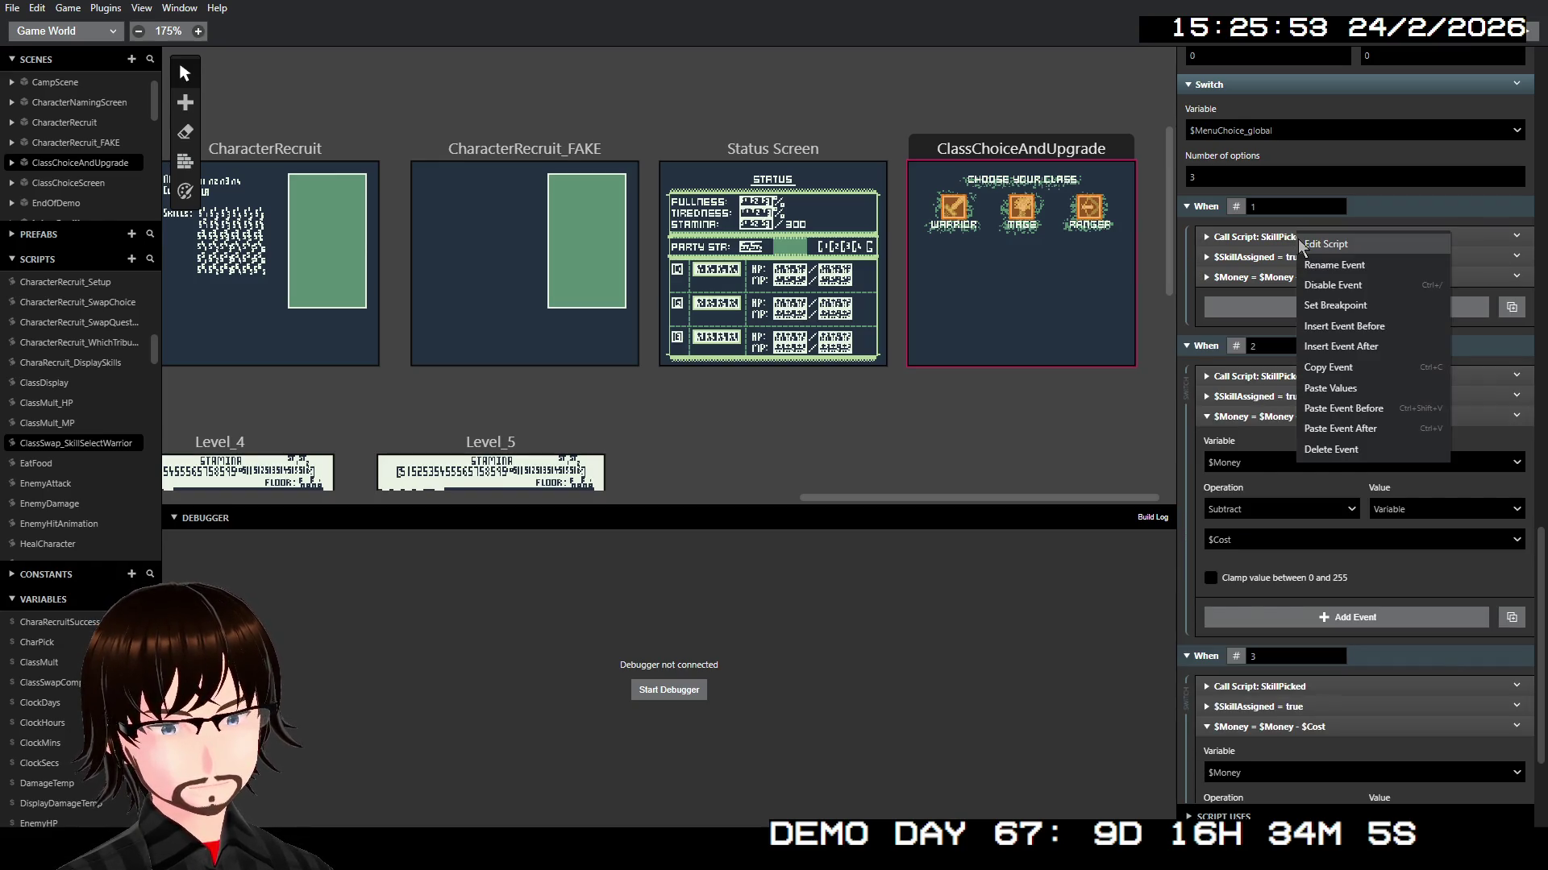
left_click(1361, 326)
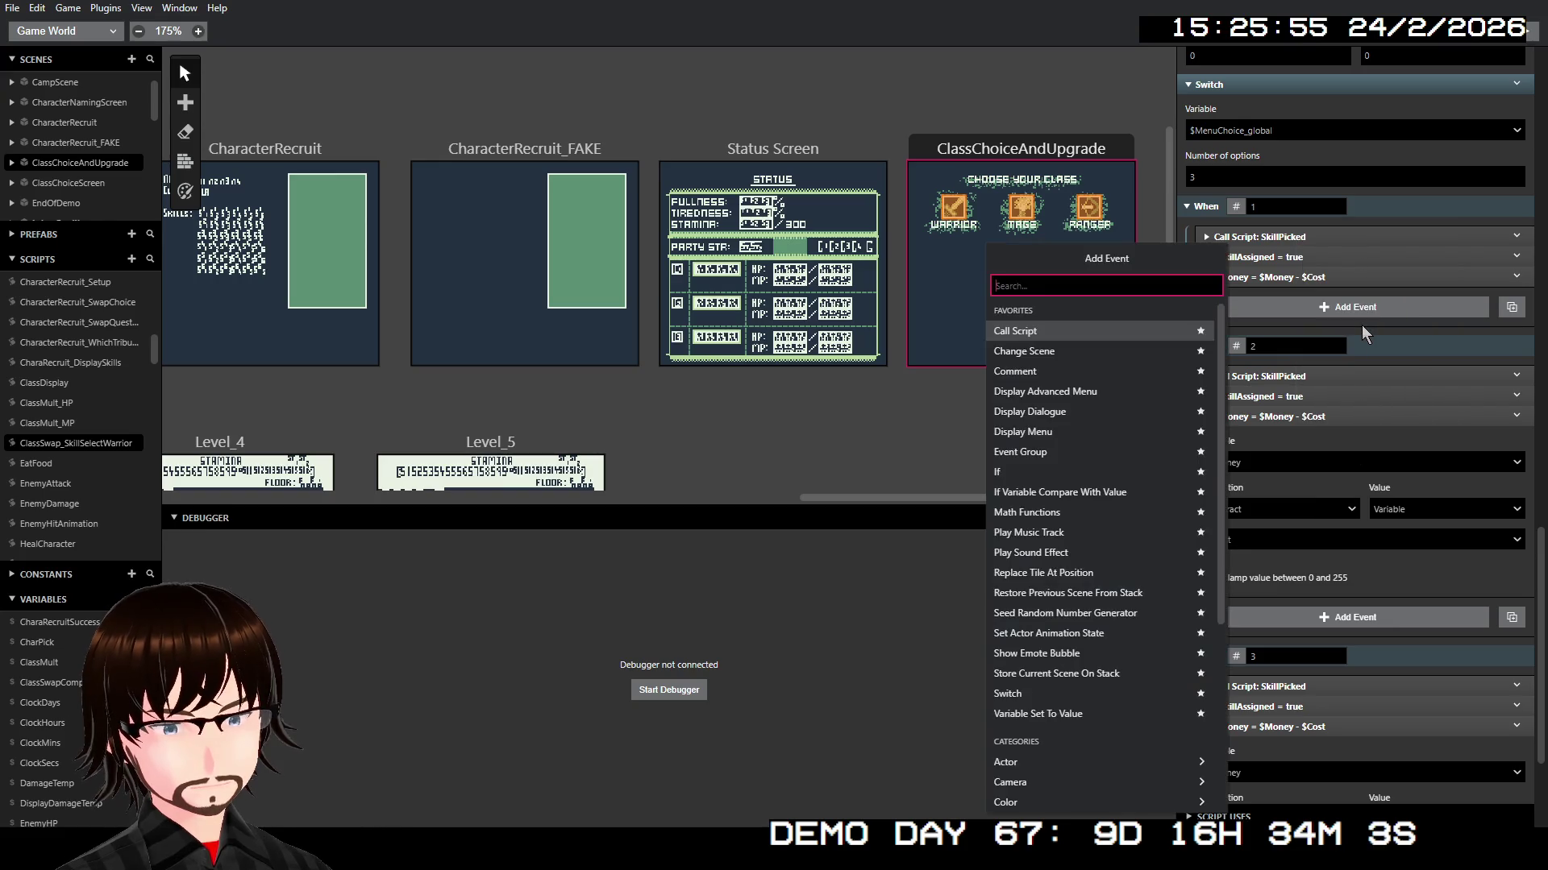
type("if")
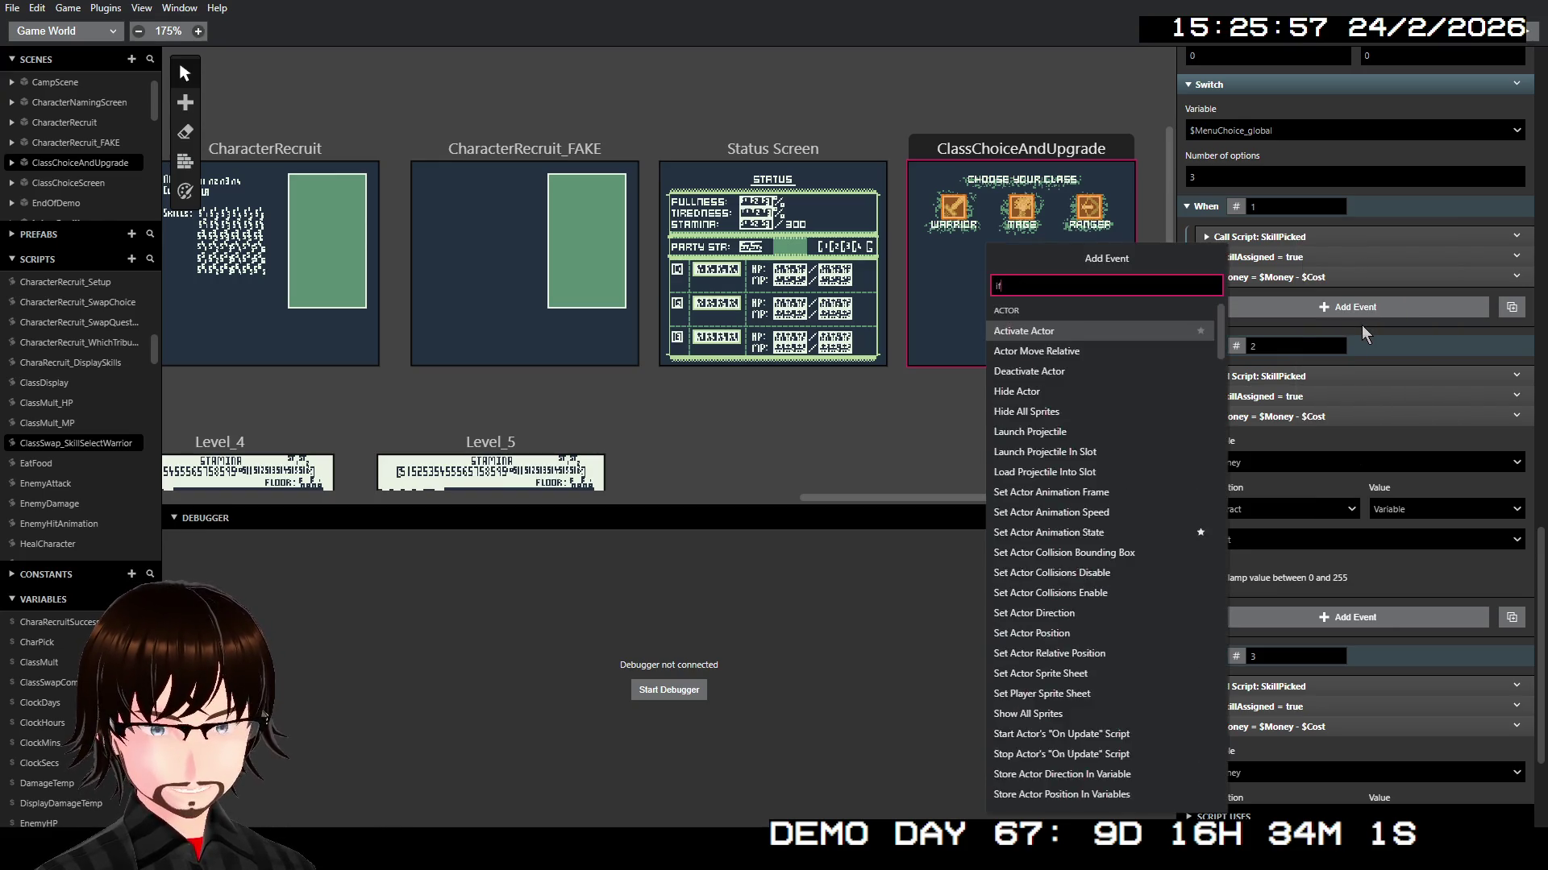
left_click(1123, 330)
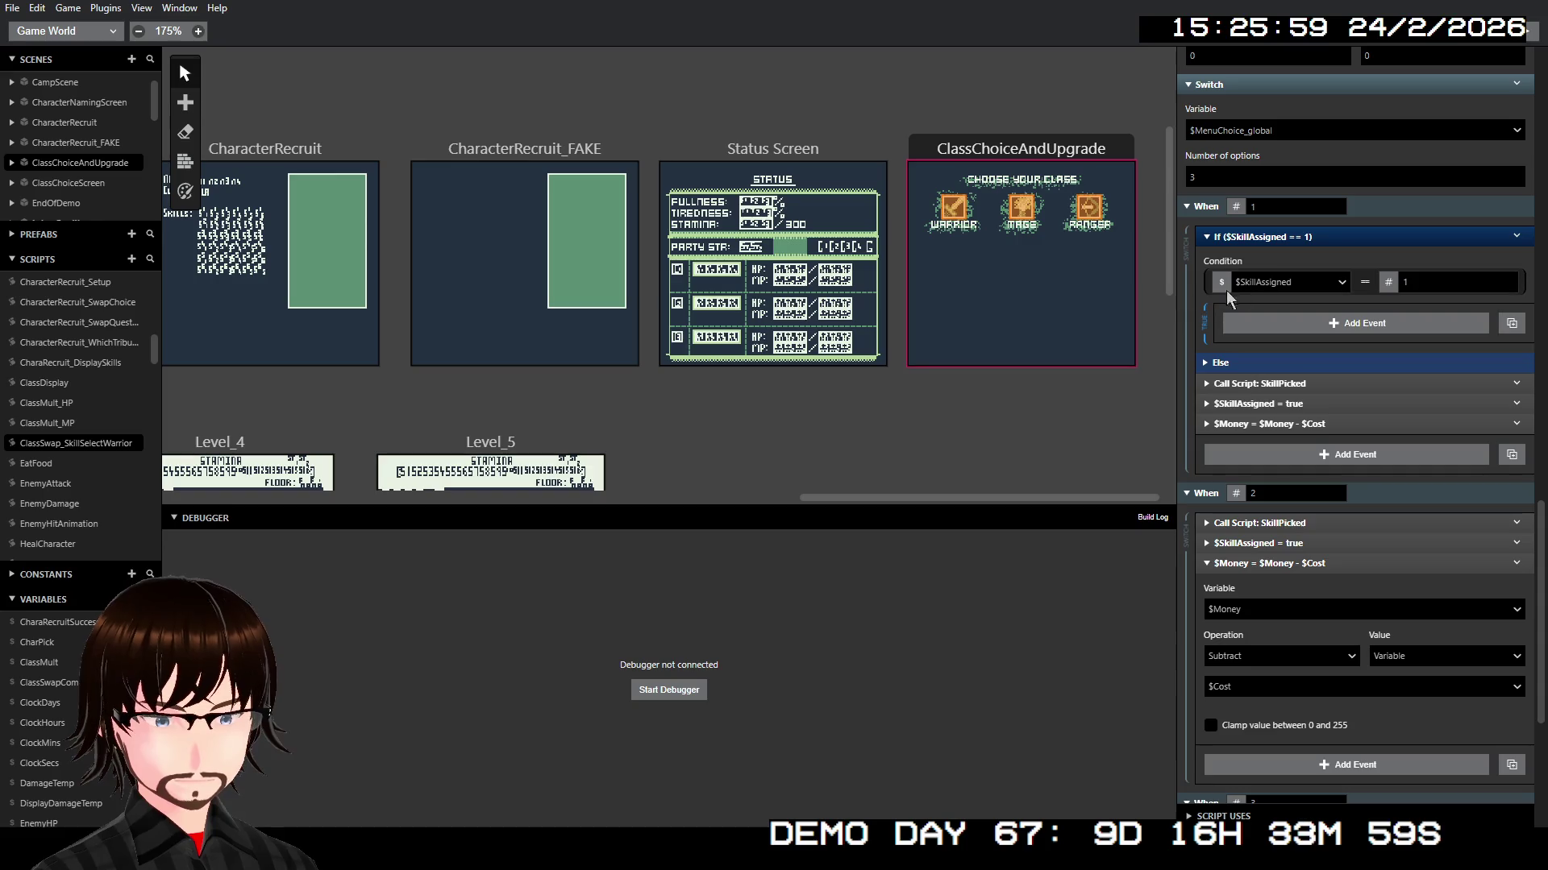
Step: Set the If condition to $PlayerSkill1 Not Equal To, ready to enter its comparison value
left_click(1268, 289)
type("player")
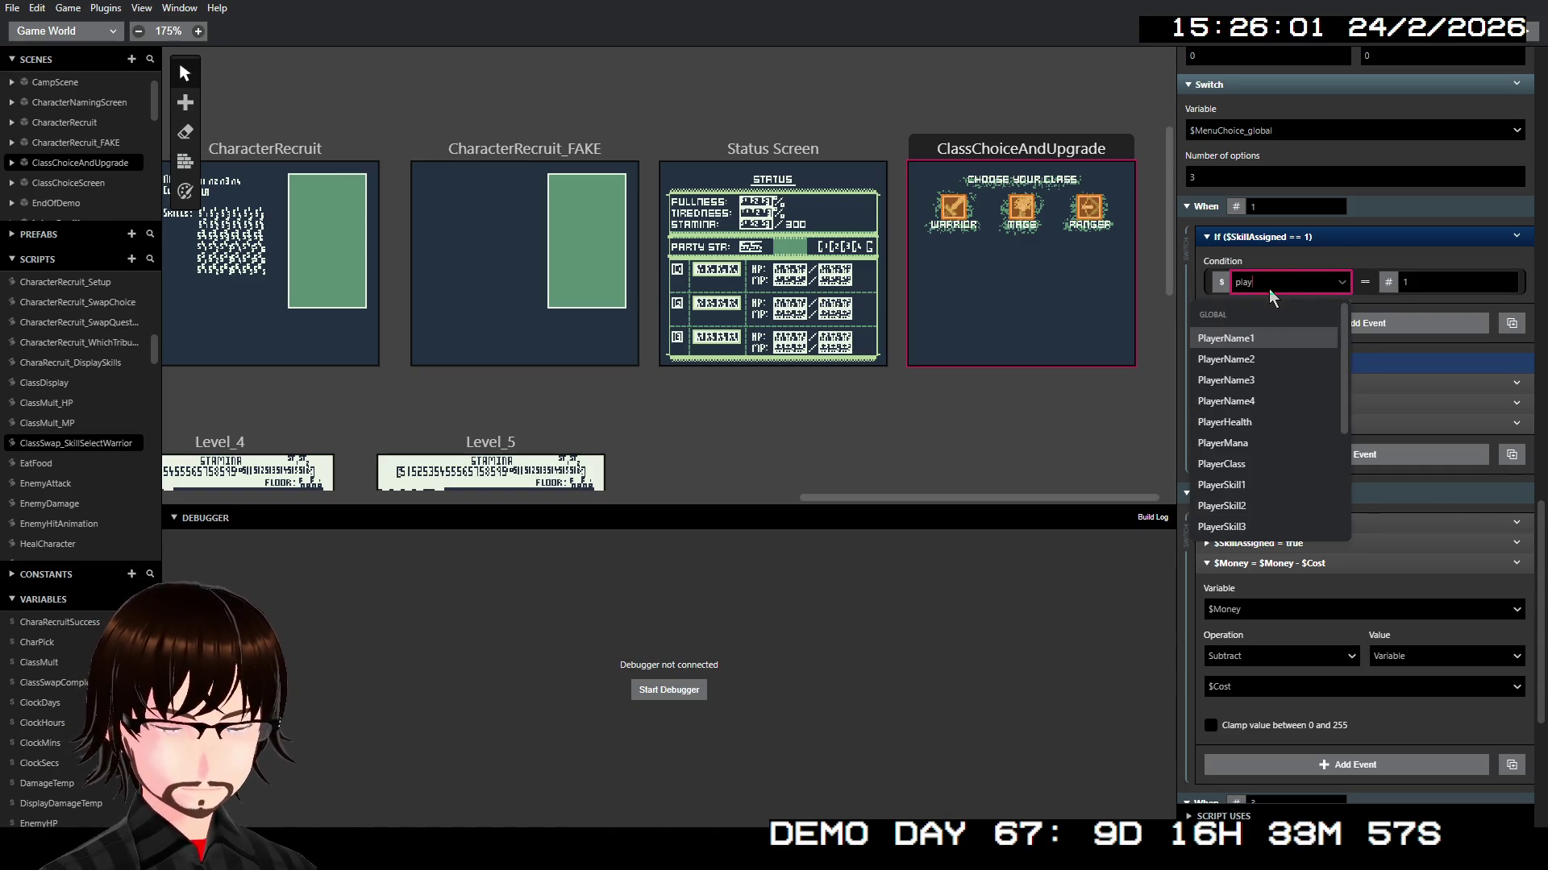
type("s")
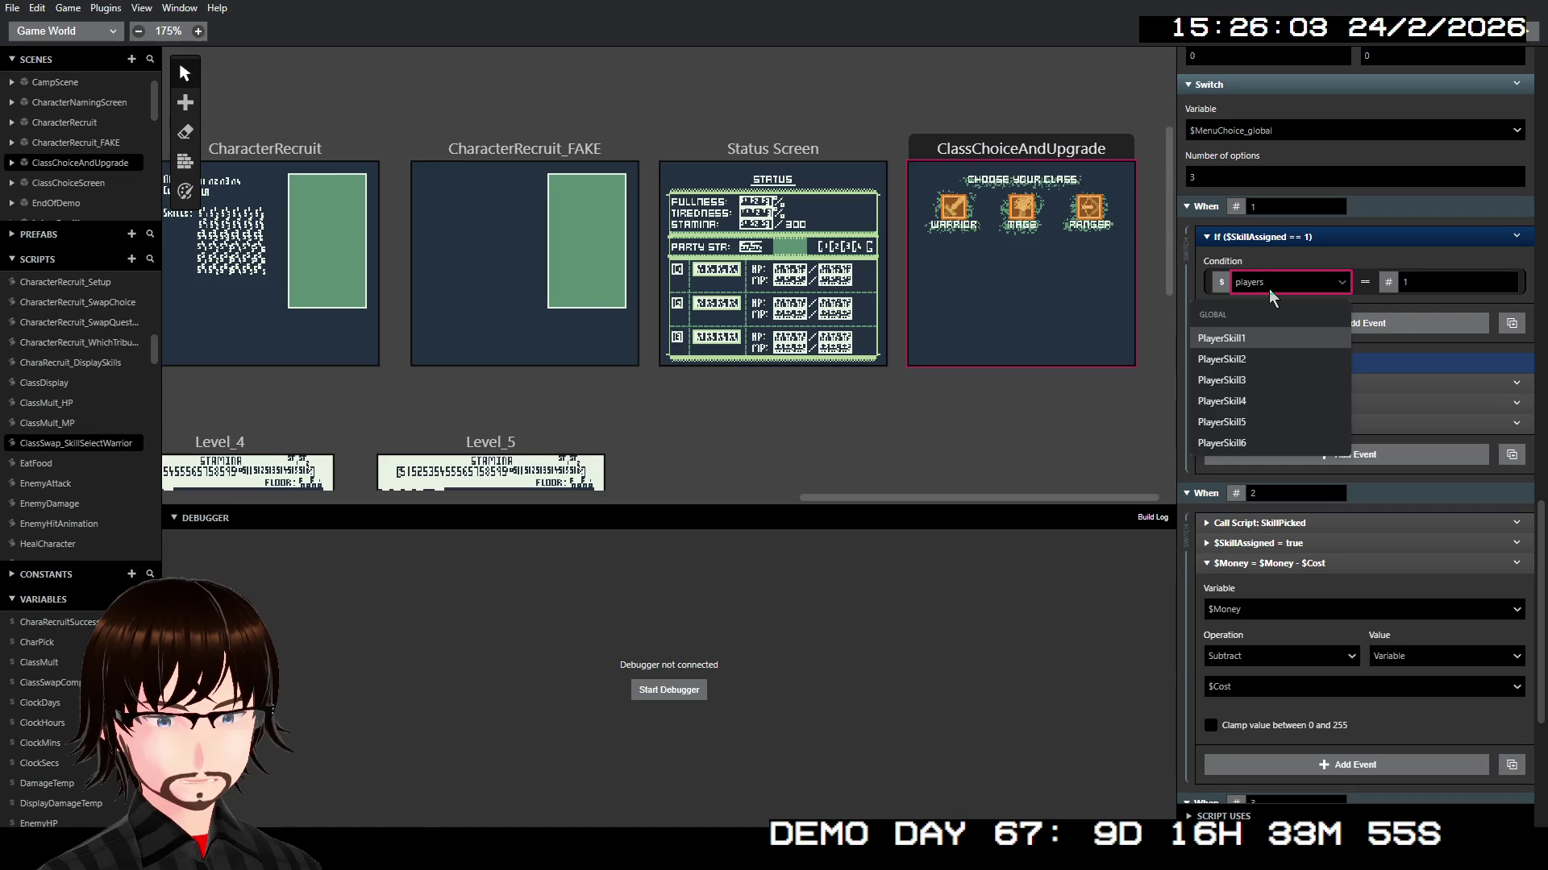
key("Return")
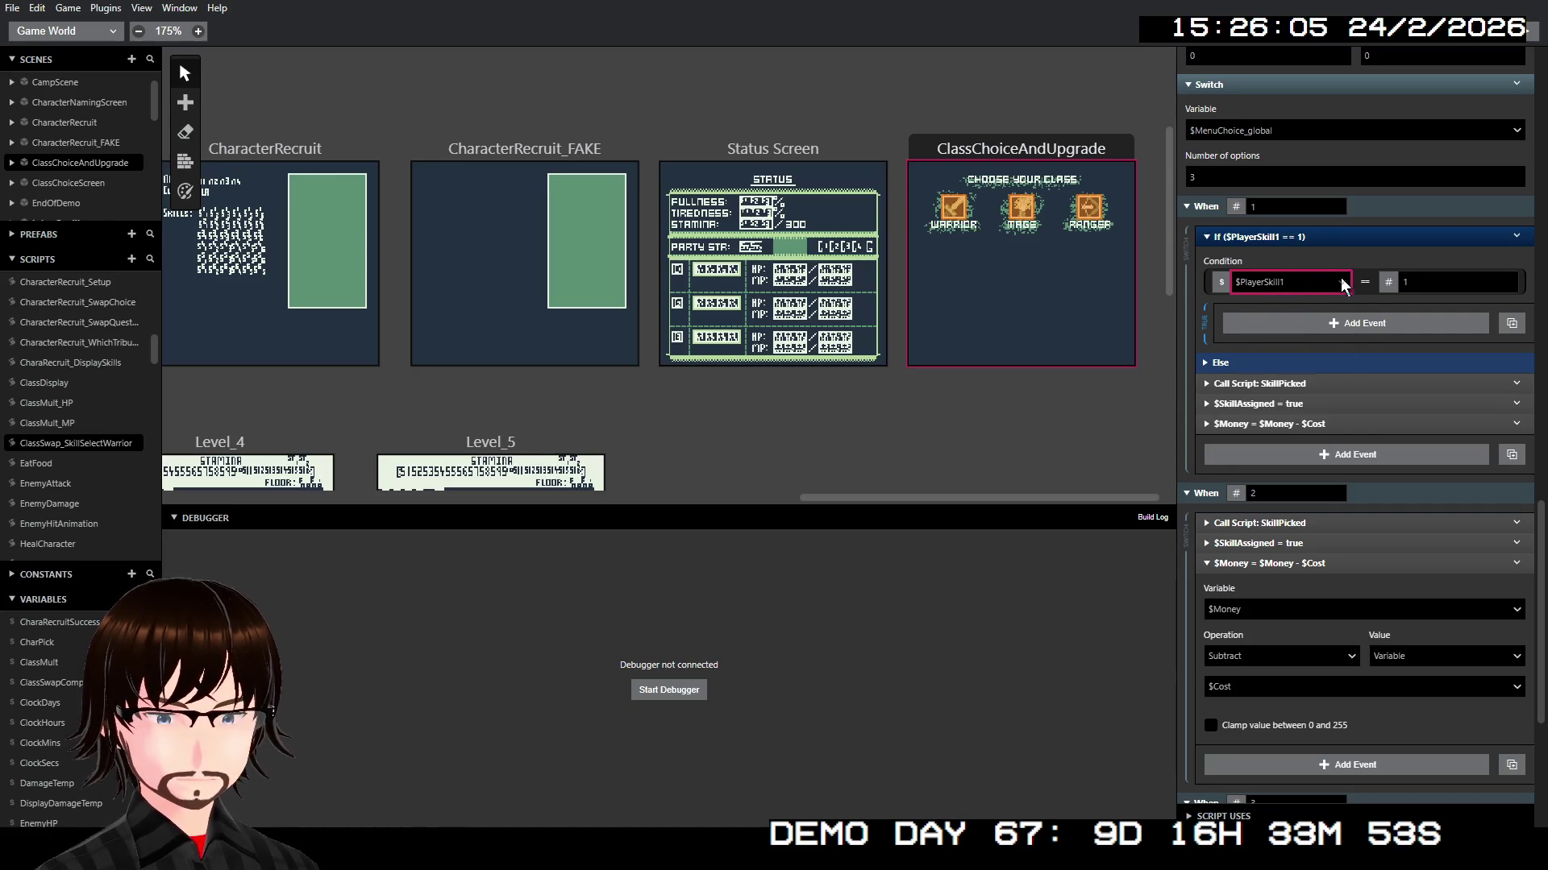
left_click(1371, 285)
mouse_move(1397, 346)
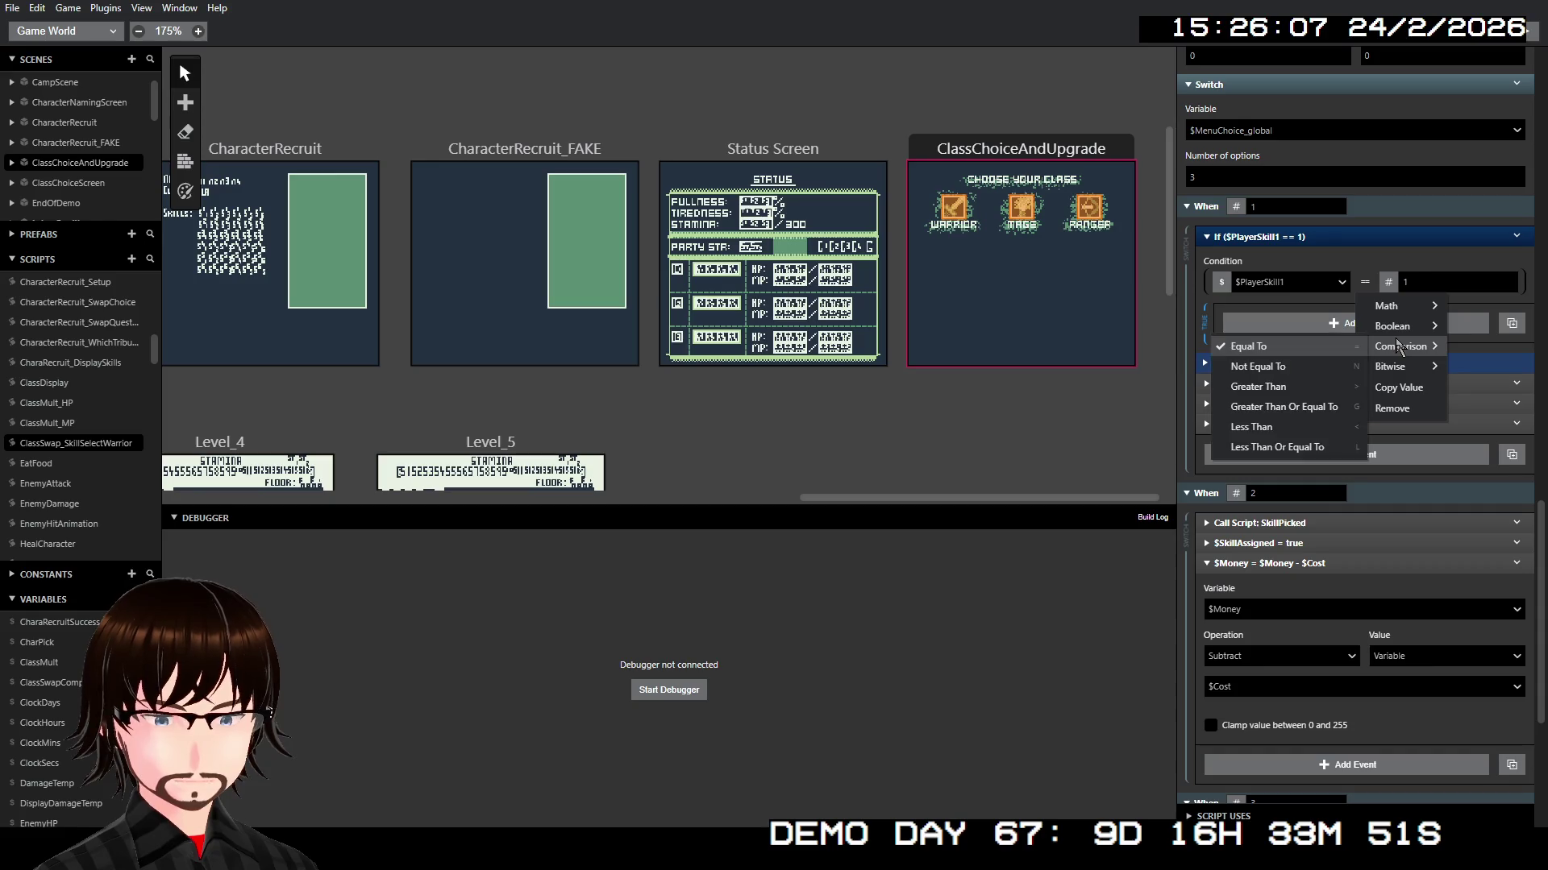
left_click(1365, 364)
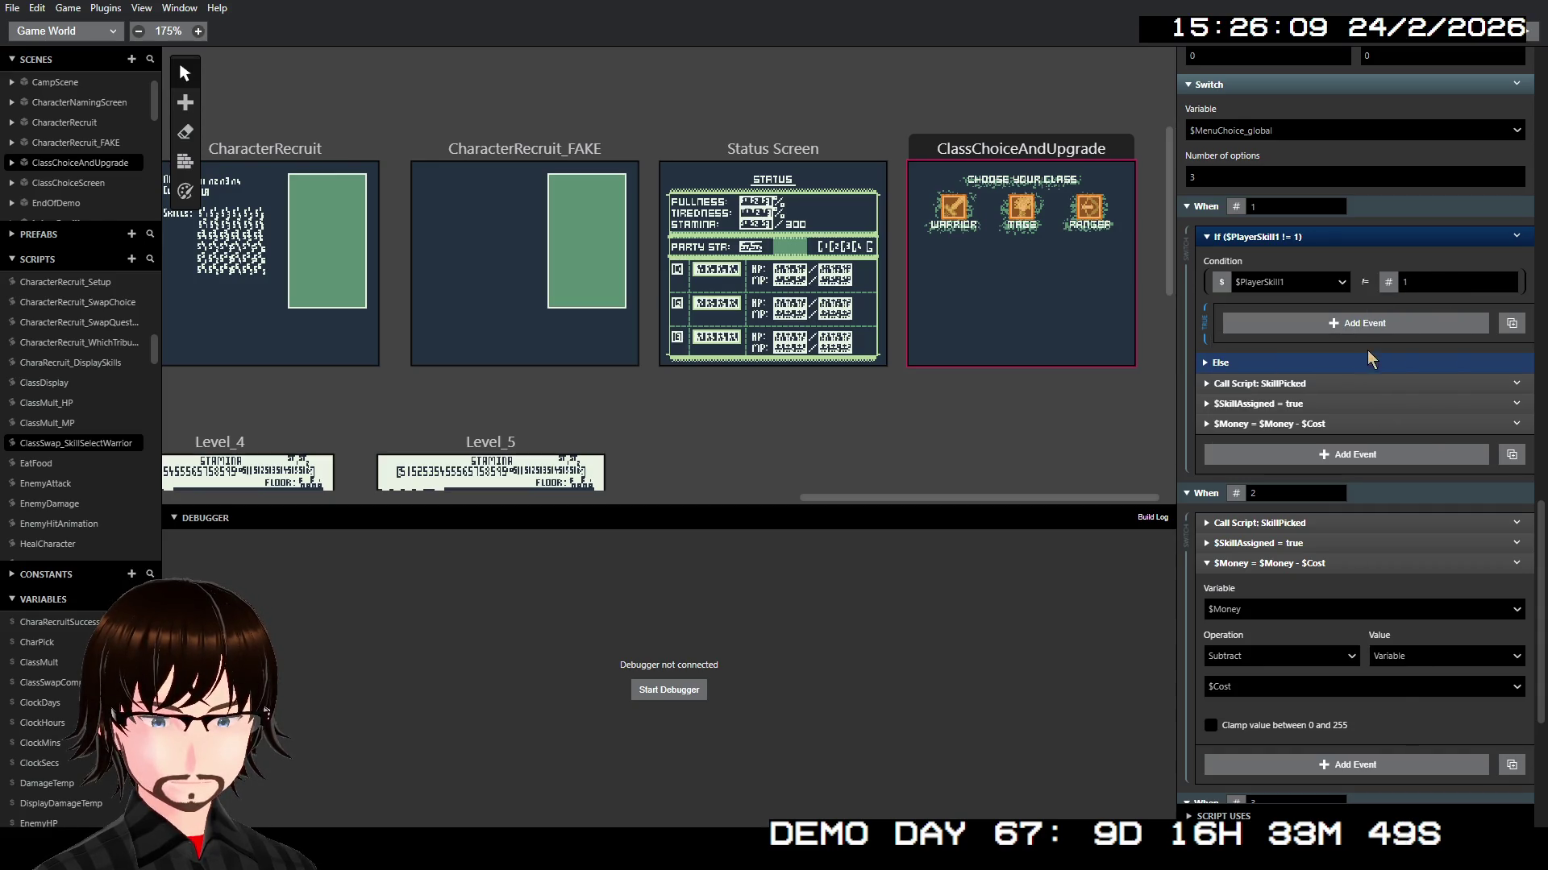
left_click(1426, 283)
type("69")
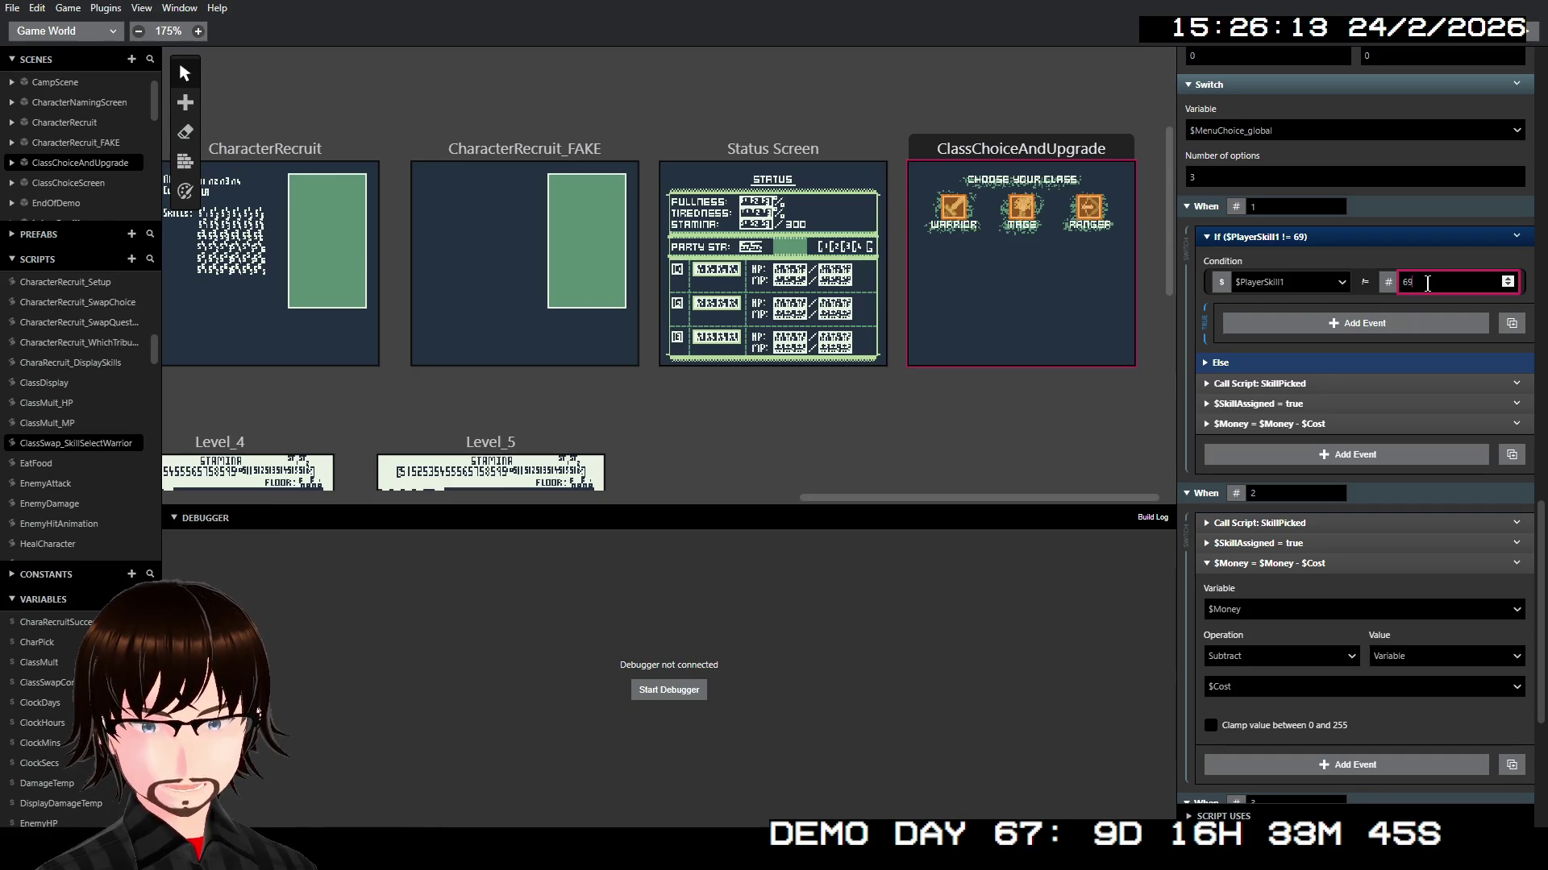
Step: Move the SkillPicked, $SkillAssigned and $Money events into the If's true branch
left_click(1300, 385)
left_click(1303, 403, "shift")
left_click(1306, 423, "shift")
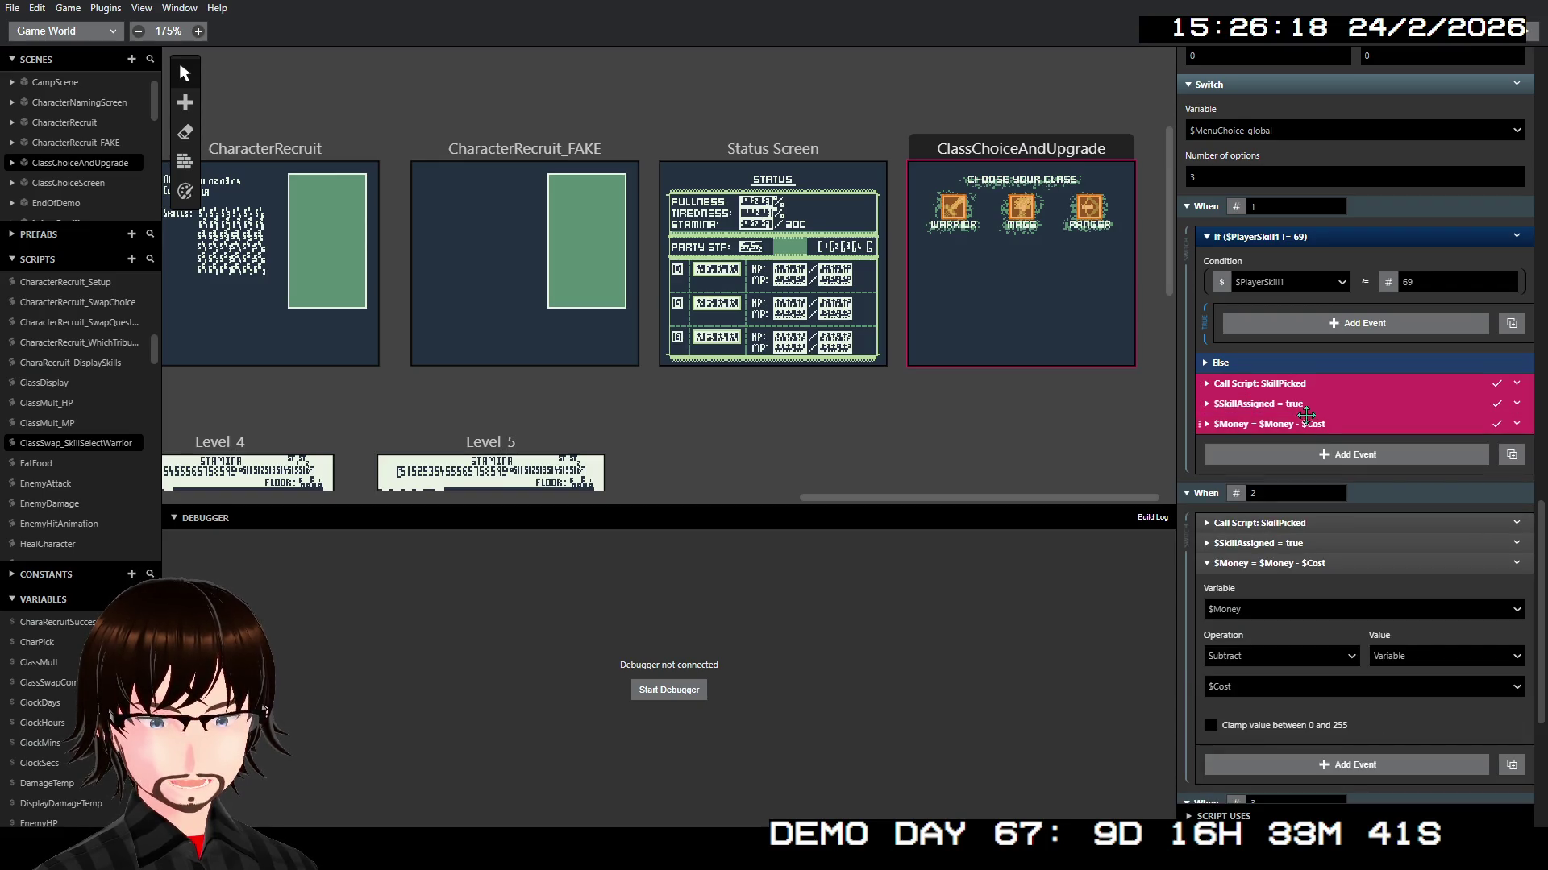
left_click_drag(1298, 403, 1348, 338)
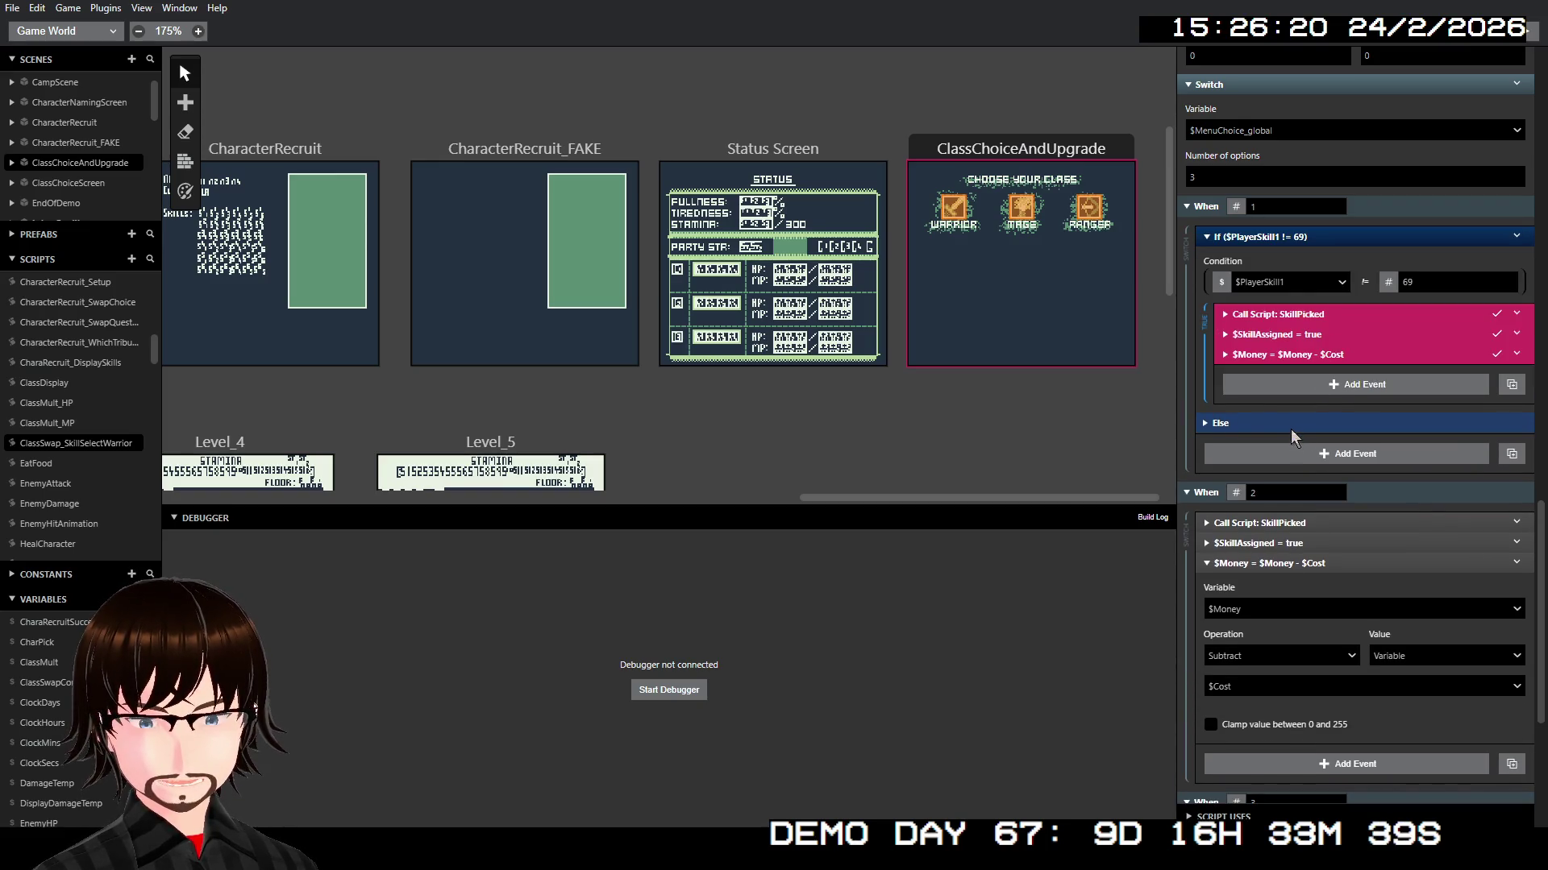
Step: Disable the If's Else branch, then bring up options for When 2's Call Script event
right_click(1334, 237)
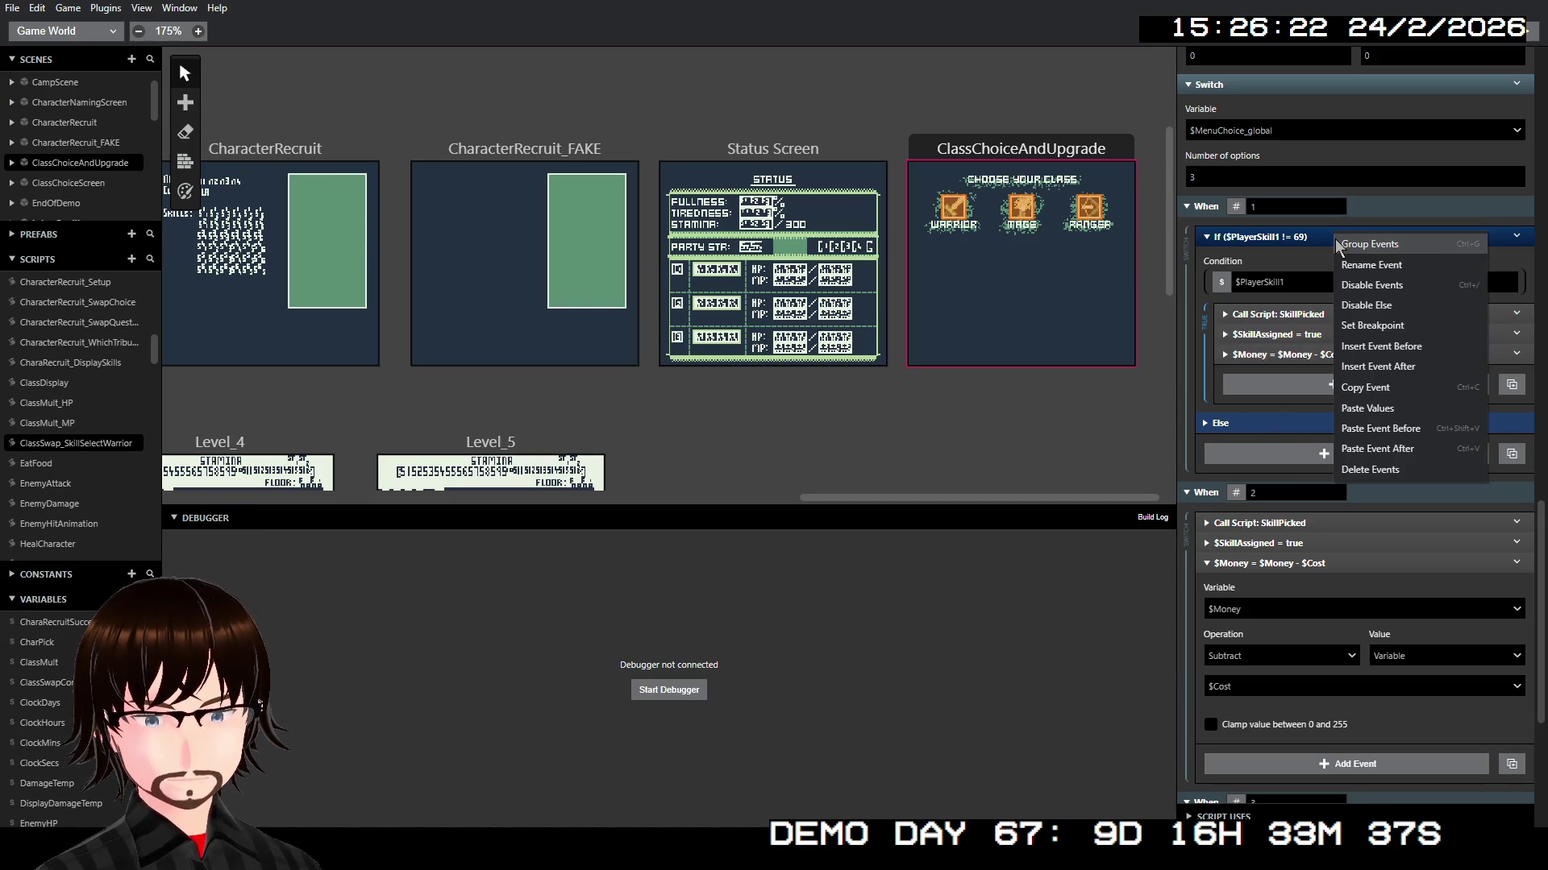
left_click(1375, 305)
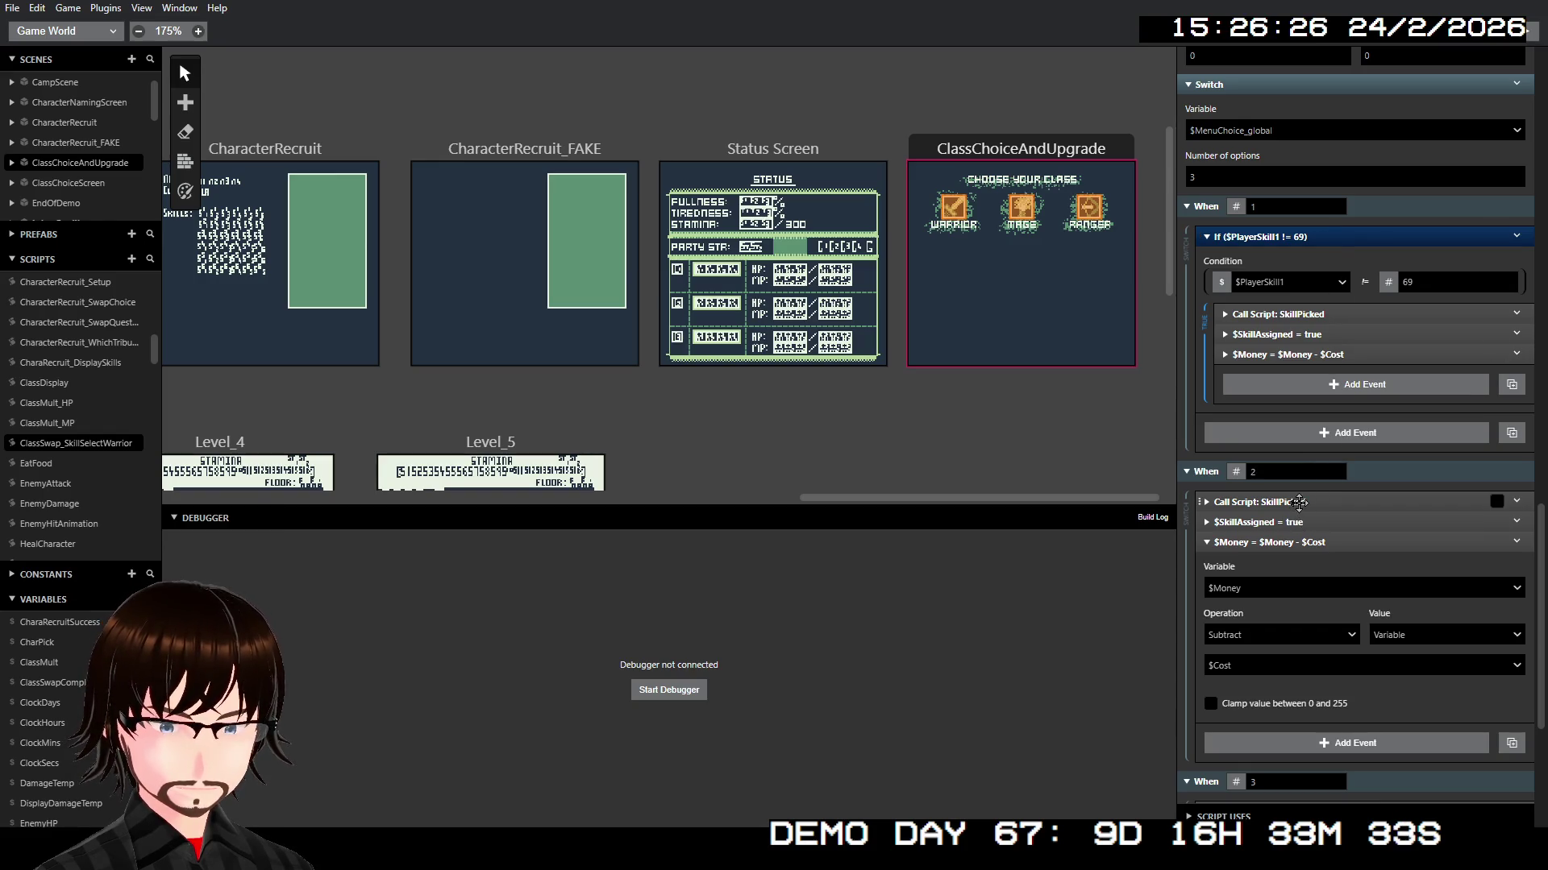
left_click(1279, 544)
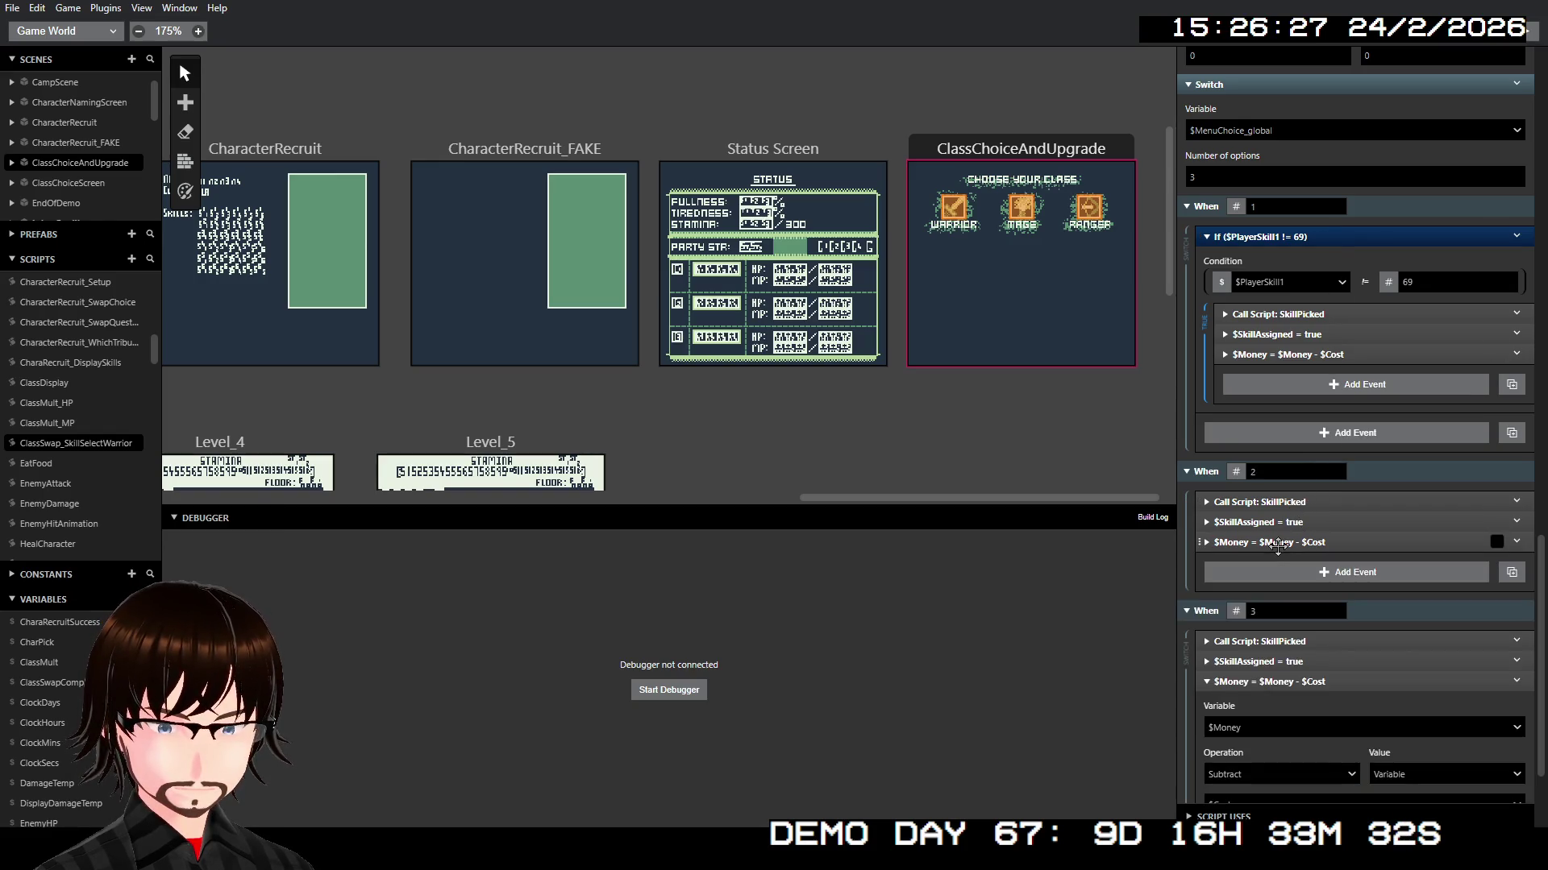
right_click(1303, 502)
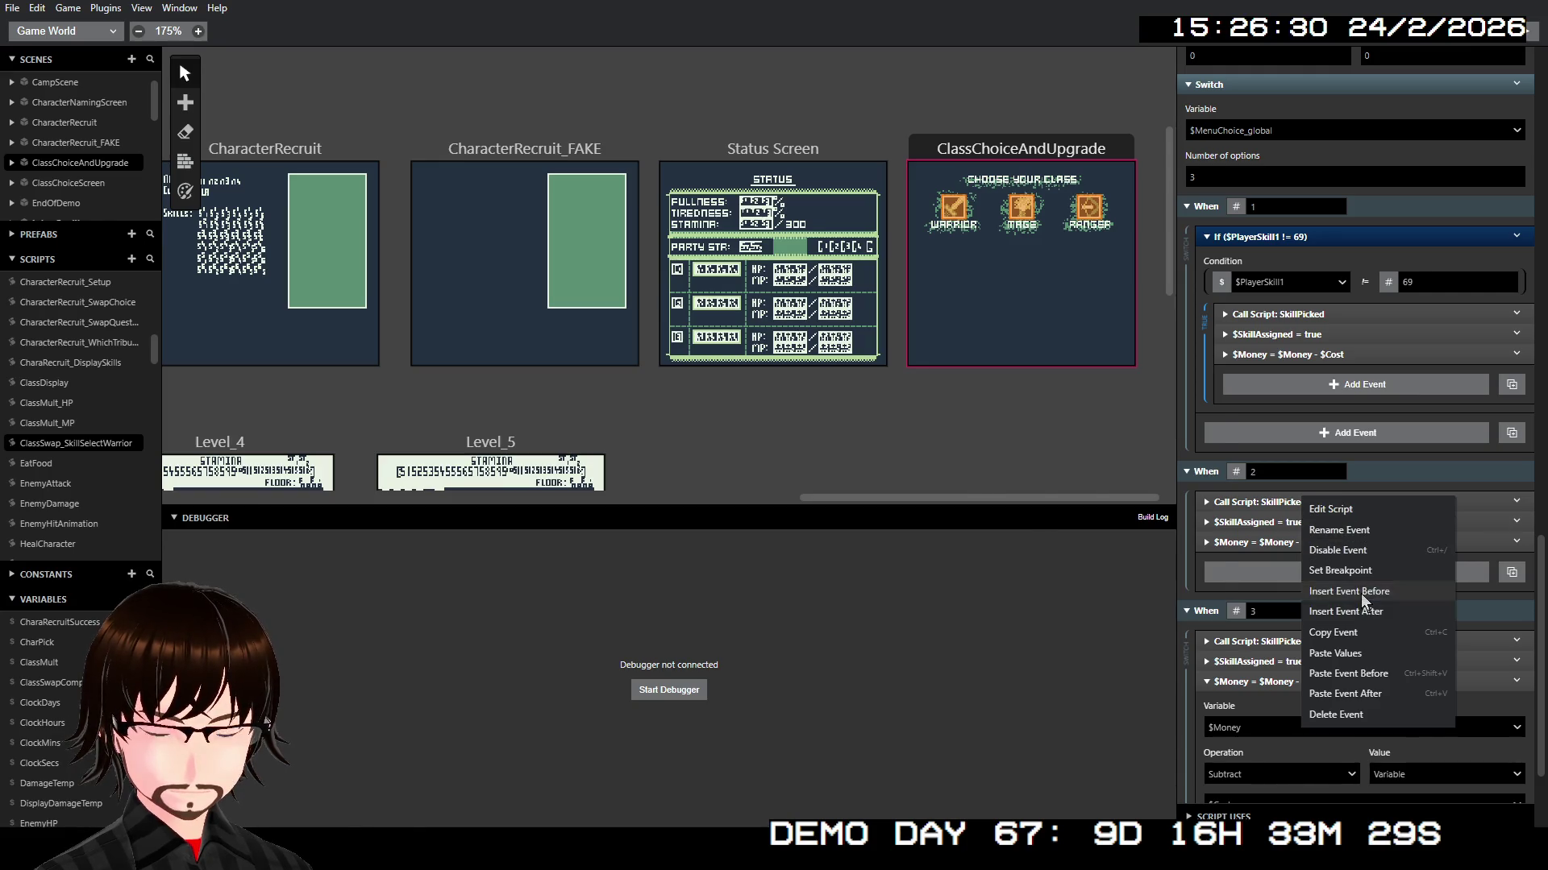